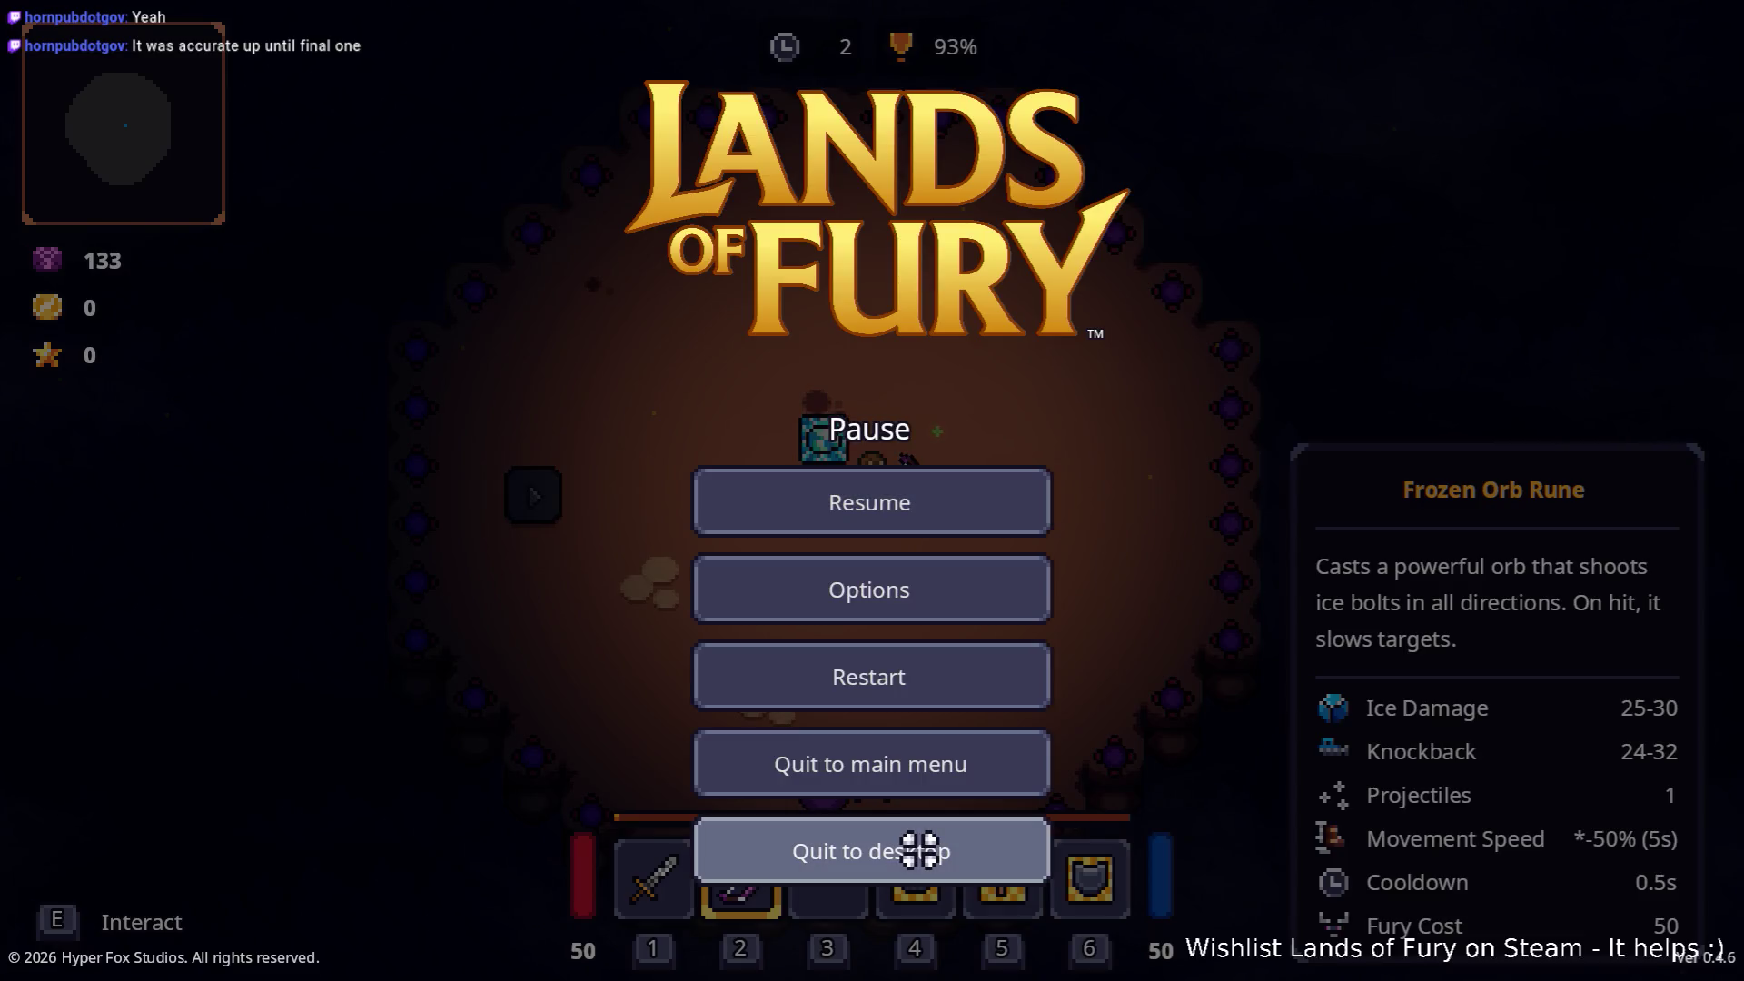
Step: In HuntChallengeHuntState.cs, find where UpdateProgress is used
{"action": "key", "text": "alt+Tab"}
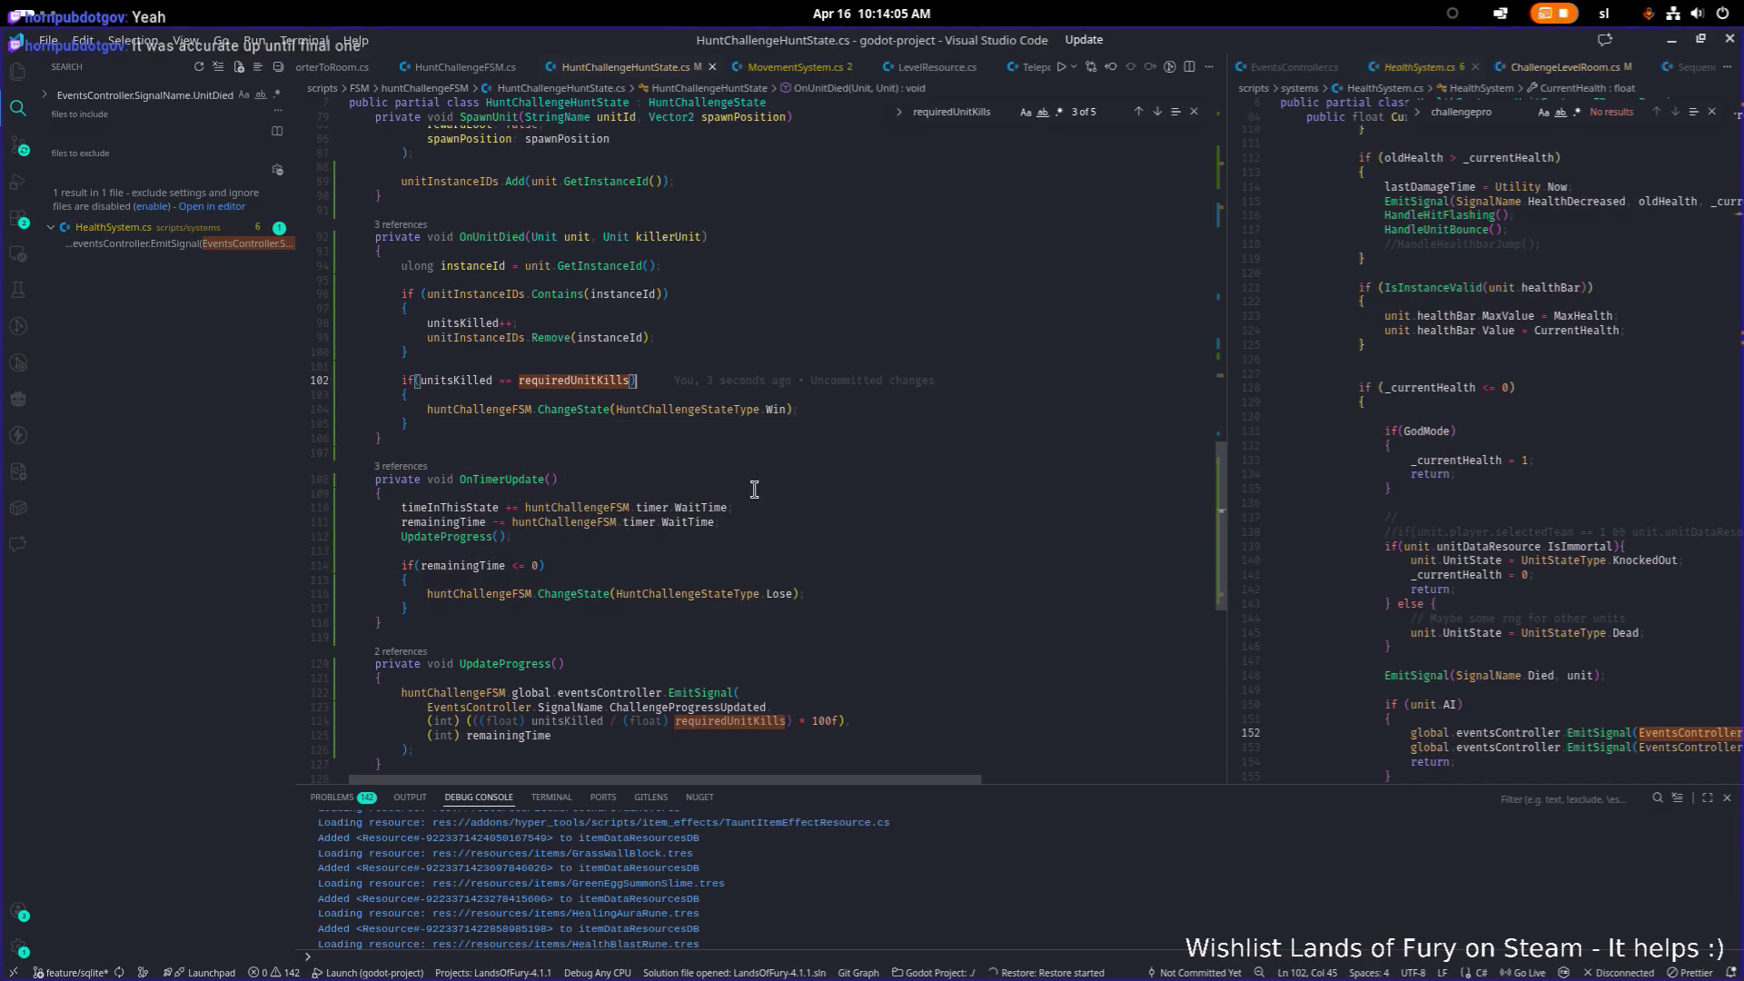
{"action": "left_click", "coordinate": [753, 490]}
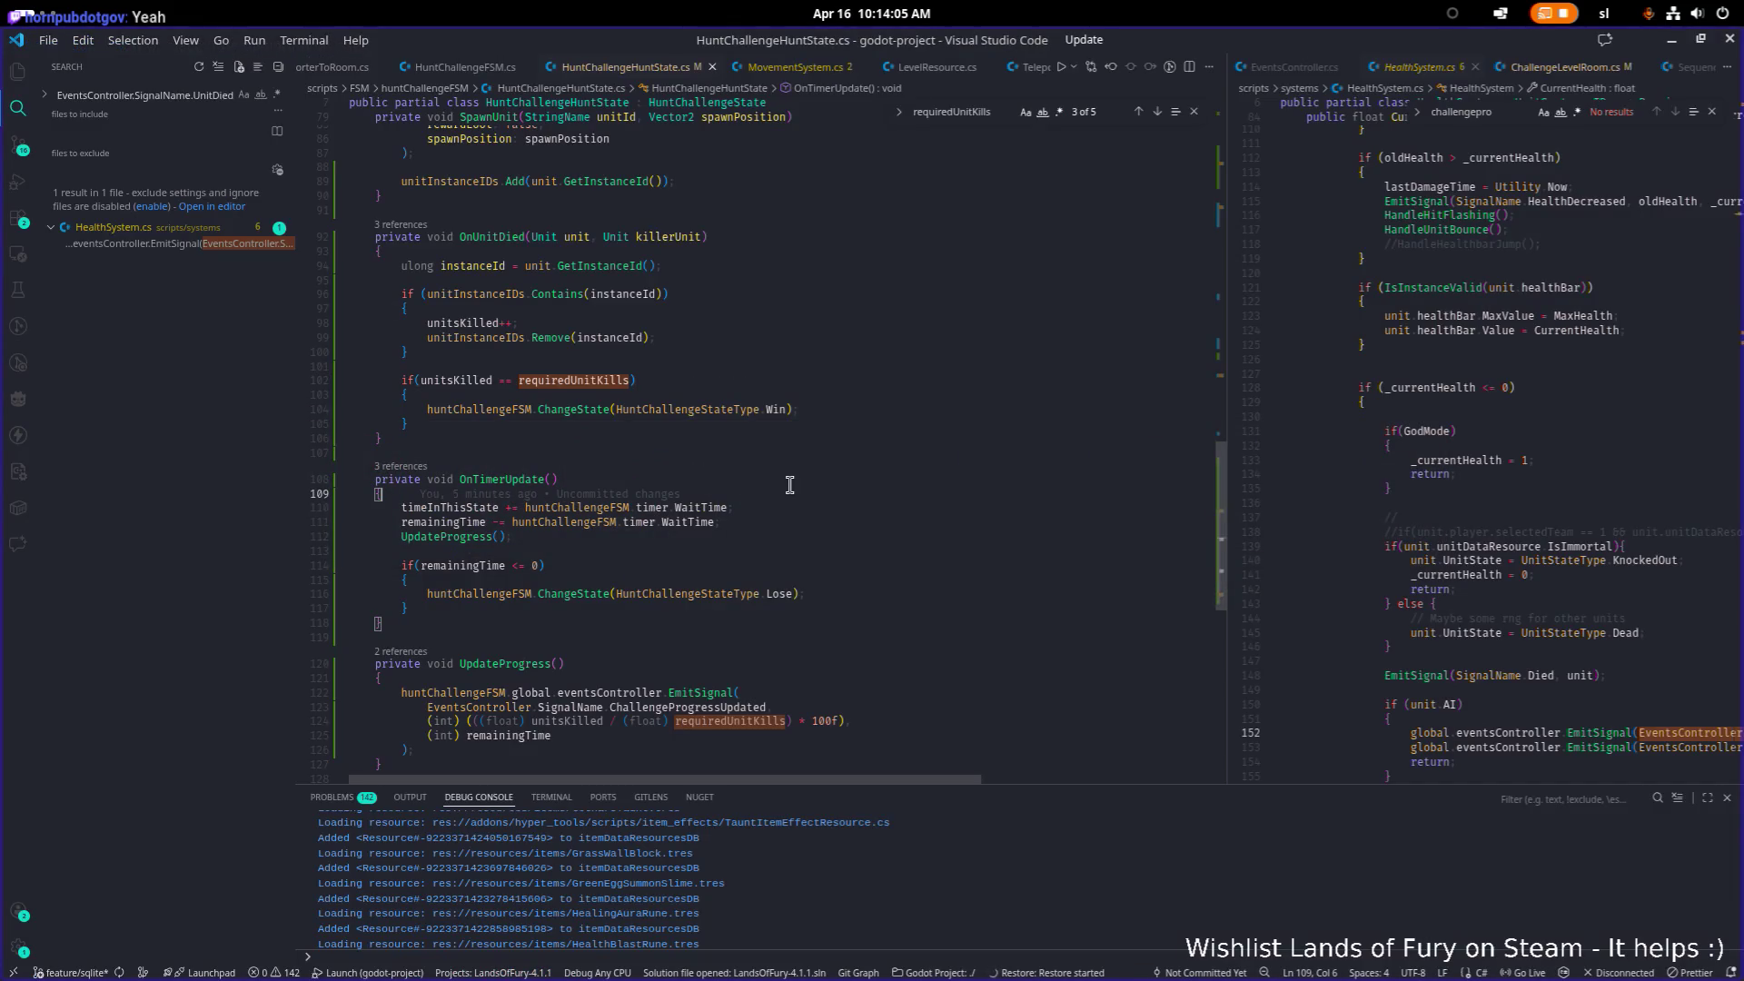
{"action": "double_click", "coordinate": [497, 664]}
{"action": "scroll", "coordinate": [536, 617], "scroll_direction": "up", "scroll_amount": 5}
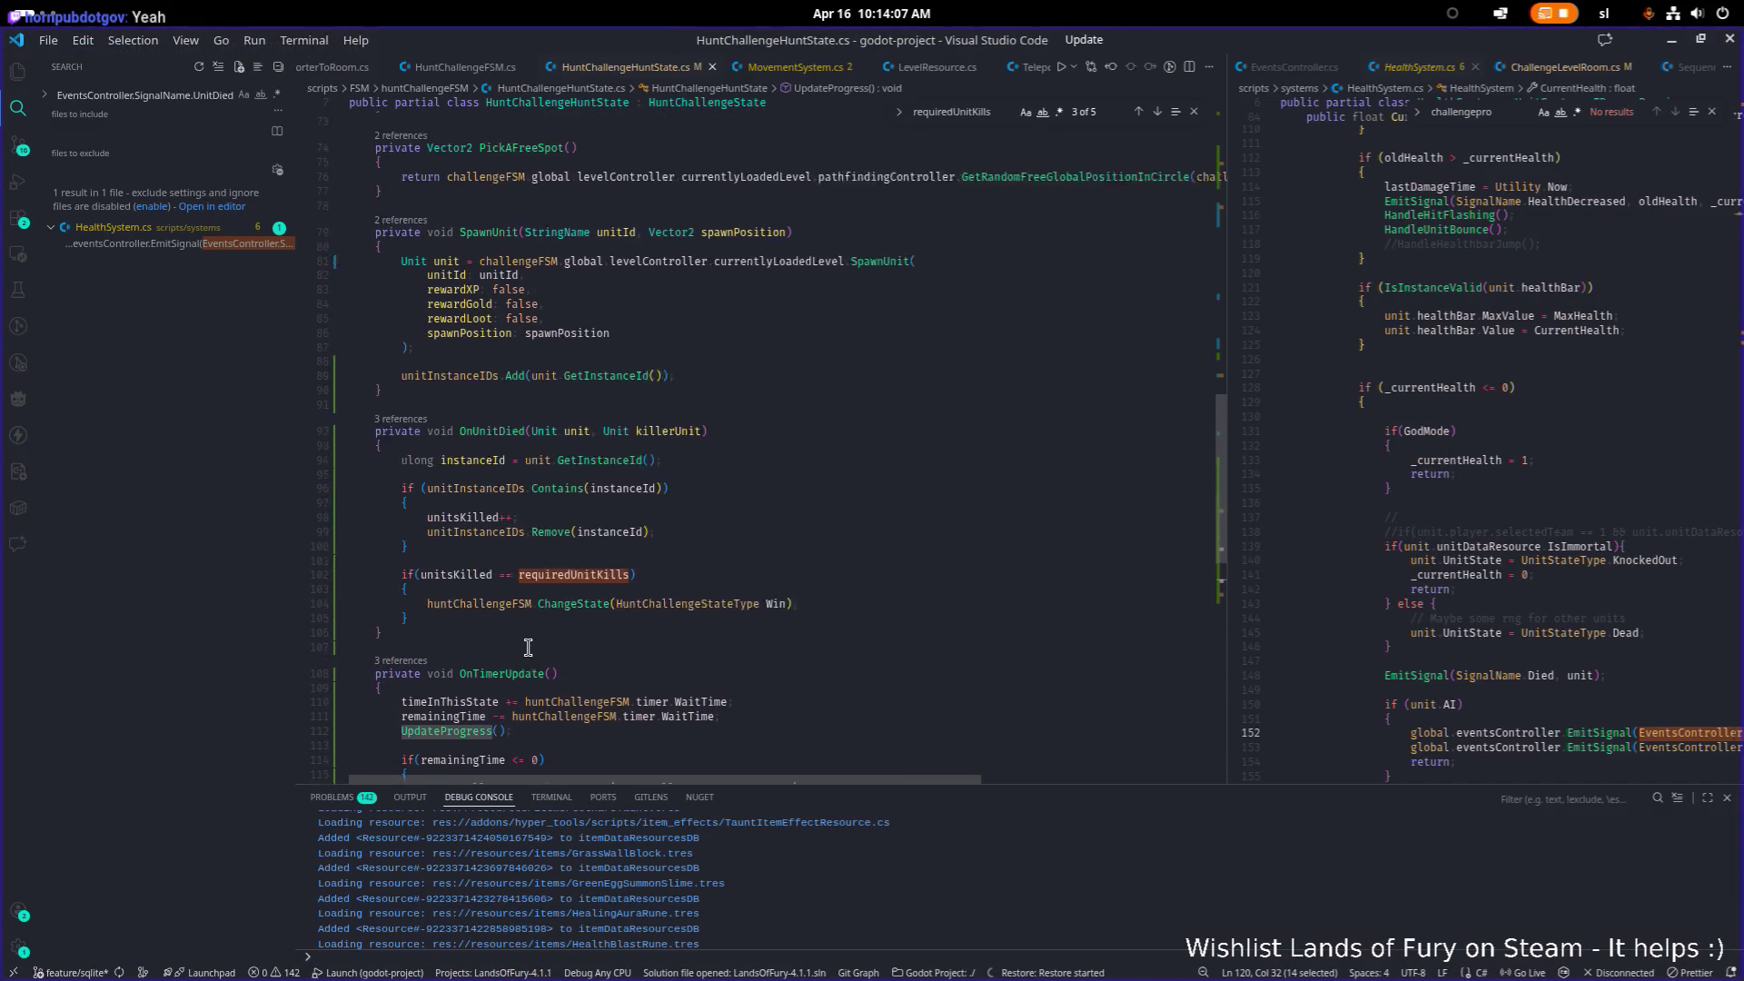
{"action": "scroll", "coordinate": [550, 567], "scroll_direction": "down", "scroll_amount": 3}
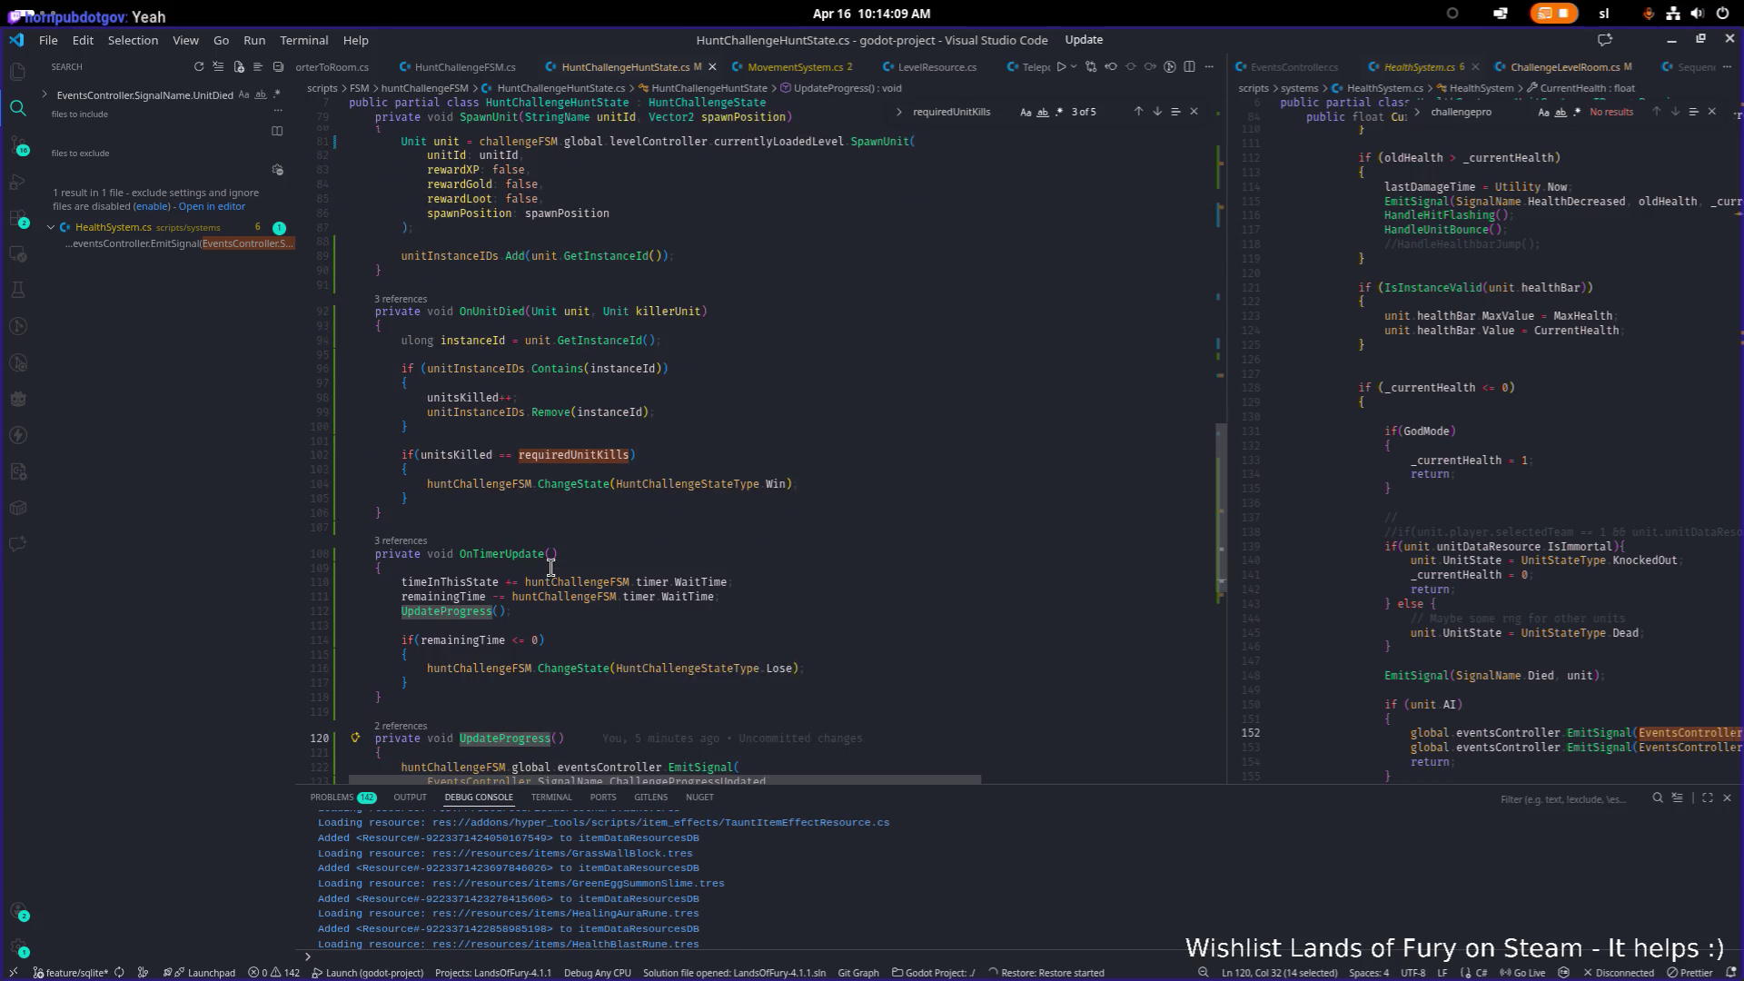
Step: Insert an UpdateProgress() call on a new line after the kill-count block in OnUnitDied
{"action": "left_click", "coordinate": [654, 473]}
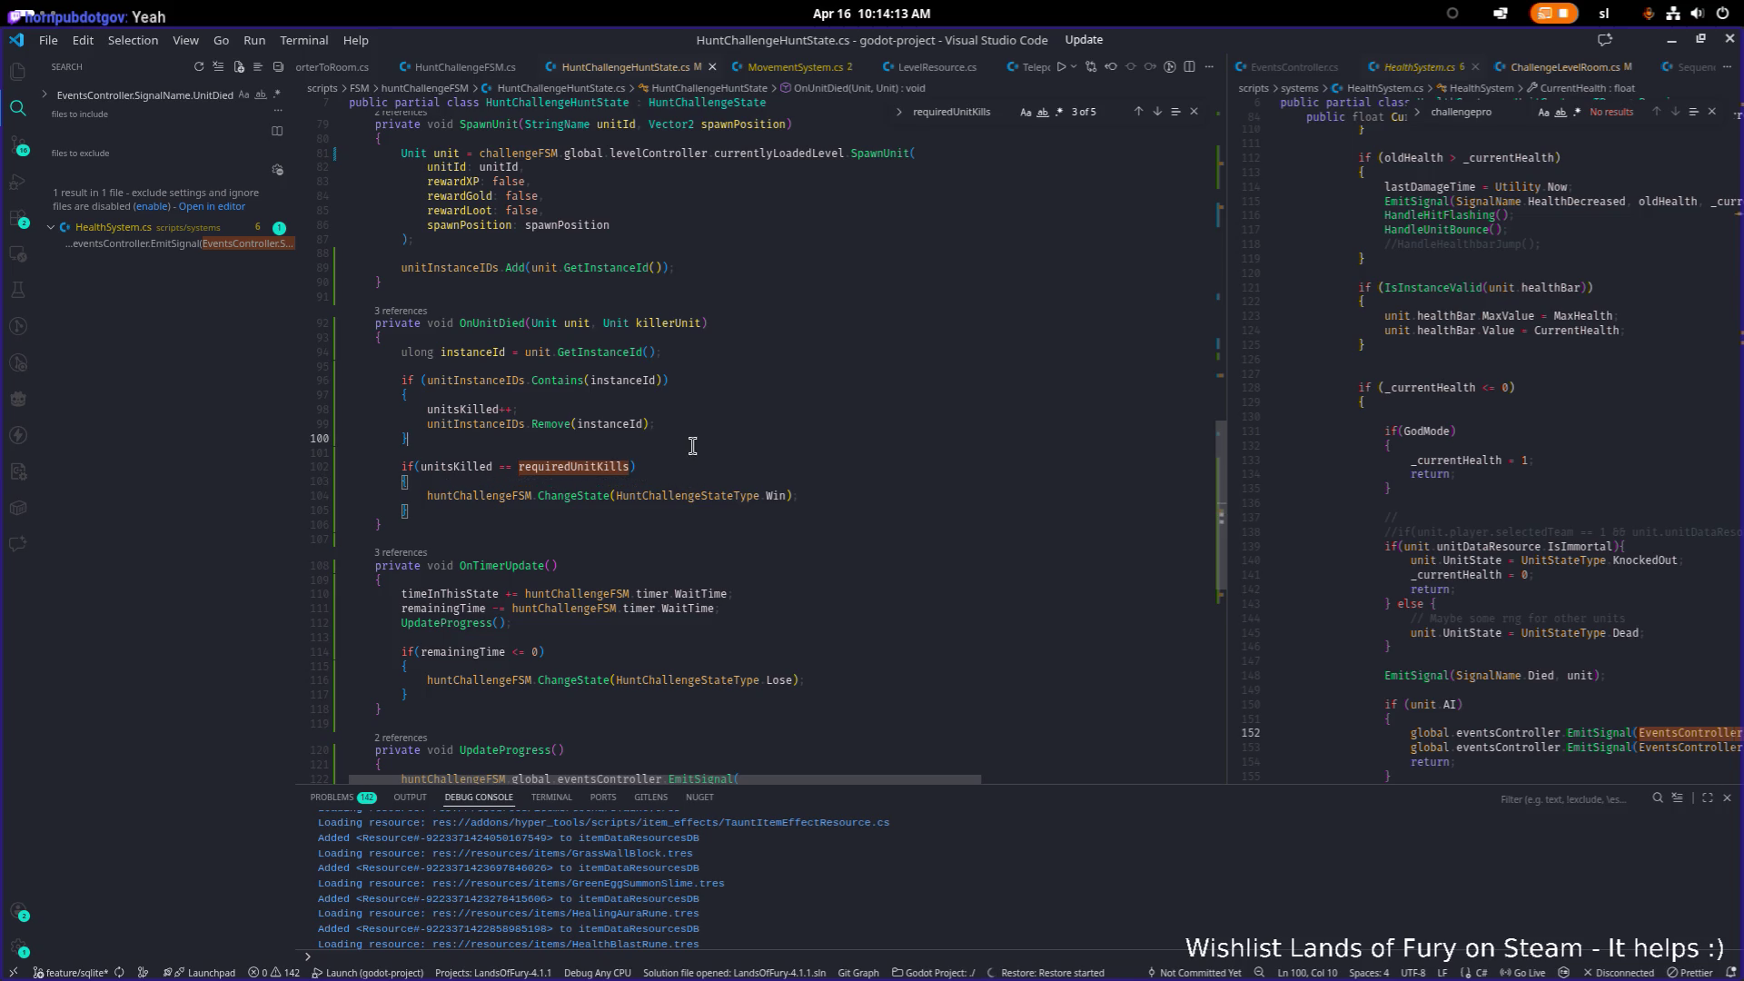
{"action": "key", "text": "Return"}
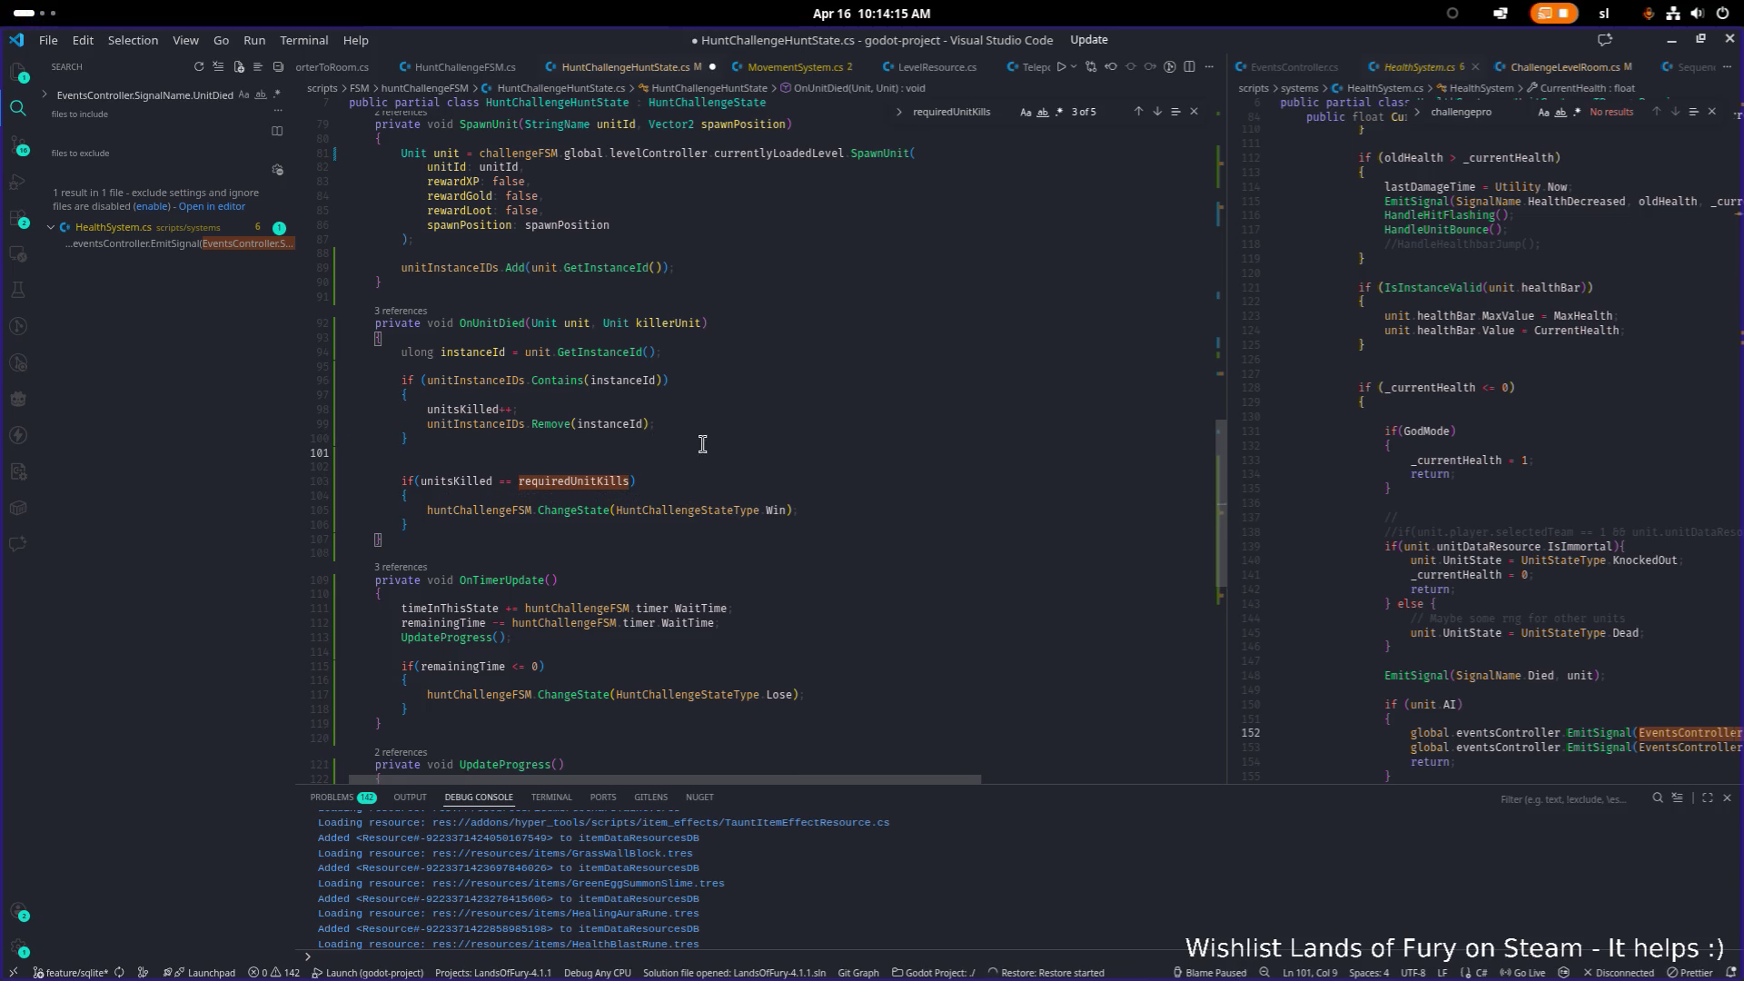
{"action": "key", "text": "Return"}
{"action": "type", "text": "UpdateProgress();"}
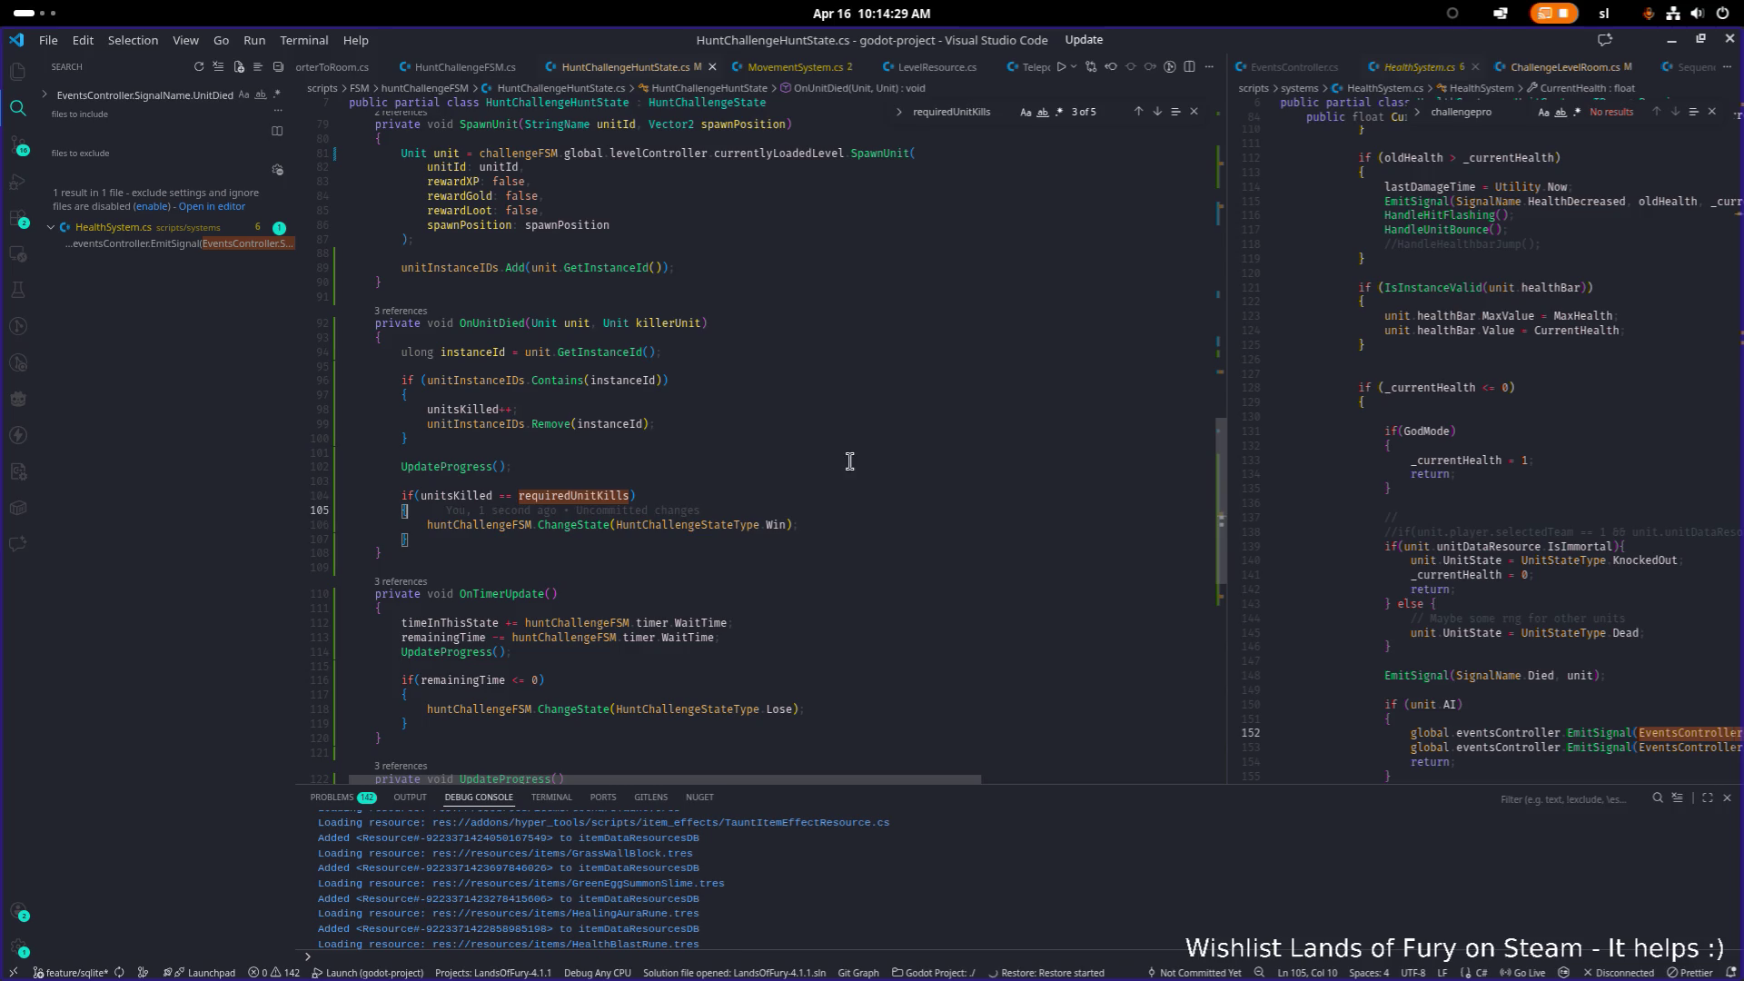
{"action": "key", "text": "alt+Tab"}
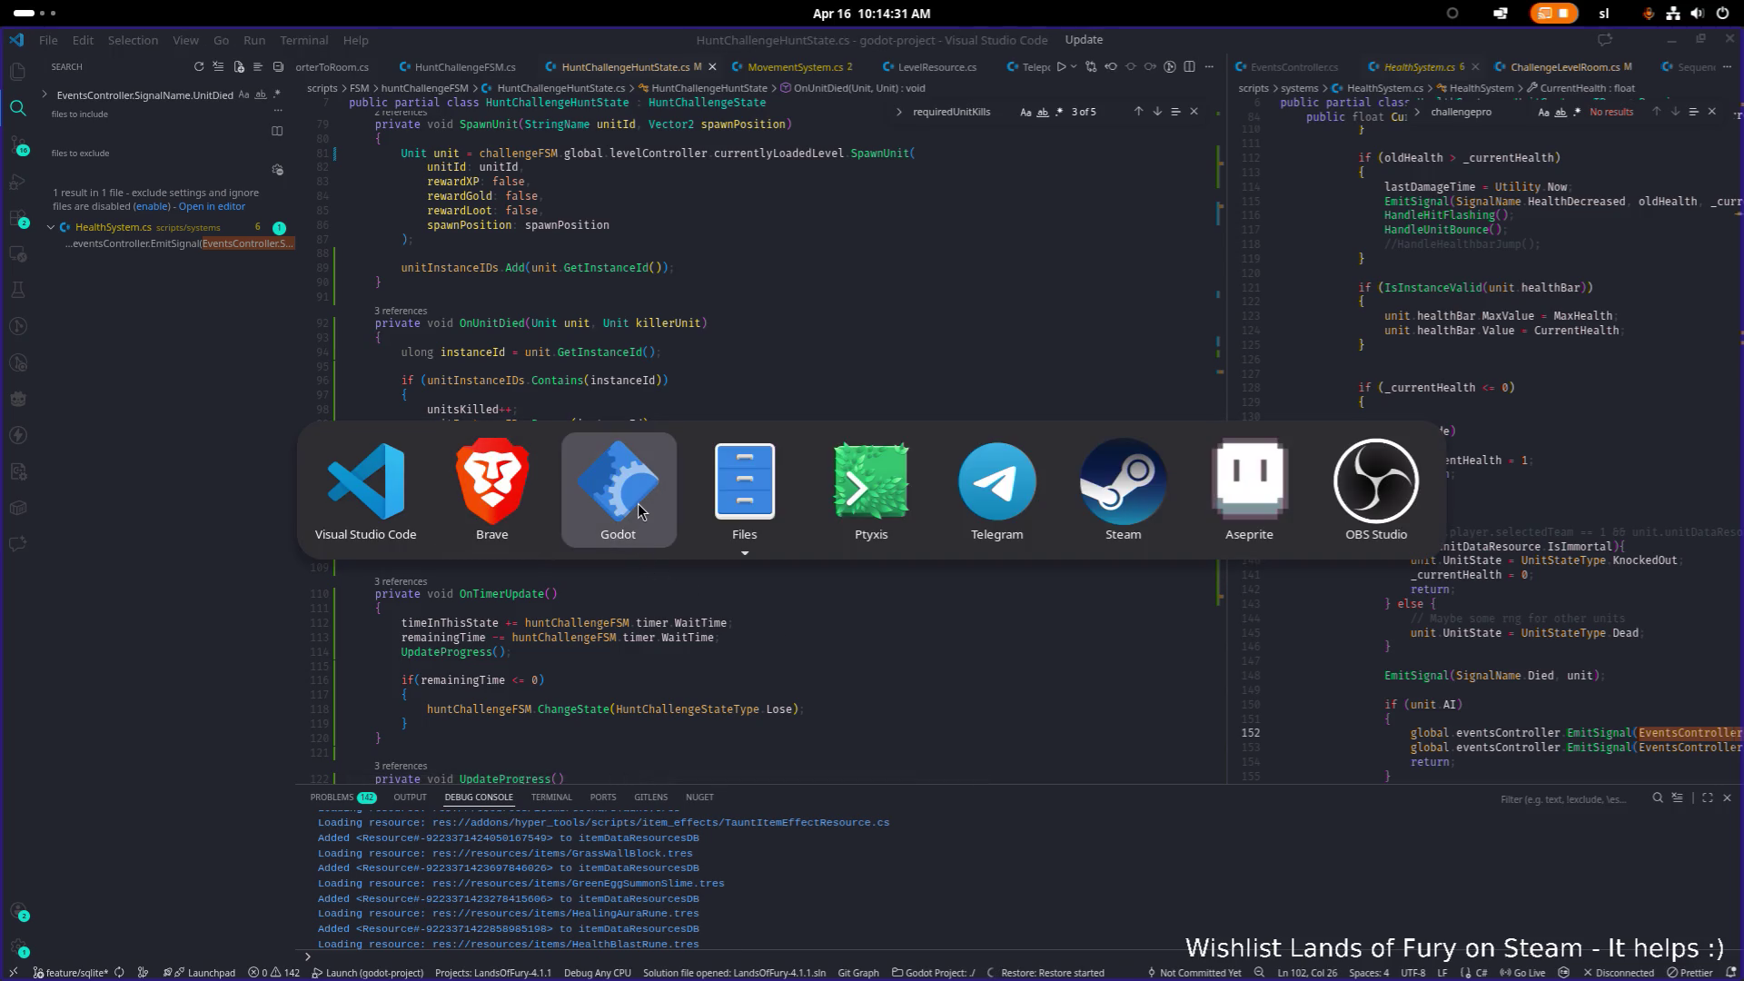
Step: Bring Godot forward and run the LandsOfFury project to build and launch the game
{"action": "left_click", "coordinate": [638, 511]}
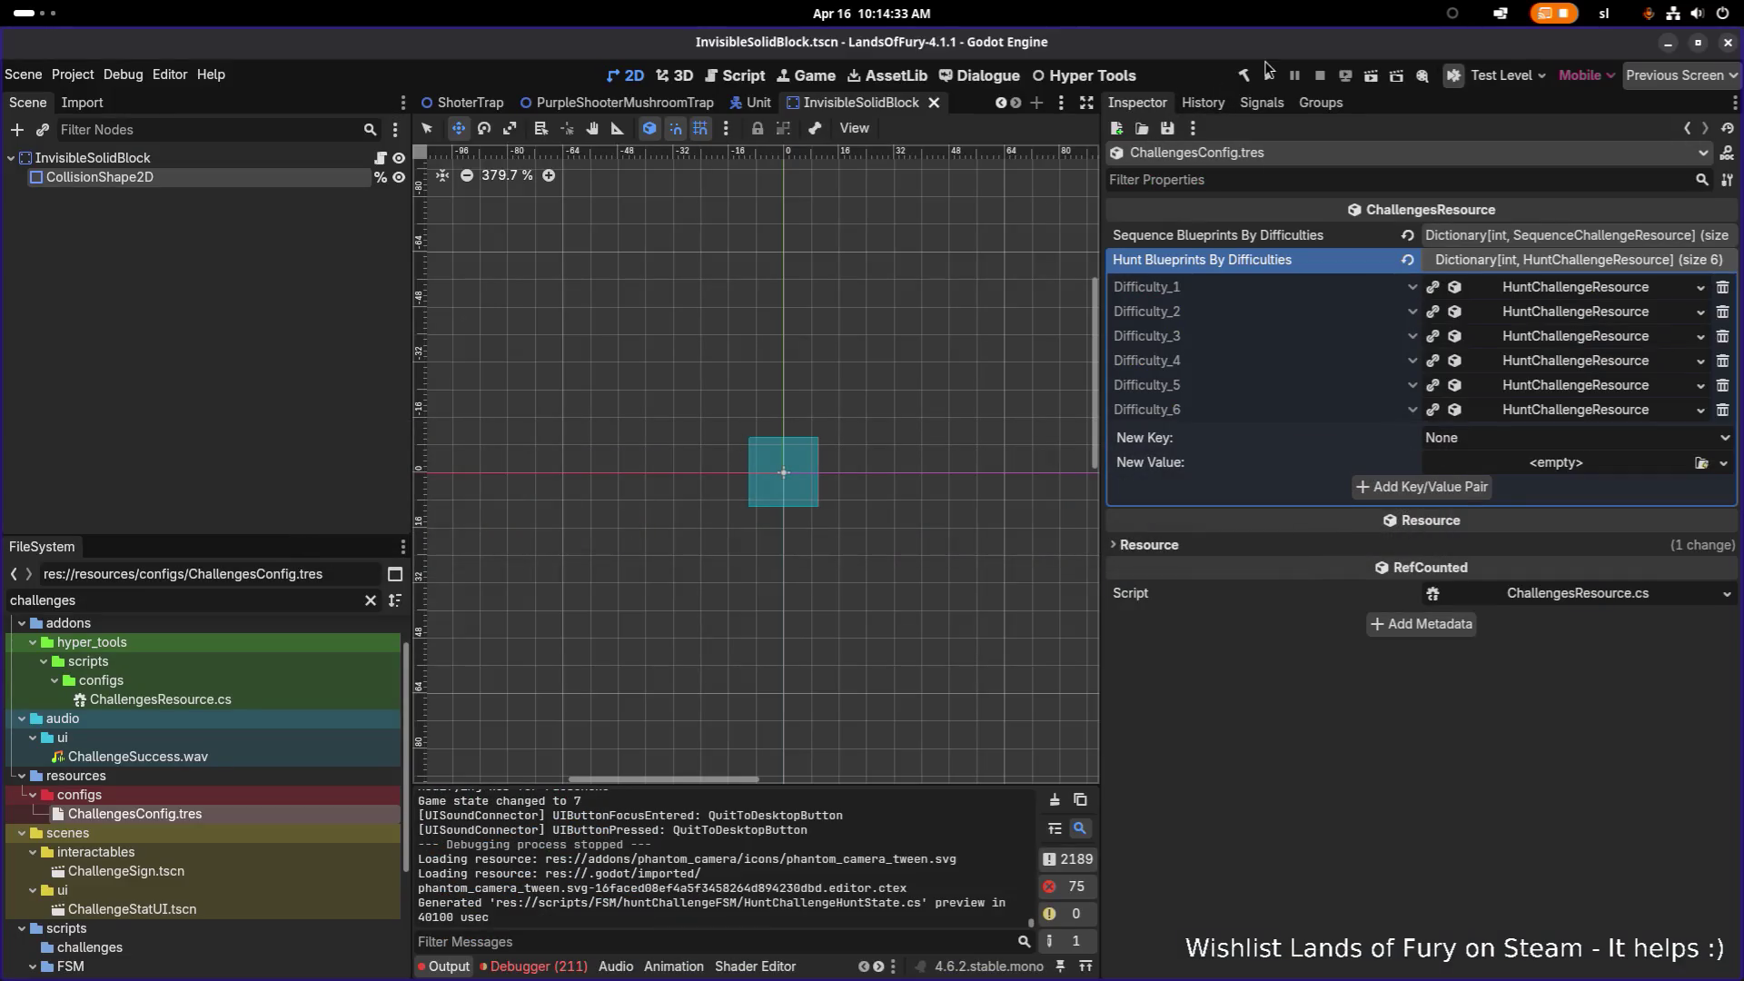
{"action": "left_click", "coordinate": [1274, 79]}
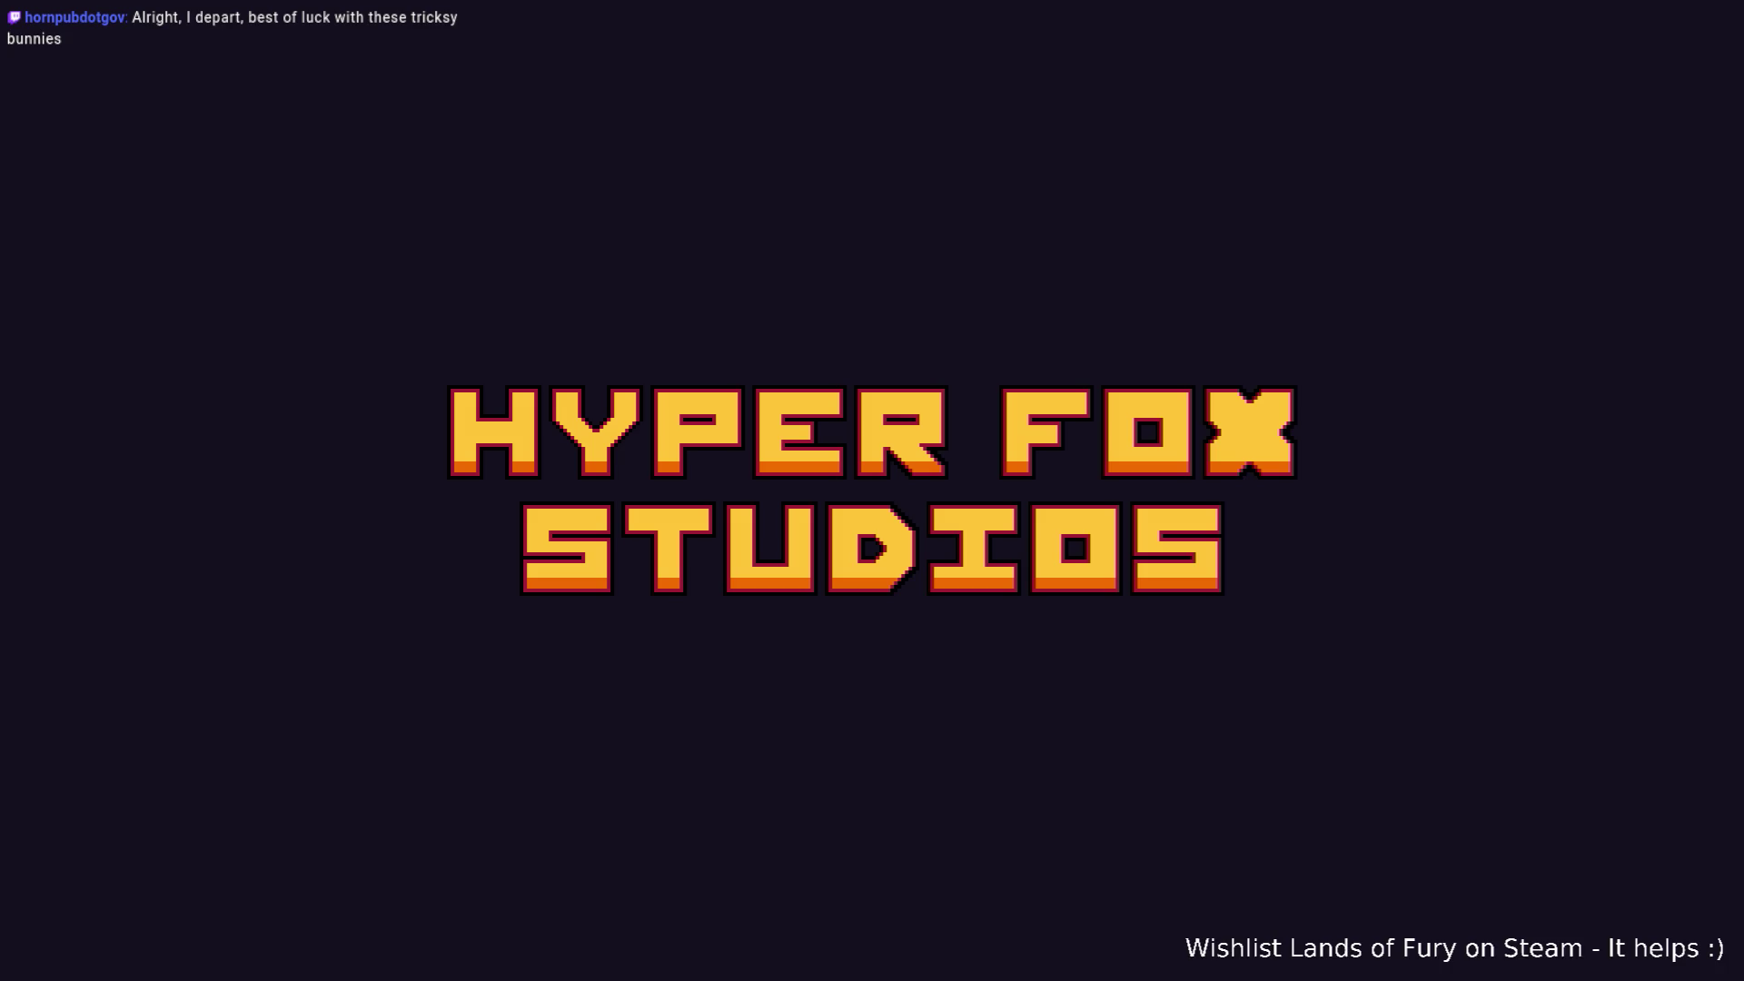
Step: Skip the splash, then add an ice breath rune with the console command Player.AddItem(ice_breath_rune,1)
{"action": "key", "text": "Return"}
{"action": "key", "text": "Return"}
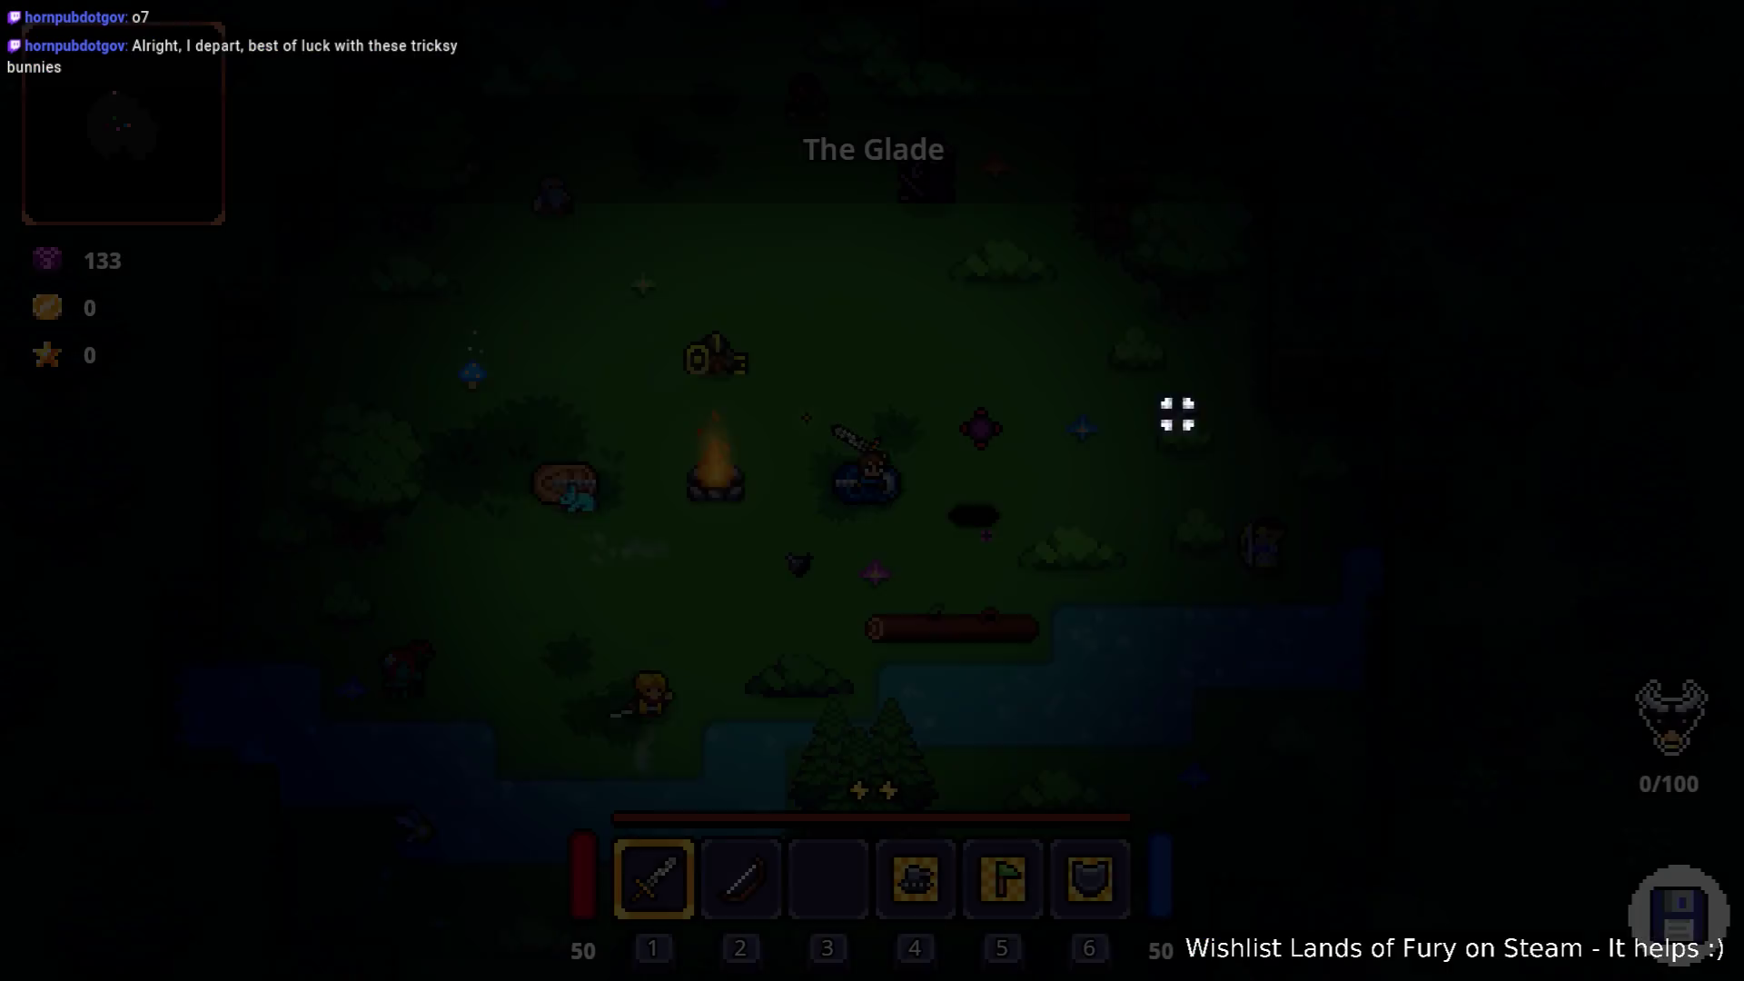
{"action": "key", "text": "grave"}
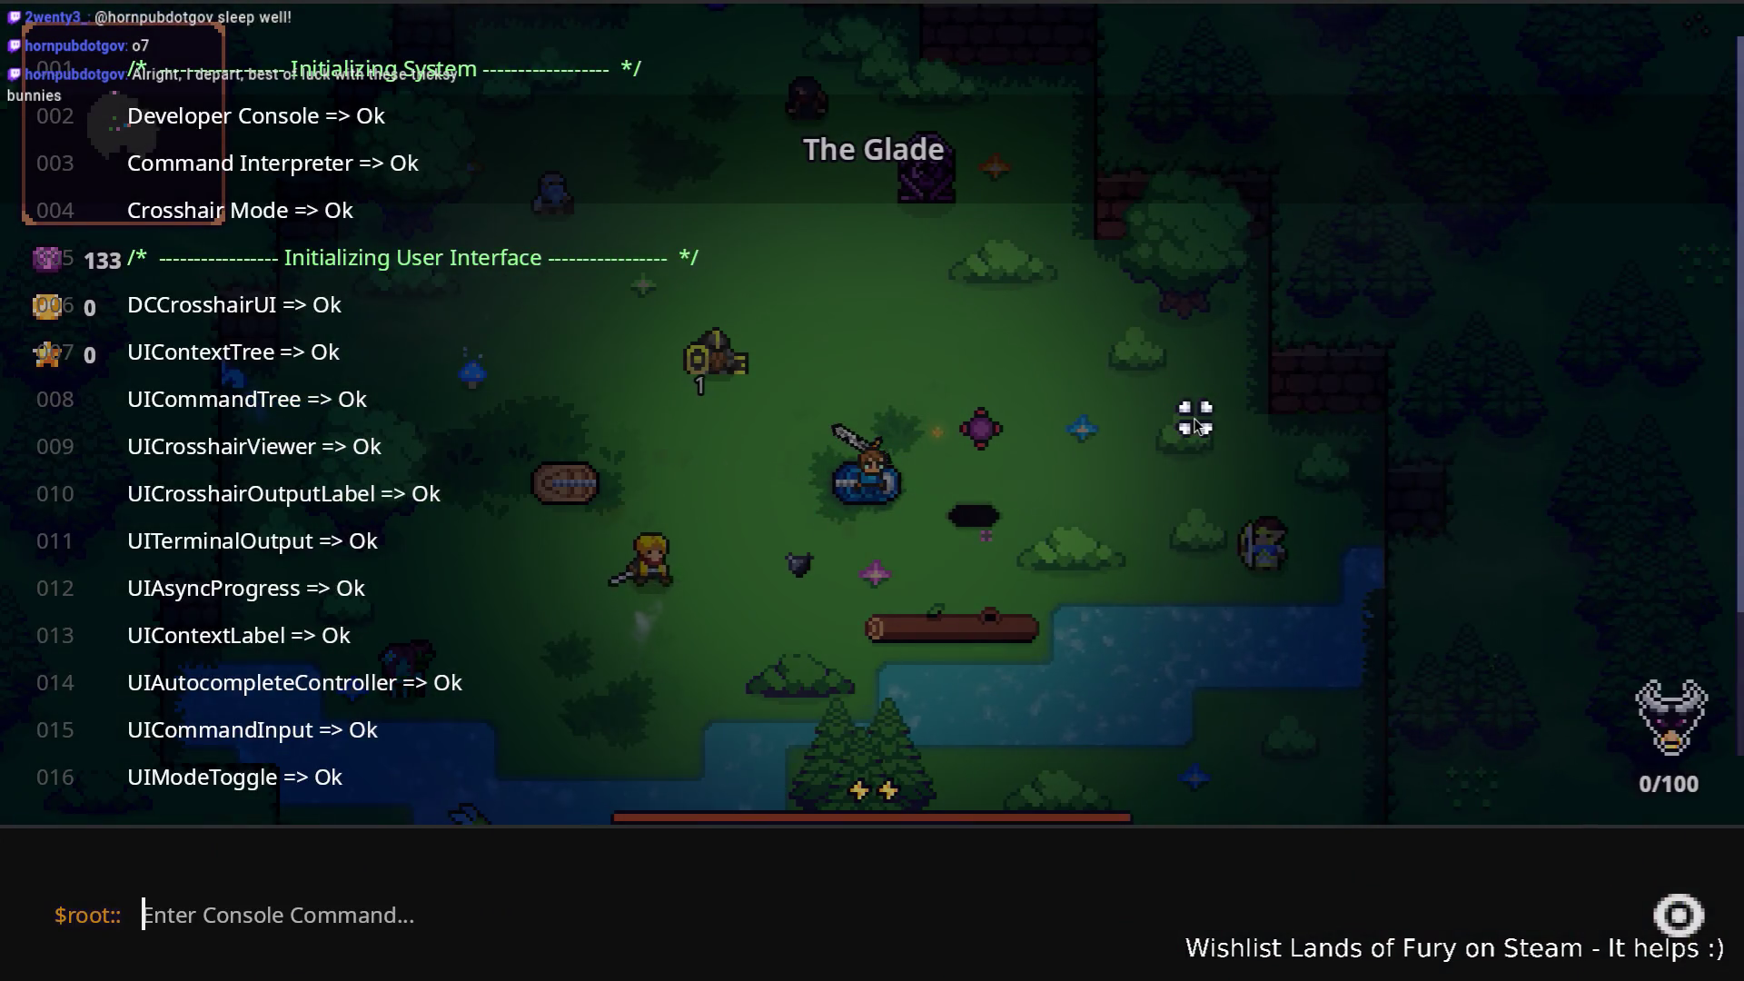
{"action": "type", "text": "oPlayer."}
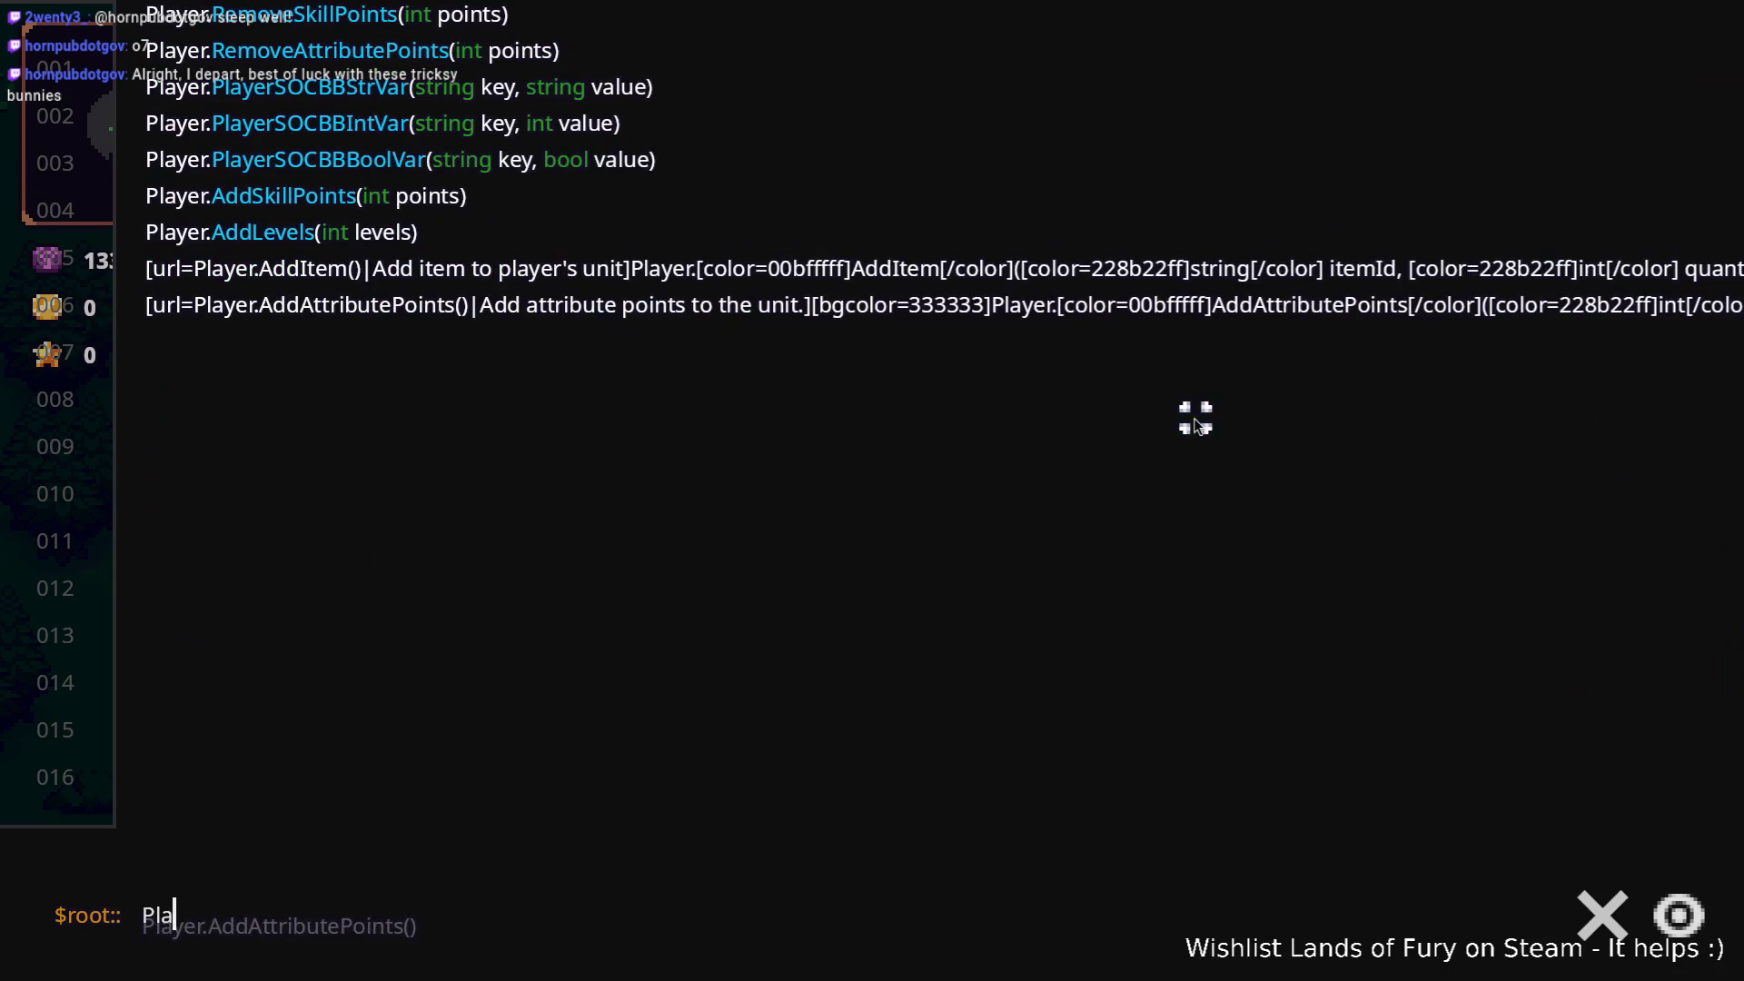
{"action": "type", "text": "AddItem("}
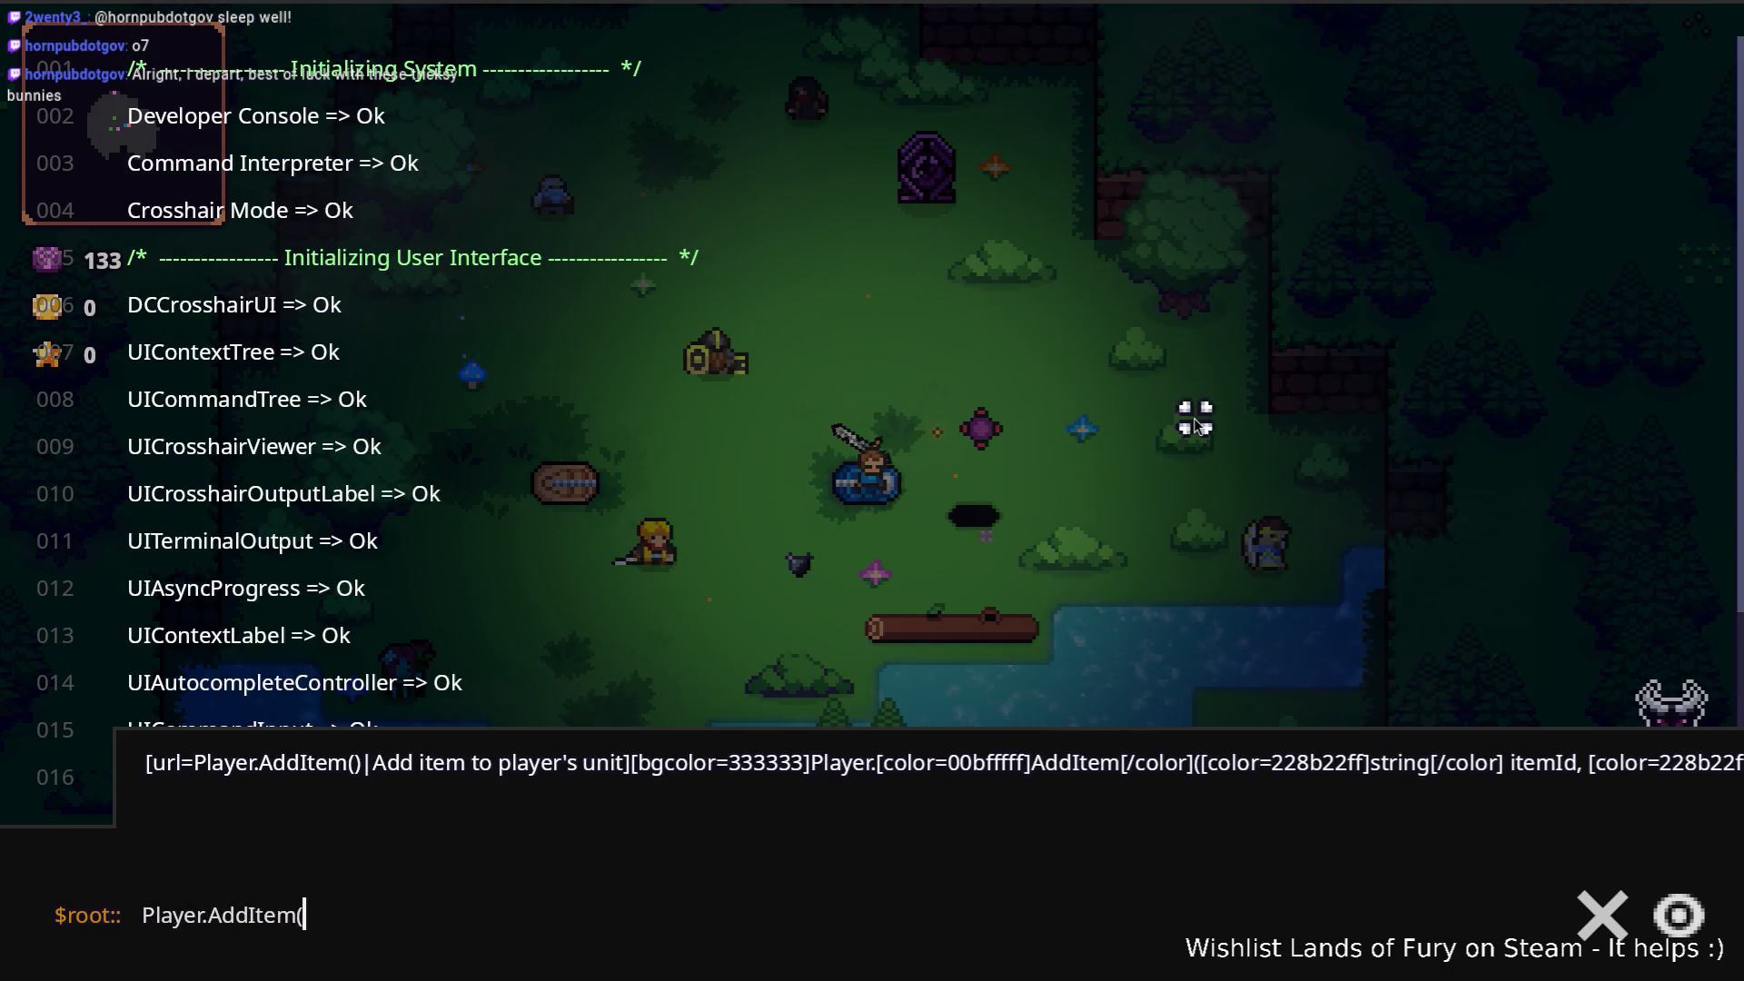
{"action": "type", "text": "ice_breathe"}
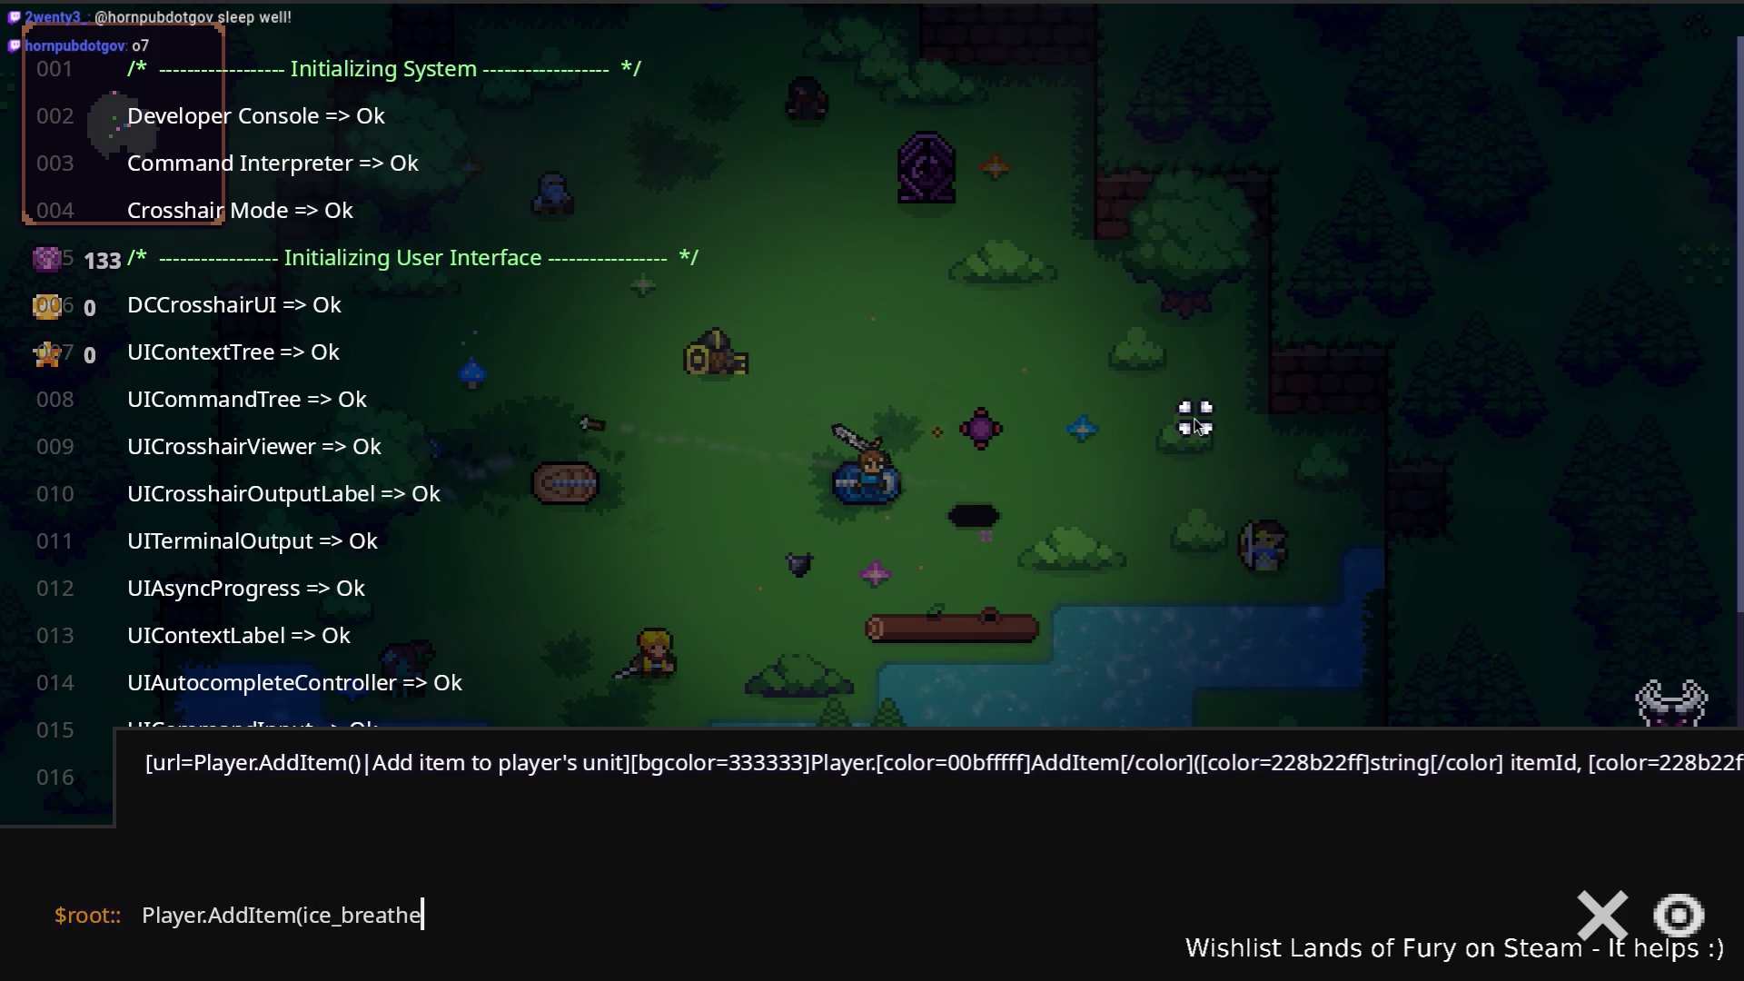
{"action": "key", "text": "BackSpace"}
{"action": "type", "text": "_rune,1"}
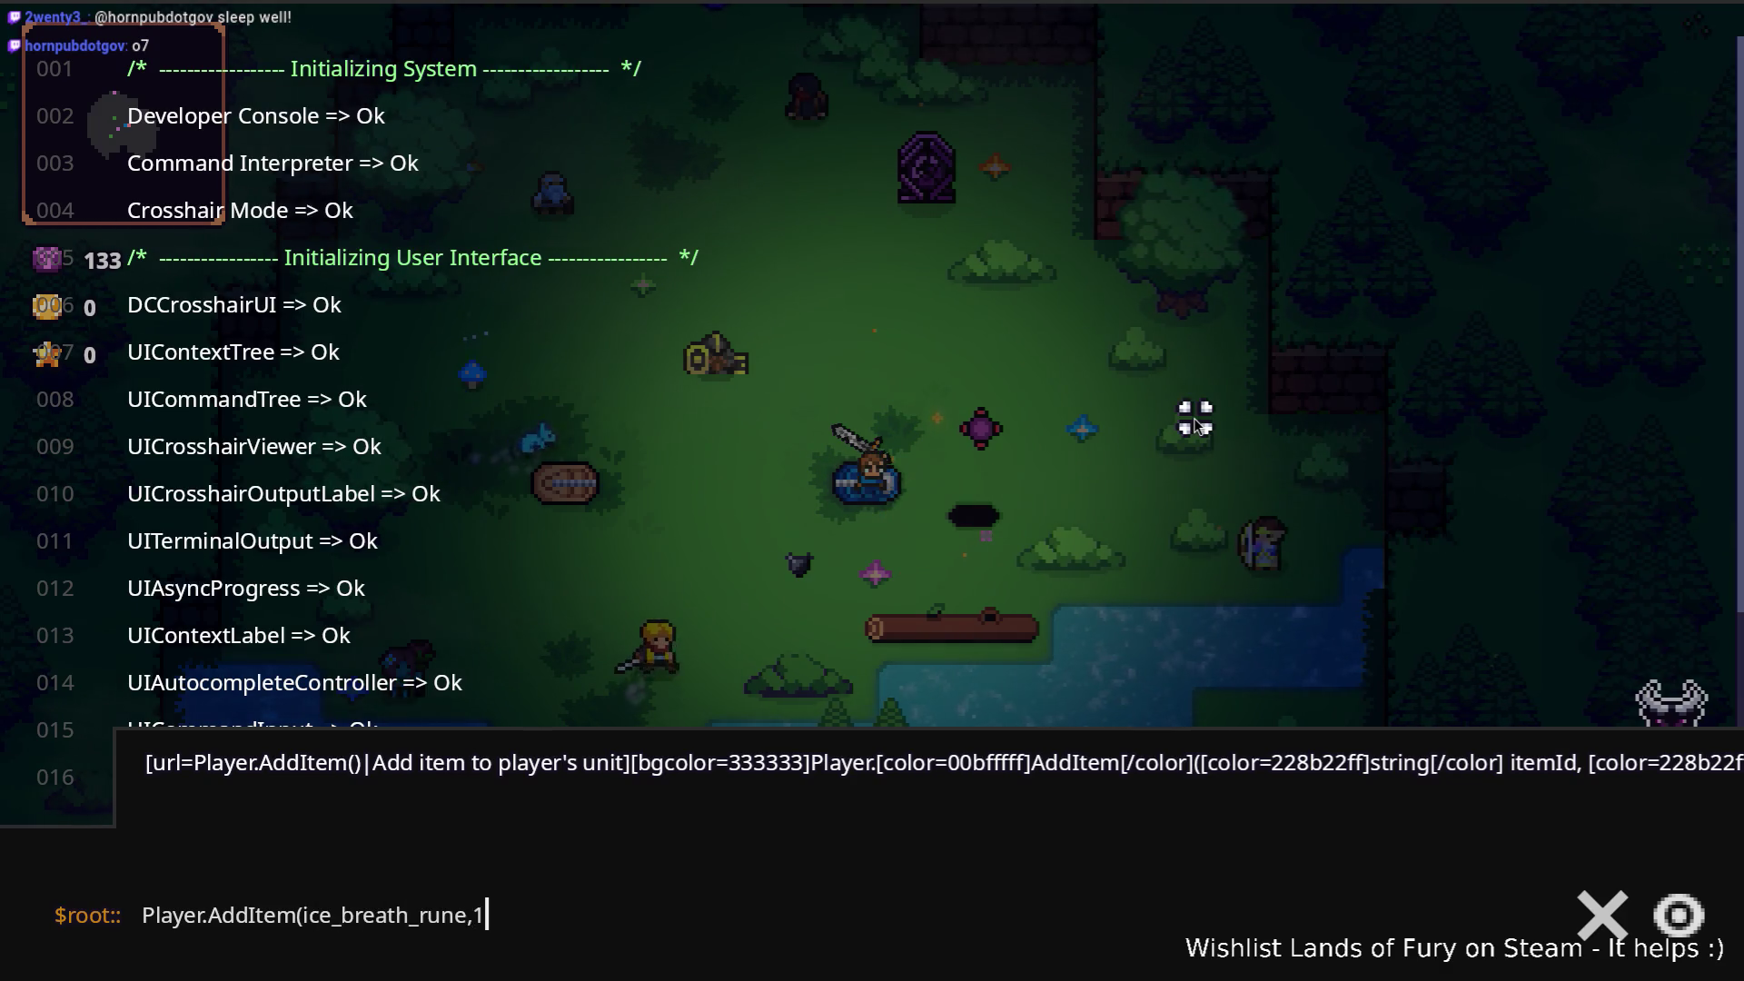
{"action": "key", "text": "Return"}
{"action": "key", "text": "Up"}
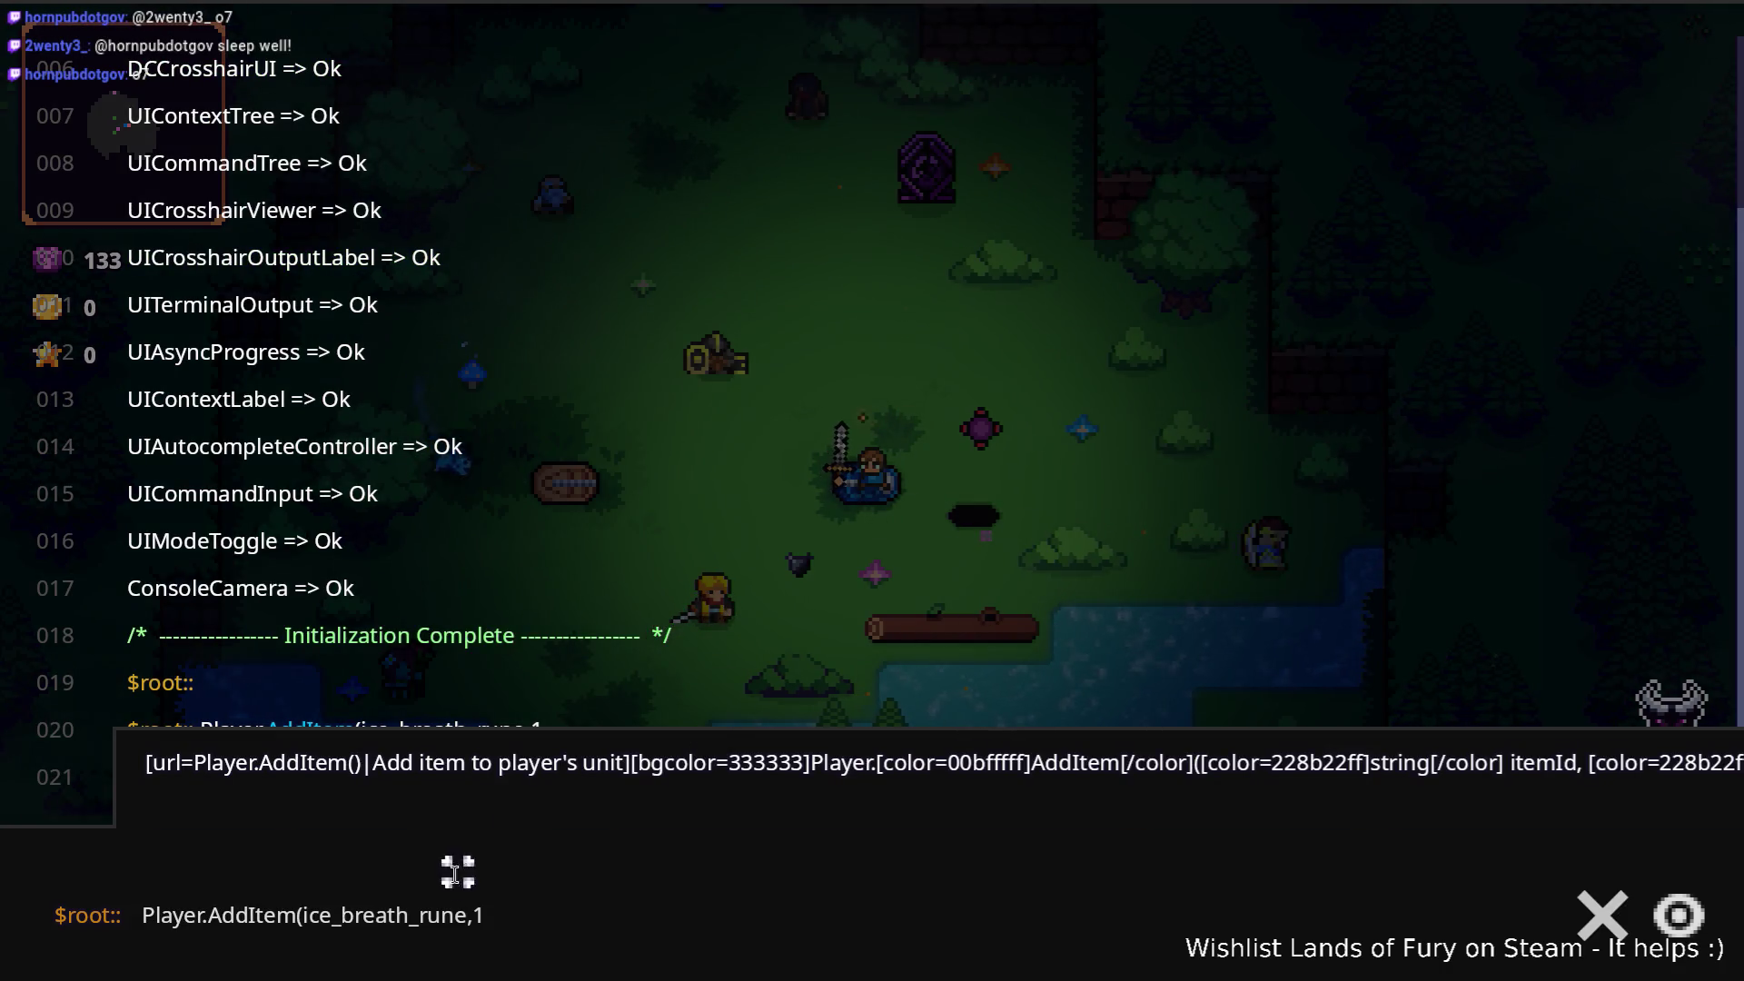
{"action": "key", "text": "Escape"}
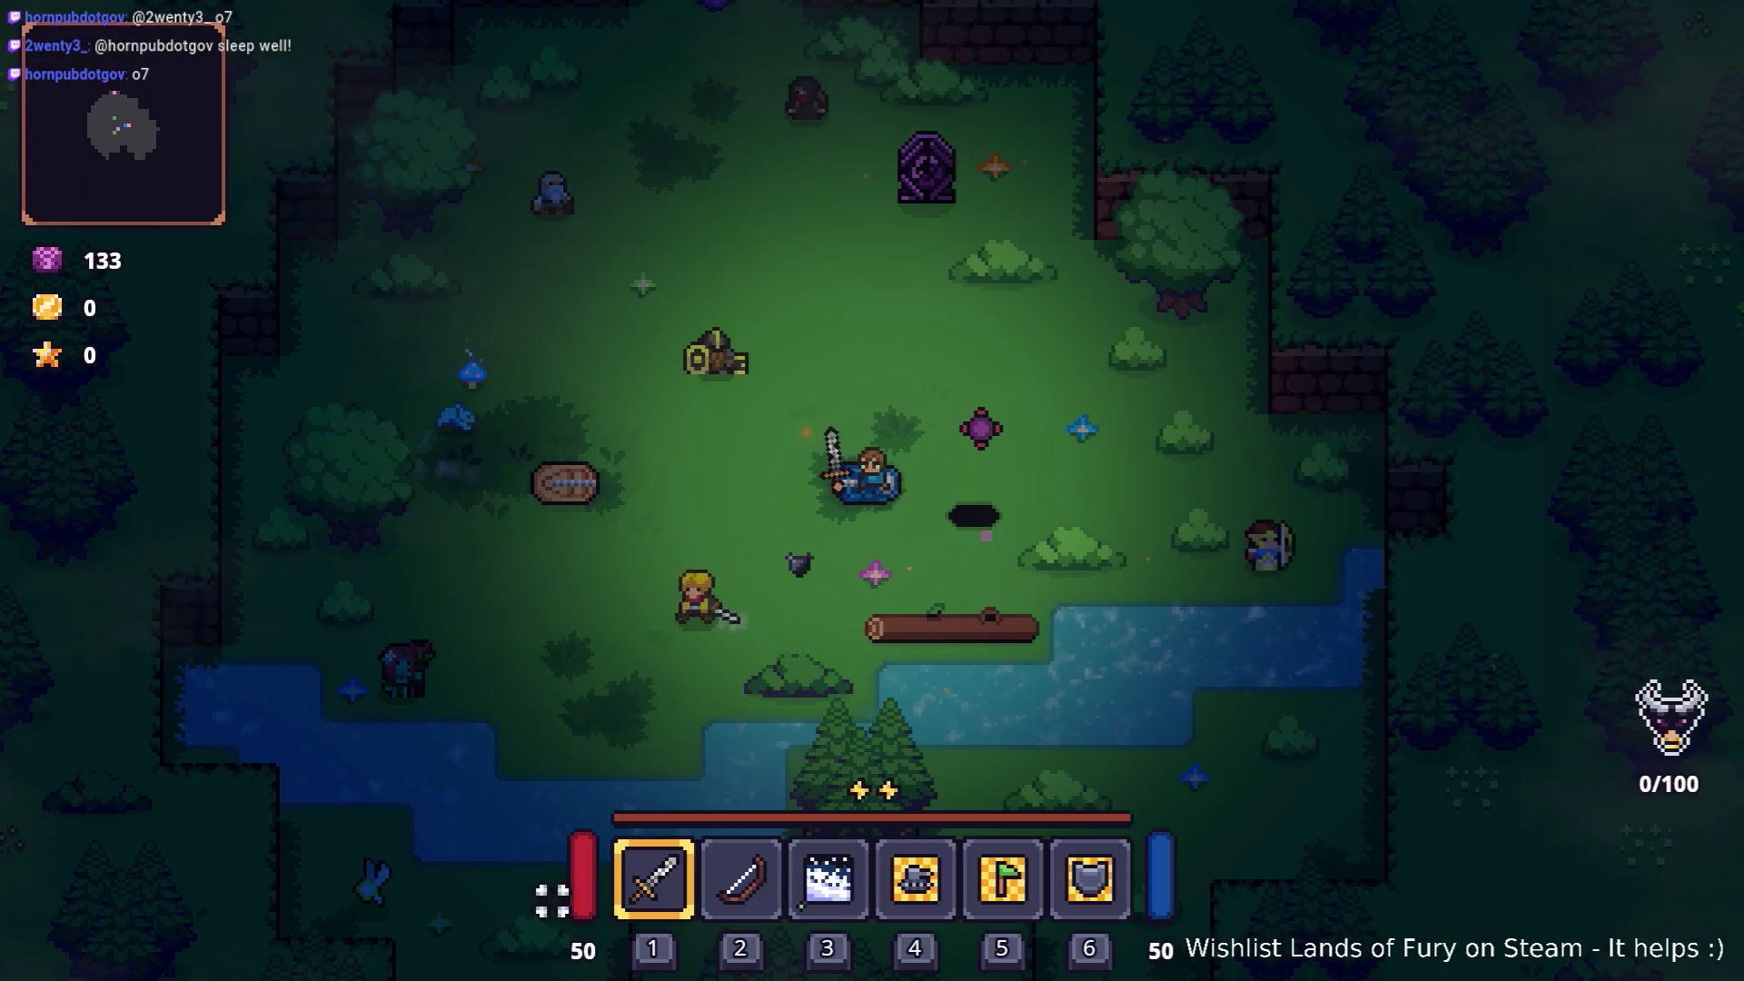
Step: Socket the ice breath rune into the Rusty Sword, then reopen the developer console
{"action": "key", "text": "i"}
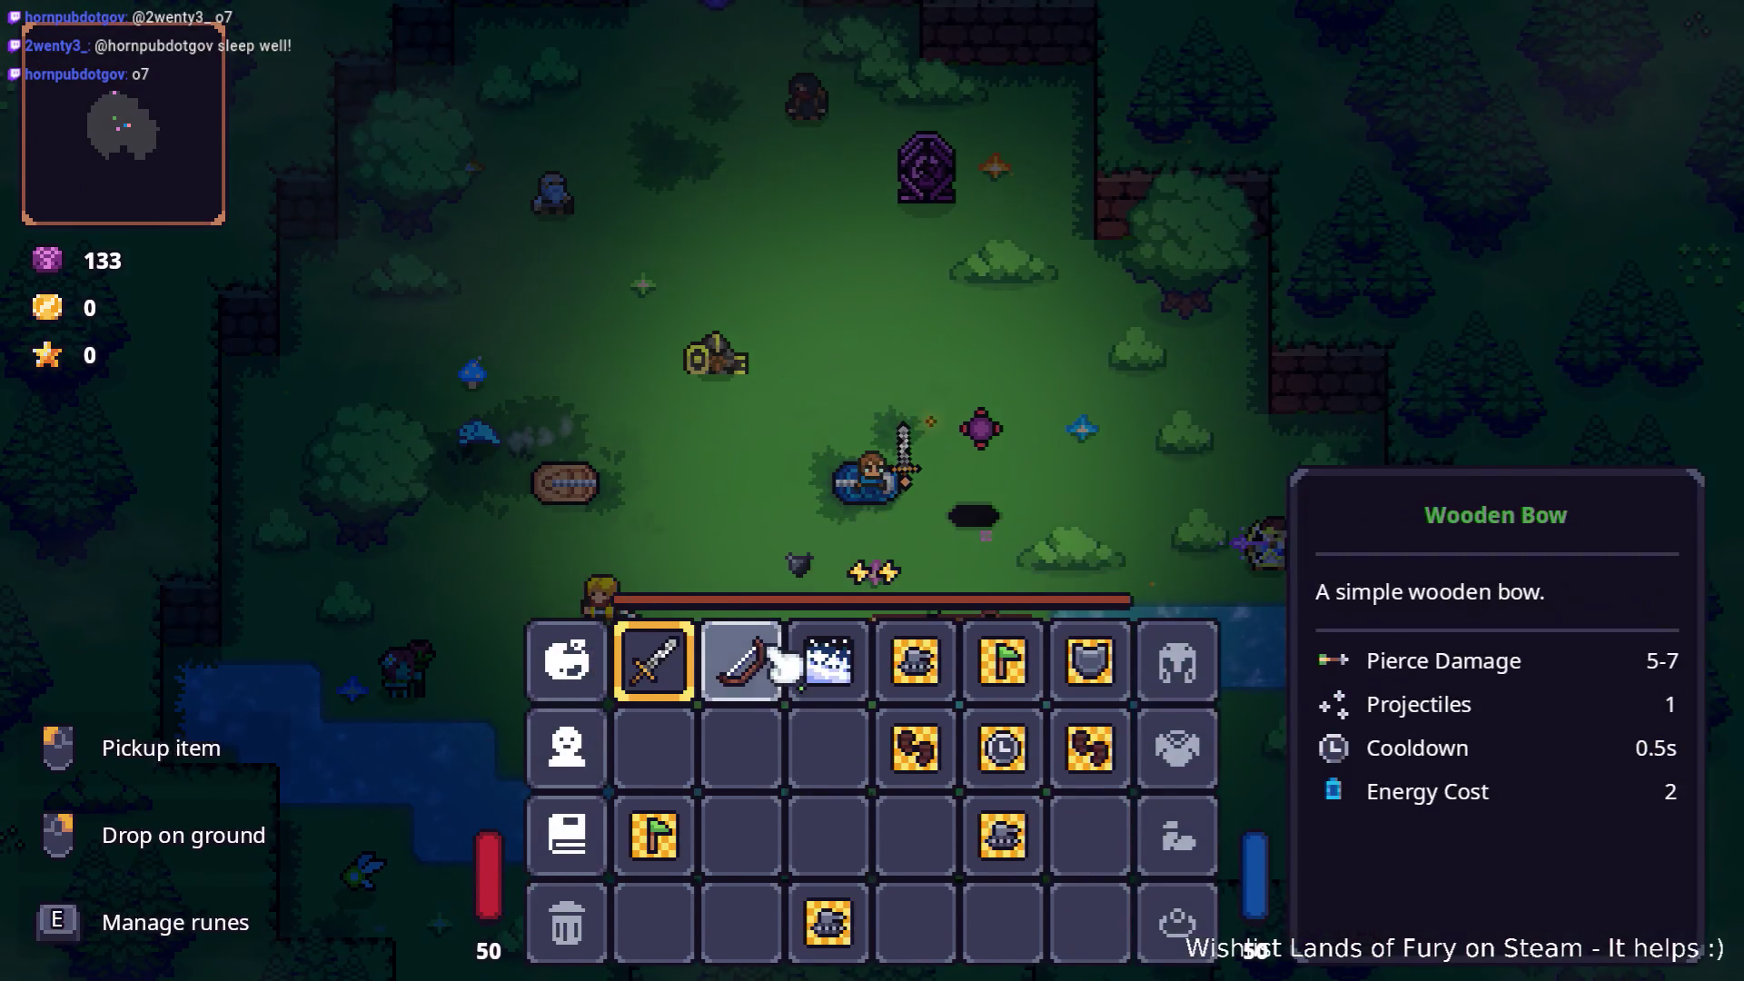
{"action": "right_click", "coordinate": [662, 669]}
{"action": "left_click", "coordinate": [758, 495]}
{"action": "left_click", "coordinate": [745, 389]}
{"action": "left_click", "coordinate": [870, 598]}
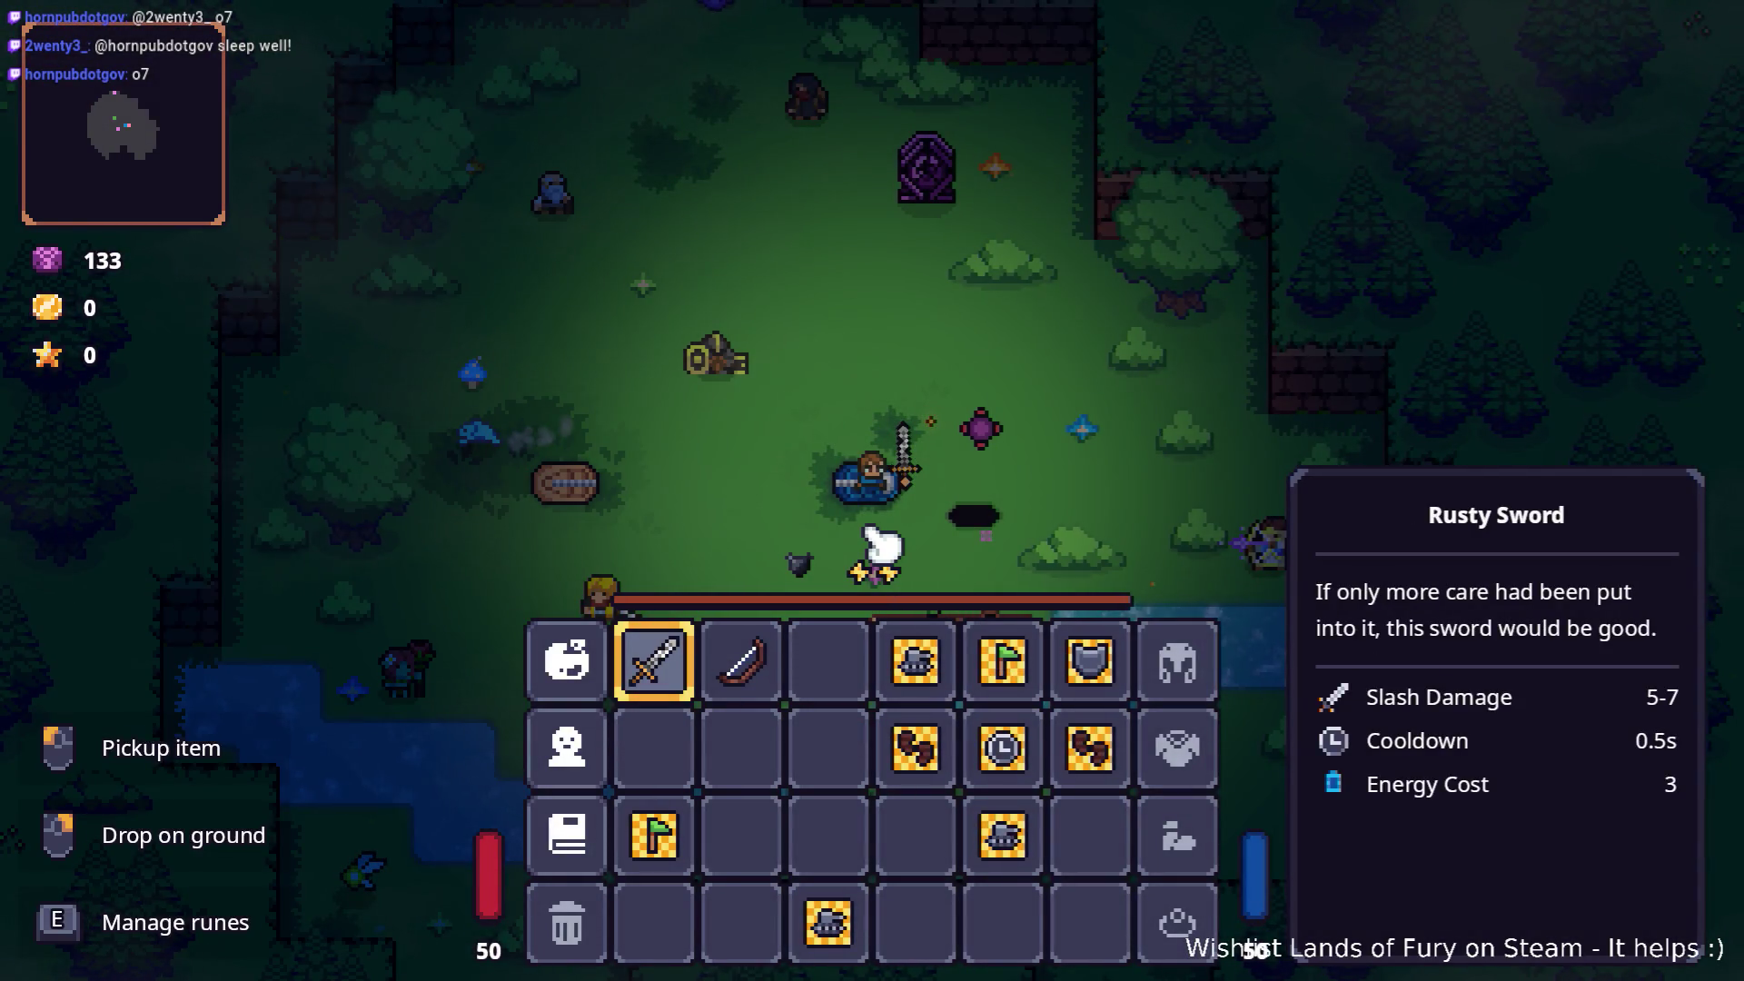
{"action": "key", "text": "i"}
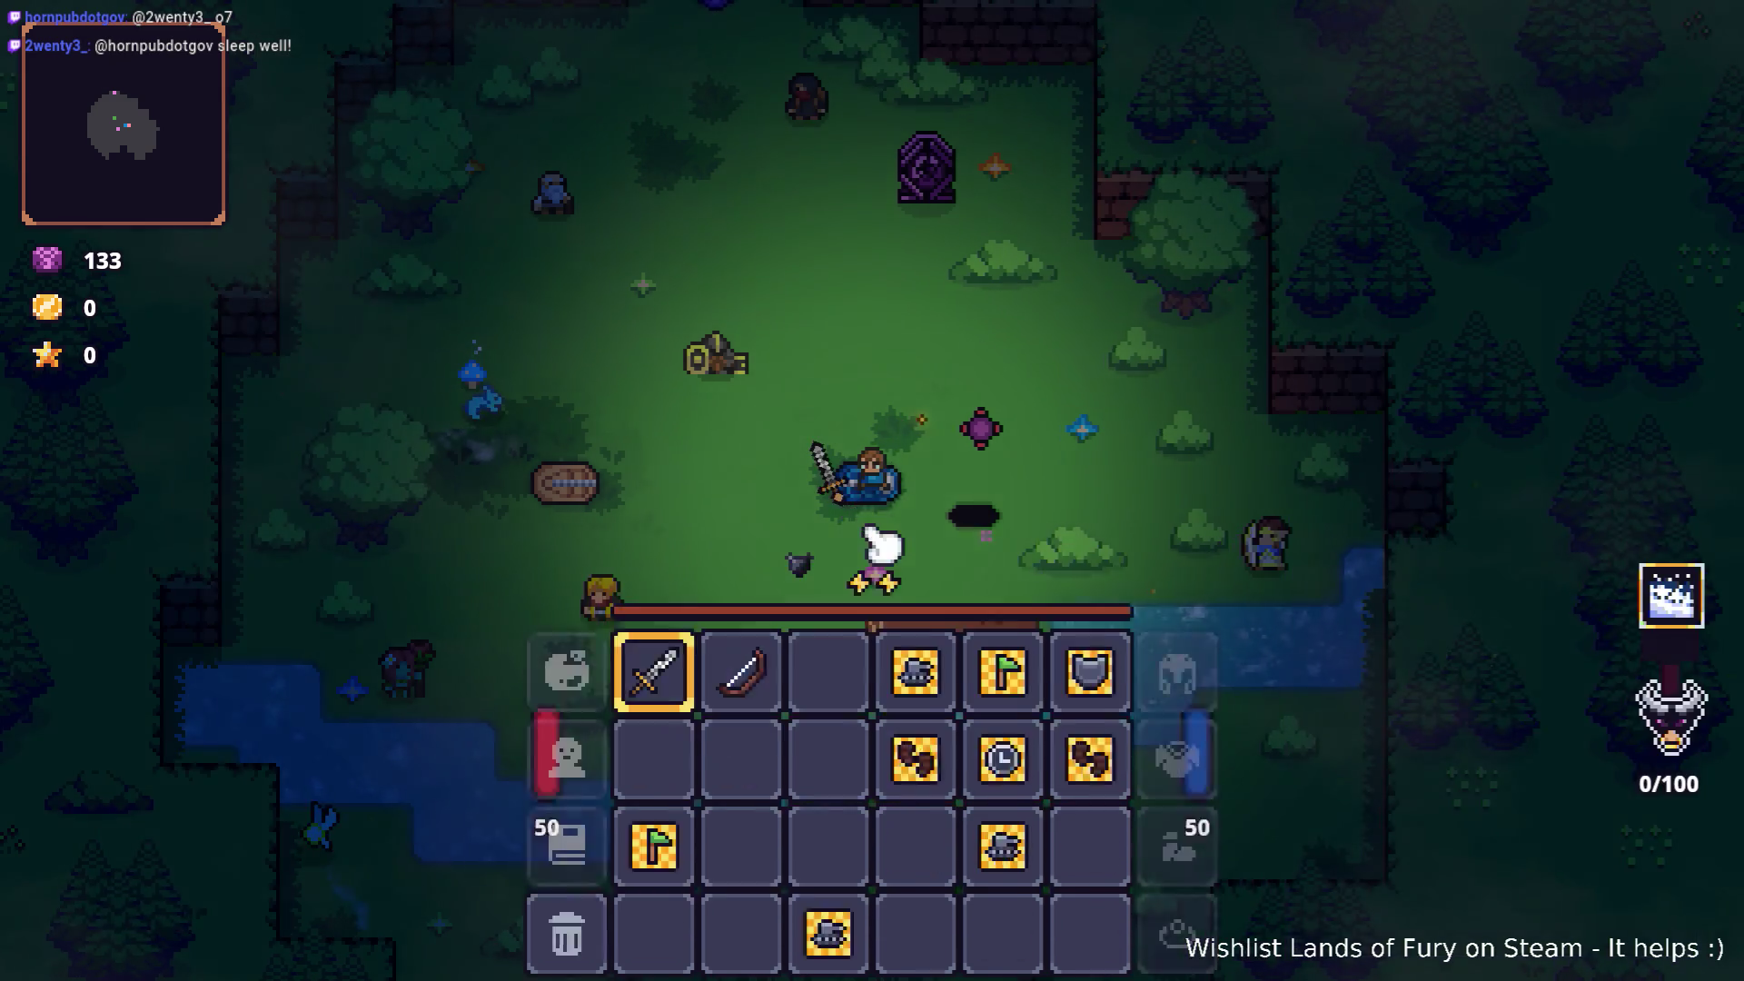
{"action": "key", "text": "grave"}
{"action": "key", "text": "Up"}
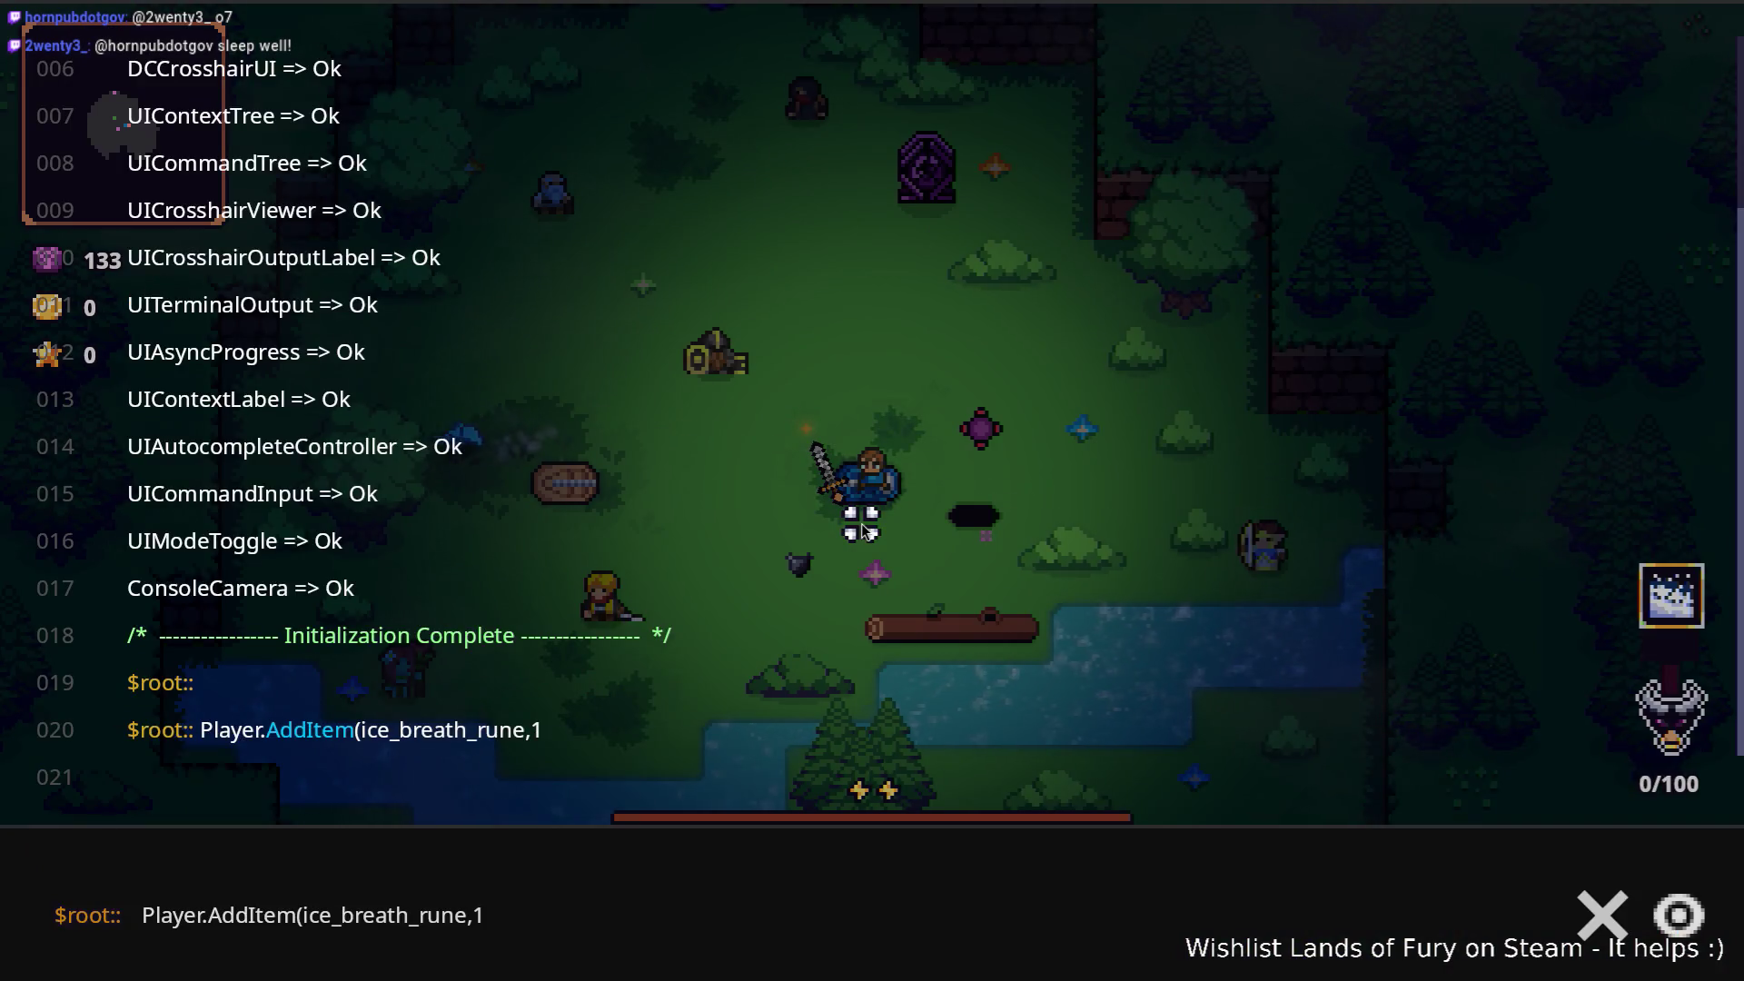
Step: Add an iron_axe and a shrapnel shot rune through Player.AddItem console commands
{"action": "double_click", "coordinate": [400, 914]}
{"action": "type", "text": "iron_axe"}
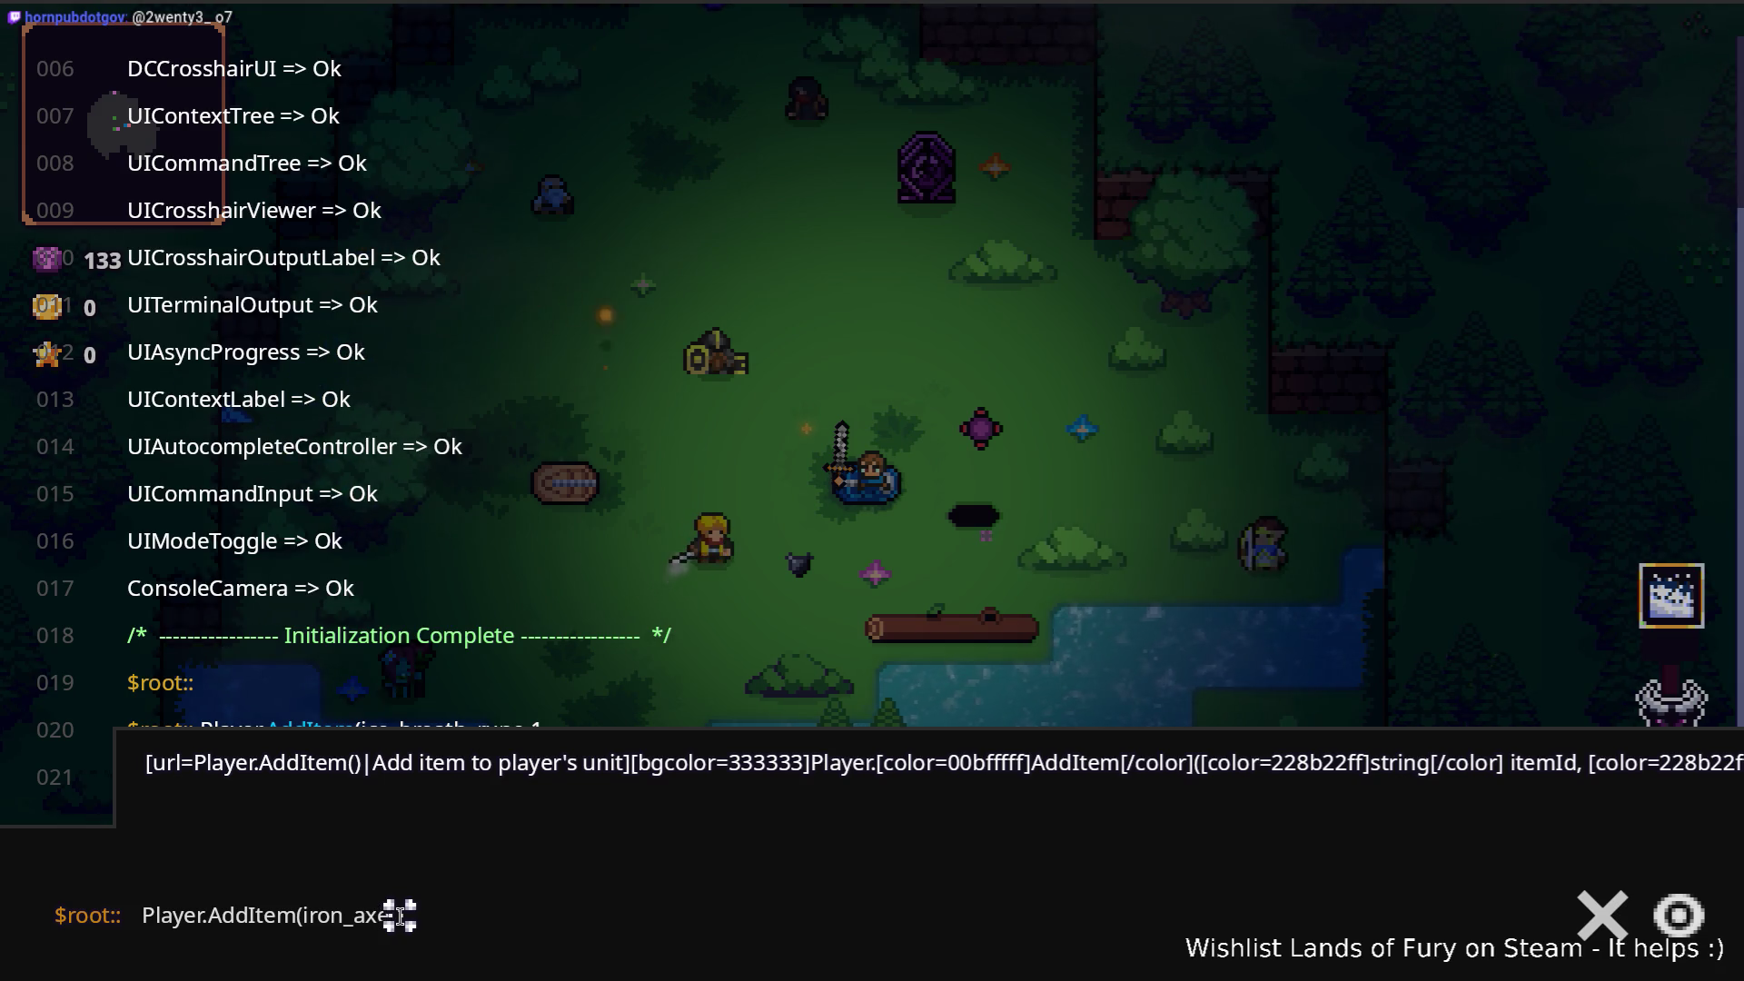
{"action": "key", "text": "Return"}
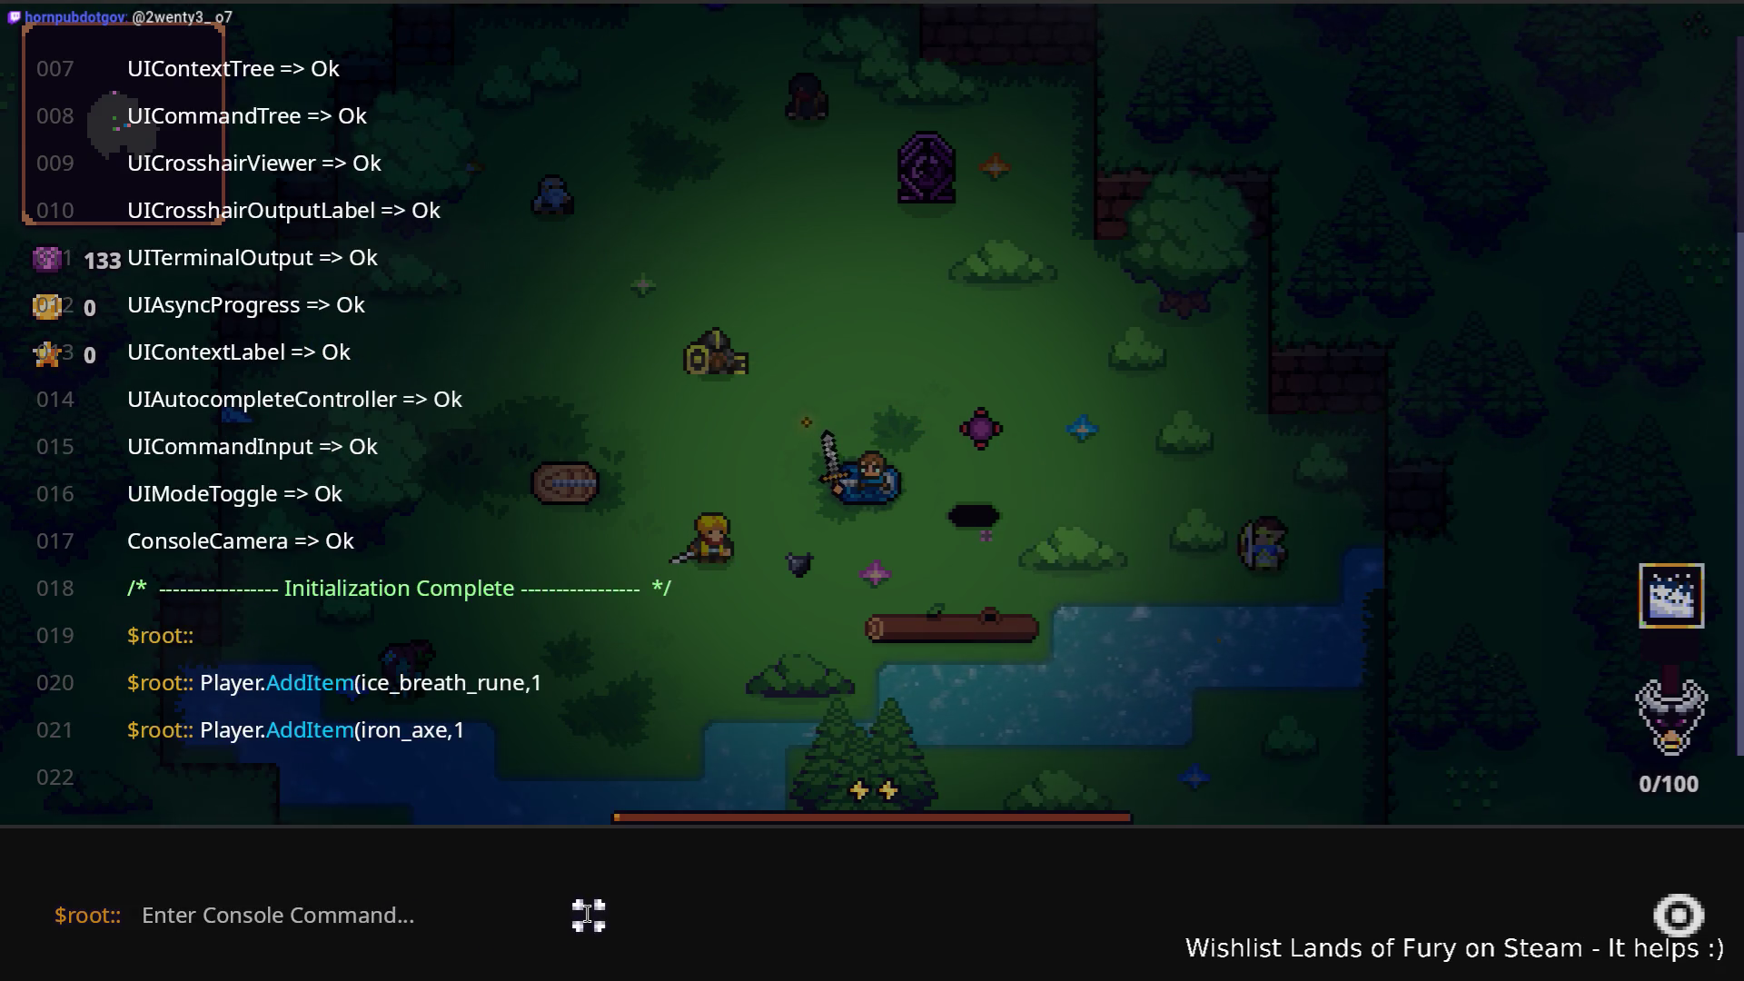
{"action": "key", "text": "Up"}
{"action": "double_click", "coordinate": [345, 914]}
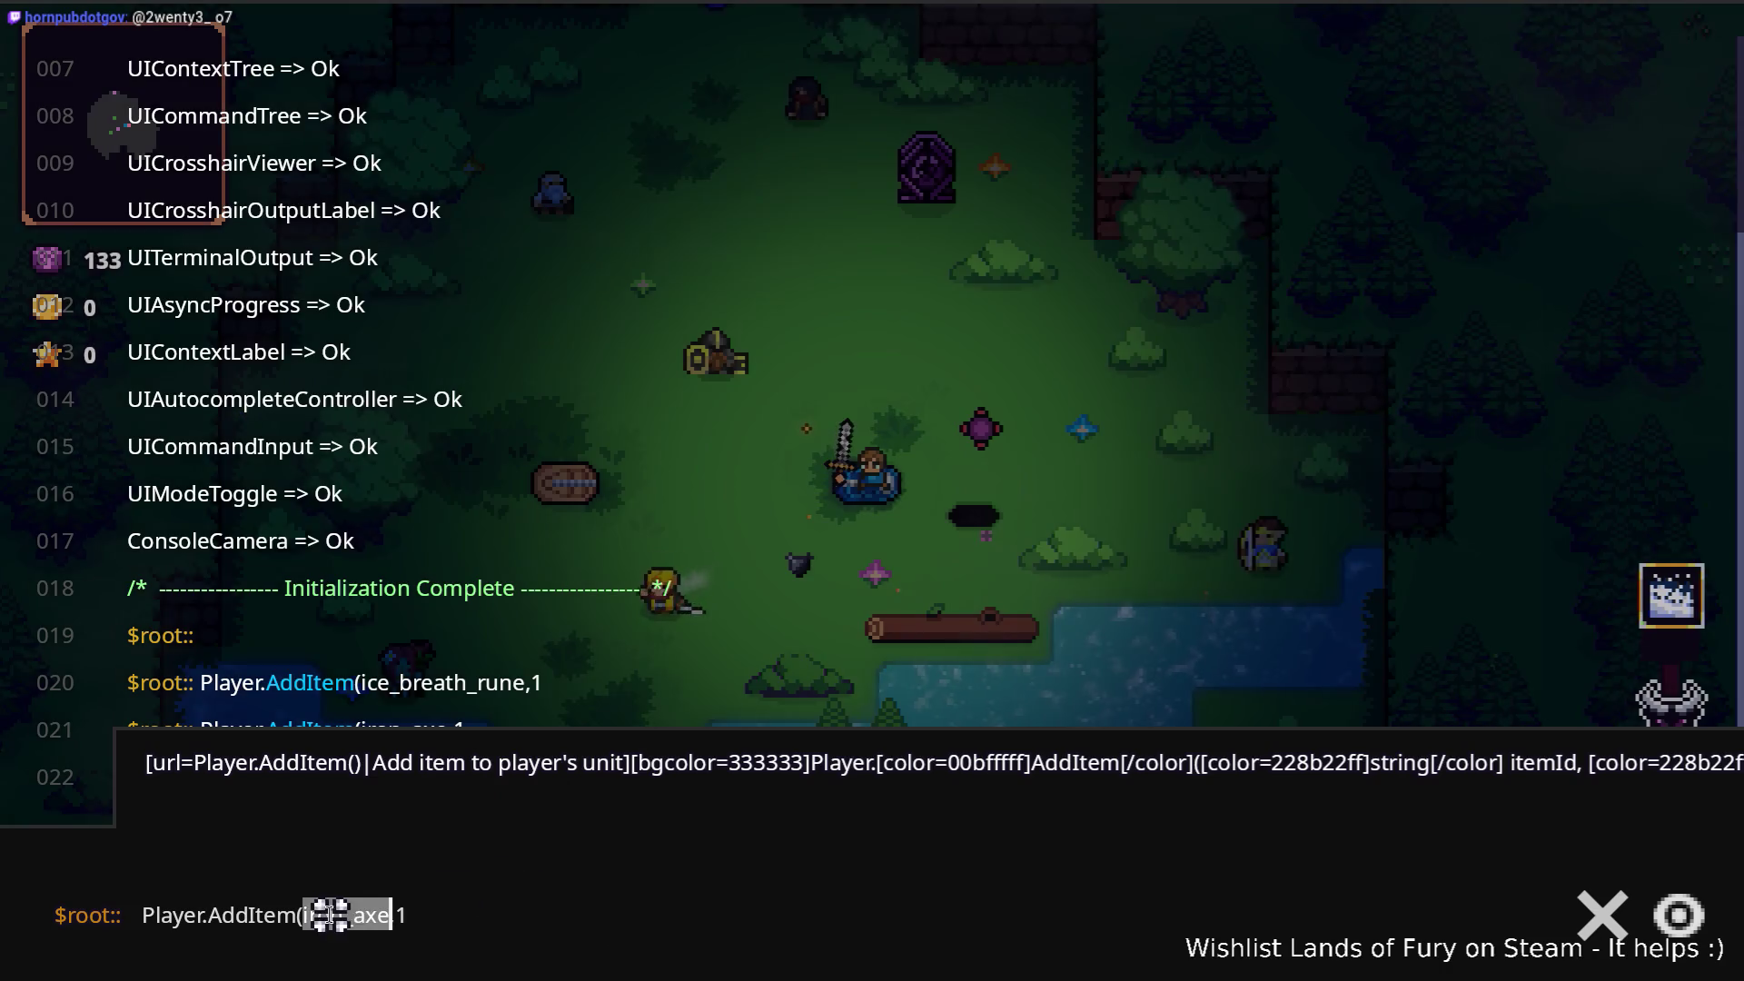
{"action": "type", "text": "shrap"}
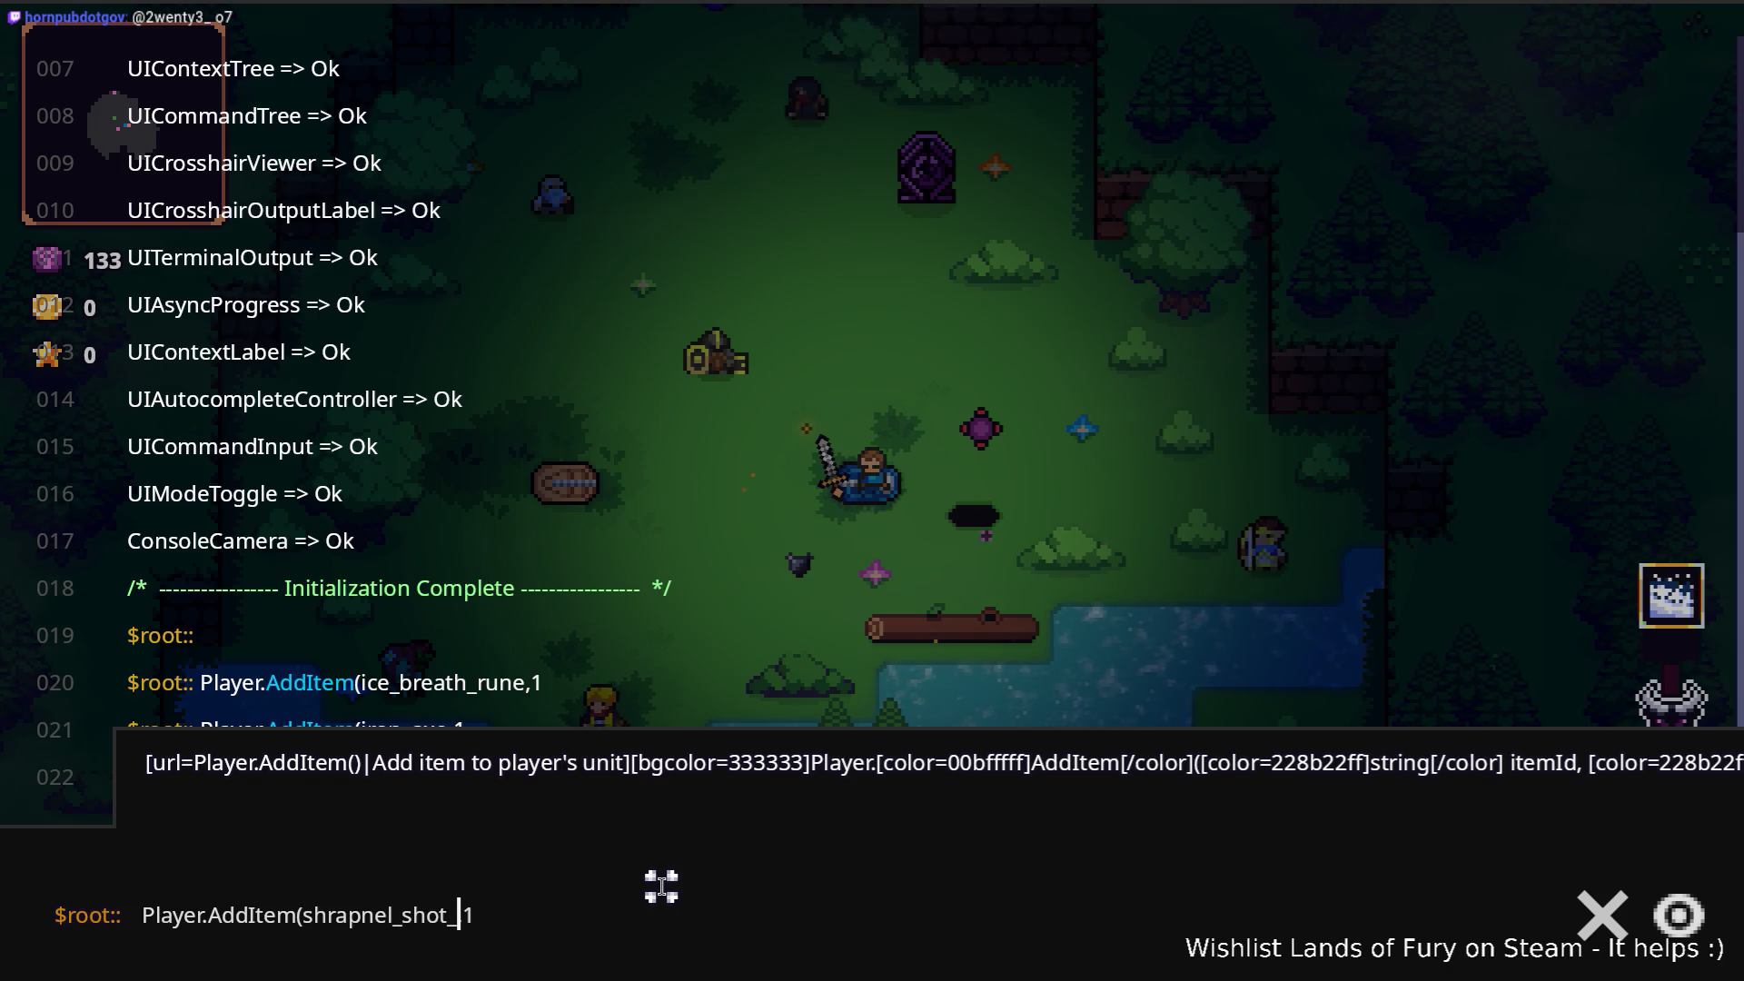
{"action": "type", "text": "ne"}
{"action": "key", "text": "Return"}
{"action": "key", "text": "Escape"}
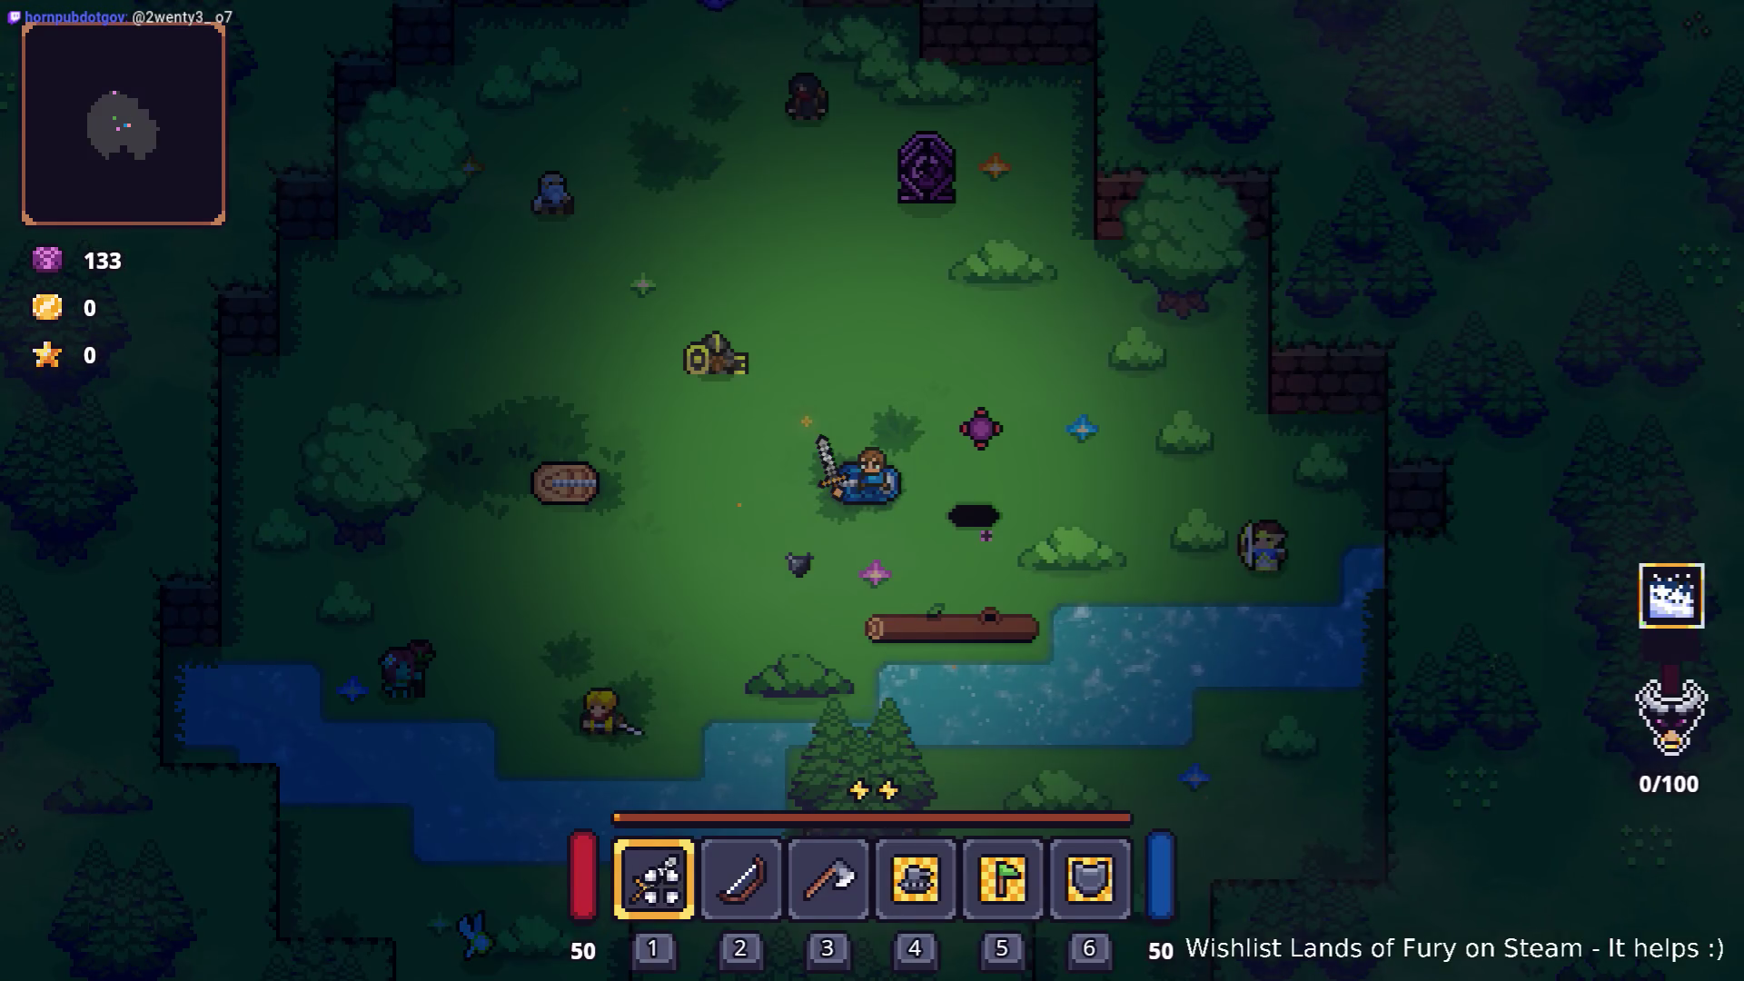
Step: Socket the Shrapnel Shot rune into the Iron Axe from the inventory
{"action": "key", "text": "i"}
{"action": "key", "text": "e"}
{"action": "left_click", "coordinate": [772, 504]}
{"action": "left_click", "coordinate": [786, 300]}
{"action": "left_click", "coordinate": [775, 798]}
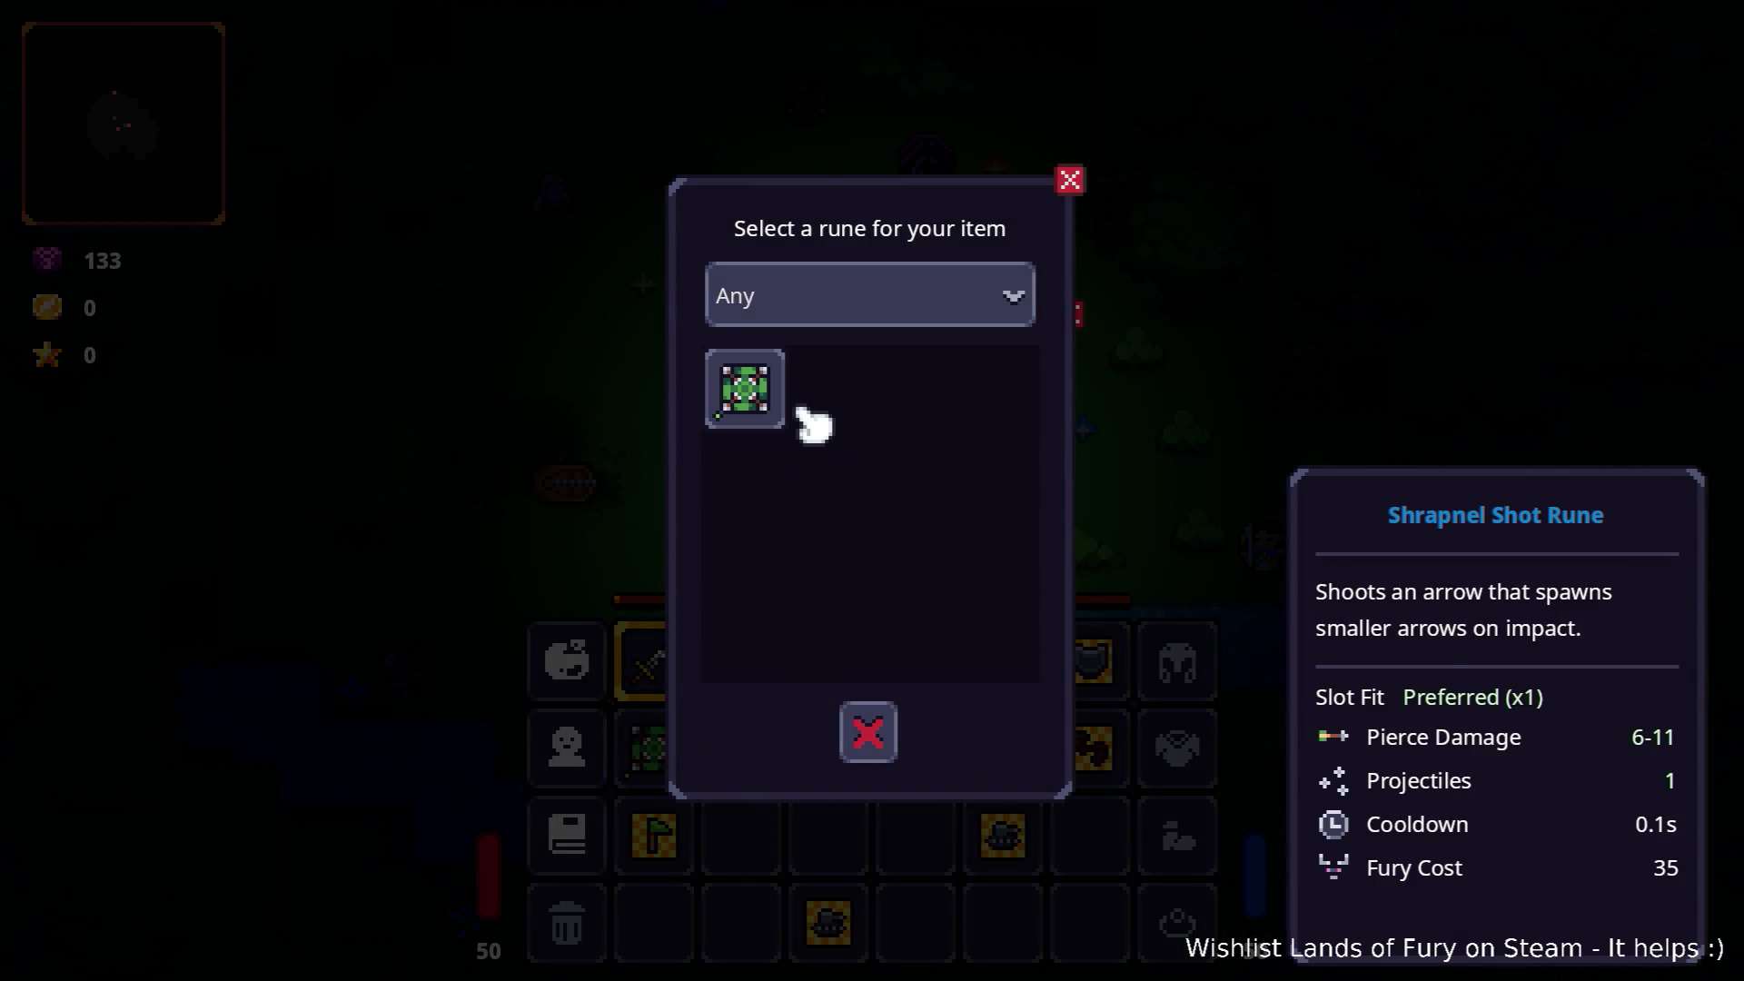
{"action": "left_click", "coordinate": [782, 400]}
{"action": "left_click", "coordinate": [867, 593]}
Step: Wield the Iron Axe and walk among the statues, then back to the open floor
{"action": "key", "text": "i"}
{"action": "key", "text": "3"}
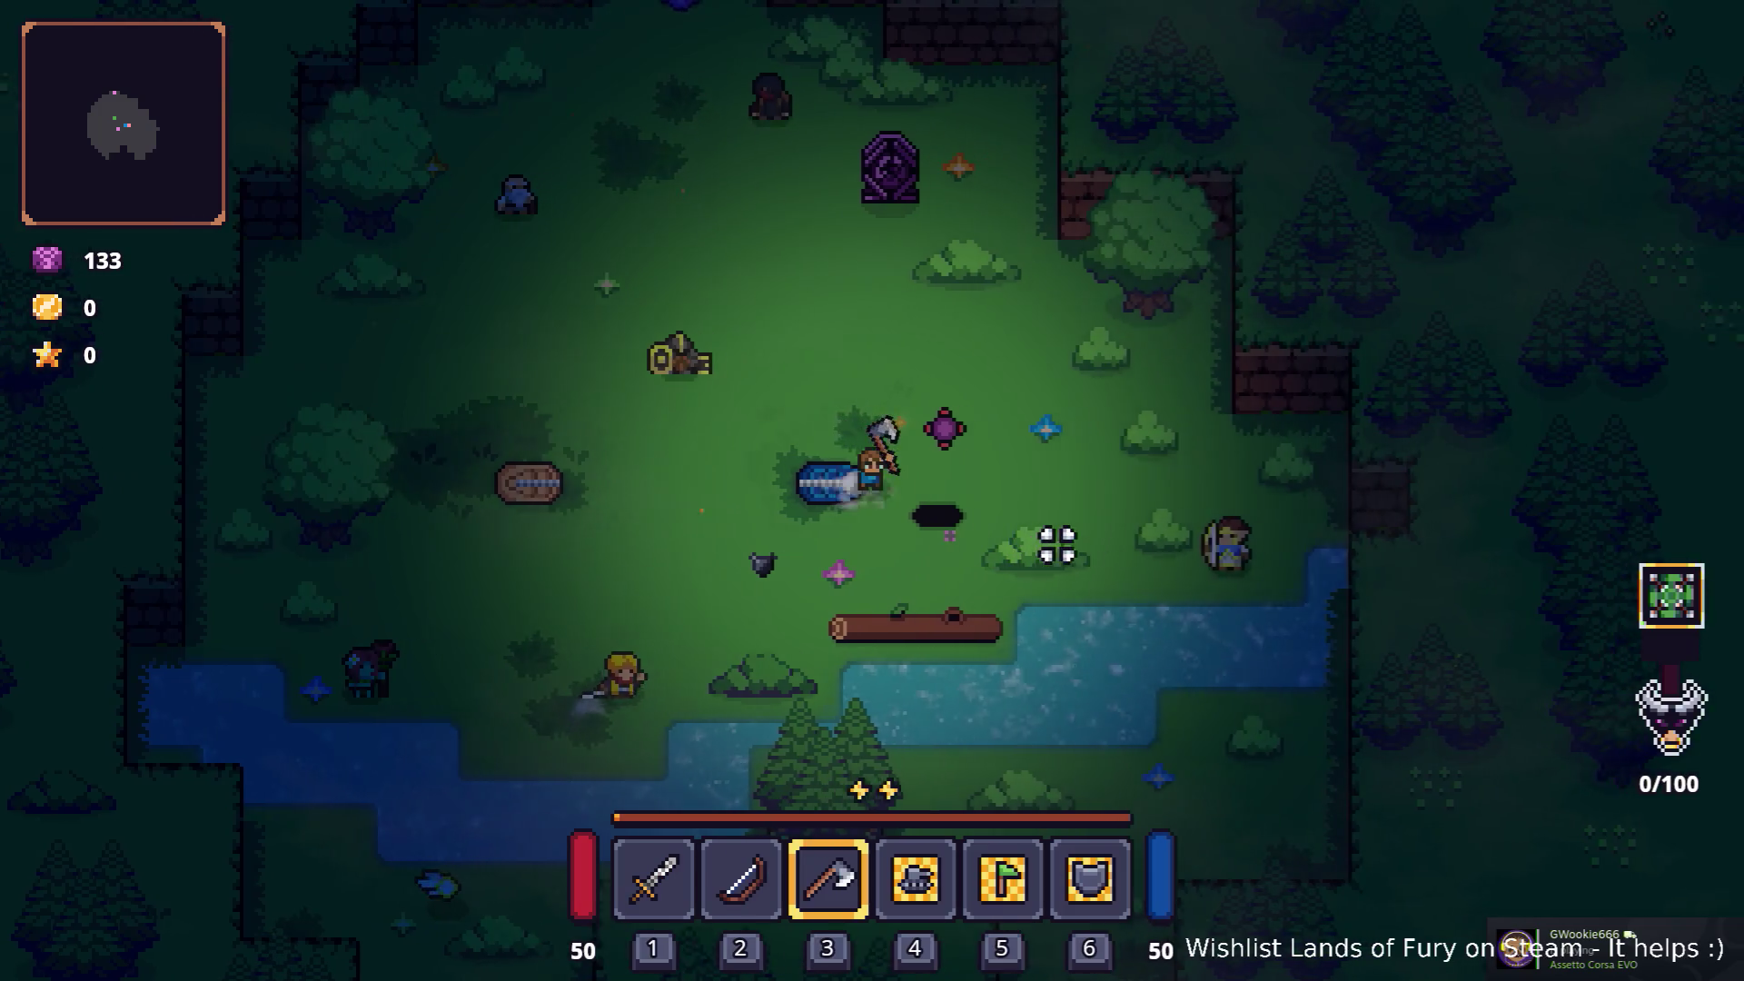
{"action": "key", "text": "e"}
{"action": "key", "text": "w"}
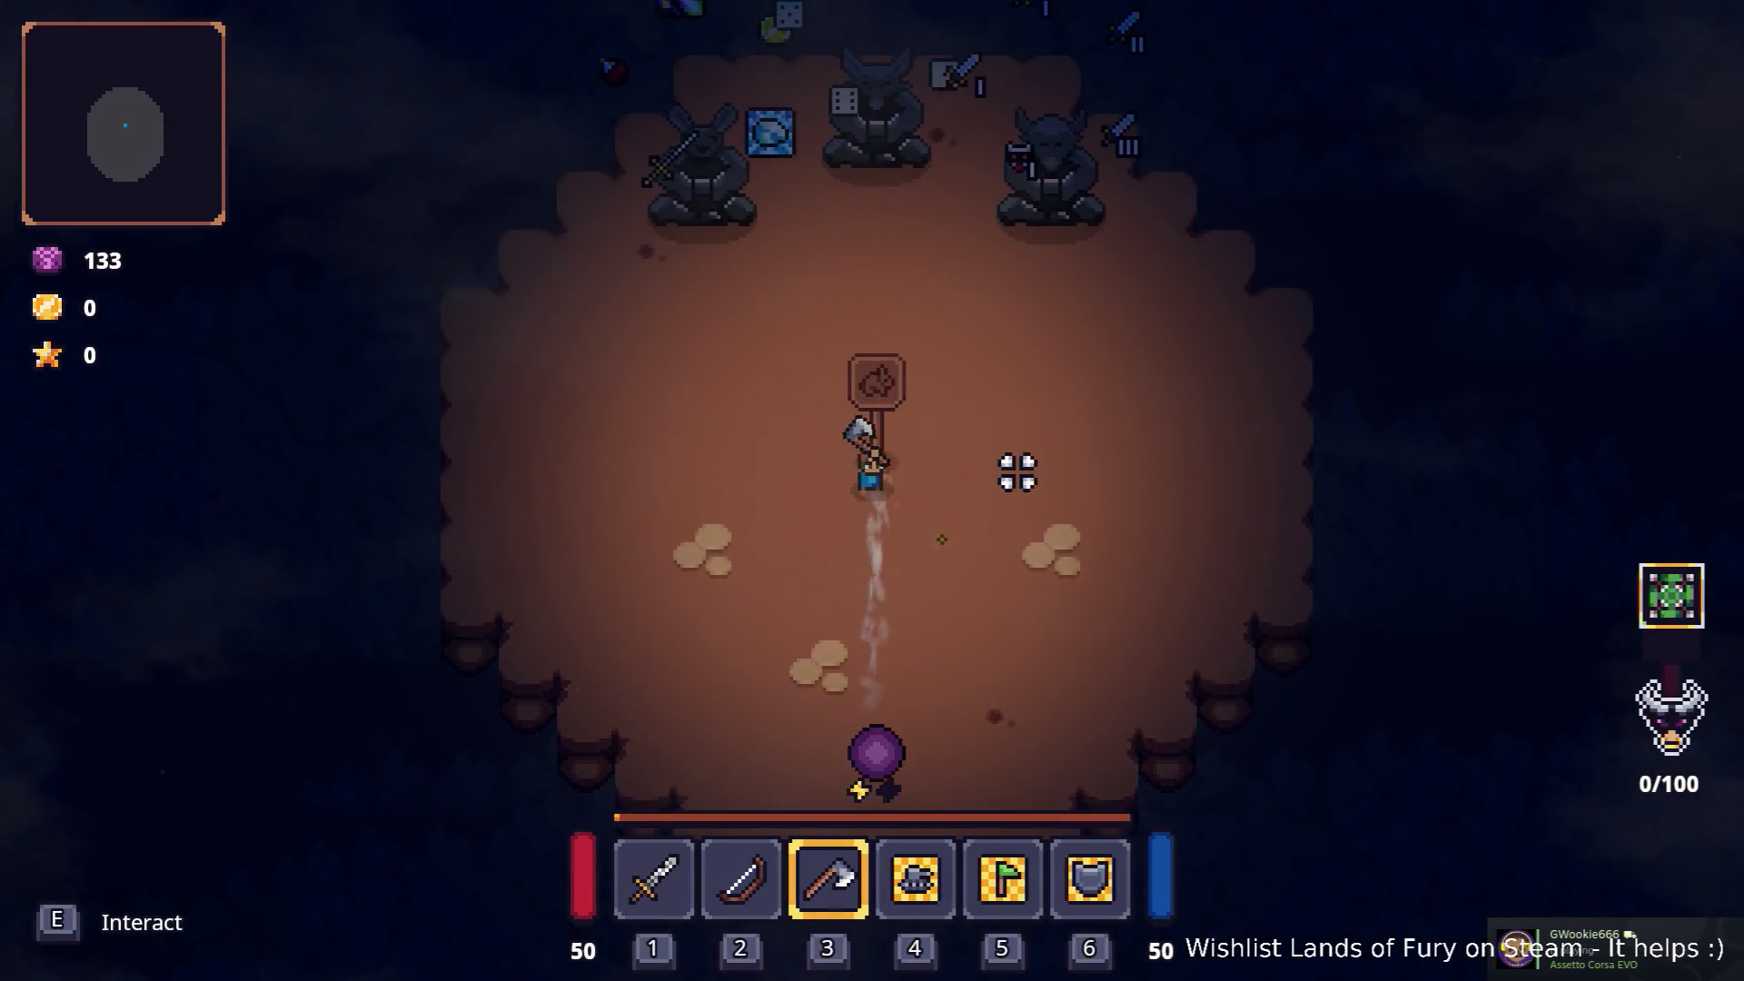
{"action": "key", "text": "w"}
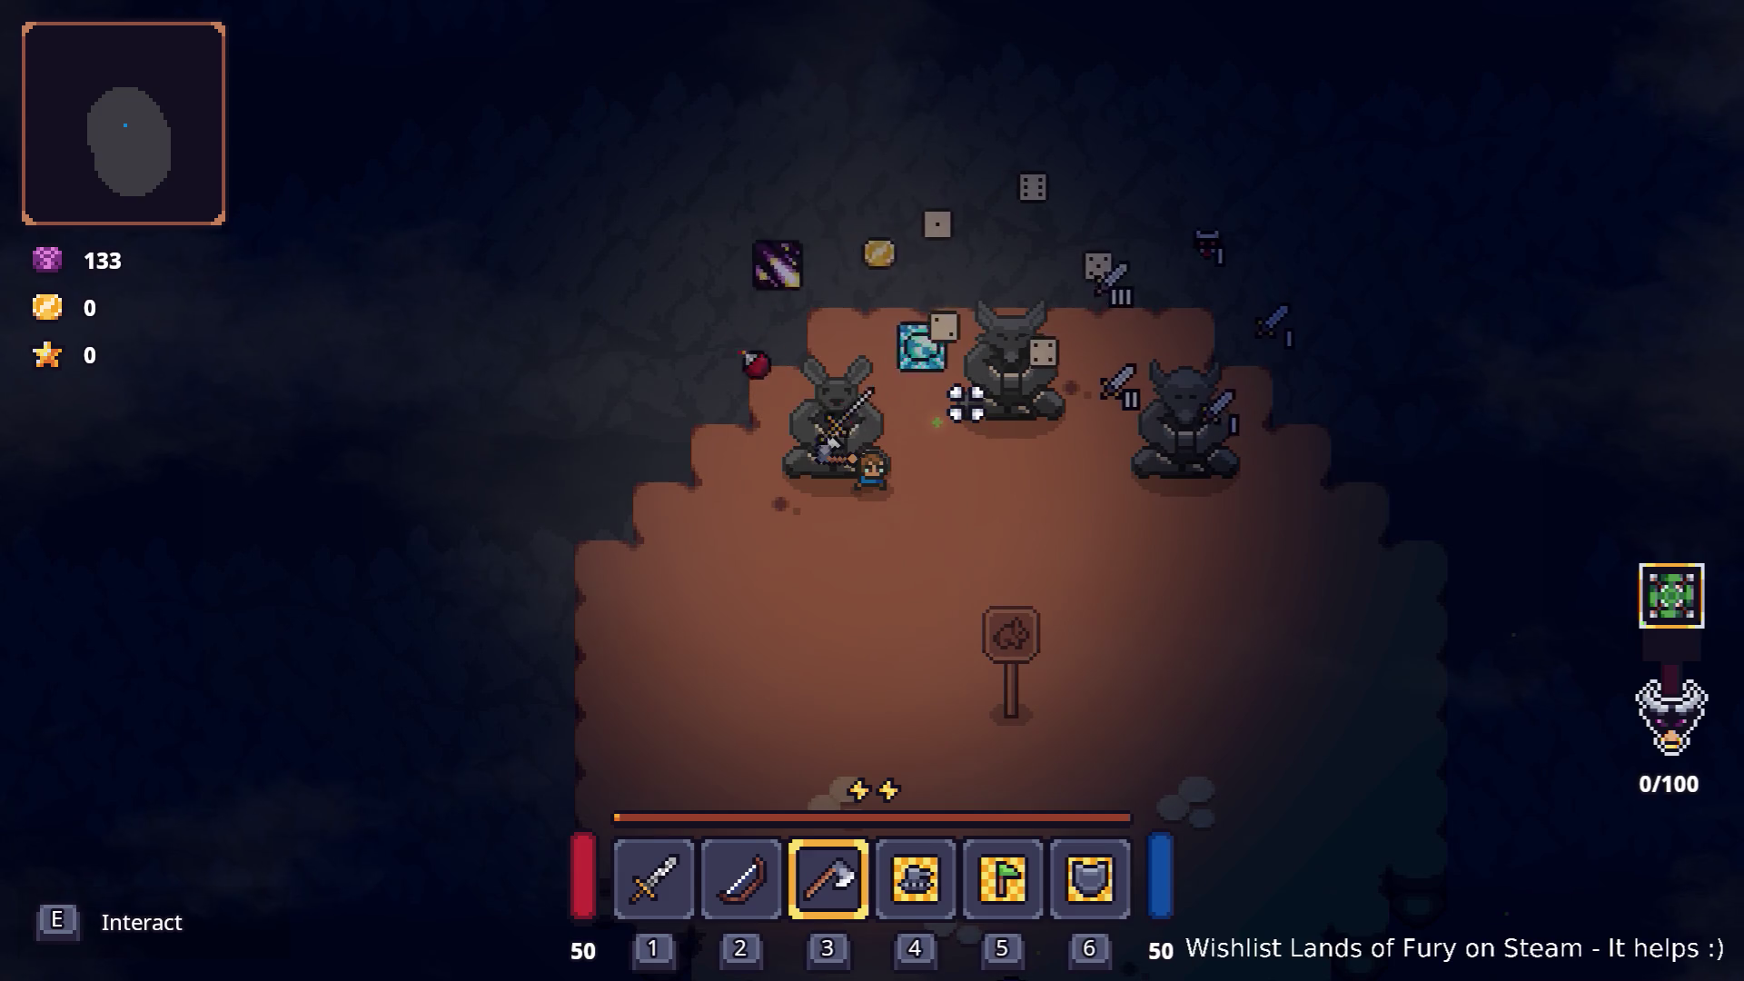
{"action": "key", "text": "d"}
{"action": "key", "text": "d"}
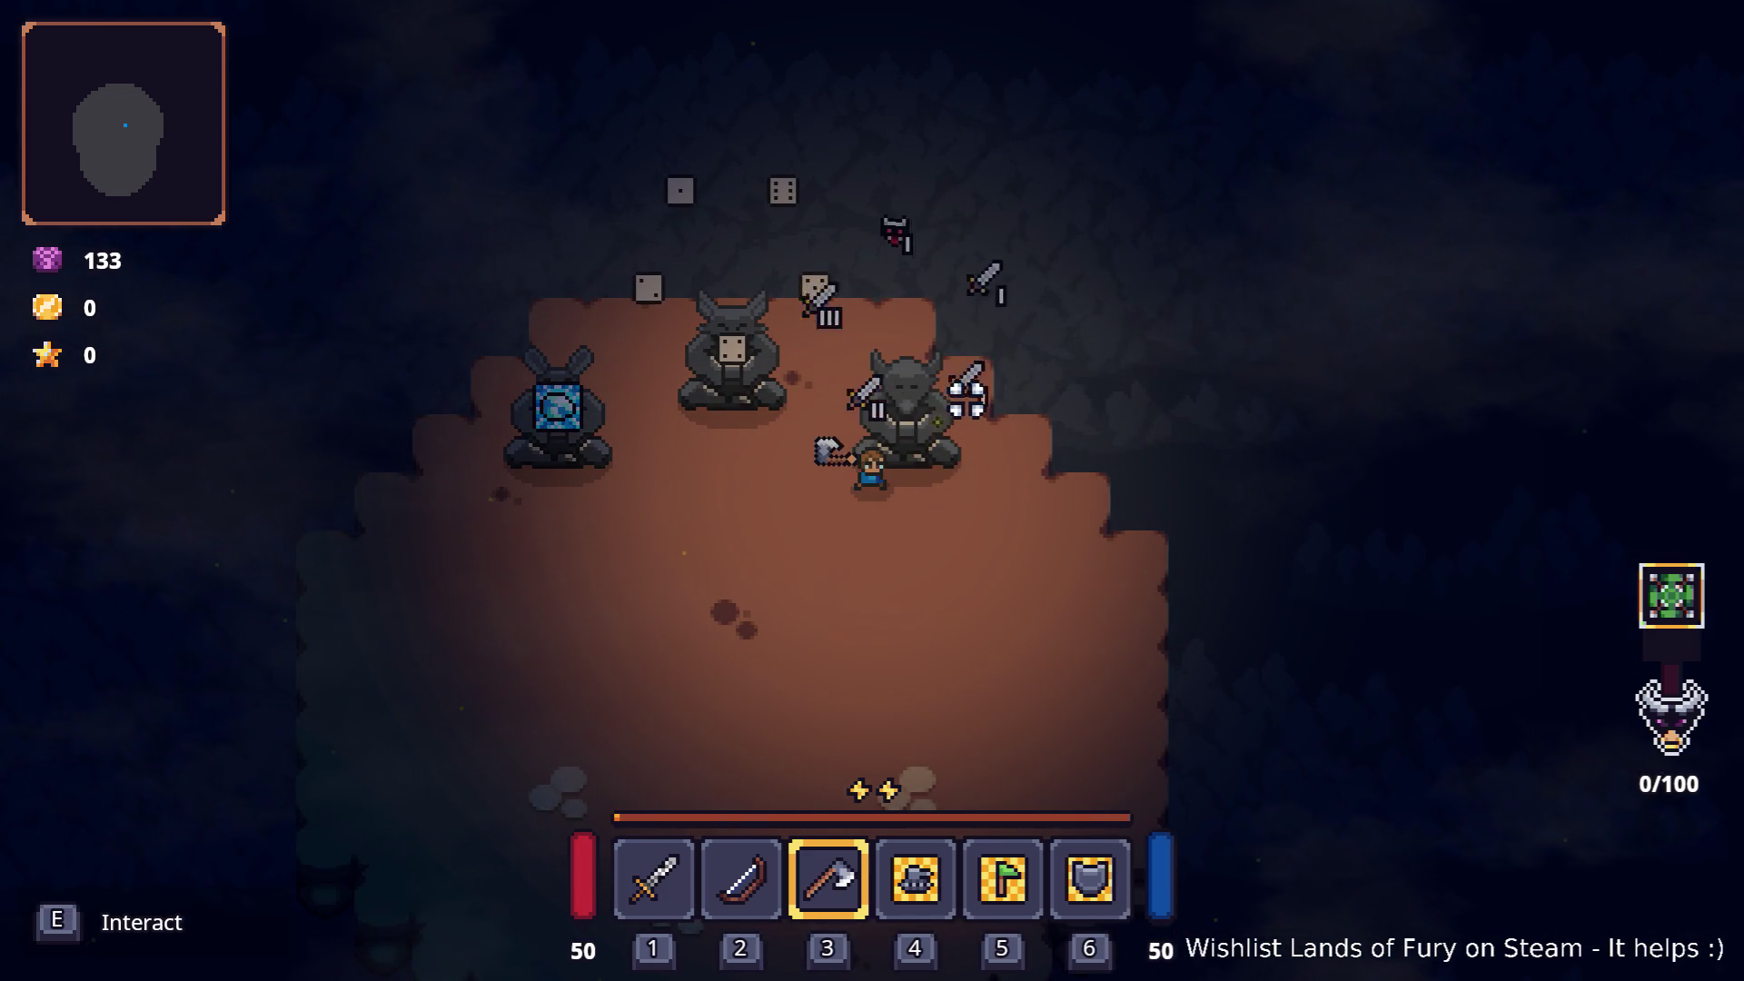
{"action": "key", "text": "a"}
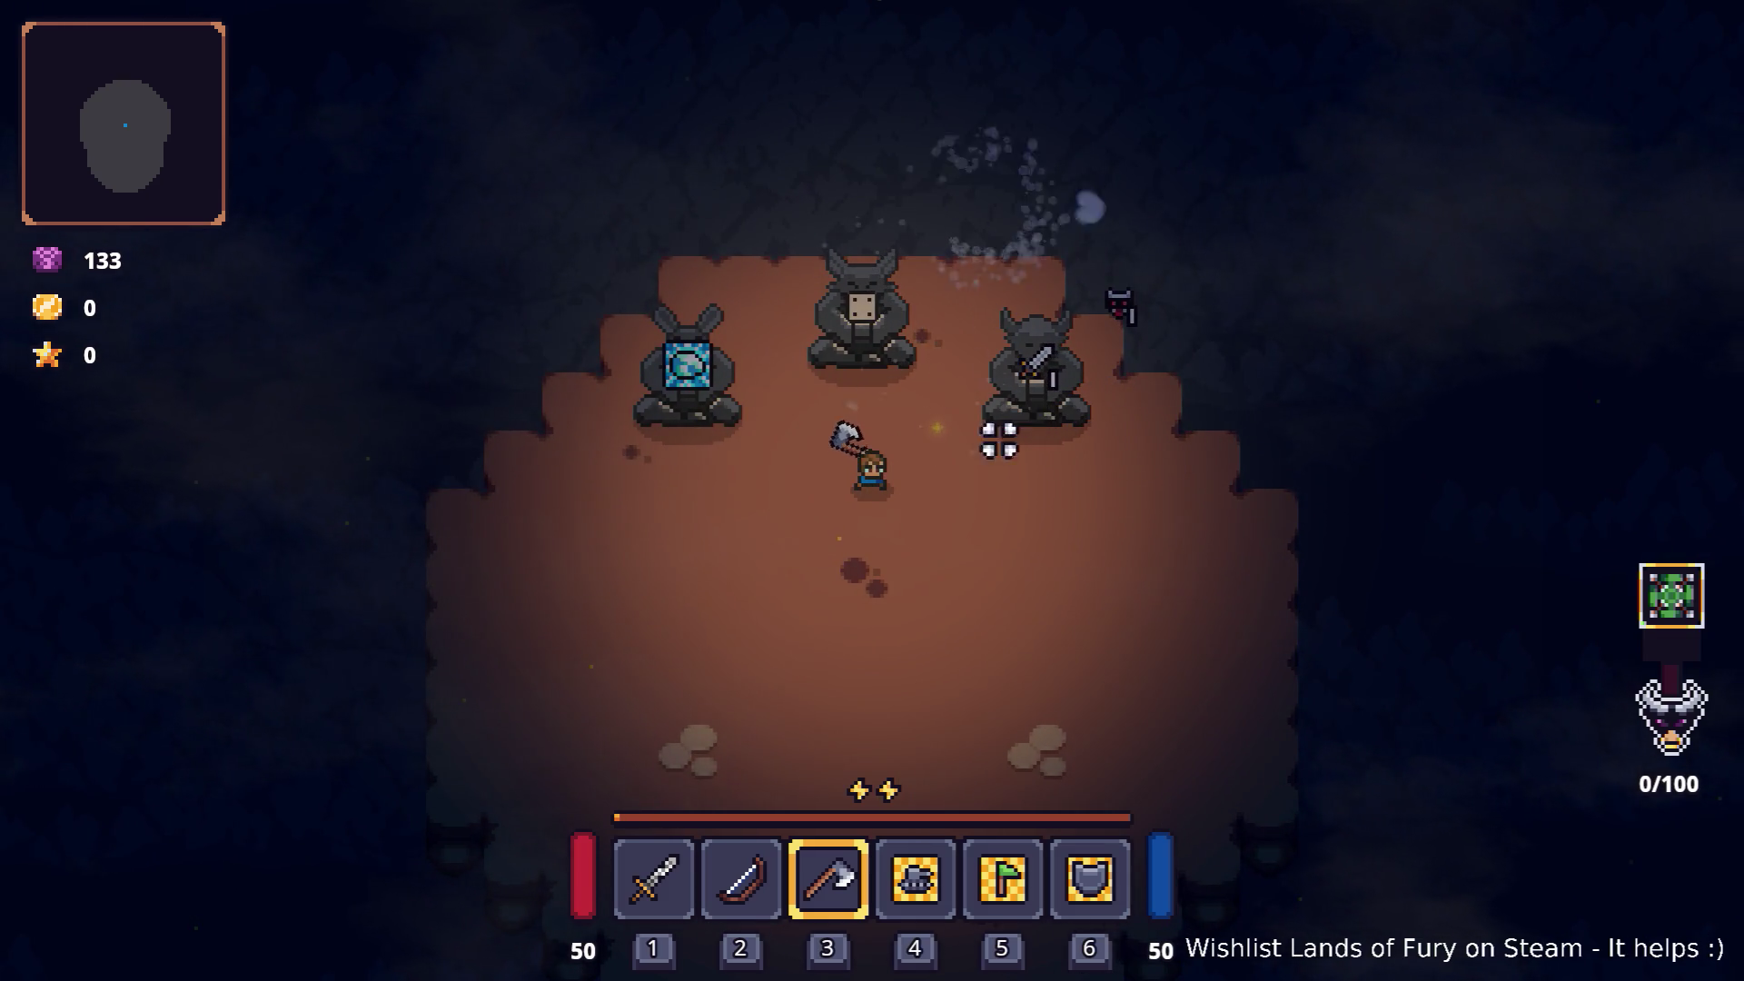
{"action": "key", "text": "s"}
{"action": "key", "text": "a"}
{"action": "key", "text": "s"}
{"action": "key", "text": "a"}
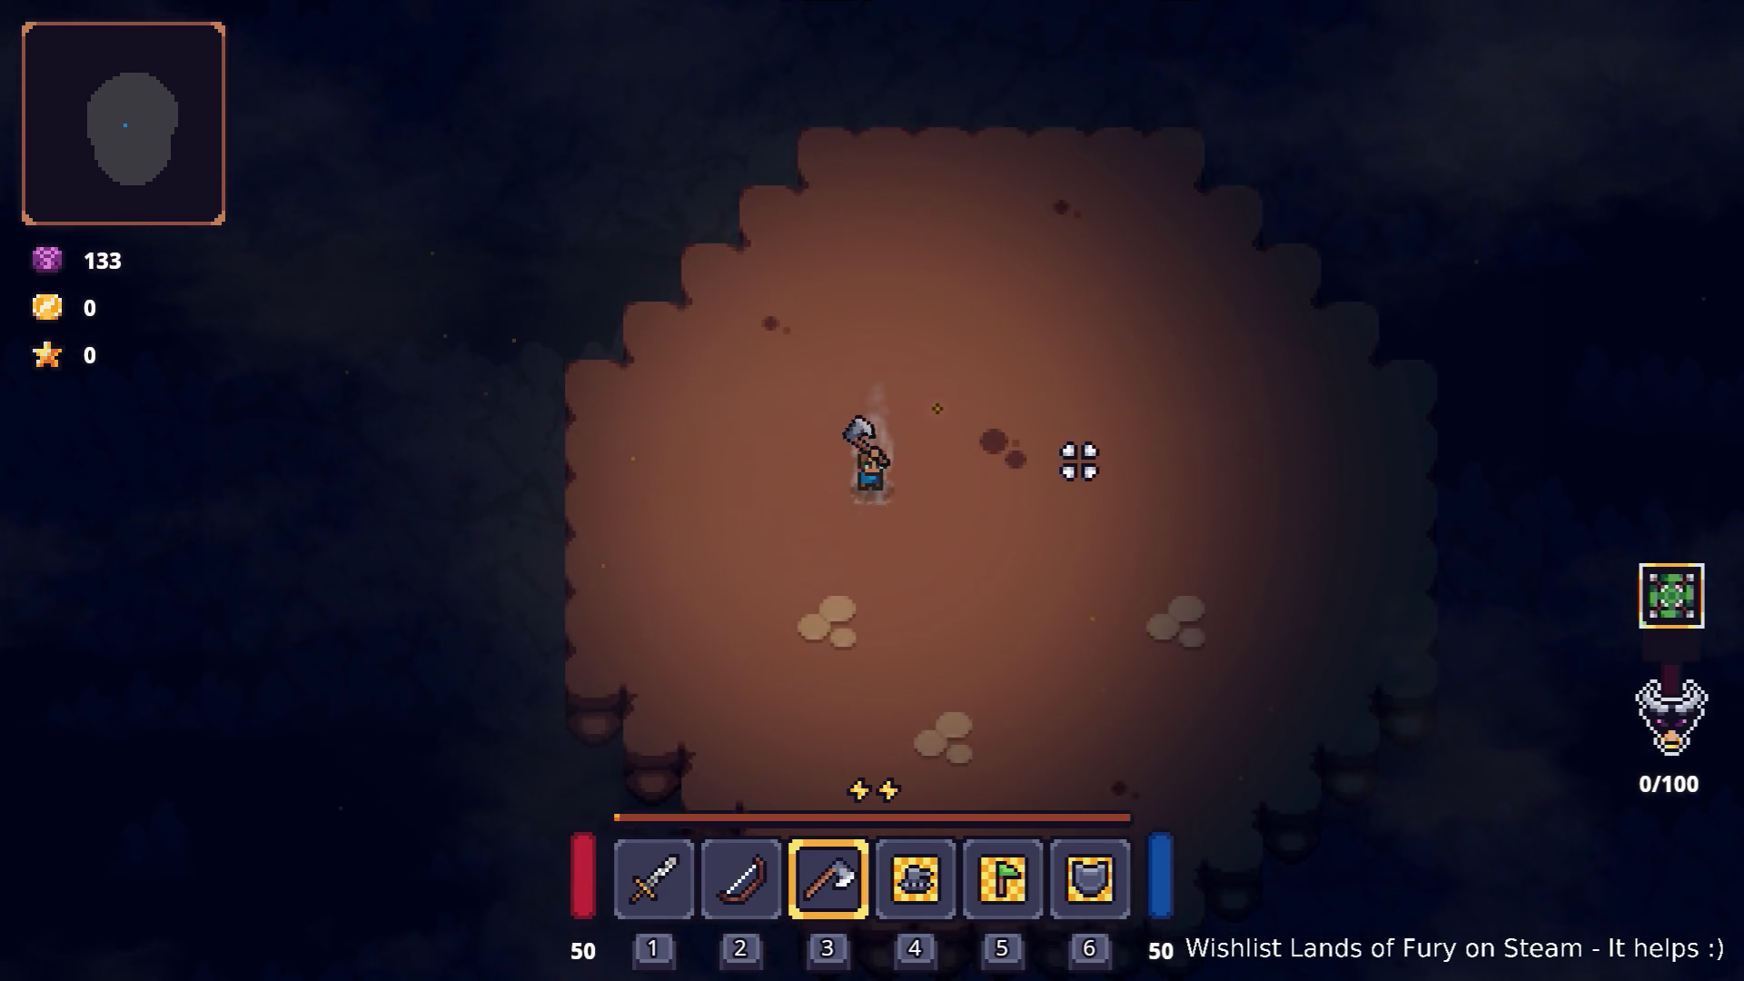
Step: Walk east into the hunt arena to start the timer, then chase rabbits with the axe
{"action": "key", "text": "d"}
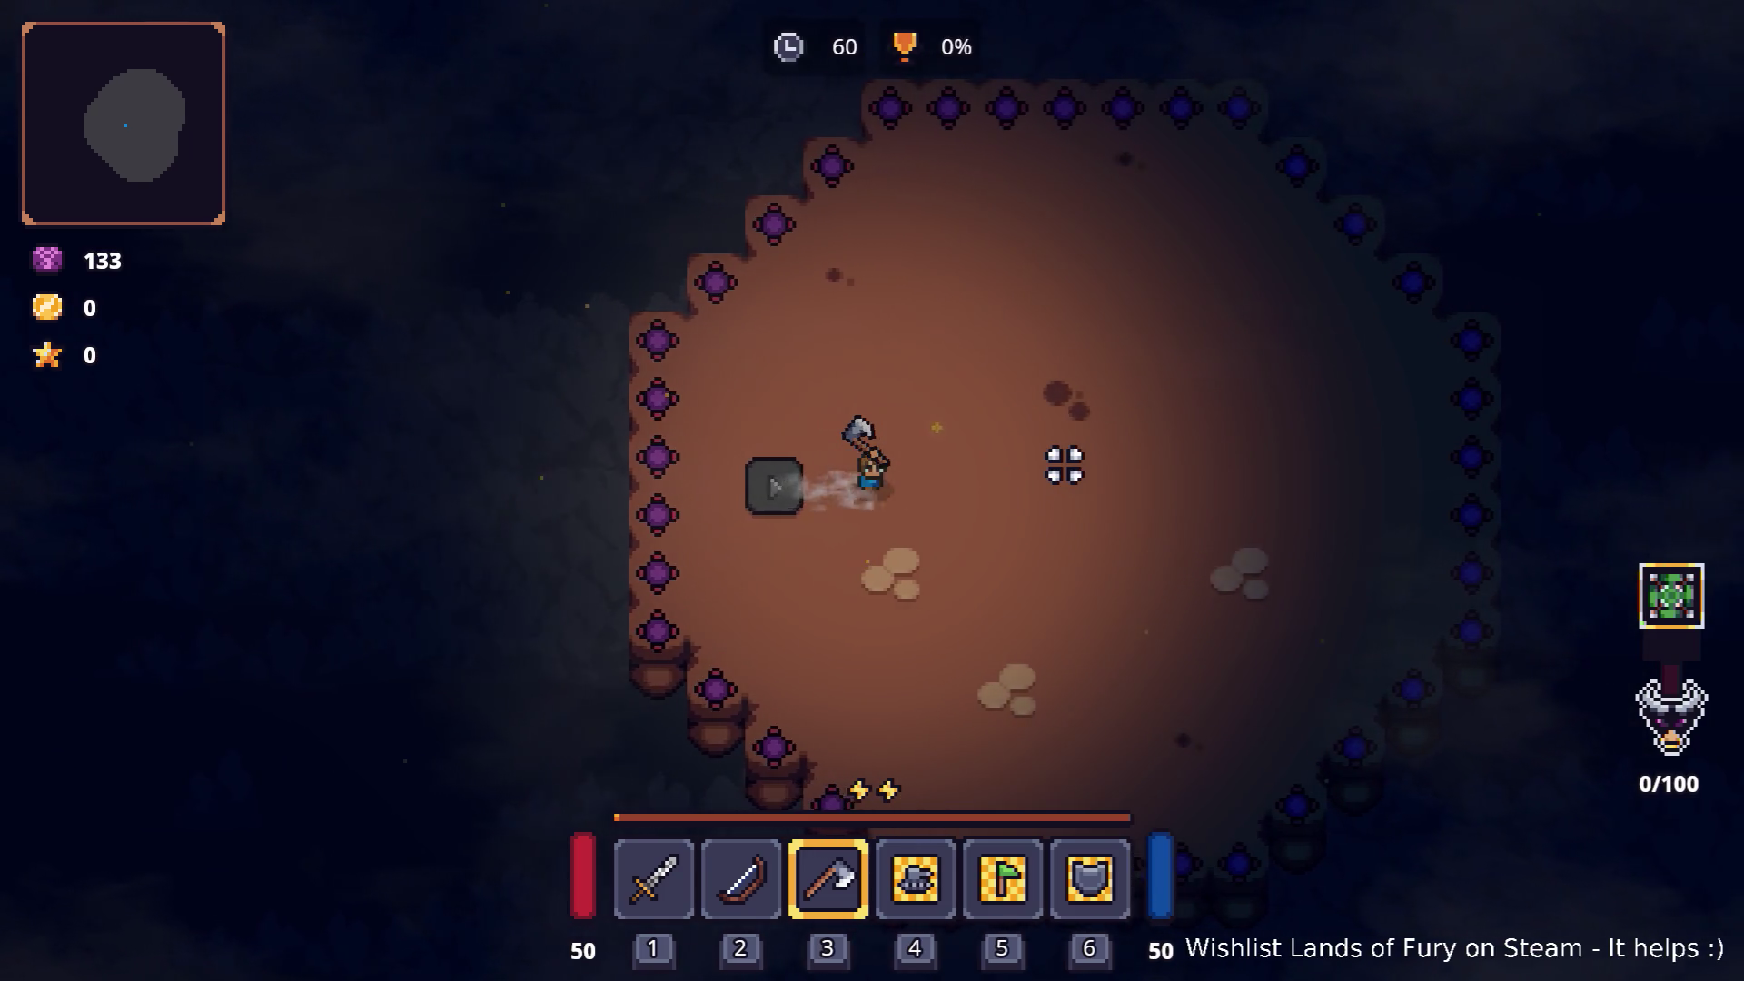
{"action": "key", "text": "d"}
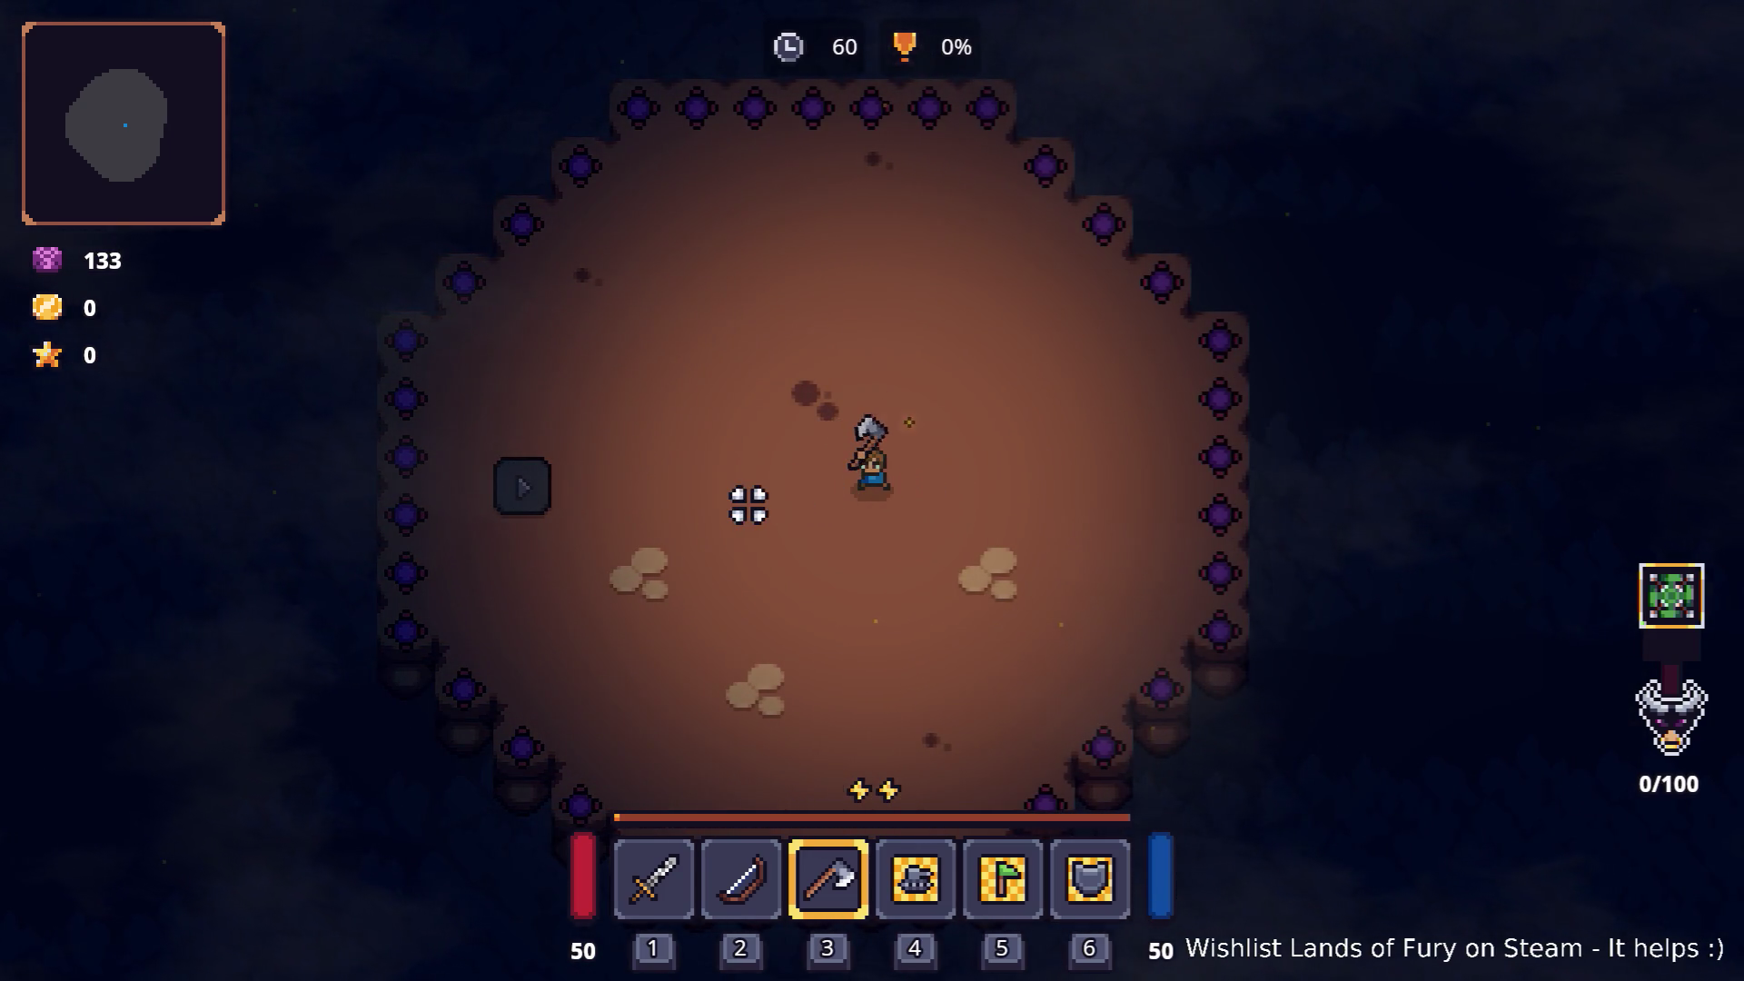
{"action": "key", "text": "a"}
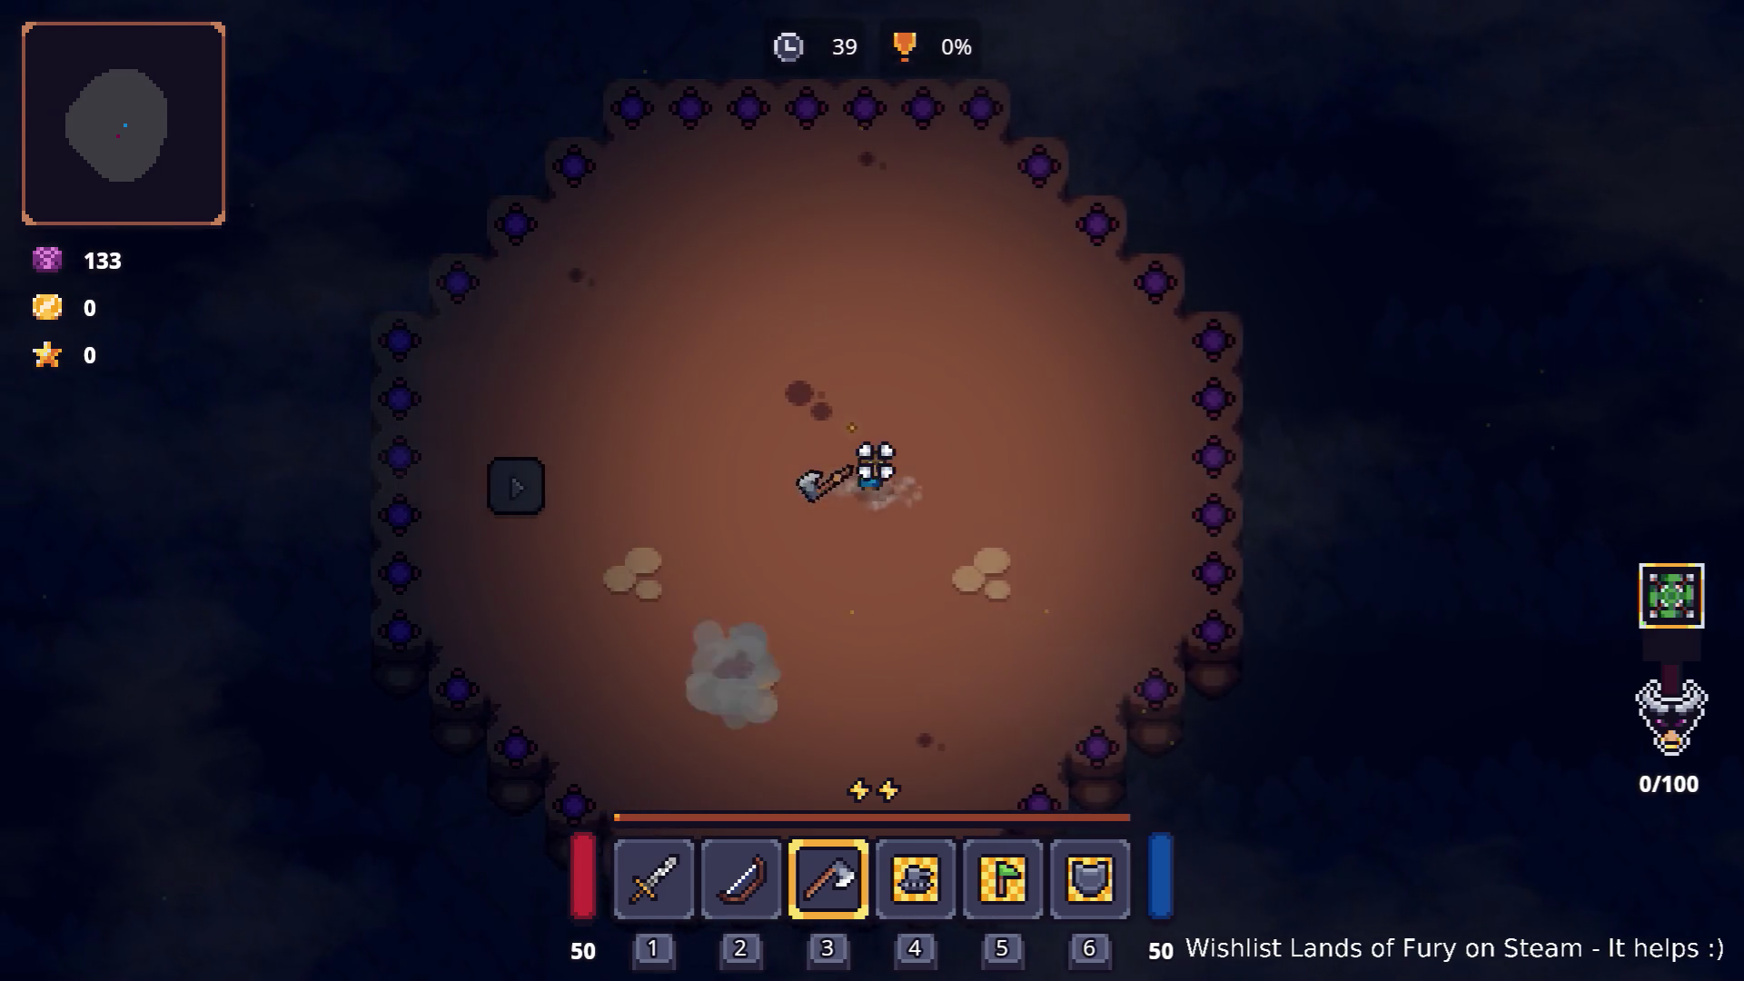
{"action": "key", "text": "s"}
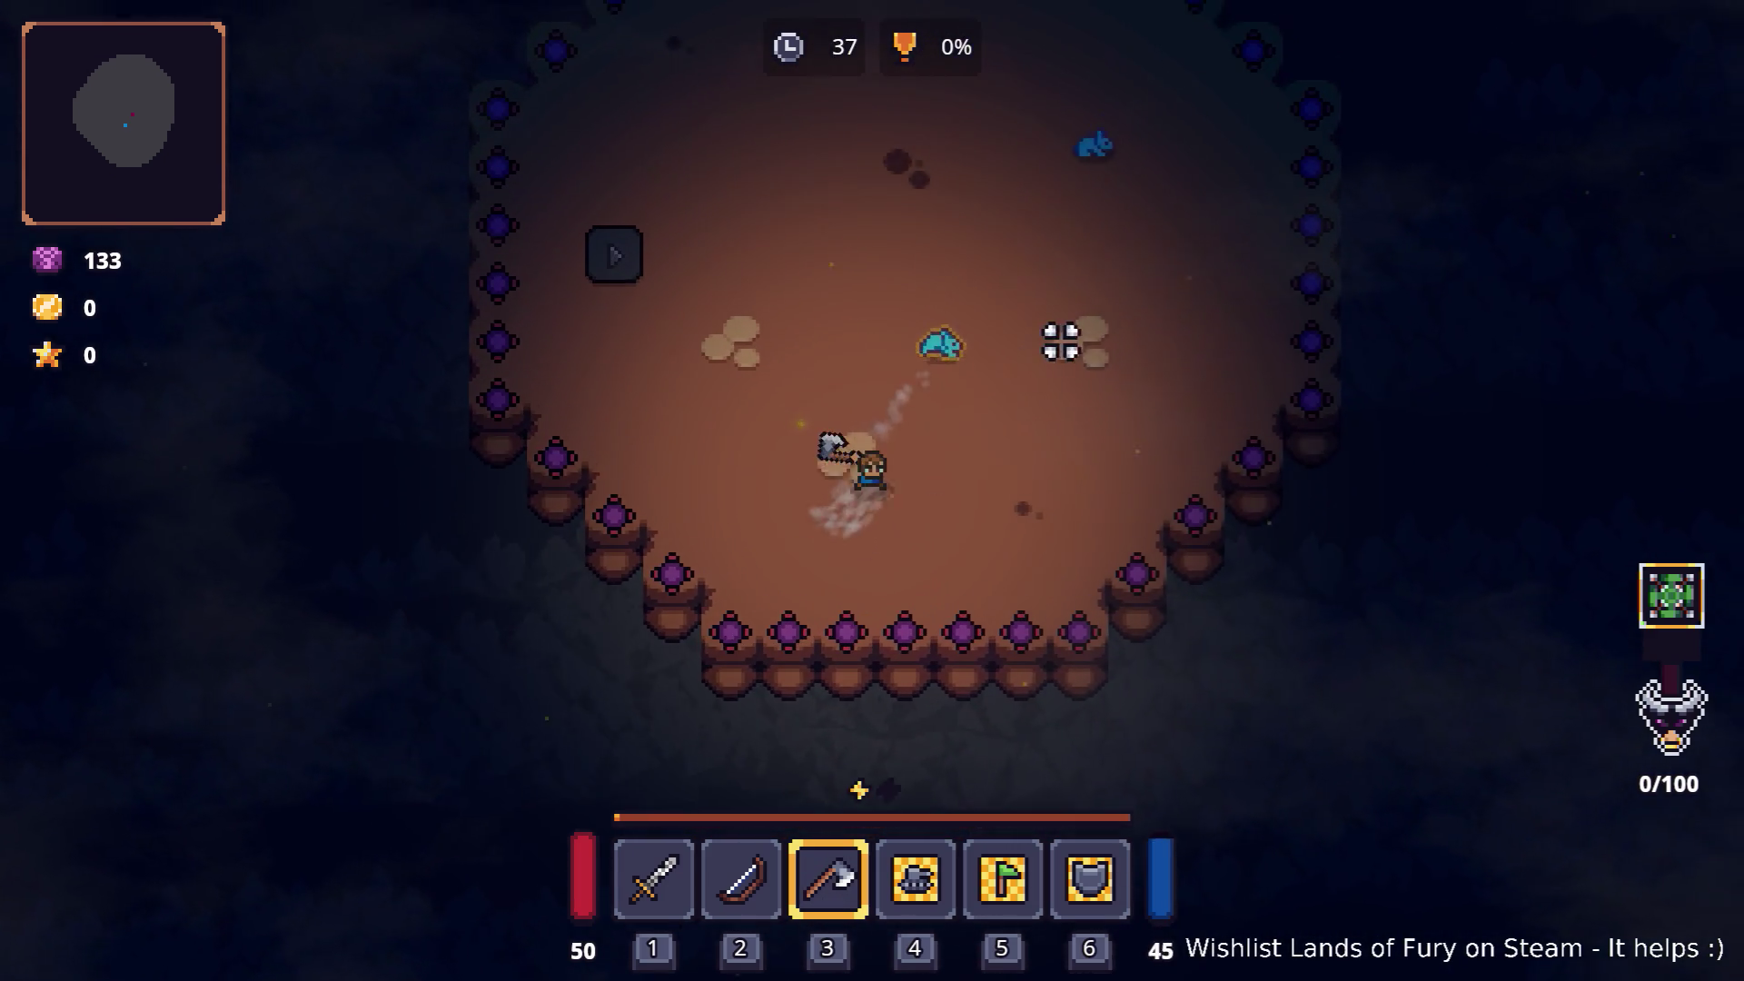
{"action": "key", "text": "w"}
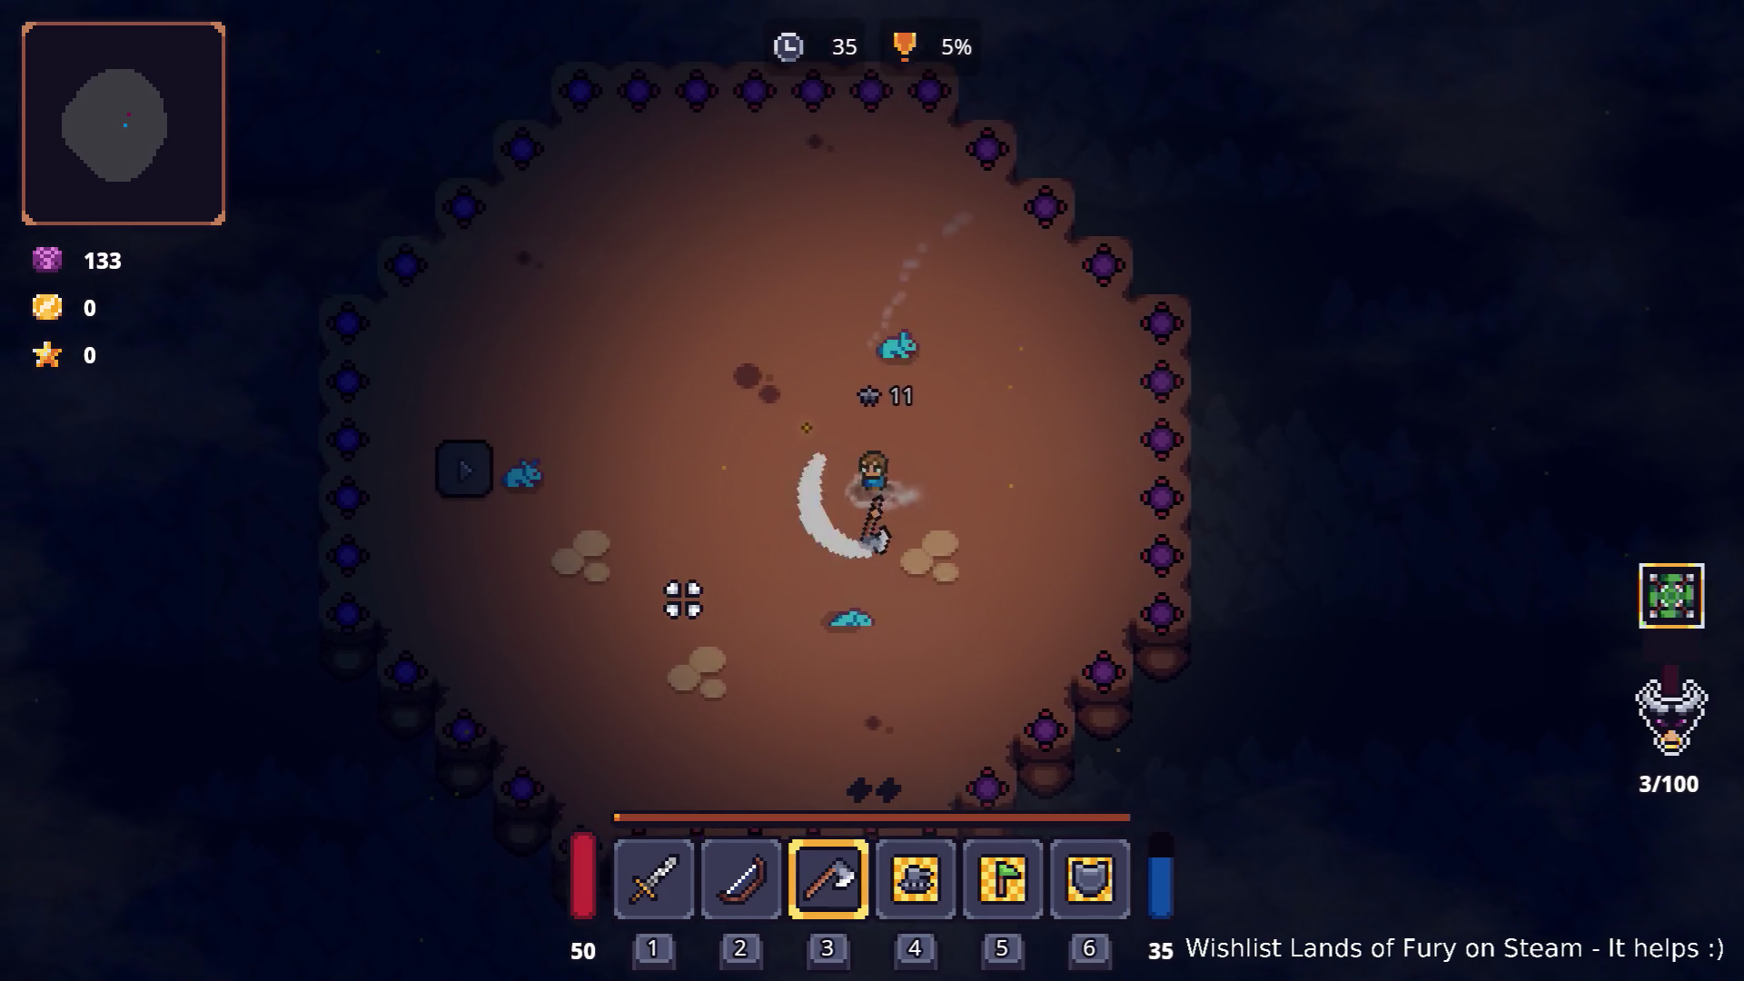
{"action": "key", "text": "w"}
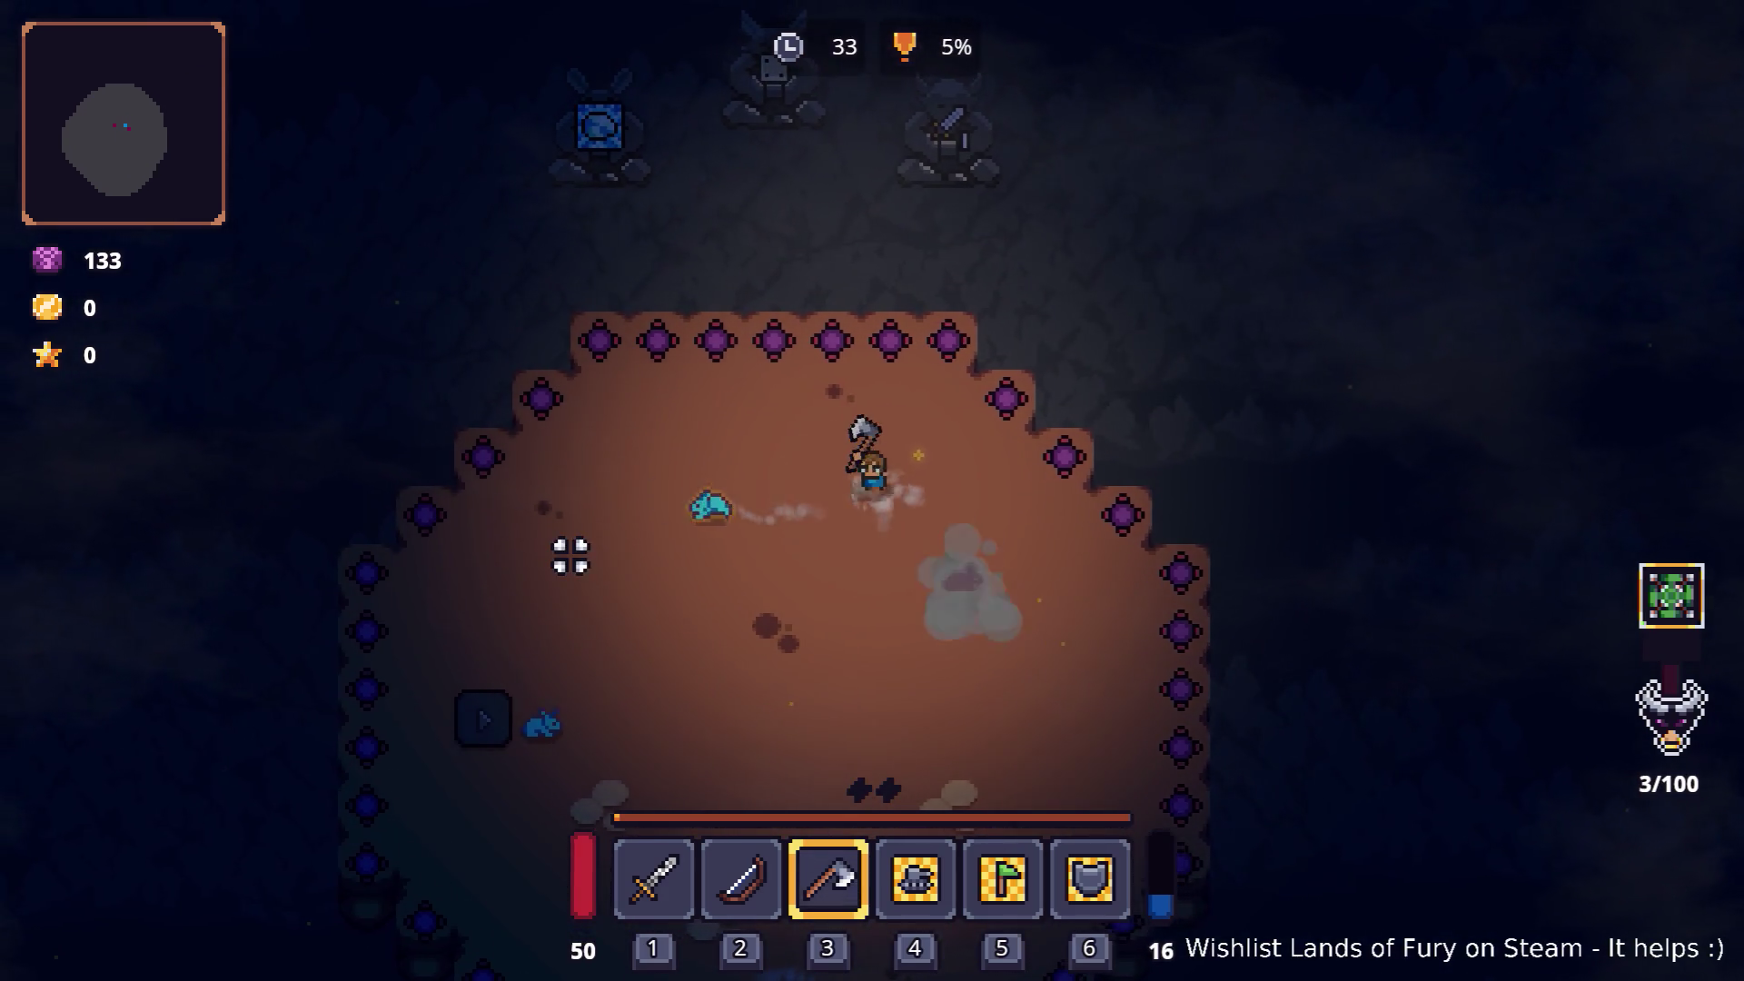
Step: Hunt rabbits around the arena, swapping between sword, bow and axe, until the timer runs out
{"action": "key", "text": "s"}
{"action": "key", "text": "2"}
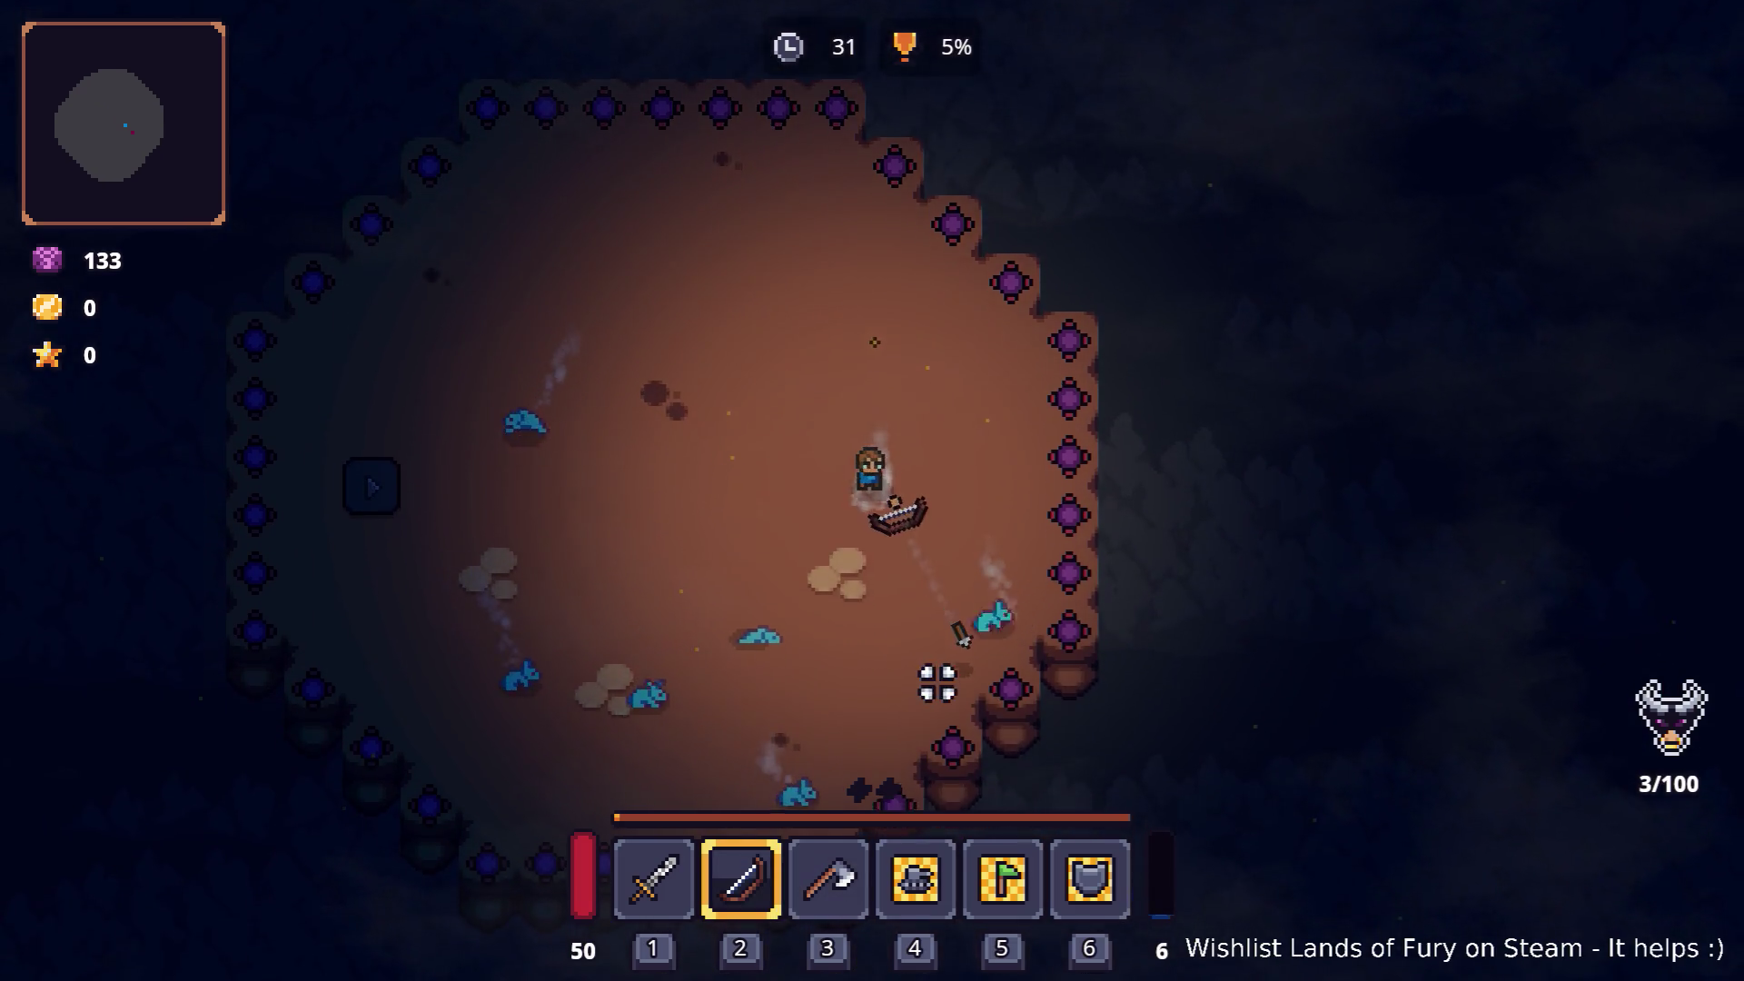
{"action": "key", "text": "1"}
{"action": "key", "text": "a"}
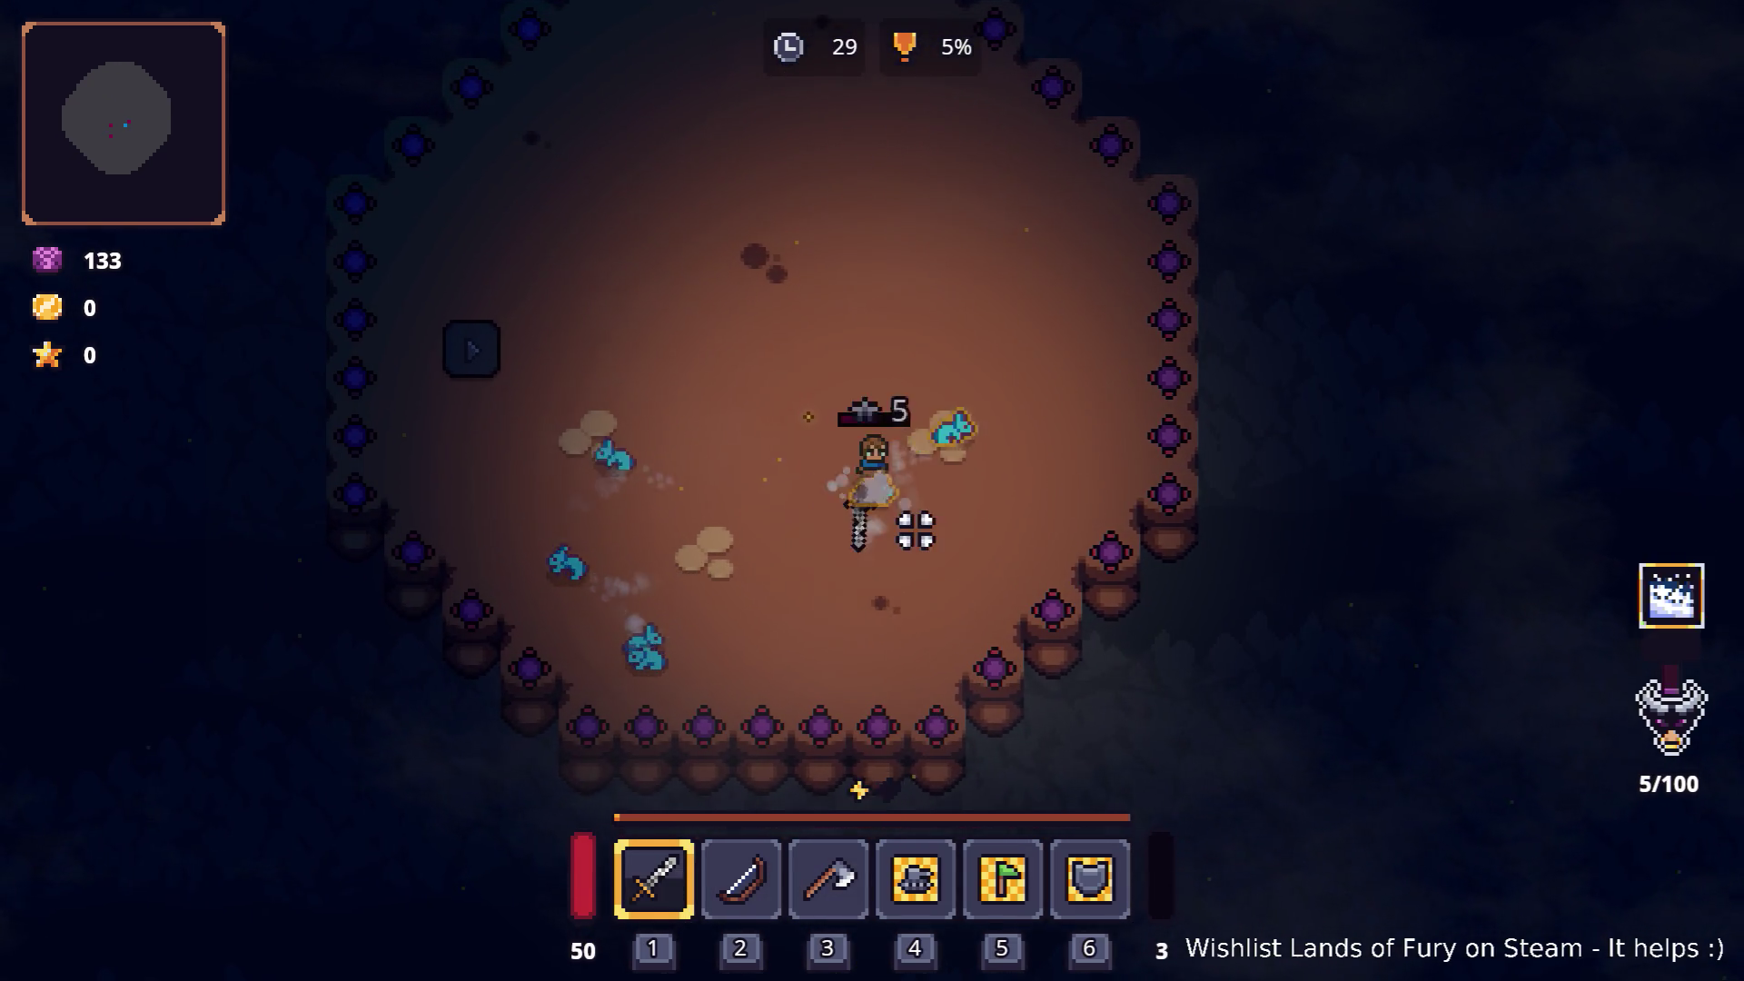
{"action": "key", "text": "a"}
{"action": "key", "text": "s"}
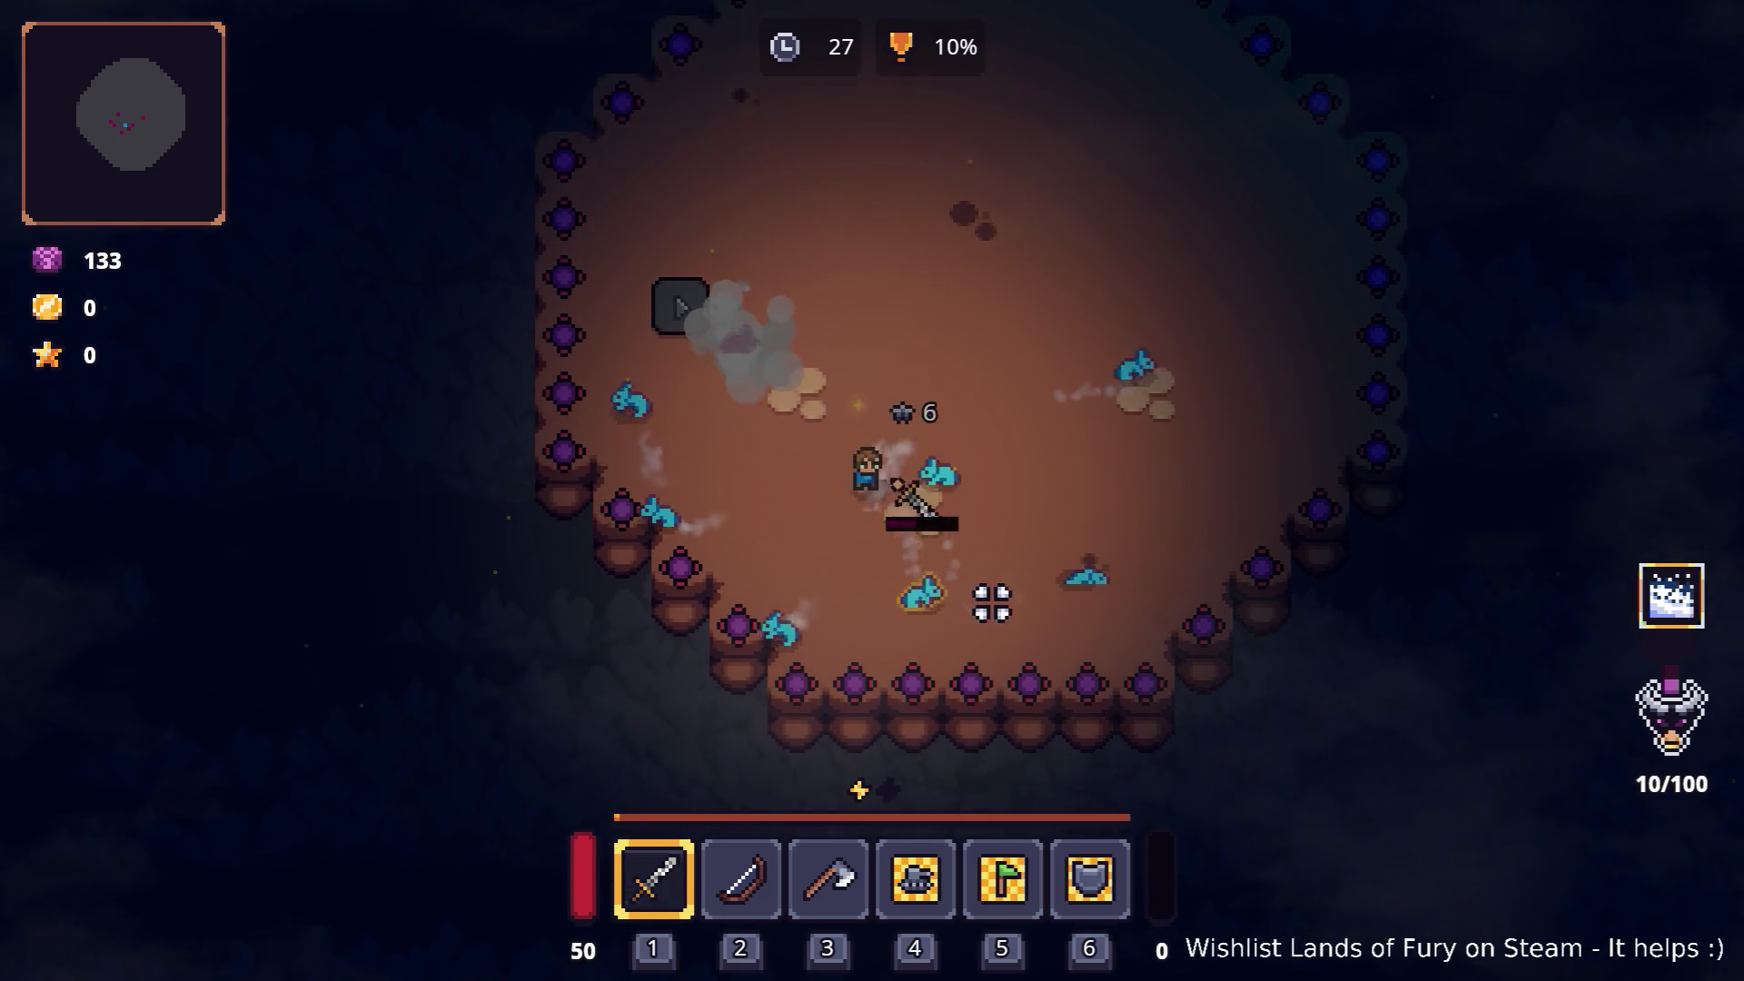
{"action": "key", "text": "a"}
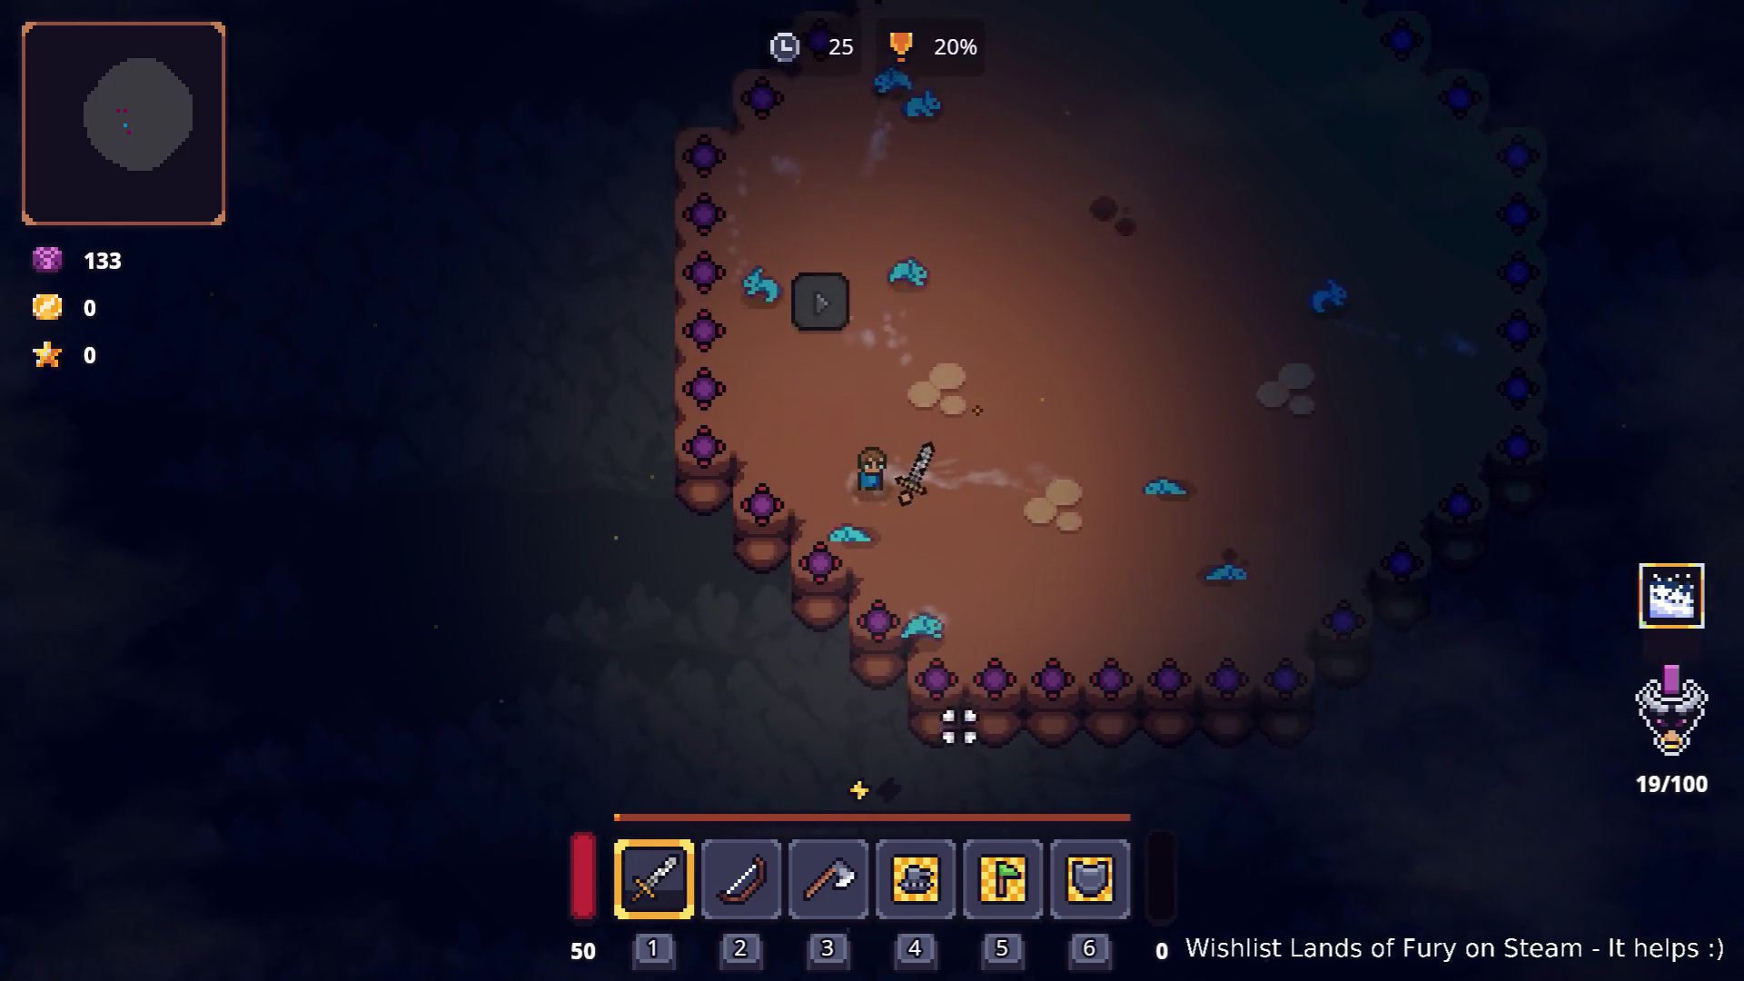
{"action": "key", "text": "d"}
{"action": "key", "text": "w"}
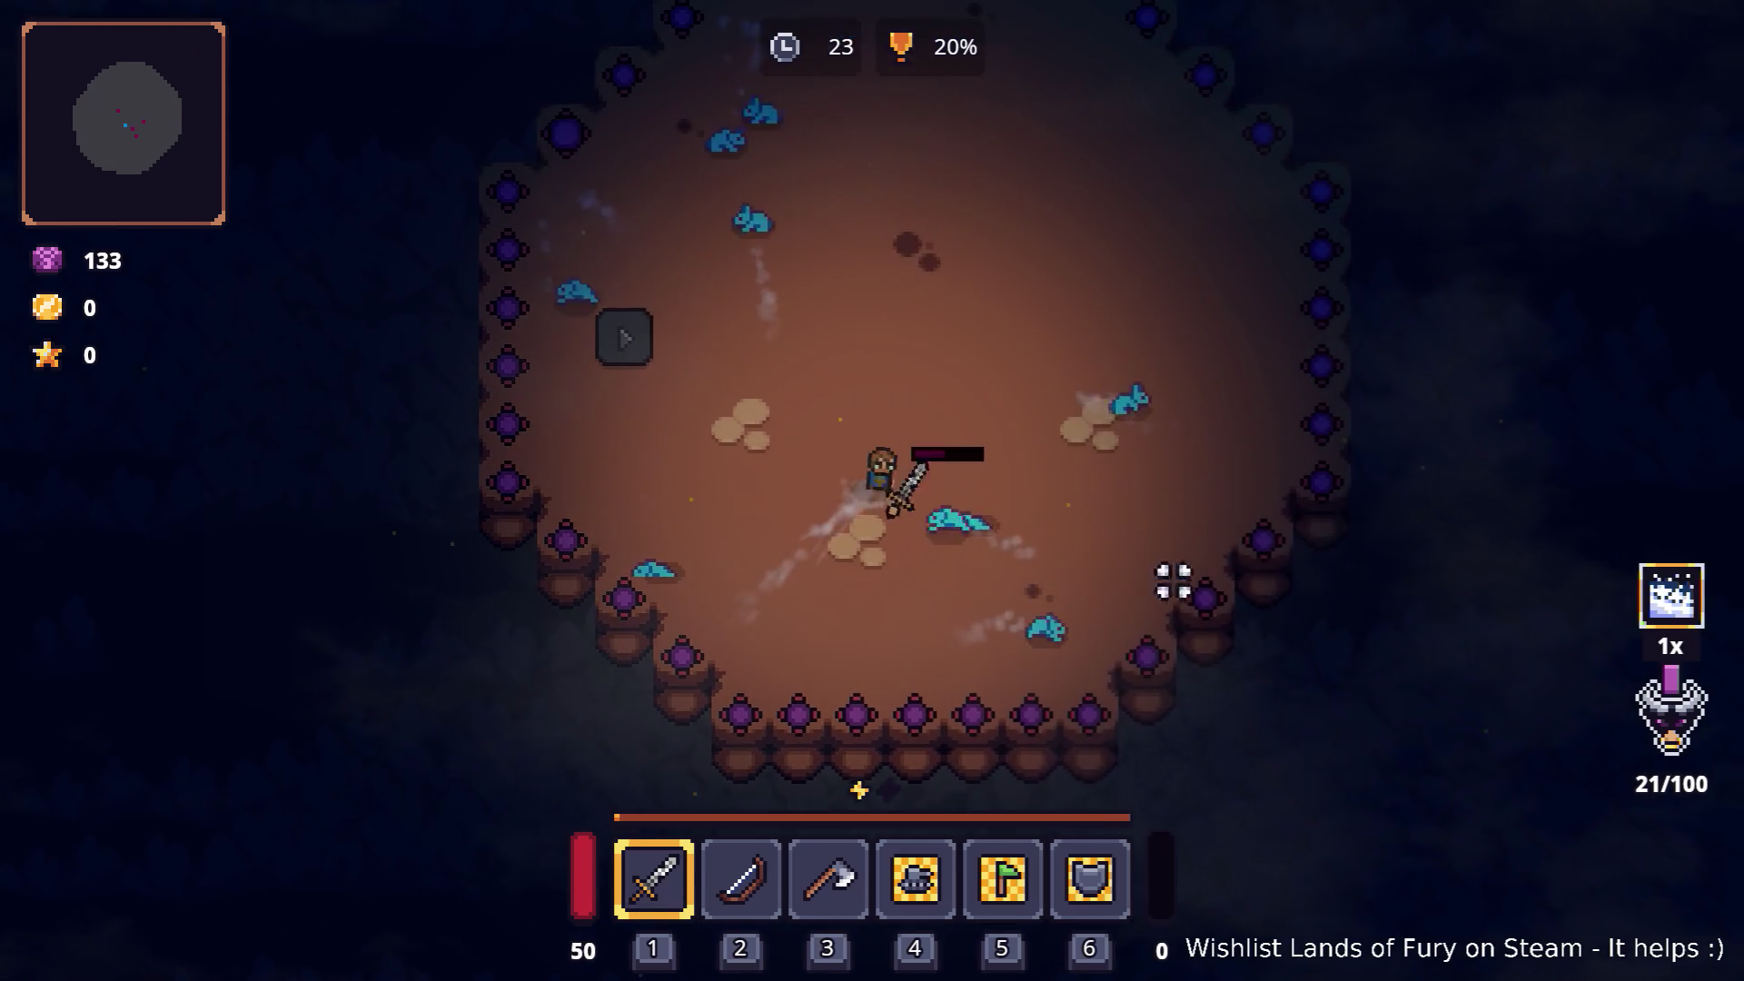
{"action": "key", "text": "a"}
{"action": "key", "text": "s"}
{"action": "key", "text": "w"}
{"action": "key", "text": "2"}
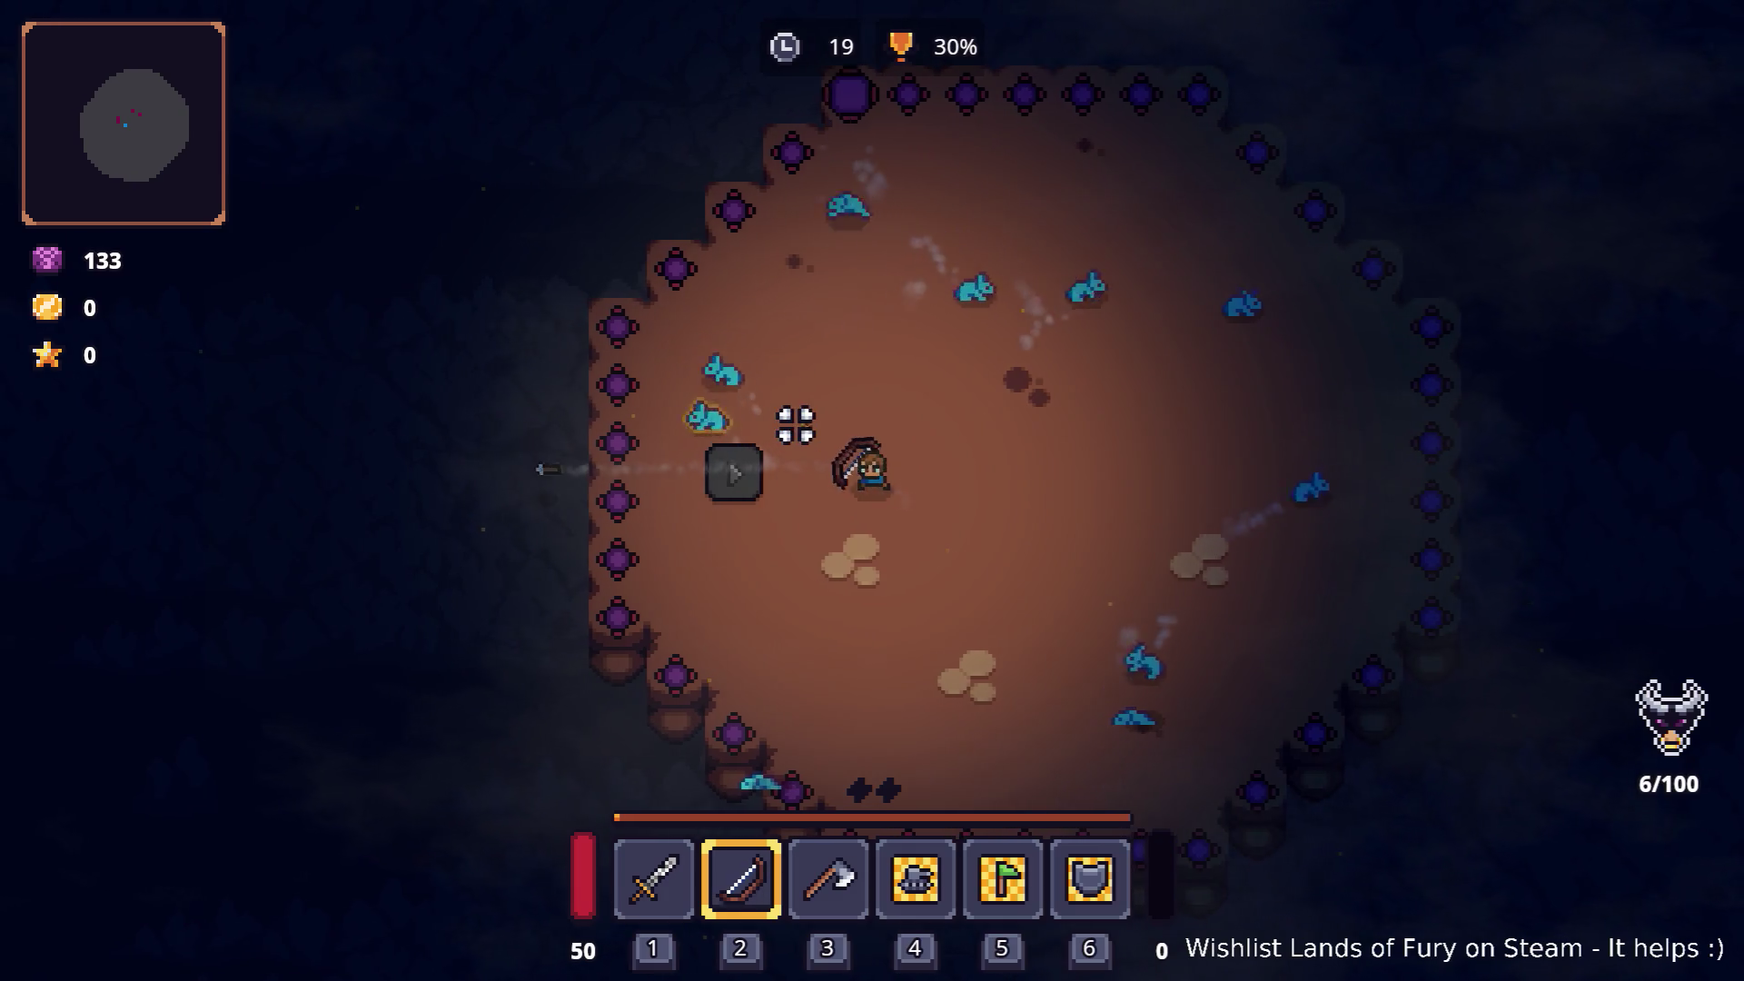
{"action": "key", "text": "a"}
{"action": "key", "text": "3"}
{"action": "key", "text": "w"}
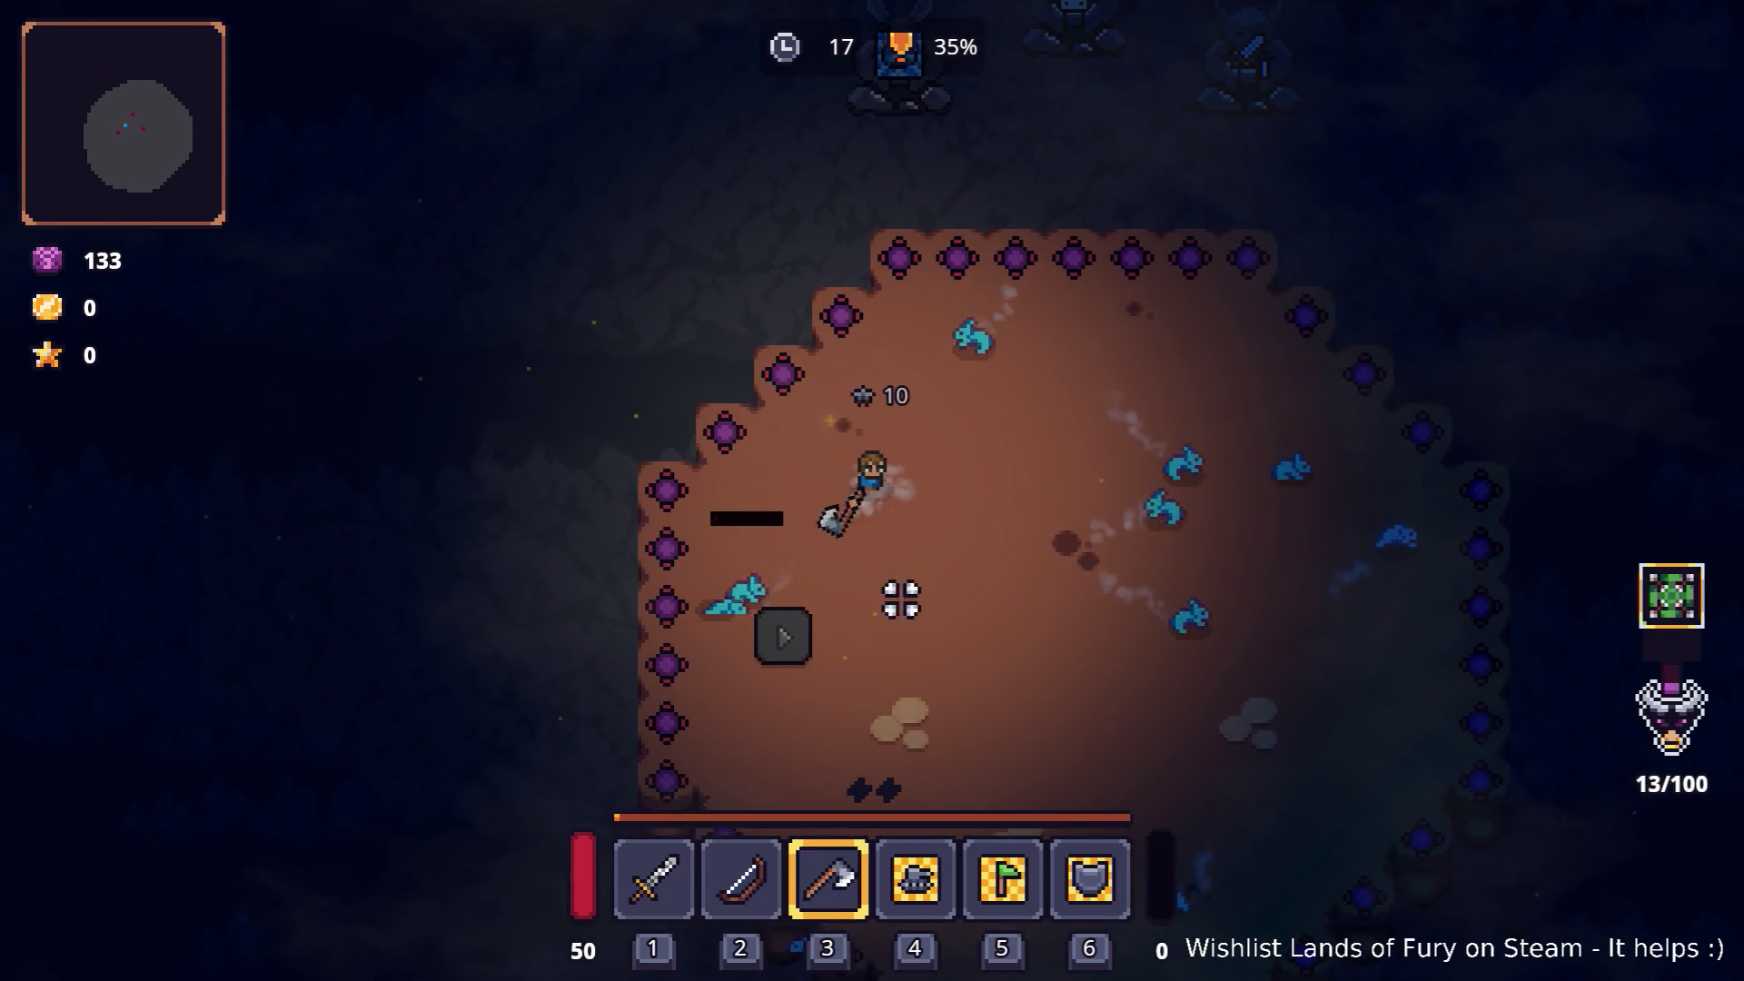
{"action": "key", "text": "d"}
{"action": "key", "text": "s"}
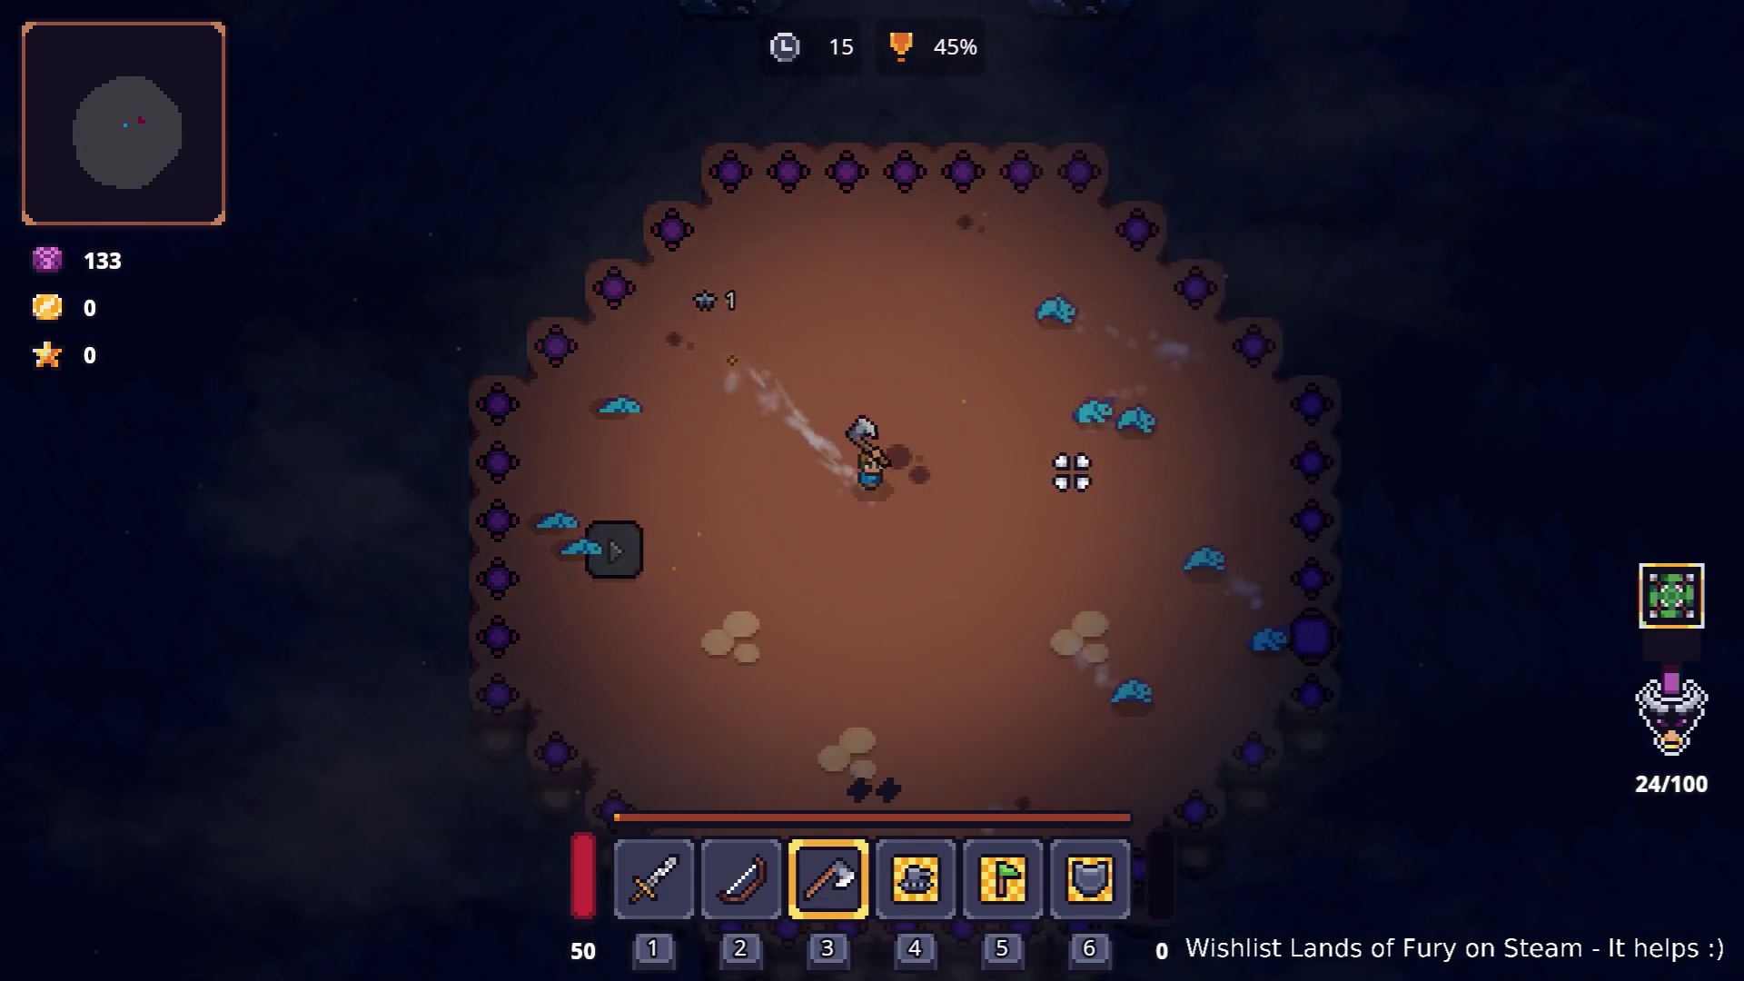
{"action": "key", "text": "d"}
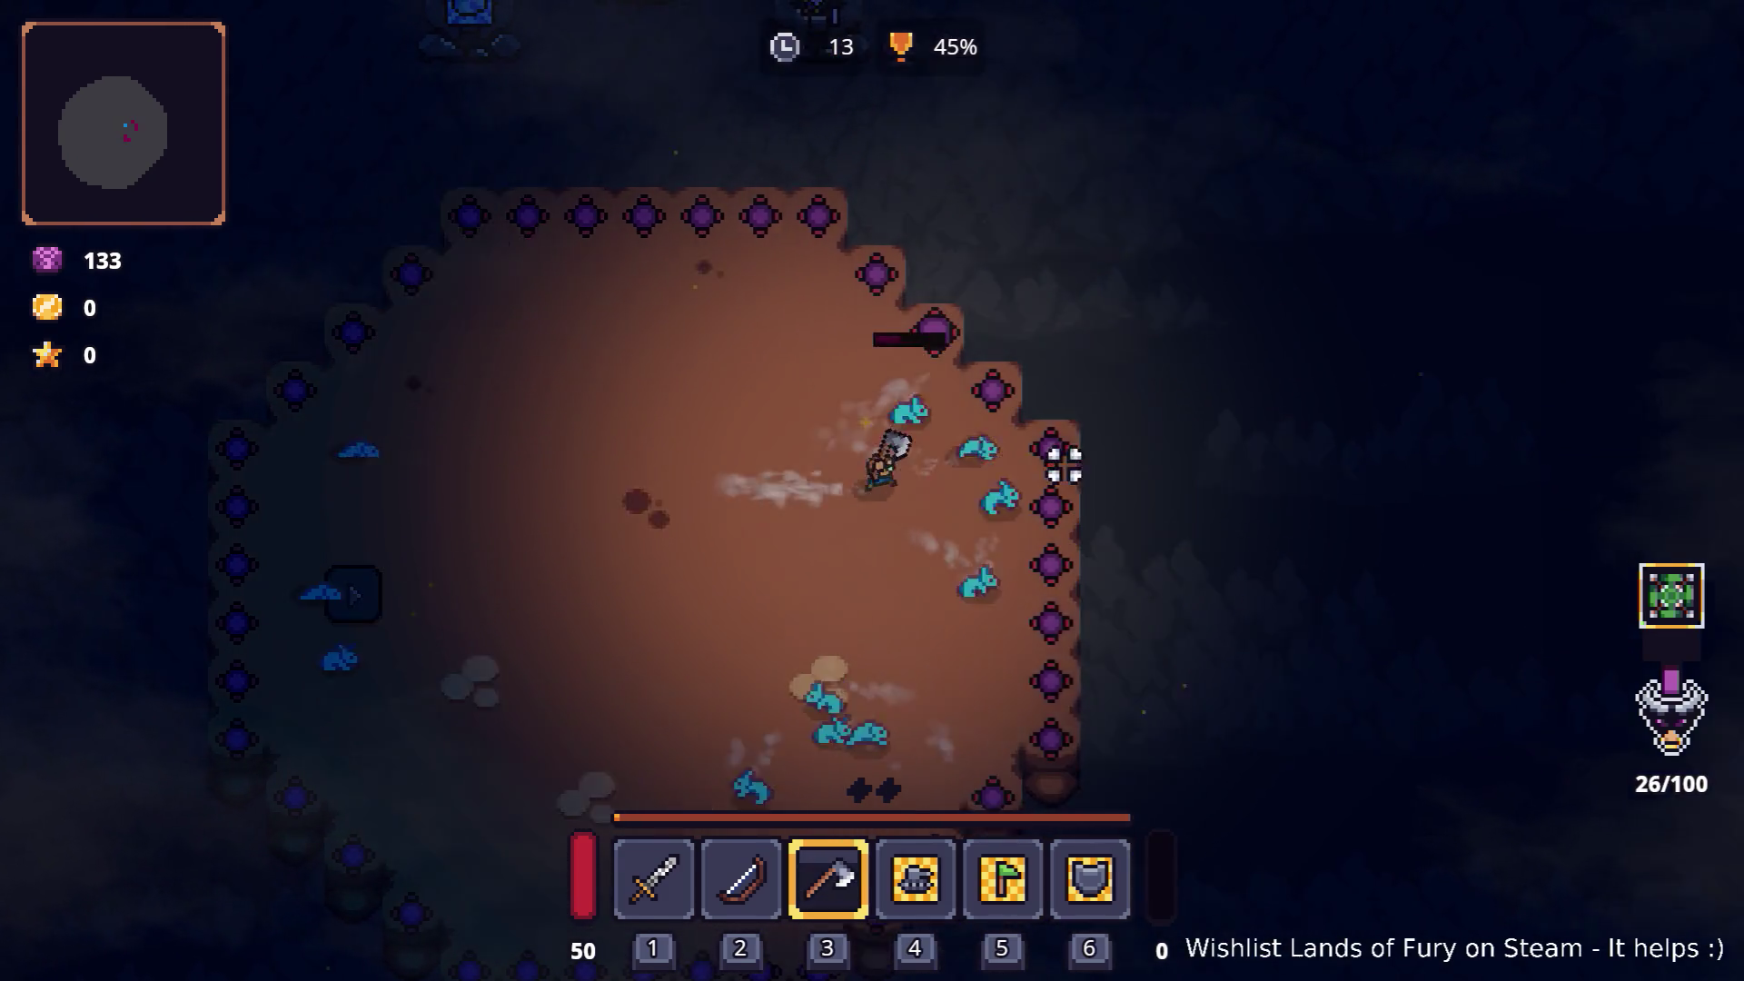
{"action": "key", "text": "a"}
{"action": "key", "text": "s"}
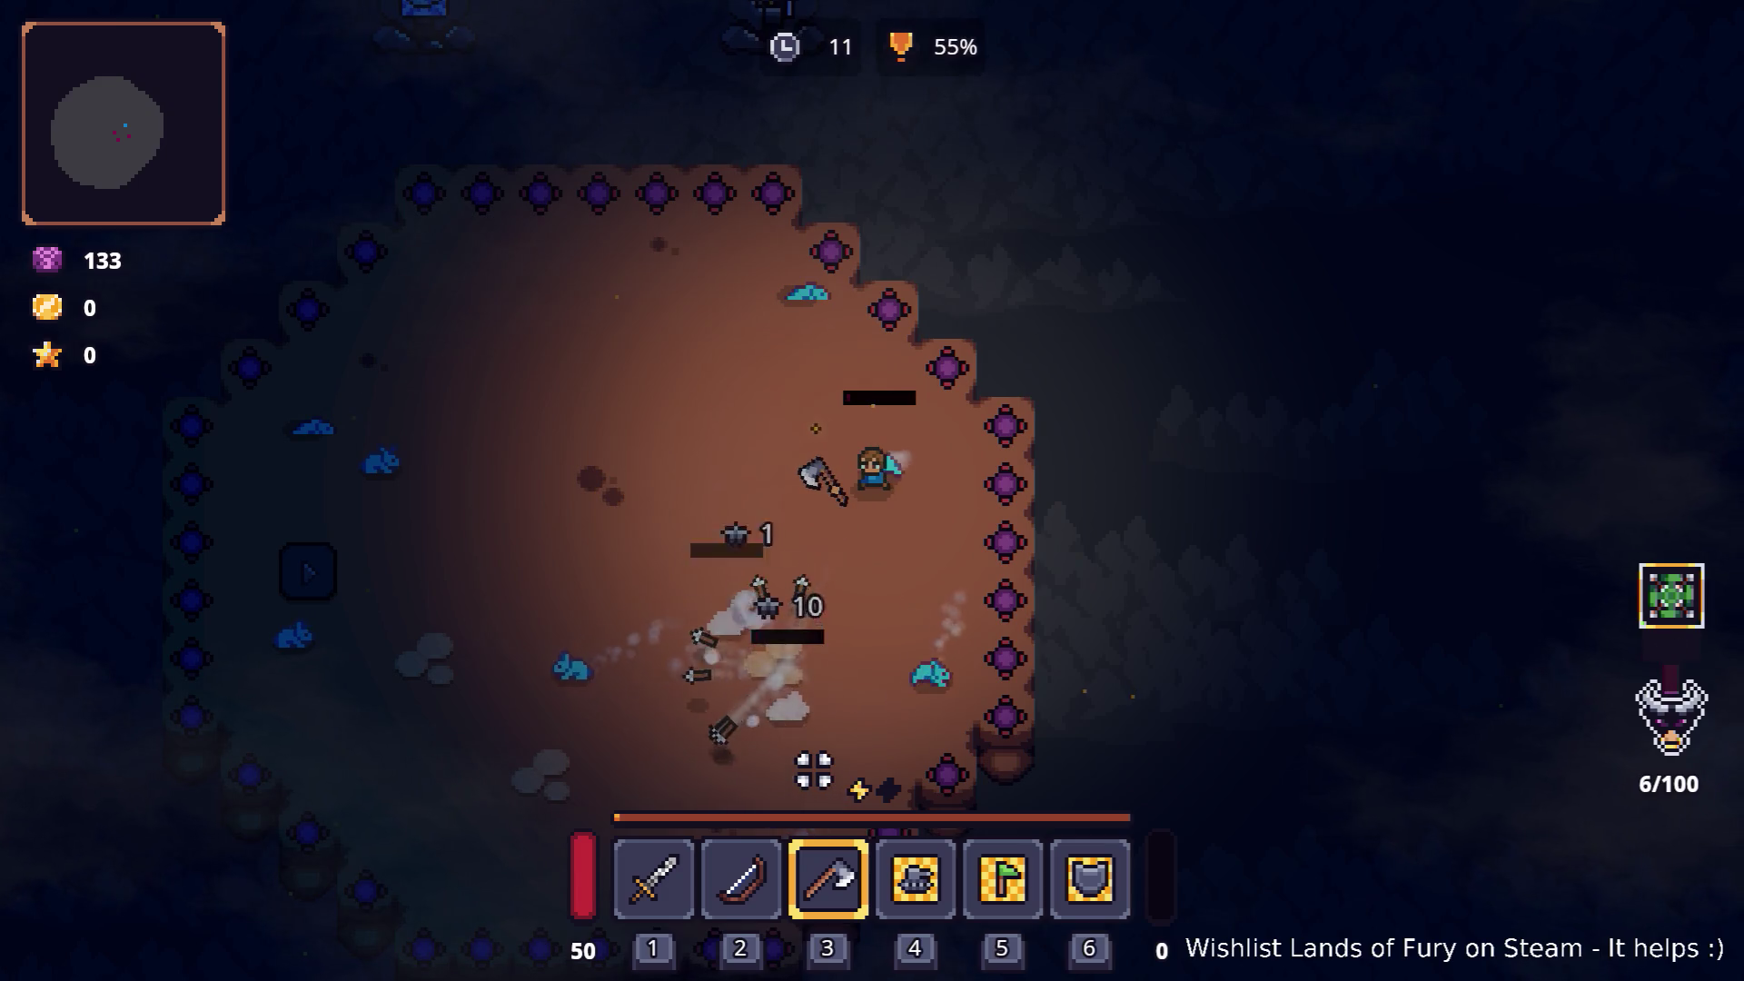
{"action": "key", "text": "s"}
{"action": "key", "text": "a"}
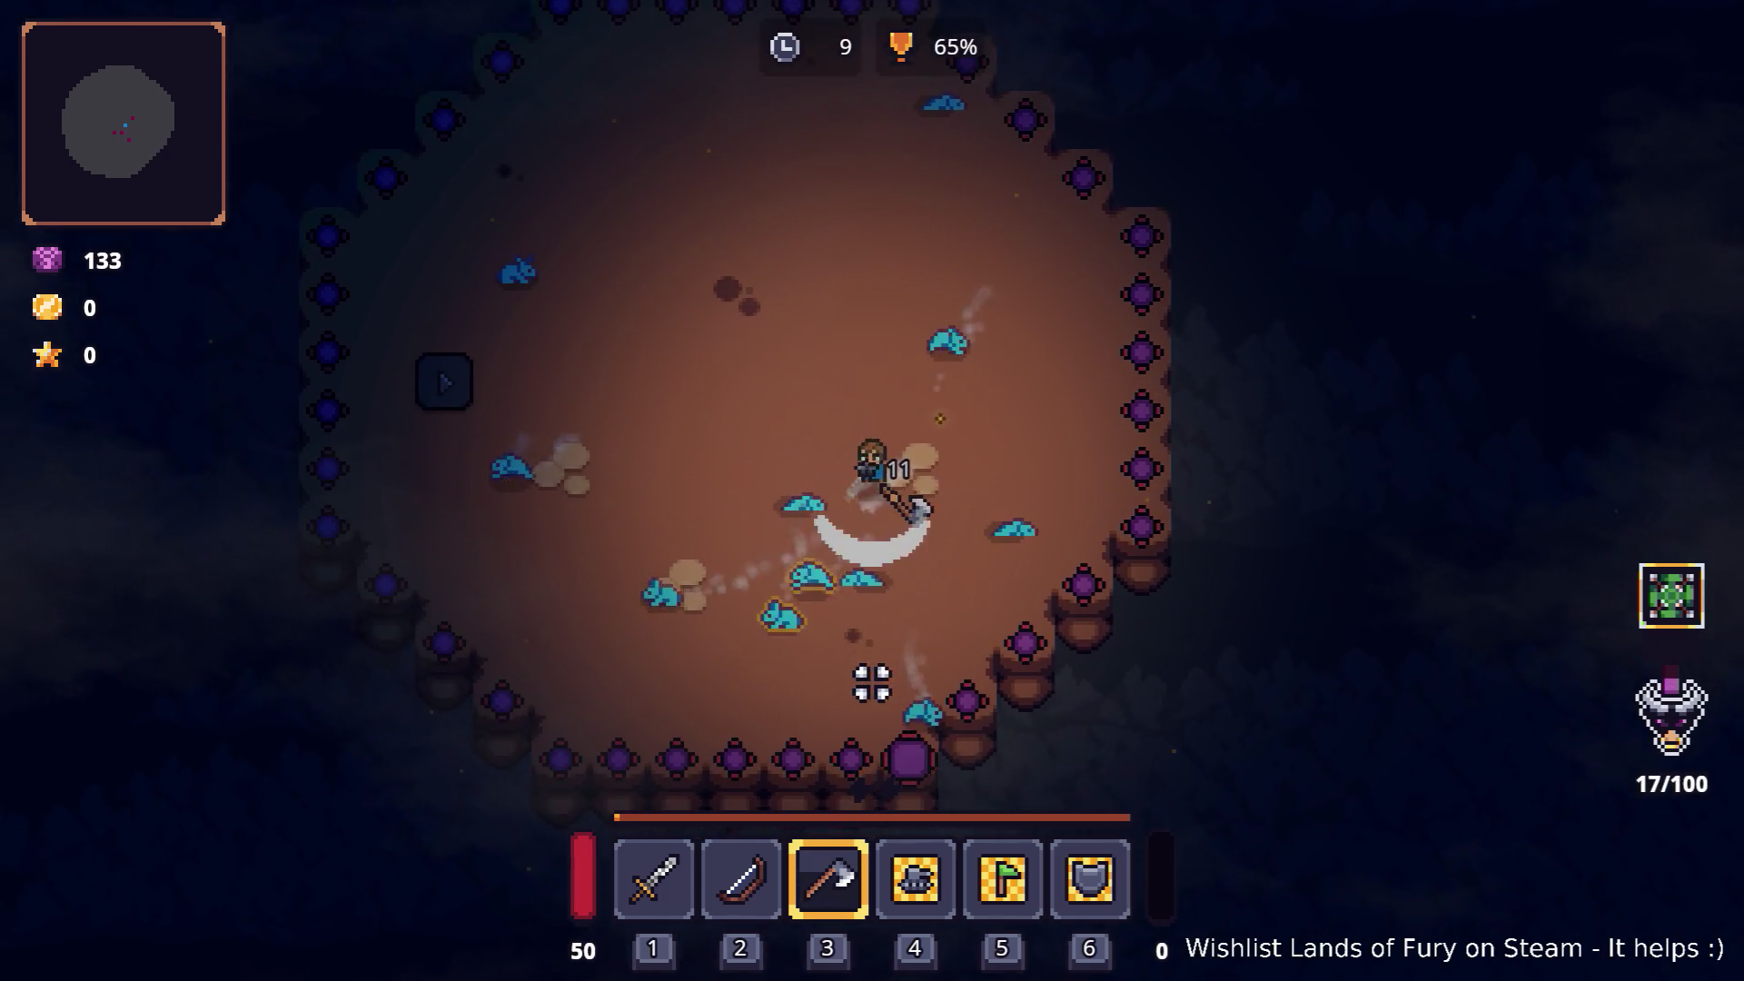
{"action": "key", "text": "s"}
{"action": "key", "text": "d"}
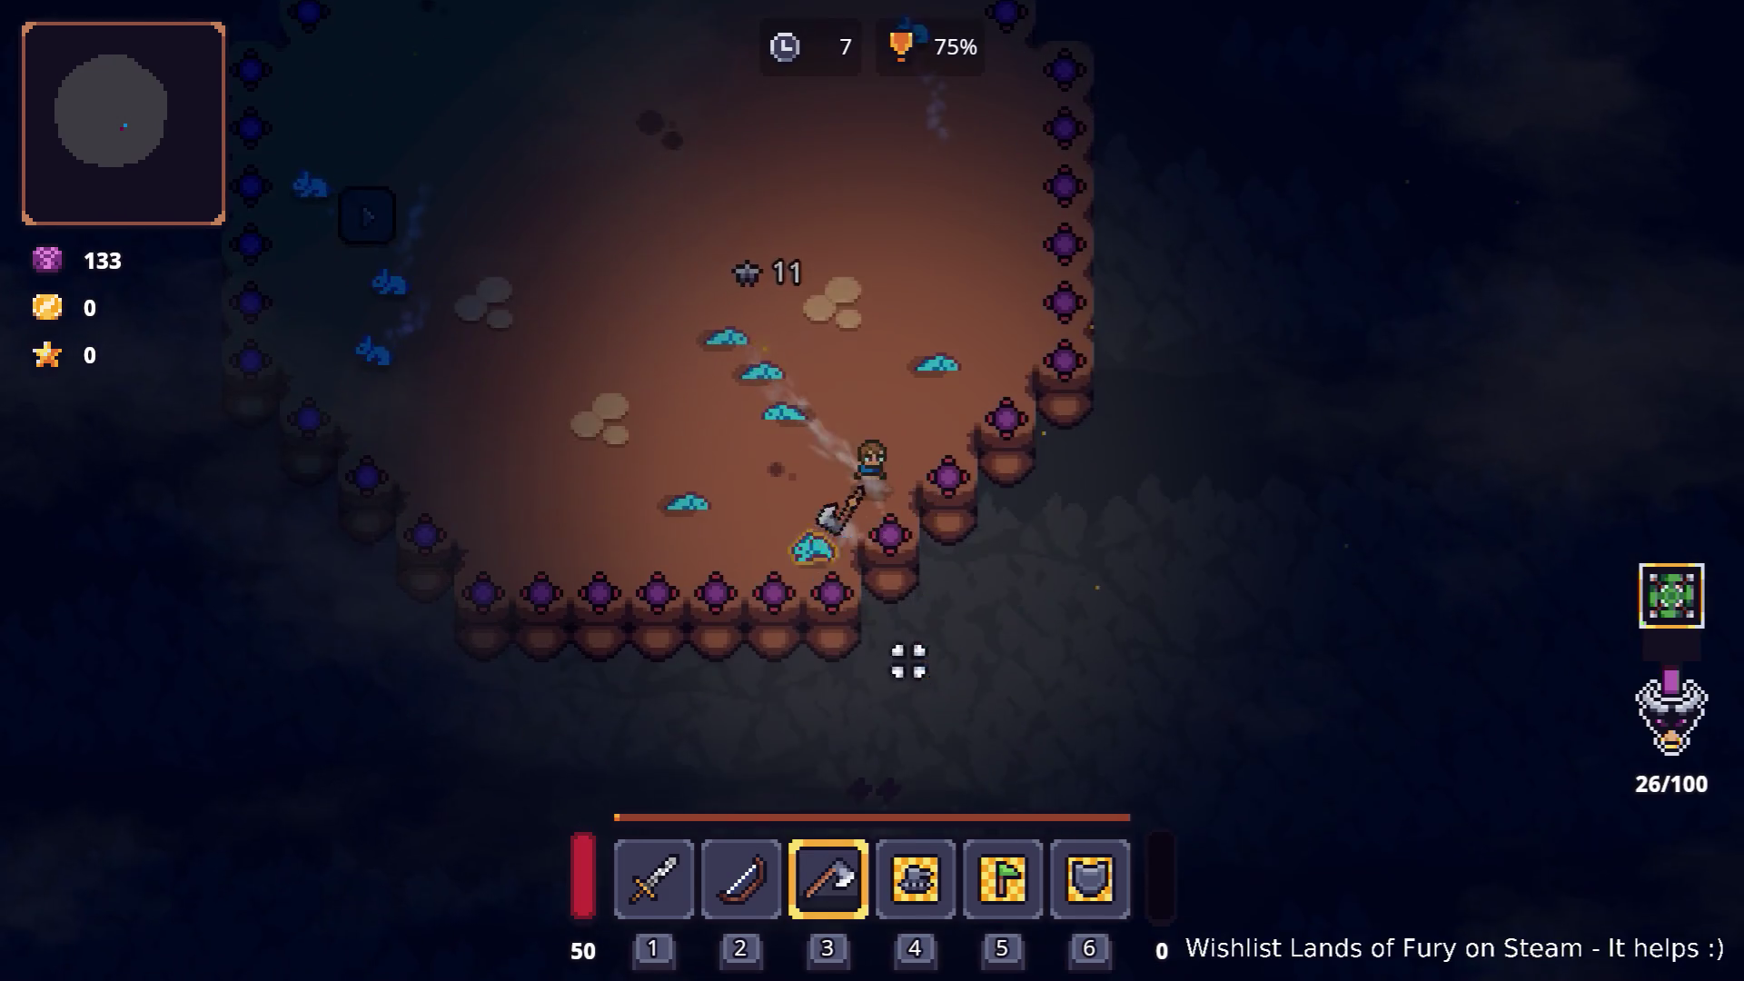
{"action": "key", "text": "w"}
{"action": "key", "text": "a"}
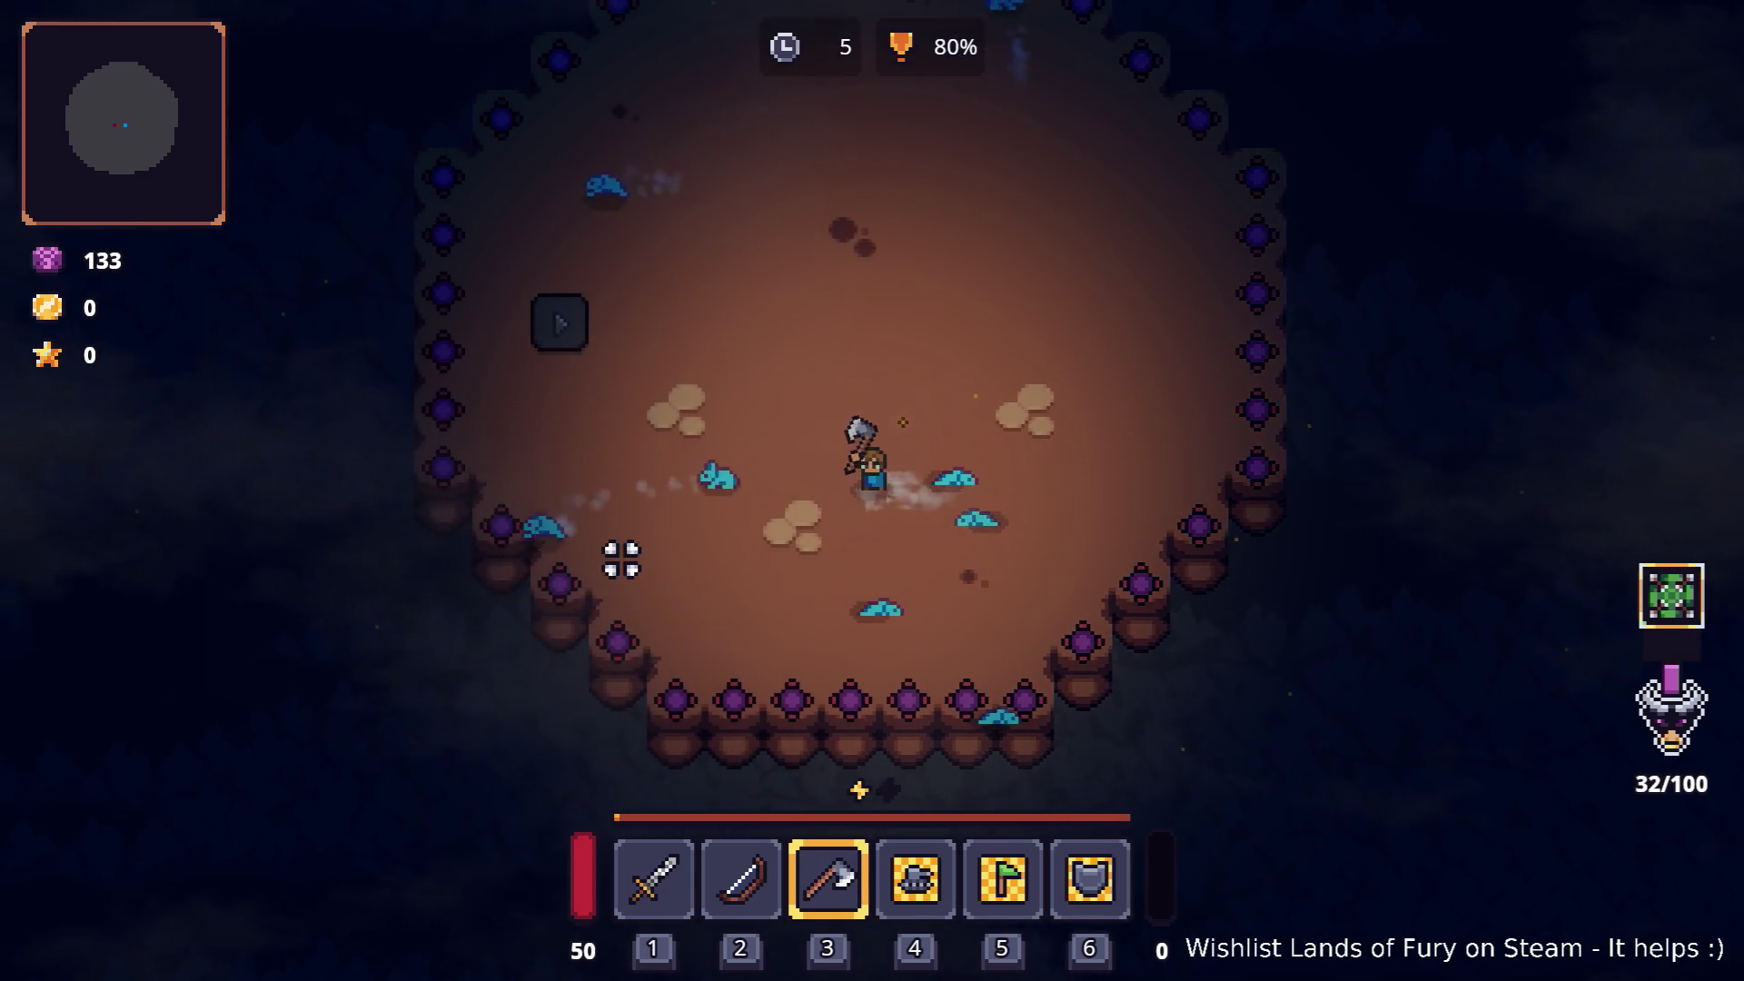
{"action": "key", "text": "w"}
{"action": "key", "text": "a"}
{"action": "key", "text": "2"}
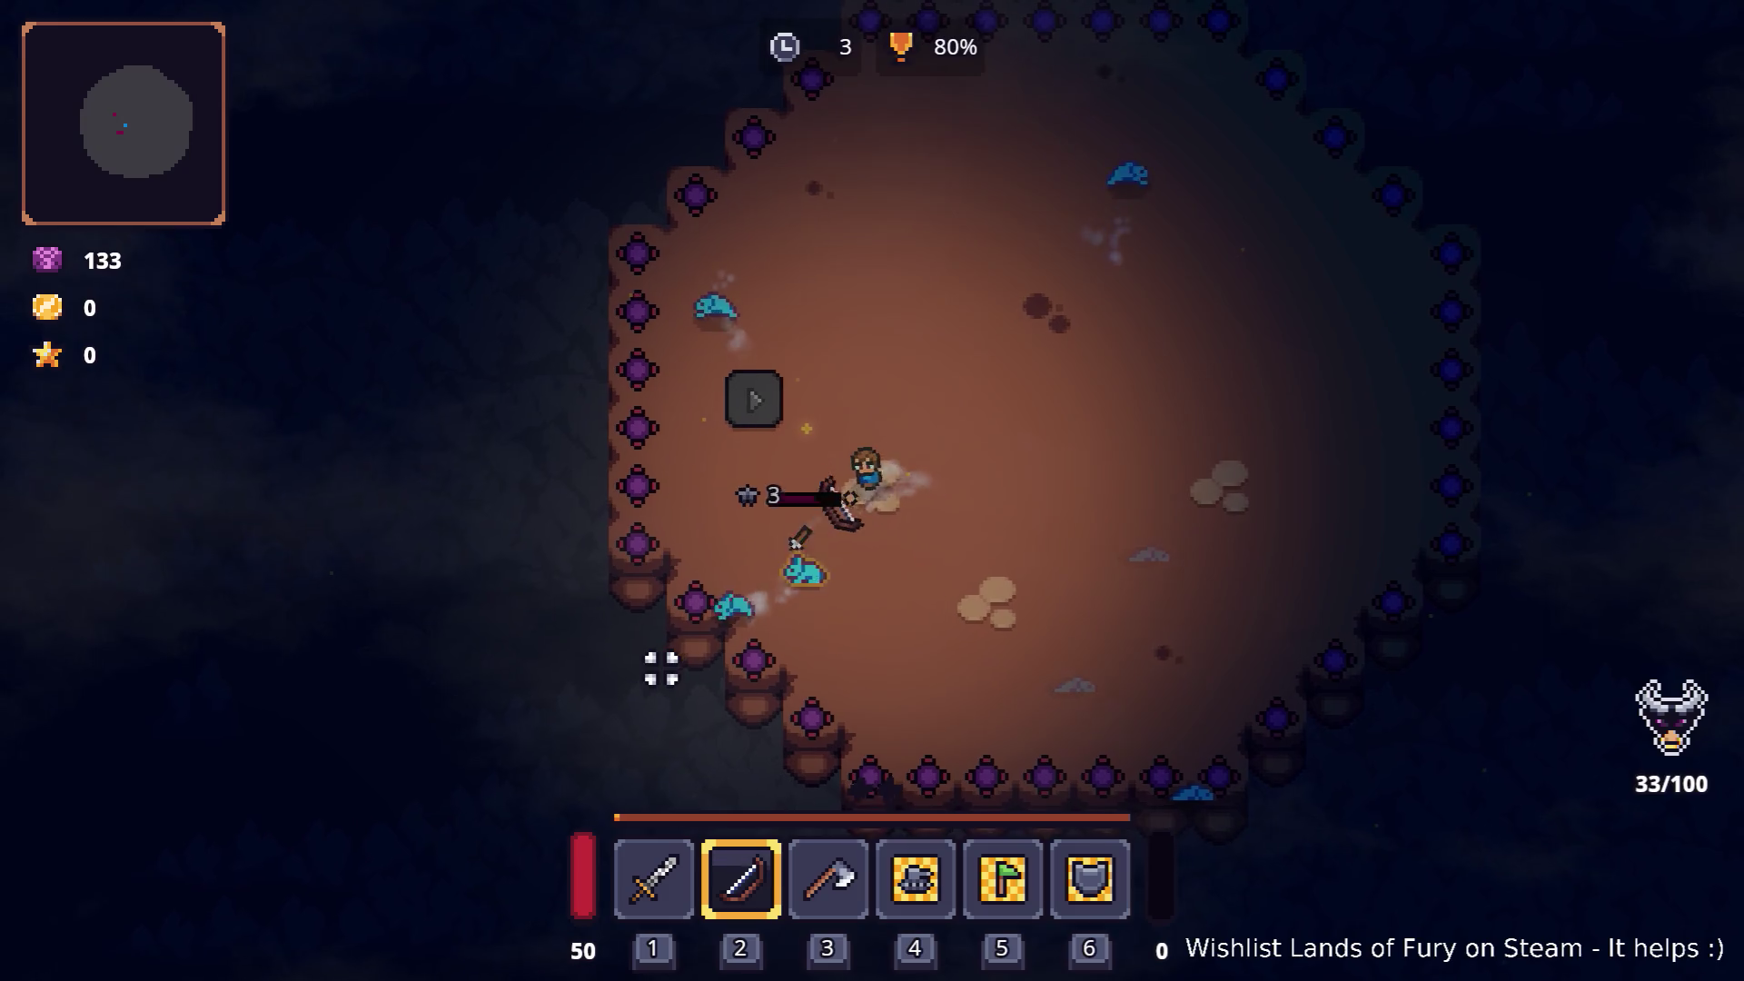
{"action": "key", "text": "1"}
{"action": "key", "text": "s"}
{"action": "key", "text": "a"}
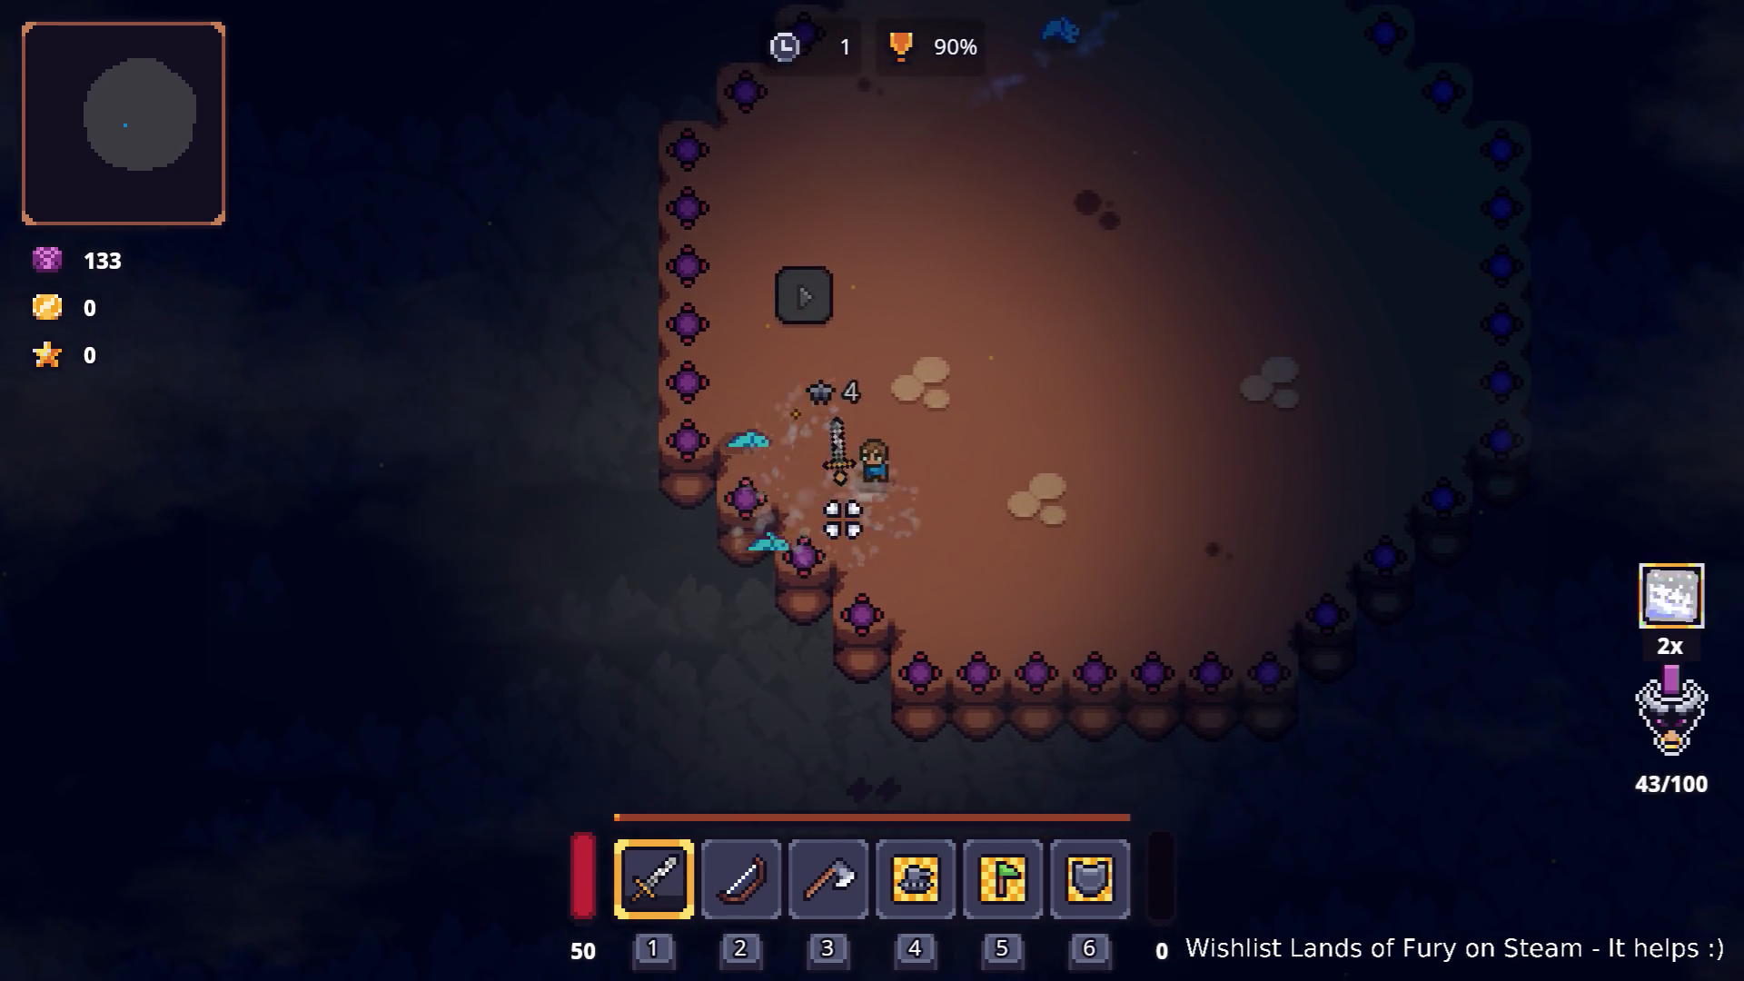
{"action": "key", "text": "w"}
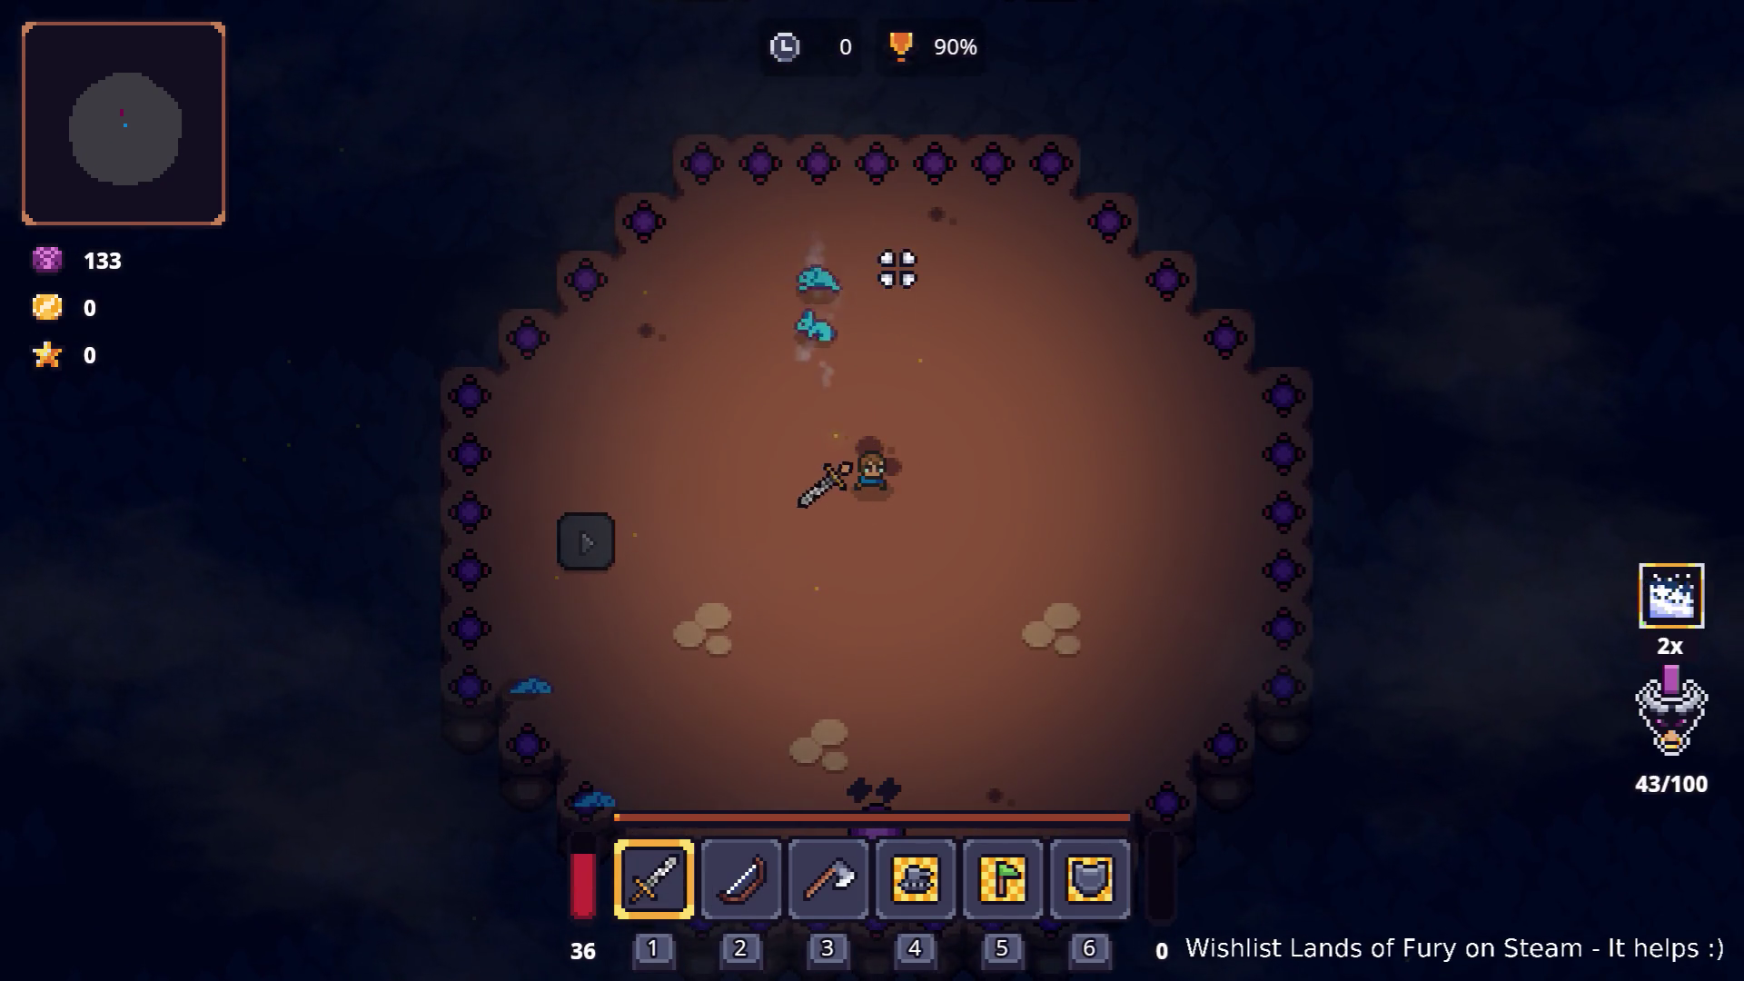
{"action": "key", "text": "w"}
{"action": "key", "text": "a"}
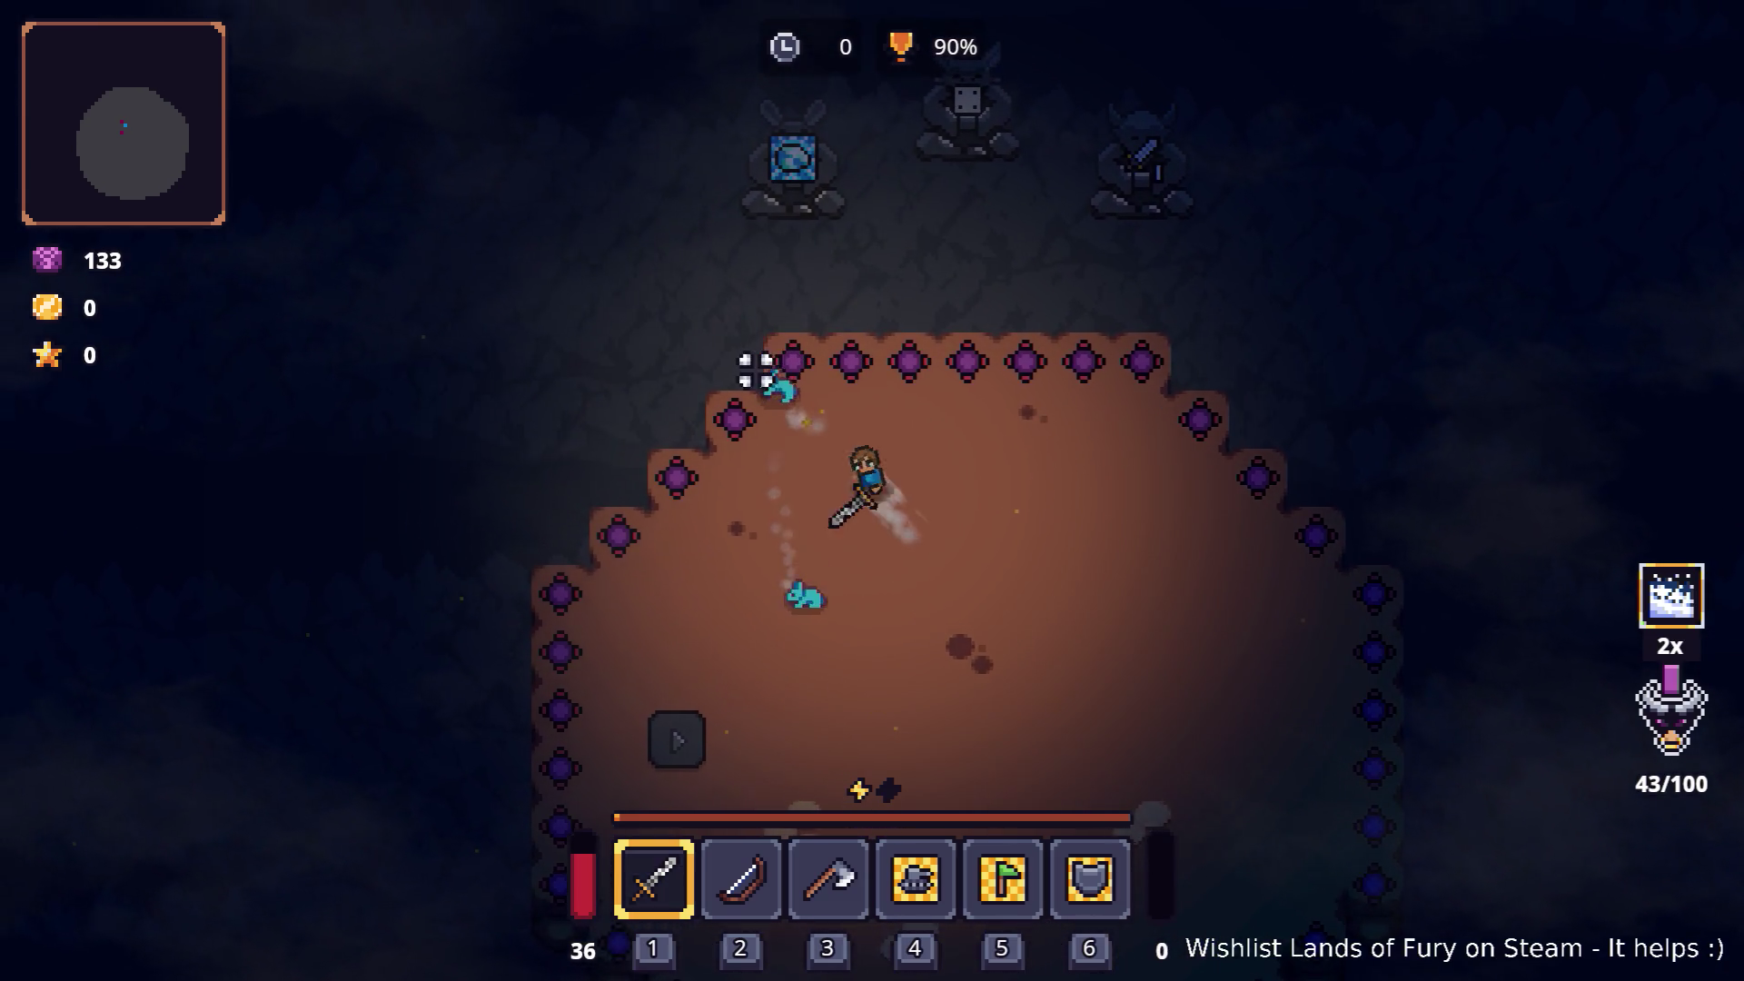
{"action": "key", "text": "s"}
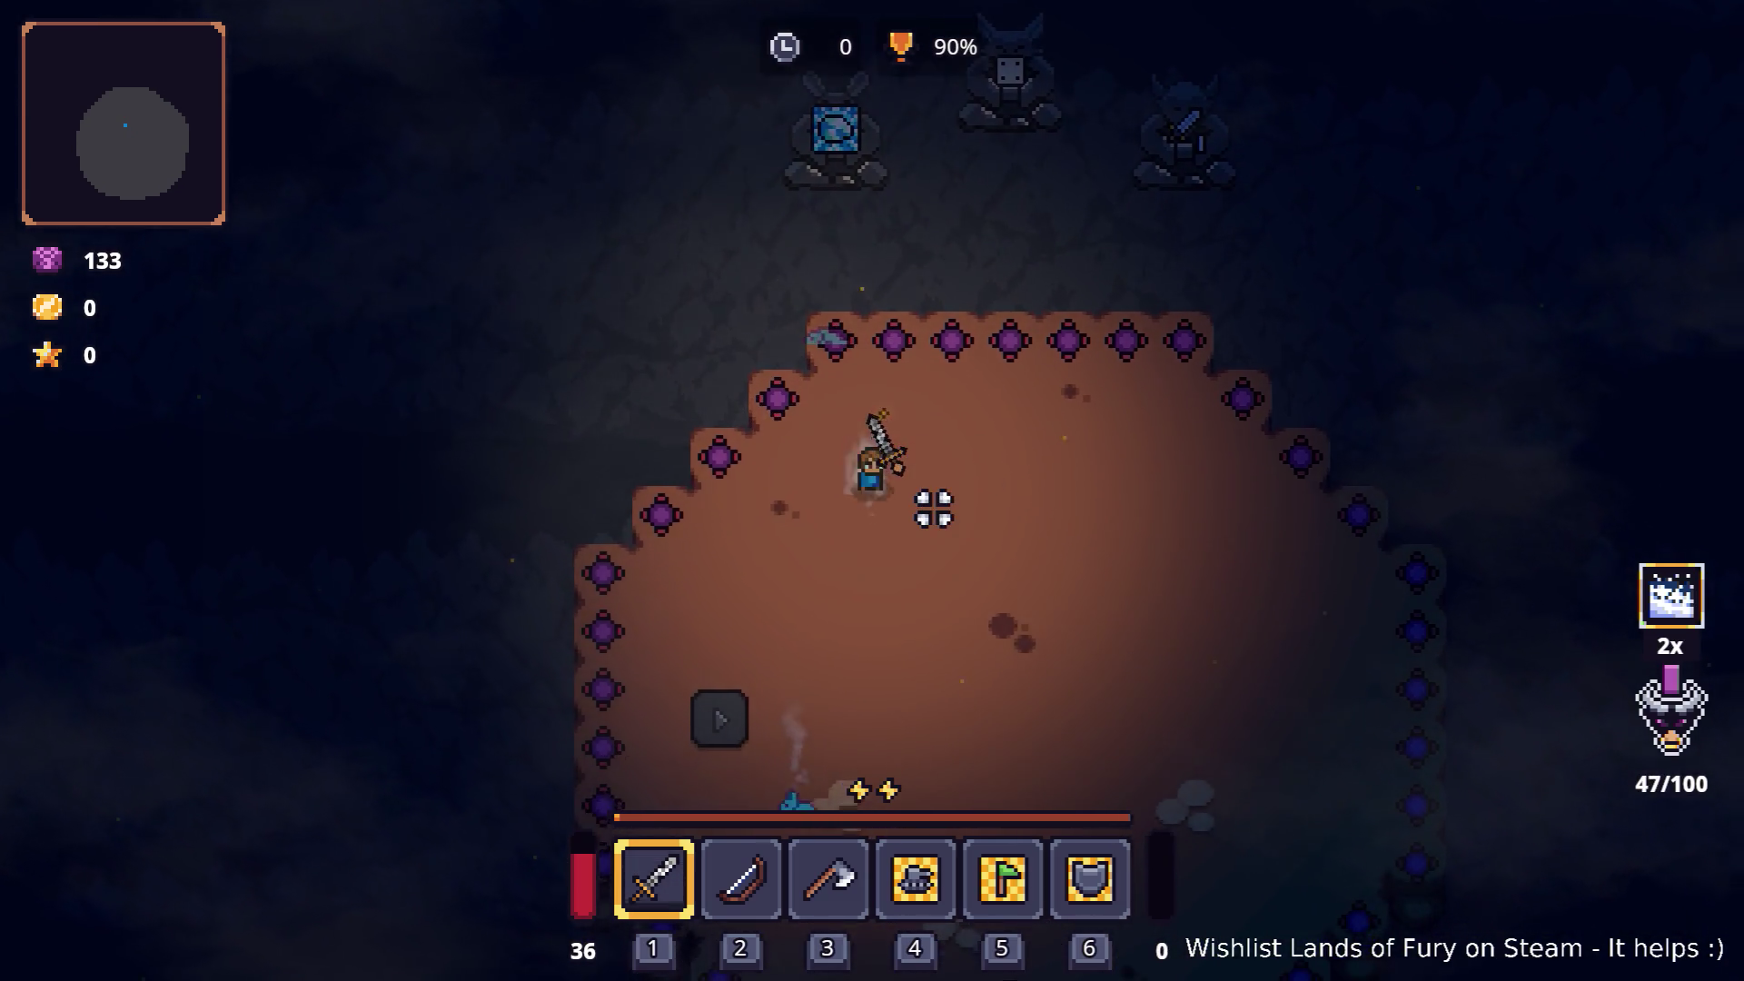
{"action": "key", "text": "s"}
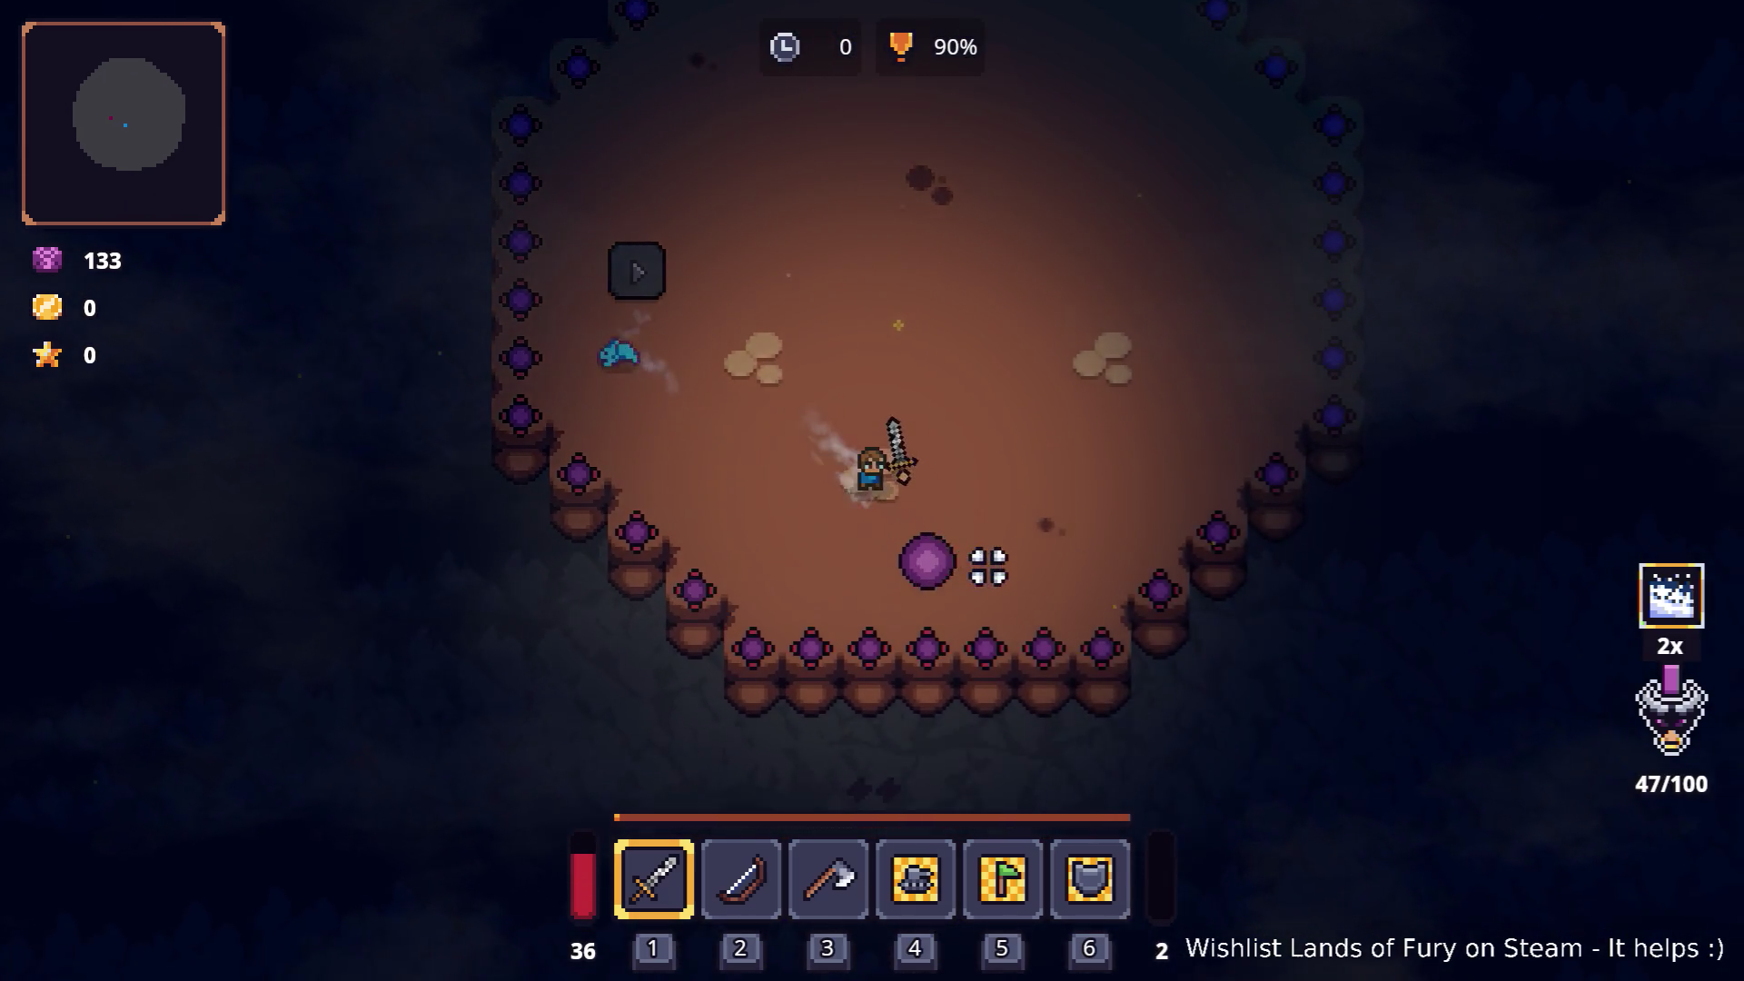
{"action": "key", "text": "s"}
{"action": "key", "text": "d"}
{"action": "key", "text": "w"}
{"action": "key", "text": "a"}
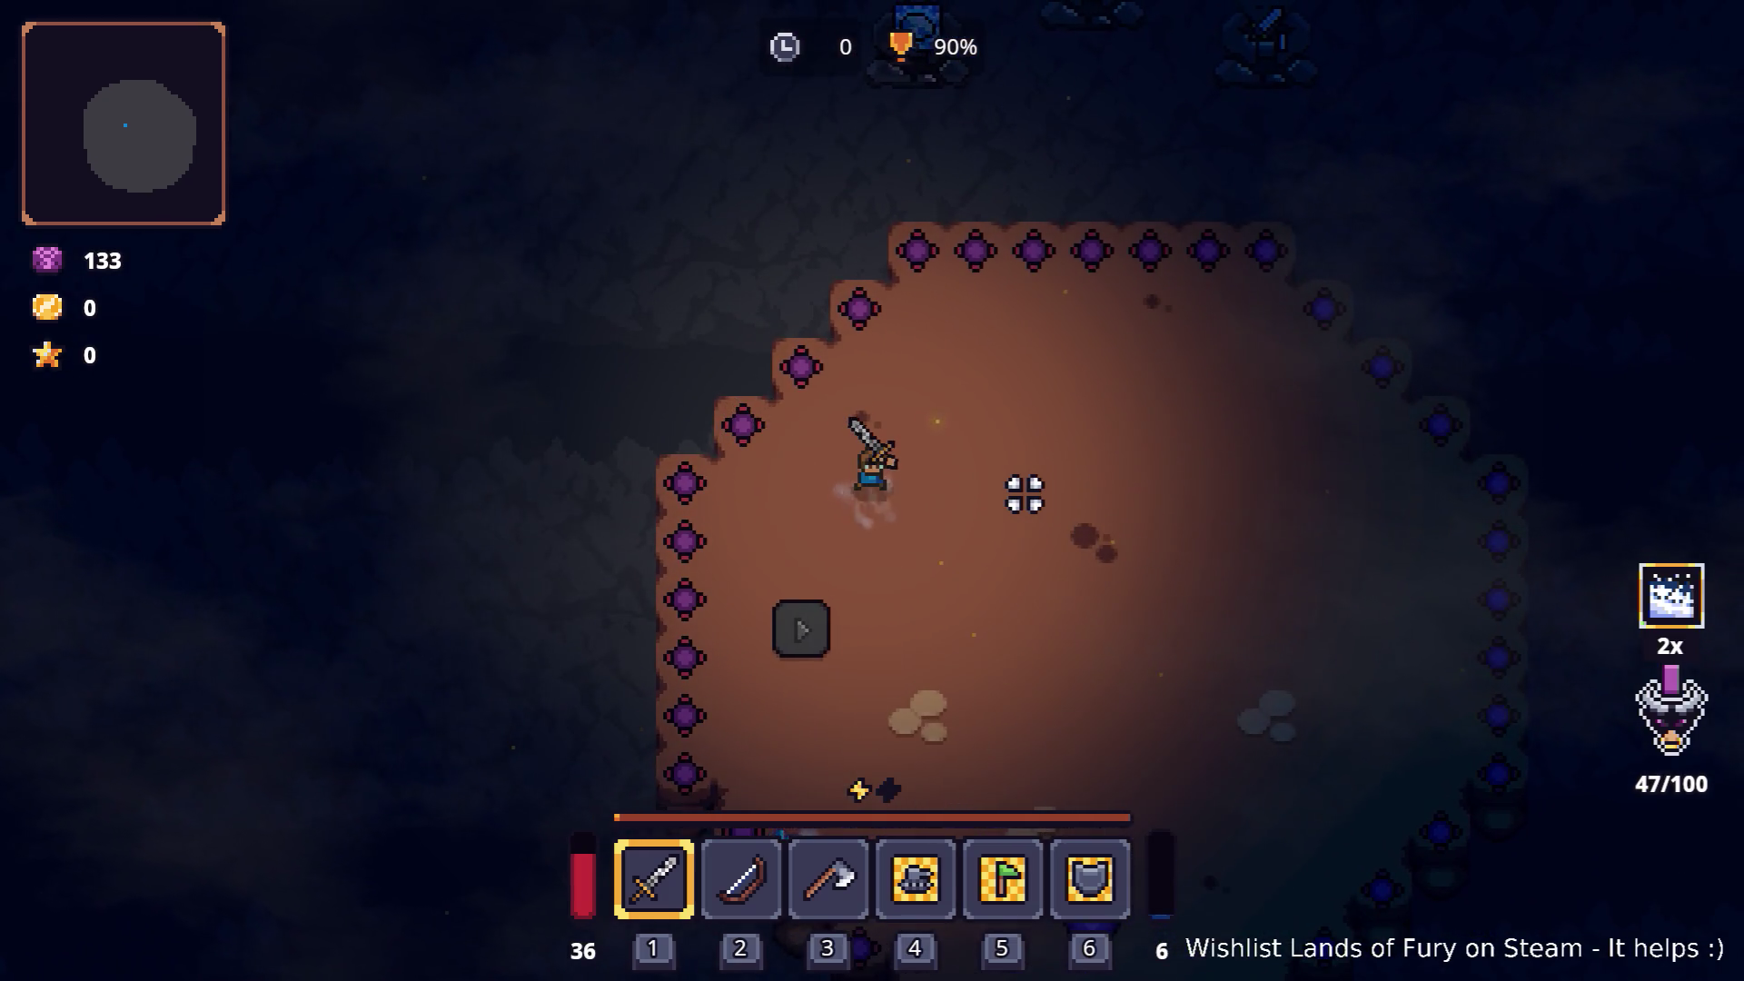
Step: Pause the game, quit back to the Godot editor and switch to Visual Studio Code
{"action": "key", "text": "Escape"}
{"action": "left_click", "coordinate": [967, 836]}
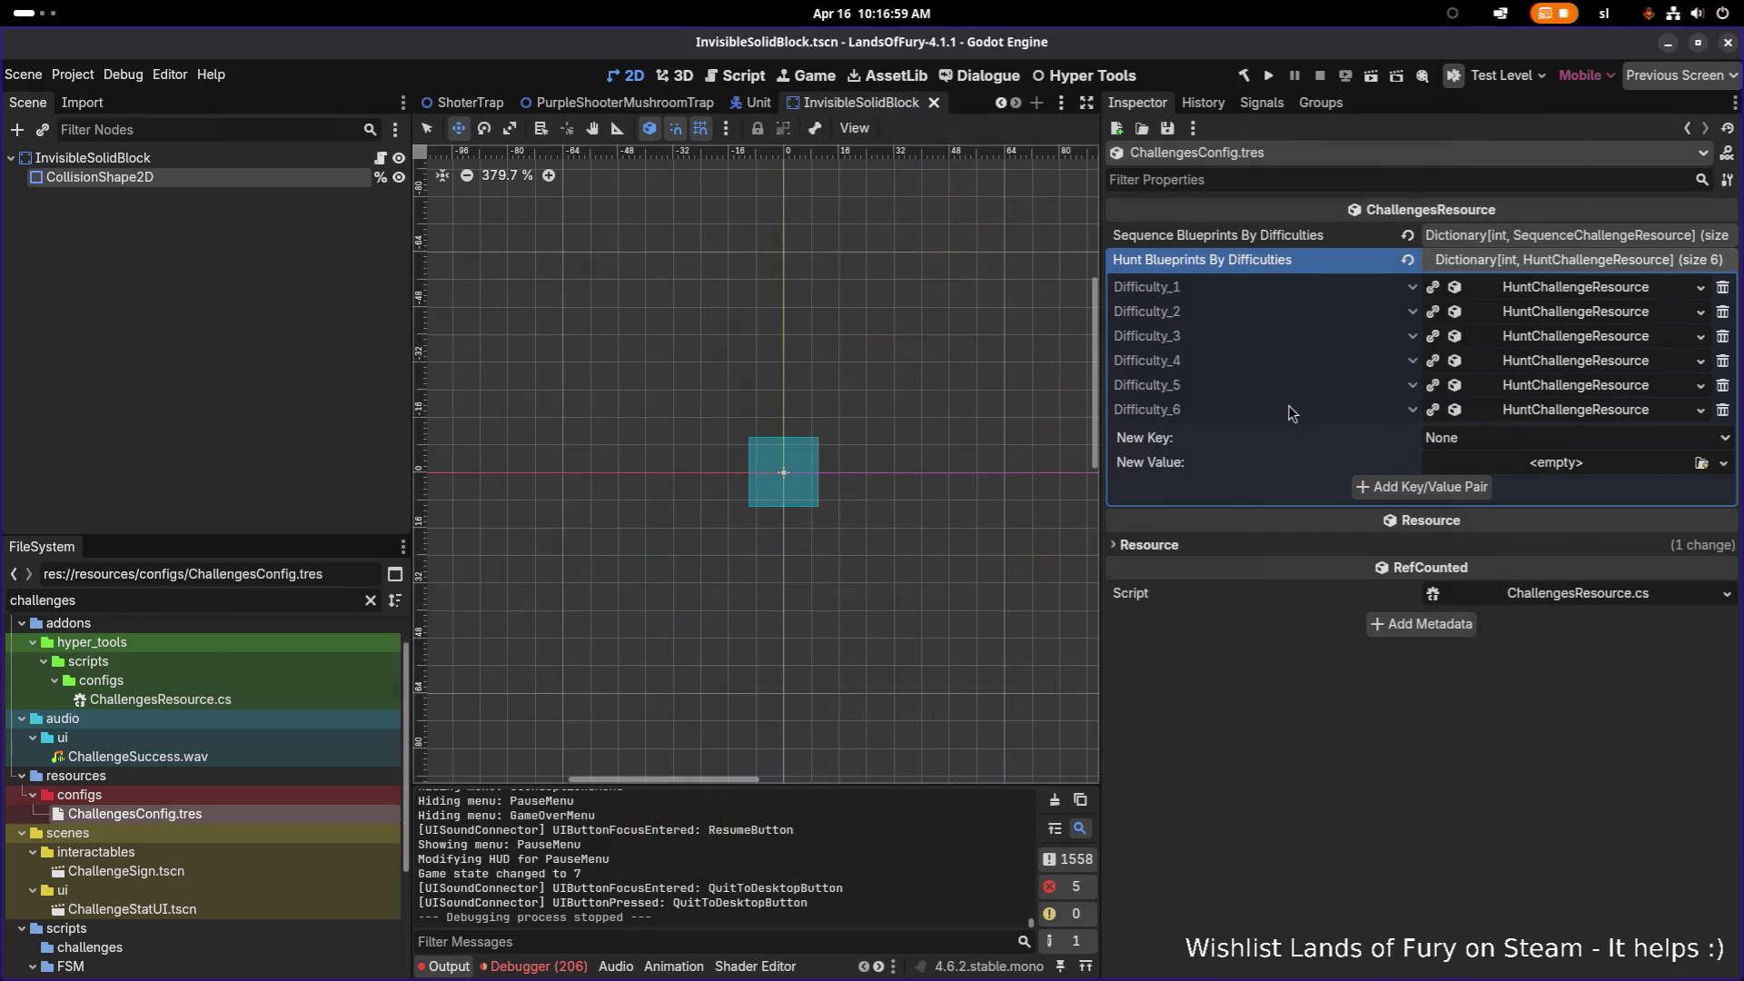
{"action": "key", "text": "alt+Tab"}
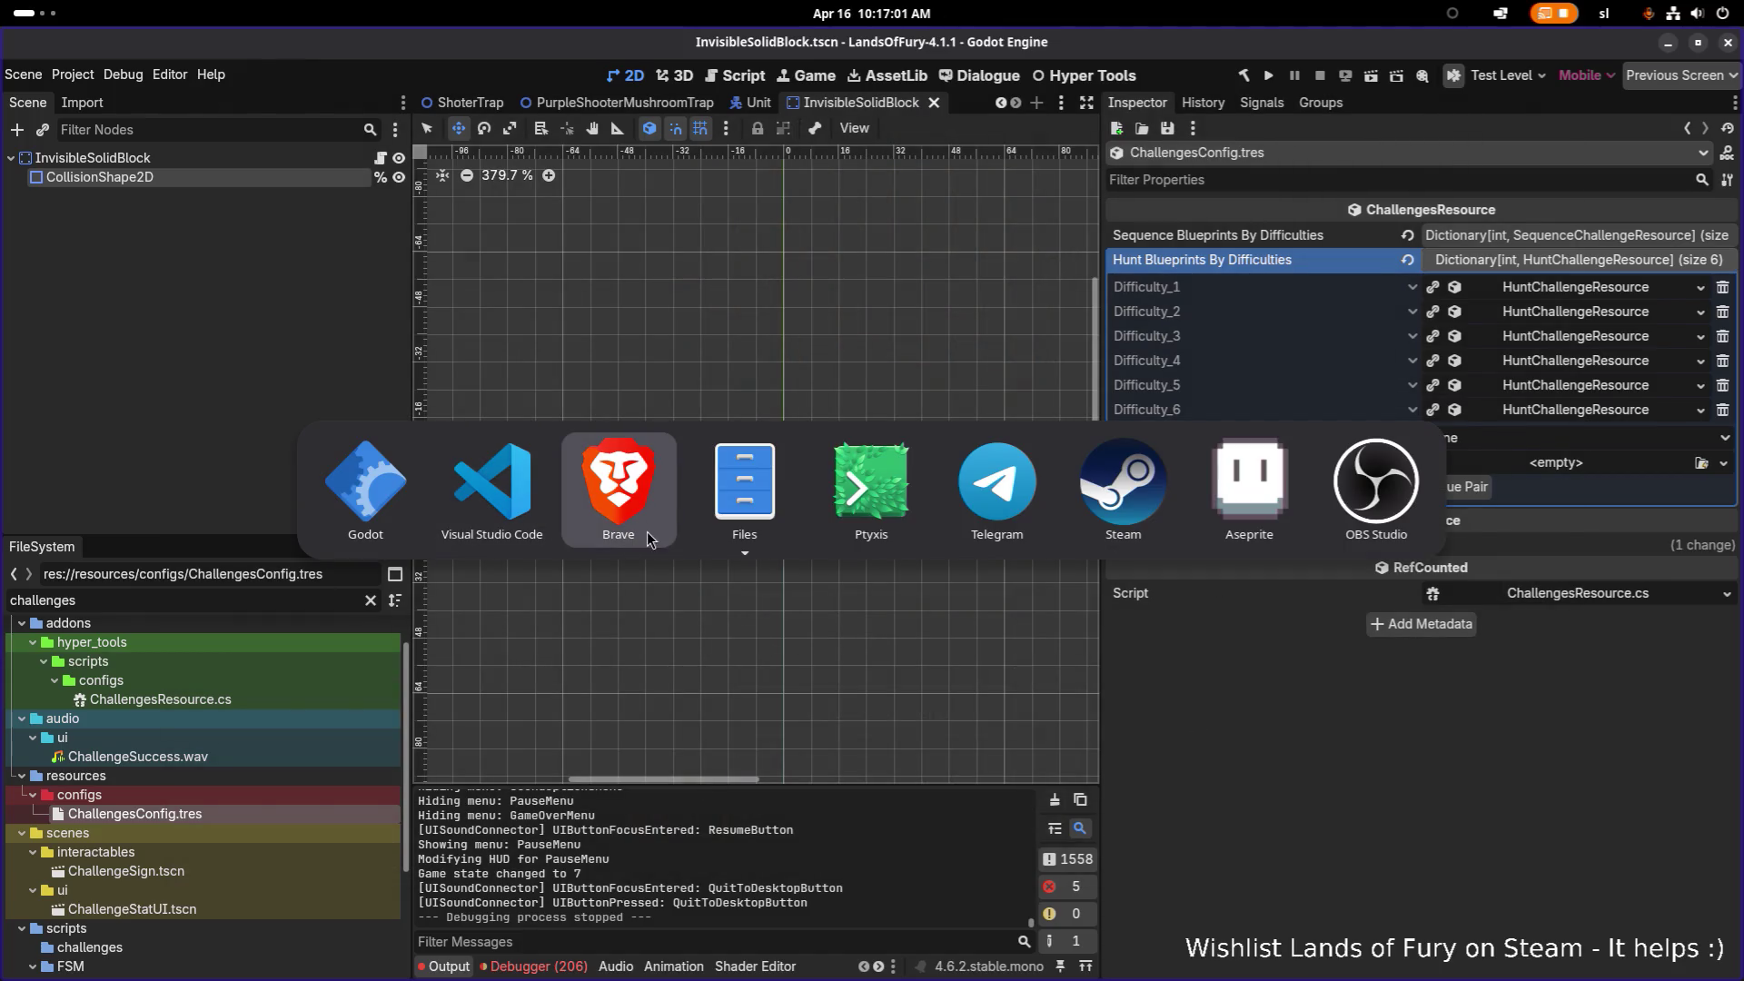
{"action": "left_click", "coordinate": [492, 486]}
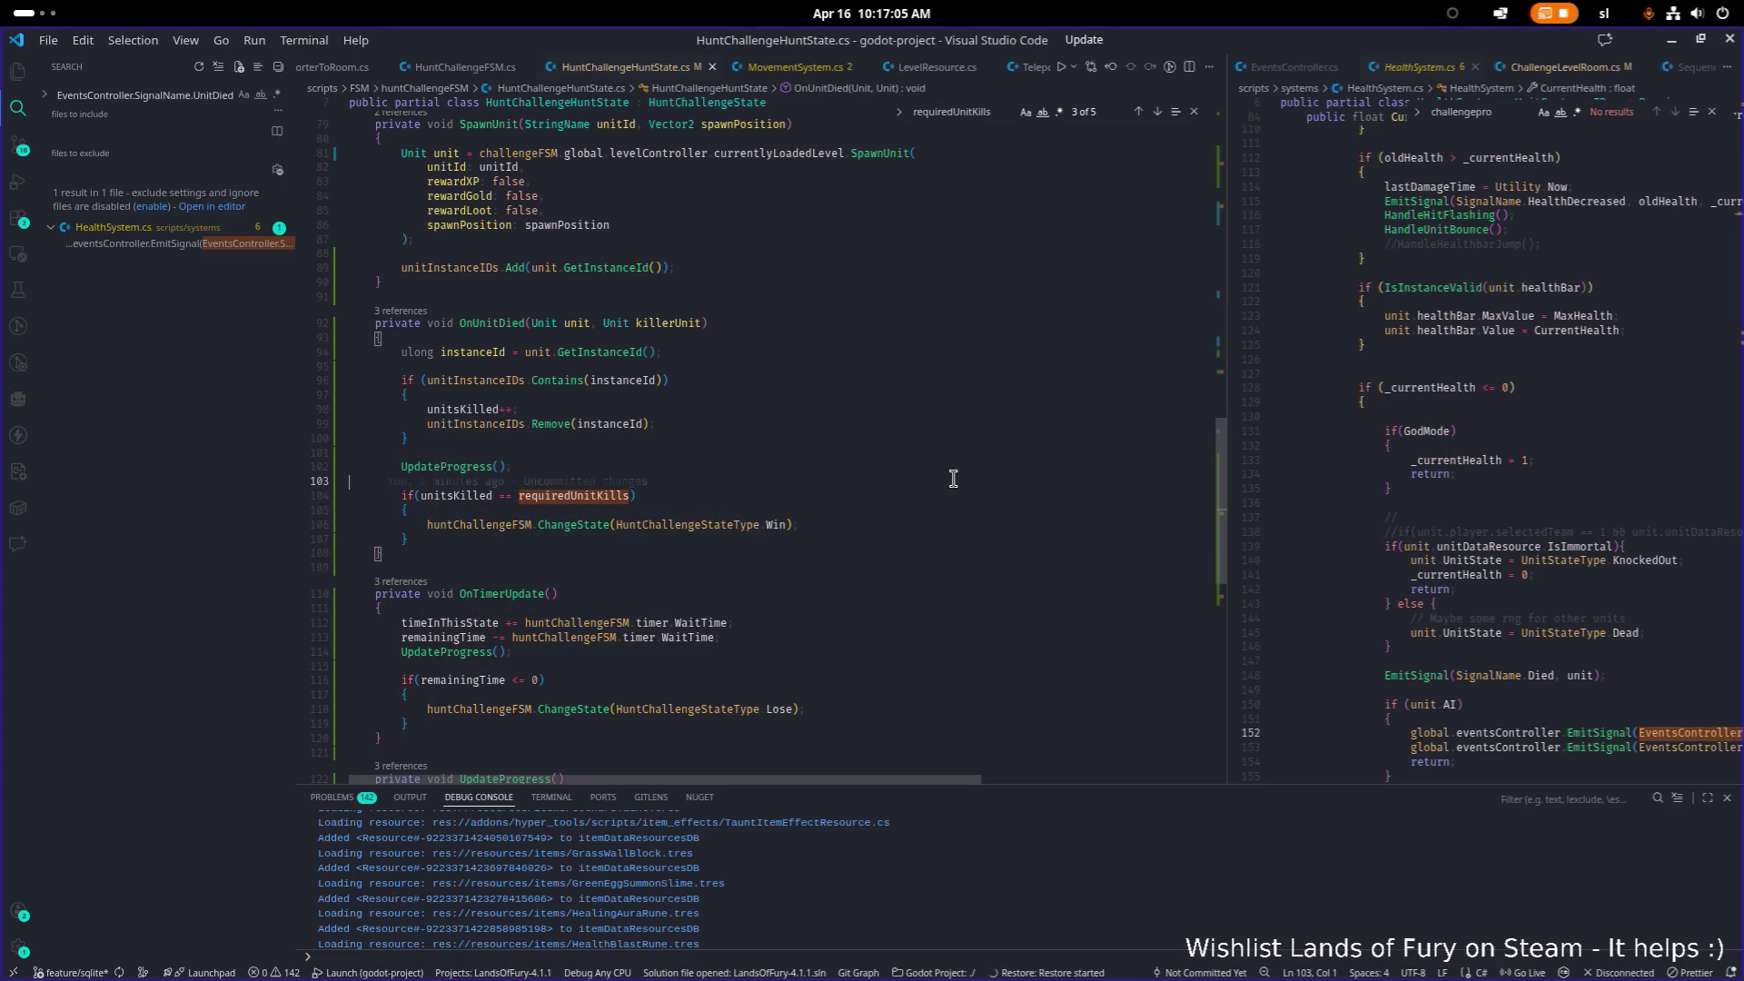
Step: Open ChallengeLevelRoom.cs through quick open and search it for 'timer', then 'stat'
{"action": "key", "text": "ctrl+p"}
{"action": "type", "text": "challengeroo"}
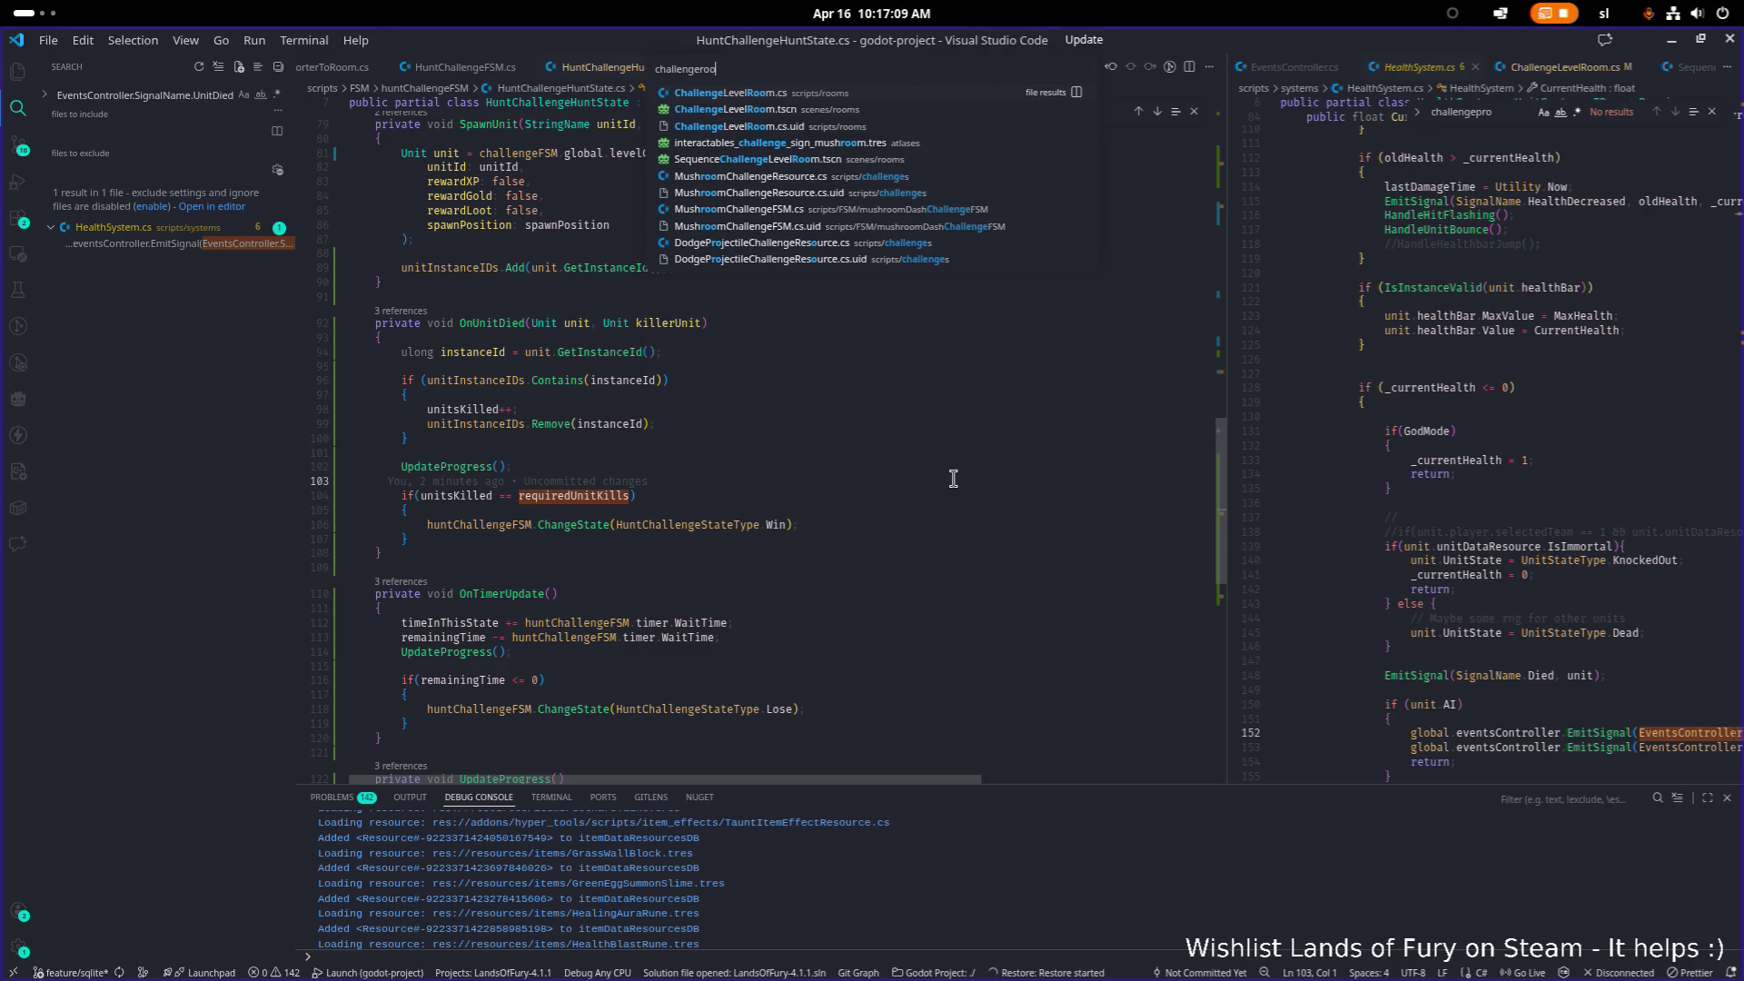
{"action": "key", "text": "Return"}
{"action": "type", "text": "timer"}
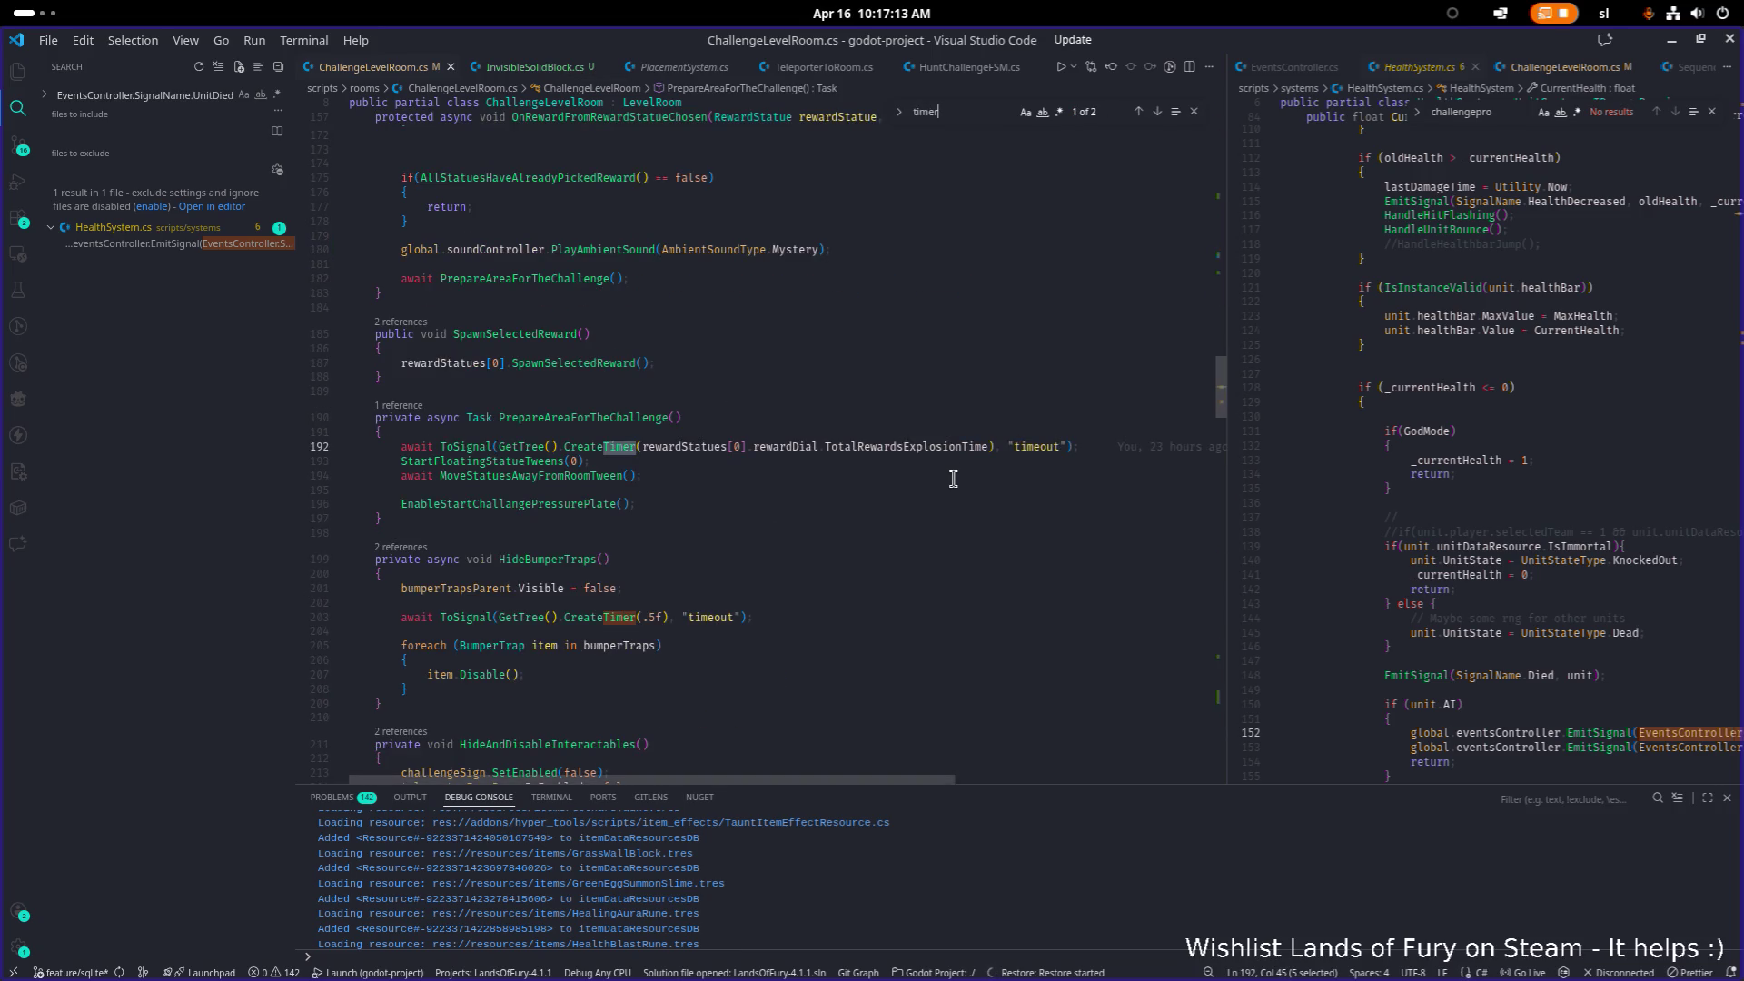
{"action": "key", "text": "ctrl+a"}
{"action": "type", "text": "stat"}
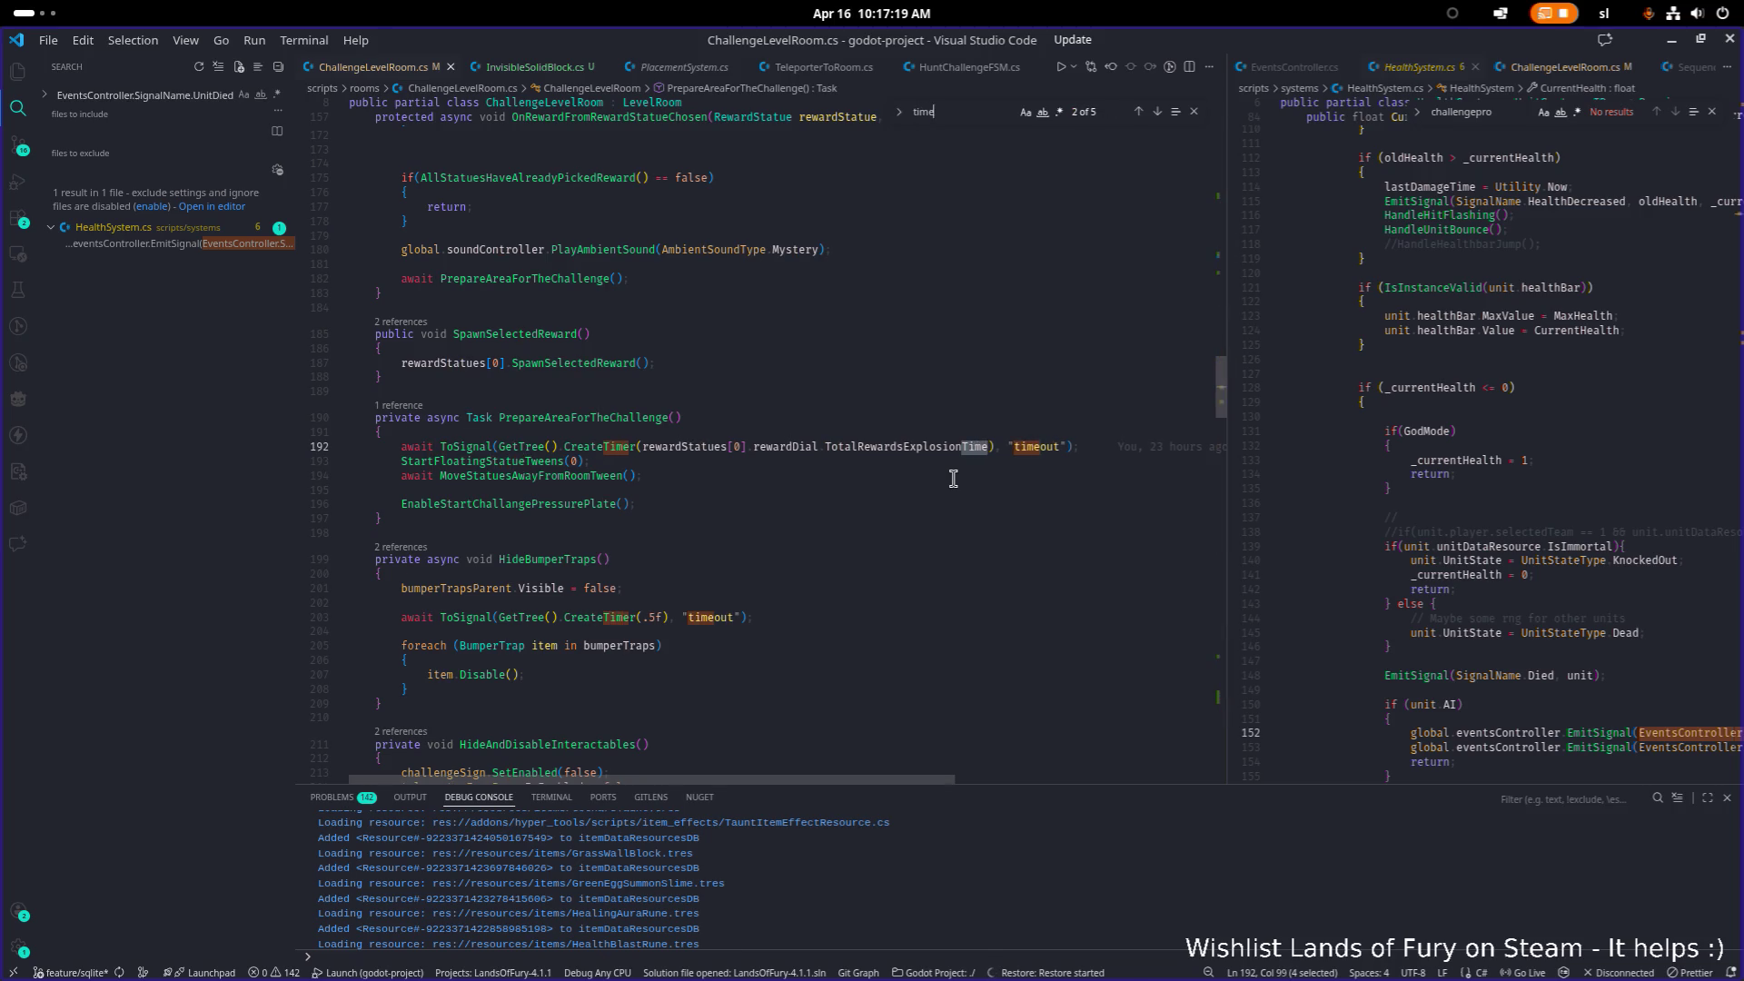
{"action": "key", "text": "Escape"}
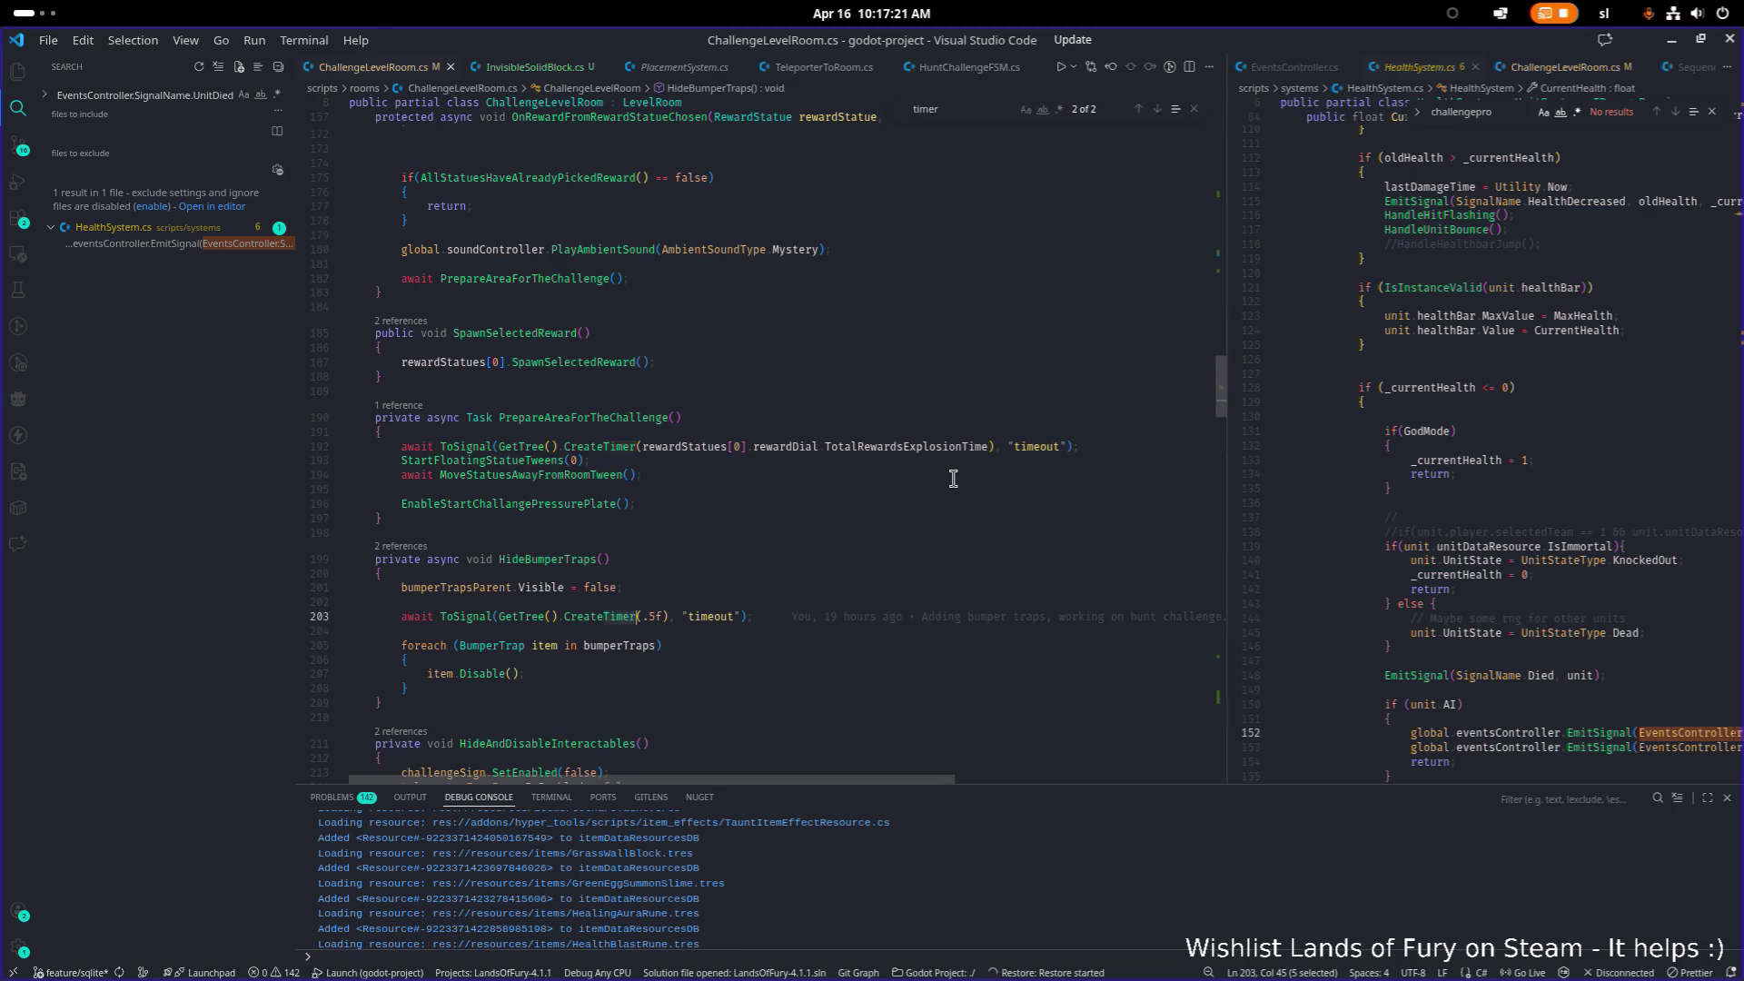
Step: Widen the right-hand editor and search ChallengeLevelRoom.cs for 'start'
{"action": "scroll", "coordinate": [953, 479], "scroll_direction": "down", "scroll_amount": 10}
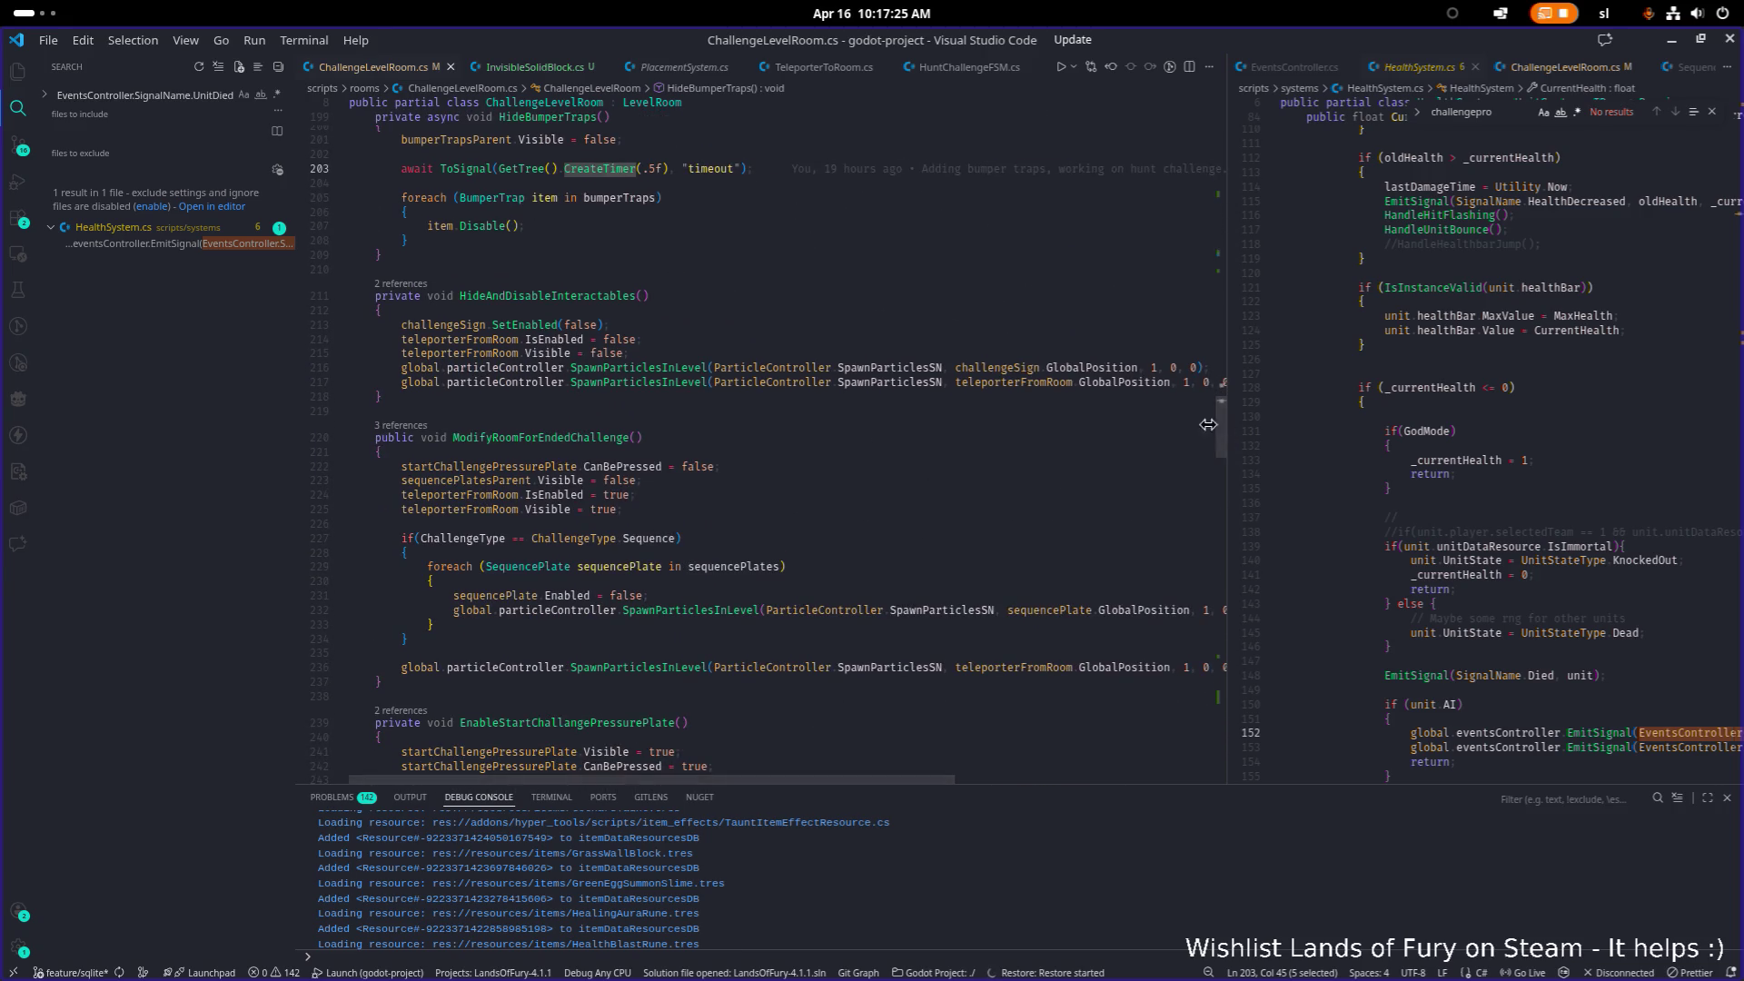
{"action": "left_click_drag", "start_coordinate": [1223, 427], "coordinate": [1051, 428]}
{"action": "left_click", "coordinate": [929, 448]}
{"action": "scroll", "coordinate": [823, 491], "scroll_direction": "down", "scroll_amount": 11}
{"action": "key", "text": "ctrl+f"}
{"action": "type", "text": "sta"}
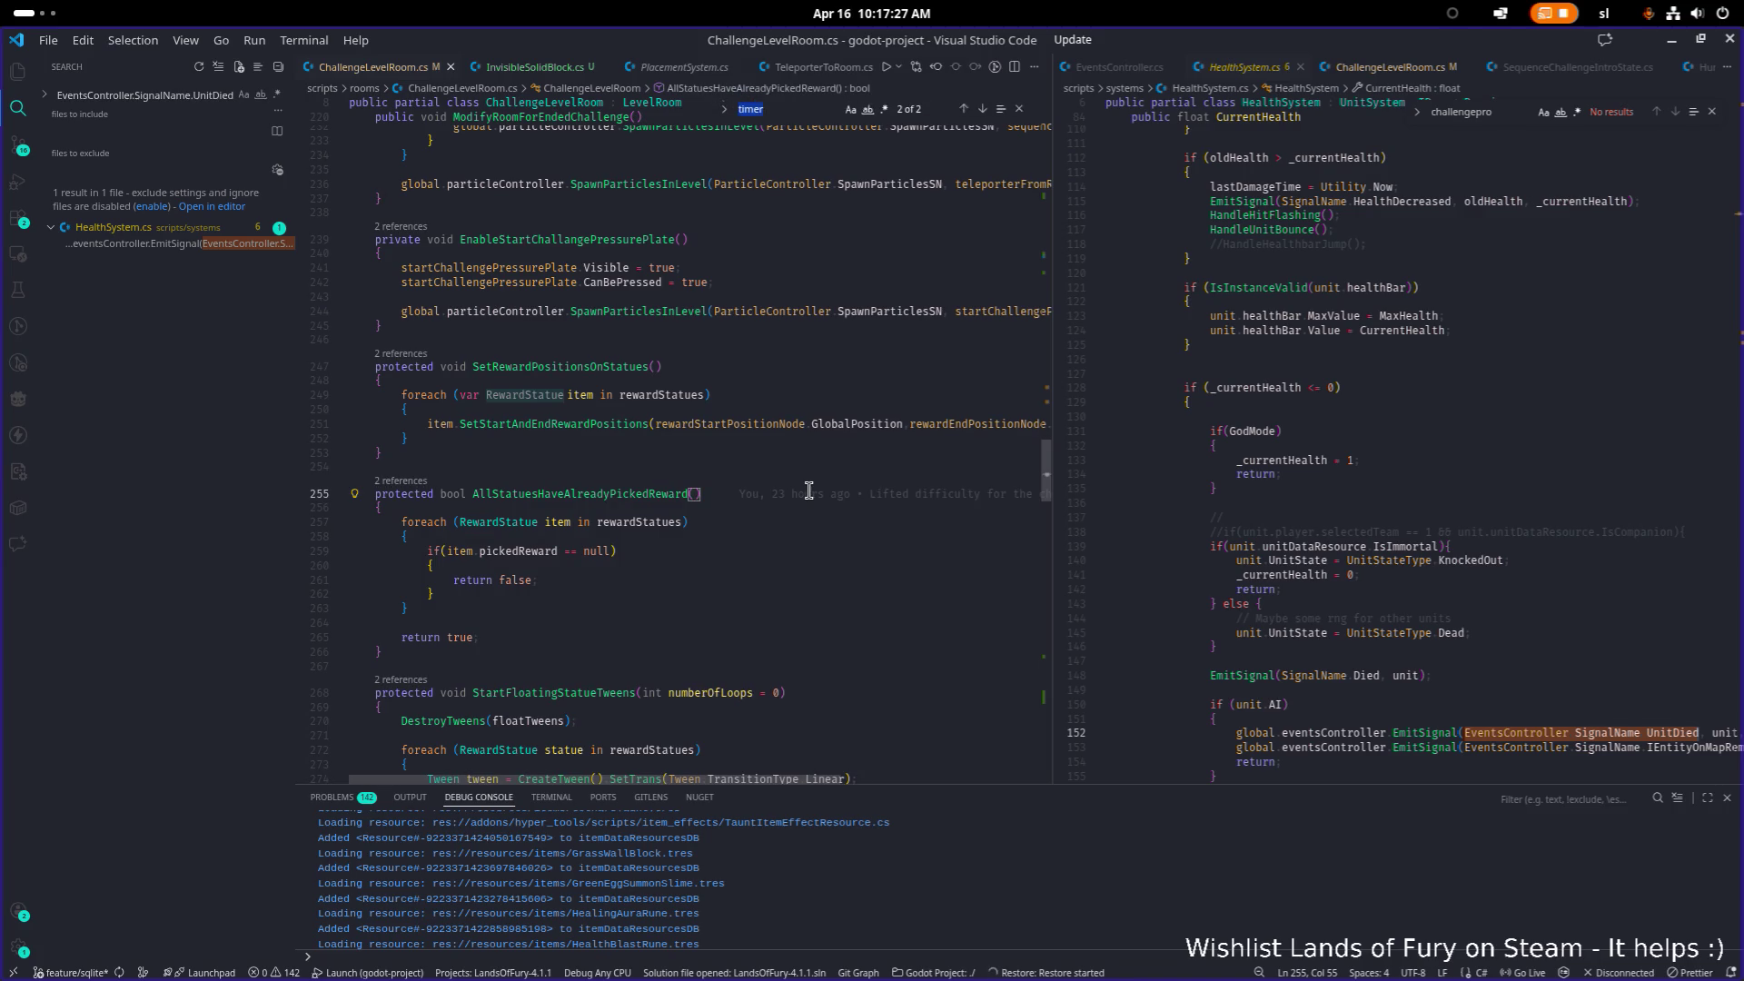
{"action": "type", "text": "rt"}
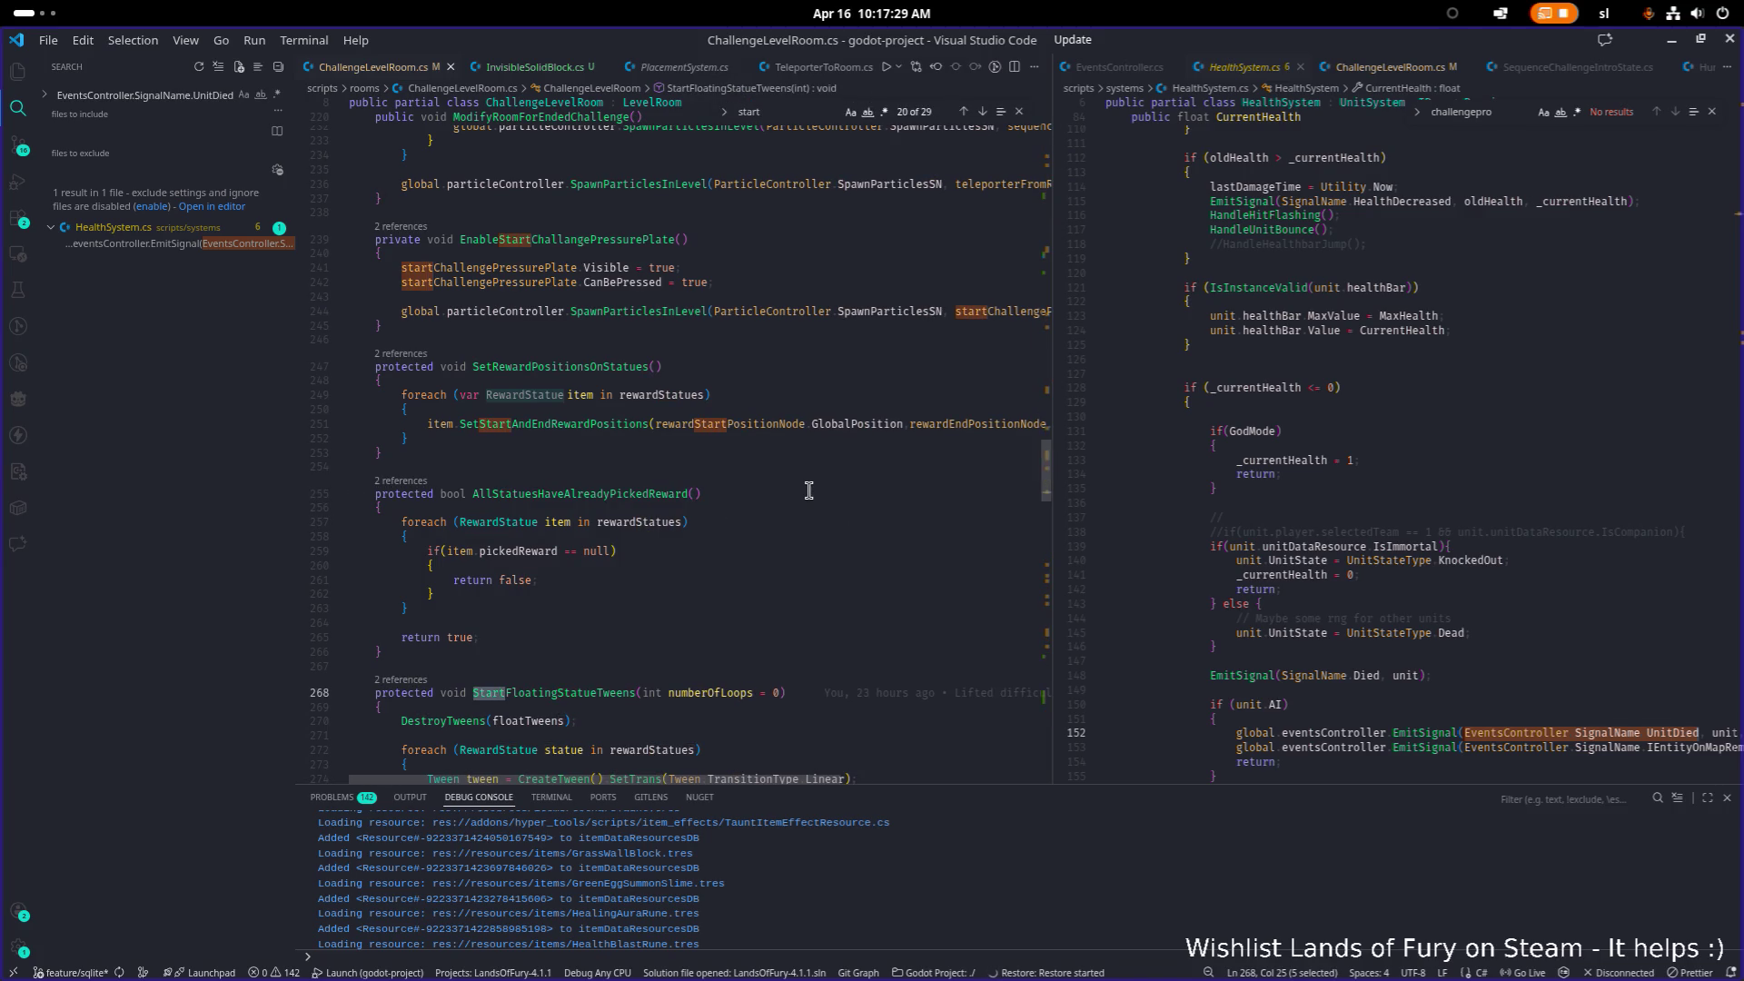
Step: Go to the StartHuntChallenge method and its ChangeState call to the Intro state
{"action": "scroll", "coordinate": [808, 491], "scroll_direction": "down", "scroll_amount": 20}
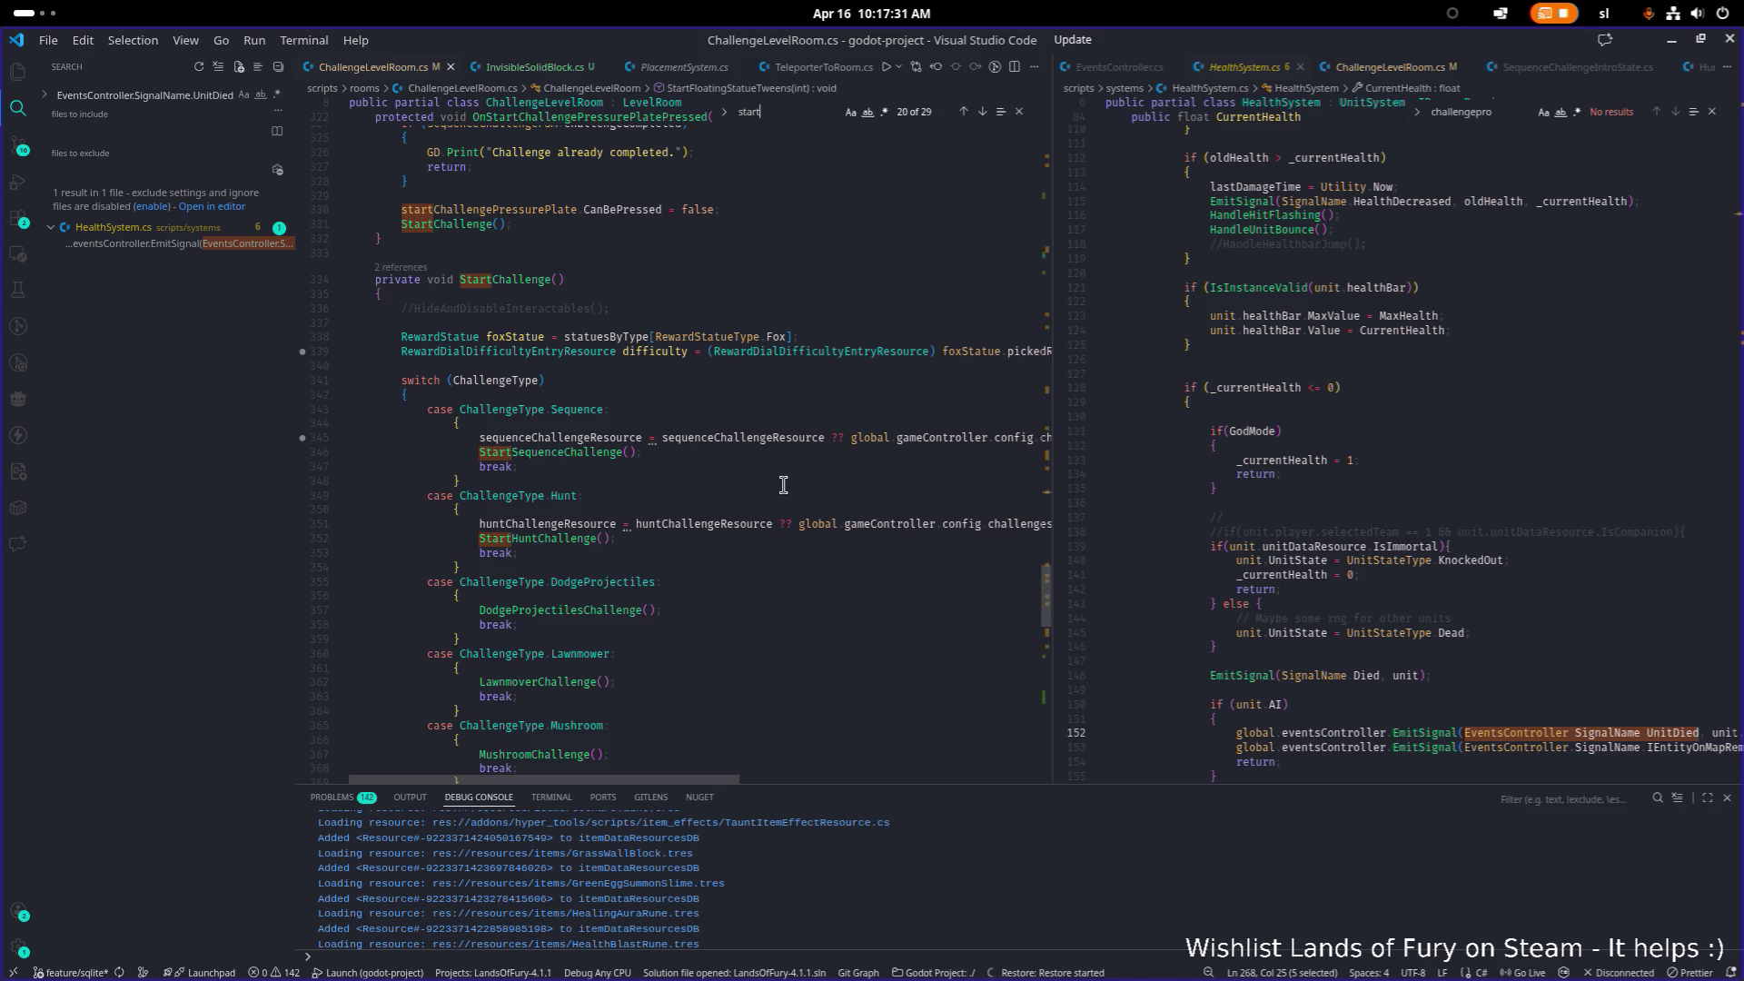
{"action": "scroll", "coordinate": [783, 484], "scroll_direction": "down", "scroll_amount": 3}
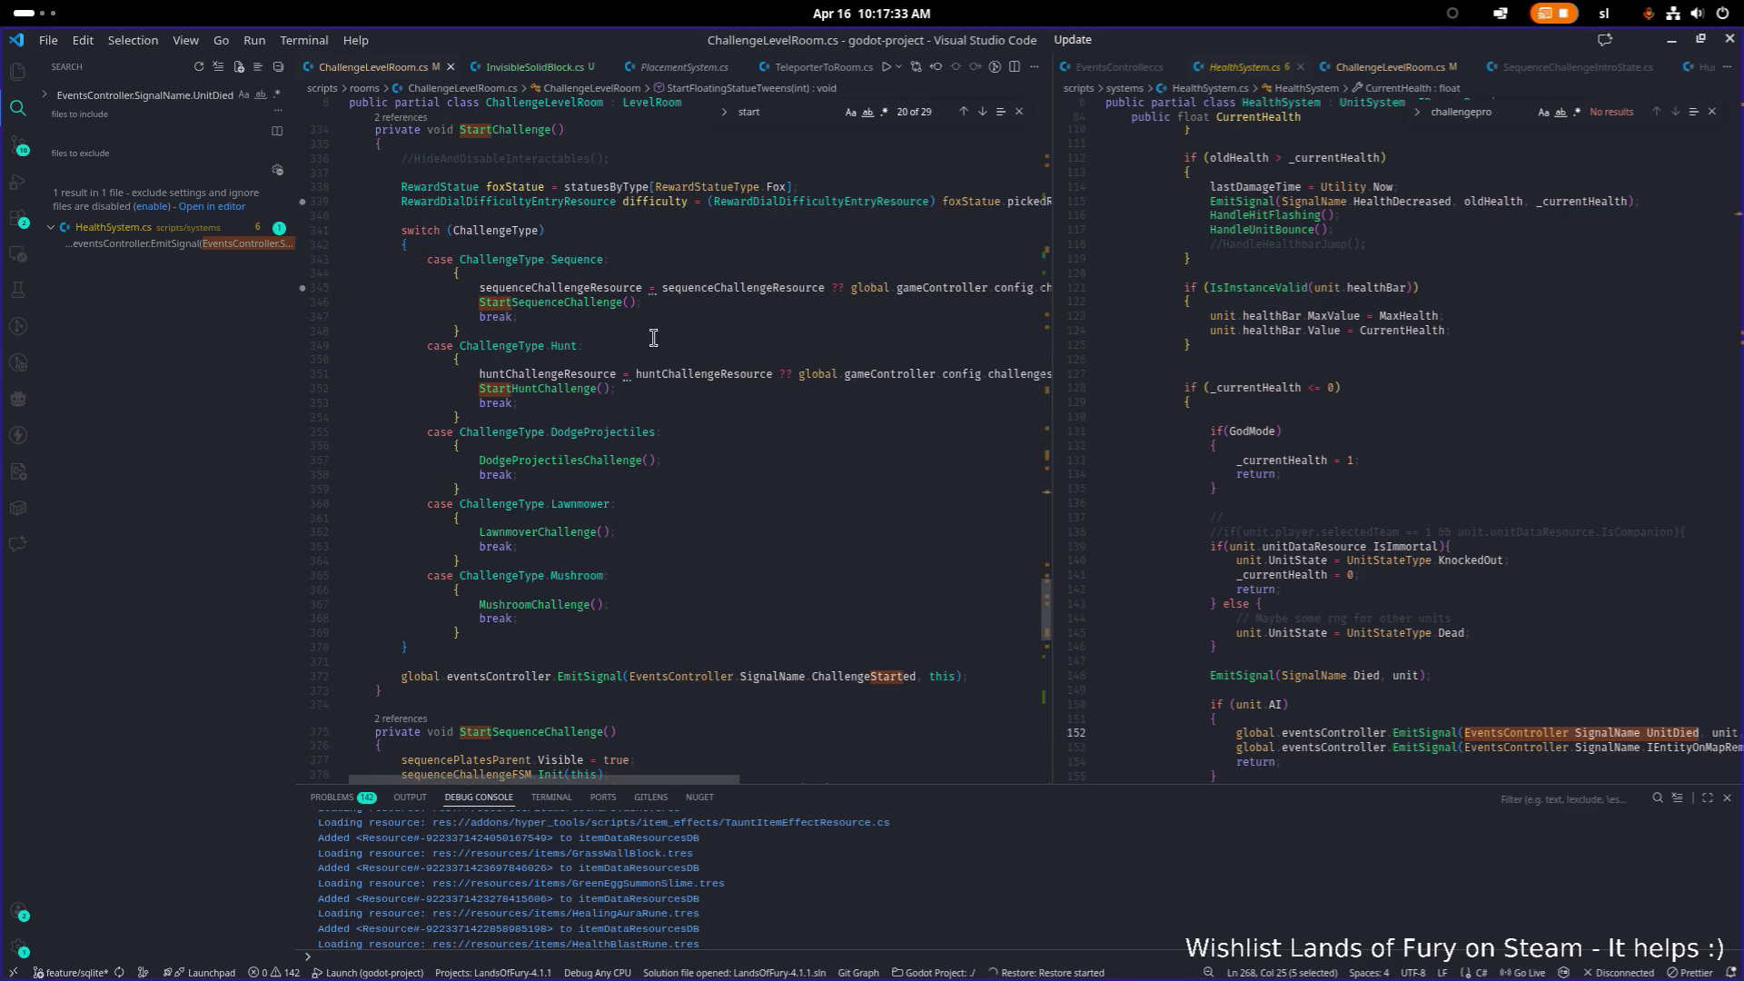
{"action": "left_click", "coordinate": [545, 389], "text": "ctrl"}
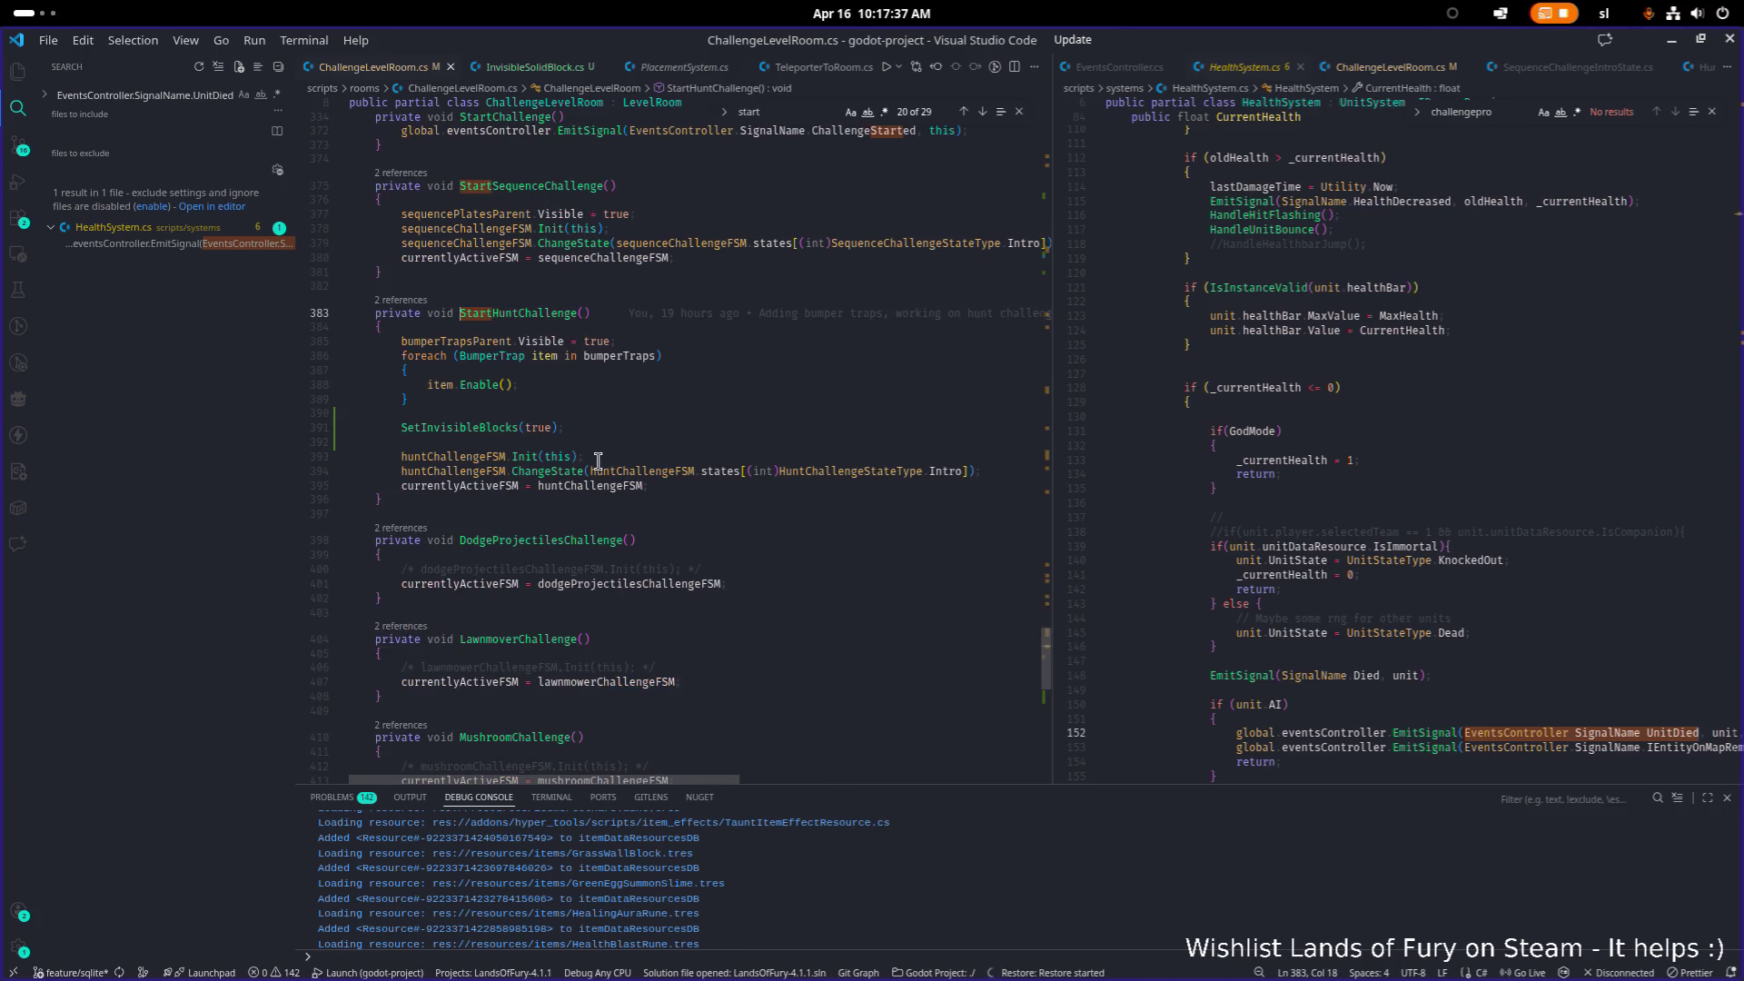
{"action": "scroll", "coordinate": [621, 479], "scroll_direction": "up", "scroll_amount": 1}
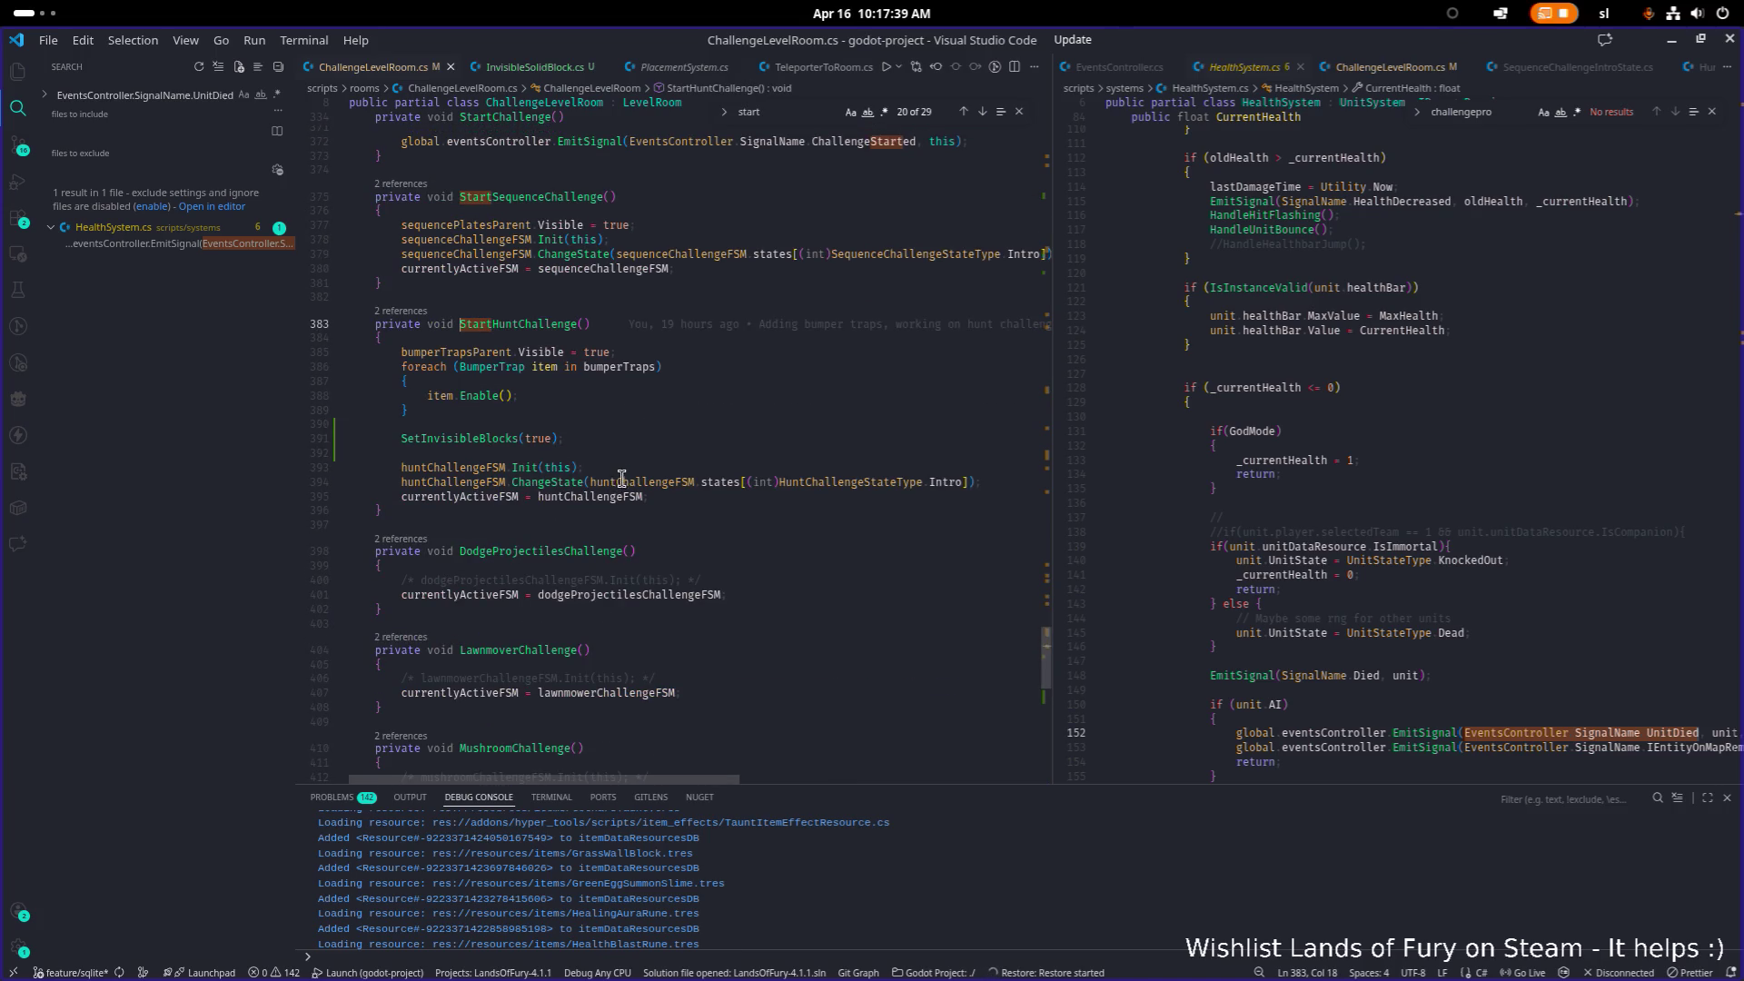
{"action": "left_click", "coordinate": [551, 481]}
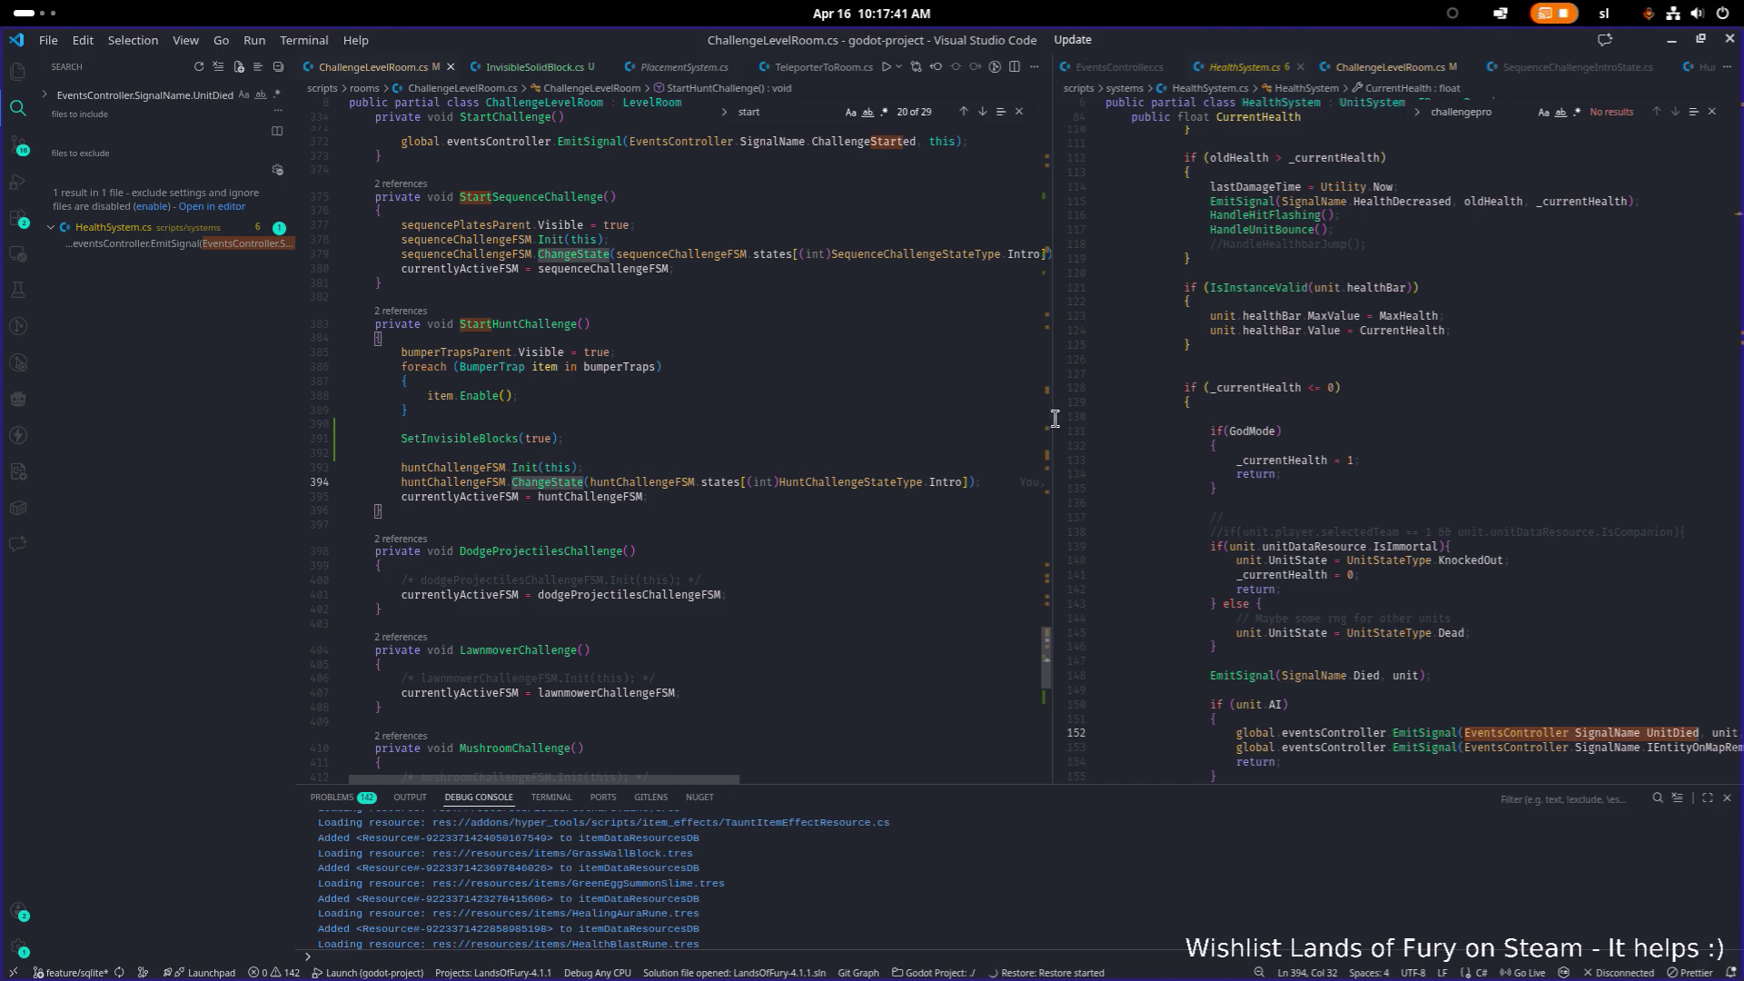
Step: Open HuntChallengeIntroState.cs in the right editor in place of HealthSystem.cs, widening it further
{"action": "left_click", "coordinate": [1365, 431]}
{"action": "key", "text": "ctrl+p"}
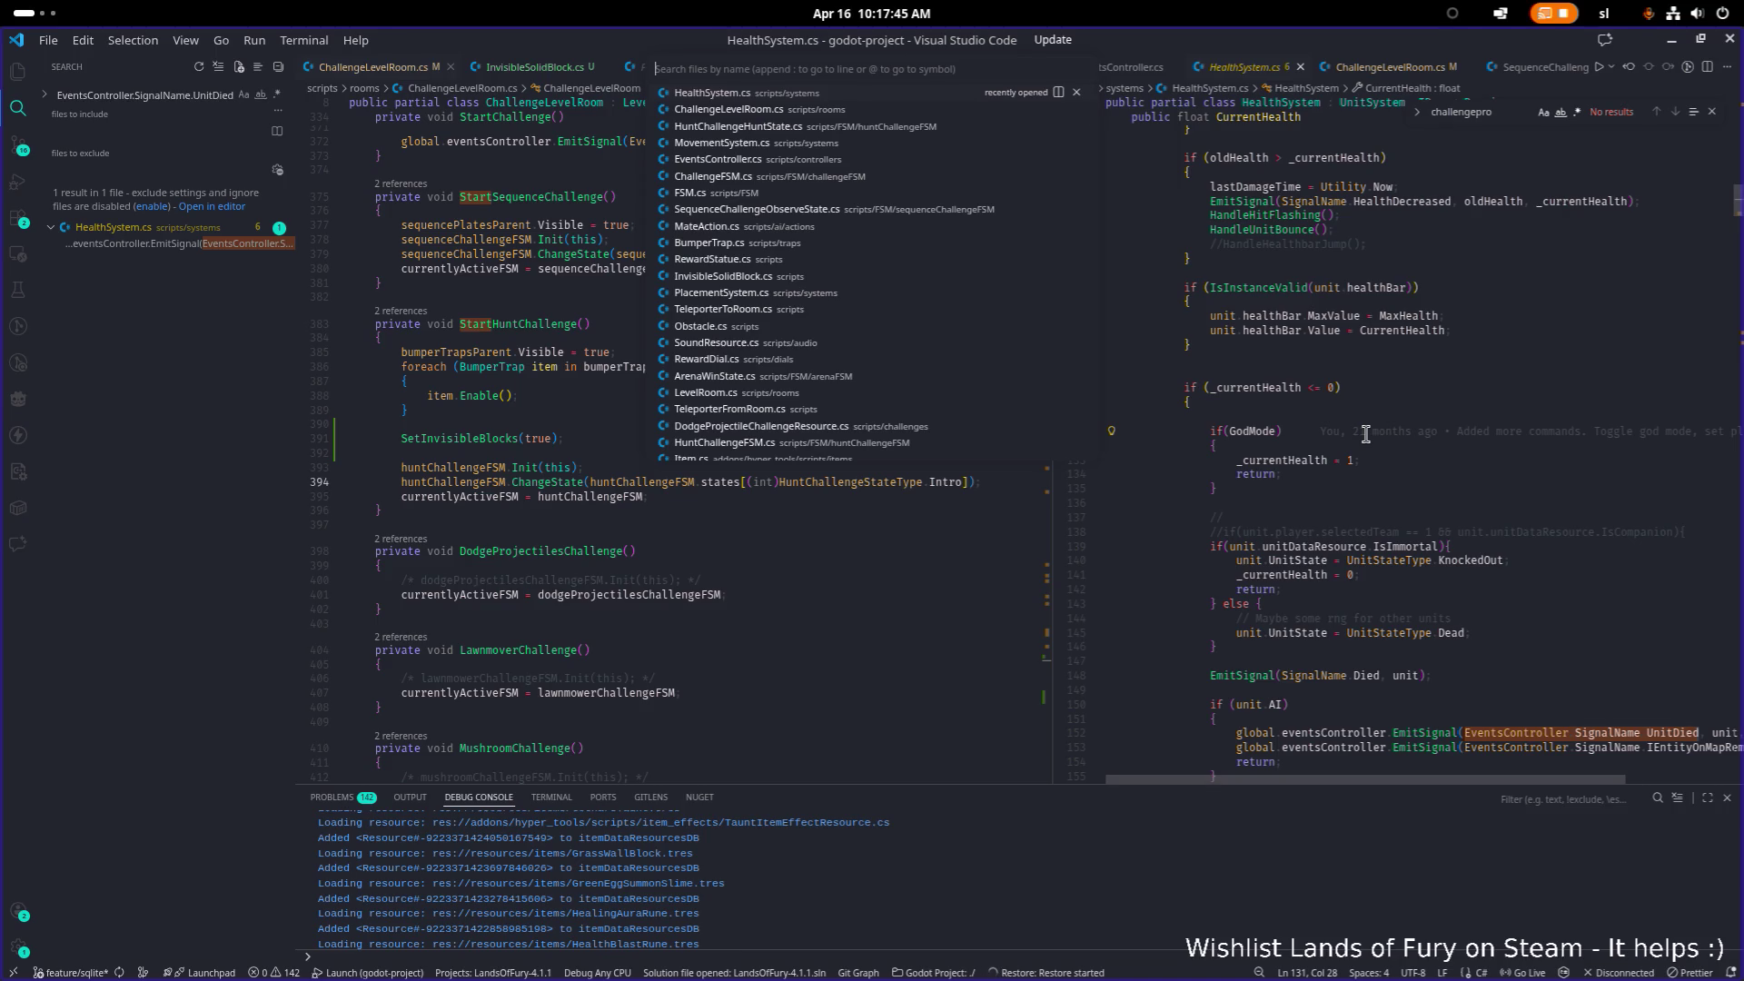
{"action": "type", "text": "intro"}
{"action": "key", "text": "Down"}
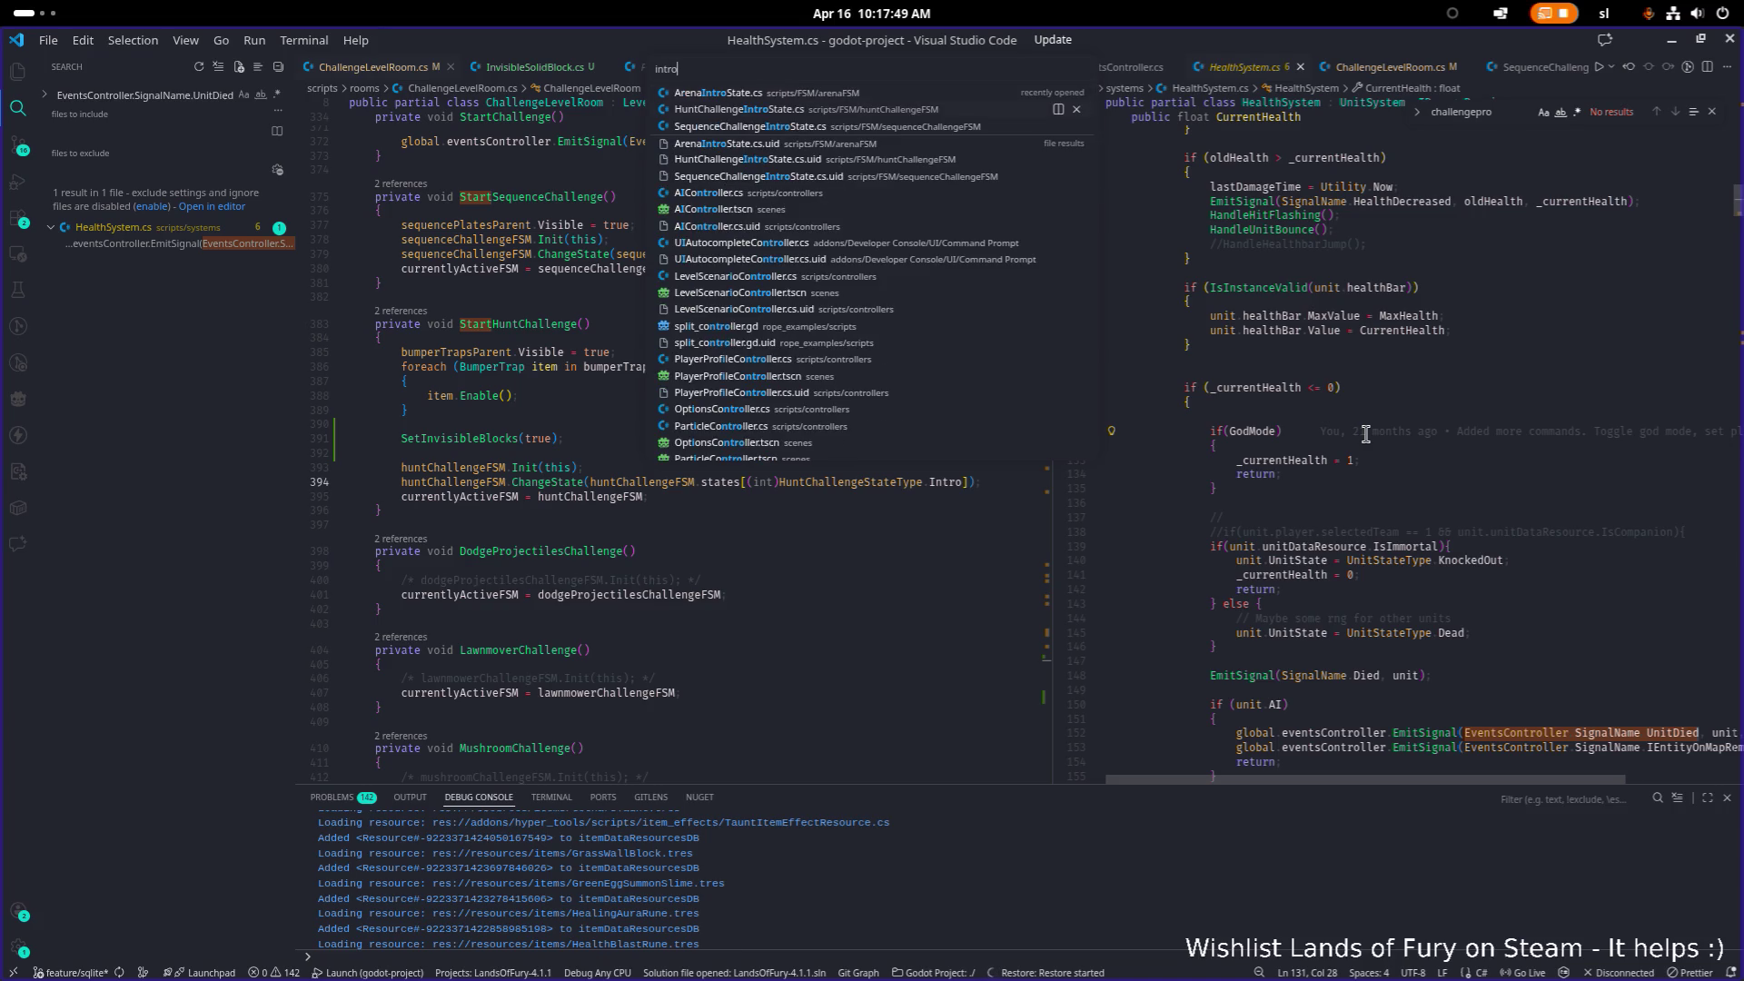
{"action": "key", "text": "Return"}
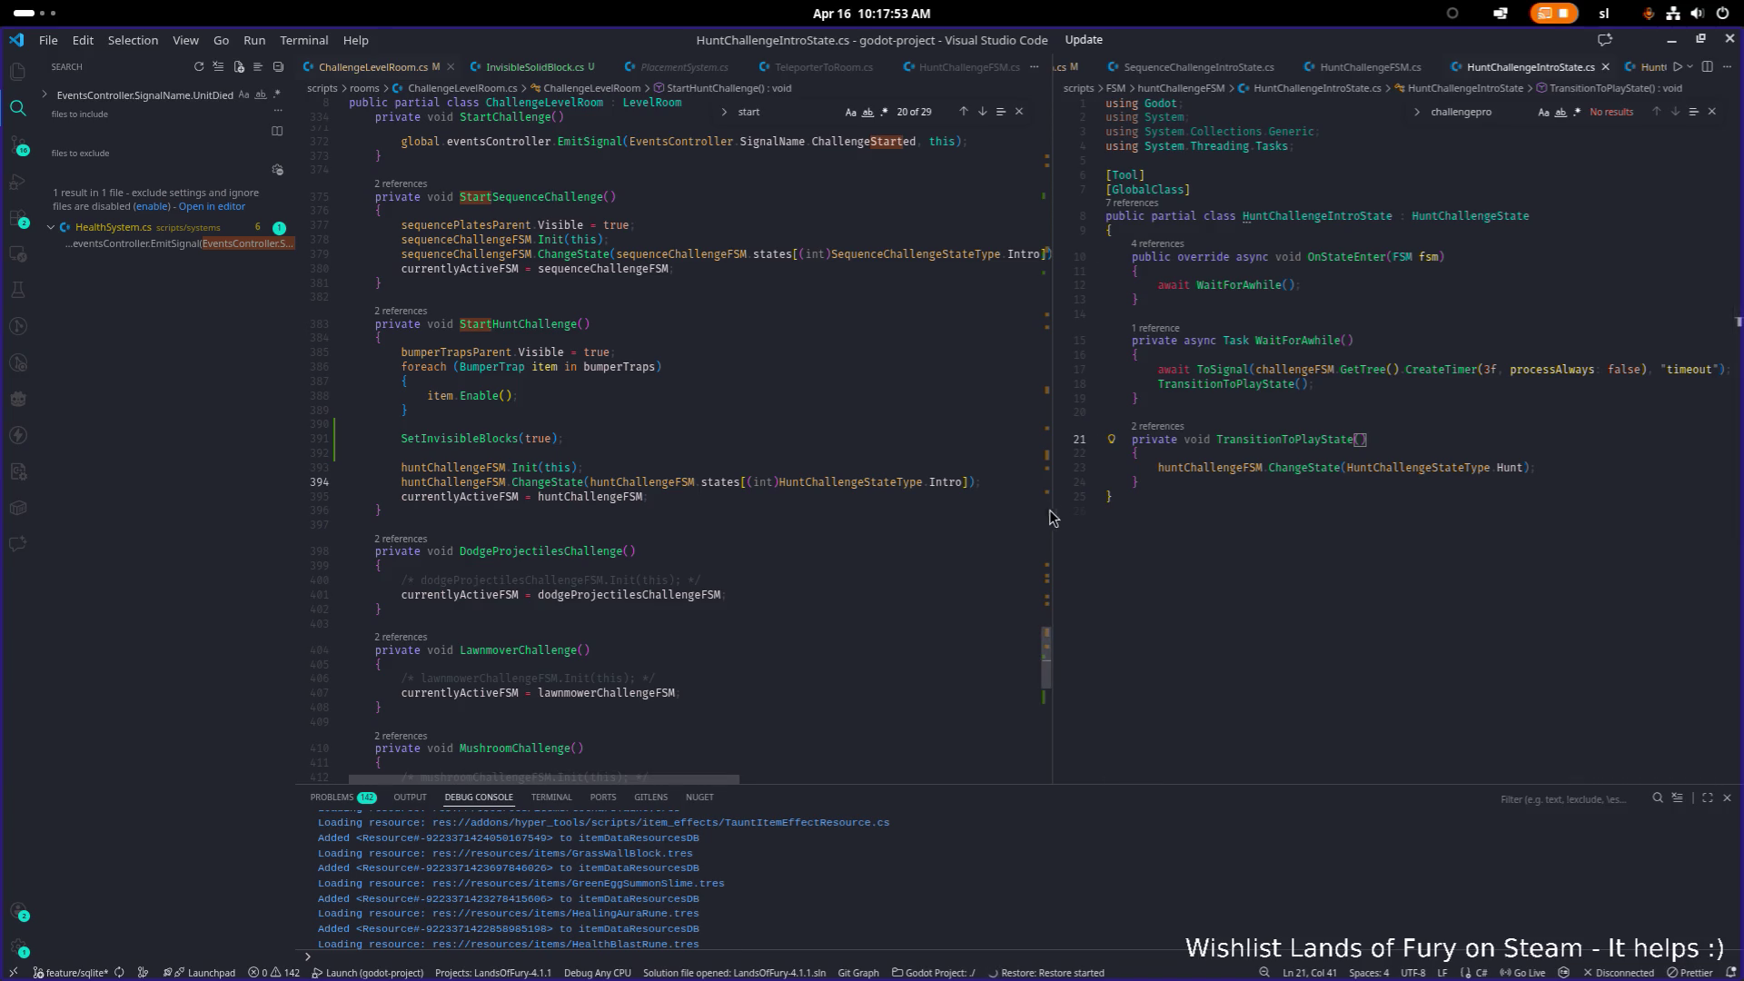
{"action": "left_click_drag", "start_coordinate": [1052, 514], "coordinate": [926, 518]}
{"action": "left_click", "coordinate": [1437, 554]}
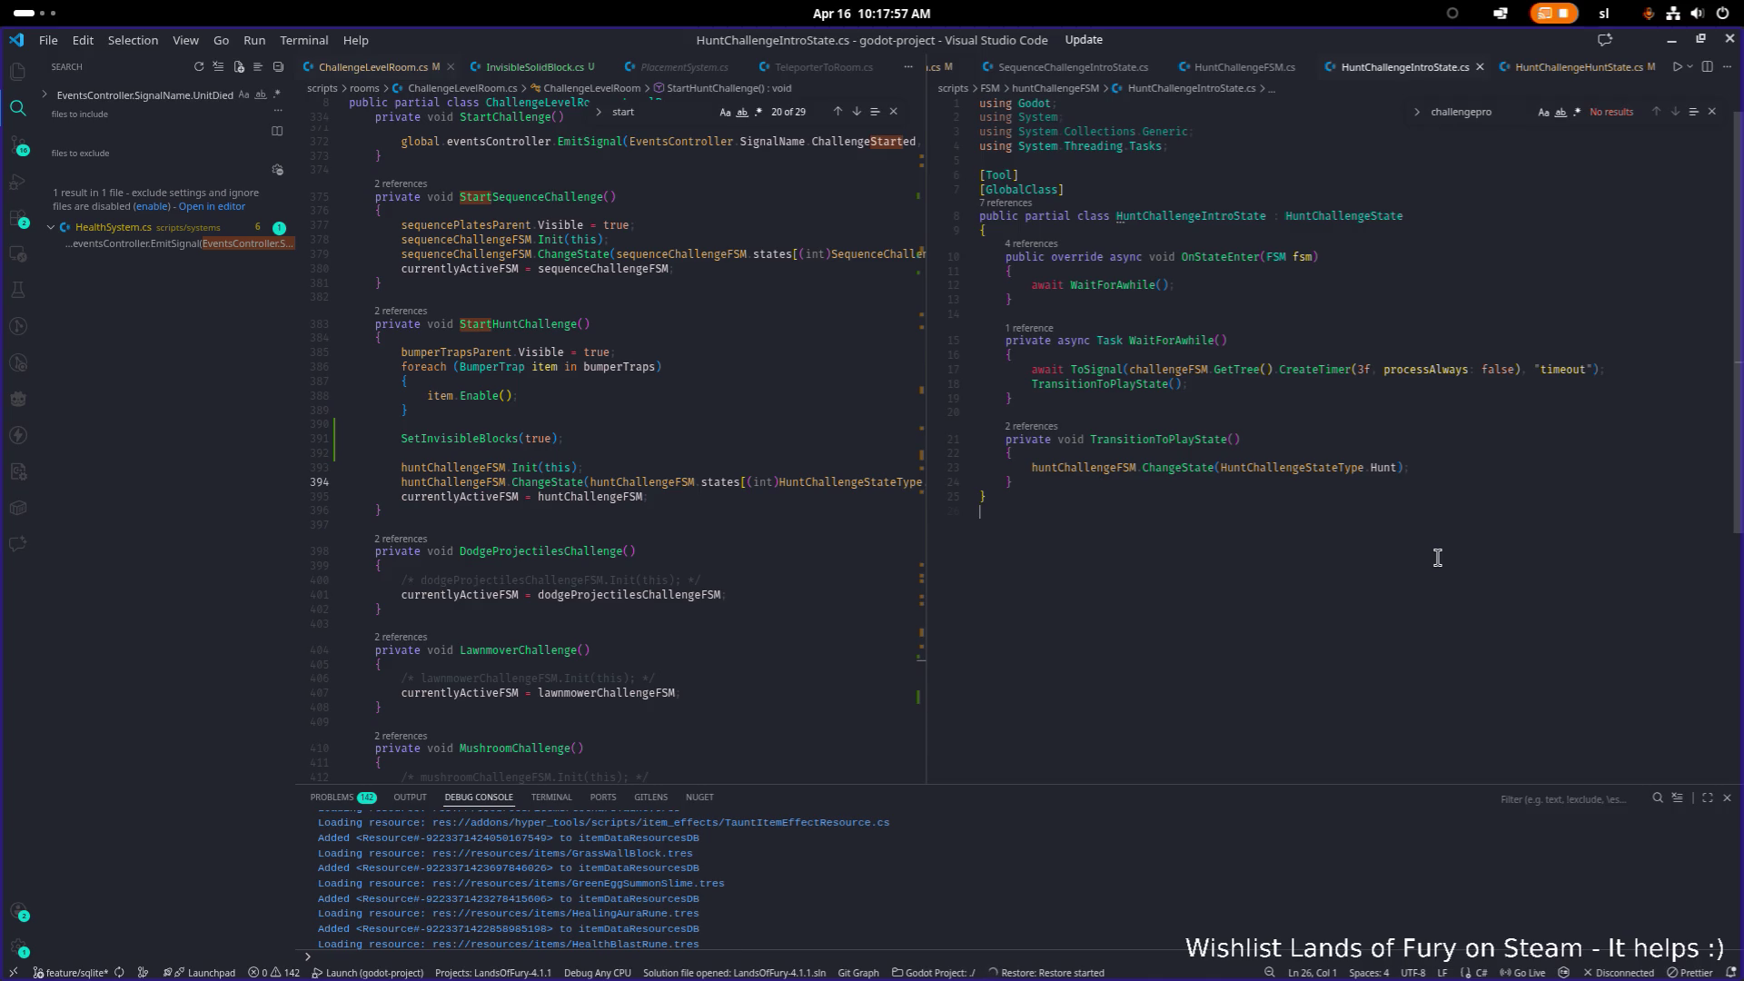
{"action": "key", "text": "alt+Tab"}
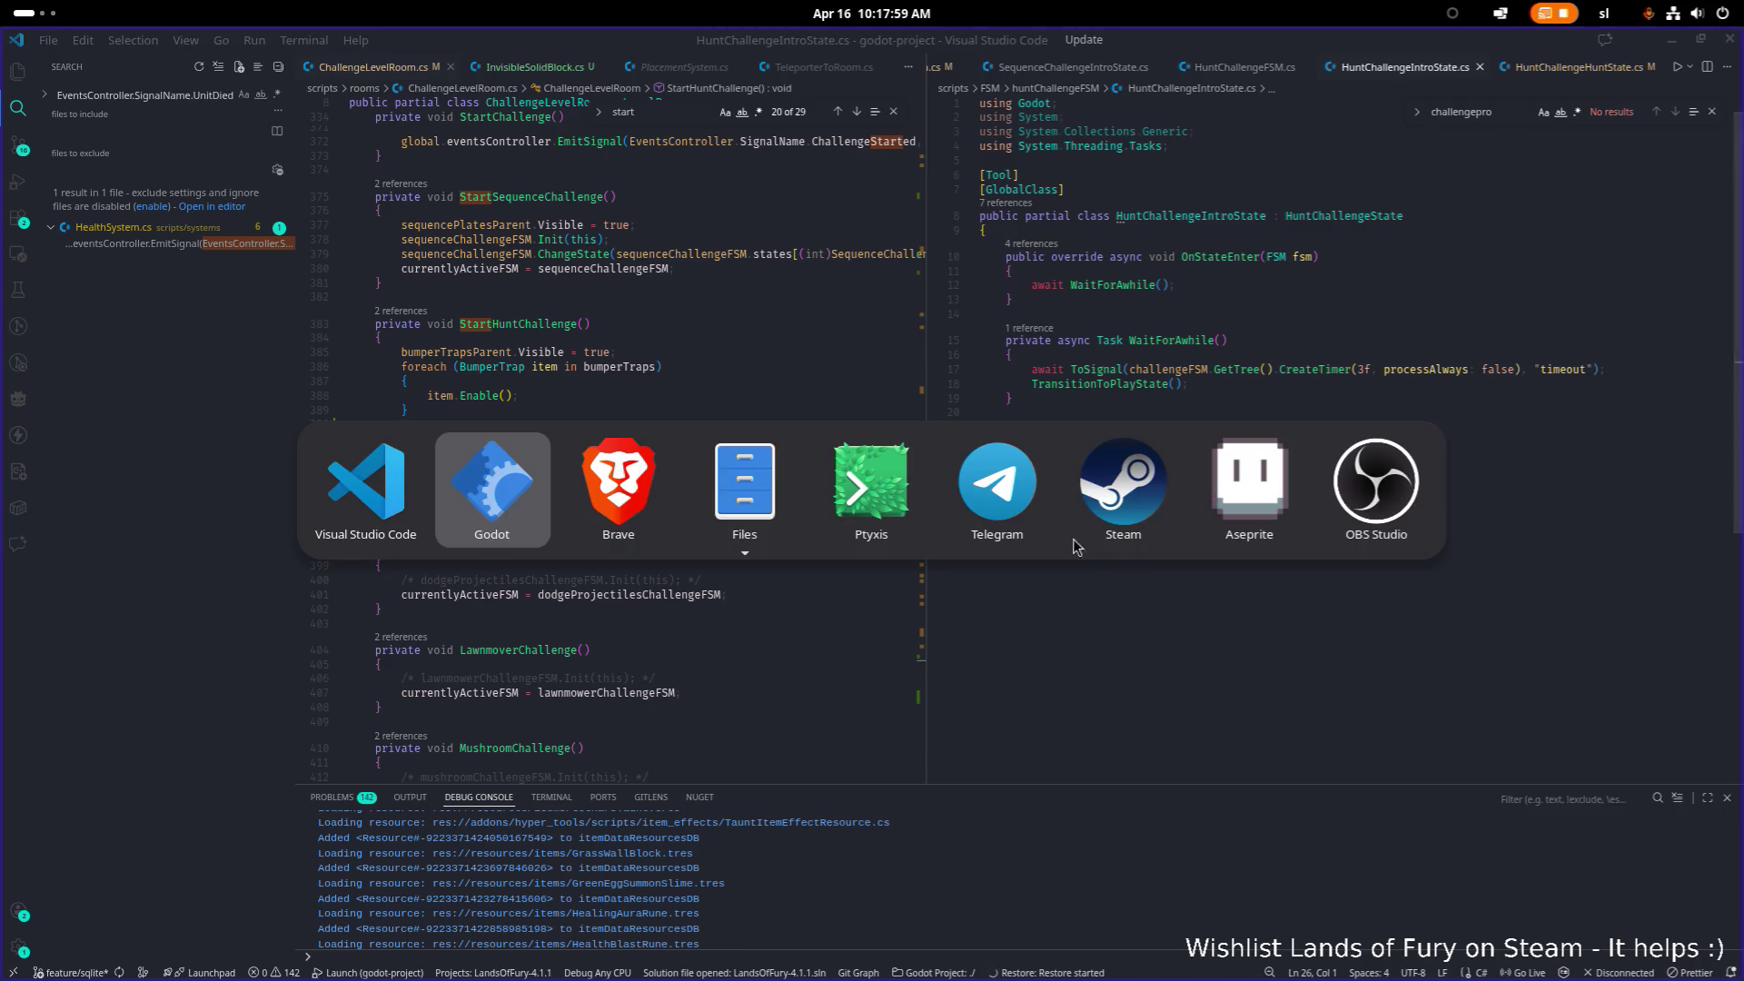
Step: Switch to Godot and open the PlayerHUD.tscn scene through quick-open
{"action": "left_click", "coordinate": [500, 509]}
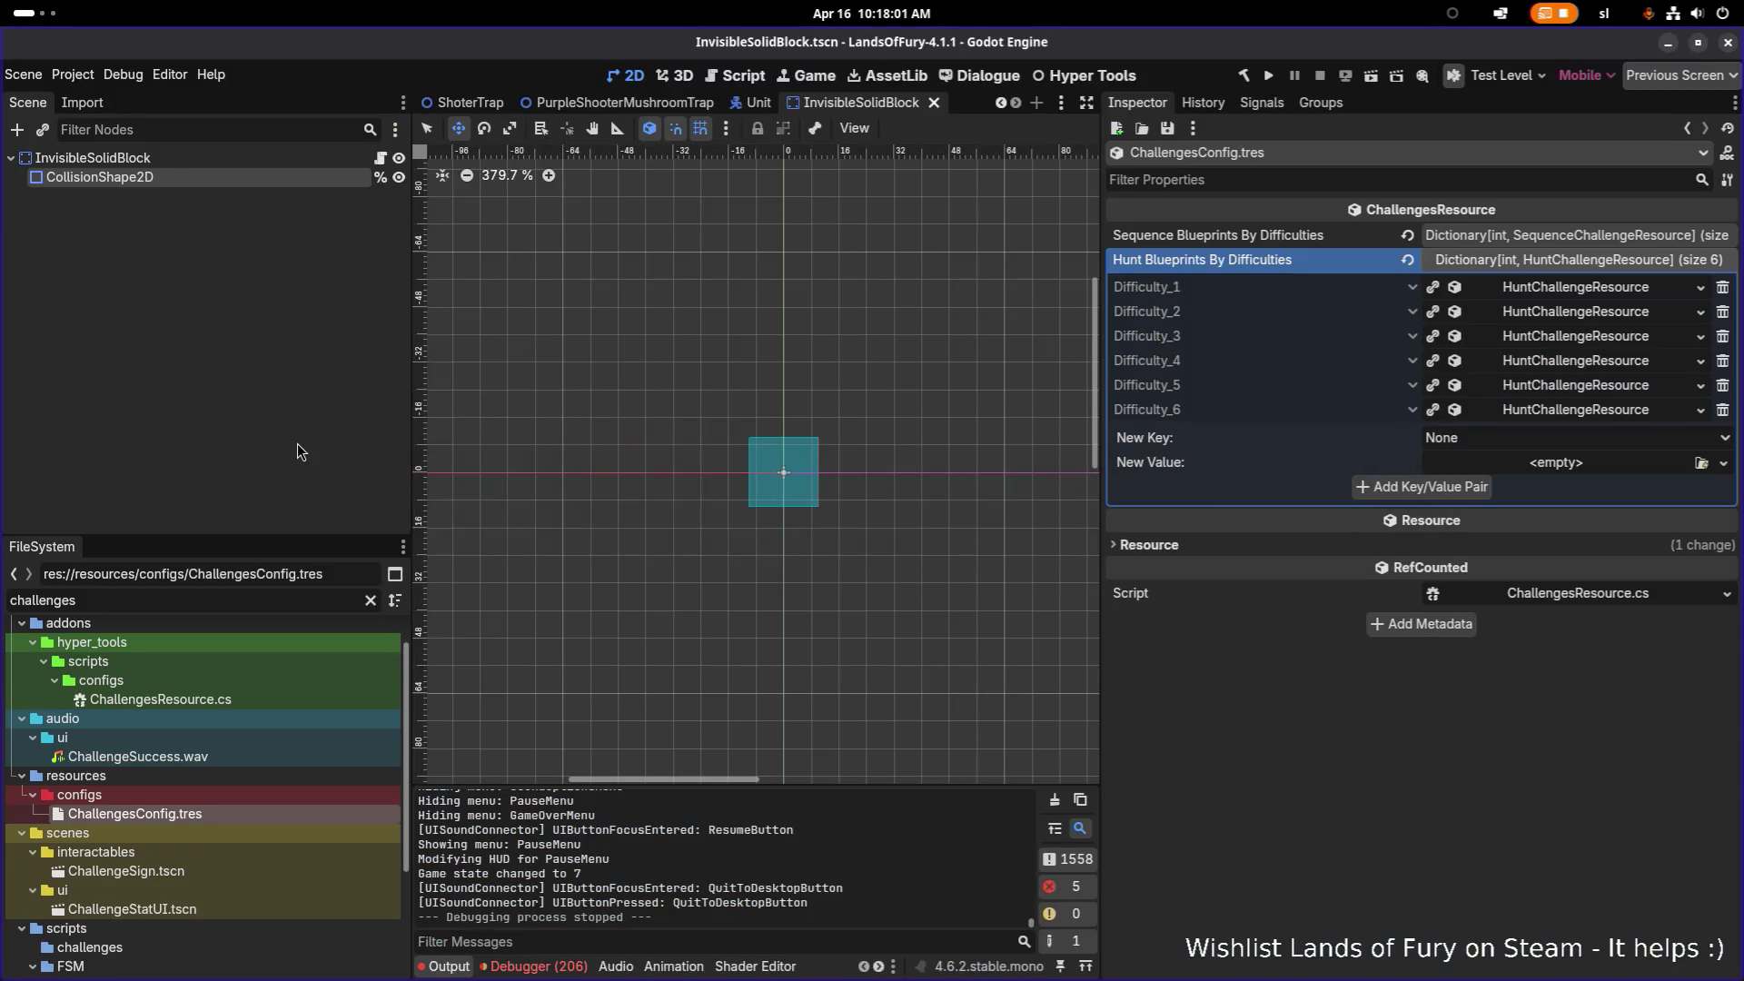
{"action": "key", "text": "ctrl+shift+o"}
{"action": "type", "text": "playhu"}
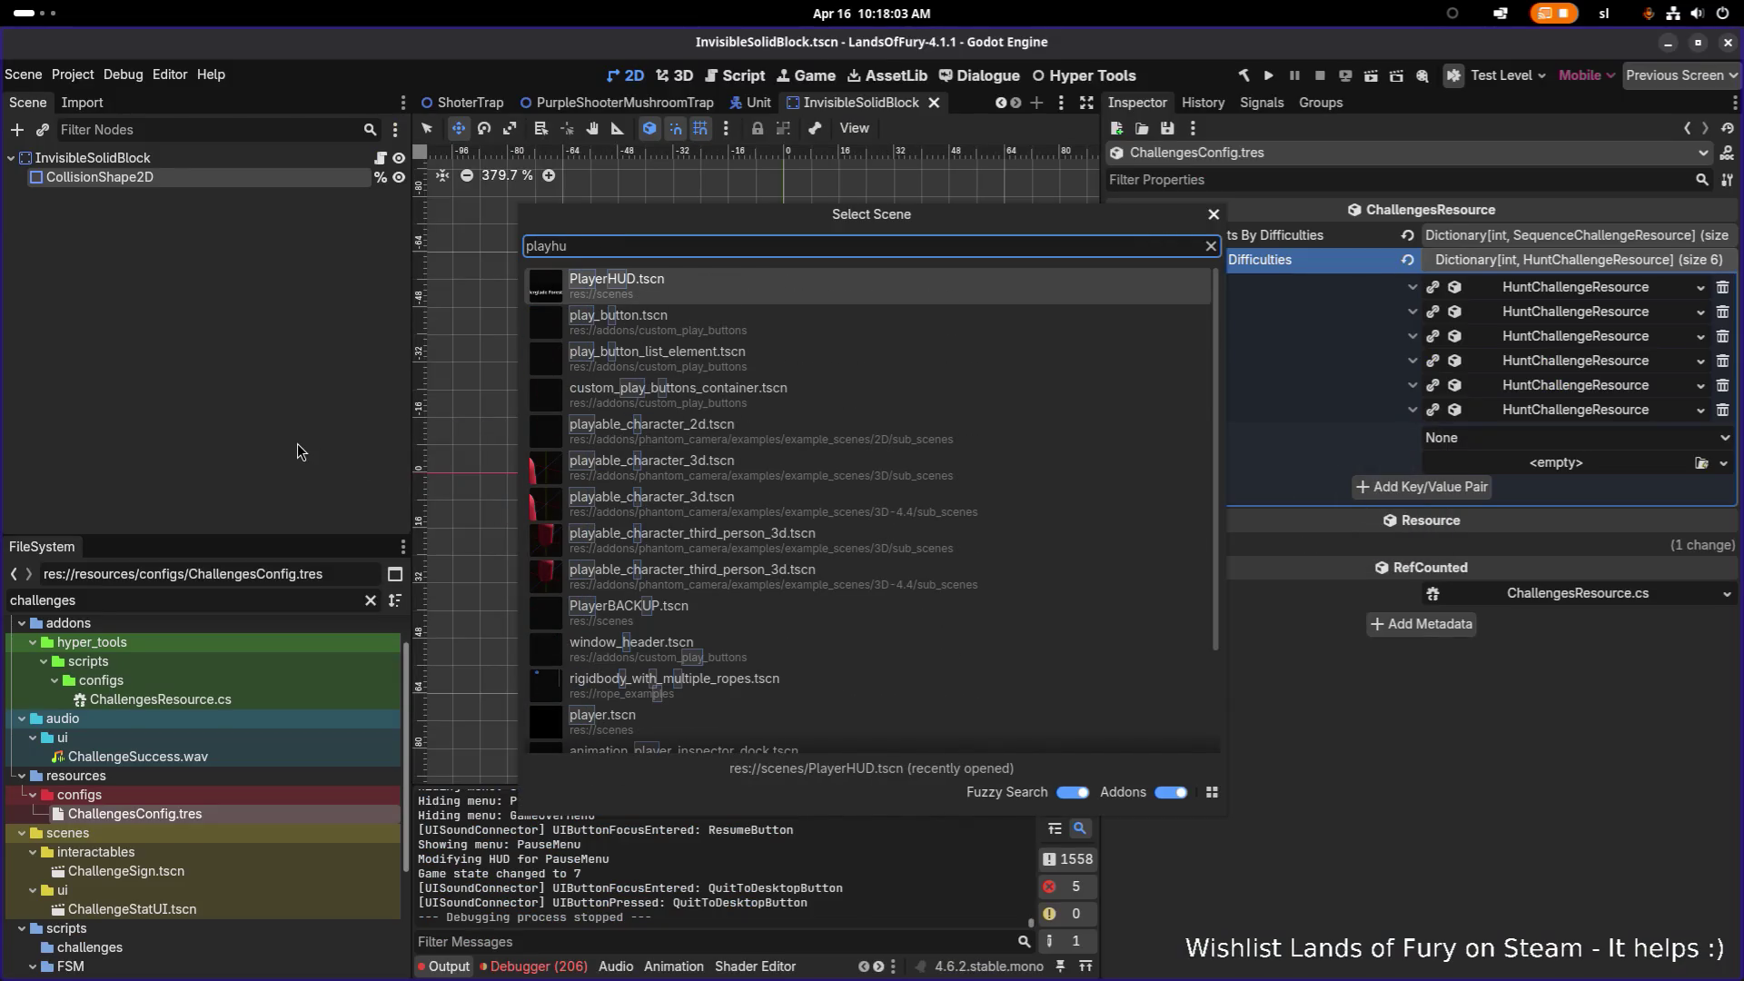
{"action": "key", "text": "Return"}
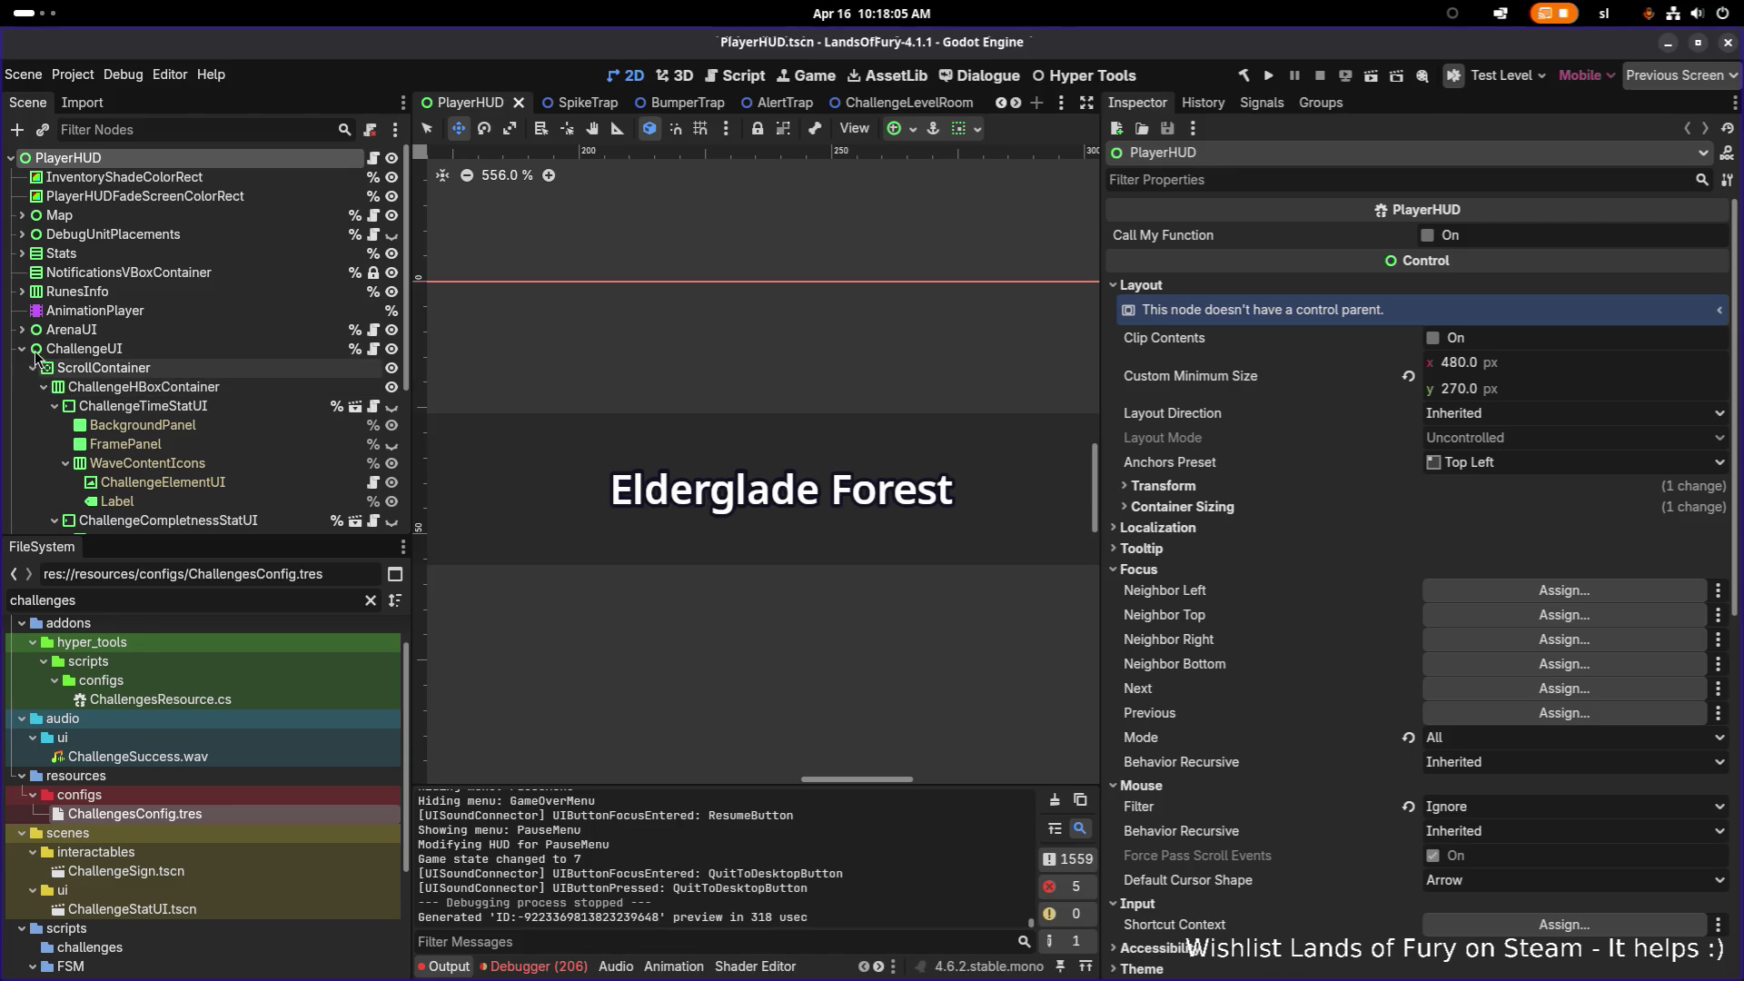
Step: Expand ChallengeUI in the Scene tree and show the ChallengeTimeStatUI node's properties
{"action": "left_click", "coordinate": [22, 348]}
{"action": "left_click", "coordinate": [82, 349]}
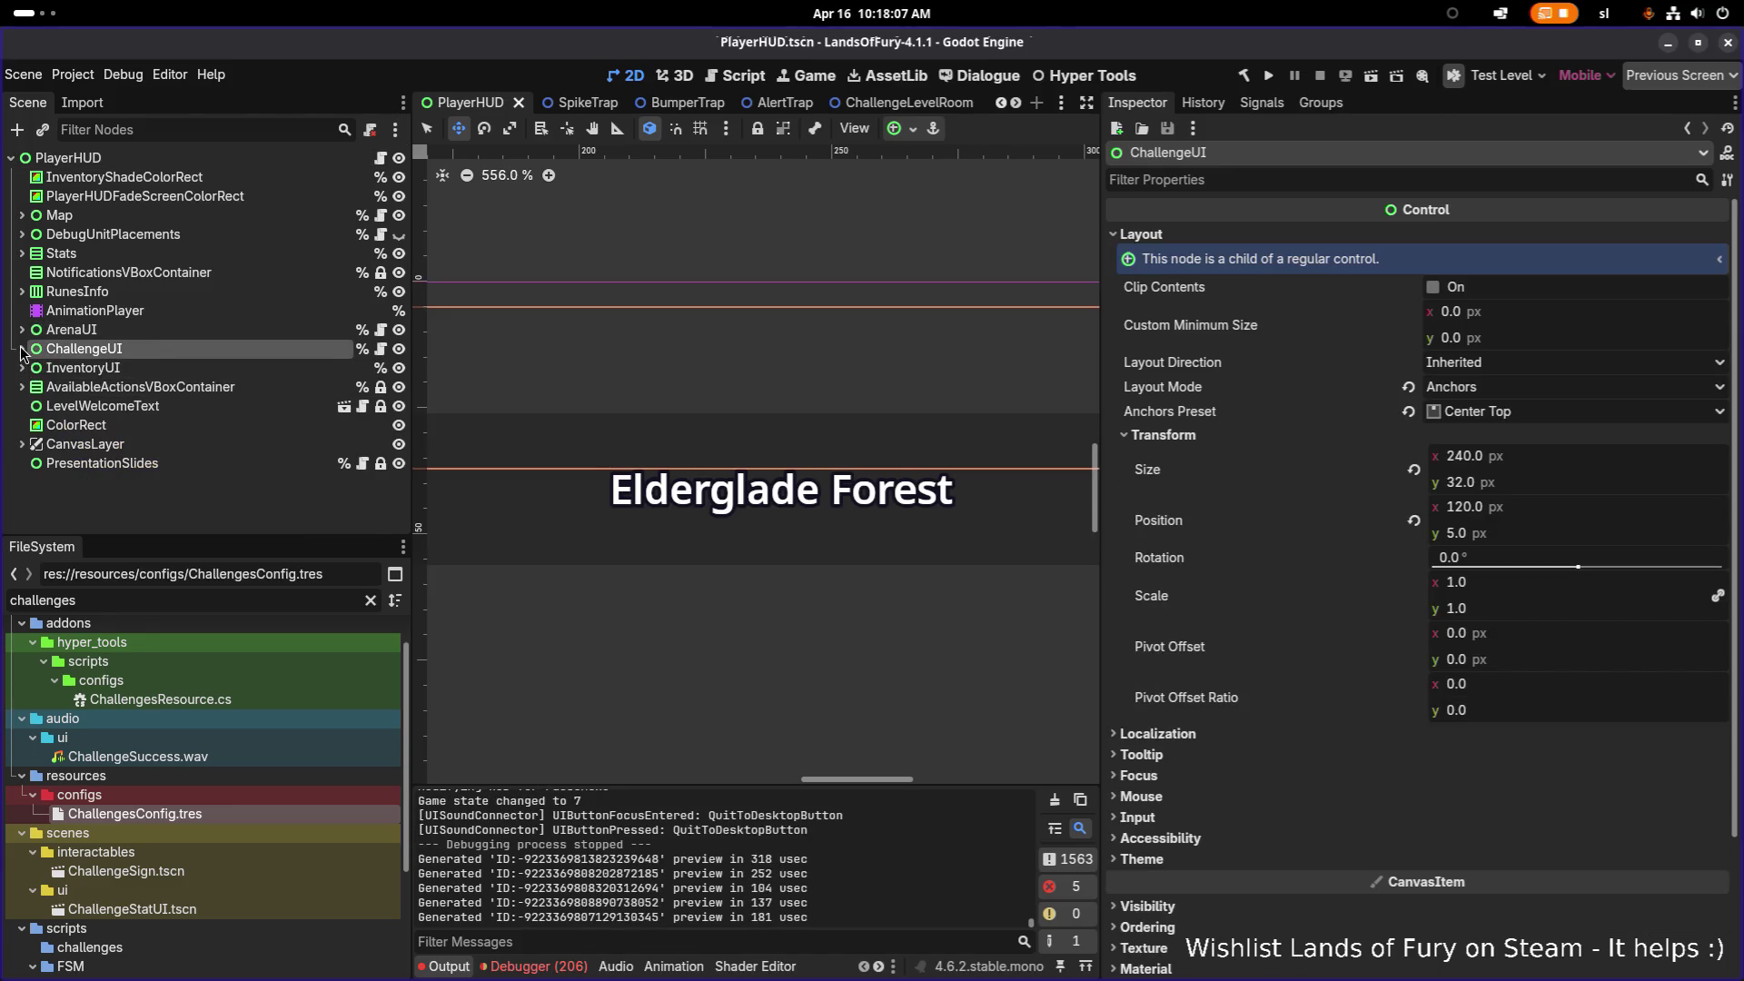
{"action": "left_click", "coordinate": [22, 348]}
{"action": "left_click", "coordinate": [55, 377]}
{"action": "left_click", "coordinate": [152, 381]}
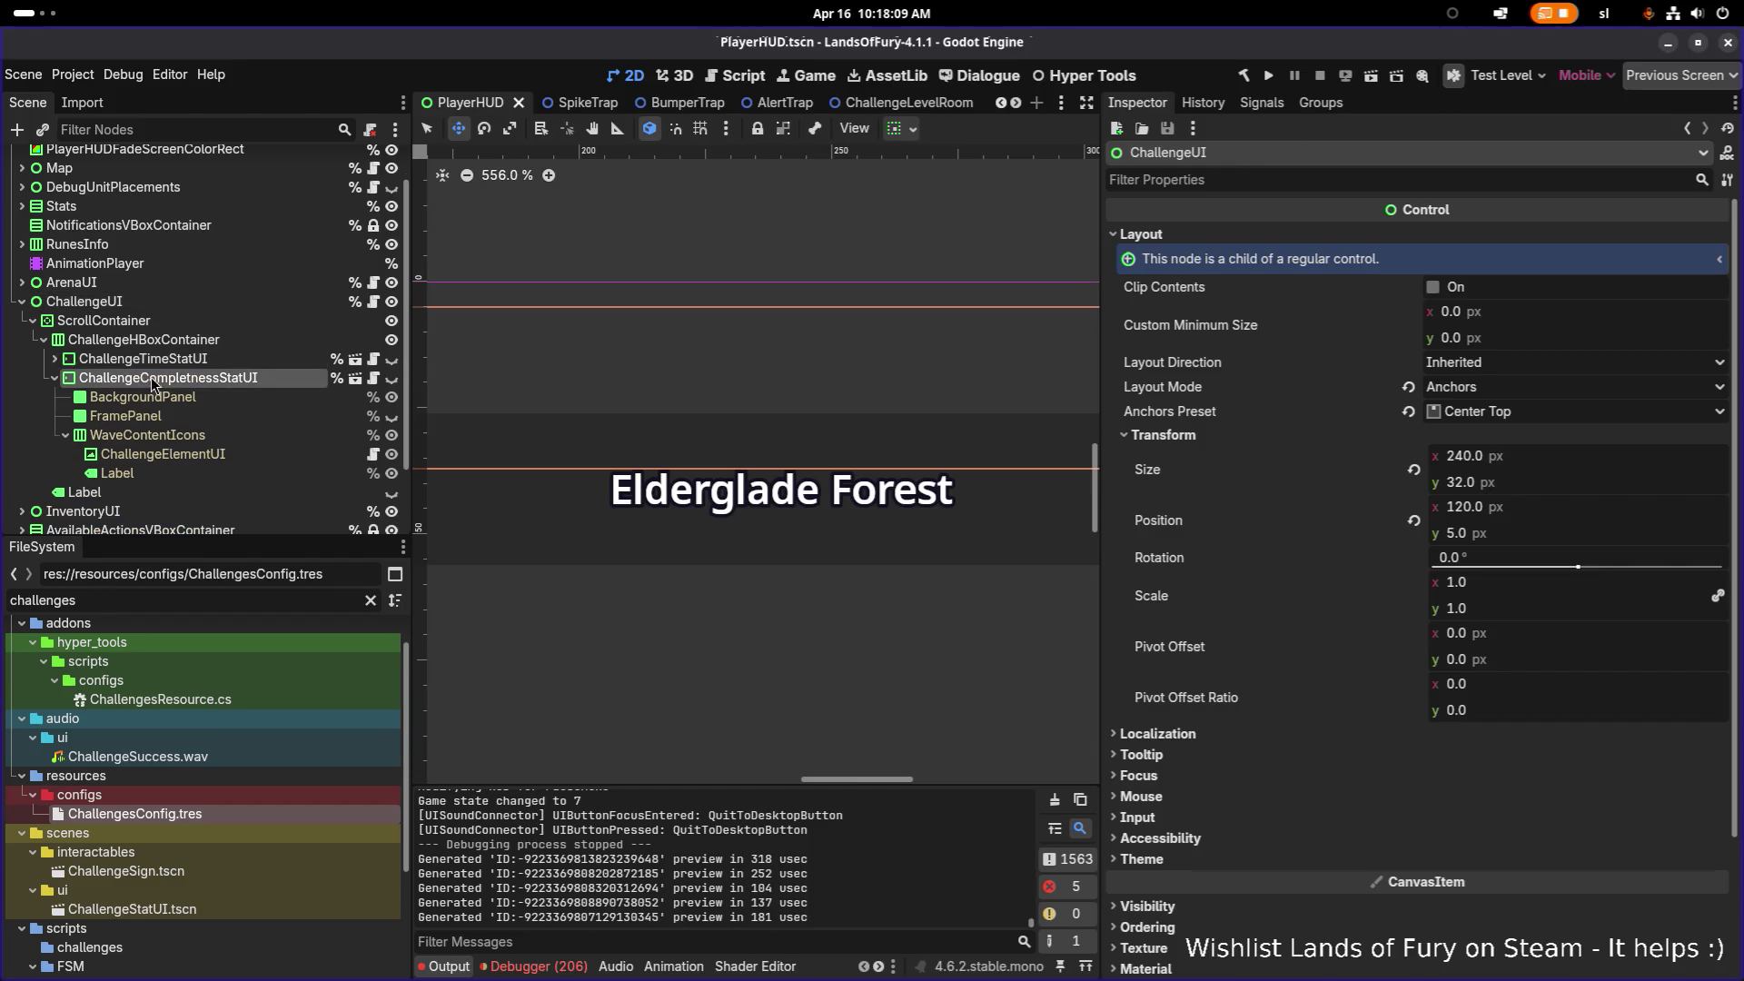
{"action": "double_click", "coordinate": [269, 365]}
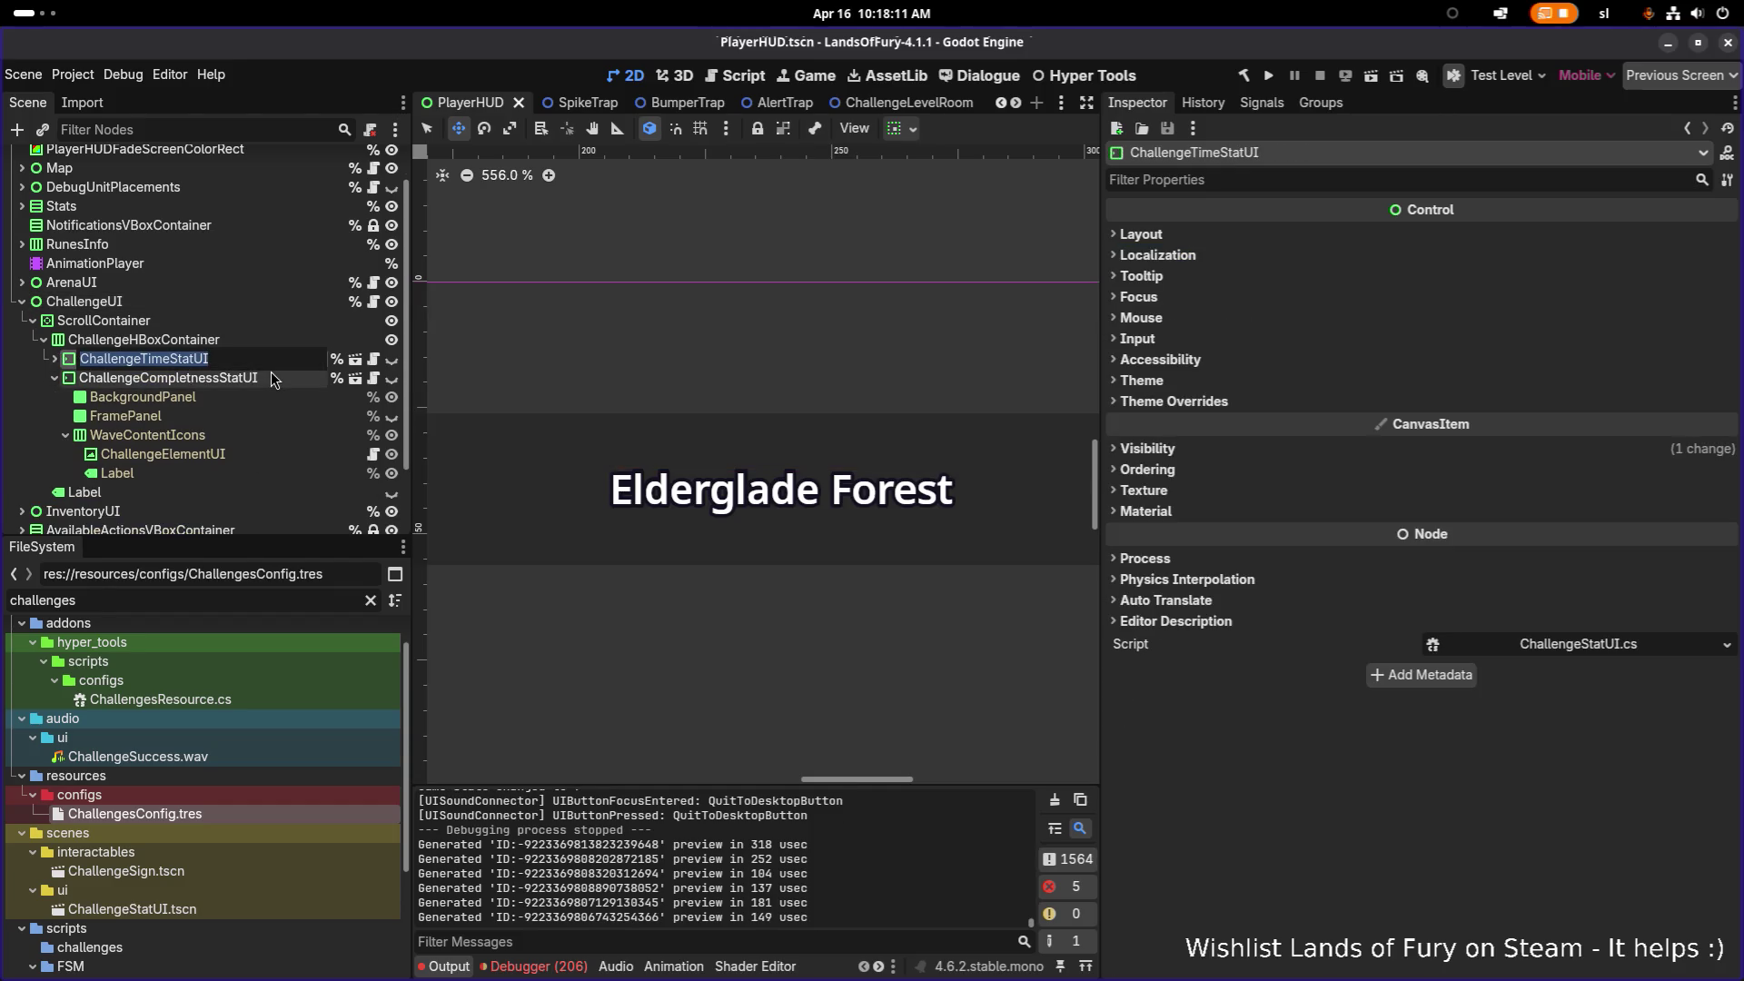
{"action": "key", "text": "Escape"}
{"action": "key", "text": "alt+Tab"}
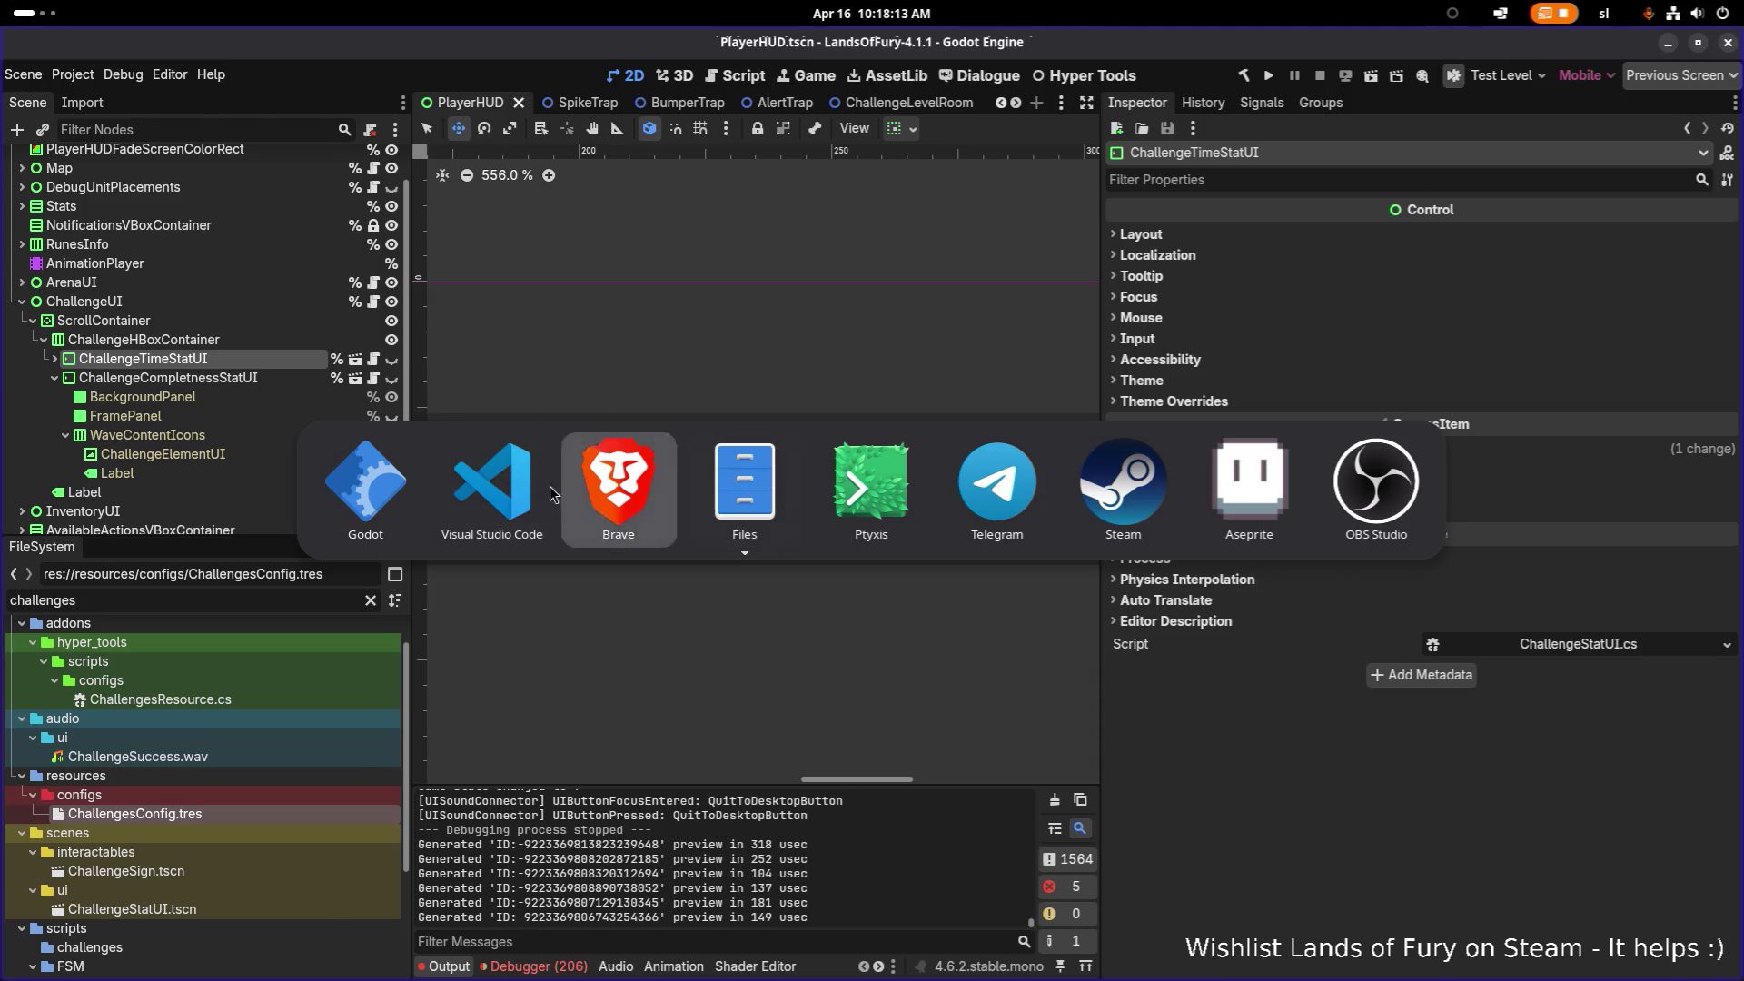
Step: Open the ChallengeTimeStatUI reference in ChallengeUI.cs and search the project for ChallengeUI
{"action": "left_click", "coordinate": [545, 490]}
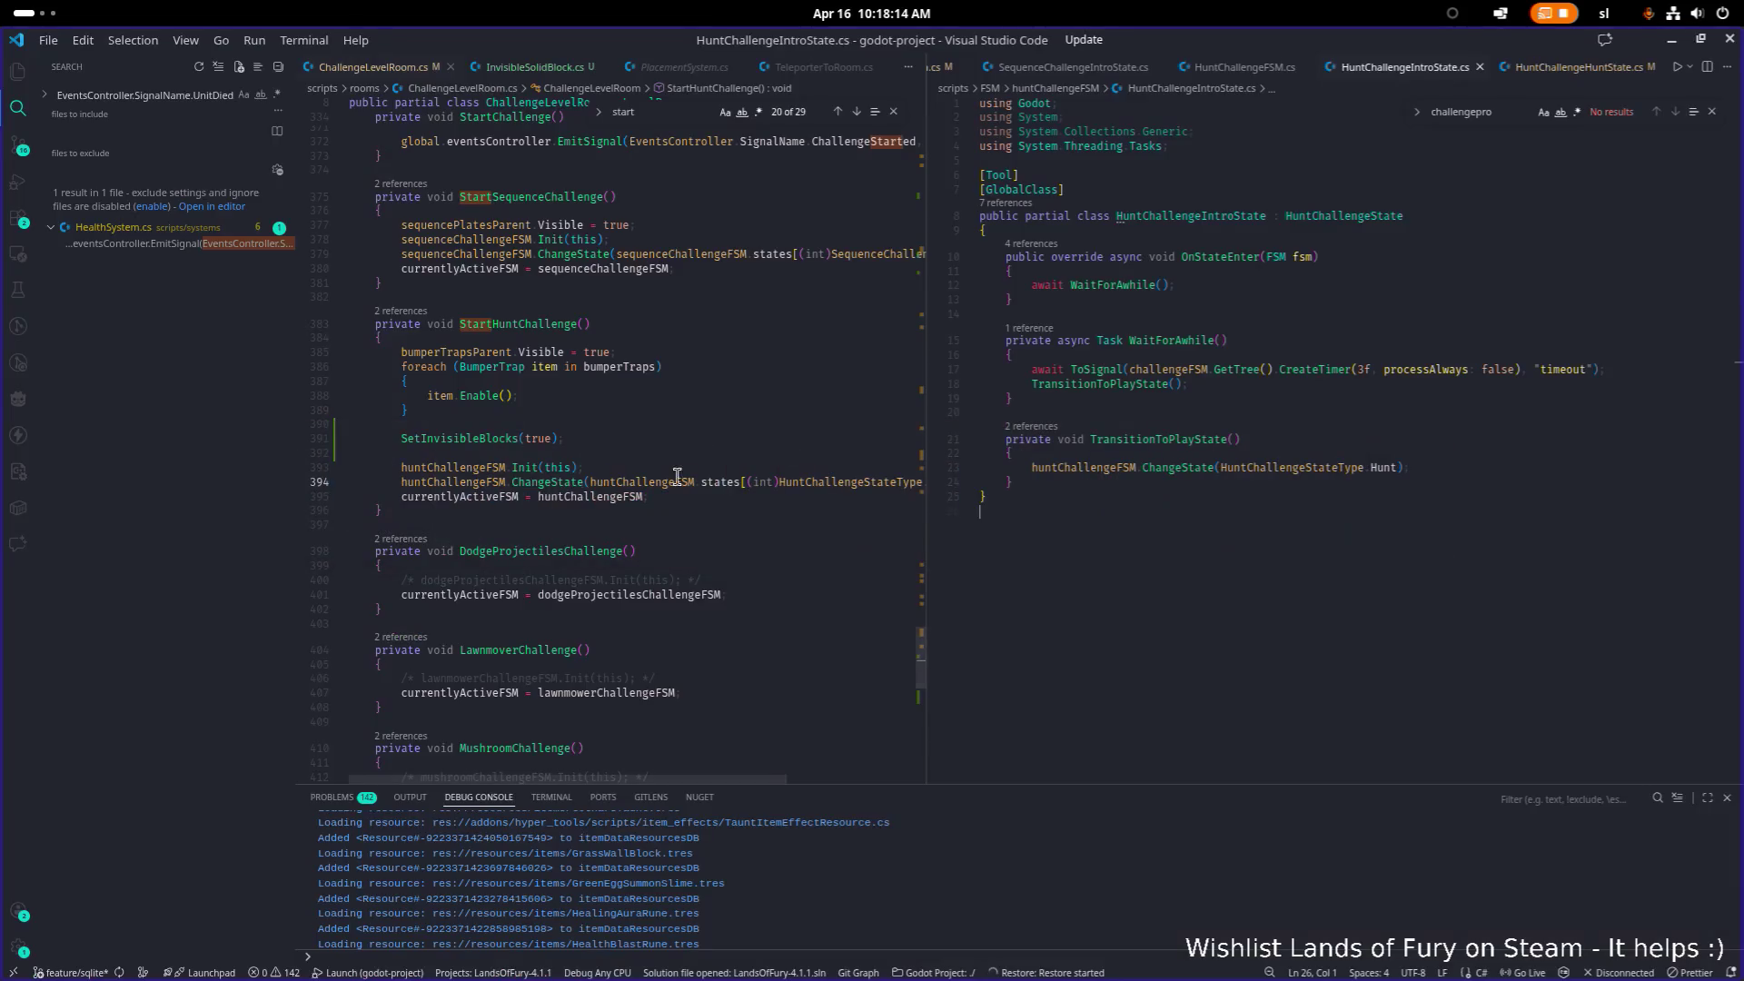
{"action": "left_click", "coordinate": [650, 397]}
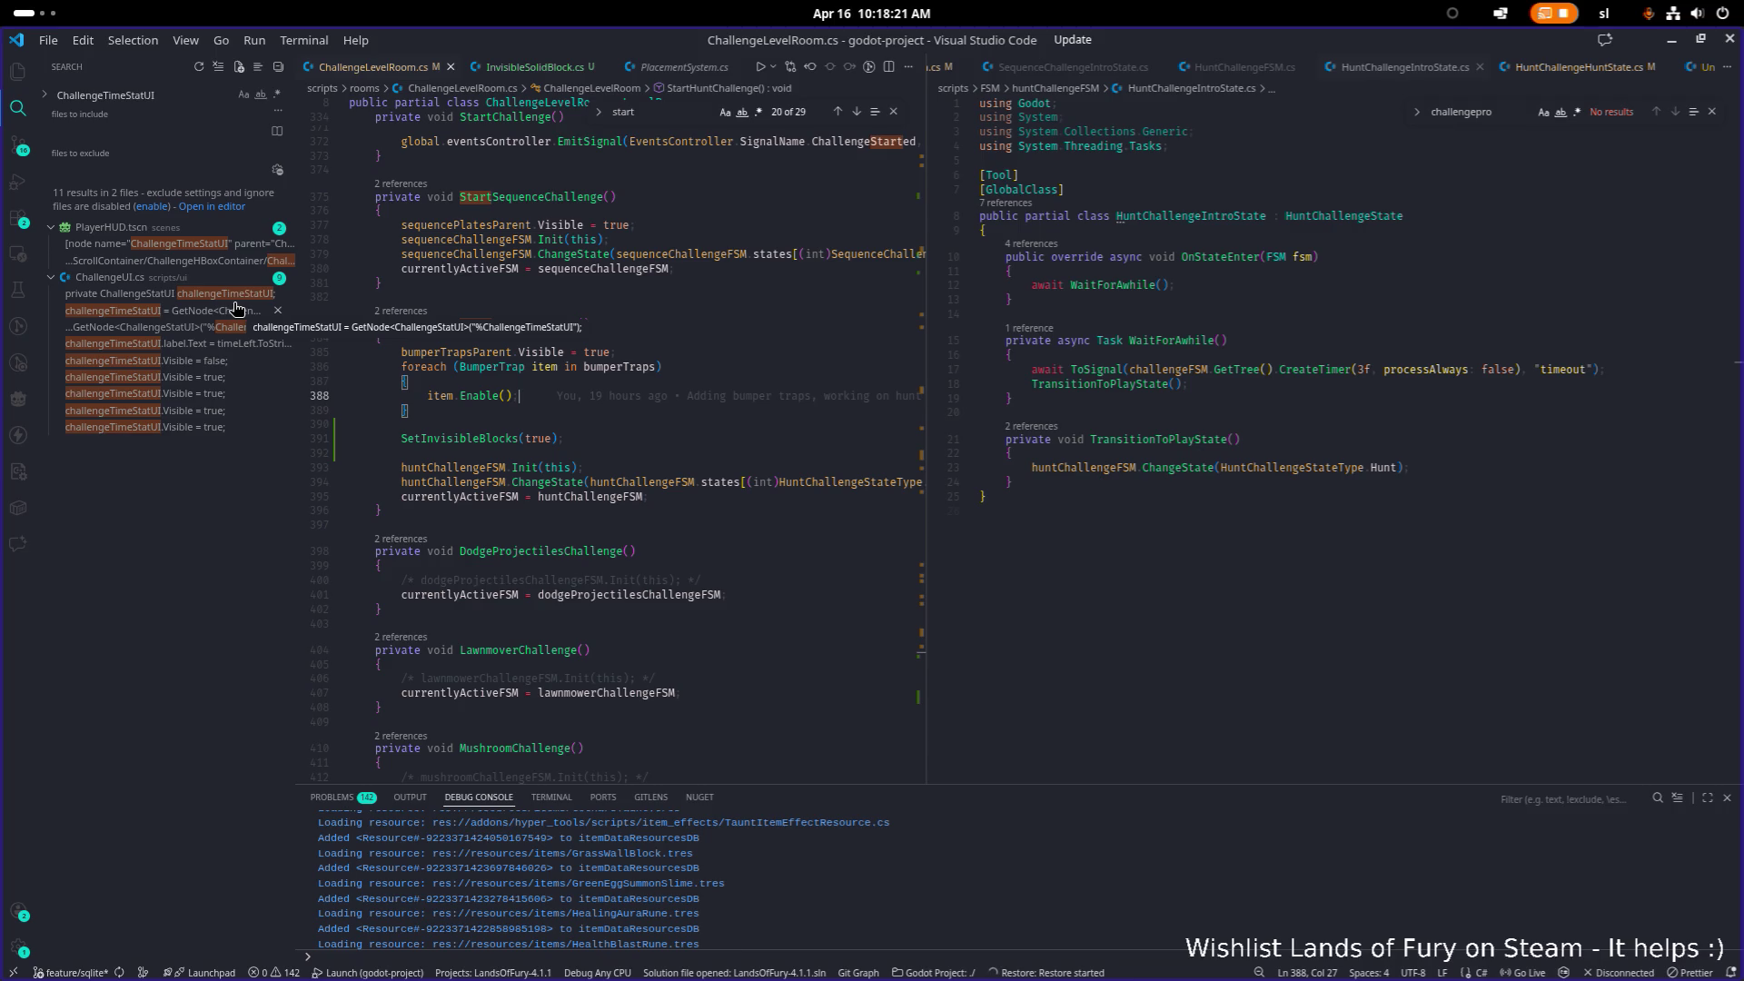
{"action": "left_click", "coordinate": [165, 297]}
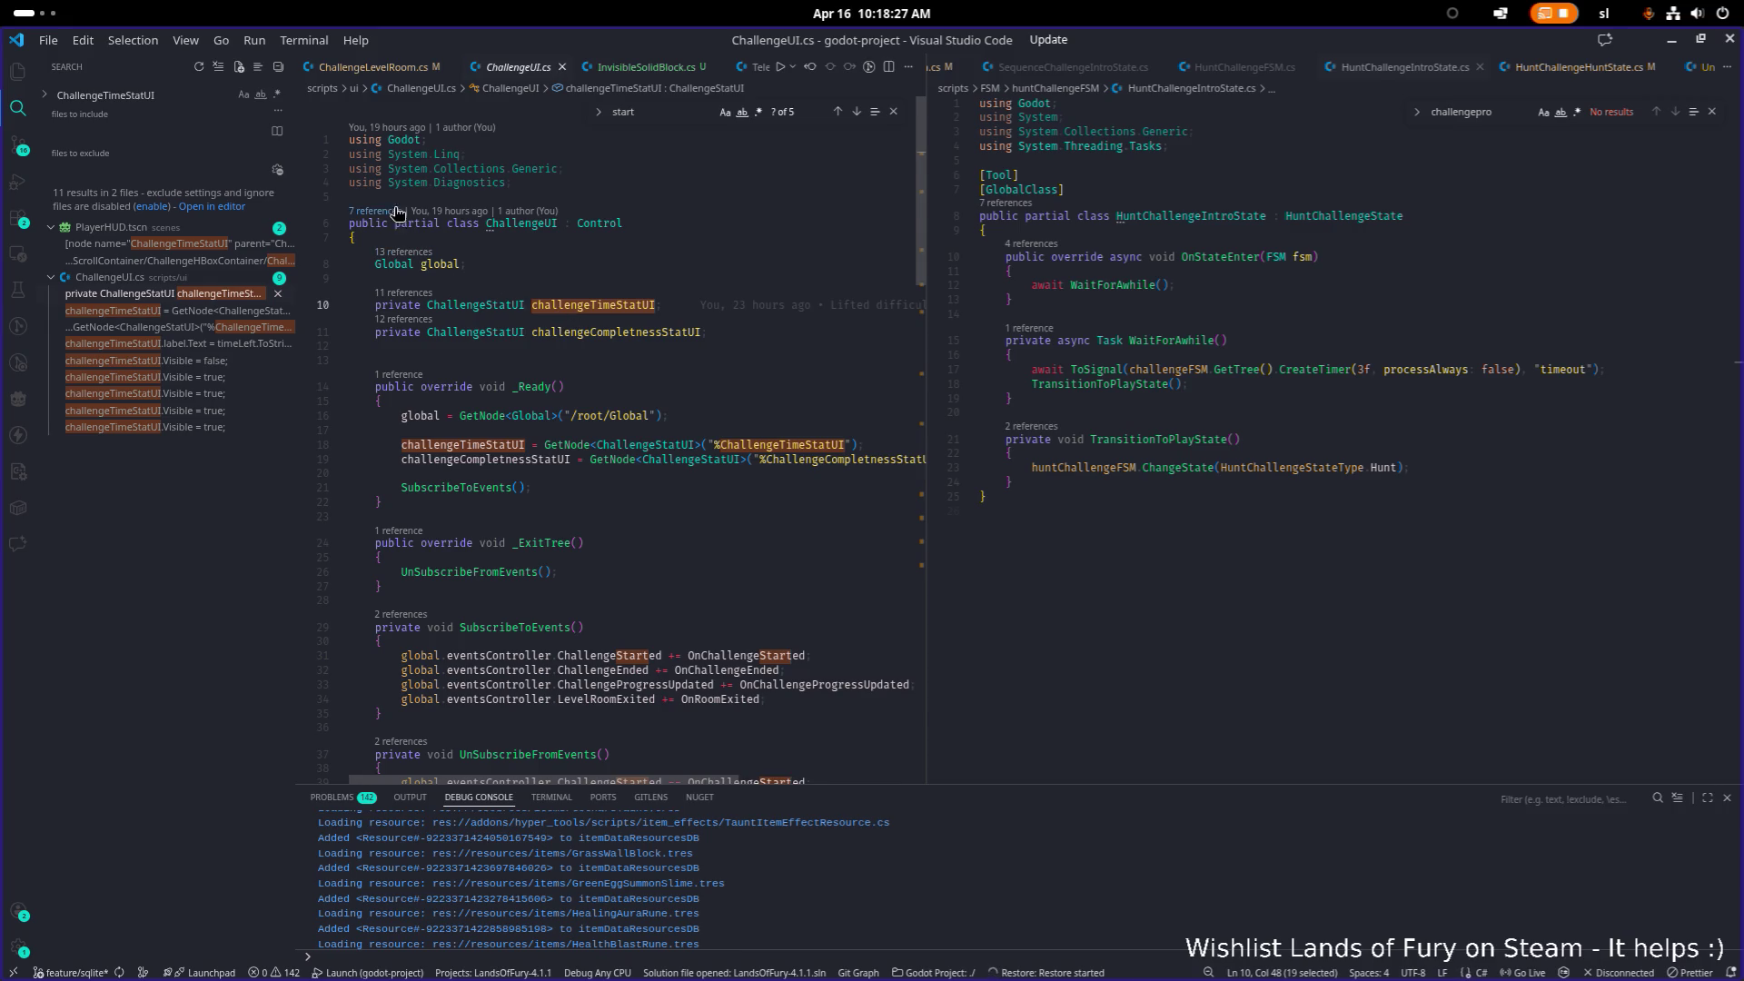
{"action": "left_click", "coordinate": [534, 230]}
{"action": "double_click", "coordinate": [534, 230]}
{"action": "key", "text": "ctrl+shift+f"}
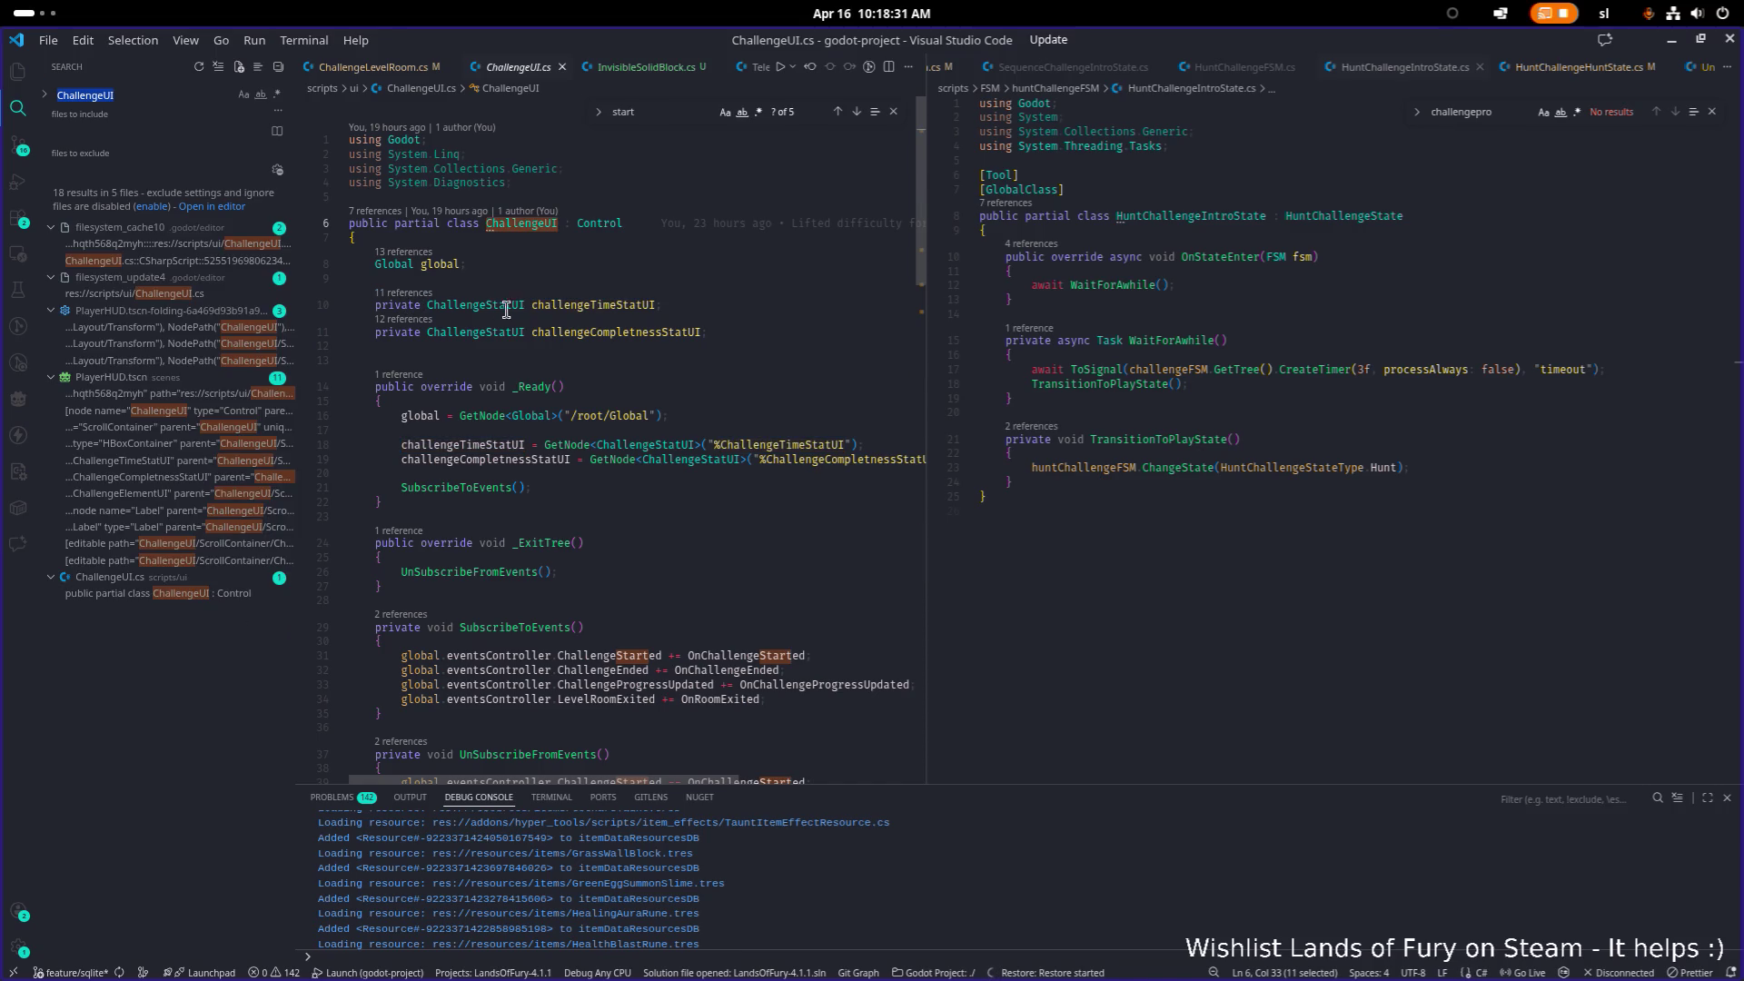
Step: Trace the uses of challengeTimeStatUI and HideStatUI through ChallengeUI.cs
{"action": "left_click", "coordinate": [631, 305]}
{"action": "scroll", "coordinate": [682, 337], "scroll_direction": "down", "scroll_amount": 5}
{"action": "scroll", "coordinate": [682, 337], "scroll_direction": "down", "scroll_amount": 5}
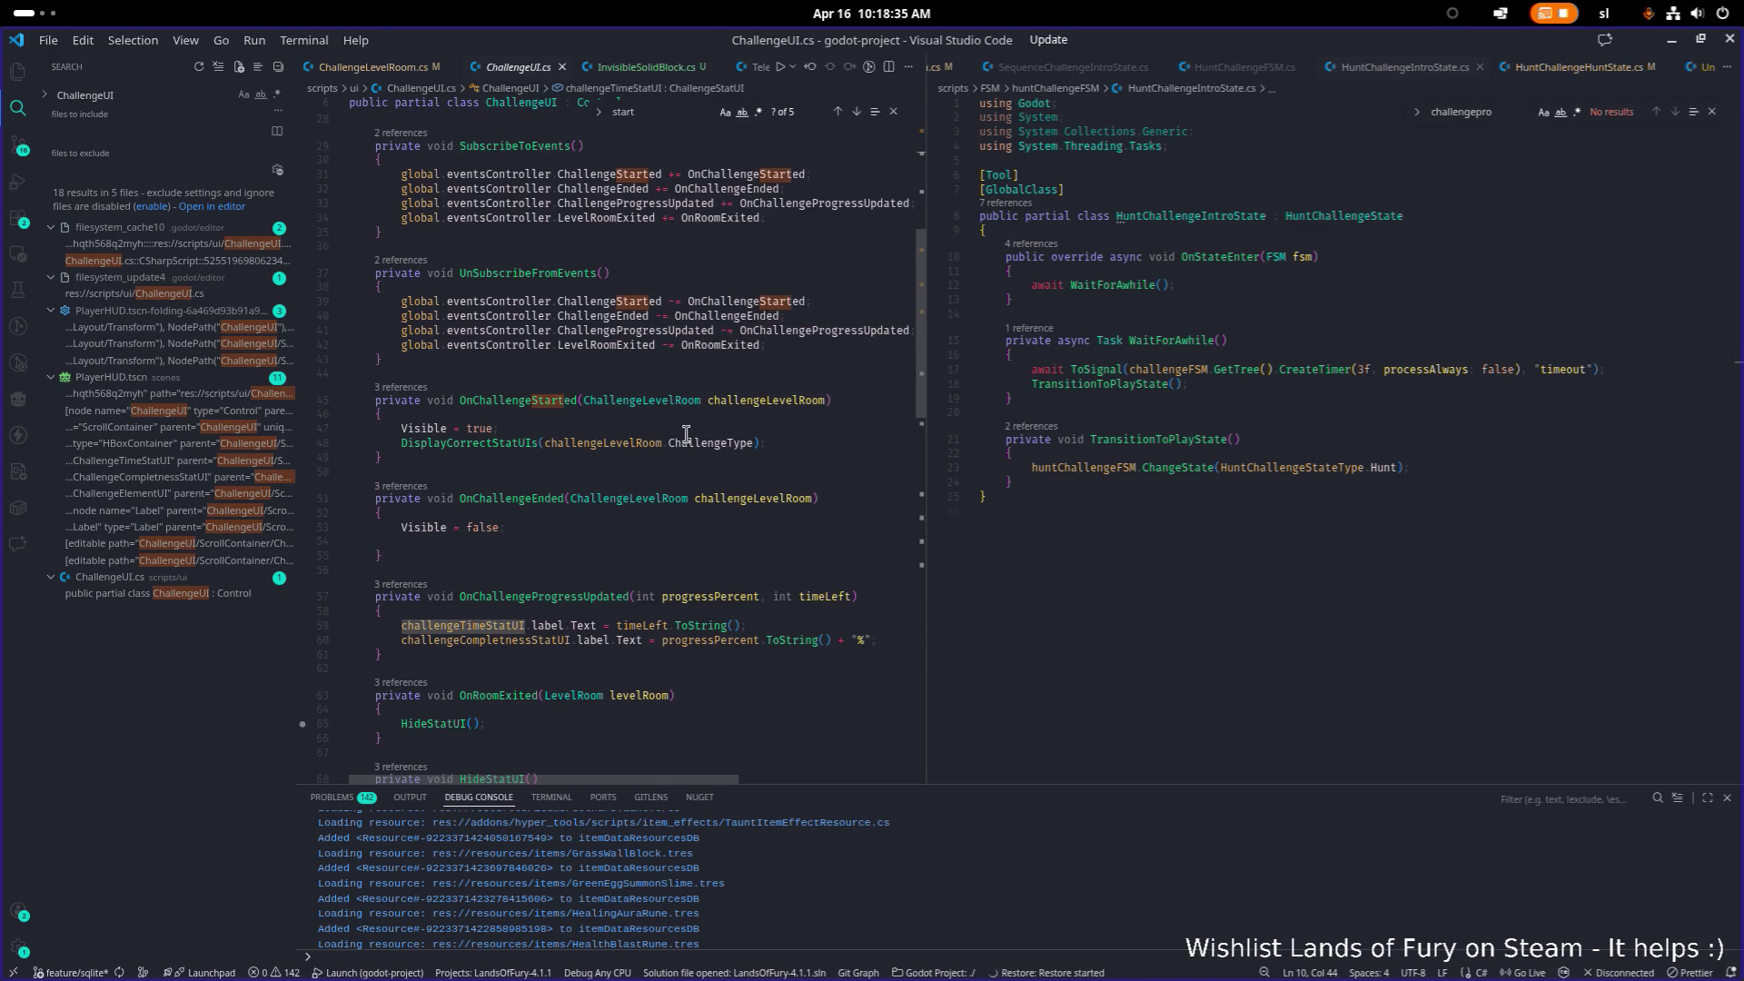
{"action": "scroll", "coordinate": [685, 435], "scroll_direction": "down", "scroll_amount": 3}
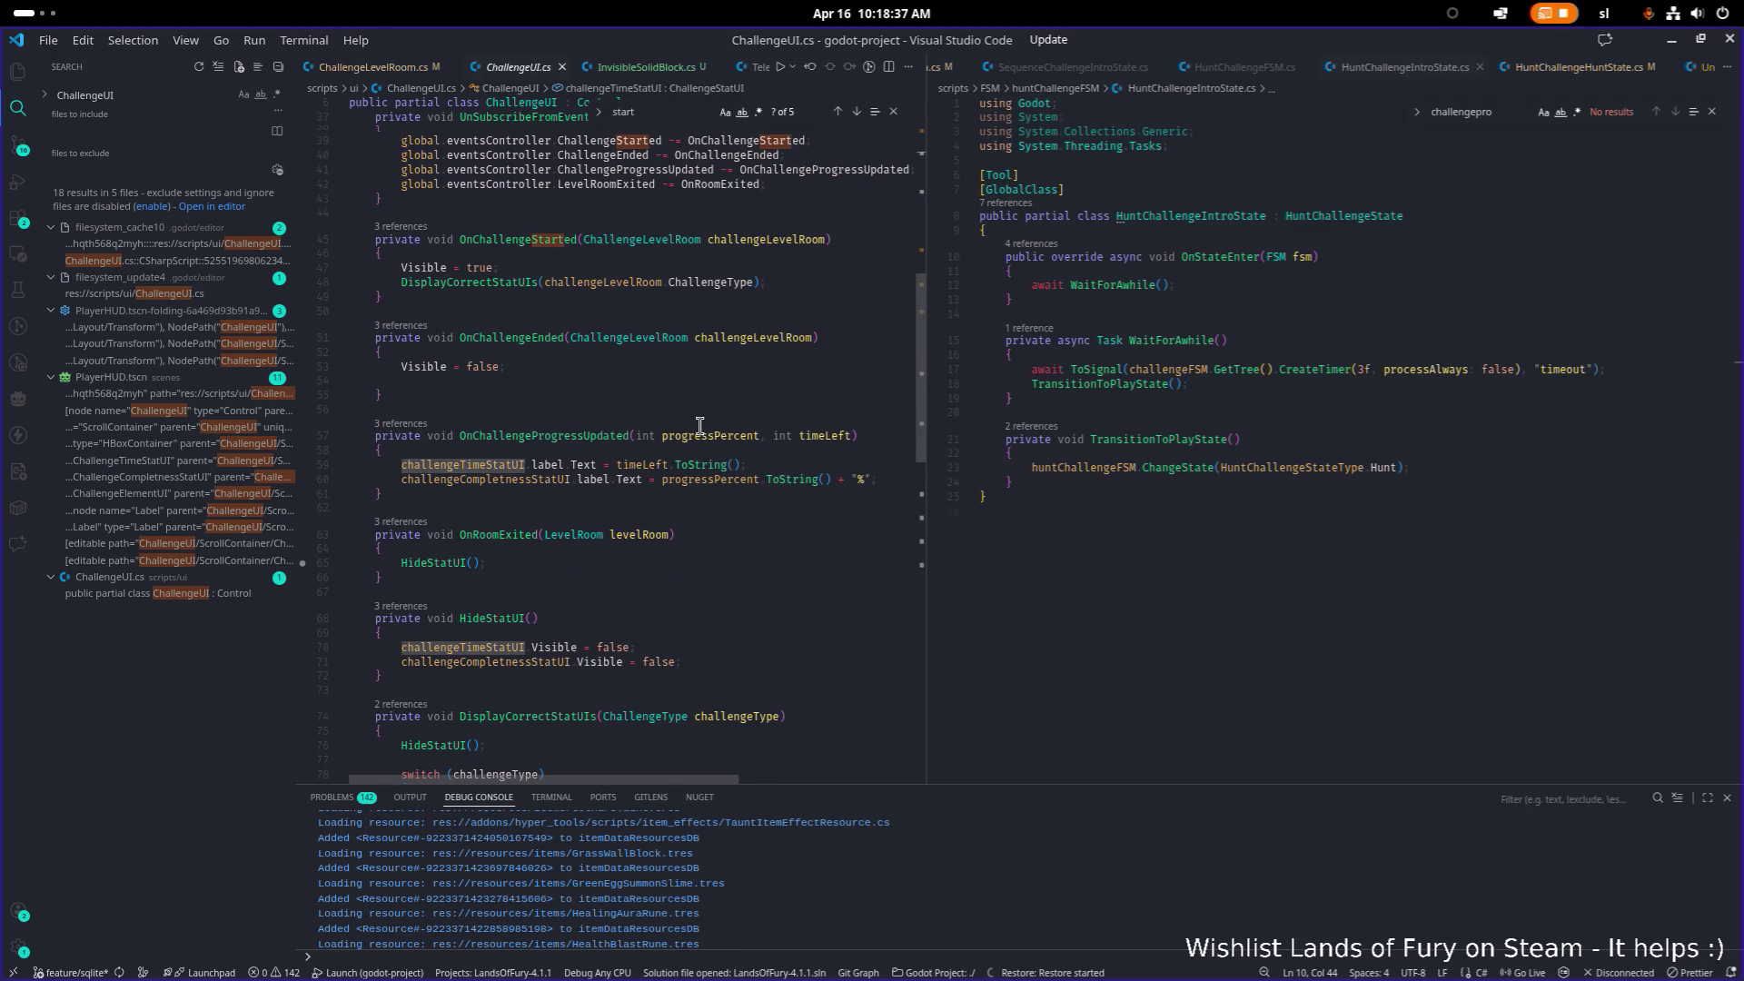
{"action": "scroll", "coordinate": [700, 432], "scroll_direction": "down", "scroll_amount": 5}
{"action": "double_click", "coordinate": [523, 380]}
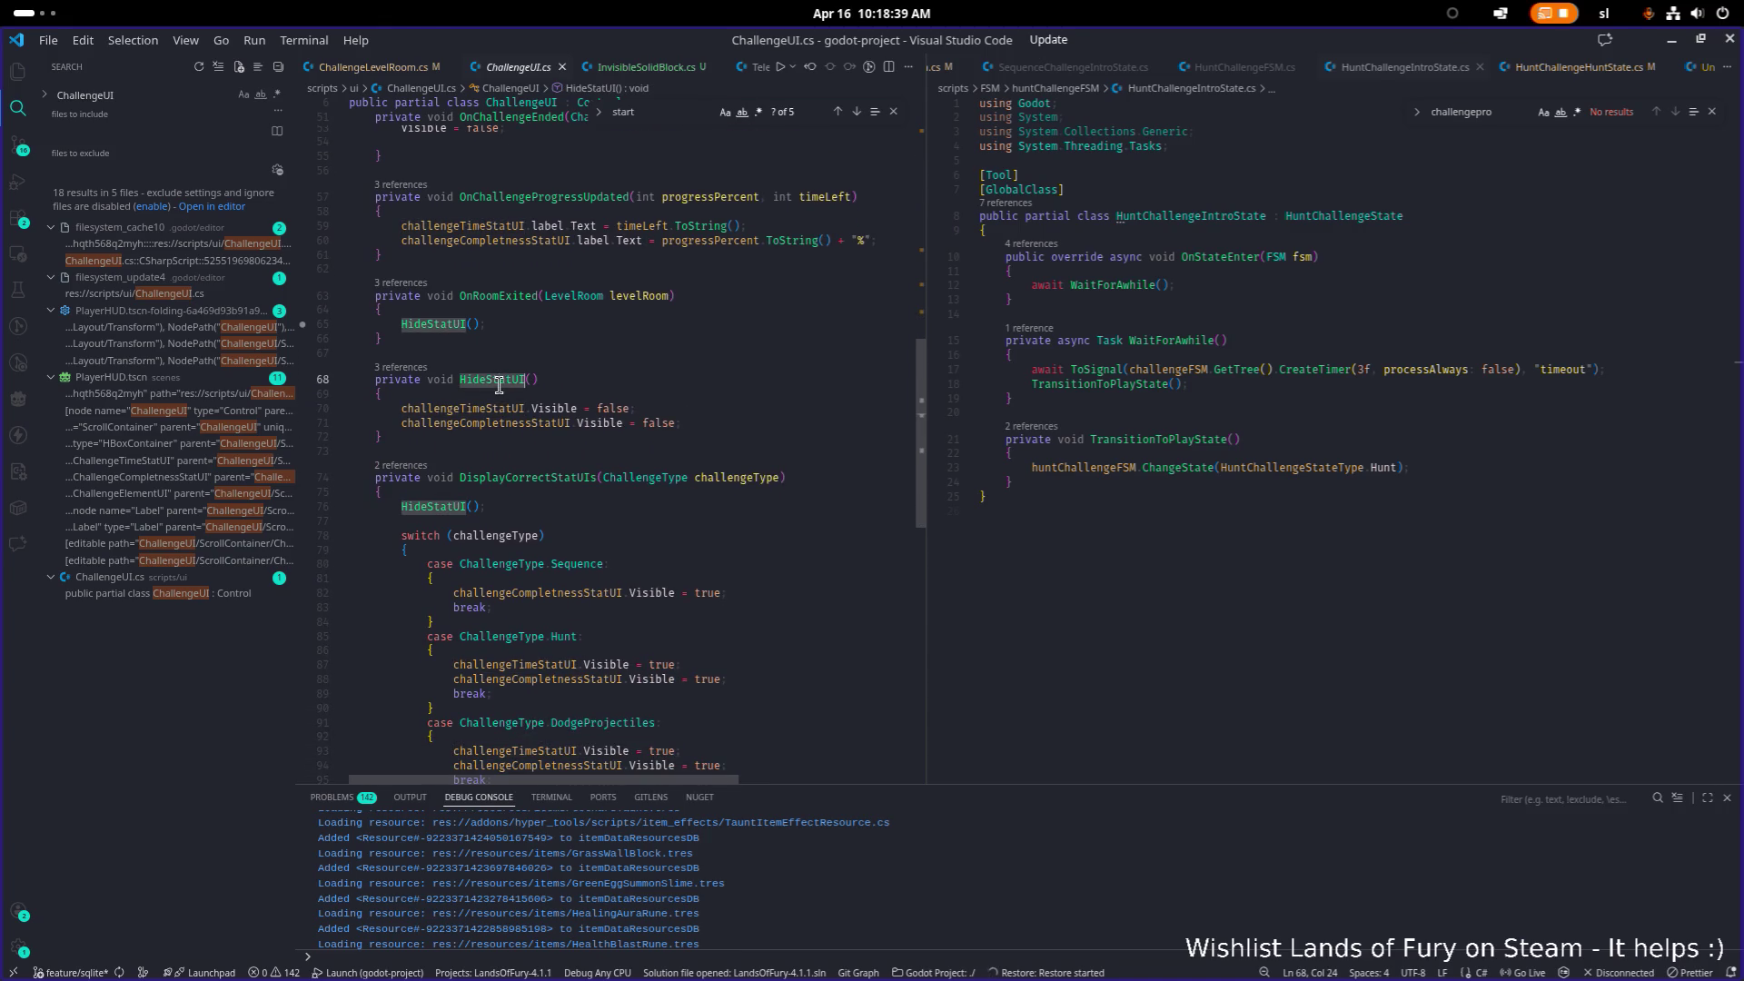
{"action": "scroll", "coordinate": [563, 399], "scroll_direction": "down", "scroll_amount": 7}
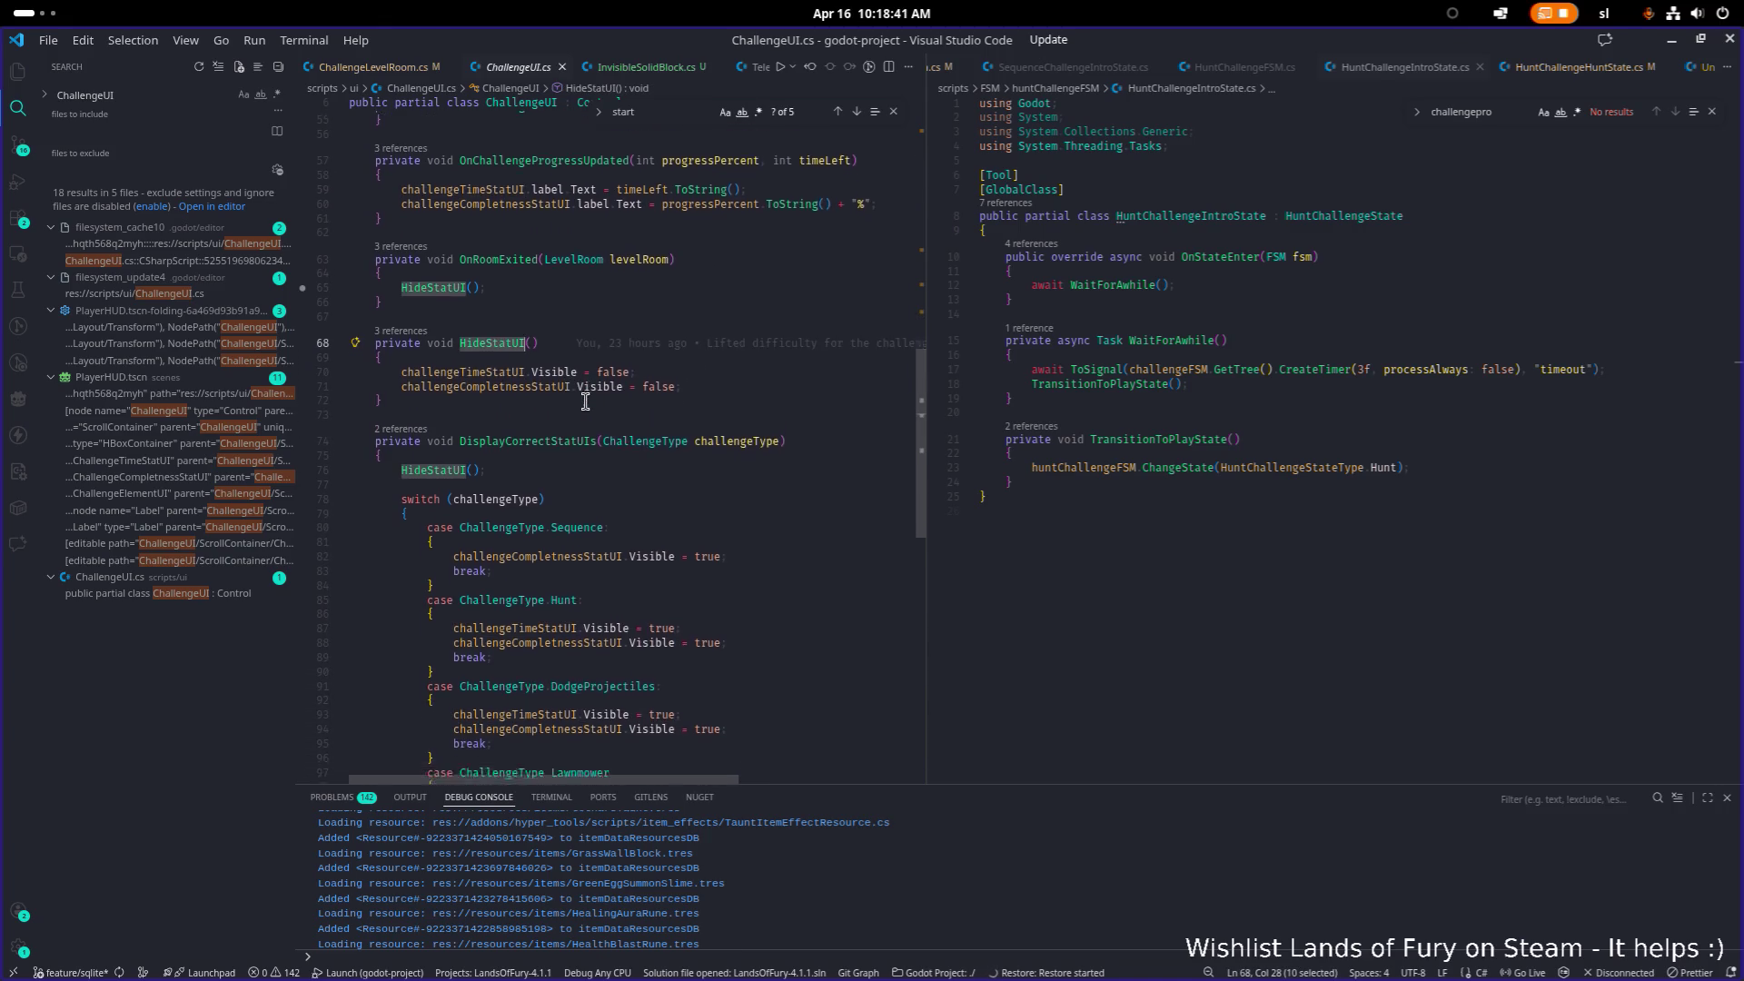
{"action": "scroll", "coordinate": [586, 400], "scroll_direction": "up", "scroll_amount": 2}
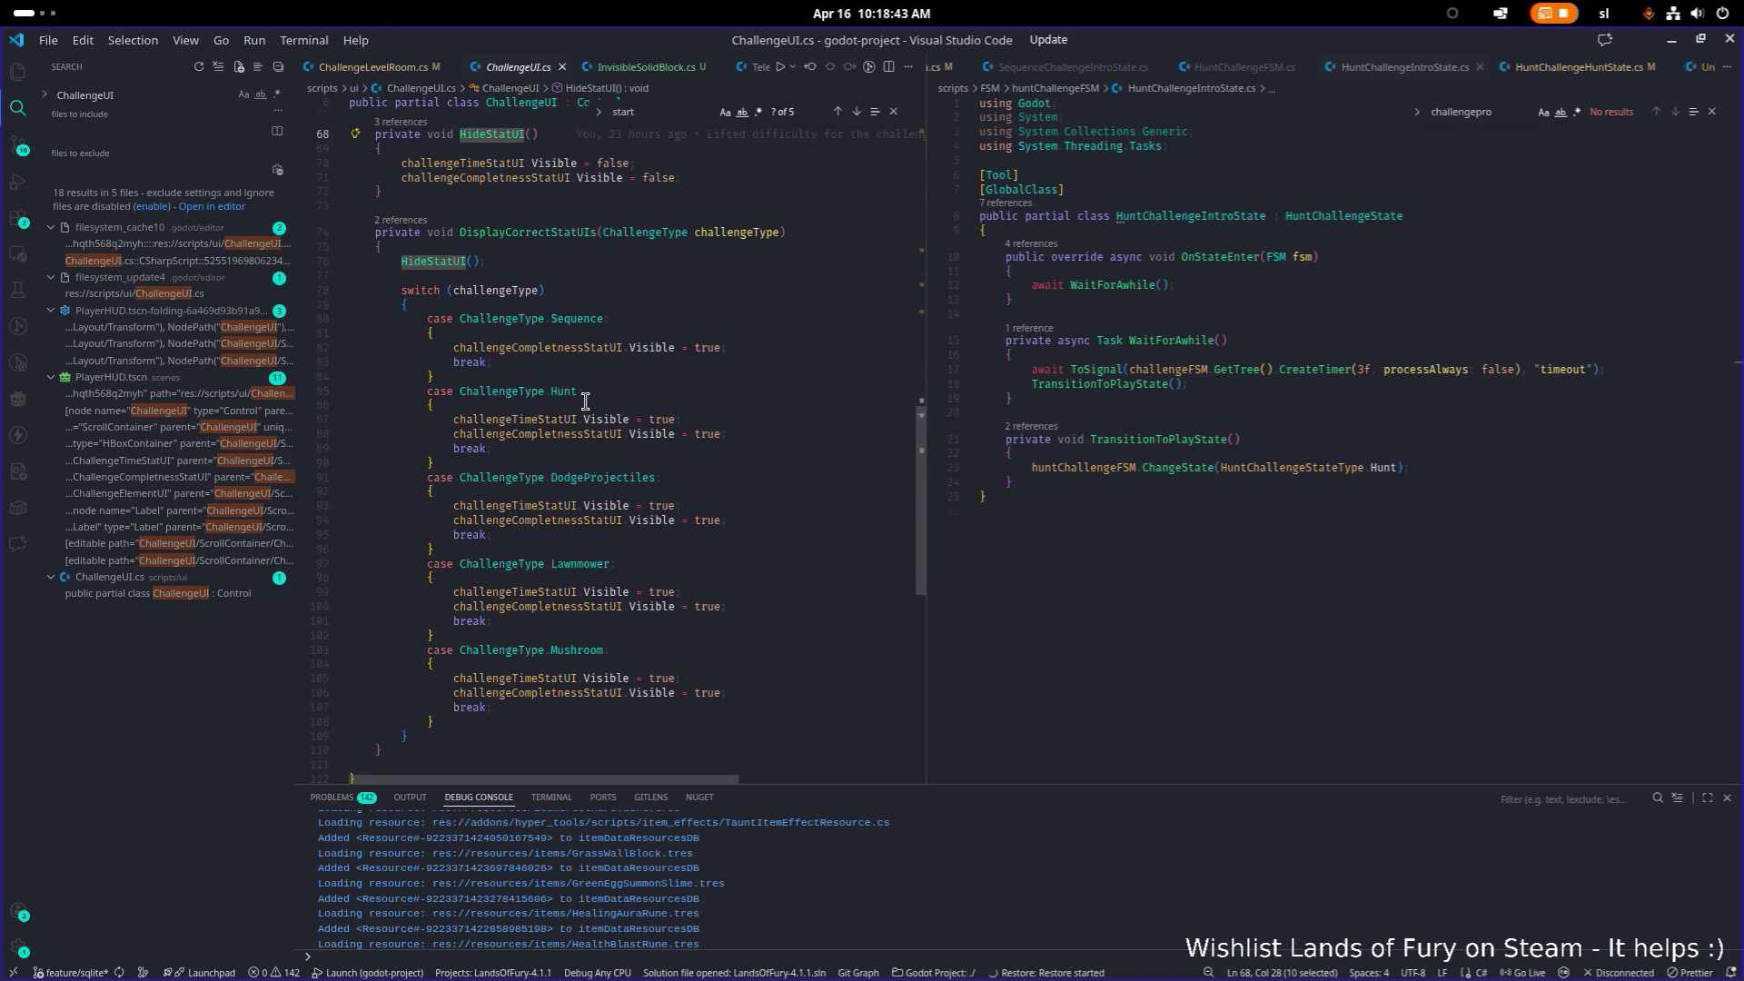
Step: Widen the left editor and jump to the DisplayCorrectStatUIs call on line 48
{"action": "double_click", "coordinate": [556, 234]}
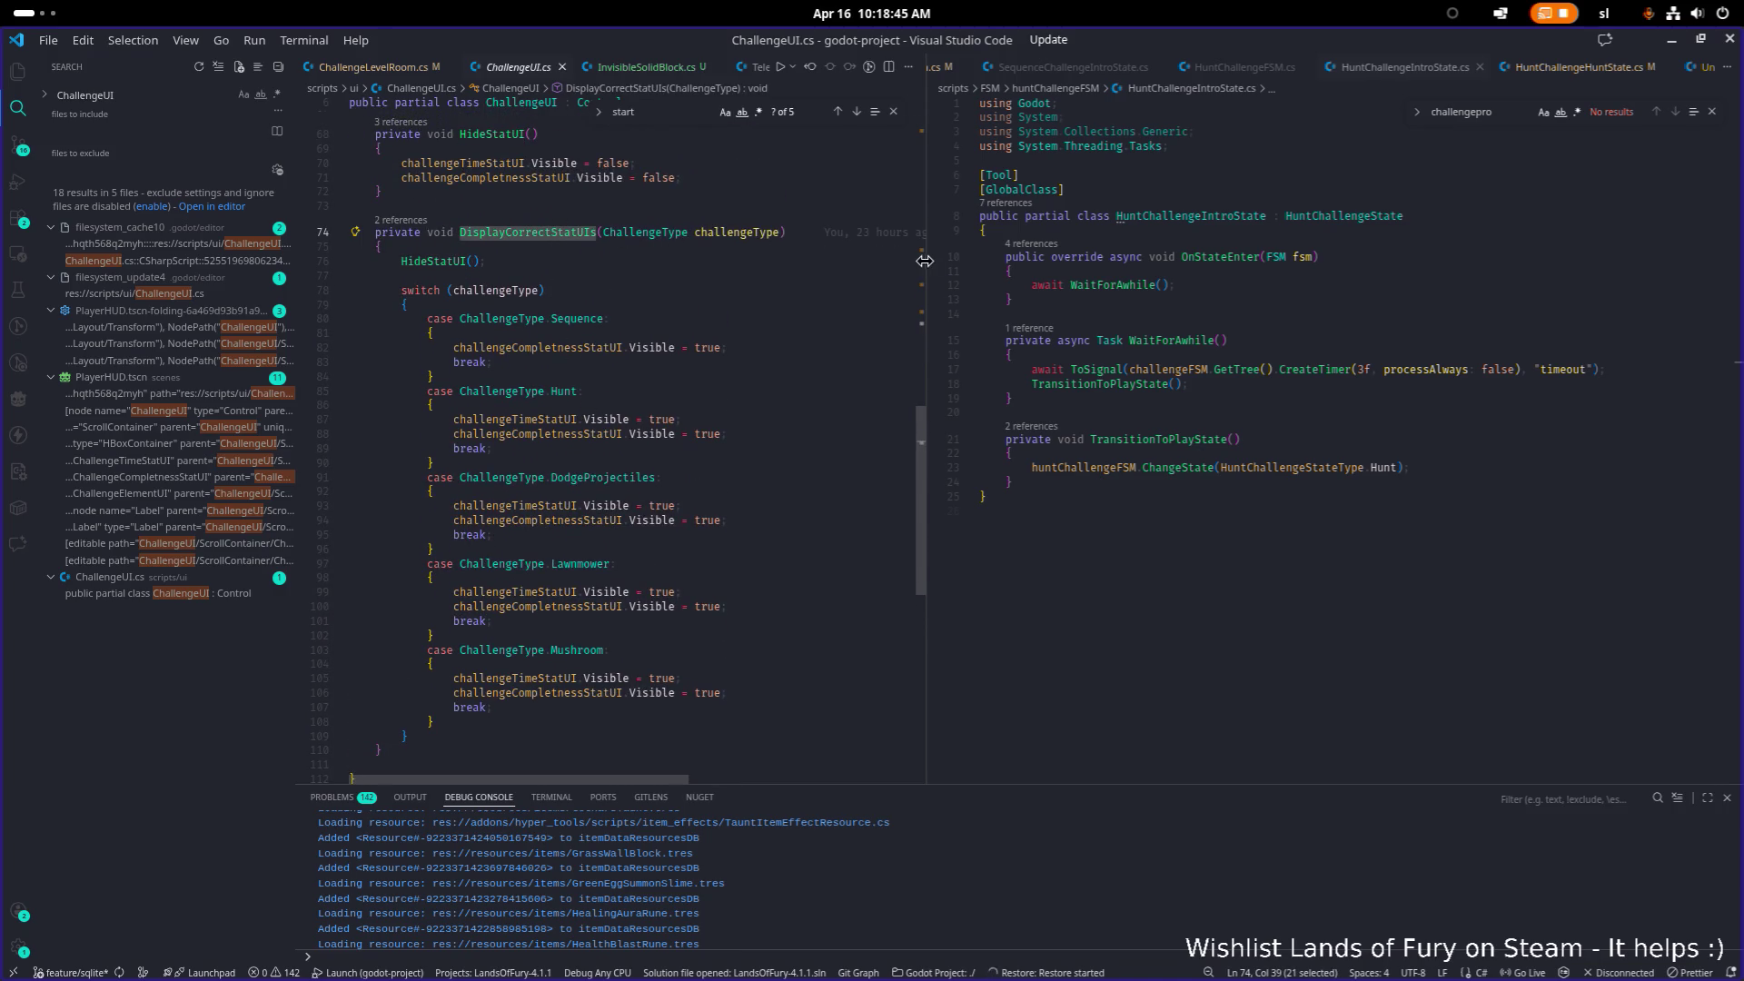
{"action": "left_click_drag", "start_coordinate": [926, 259], "coordinate": [1163, 258]}
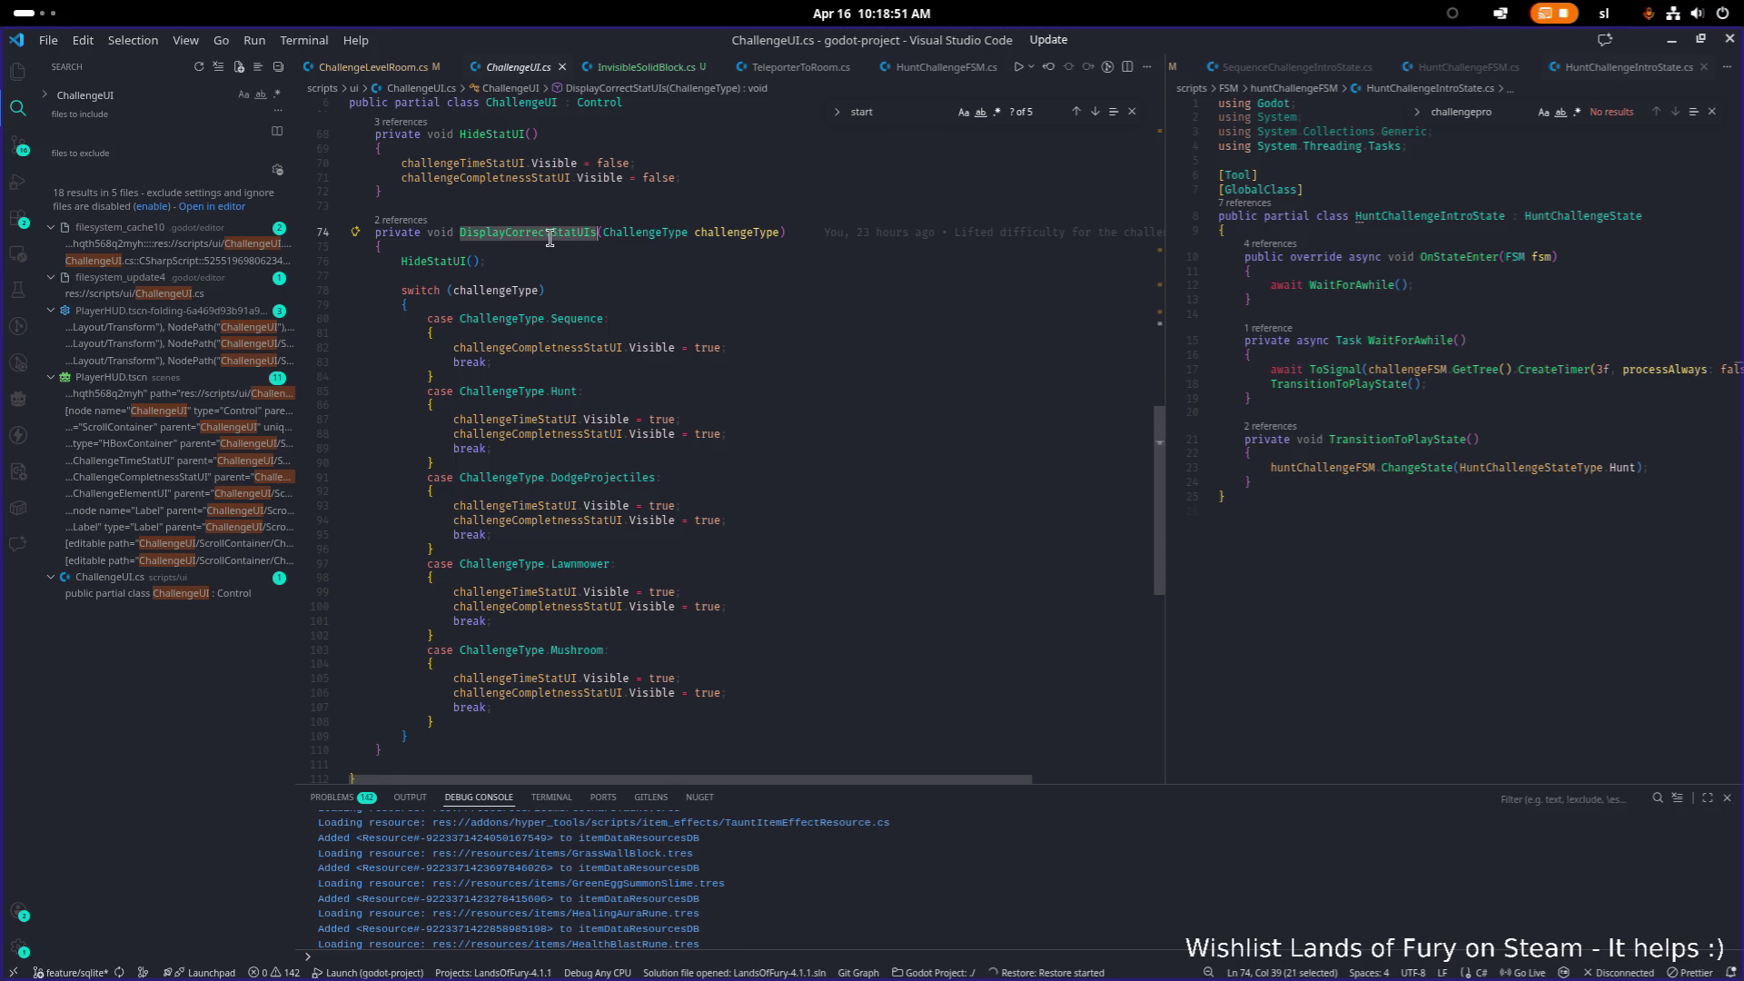
{"action": "key", "text": "ctrl+f"}
{"action": "key", "text": "Return"}
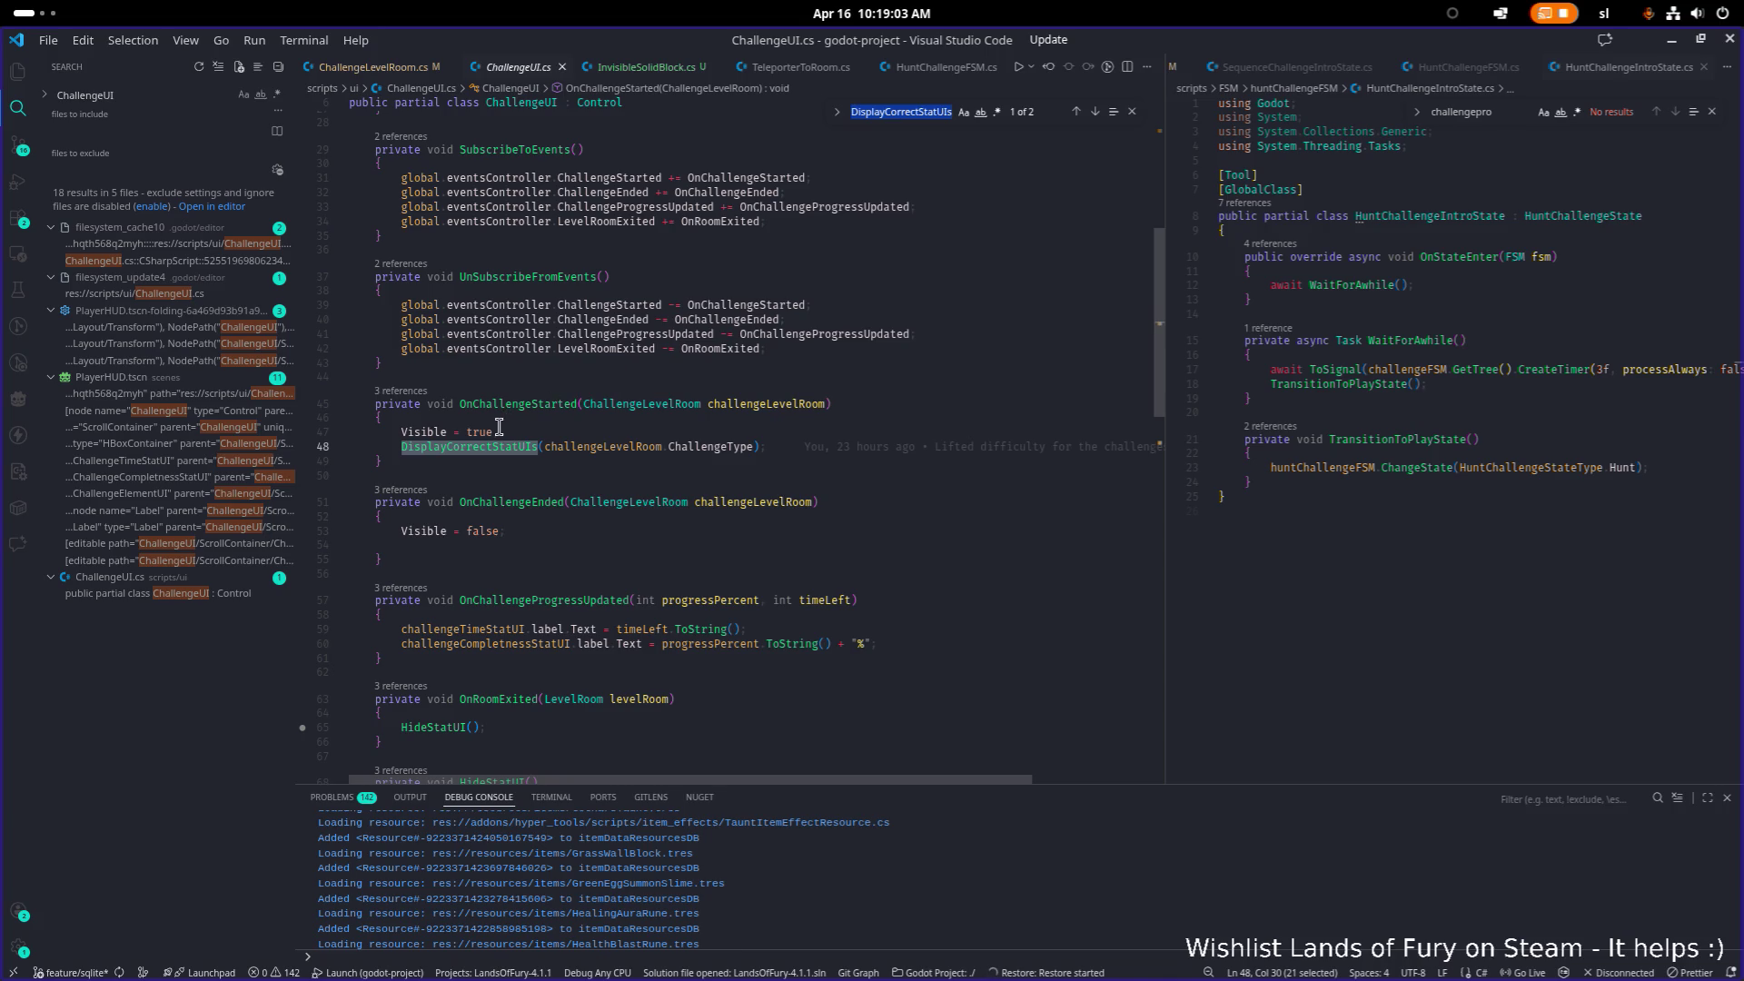
Step: Search the whole project for every use of the ChallengeStarted event
{"action": "double_click", "coordinate": [534, 404]}
{"action": "double_click", "coordinate": [627, 306]}
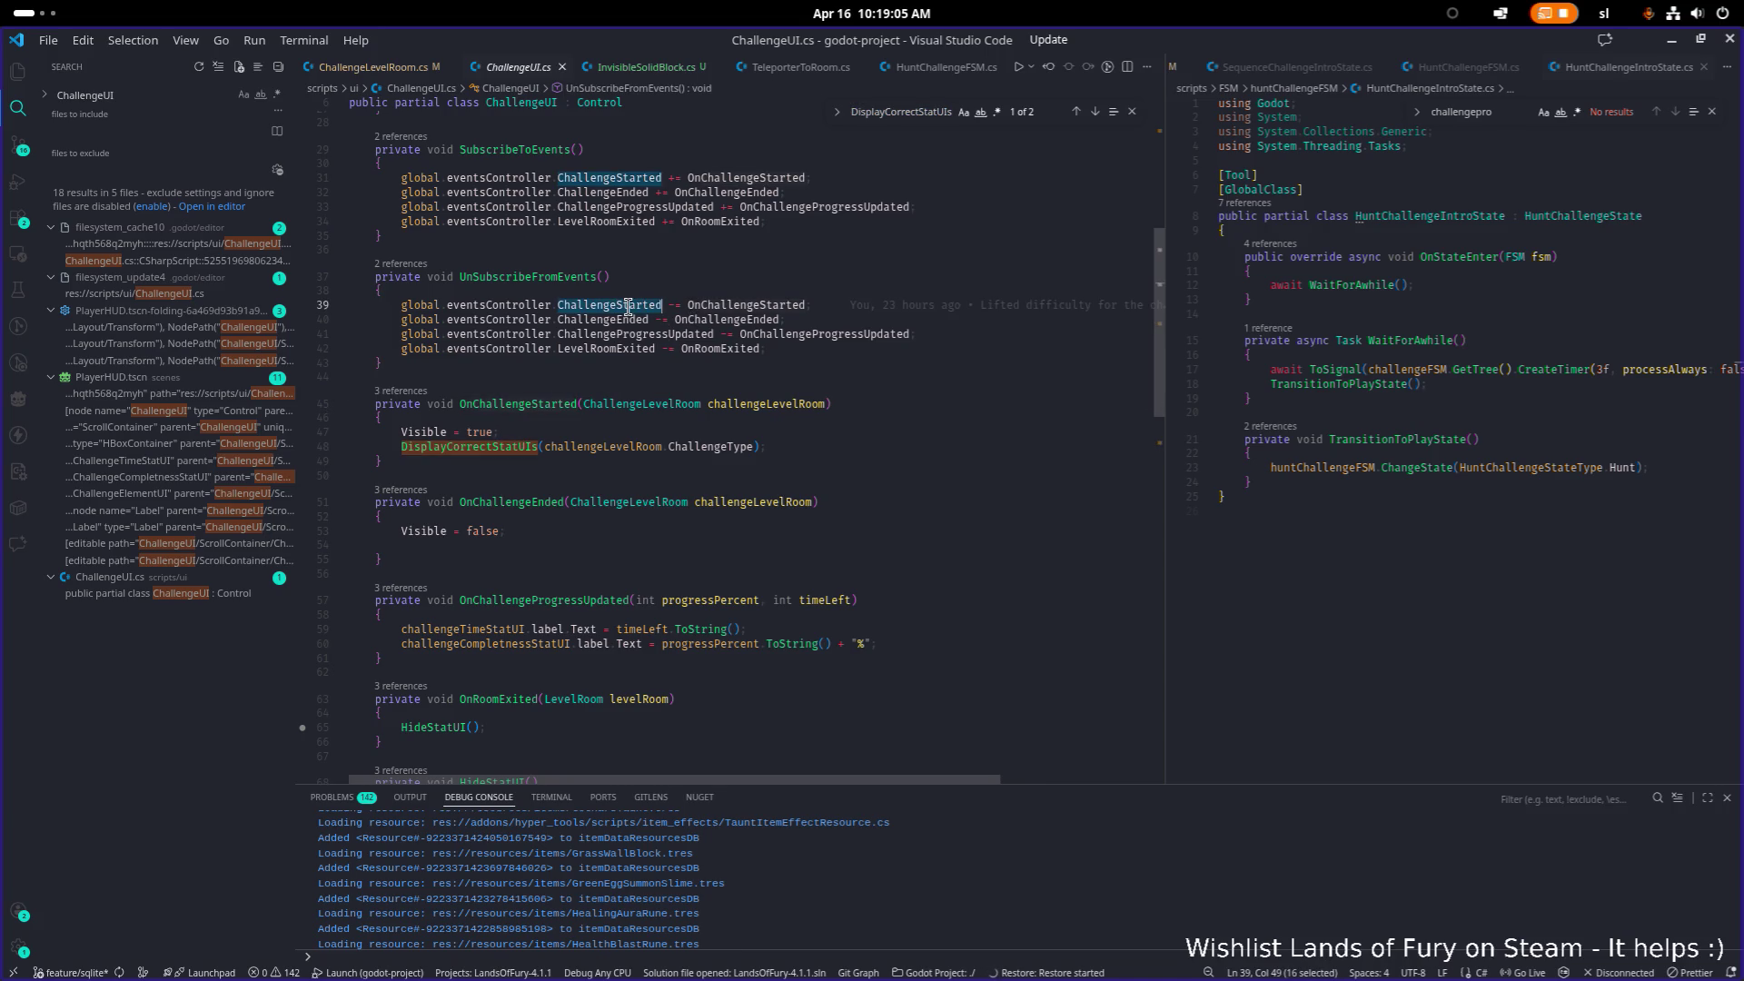
{"action": "key", "text": "ctrl+shift+f"}
{"action": "left_click", "coordinate": [695, 292]}
{"action": "left_click", "coordinate": [1297, 314]}
Step: Open ChallengeLevelRoom.cs beside ChallengeUI.cs at line 372, where ChallengeStarted is emitted
{"action": "left_click", "coordinate": [260, 284]}
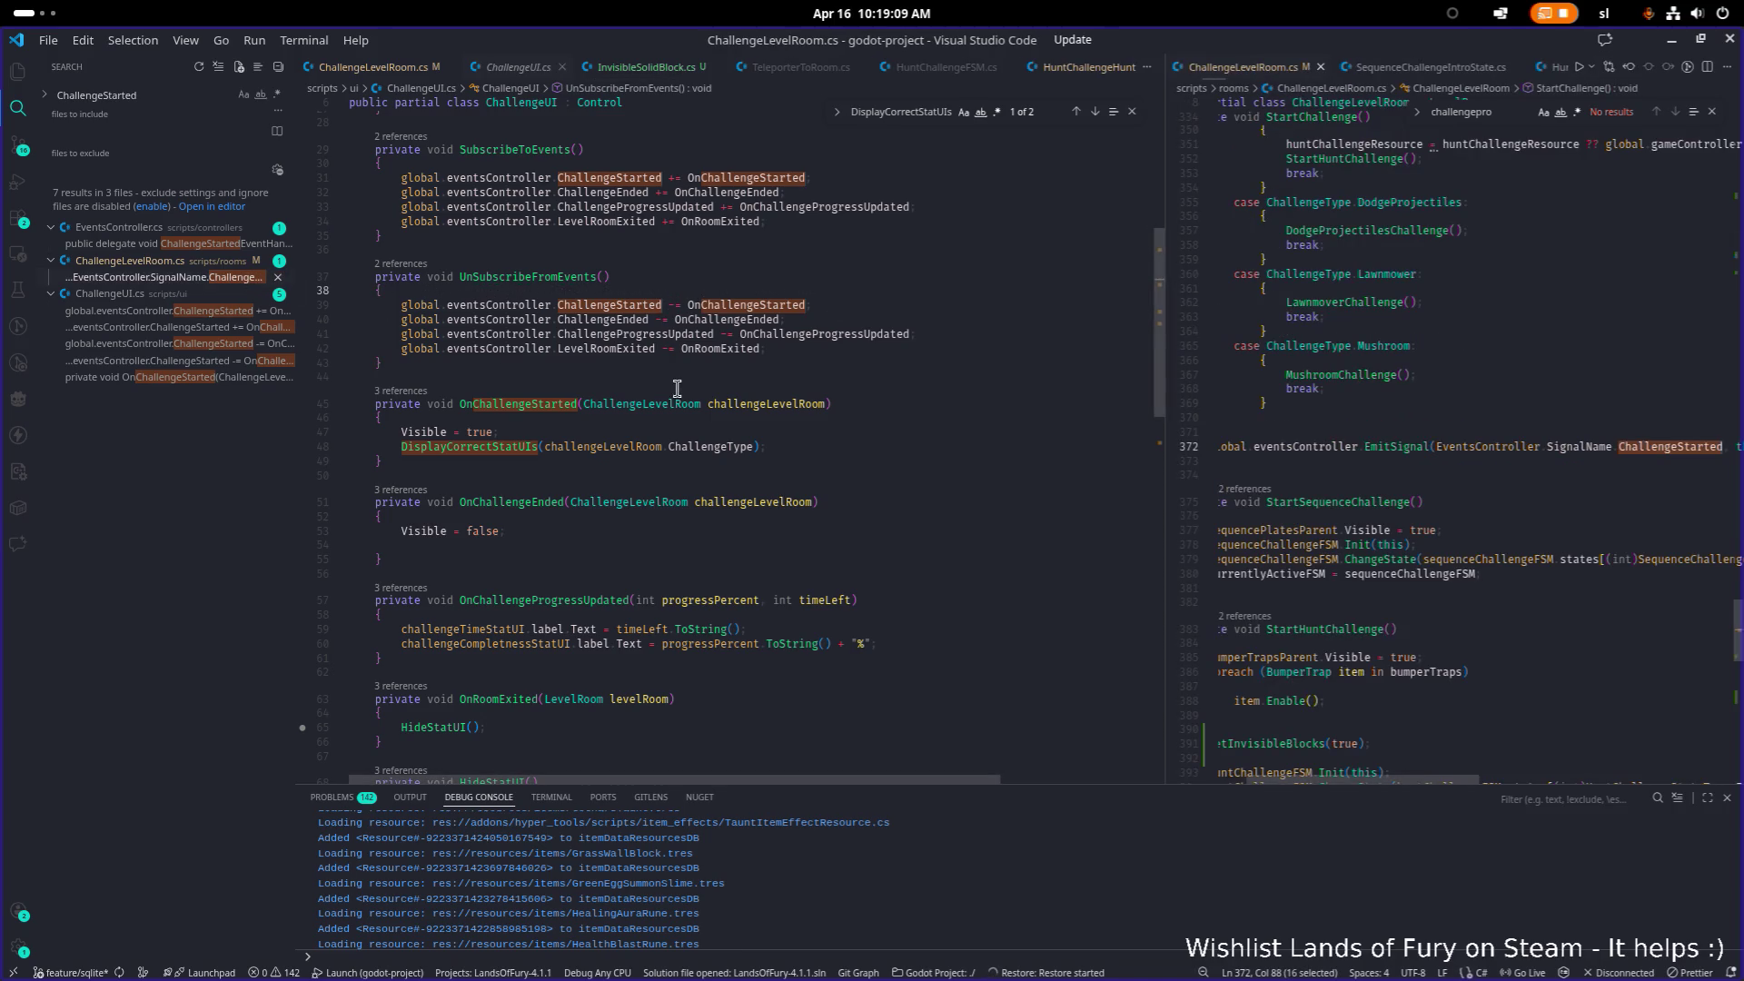
{"action": "left_click_drag", "start_coordinate": [1159, 397], "coordinate": [965, 392]}
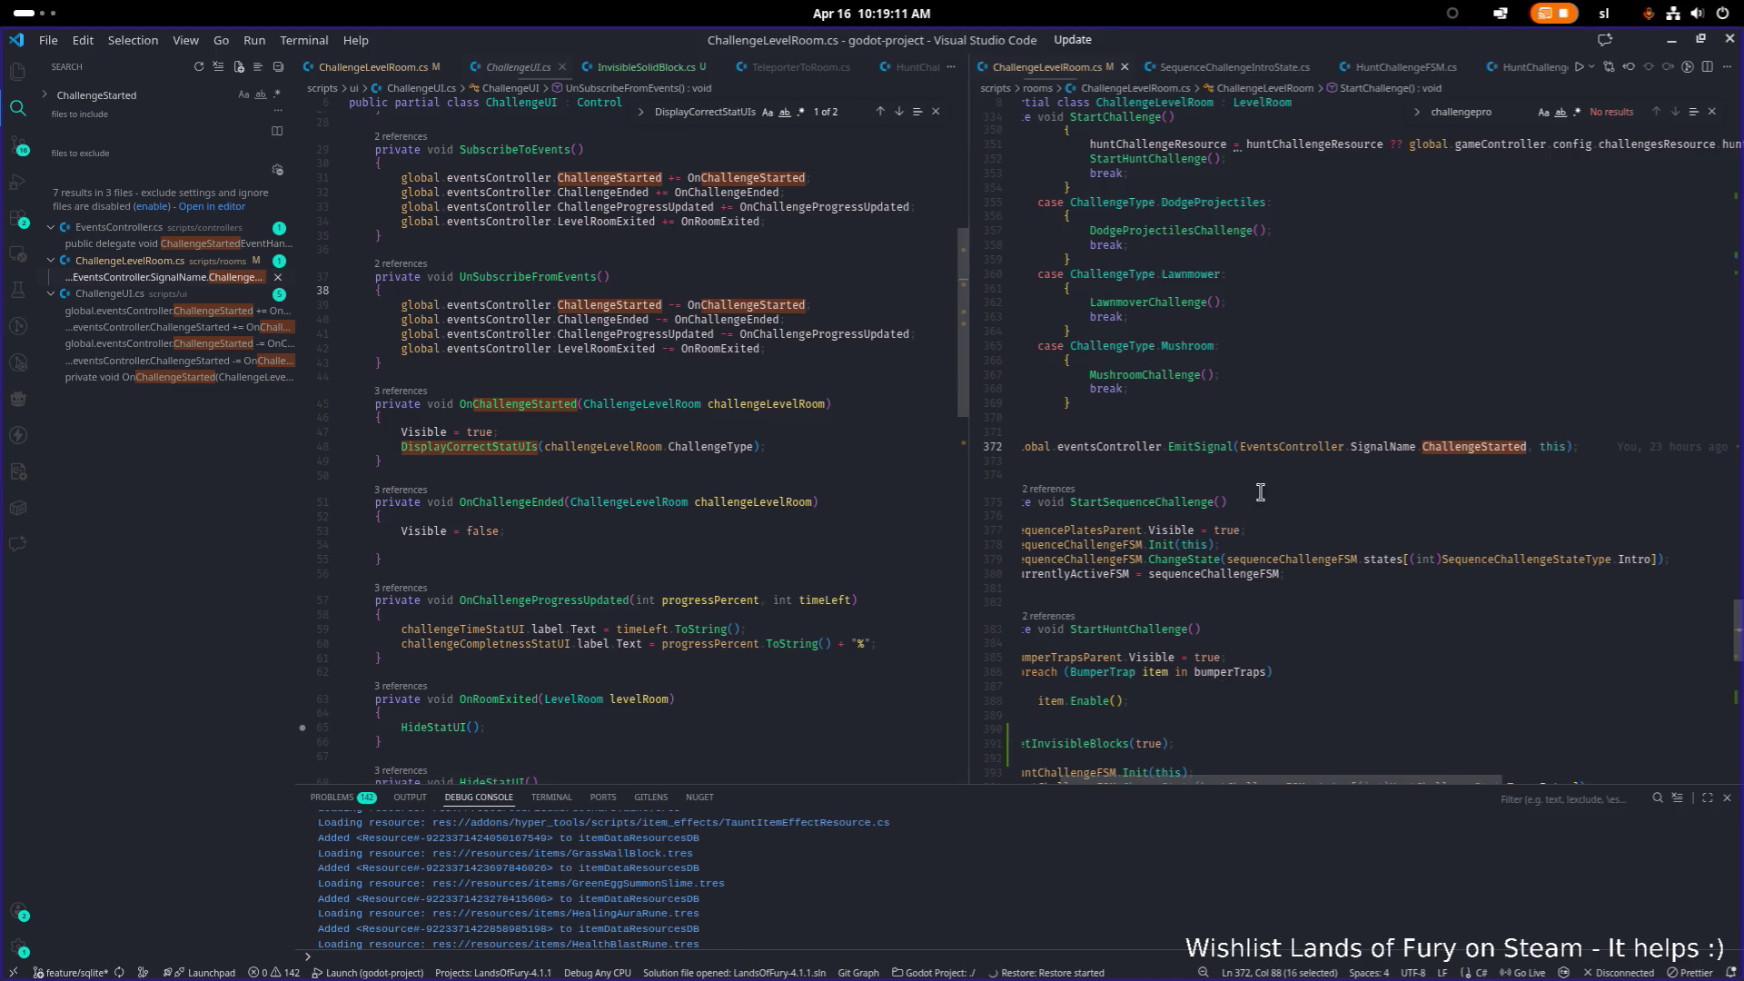
{"action": "scroll", "coordinate": [1314, 770], "scroll_direction": "down", "scroll_amount": 1}
{"action": "scroll", "coordinate": [1253, 767], "scroll_direction": "left", "scroll_amount": 2}
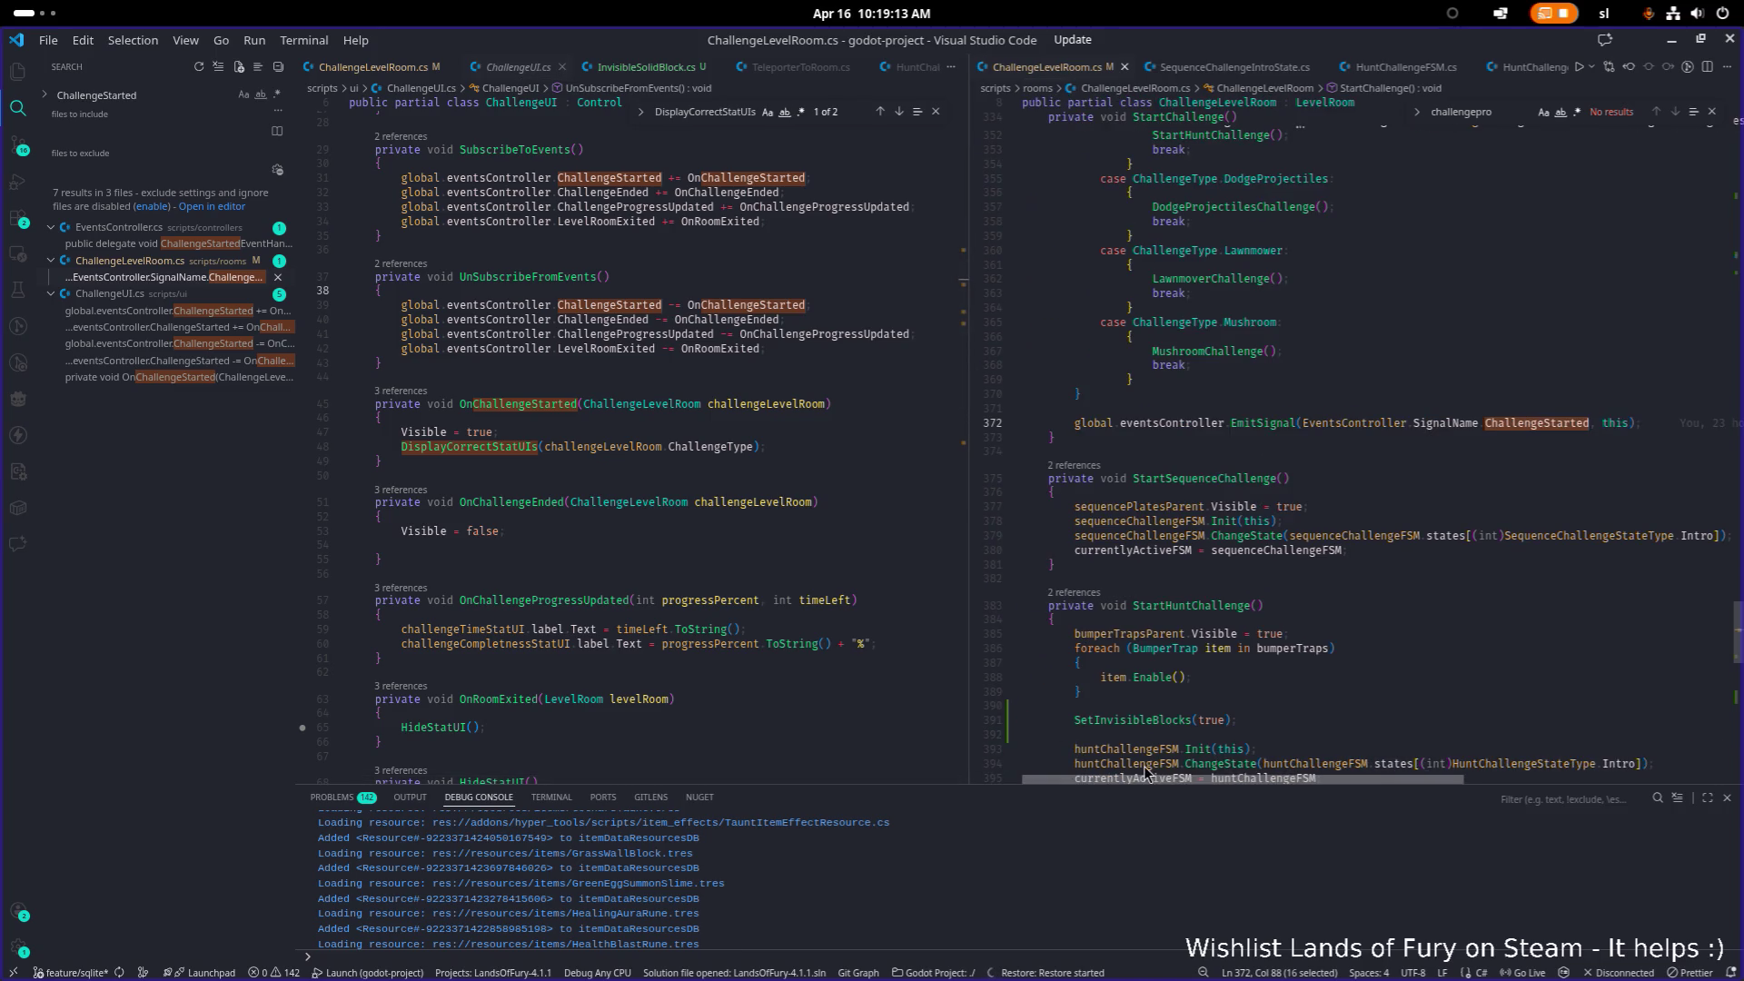
{"action": "scroll", "coordinate": [1412, 586], "scroll_direction": "up", "scroll_amount": 1}
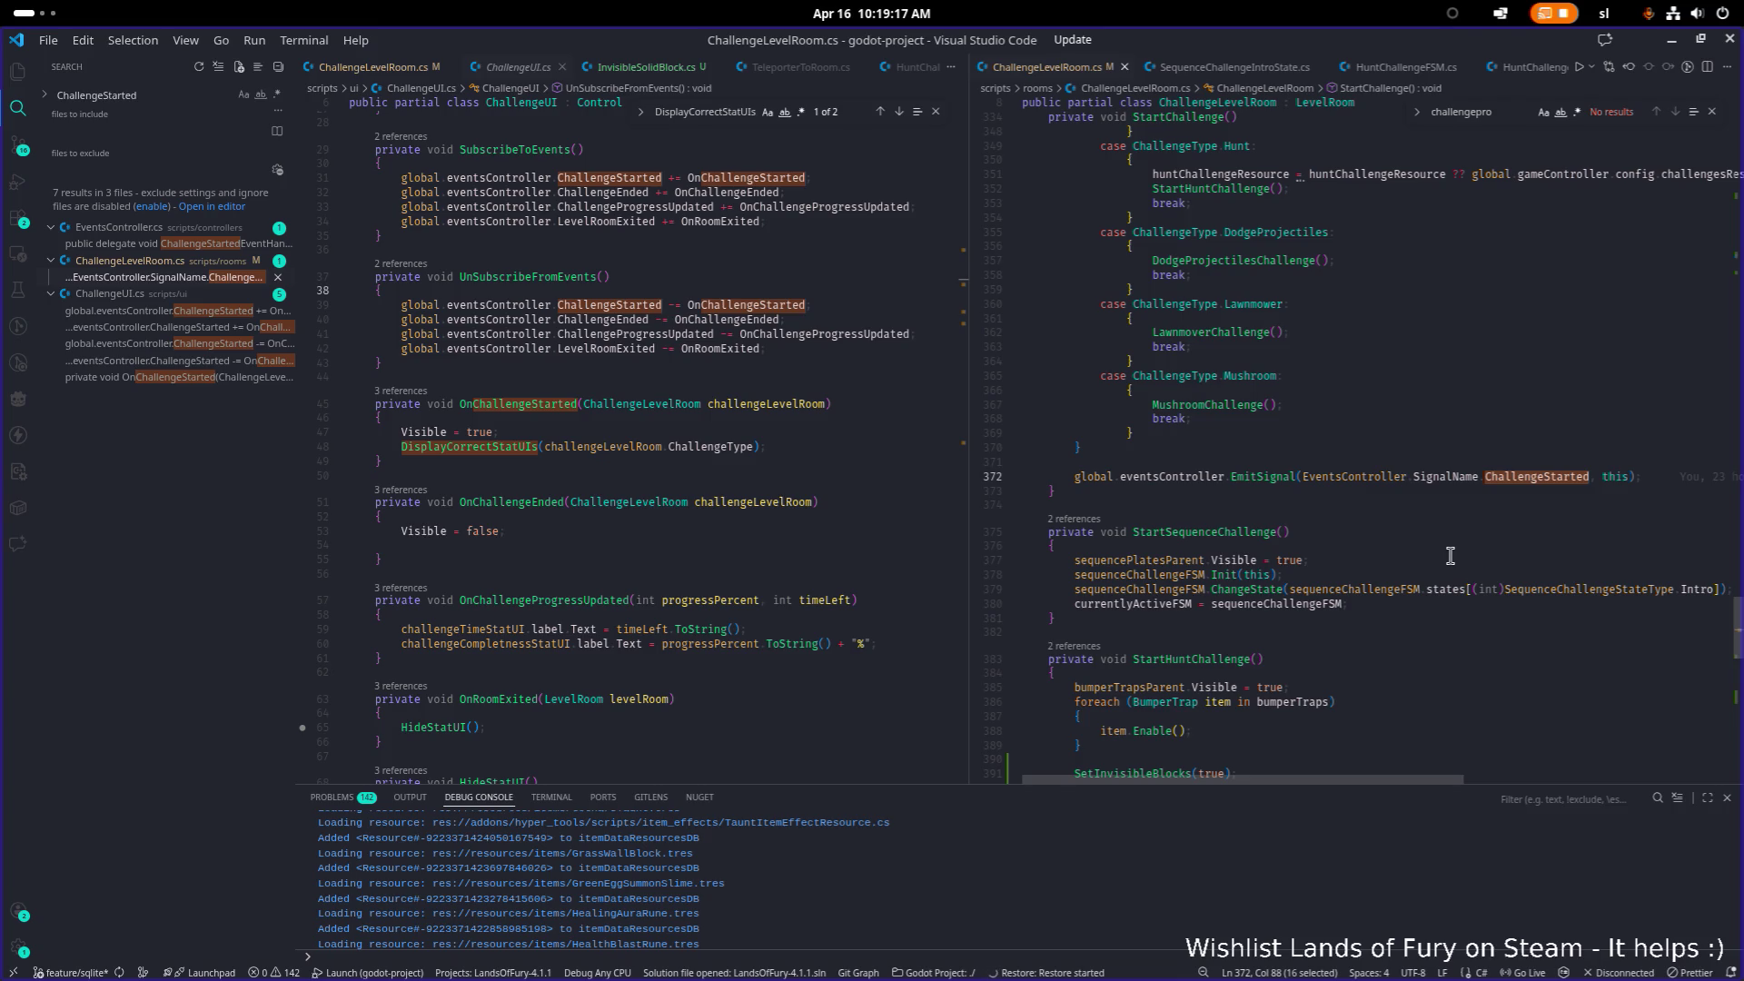
{"action": "scroll", "coordinate": [1312, 529], "scroll_direction": "up", "scroll_amount": 2}
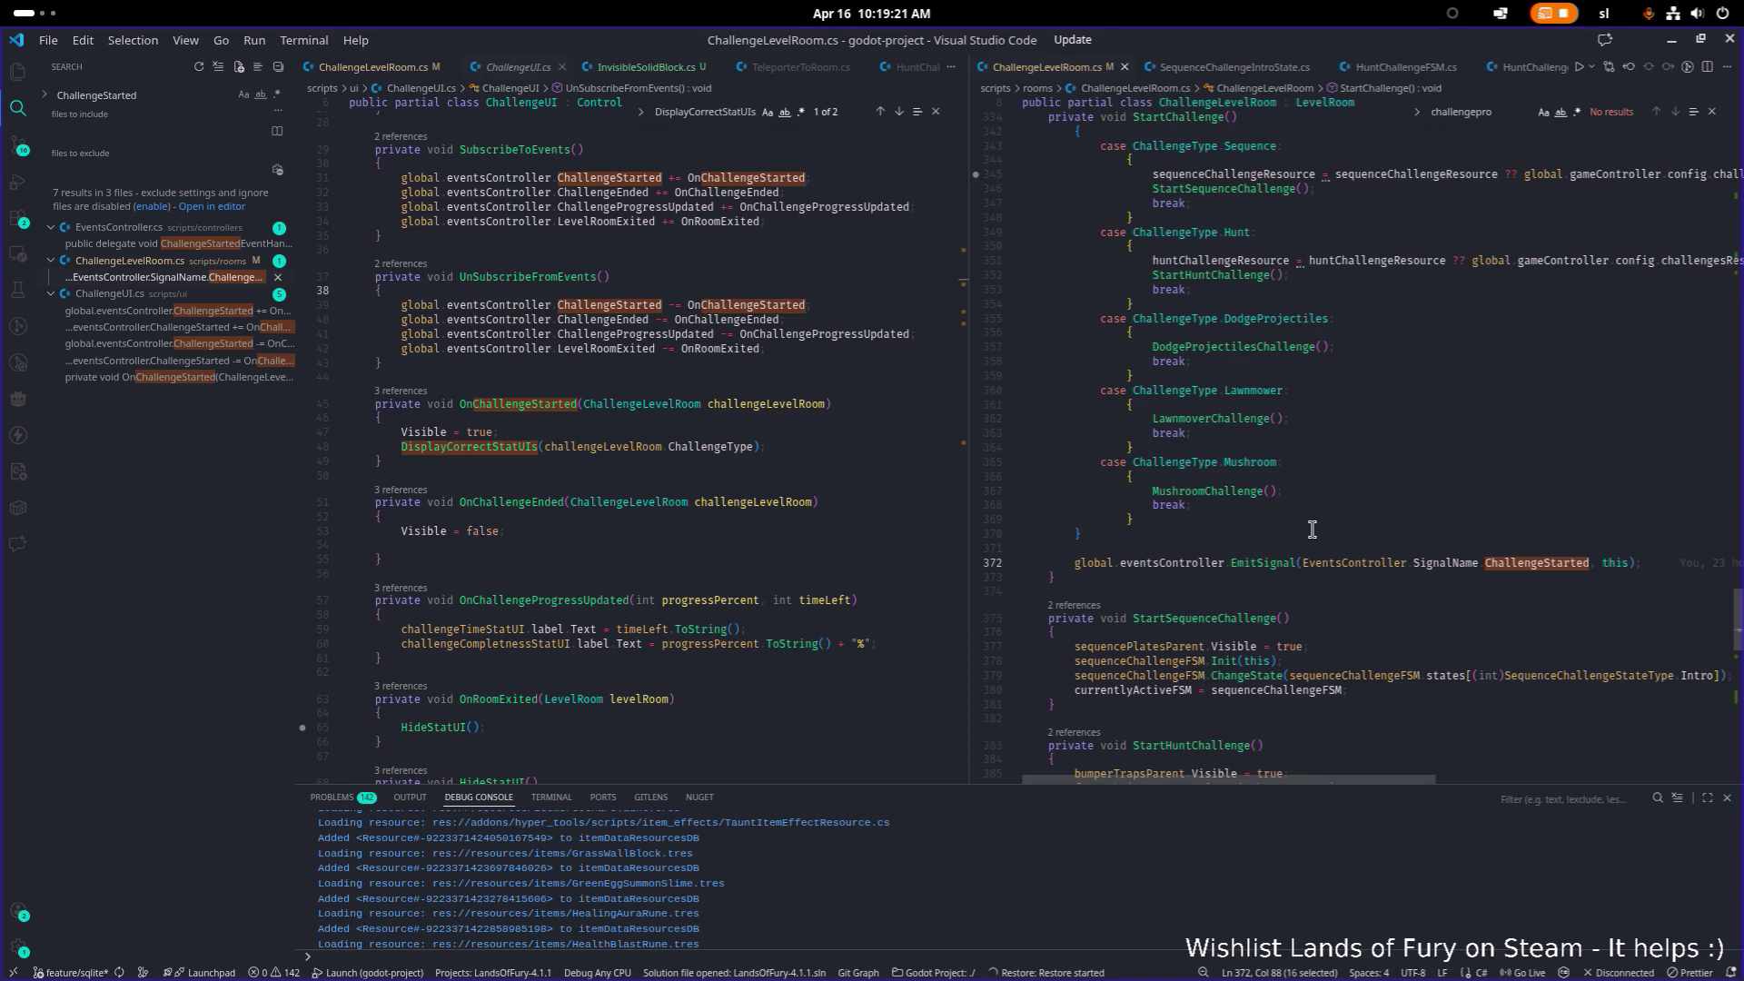
{"action": "scroll", "coordinate": [1299, 533], "scroll_direction": "up", "scroll_amount": 1}
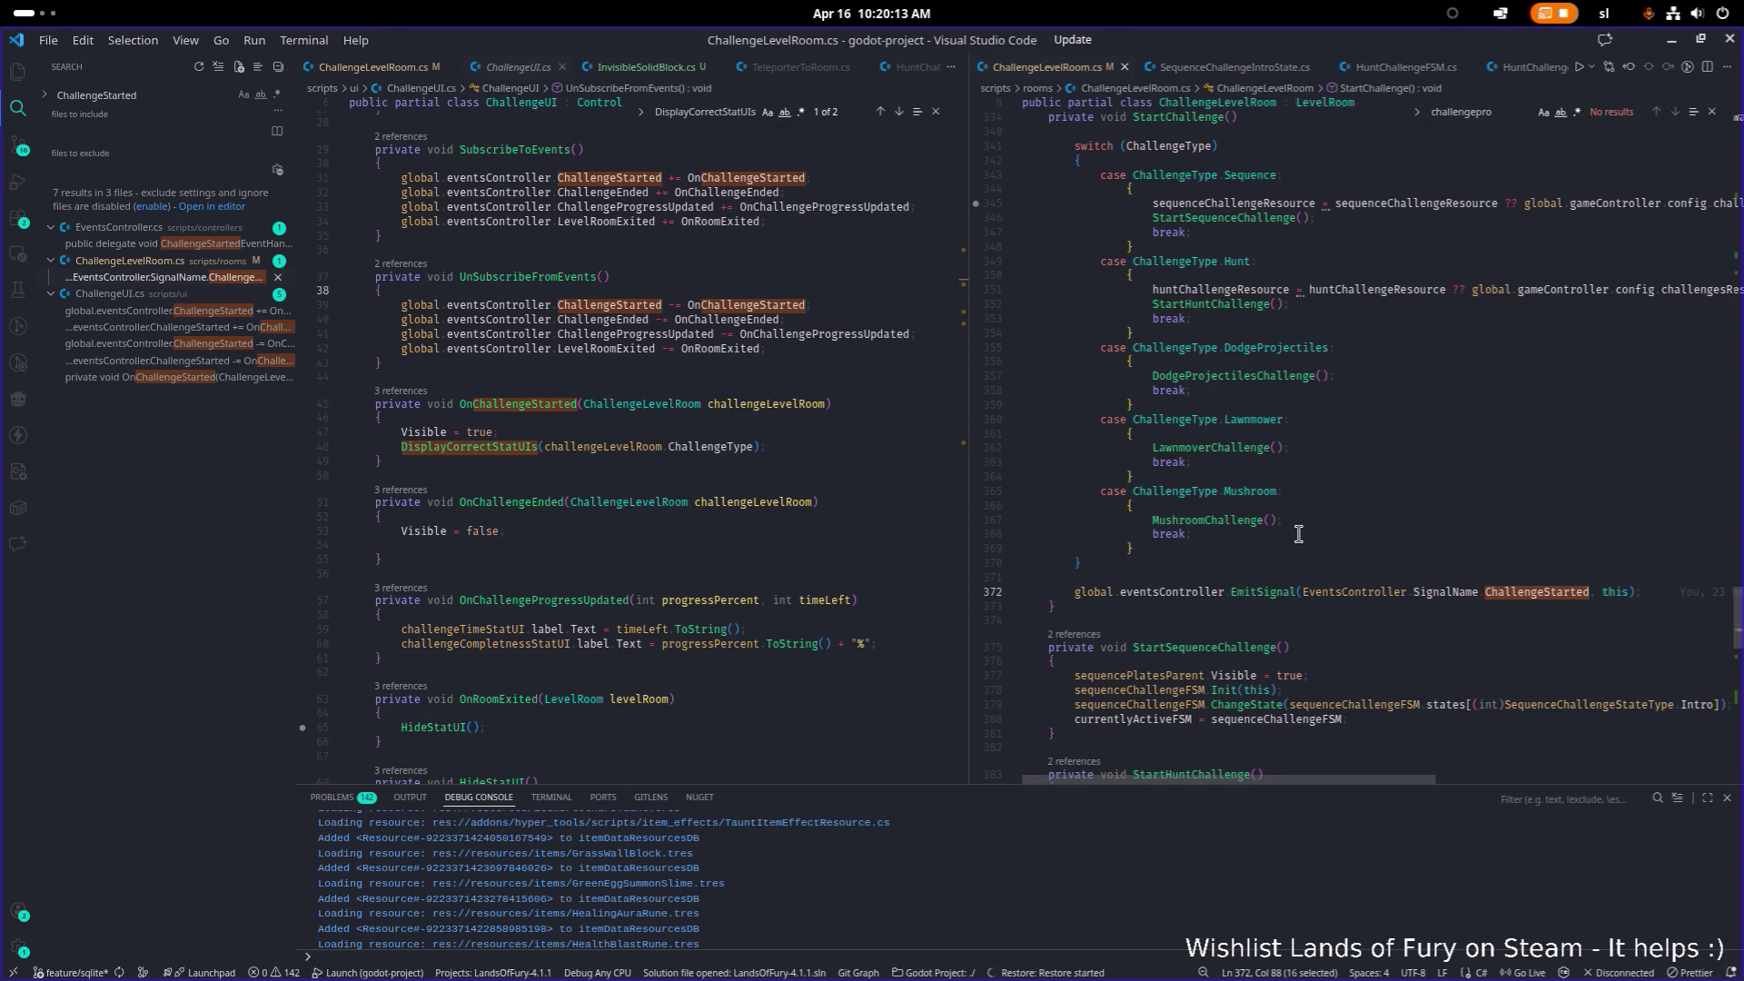
Step: Go to the StartHuntChallenge definition in the right editor
{"action": "key", "text": "ctrl+alt+minus"}
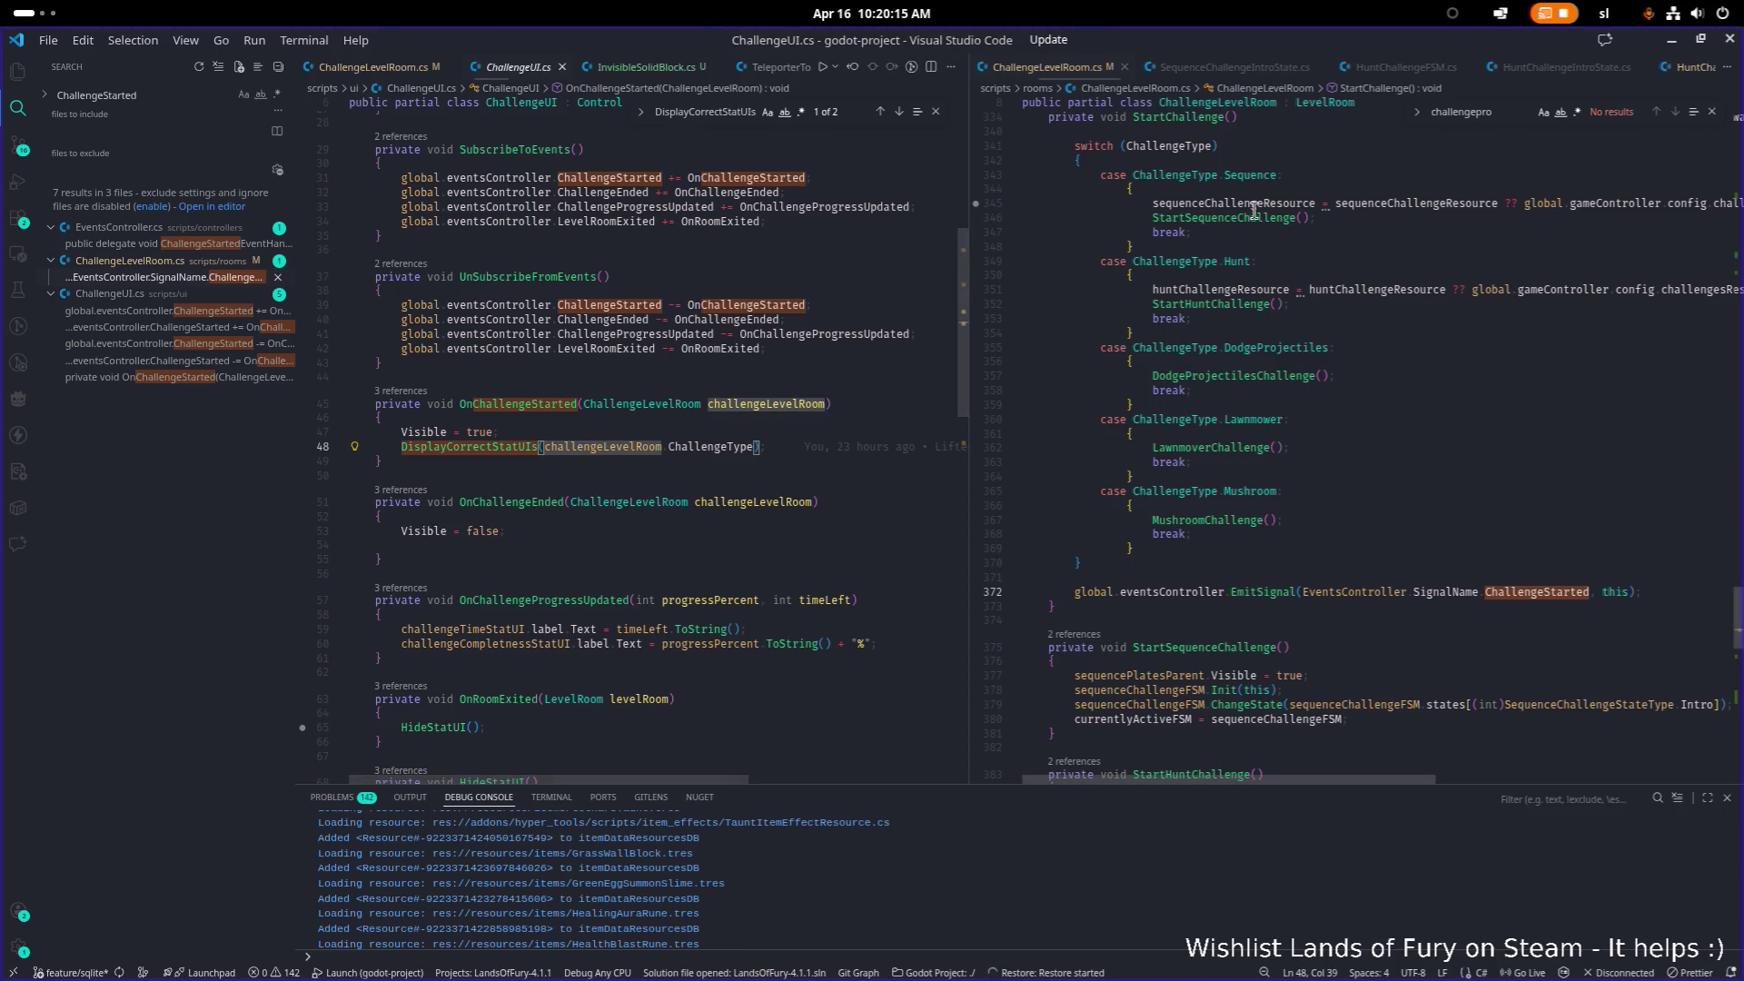
{"action": "left_click", "coordinate": [1219, 218]}
{"action": "mouse_move", "coordinate": [1351, 218]}
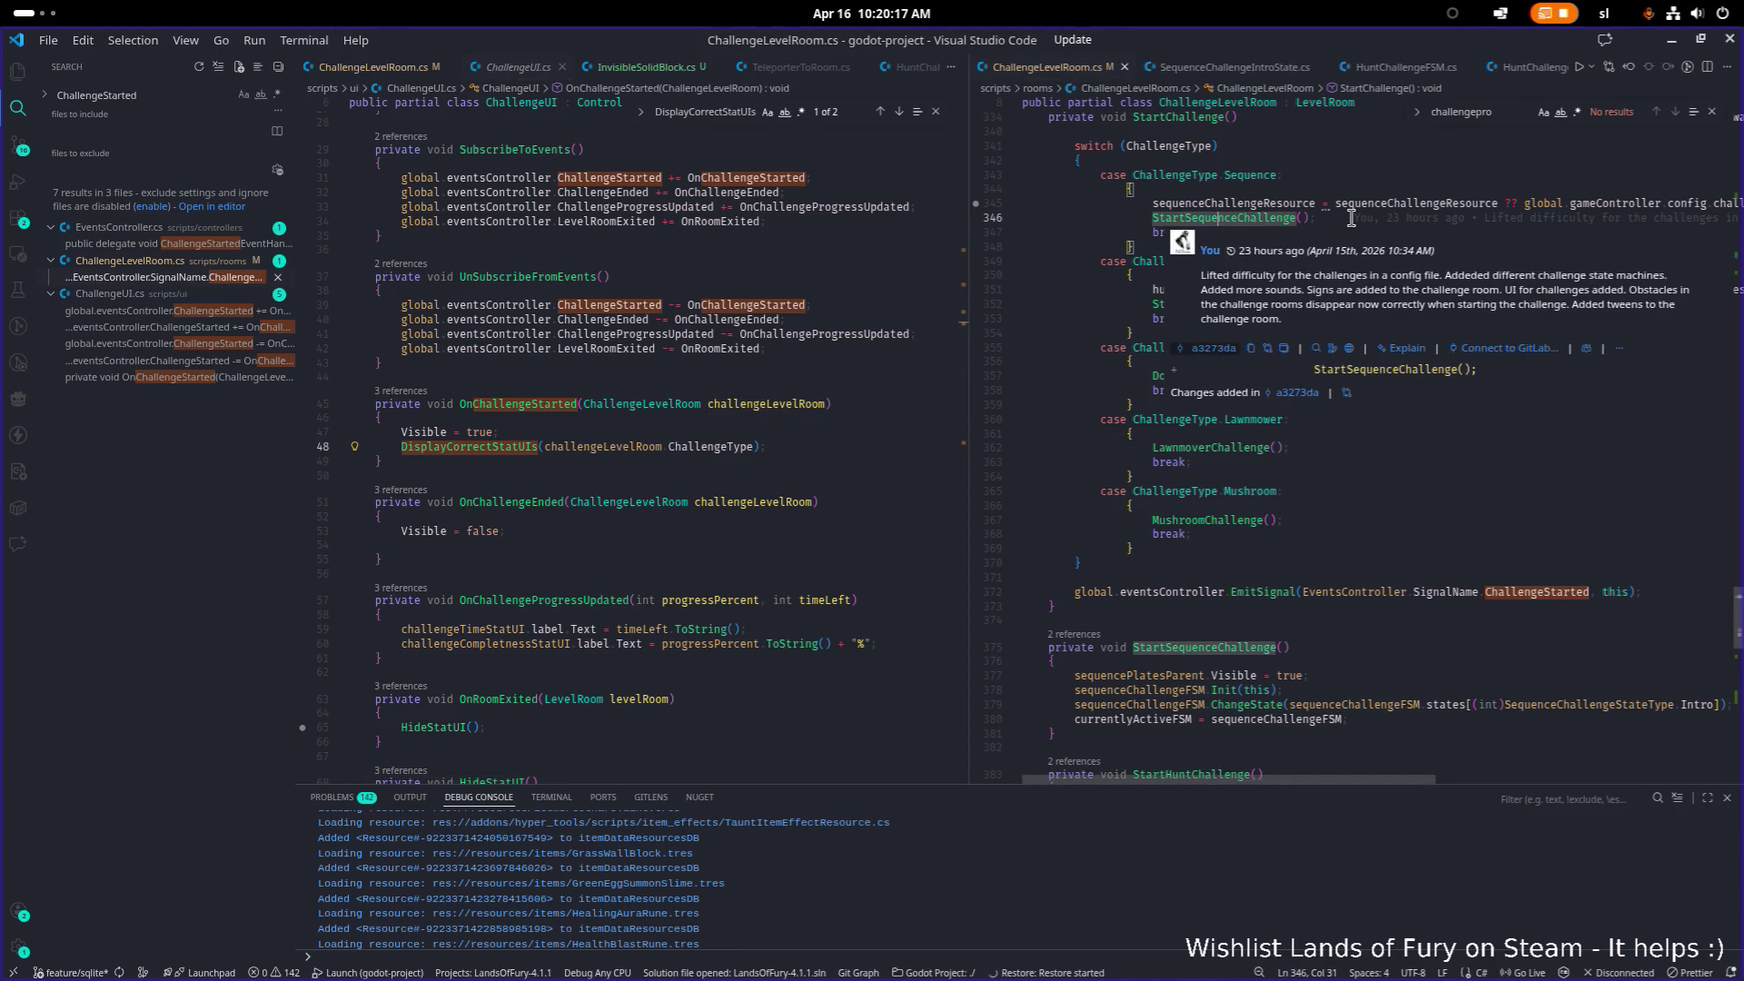
{"action": "key", "text": "Down"}
{"action": "key", "text": "Down"}
{"action": "key", "text": "Down"}
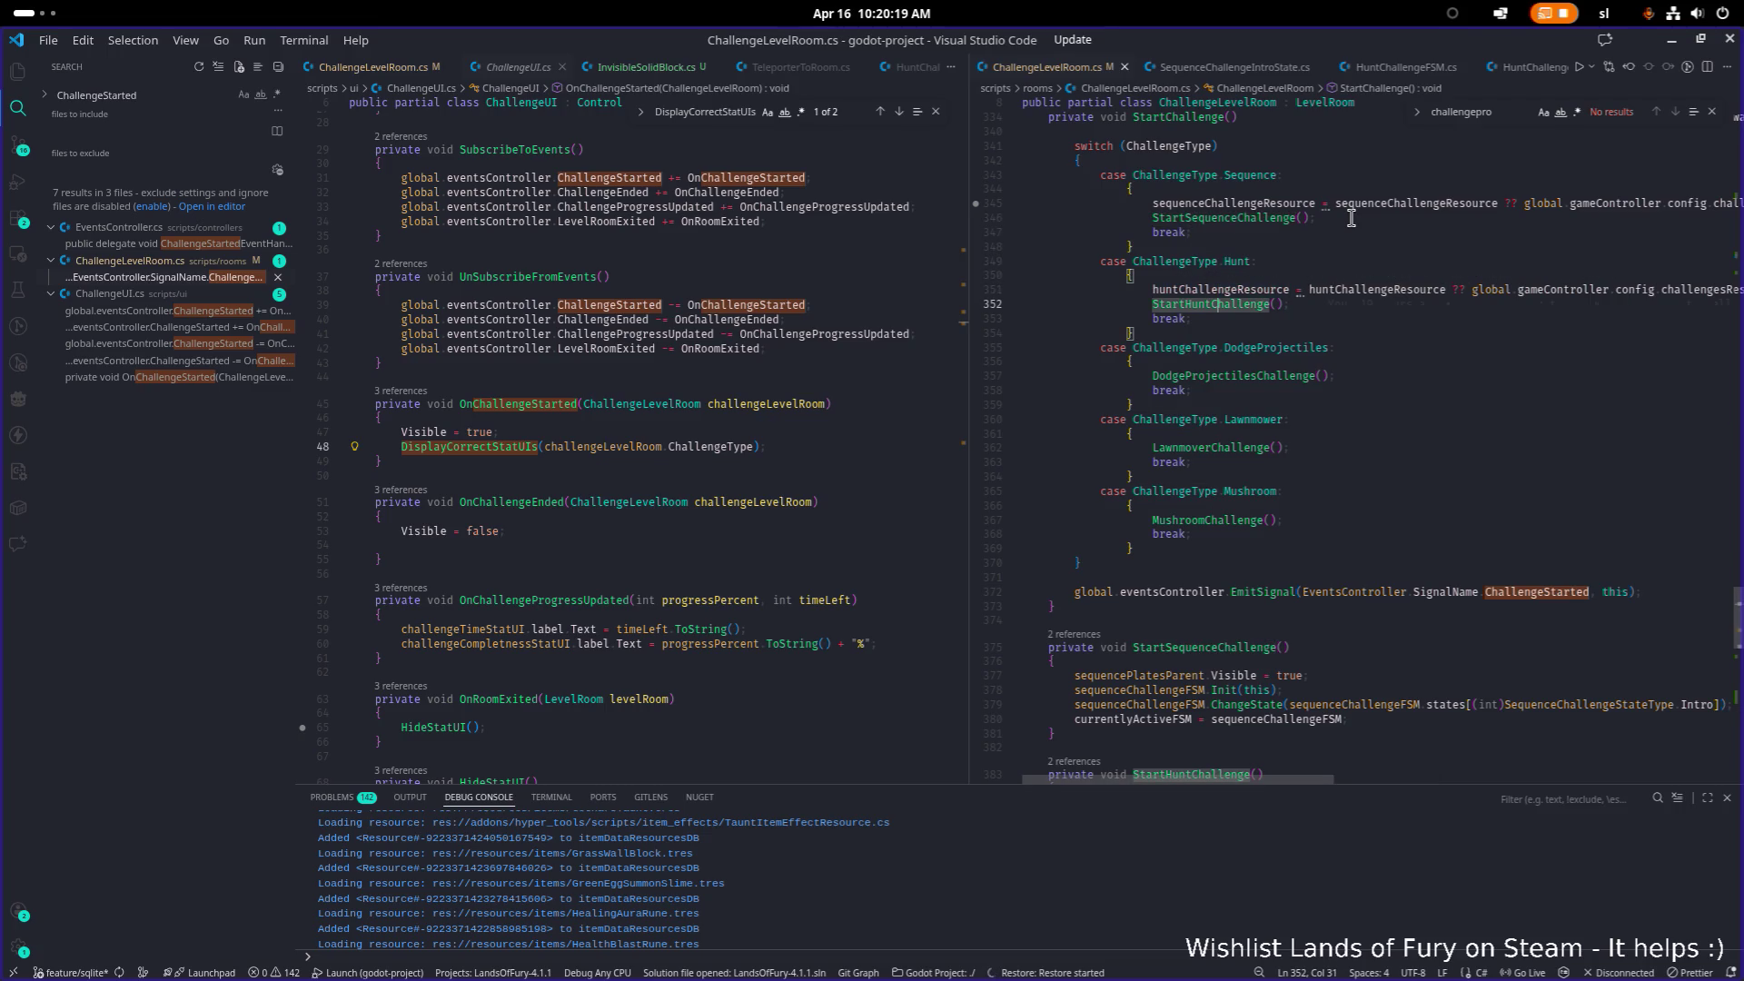
{"action": "key", "text": "F12"}
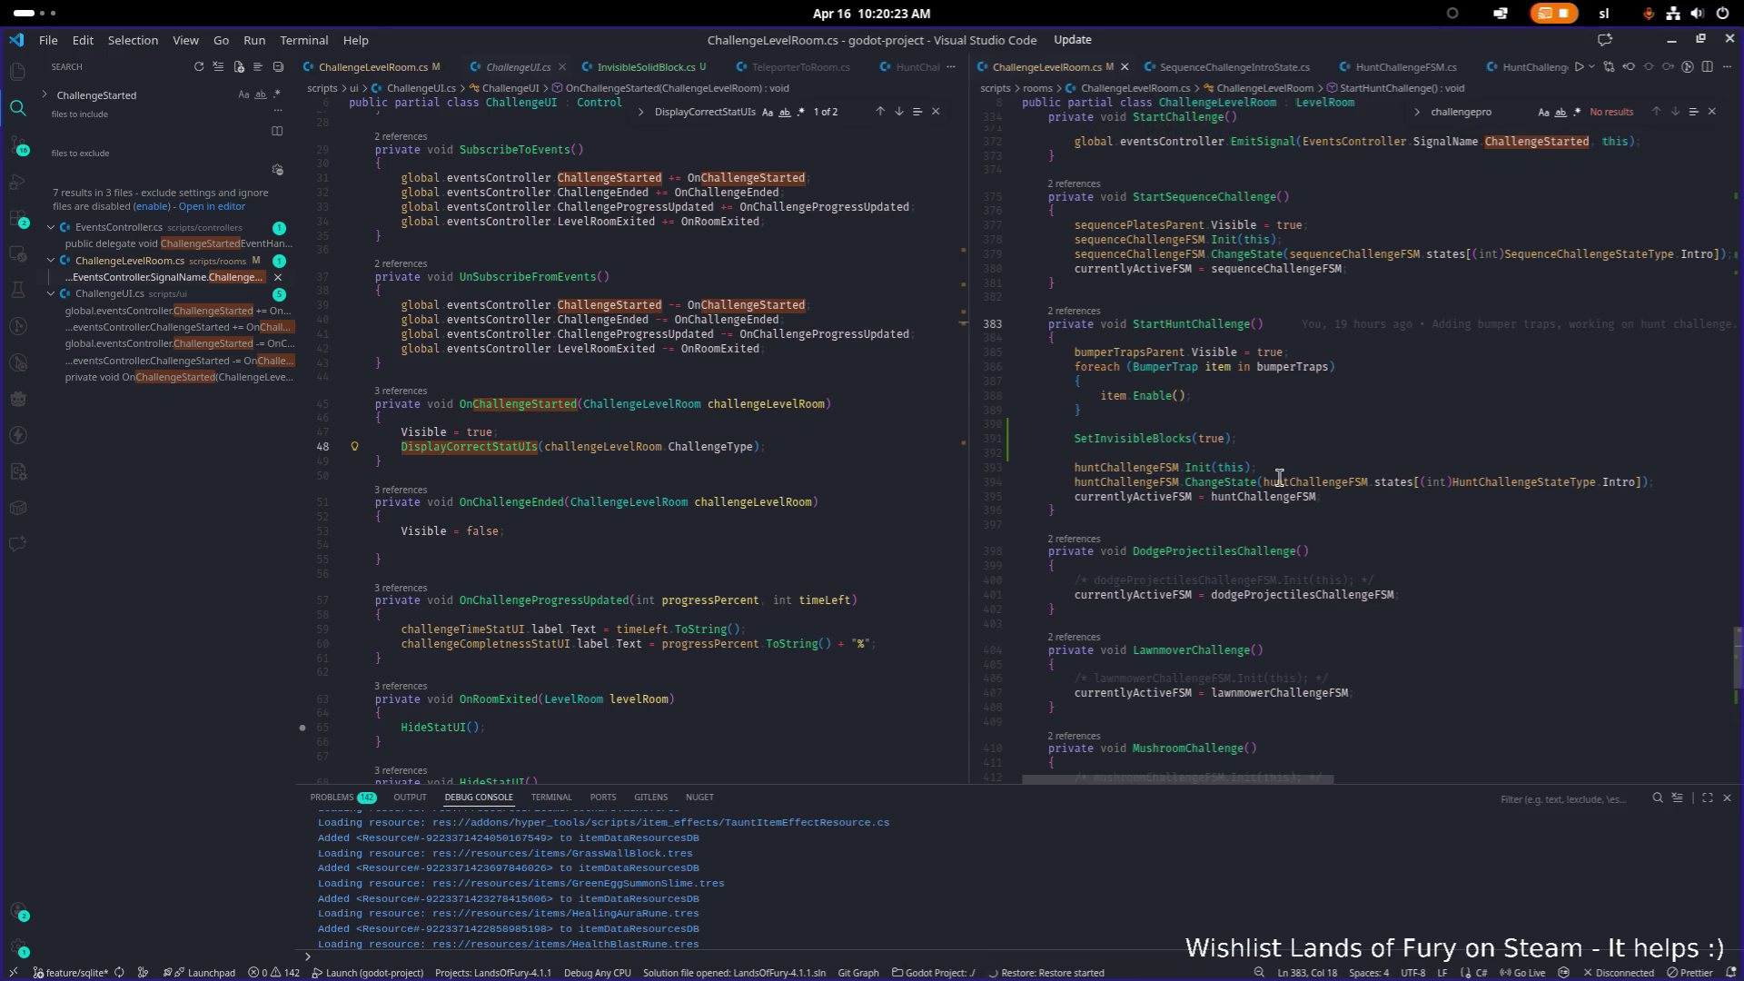
Step: Open HuntChallengeIntroState.cs in the left editor
{"action": "left_click", "coordinate": [809, 393]}
{"action": "key", "text": "ctrl+p"}
{"action": "type", "text": "intro"}
{"action": "key", "text": "Down"}
{"action": "key", "text": "Return"}
Step: Open HuntChallengeHuntState.cs in the right editor
{"action": "left_click", "coordinate": [1351, 436]}
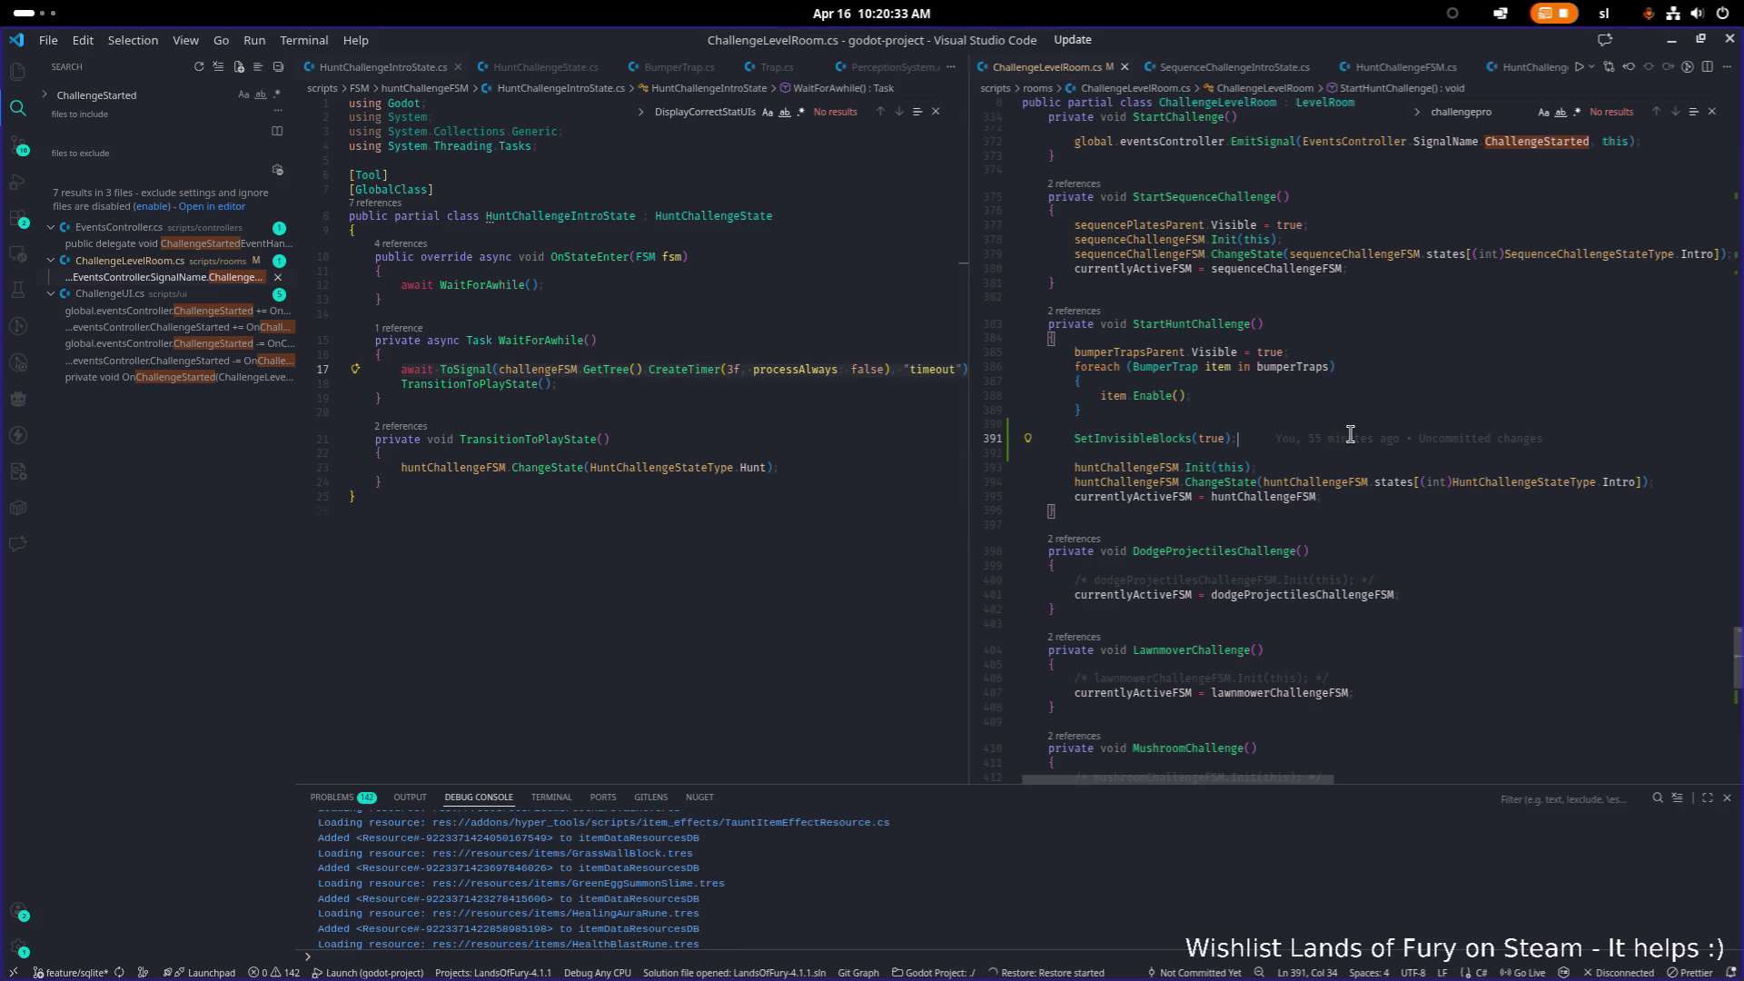
{"action": "key", "text": "ctrl+p"}
{"action": "type", "text": "hunghu"}
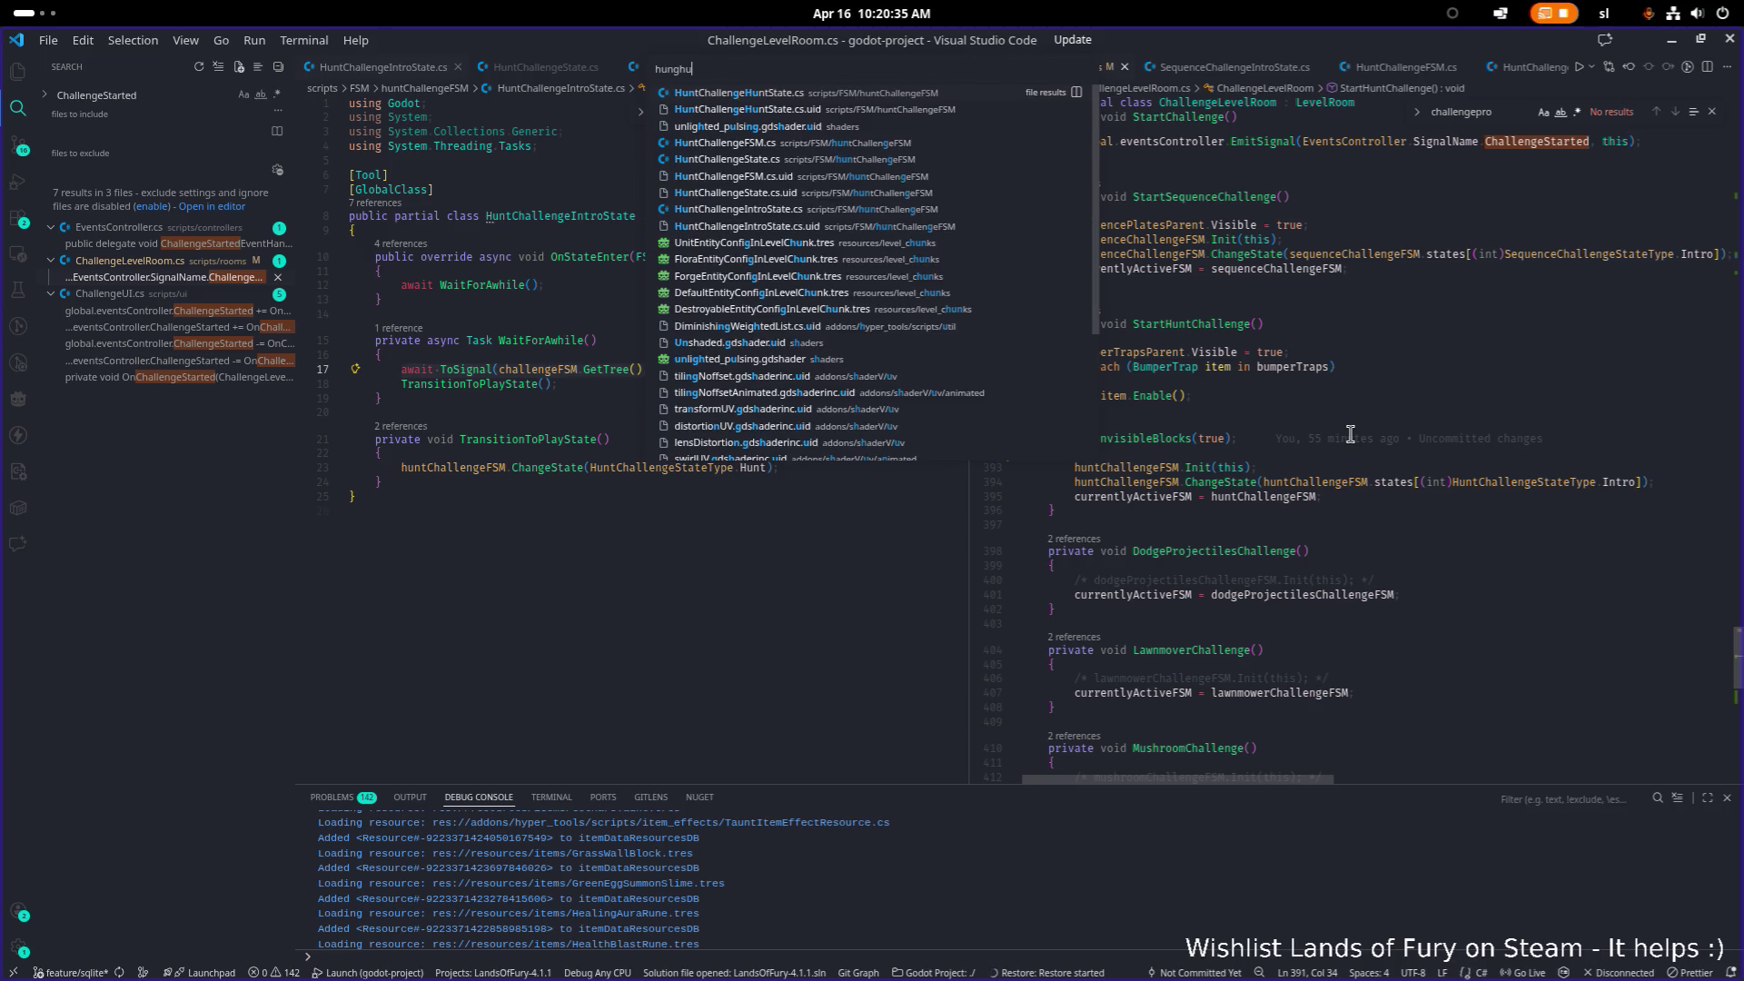
{"action": "key", "text": "BackSpace"}
{"action": "key", "text": "BackSpace"}
{"action": "key", "text": "BackSpace"}
{"action": "type", "text": "thunt"}
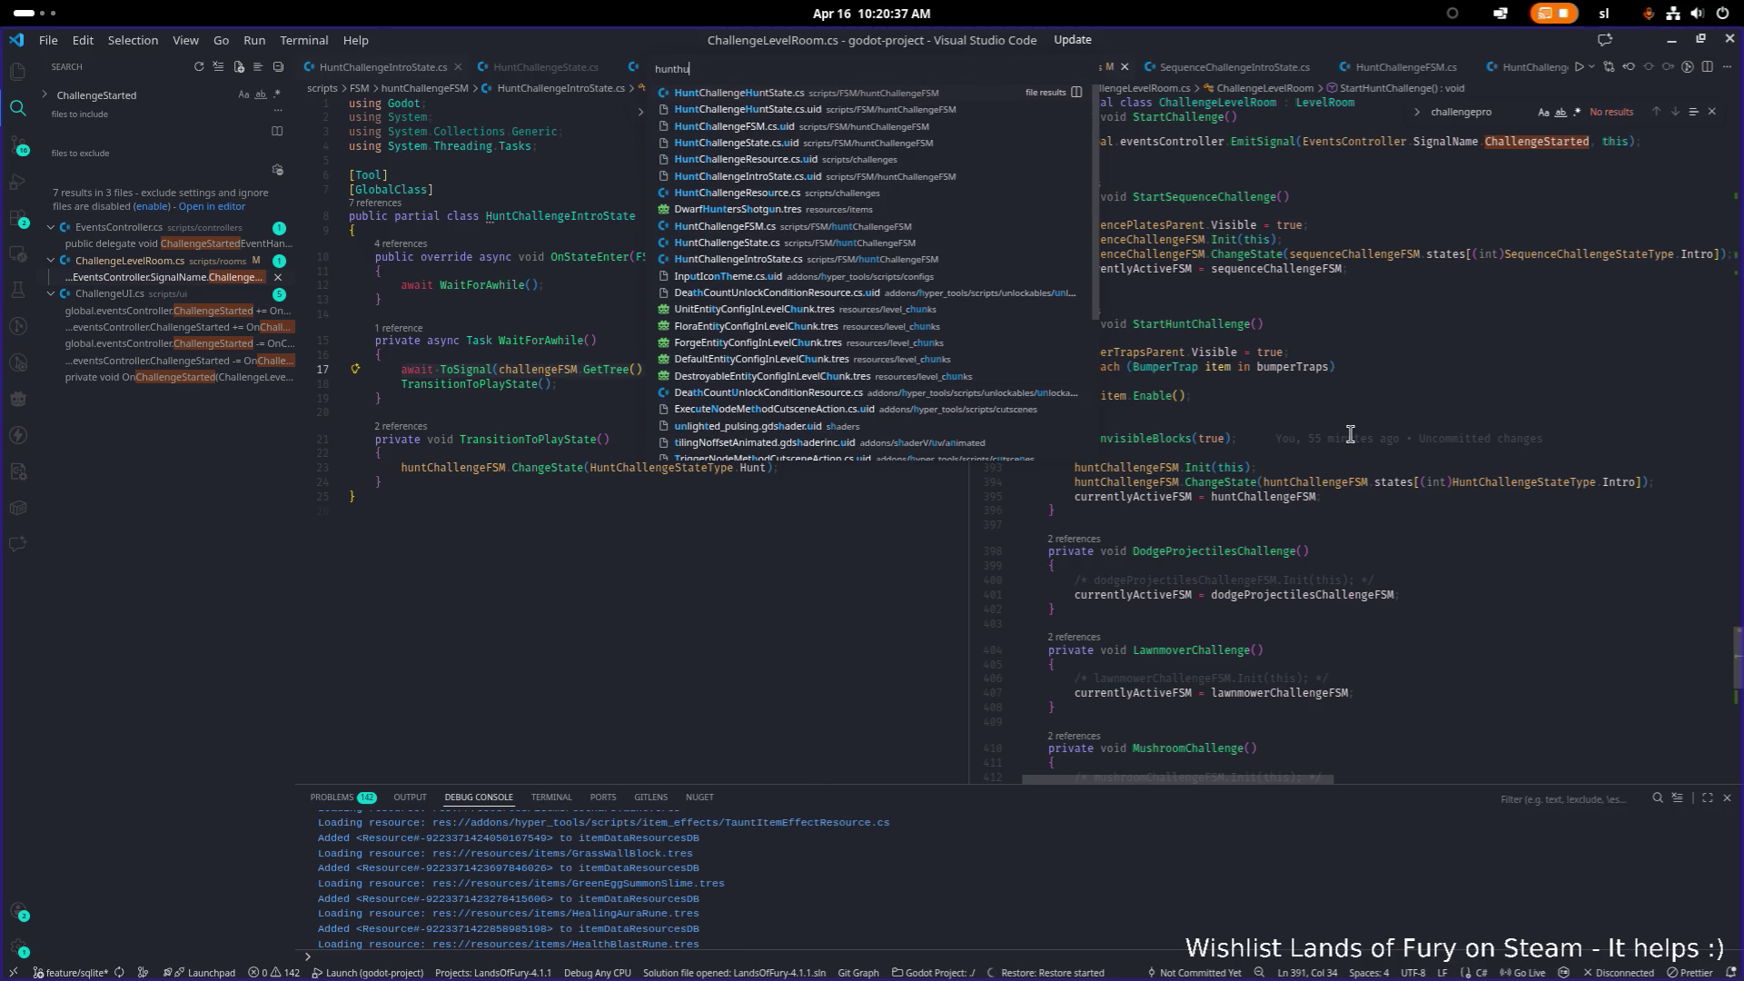
{"action": "key", "text": "Return"}
{"action": "scroll", "coordinate": [1340, 433], "scroll_direction": "down", "scroll_amount": 20}
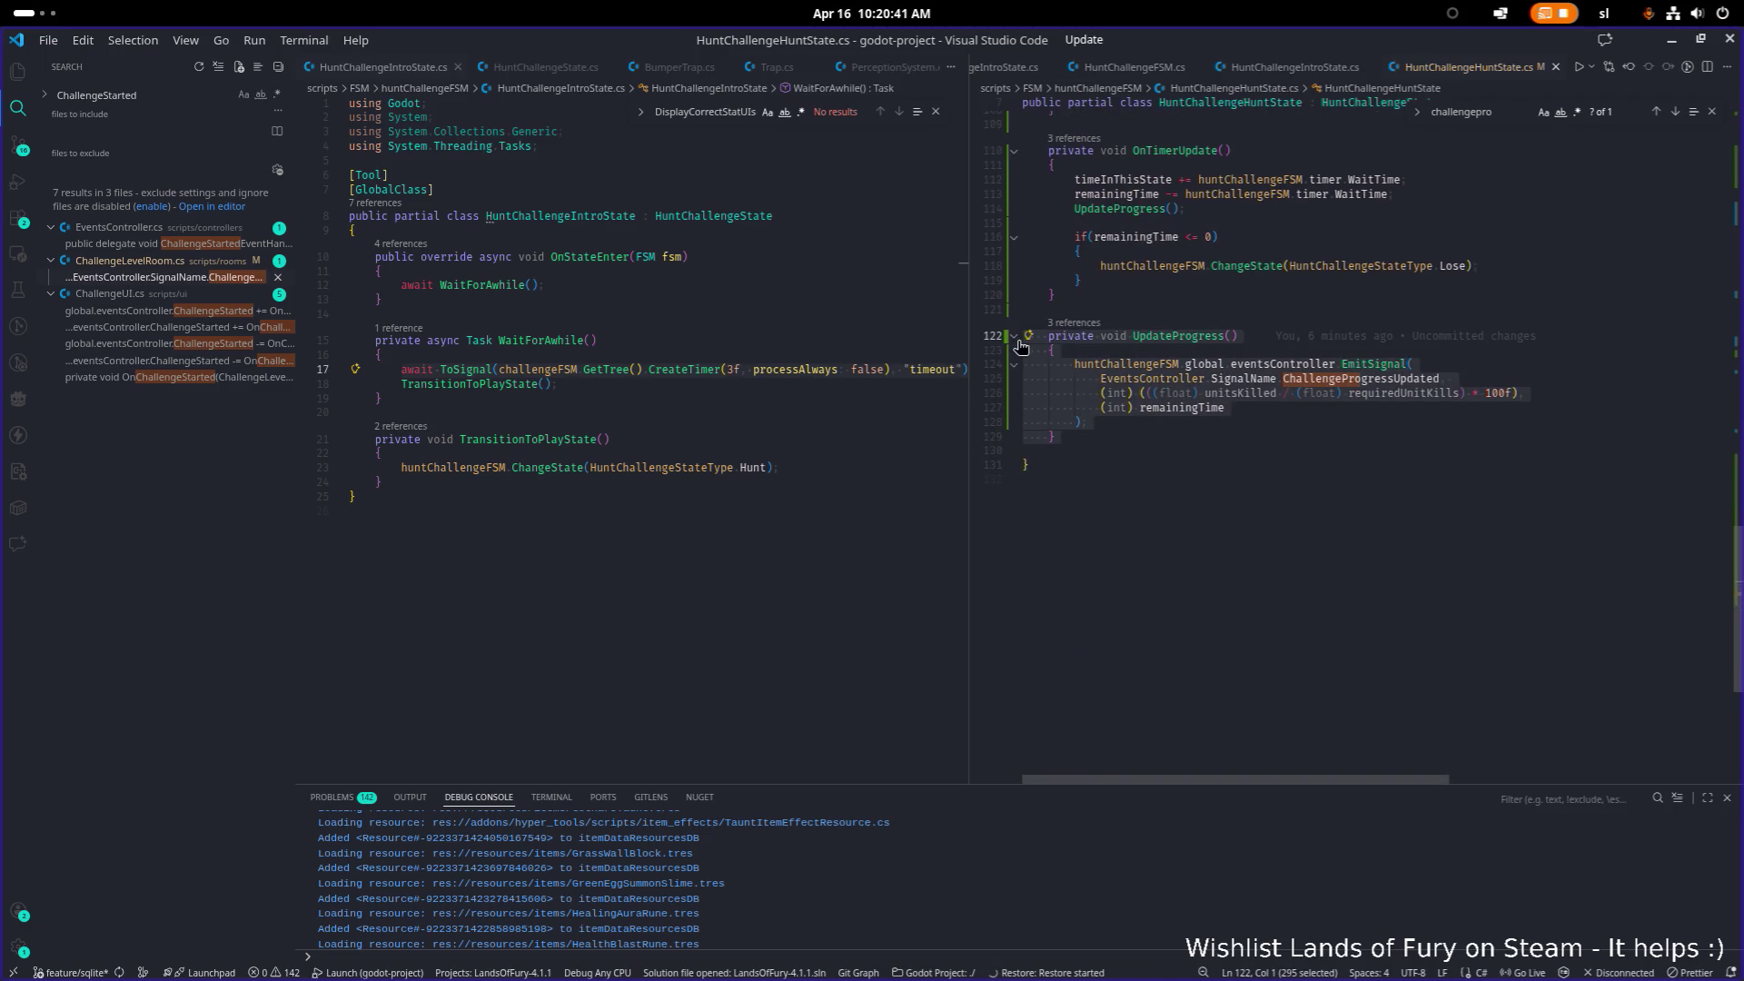
Step: Paste the copied UpdateProgress method below TransitionToPlayState and fix its indentation
{"action": "left_click", "coordinate": [620, 485]}
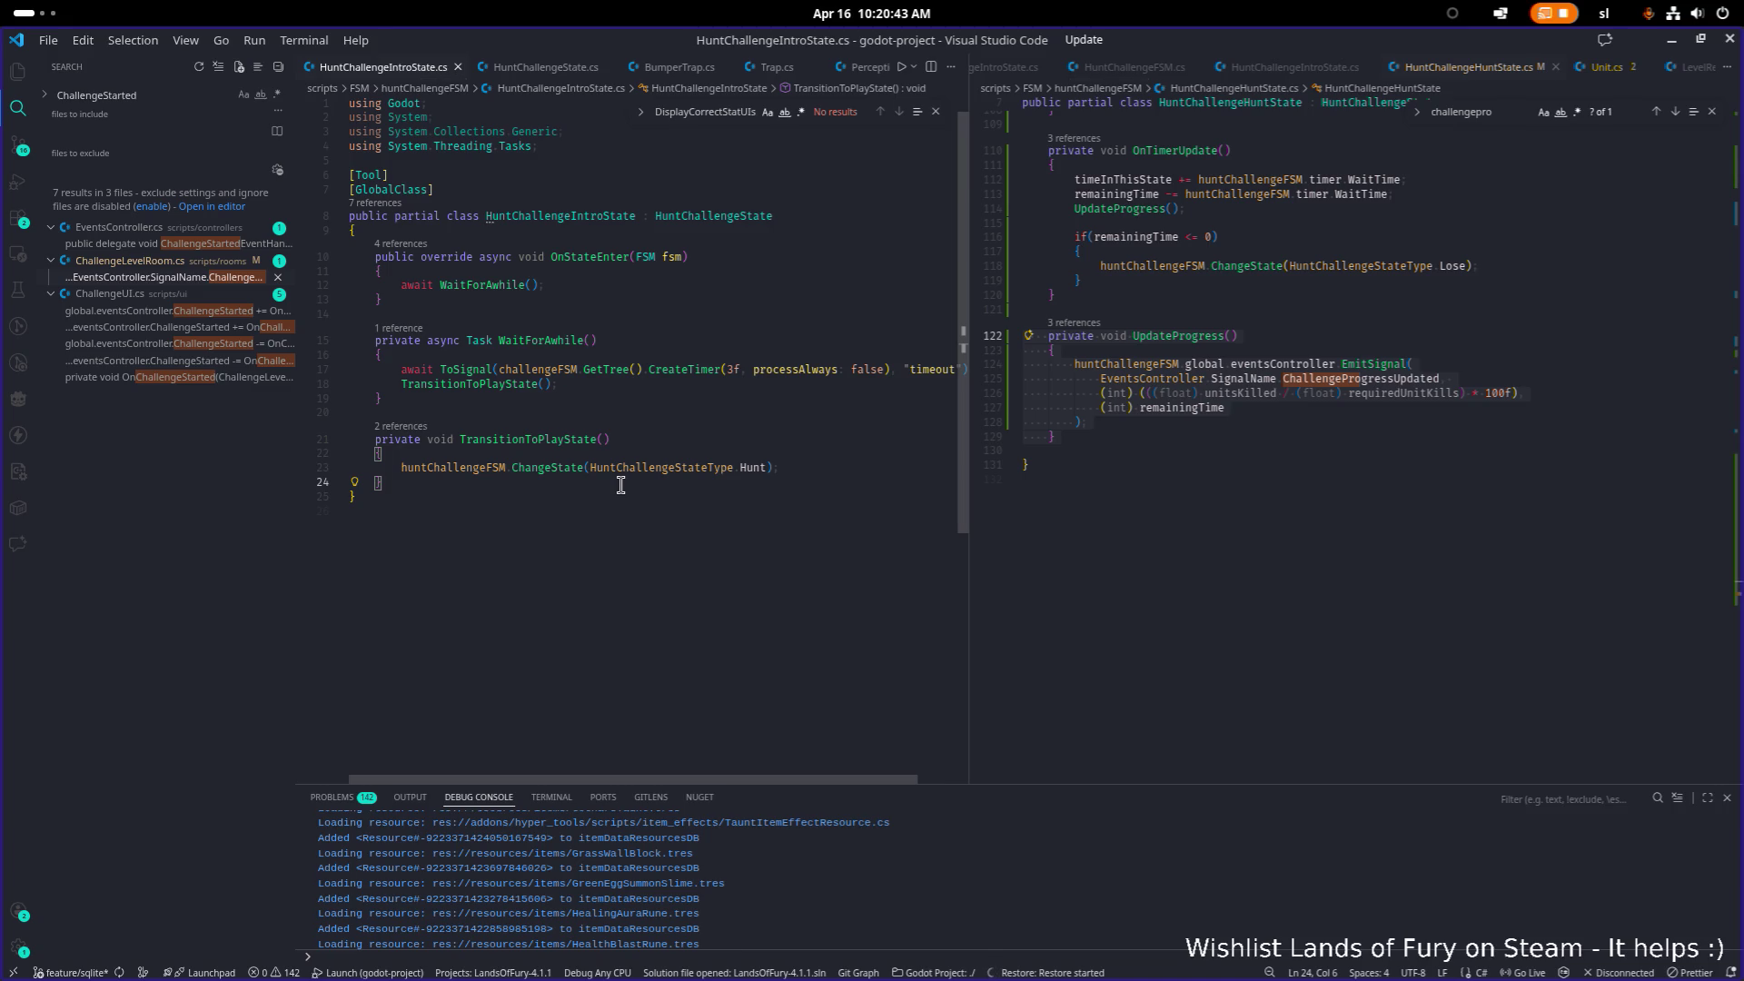
{"action": "type", "text": "private void UpdateProgress()     {         huntChallengeFSM.global.eventsController.EmitSignal(             EventsController.SignalName.ChallengeProgressUpdated,             (int) (((float) unitsKilled / (float) requiredUnitKills) * 100f),             (int) remainingTime         );     }"}
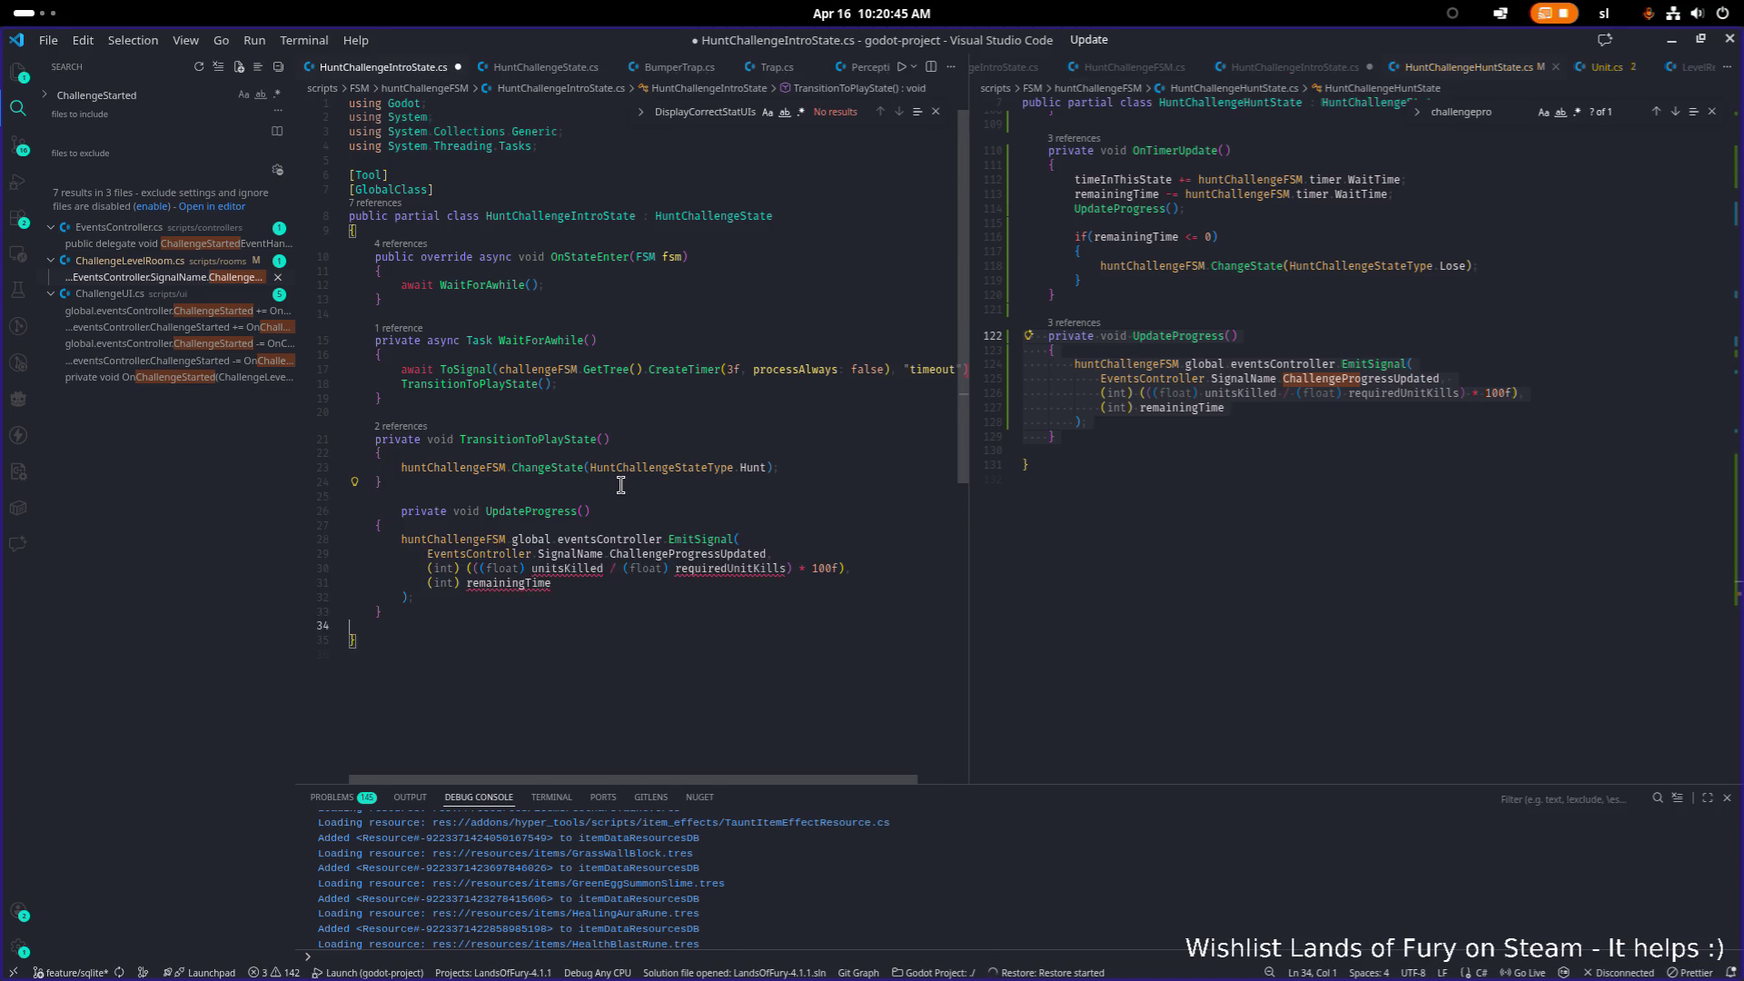
{"action": "key", "text": "Up"}
{"action": "key", "text": "Up"}
{"action": "key", "text": "Up"}
{"action": "key", "text": "Up"}
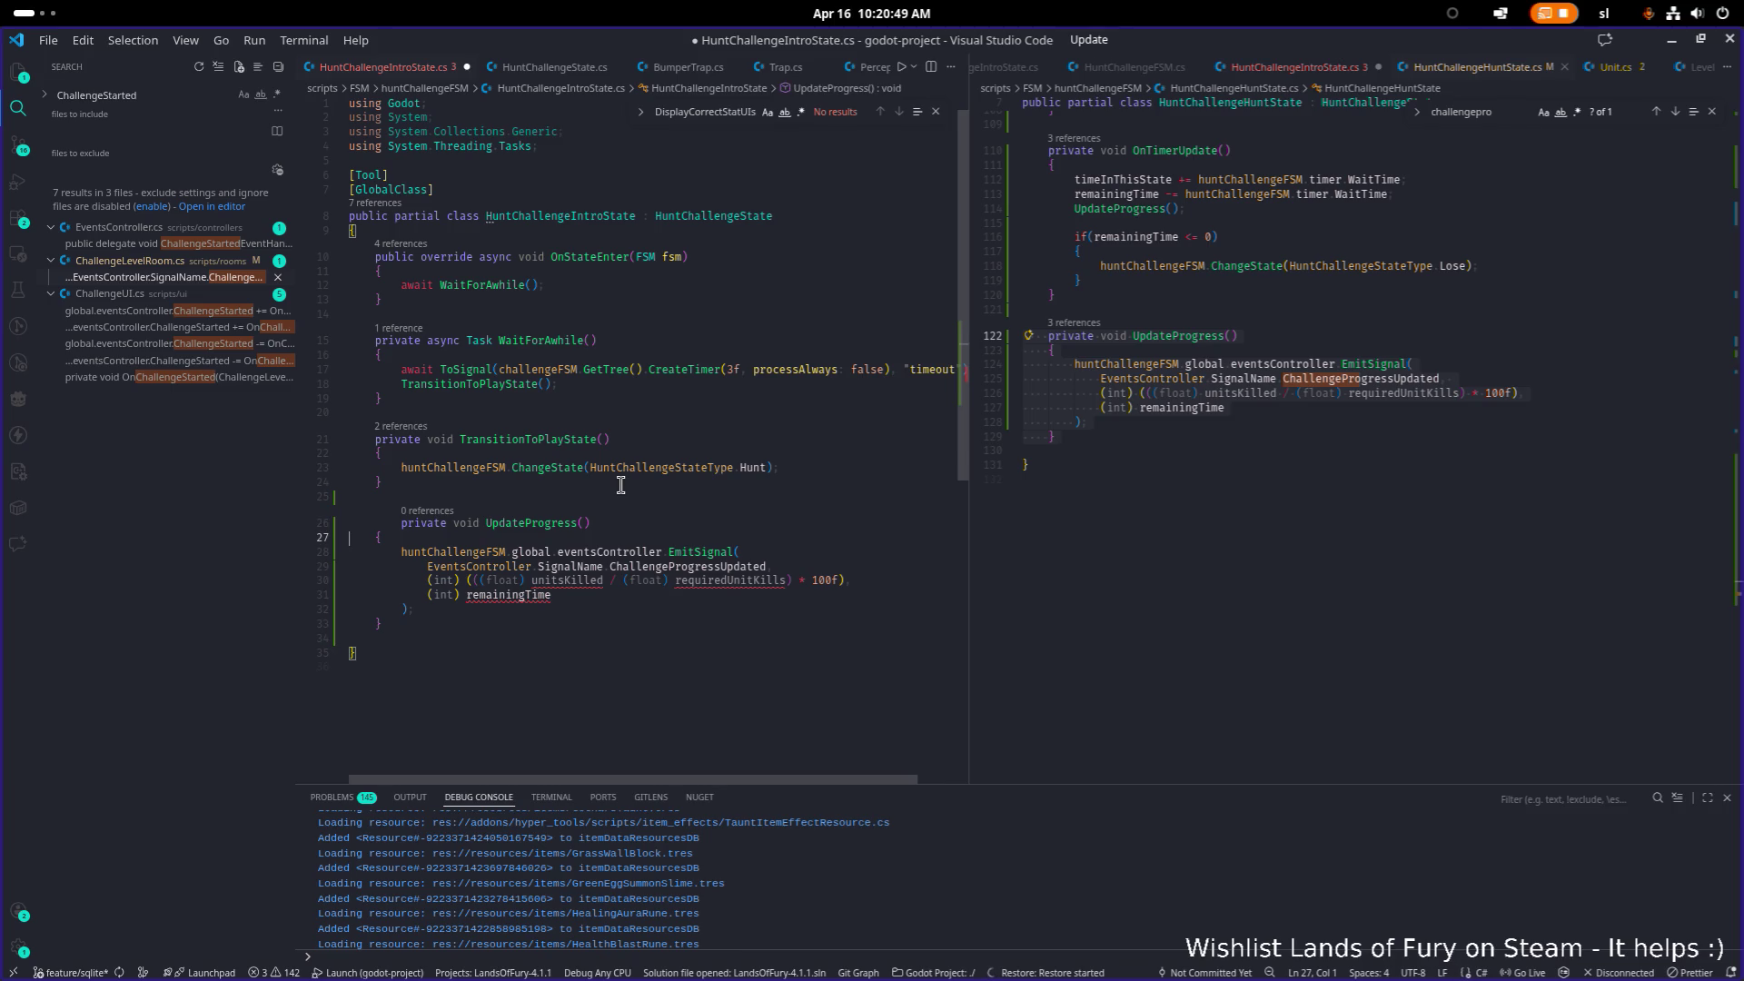
{"action": "key", "text": "shift+Tab"}
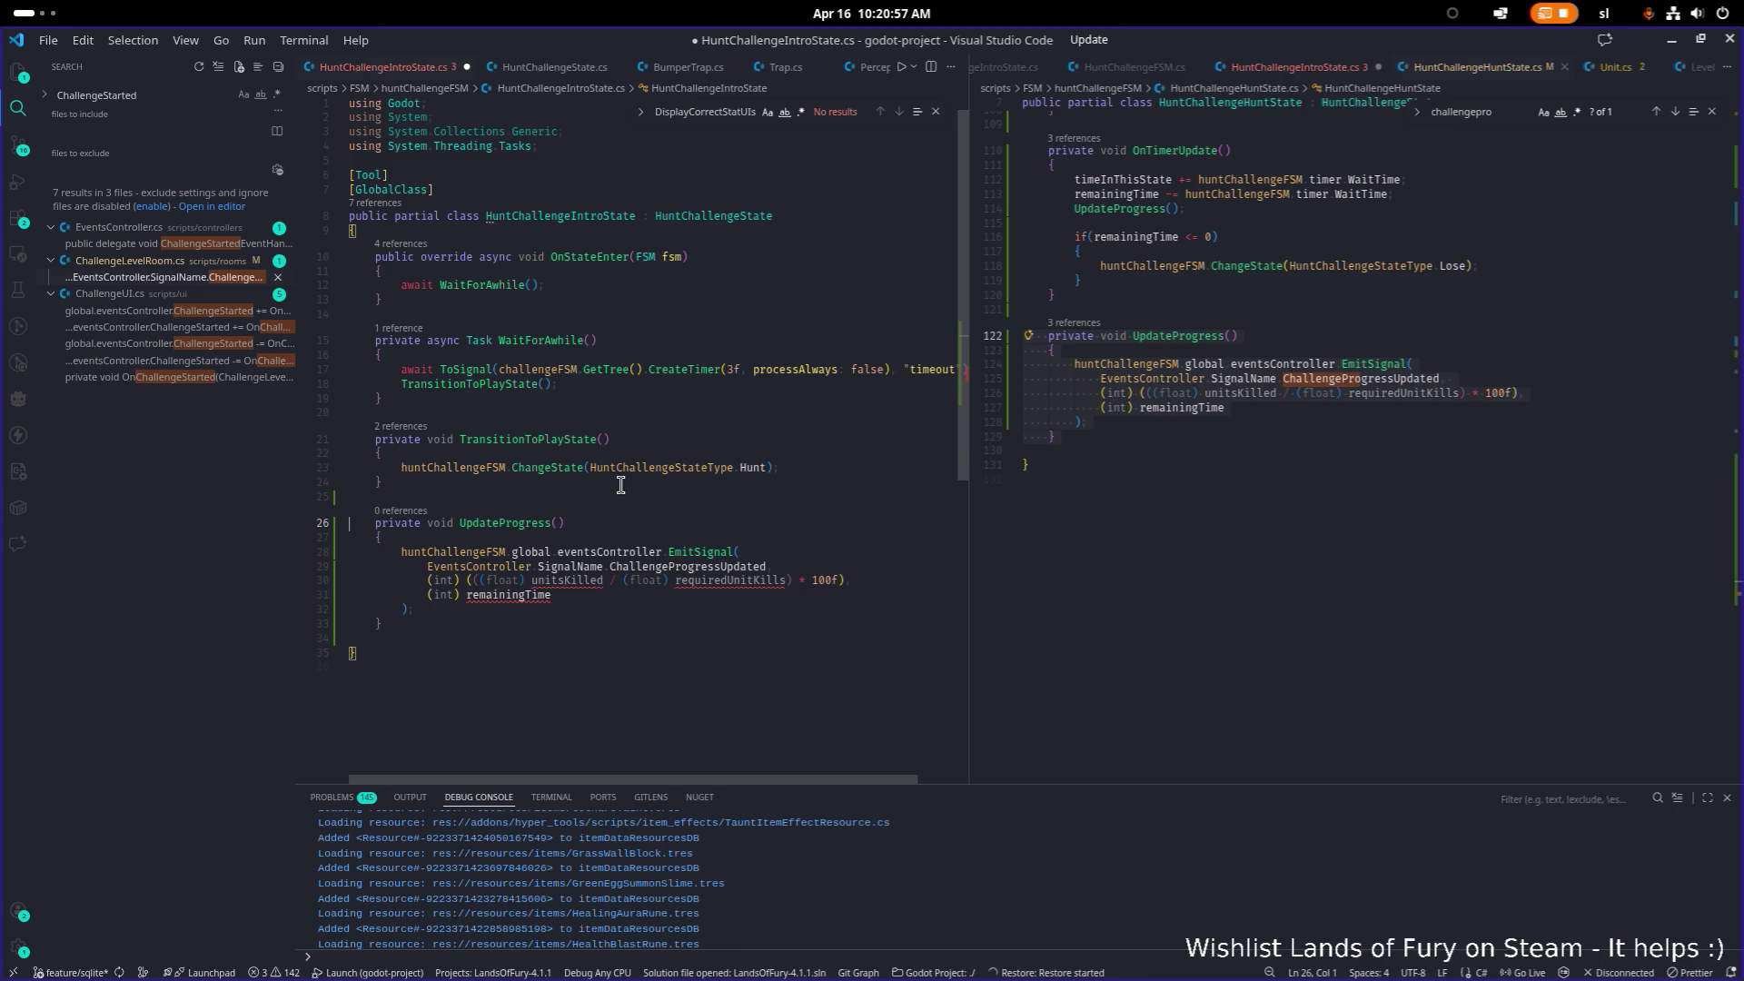
Step: Open a new blank line inside OnStateEnter for the progress call
{"action": "key", "text": "Up"}
{"action": "key", "text": "Up"}
{"action": "key", "text": "Up"}
{"action": "key", "text": "Right"}
{"action": "key", "text": "Down"}
{"action": "key", "text": "Down"}
{"action": "key", "text": "End"}
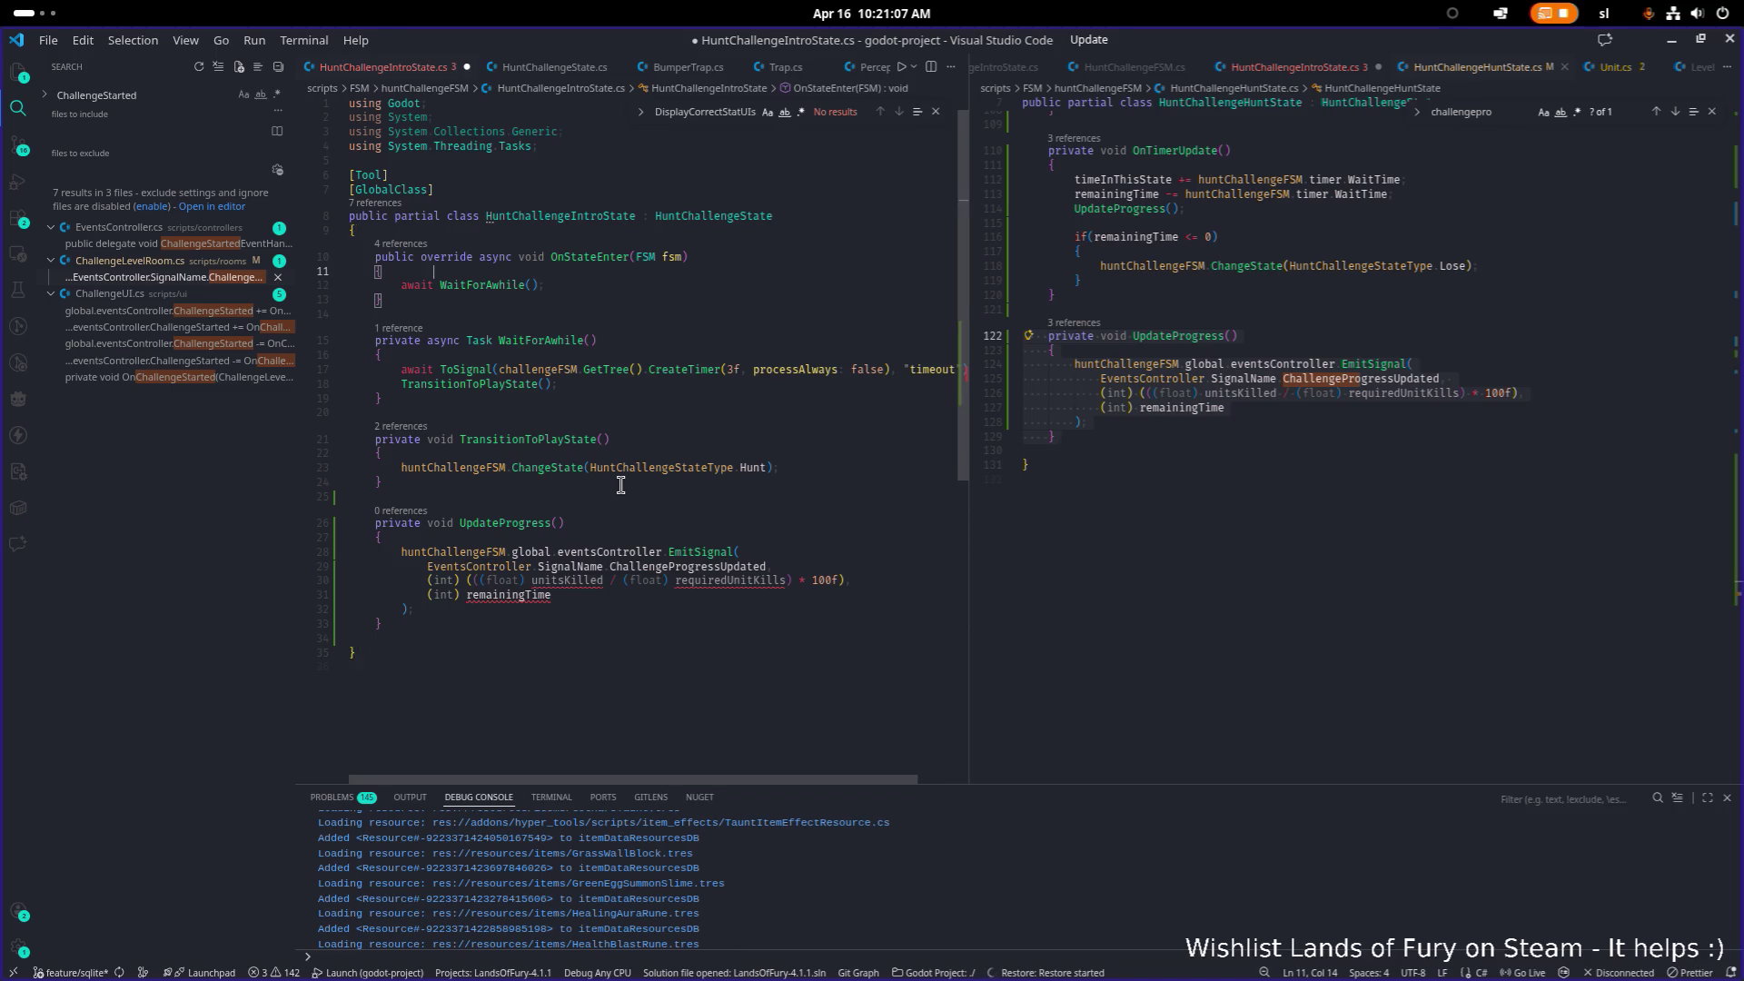
Step: Add an UpdateProgress(); call at the top of OnStateEnter and save
{"action": "key", "text": "Return"}
{"action": "key", "text": "Return"}
{"action": "type", "text": "private void Update() {"}
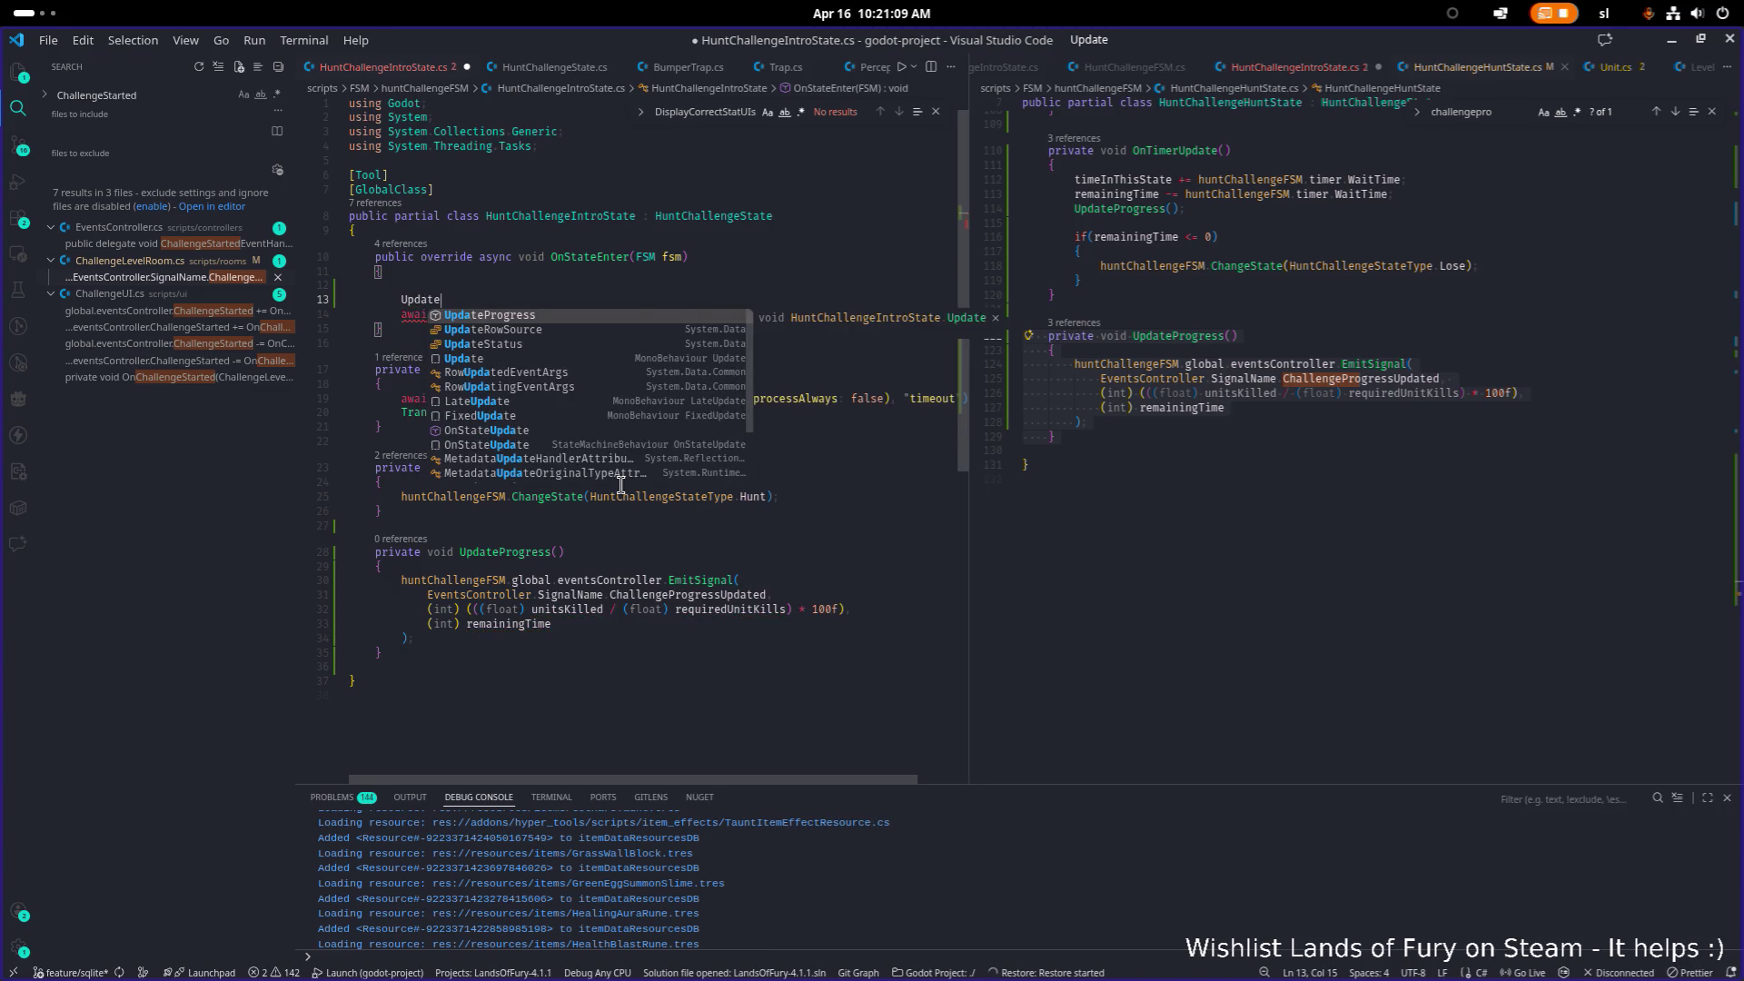
{"action": "key", "text": "Return"}
{"action": "key", "text": "ctrl+z"}
{"action": "key", "text": "ctrl+z"}
{"action": "key", "text": "ctrl+z"}
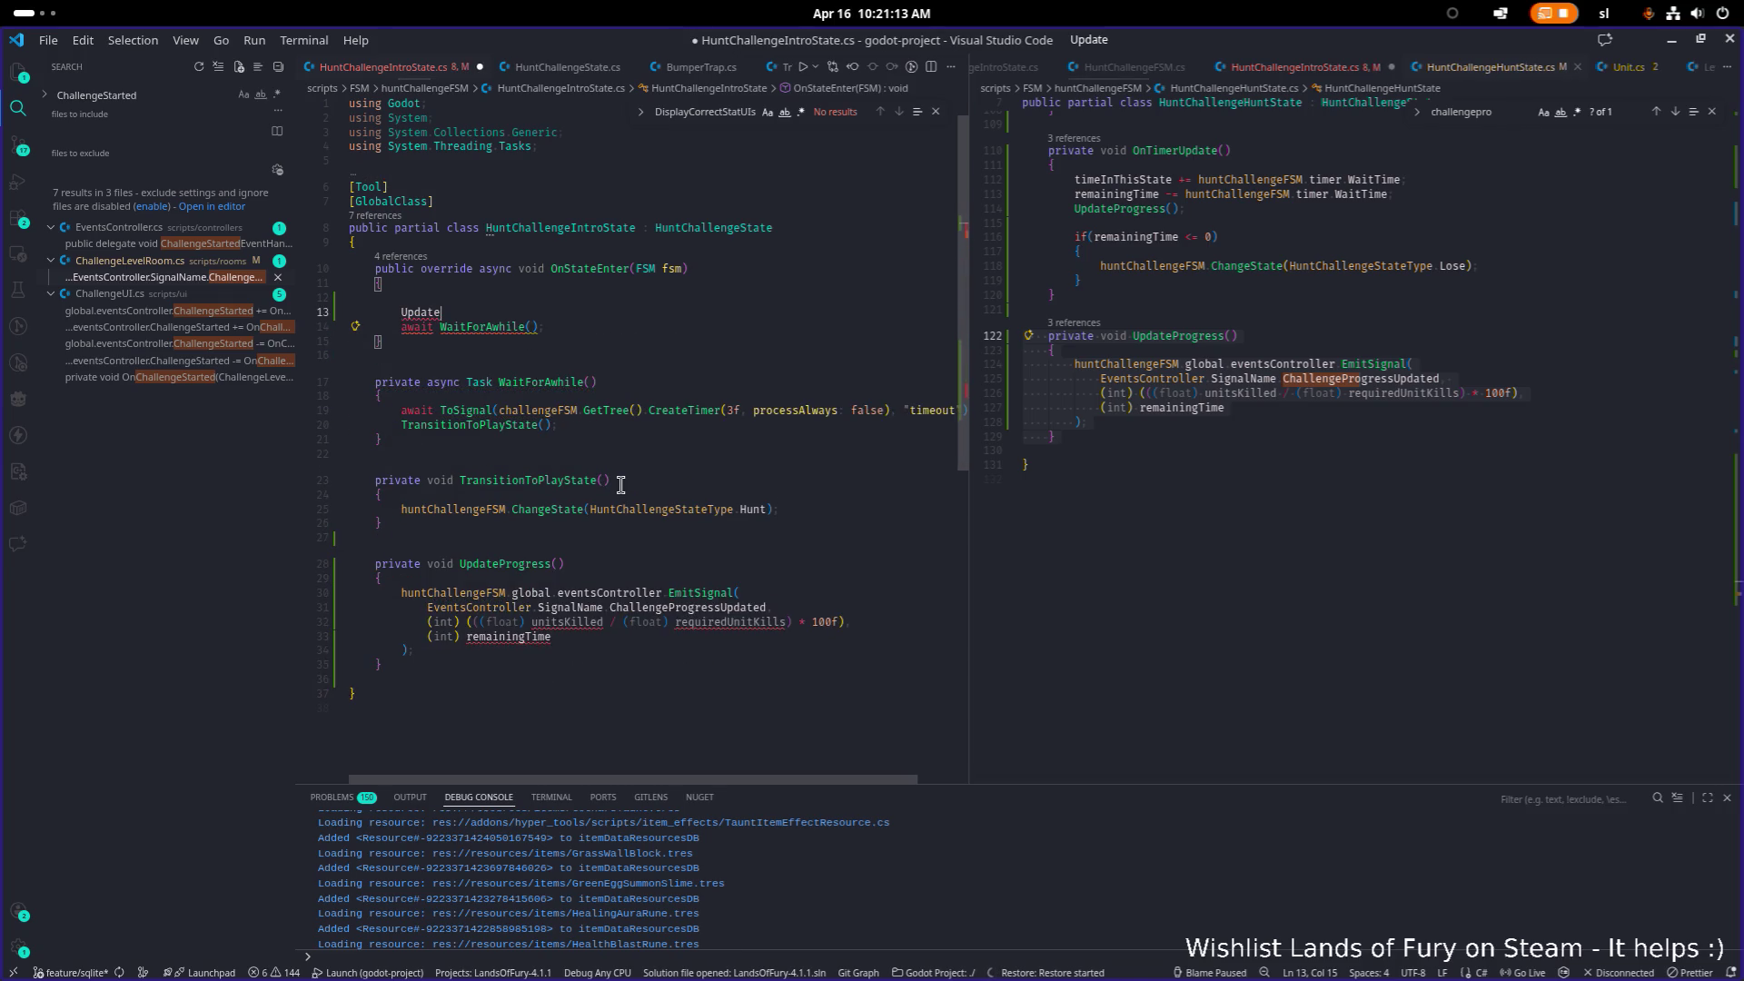
{"action": "type", "text": "Progress();"}
{"action": "key", "text": "ctrl+s"}
Step: Remove the EmitSignal call from the copied UpdateProgress method body
{"action": "key", "text": "Up"}
{"action": "key", "text": "Up"}
{"action": "key", "text": "Up"}
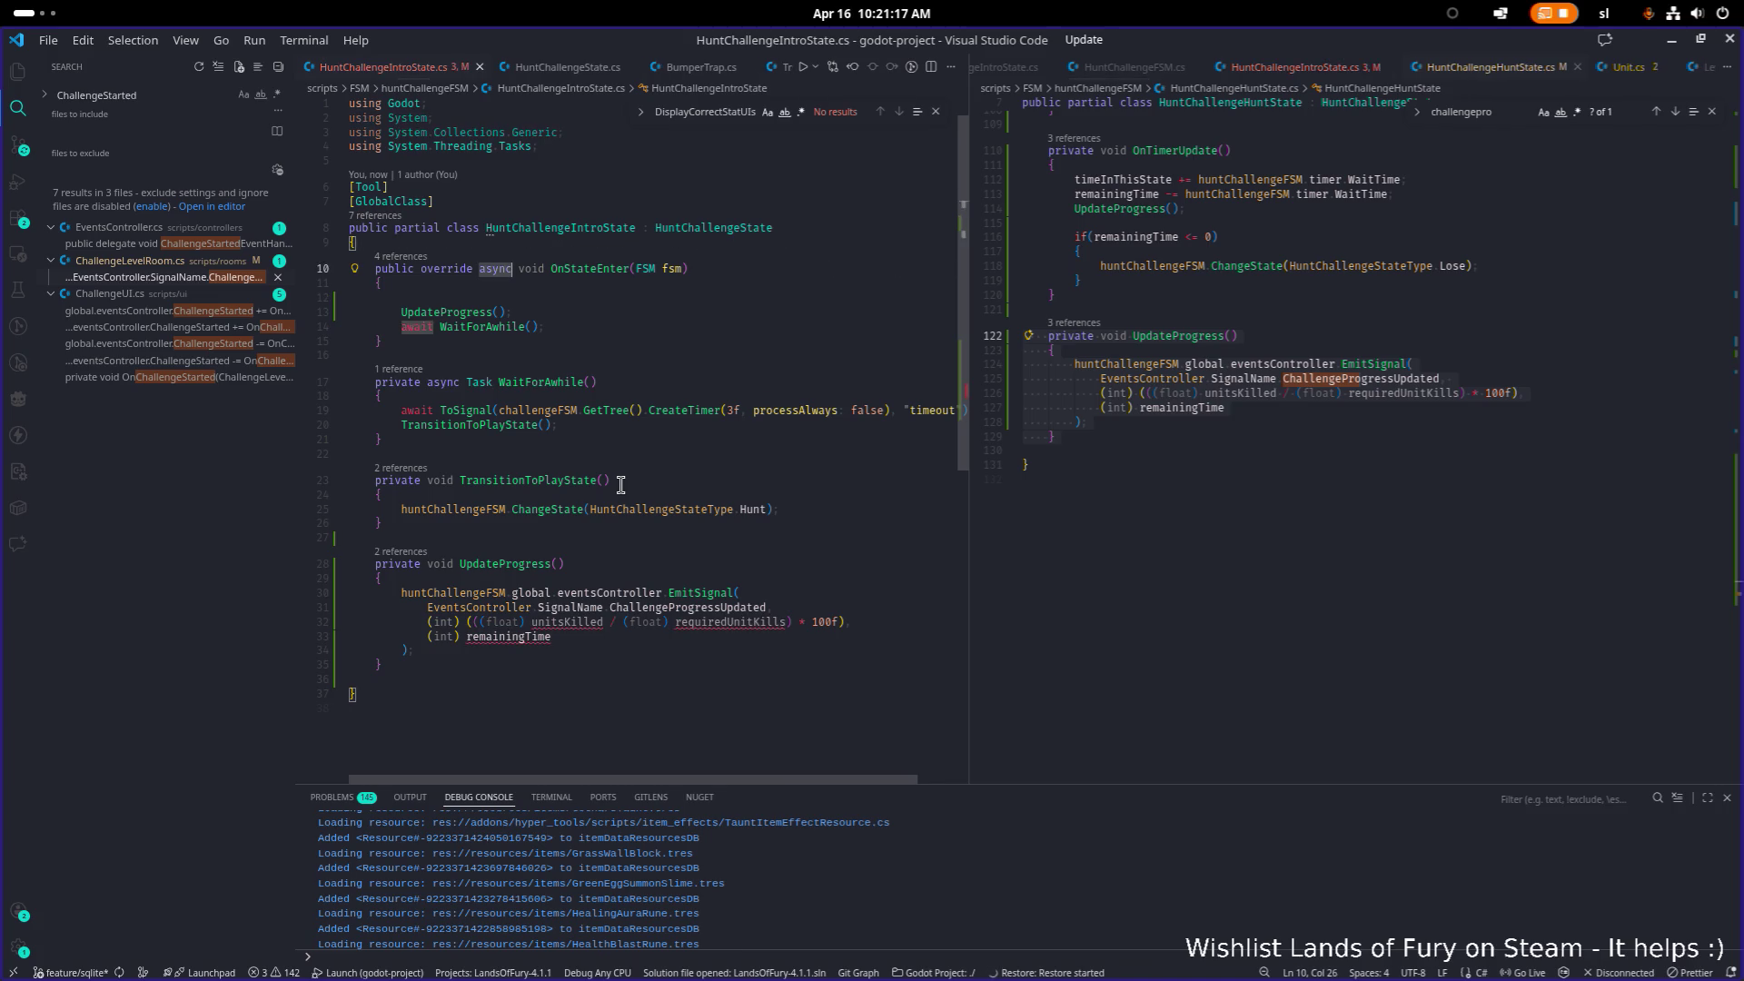
{"action": "key", "text": "Up"}
{"action": "key", "text": "Return"}
{"action": "key", "text": "Return"}
{"action": "key", "text": "Down"}
{"action": "key", "text": "Down"}
{"action": "key", "text": "Down"}
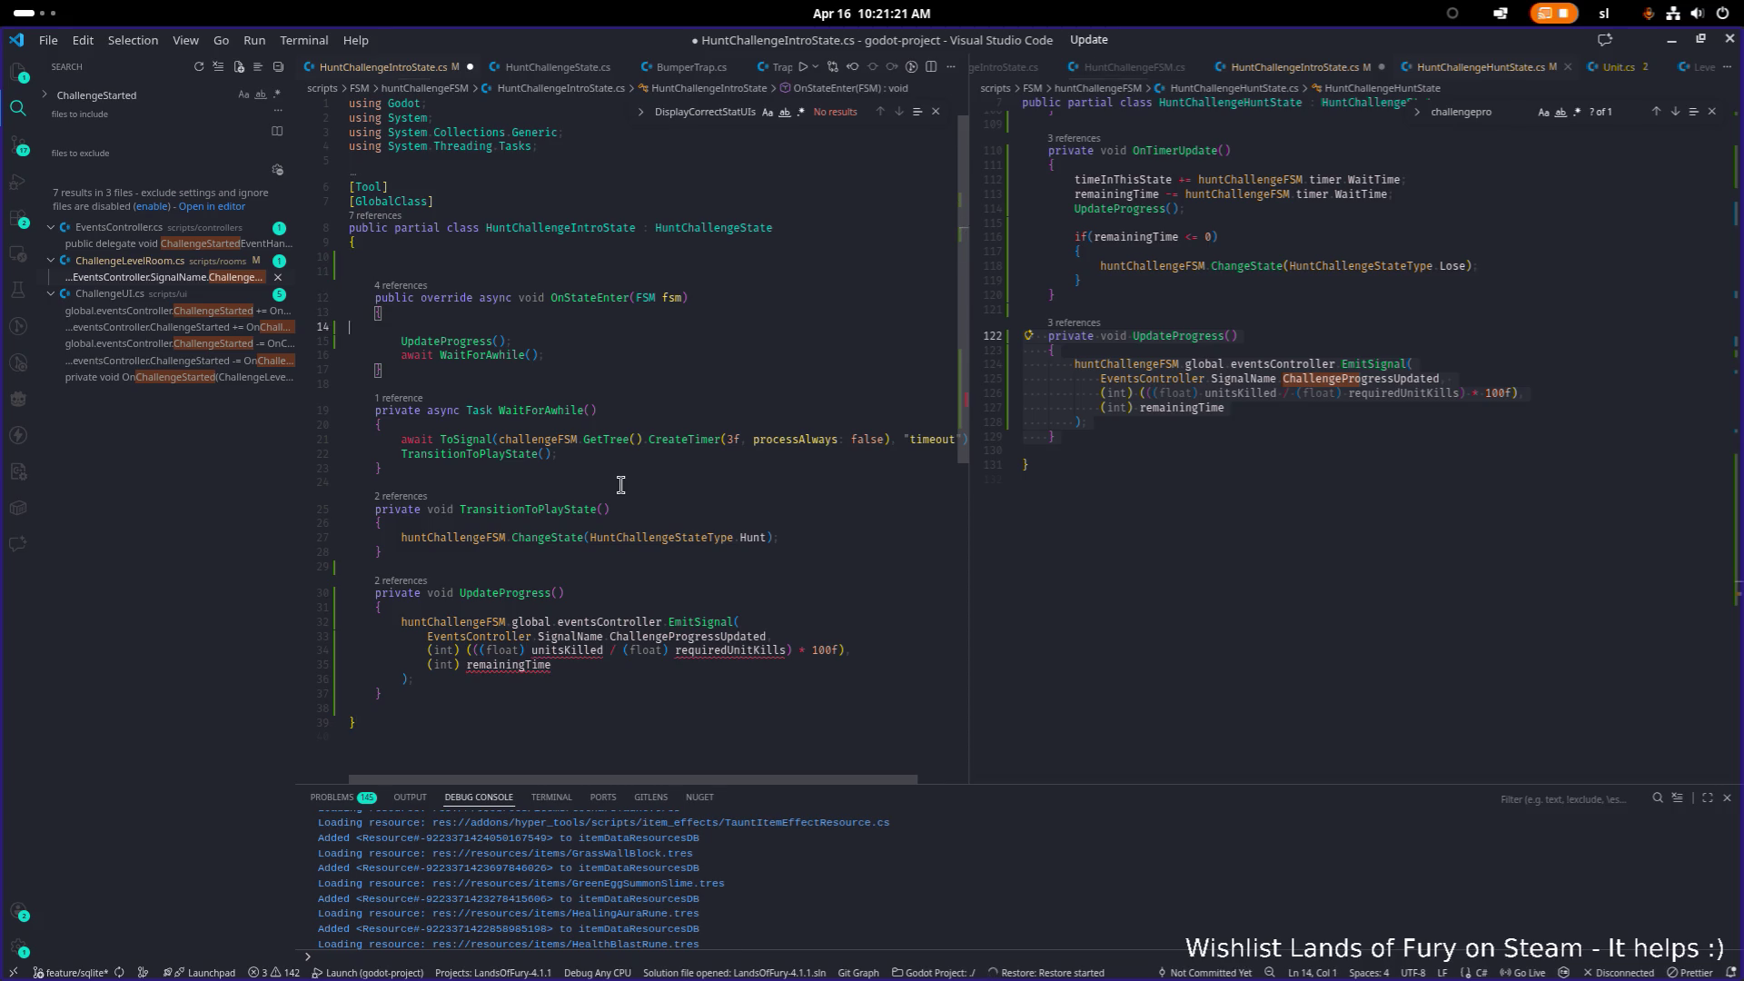
{"action": "key", "text": "End"}
{"action": "key", "text": "shift+Home"}
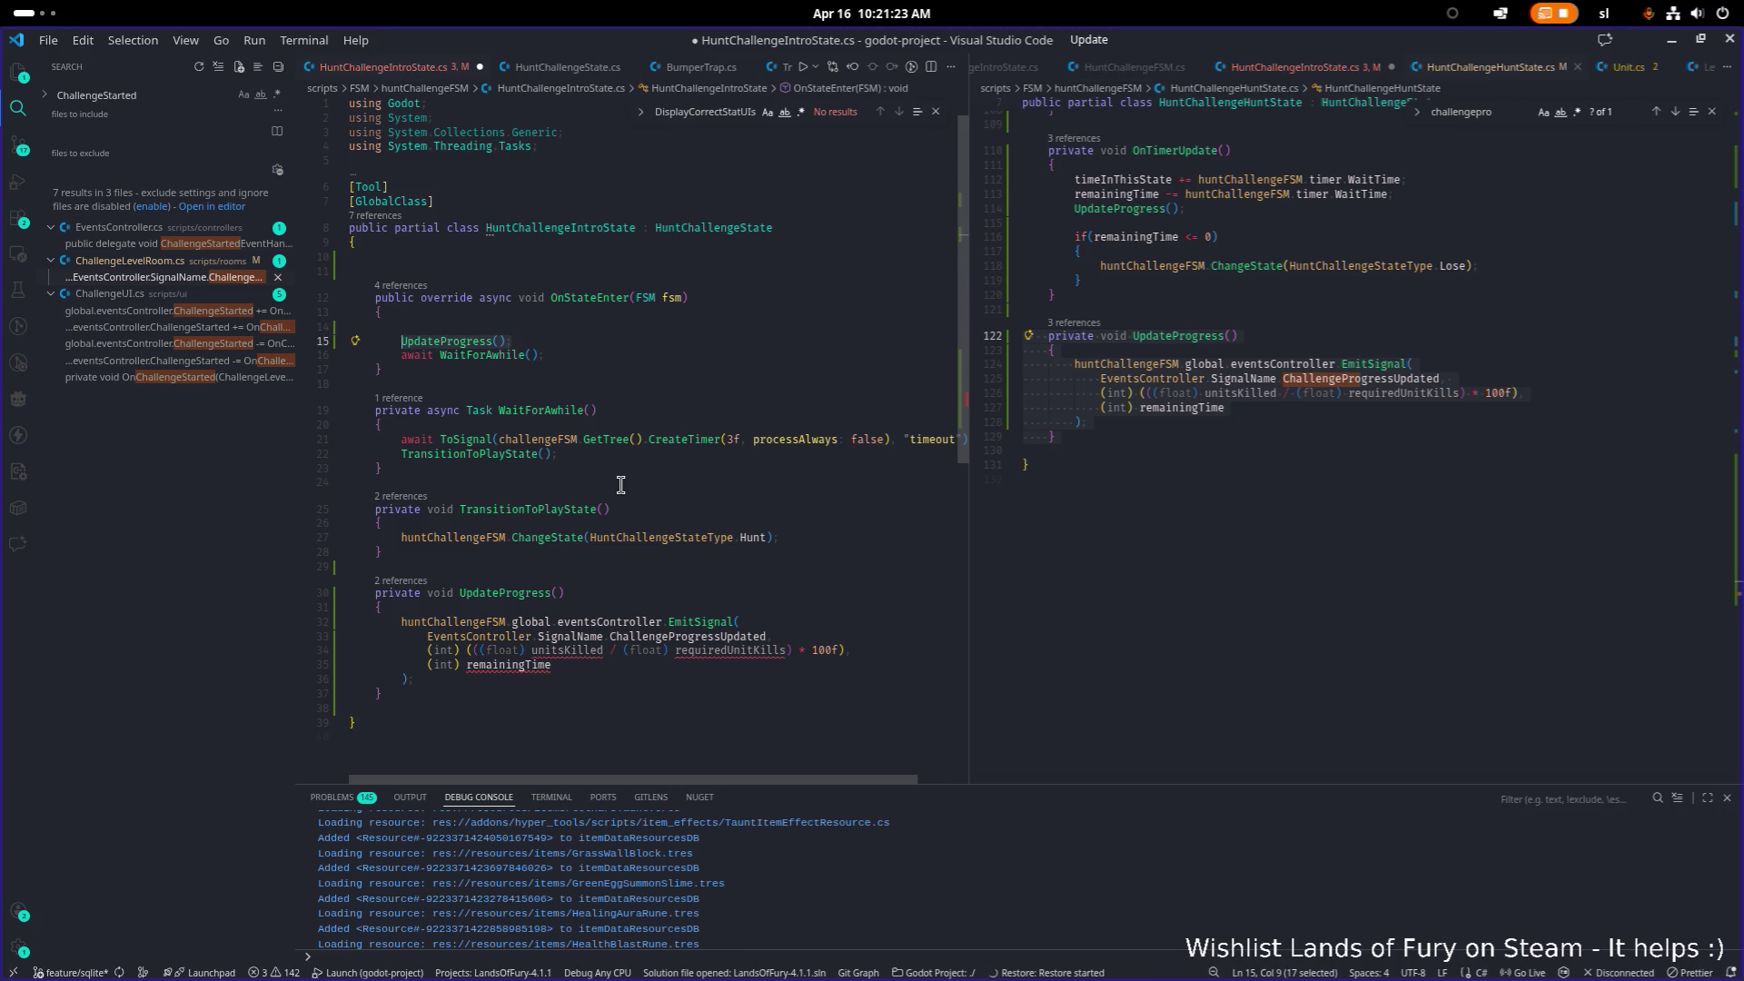
{"action": "key", "text": "Down"}
{"action": "key", "text": "Down"}
{"action": "key", "text": "Down"}
{"action": "key", "text": "End"}
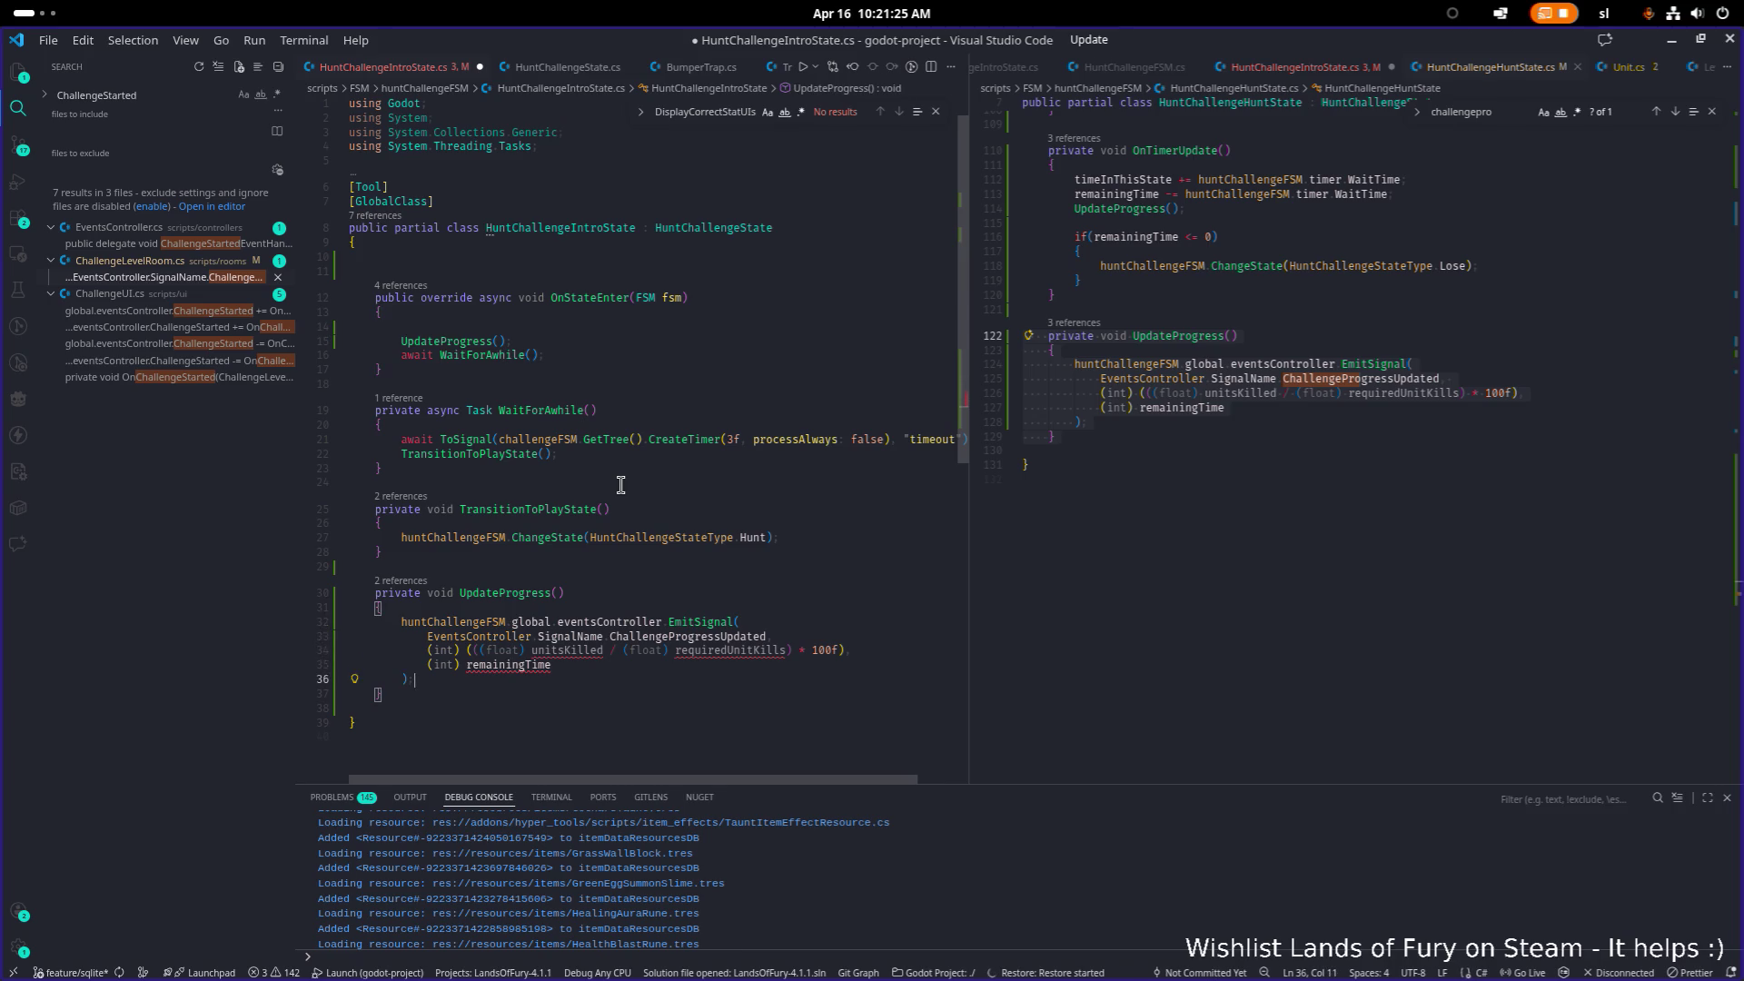
{"action": "key", "text": "shift+Up"}
{"action": "key", "text": "shift+Up"}
{"action": "key", "text": "shift+Up"}
{"action": "key", "text": "BackSpace"}
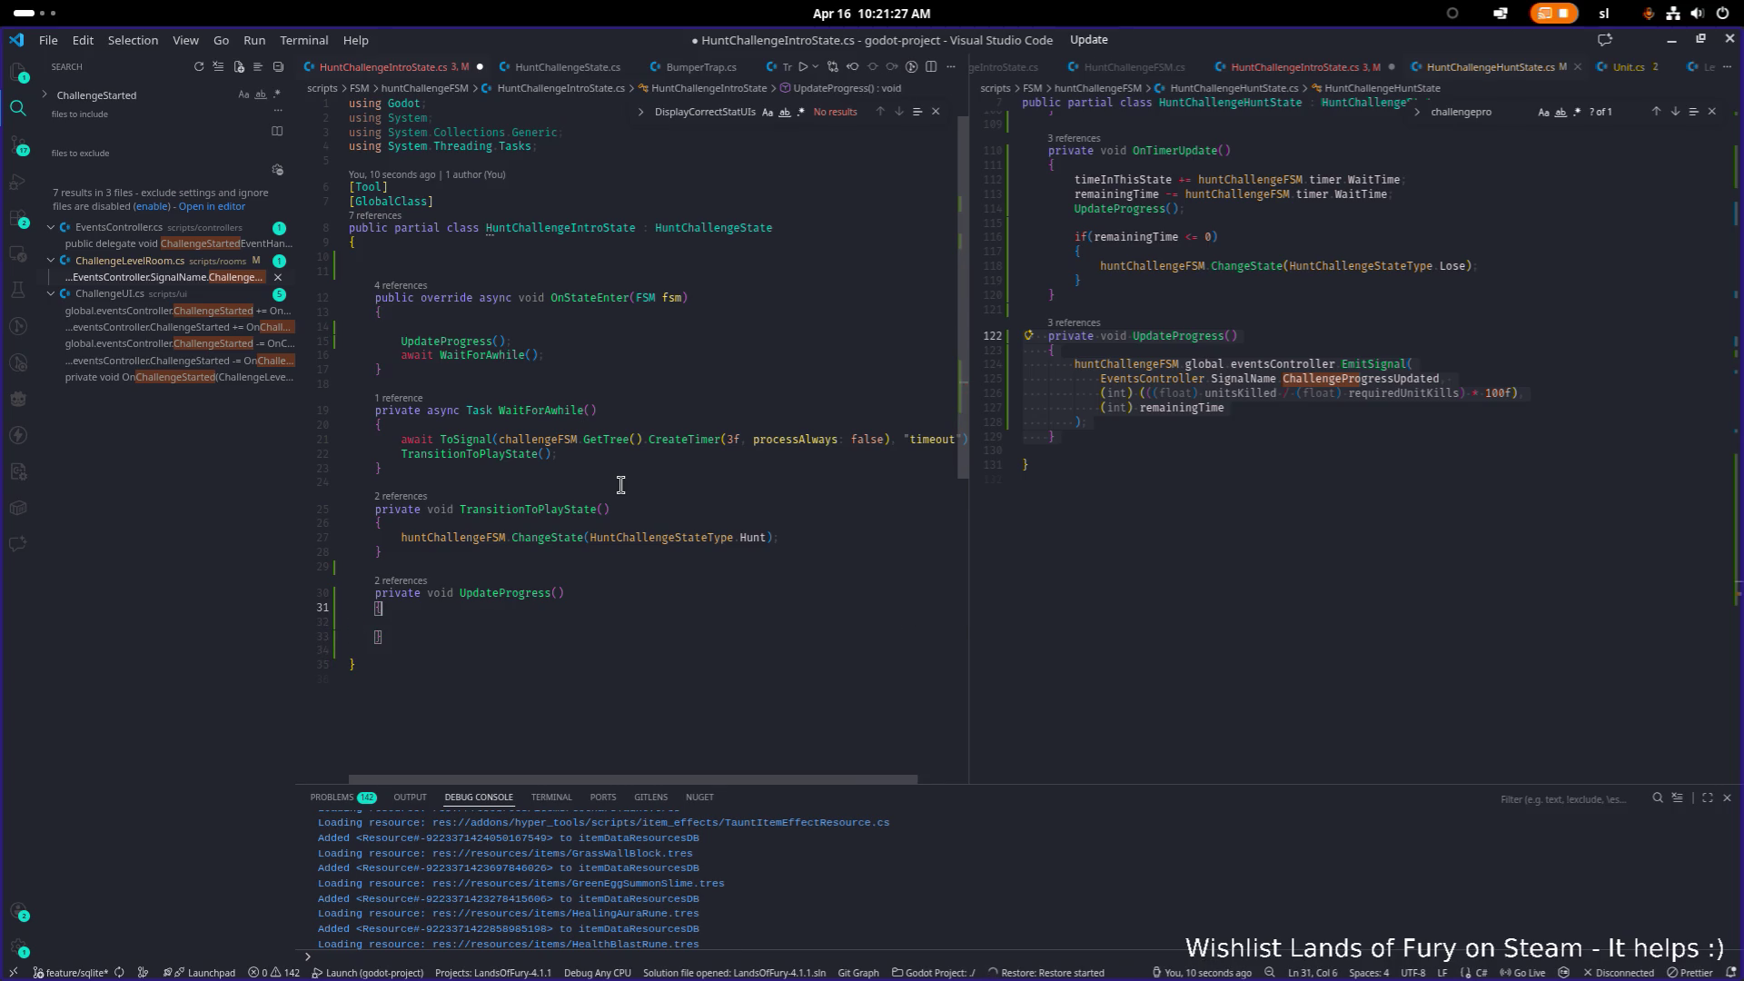
Step: Paste the EmitSignal call back into UpdateProgress with progress set to 0
{"action": "key", "text": "Up"}
{"action": "key", "text": "Up"}
{"action": "key", "text": "Up"}
{"action": "key", "text": "Home"}
{"action": "key", "text": "Down"}
{"action": "key", "text": "Down"}
{"action": "key", "text": "Down"}
{"action": "type", "text": "huntChallengeFSM.global.eventsController.EmitSignal(             EventsController.SignalName.ChallengeProgressUpdated,             (int) (((float) unitsKilled / (float) requiredUnitKills) * 100f),             (int) remainingTime         );"}
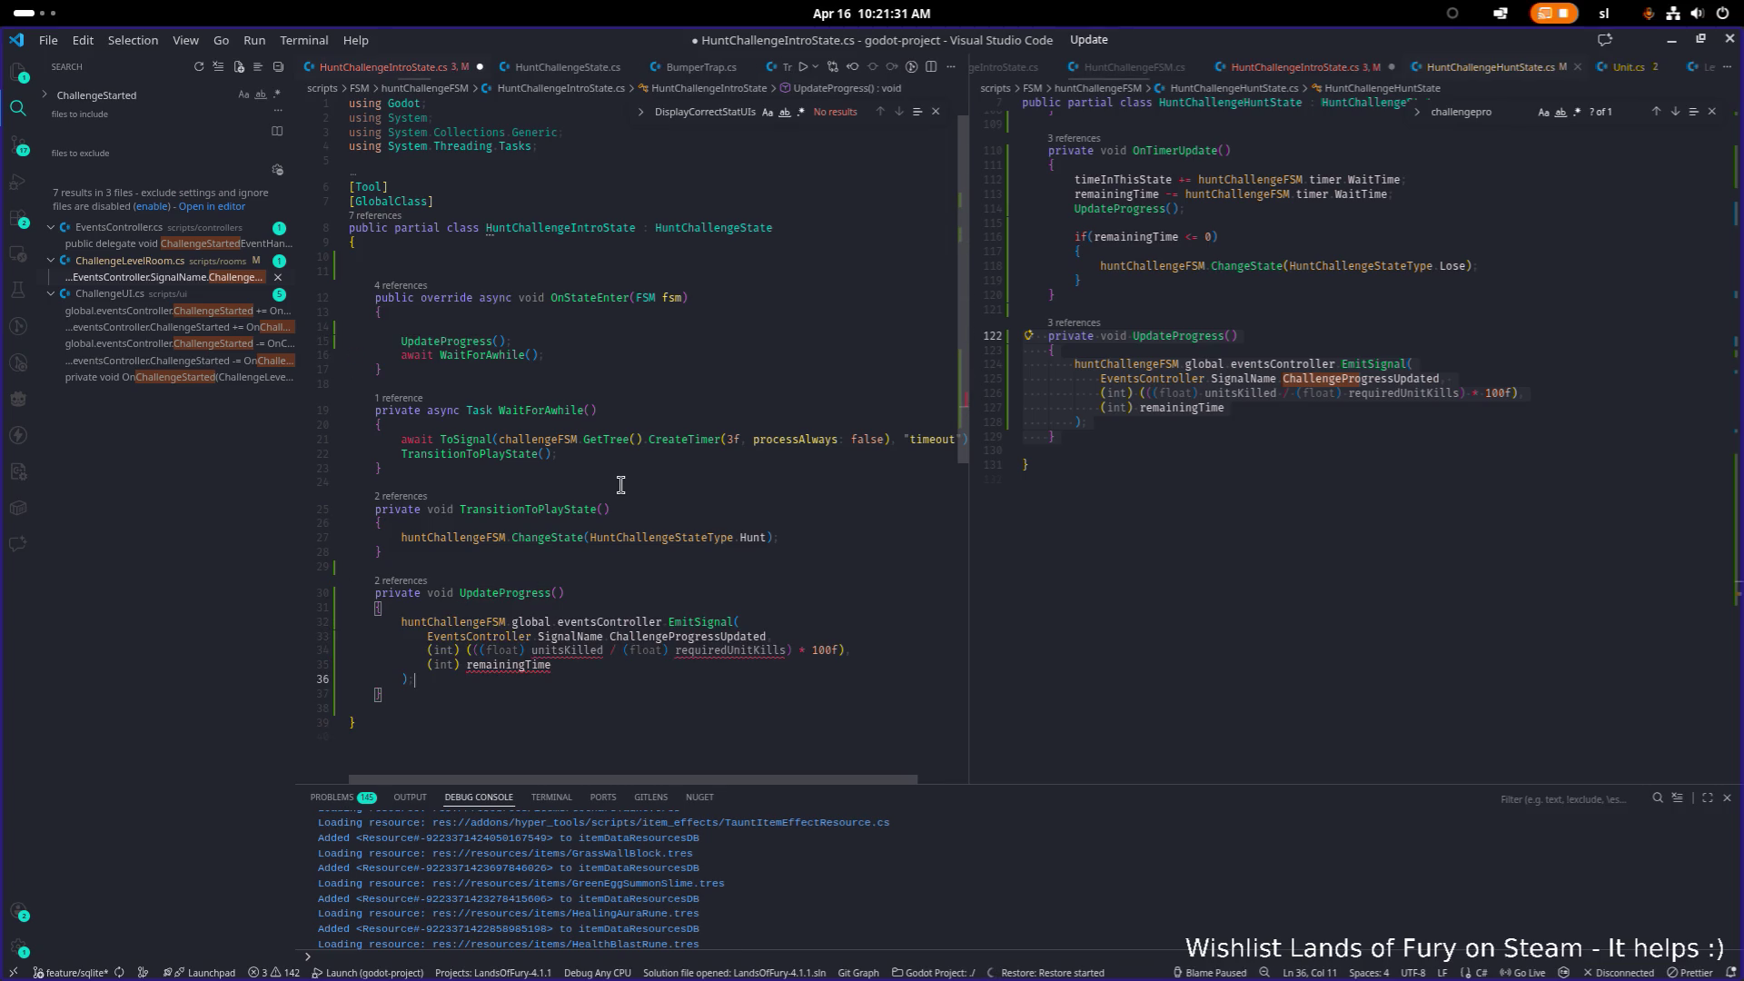
{"action": "key", "text": "BackSpace"}
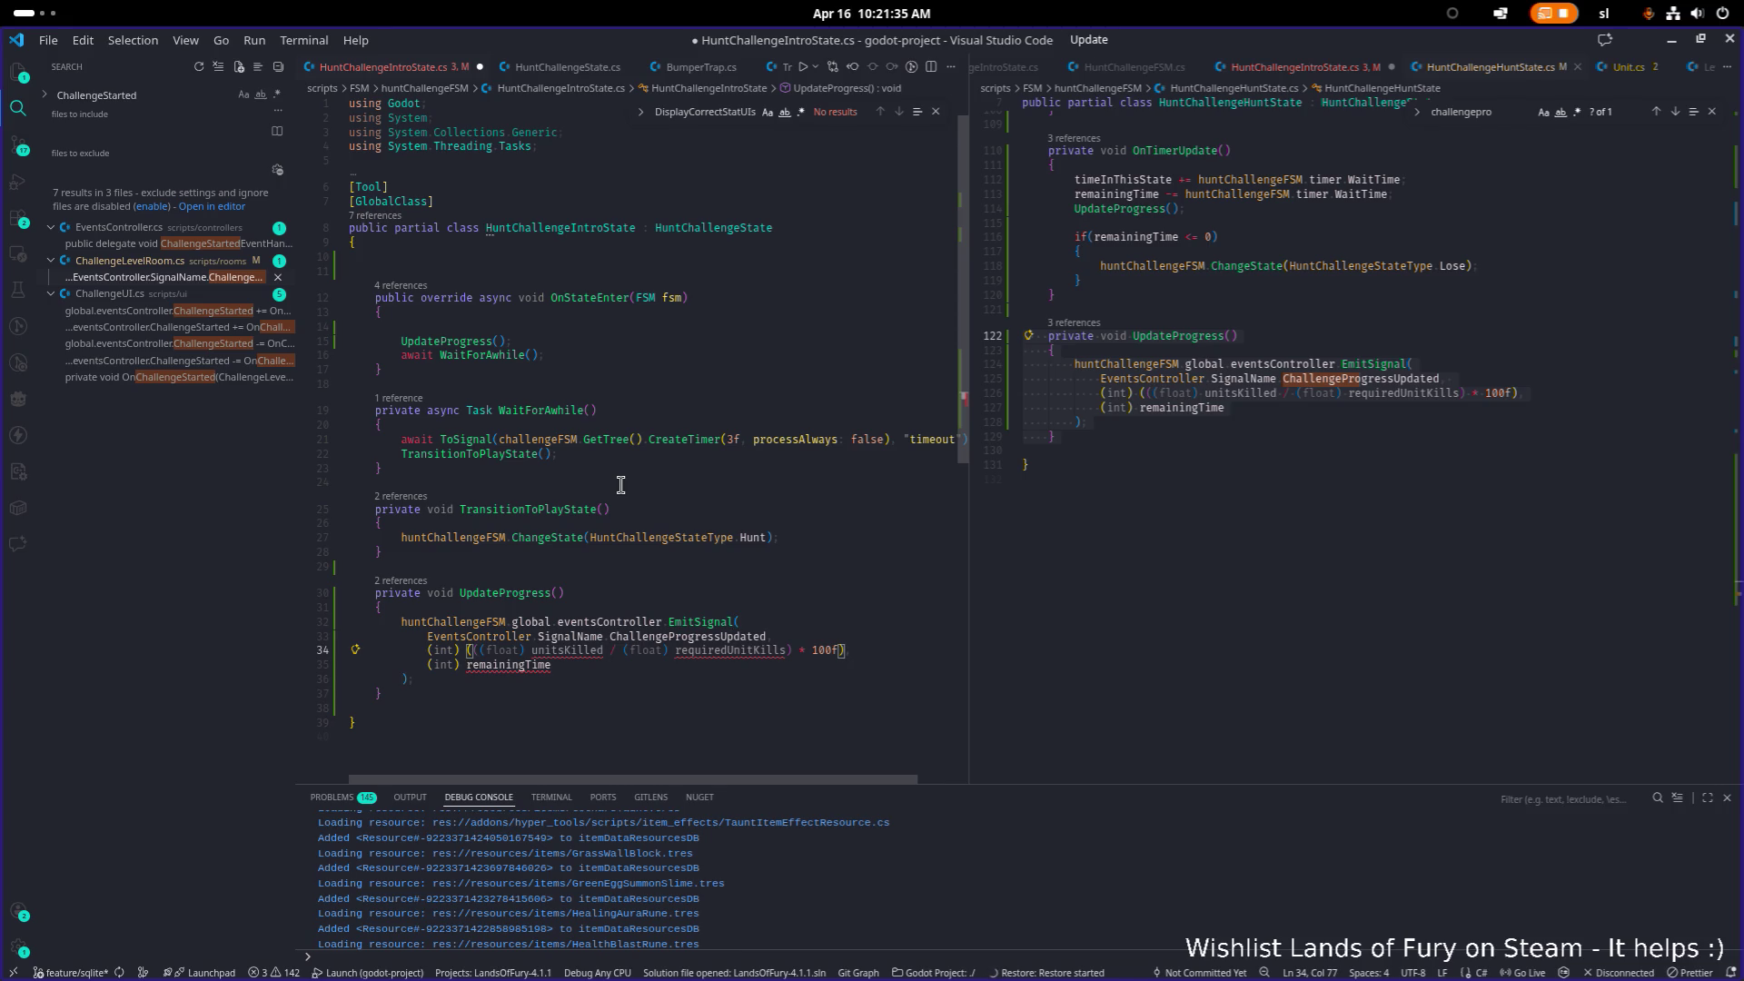
{"action": "key", "text": "shift+Home"}
{"action": "type", "text": "0,"}
Step: Replace remainingTime with challengeLevelRoom.huntChallengeResource.TimeToComplete and save the script
{"action": "key", "text": "Down"}
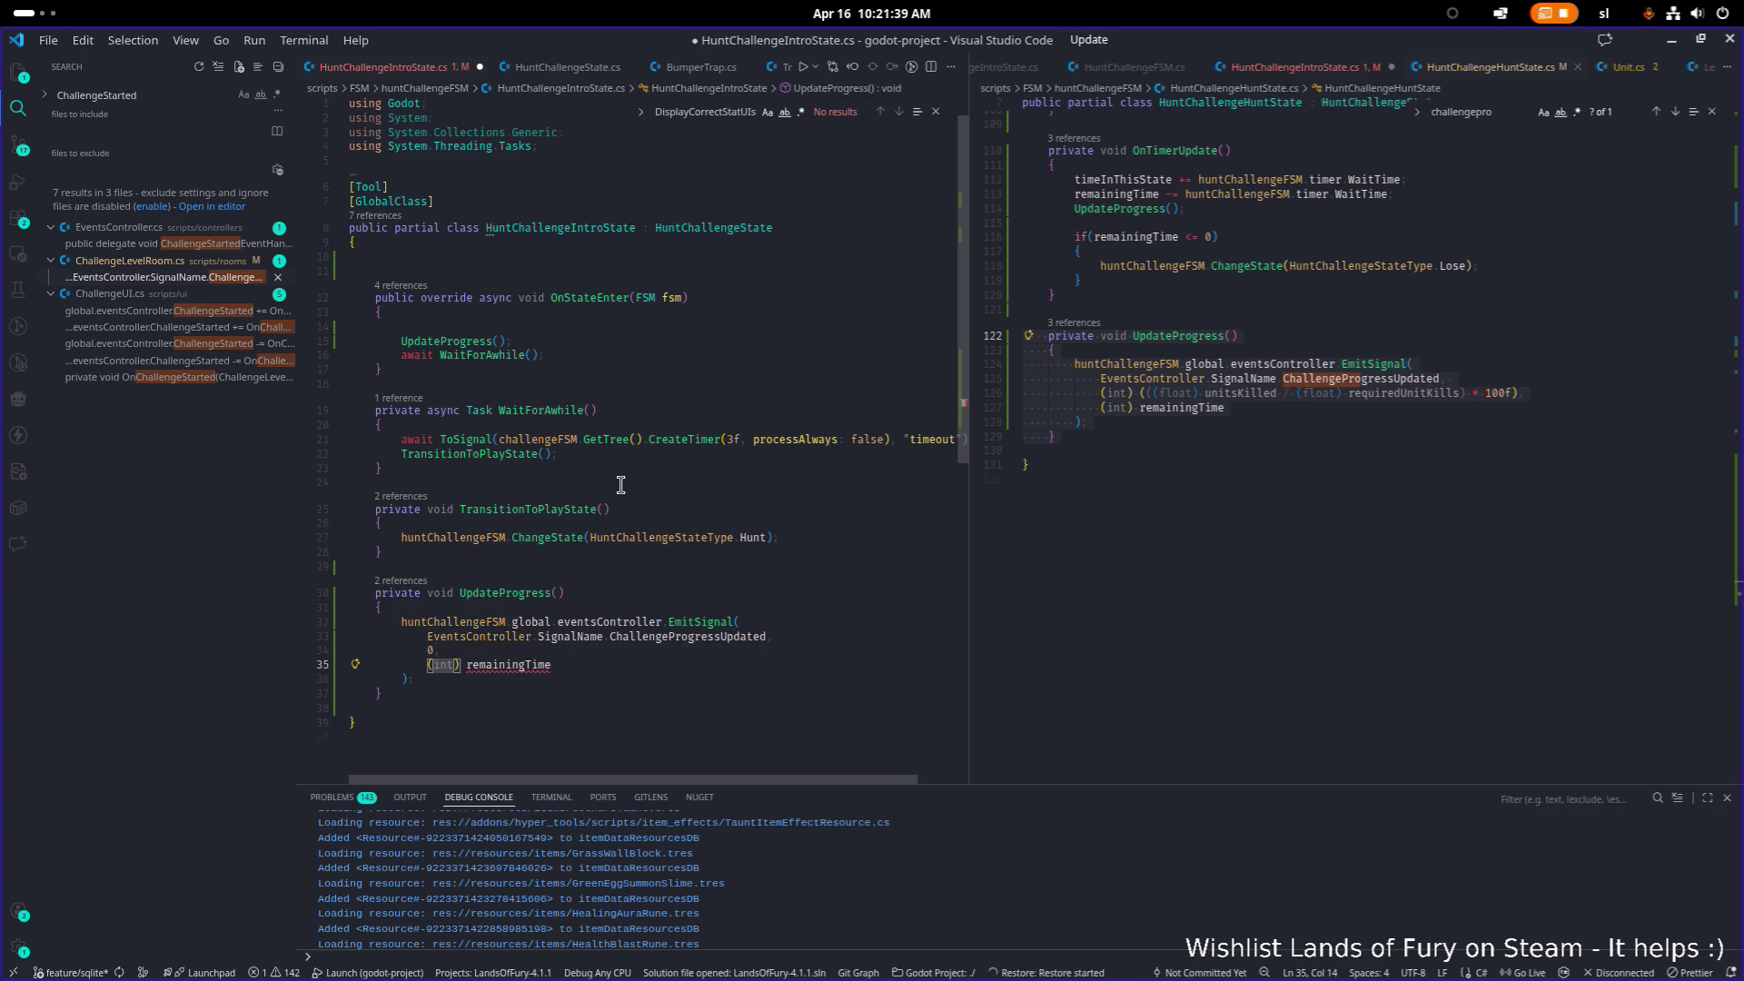
{"action": "key", "text": "End"}
{"action": "key", "text": "shift+Home"}
{"action": "key", "text": "BackSpace"}
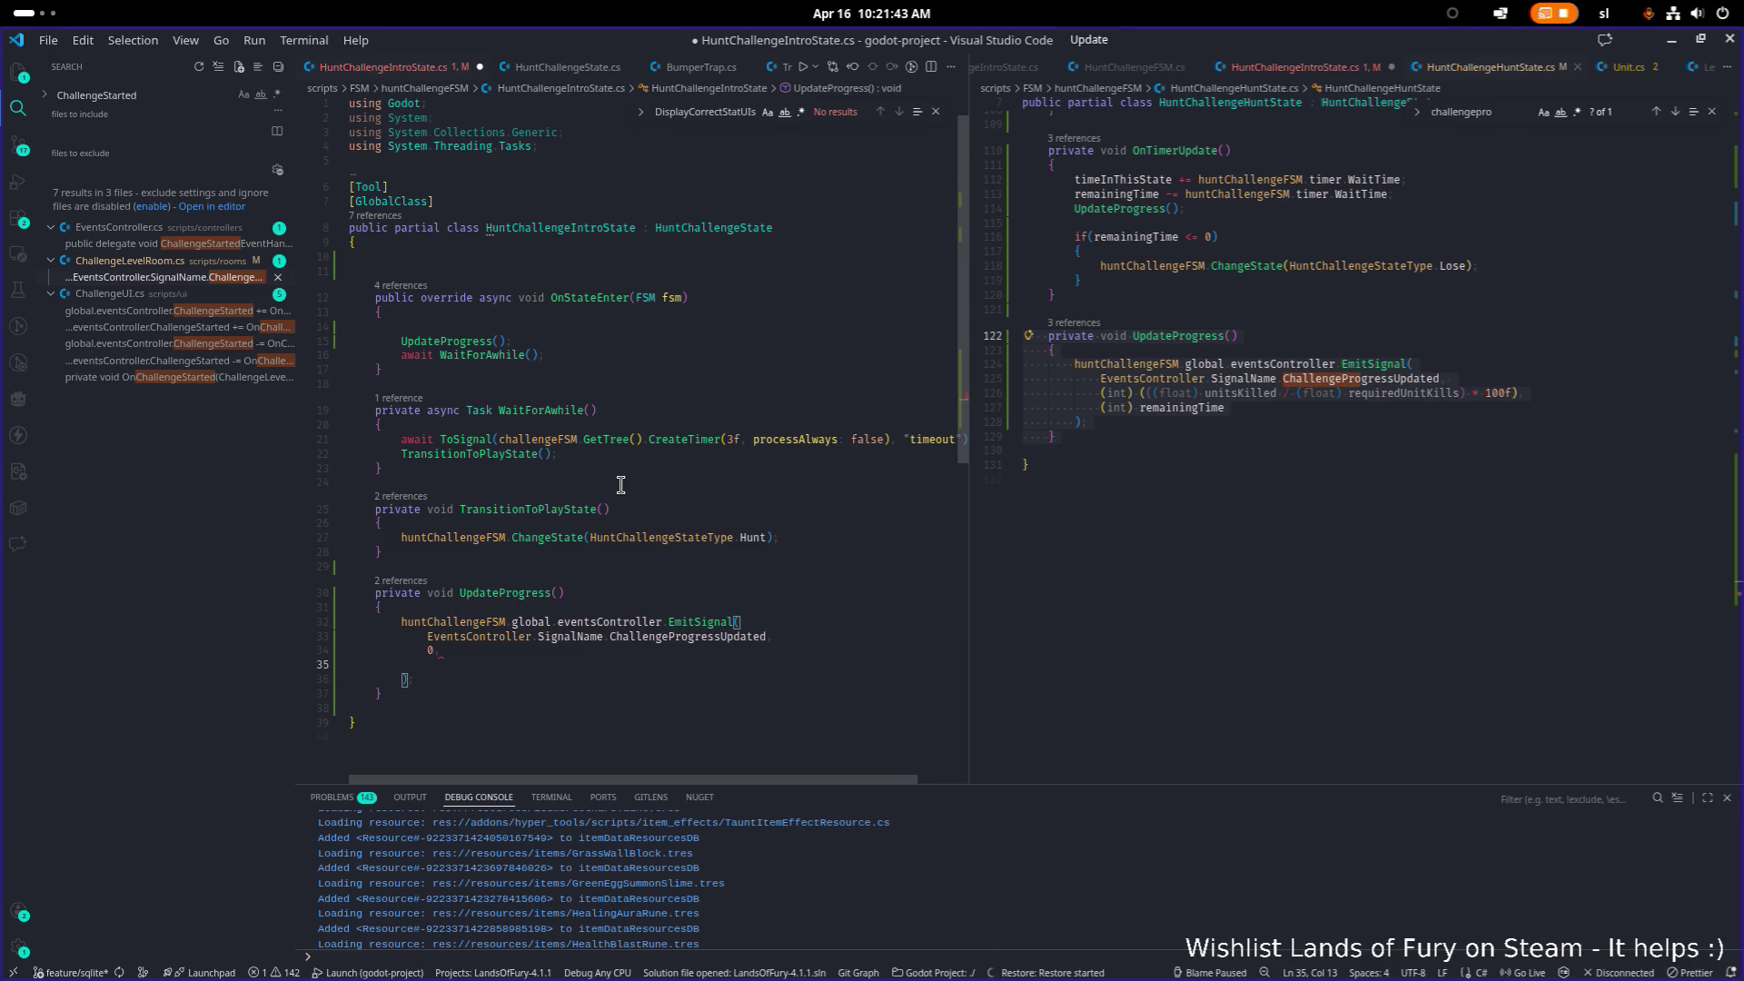
{"action": "type", "text": "ch"}
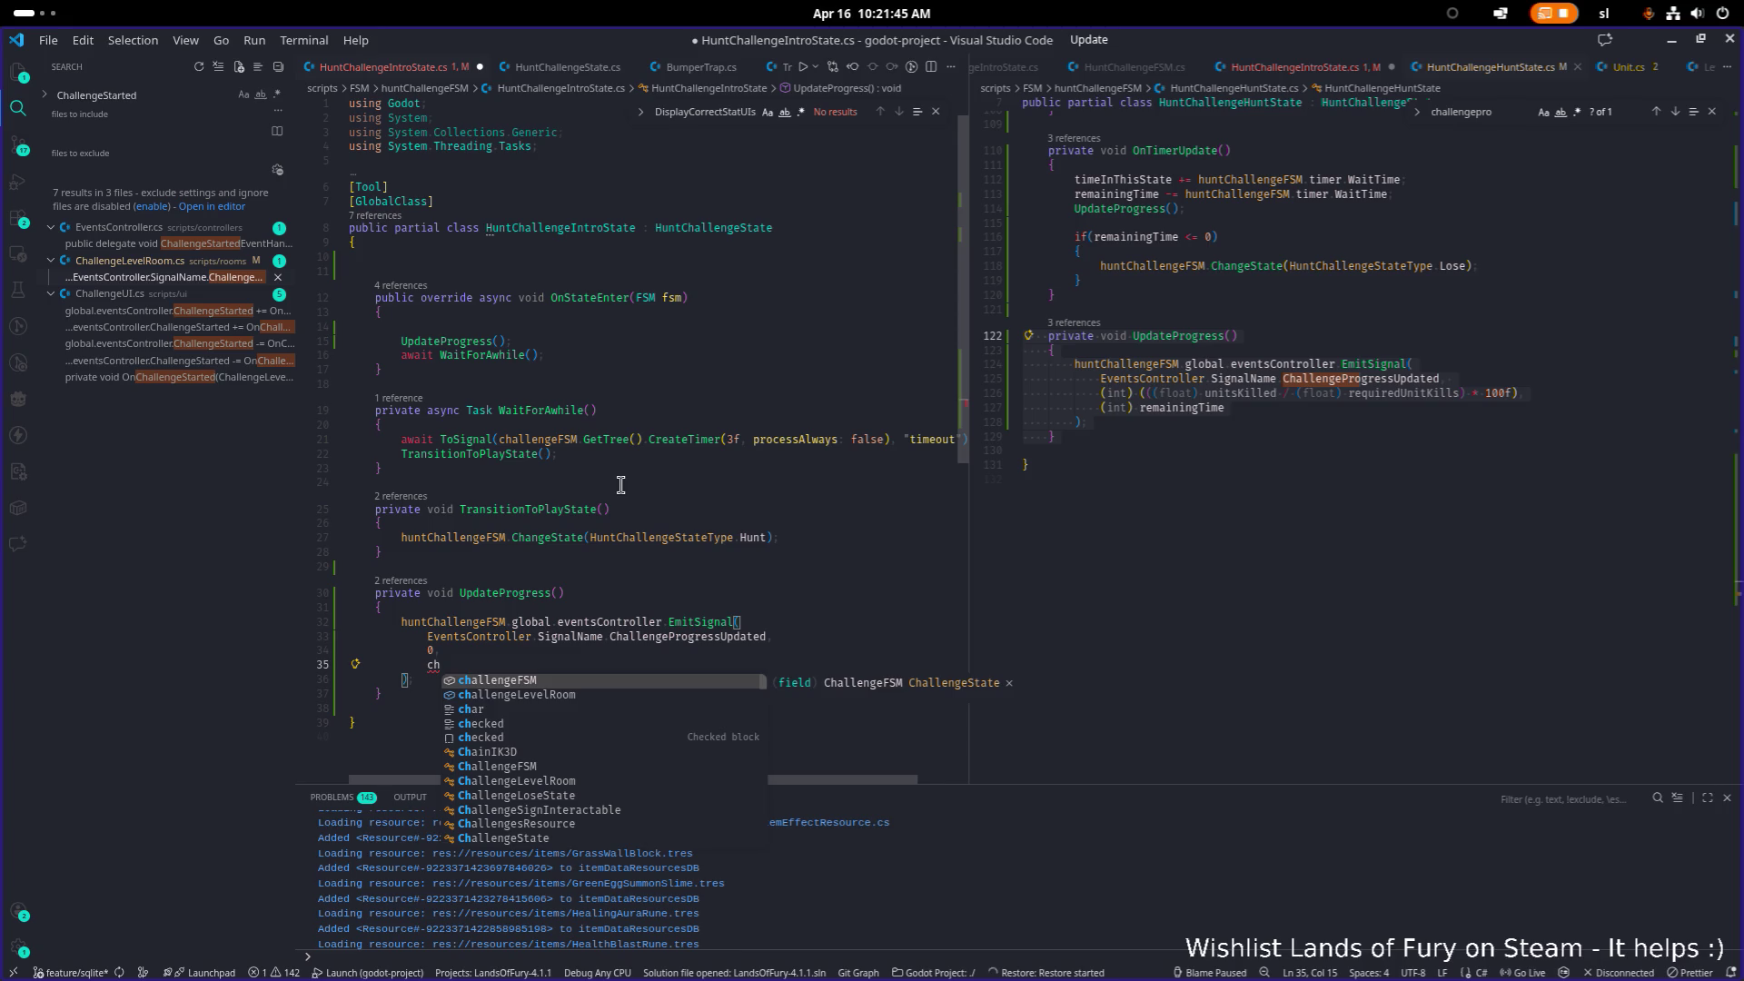
{"action": "key", "text": "Down"}
{"action": "key", "text": "Return"}
{"action": "type", "text": "hun"}
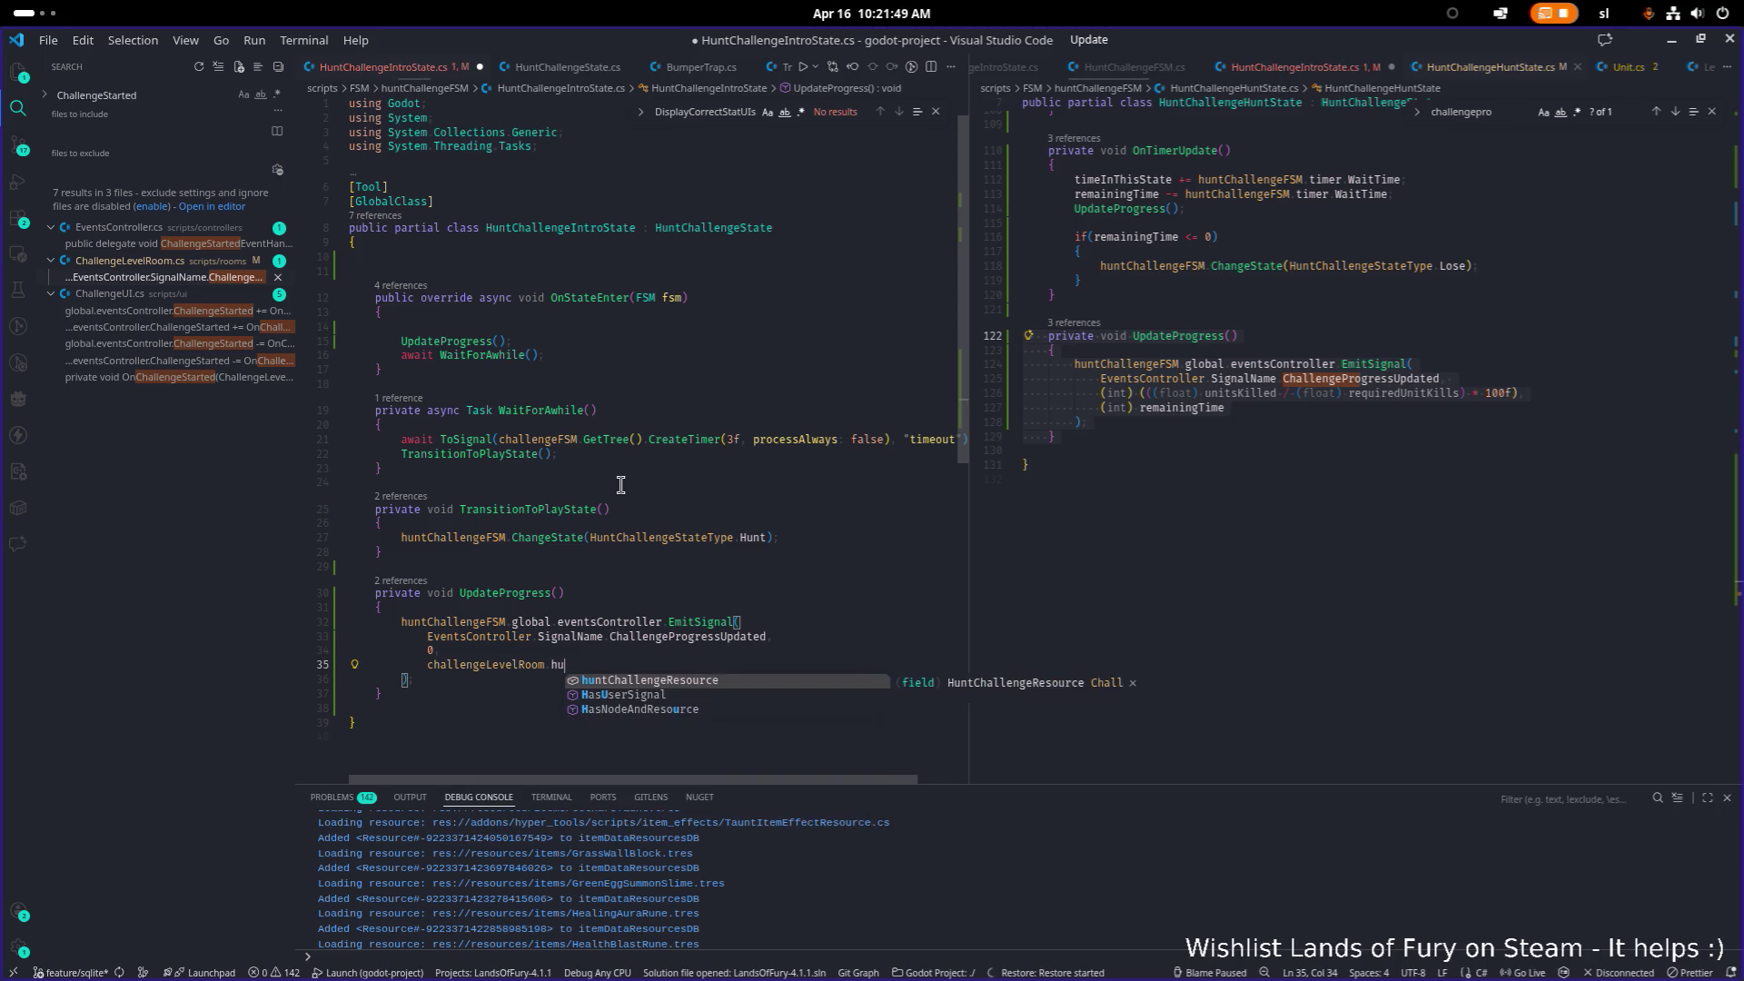
{"action": "key", "text": "Return"}
{"action": "type", "text": "."}
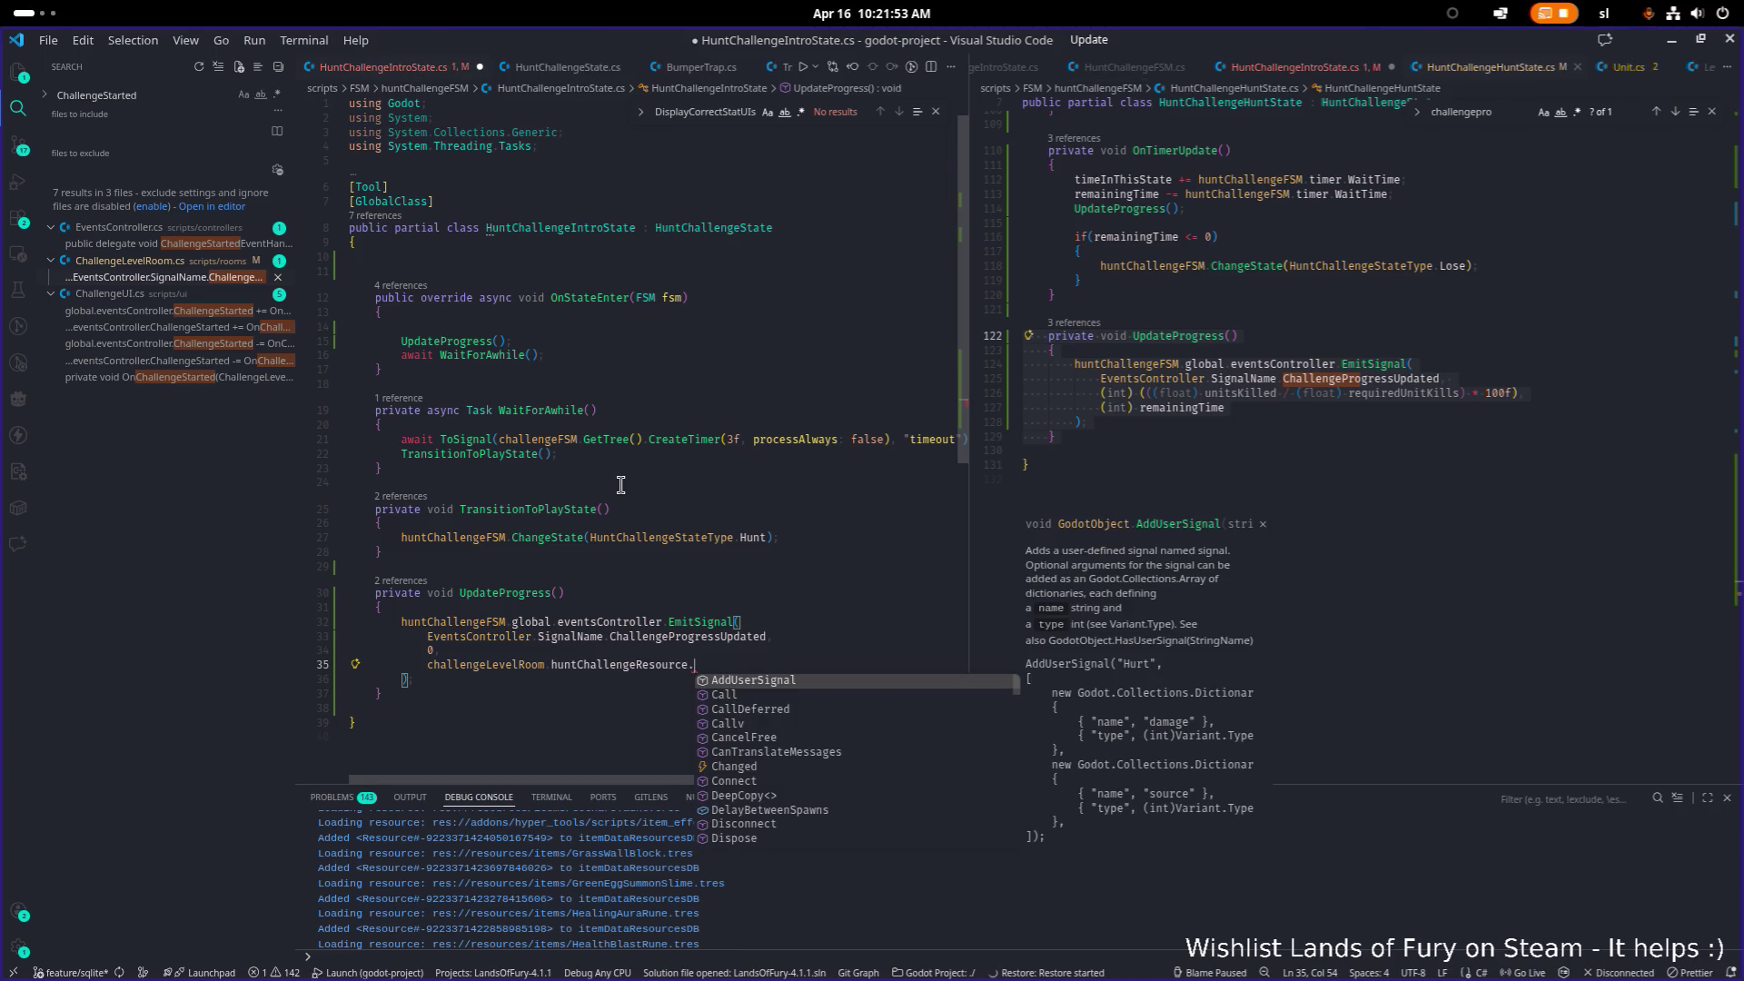
{"action": "type", "text": "time"}
{"action": "key", "text": "Return"}
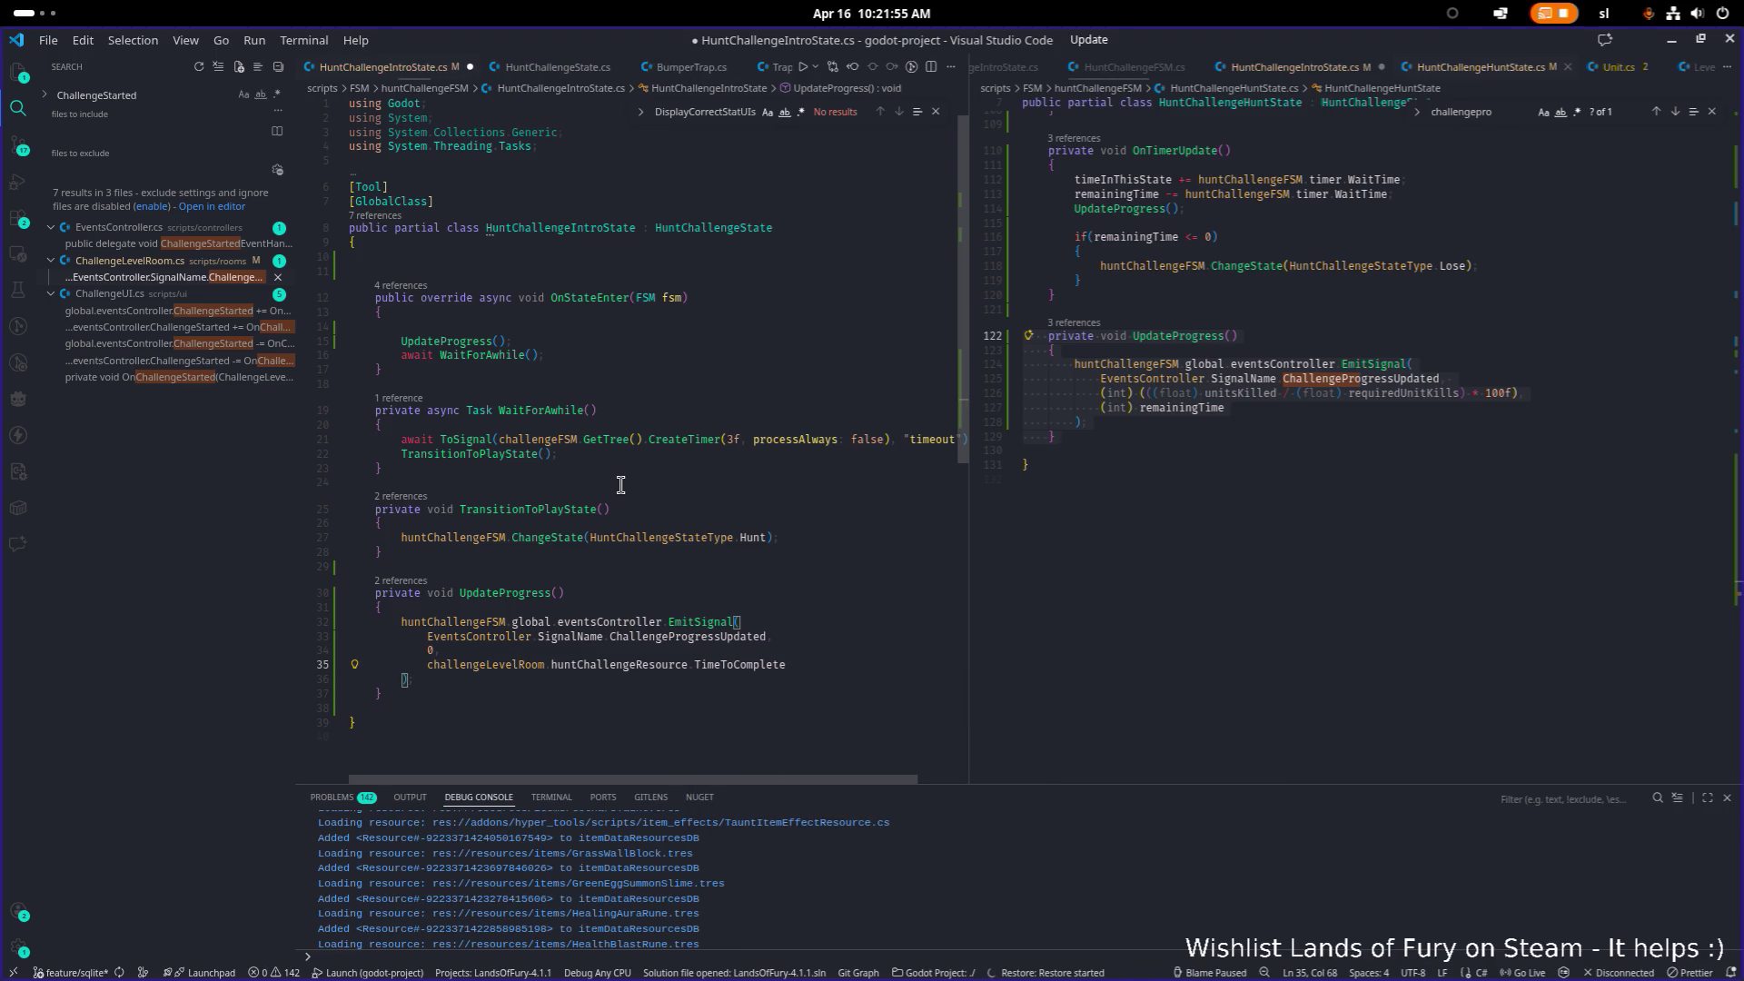
{"action": "key", "text": "ctrl+s"}
Step: Remove the leftover blank line inside OnStateEnter
{"action": "key", "text": "Up"}
{"action": "key", "text": "Up"}
{"action": "key", "text": "Up"}
{"action": "key", "text": "Up"}
{"action": "key", "text": "Up"}
{"action": "key", "text": "Up"}
{"action": "key", "text": "BackSpace"}
{"action": "left_click", "coordinate": [621, 490]}
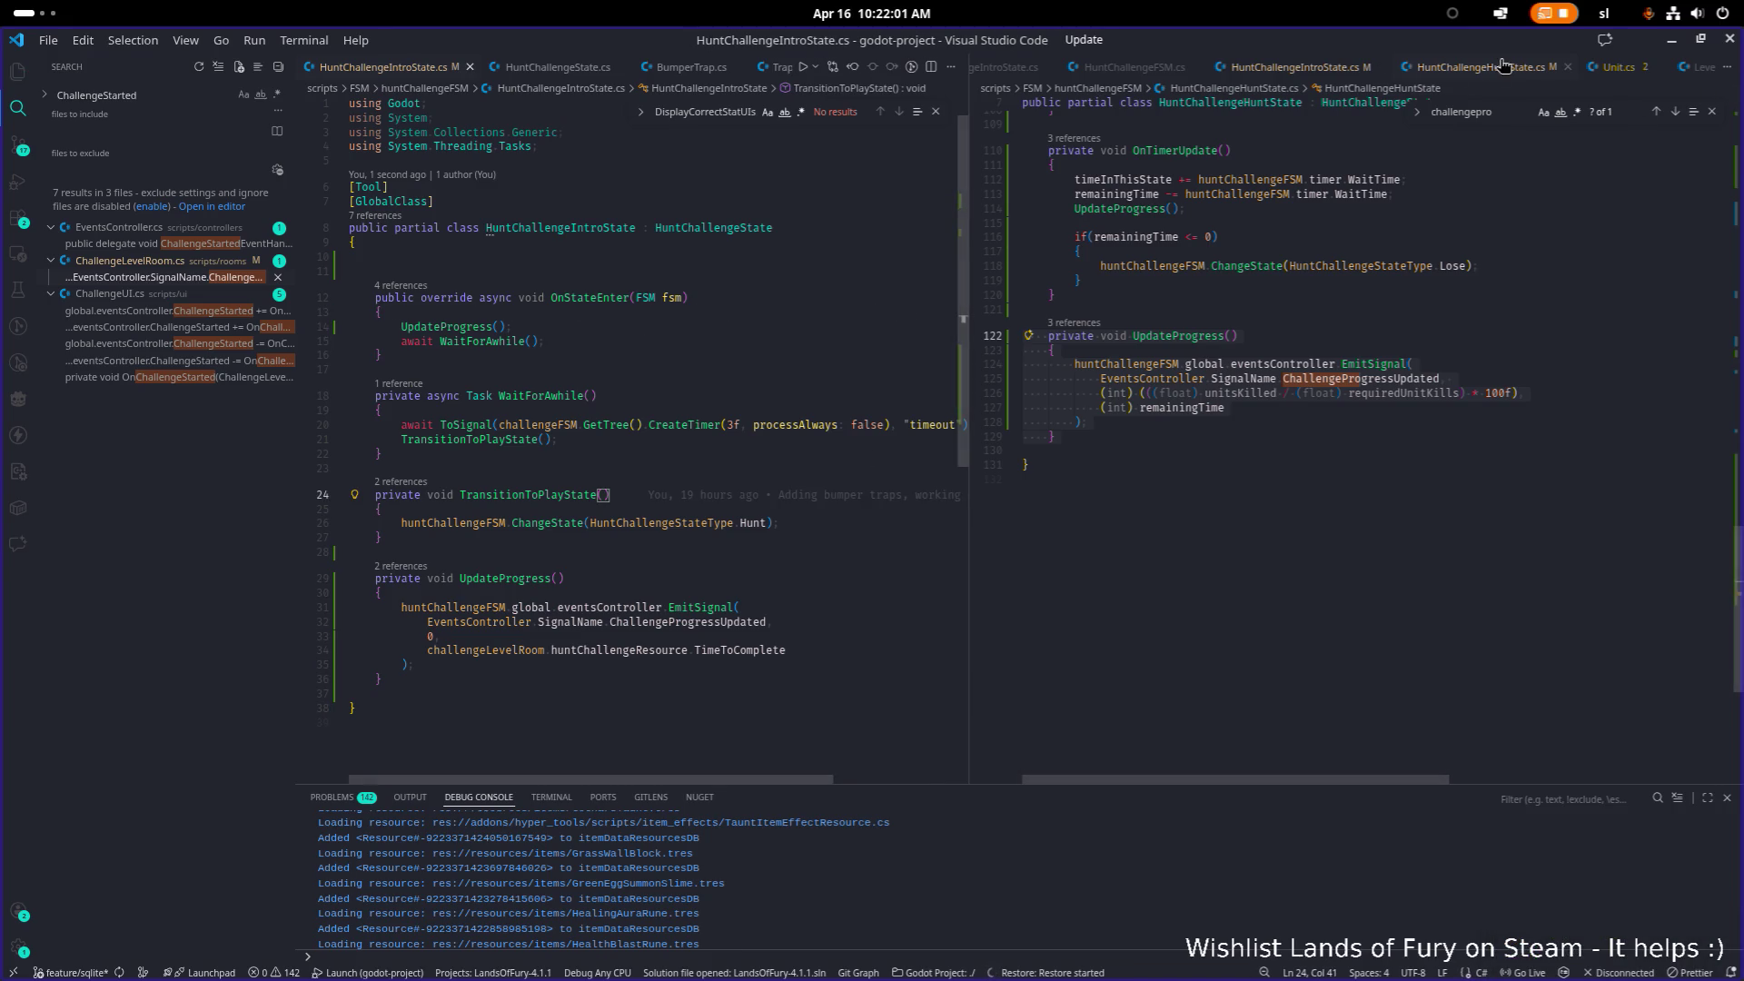
{"action": "key", "text": "alt+Tab"}
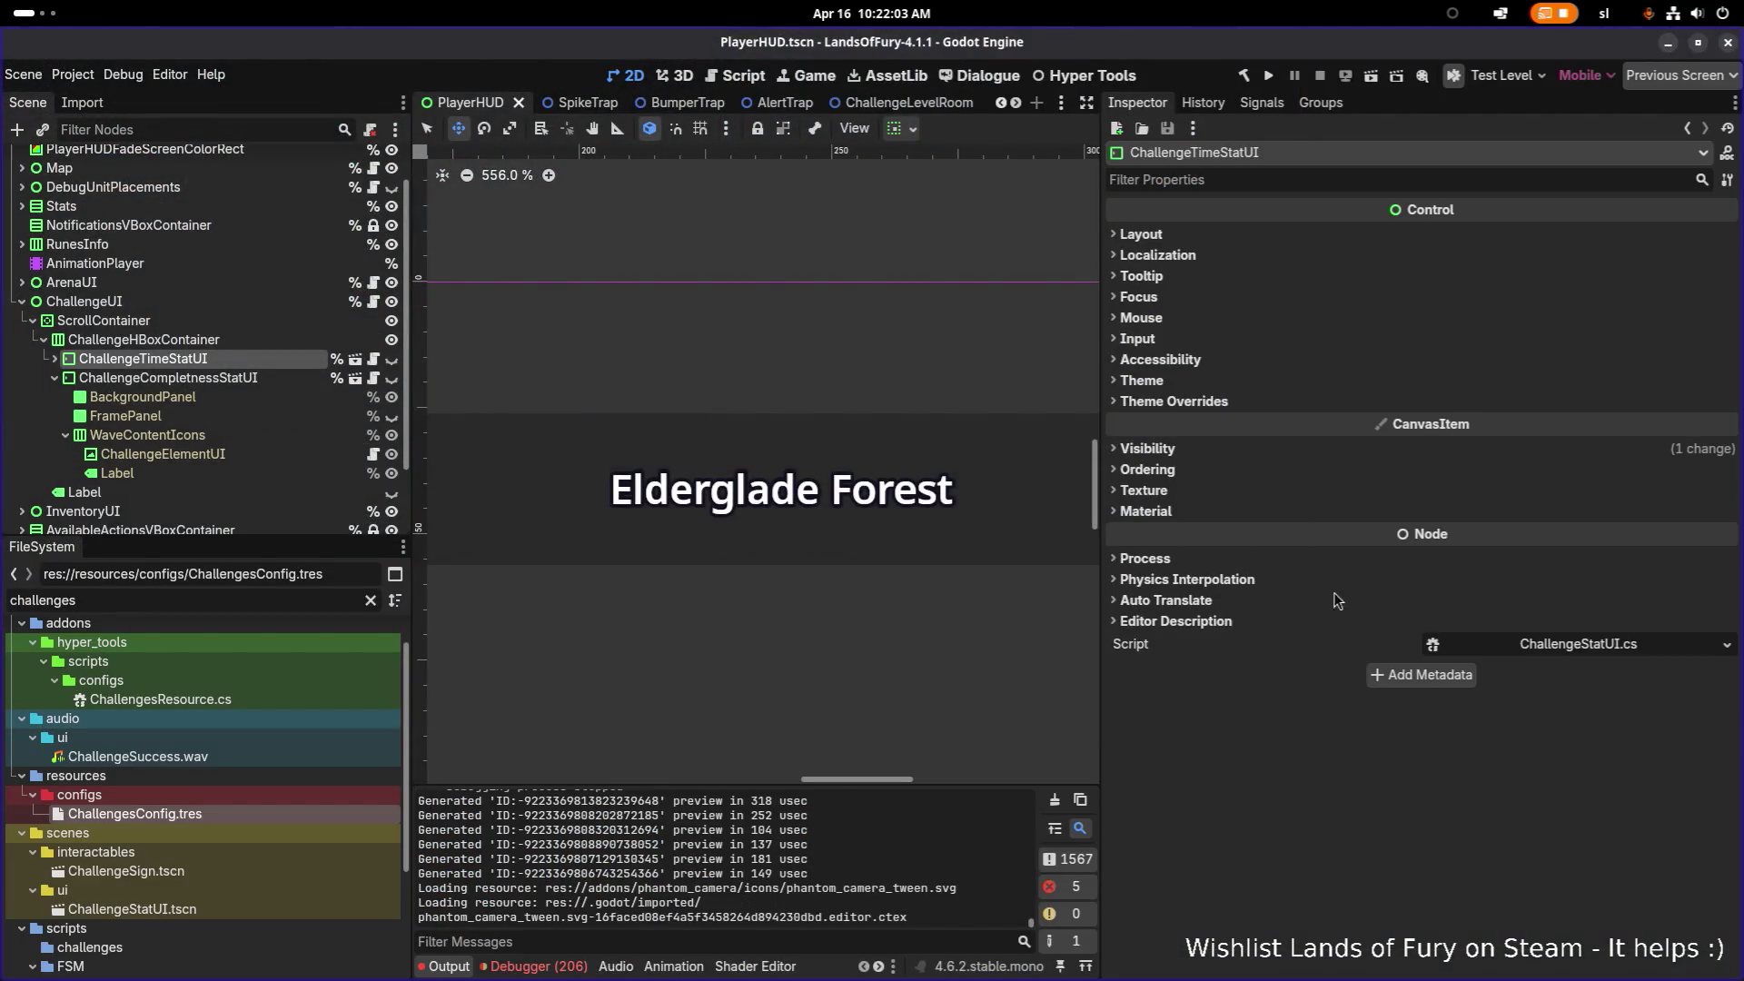
Step: Run the project from Godot to rebuild the .NET build and launch Lands of Fury
{"action": "left_click", "coordinate": [1268, 77]}
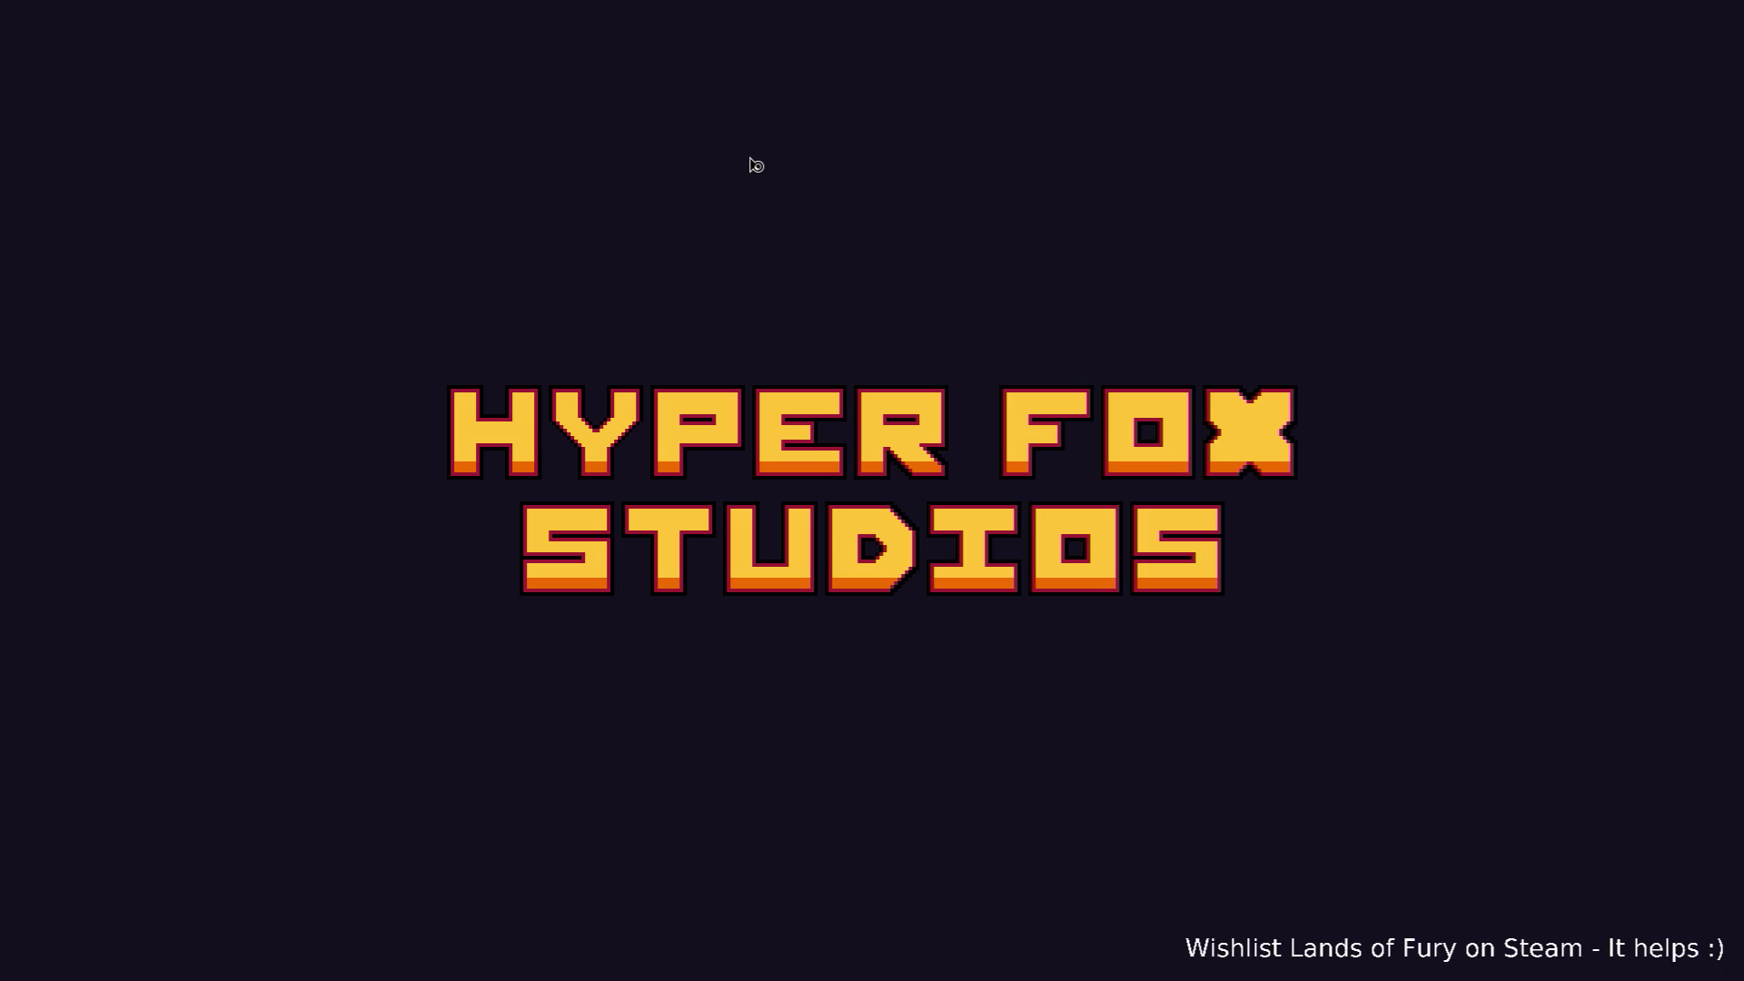
Step: Start the game and load the first save profile
{"action": "key", "text": "alt+Tab"}
{"action": "key", "text": "alt+Tab"}
{"action": "key", "text": "alt+Tab"}
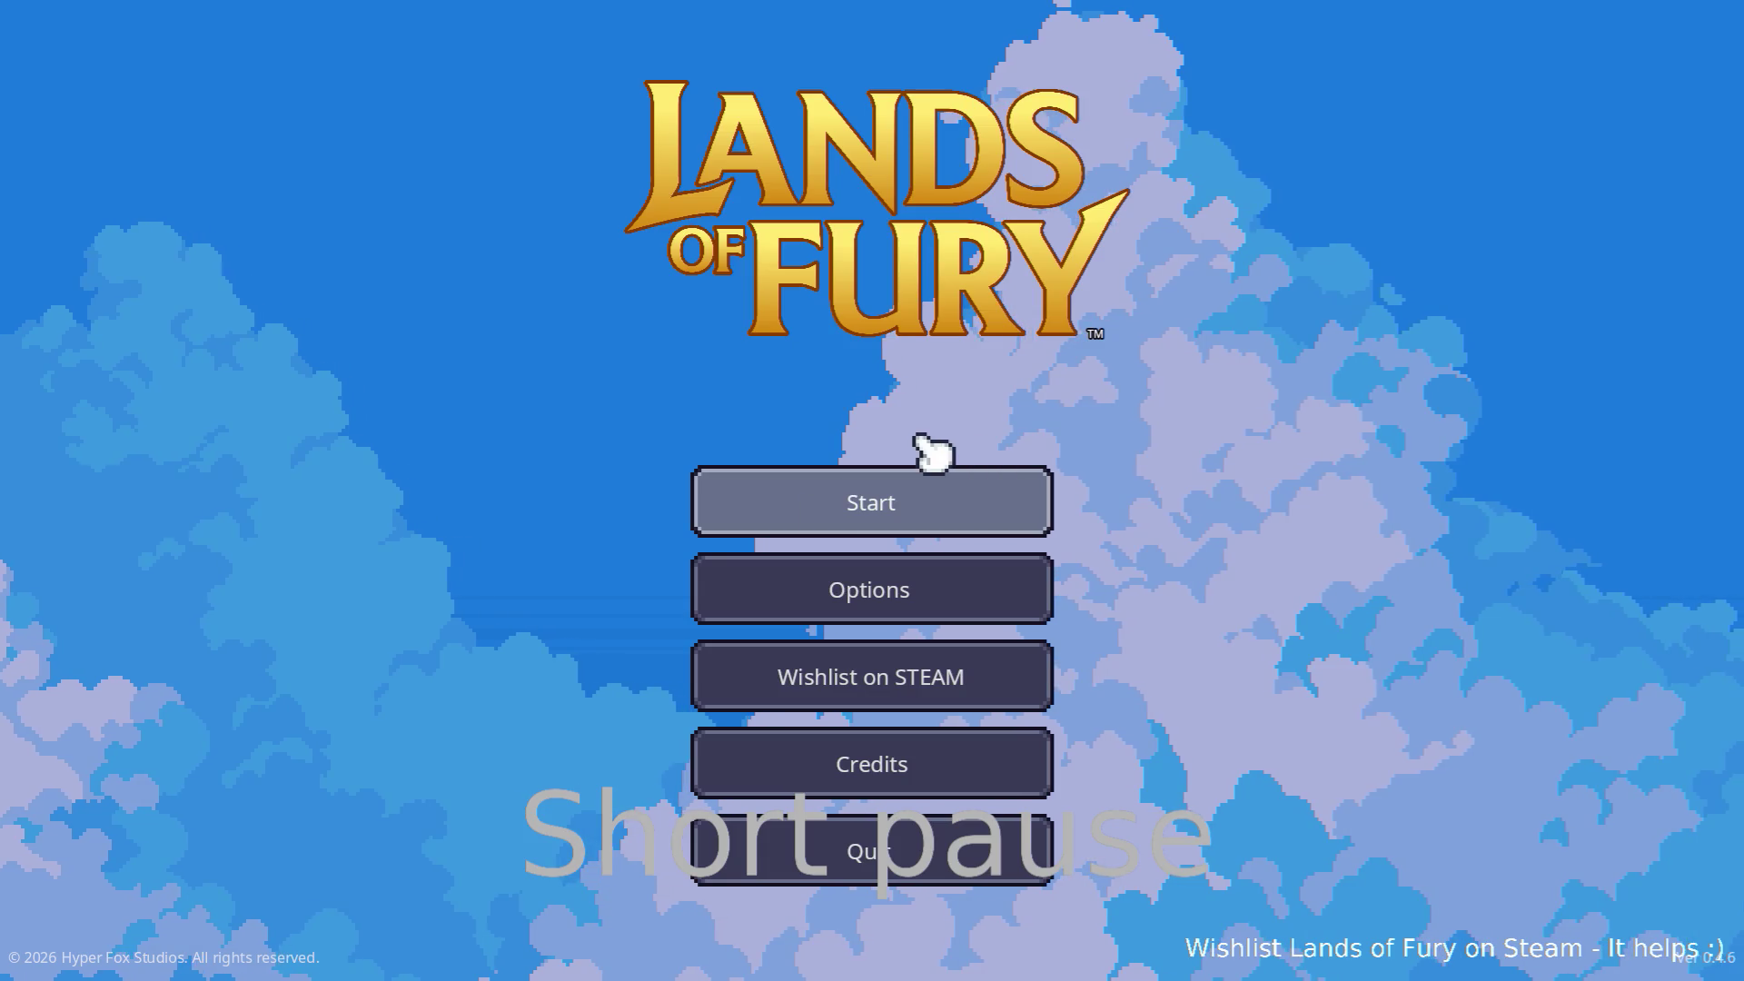
{"action": "left_click", "coordinate": [899, 495]}
{"action": "left_click", "coordinate": [845, 516]}
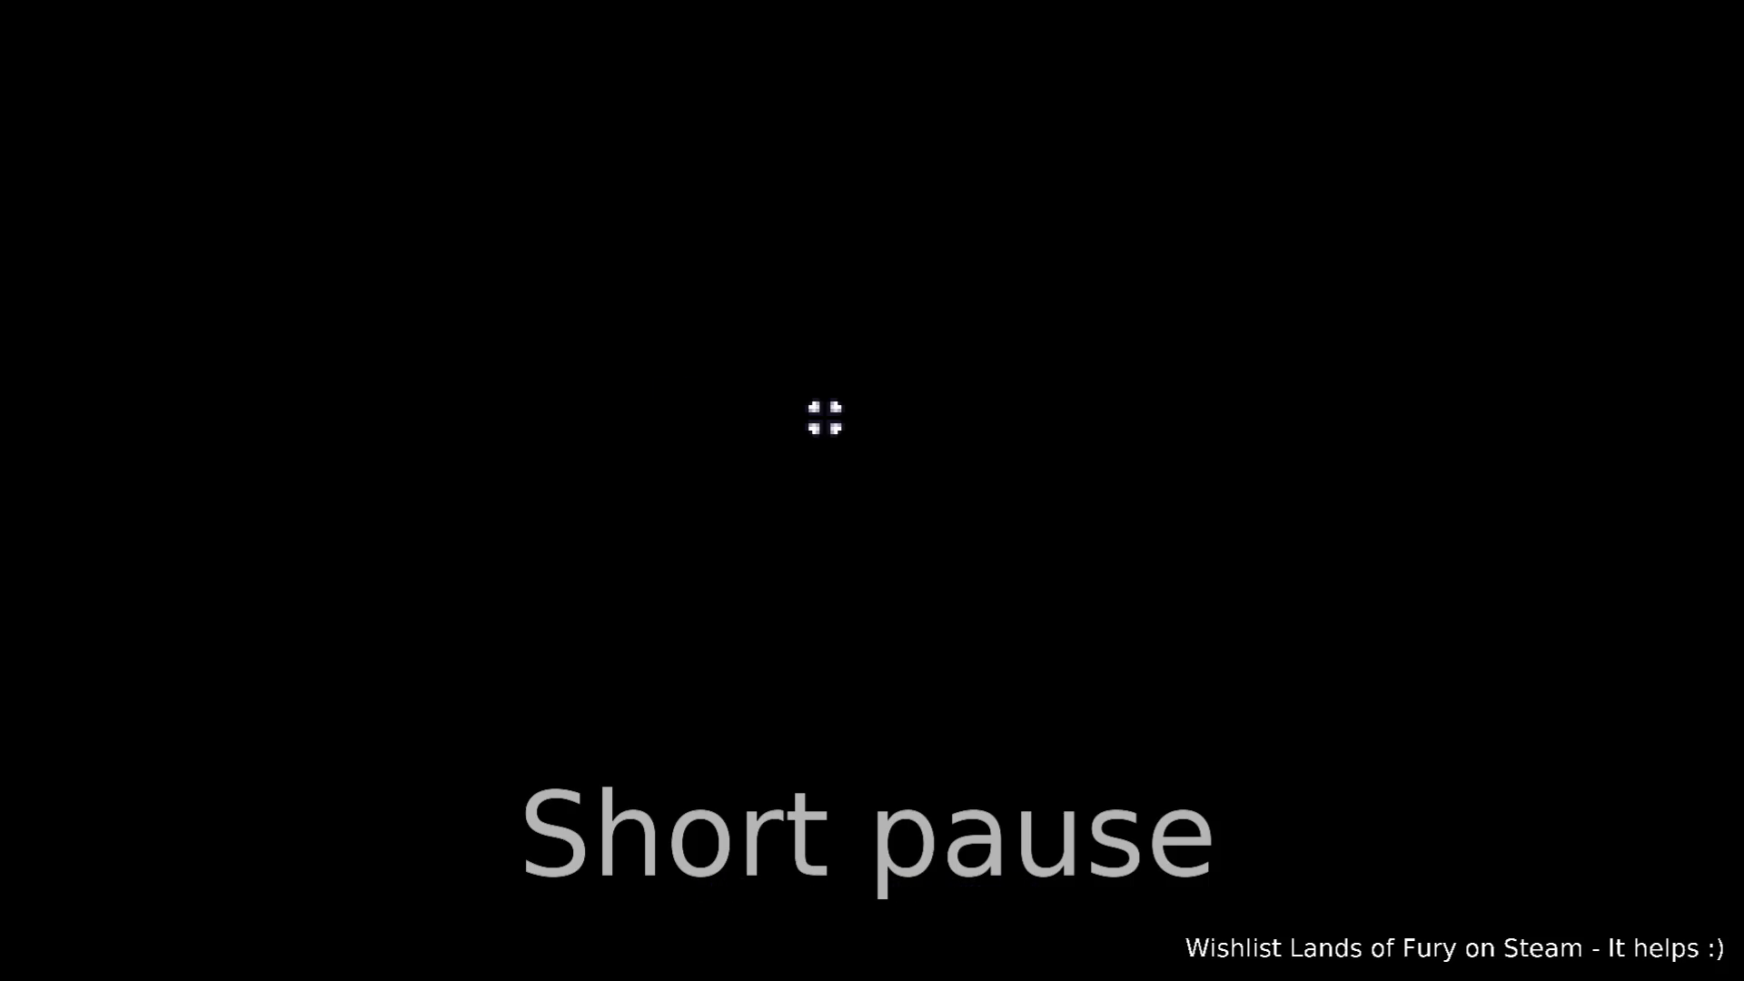
Step: Walk the character up through The Glade to the statues
{"action": "key", "text": "w"}
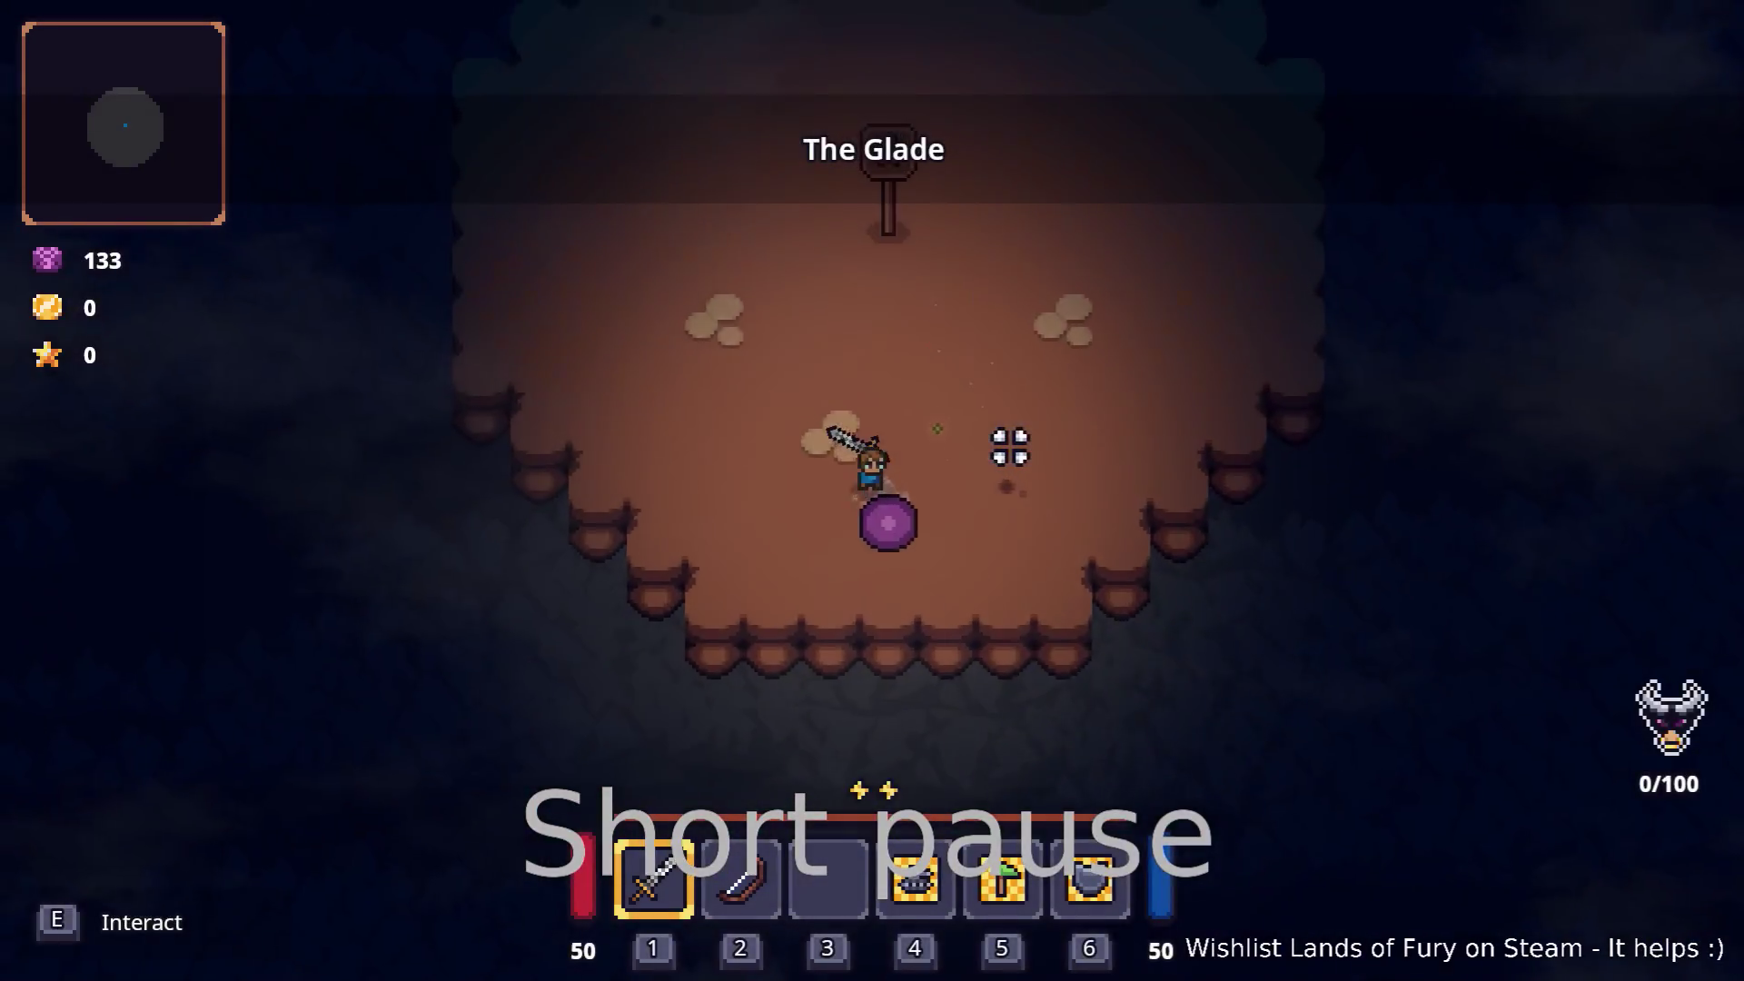
{"action": "key", "text": "d"}
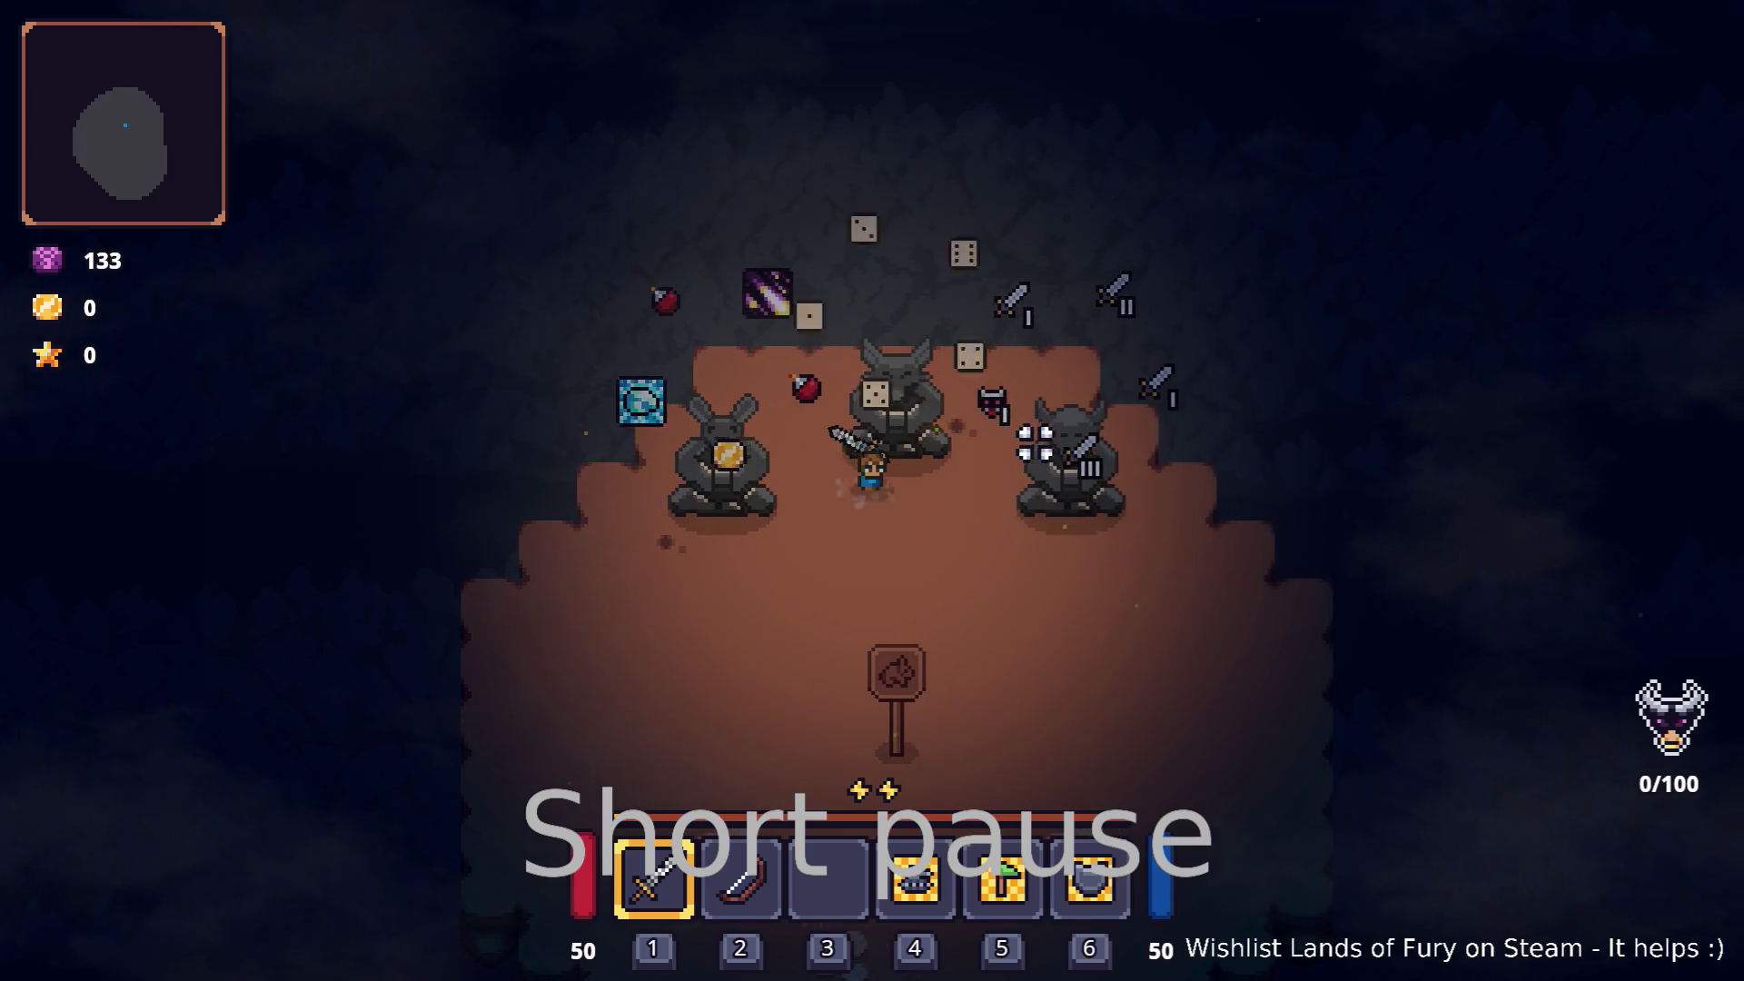
{"action": "key", "text": "d"}
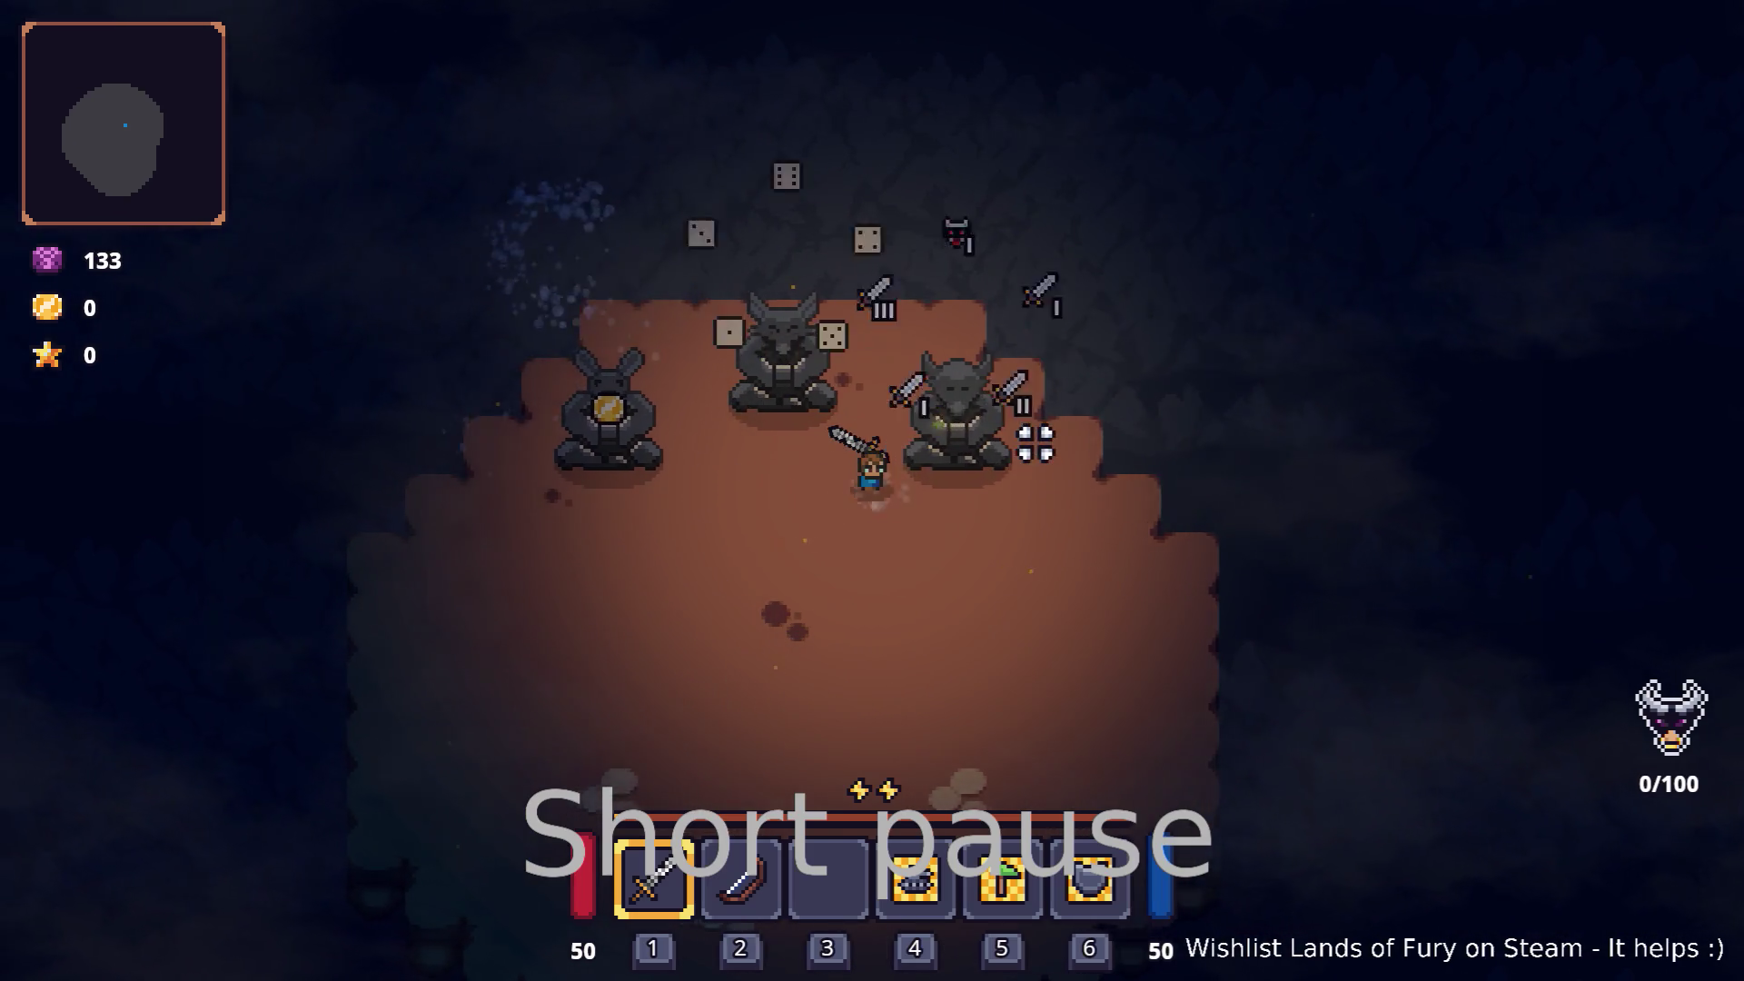
{"action": "key", "text": "a"}
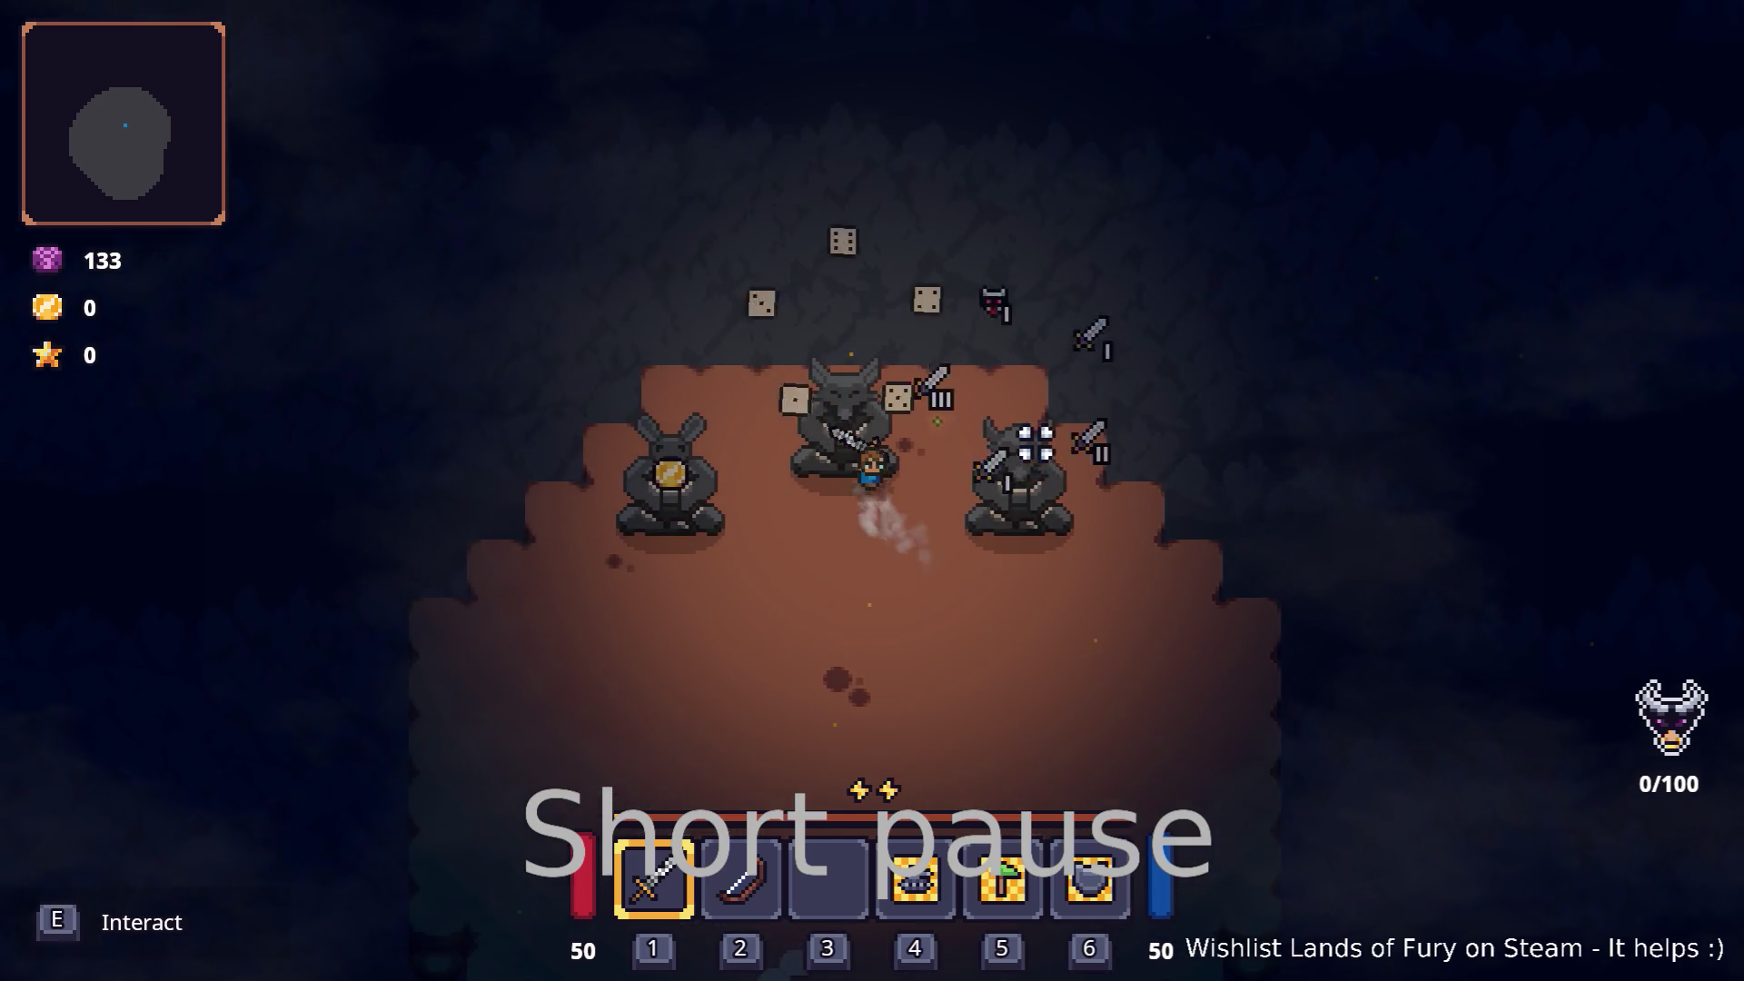
{"action": "key", "text": "d"}
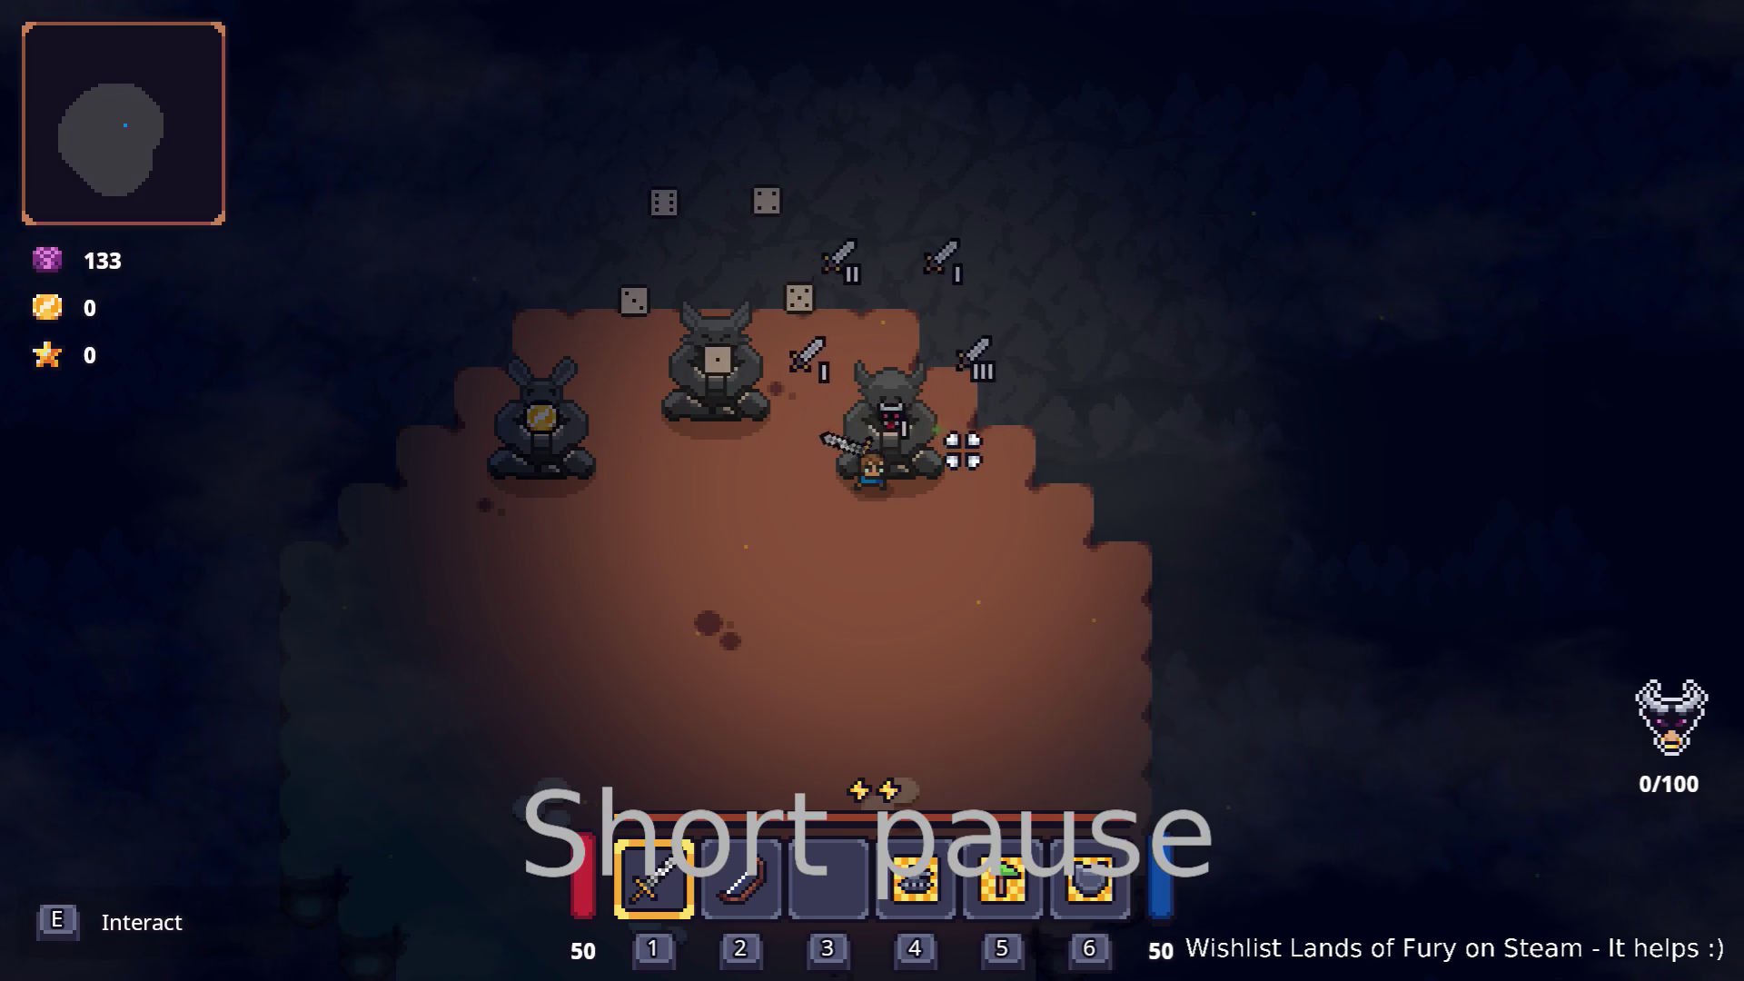
{"action": "key", "text": "alt+Tab"}
{"action": "key", "text": "alt+Tab"}
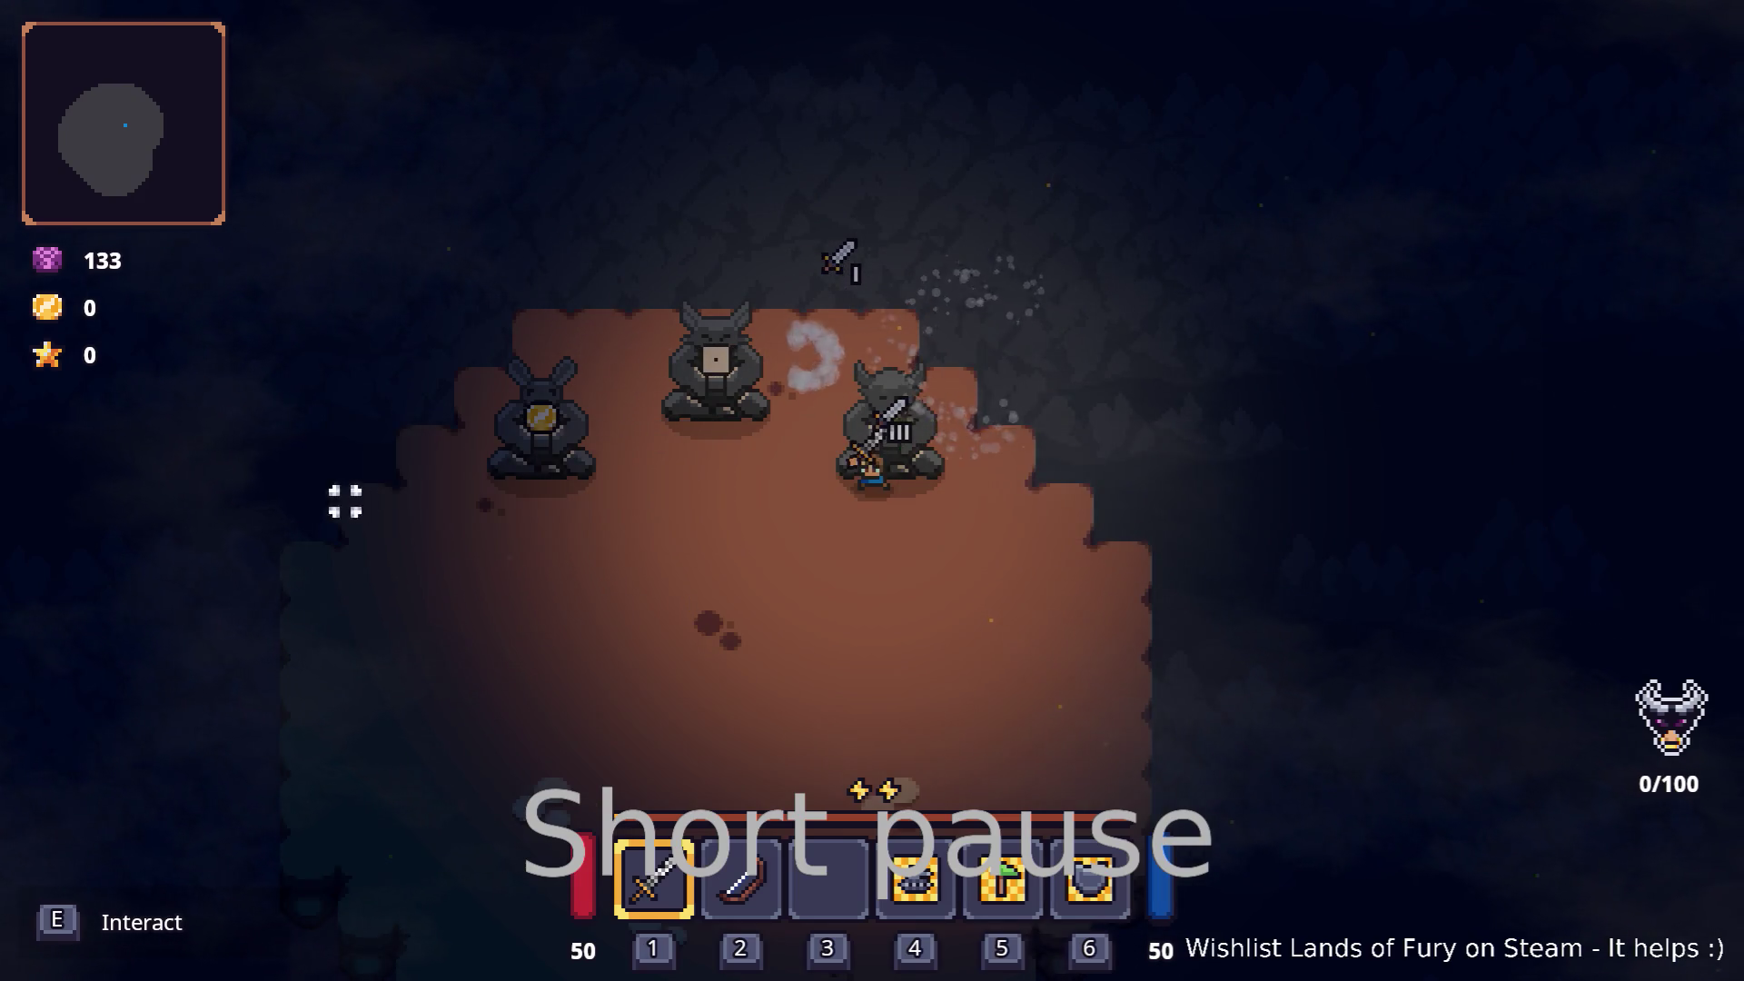
Step: Step onto the hunt challenge pad and check the countdown and 0% progress in the inventory
{"action": "key", "text": "s"}
{"action": "key", "text": "space"}
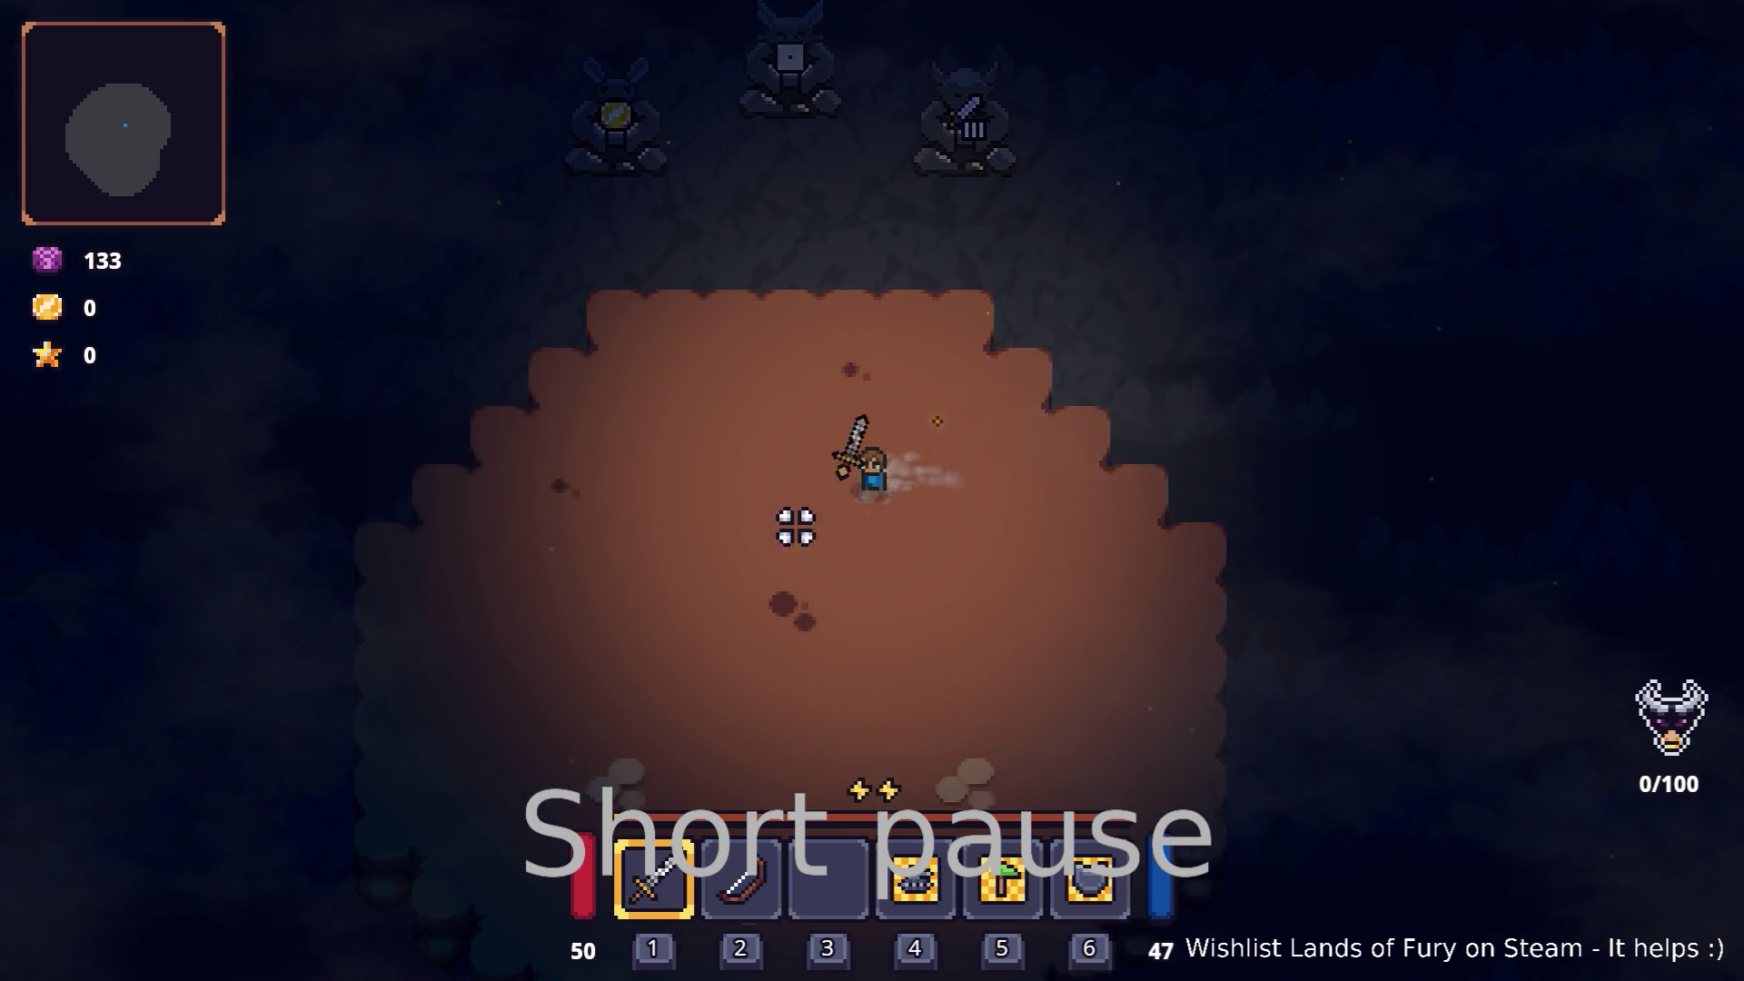
{"action": "key", "text": "s"}
{"action": "key", "text": "a"}
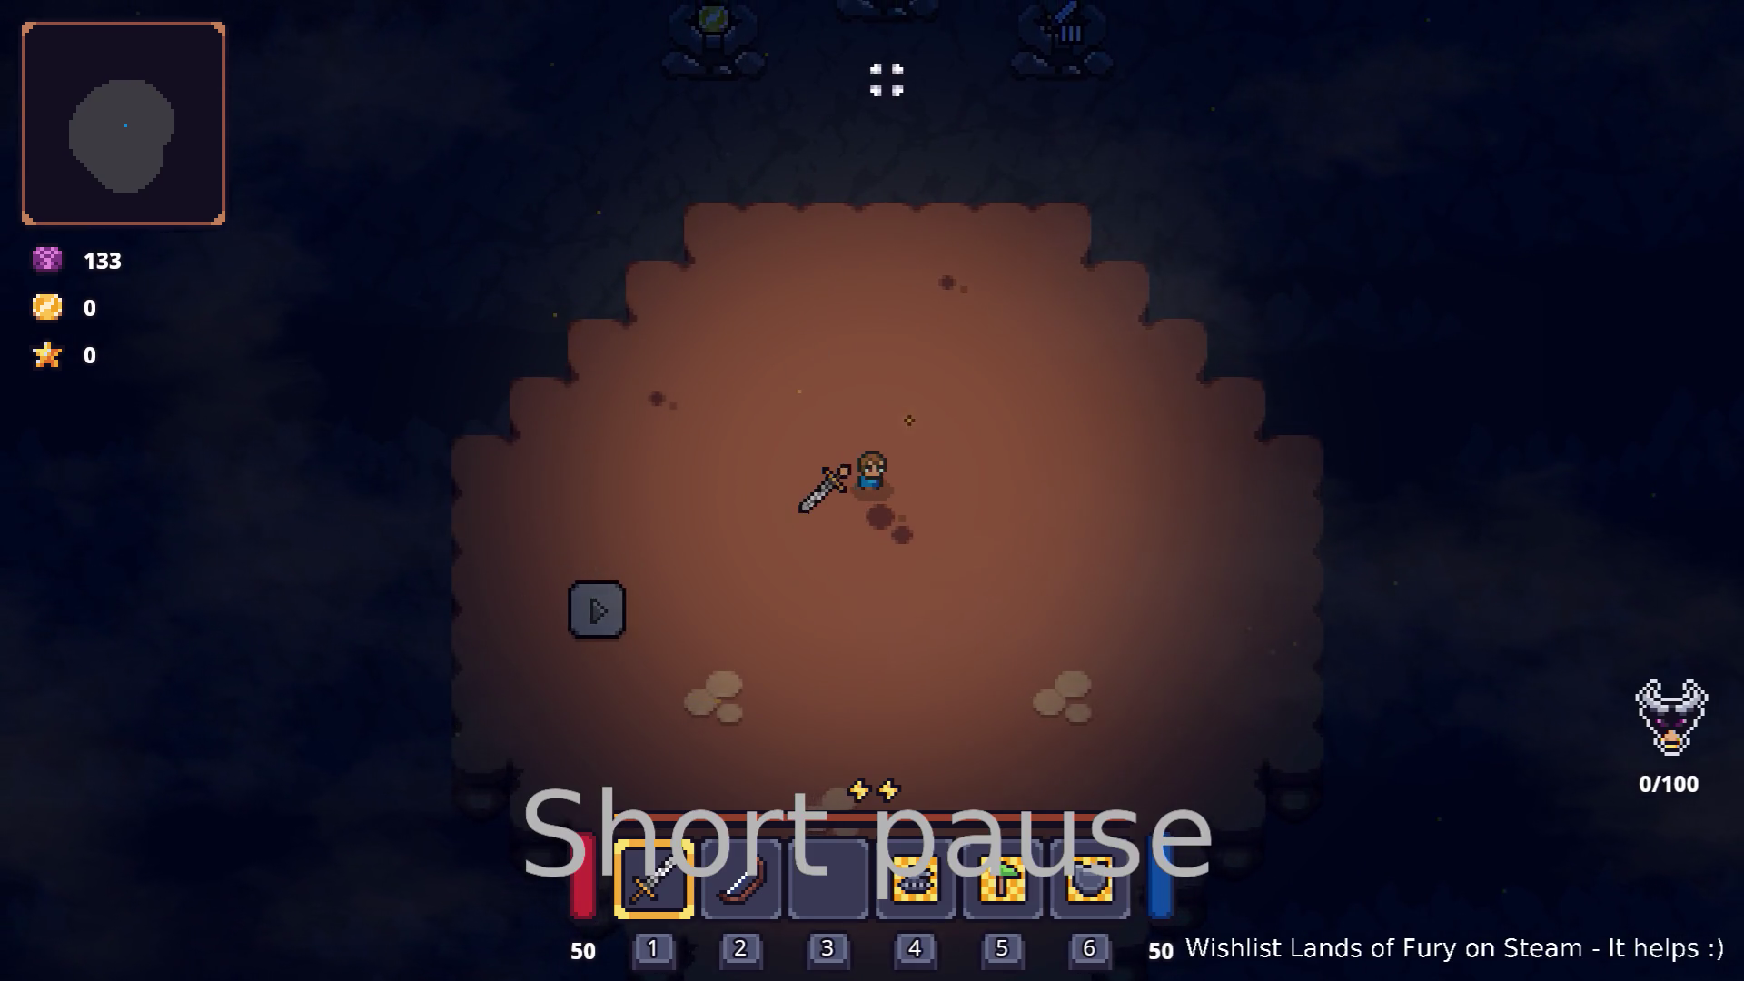
{"action": "key", "text": "a"}
{"action": "key", "text": "s"}
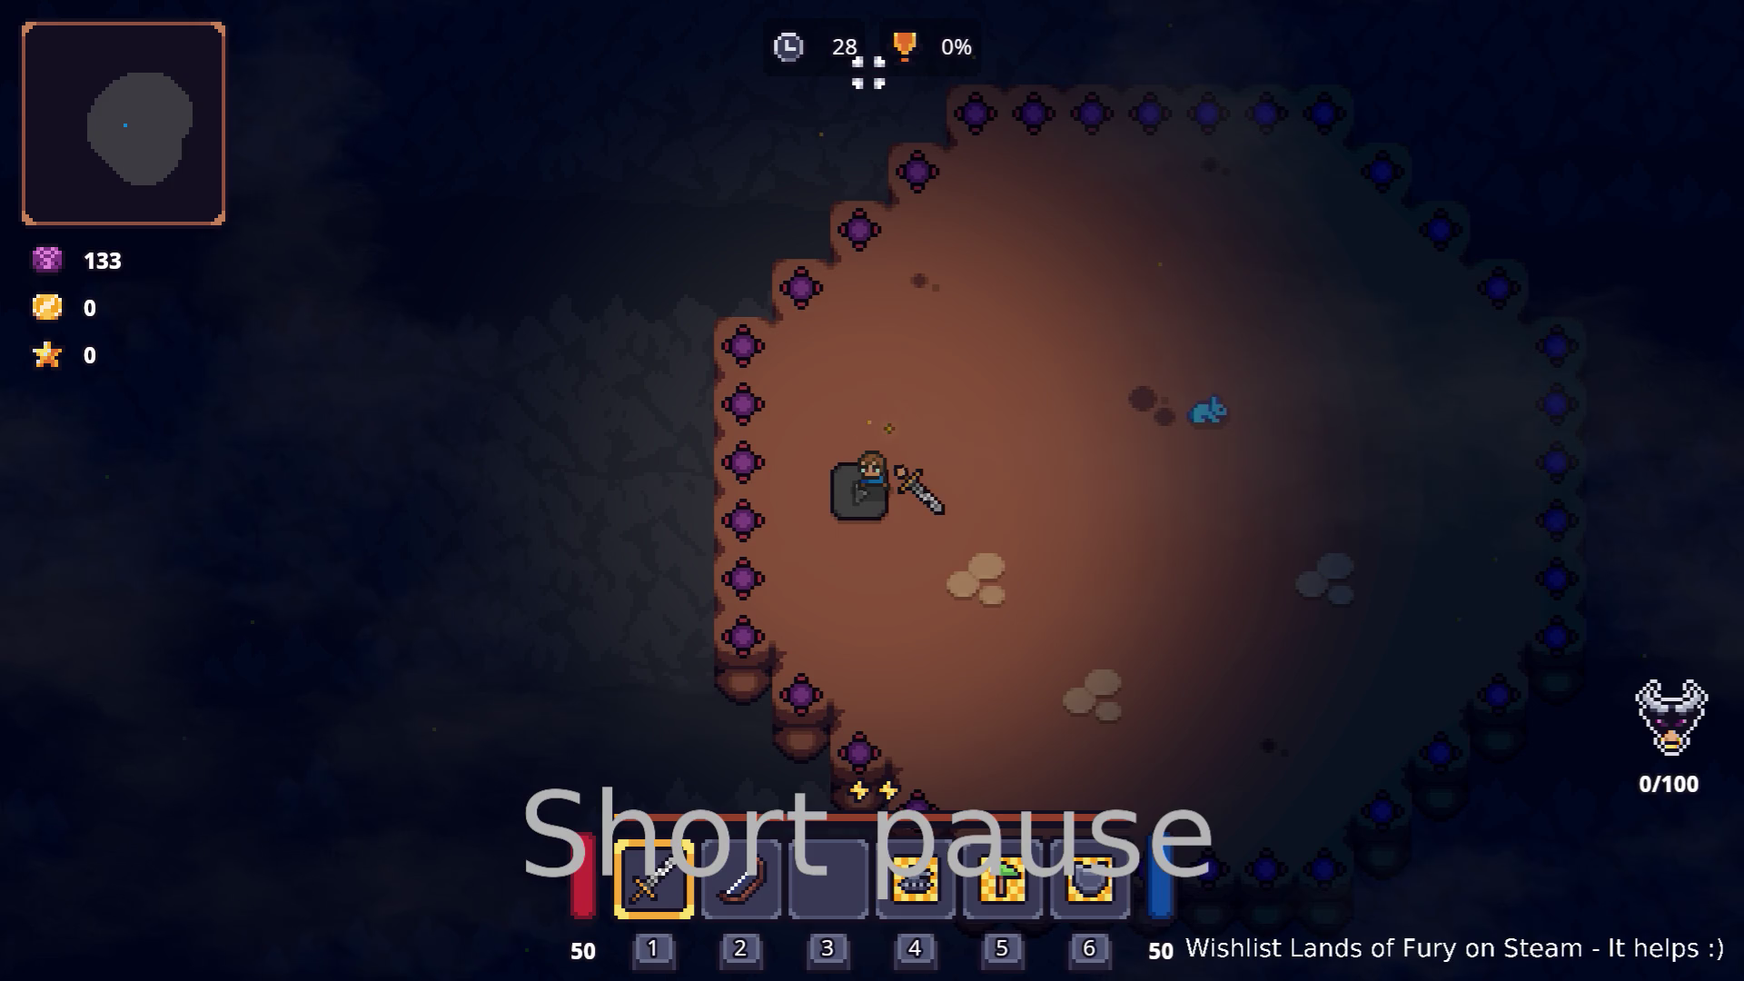
{"action": "key", "text": "d"}
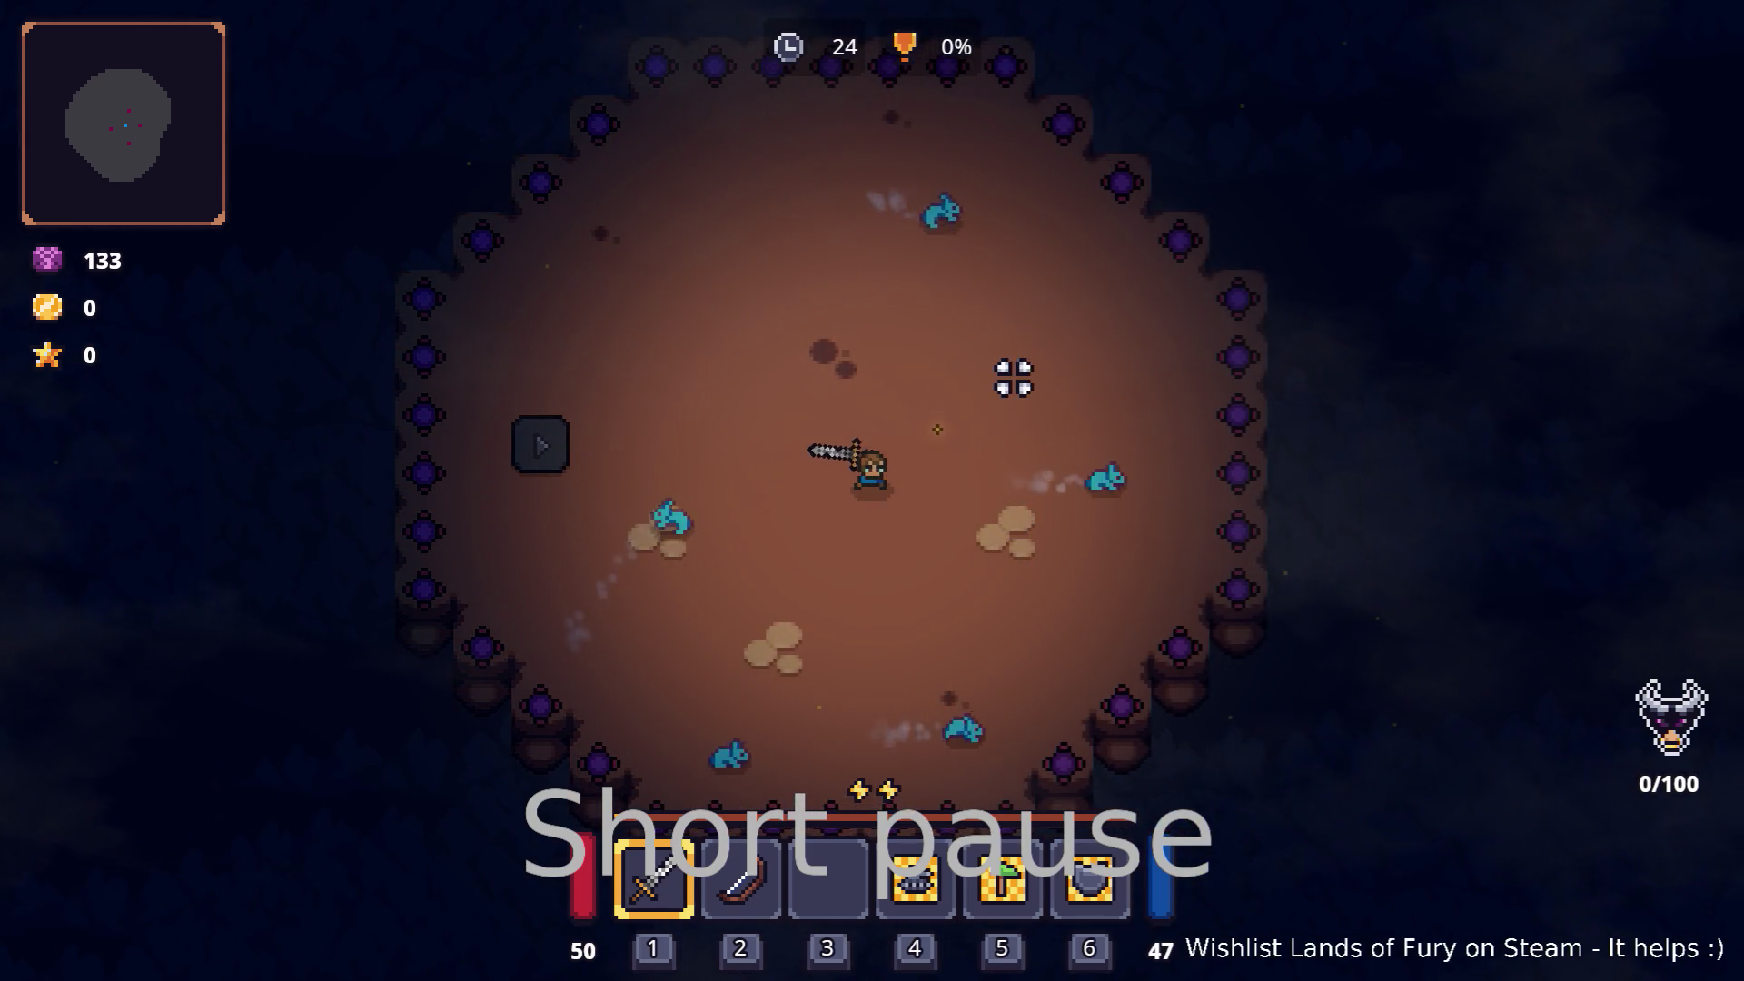
{"action": "key", "text": "Tab"}
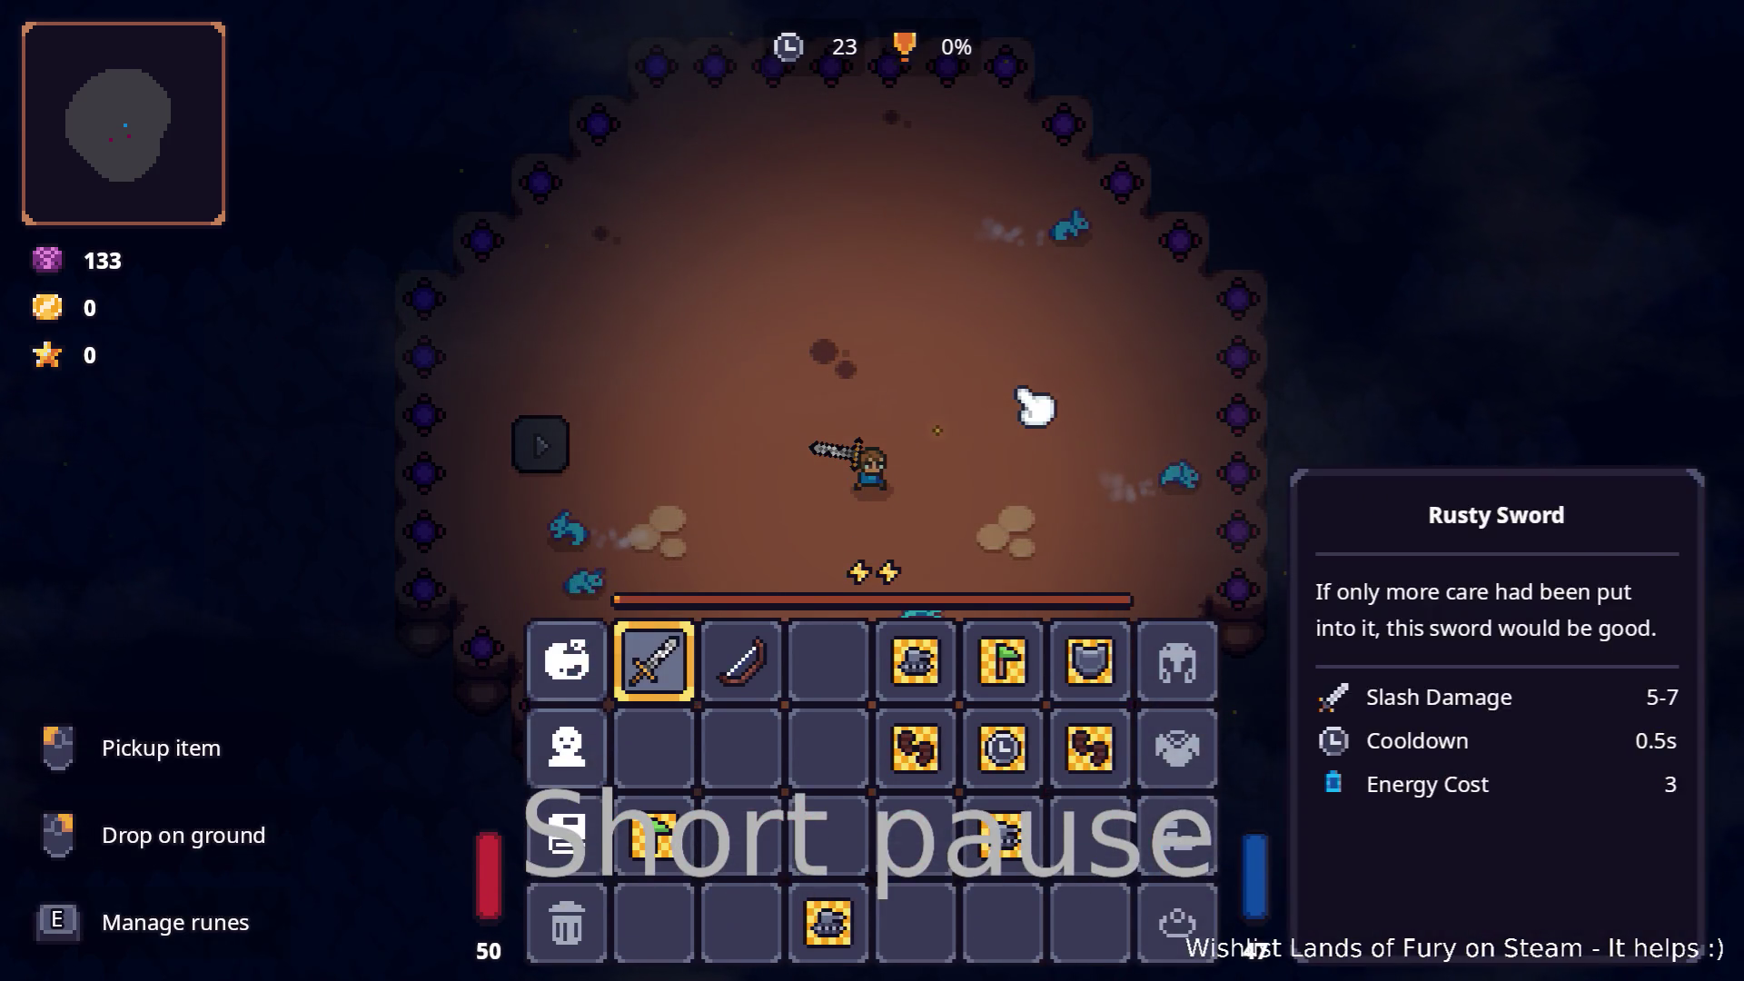
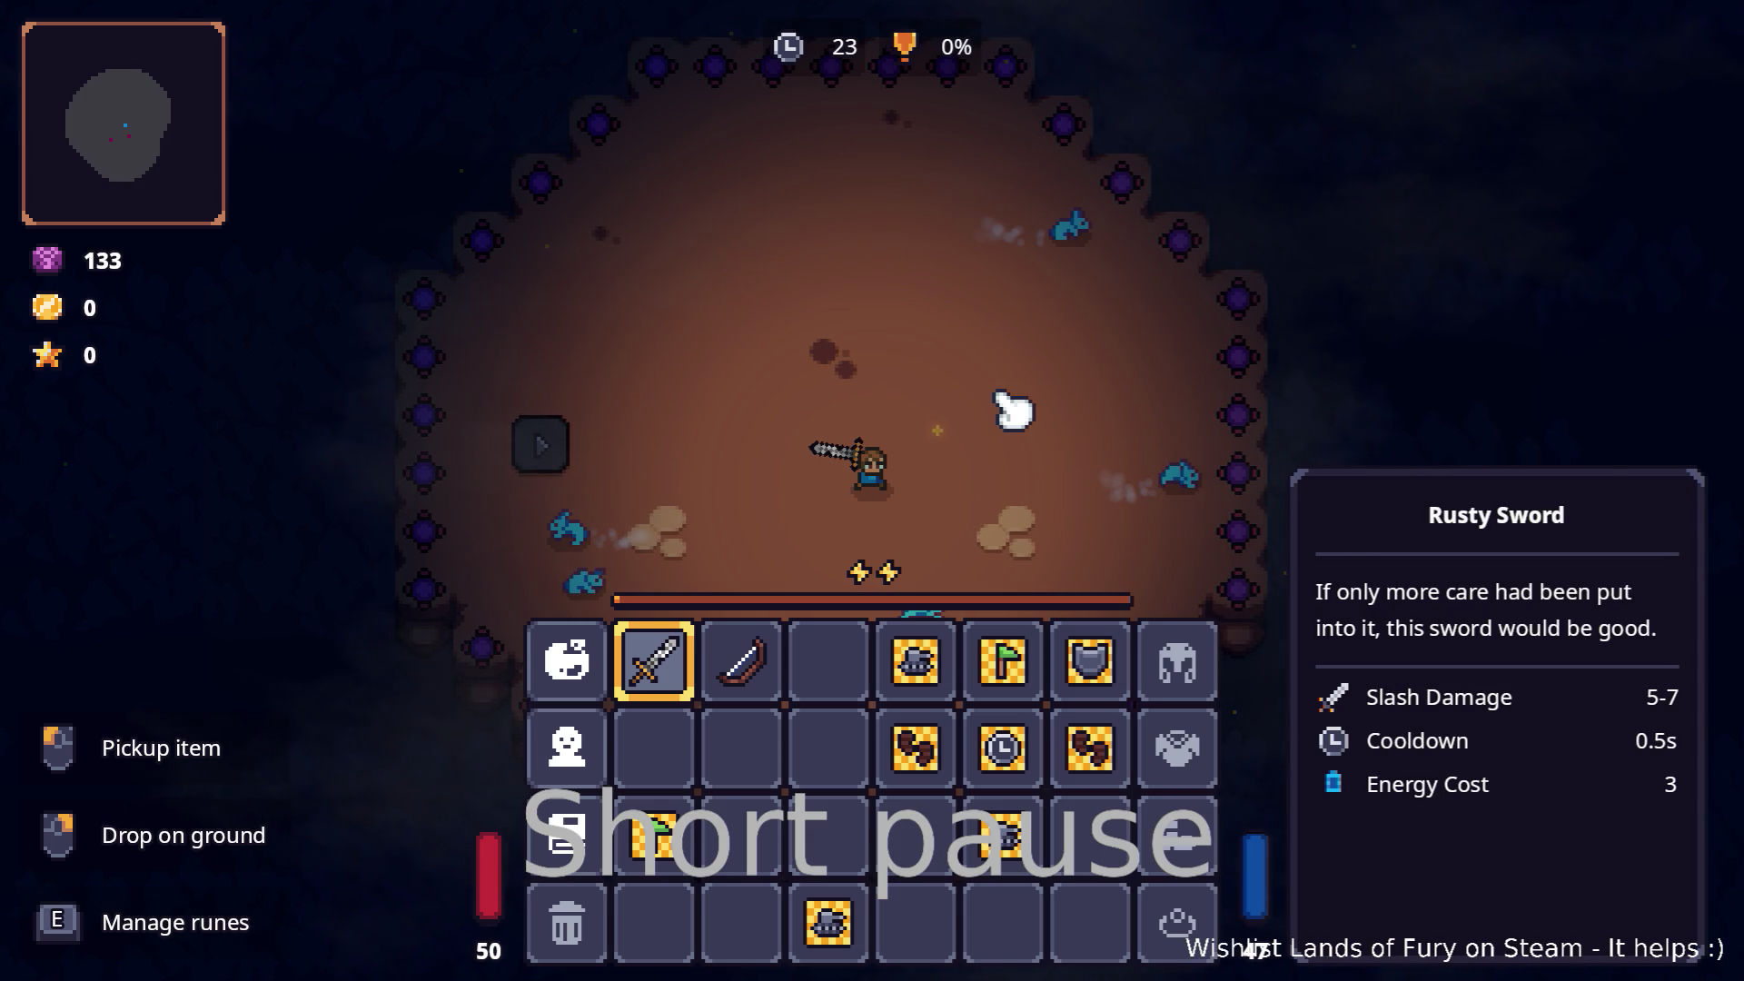
Step: Close the inventory and fight across the cavern arena with the sword, then the bow
{"action": "key", "text": "Tab"}
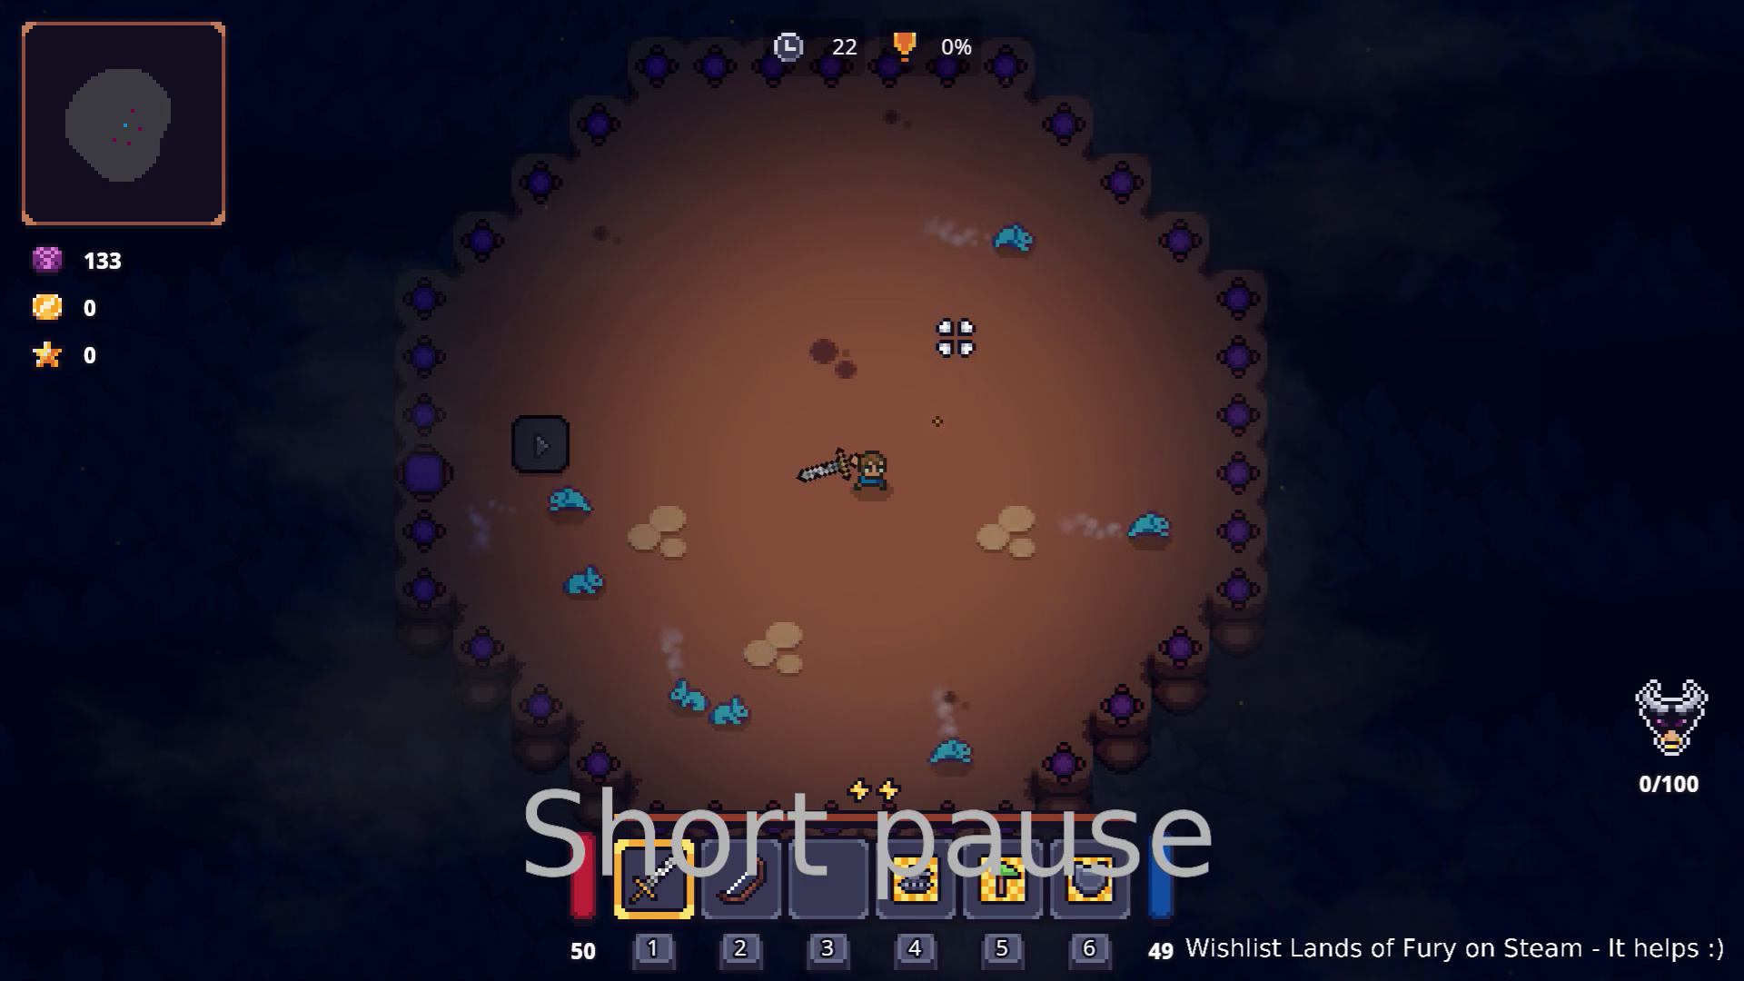
{"action": "key", "text": "a"}
{"action": "left_click", "coordinate": [981, 436]}
{"action": "key", "text": "s"}
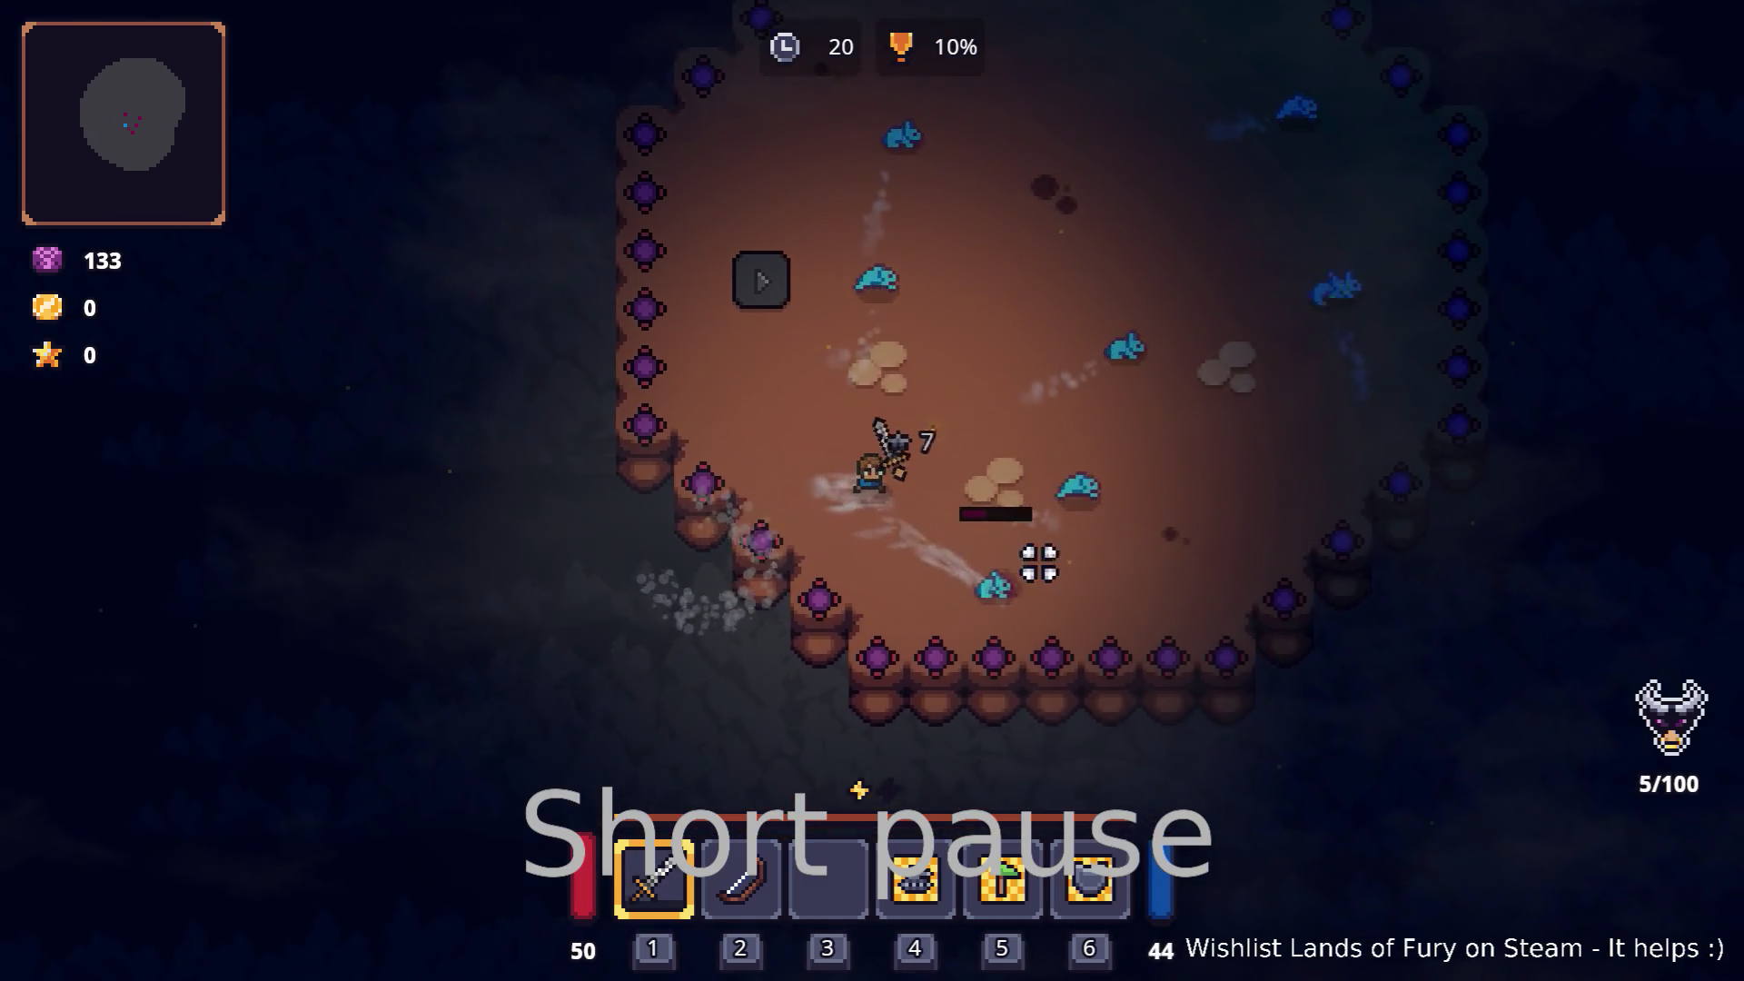
{"action": "key", "text": "d"}
{"action": "key", "text": "w"}
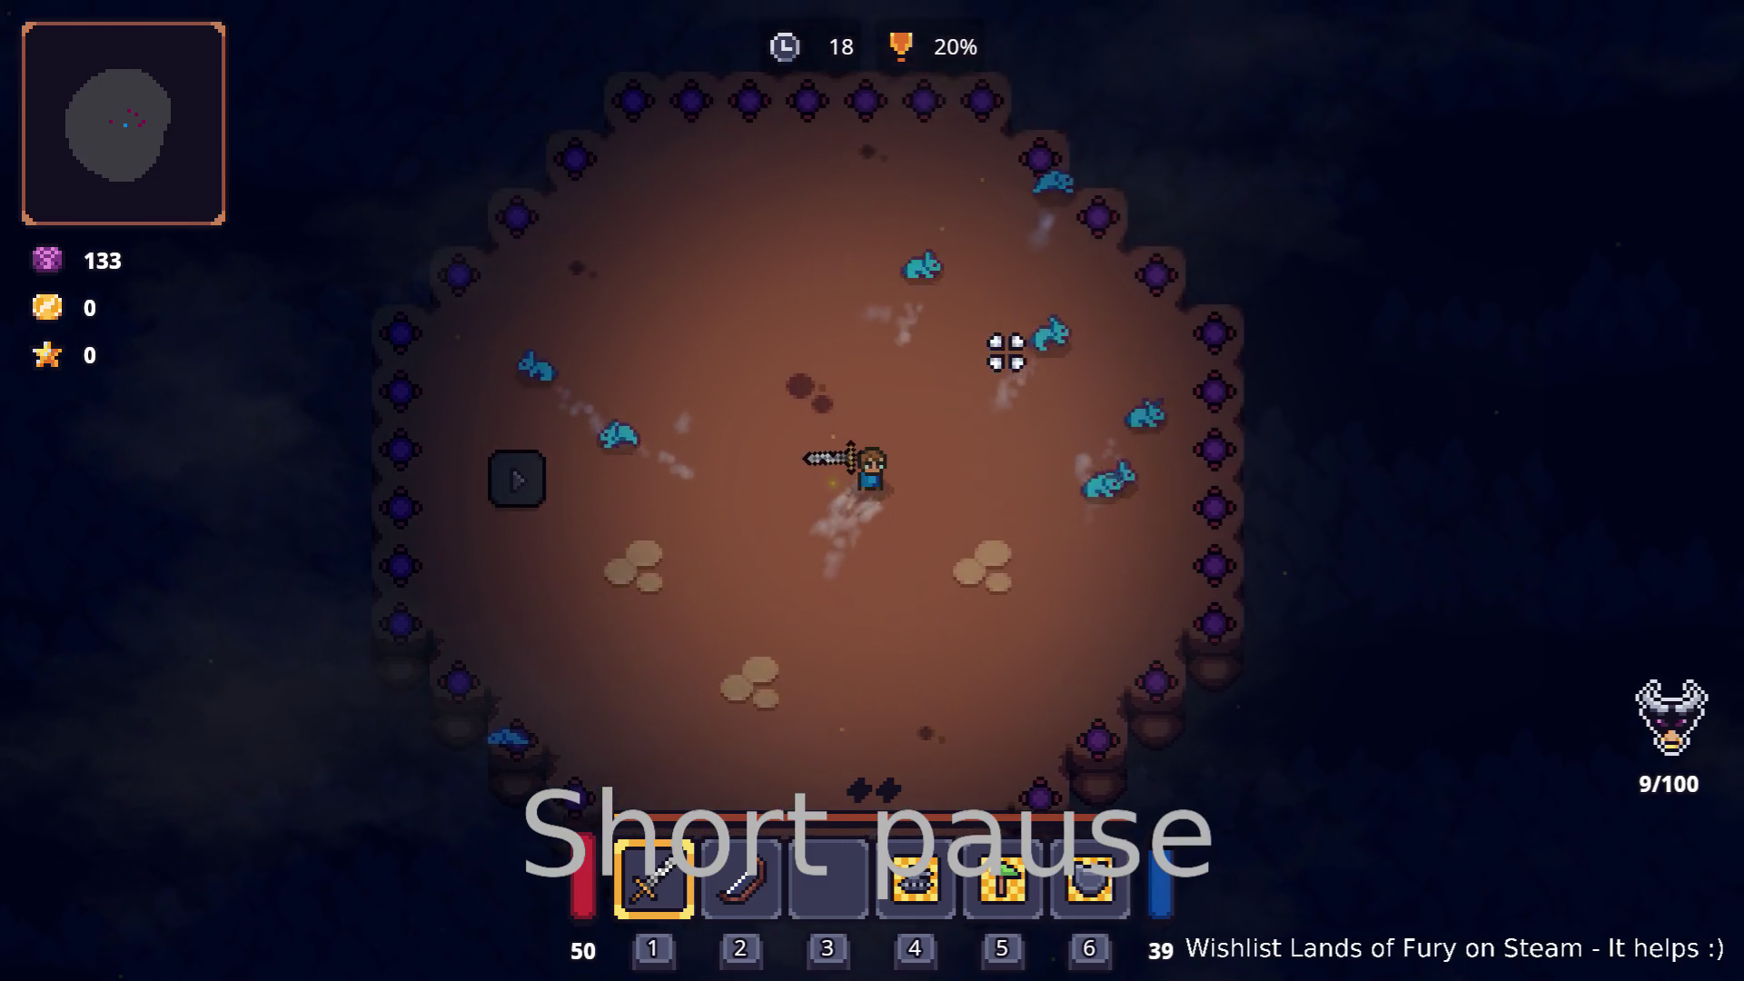
{"action": "key", "text": "d"}
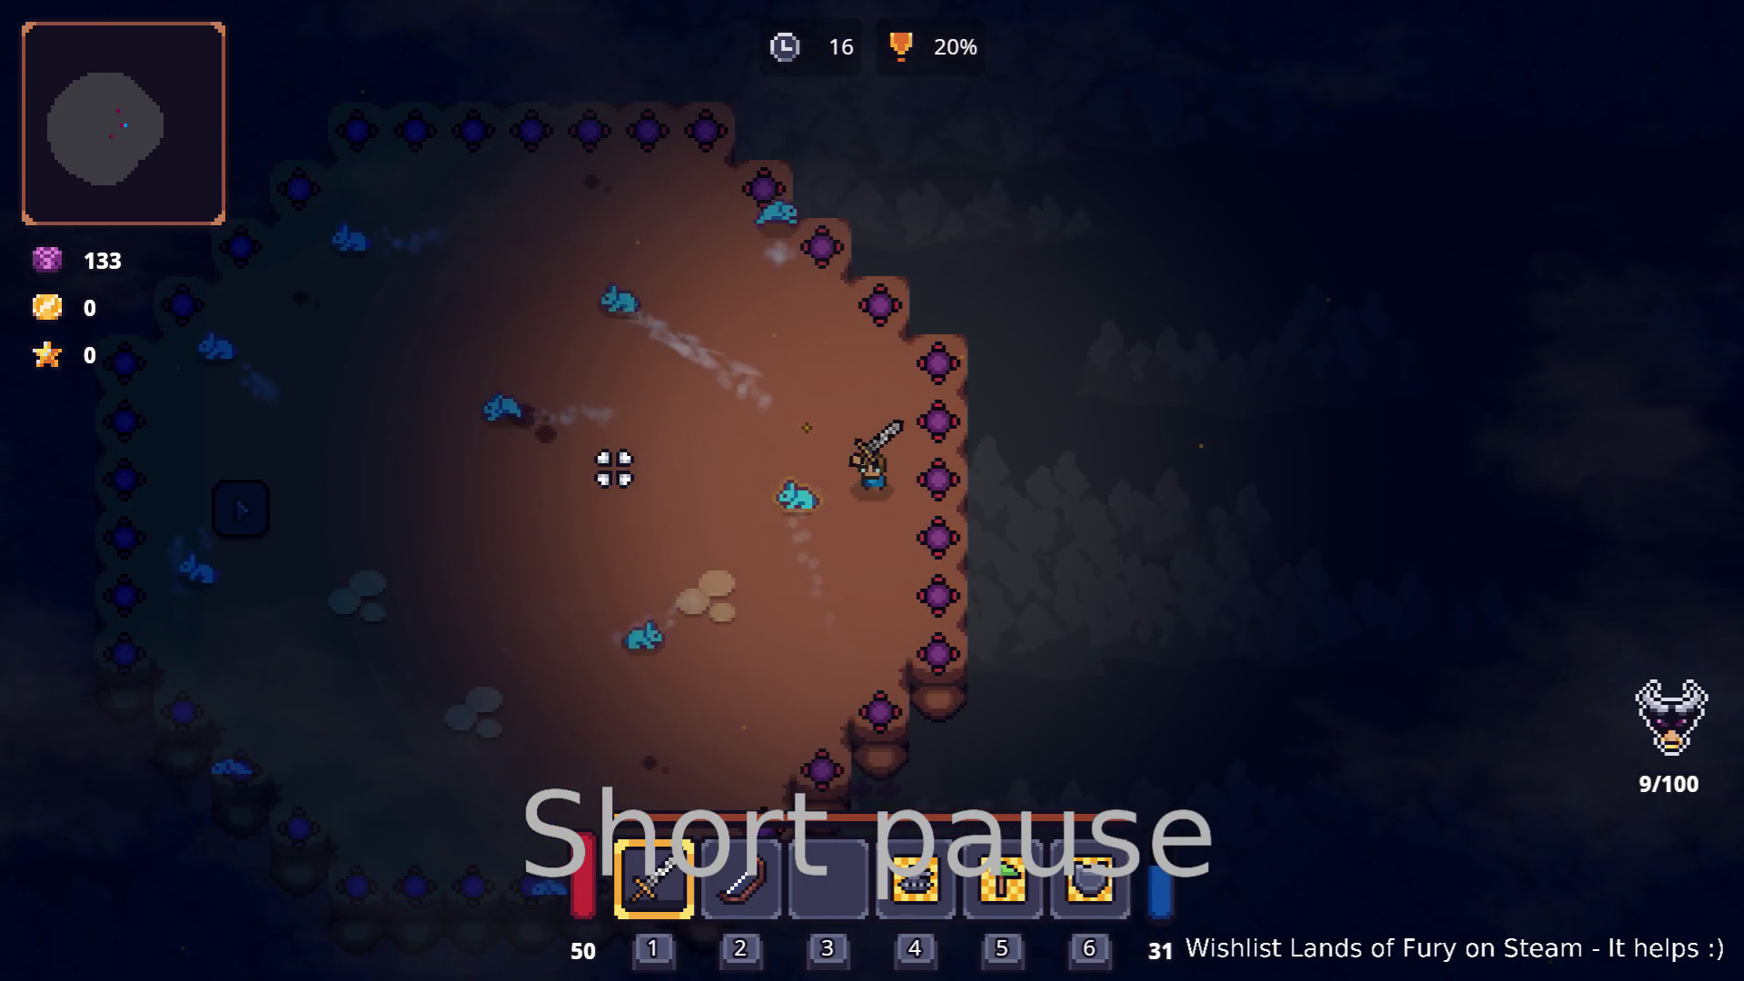
{"action": "key", "text": "2"}
{"action": "key", "text": "a"}
{"action": "left_click", "coordinate": [565, 381]}
{"action": "key", "text": "a"}
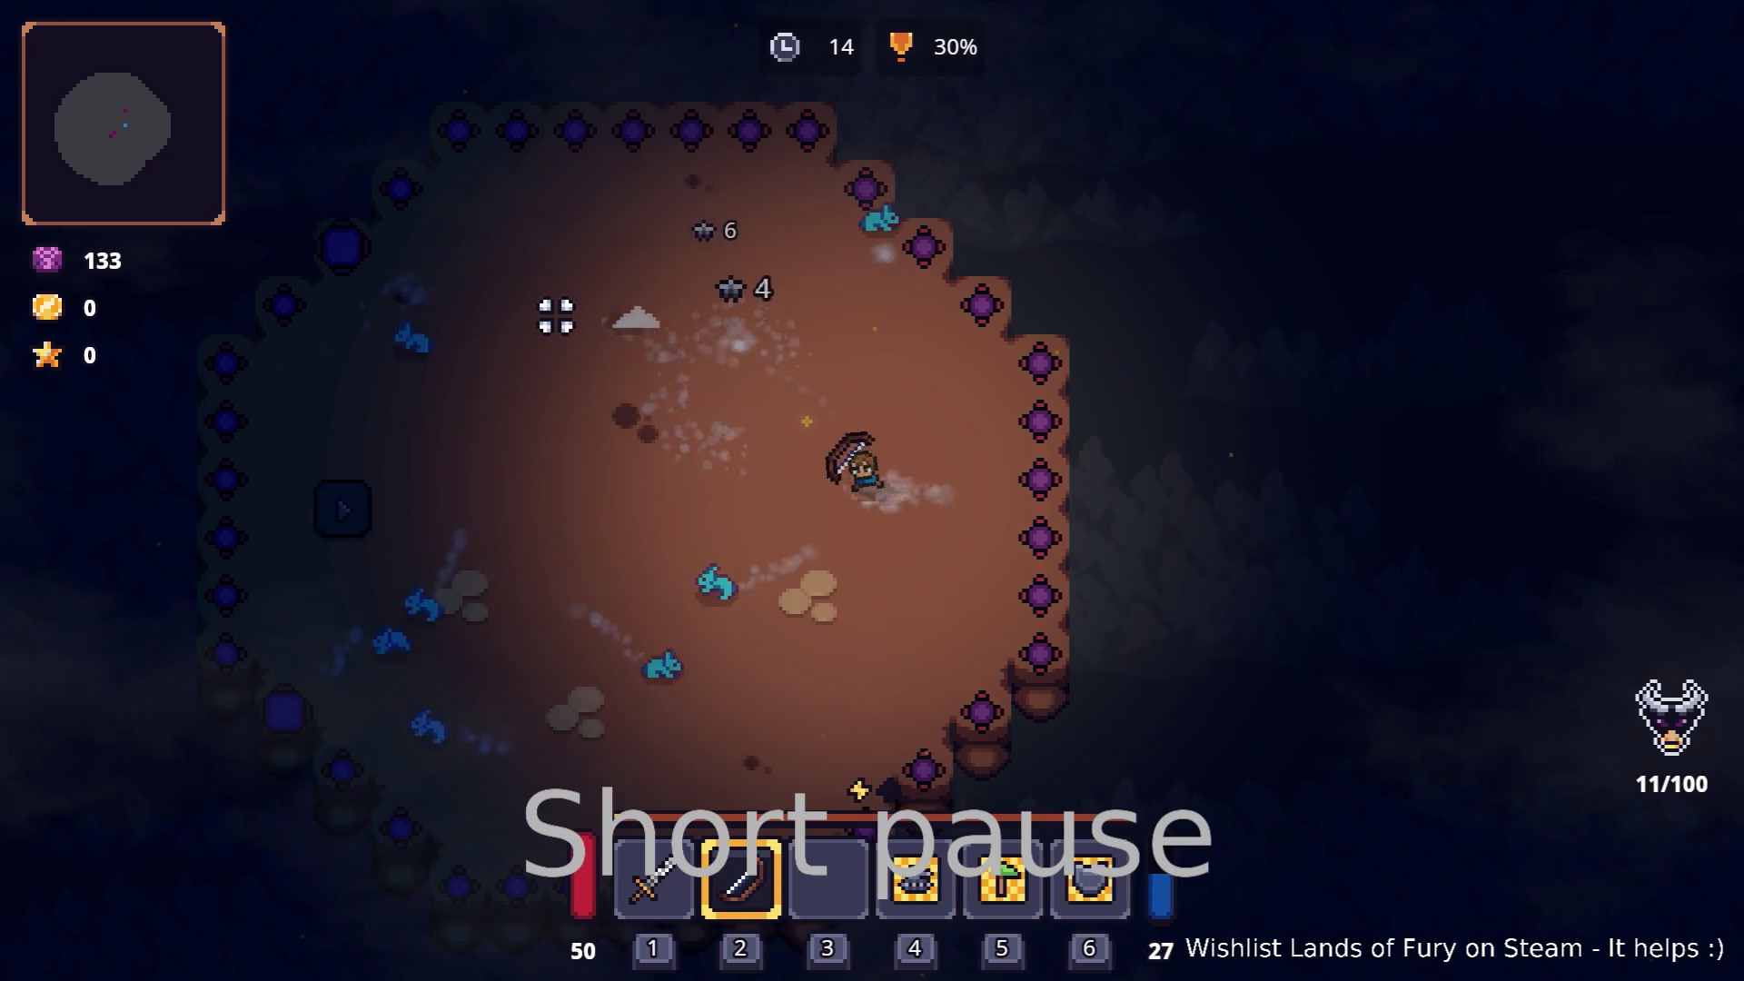
{"action": "key", "text": "s"}
Step: Switch back to the sword and keep moving around the arena fighting enemies
{"action": "key", "text": "1"}
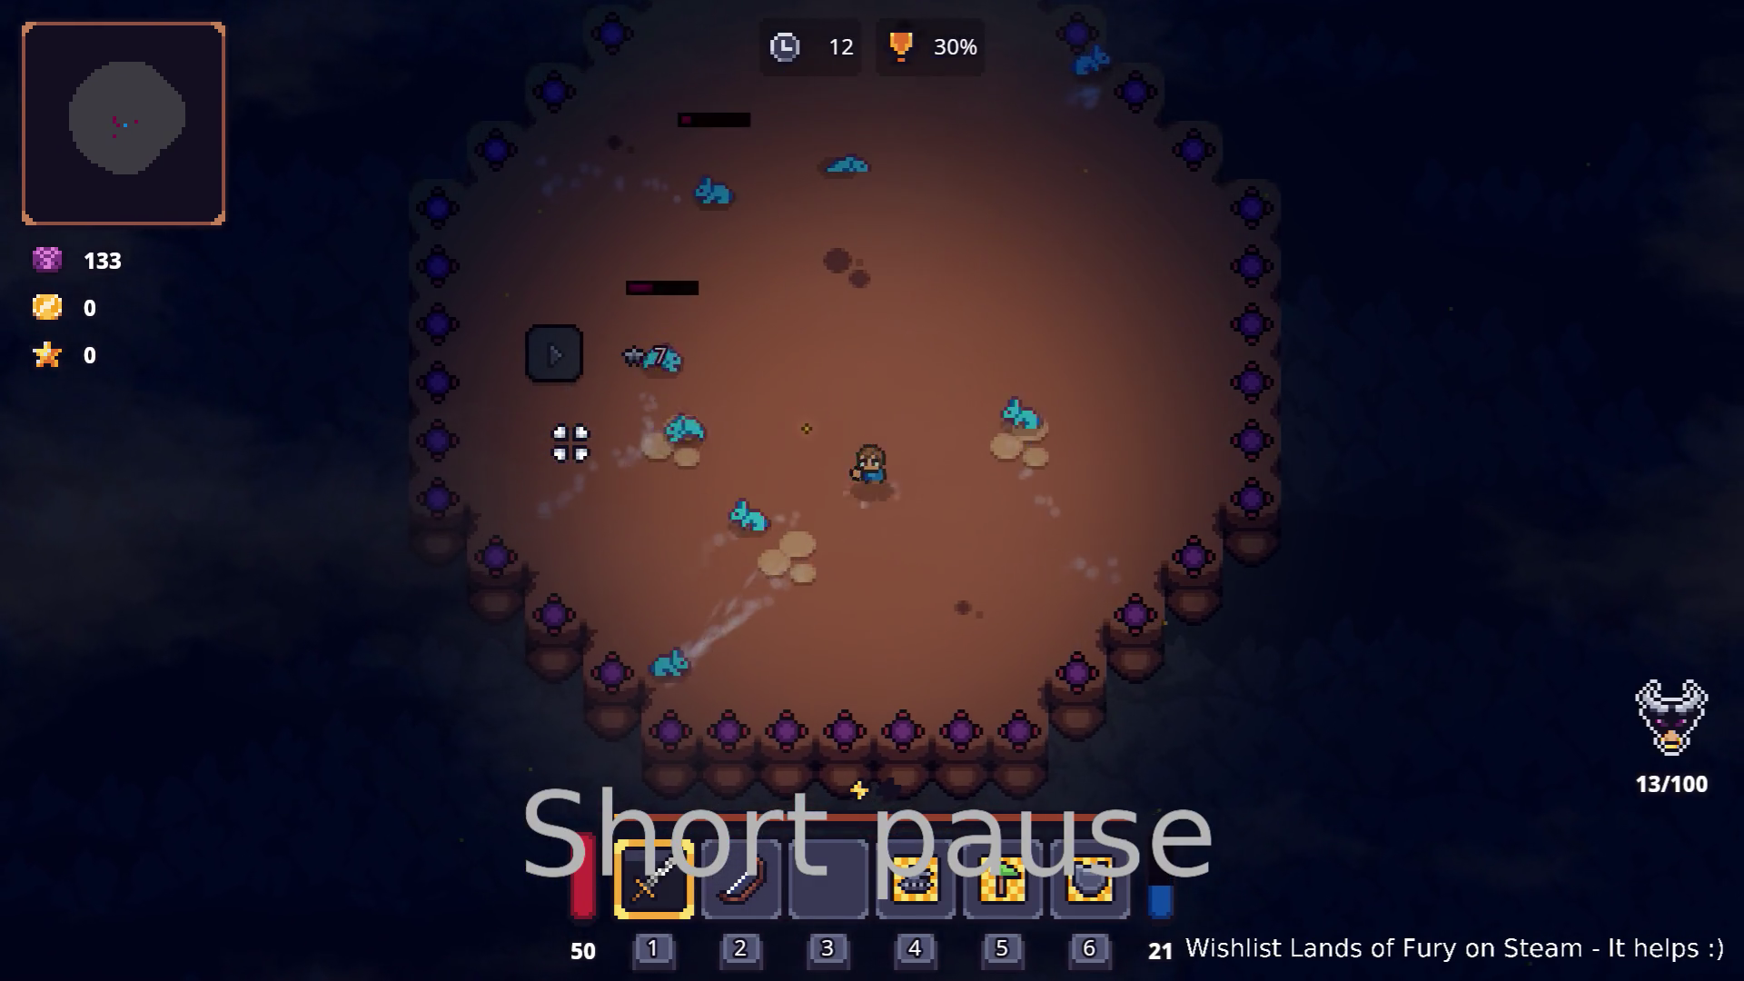
{"action": "key", "text": "a"}
{"action": "key", "text": "s"}
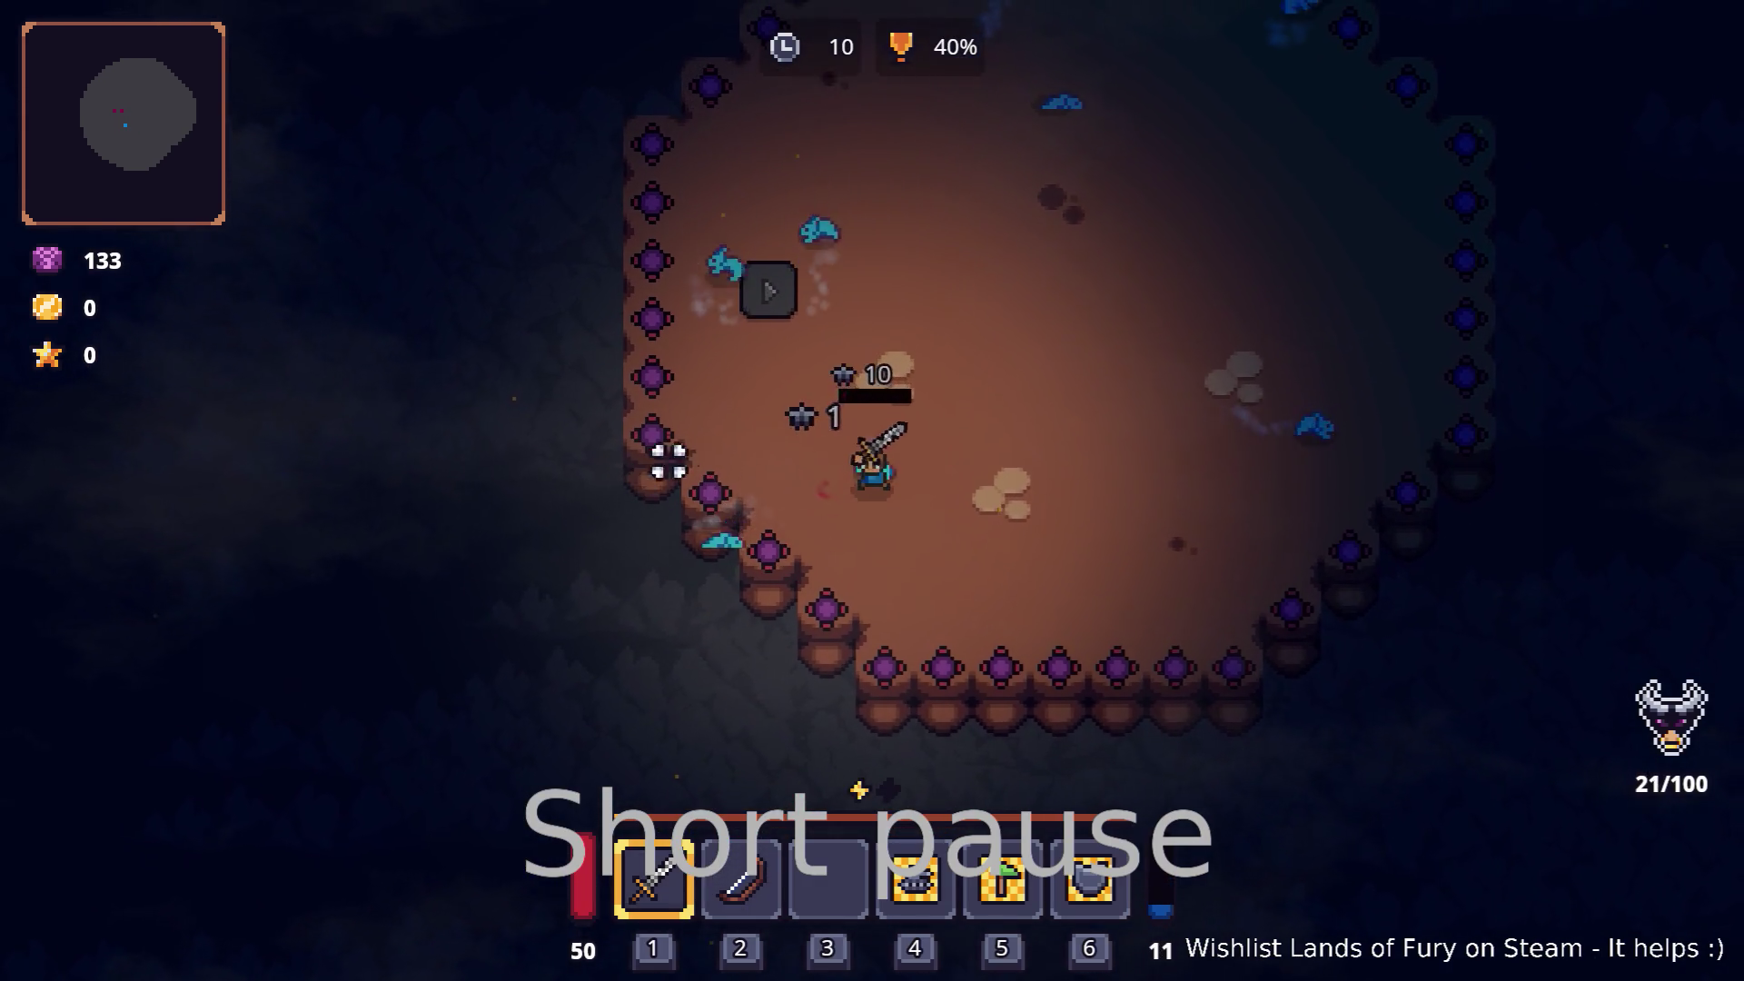
{"action": "key", "text": "w"}
{"action": "key", "text": "a"}
{"action": "key", "text": "d"}
{"action": "key", "text": "w"}
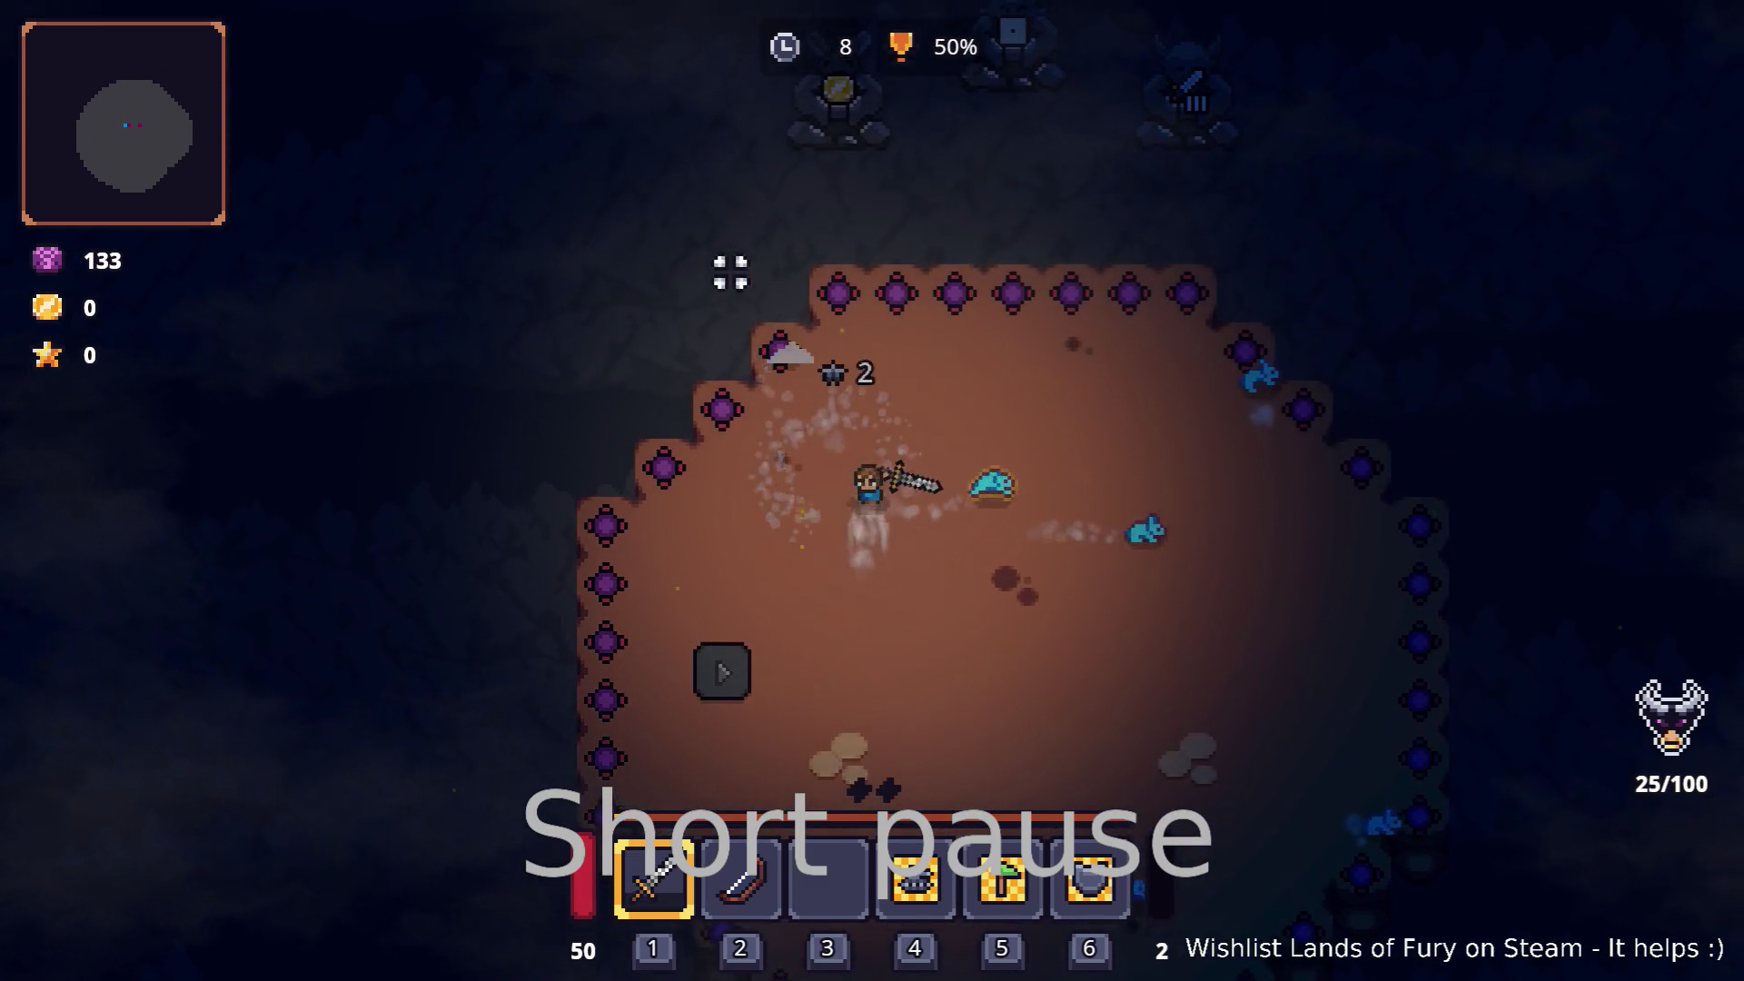
{"action": "key", "text": "d"}
{"action": "key", "text": "s"}
{"action": "key", "text": "w"}
{"action": "key", "text": "d"}
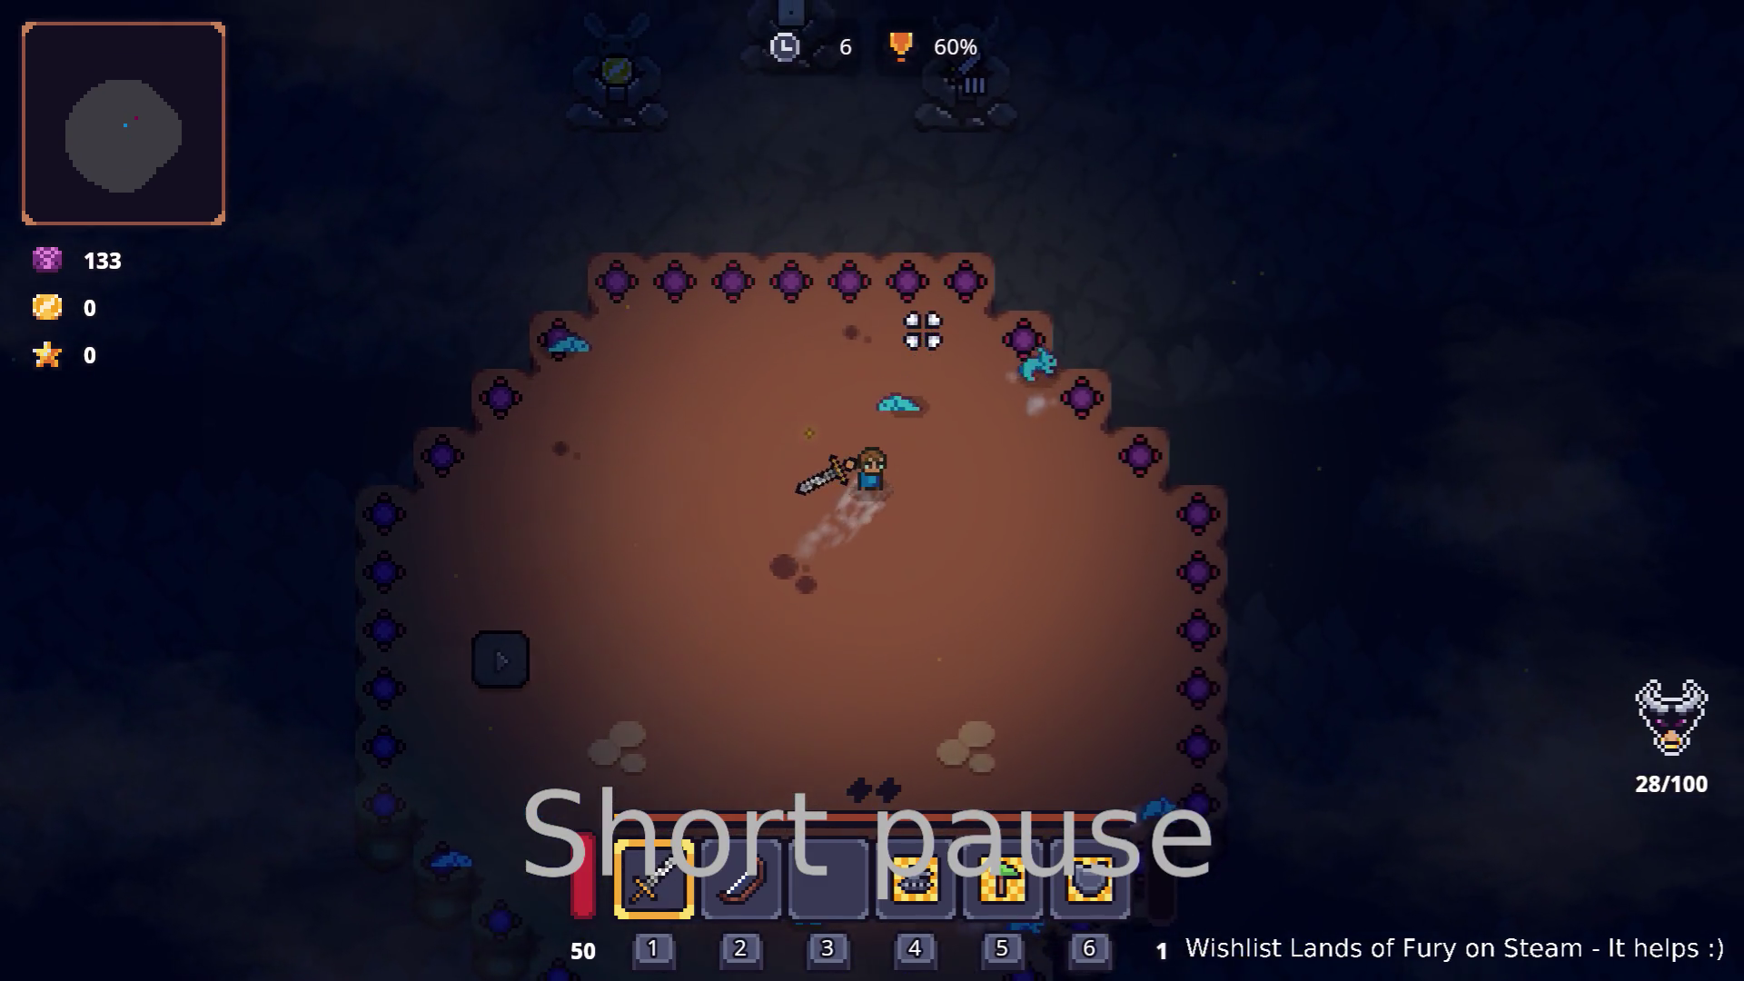
{"action": "key", "text": "s"}
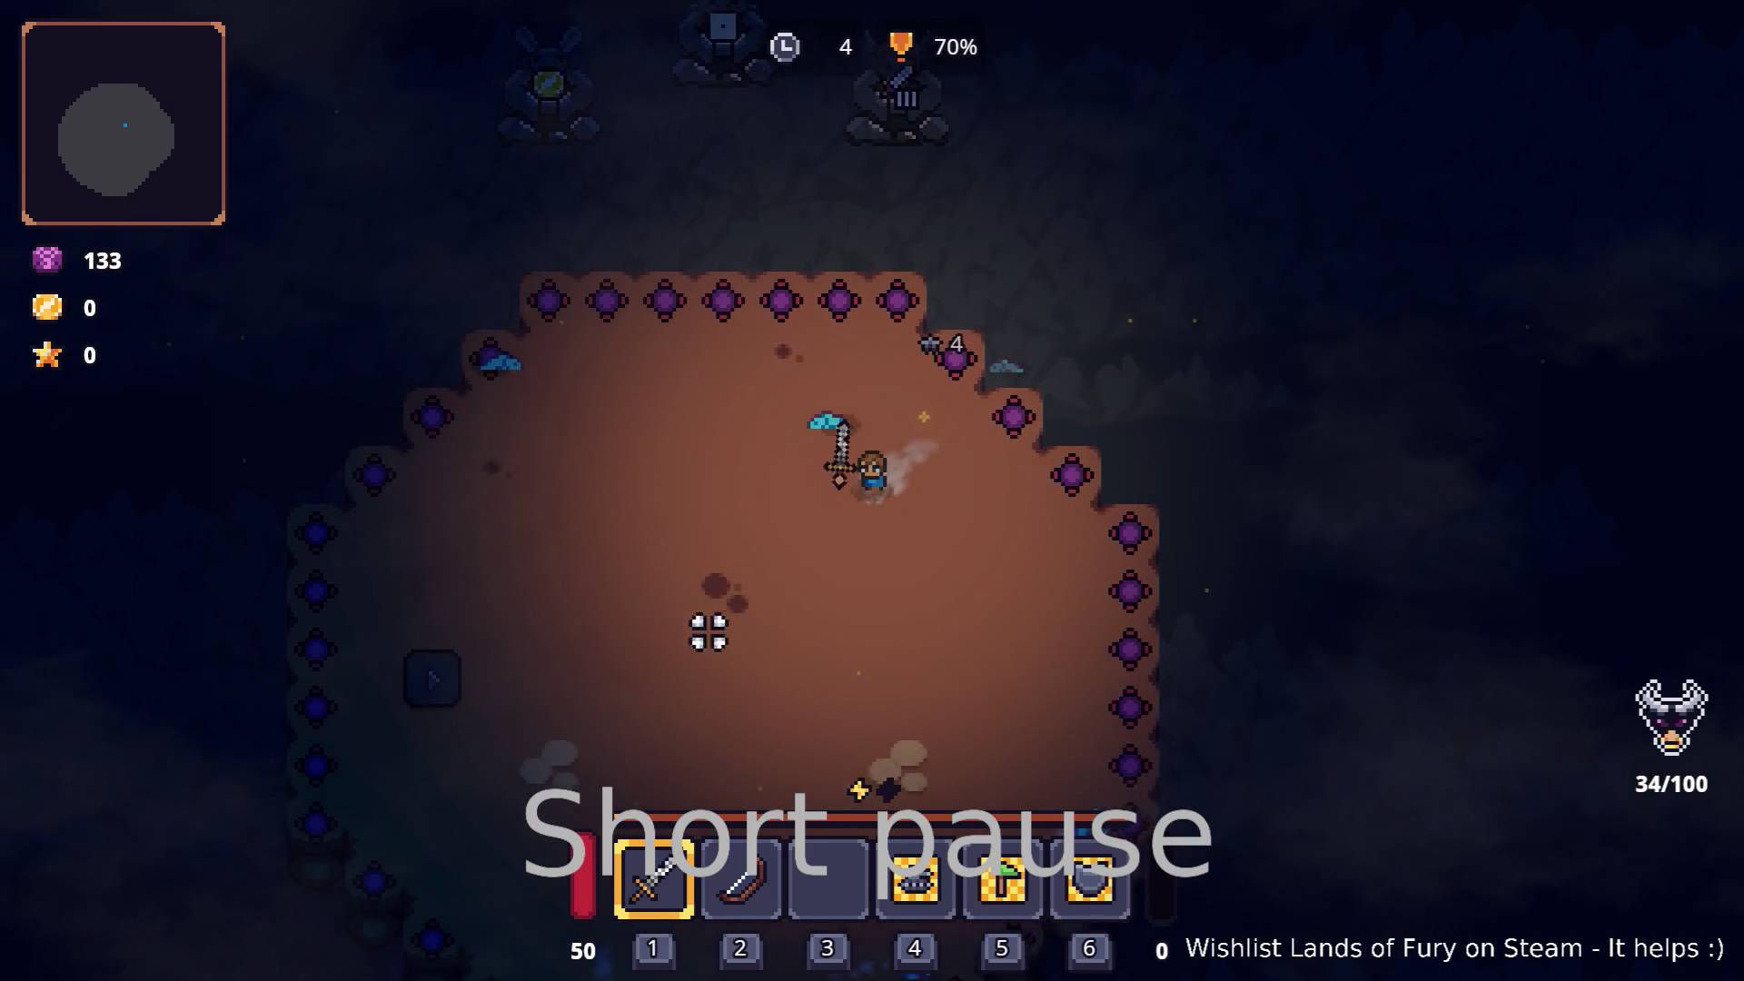
{"action": "key", "text": "d"}
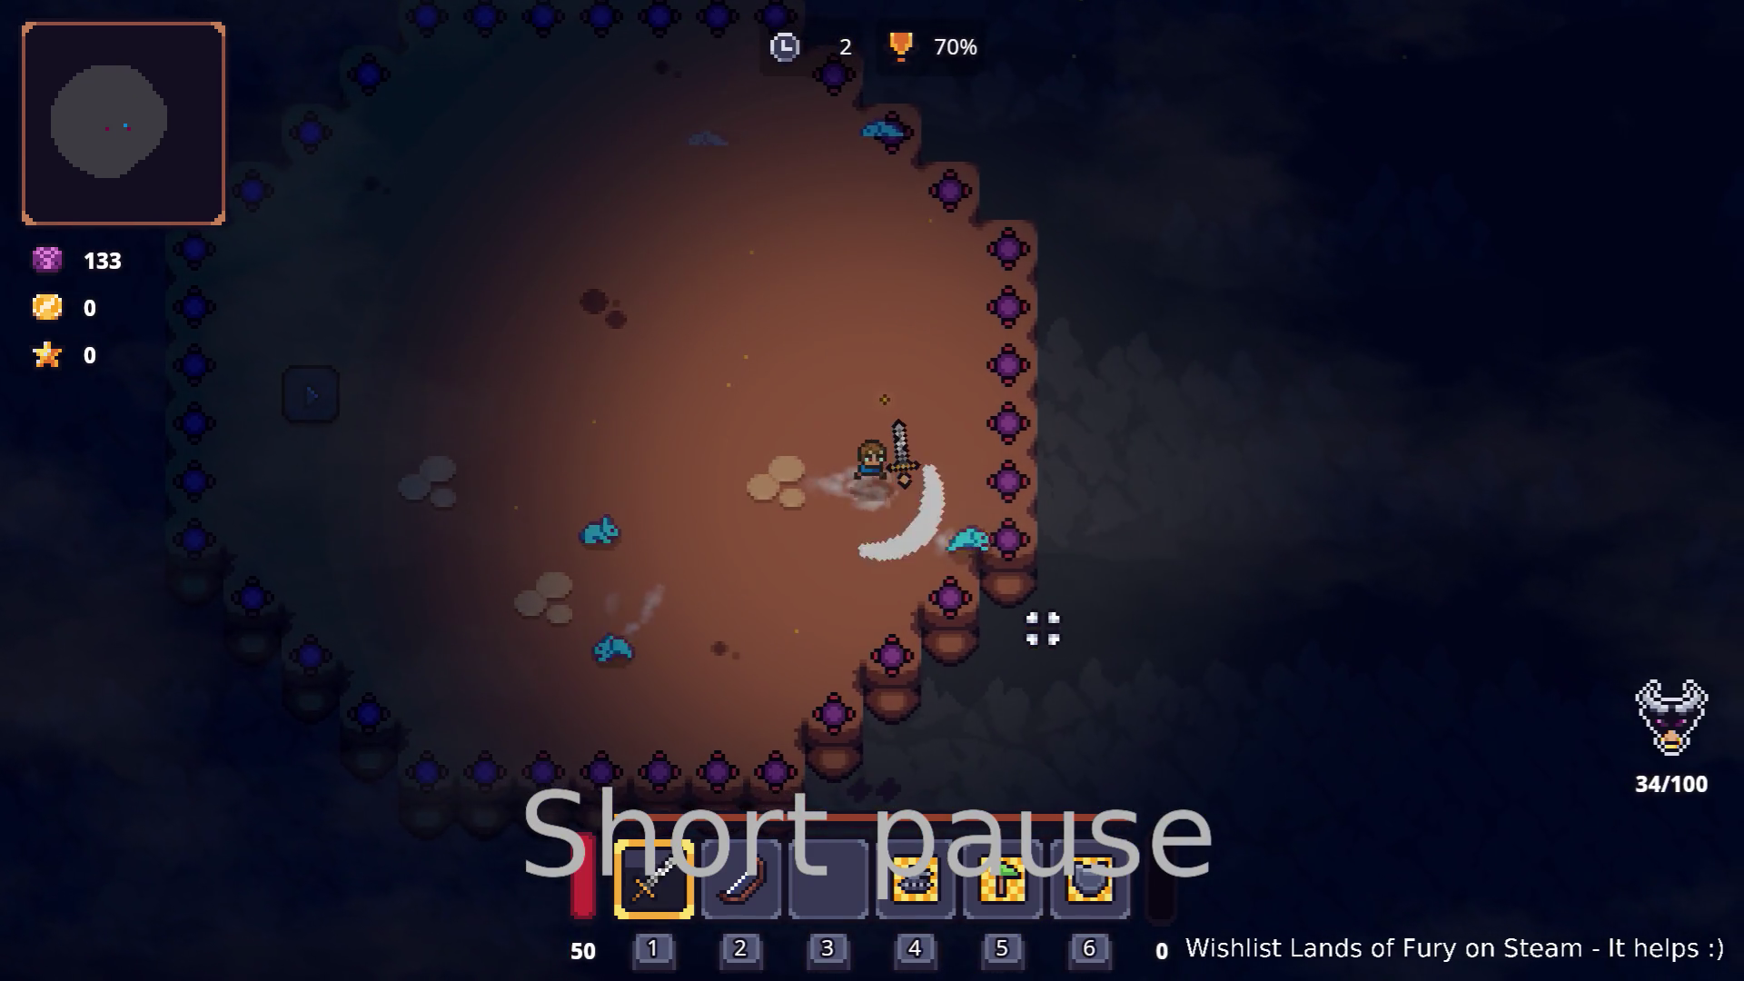
Step: Make the hero cross the arena and step onto the exit portal back to The Glade
{"action": "key", "text": "s"}
{"action": "key", "text": "a"}
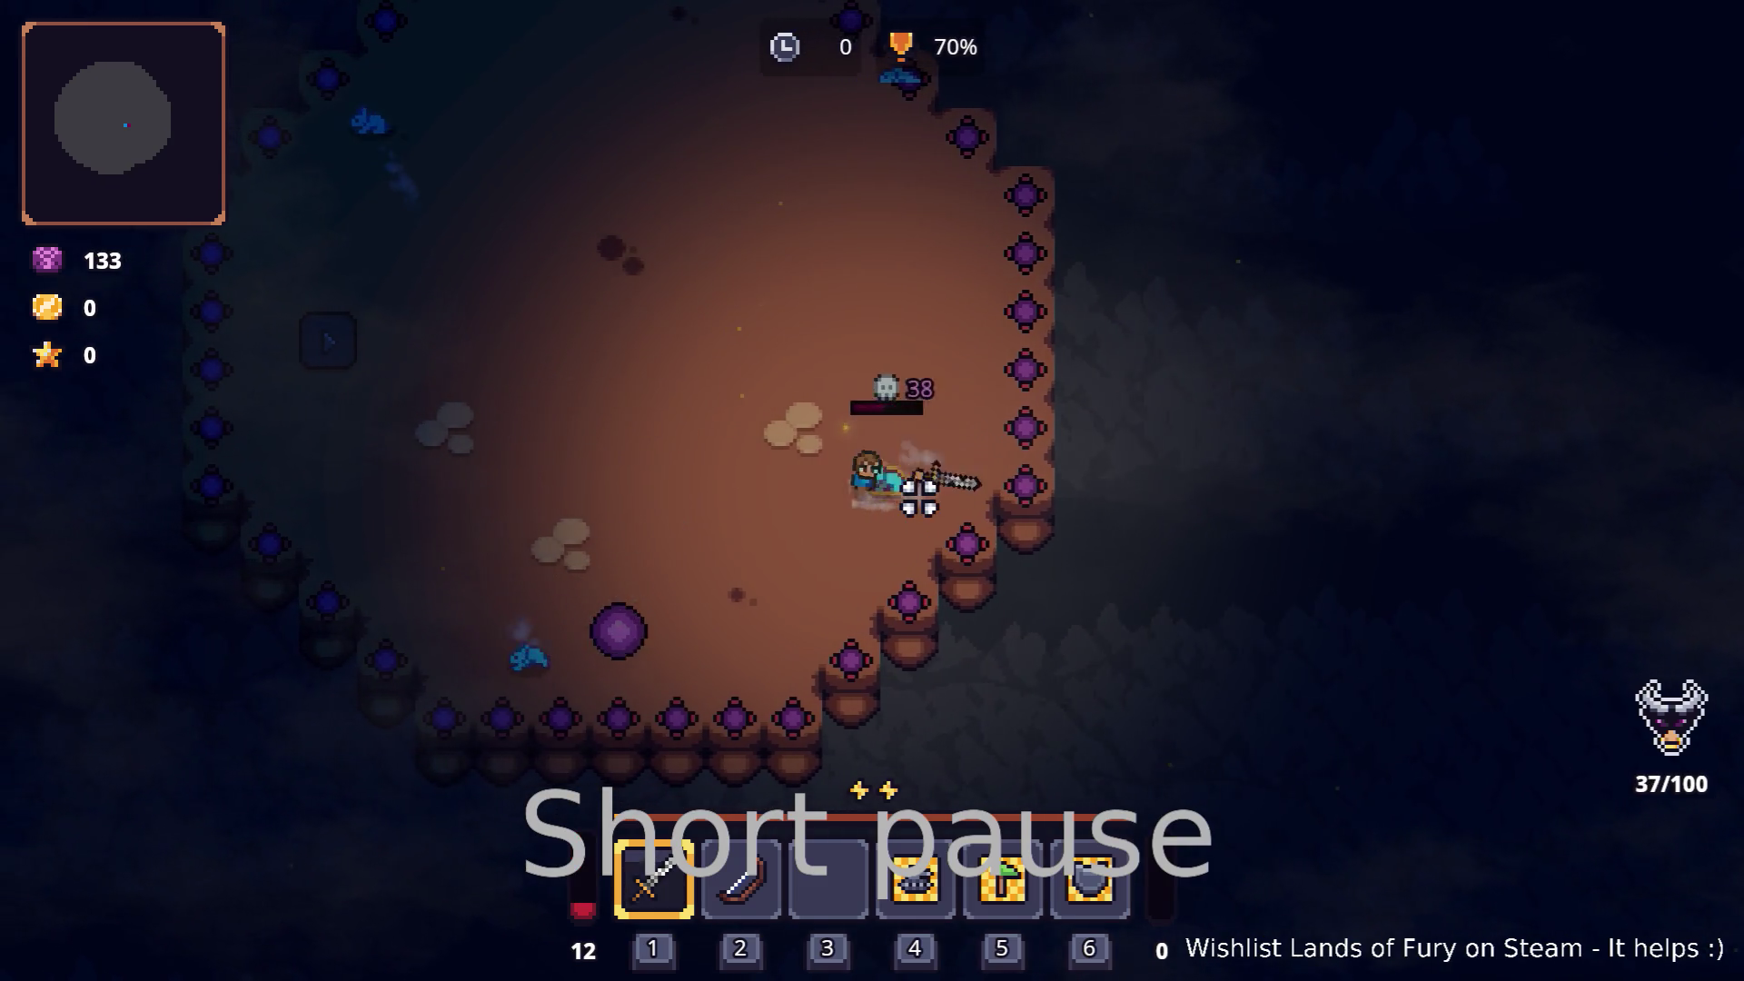
{"action": "key", "text": "s"}
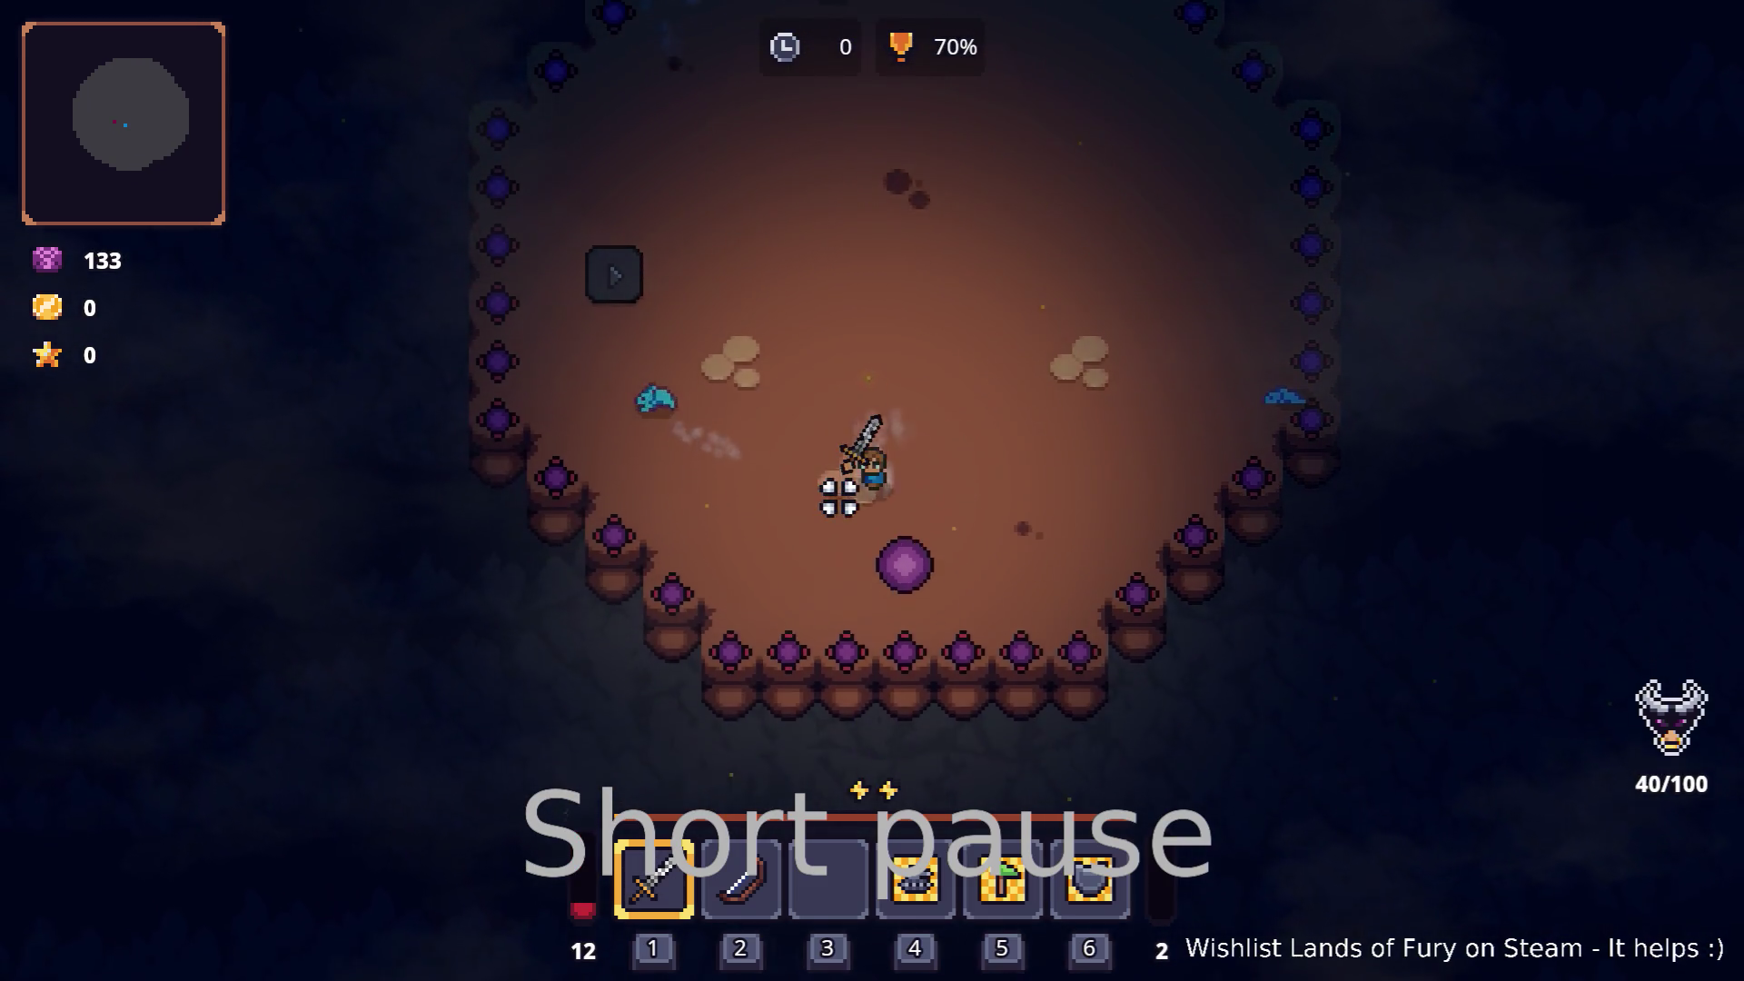
{"action": "key", "text": "a"}
{"action": "key", "text": "w"}
{"action": "key", "text": "w"}
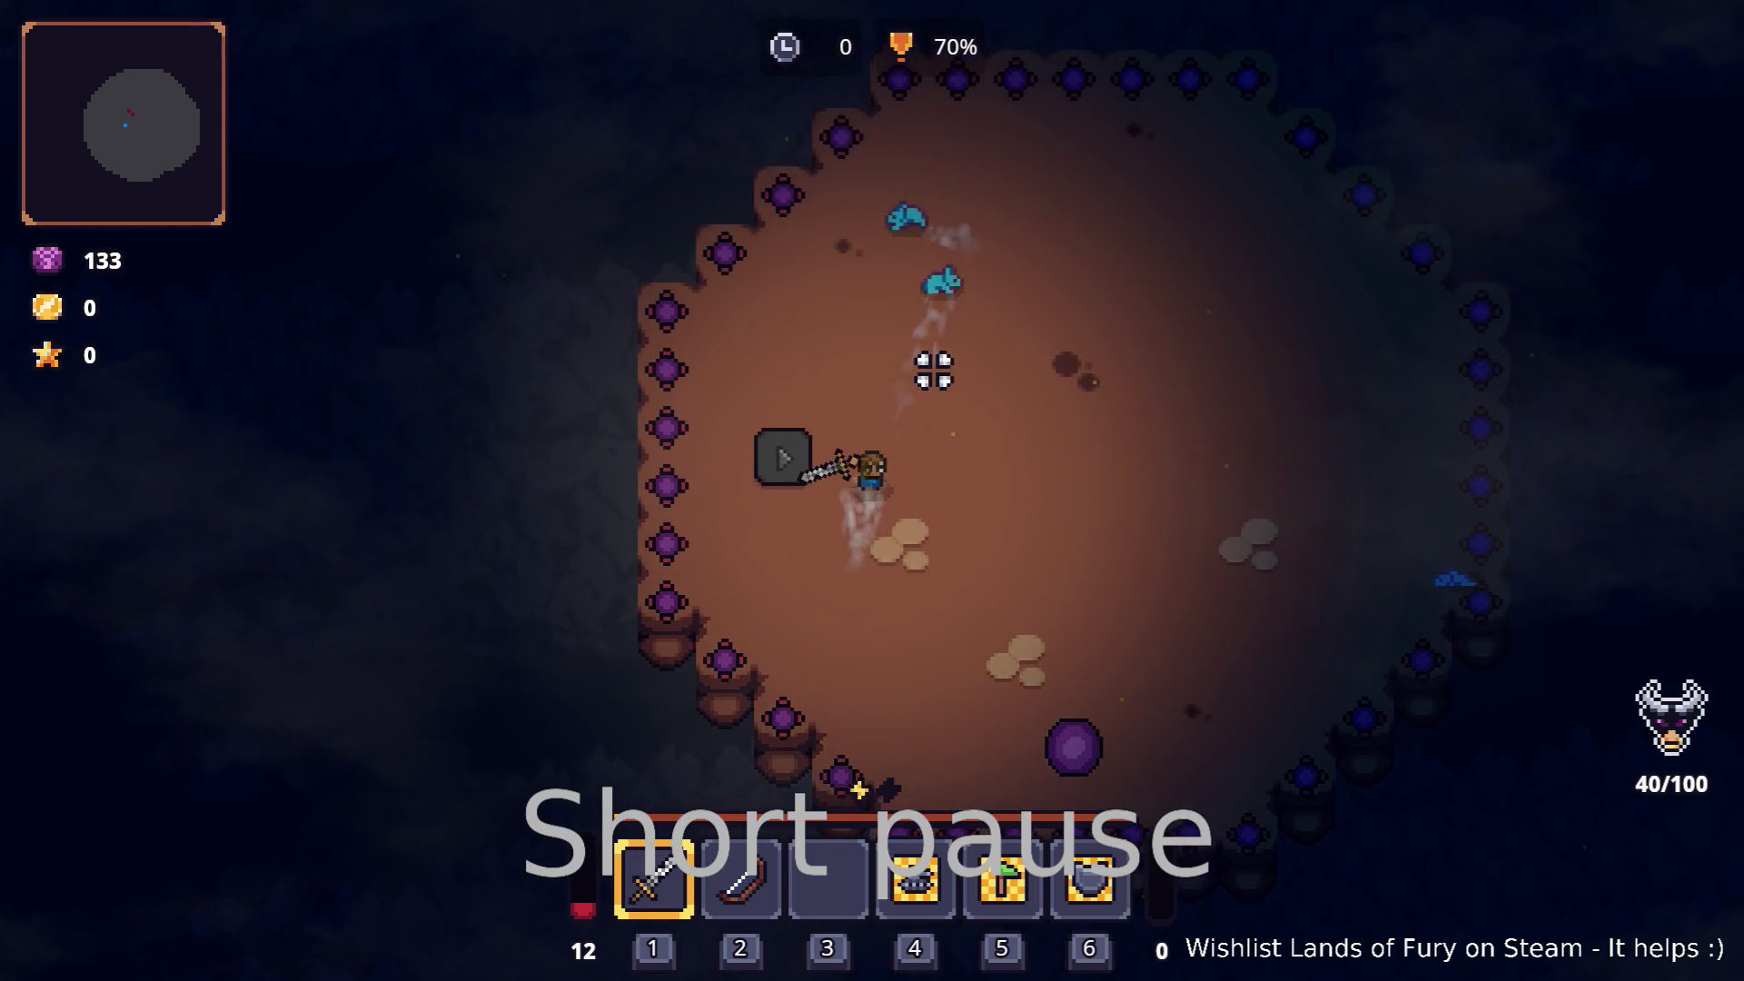
{"action": "key", "text": "d"}
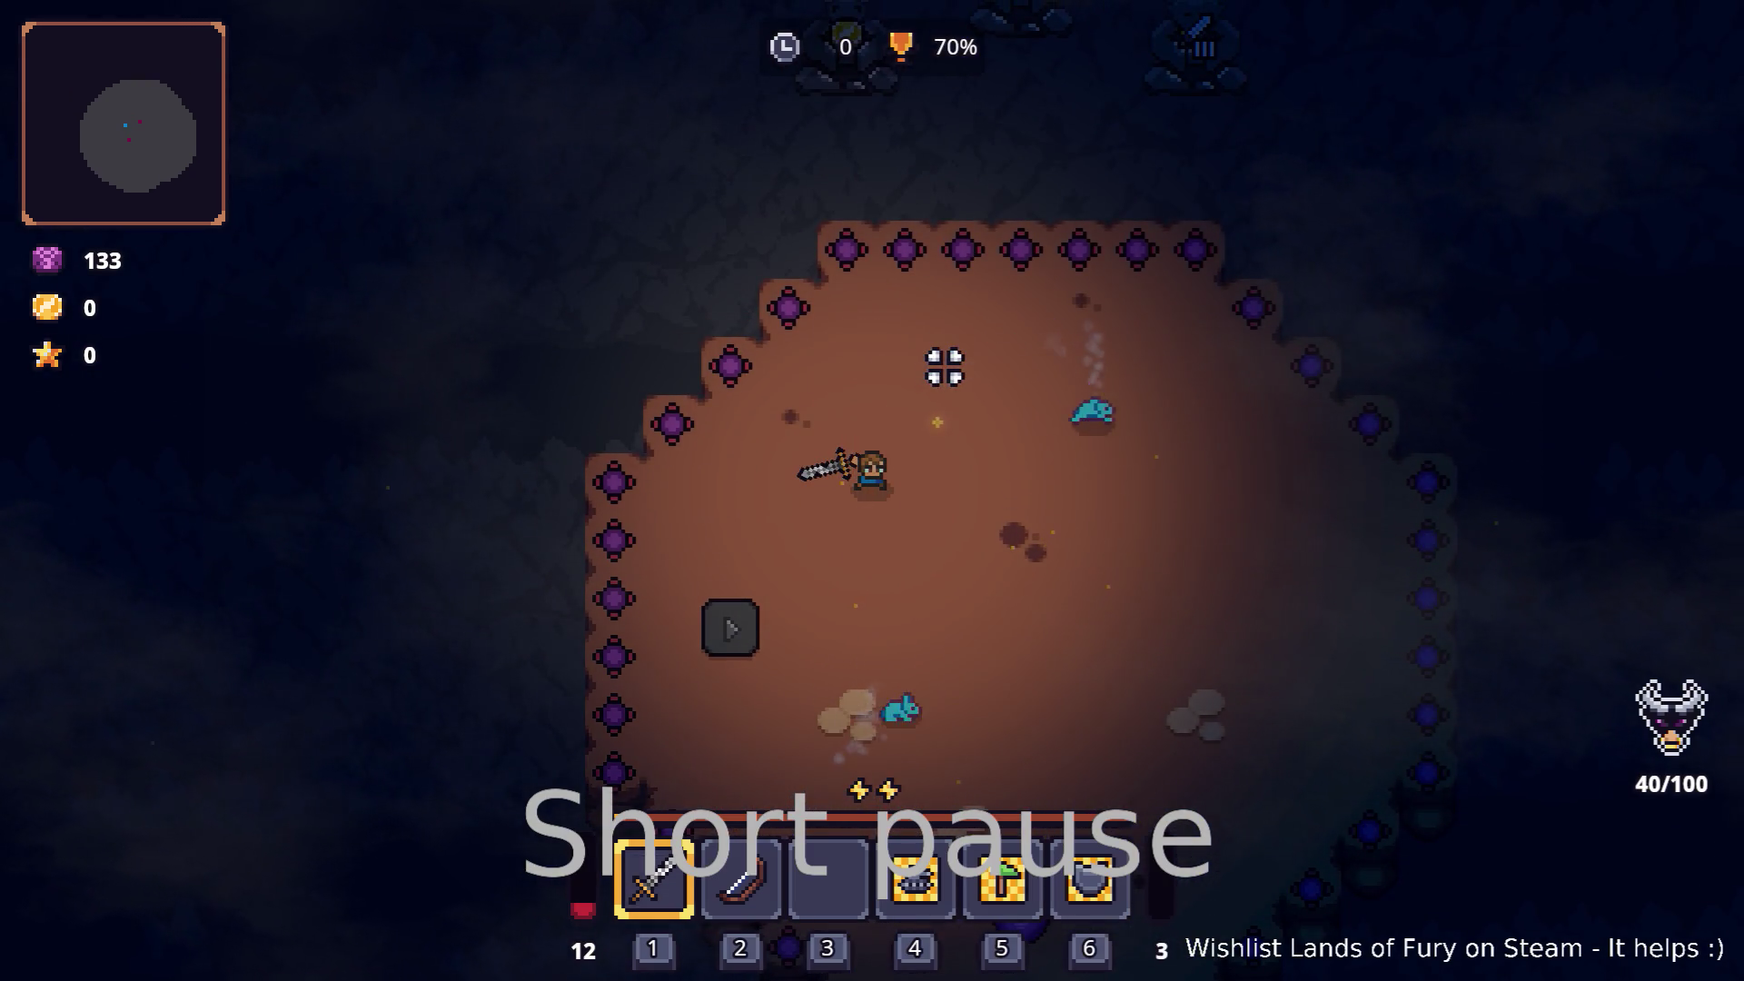
{"action": "key", "text": "w"}
{"action": "key", "text": "d"}
{"action": "key", "text": "s"}
{"action": "key", "text": "d"}
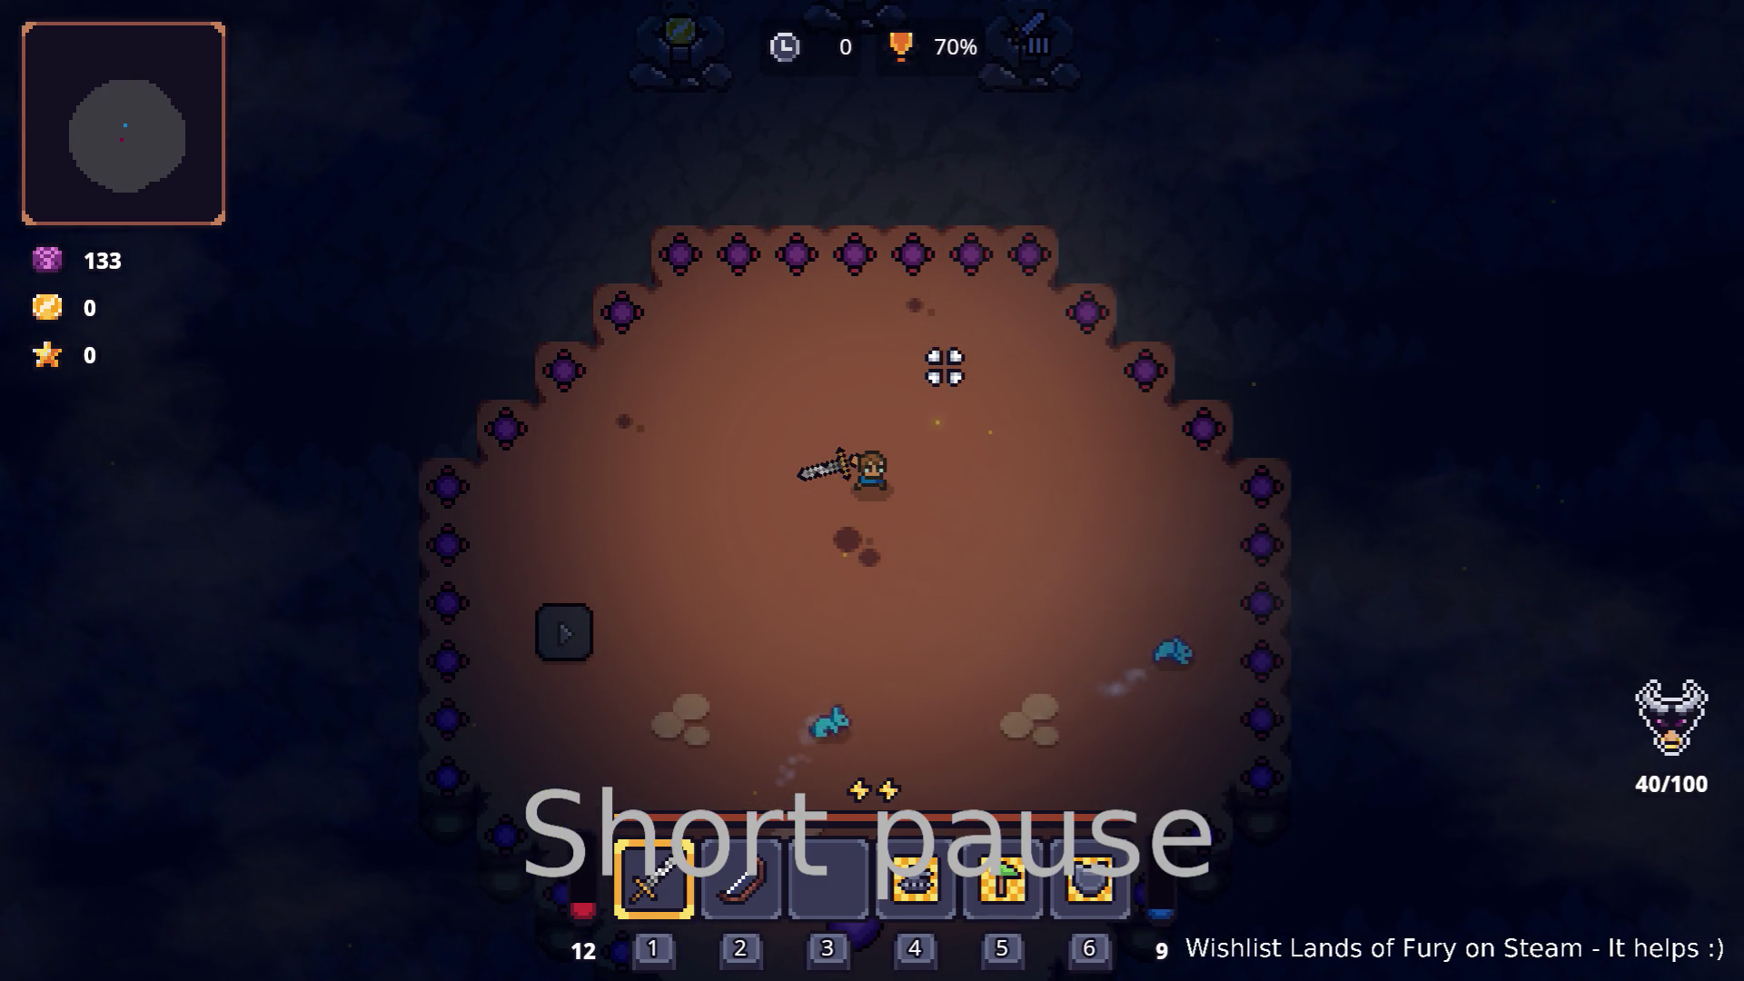
{"action": "key", "text": "s"}
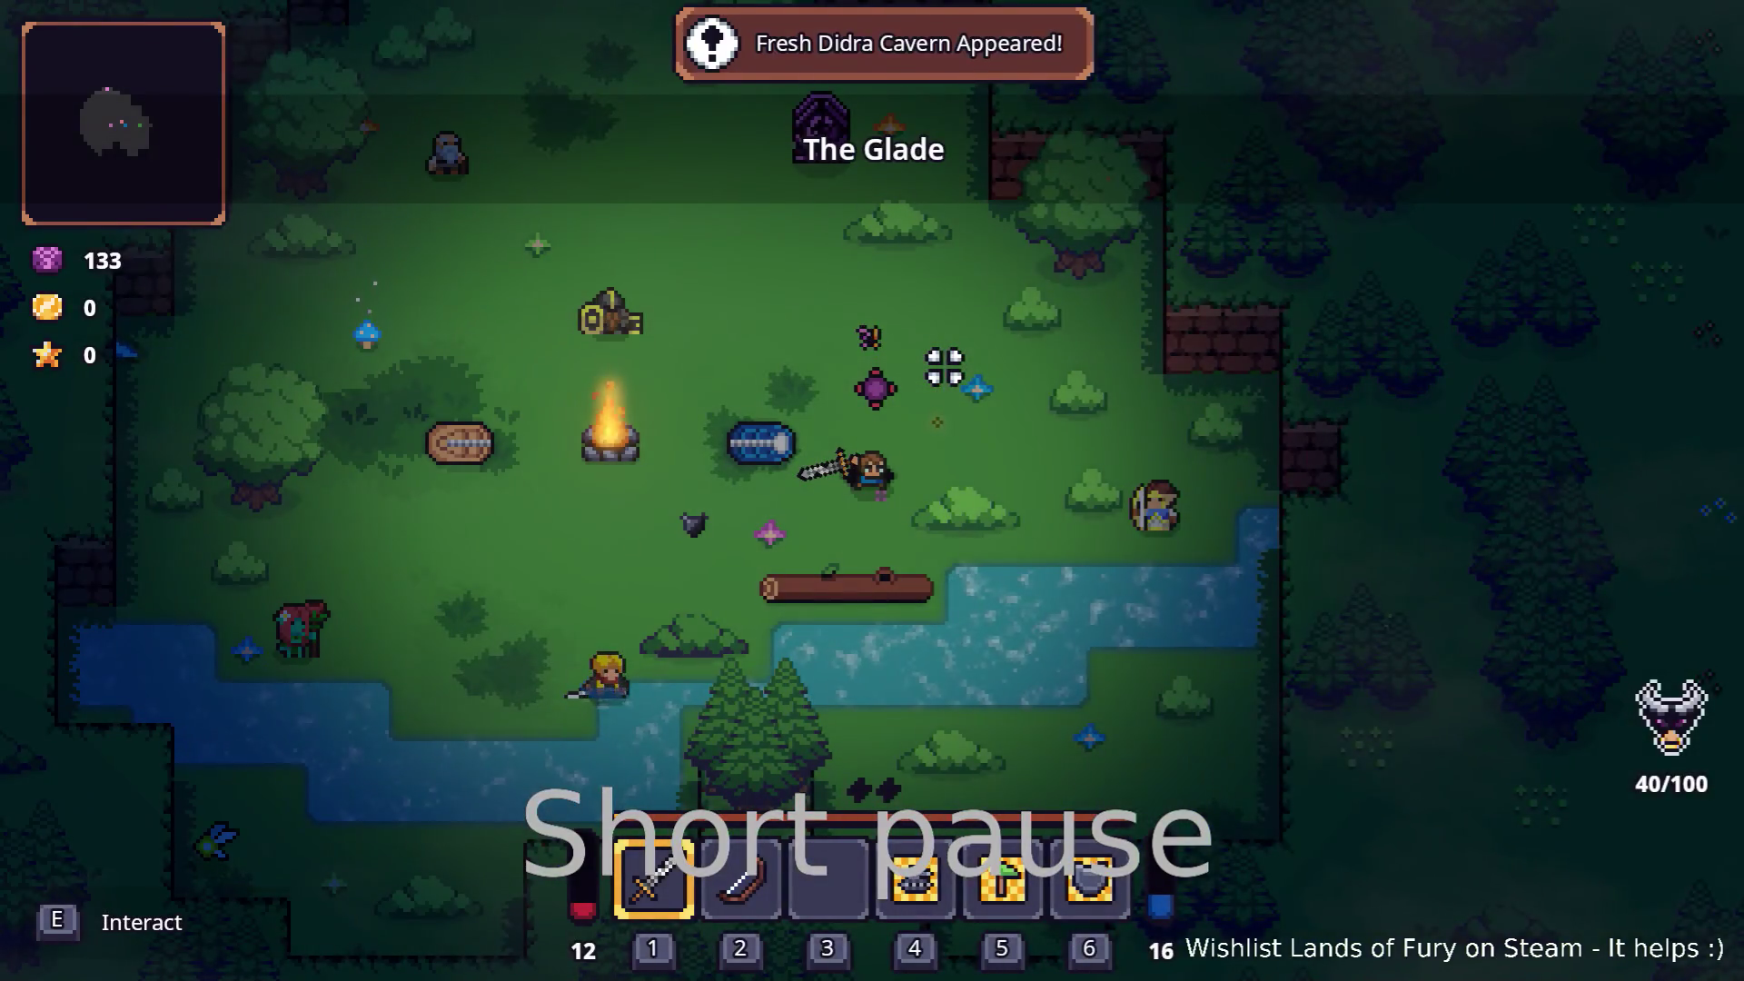
Step: Pause Lands of Fury and quit the game to the desktop
{"action": "key", "text": "Escape"}
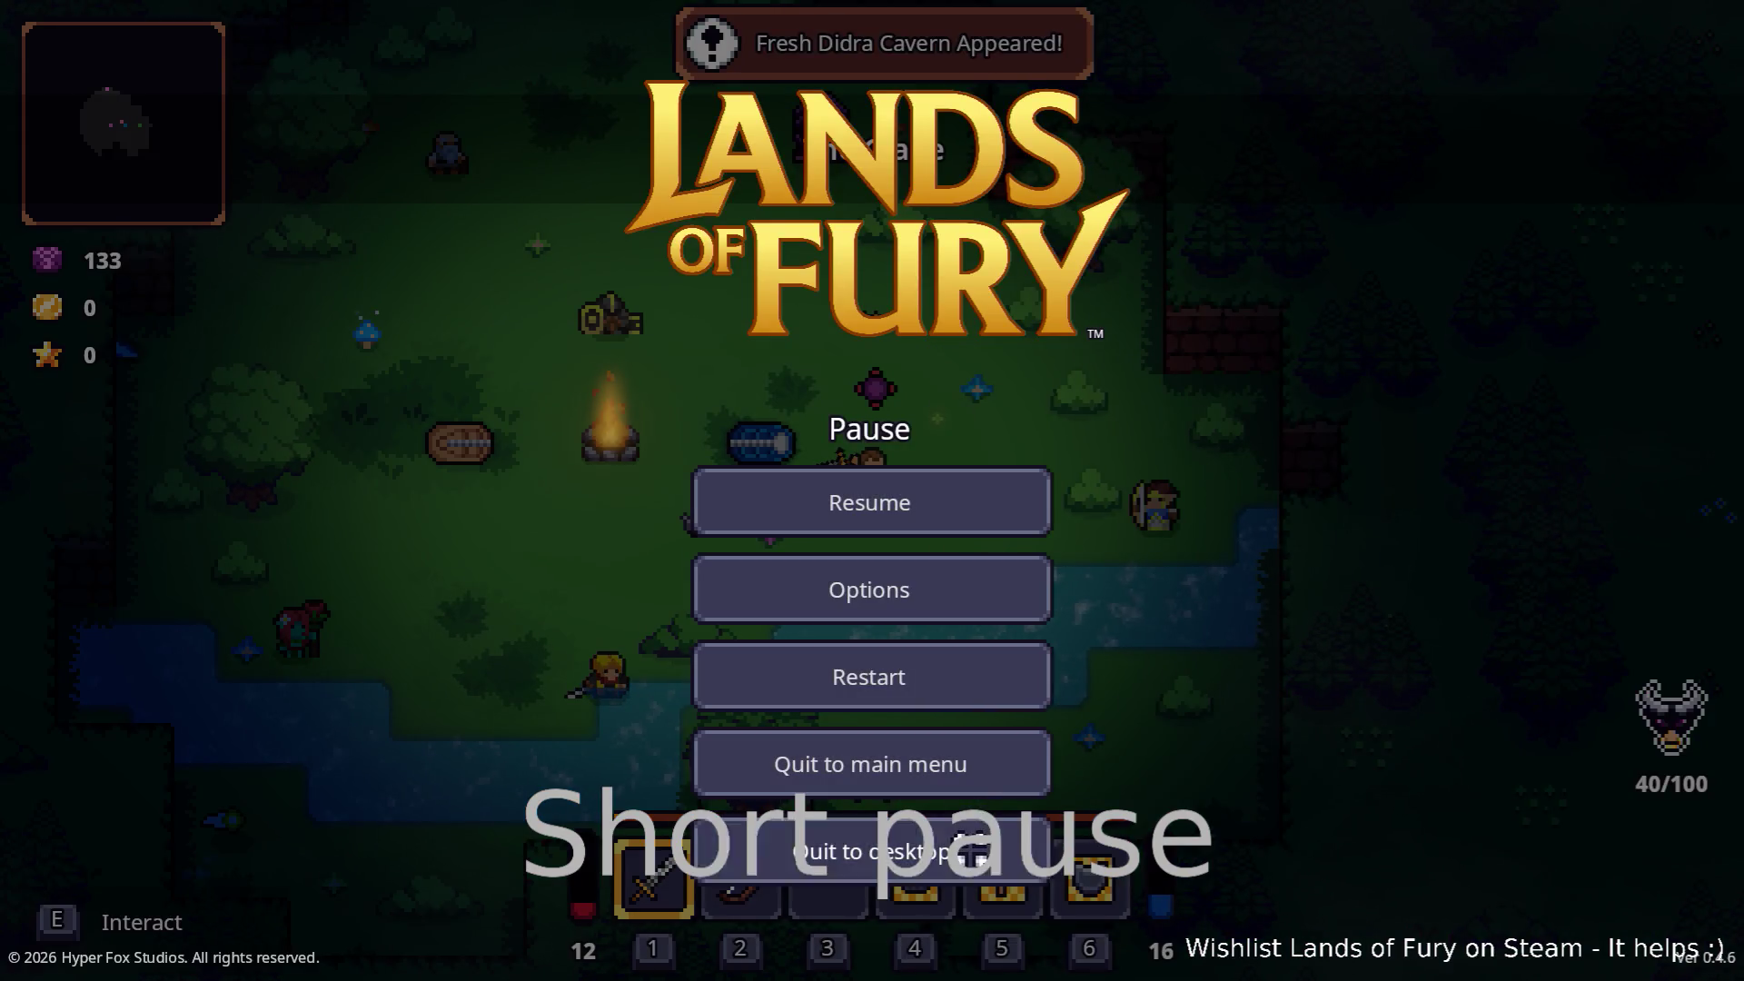
{"action": "left_click", "coordinate": [951, 850]}
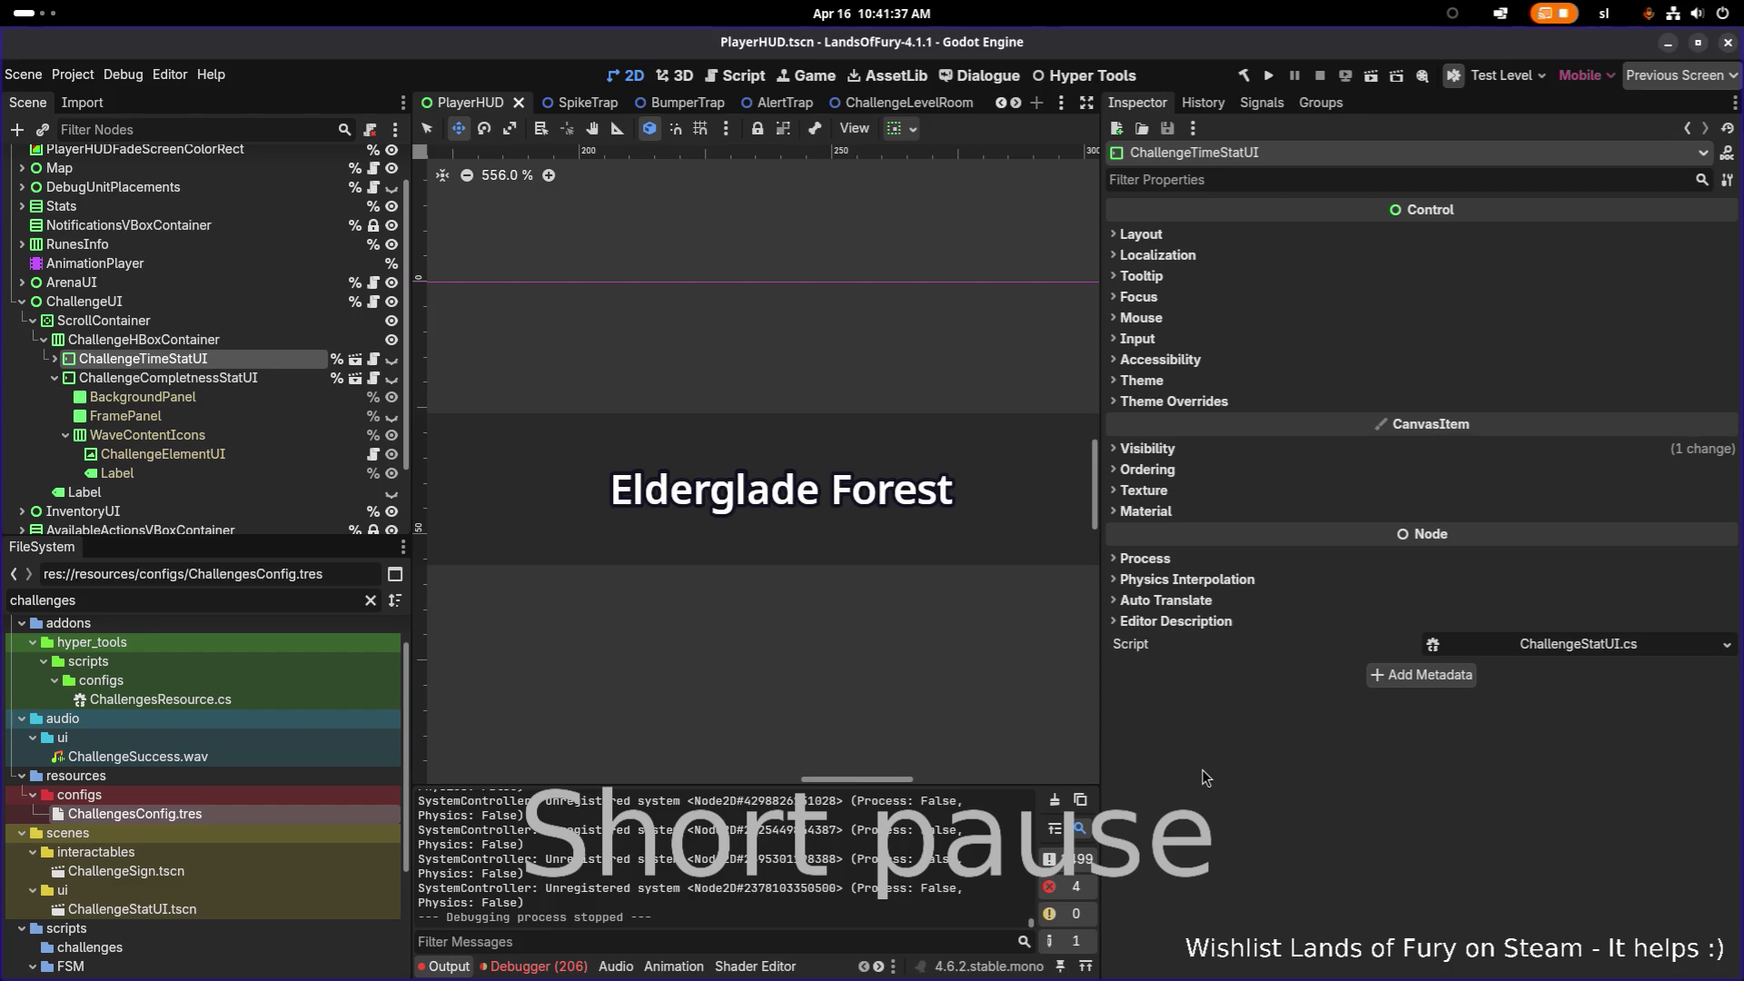
Step: Open the Grass_Brown_01 scene and inspect its LootDropComponent and HealthComponent nodes
{"action": "key", "text": "ctrl+shift+o"}
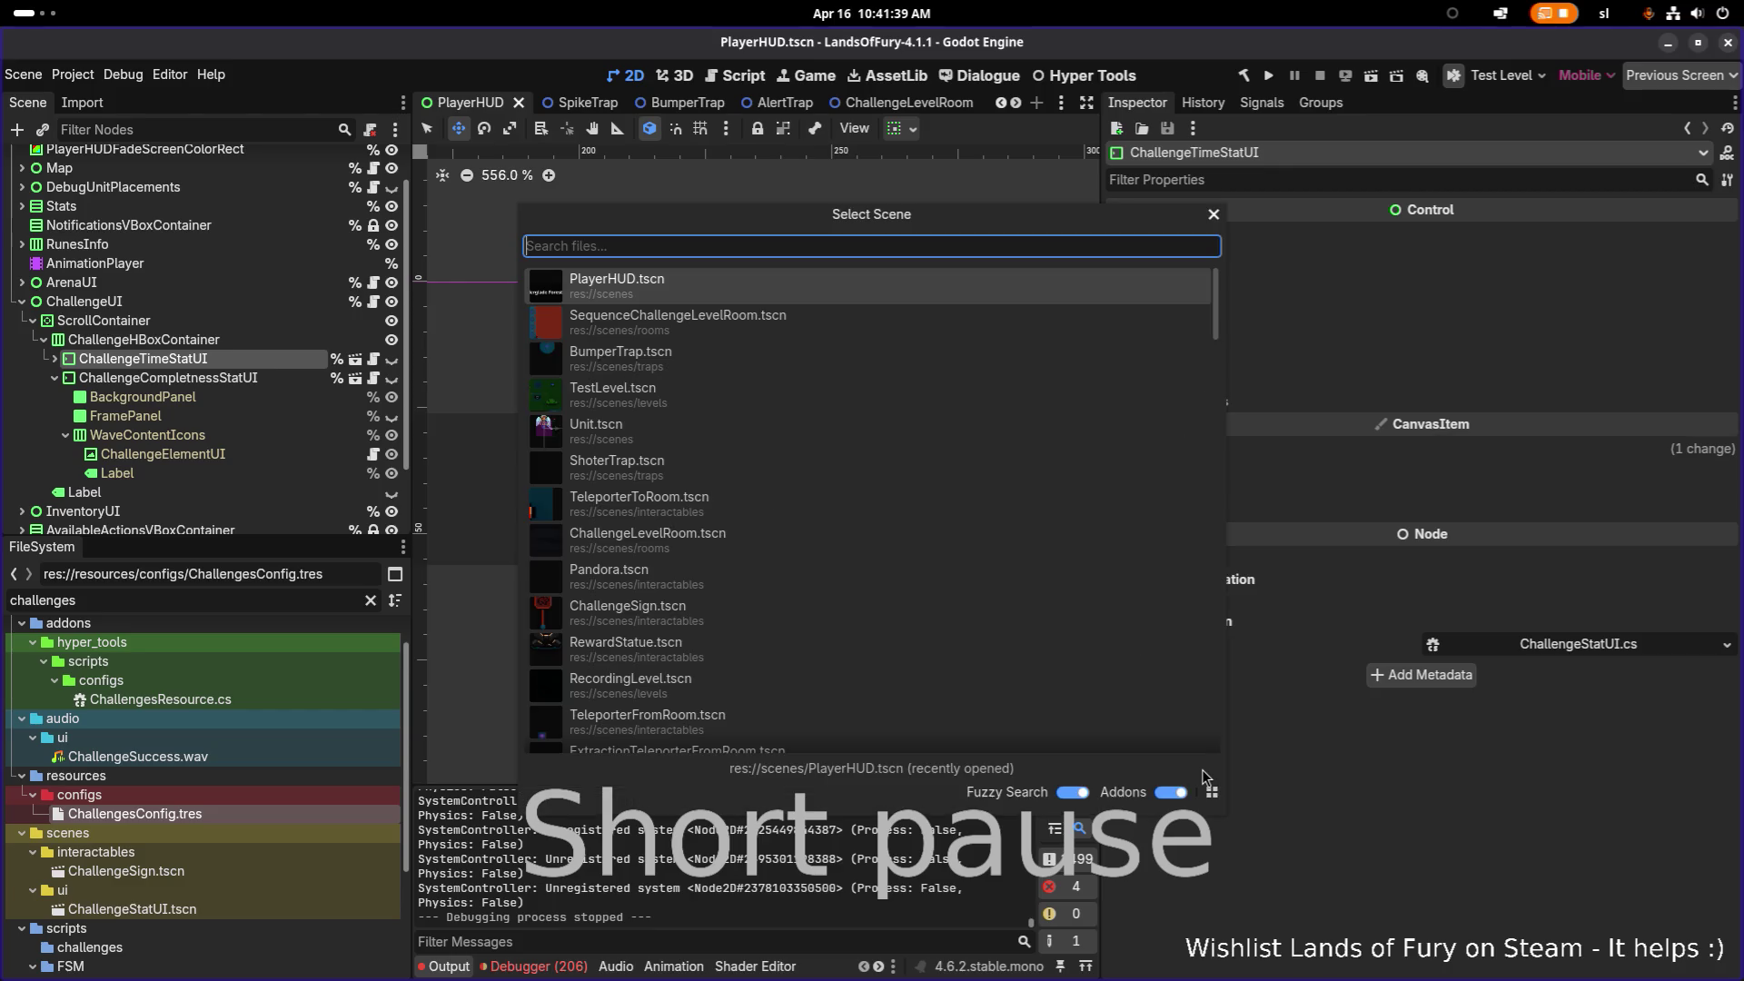
{"action": "type", "text": "grass"}
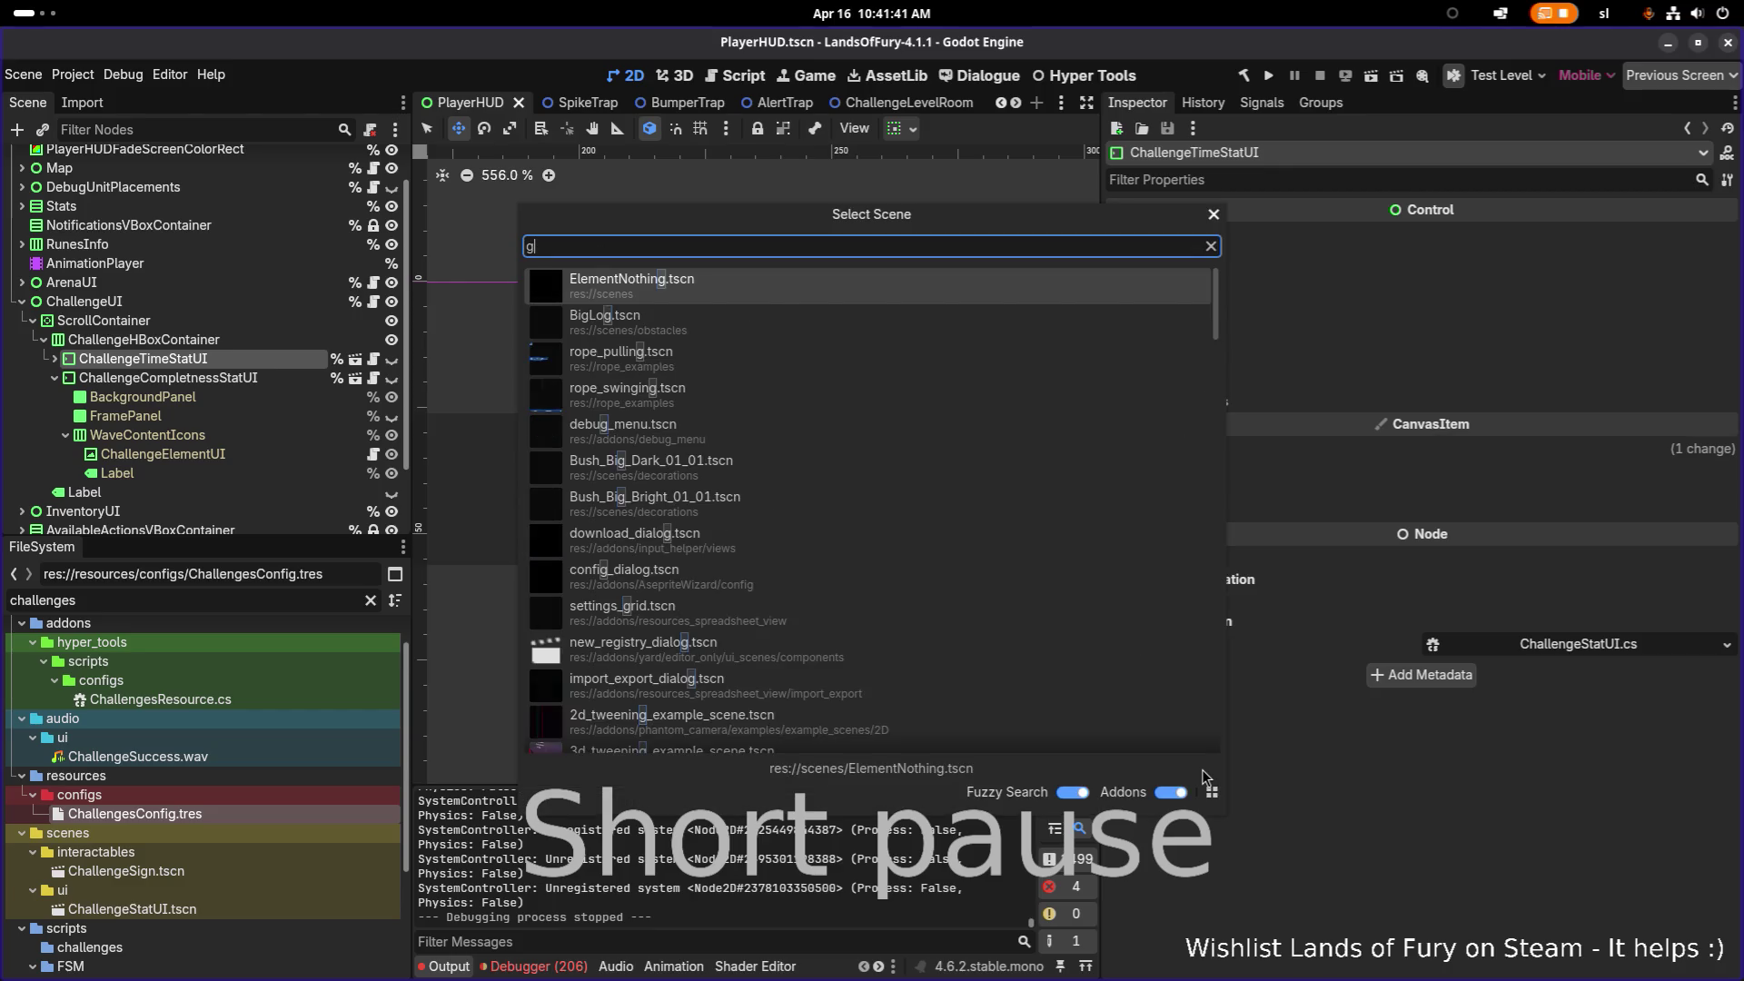
{"action": "key", "text": "Return"}
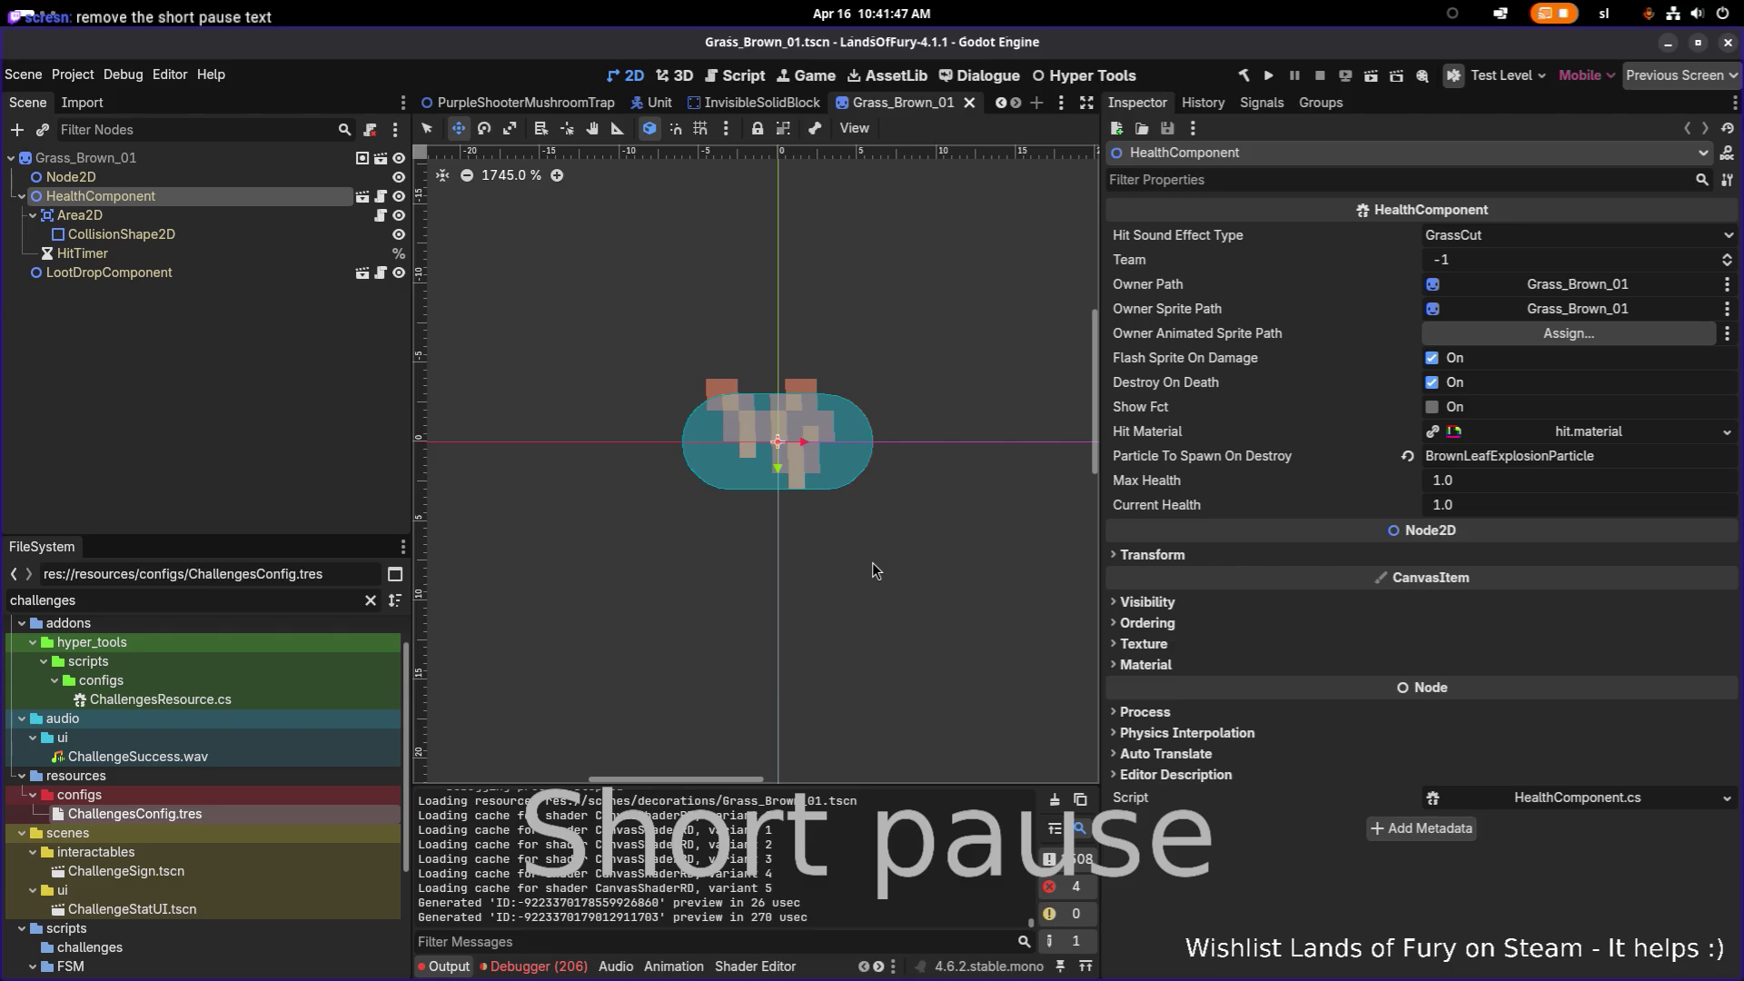
{"action": "key", "text": "super"}
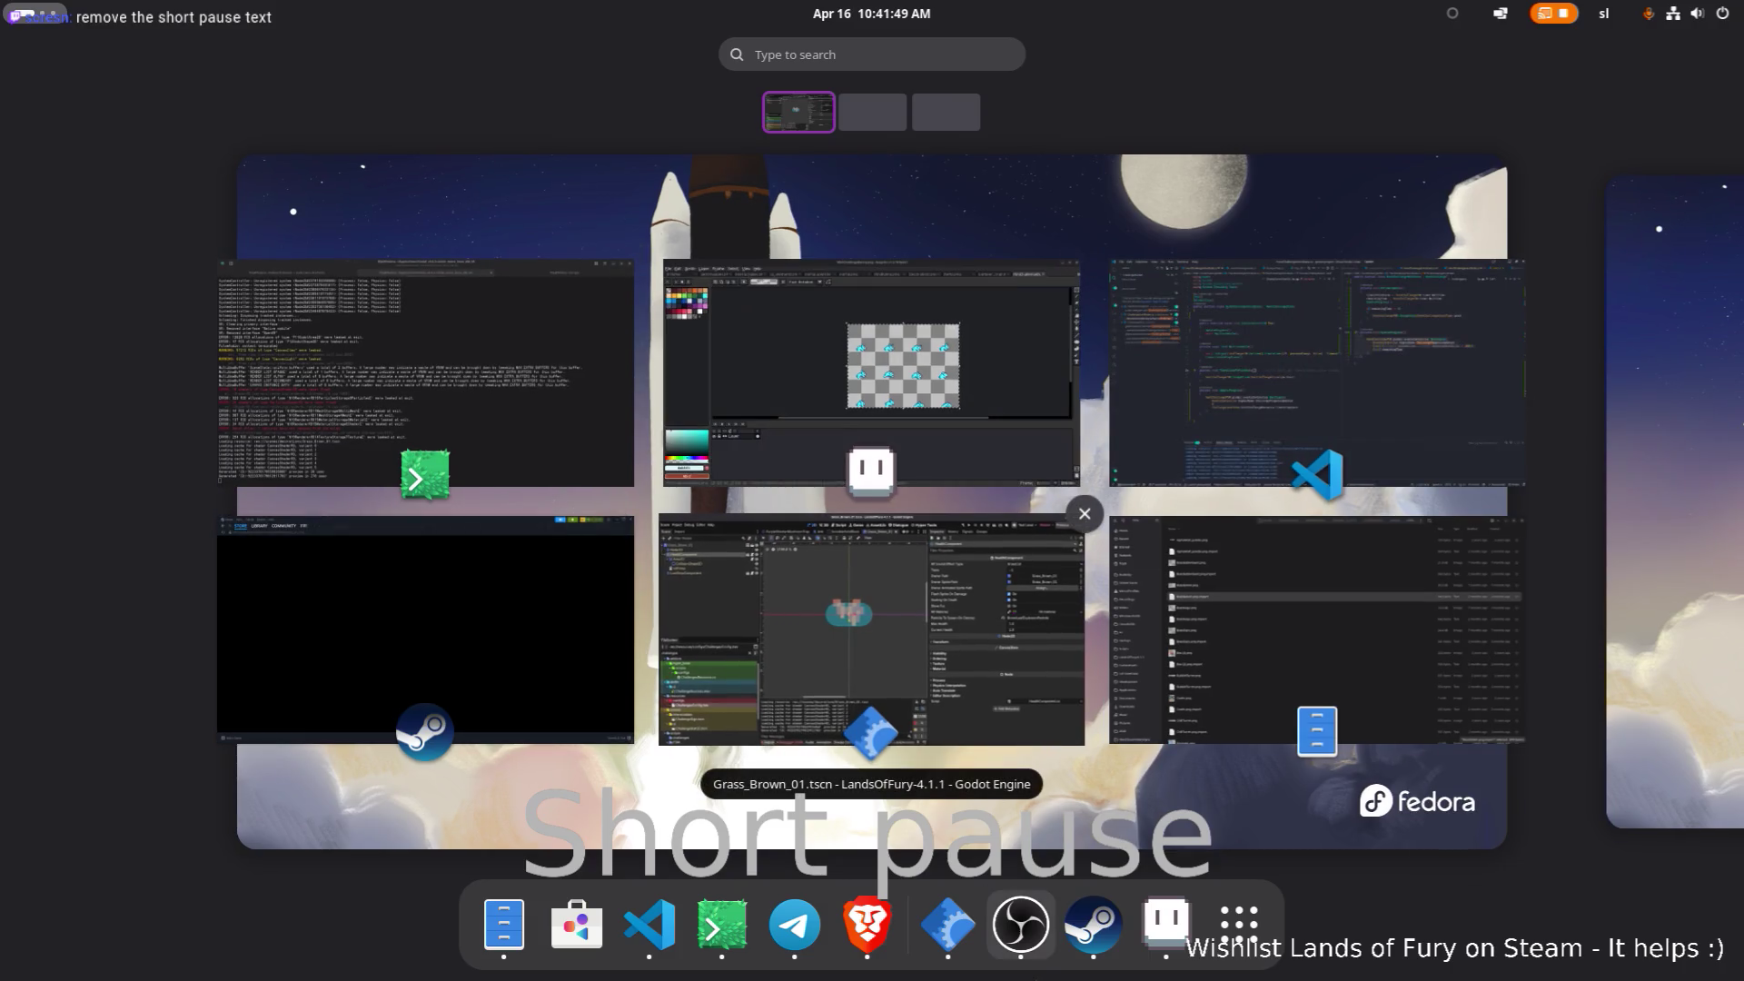
{"action": "key", "text": "super"}
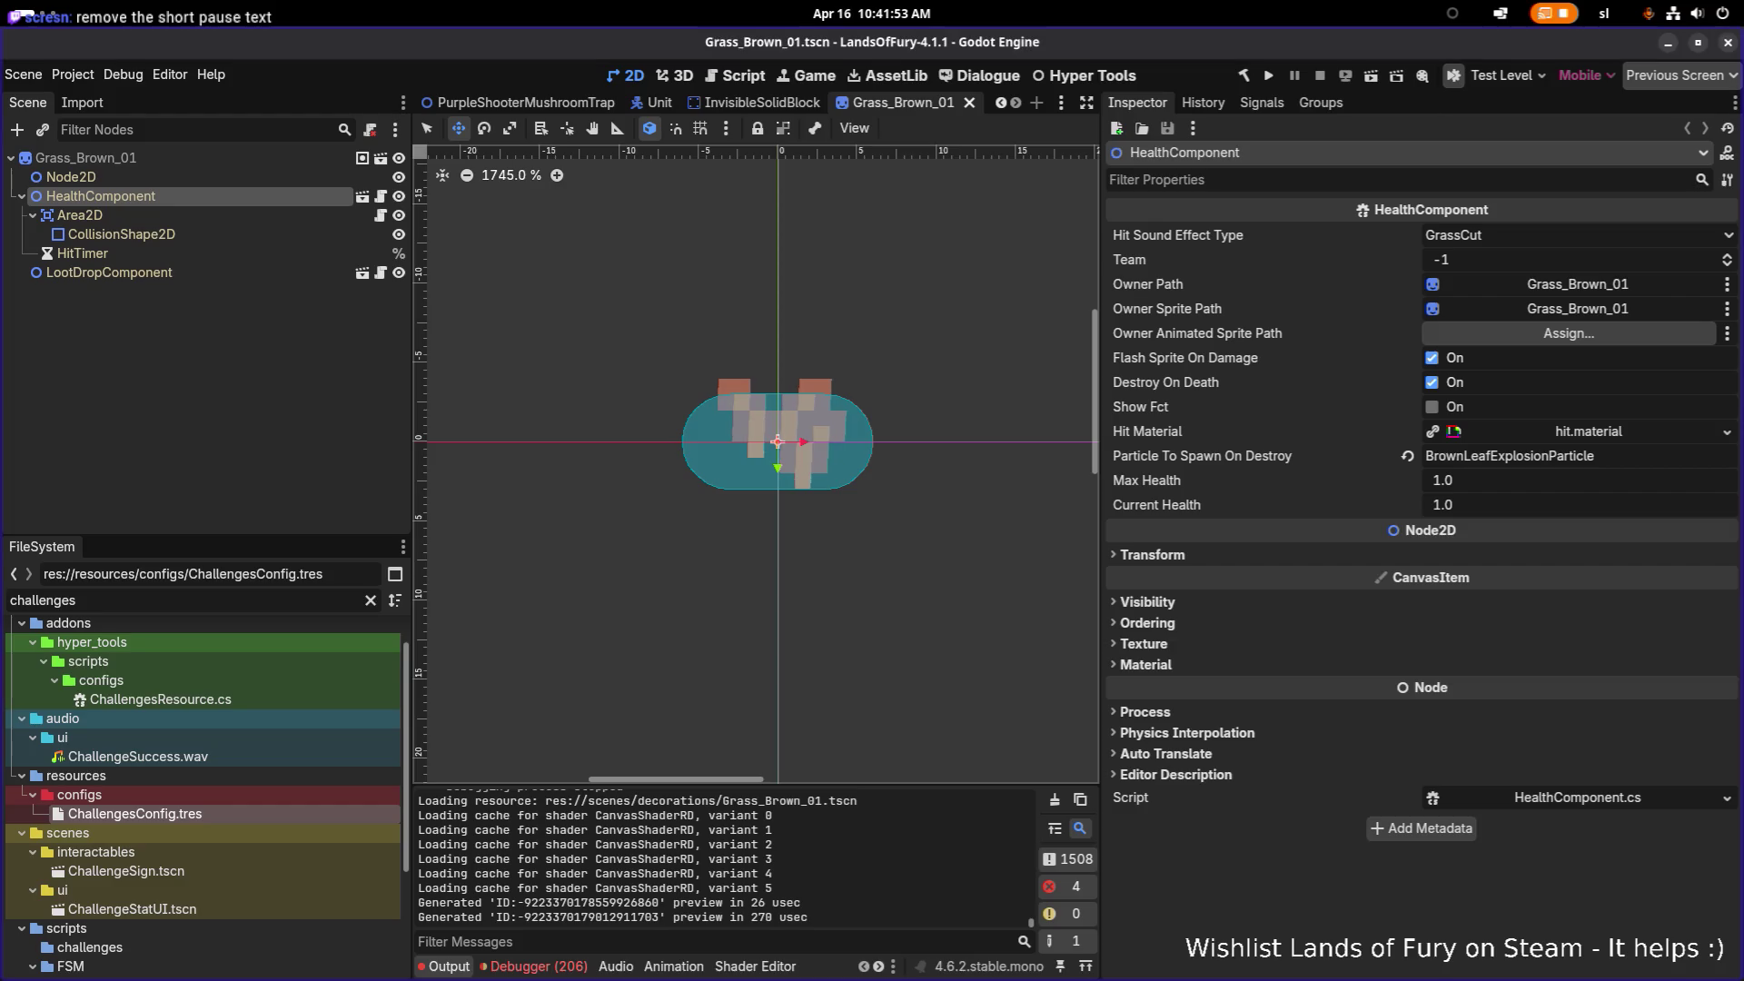
{"action": "left_click", "coordinate": [211, 273]}
{"action": "left_click", "coordinate": [218, 196]}
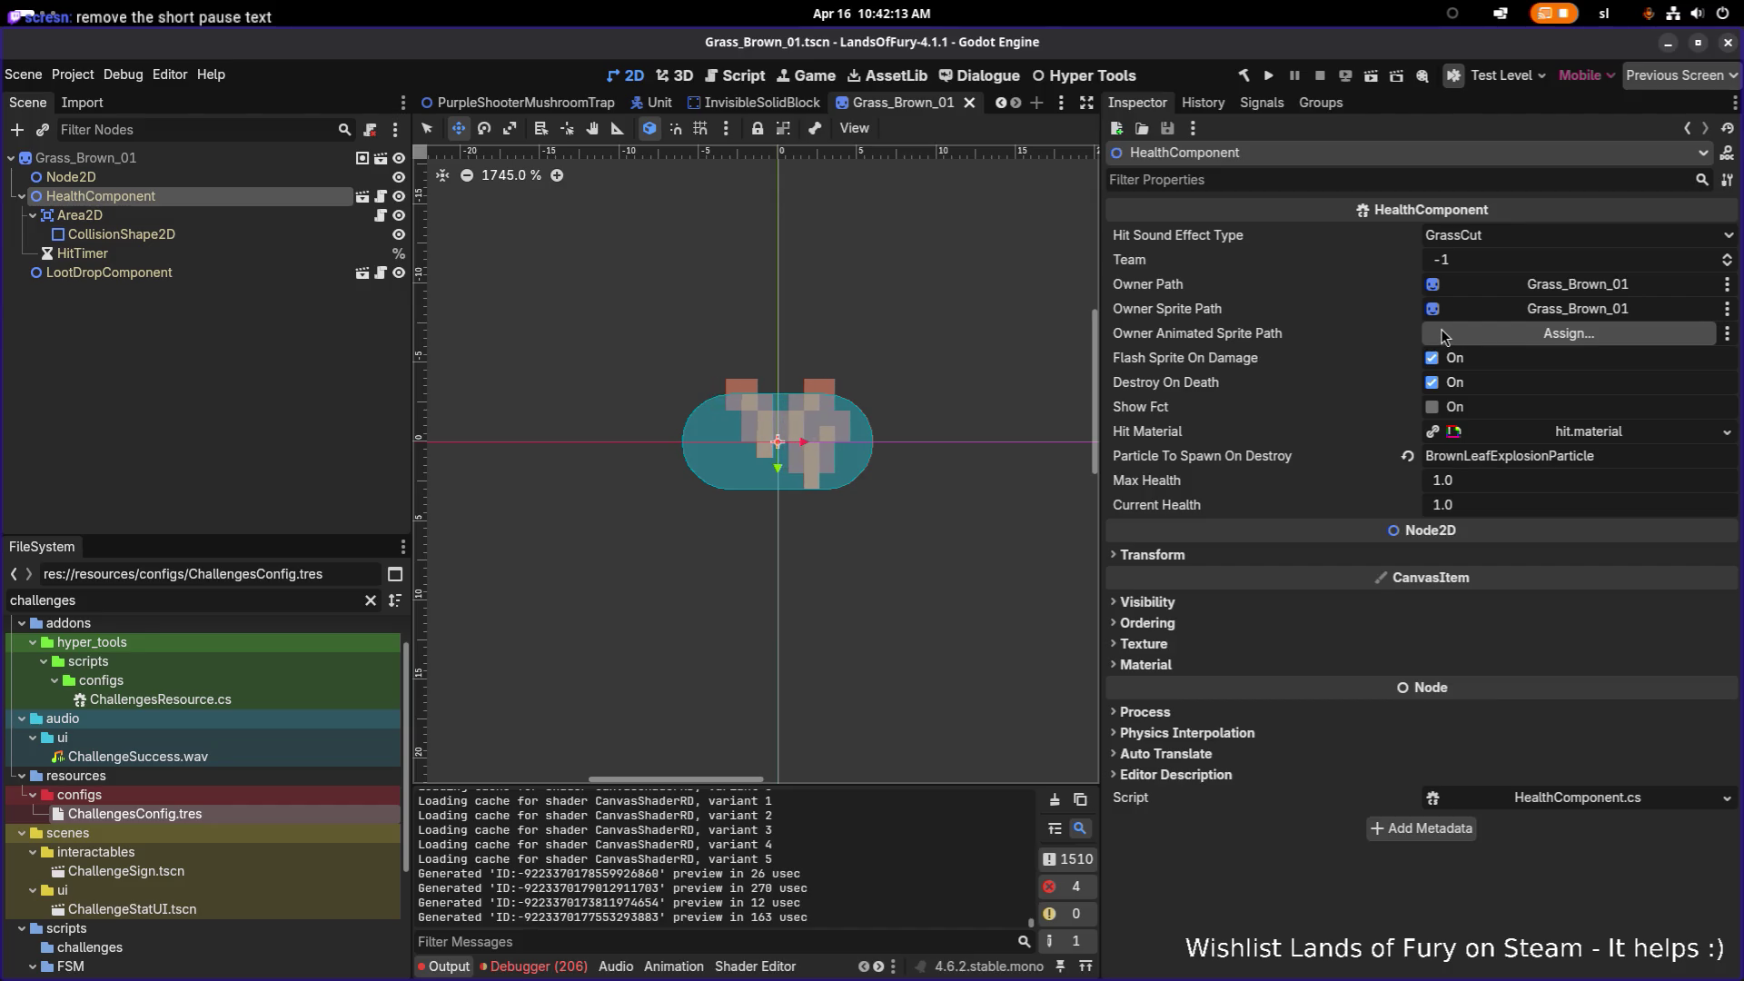
Step: Open the EventsController scene, then switch over to Visual Studio Code
{"action": "left_click", "coordinate": [1442, 335]}
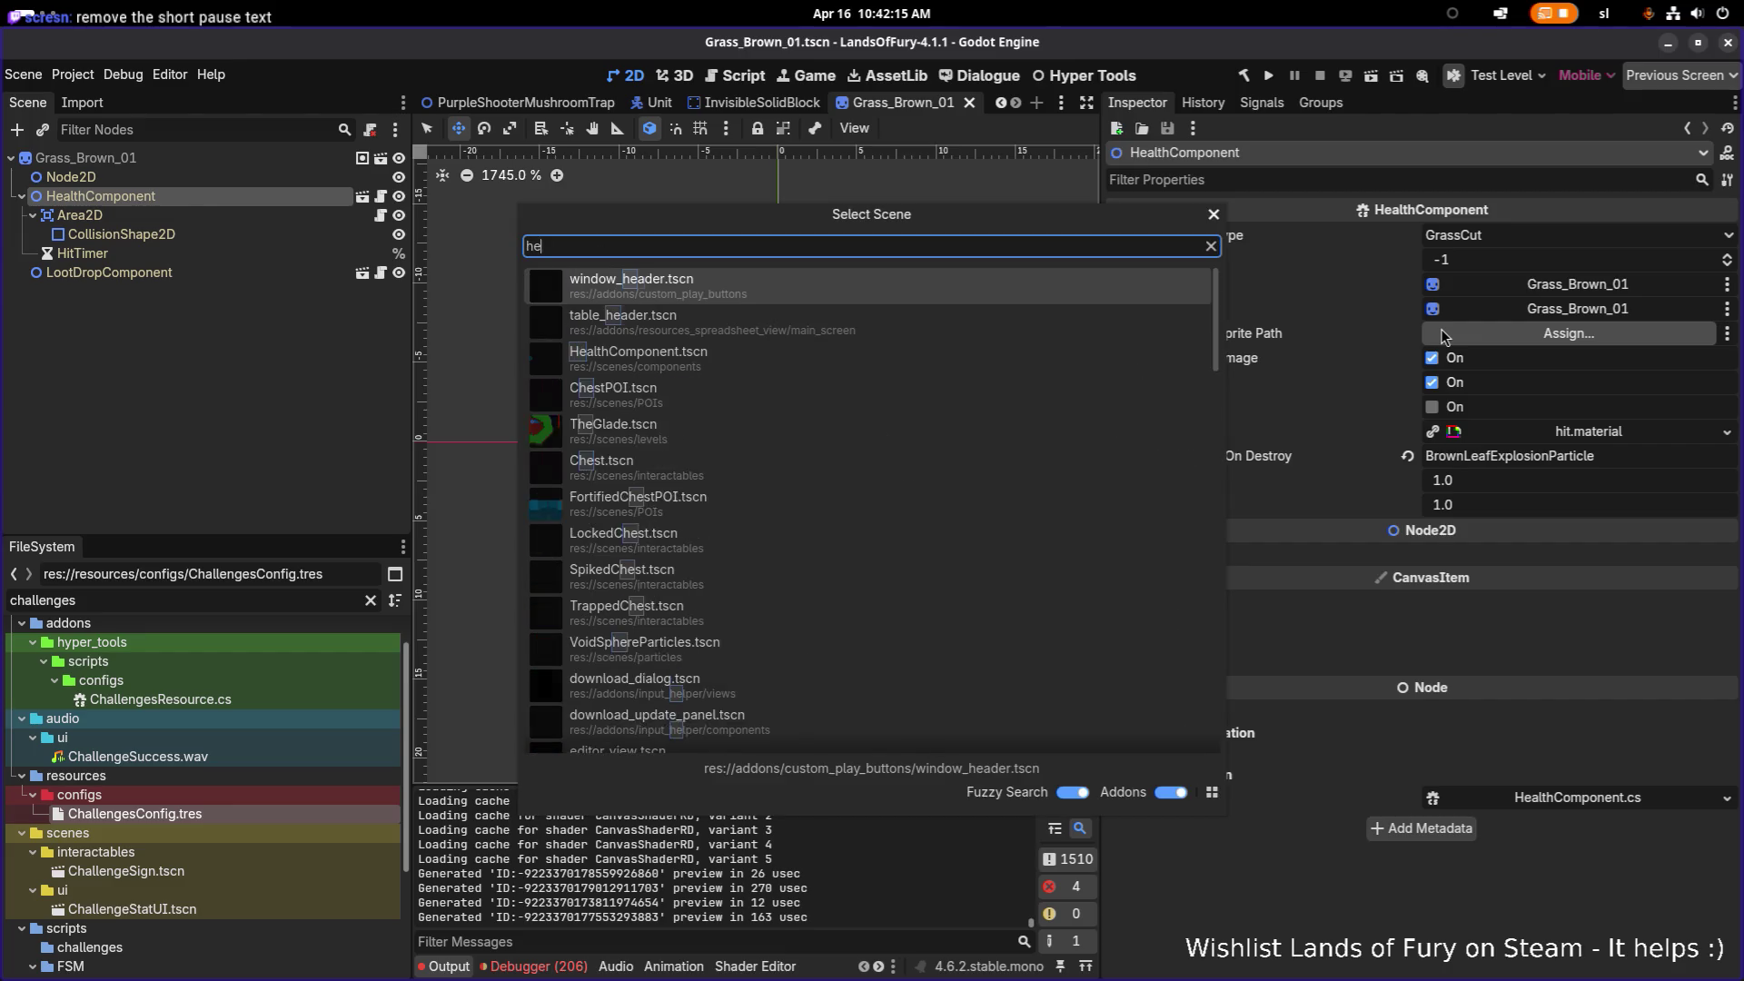
{"action": "type", "text": "events"}
{"action": "key", "text": "Return"}
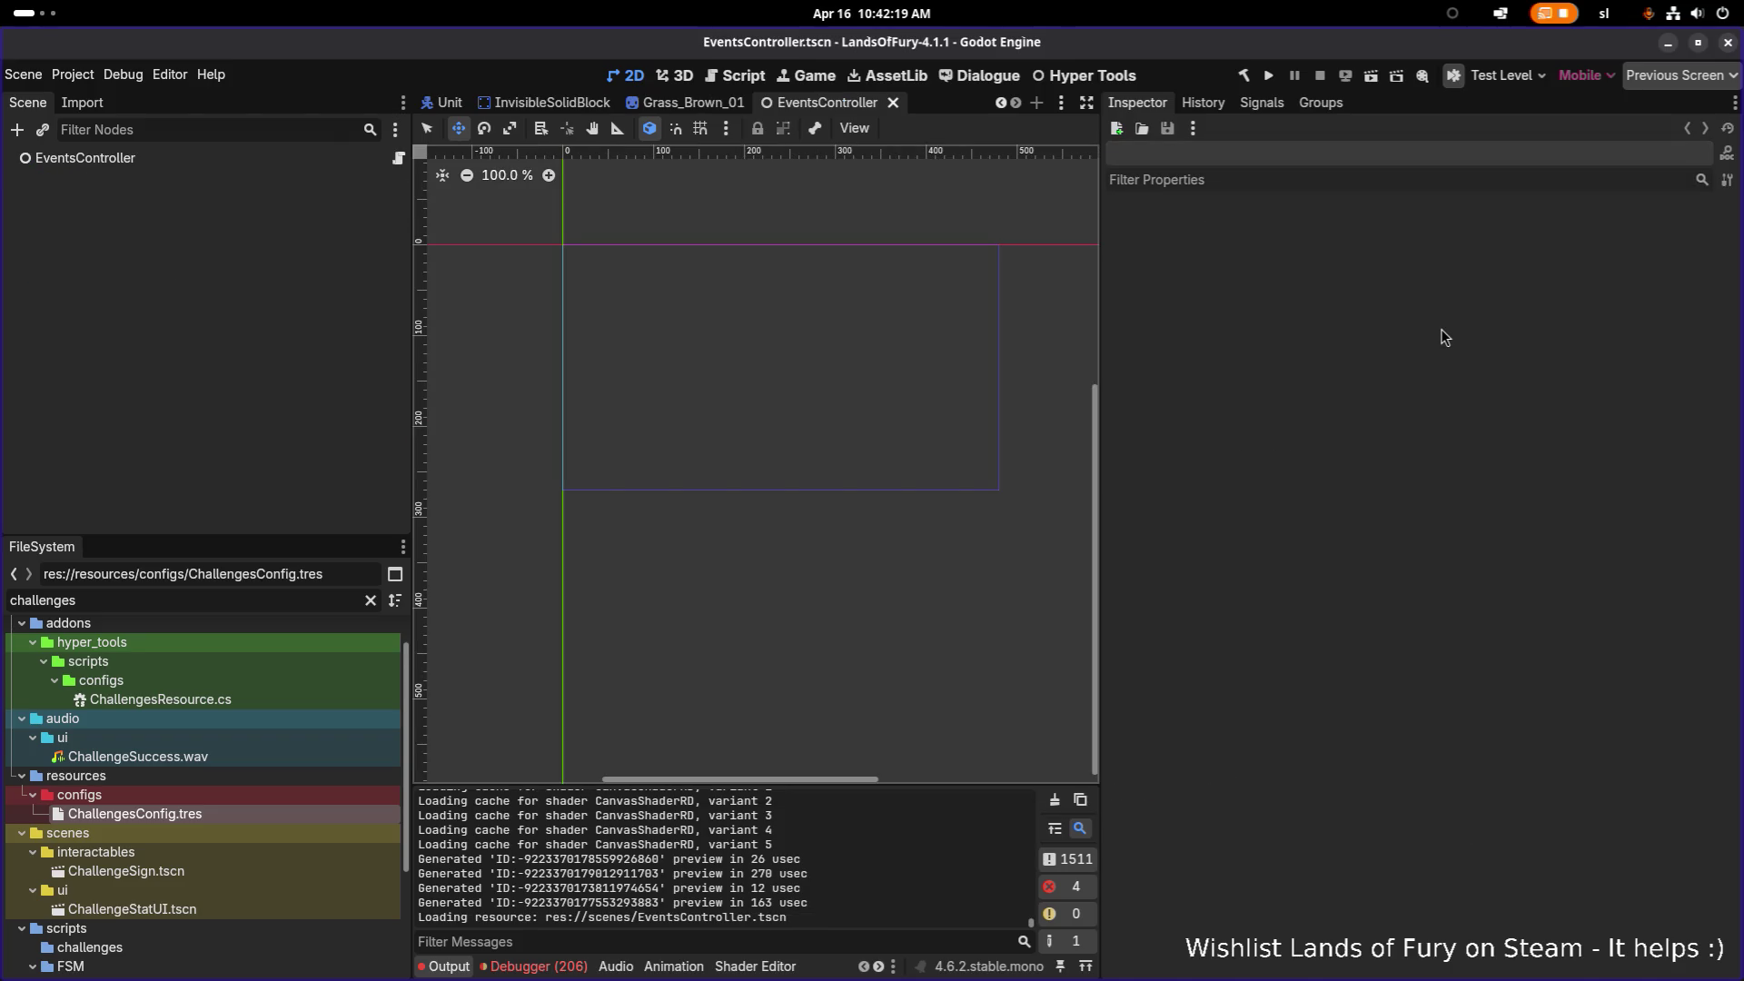
{"action": "key", "text": "alt+Tab"}
{"action": "key", "text": "alt+Tab"}
{"action": "key", "text": "alt+Tab"}
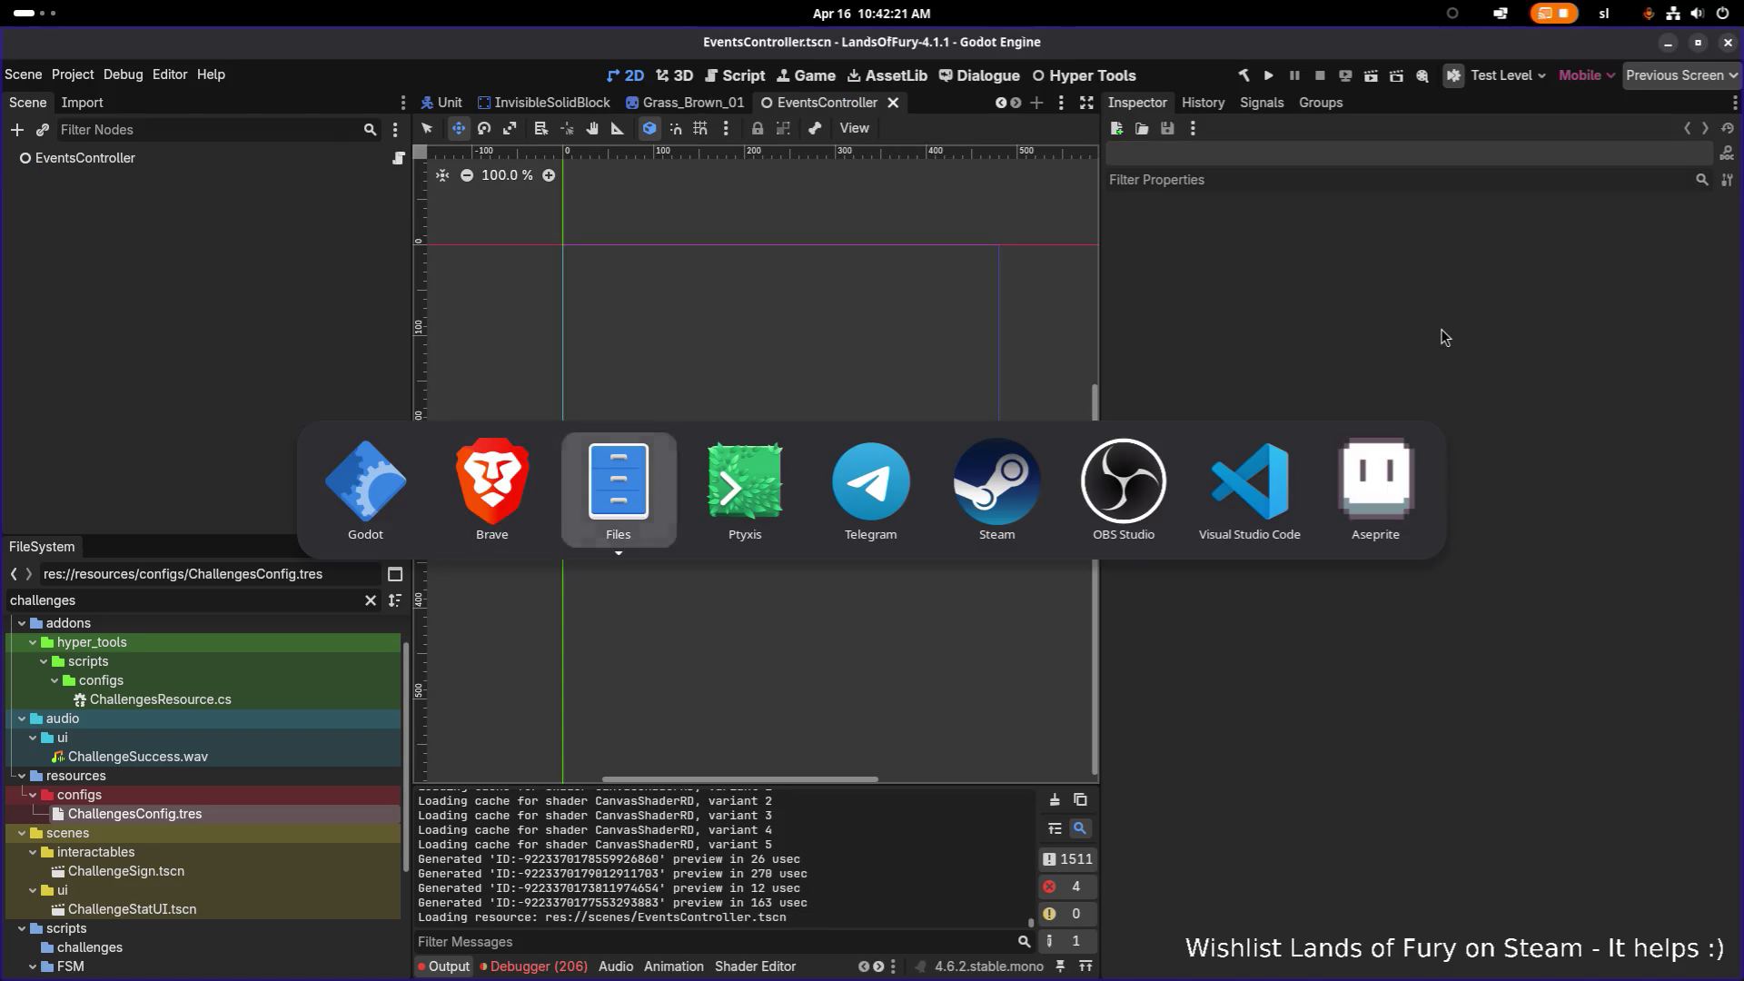
{"action": "key", "text": "ctrl+p"}
Step: Open EventsController.cs and select the UnitLostNodeEventHandler delegate name
{"action": "type", "text": "even"}
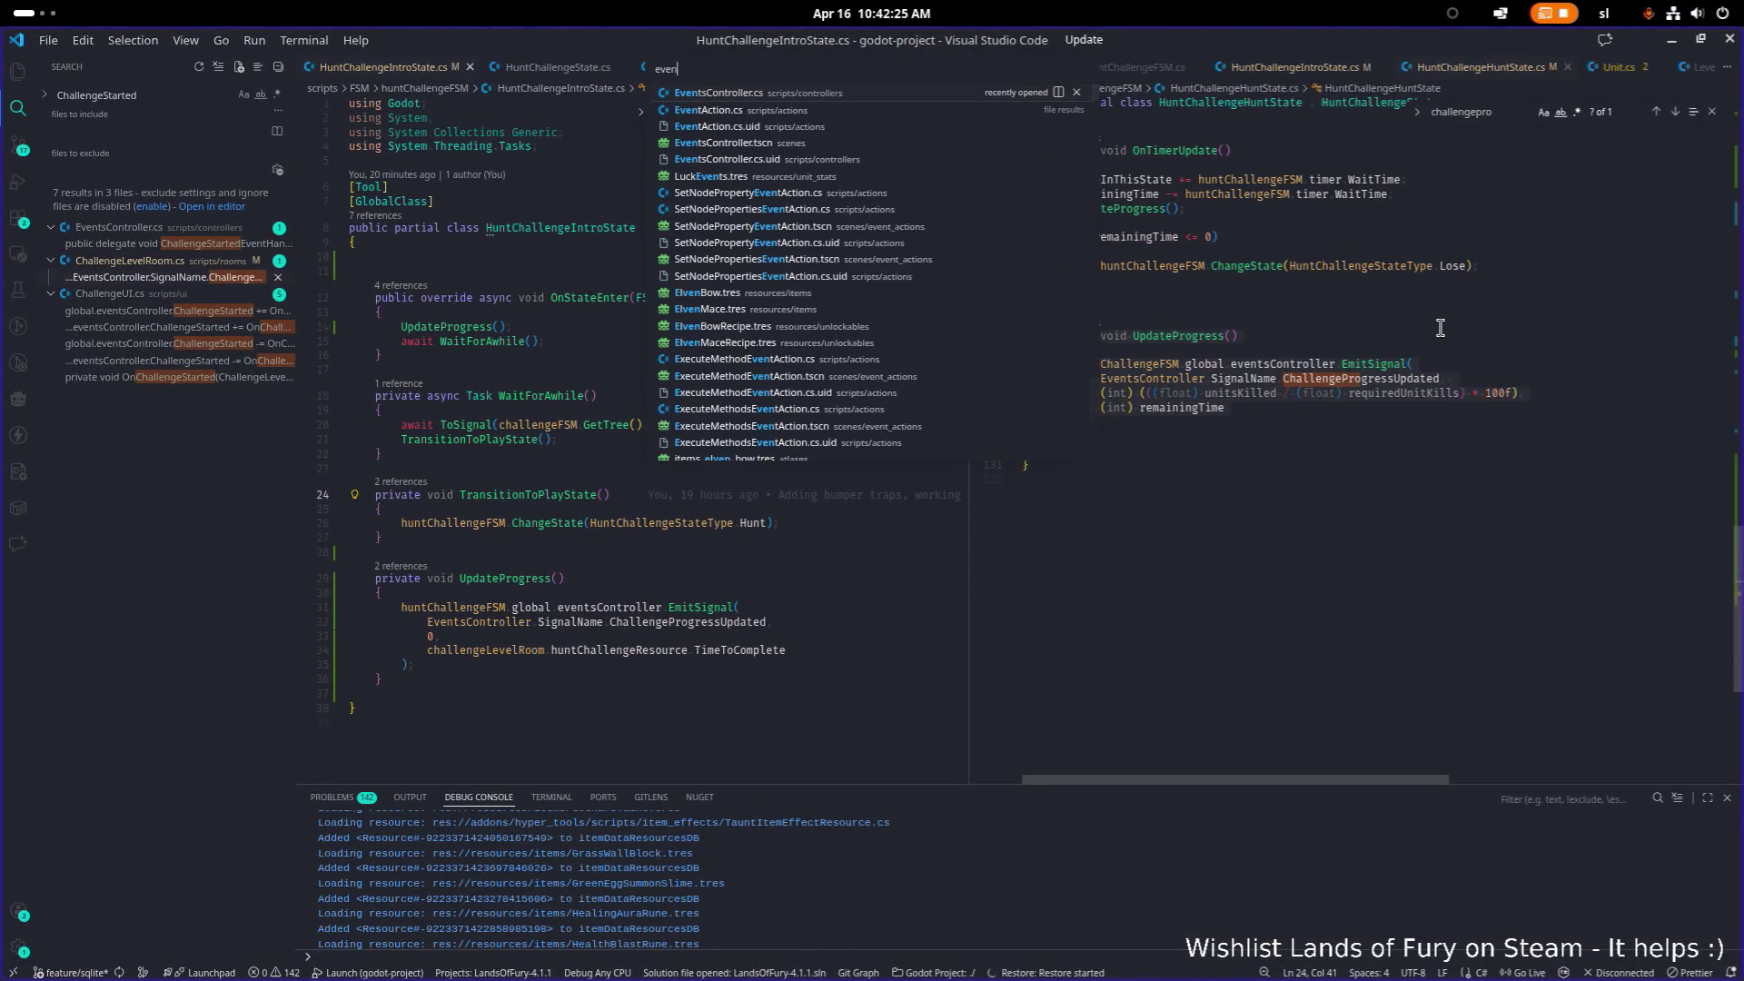
{"action": "key", "text": "Return"}
{"action": "scroll", "coordinate": [1226, 354], "scroll_direction": "up", "scroll_amount": 1}
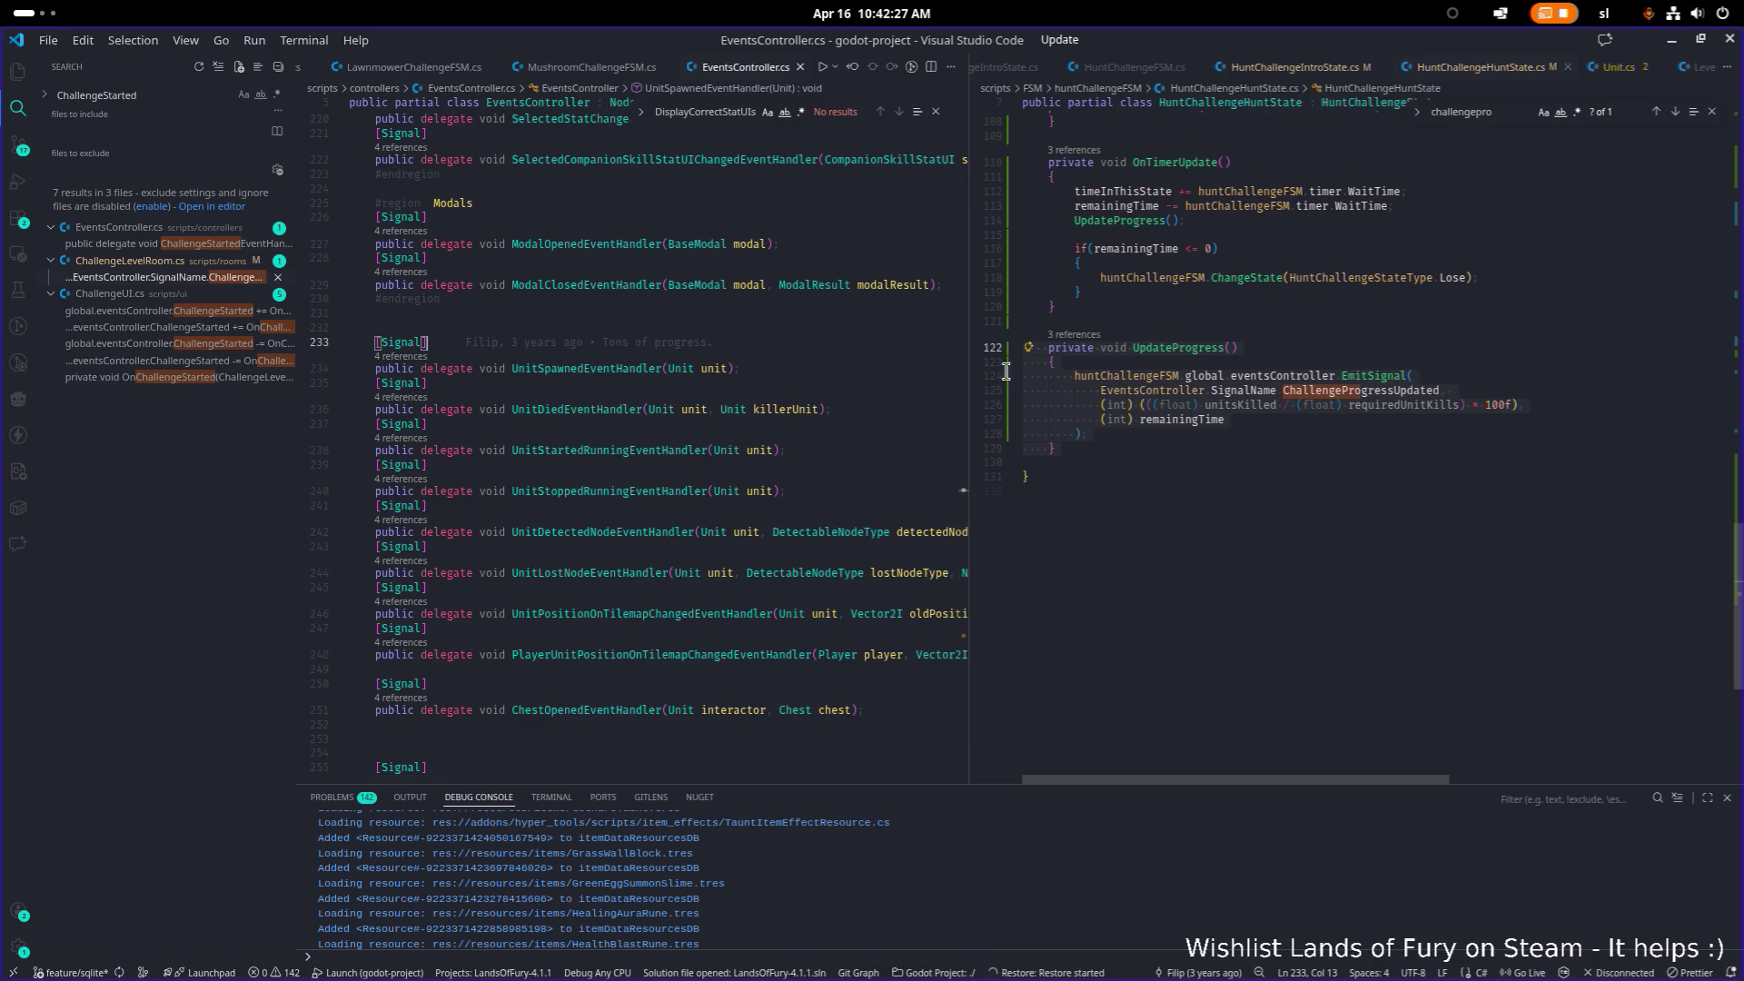
{"action": "left_click", "coordinate": [717, 392]}
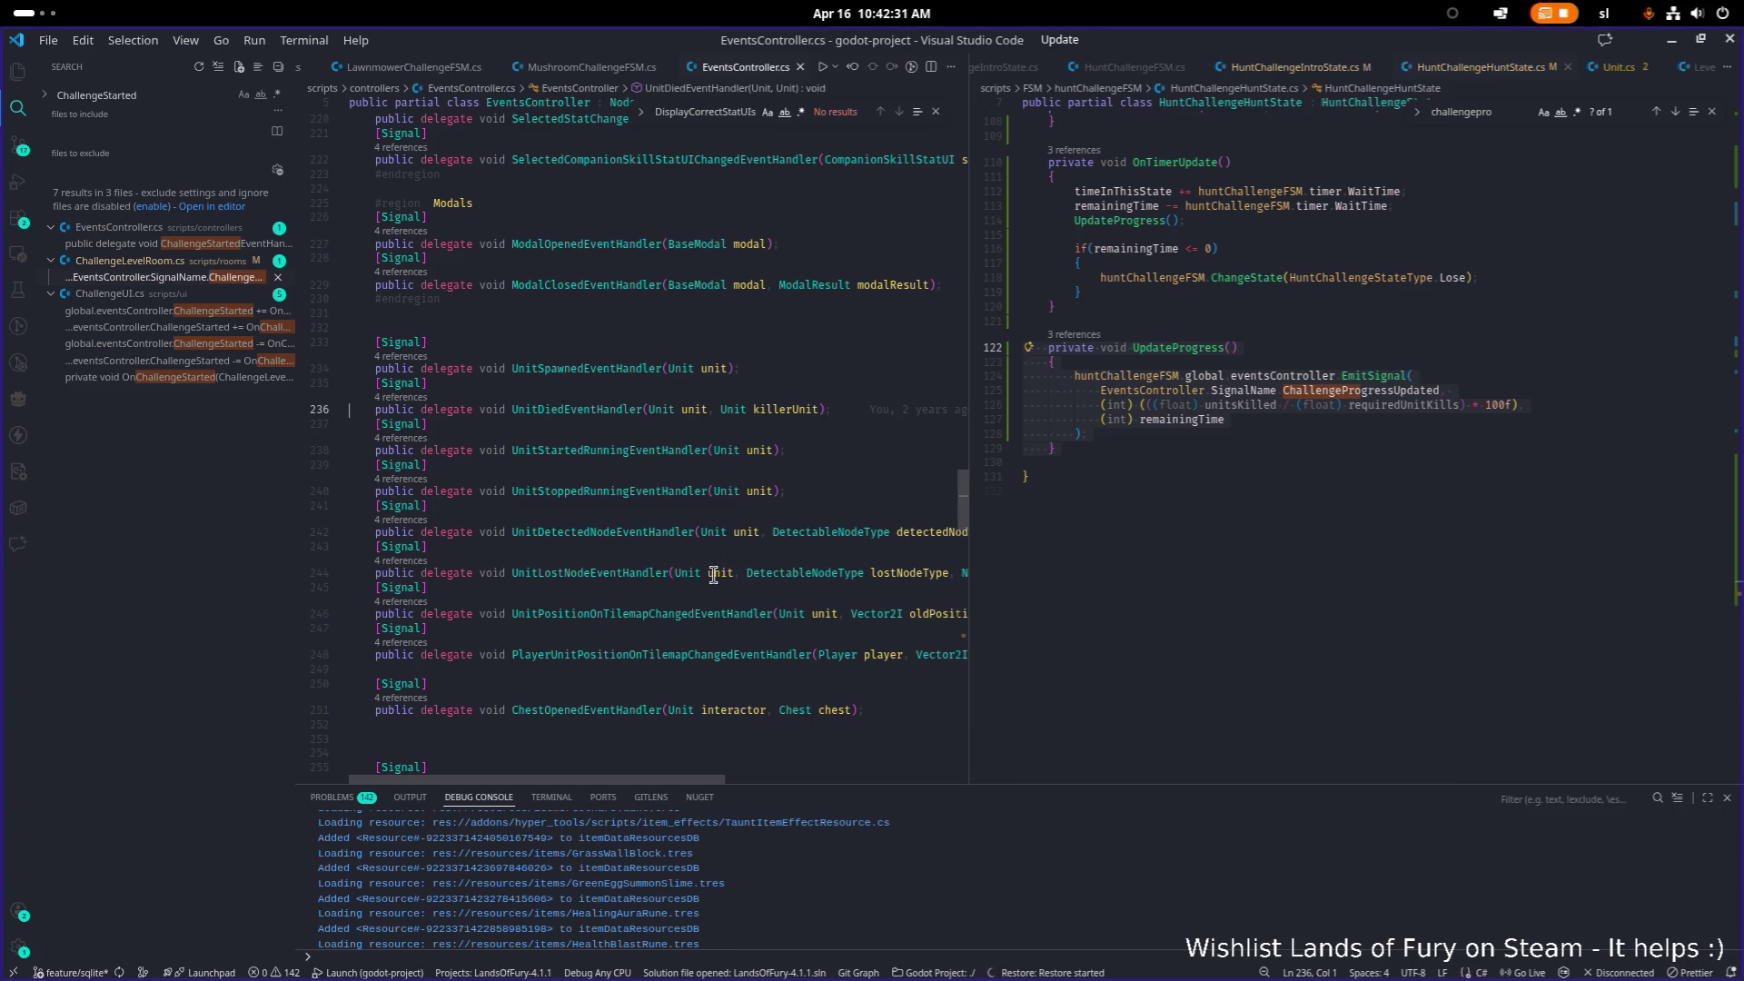
{"action": "double_click", "coordinate": [627, 574]}
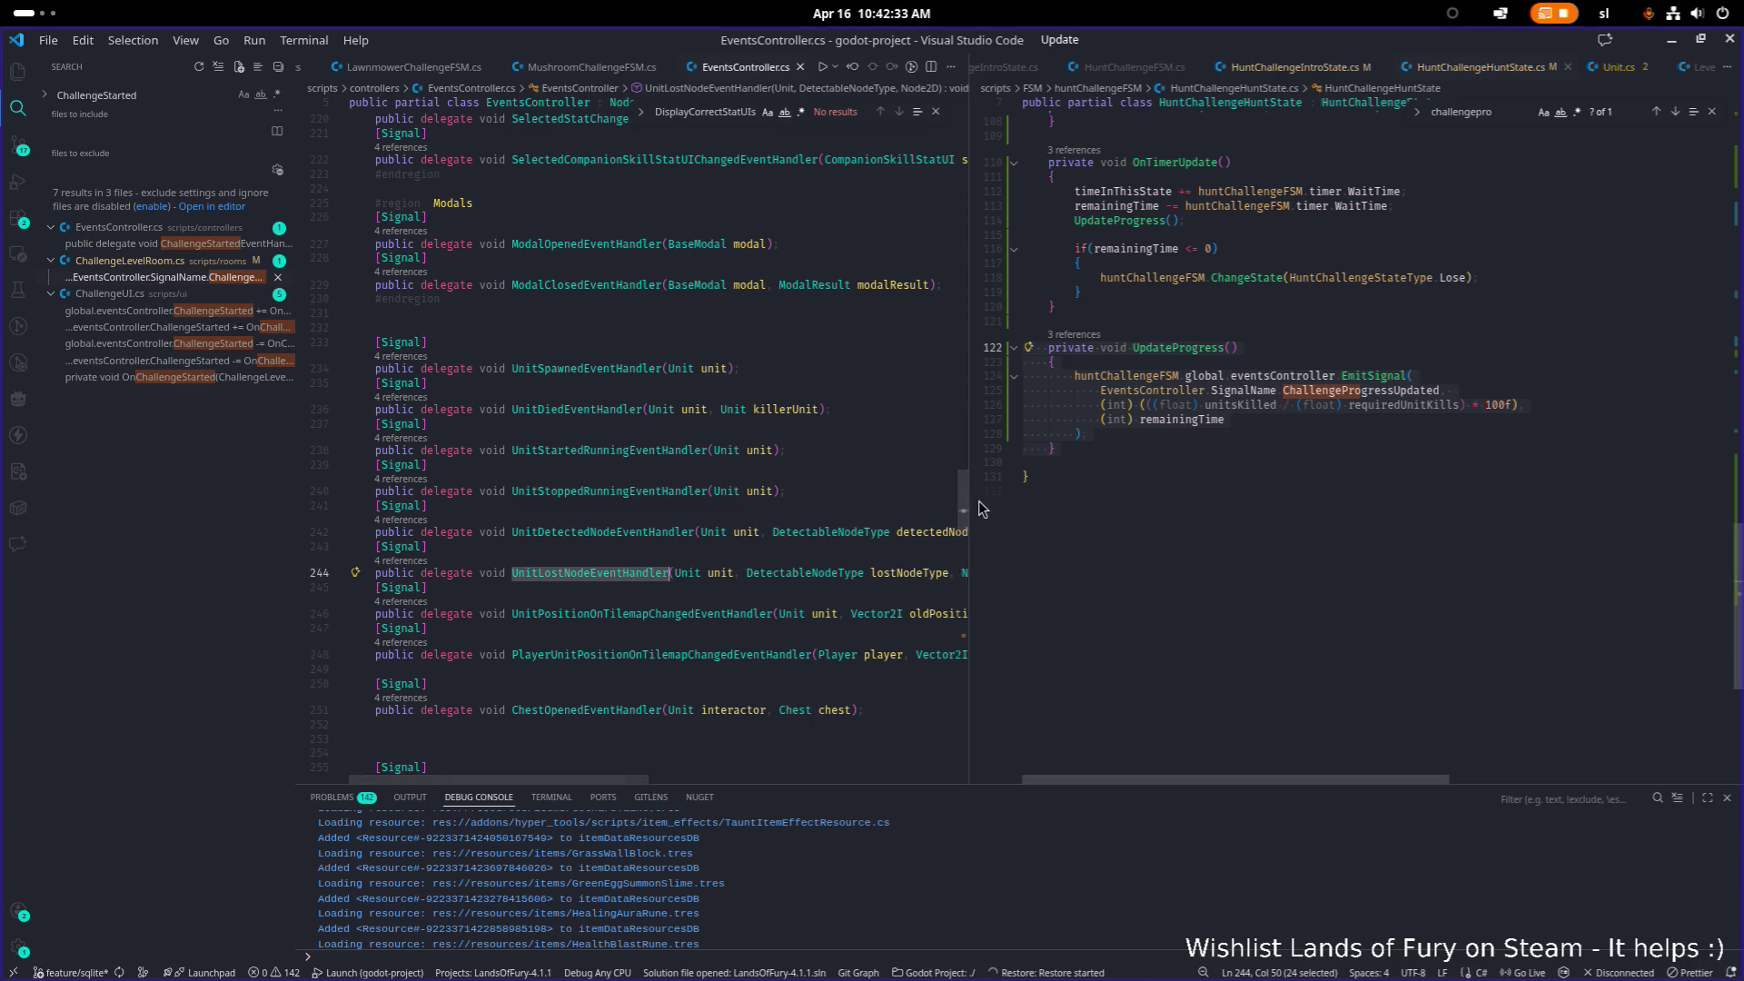
Step: Widen the EventsController editor and search it for 'health'
{"action": "left_click_drag", "start_coordinate": [970, 501], "coordinate": [1259, 496]}
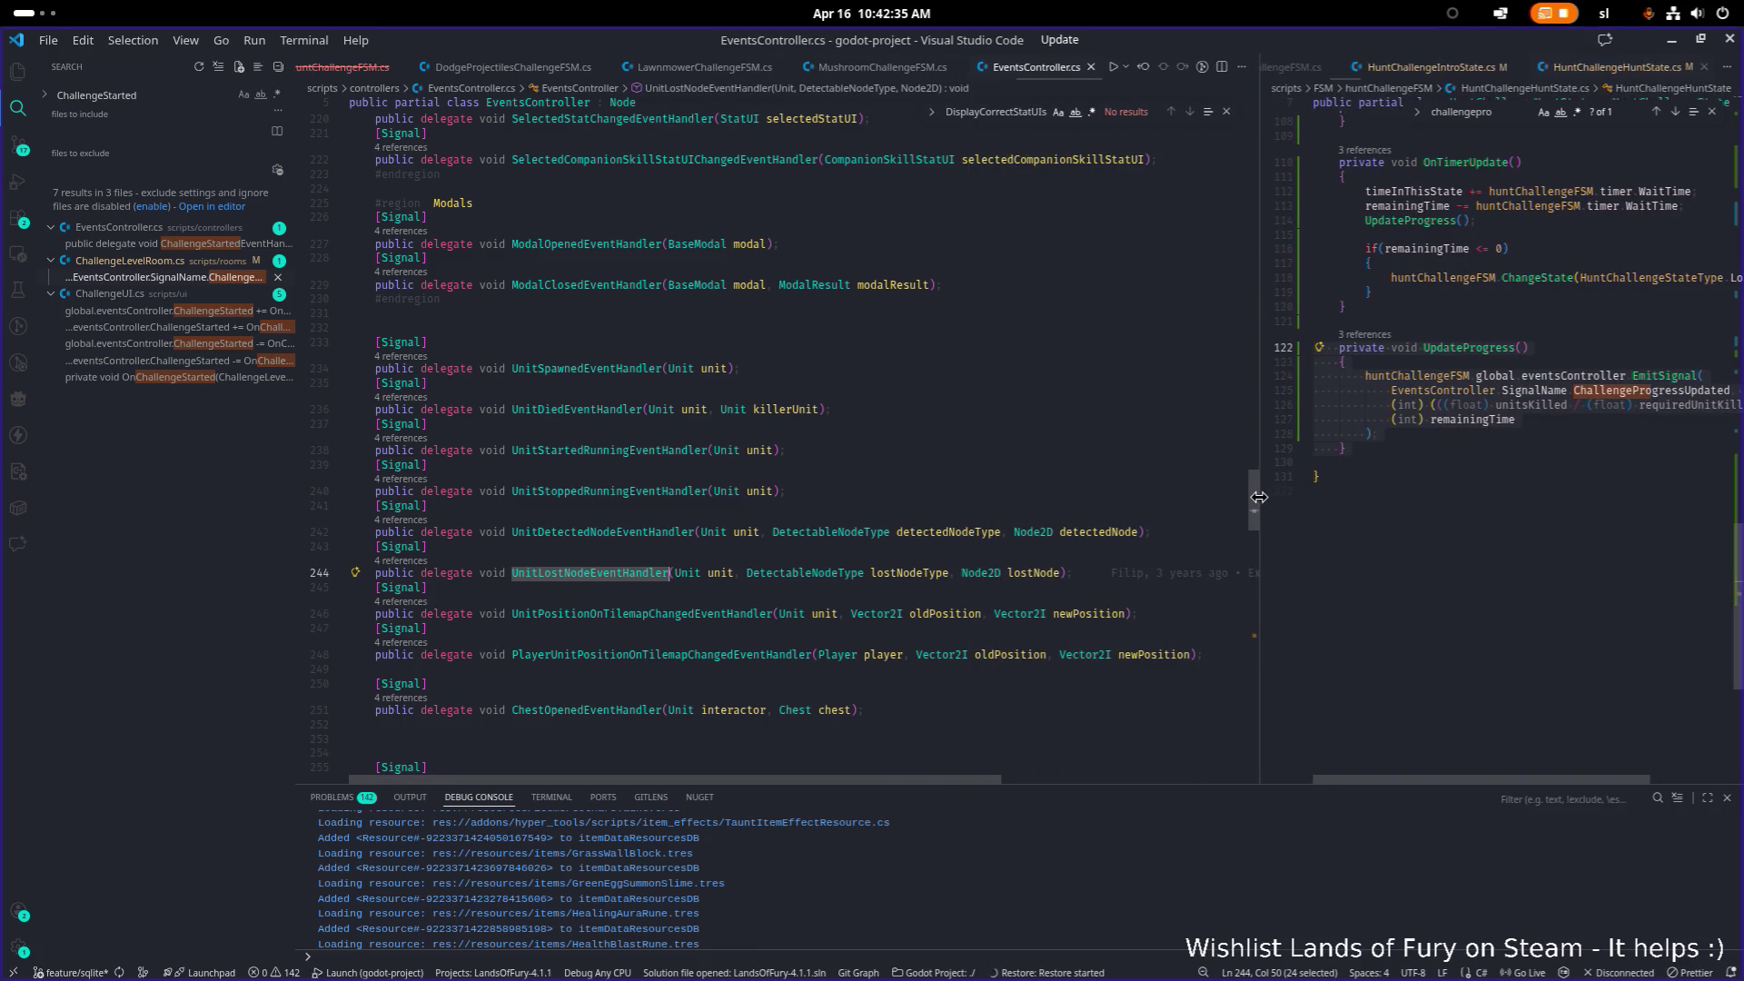
{"action": "left_click", "coordinate": [858, 573]}
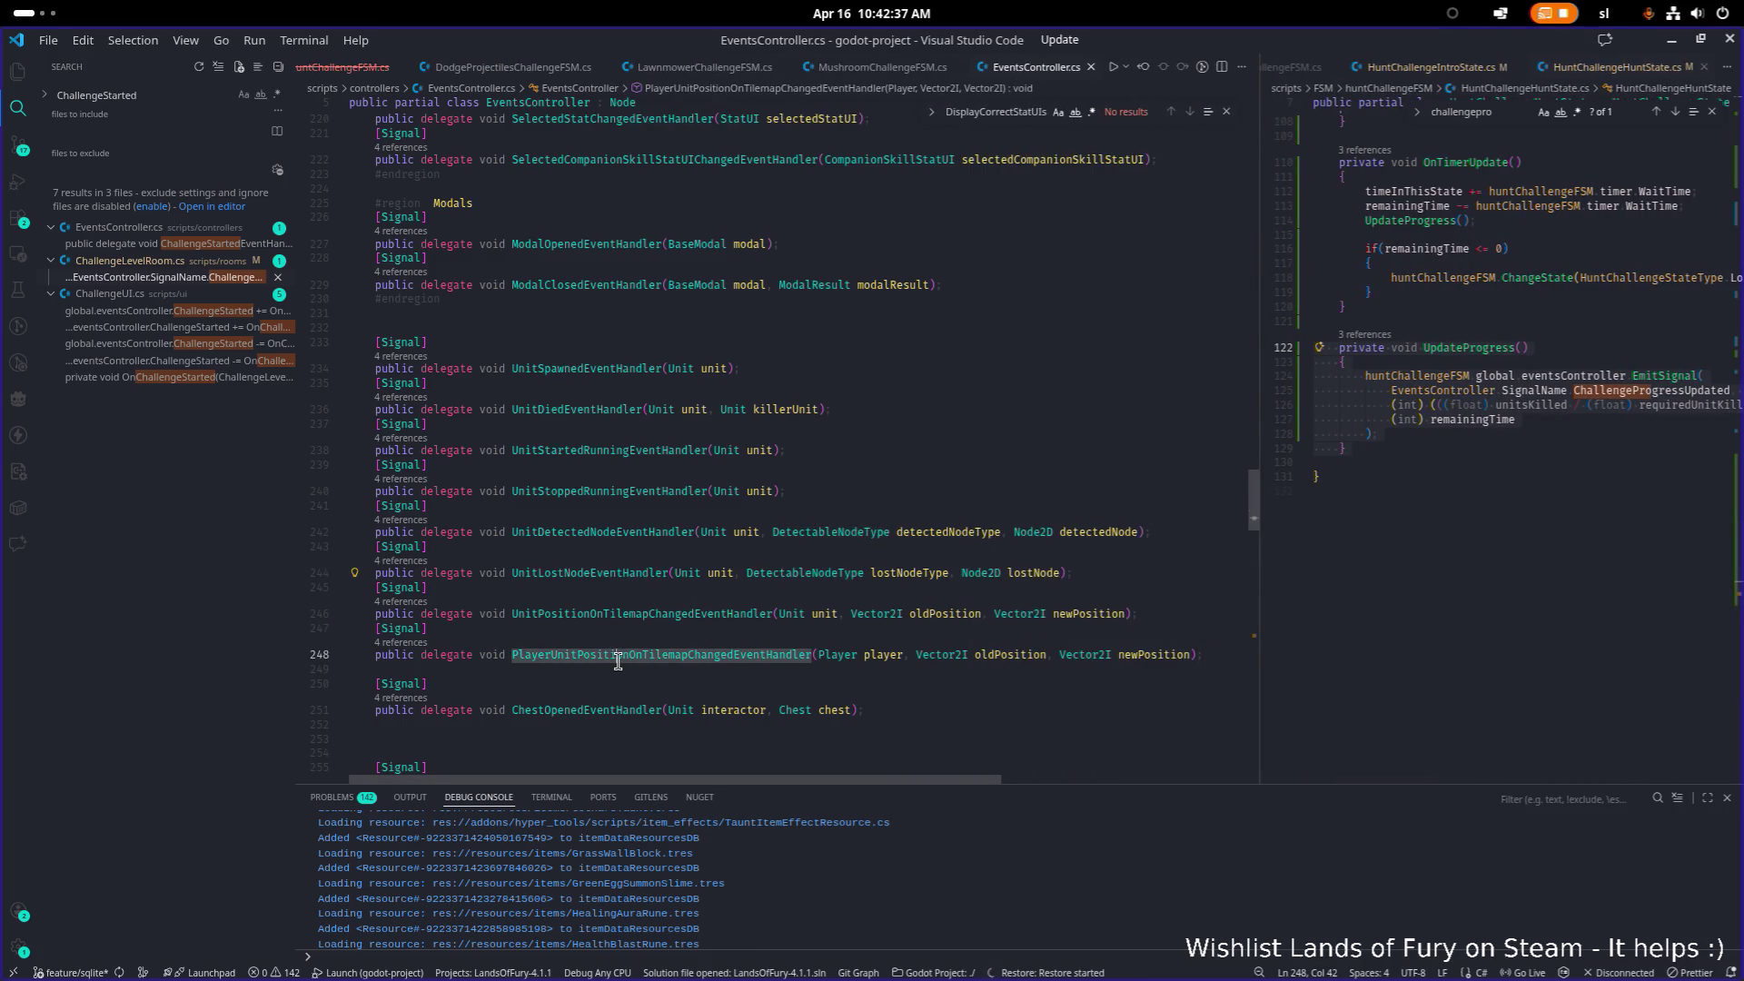
{"action": "left_click", "coordinate": [662, 506]}
{"action": "key", "text": "ctrl+f"}
{"action": "type", "text": "health"}
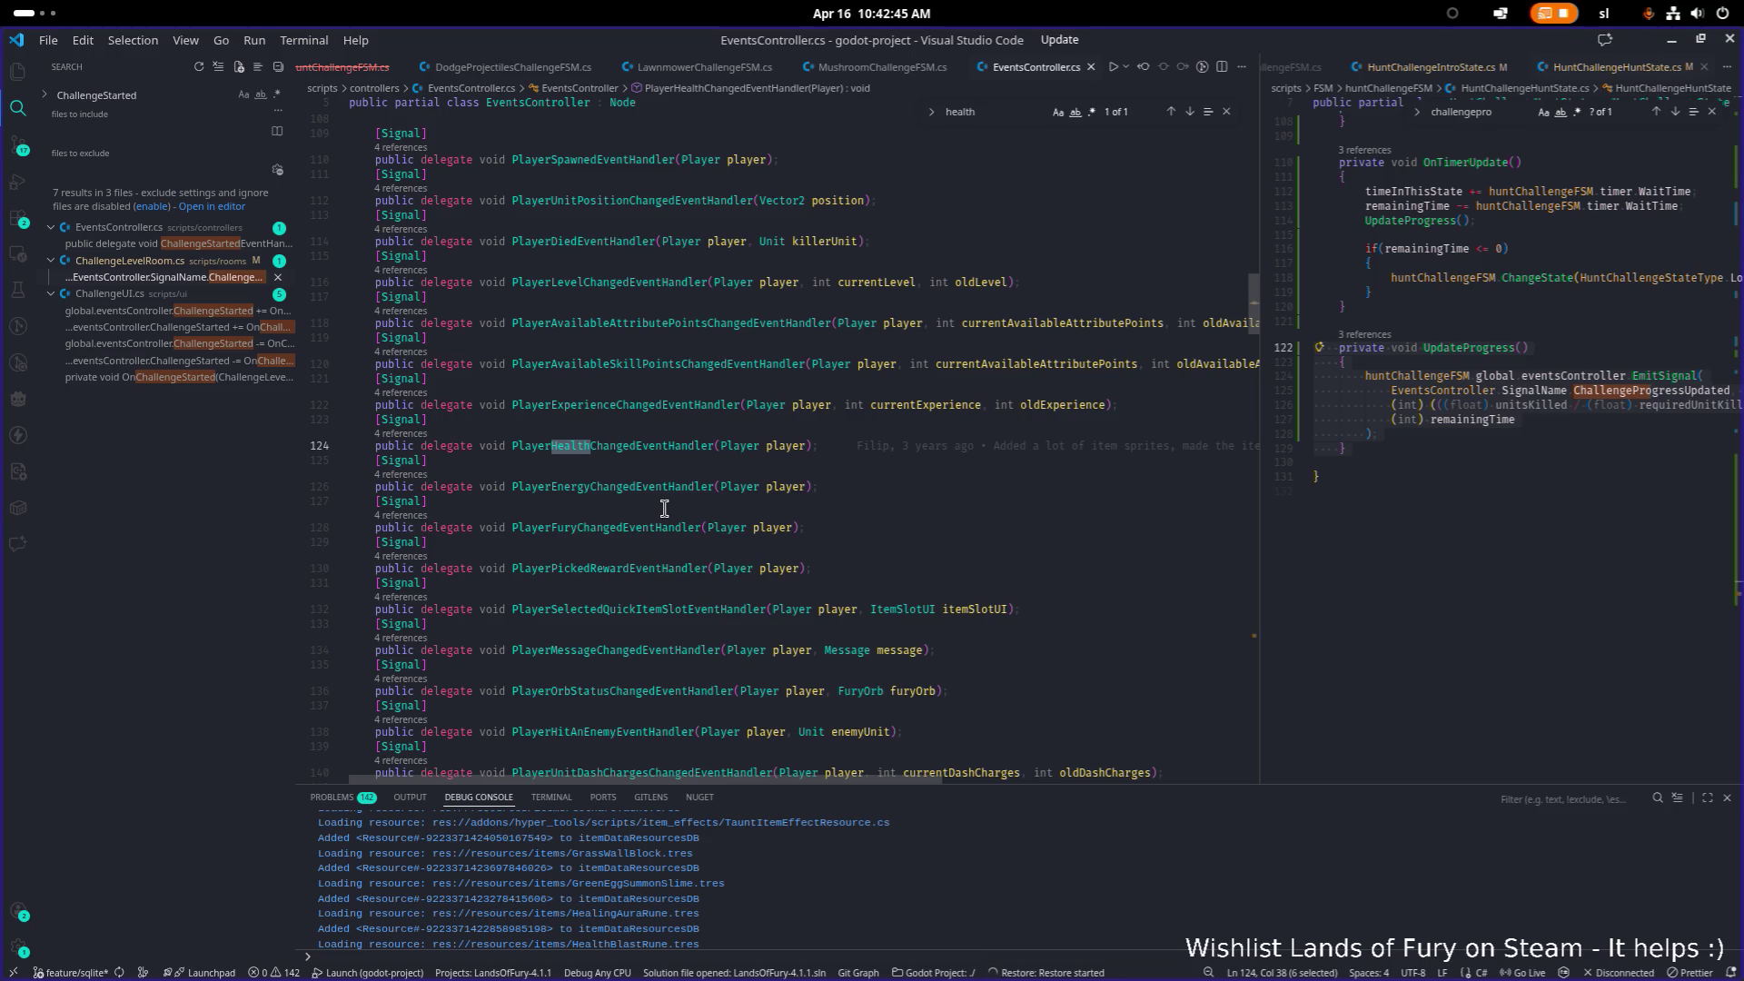
Step: Show HealthSystem.cs in the right editor and search it for 'signal'
{"action": "left_click_drag", "start_coordinate": [1258, 454], "coordinate": [1051, 454]}
{"action": "left_click", "coordinate": [1406, 520]}
{"action": "key", "text": "ctrl+Tab"}
{"action": "key", "text": "ctrl+f"}
{"action": "type", "text": "signal"}
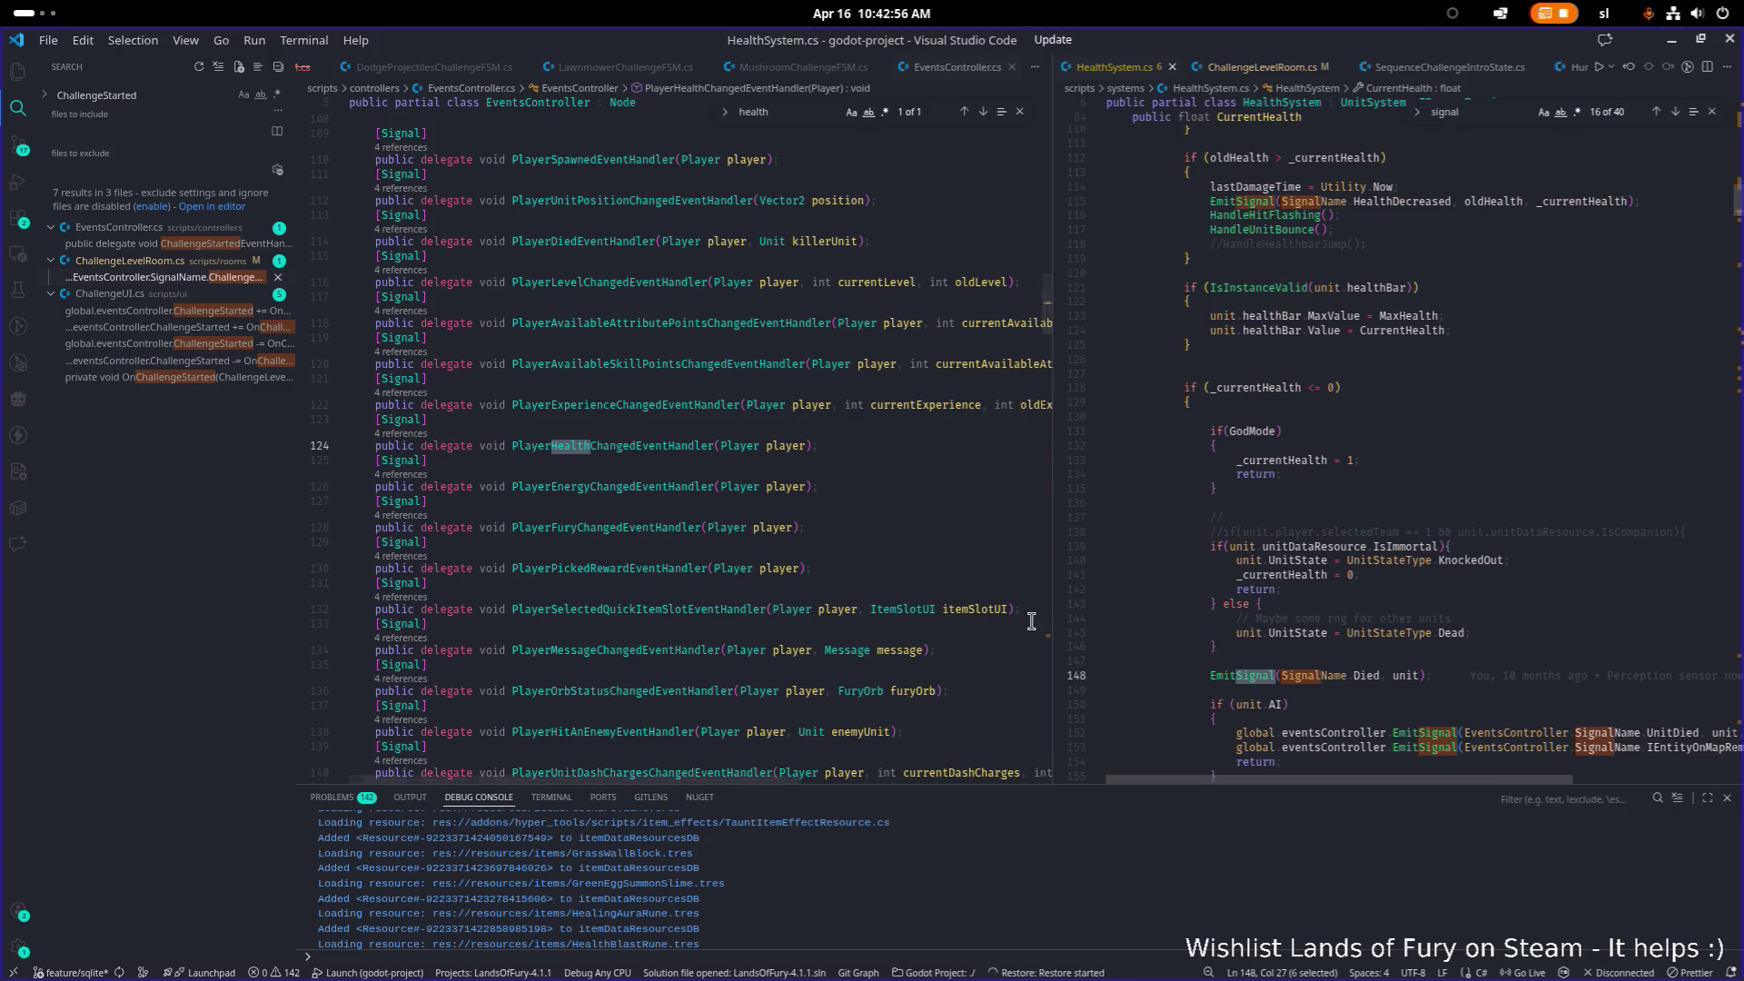
Step: Search HealthSystem.cs for 'Died' and locate the health-depleted block that emits it
{"action": "left_click_drag", "start_coordinate": [1052, 617], "coordinate": [956, 617]}
{"action": "scroll", "coordinate": [1192, 604], "scroll_direction": "up", "scroll_amount": 15}
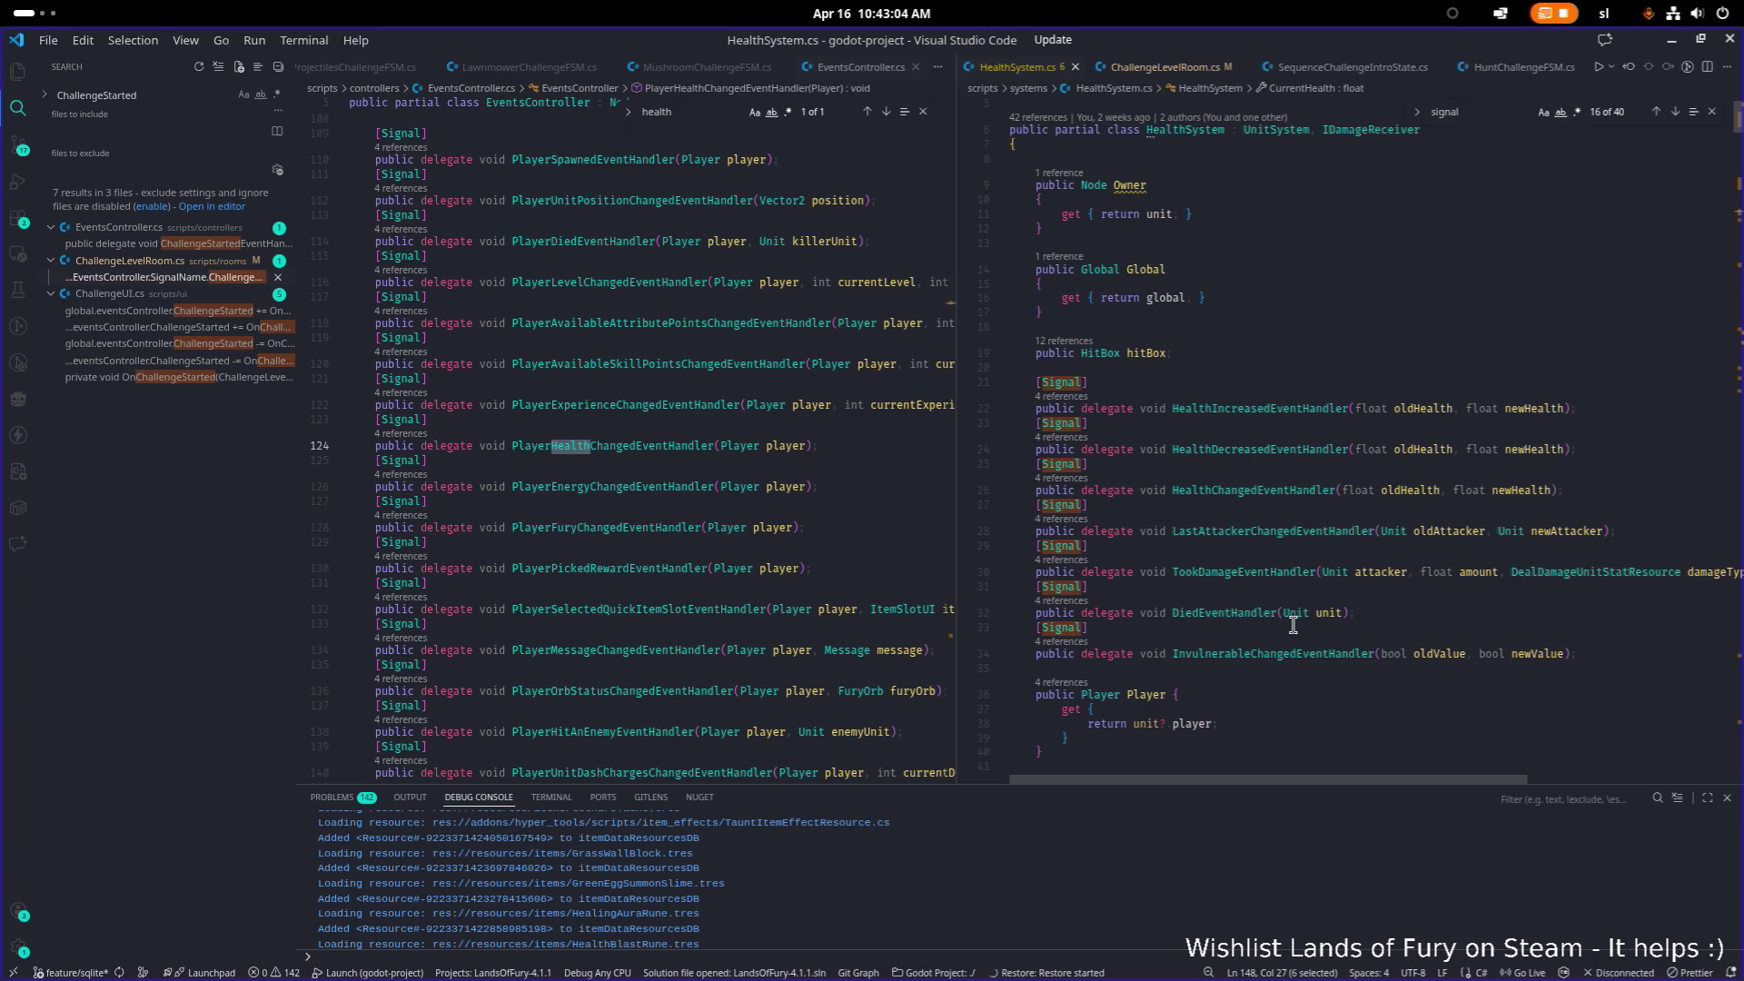
{"action": "left_click", "coordinate": [1191, 612]}
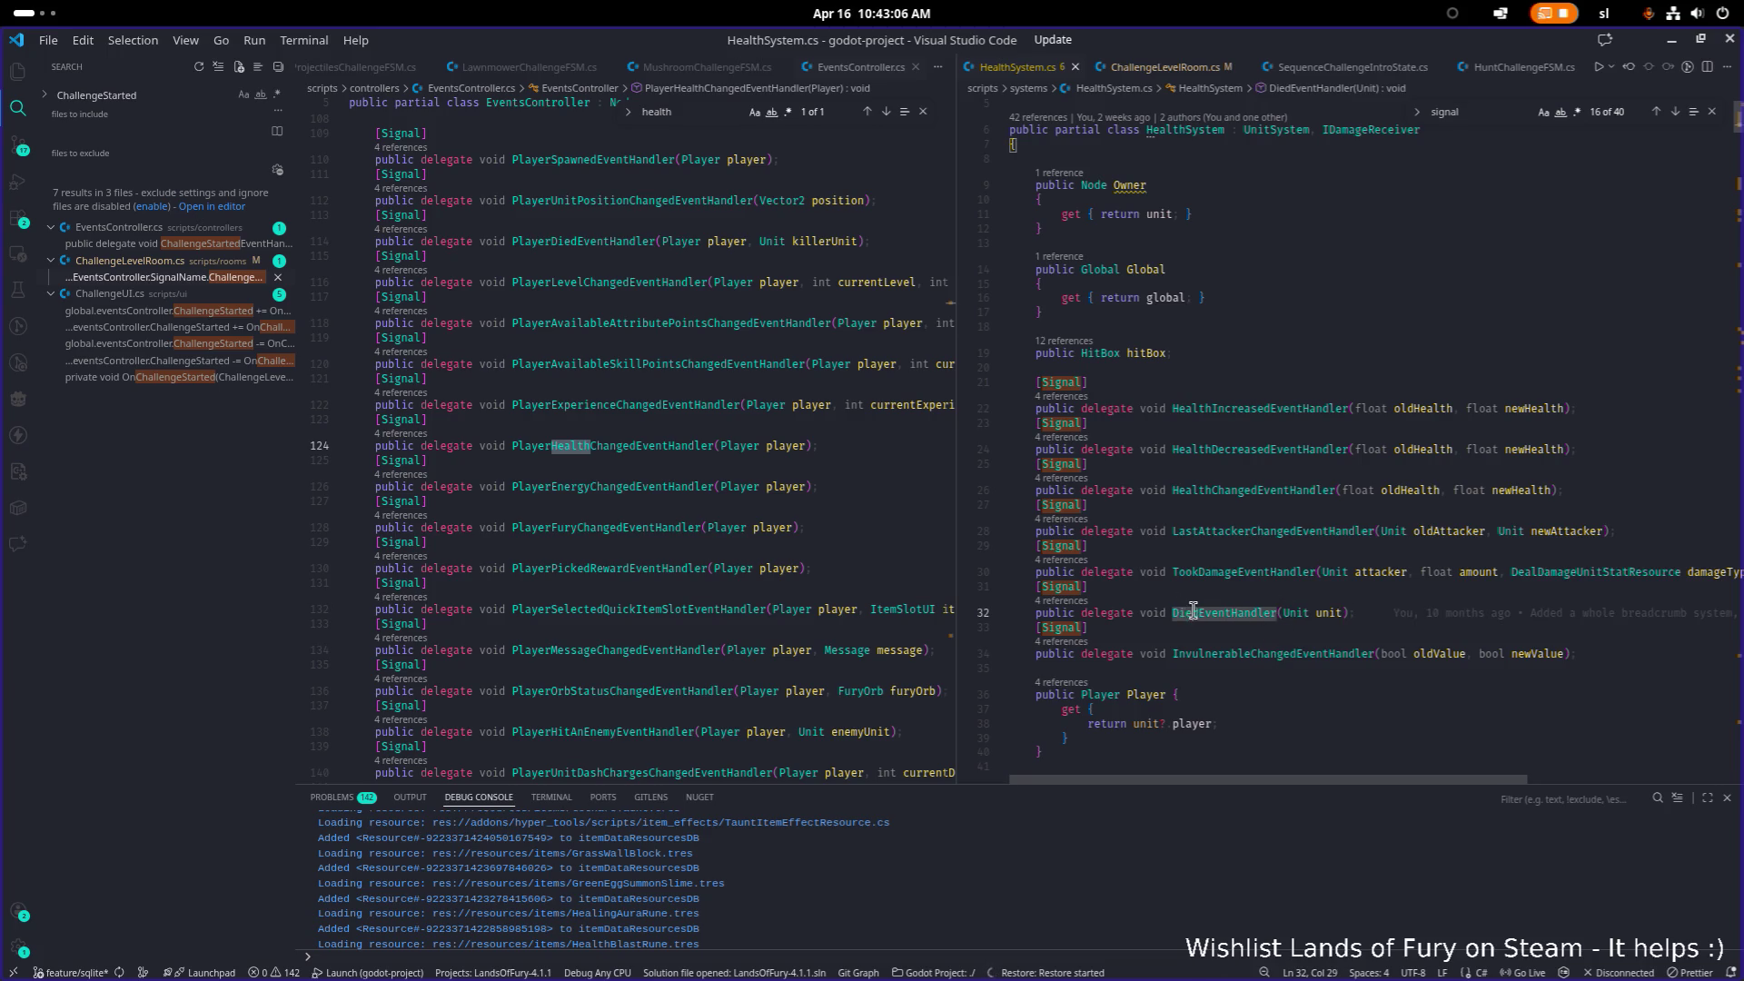
{"action": "key", "text": "ctrl+f"}
{"action": "type", "text": "Died"}
{"action": "key", "text": "Return"}
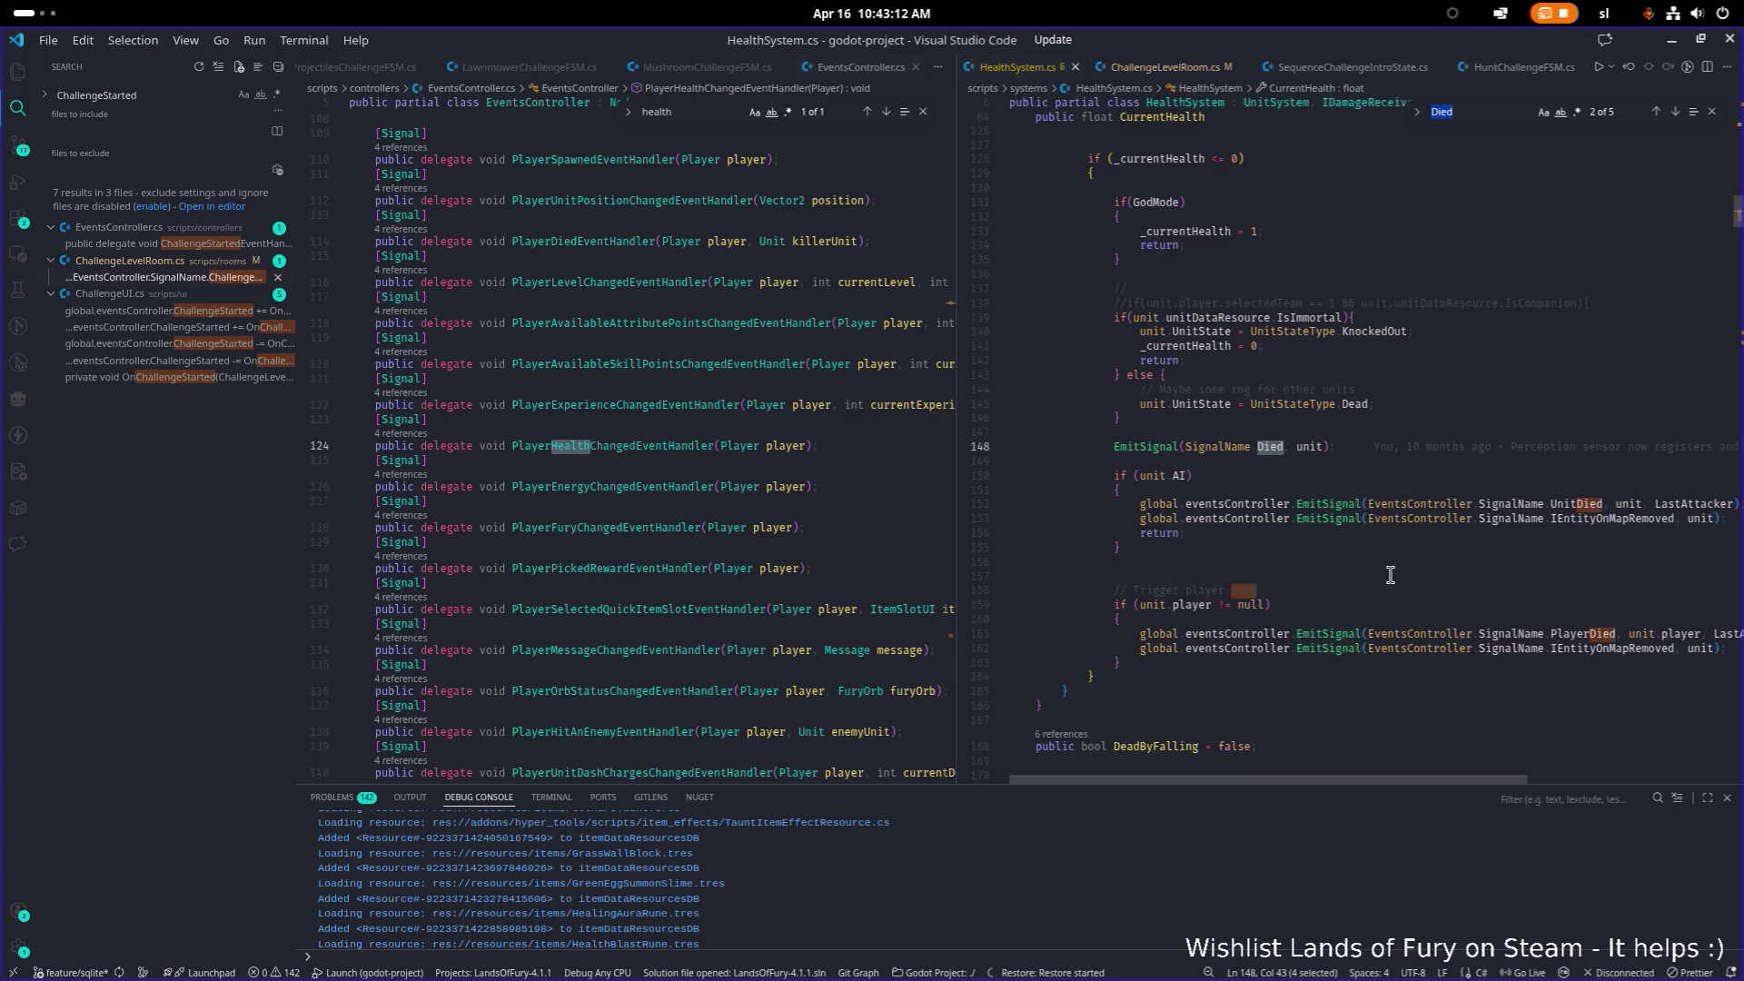
{"action": "scroll", "coordinate": [1388, 574], "scroll_direction": "up", "scroll_amount": 5}
{"action": "left_click", "coordinate": [1444, 495]}
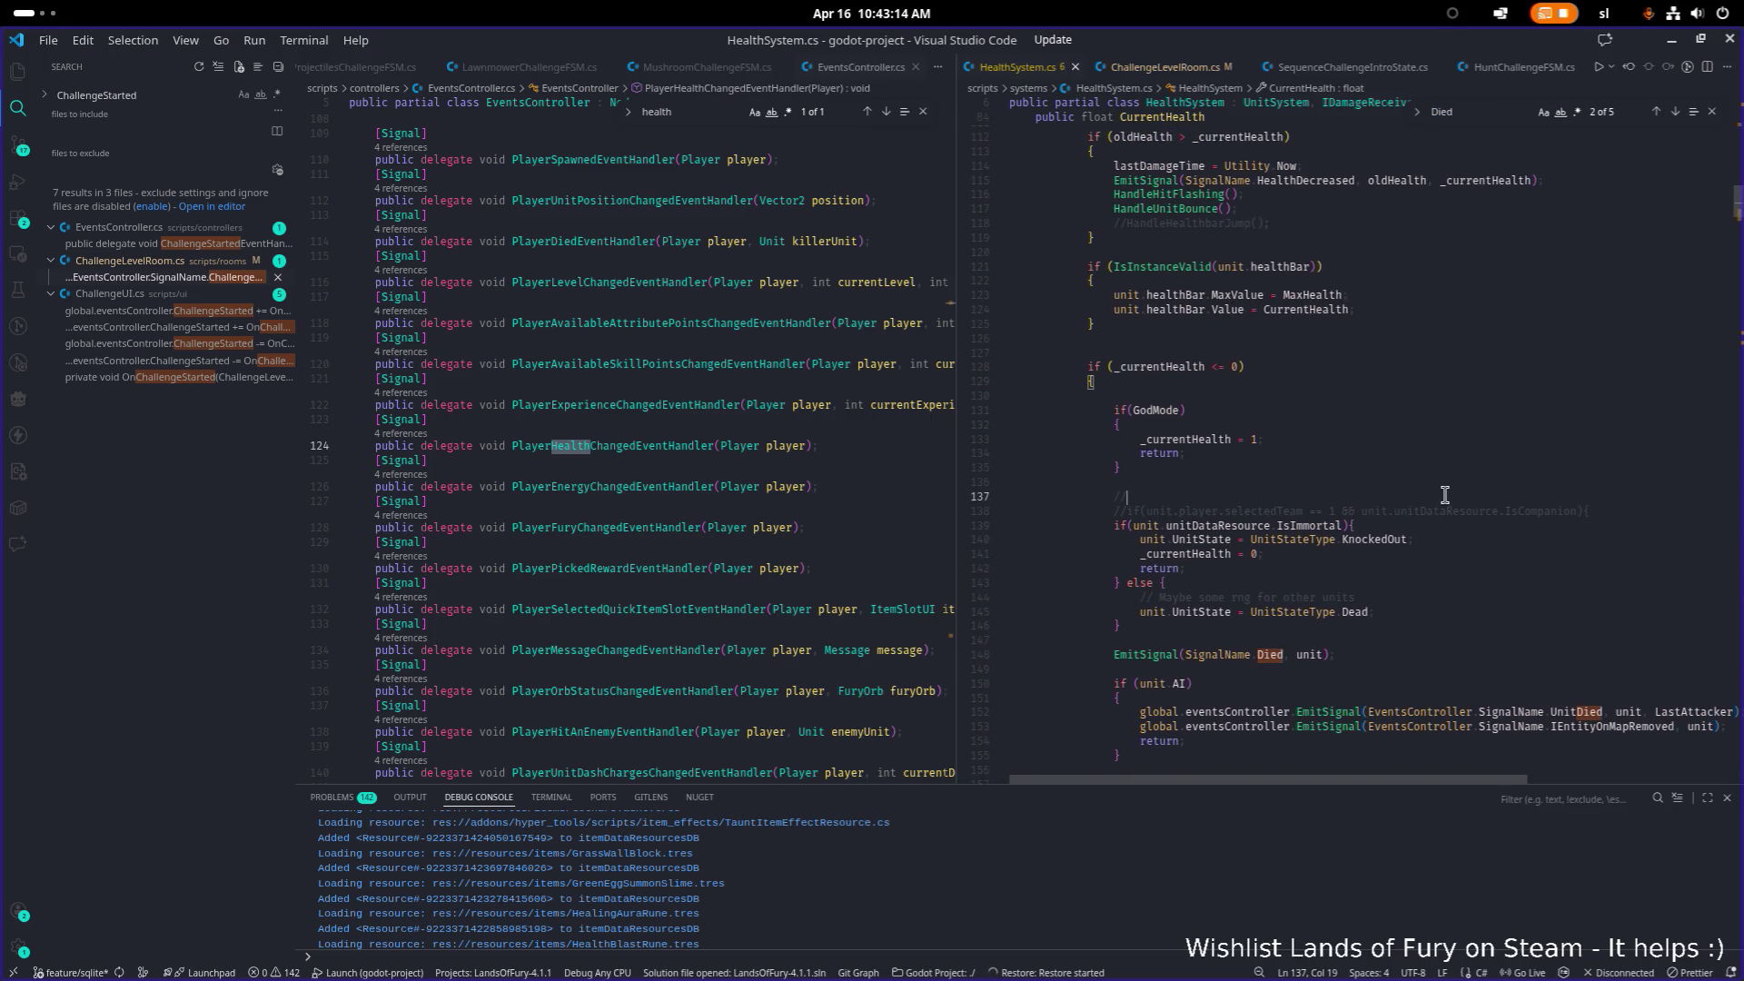
Step: Open HealthComponent.cs and step through its 'Died' matches to the TakeDamage emission
{"action": "key", "text": "ctrl+p"}
{"action": "type", "text": "healthcompo"}
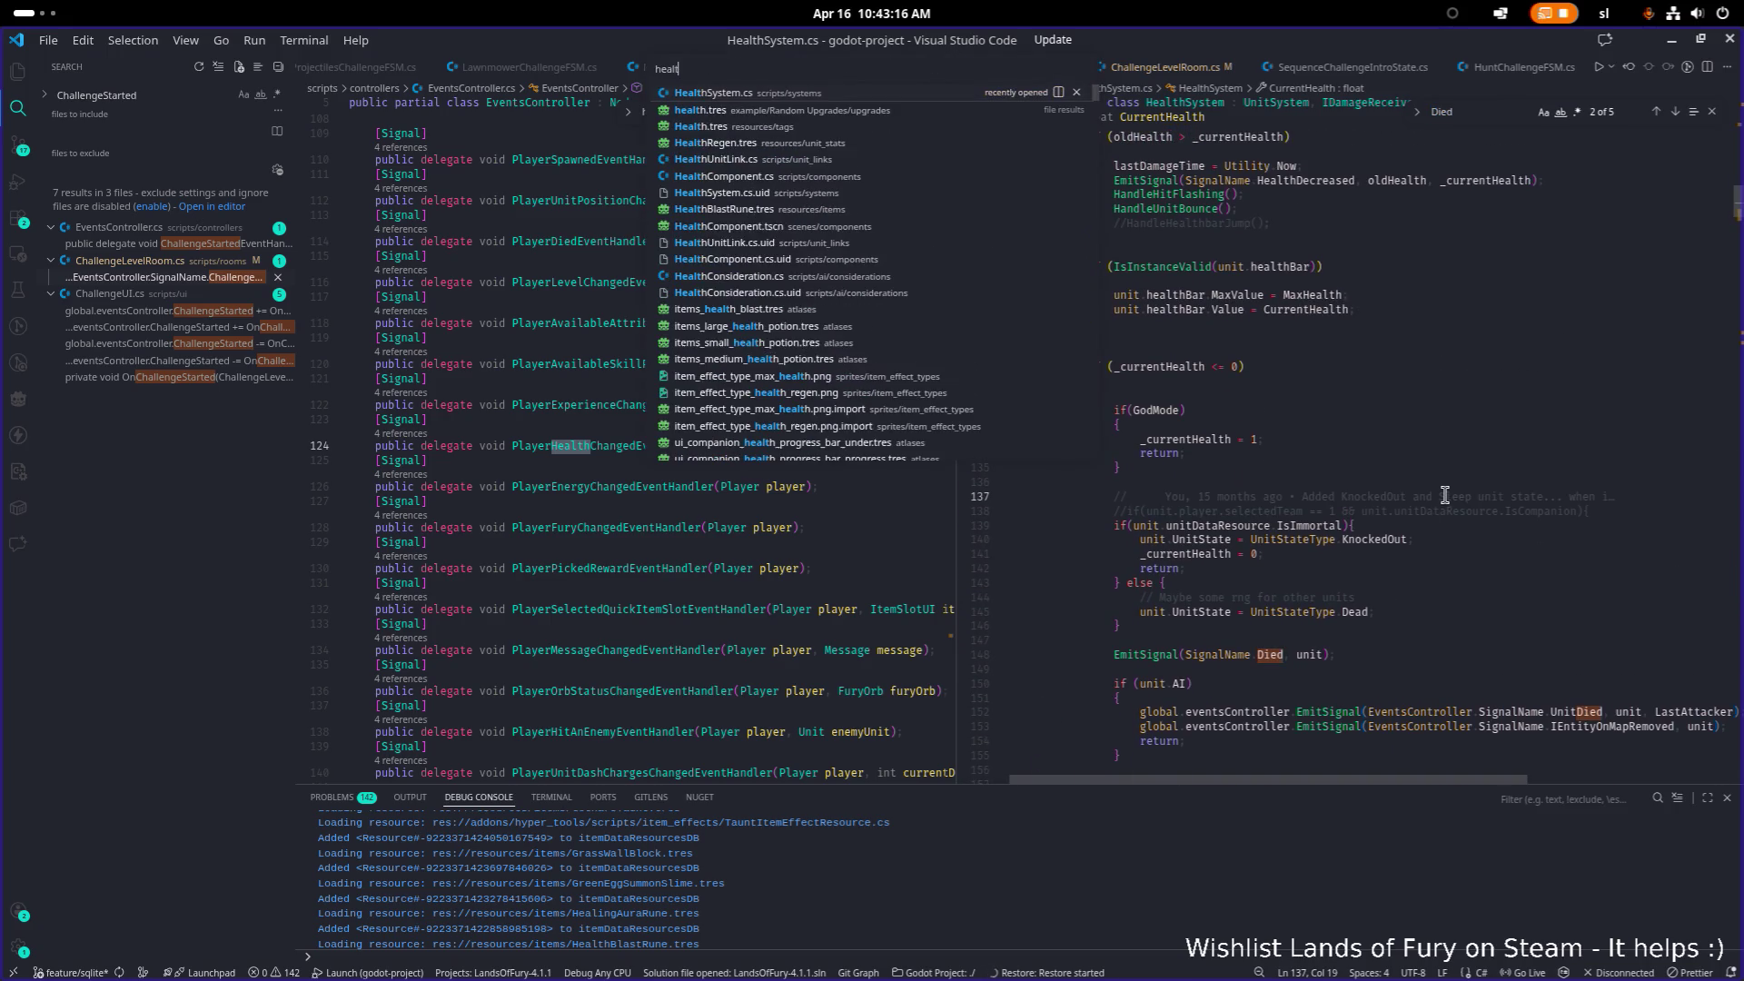
{"action": "key", "text": "Return"}
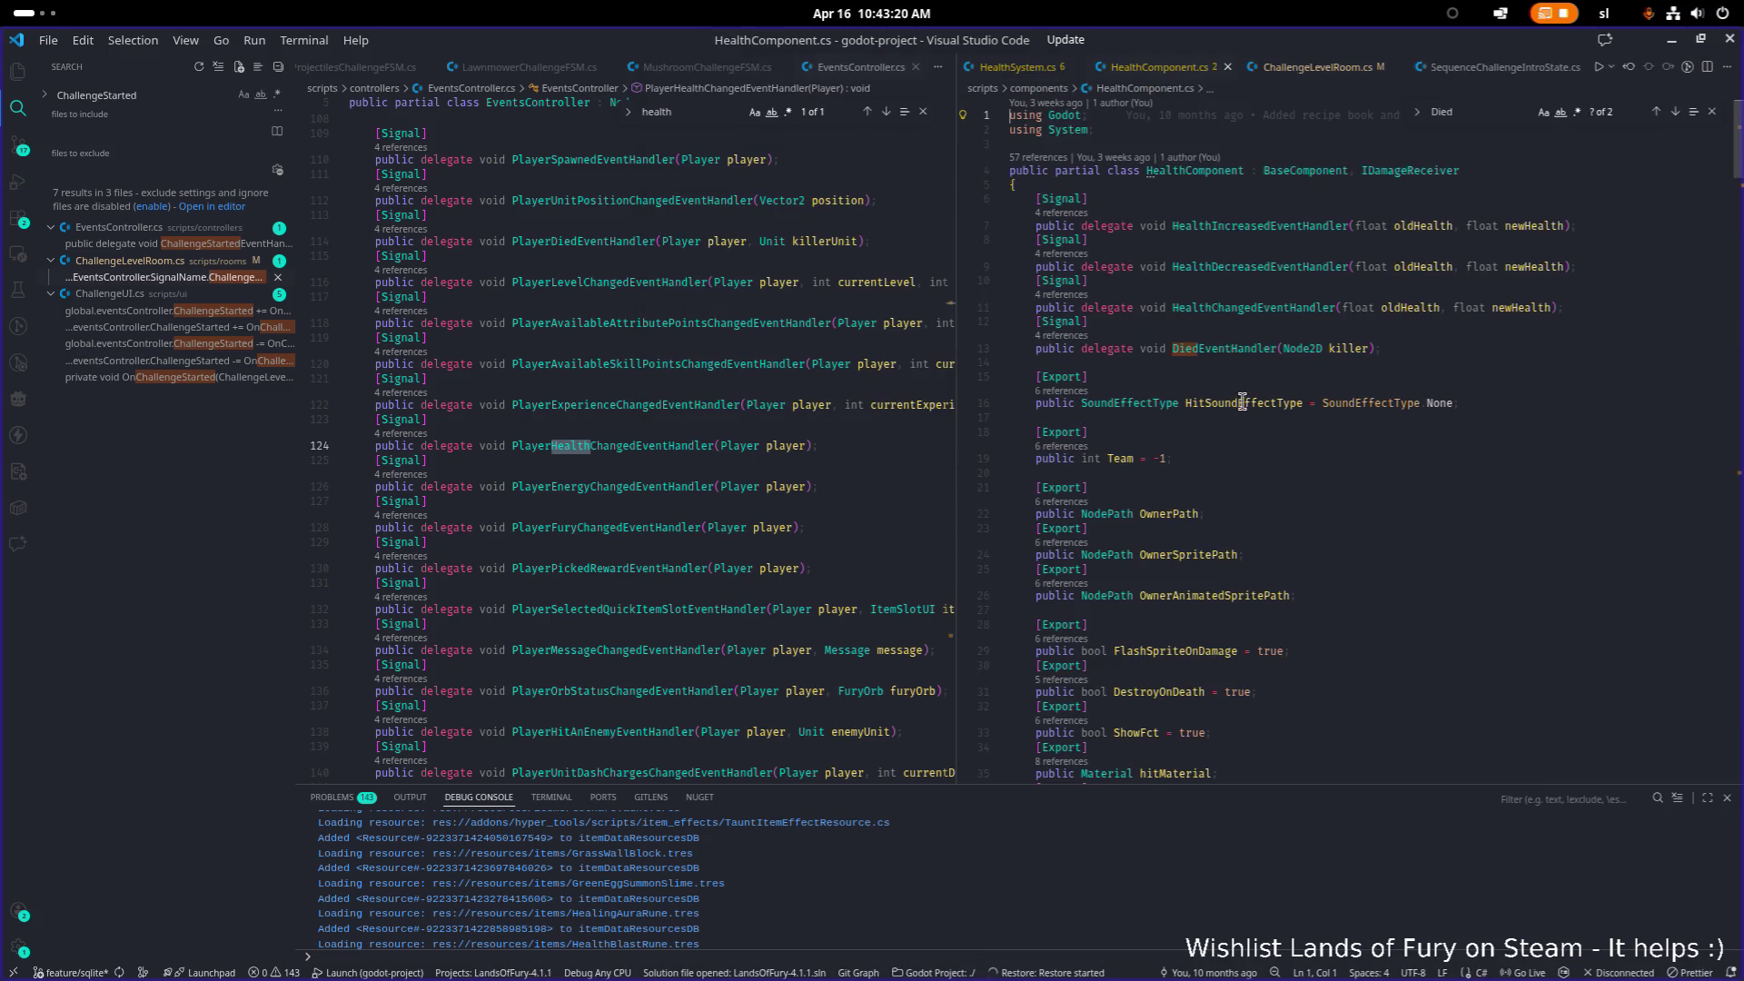
{"action": "left_click", "coordinate": [1217, 352]}
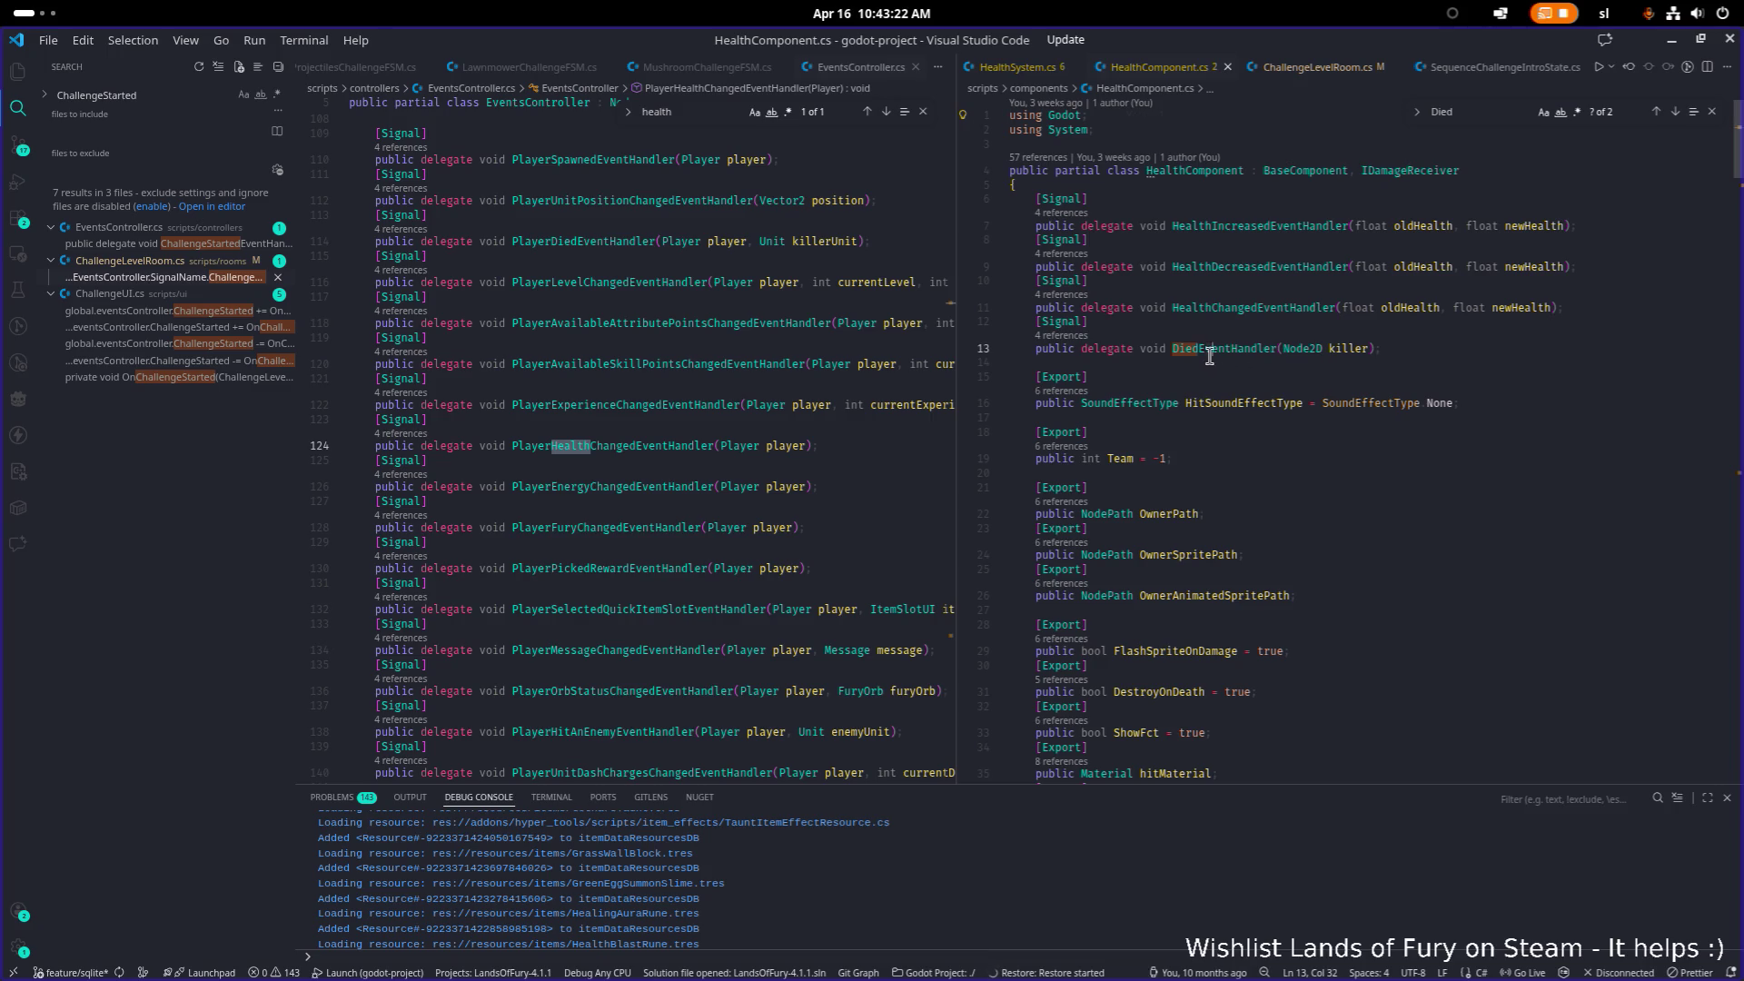
{"action": "key", "text": "ctrl+shift+Left"}
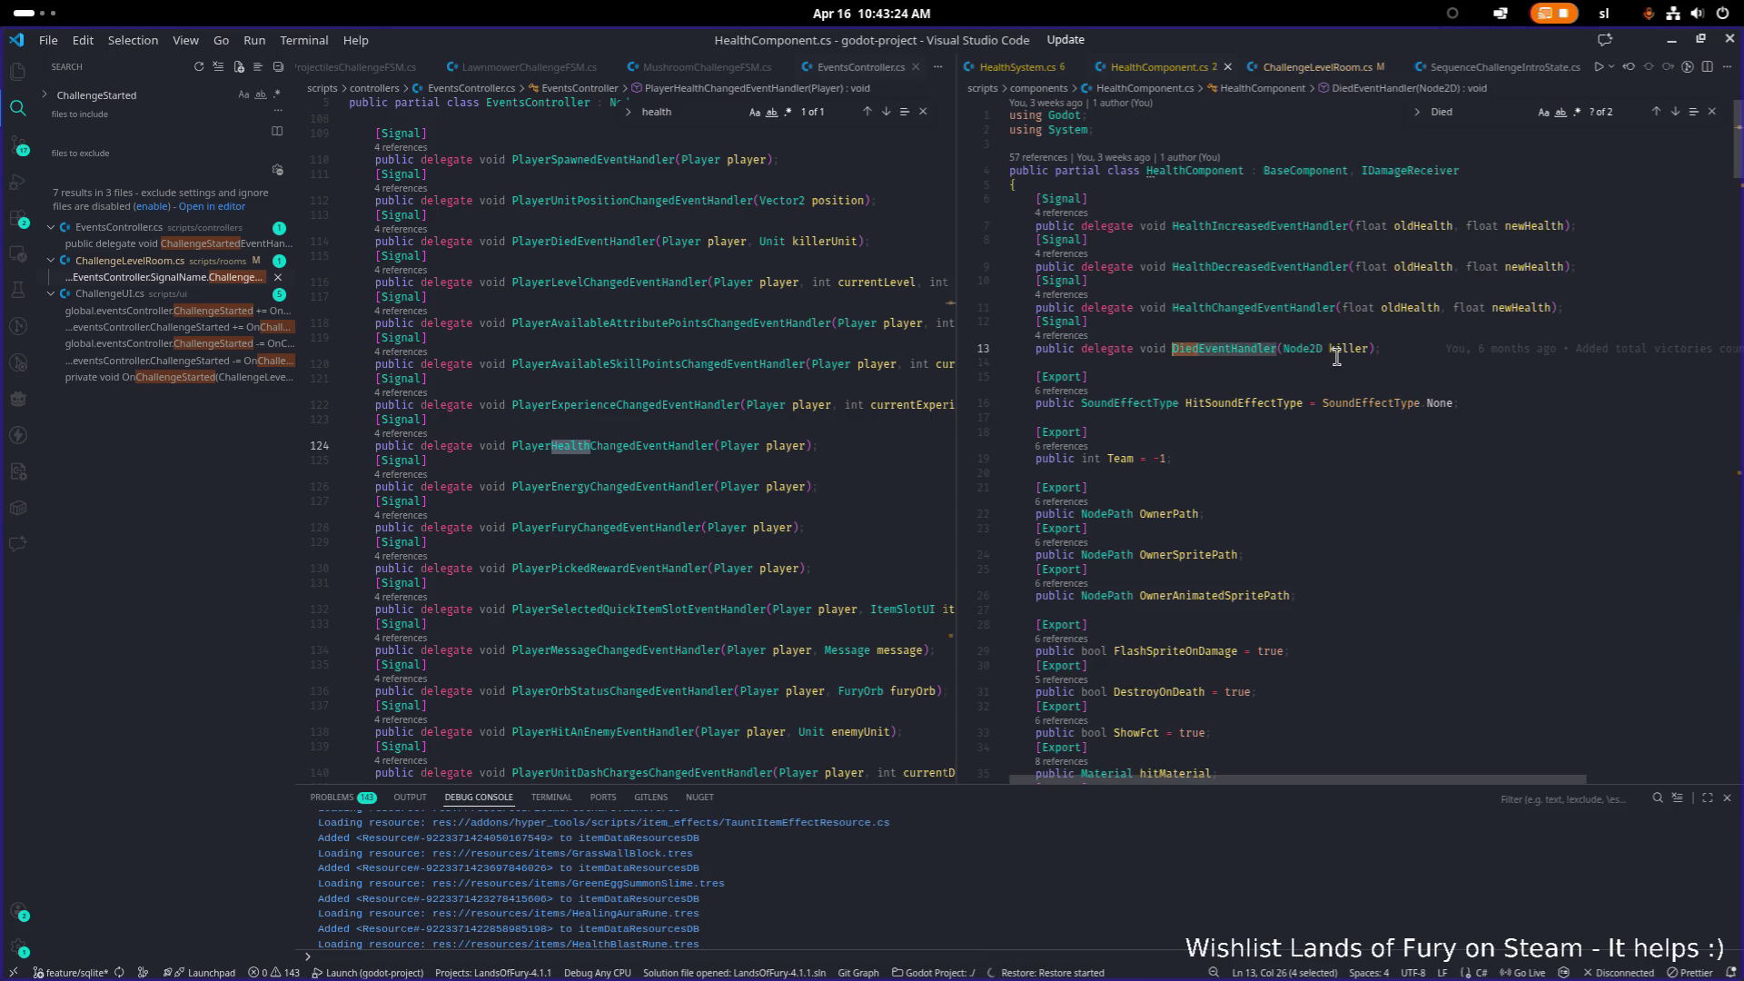
{"action": "key", "text": "ctrl+f"}
{"action": "key", "text": "Return"}
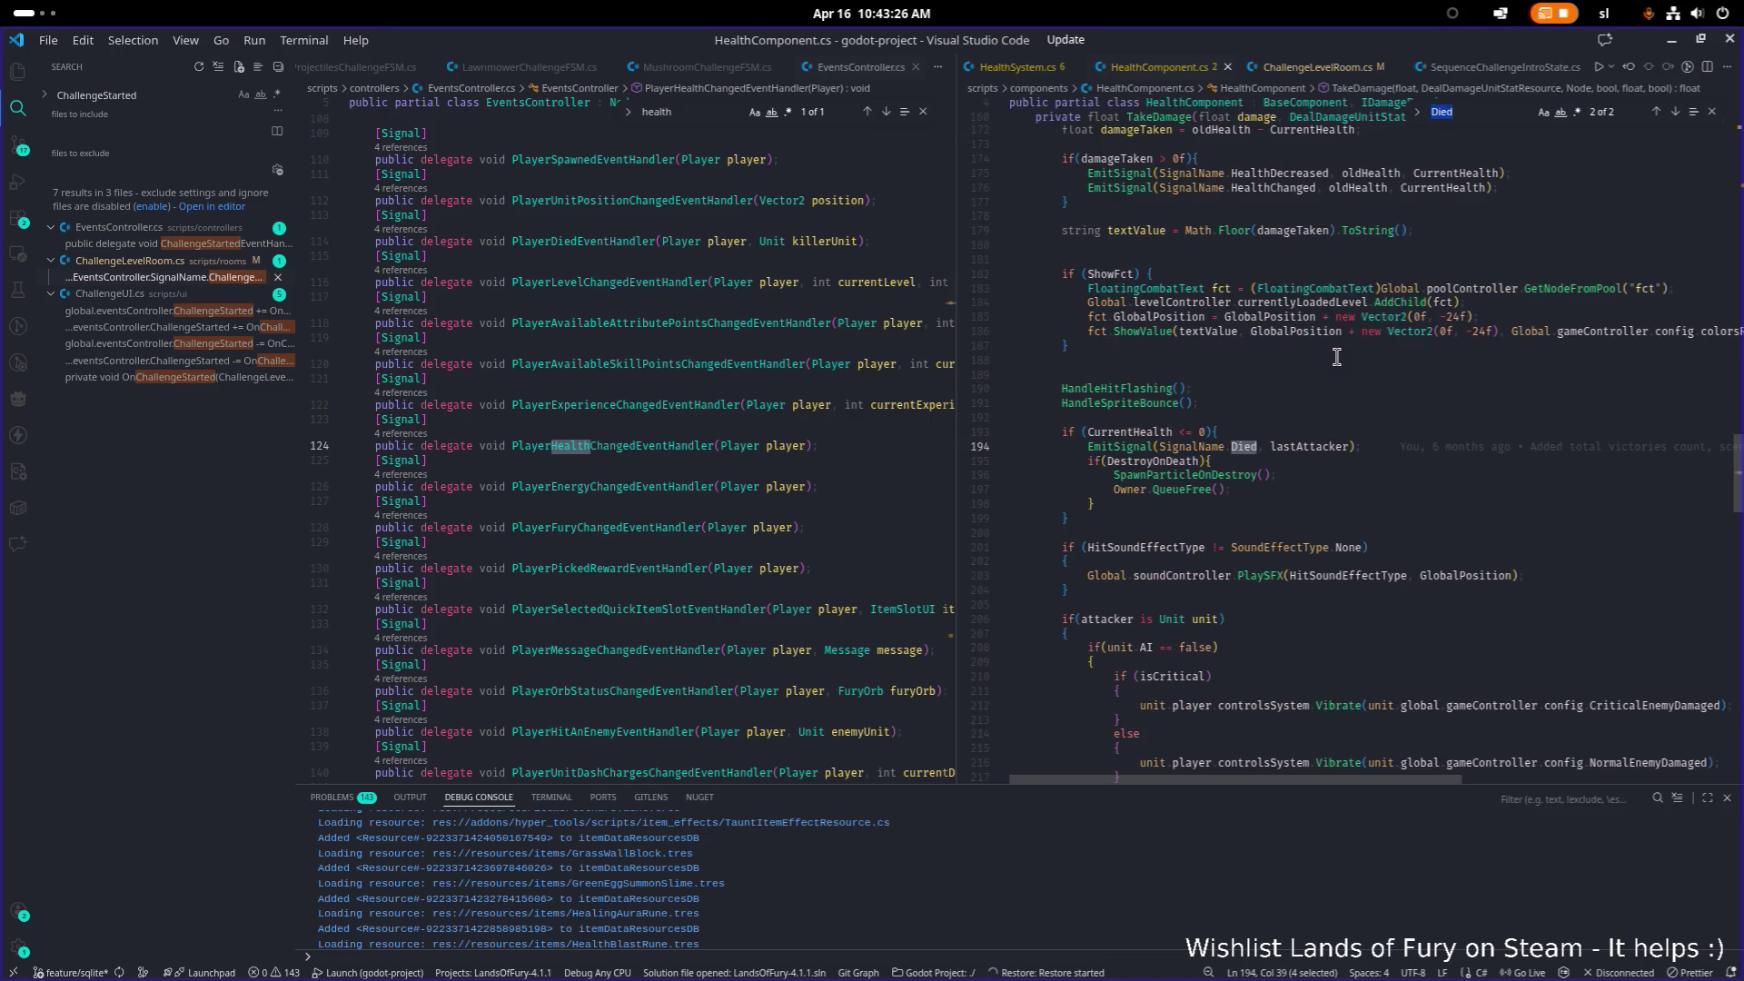
{"action": "key", "text": "Return"}
{"action": "key", "text": "Return"}
{"action": "key", "text": "Return"}
{"action": "key", "text": "Return"}
{"action": "key", "text": "Return"}
{"action": "key", "text": "Return"}
{"action": "scroll", "coordinate": [763, 363], "scroll_direction": "down", "scroll_amount": 20}
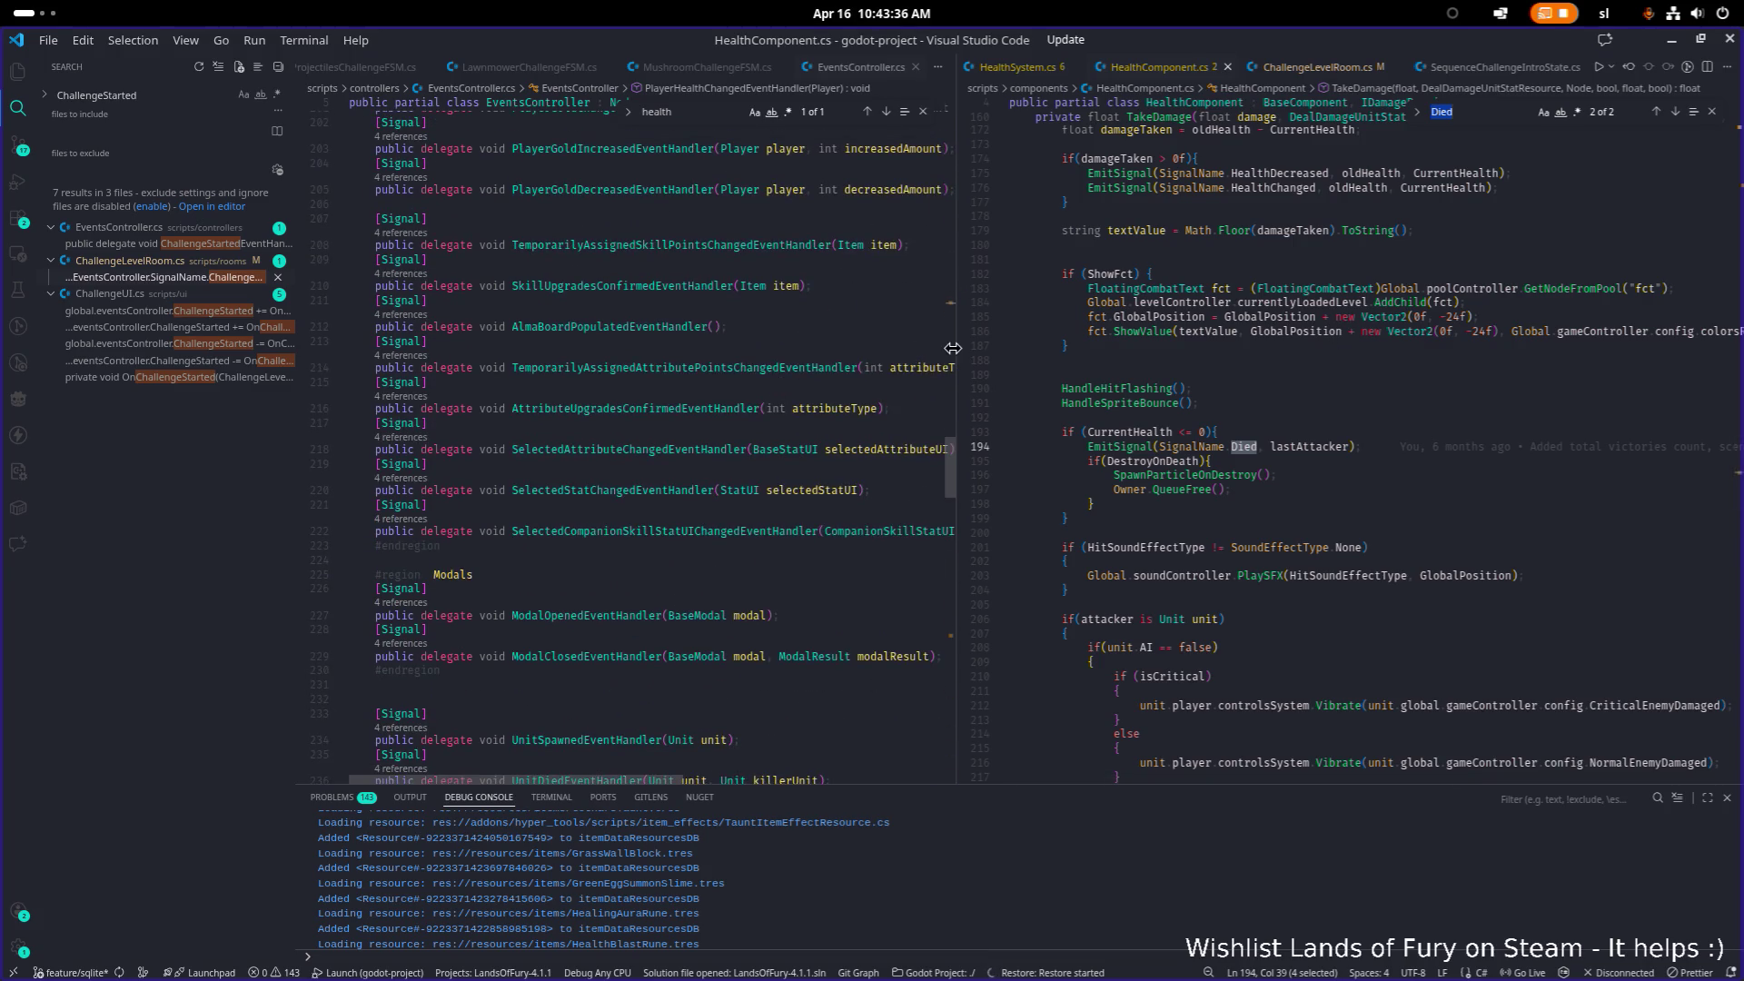
{"action": "left_click_drag", "start_coordinate": [953, 347], "coordinate": [1061, 348]}
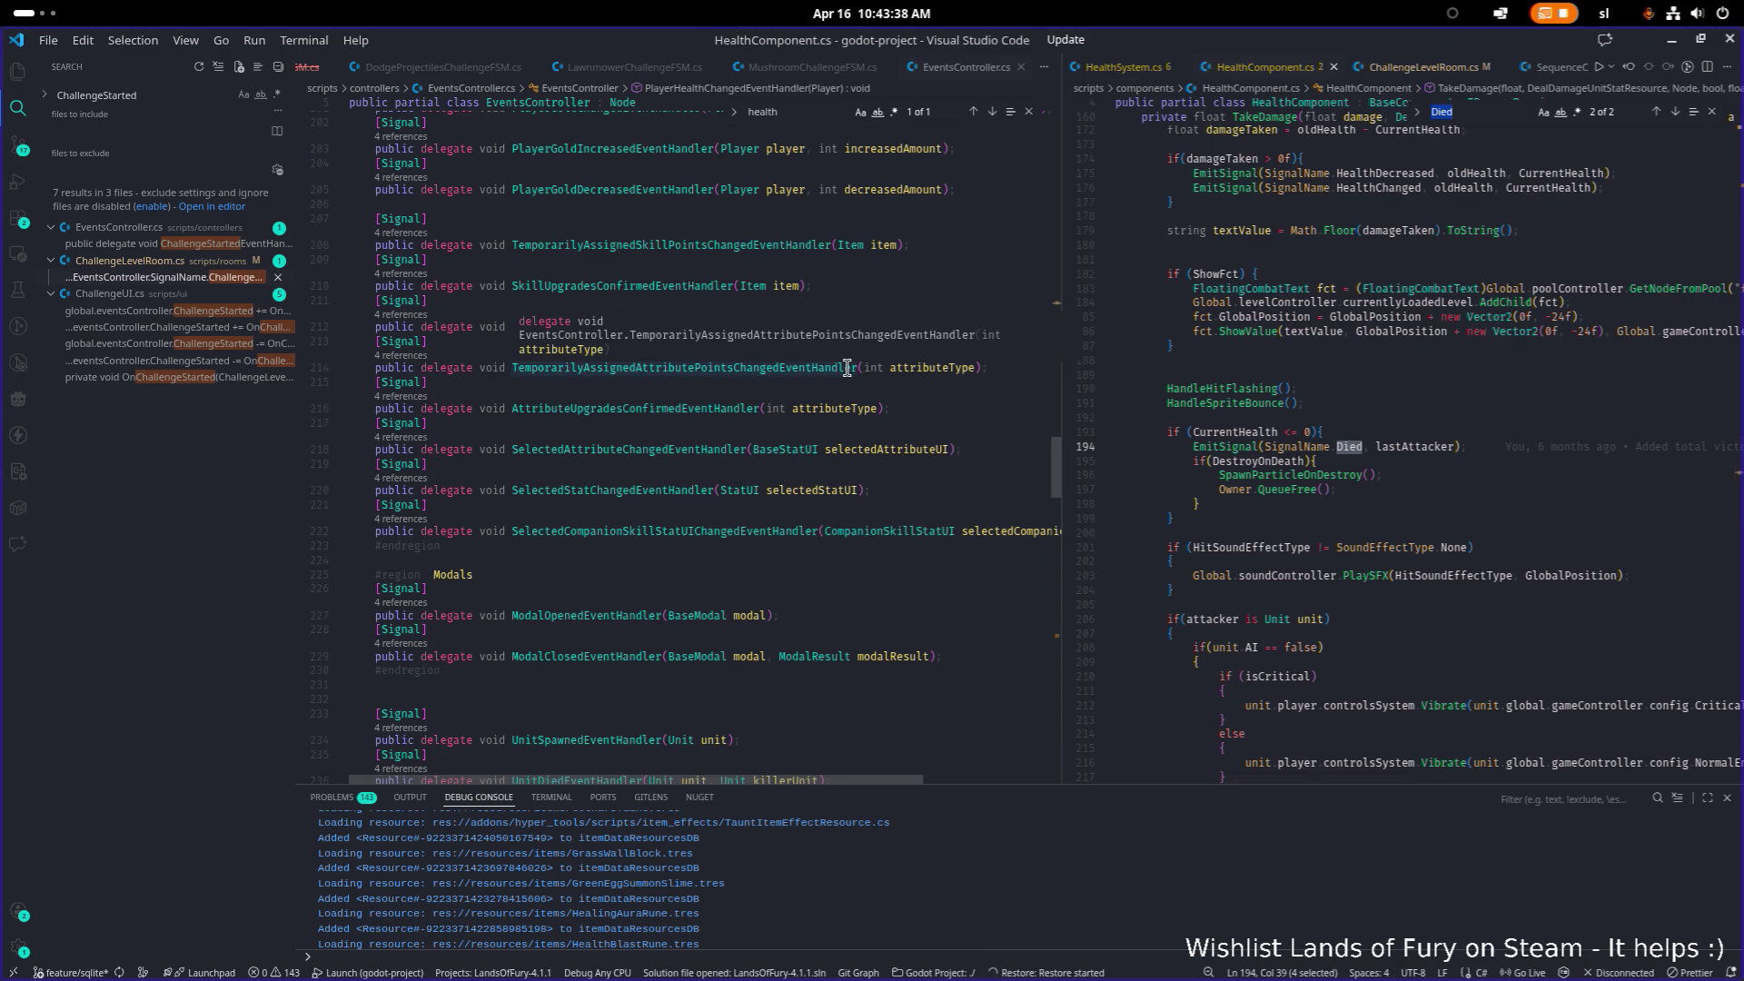
Step: Scroll down EventsController.cs's signal delegates past the Shop and Environment regions
{"action": "scroll", "coordinate": [798, 473], "scroll_direction": "down", "scroll_amount": 1}
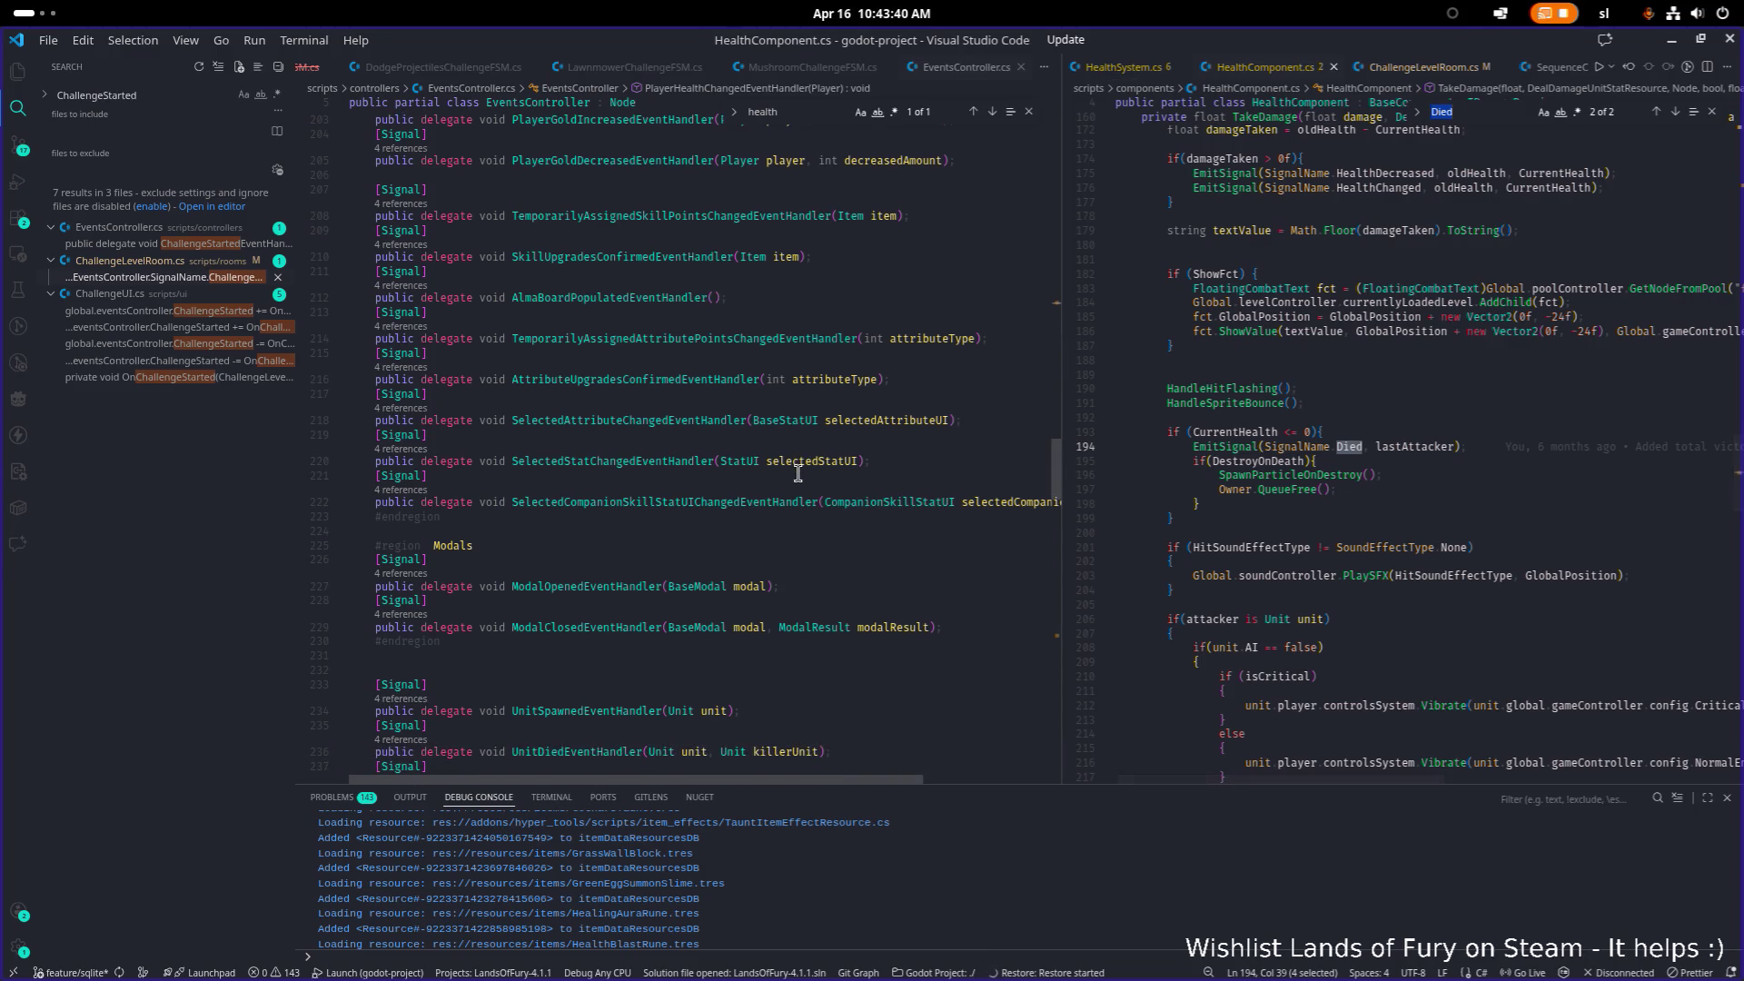
{"action": "scroll", "coordinate": [798, 473], "scroll_direction": "down", "scroll_amount": 5}
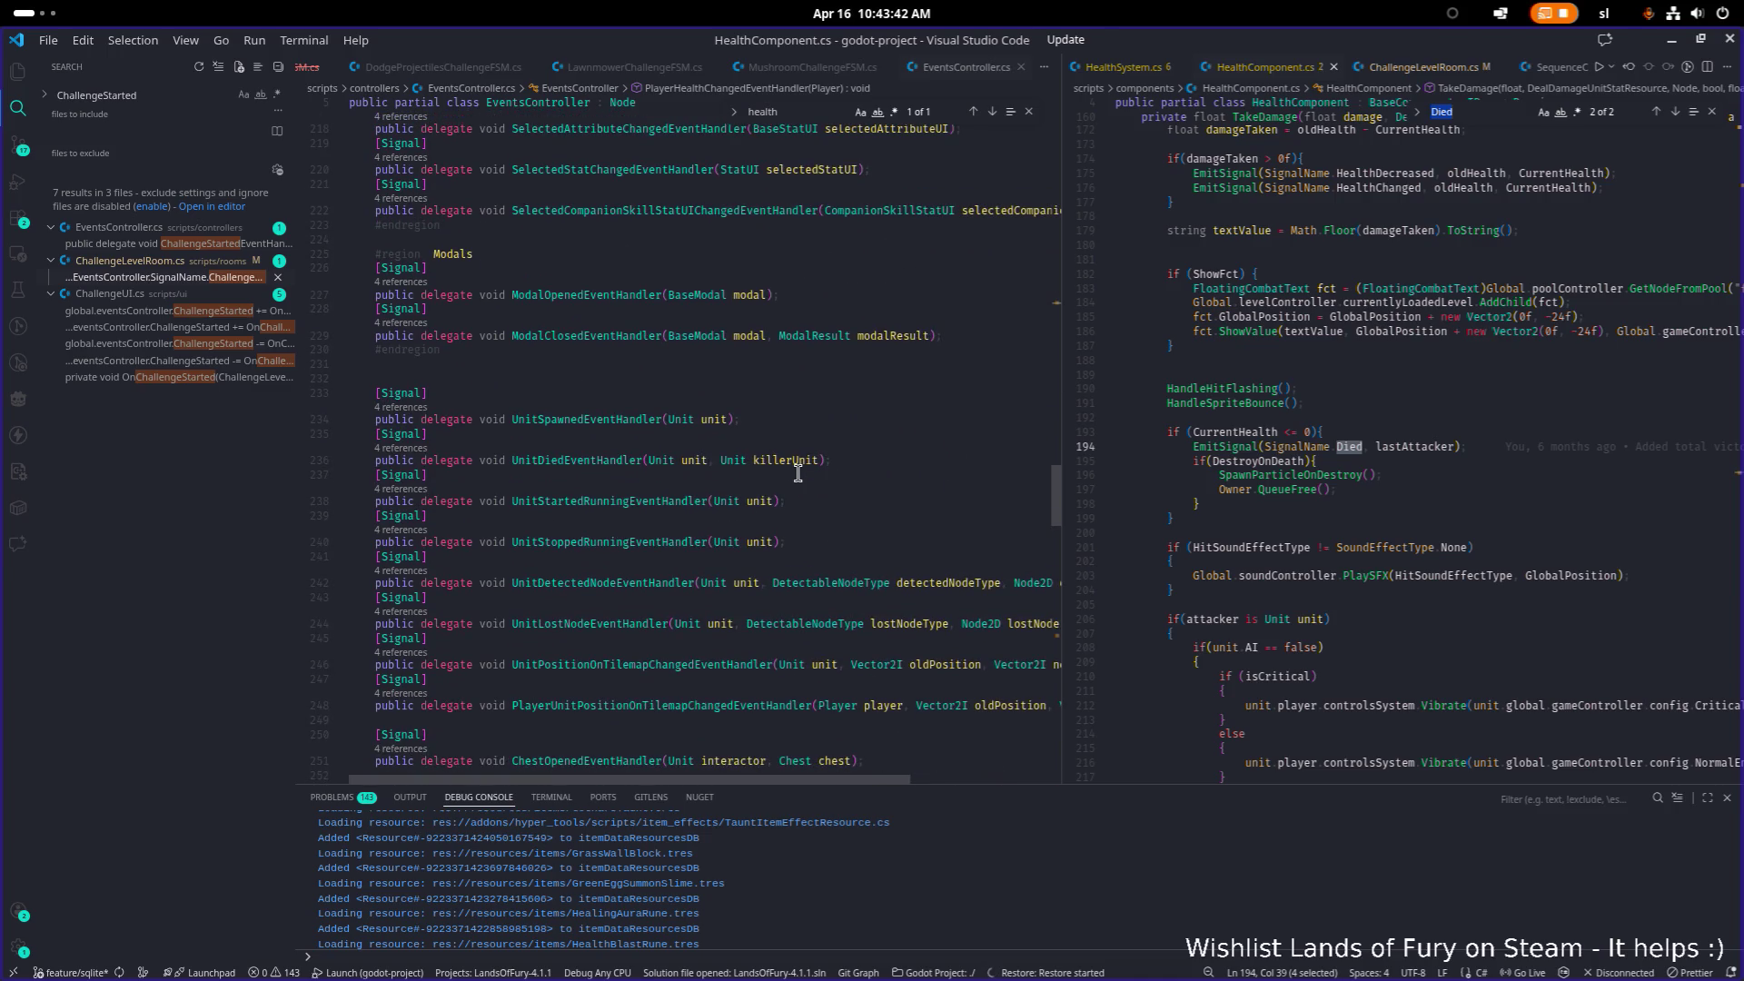
{"action": "scroll", "coordinate": [799, 473], "scroll_direction": "down", "scroll_amount": 2}
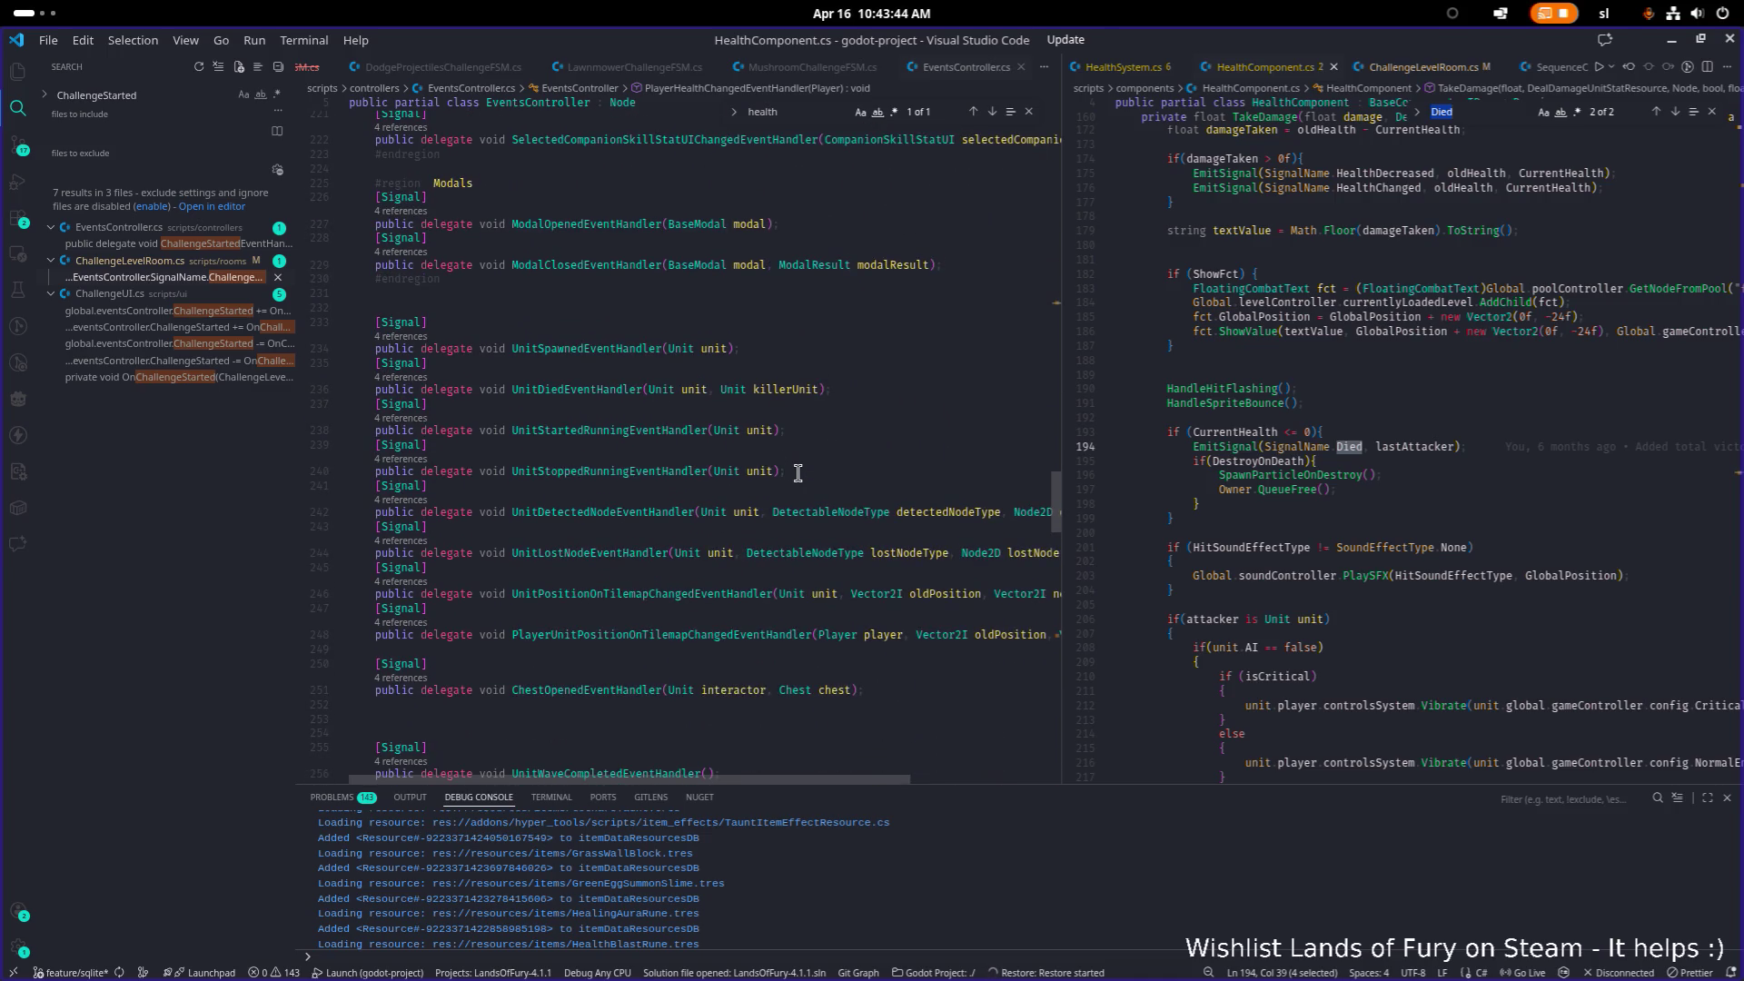
{"action": "scroll", "coordinate": [798, 474], "scroll_direction": "up", "scroll_amount": 1}
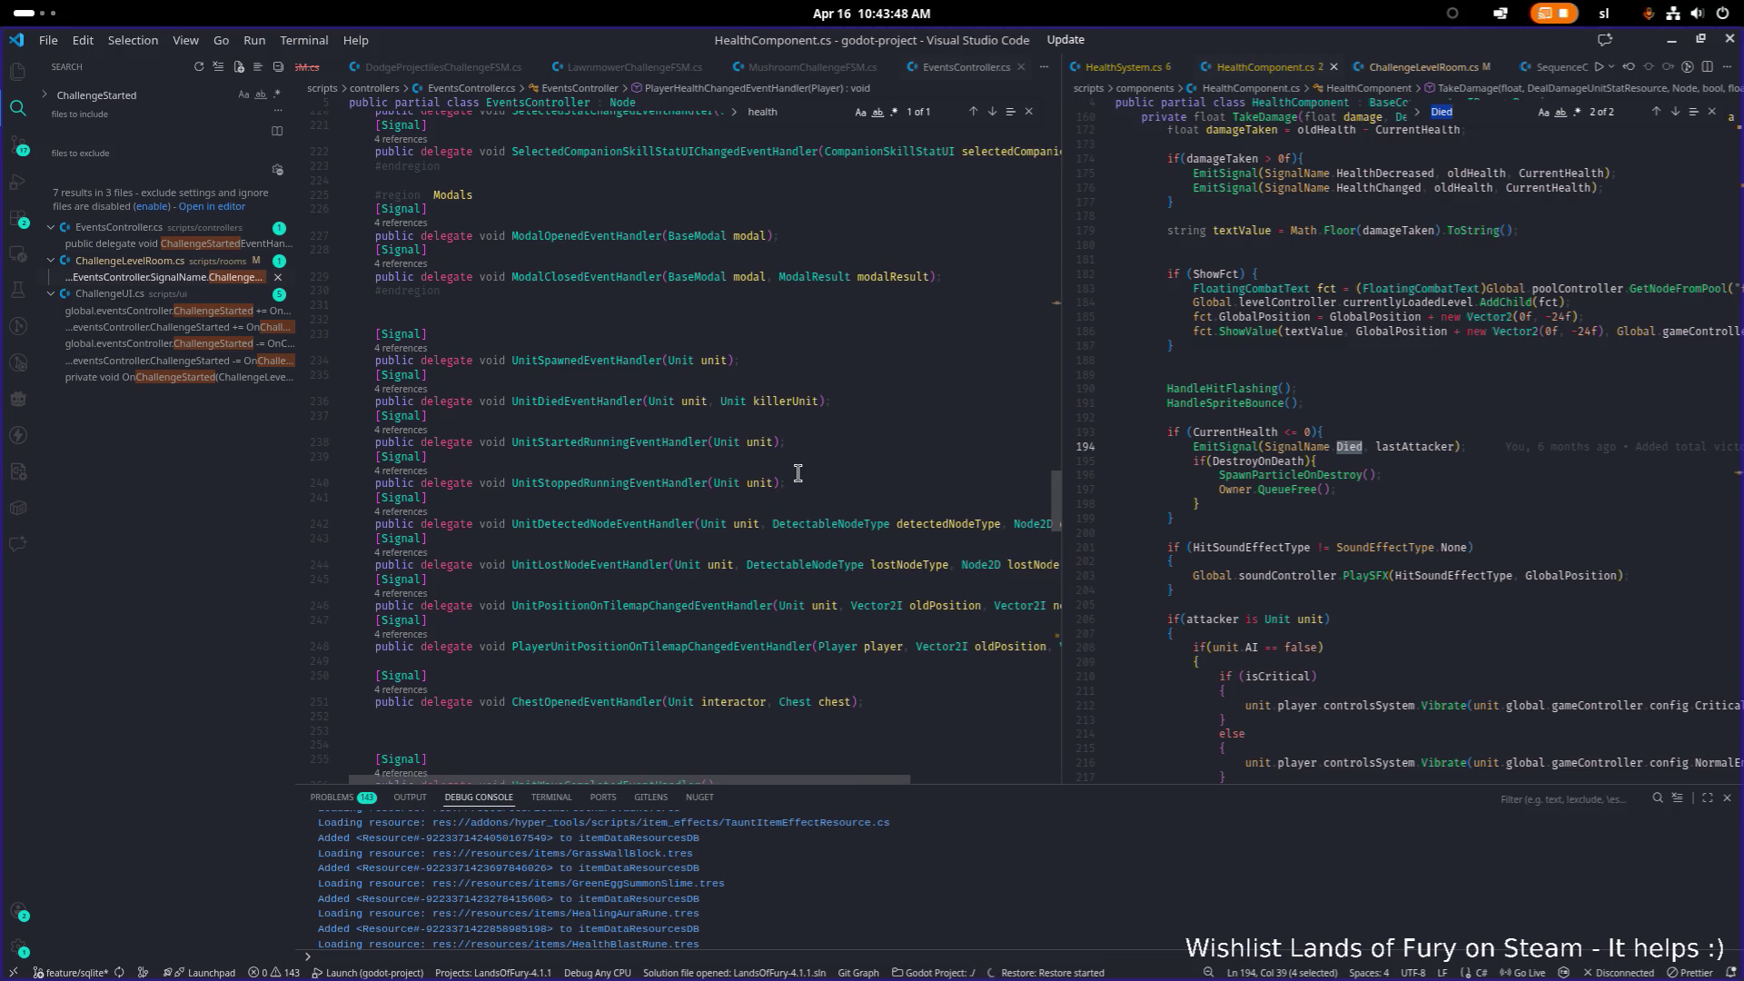
{"action": "scroll", "coordinate": [798, 473], "scroll_direction": "down", "scroll_amount": 2}
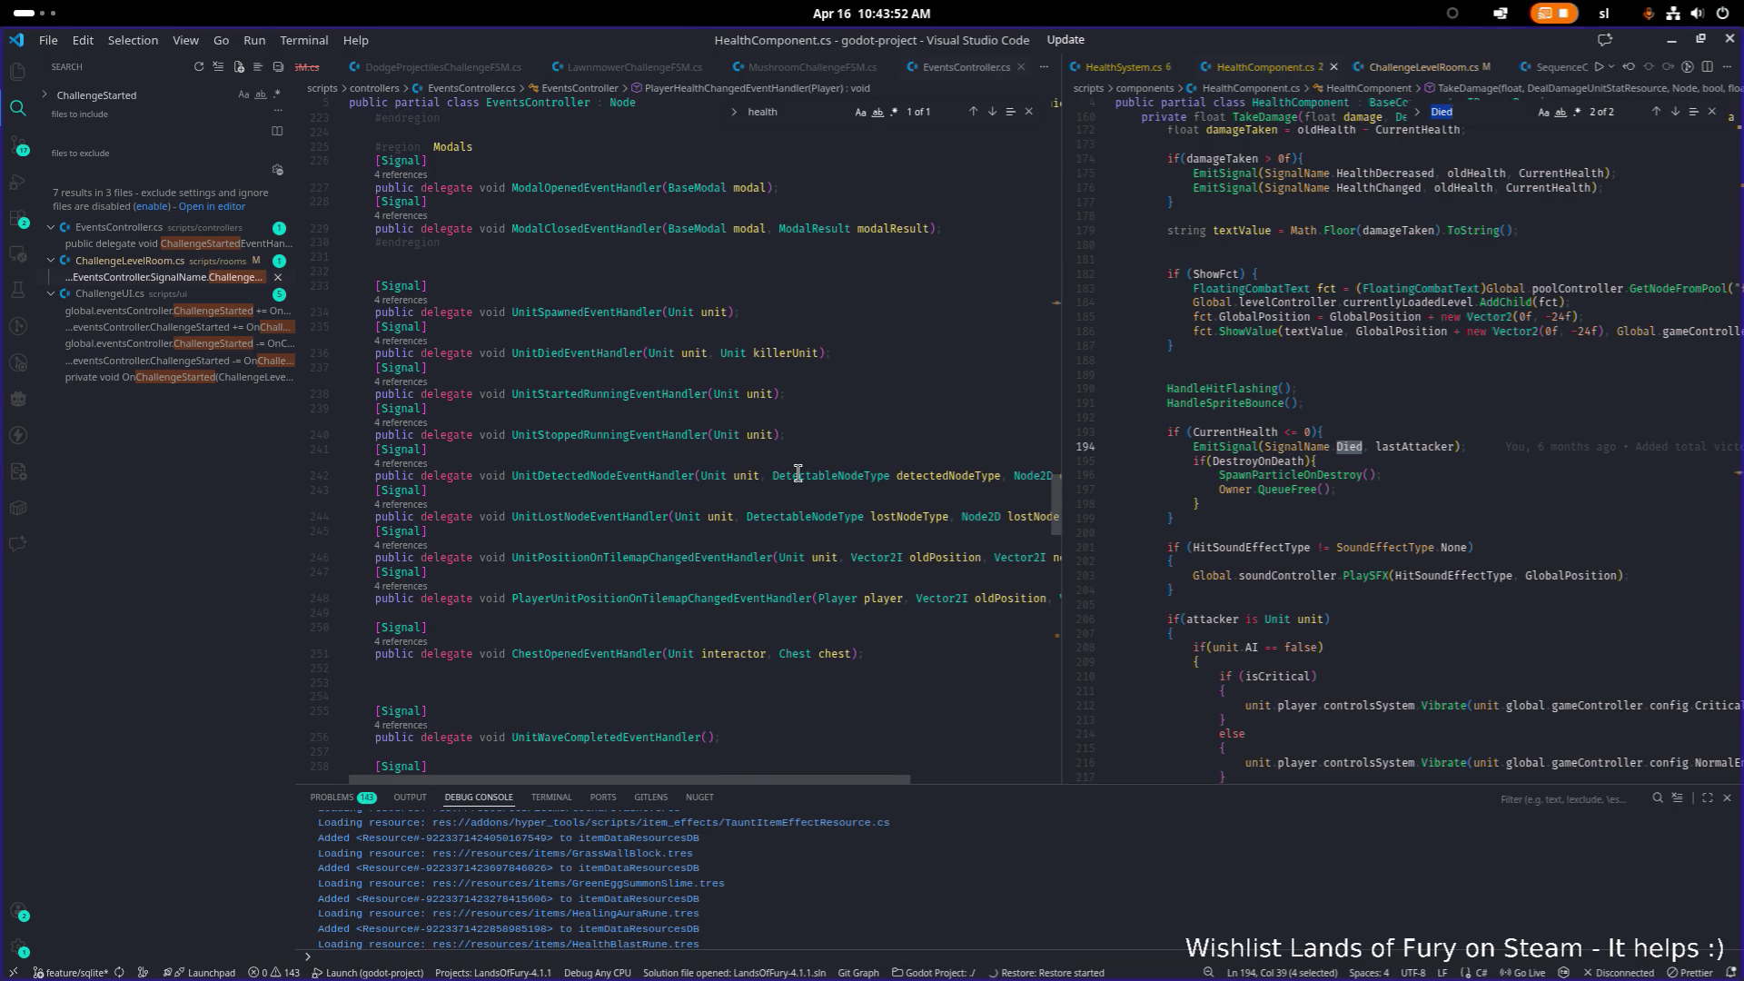
{"action": "scroll", "coordinate": [799, 473], "scroll_direction": "down", "scroll_amount": 5}
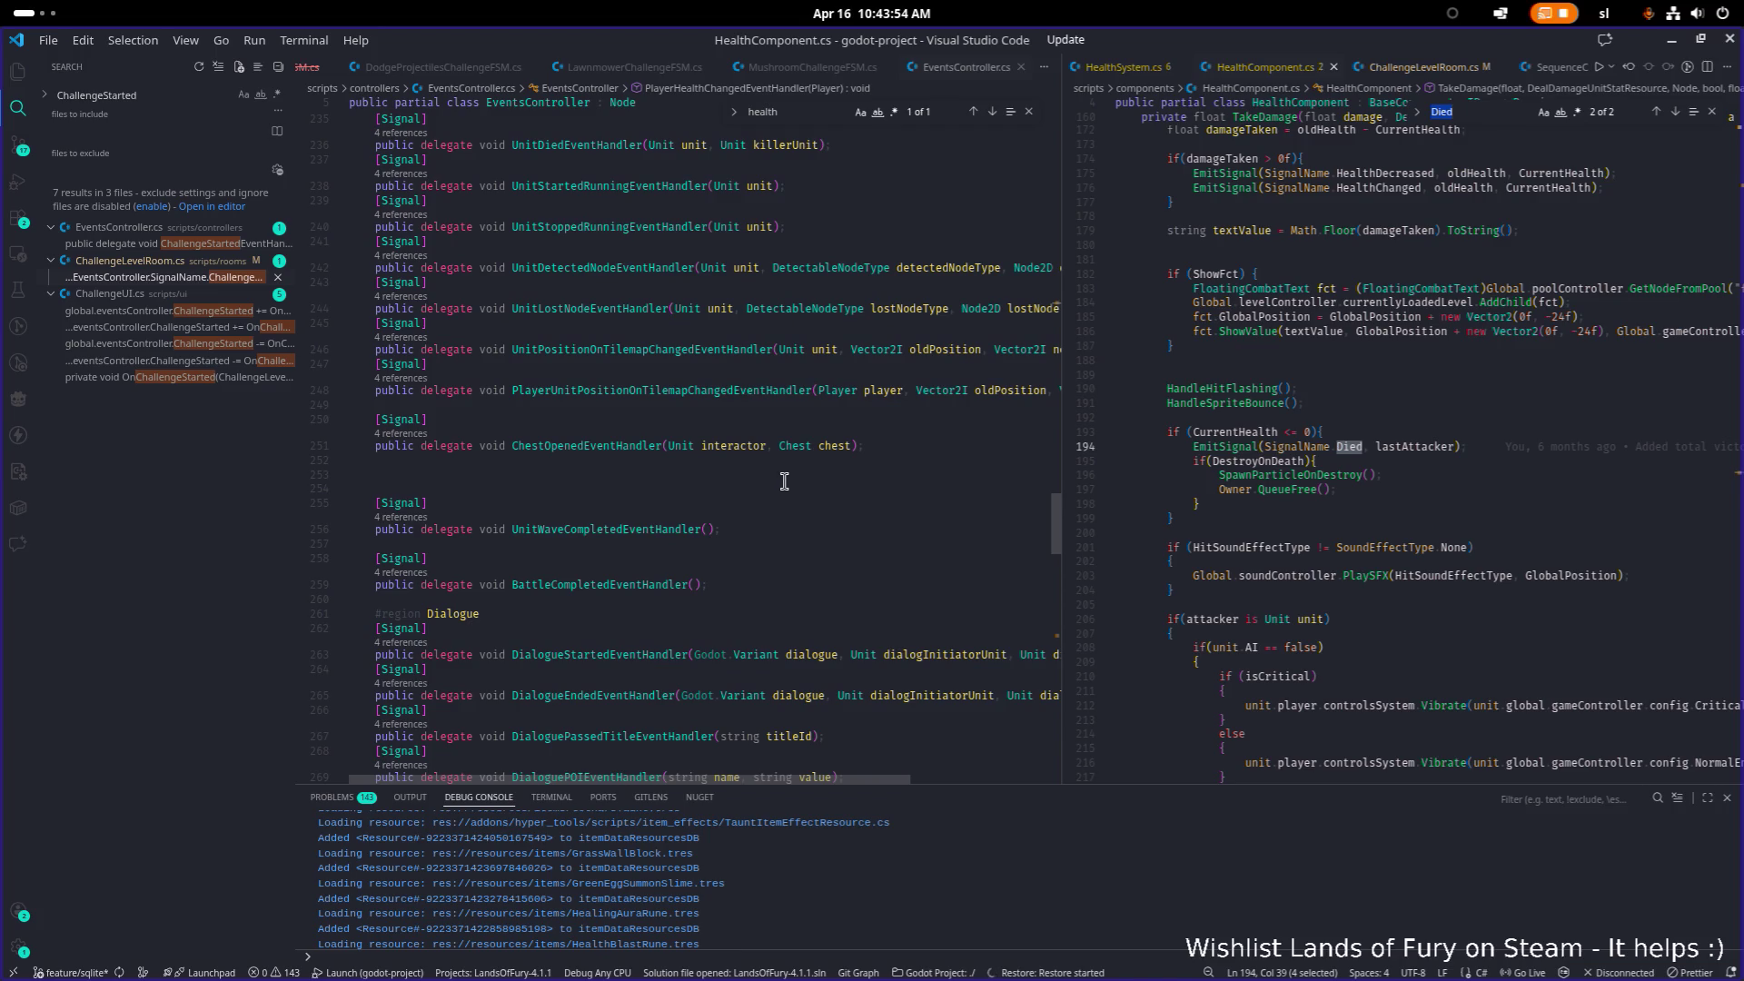
{"action": "left_click", "coordinate": [778, 476]}
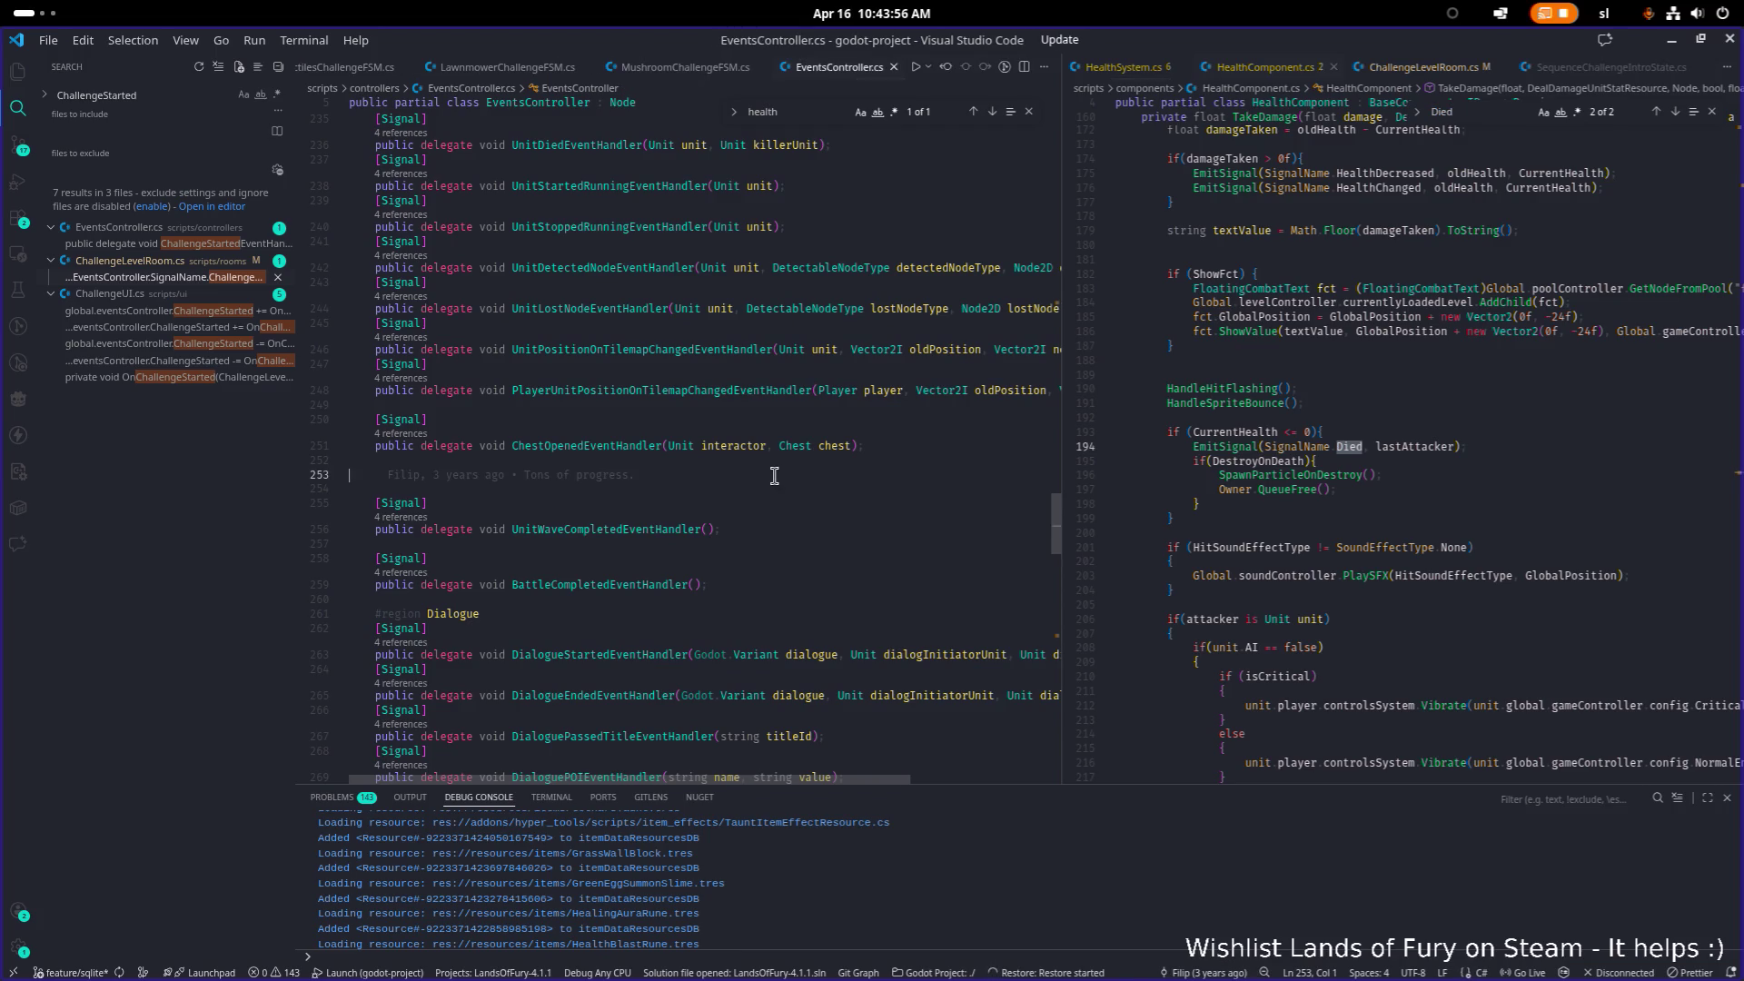
{"action": "key", "text": "ctrl+f"}
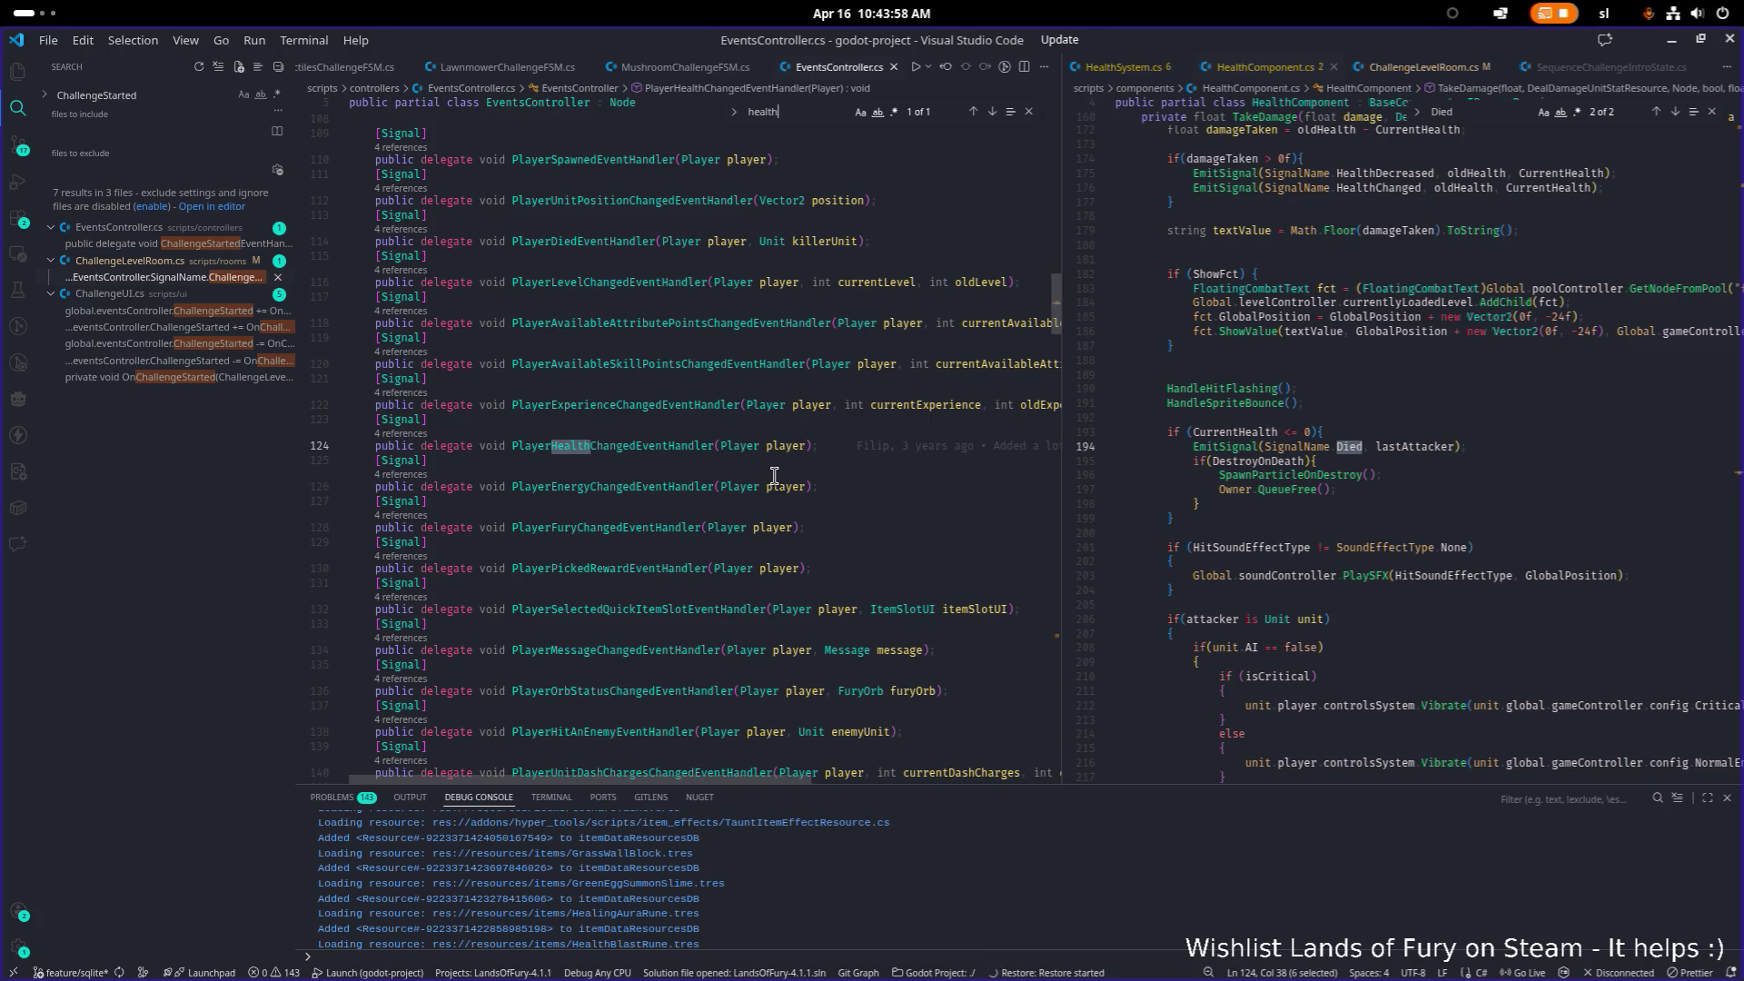
{"action": "scroll", "coordinate": [781, 475], "scroll_direction": "down", "scroll_amount": 20}
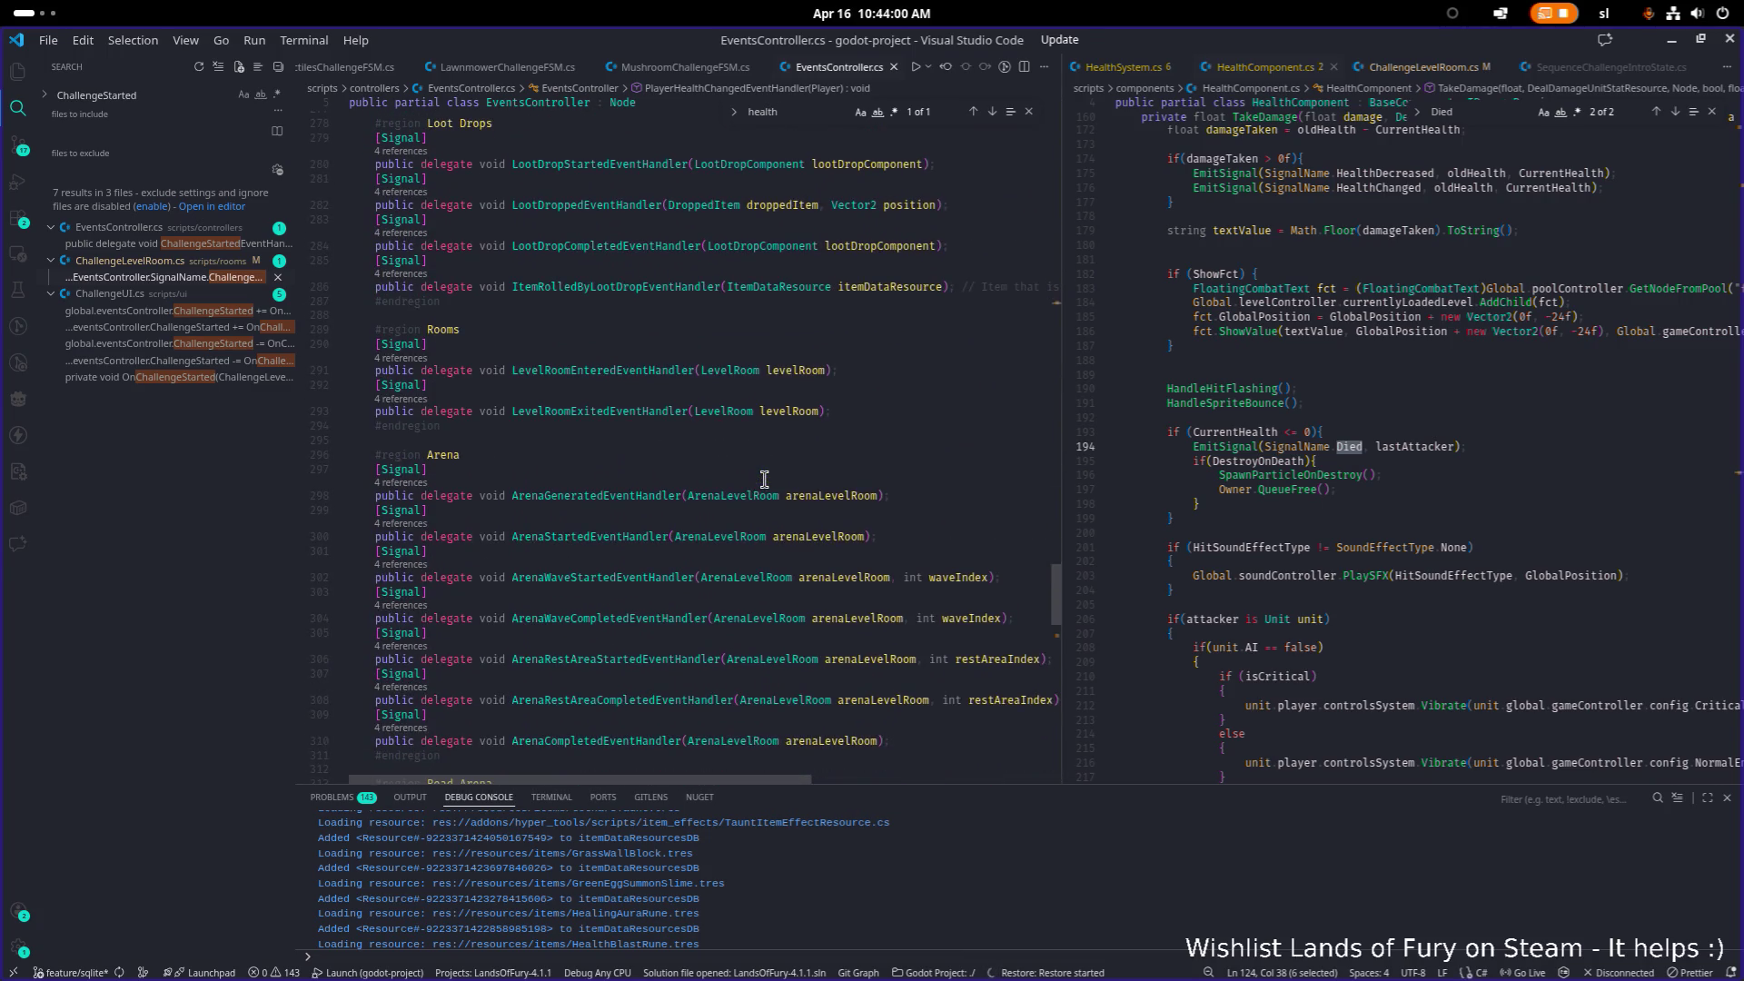
{"action": "scroll", "coordinate": [726, 480], "scroll_direction": "down", "scroll_amount": 8}
Step: Add a blank line after the end of the Teleporting region
{"action": "left_click", "coordinate": [606, 555]}
{"action": "double_click", "coordinate": [614, 569]}
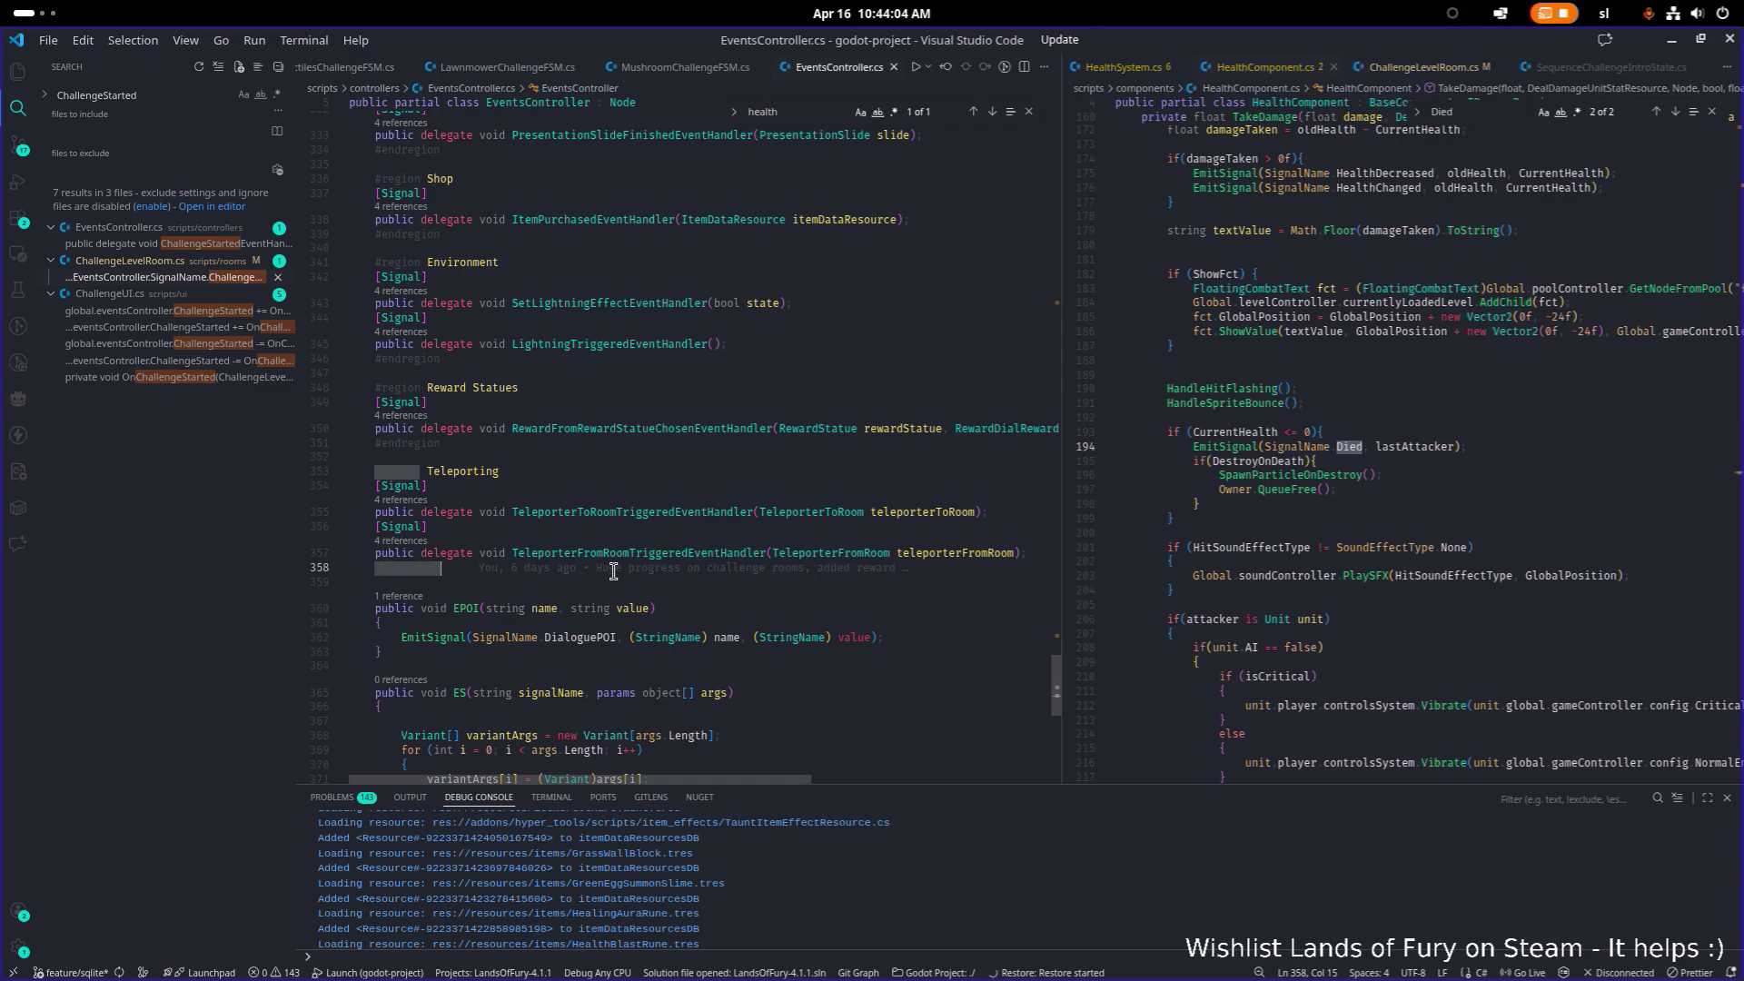
{"action": "key", "text": "End"}
{"action": "key", "text": "Return"}
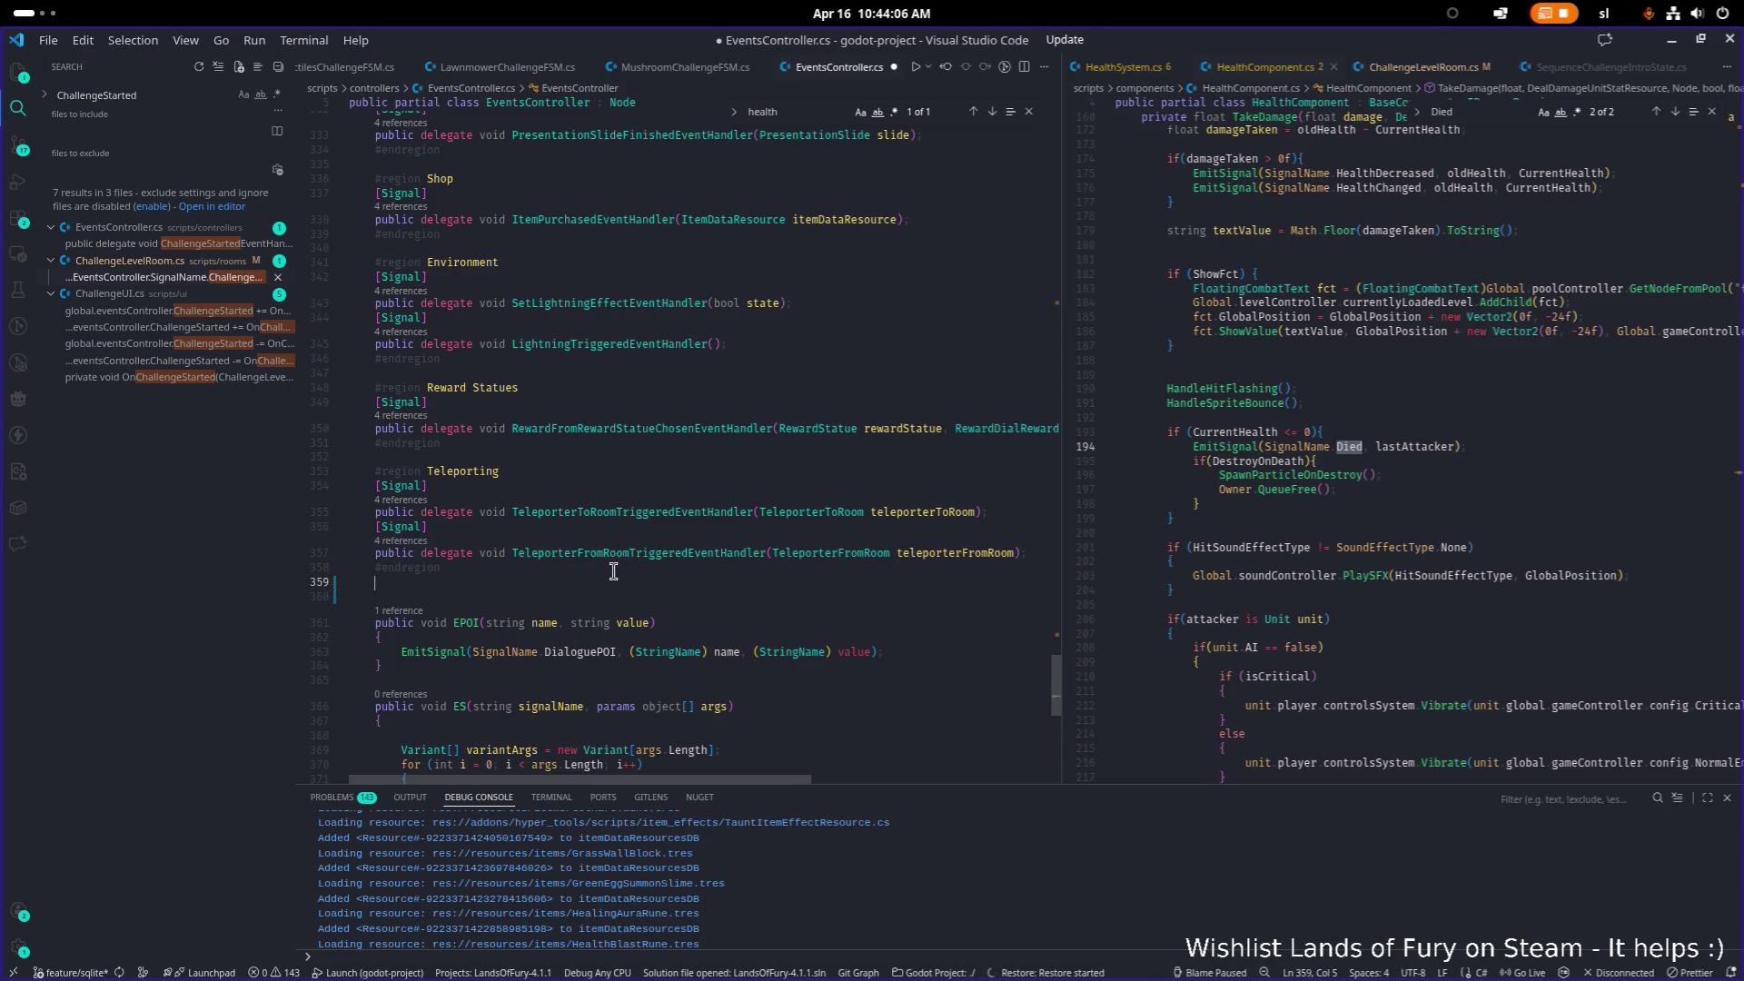
{"action": "left_click", "coordinate": [865, 318]}
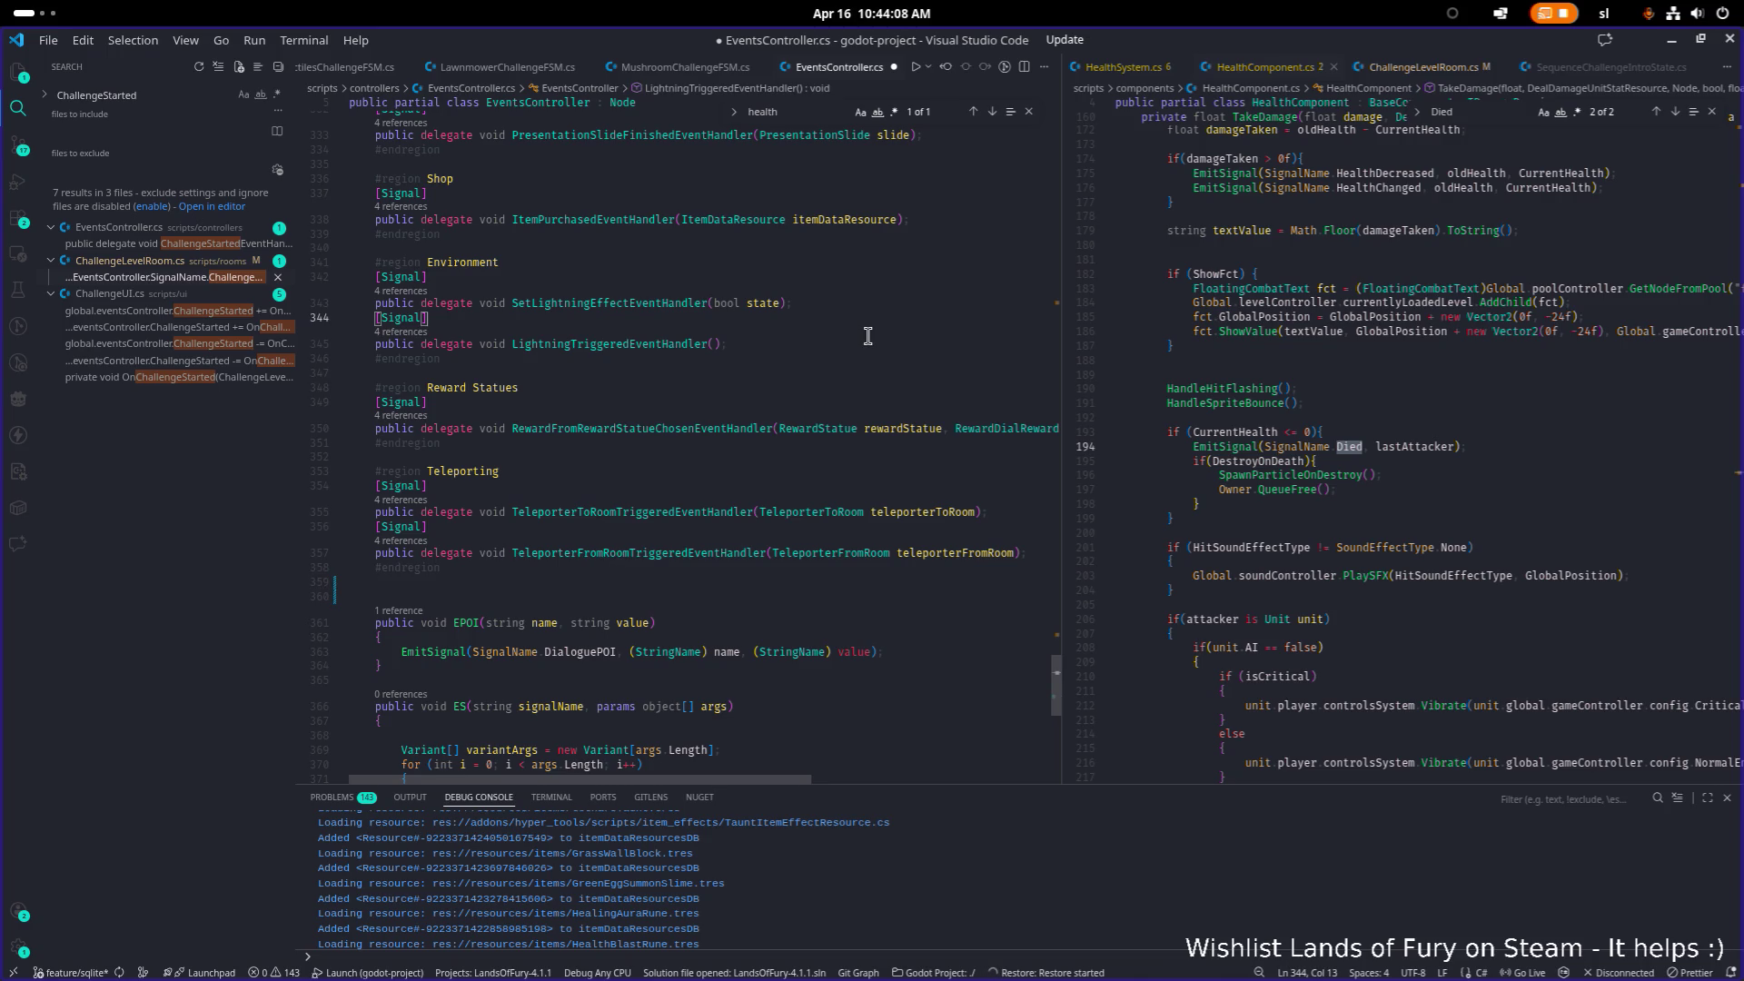
Step: Scroll back up the delegate list and return to the Teleporting region near line 359
{"action": "scroll", "coordinate": [868, 336], "scroll_direction": "up", "scroll_amount": 1}
{"action": "scroll", "coordinate": [795, 399], "scroll_direction": "up", "scroll_amount": 15}
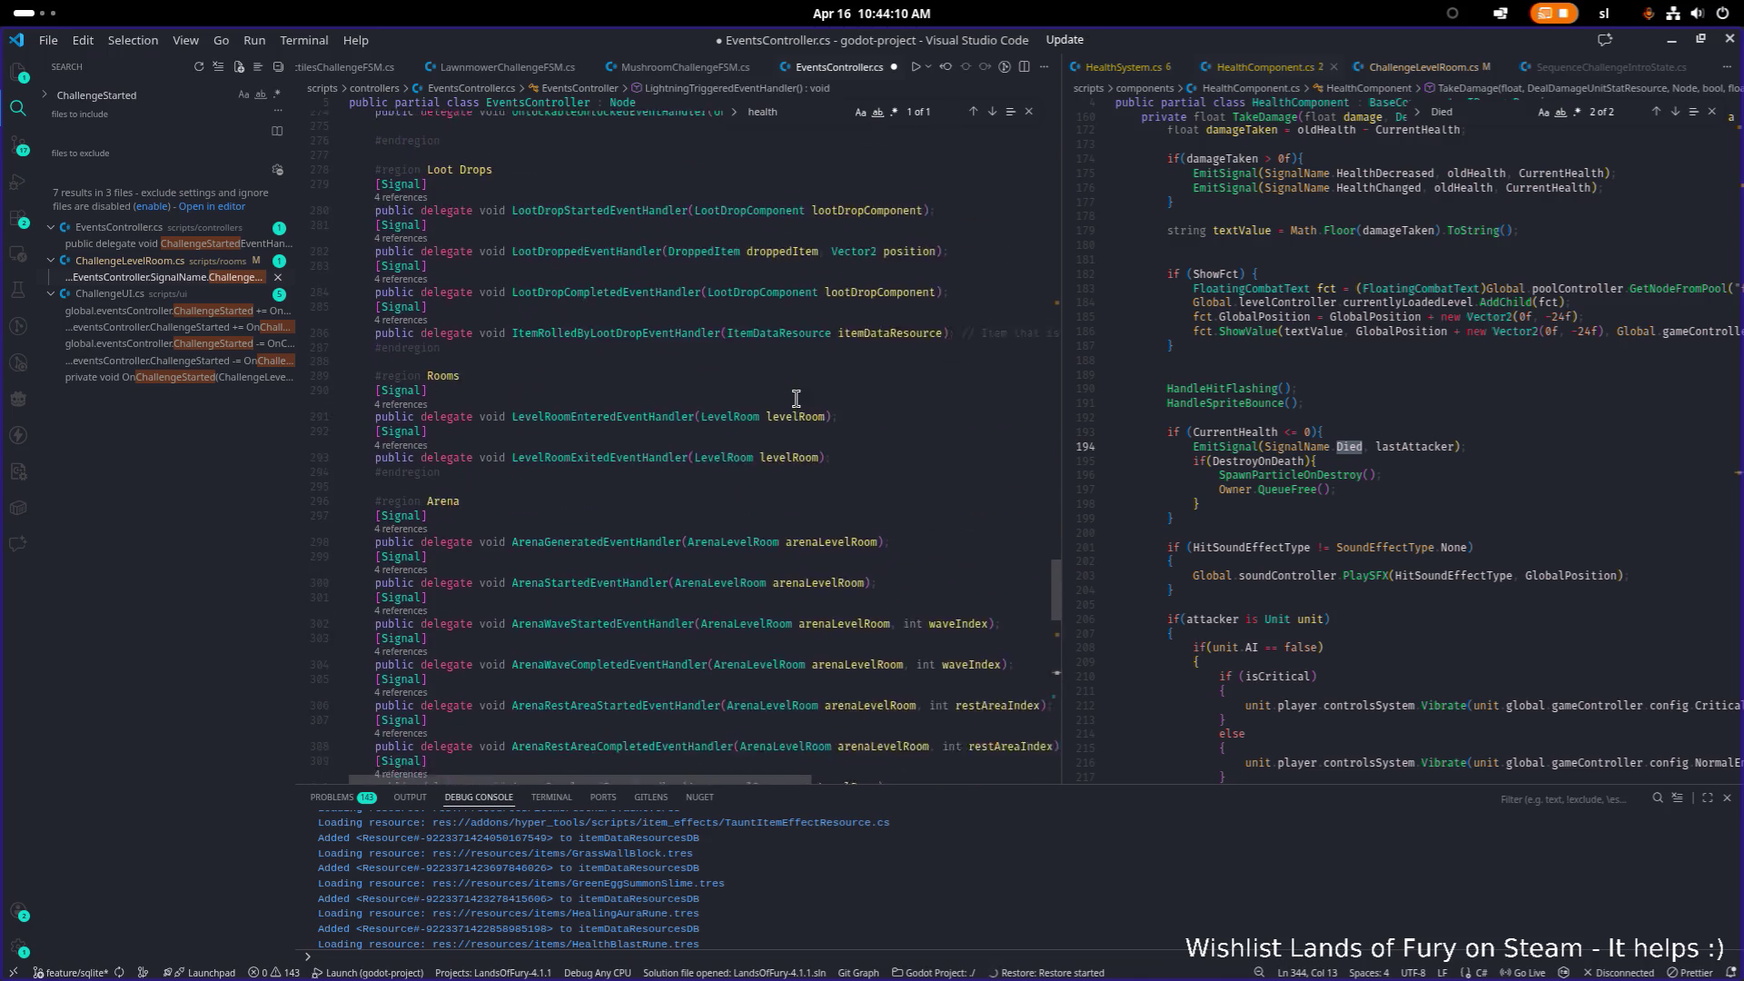
{"action": "scroll", "coordinate": [796, 399], "scroll_direction": "up", "scroll_amount": 10}
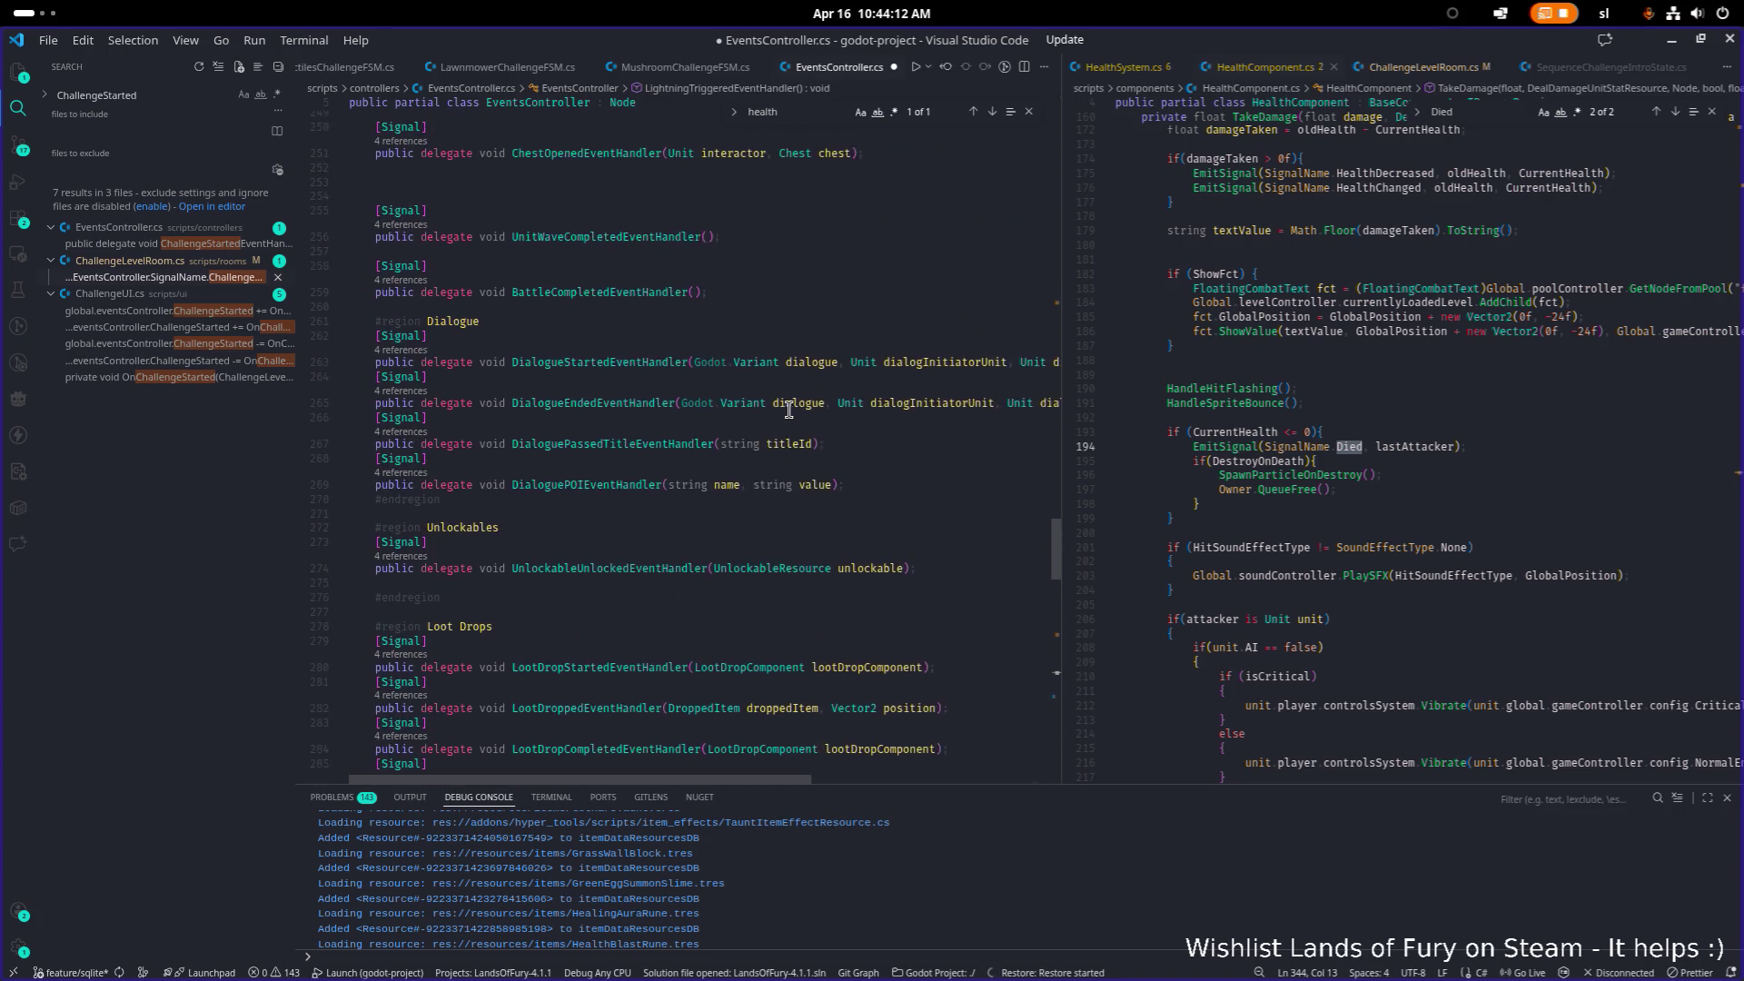
{"action": "scroll", "coordinate": [789, 410], "scroll_direction": "up", "scroll_amount": 20}
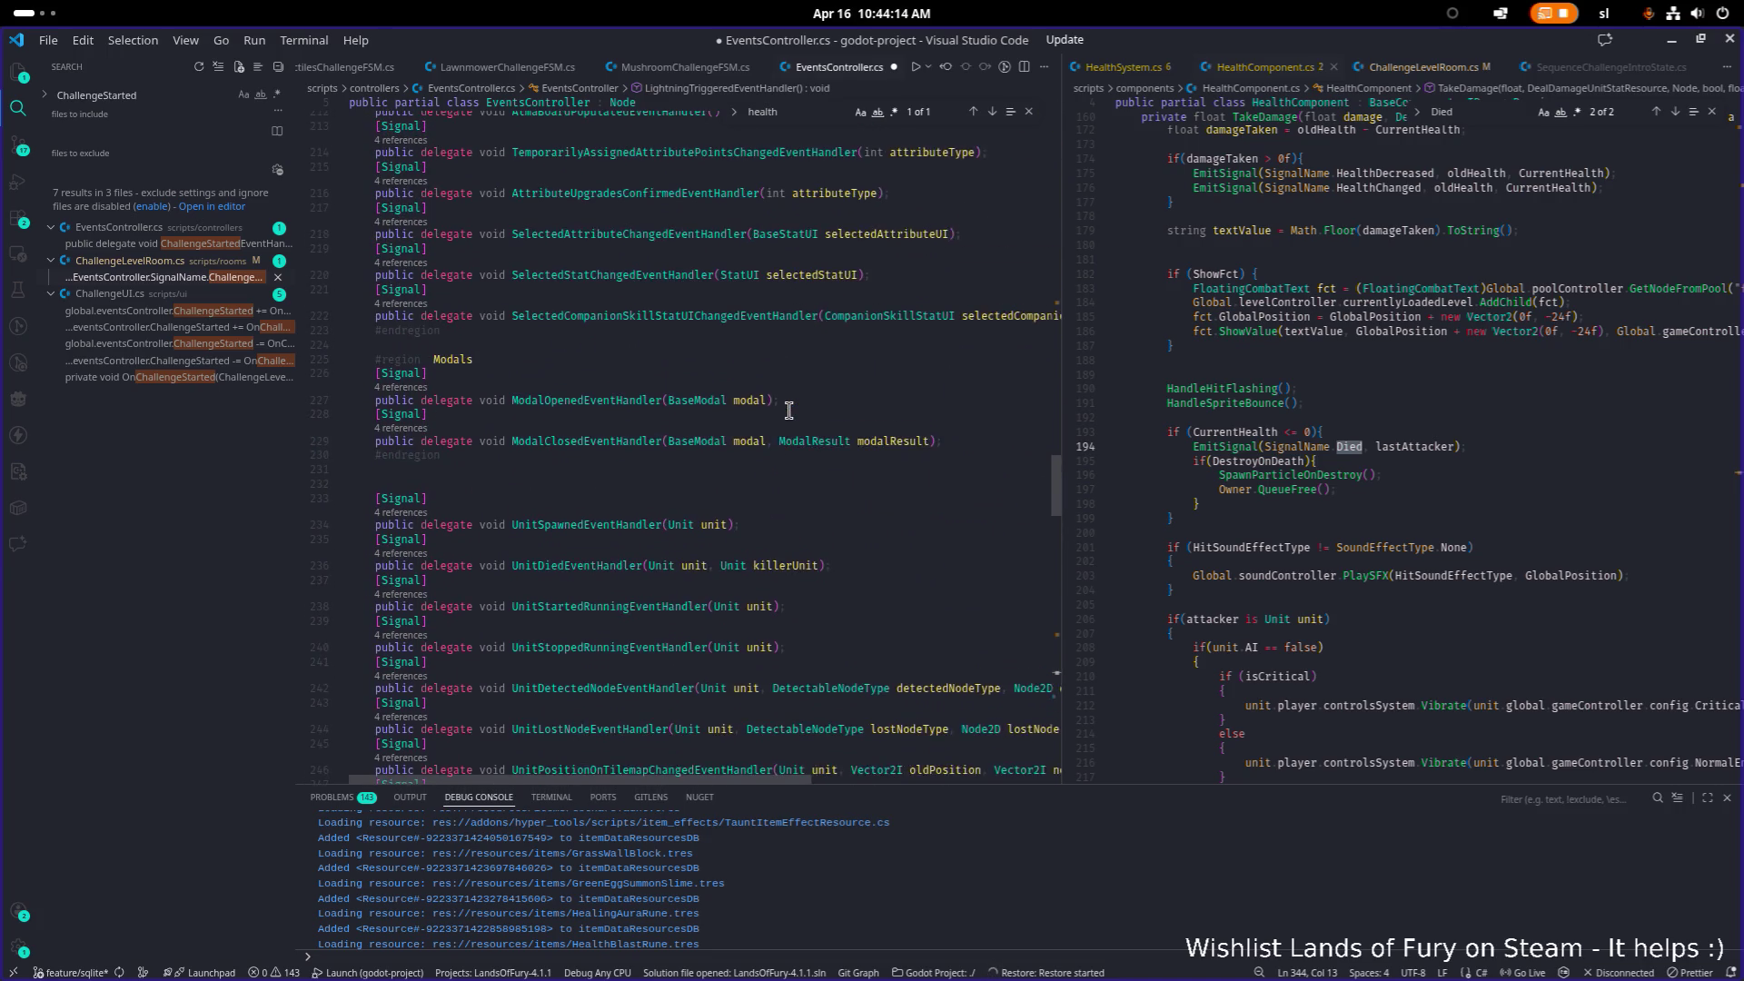
{"action": "scroll", "coordinate": [788, 410], "scroll_direction": "down", "scroll_amount": 1}
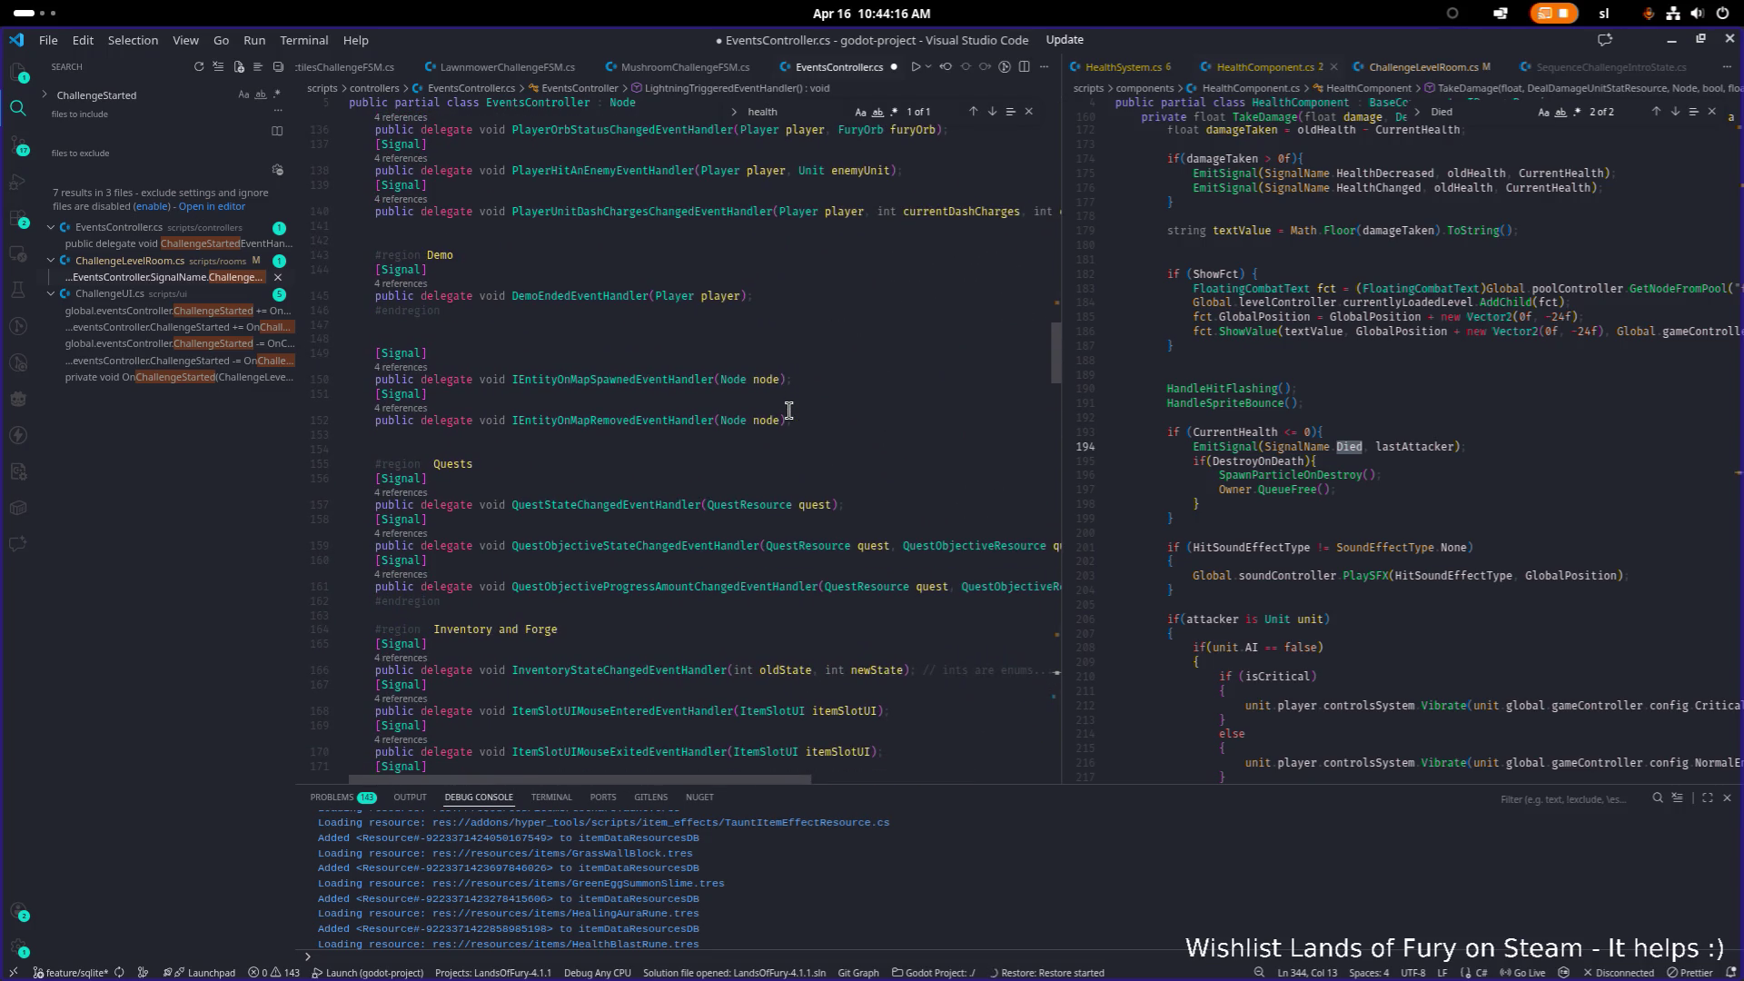
{"action": "scroll", "coordinate": [789, 411], "scroll_direction": "up", "scroll_amount": 15}
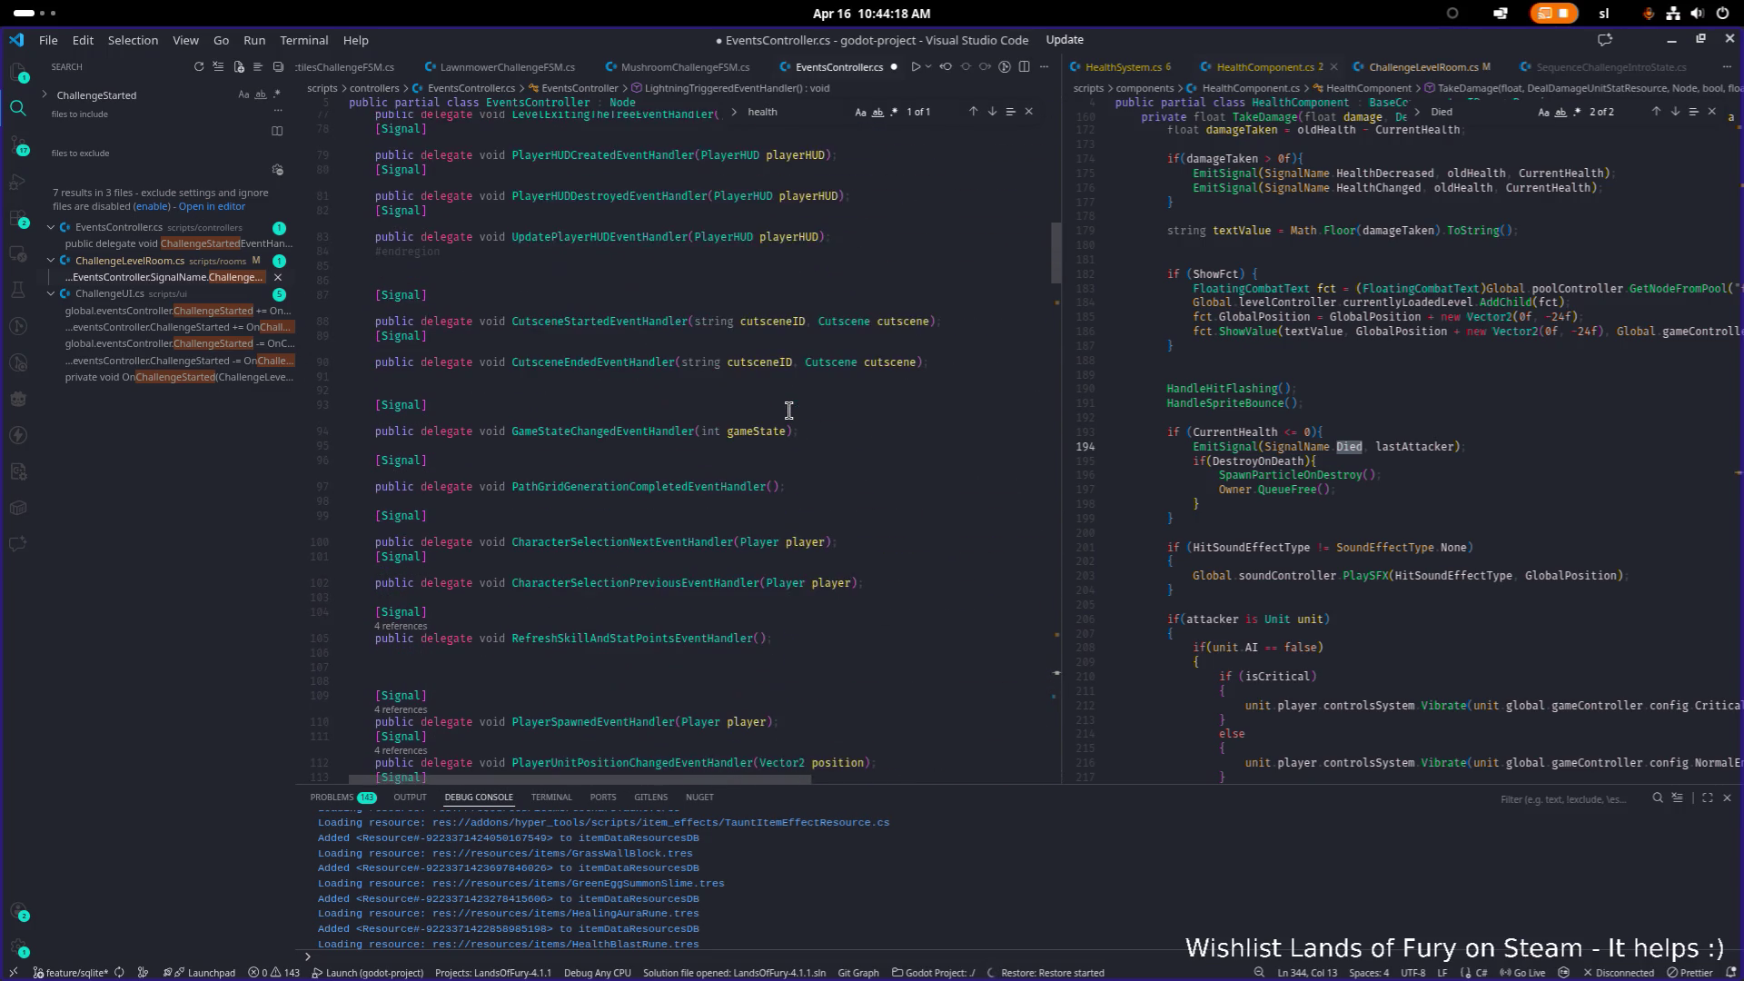
{"action": "scroll", "coordinate": [788, 410], "scroll_direction": "down", "scroll_amount": 20}
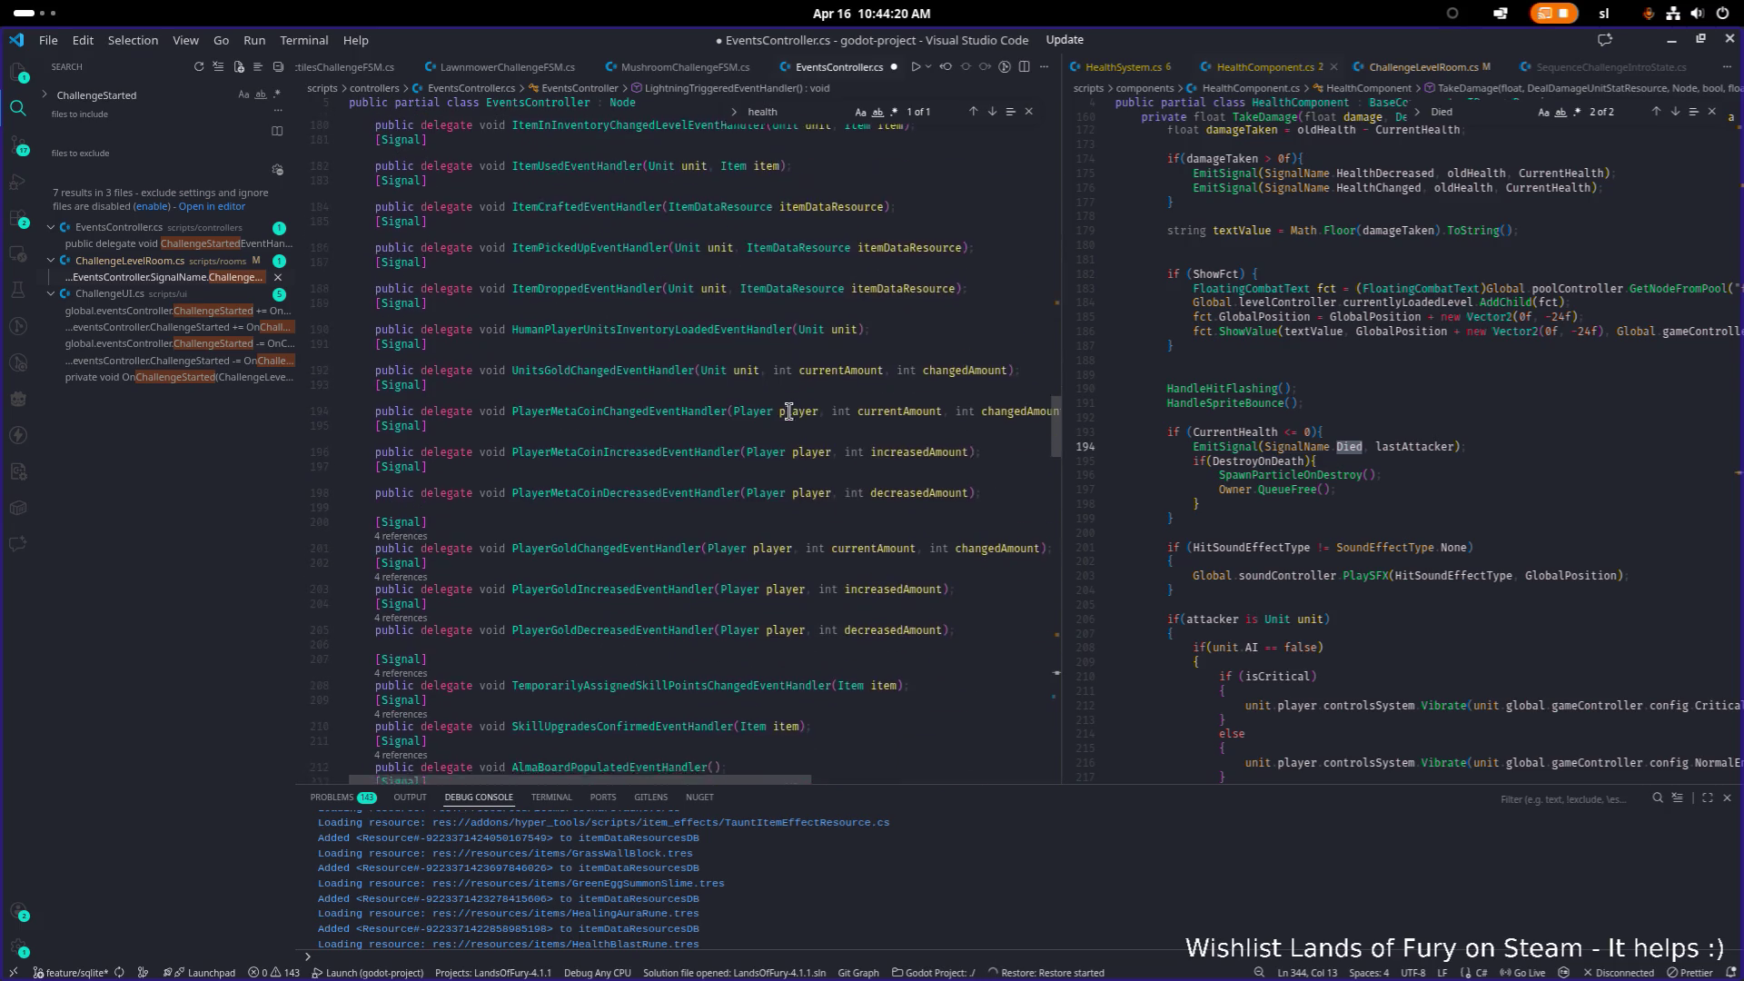
{"action": "scroll", "coordinate": [788, 411], "scroll_direction": "down", "scroll_amount": 15}
{"action": "scroll", "coordinate": [787, 411], "scroll_direction": "down", "scroll_amount": 10}
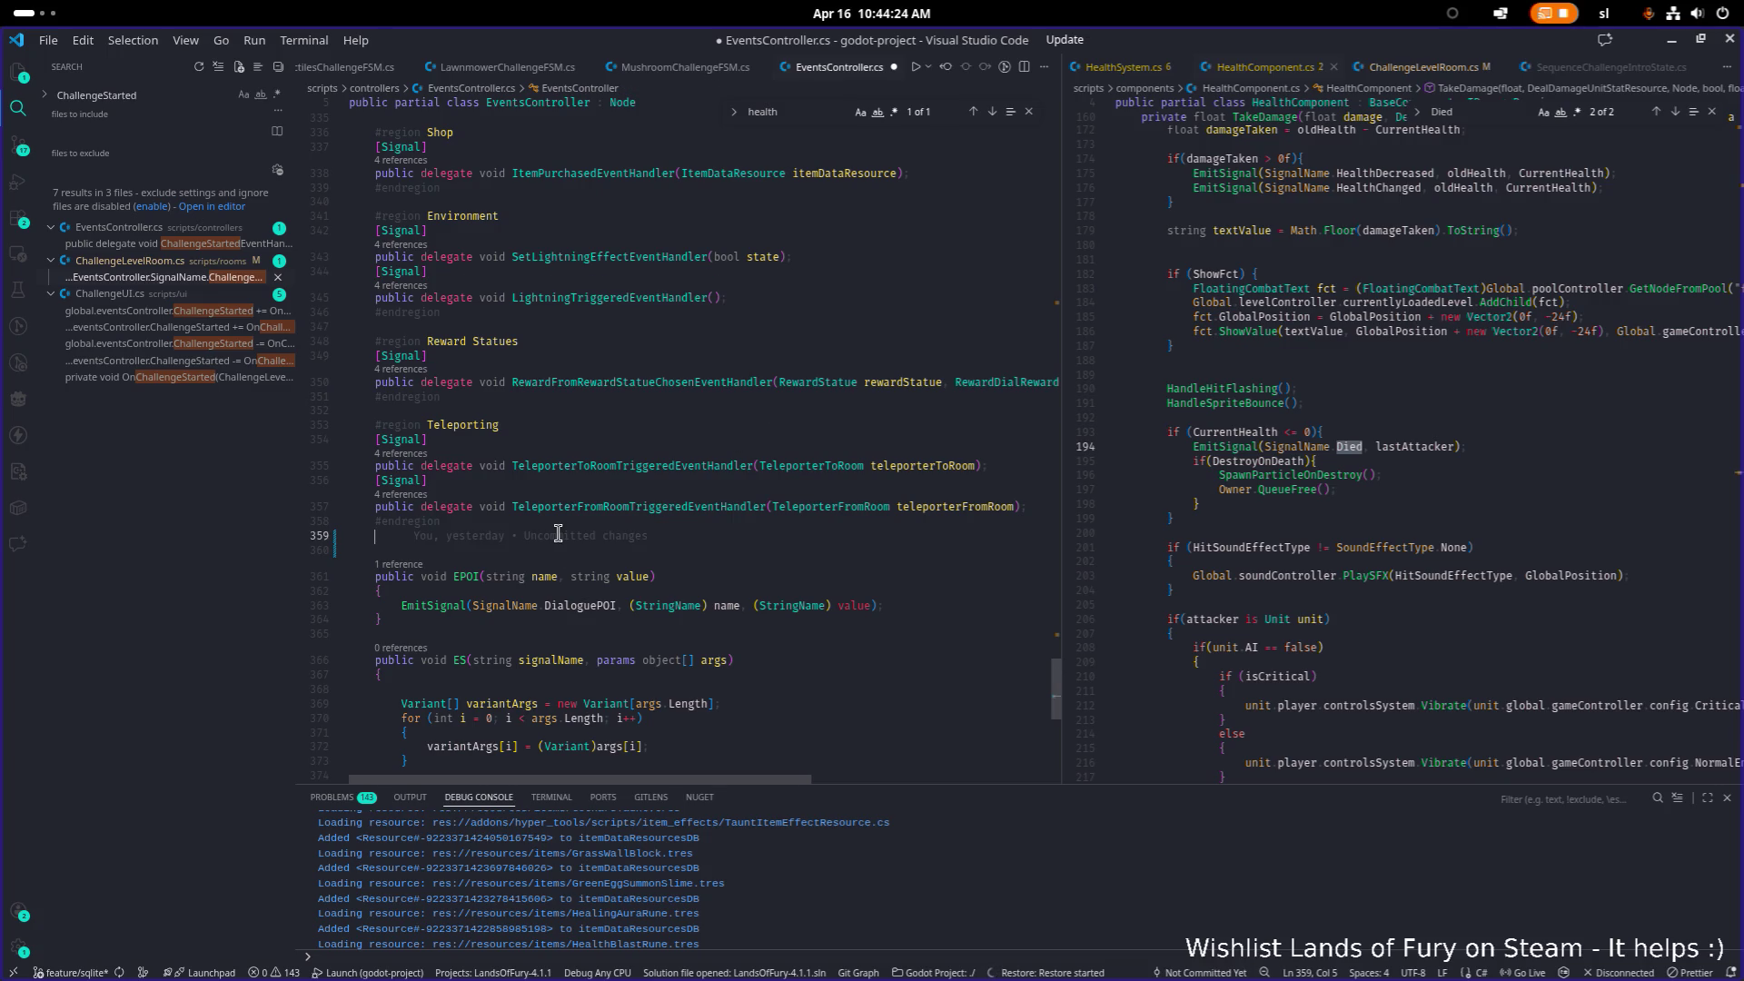
Step: Add a '#region HealthComponent' line below the Teleporting region
{"action": "left_click", "coordinate": [558, 533]}
{"action": "key", "text": "Return"}
{"action": "key", "text": "Return"}
{"action": "key", "text": "Up"}
{"action": "type", "text": "#"}
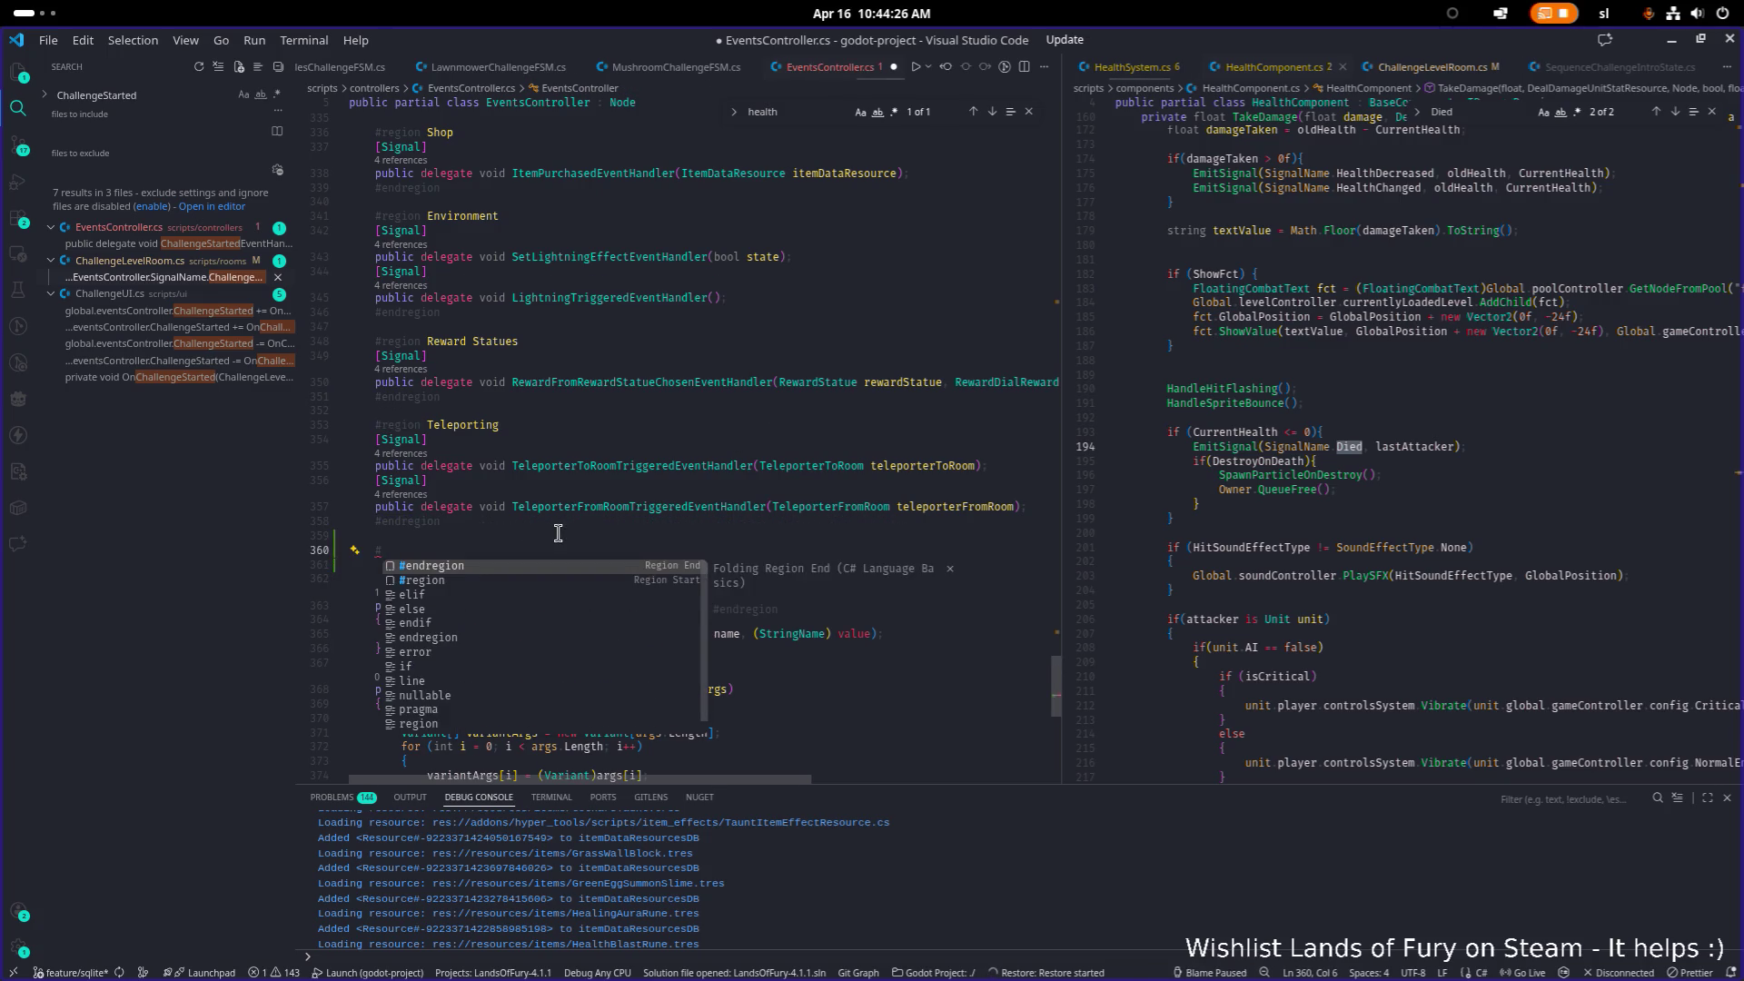
{"action": "key", "text": "Return"}
{"action": "key", "text": "ctrl+BackSpace"}
{"action": "type", "text": "re"}
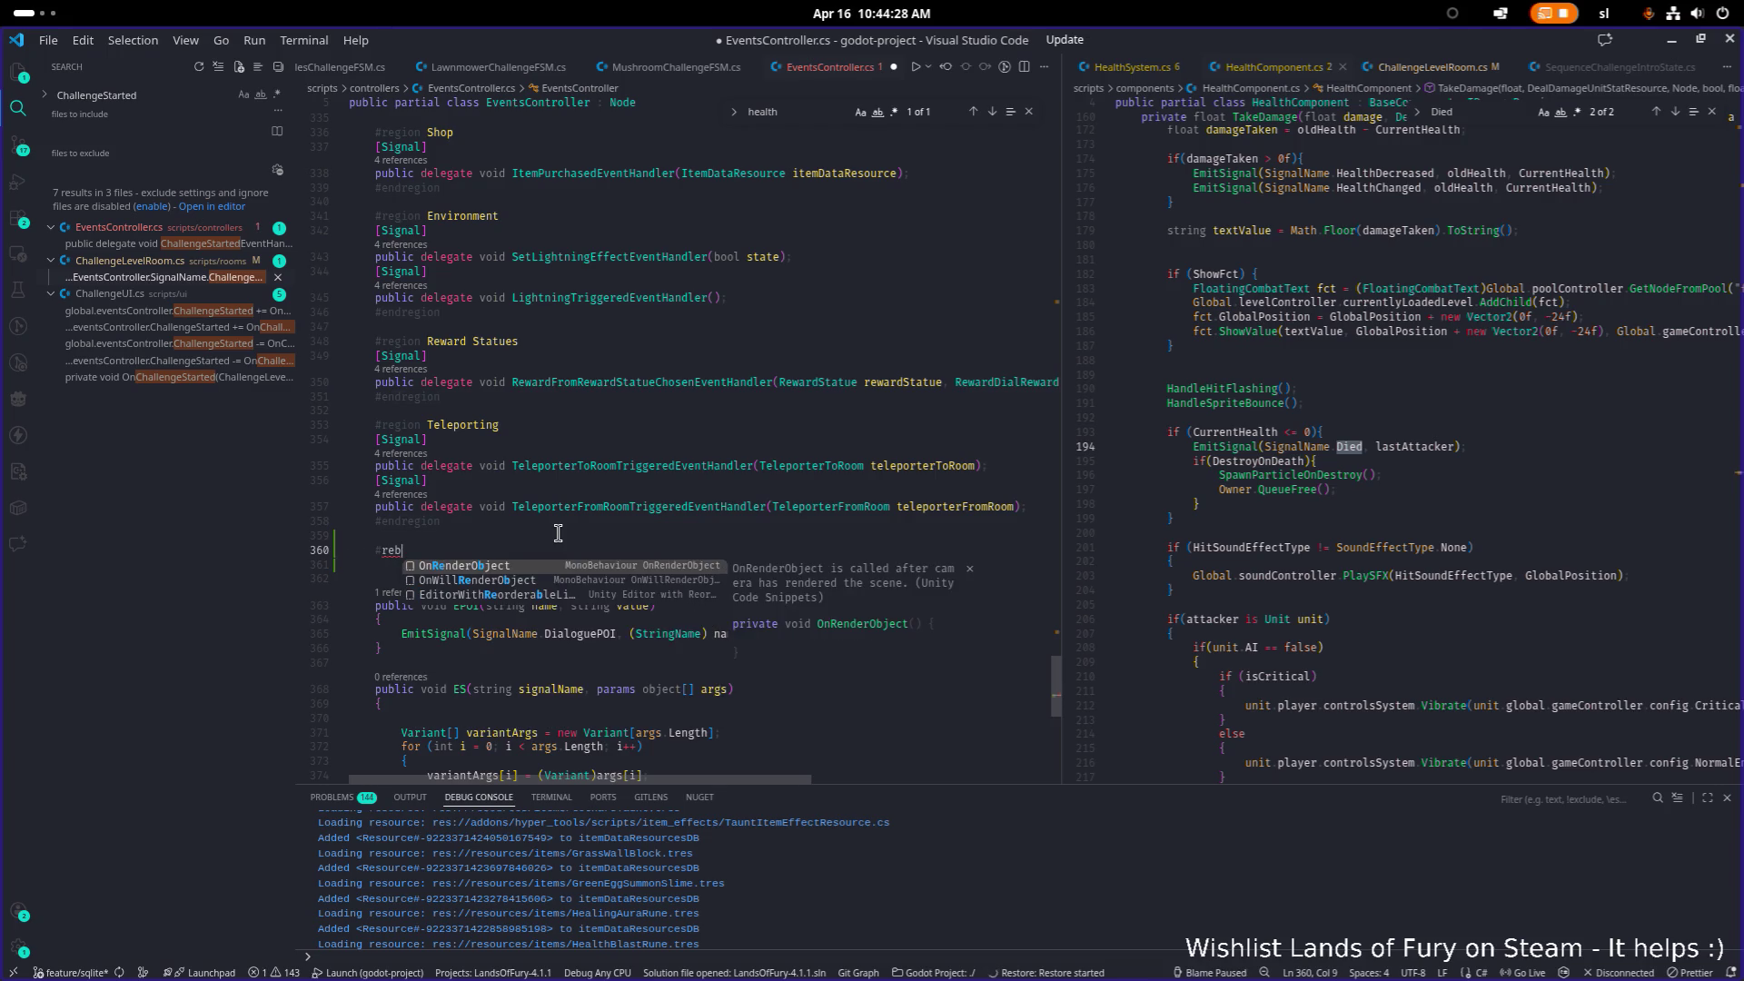
{"action": "key", "text": "Return"}
{"action": "type", "text": "Healt"}
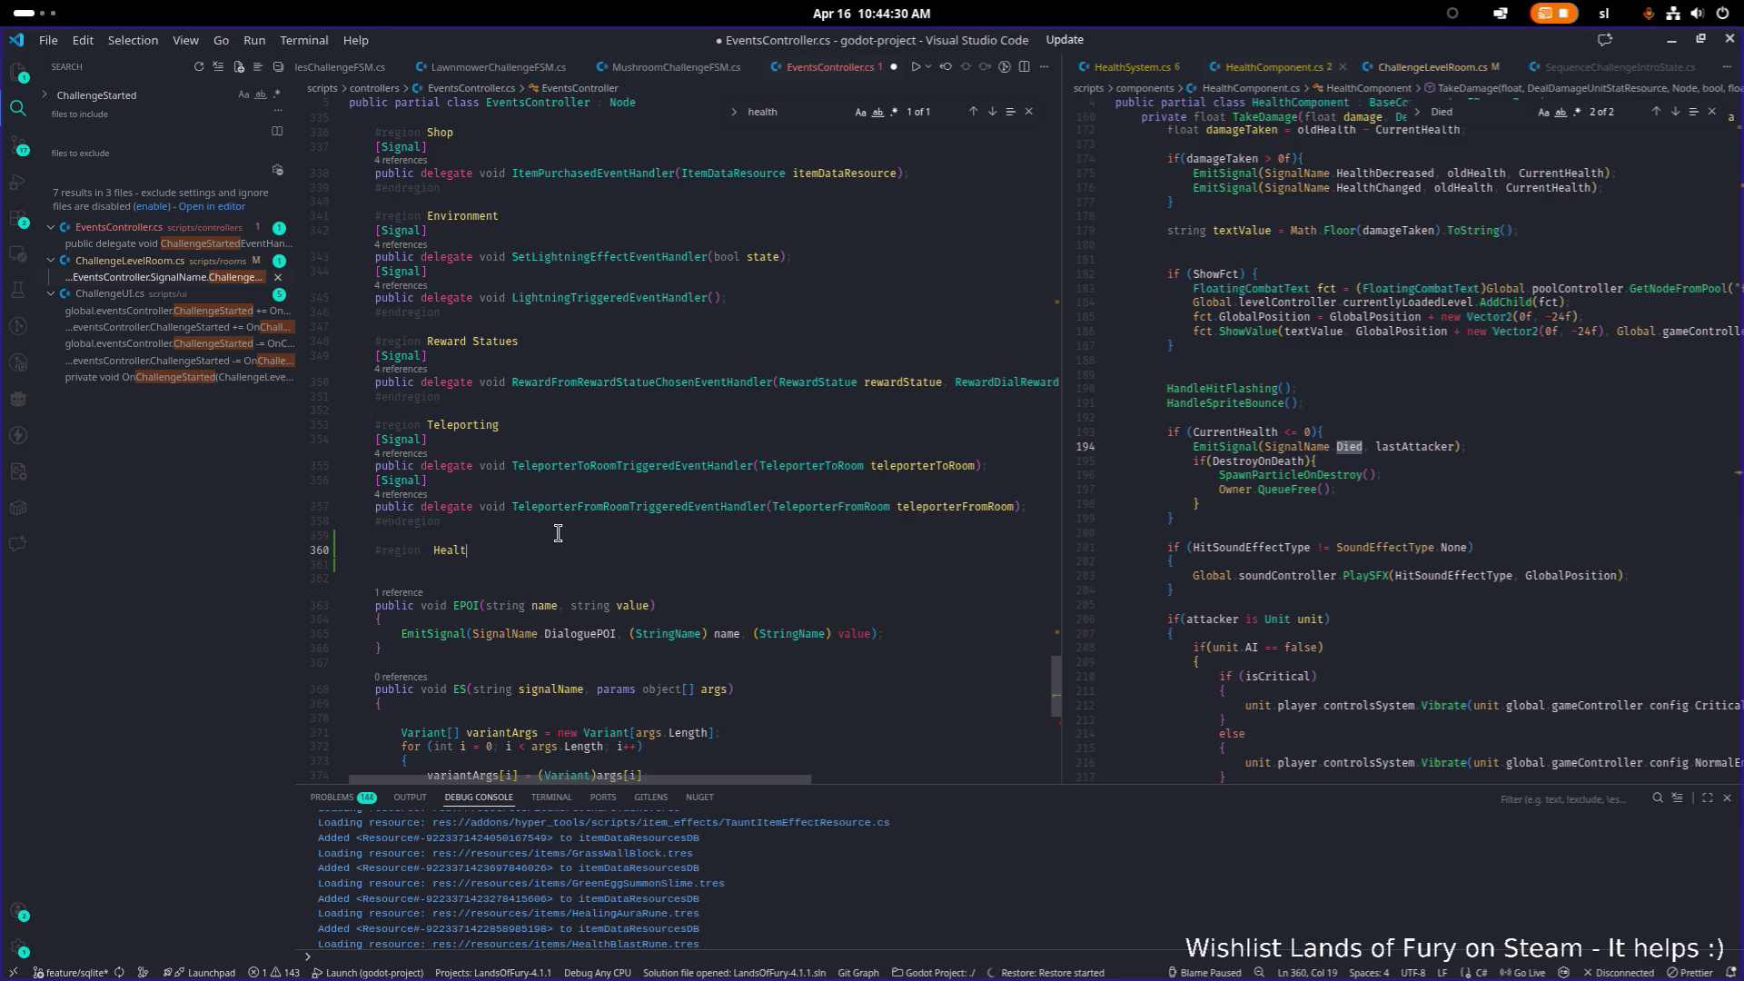
{"action": "type", "text": "hComponent"}
Step: Correct the region name to 'Health Component' and close it with #endregion
{"action": "key", "text": "ctrl+Left"}
{"action": "key", "text": "Right"}
{"action": "key", "text": "Right"}
{"action": "key", "text": "End"}
{"action": "key", "text": "Return"}
{"action": "key", "text": "Return"}
{"action": "type", "text": "#end"}
{"action": "key", "text": "Return"}
Step: Paste the copied [Signal] delegate into the region, fix its indentation, and check HealthComponent's Died emission
{"action": "key", "text": "Up"}
{"action": "key", "text": "Up"}
{"action": "key", "text": "Up"}
{"action": "key", "text": "Down"}
{"action": "key", "text": "Down"}
{"action": "key", "text": "Down"}
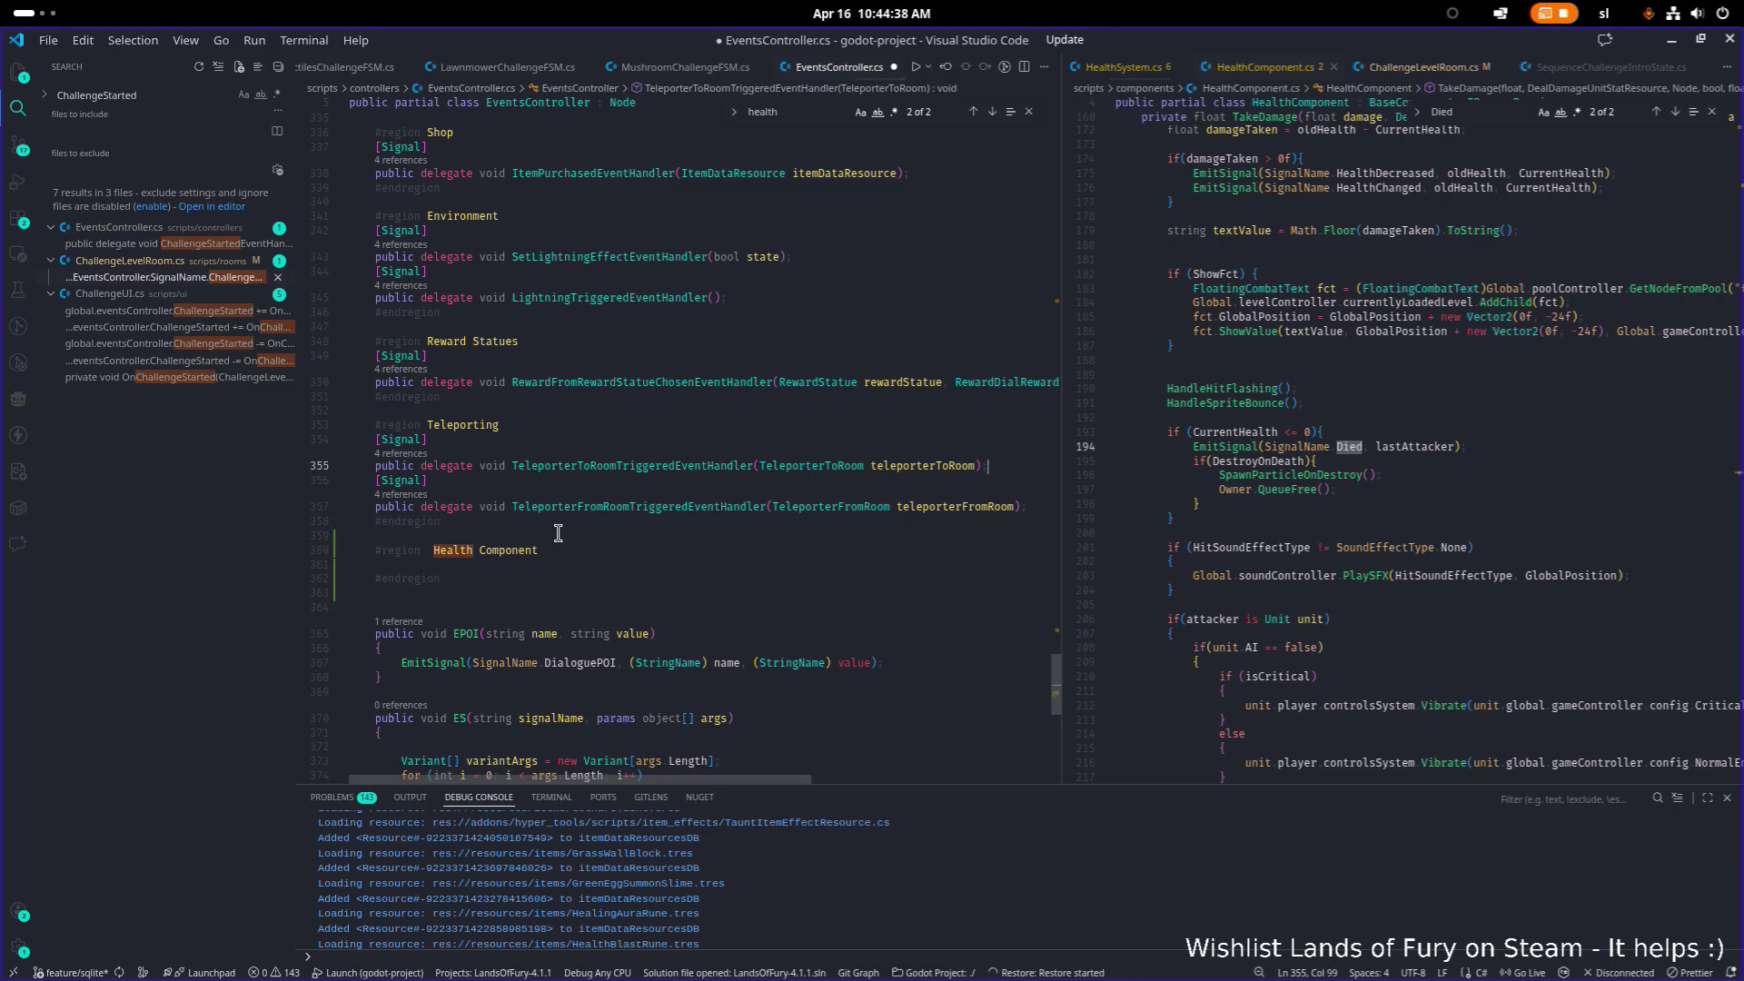
{"action": "key", "text": "End"}
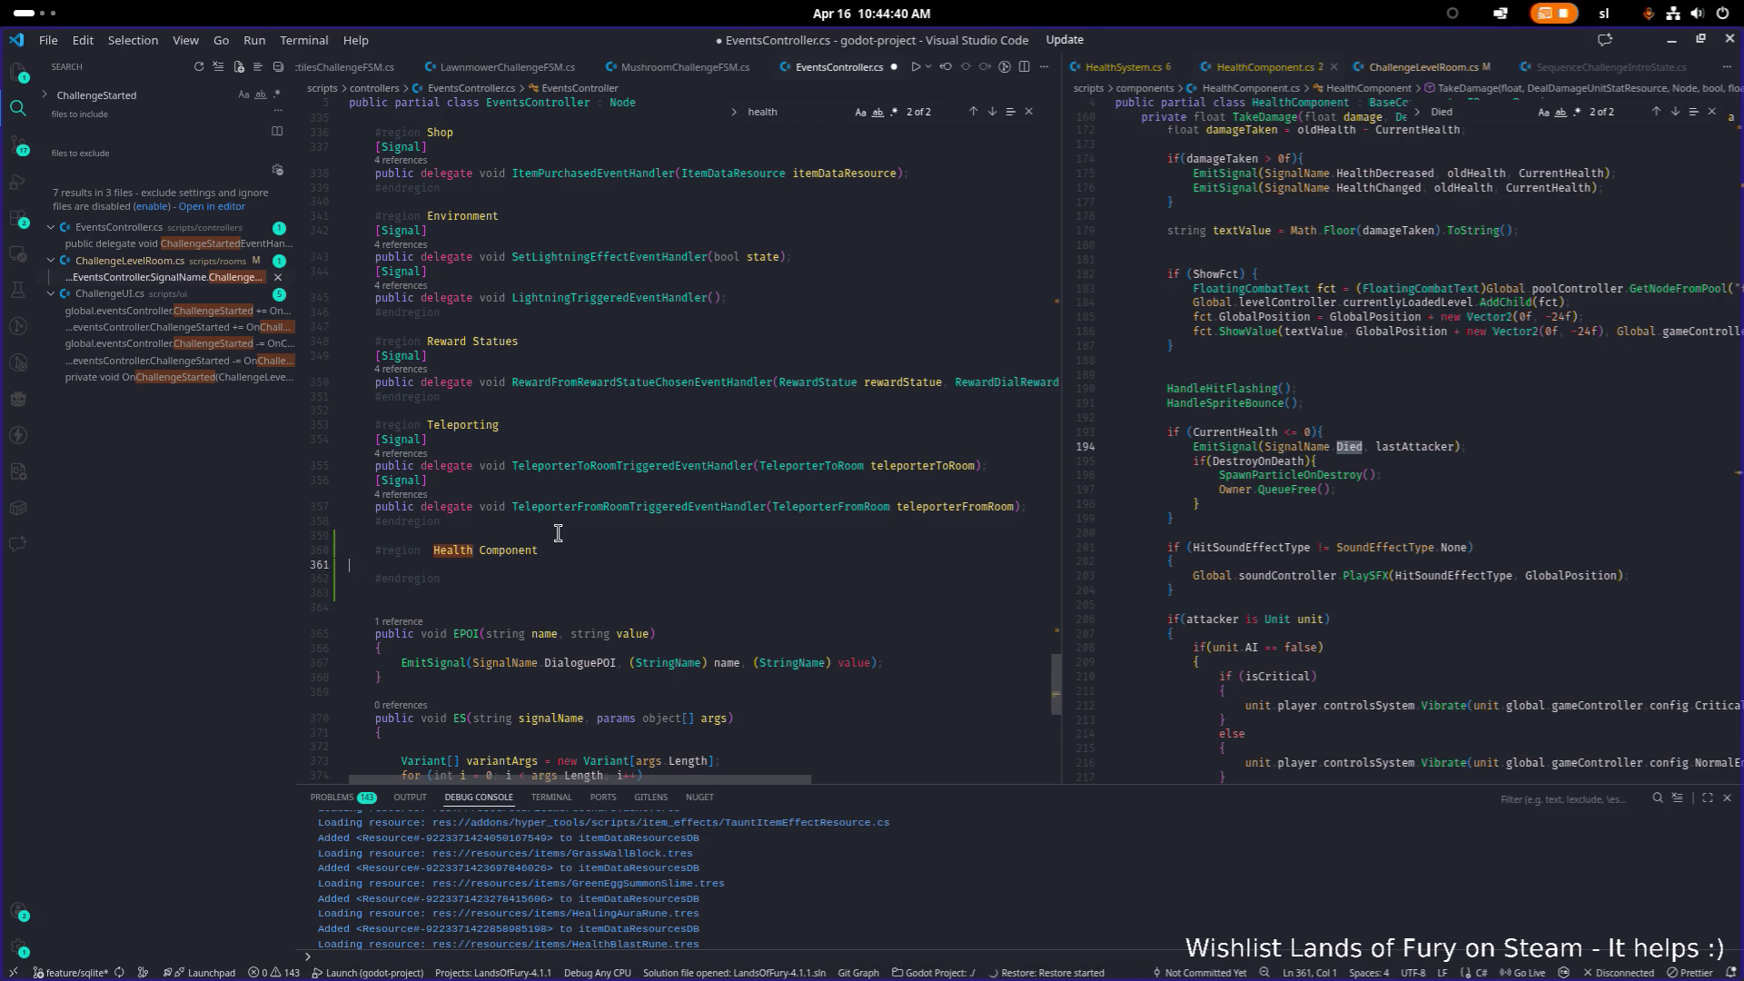
{"action": "key", "text": "Return"}
{"action": "type", "text": "[Signal]     public delegate void TeleporterToRoomTriggeredEventHandler(TeleporterToRoom teleporterToRoom);"}
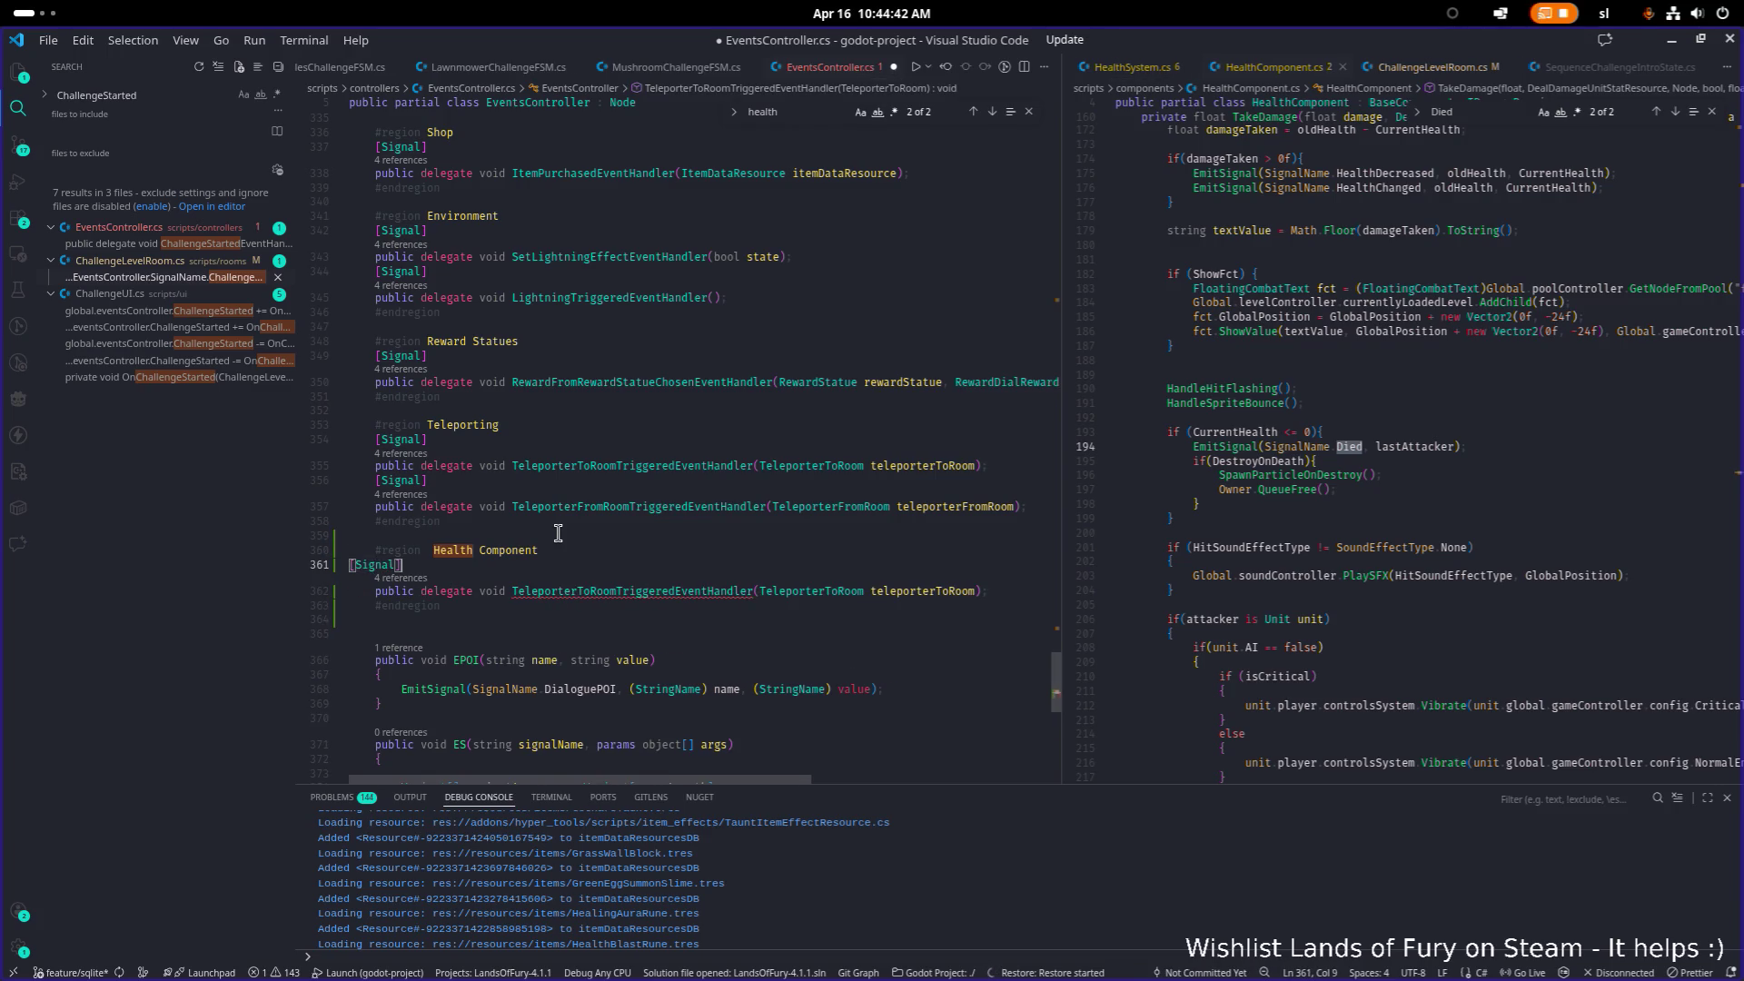
{"action": "key", "text": "Down"}
{"action": "key", "text": "End"}
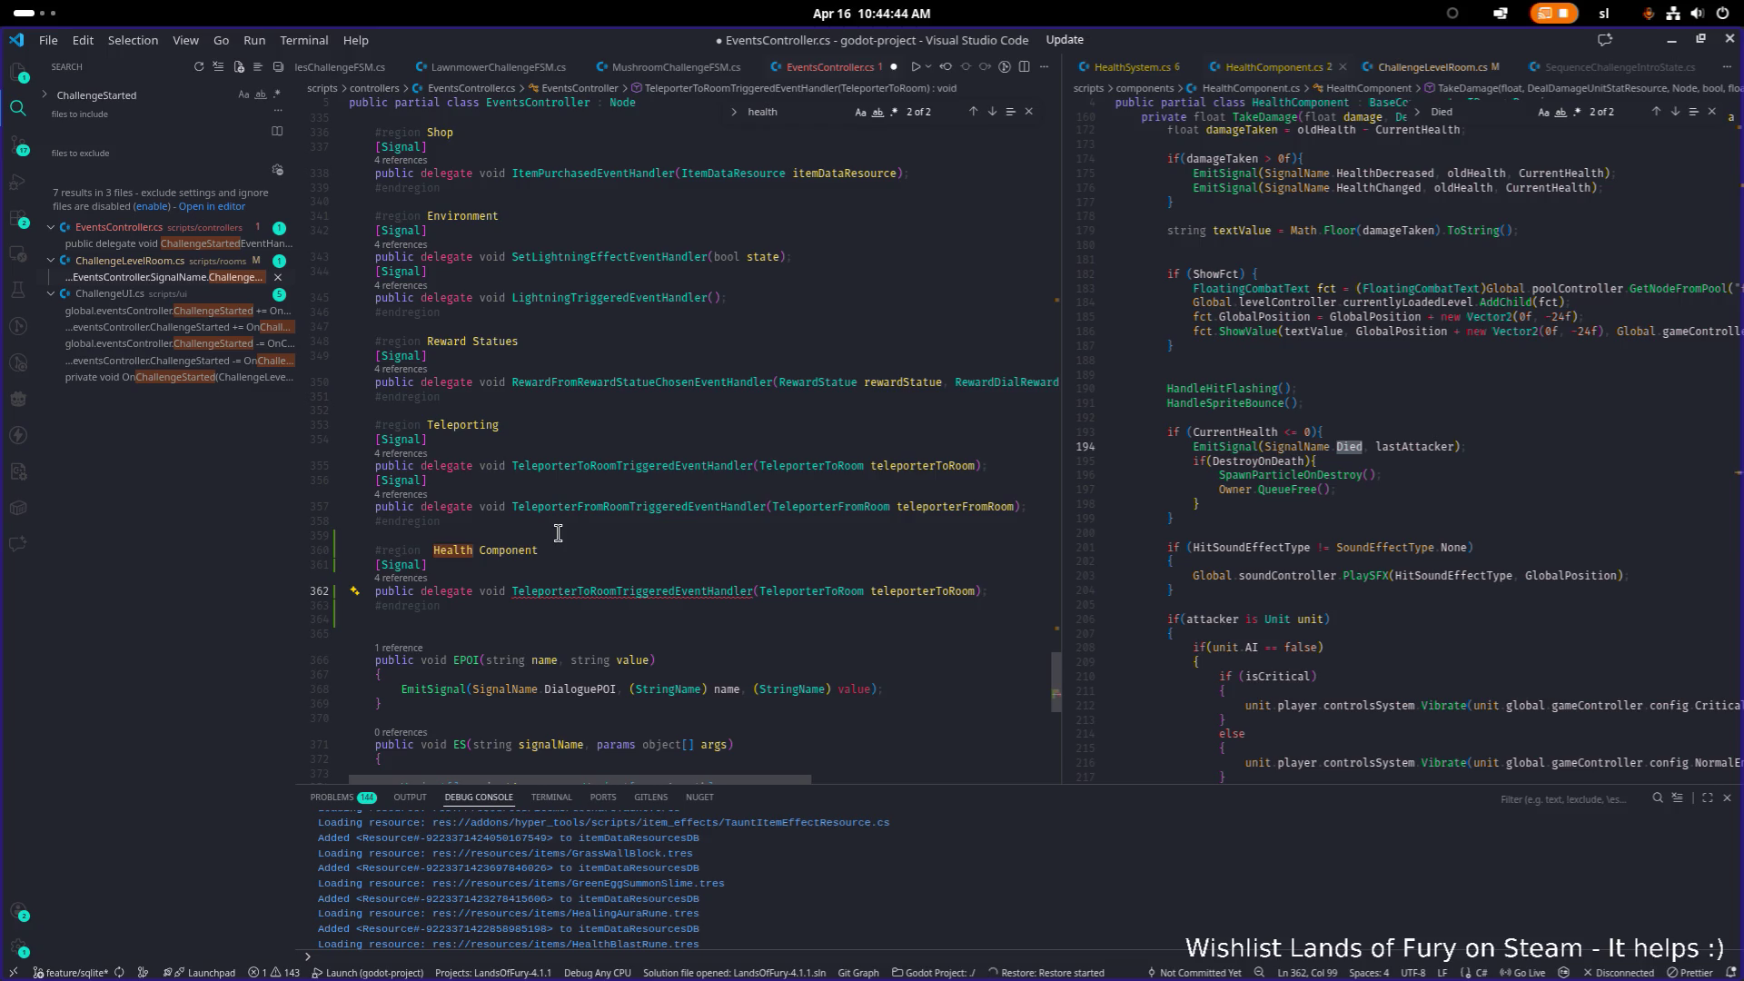
{"action": "left_click", "coordinate": [1505, 447]}
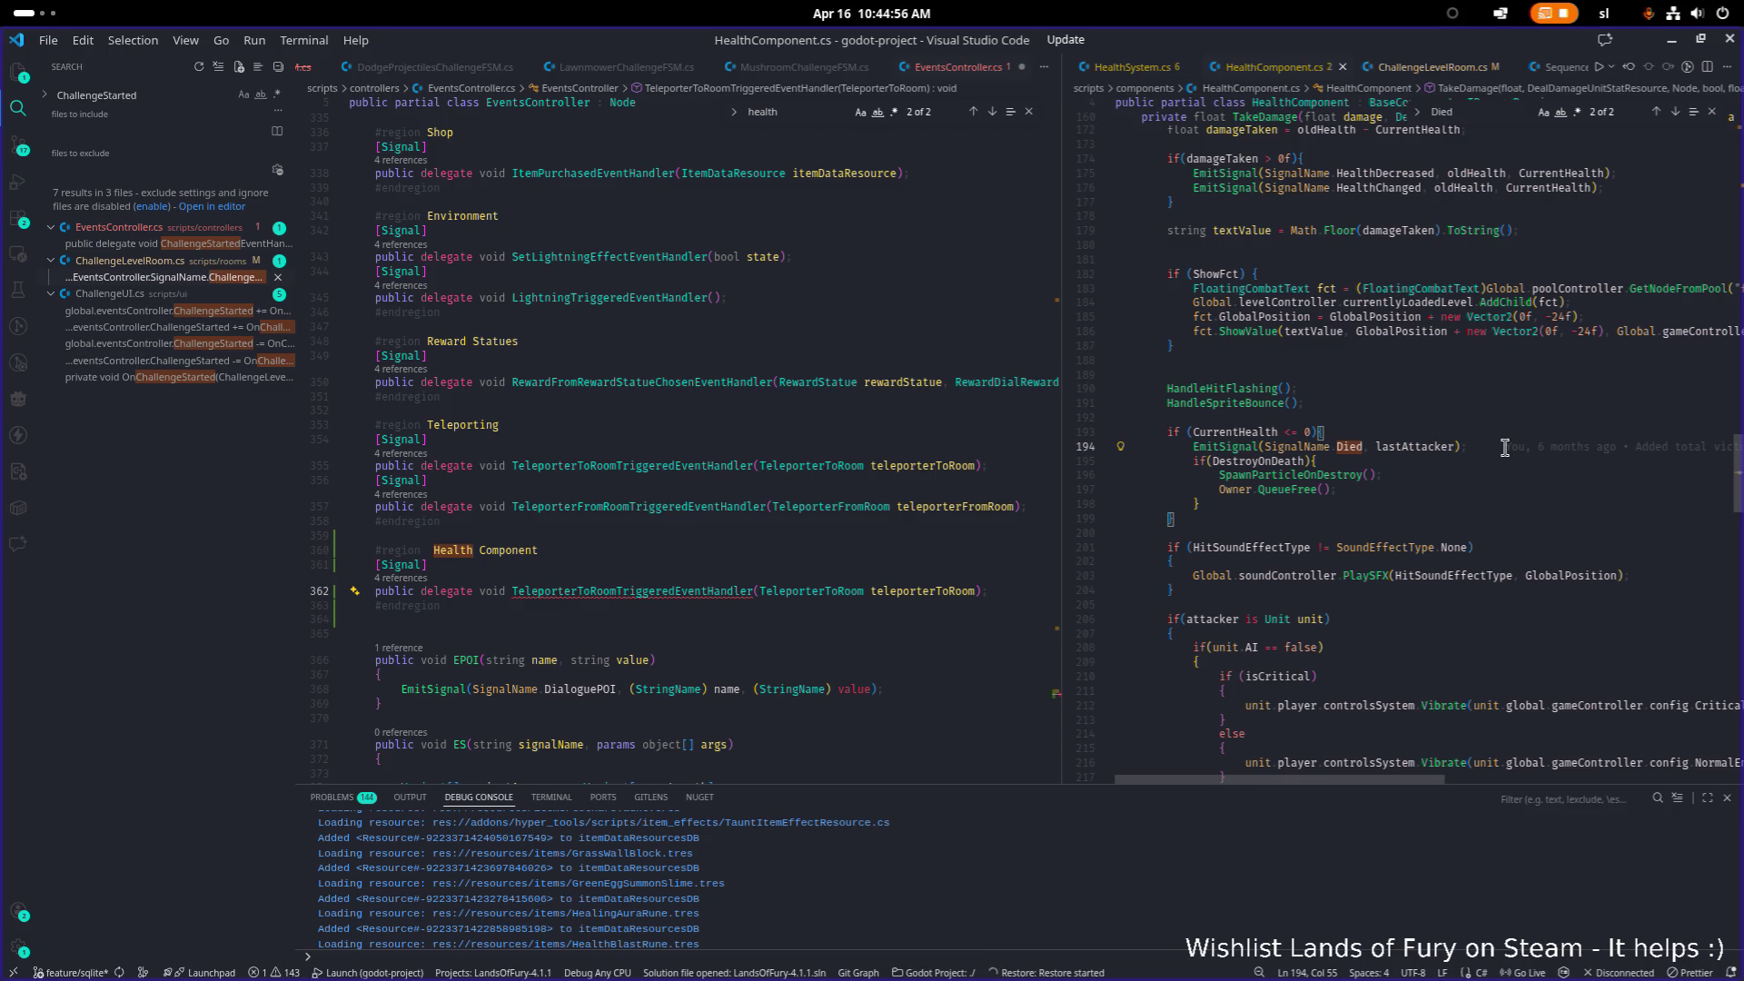
{"action": "left_click", "coordinate": [619, 592]}
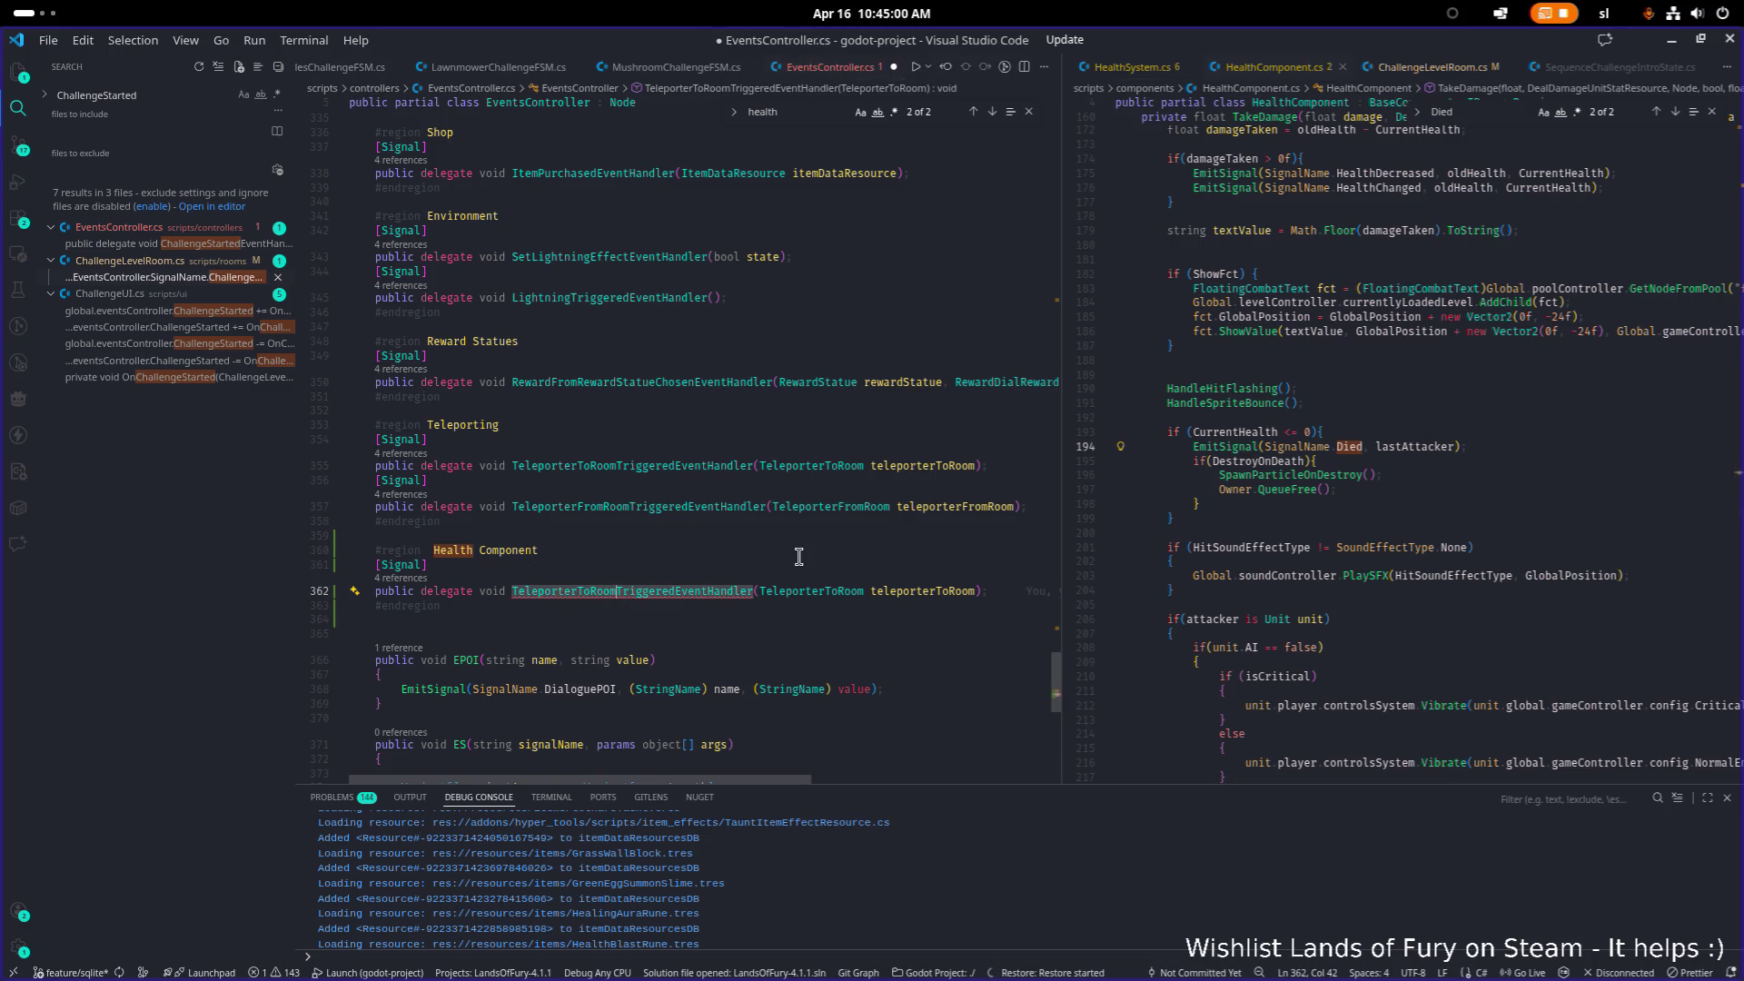
Step: Rename the pasted delegate to HealthComponentDestroyedEventHandler
{"action": "key", "text": "ctrl+shift+Left"}
{"action": "type", "text": "HealthCompo"}
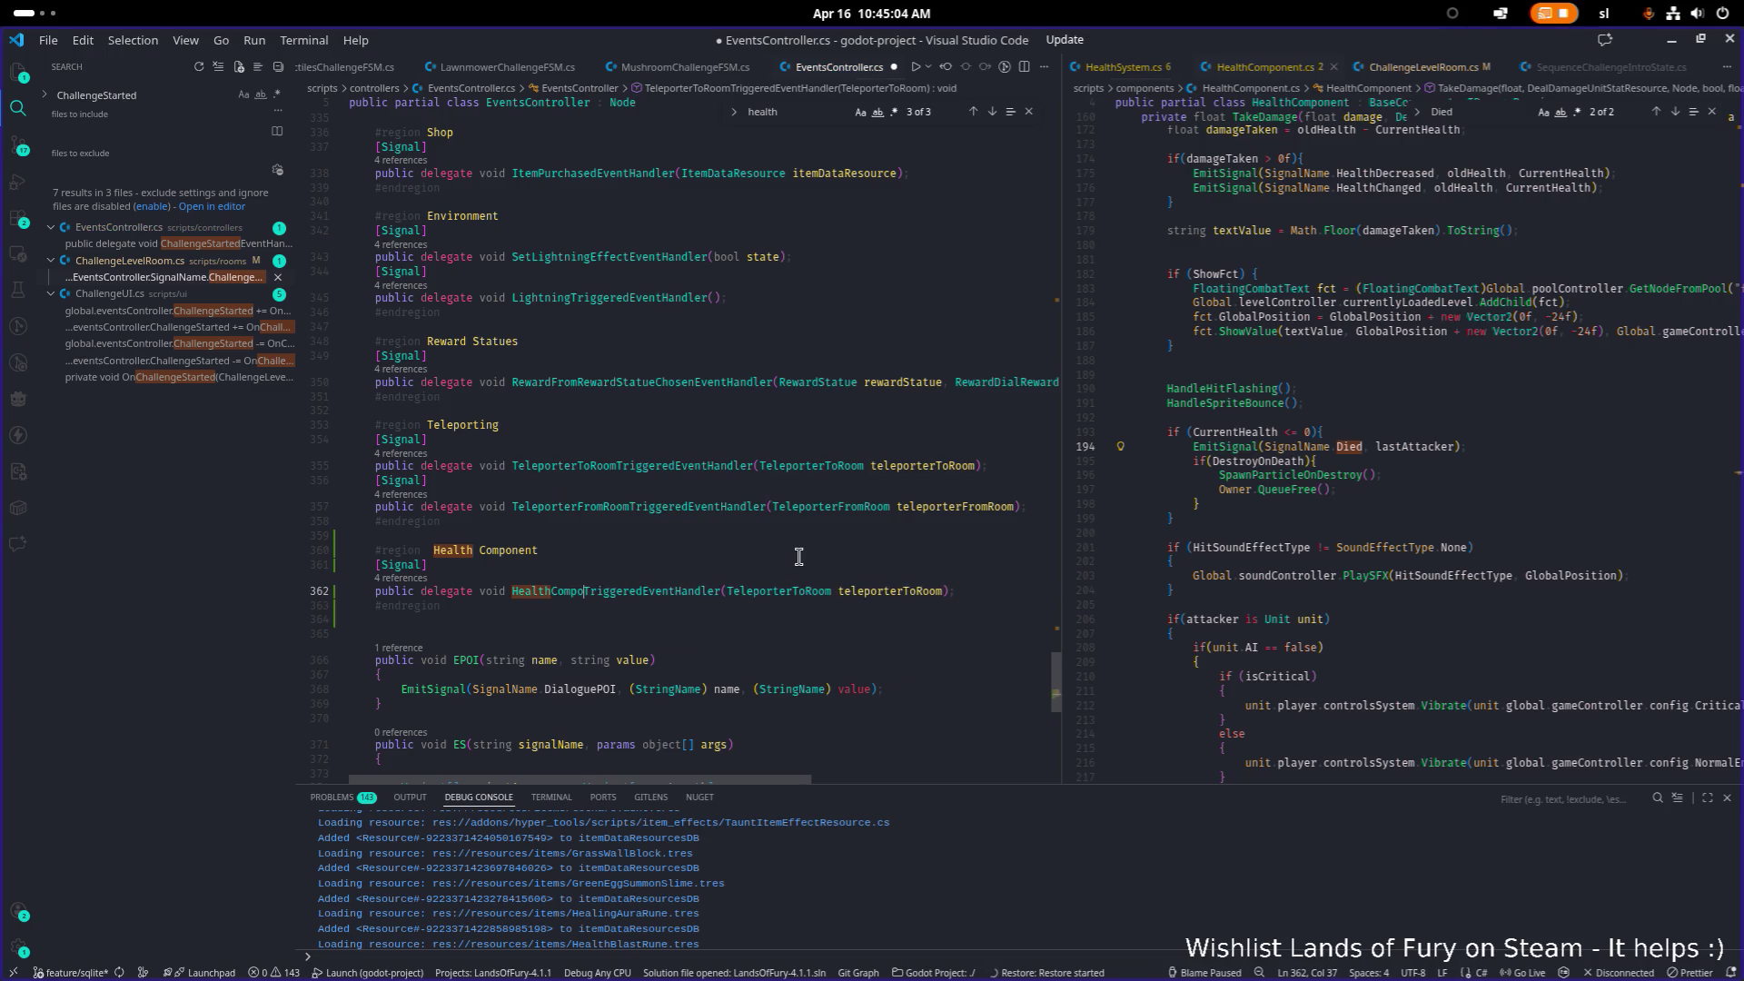
{"action": "type", "text": "nentDestroy"}
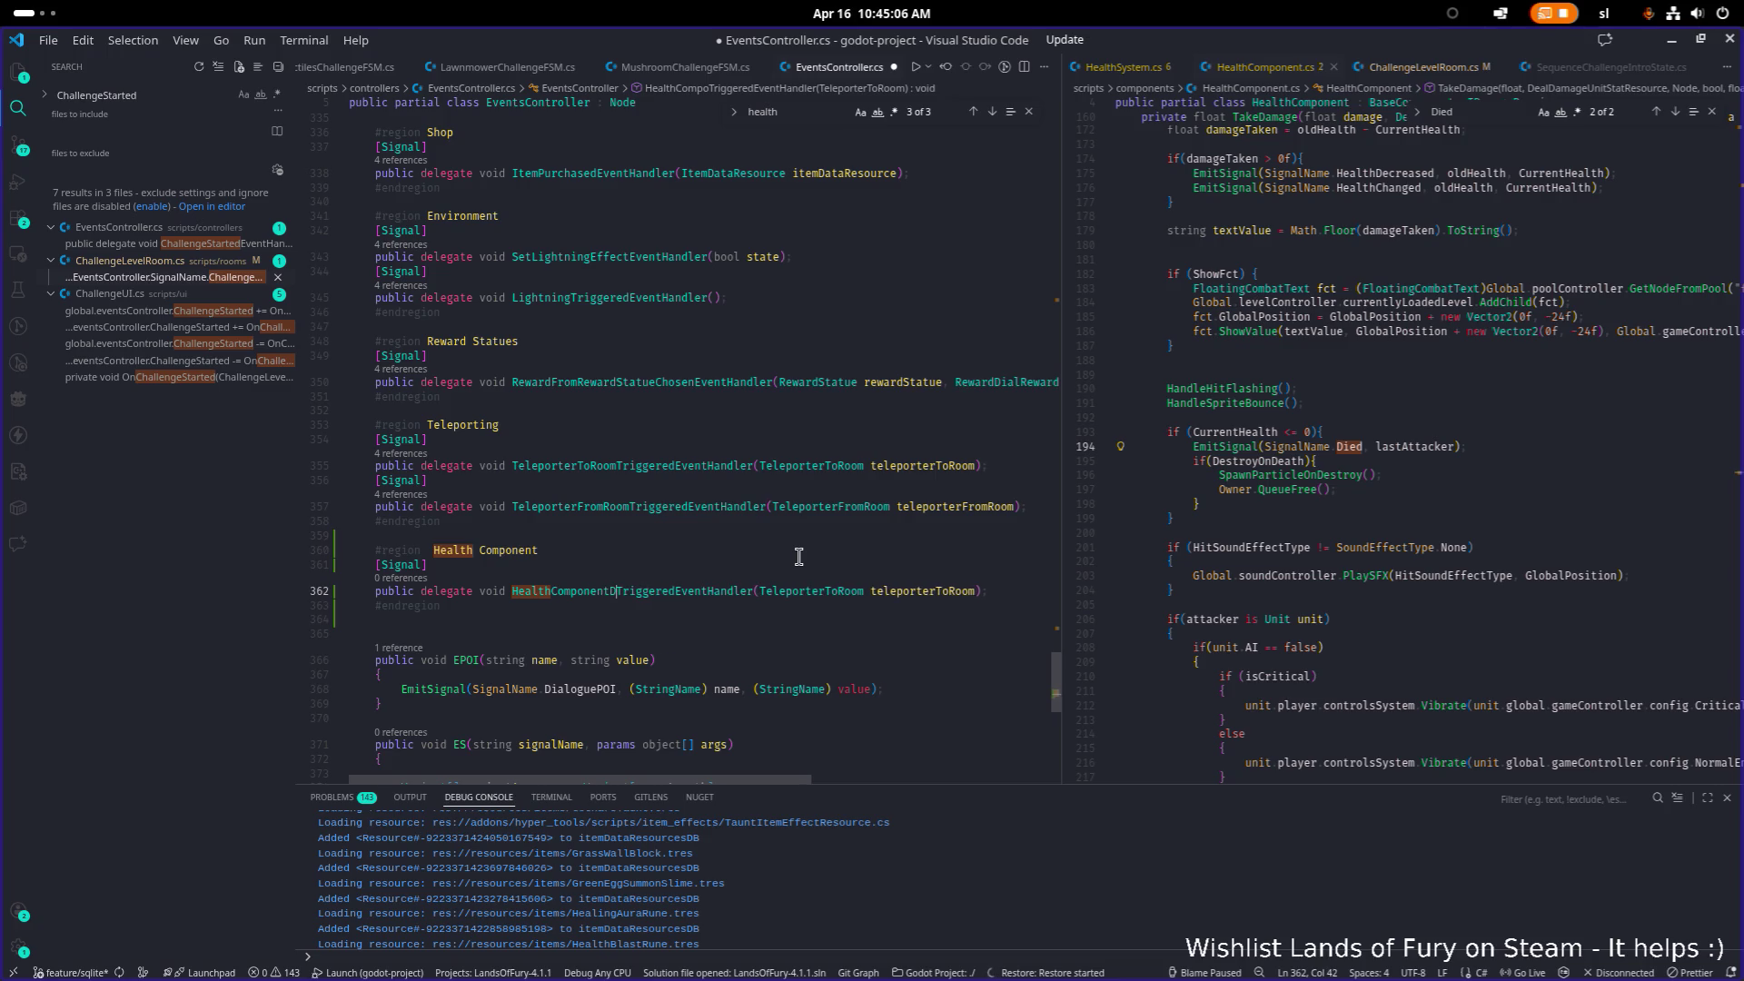
{"action": "type", "text": "ed"}
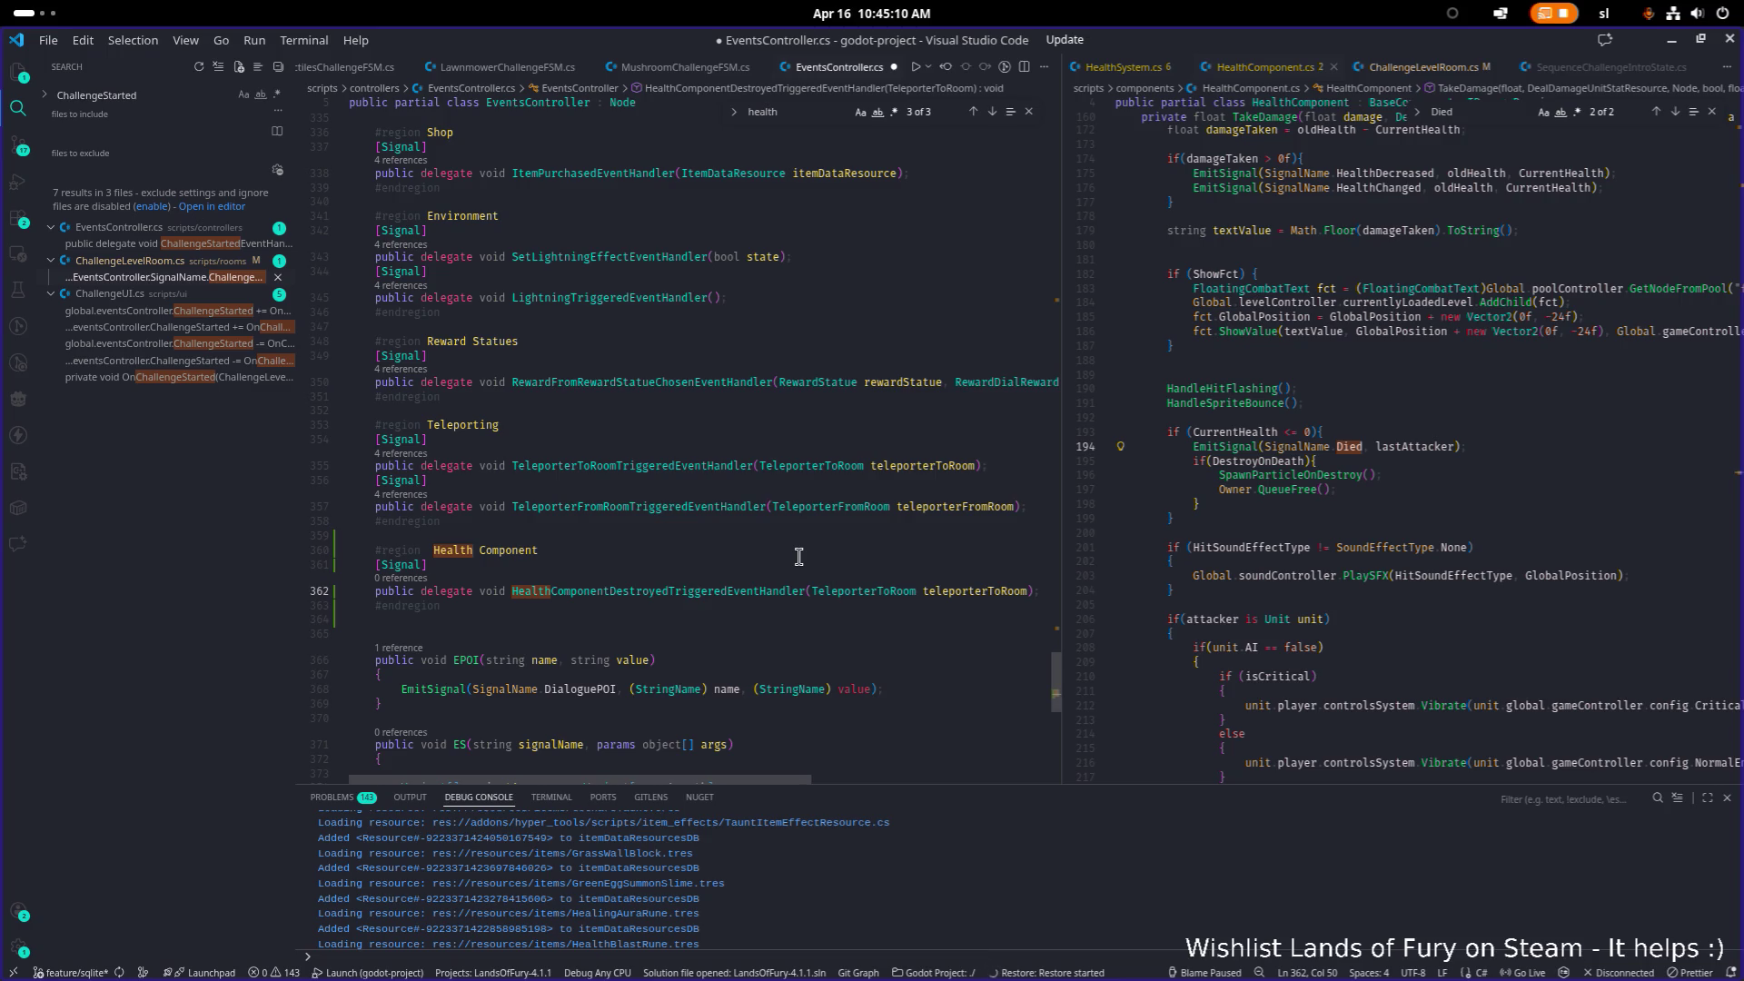
{"action": "key", "text": "shift+Right"}
{"action": "key", "text": "shift+Right"}
{"action": "key", "text": "shift+Right"}
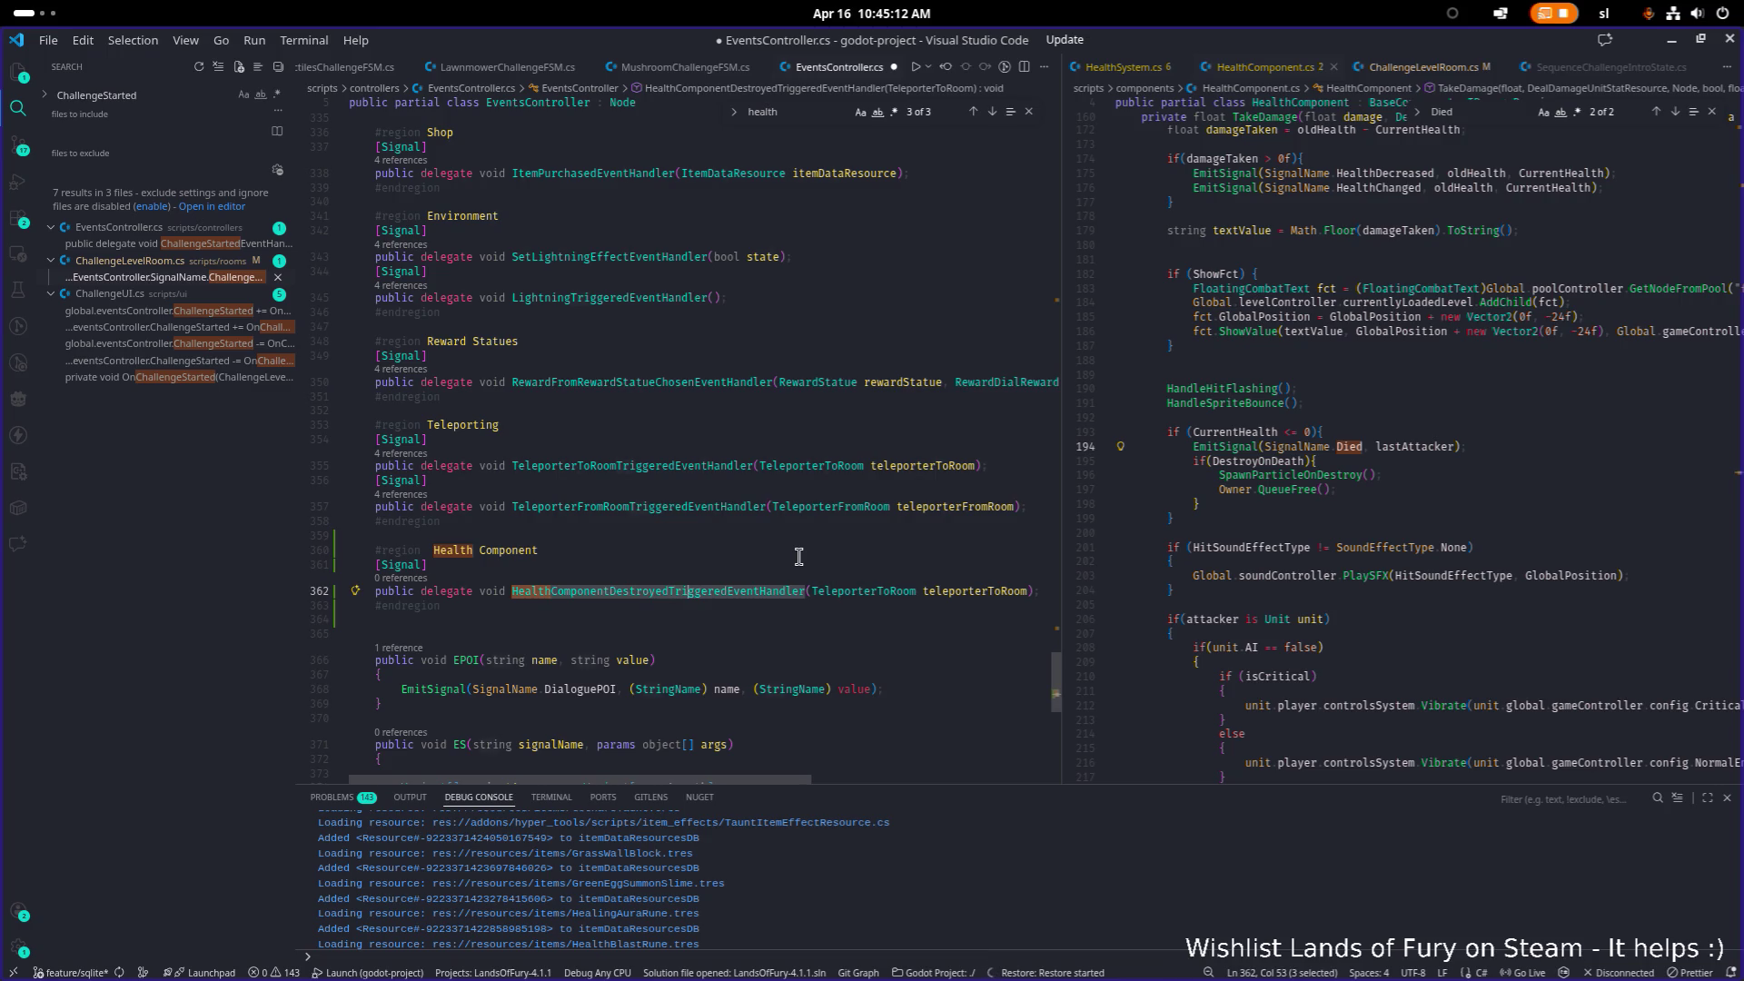
{"action": "key", "text": "BackSpace"}
Step: Replace the old teleporter parameter with 'HealthComponent healthComponent,'
{"action": "key", "text": "ctrl+Right"}
{"action": "key", "text": "Right"}
{"action": "key", "text": "ctrl+shift+Right"}
{"action": "key", "text": "ctrl+shift+Right"}
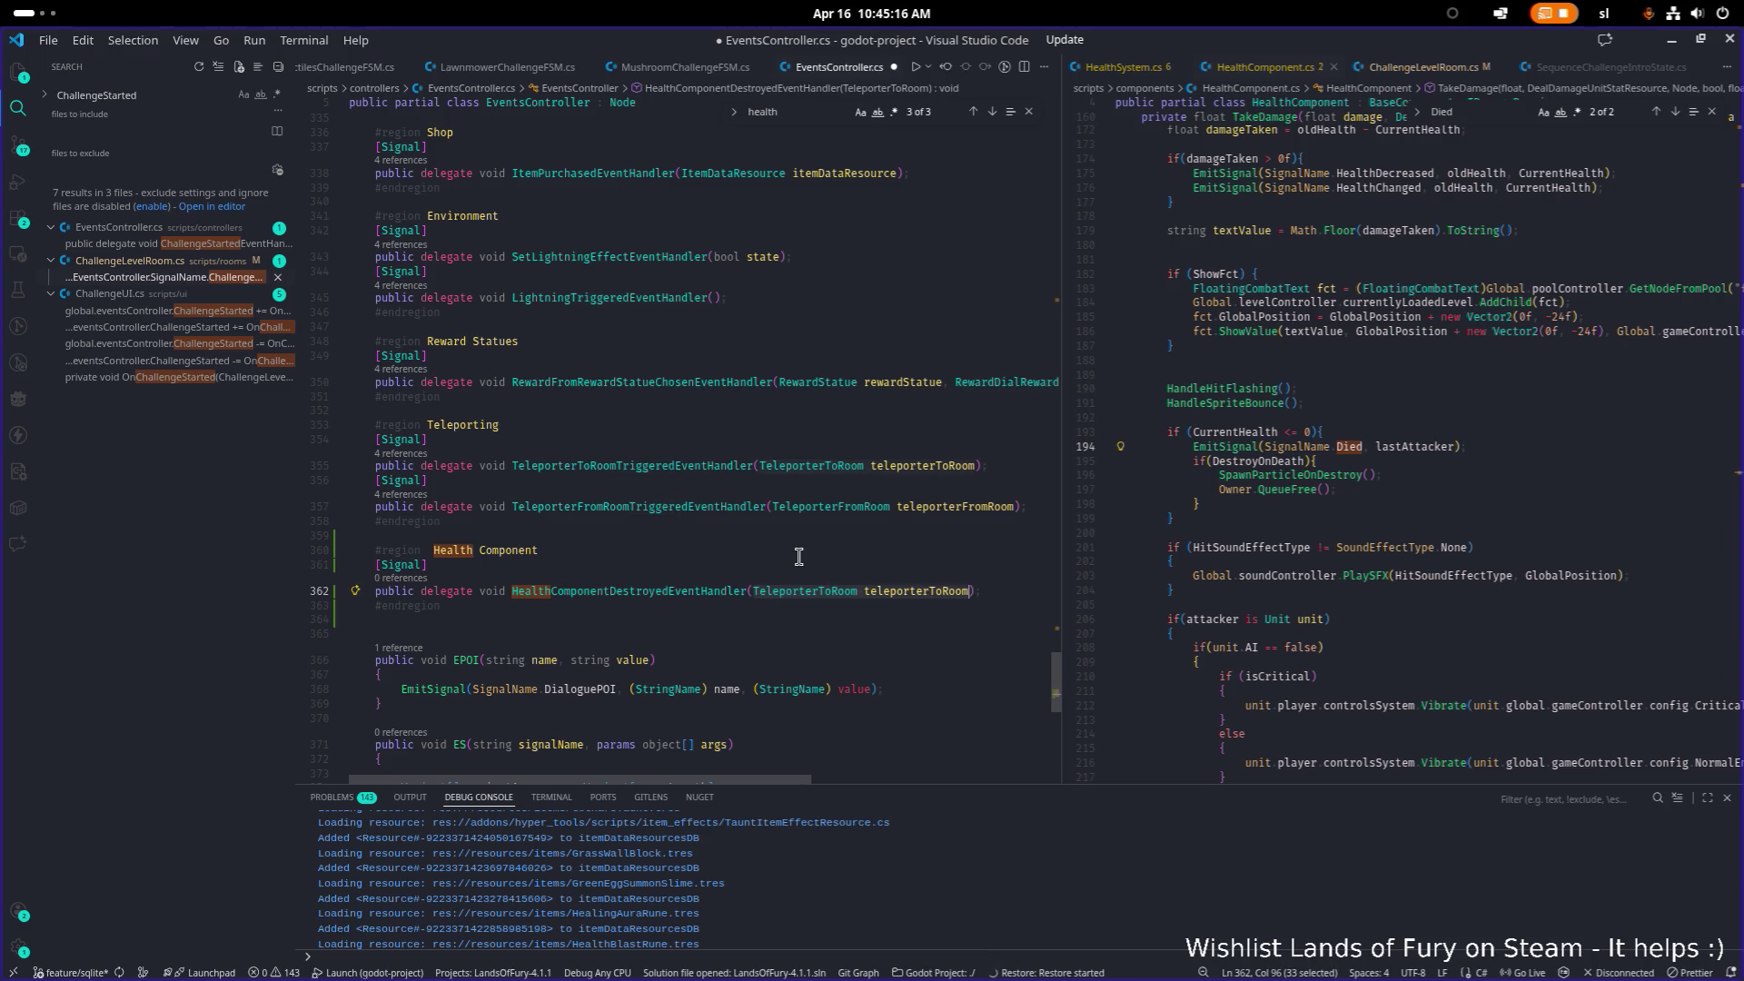
{"action": "key", "text": "BackSpace"}
{"action": "type", "text": "HealthComponent "}
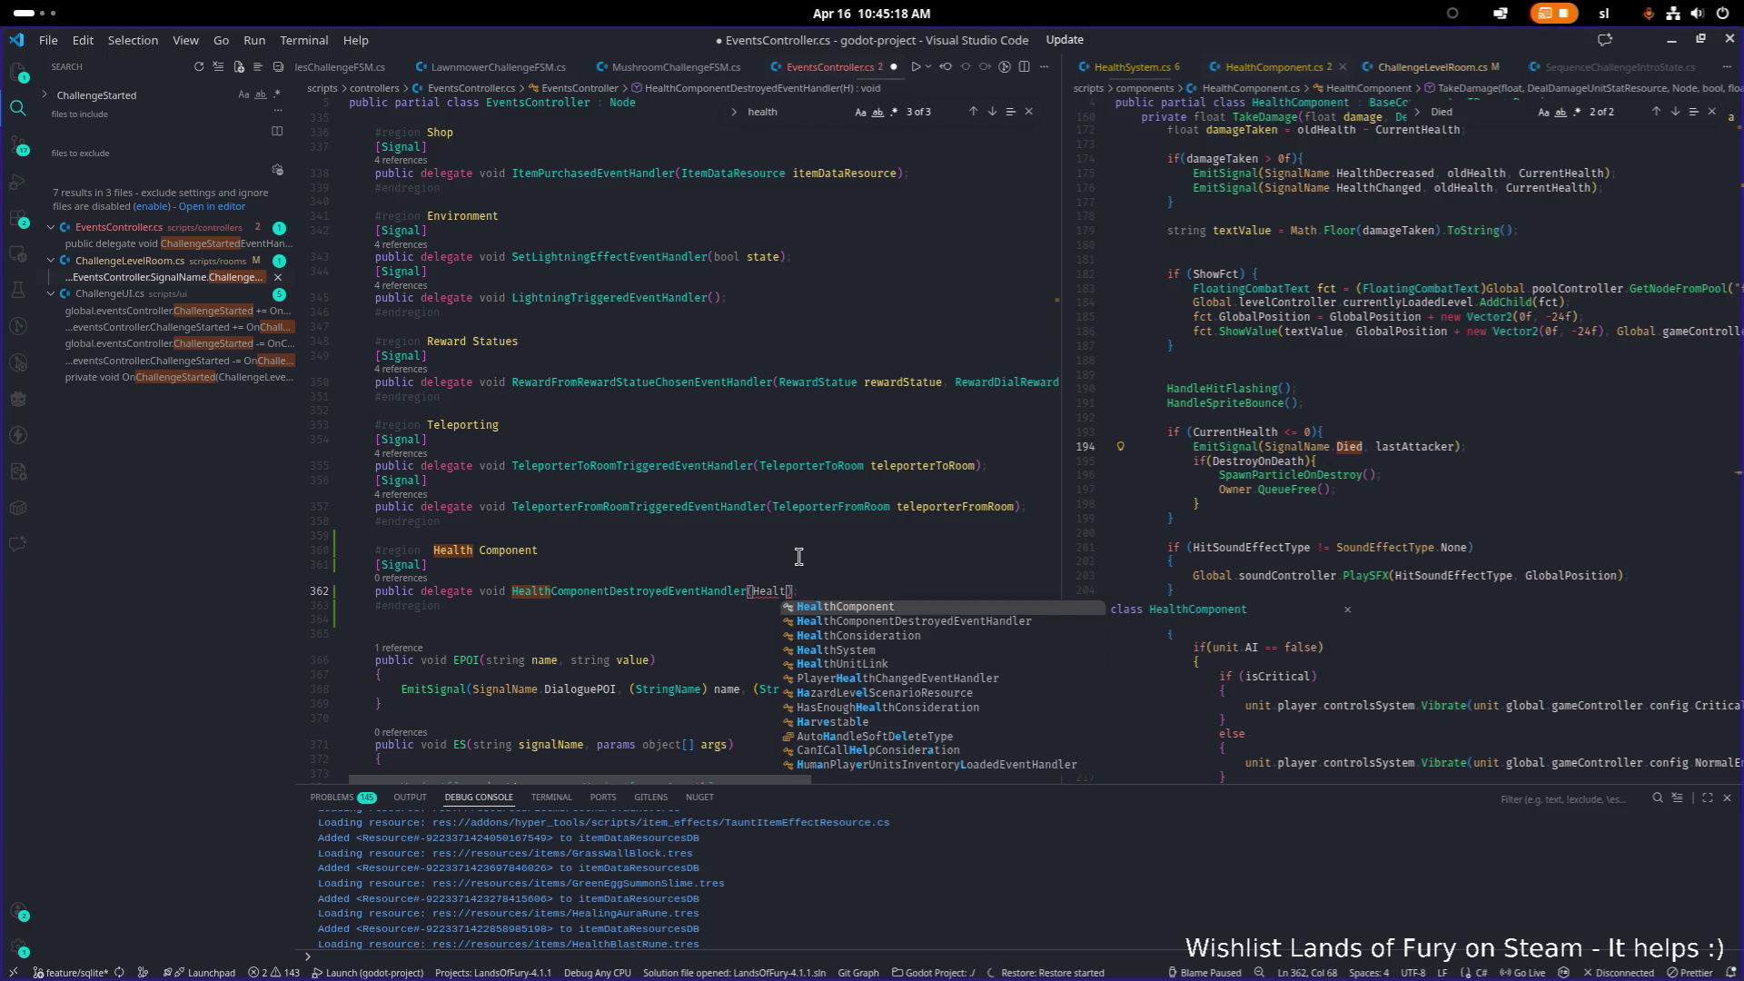
{"action": "type", "text": "healthComponent,"}
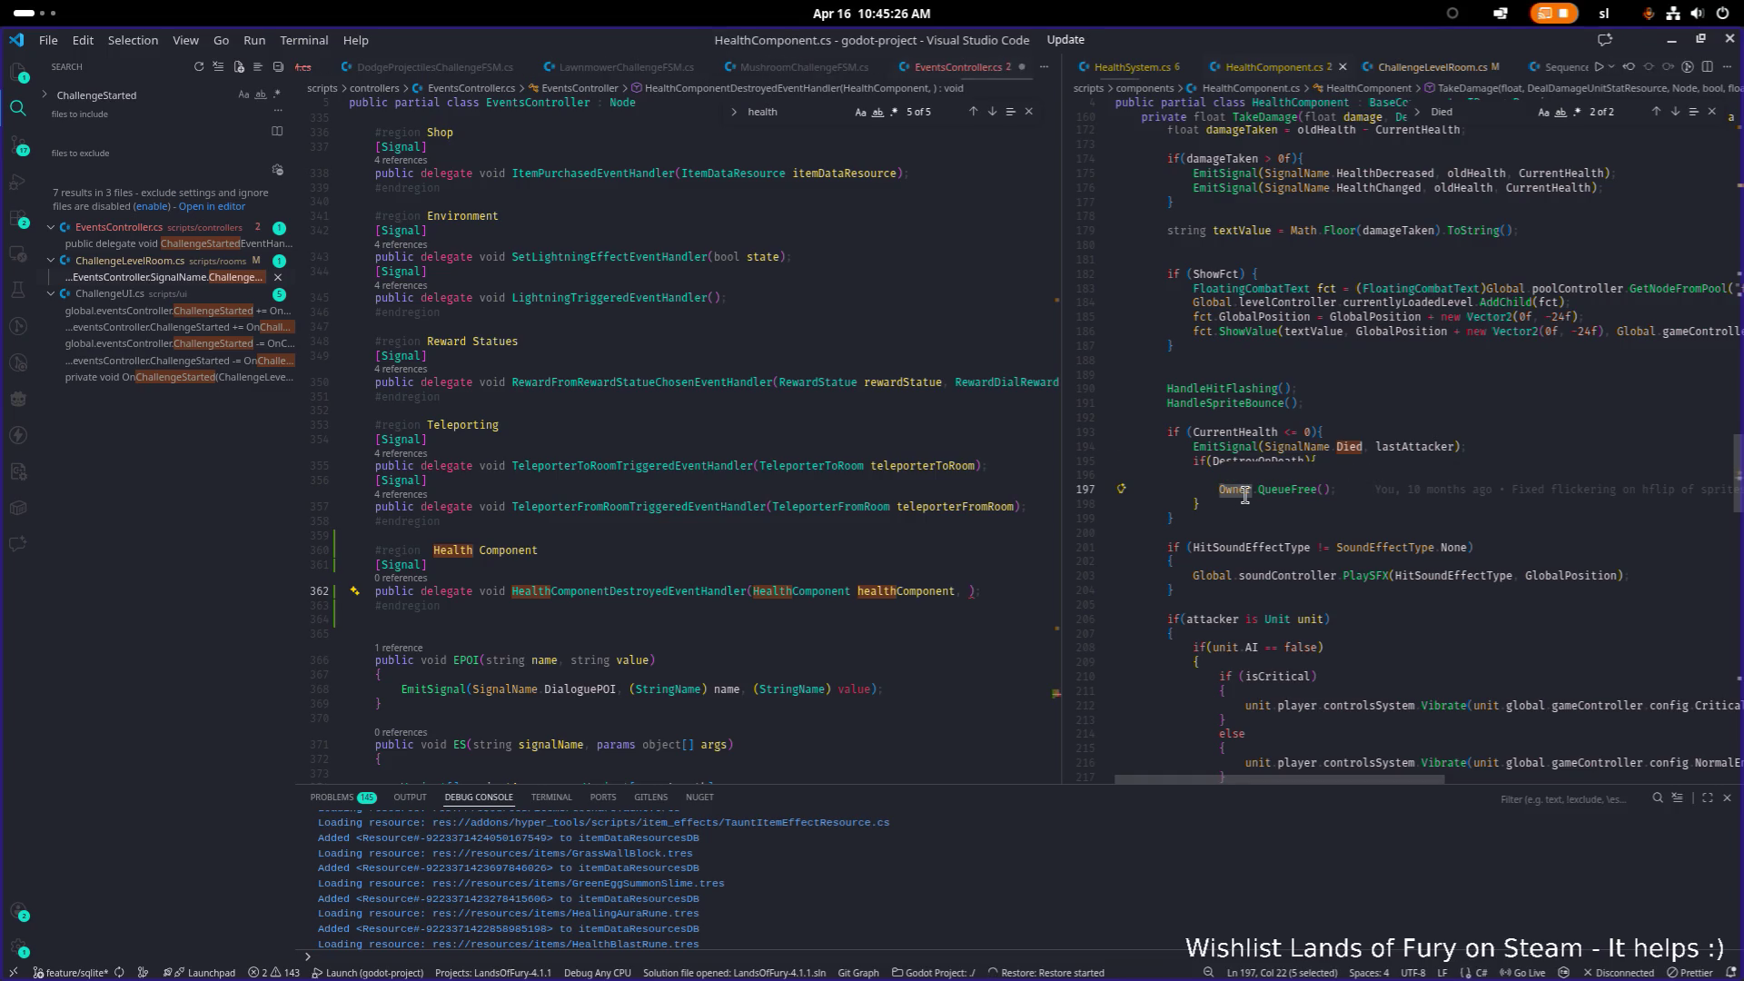
Step: Add a Node ownerNode parameter to the delegate, then search HealthComponent.cs for 'died'
{"action": "left_click", "coordinate": [1235, 491], "text": "ctrl"}
{"action": "left_click", "coordinate": [1017, 579]}
{"action": "key", "text": "Left"}
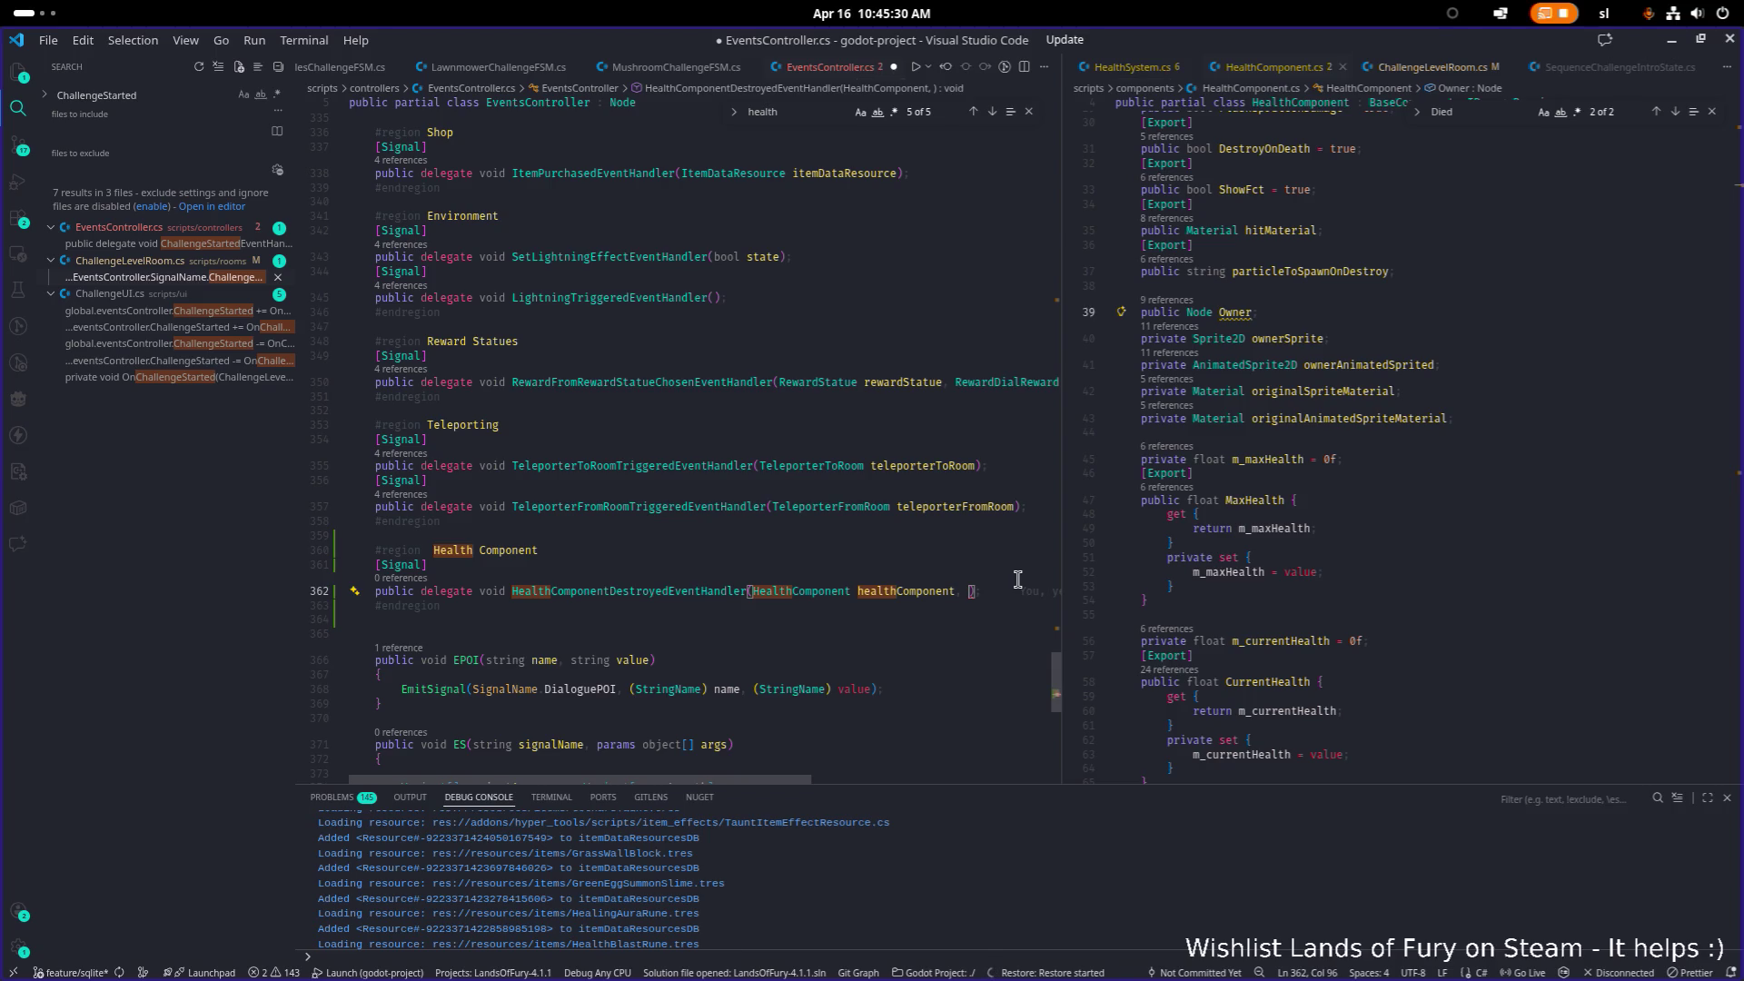
{"action": "type", "text": "Node "}
{"action": "type", "text": "owne"}
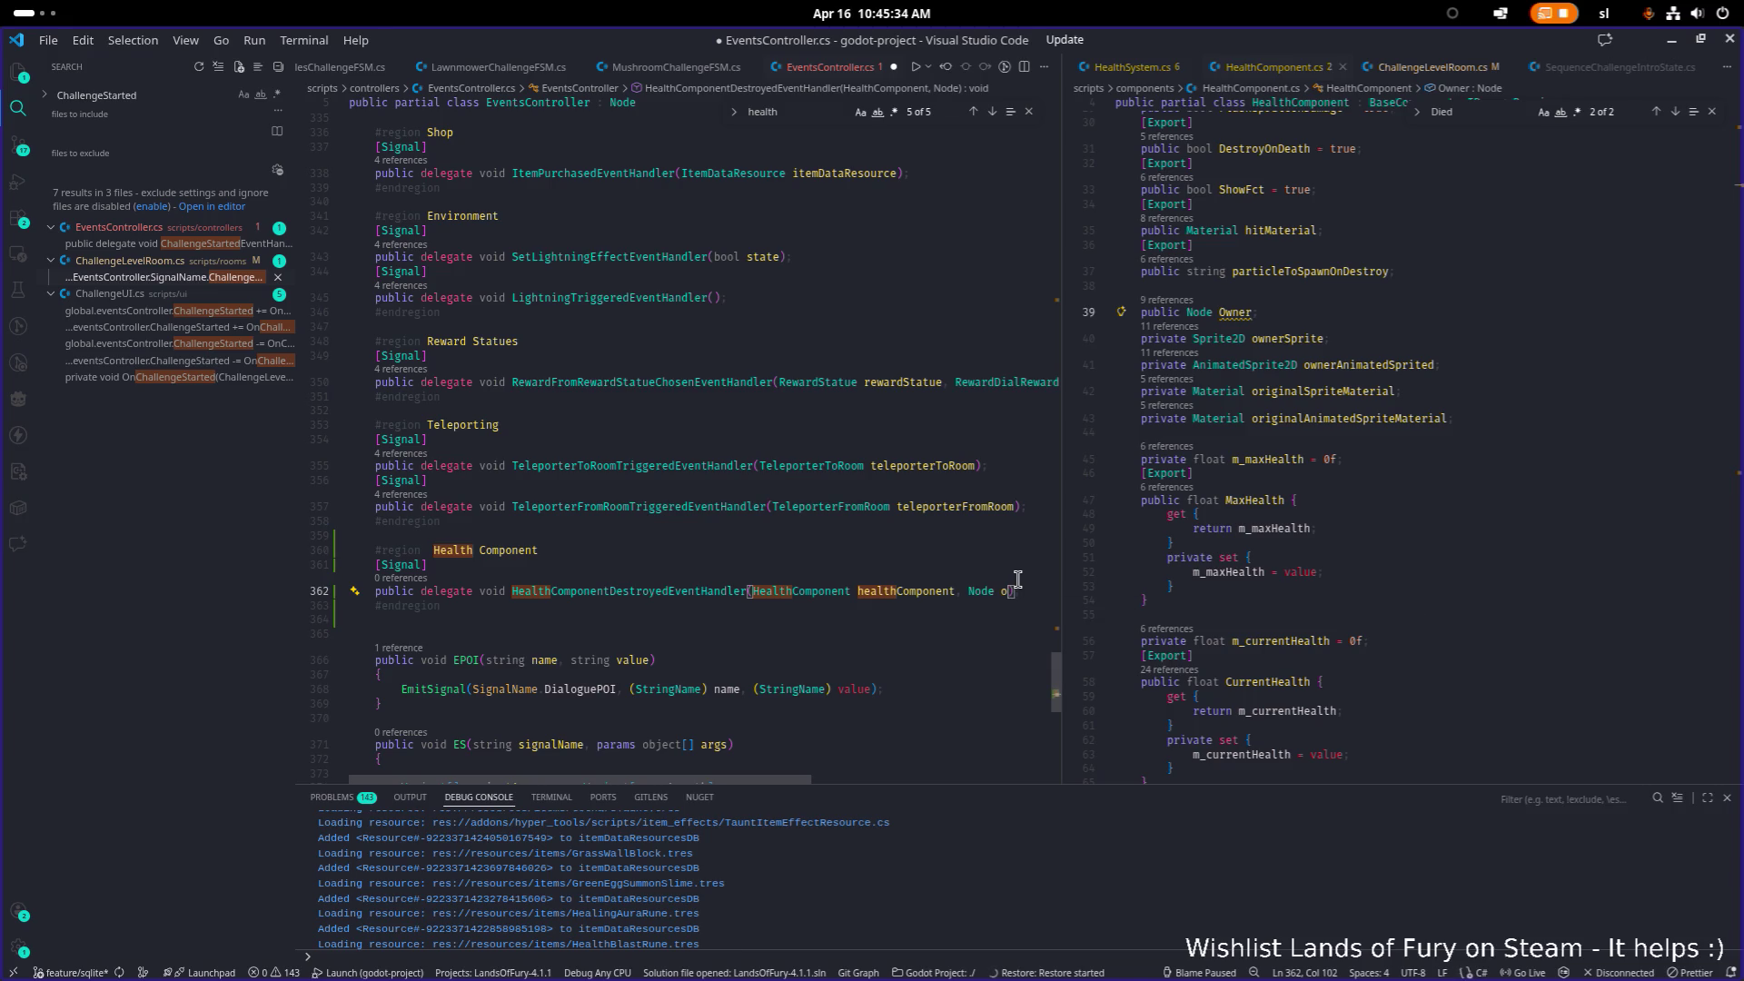
{"action": "type", "text": "rNode"}
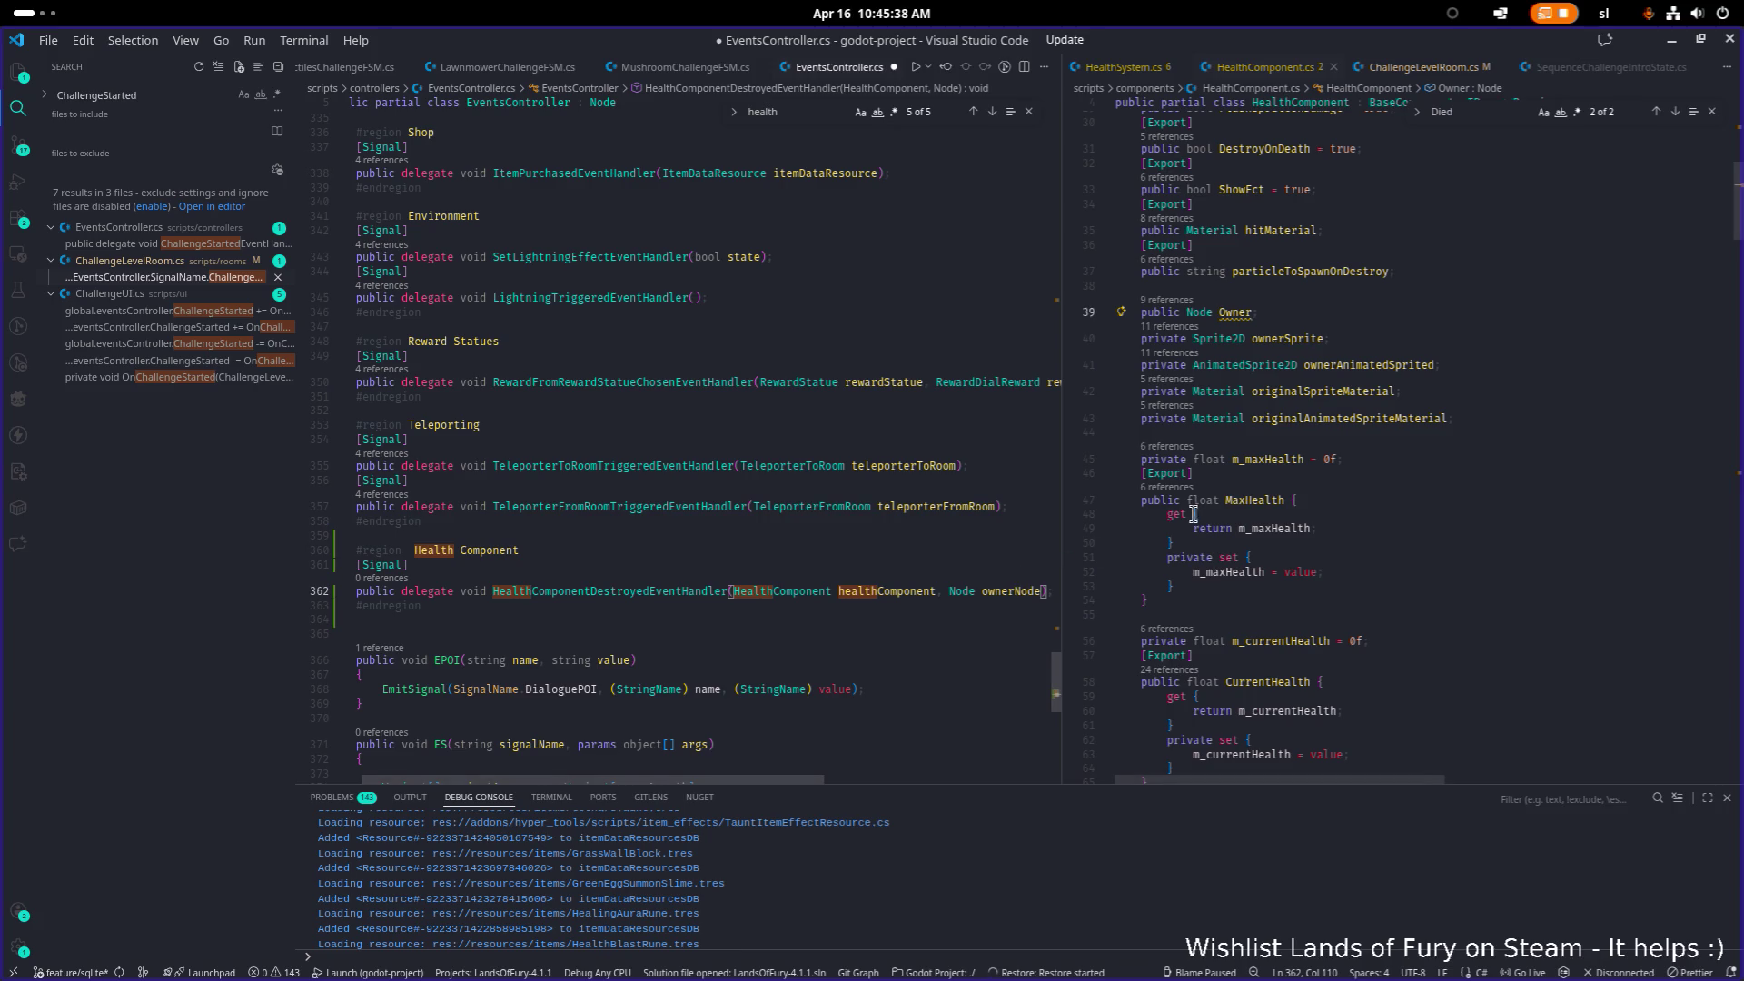
{"action": "left_click", "coordinate": [1344, 338]}
{"action": "key", "text": "ctrl+f"}
{"action": "type", "text": "die"}
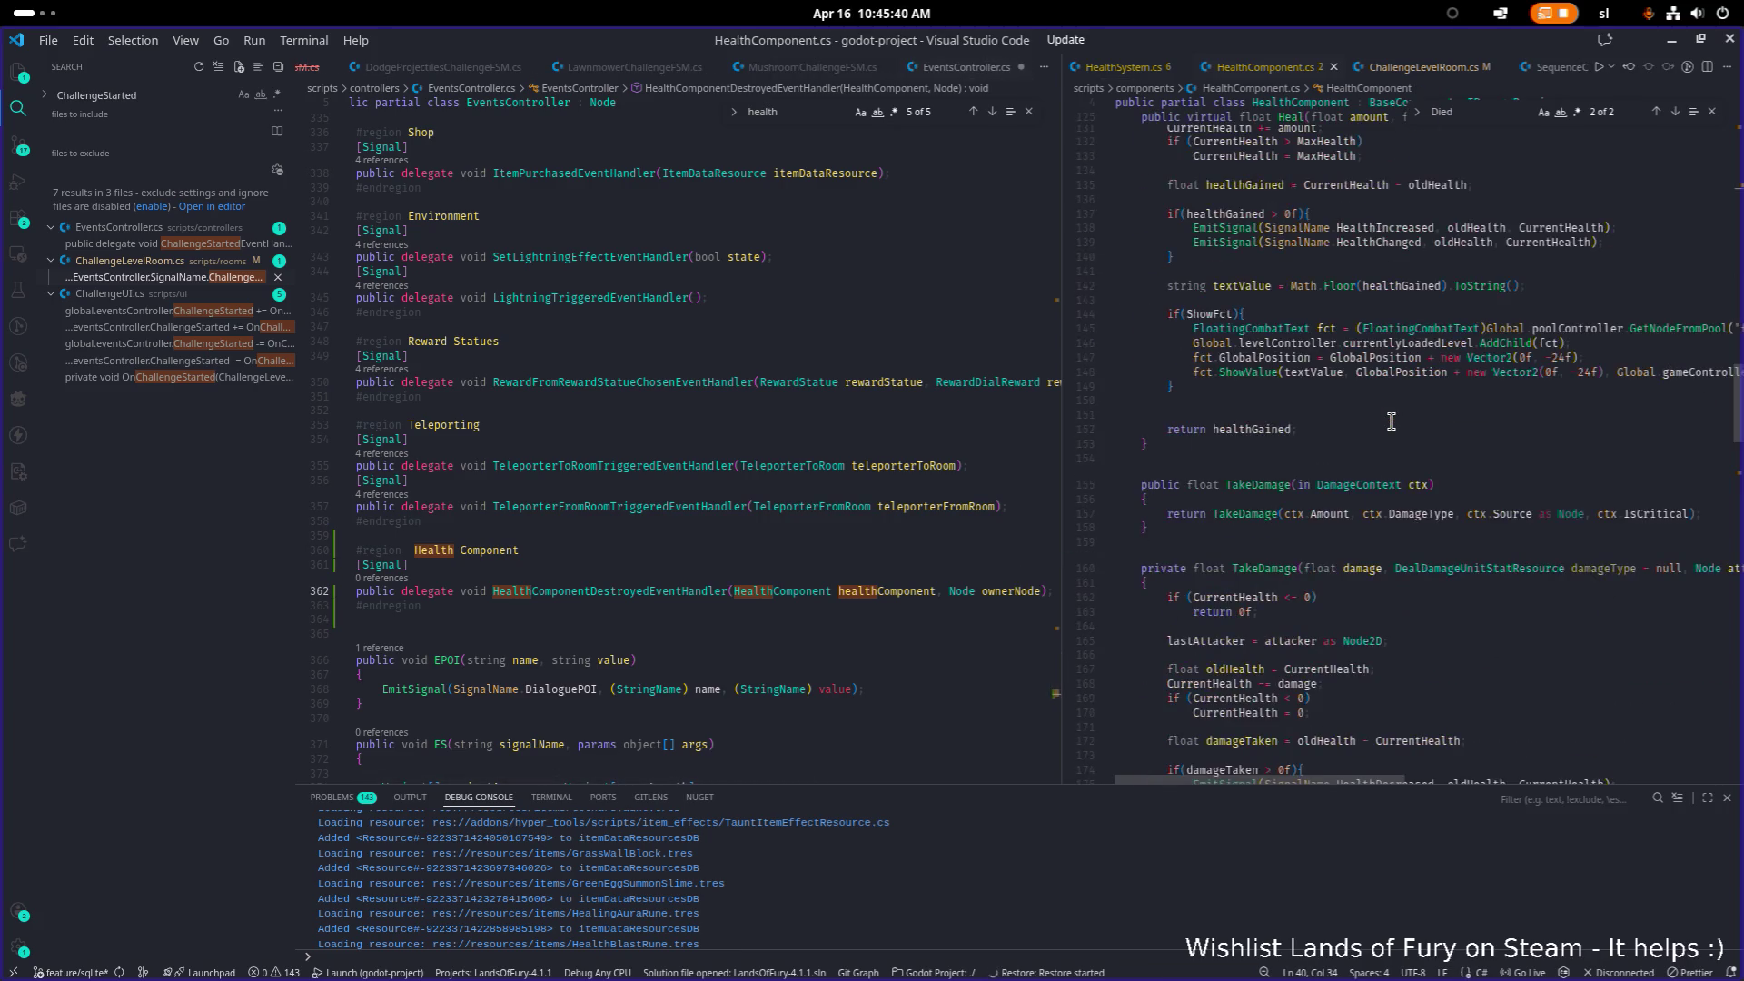
{"action": "type", "text": "d"}
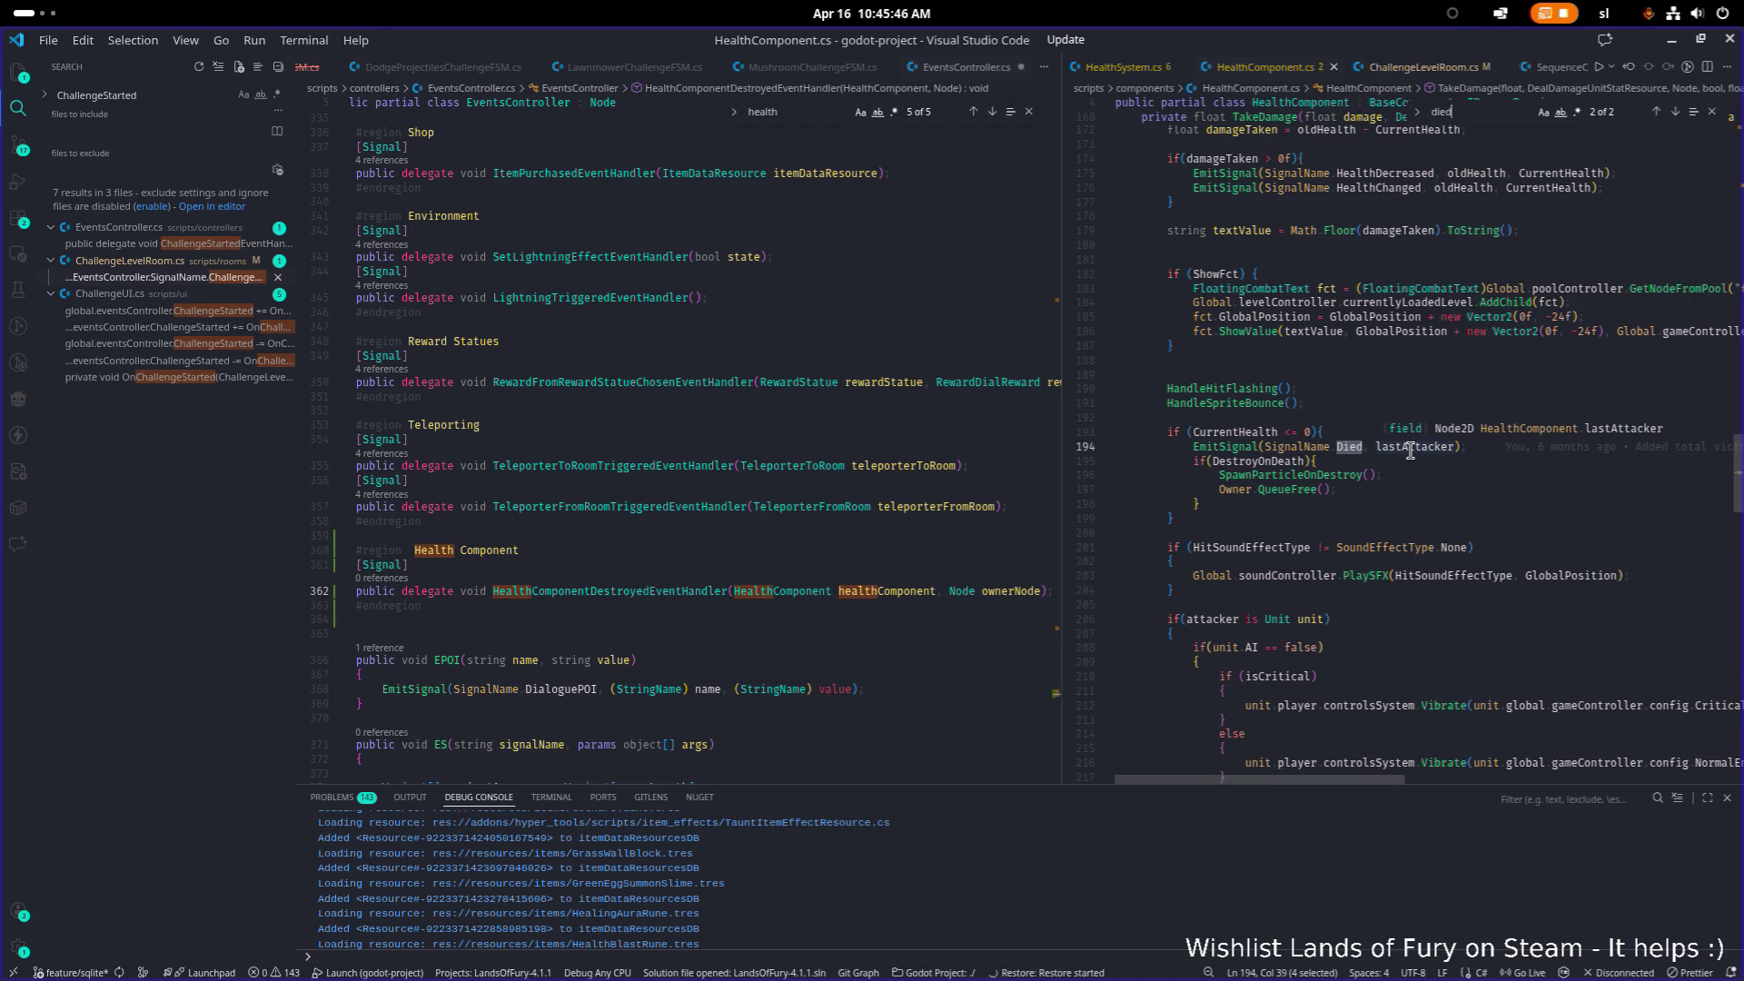
Step: Append a Node lastAttacker parameter to the HealthComponentDestroyedEventHandler delegate
{"action": "left_click", "coordinate": [1019, 563]}
{"action": "scroll", "coordinate": [1008, 581], "scroll_direction": "up", "scroll_amount": 1}
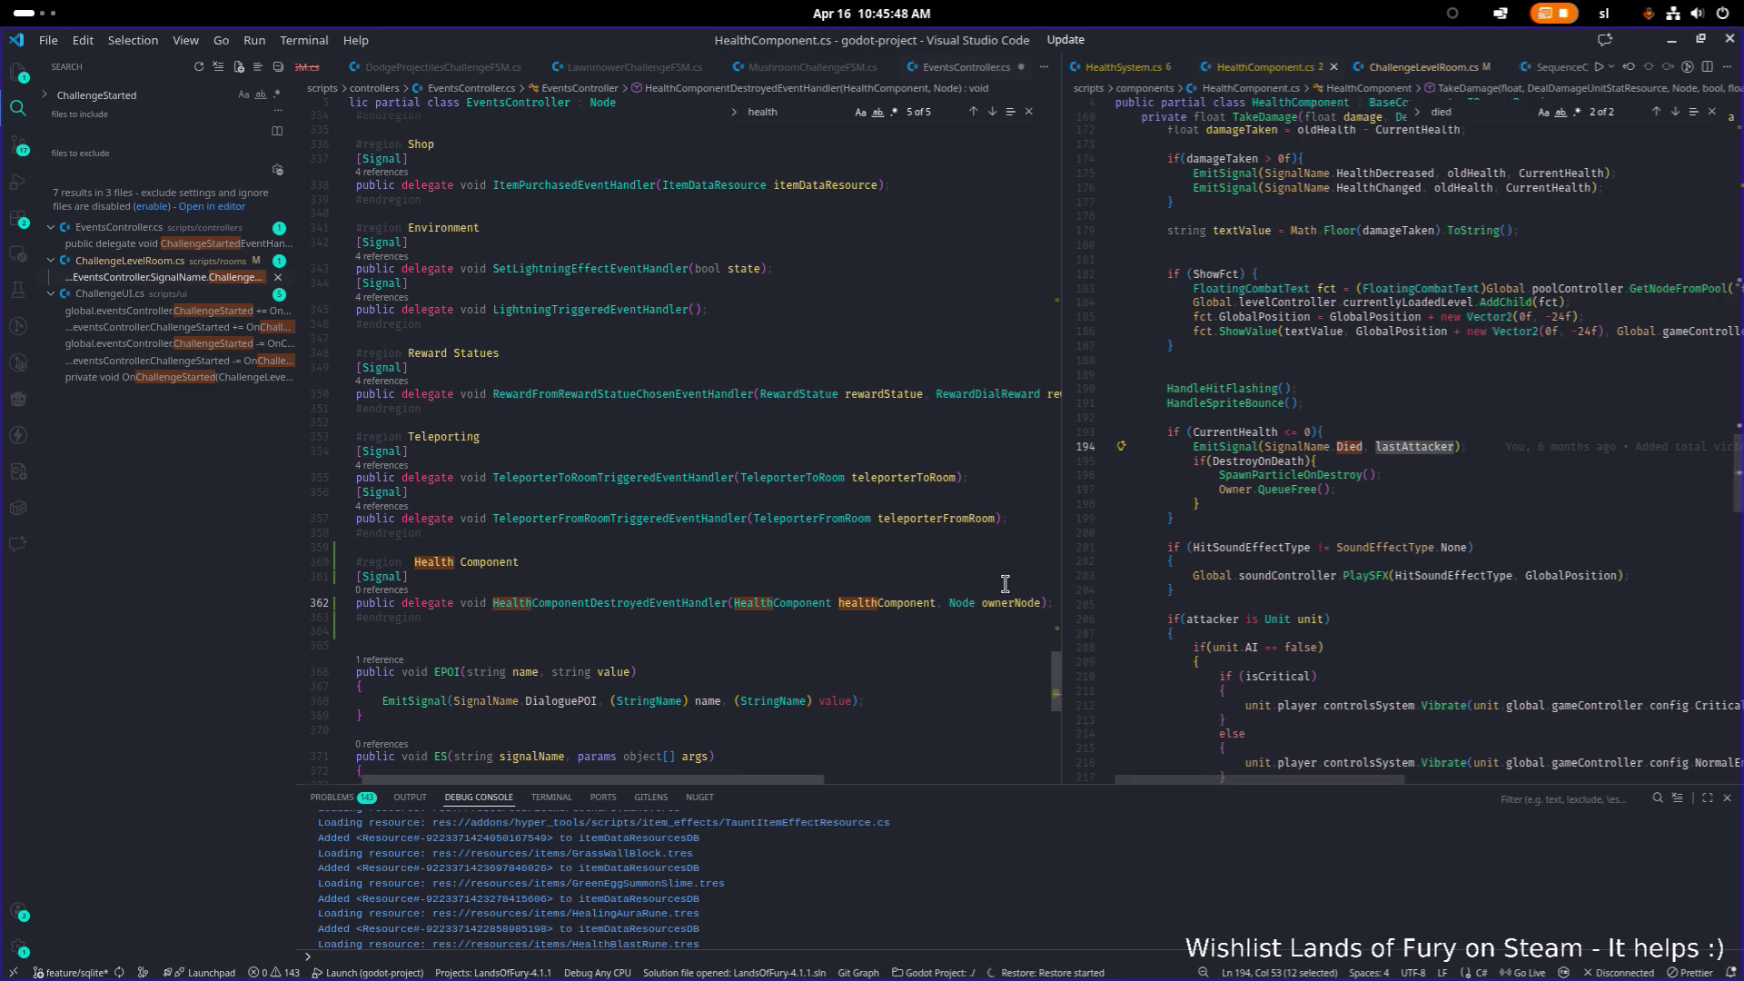
{"action": "left_click", "coordinate": [1044, 603]}
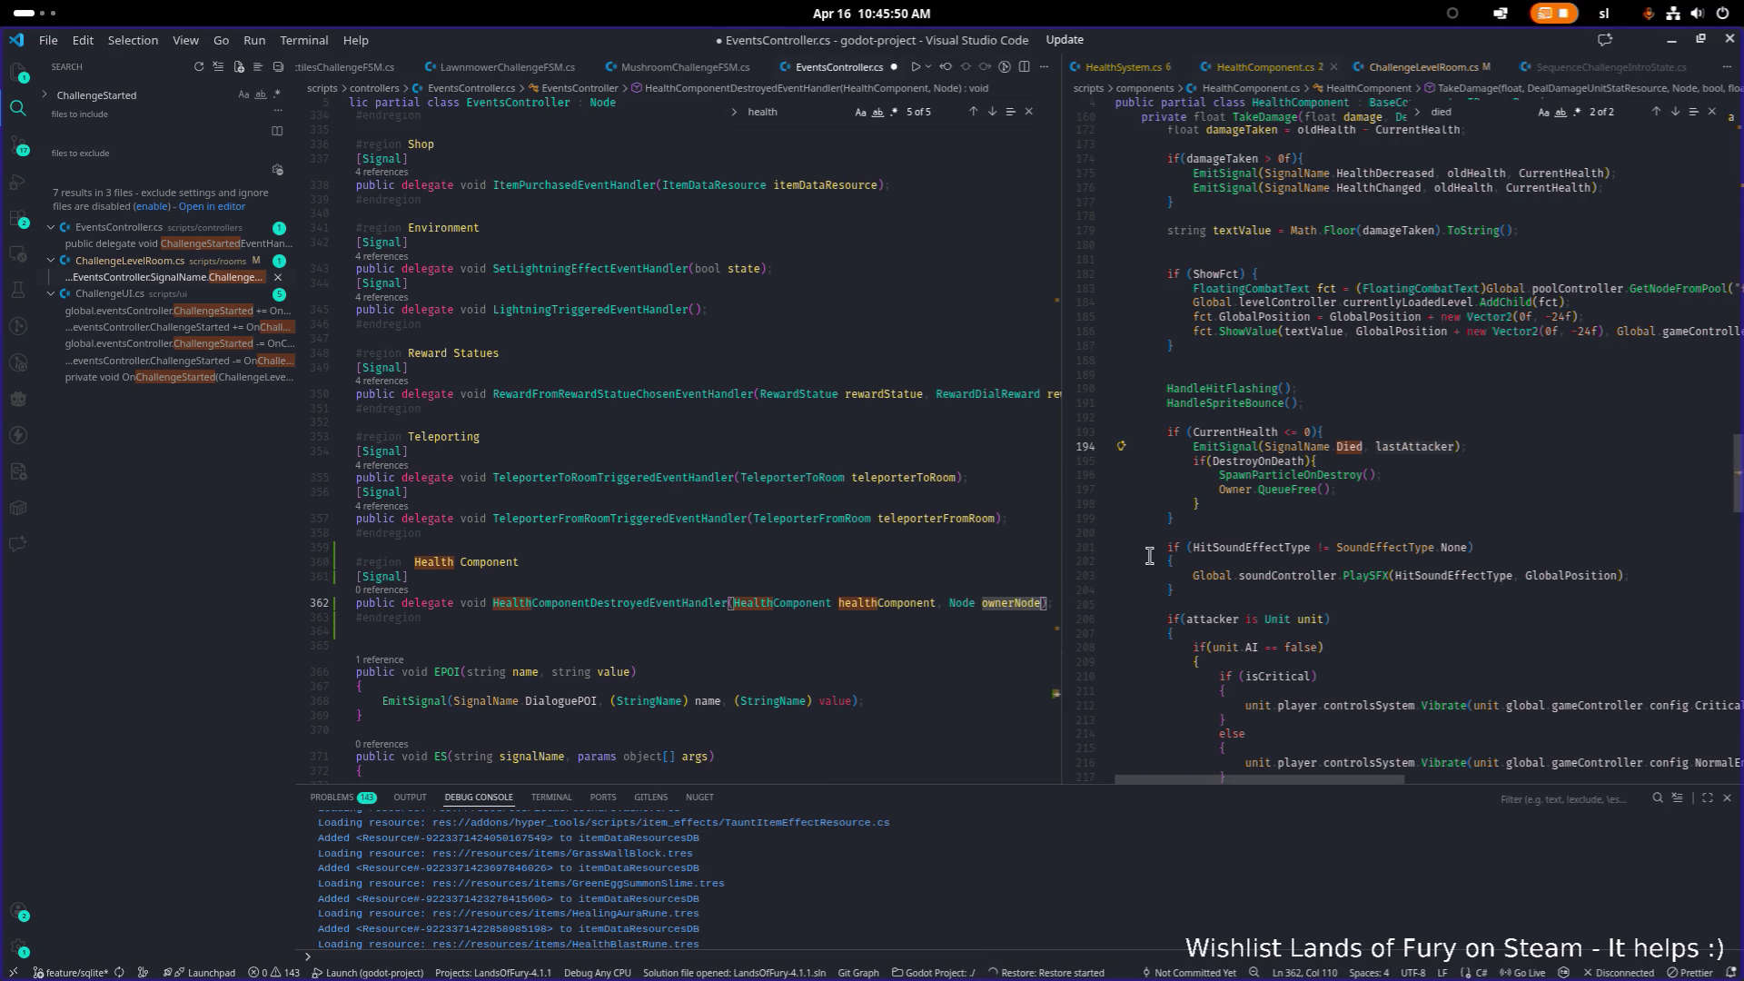
{"action": "type", "text": ", "}
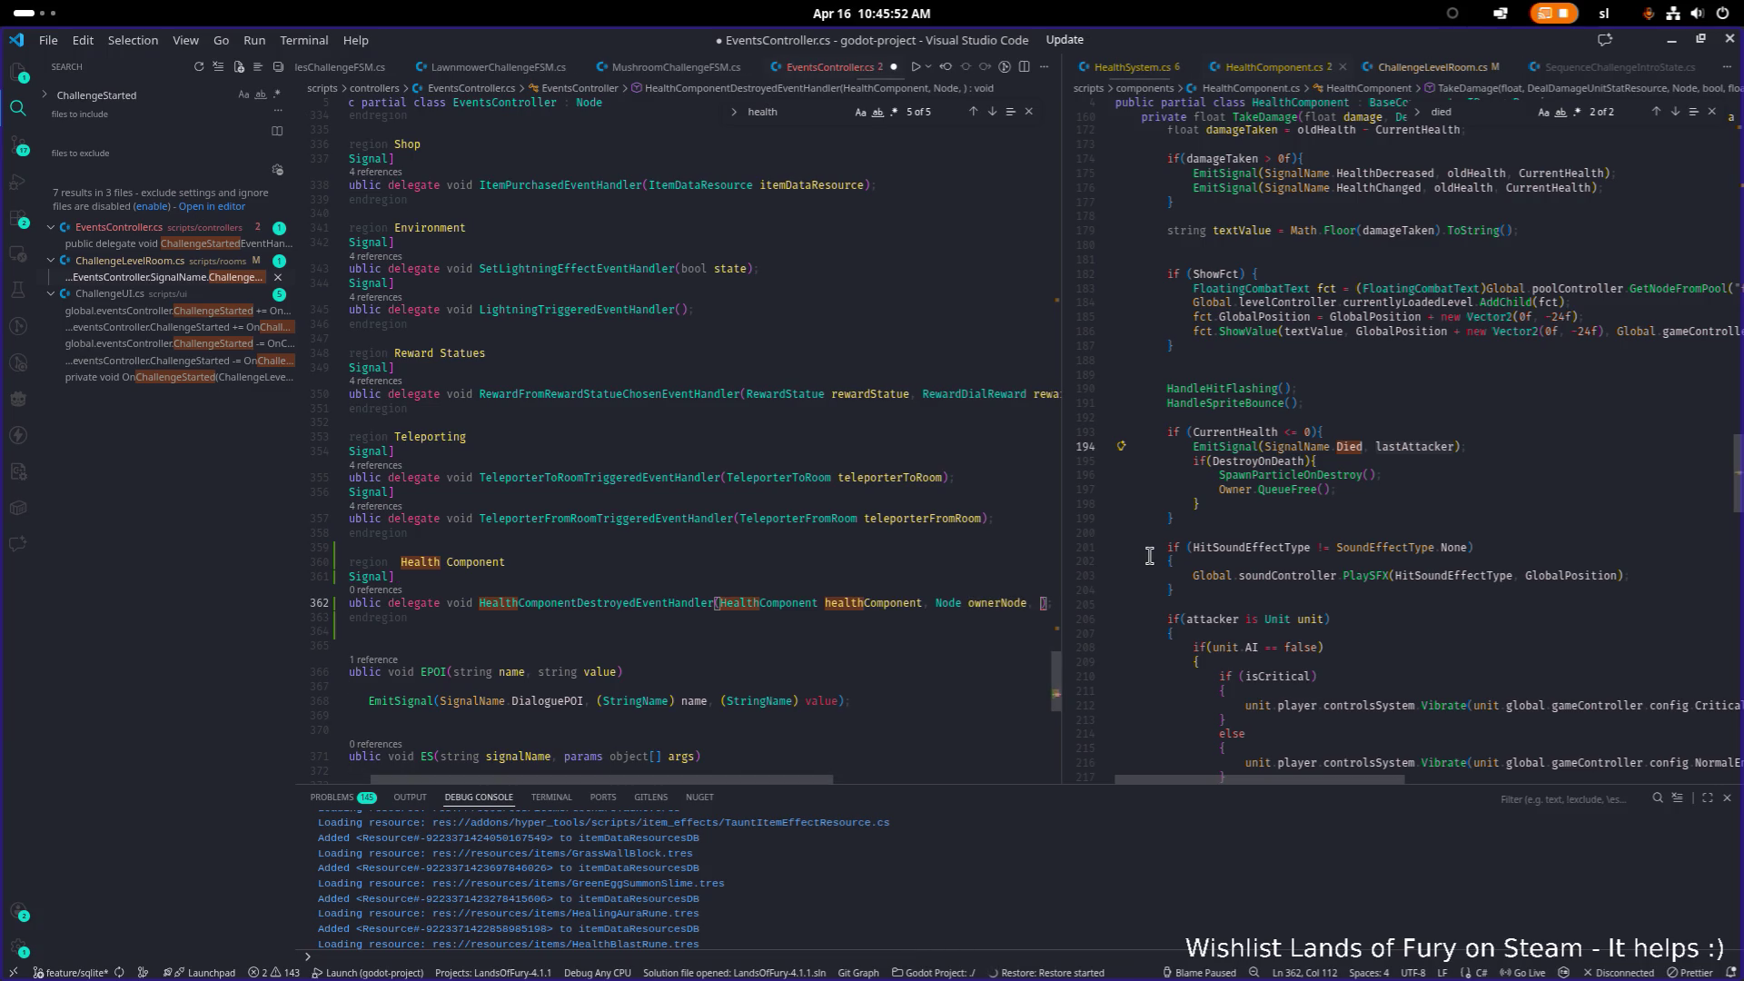
{"action": "type", "text": "NathanHoad"}
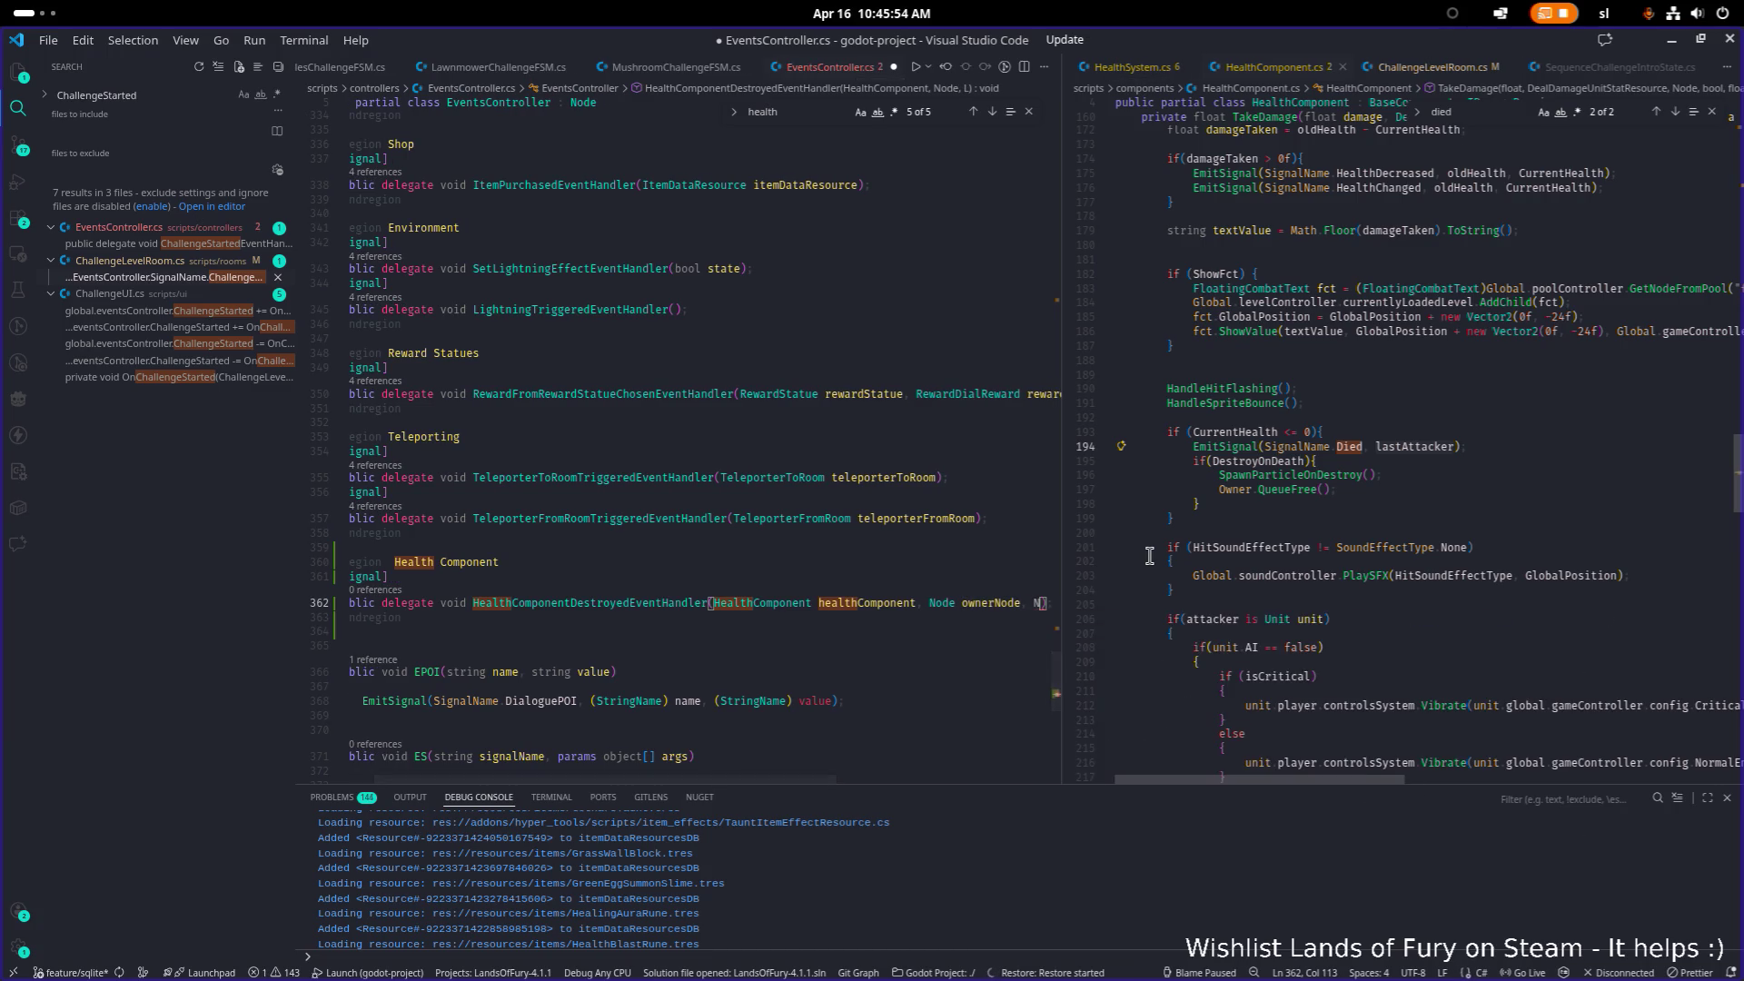
{"action": "key", "text": "BackSpace"}
{"action": "key", "text": "BackSpace"}
{"action": "key", "text": "BackSpace"}
{"action": "type", "text": "Nod"}
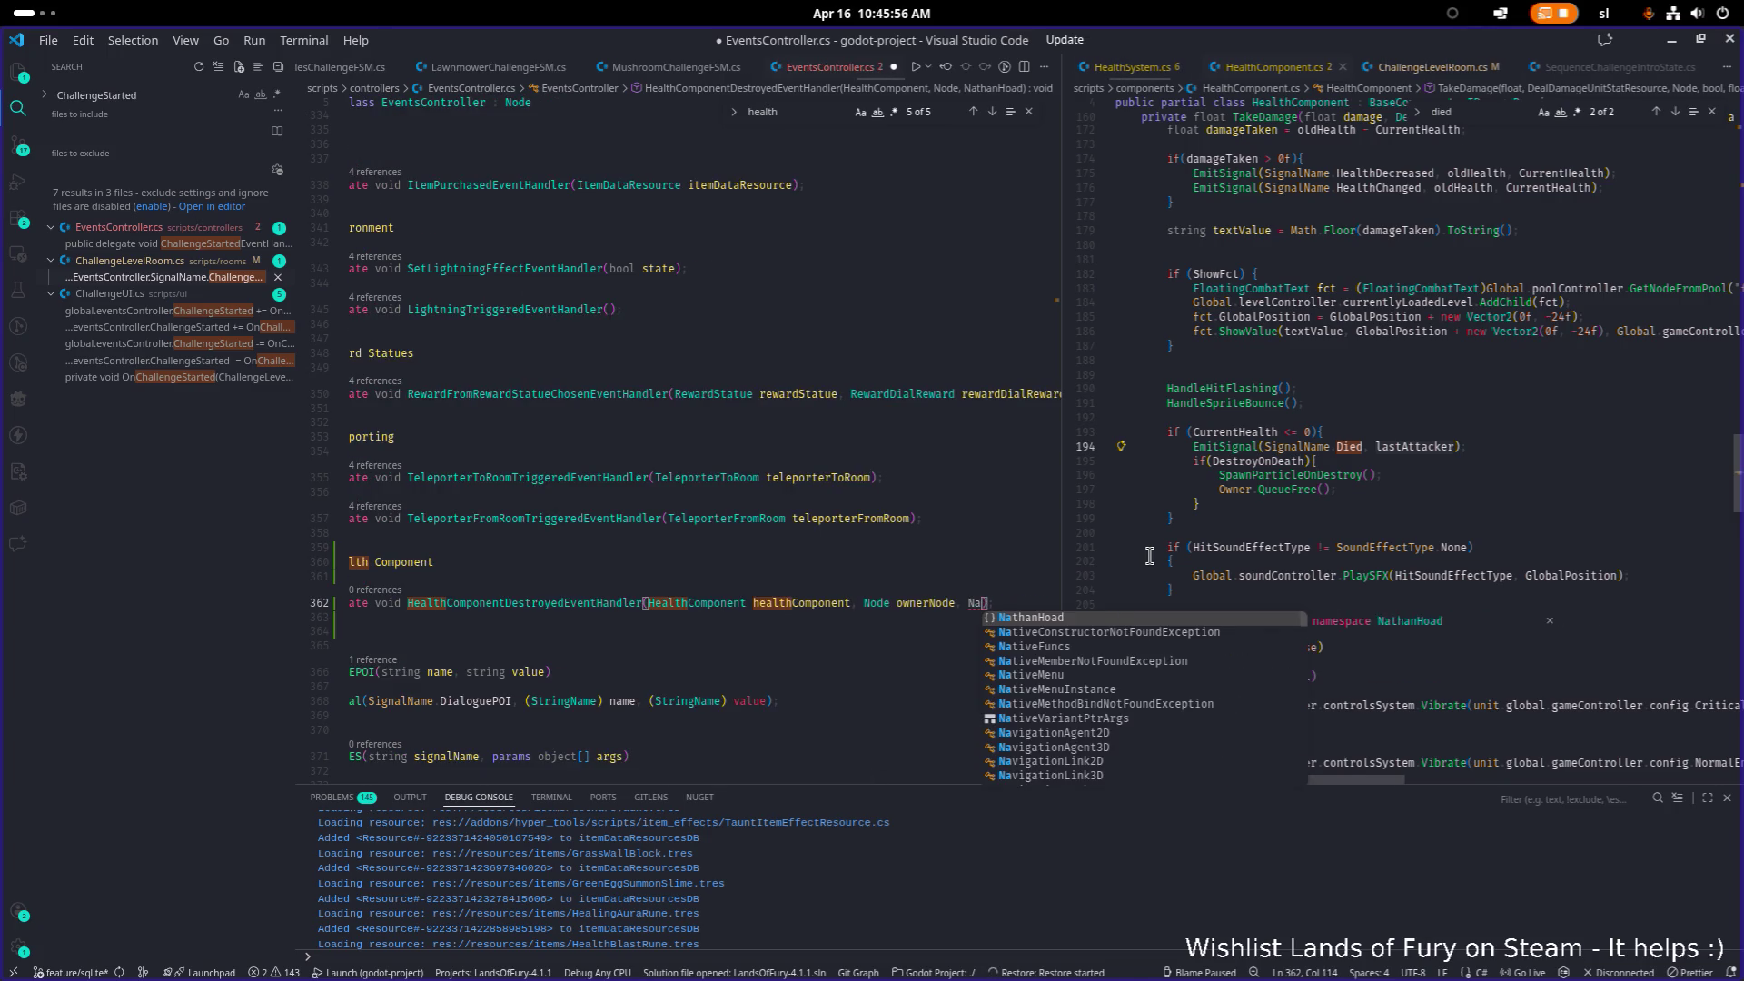
{"action": "type", "text": "e lastA"}
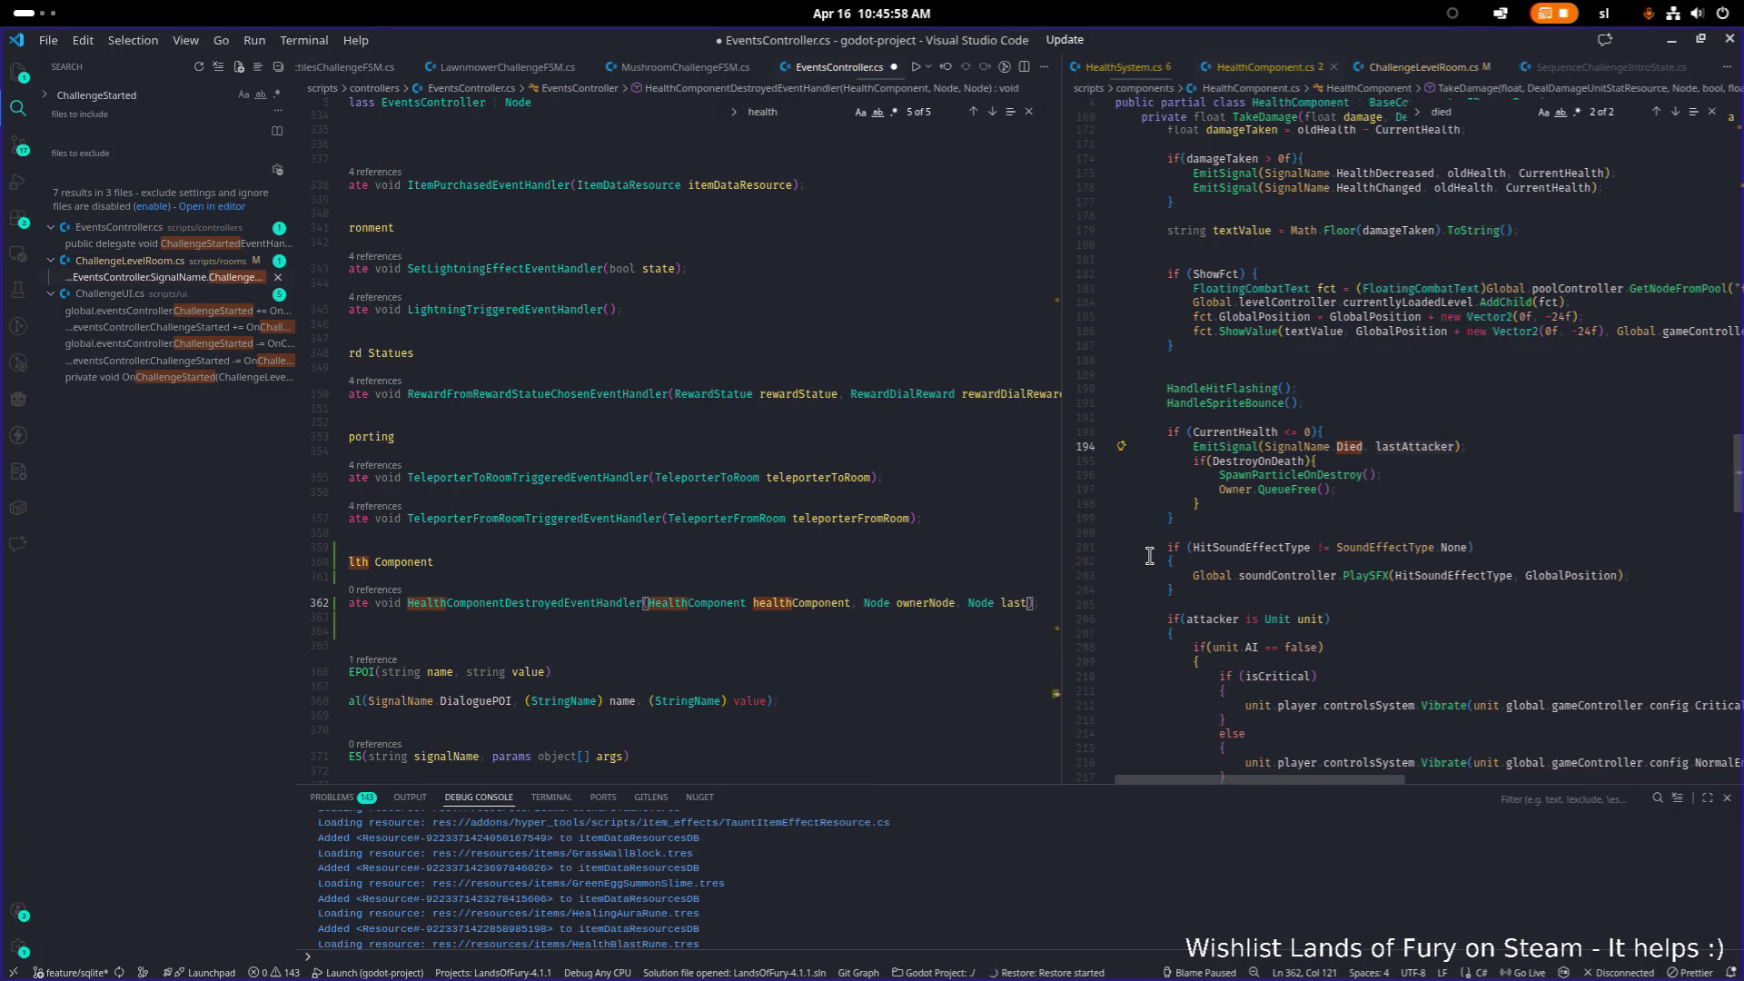
{"action": "type", "text": "ttacker"}
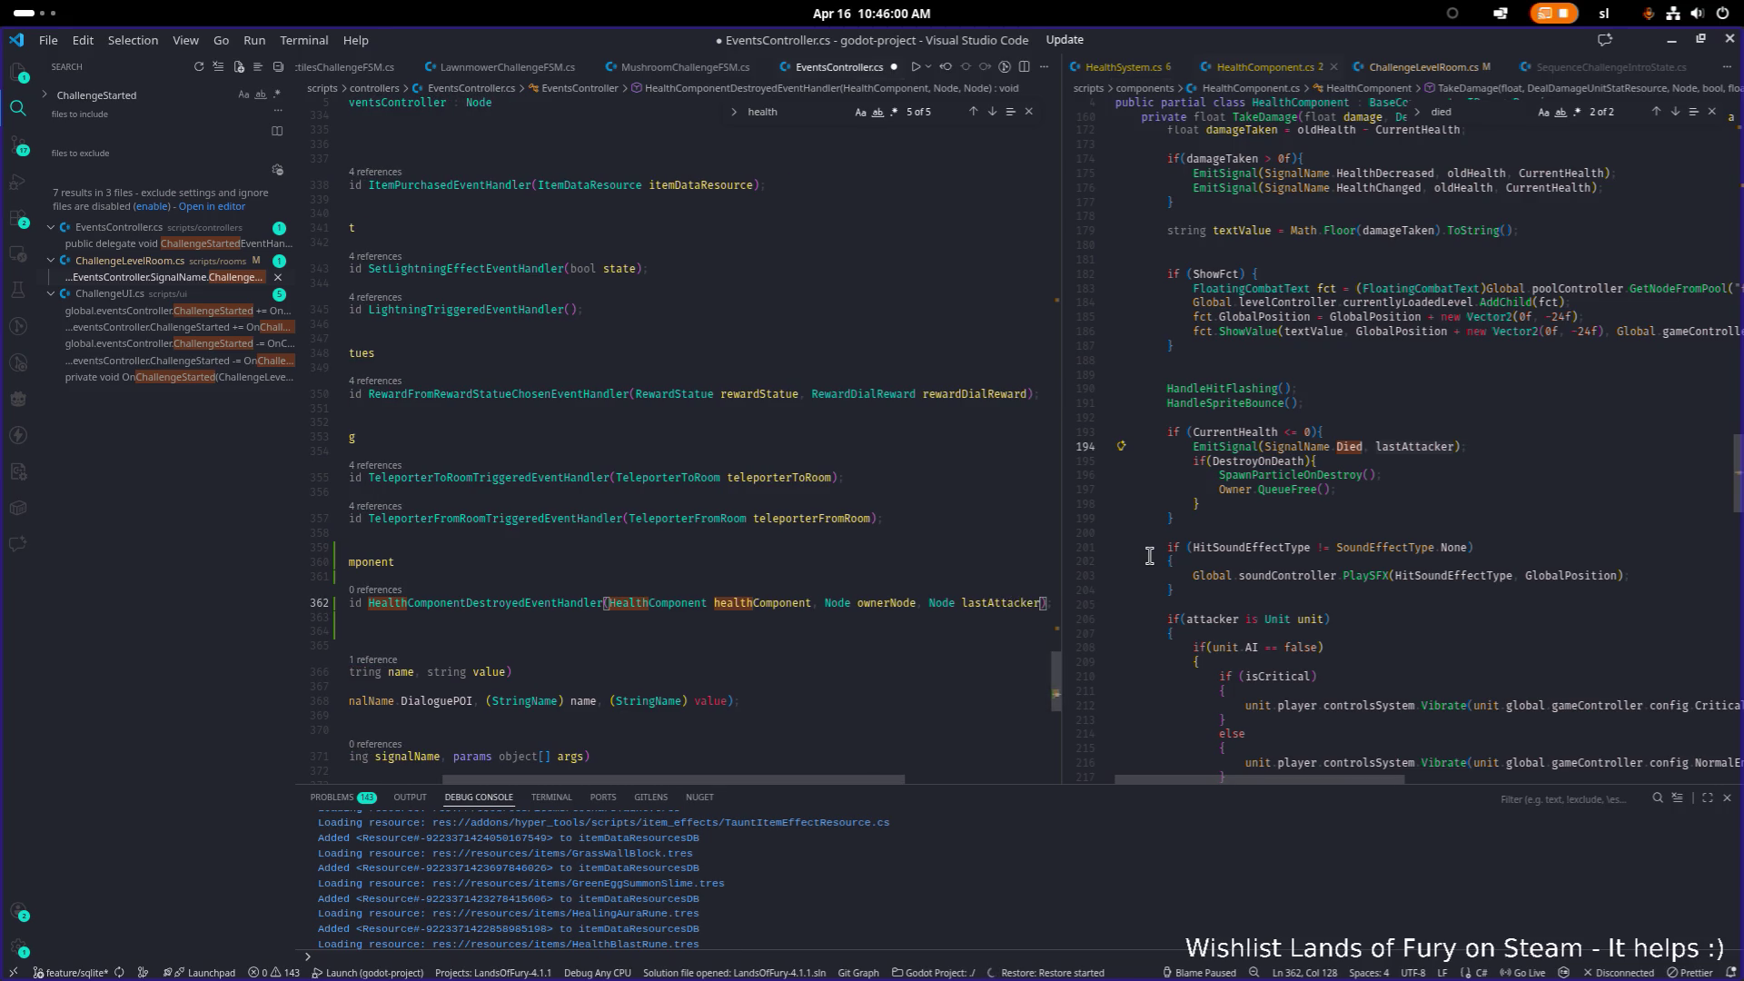
Step: Select the HealthComponentDestroyed part of the delegate name and save EventsController.cs
{"action": "key", "text": "Home"}
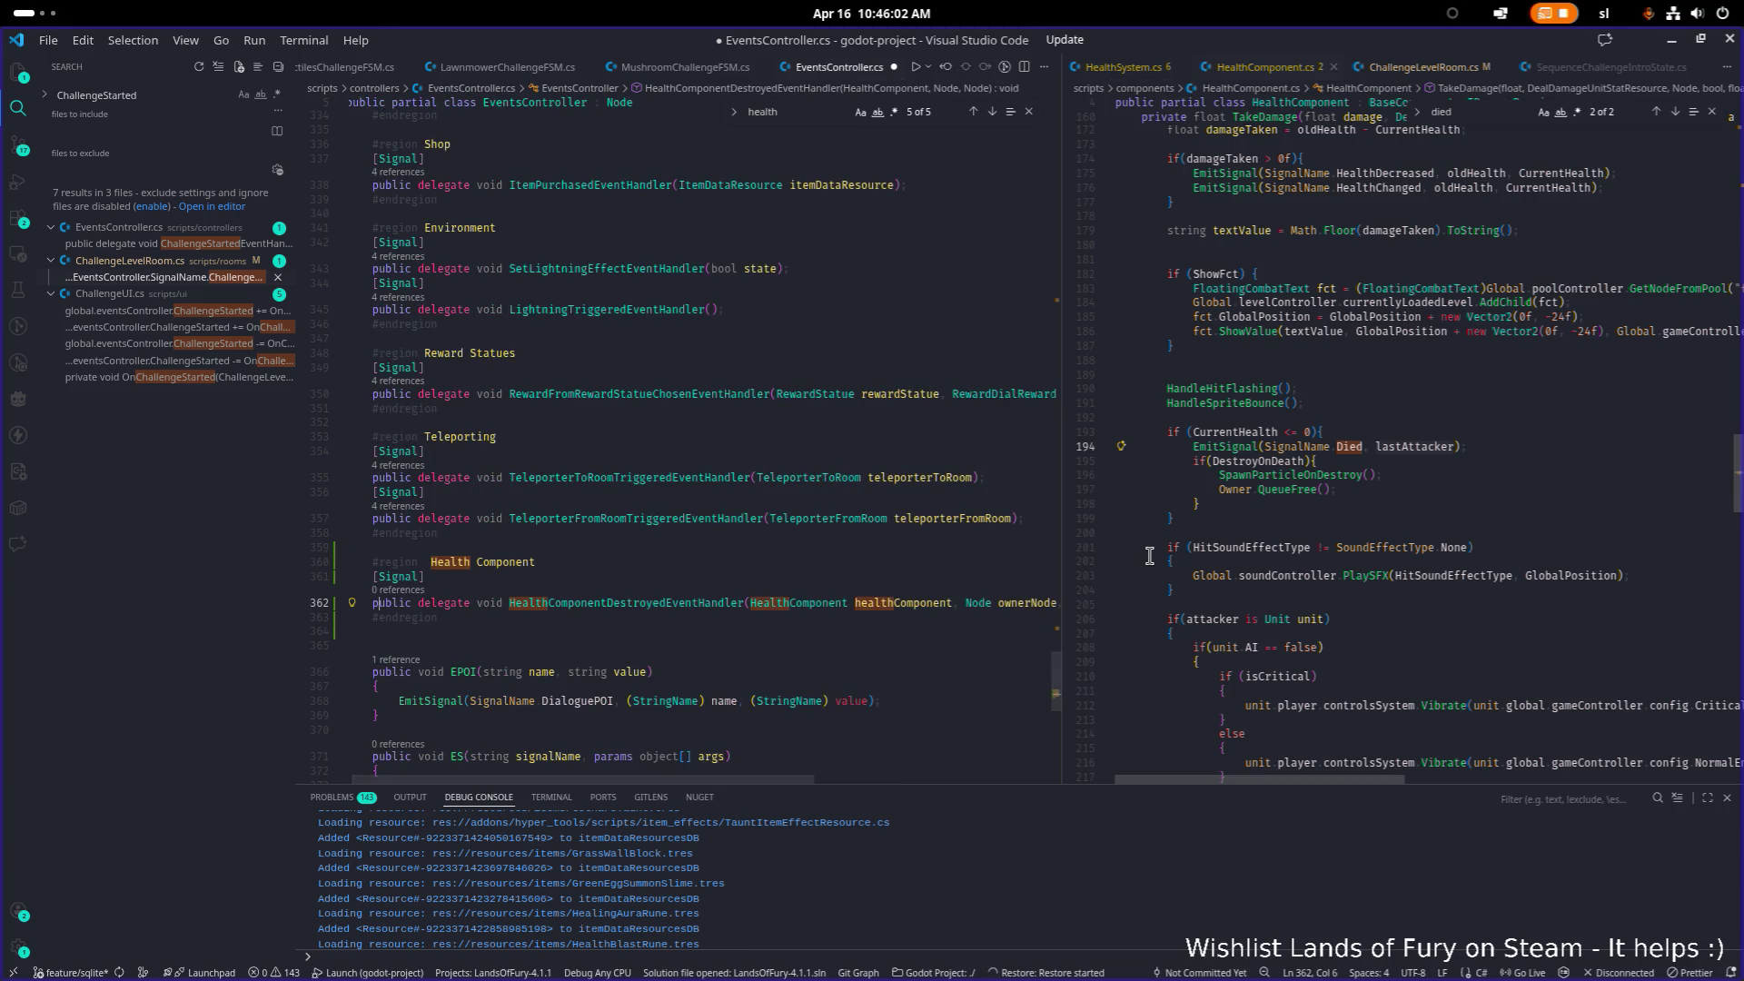
{"action": "key", "text": "Right"}
{"action": "key", "text": "Right"}
{"action": "key", "text": "Right"}
{"action": "key", "text": "Right"}
{"action": "key", "text": "Right"}
{"action": "key", "text": "Right"}
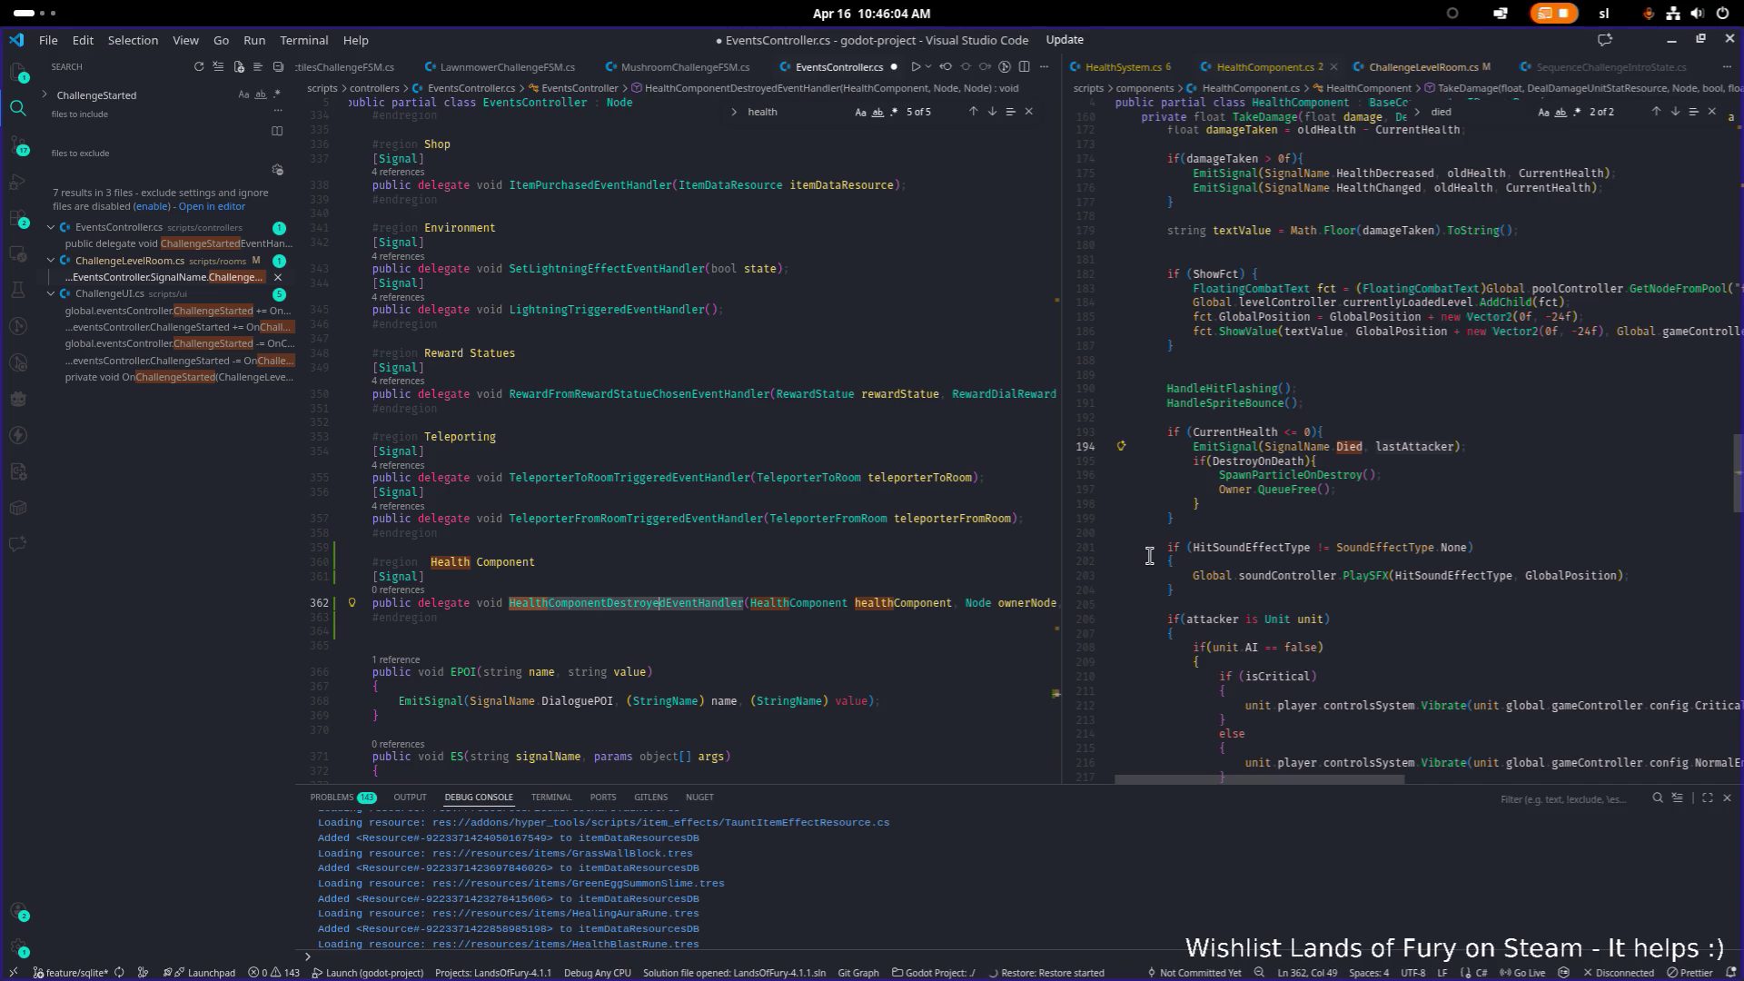
{"action": "key", "text": "ctrl+shift+Left"}
{"action": "key", "text": "ctrl+c"}
{"action": "key", "text": "ctrl+s"}
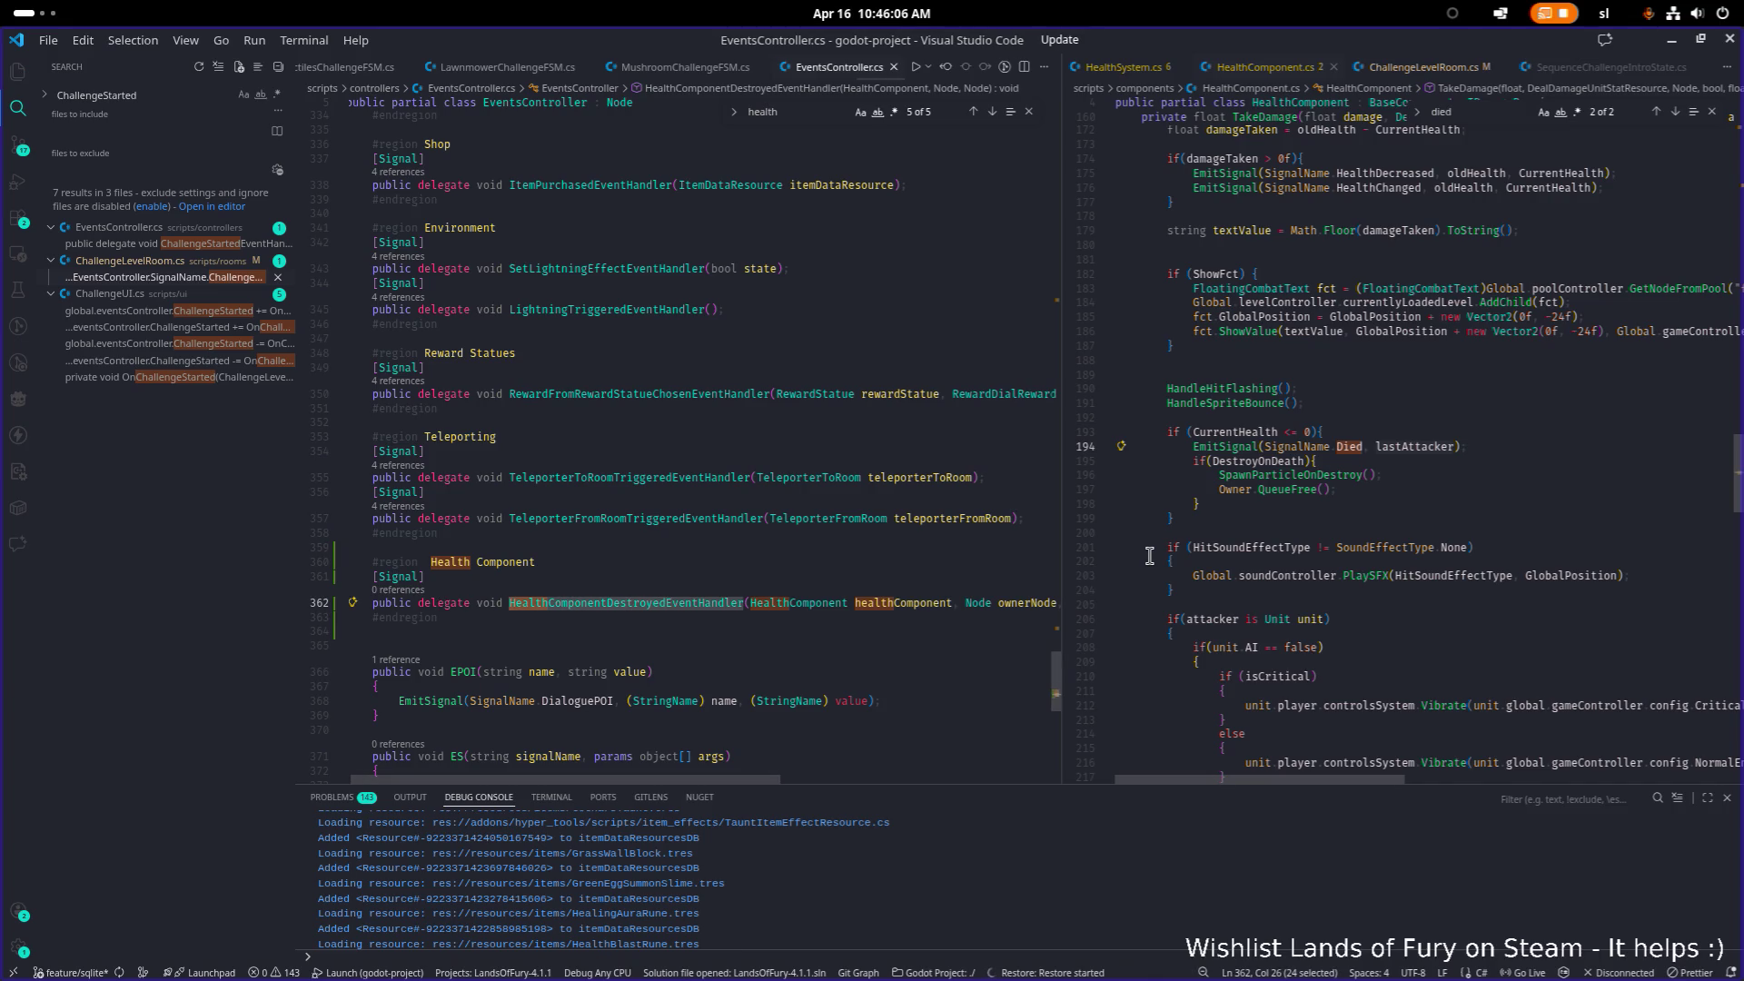
{"action": "left_click", "coordinate": [1472, 464]}
Step: Paste the HealthComponentDestroyed name on a new line below the Died emit, leaving a blank line above
{"action": "key", "text": "Up"}
{"action": "key", "text": "Return"}
{"action": "key", "text": "ctrl+v"}
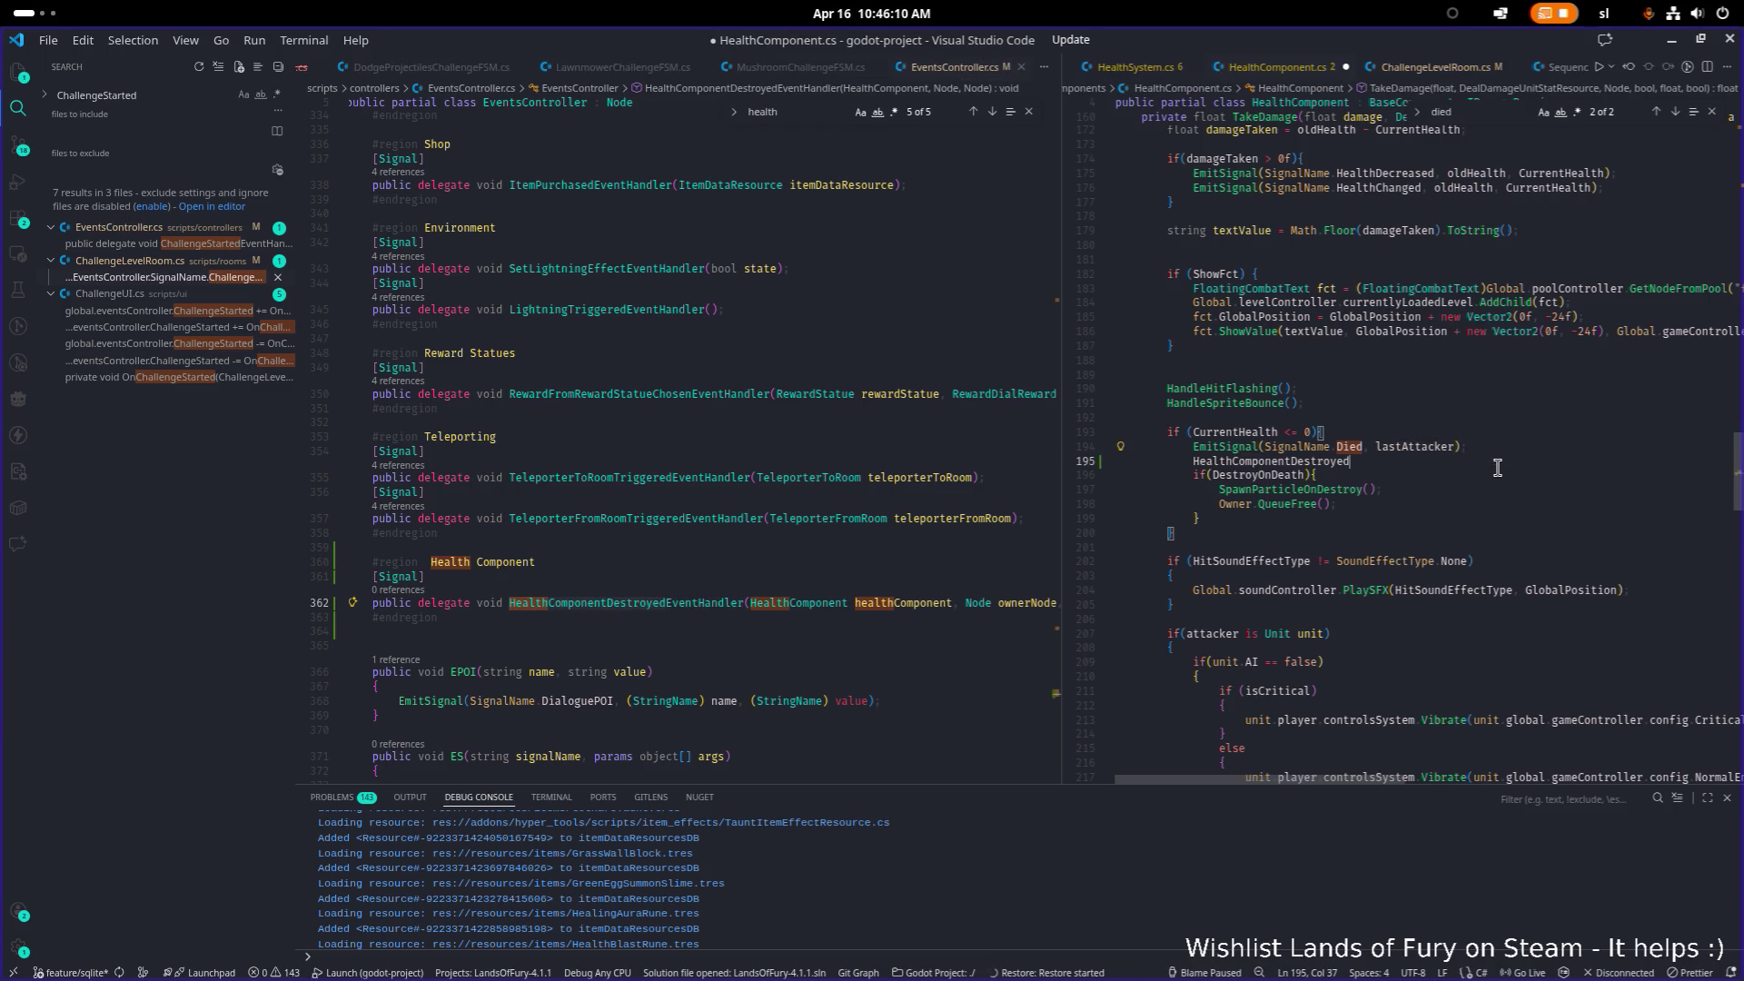
{"action": "key", "text": "Home"}
{"action": "key", "text": "Return"}
{"action": "key", "text": "Up"}
{"action": "type", "text": "global"}
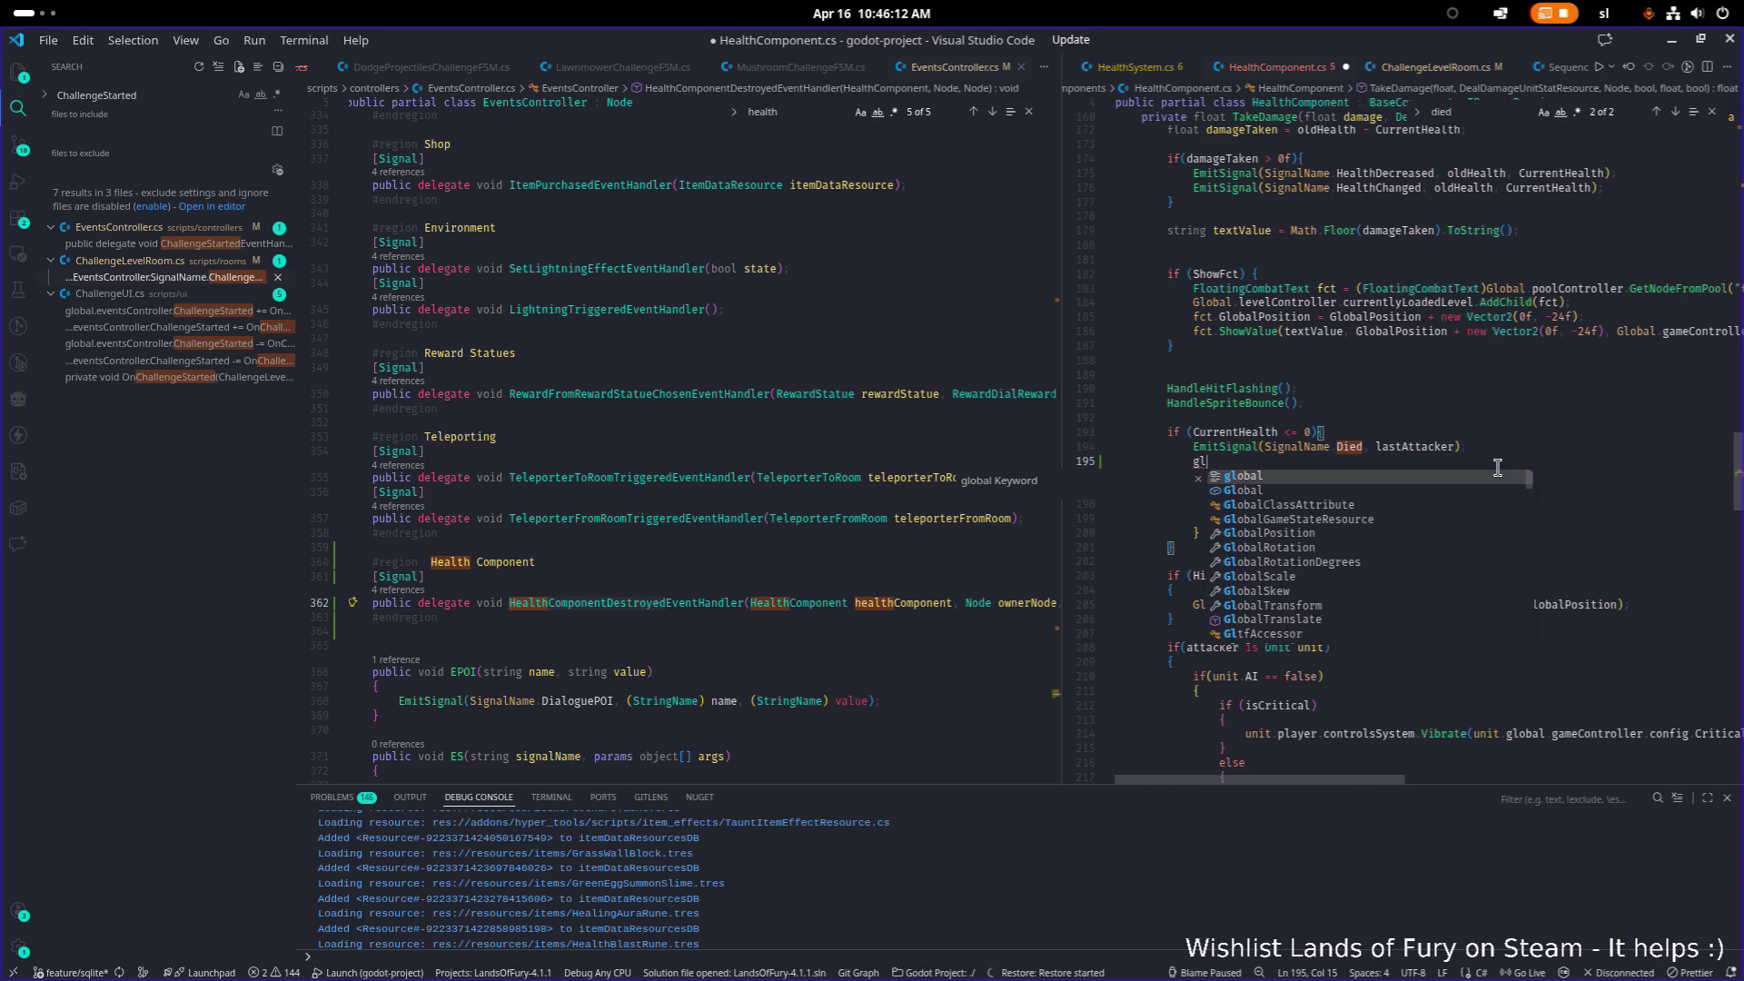
{"action": "key", "text": "BackSpace"}
{"action": "key", "text": "BackSpace"}
{"action": "key", "text": "BackSpace"}
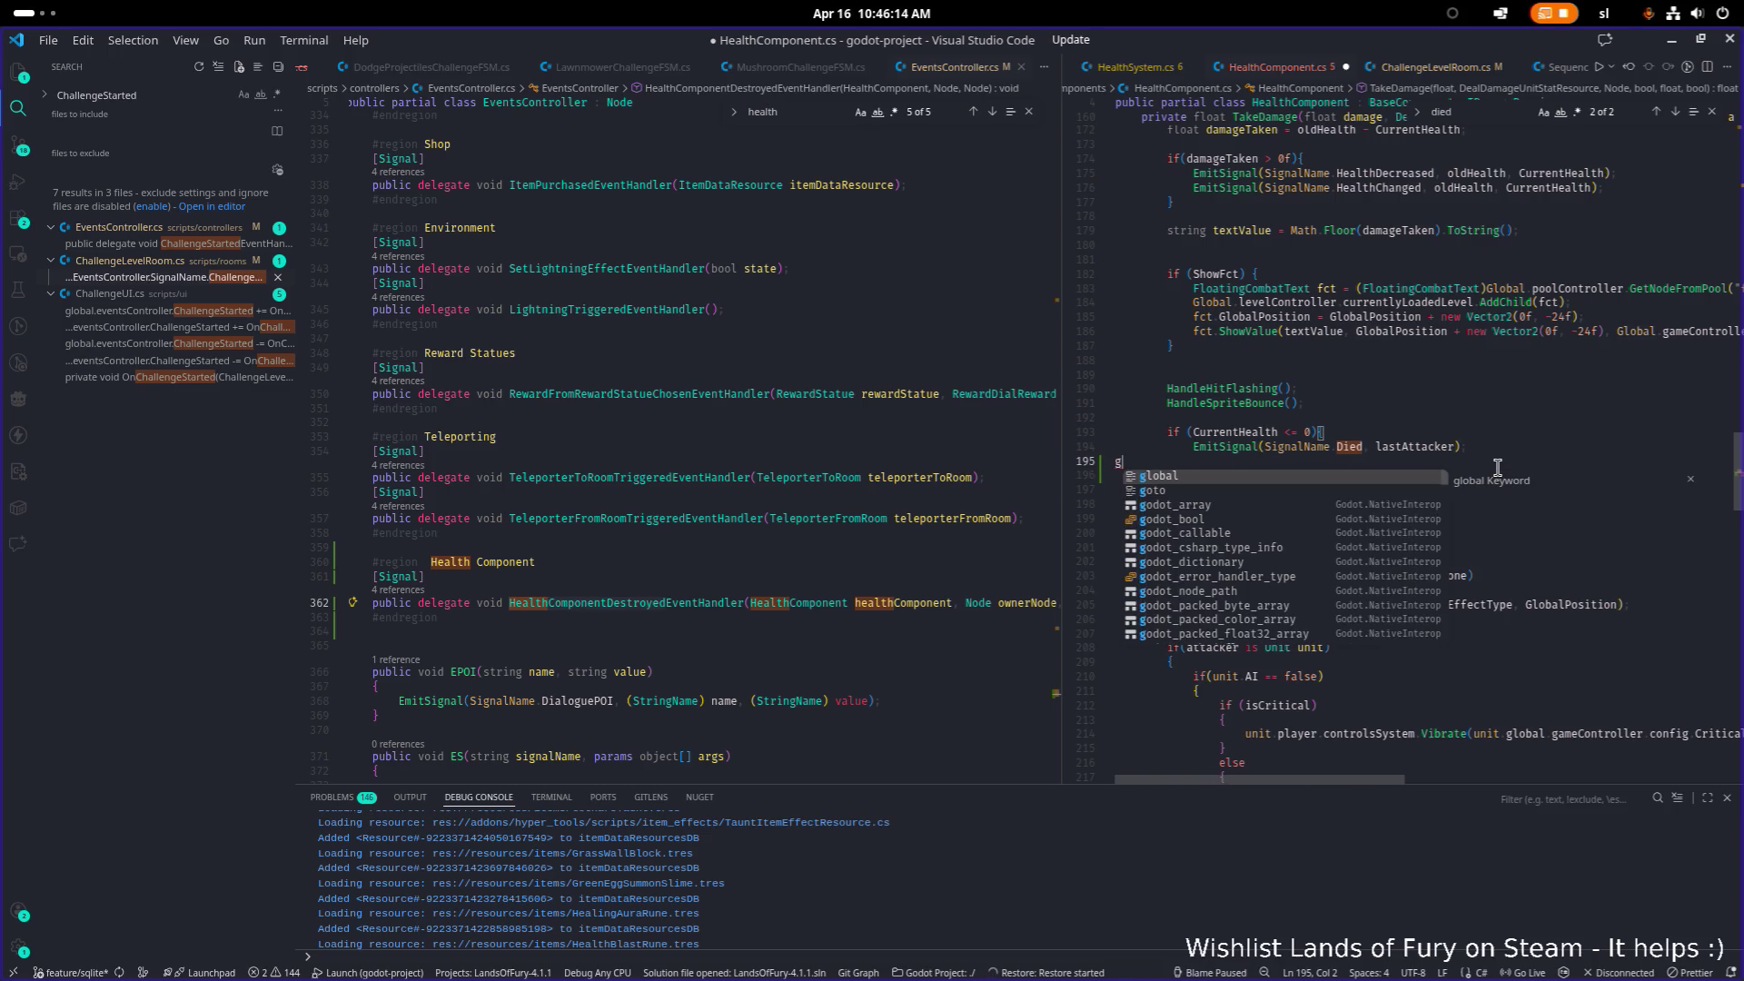
Step: Write Global.eventsController.EmitSignal(EventsController.HealthComponentDestroyedEventHandler) on that line using autocomplete
{"action": "type", "text": "Gl"}
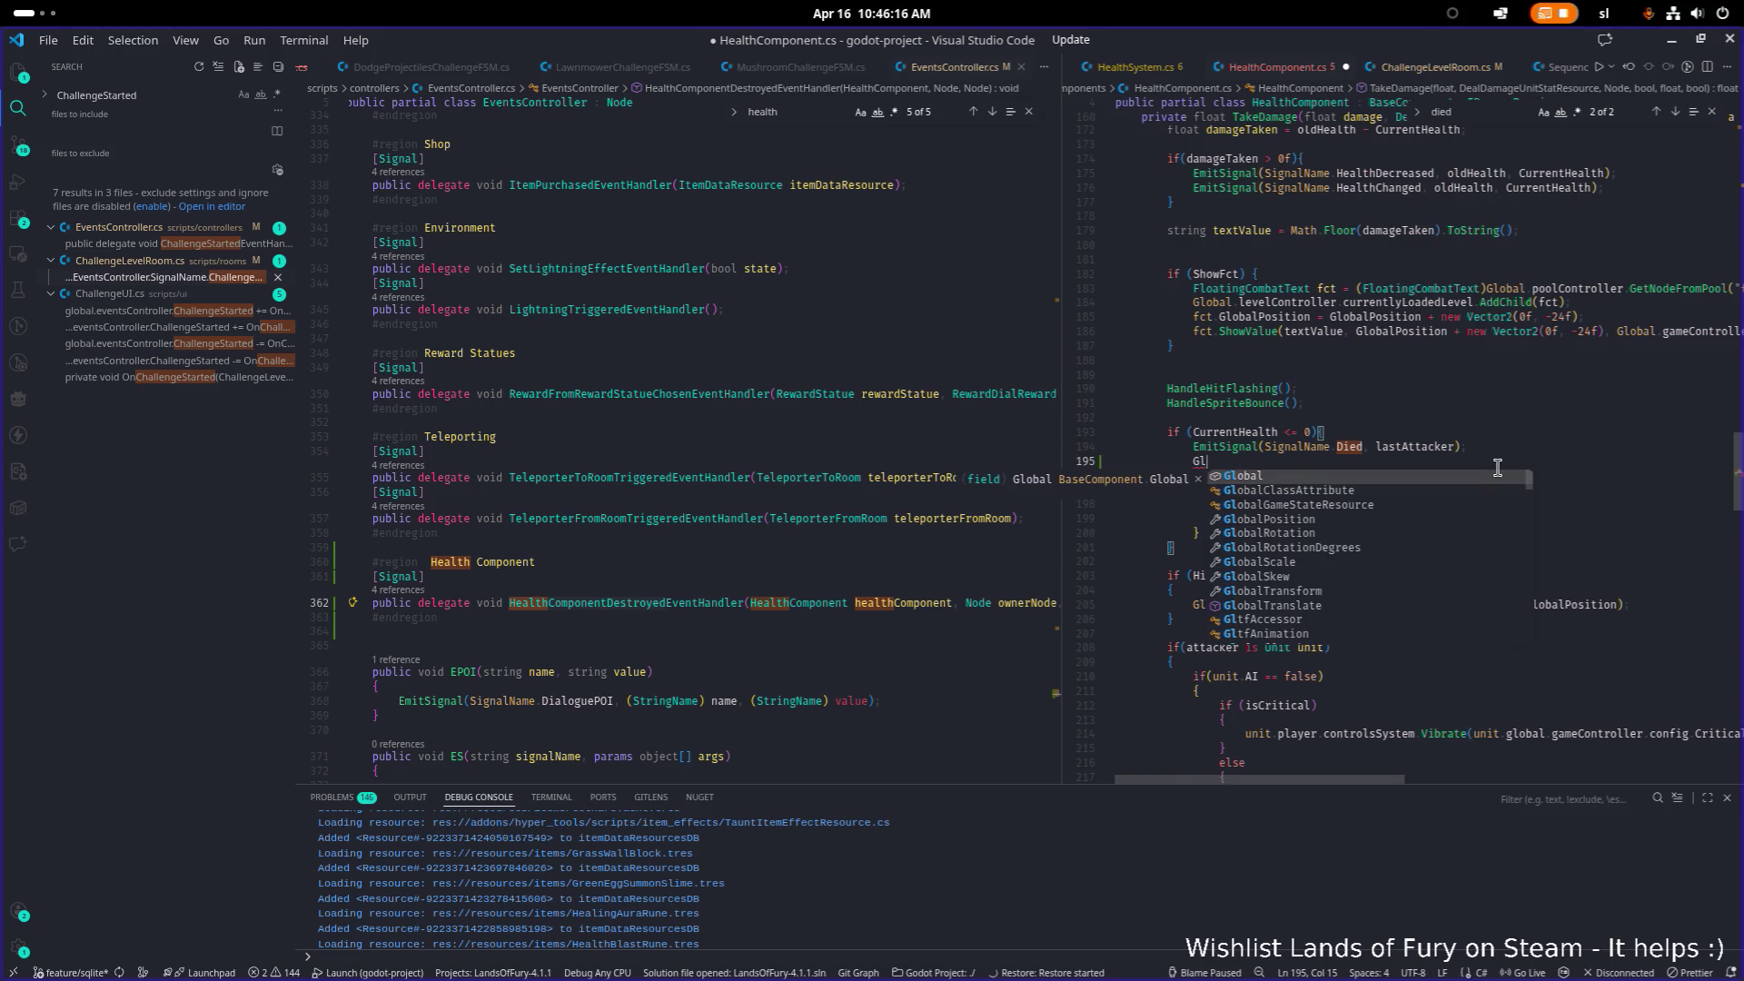
{"action": "type", "text": "obal.eventsController."}
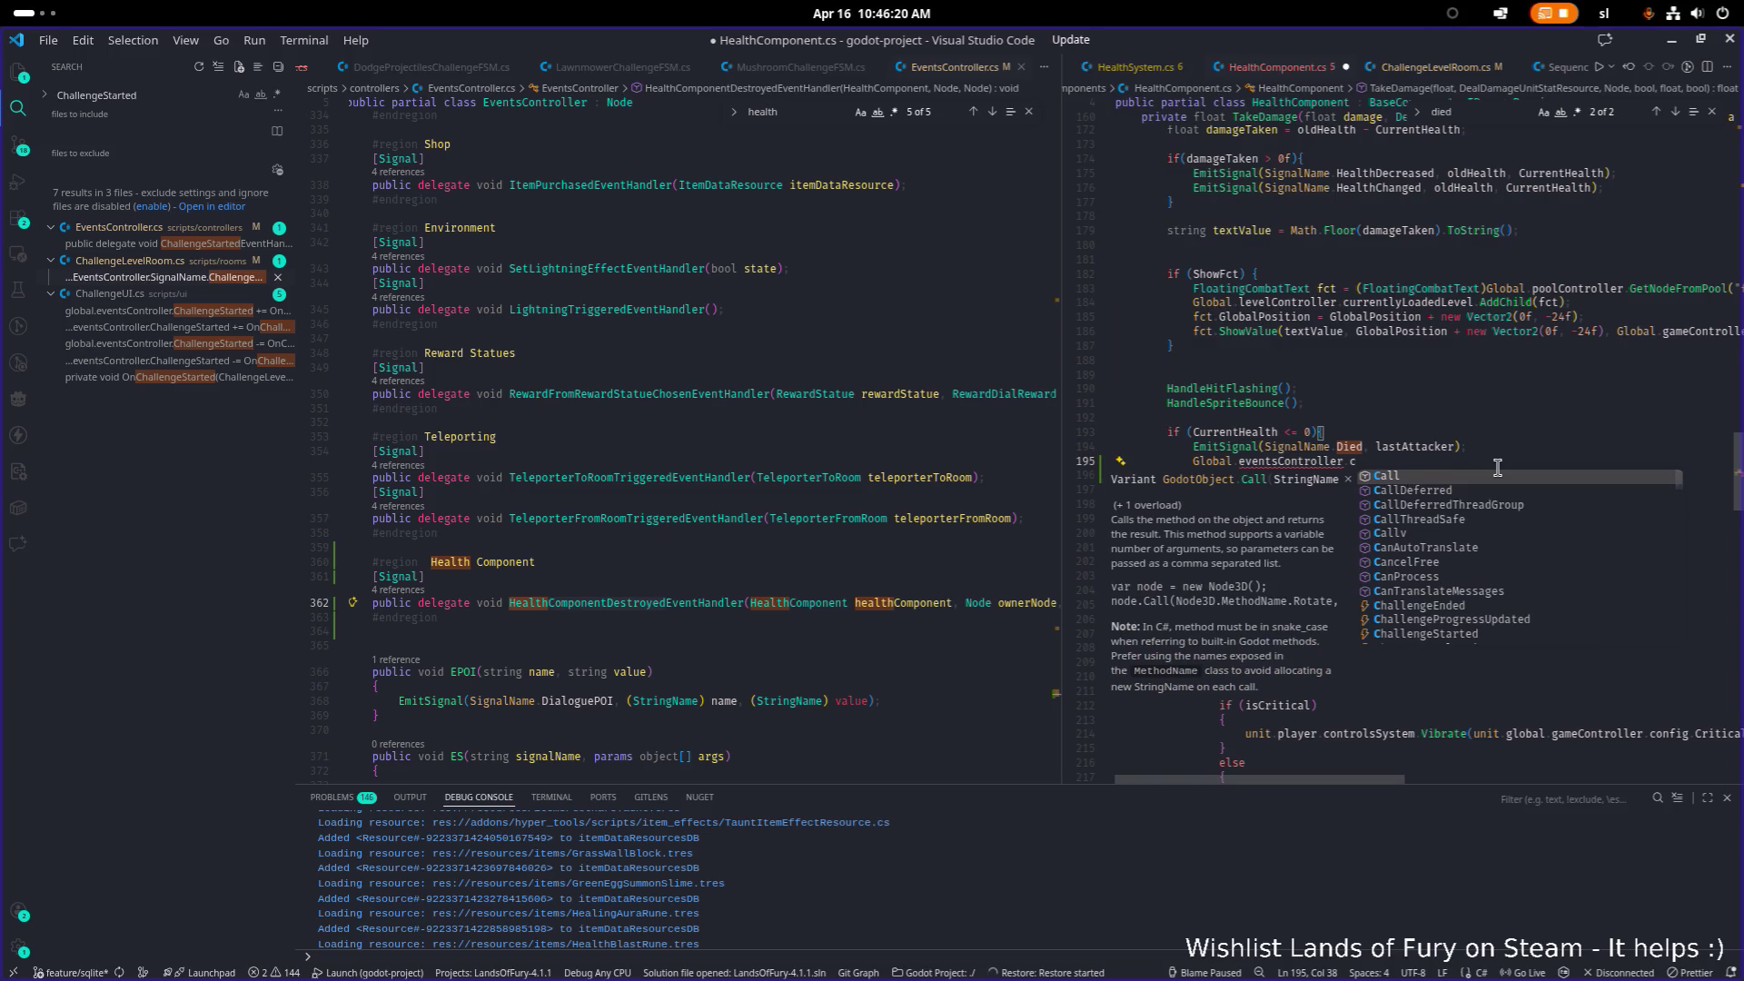
{"action": "type", "text": "emi"}
{"action": "key", "text": "Tab"}
{"action": "type", "text": "("}
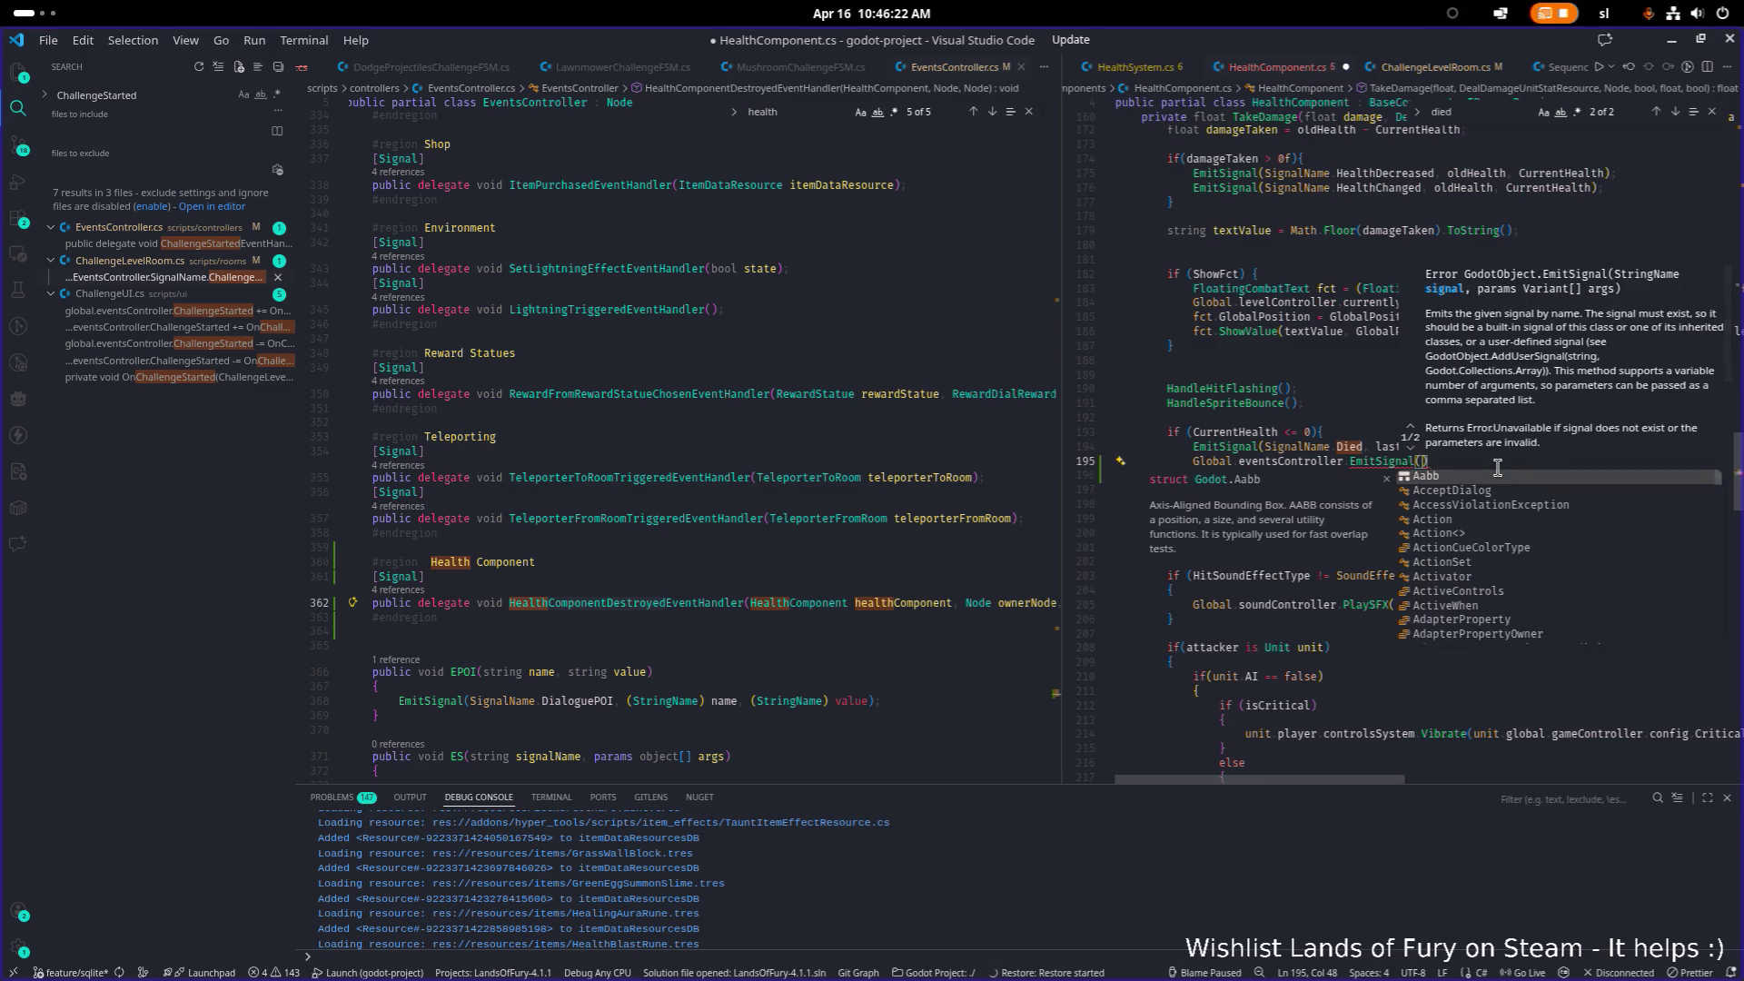
{"action": "type", "text": "EventsController."}
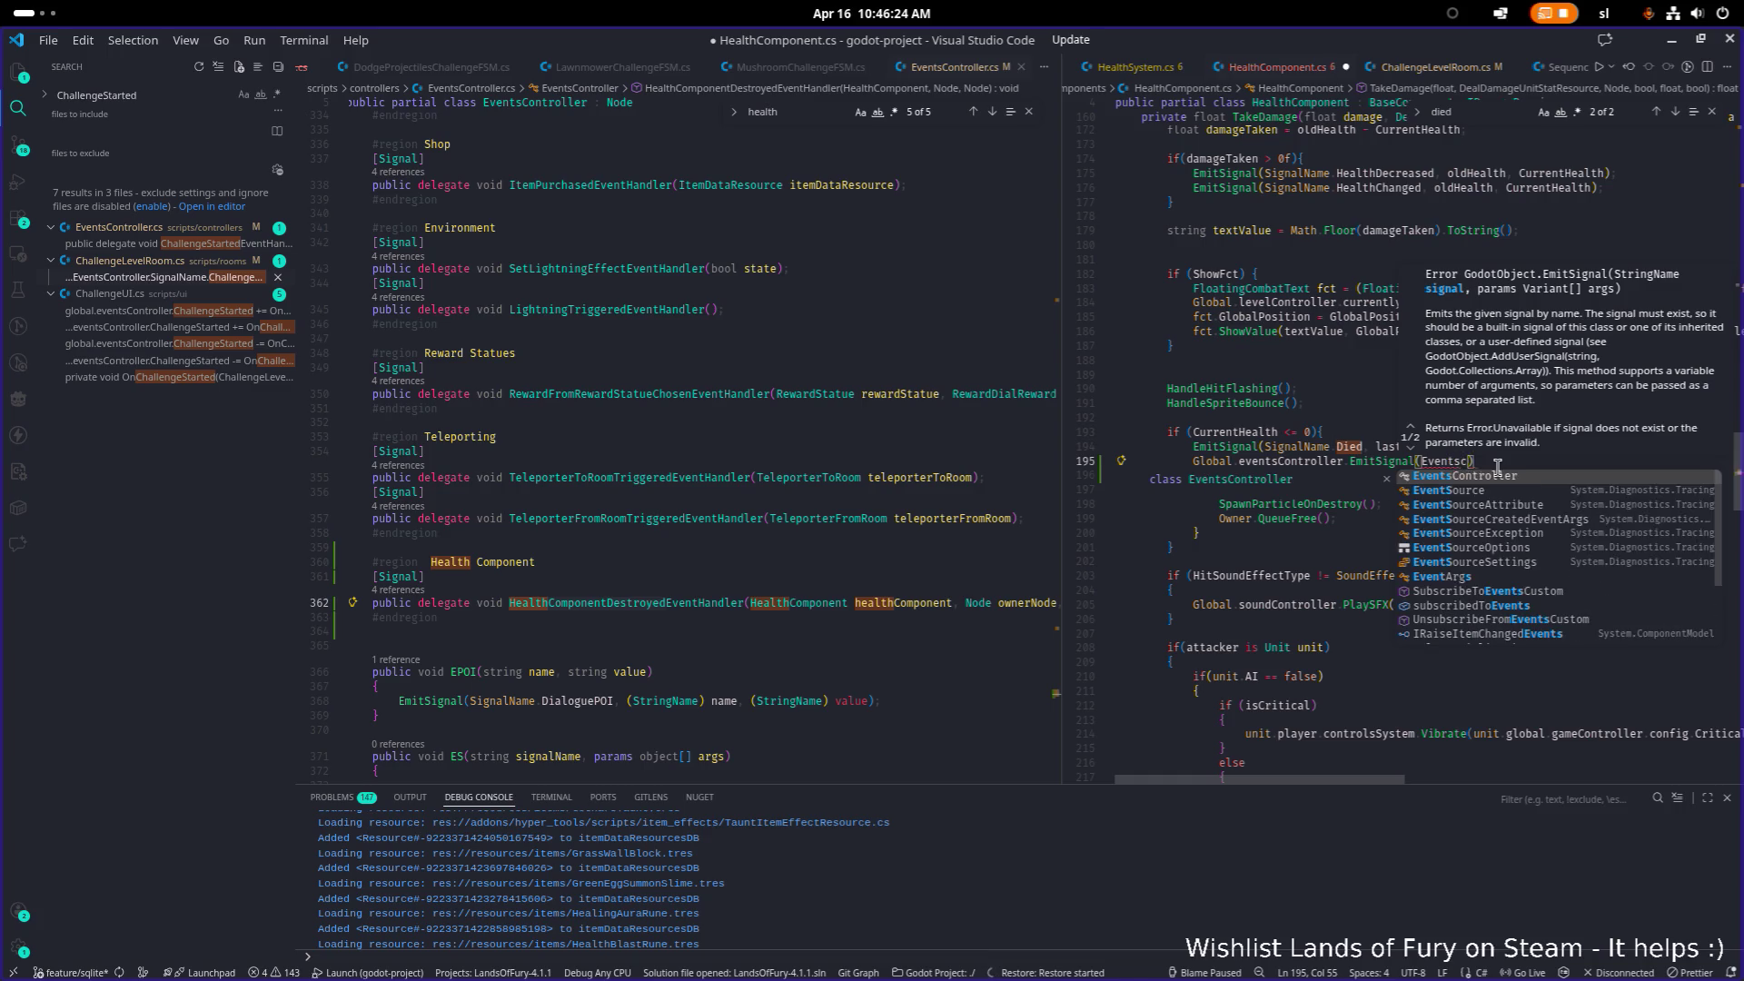
{"action": "type", "text": "HealthC"}
{"action": "key", "text": "Tab"}
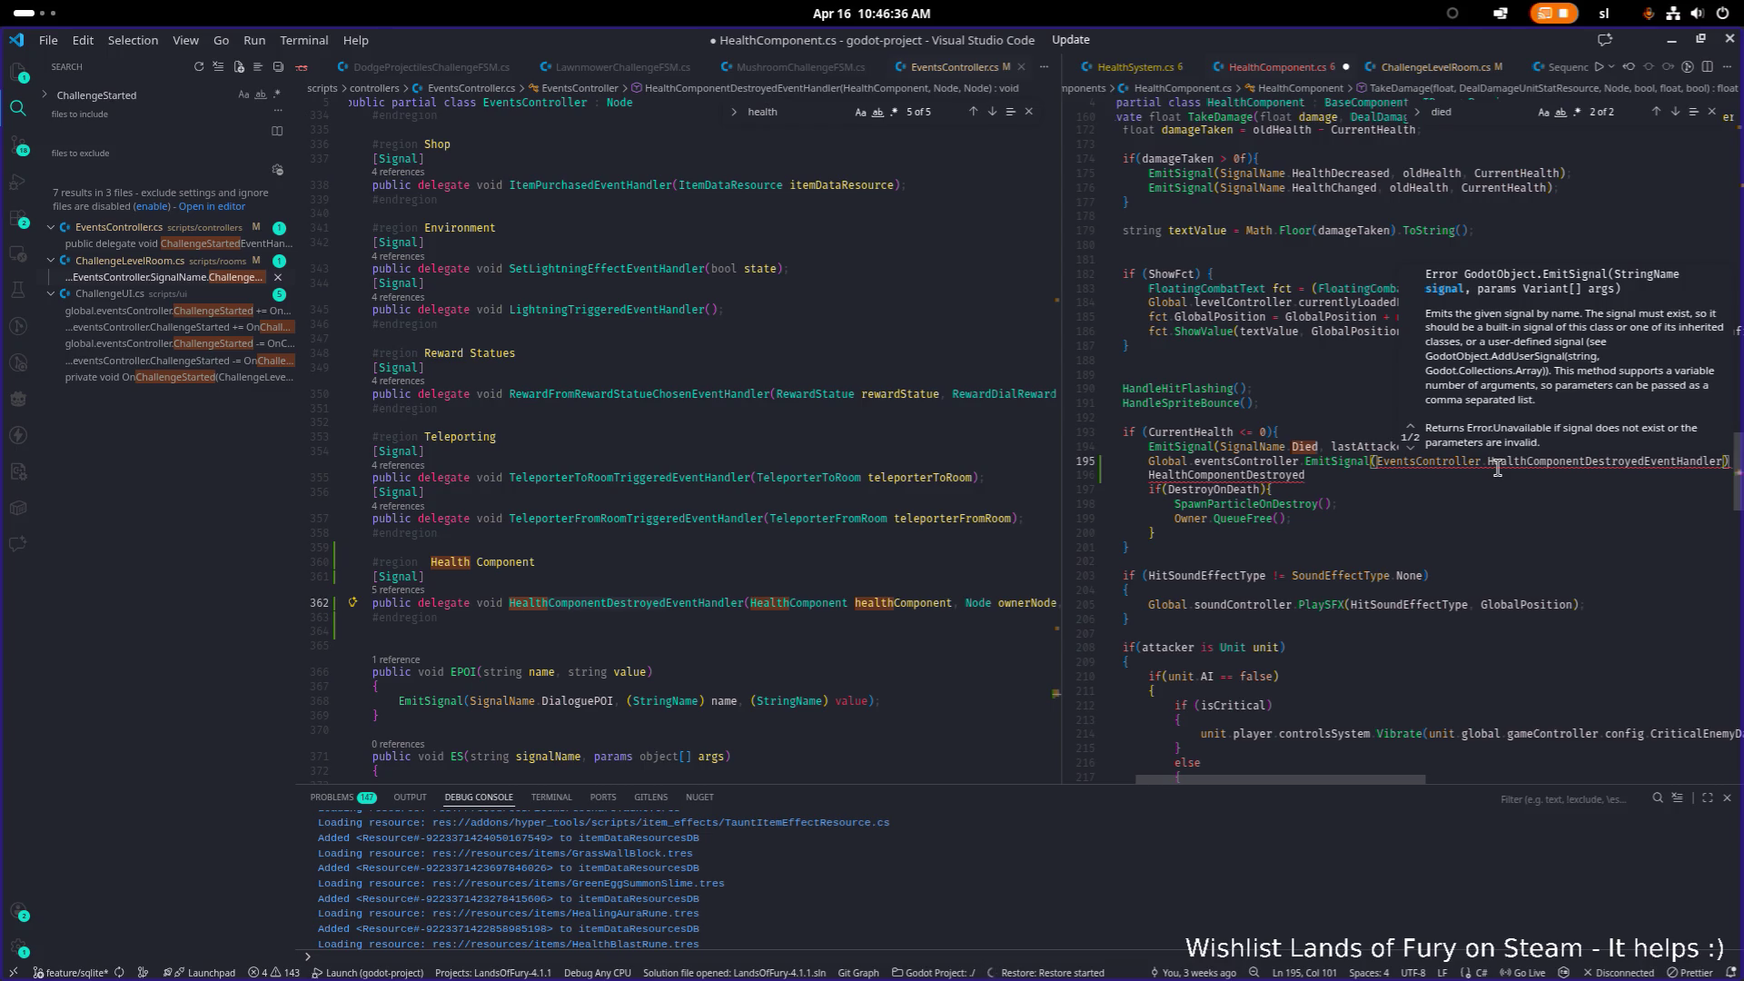
{"action": "left_click", "coordinate": [1435, 549]}
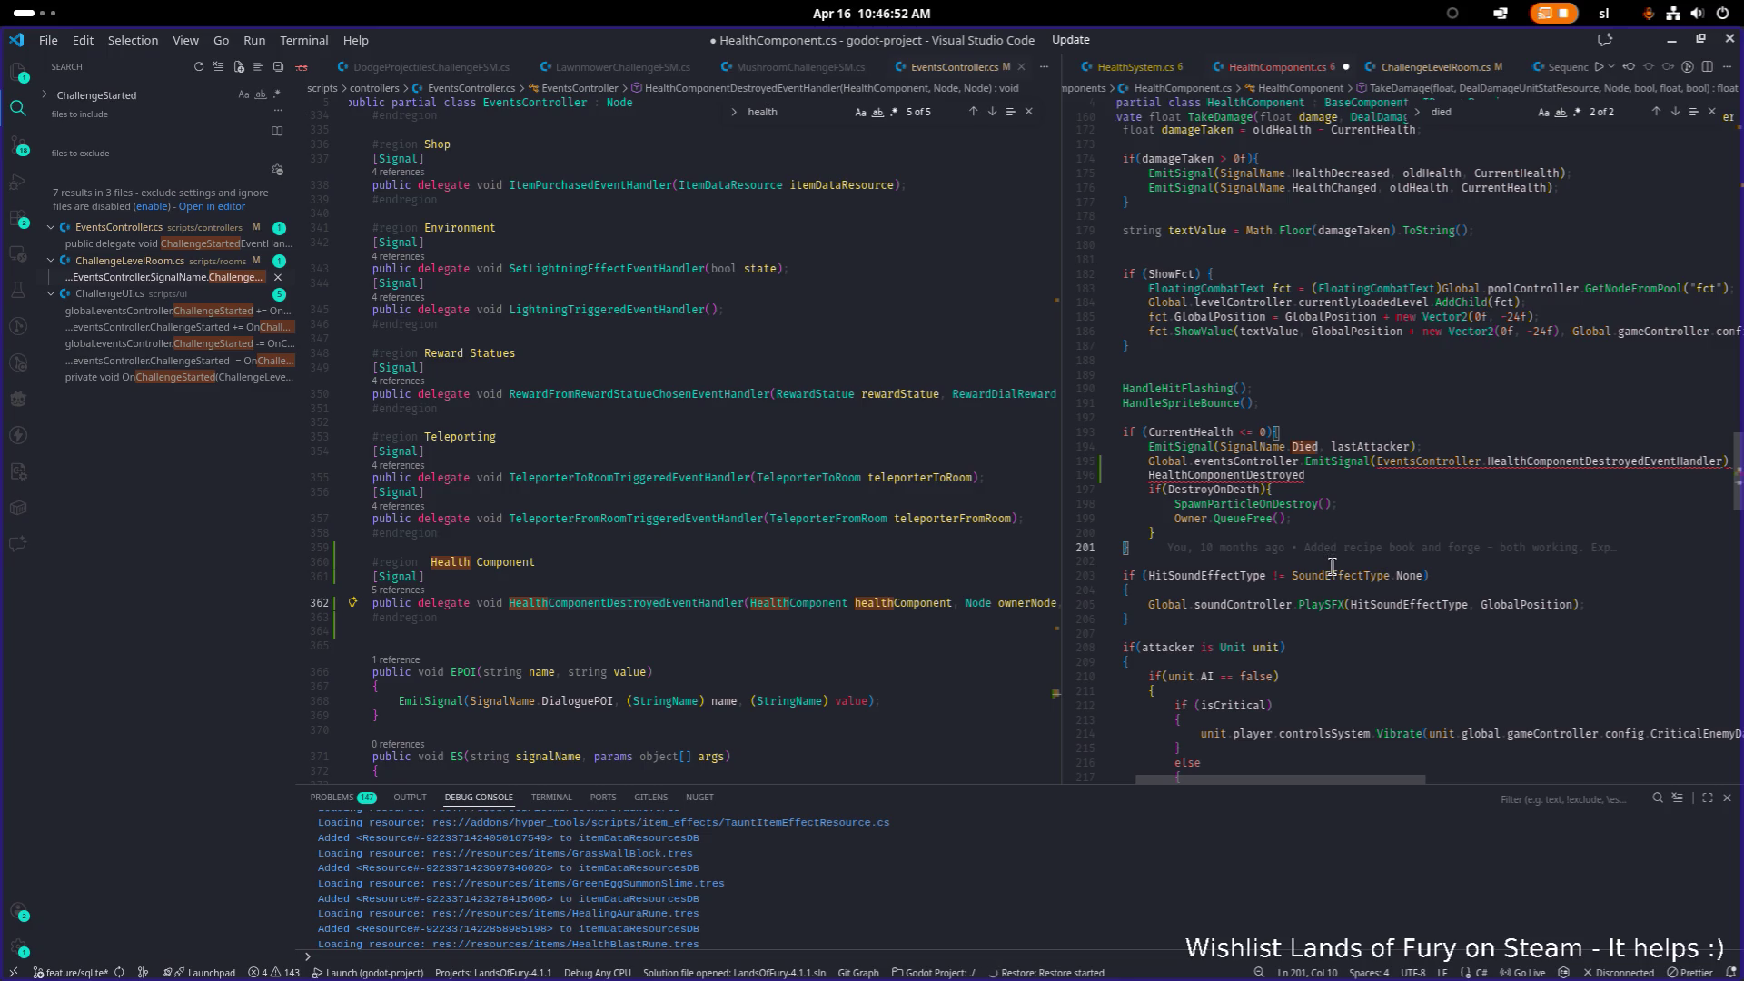
{"action": "left_click", "coordinate": [1375, 487]}
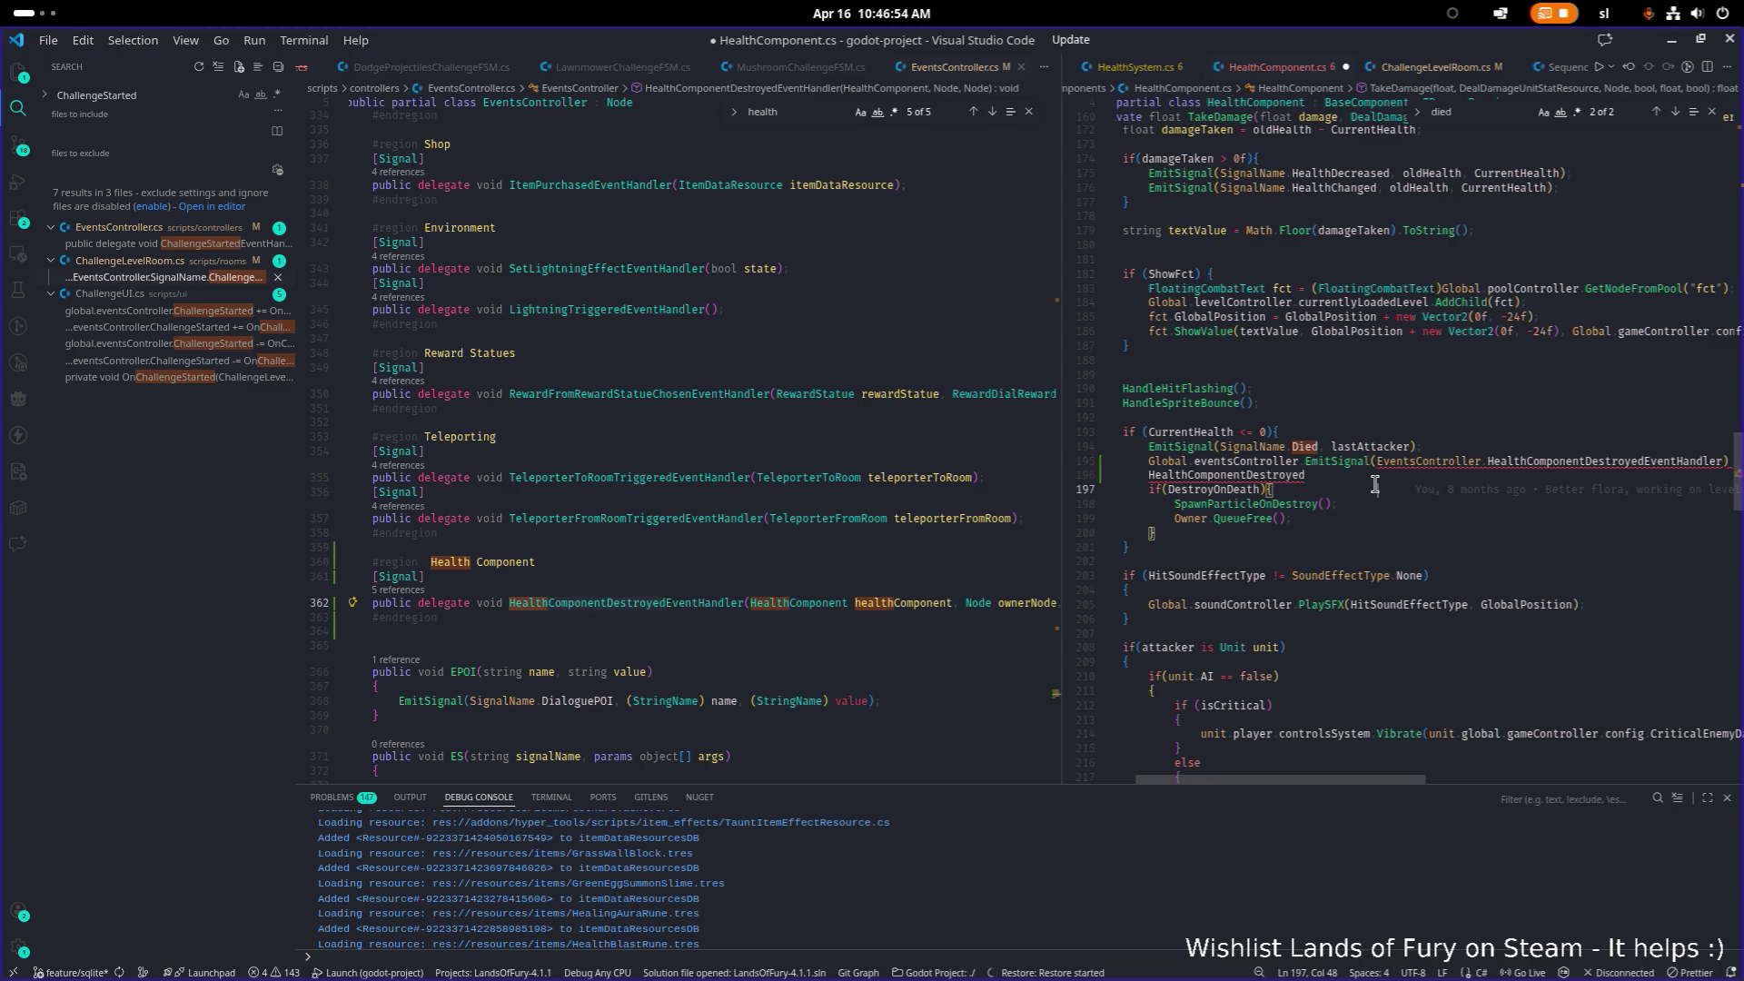
Step: Replace the emit argument with SignalName.HealthComponentDestroyed and delete the stray HealthComponentDestroyed line
{"action": "key", "text": "Up"}
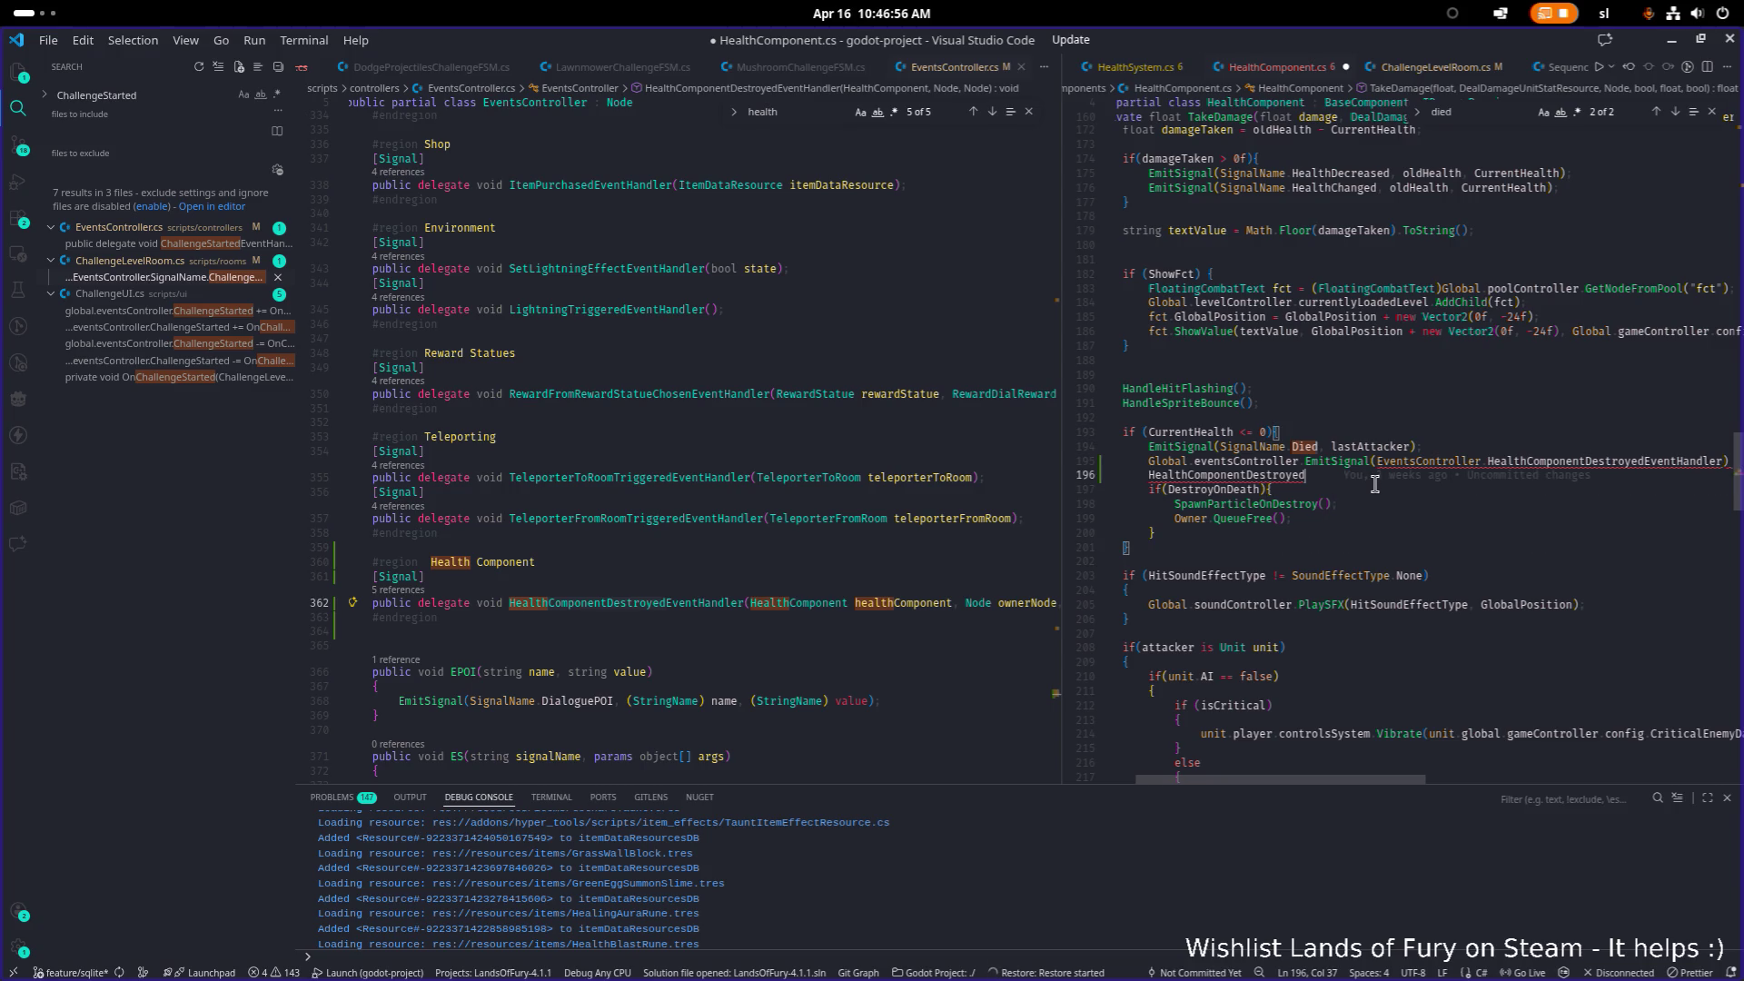
{"action": "key", "text": "Up"}
{"action": "key", "text": "ctrl+Right"}
{"action": "key", "text": "ctrl+Right"}
{"action": "key", "text": "ctrl+d"}
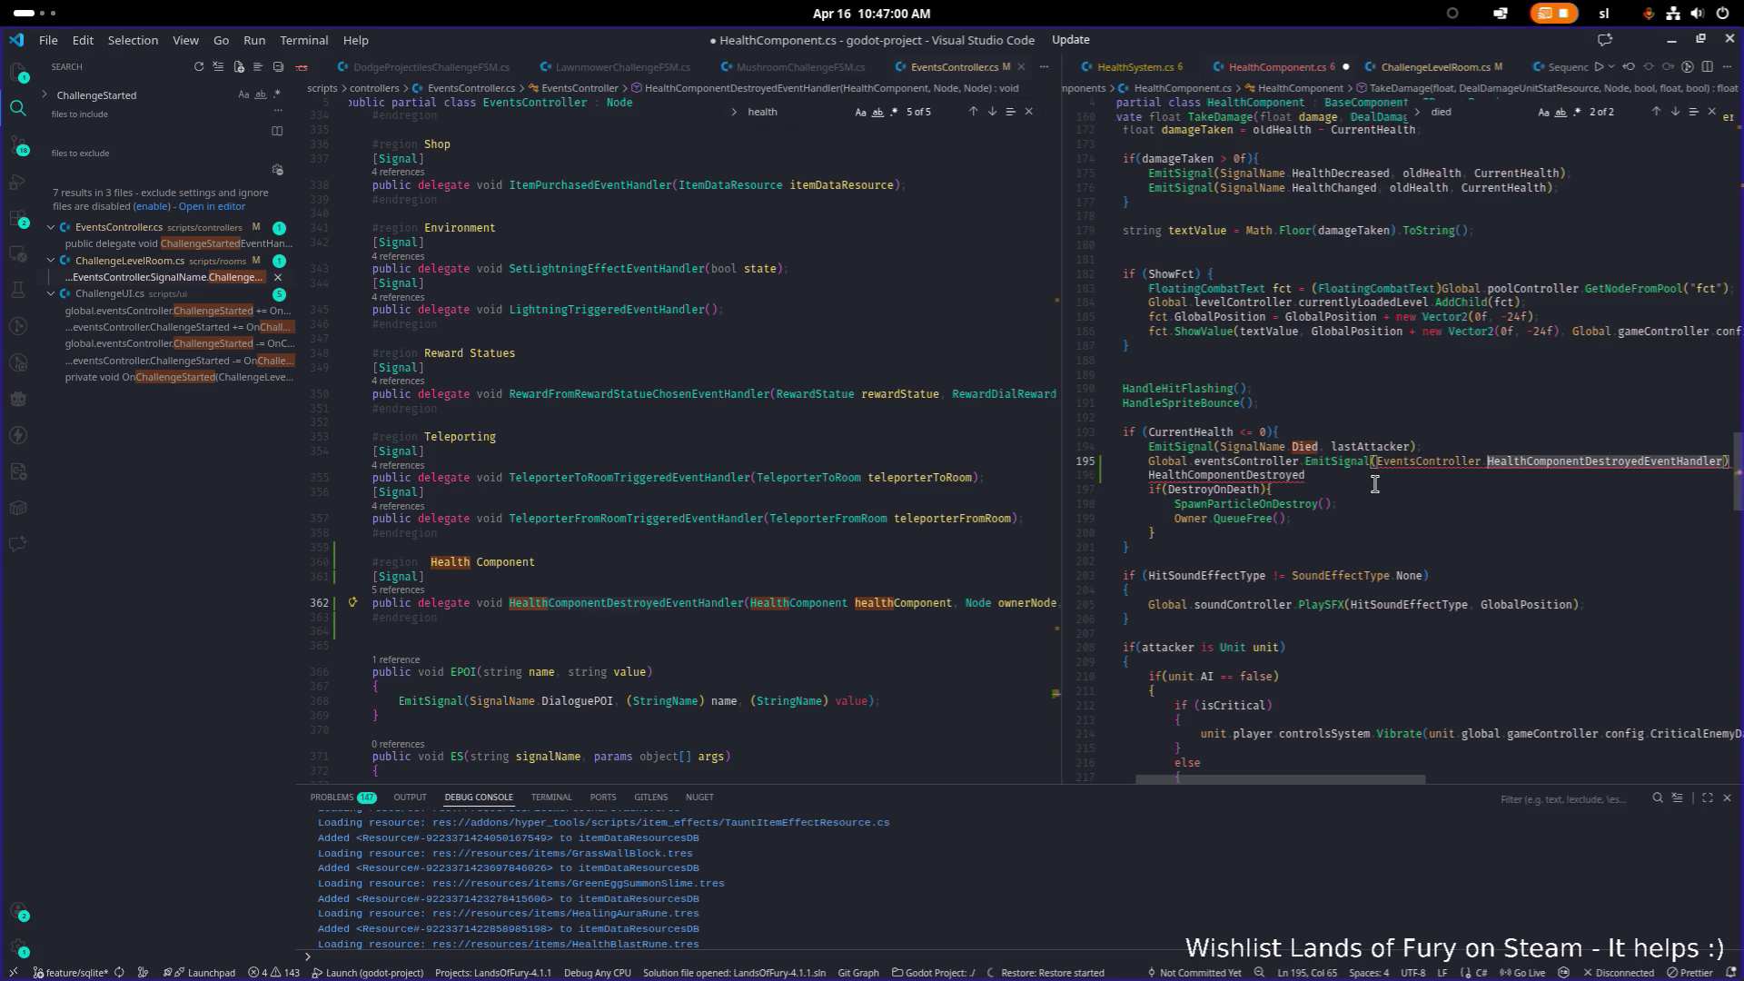
{"action": "type", "text": "SignalName."}
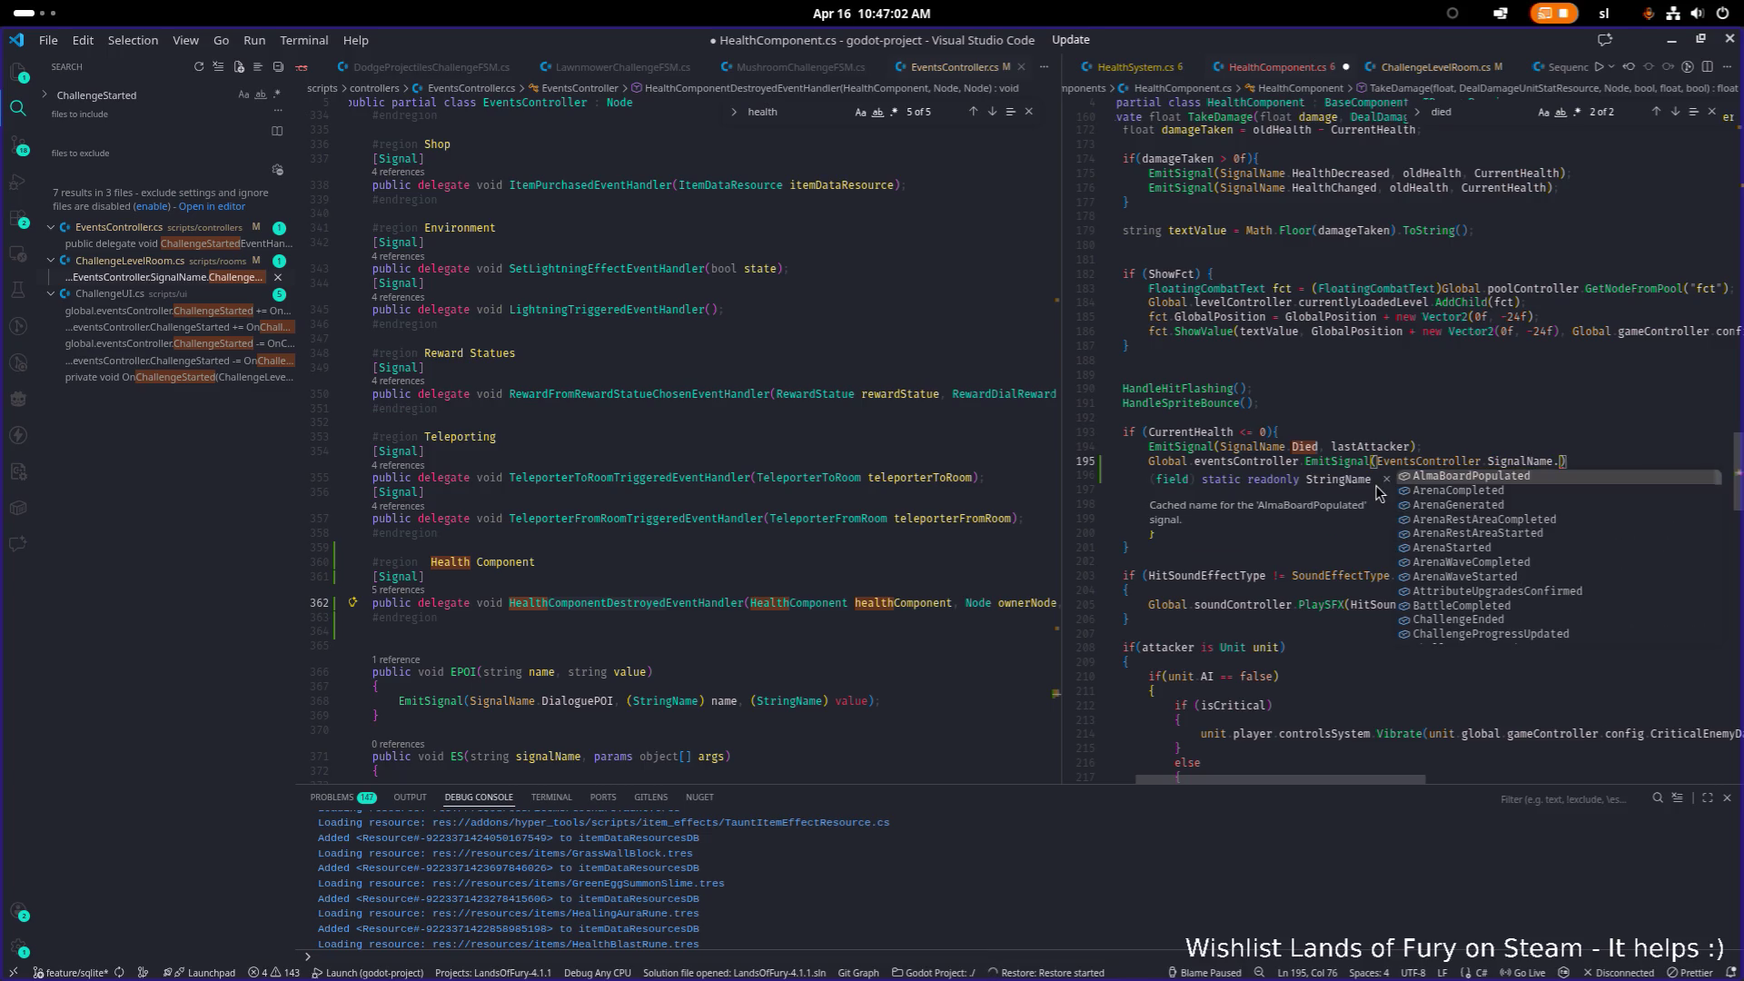
{"action": "type", "text": "HealthComponentDestroyed,"}
{"action": "key", "text": "Down"}
{"action": "key", "text": "shift+Home"}
{"action": "key", "text": "ctrl+shift+k"}
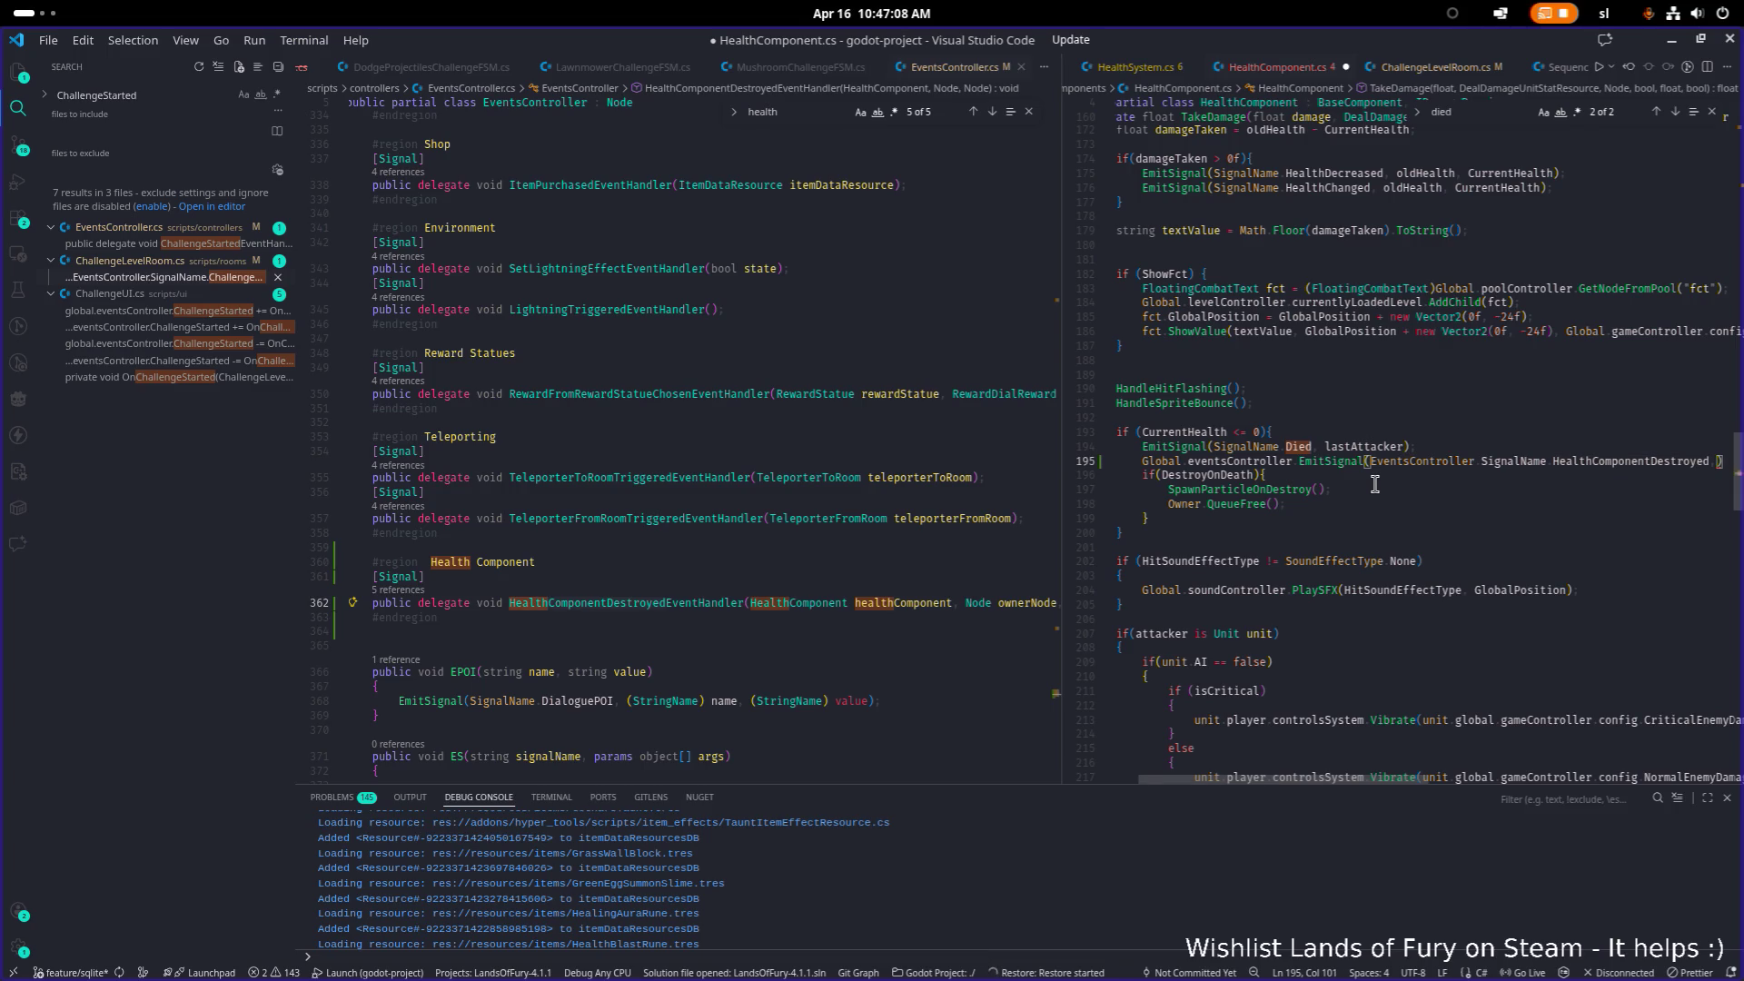
Step: Pass this, Owner and lastAttacker as the remaining emit arguments and save HealthComponent.cs
{"action": "type", "text": "this, "}
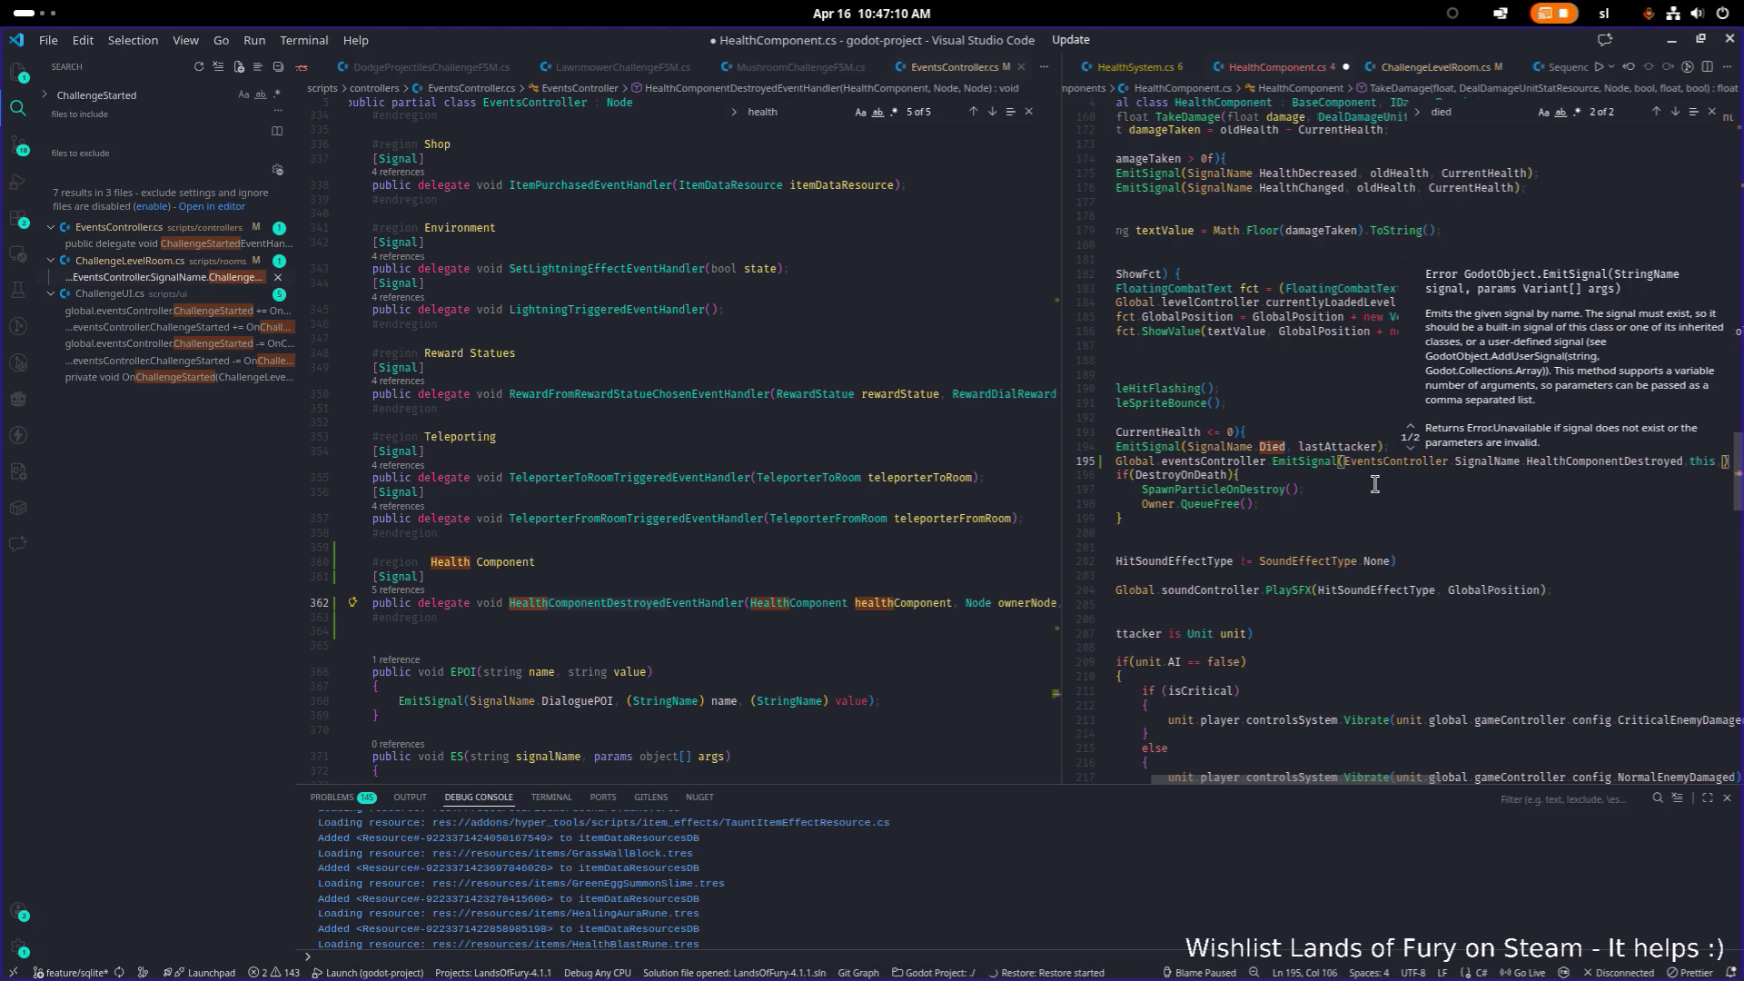
{"action": "type", "text": "own"}
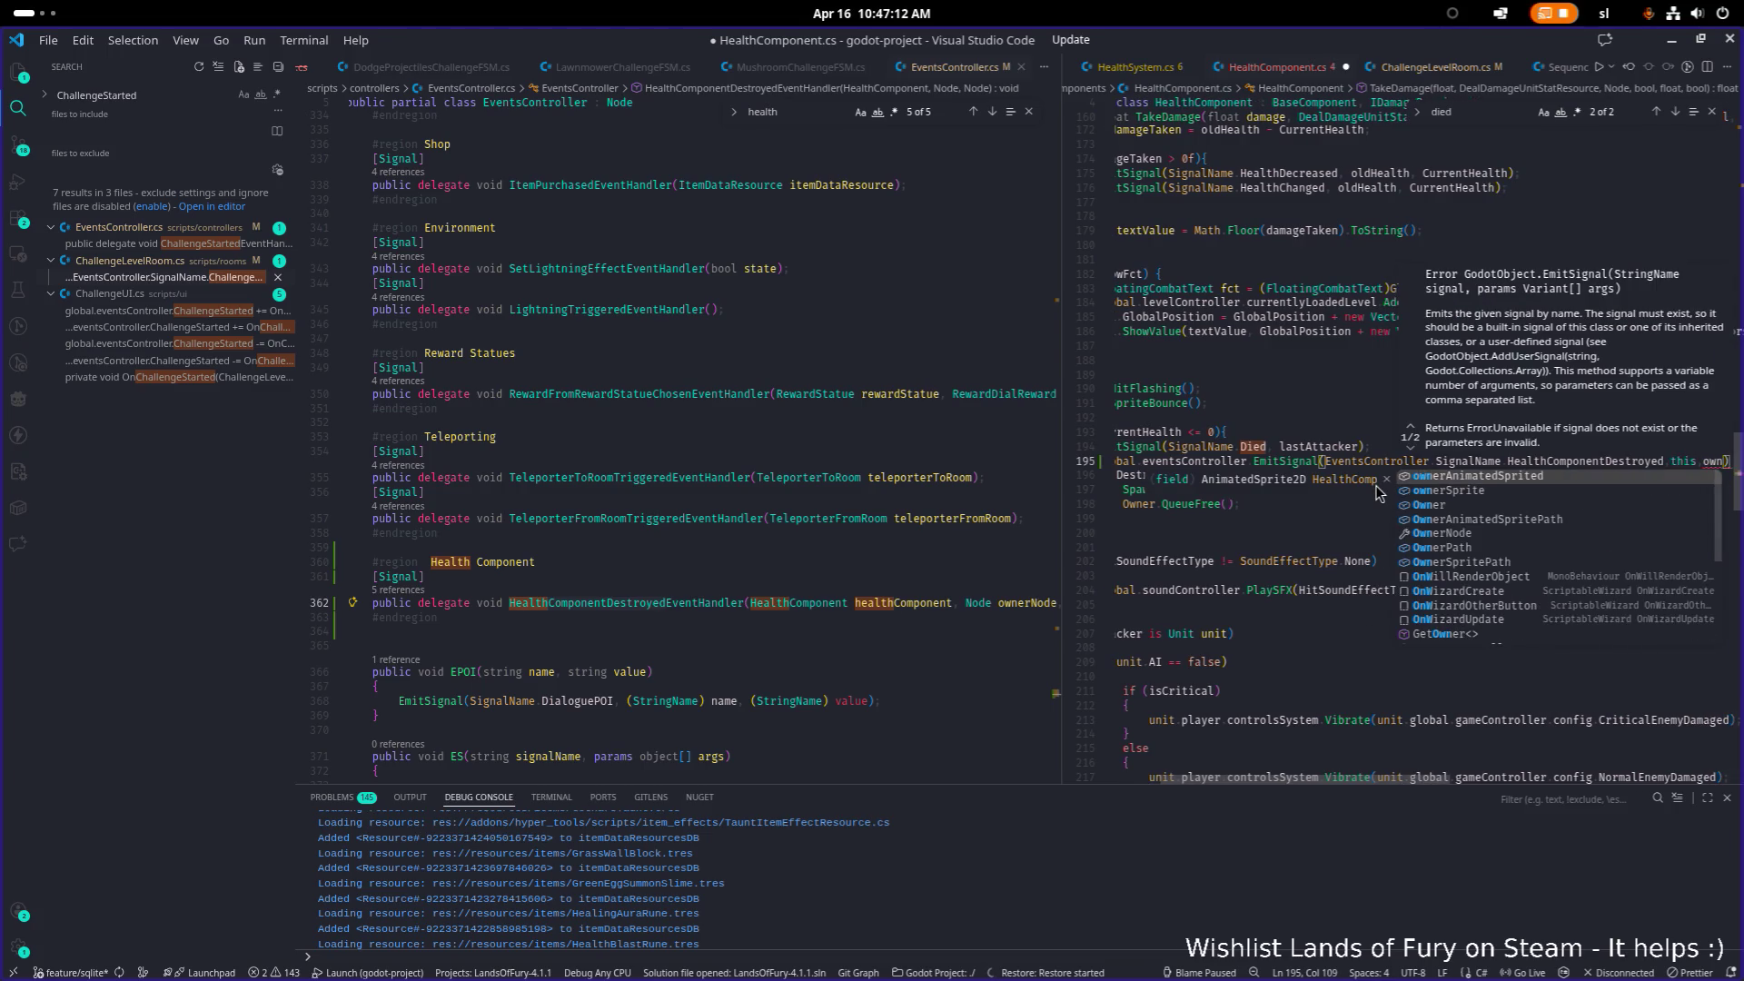
{"action": "key", "text": "Down"}
{"action": "key", "text": "Down"}
{"action": "key", "text": "Tab"}
{"action": "type", "text": ", la"}
{"action": "key", "text": "Escape"}
{"action": "key", "text": "ctrl+space"}
{"action": "key", "text": "Tab"}
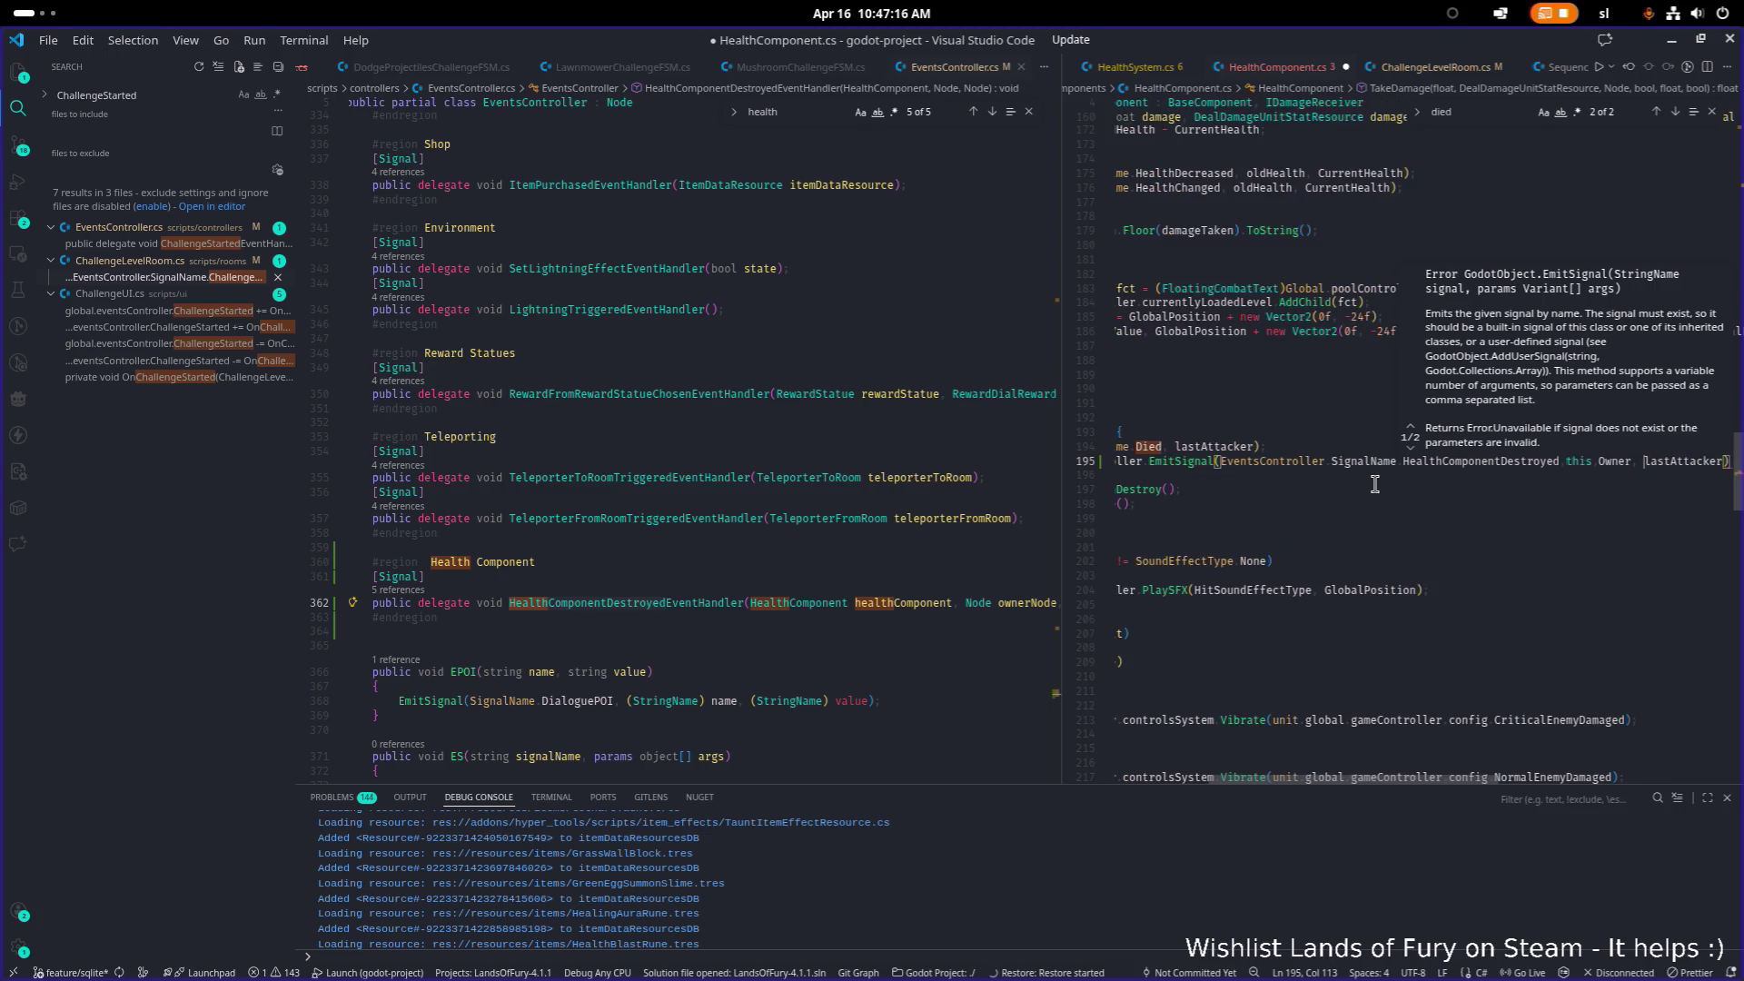
{"action": "key", "text": "End"}
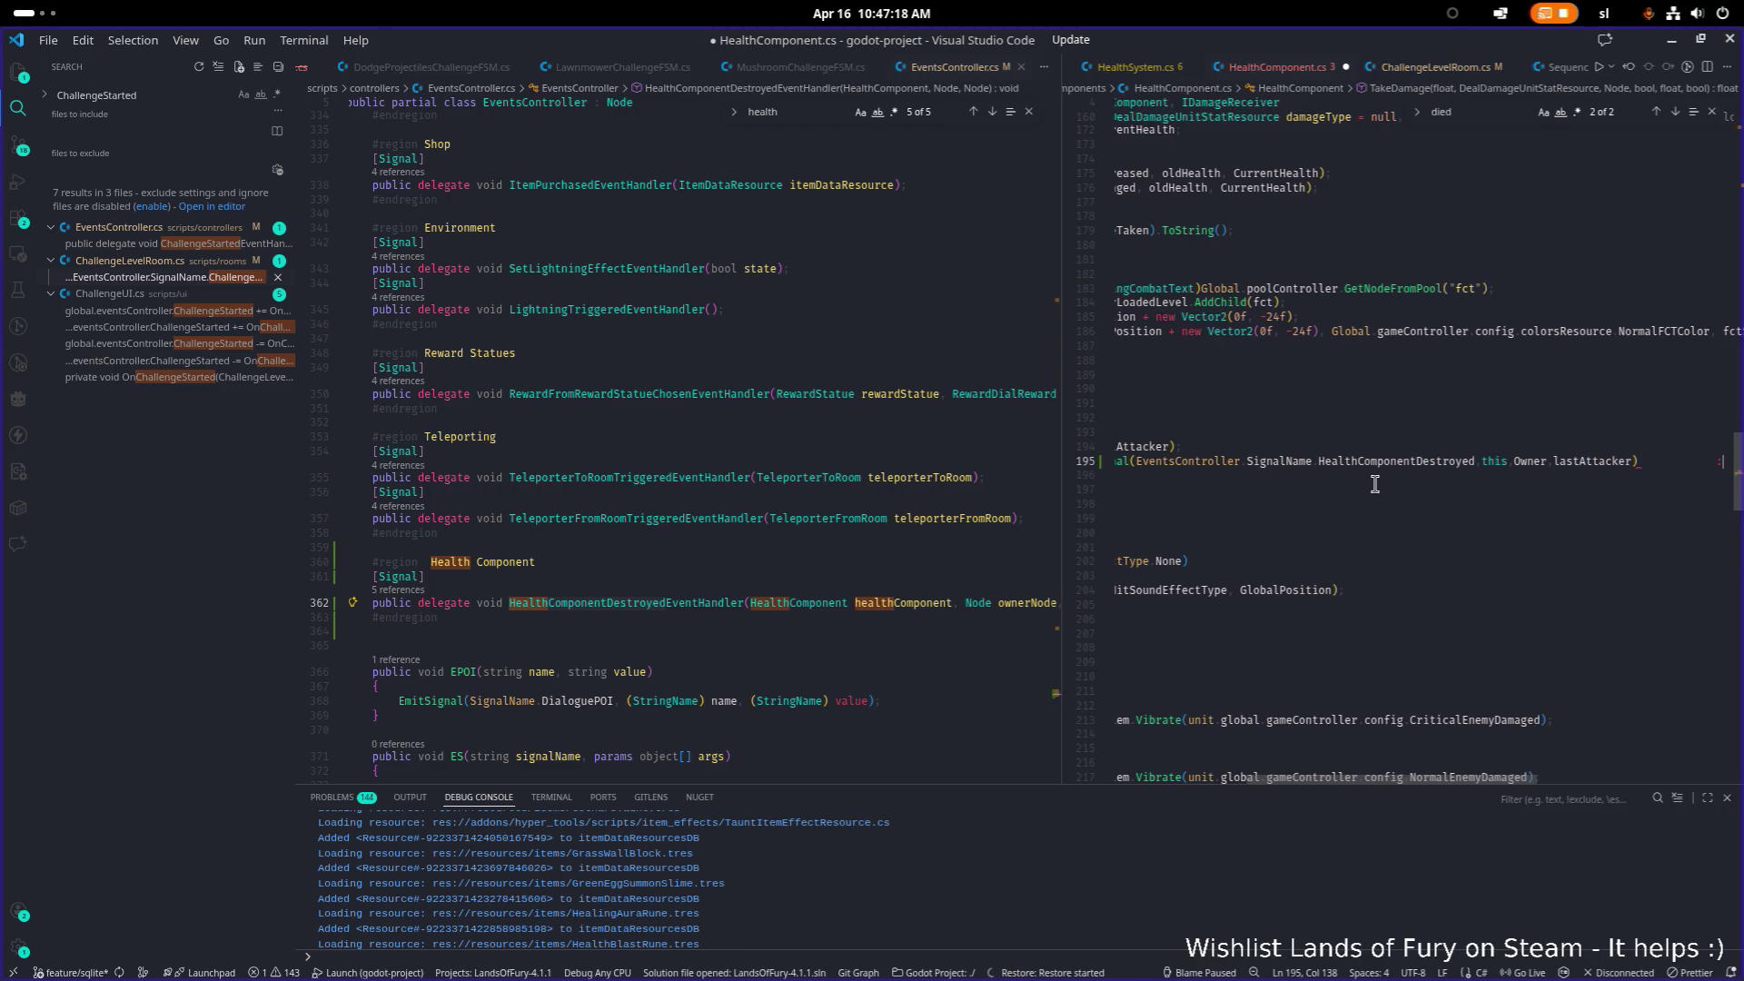
{"action": "key", "text": "ctrl+BackSpace"}
{"action": "key", "text": "ctrl+BackSpace"}
{"action": "key", "text": "ctrl+z"}
{"action": "key", "text": "ctrl+z"}
{"action": "key", "text": "ctrl+s"}
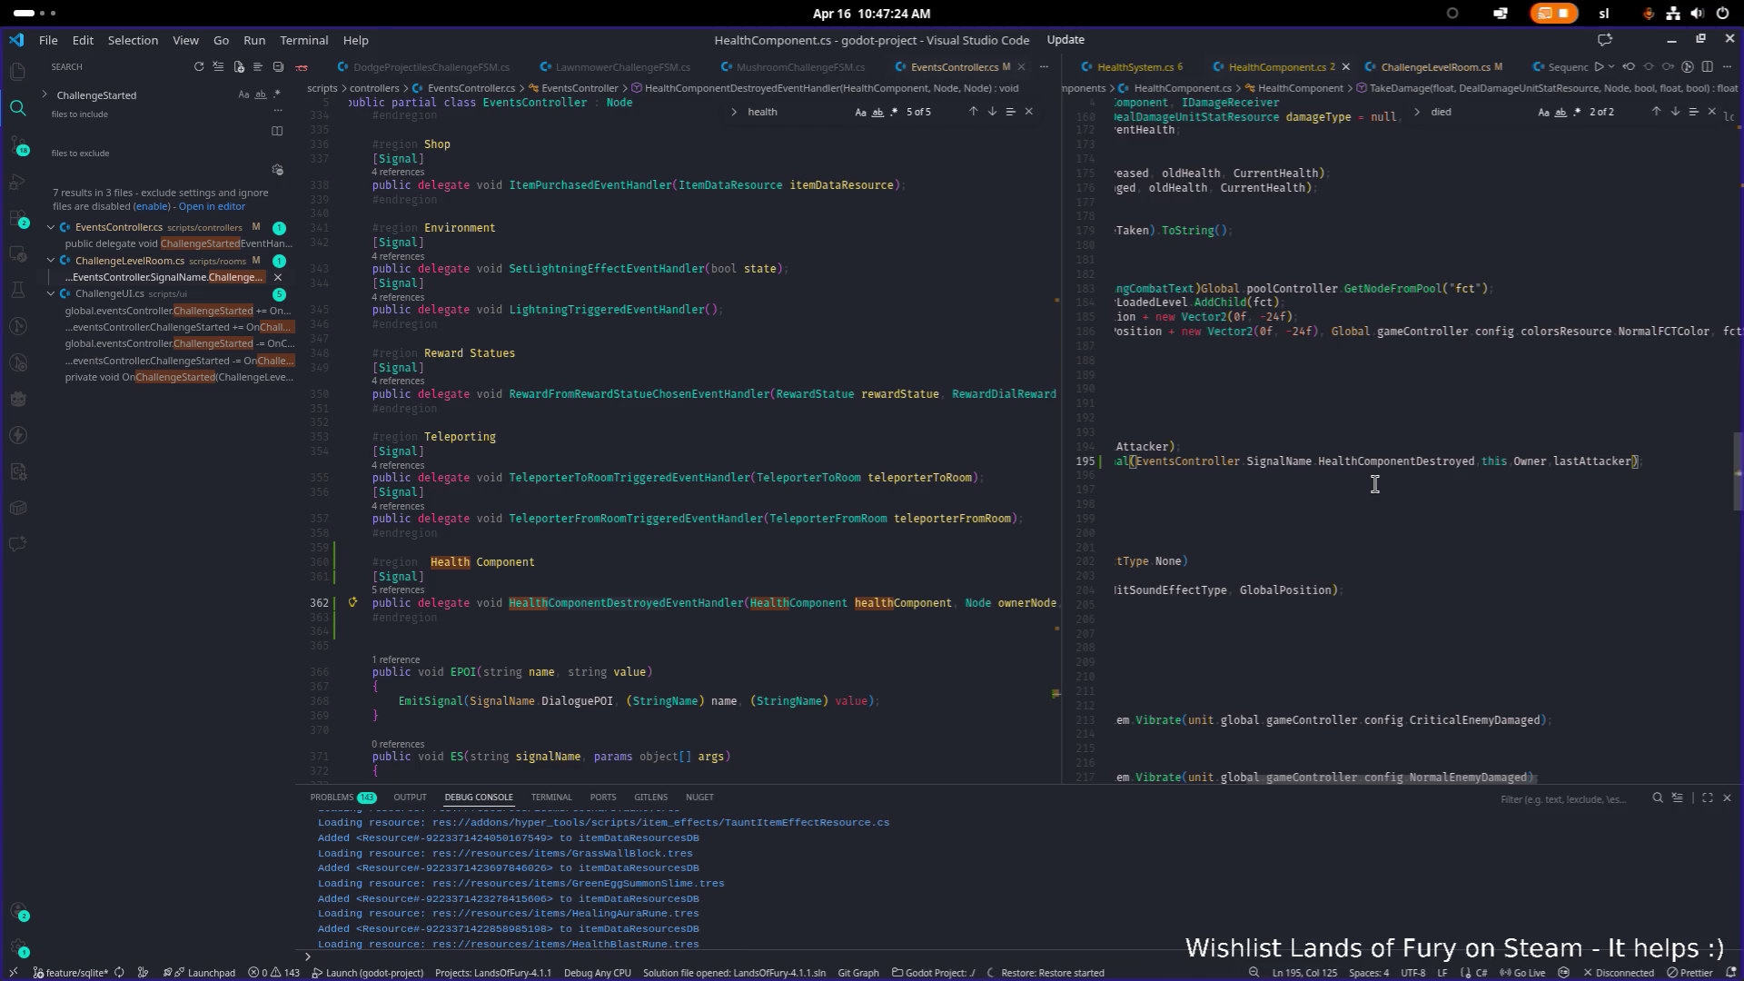
{"action": "key", "text": "Home"}
{"action": "key", "text": "Home"}
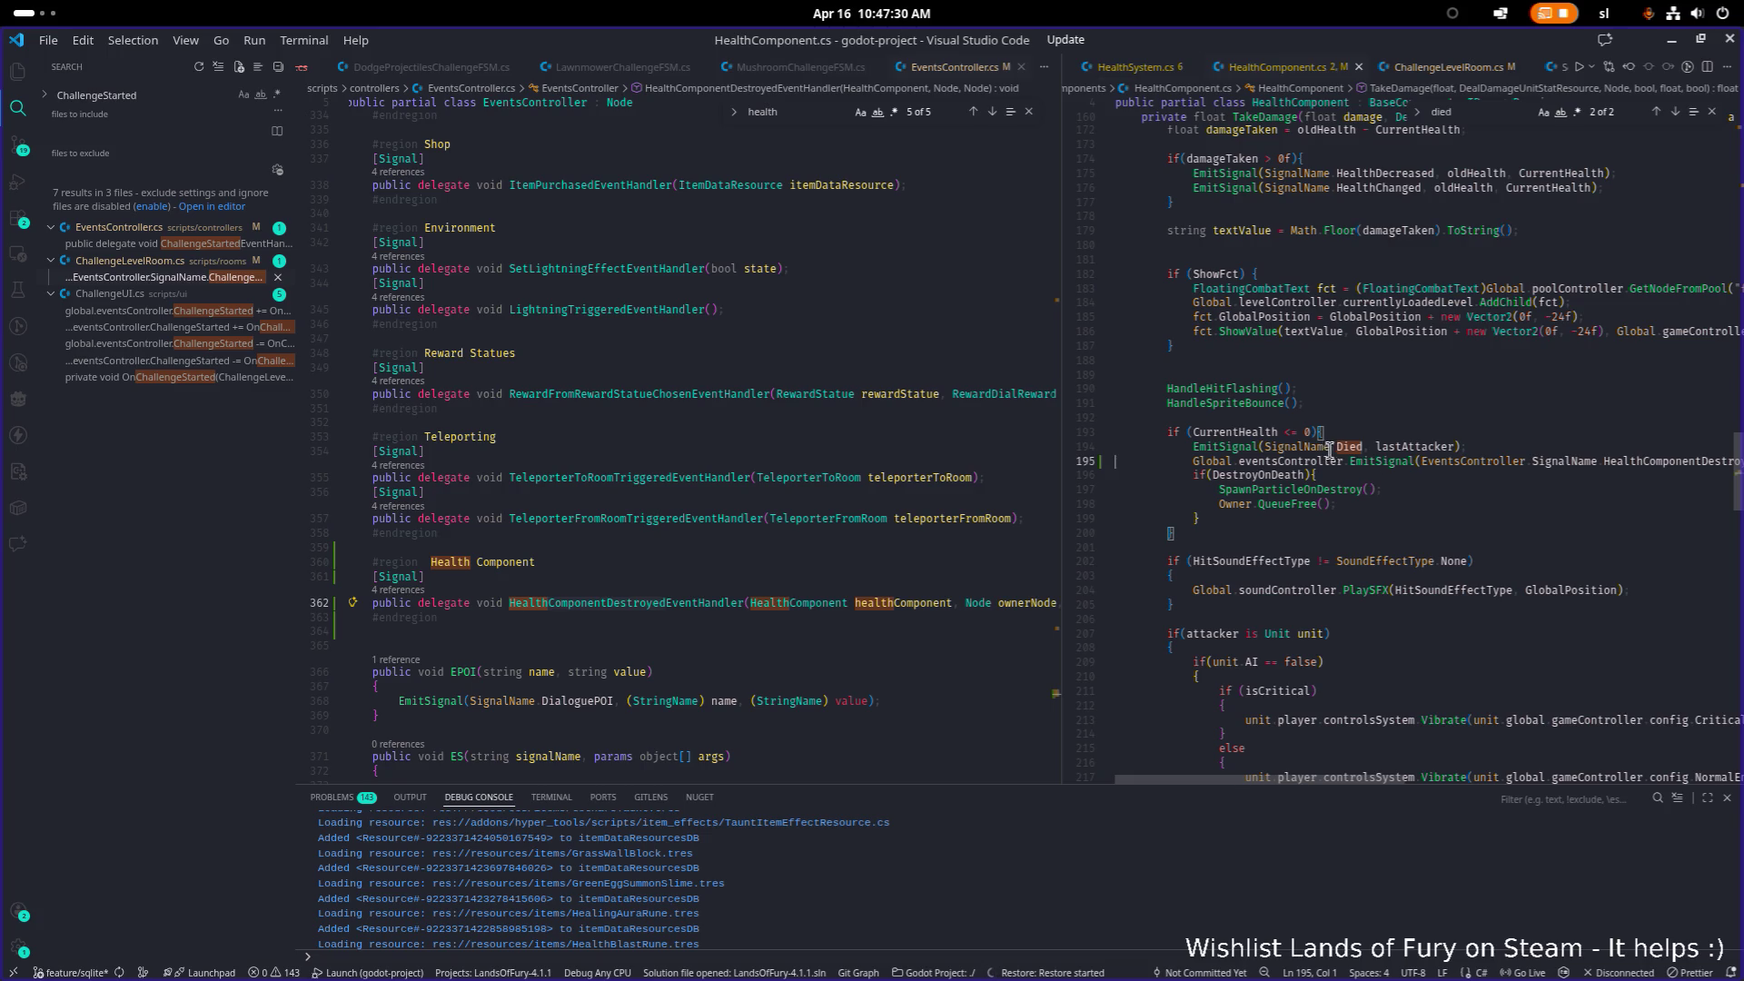
{"action": "key", "text": "alt+Tab"}
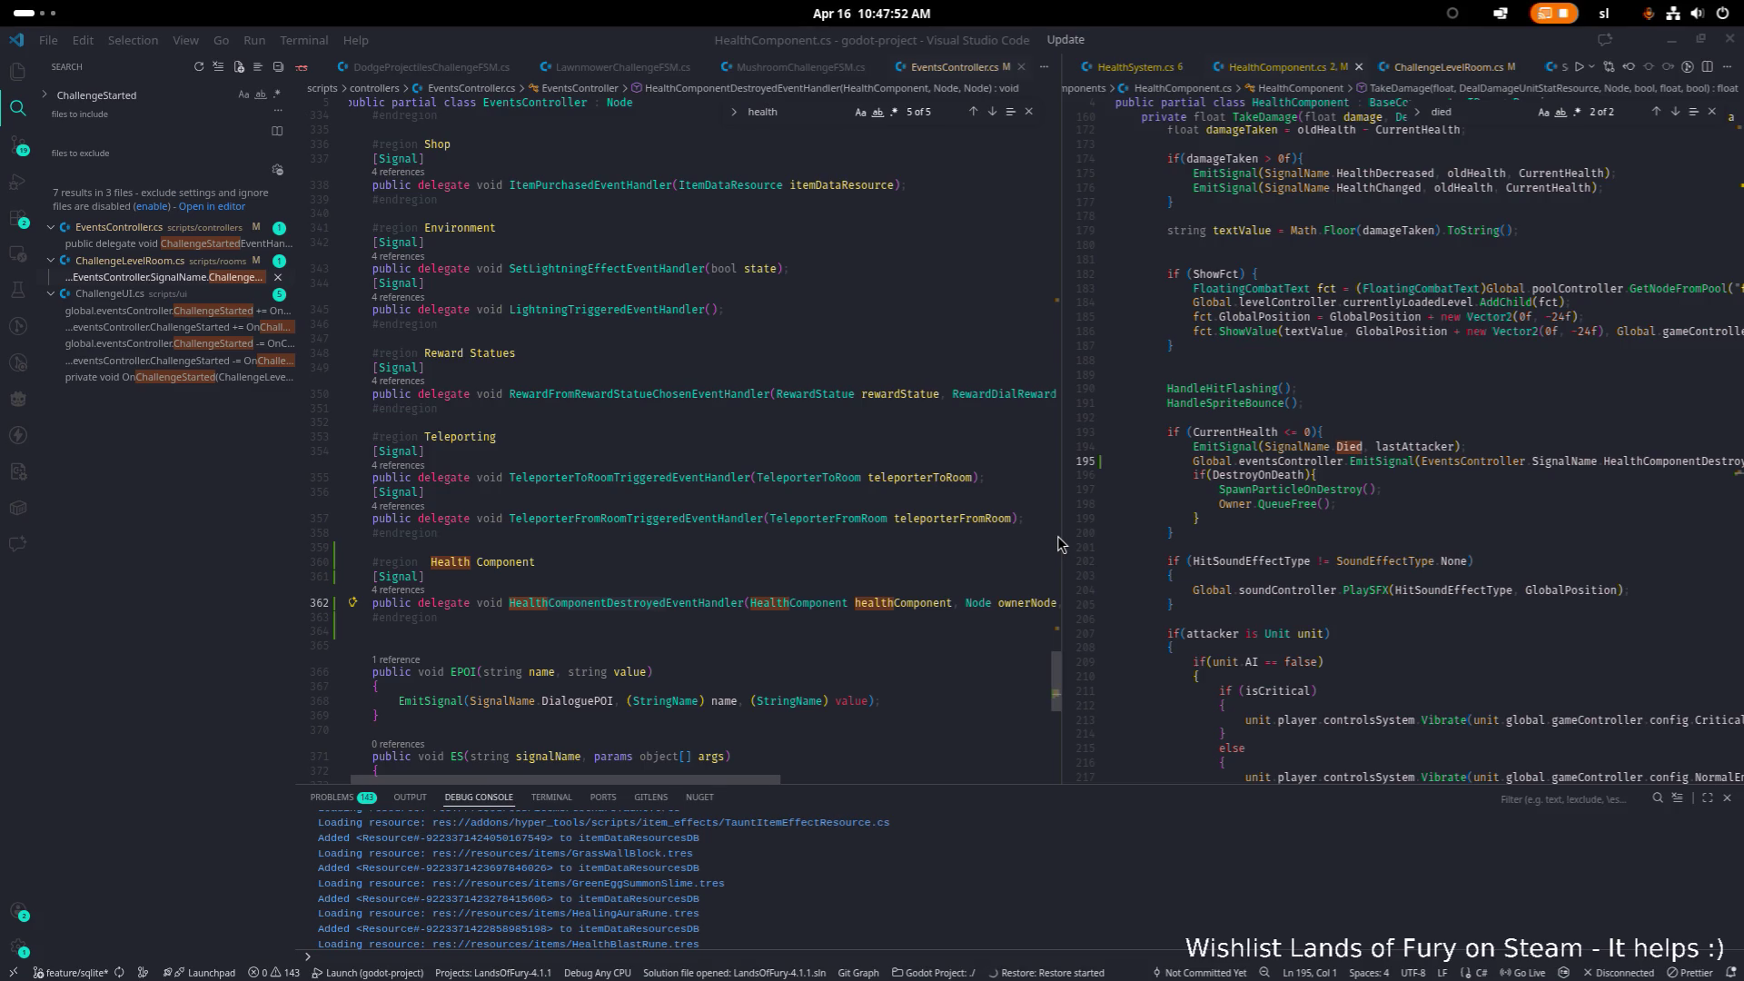
{"action": "key", "text": "alt+Tab"}
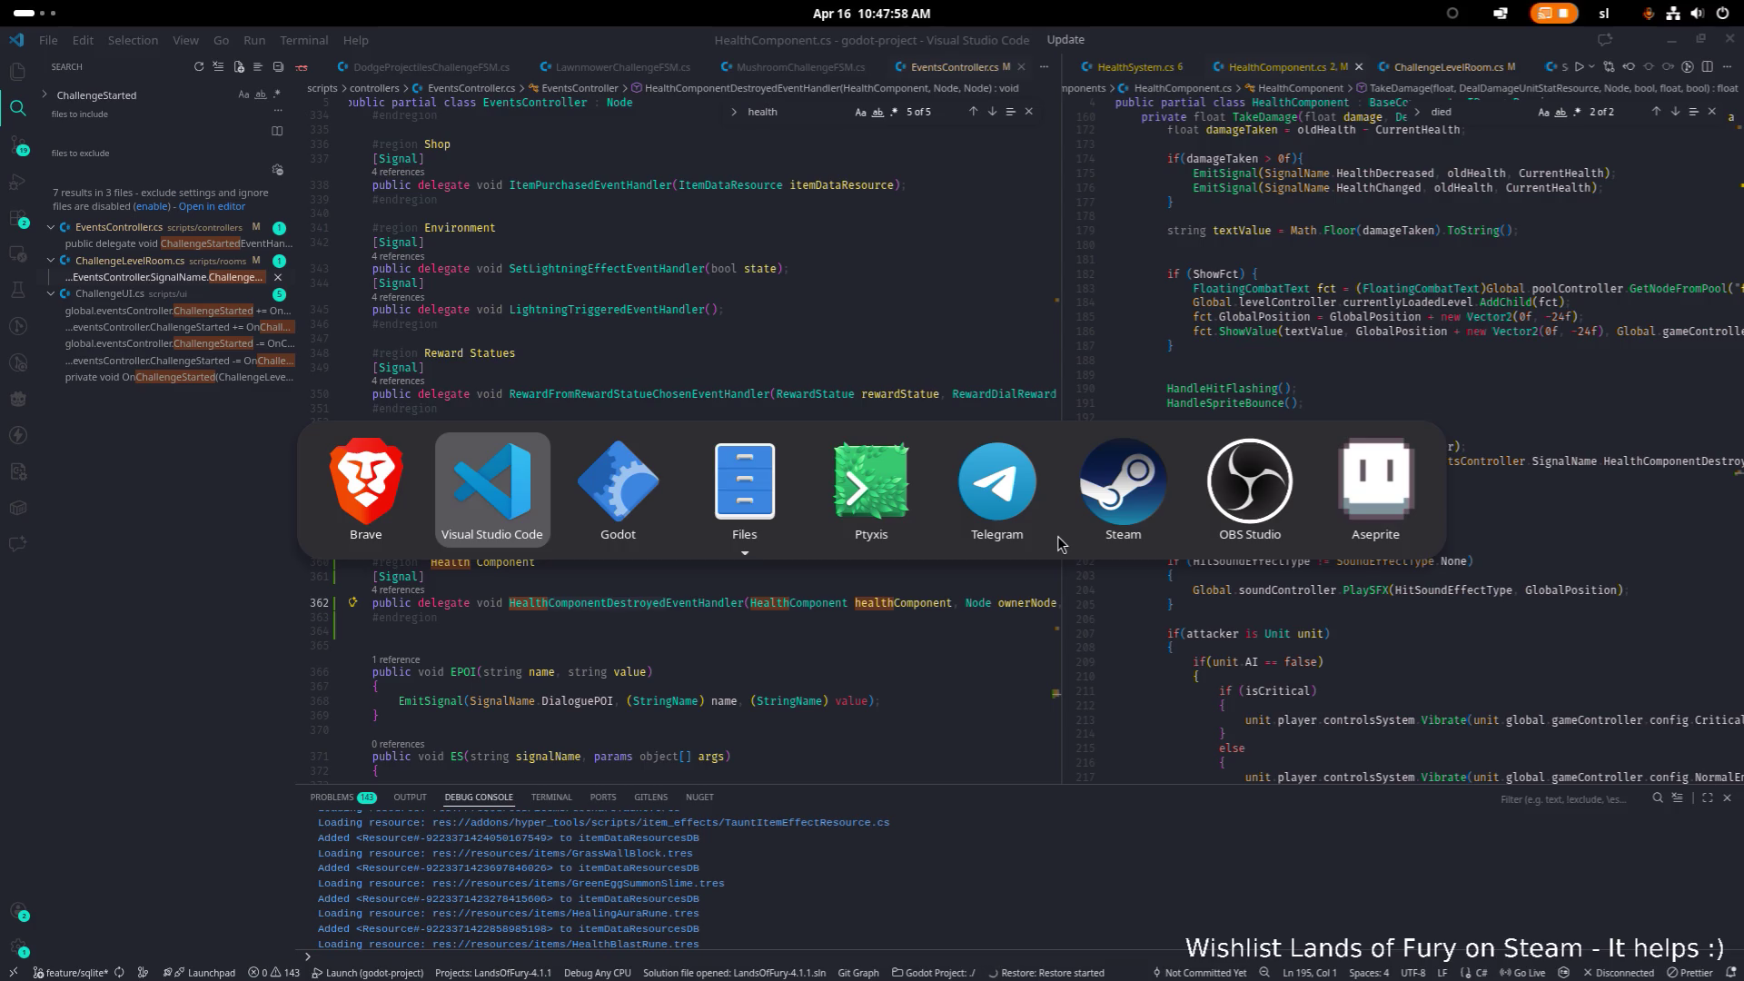
Step: Back in Godot, filter the FileSystem dock for 'gras'
{"action": "key", "text": "alt+Tab"}
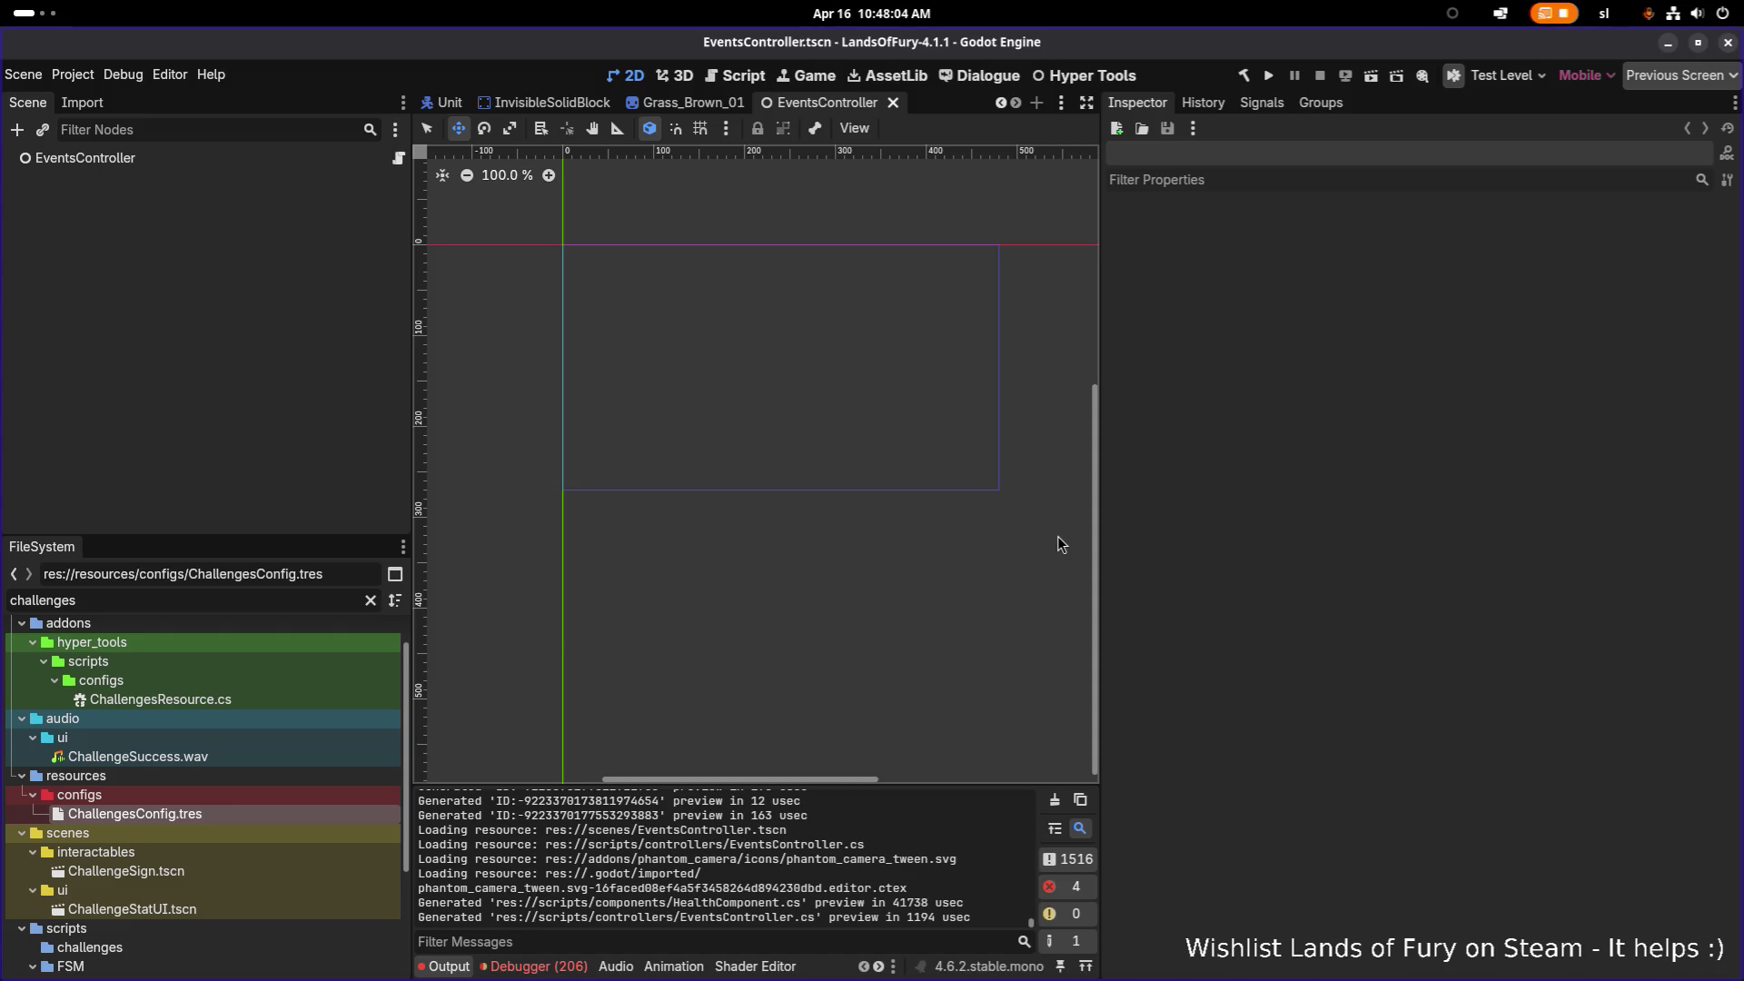
{"action": "left_click", "coordinate": [213, 596]}
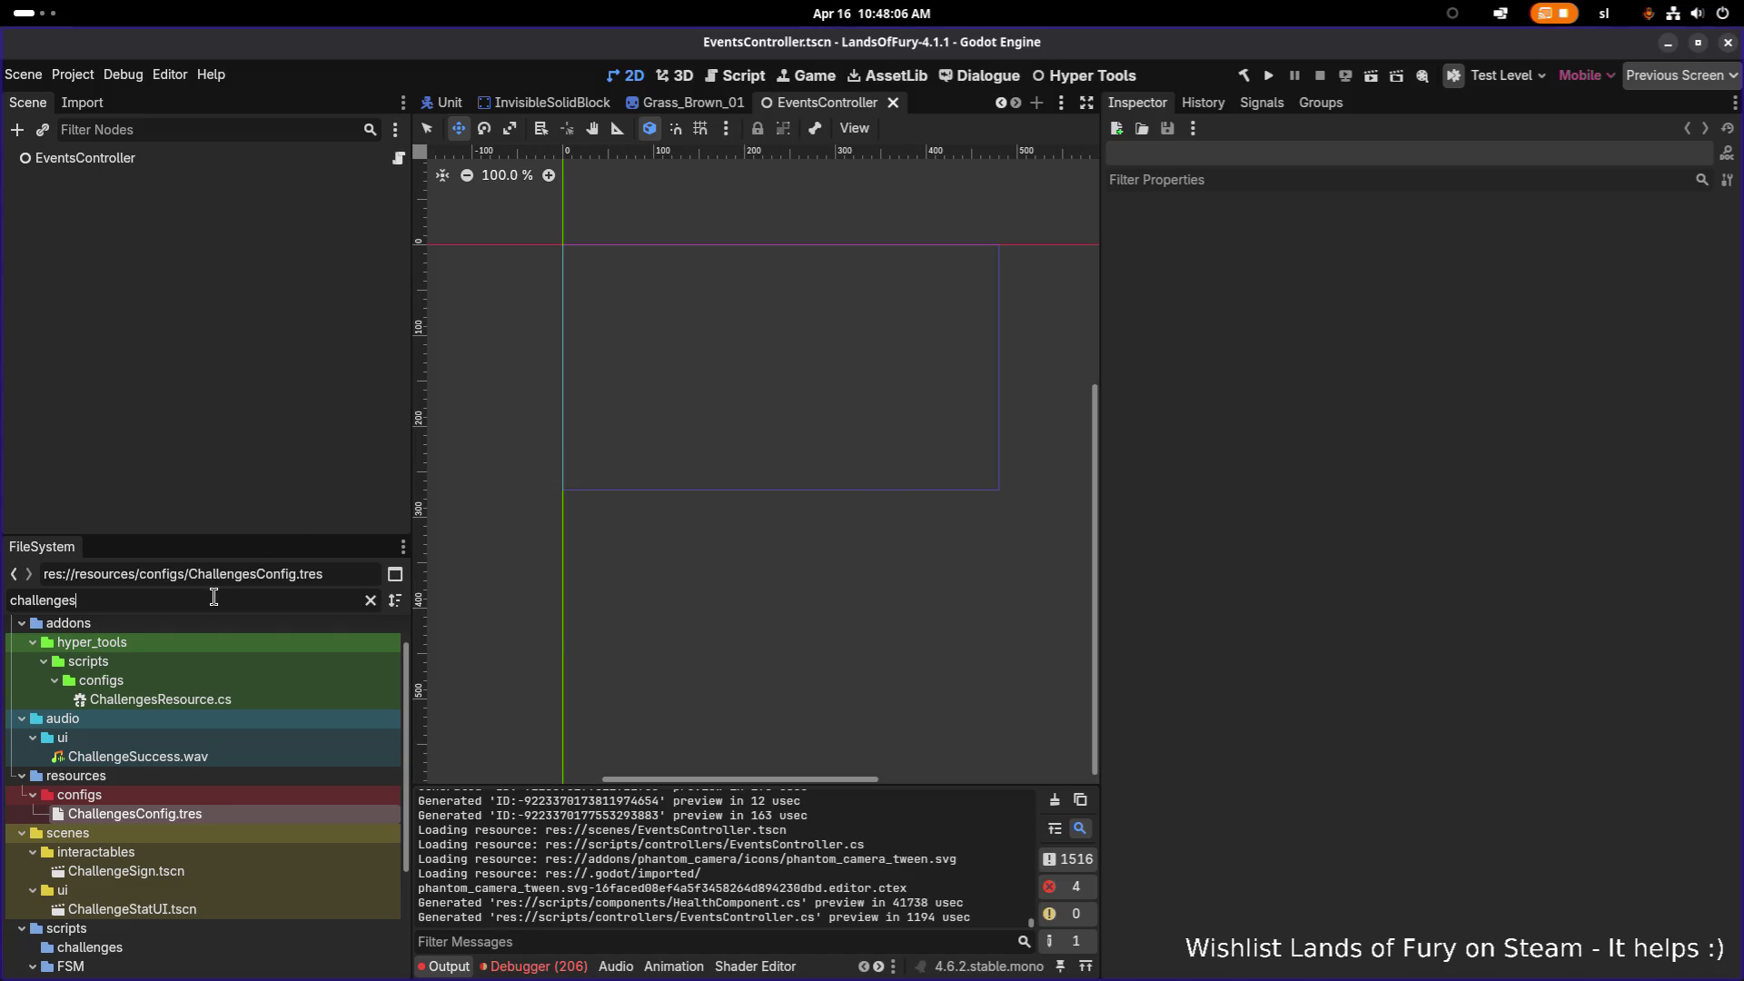
{"action": "key", "text": "ctrl+a"}
{"action": "type", "text": "gras"}
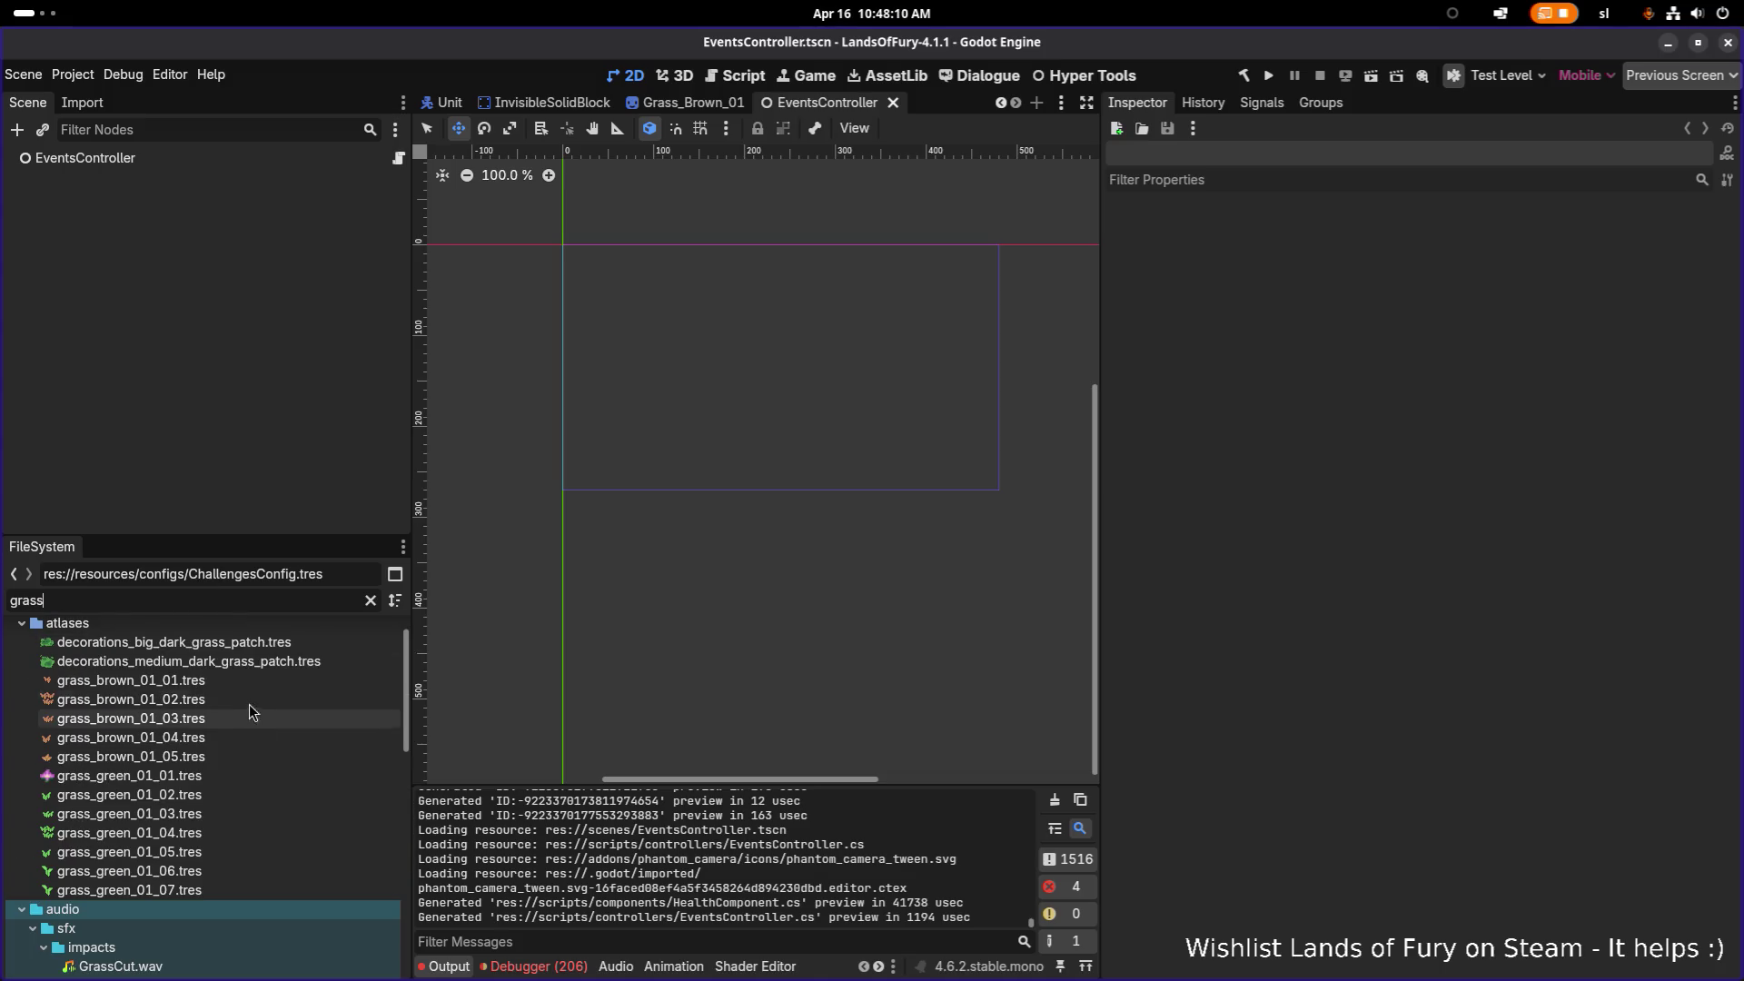
Step: Compare the atlas regions of grass_brown_01_01 through grass_brown_01_04
{"action": "left_click", "coordinate": [264, 681]}
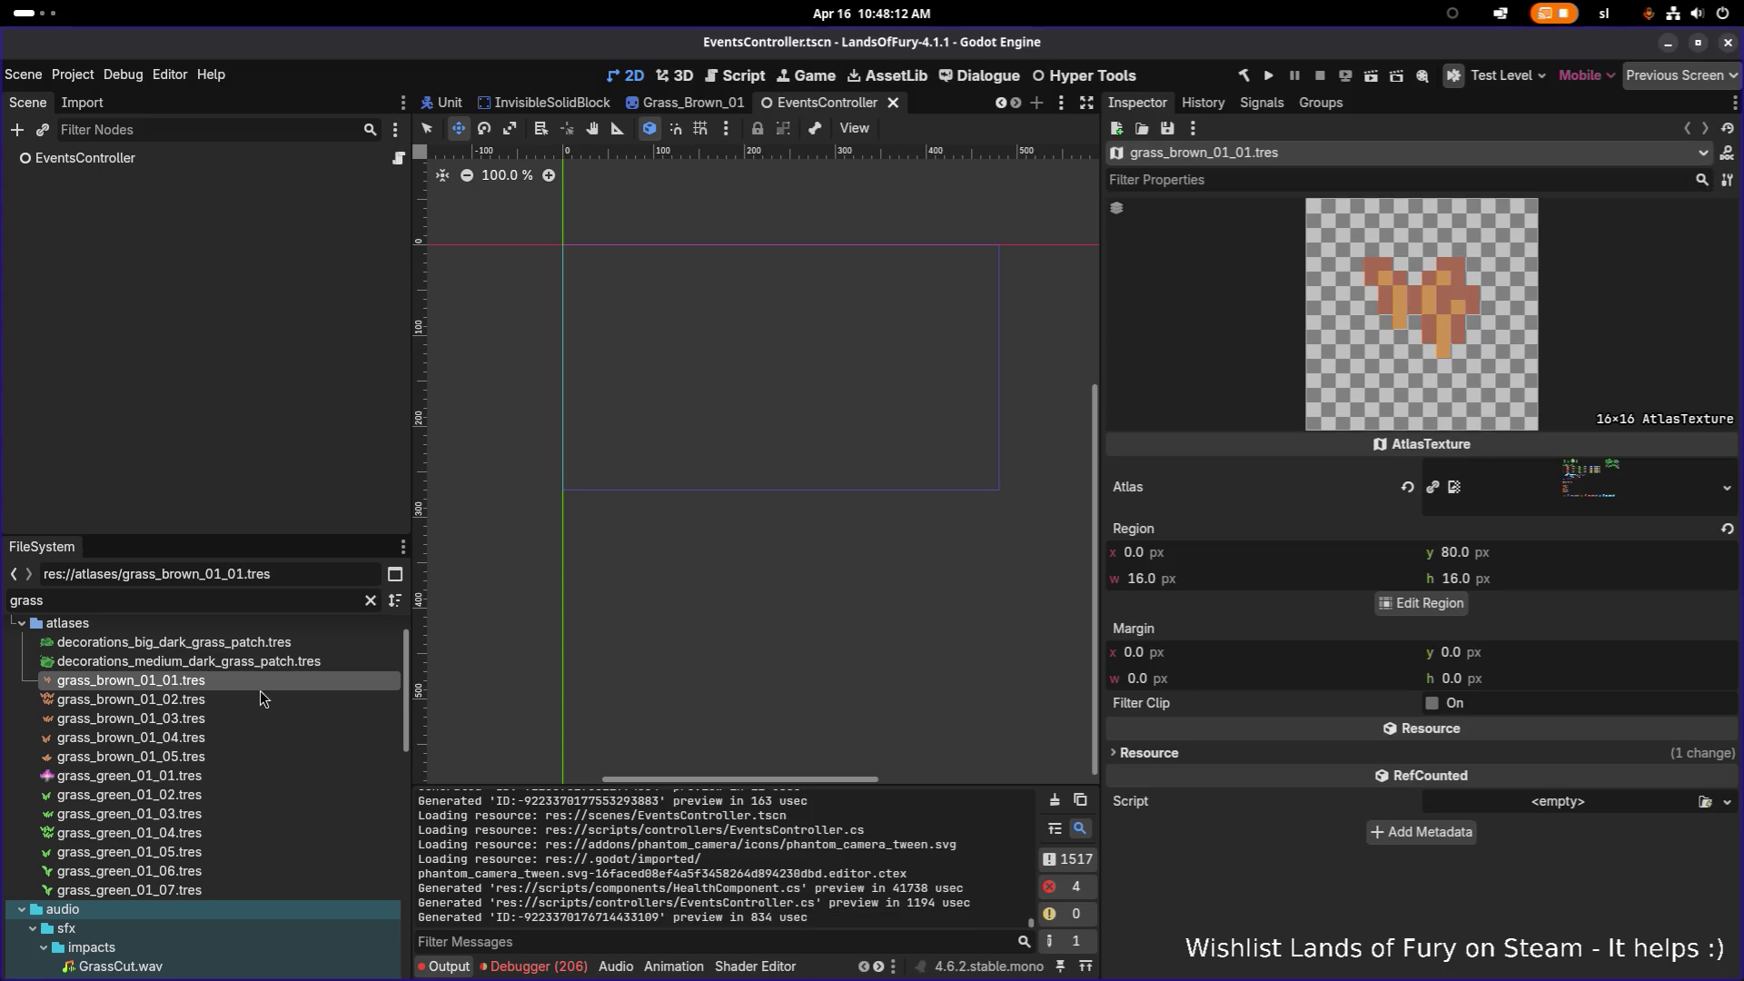
{"action": "left_click", "coordinate": [232, 739]}
{"action": "left_click", "coordinate": [245, 717]}
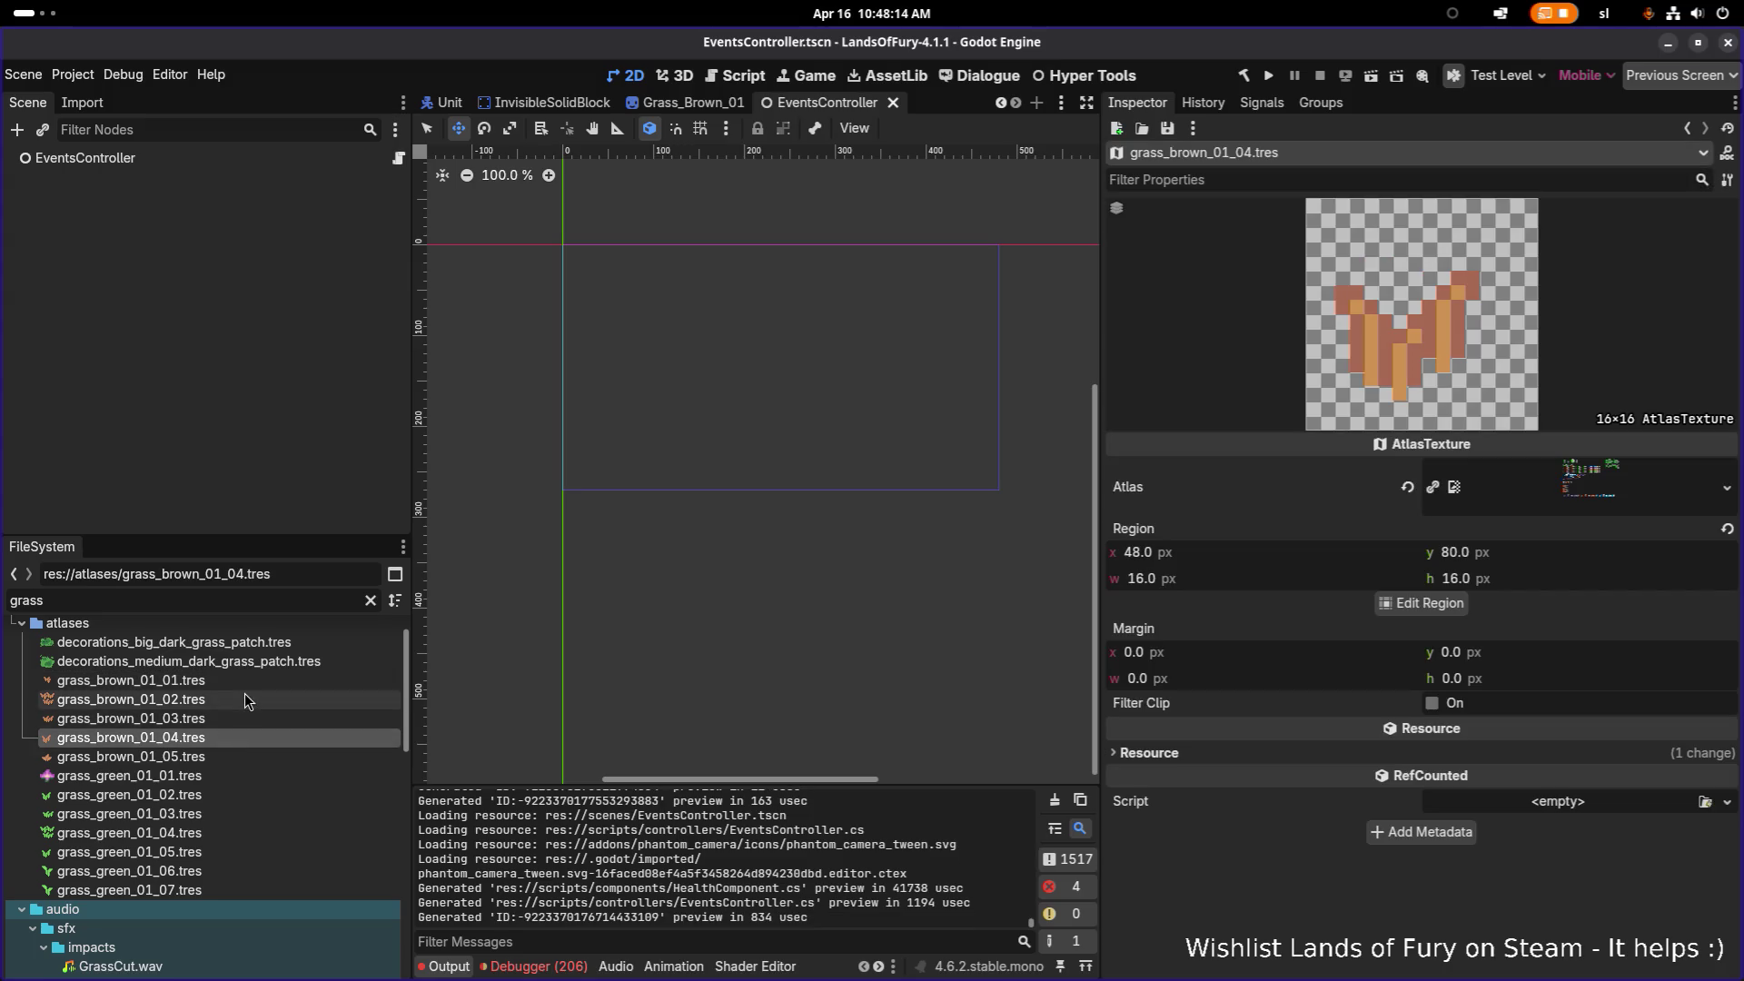
{"action": "left_click", "coordinate": [247, 699]}
{"action": "left_click", "coordinate": [249, 684]}
{"action": "left_click", "coordinate": [258, 738]}
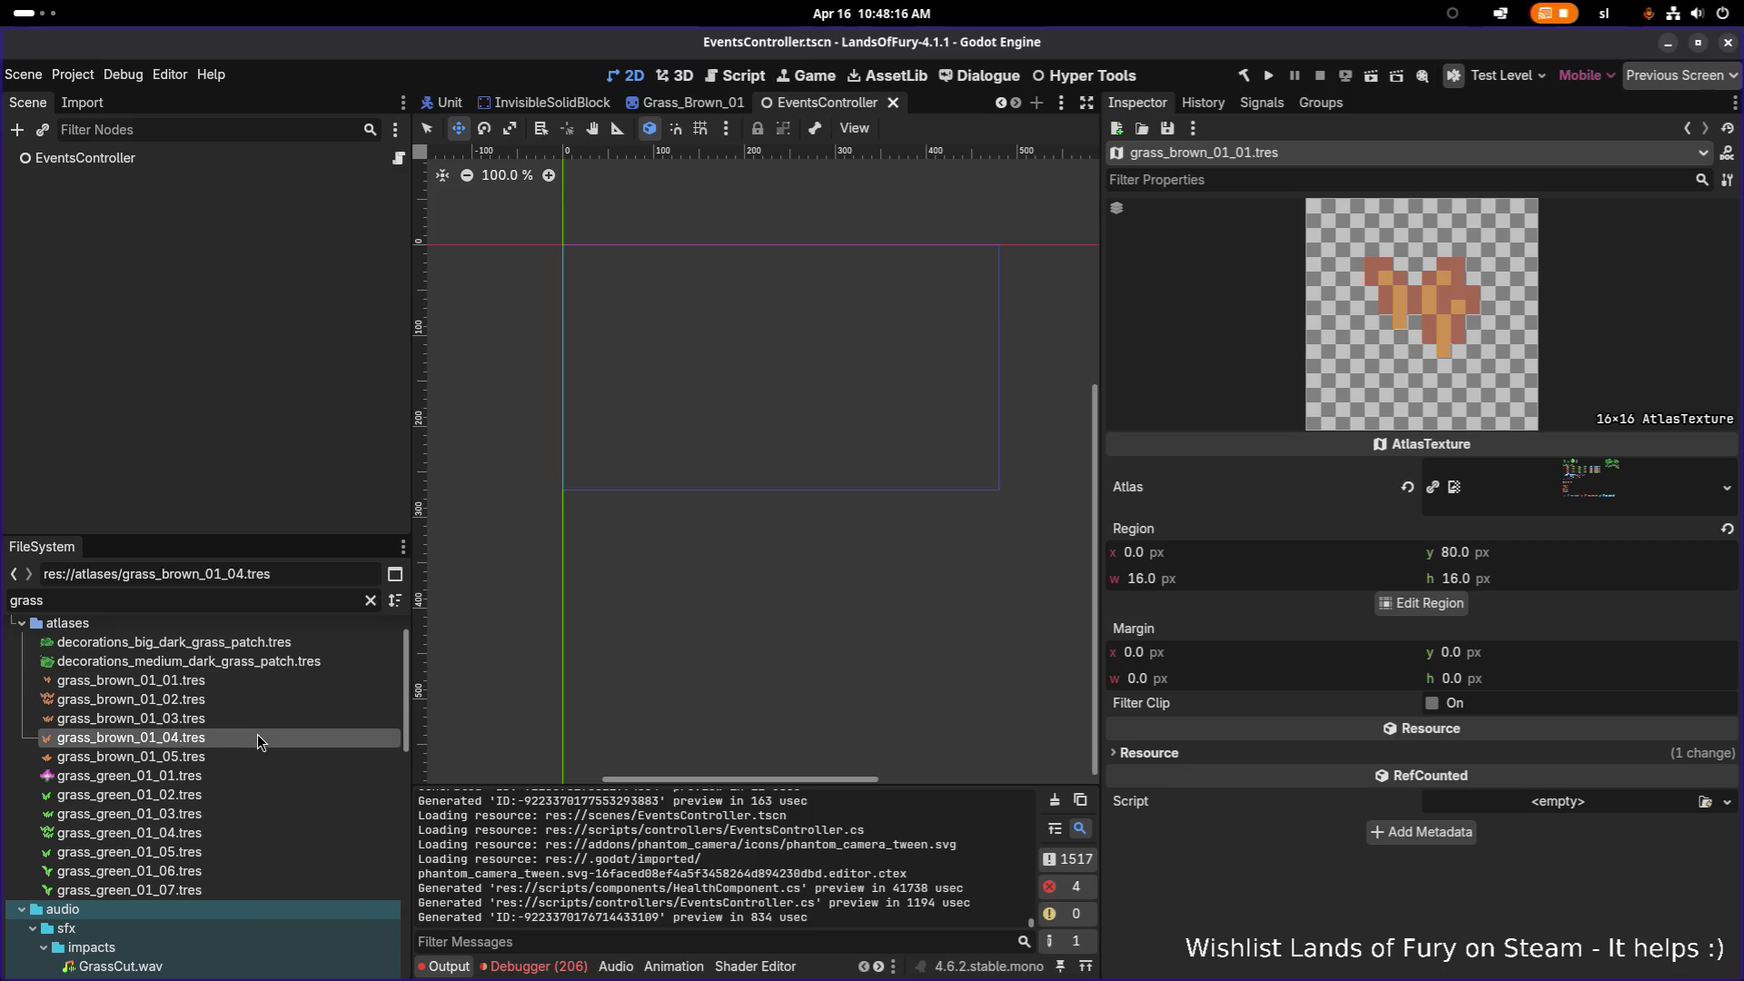
{"action": "key", "text": "alt+Tab"}
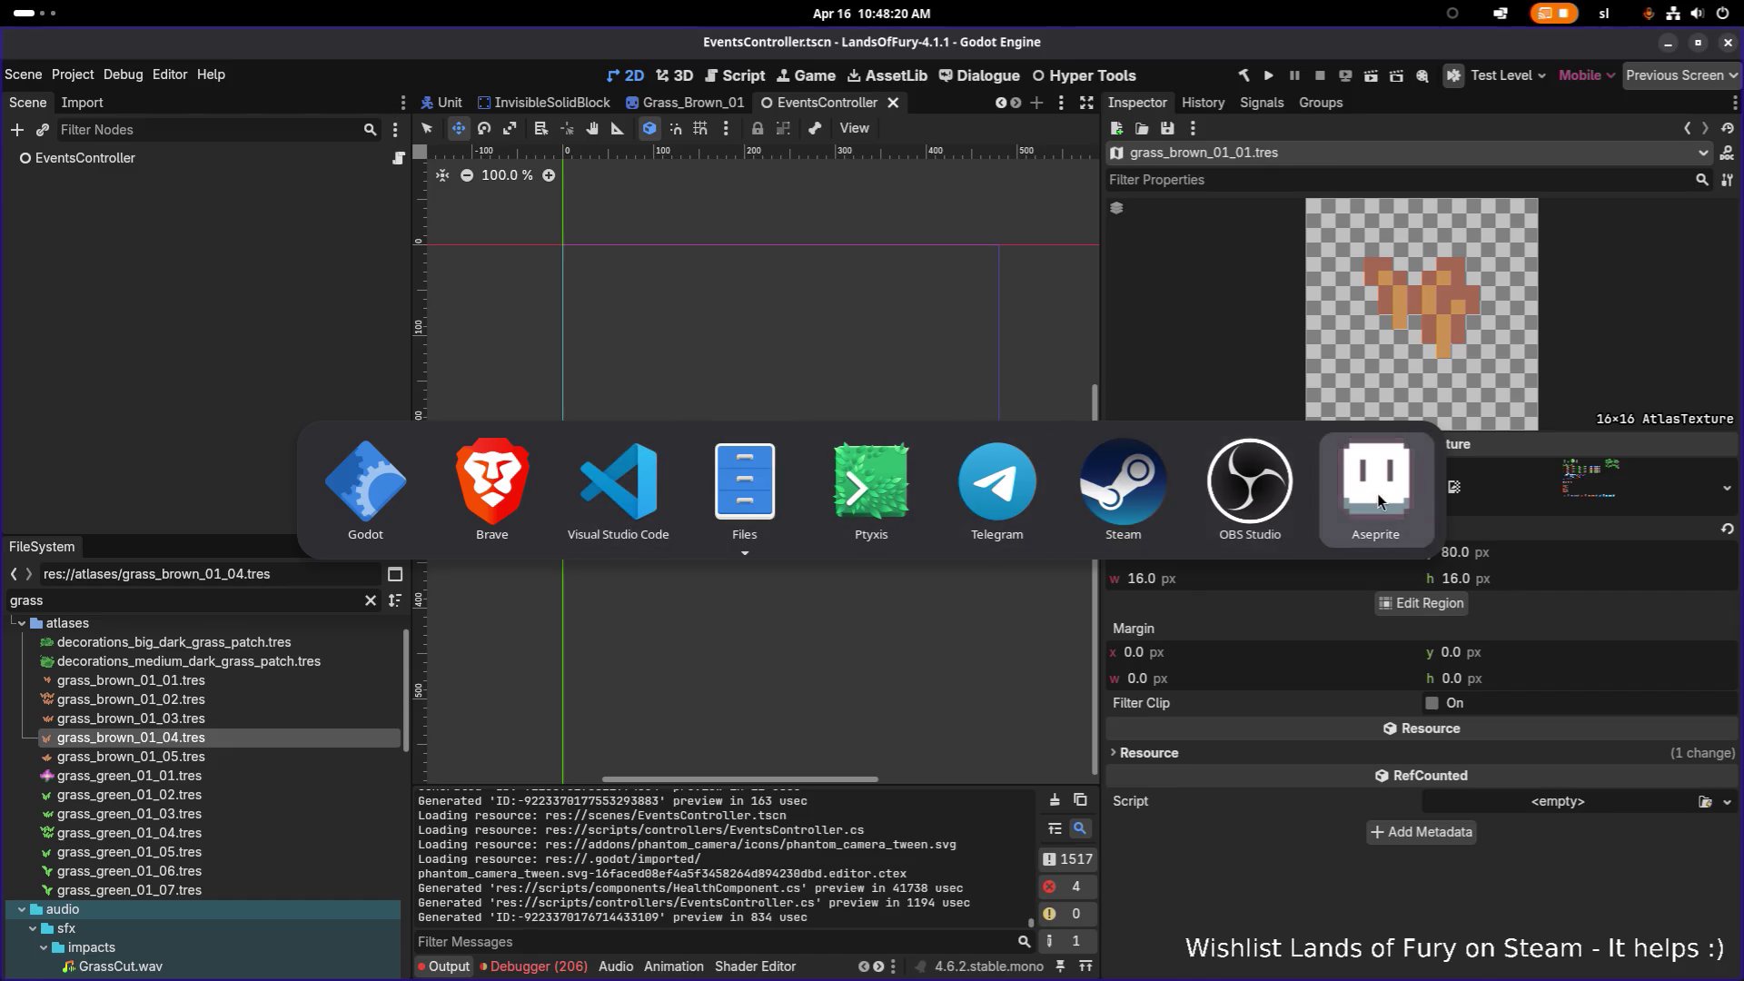
Step: Clear the bunny selection, move the MiniChallengeBunny tab beside Home, and close destroyables
{"action": "left_click", "coordinate": [1345, 524]}
{"action": "left_click", "coordinate": [606, 354]}
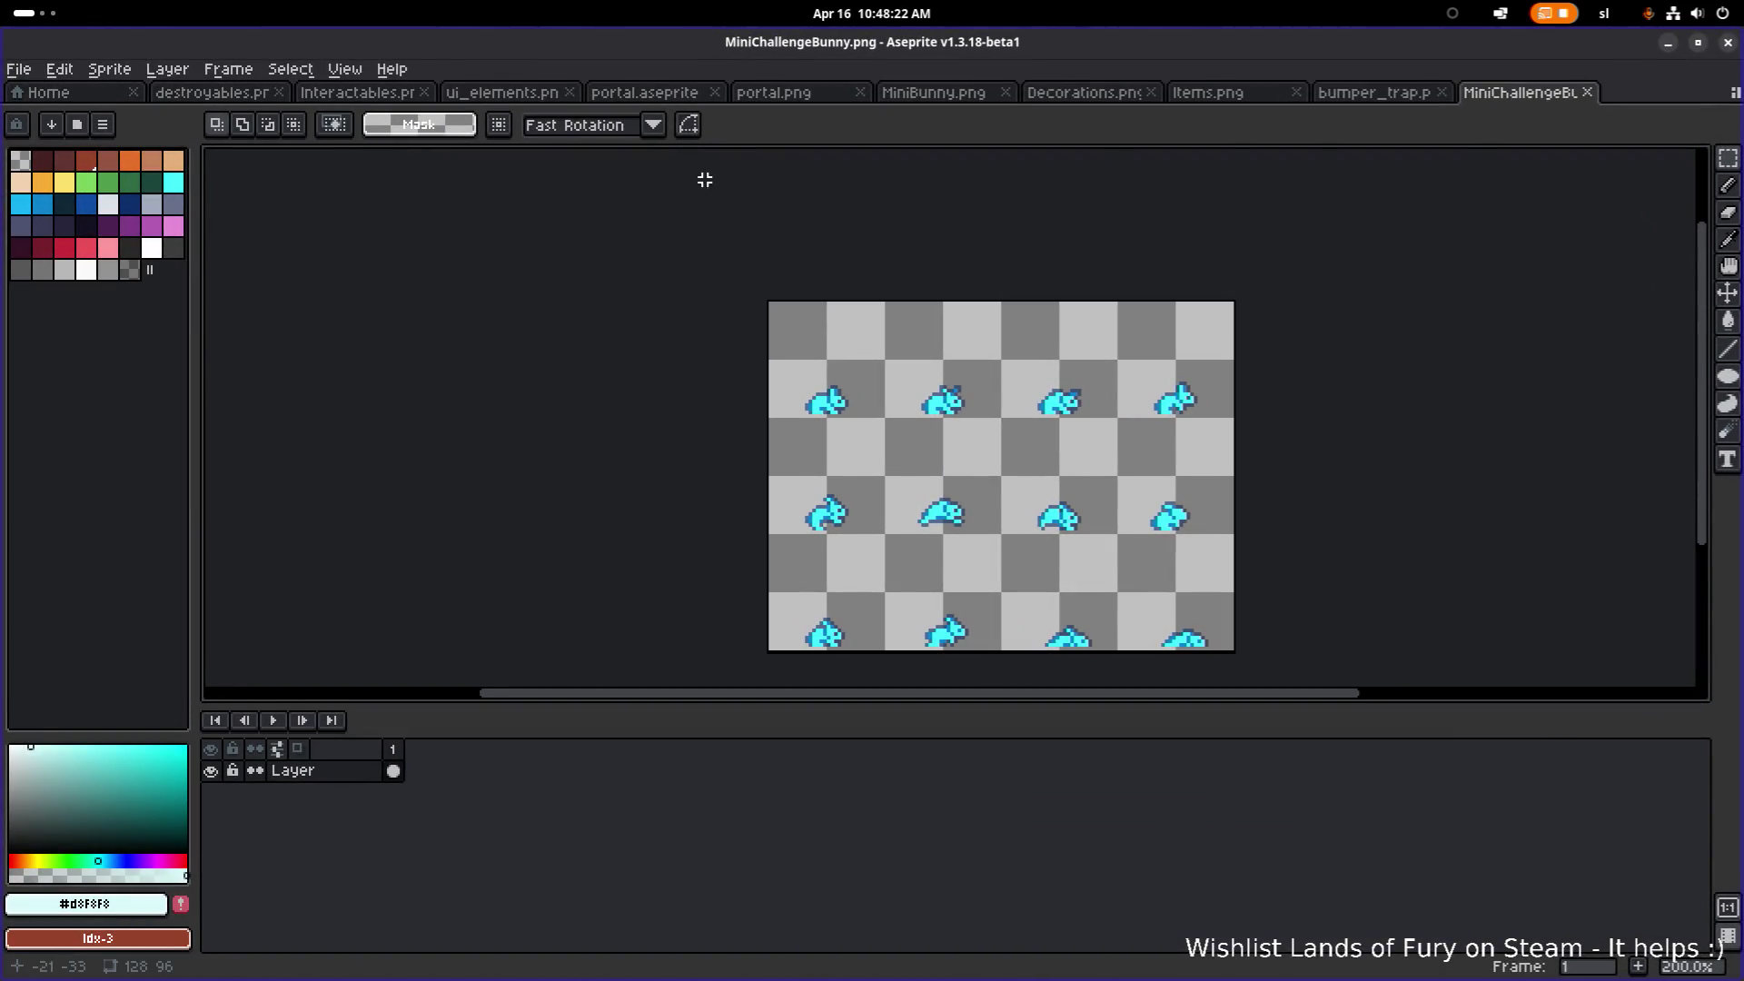
{"action": "left_click_drag", "start_coordinate": [1512, 93], "coordinate": [227, 95]}
{"action": "left_click", "coordinate": [338, 94]}
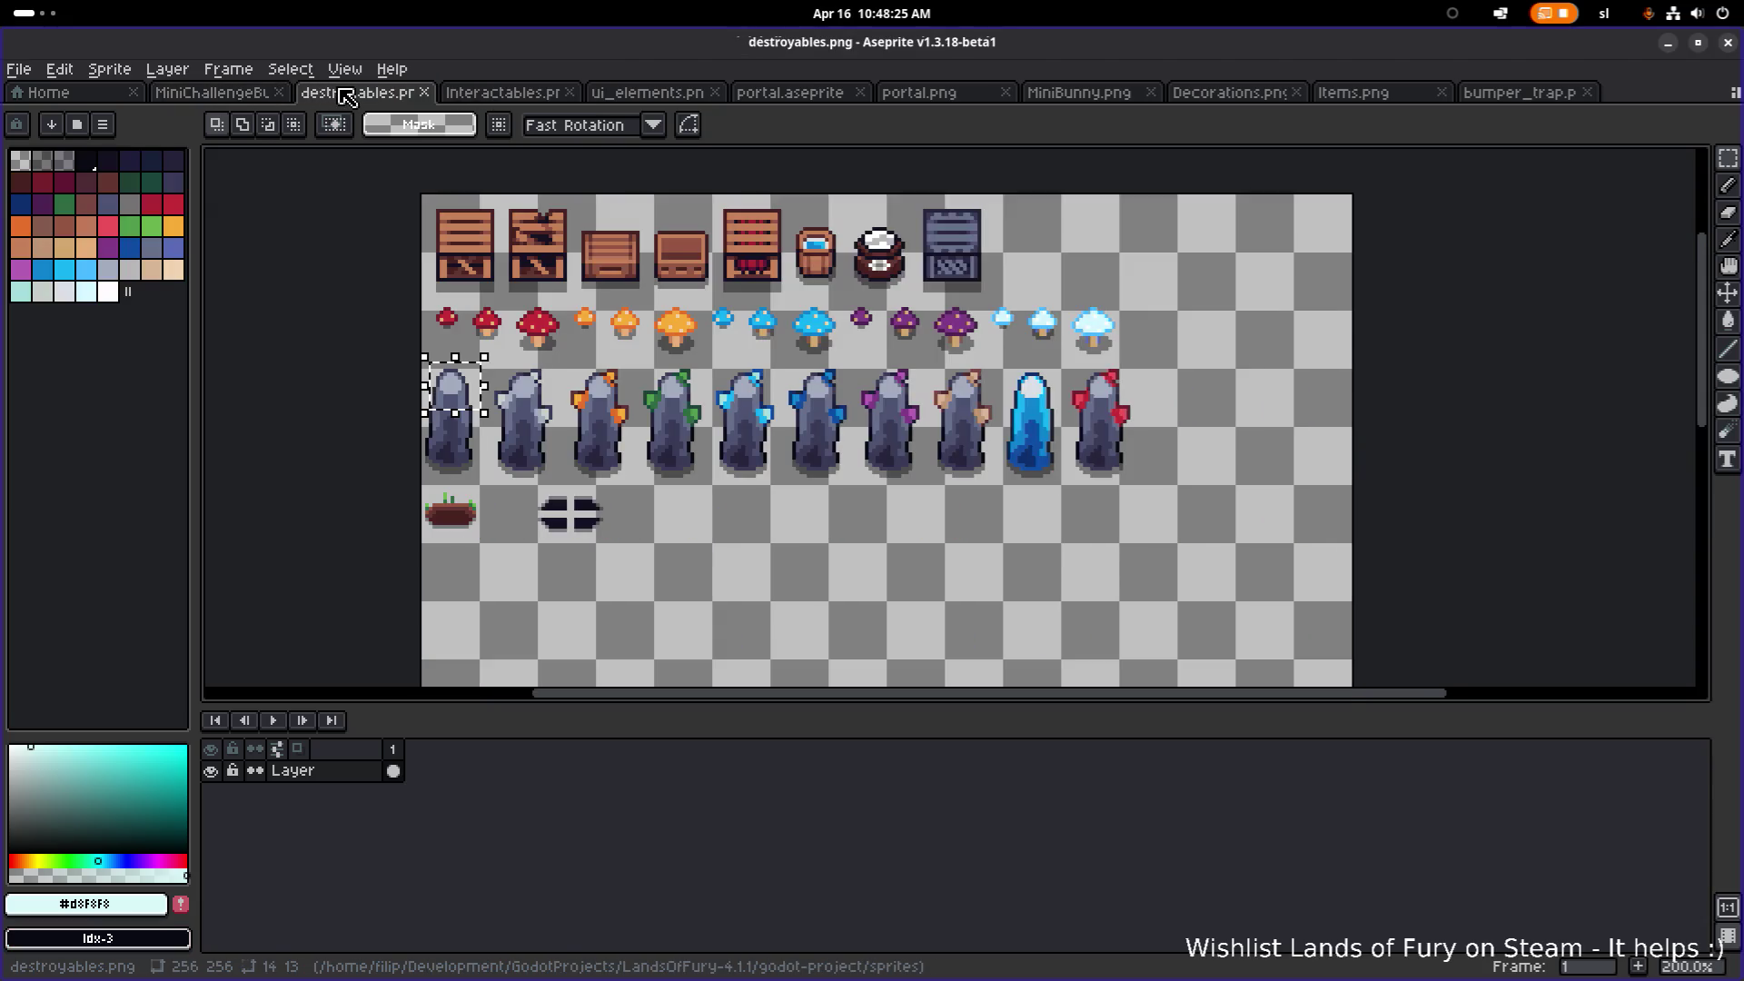
{"action": "middle_click", "coordinate": [348, 95]}
{"action": "scroll", "coordinate": [758, 293], "scroll_direction": "up", "scroll_amount": 3}
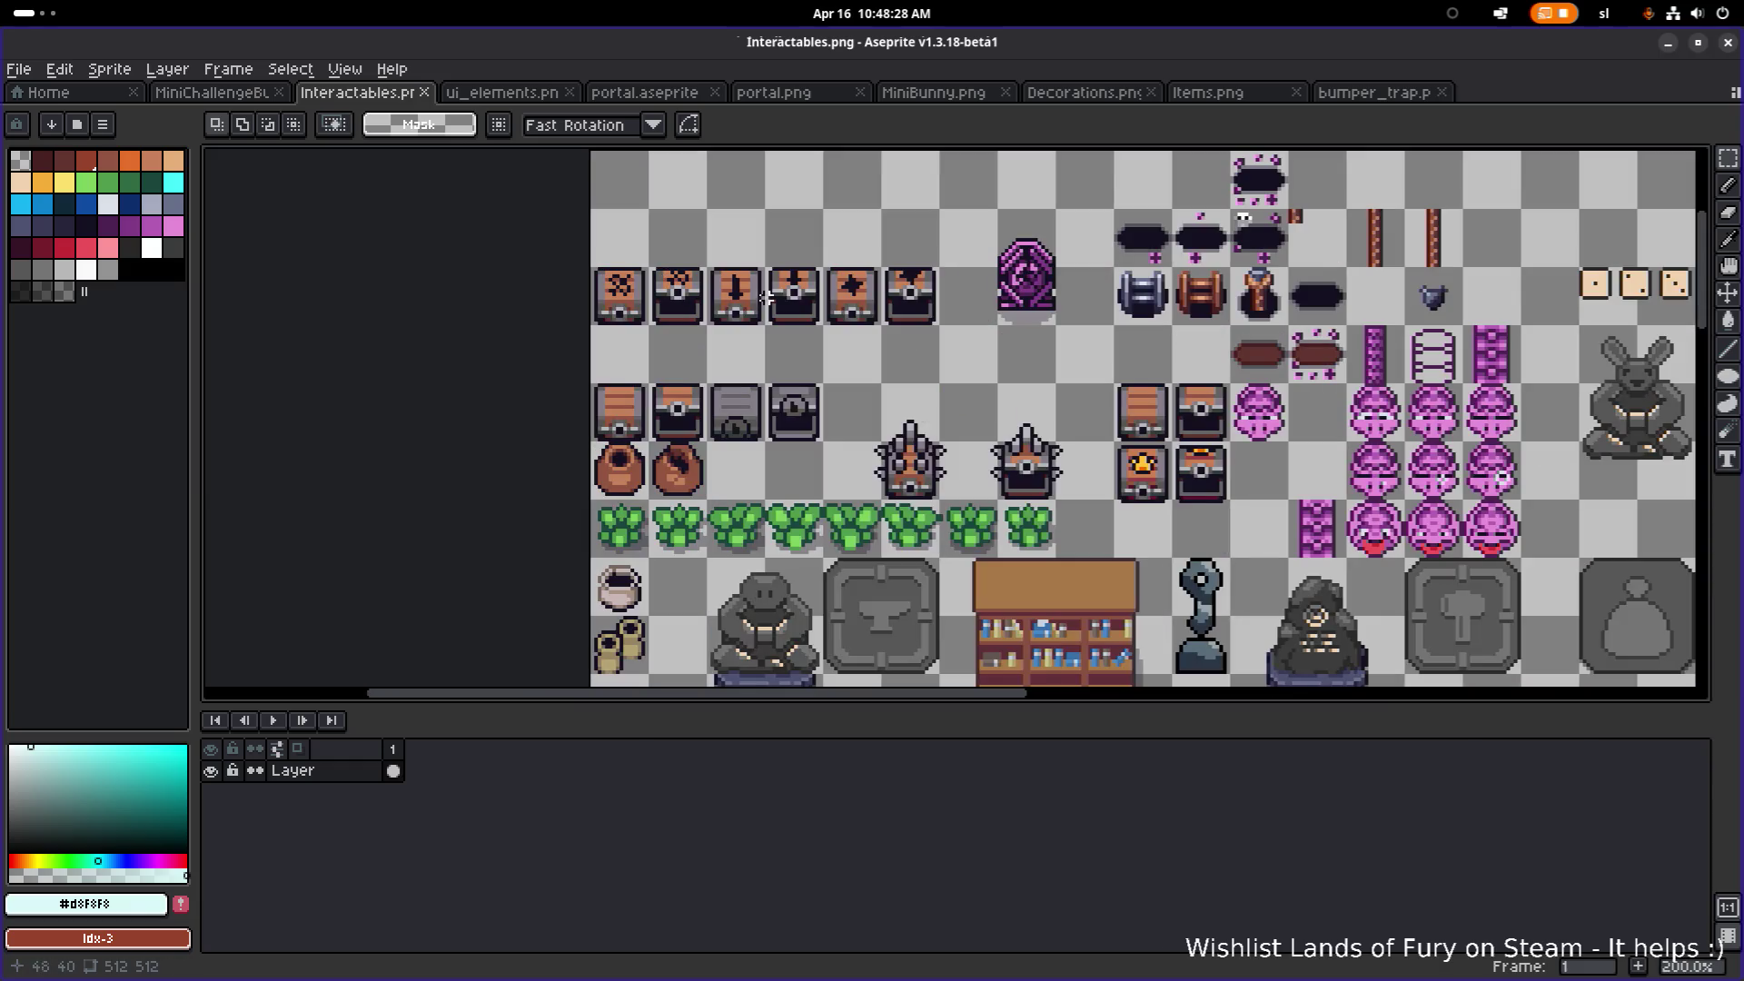
{"action": "left_click_drag", "start_coordinate": [846, 335], "coordinate": [673, 304]}
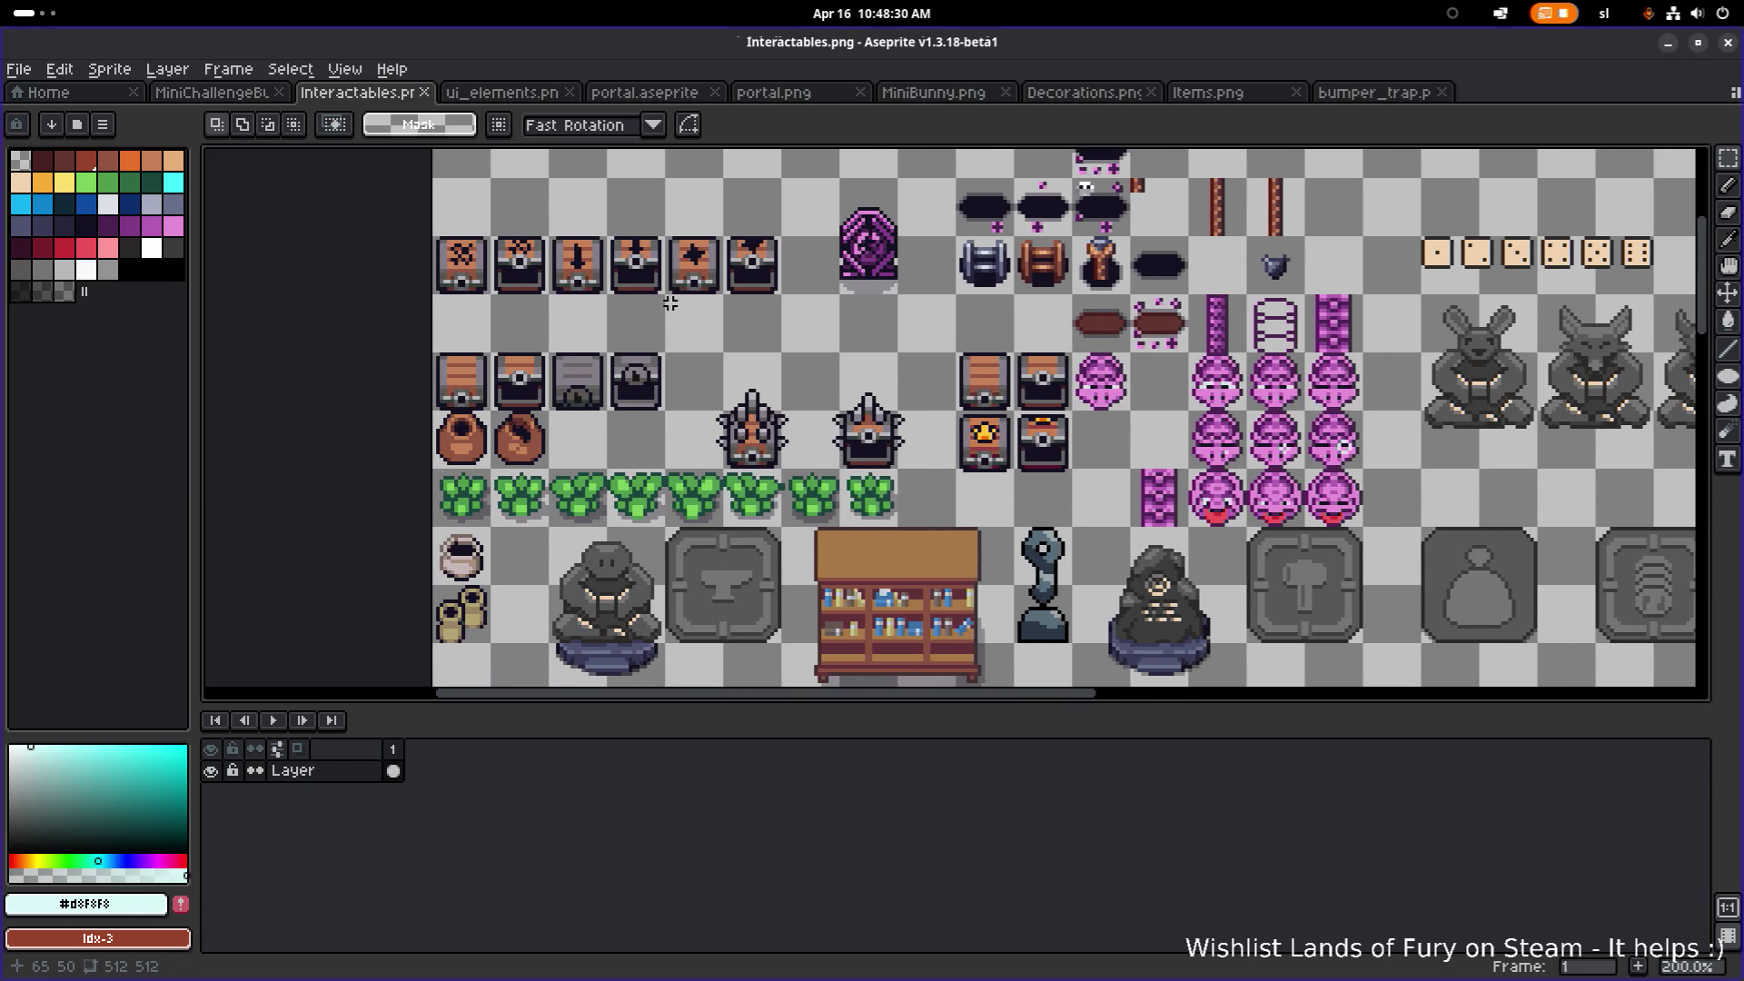
{"action": "scroll", "coordinate": [696, 317], "scroll_direction": "down", "scroll_amount": 2}
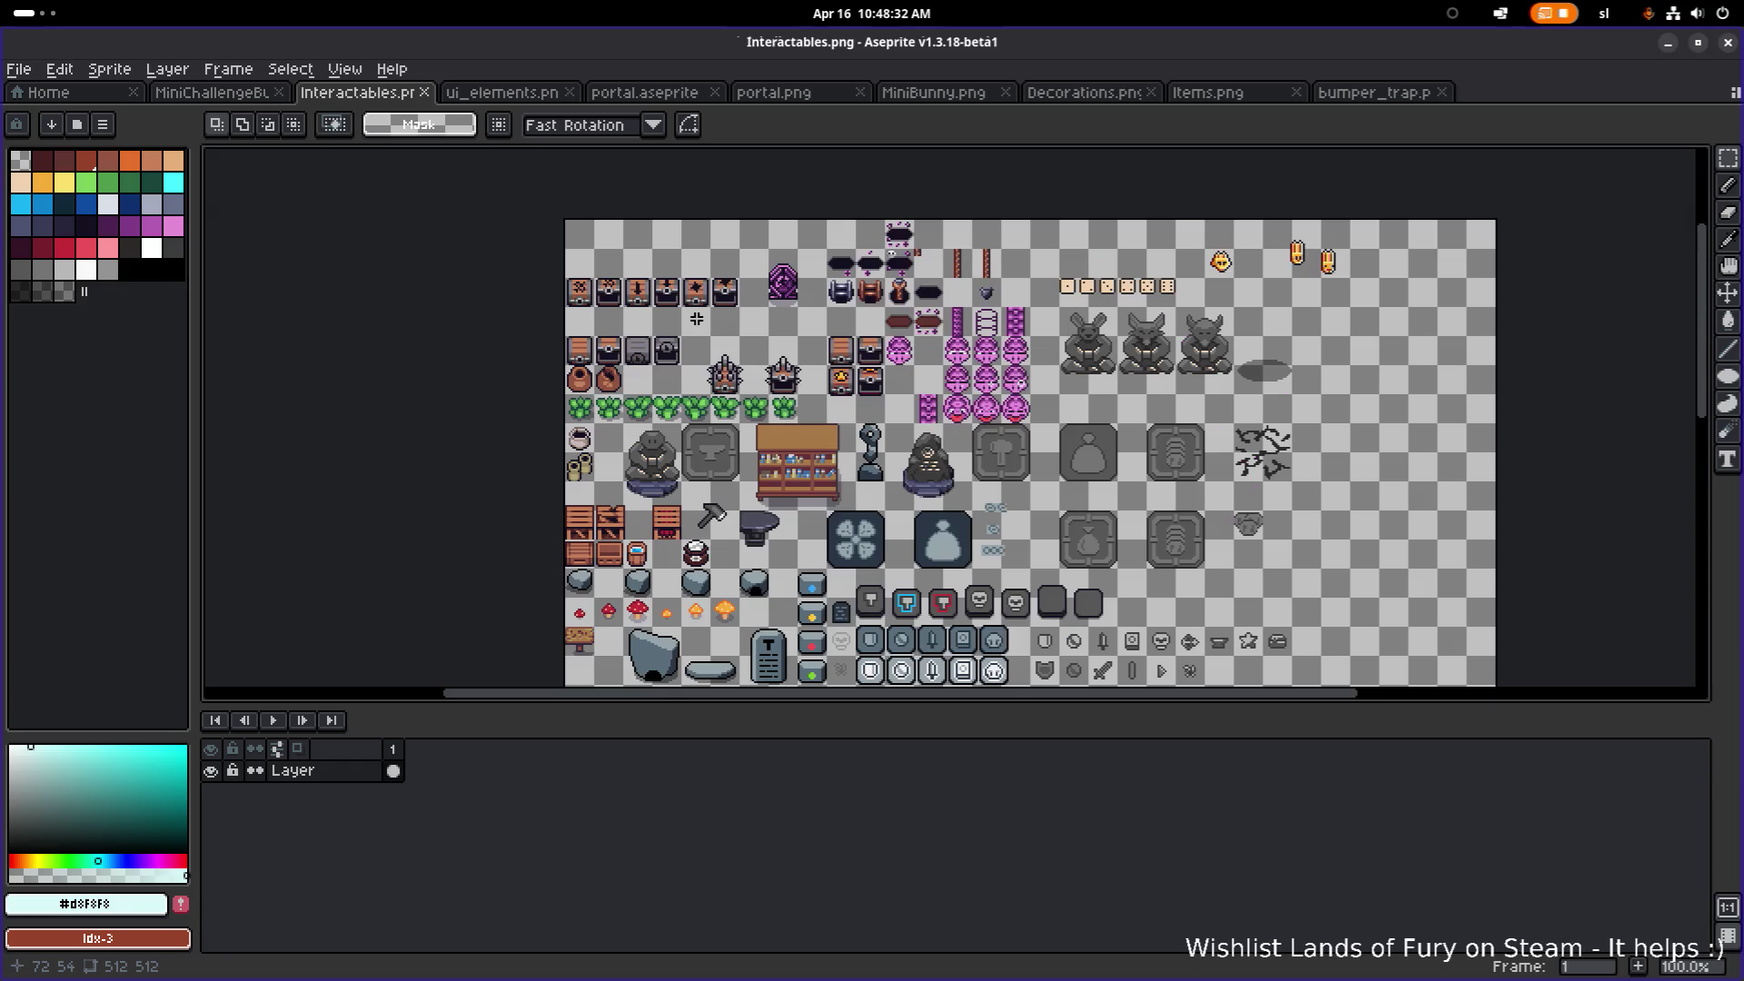
{"action": "scroll", "coordinate": [704, 314], "scroll_direction": "down", "scroll_amount": 2}
{"action": "left_click_drag", "start_coordinate": [704, 314], "coordinate": [626, 264]}
{"action": "scroll", "coordinate": [569, 243], "scroll_direction": "up", "scroll_amount": 2}
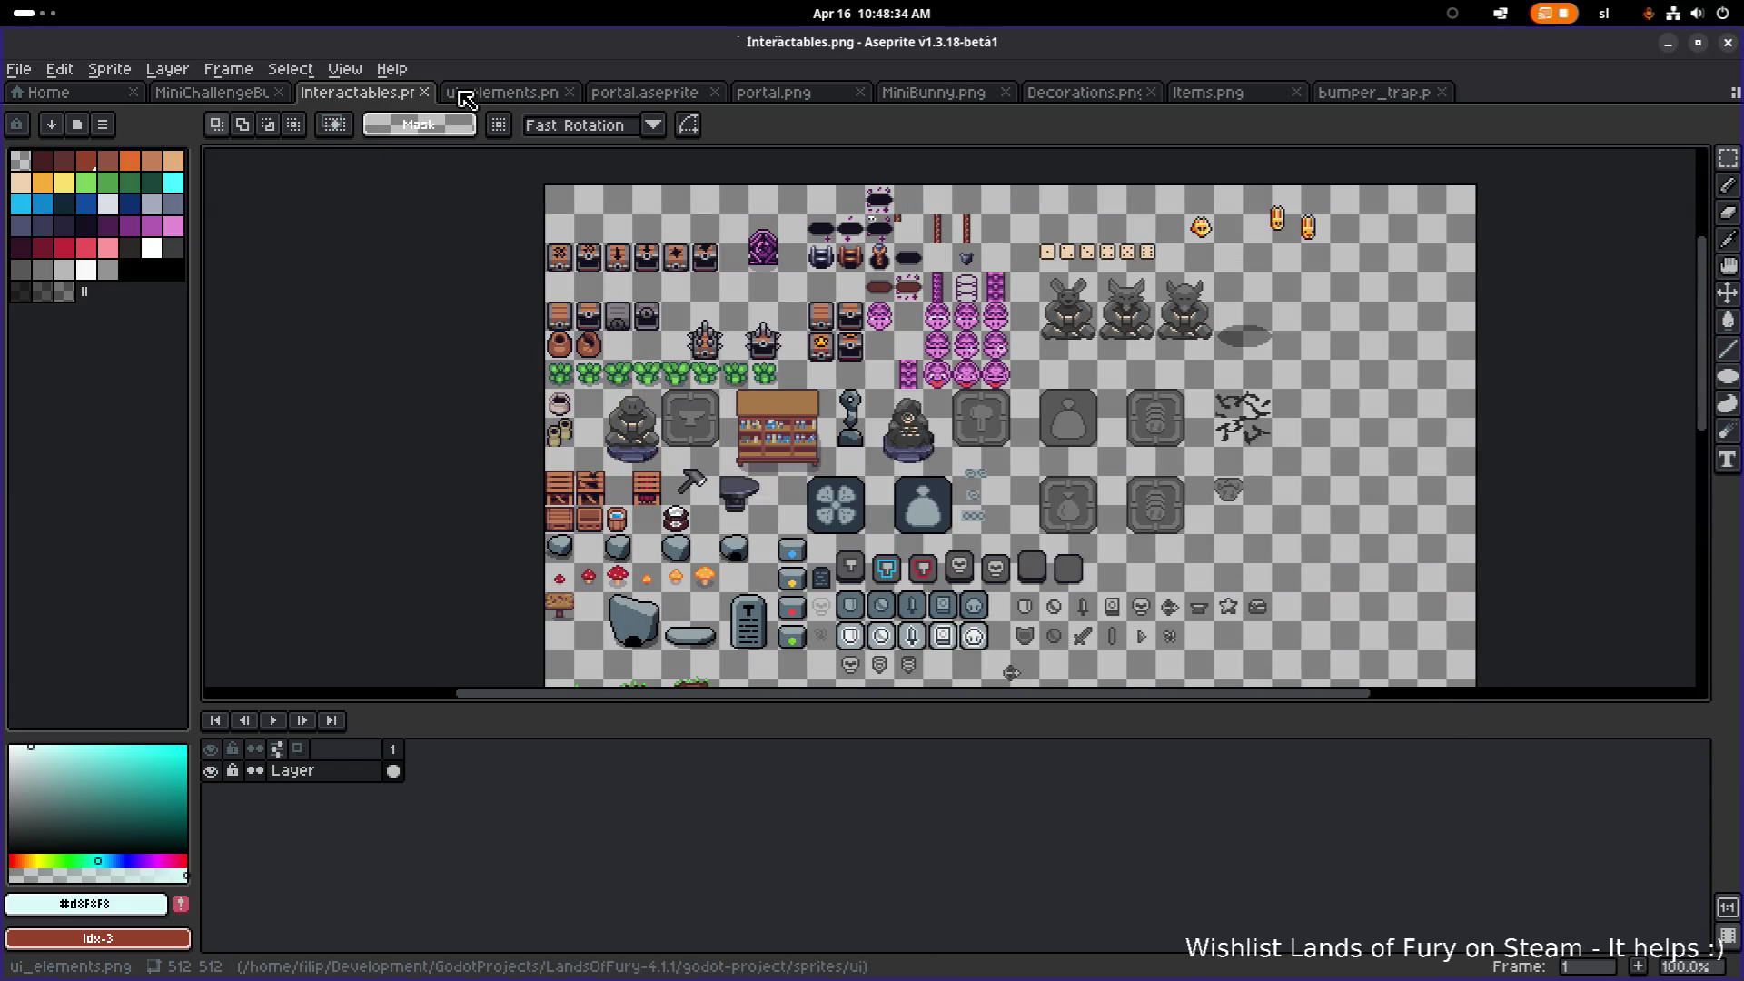
Step: Close the ui_elements, portal, MiniBunny, Decorations, Items and bumper_trap tabs
{"action": "middle_click", "coordinate": [466, 98]}
{"action": "middle_click", "coordinate": [466, 99]}
{"action": "middle_click", "coordinate": [466, 98]}
{"action": "middle_click", "coordinate": [466, 98]}
{"action": "middle_click", "coordinate": [466, 98]}
{"action": "middle_click", "coordinate": [466, 98]}
{"action": "middle_click", "coordinate": [466, 98]}
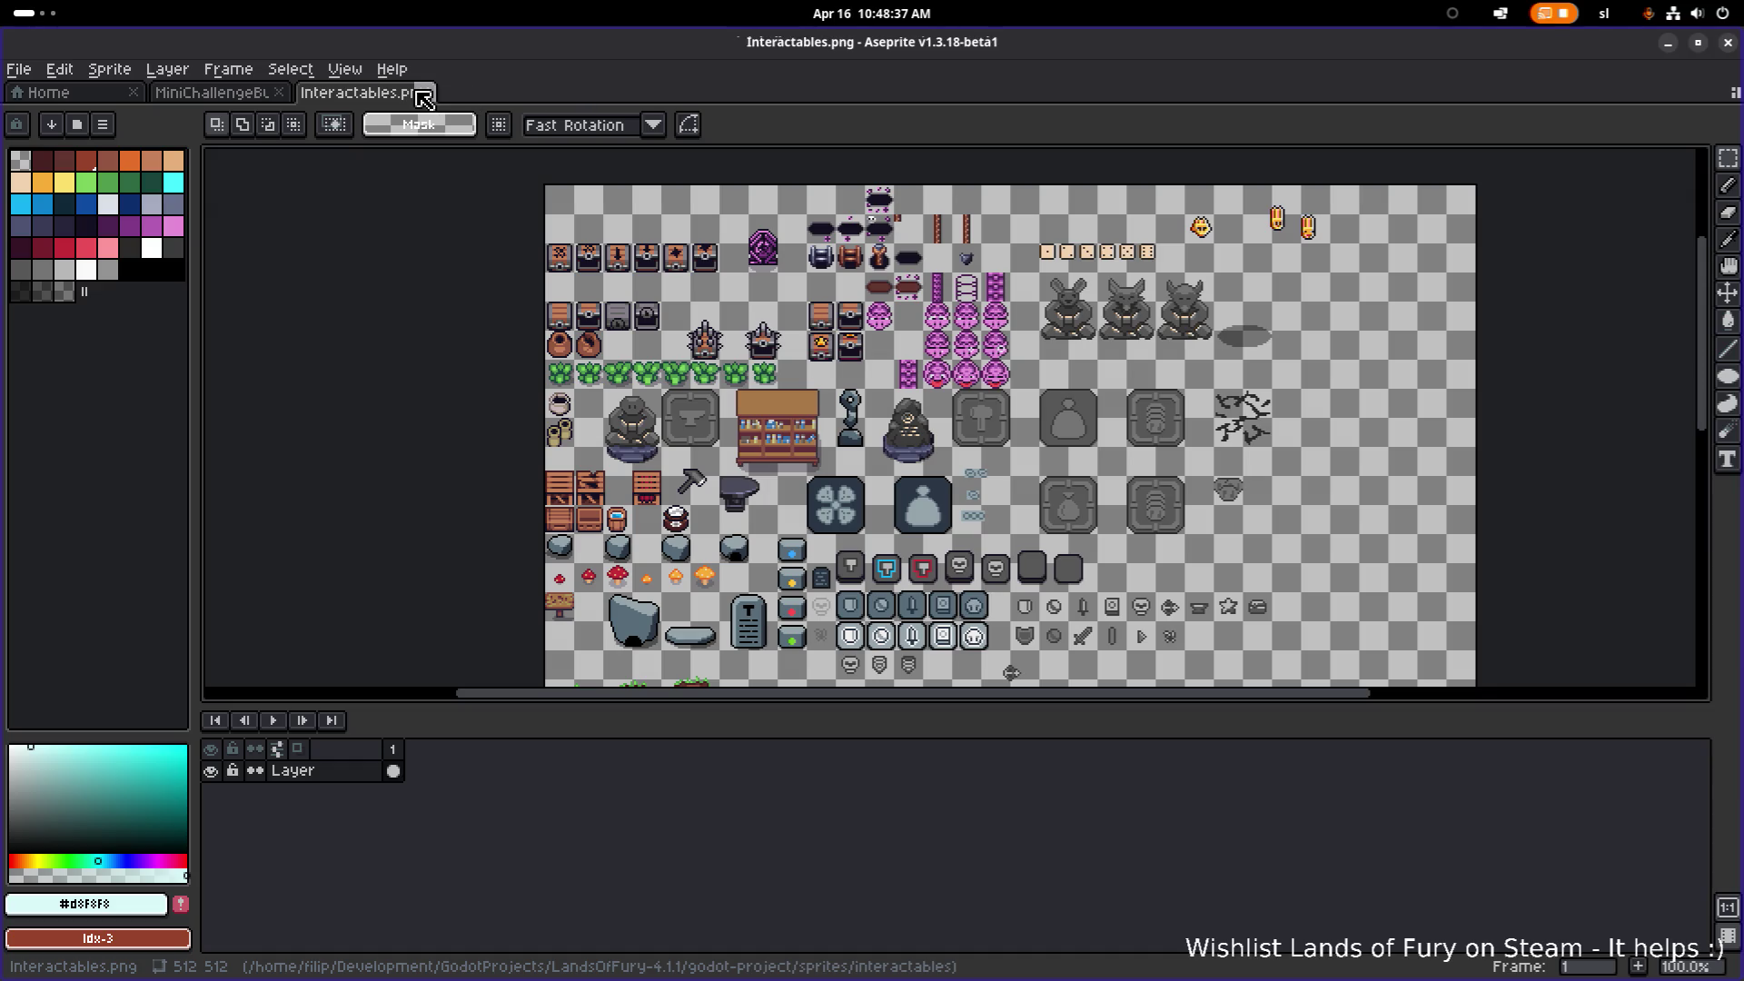
{"action": "left_click", "coordinate": [37, 75]}
Step: Reopen Decorations.png from the recent files list
{"action": "mouse_move", "coordinate": [81, 148]}
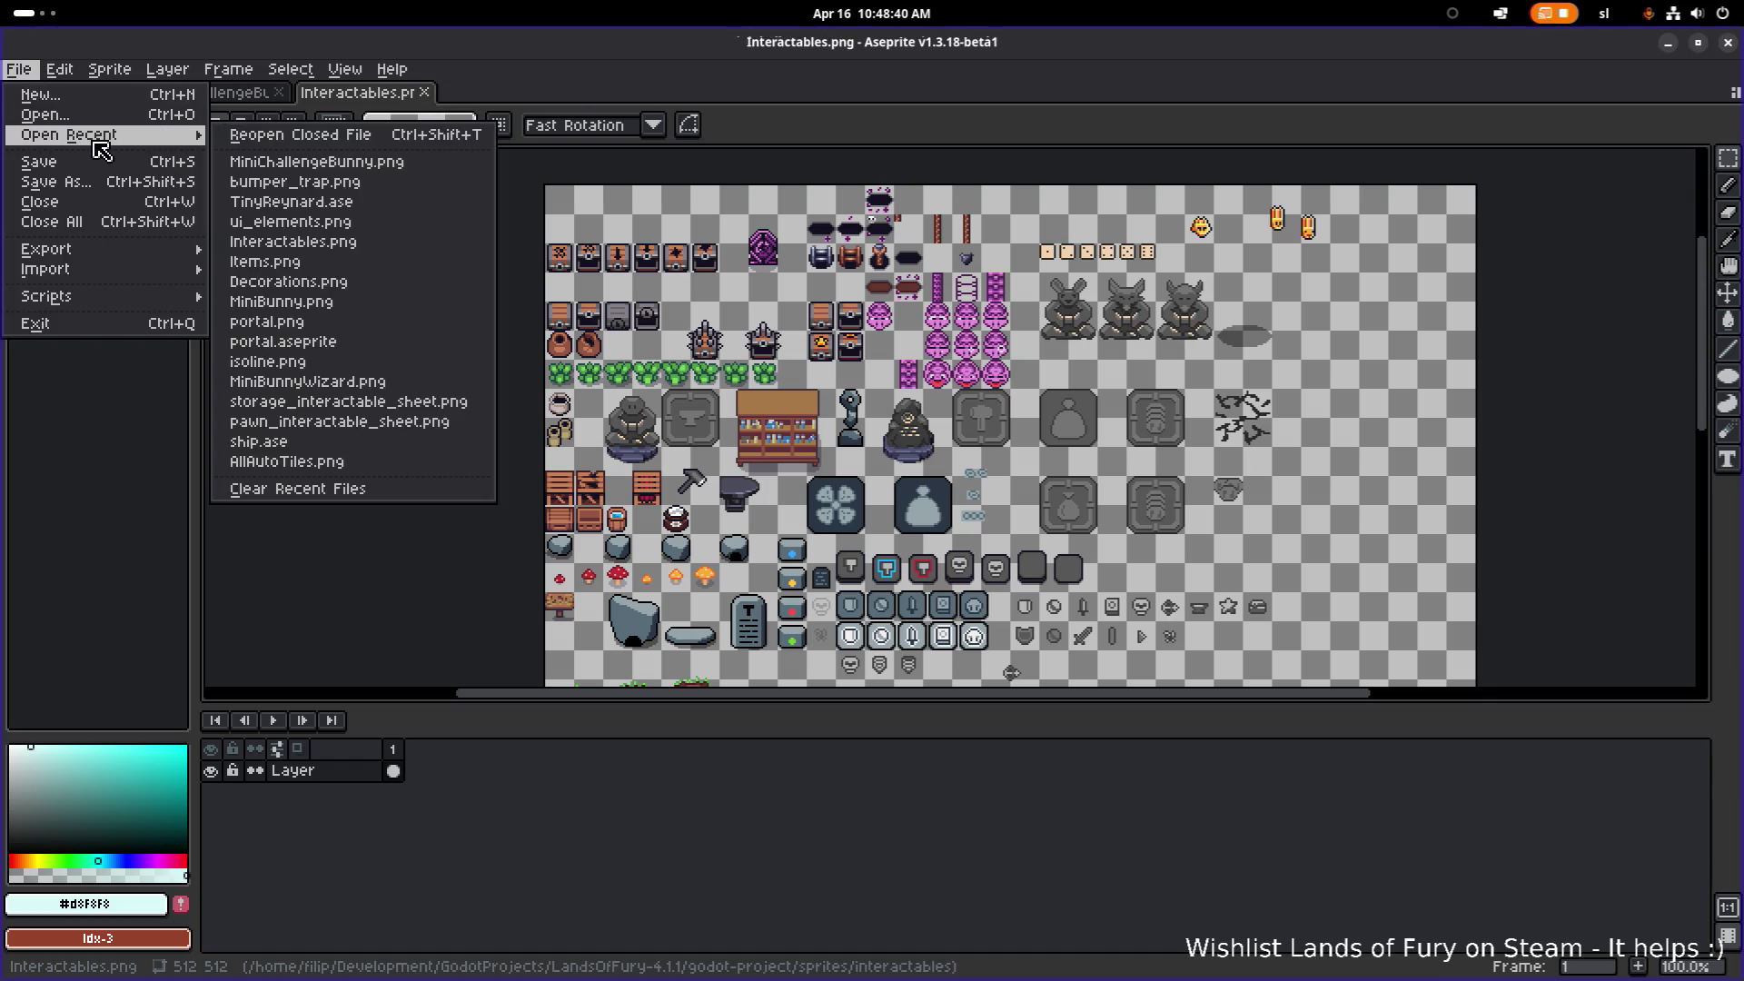
{"action": "left_click", "coordinate": [348, 283]}
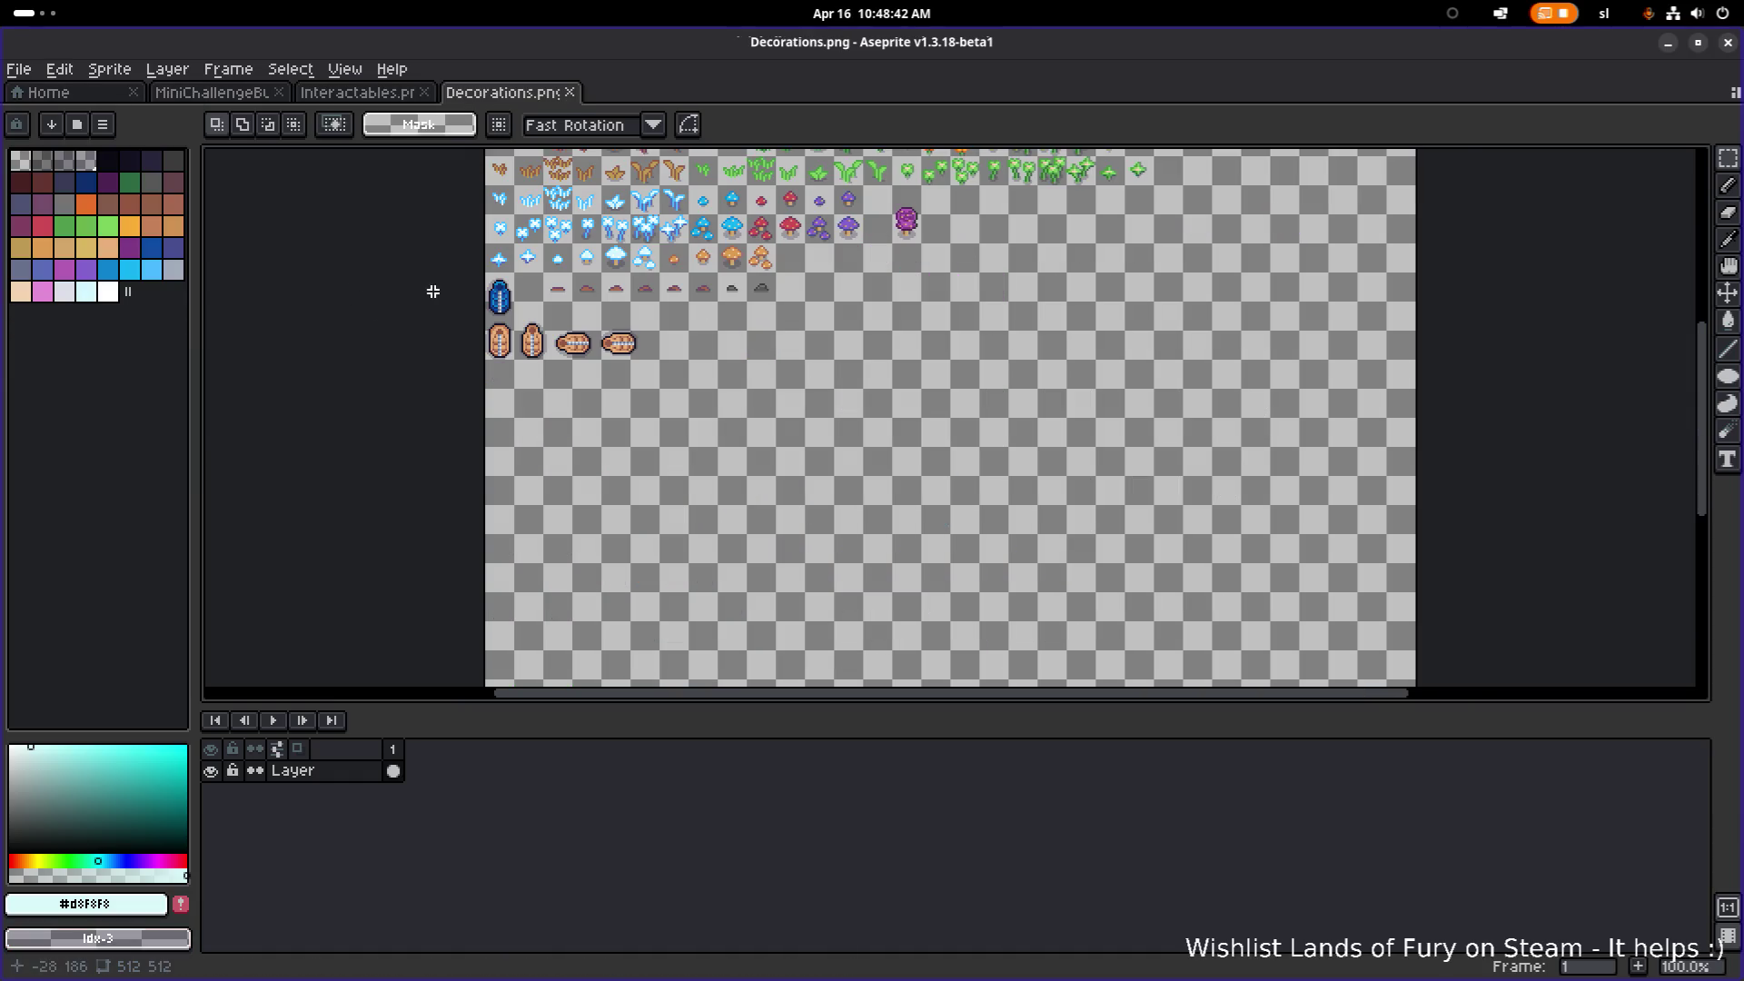
{"action": "scroll", "coordinate": [644, 242], "scroll_direction": "up", "scroll_amount": 3}
{"action": "scroll", "coordinate": [670, 315], "scroll_direction": "up", "scroll_amount": 2}
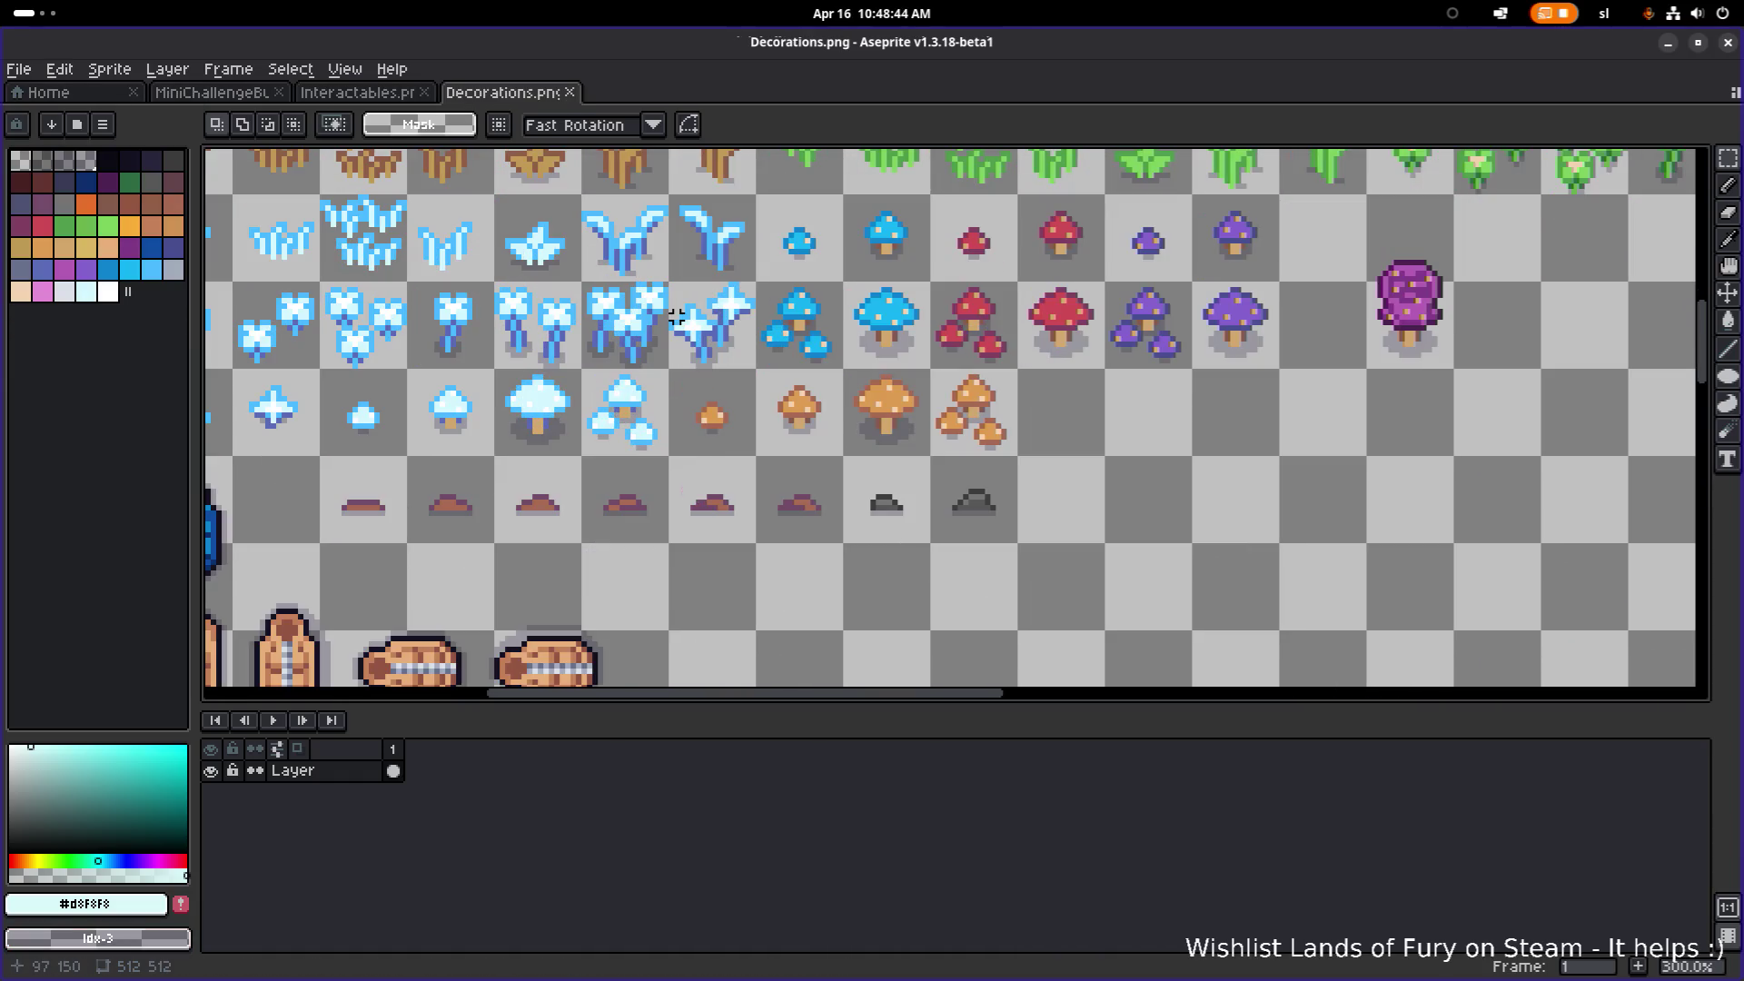
{"action": "scroll", "coordinate": [815, 303], "scroll_direction": "down", "scroll_amount": 2}
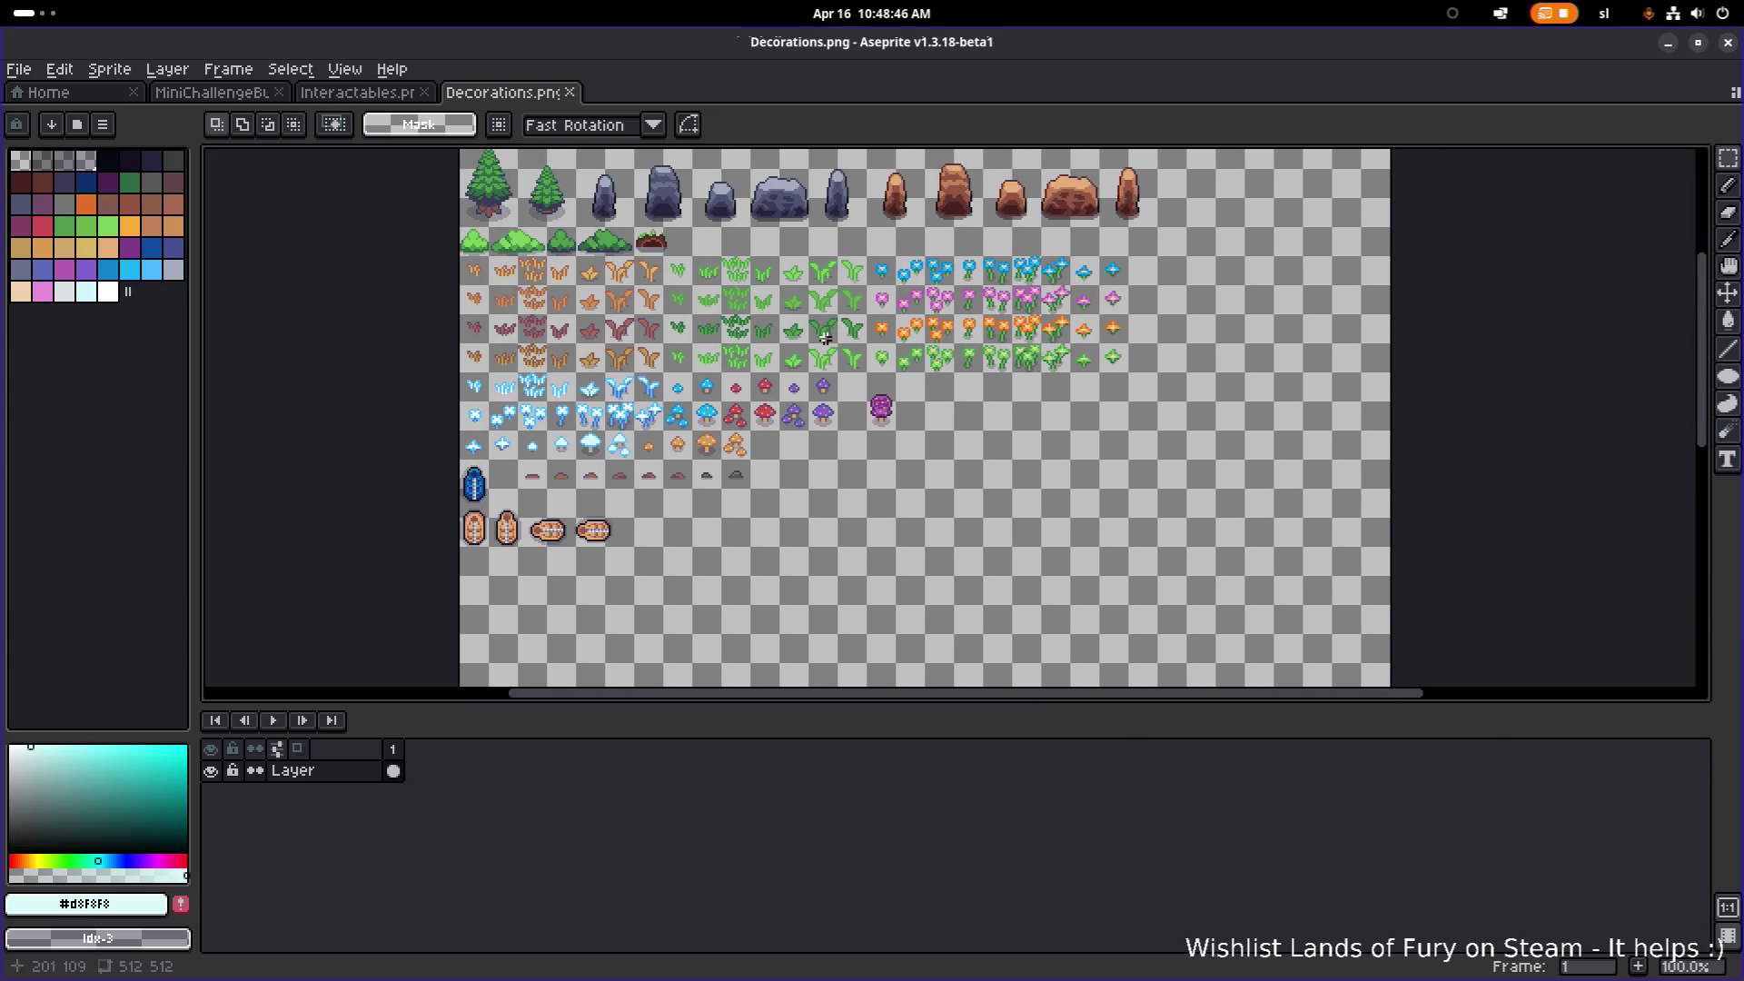
{"action": "scroll", "coordinate": [545, 273], "scroll_direction": "up", "scroll_amount": 2}
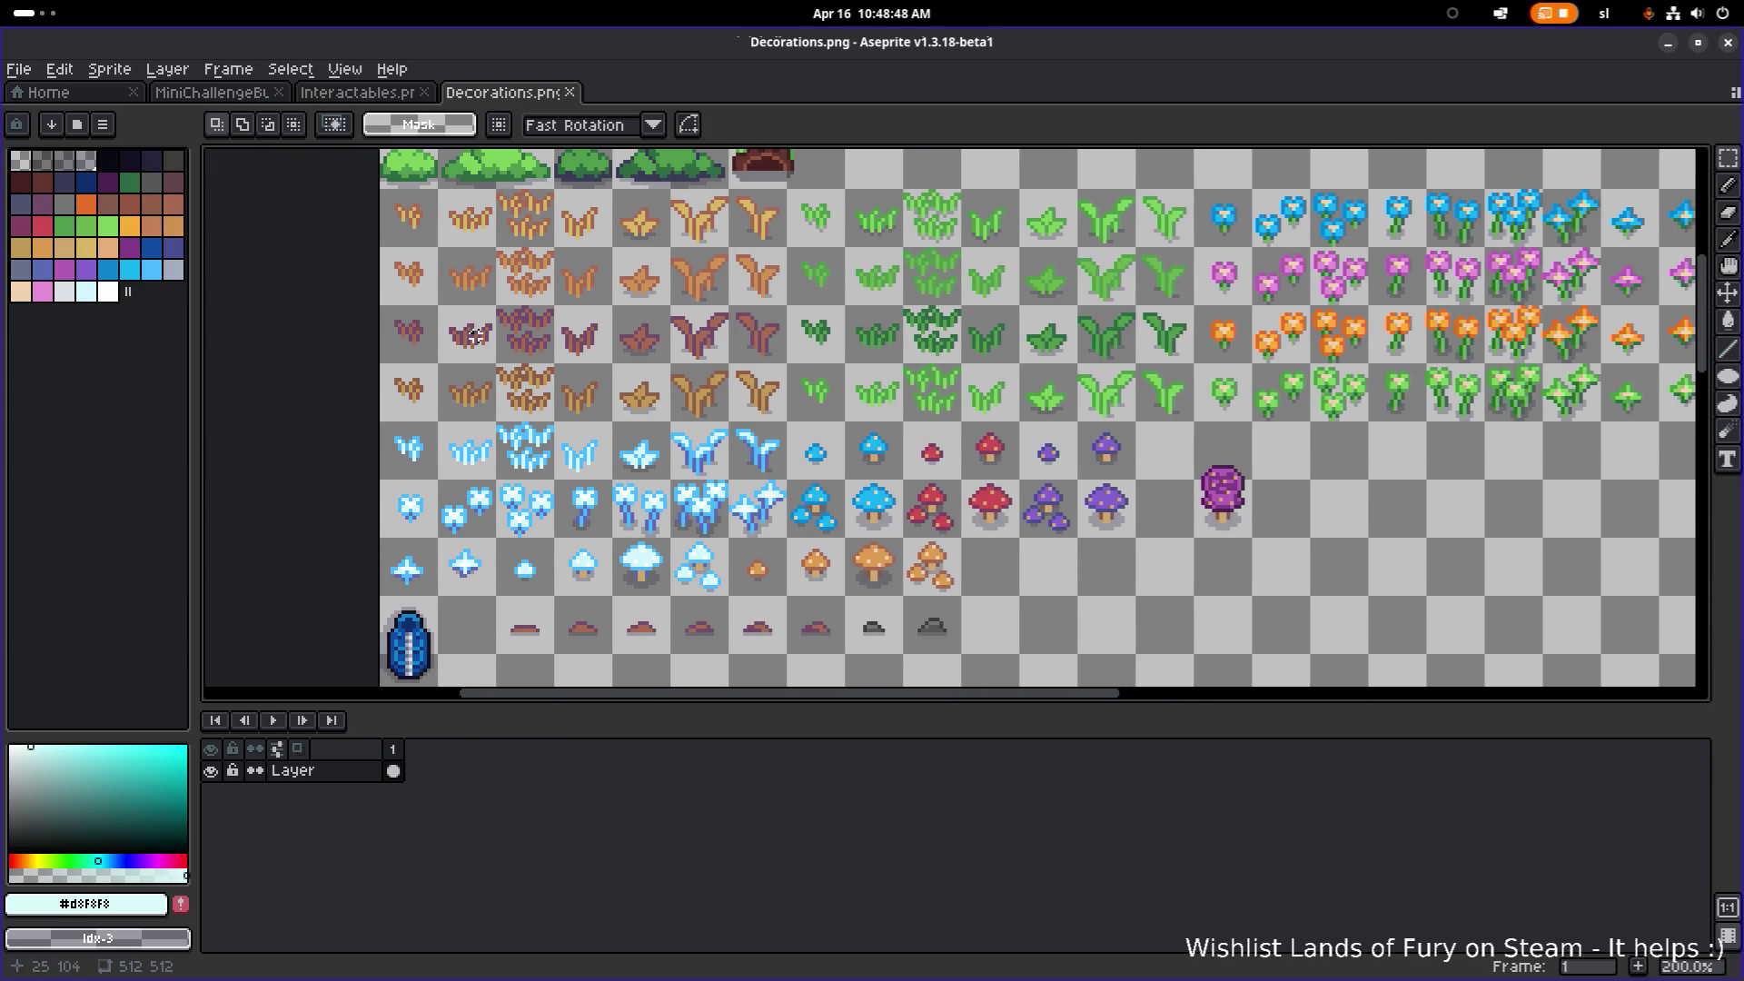
{"action": "scroll", "coordinate": [474, 336], "scroll_direction": "up", "scroll_amount": 3}
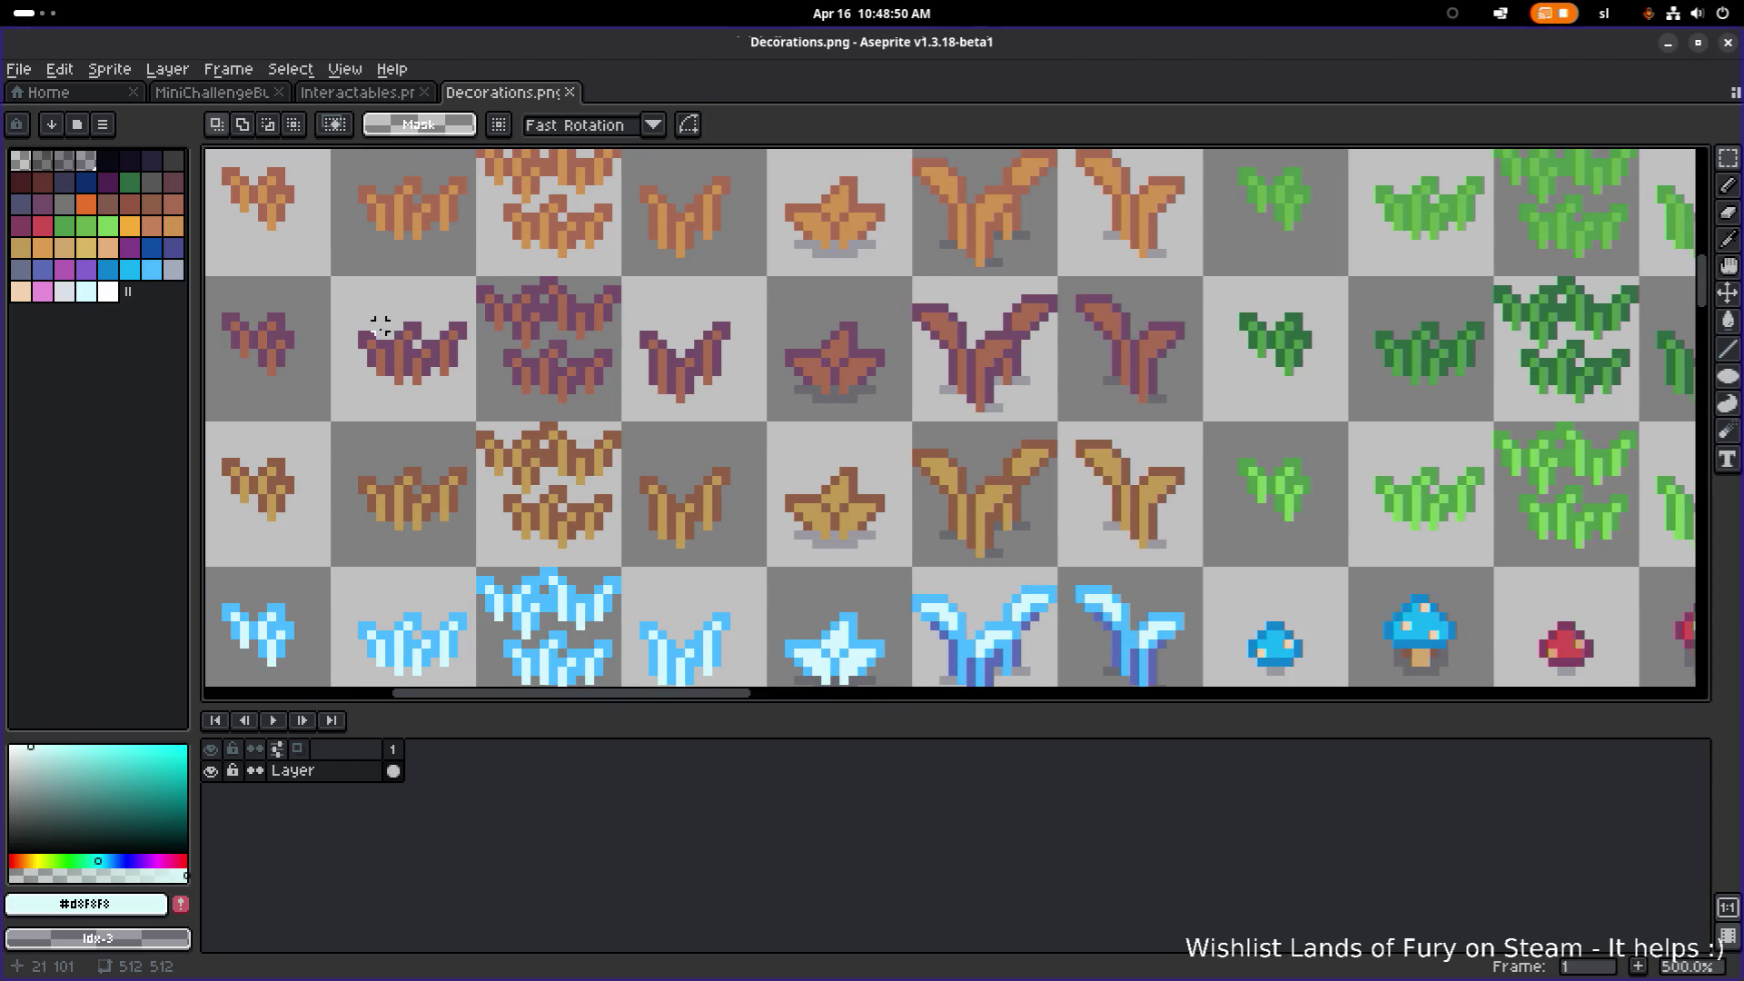
{"action": "scroll", "coordinate": [379, 325], "scroll_direction": "left", "scroll_amount": 1}
Step: Select a 16×16 purple grass tuft and move it into the empty space right of the blue flowers
{"action": "left_click_drag", "start_coordinate": [313, 266], "coordinate": [434, 395]}
{"action": "scroll", "coordinate": [429, 321], "scroll_direction": "down", "scroll_amount": 5}
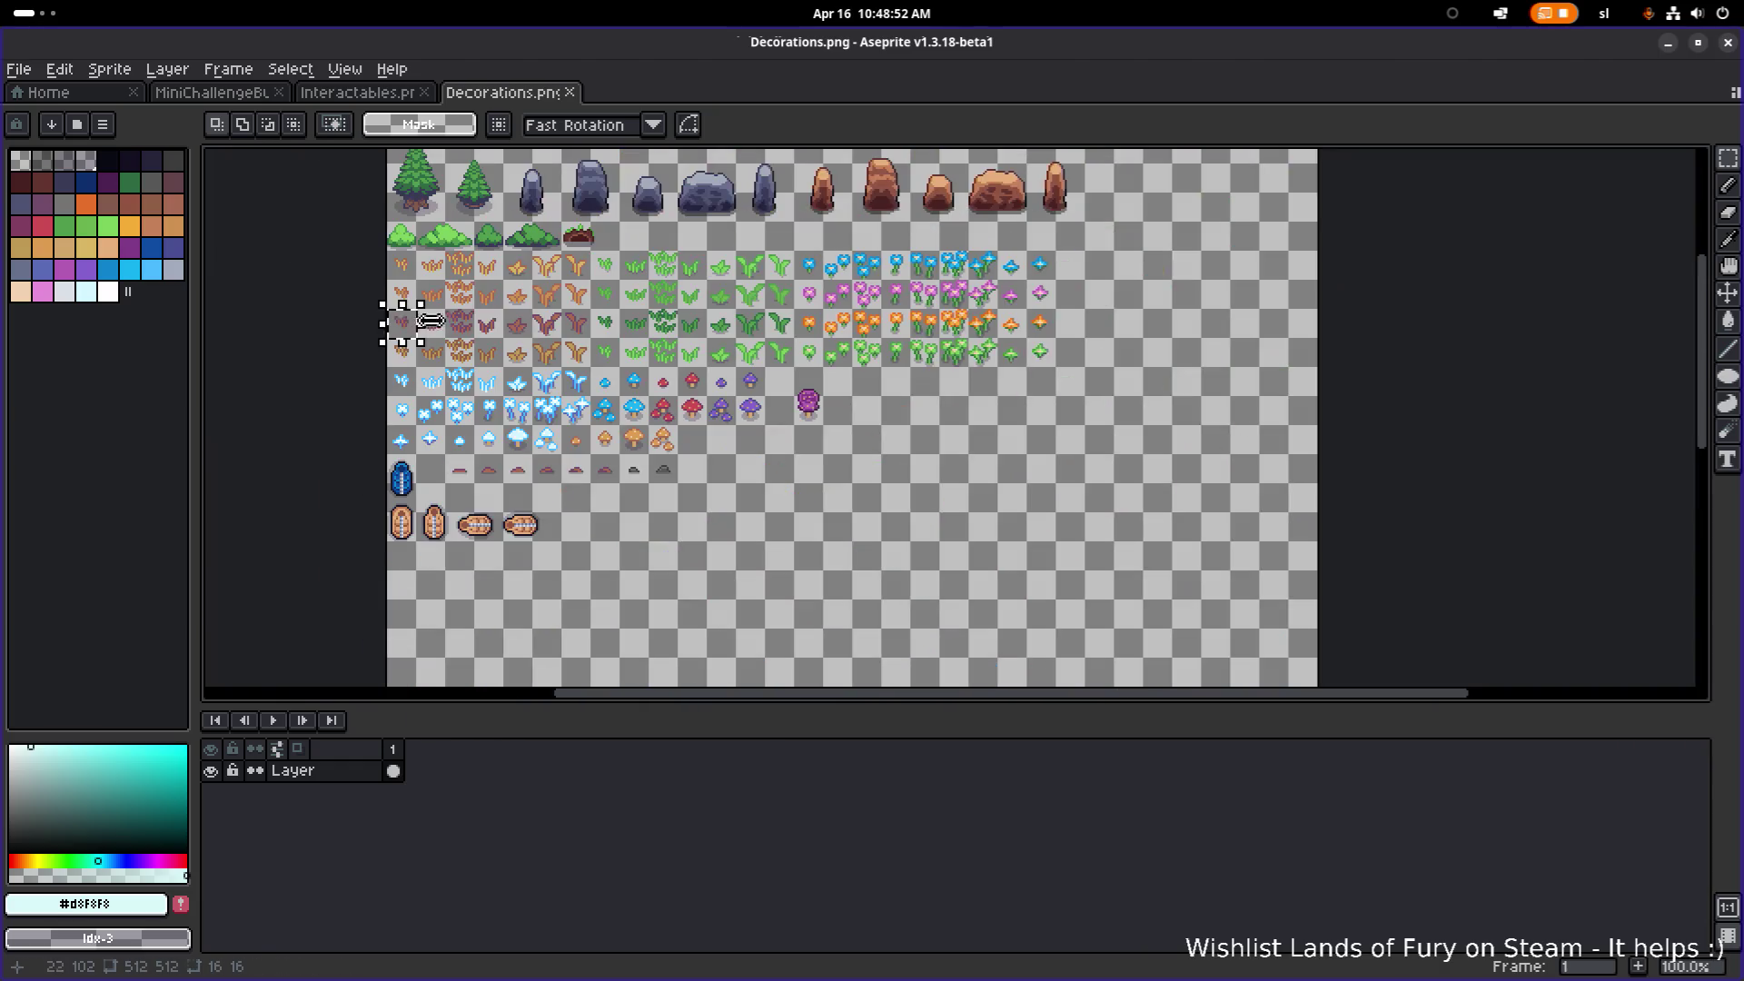
{"action": "scroll", "coordinate": [430, 321], "scroll_direction": "up", "scroll_amount": 1}
{"action": "mouse_move", "coordinate": [345, 318]}
{"action": "left_mouse_down"}
{"action": "mouse_move", "coordinate": [821, 452]}
{"action": "mouse_move", "coordinate": [1101, 634]}
{"action": "mouse_move", "coordinate": [1087, 623]}
{"action": "left_mouse_up"}
{"action": "mouse_move", "coordinate": [954, 549]}
{"action": "left_mouse_down"}
{"action": "mouse_move", "coordinate": [1139, 386]}
{"action": "mouse_move", "coordinate": [777, 495]}
{"action": "left_mouse_up"}
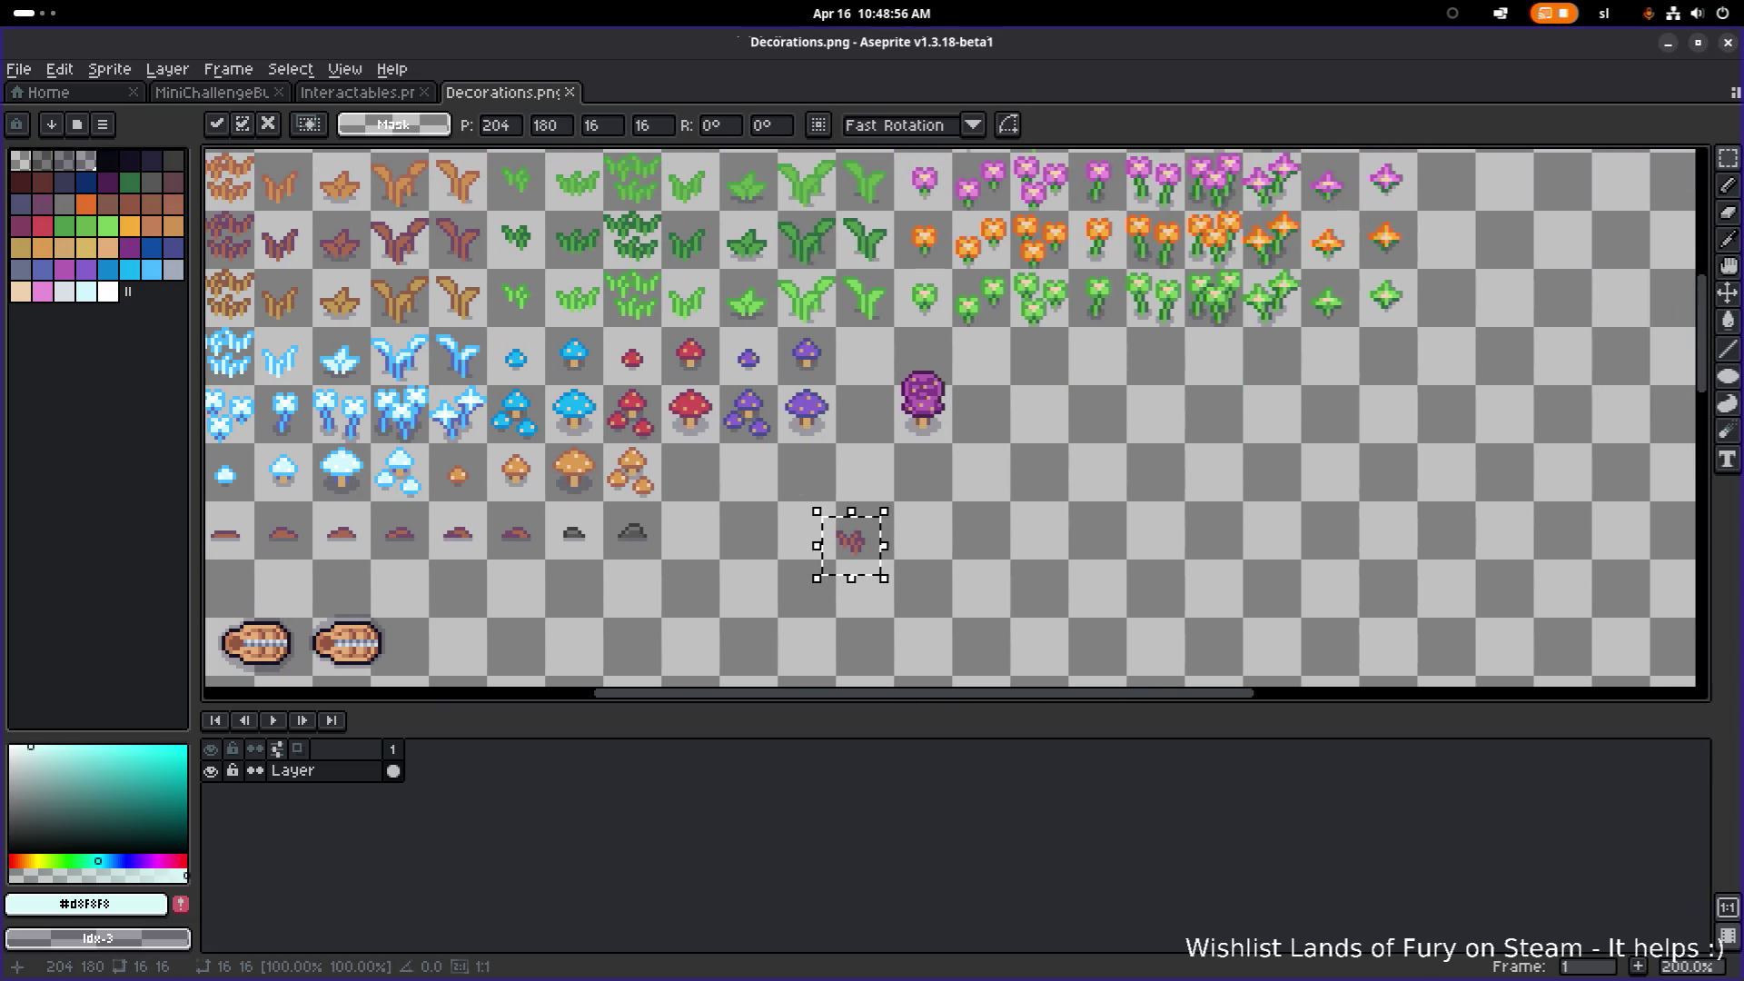
{"action": "mouse_move", "coordinate": [867, 568]}
{"action": "left_mouse_down"}
{"action": "mouse_move", "coordinate": [1072, 445]}
{"action": "mouse_move", "coordinate": [737, 535]}
{"action": "mouse_move", "coordinate": [1076, 407]}
{"action": "left_mouse_up"}
{"action": "scroll", "coordinate": [1045, 427], "scroll_direction": "down", "scroll_amount": 3}
{"action": "scroll", "coordinate": [1059, 393], "scroll_direction": "up", "scroll_amount": 4}
{"action": "scroll", "coordinate": [1091, 384], "scroll_direction": "down", "scroll_amount": 3}
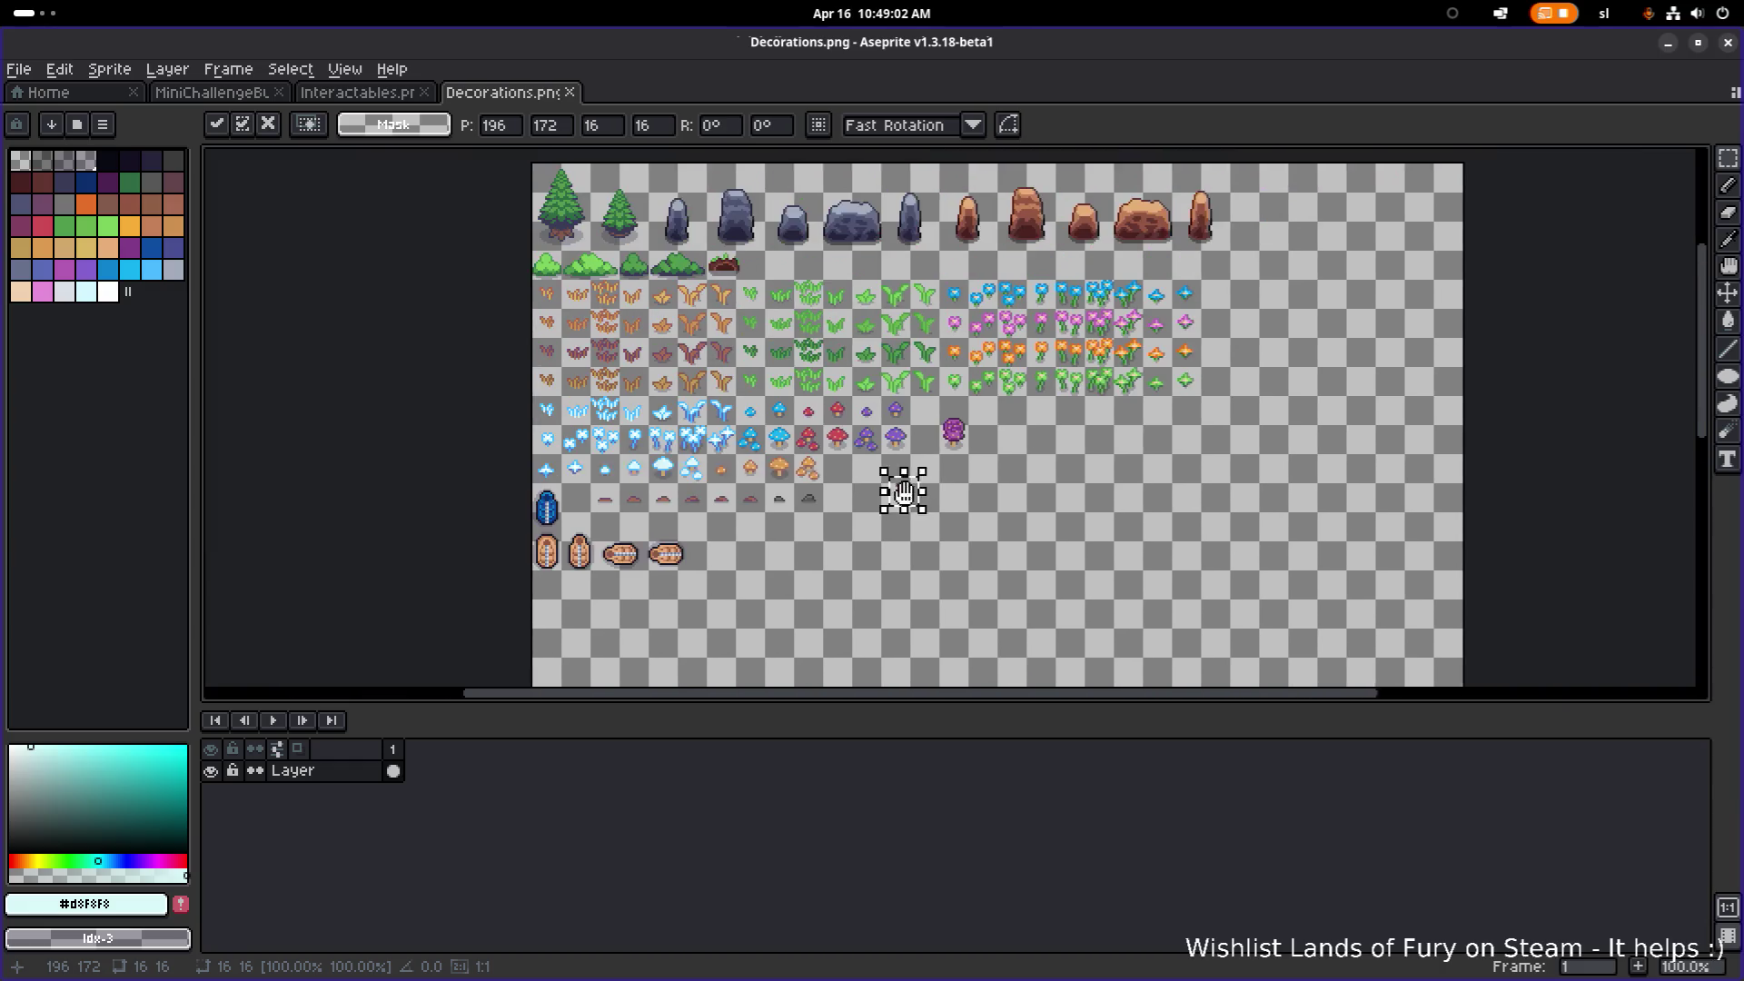
{"action": "scroll", "coordinate": [865, 516], "scroll_direction": "up", "scroll_amount": 1}
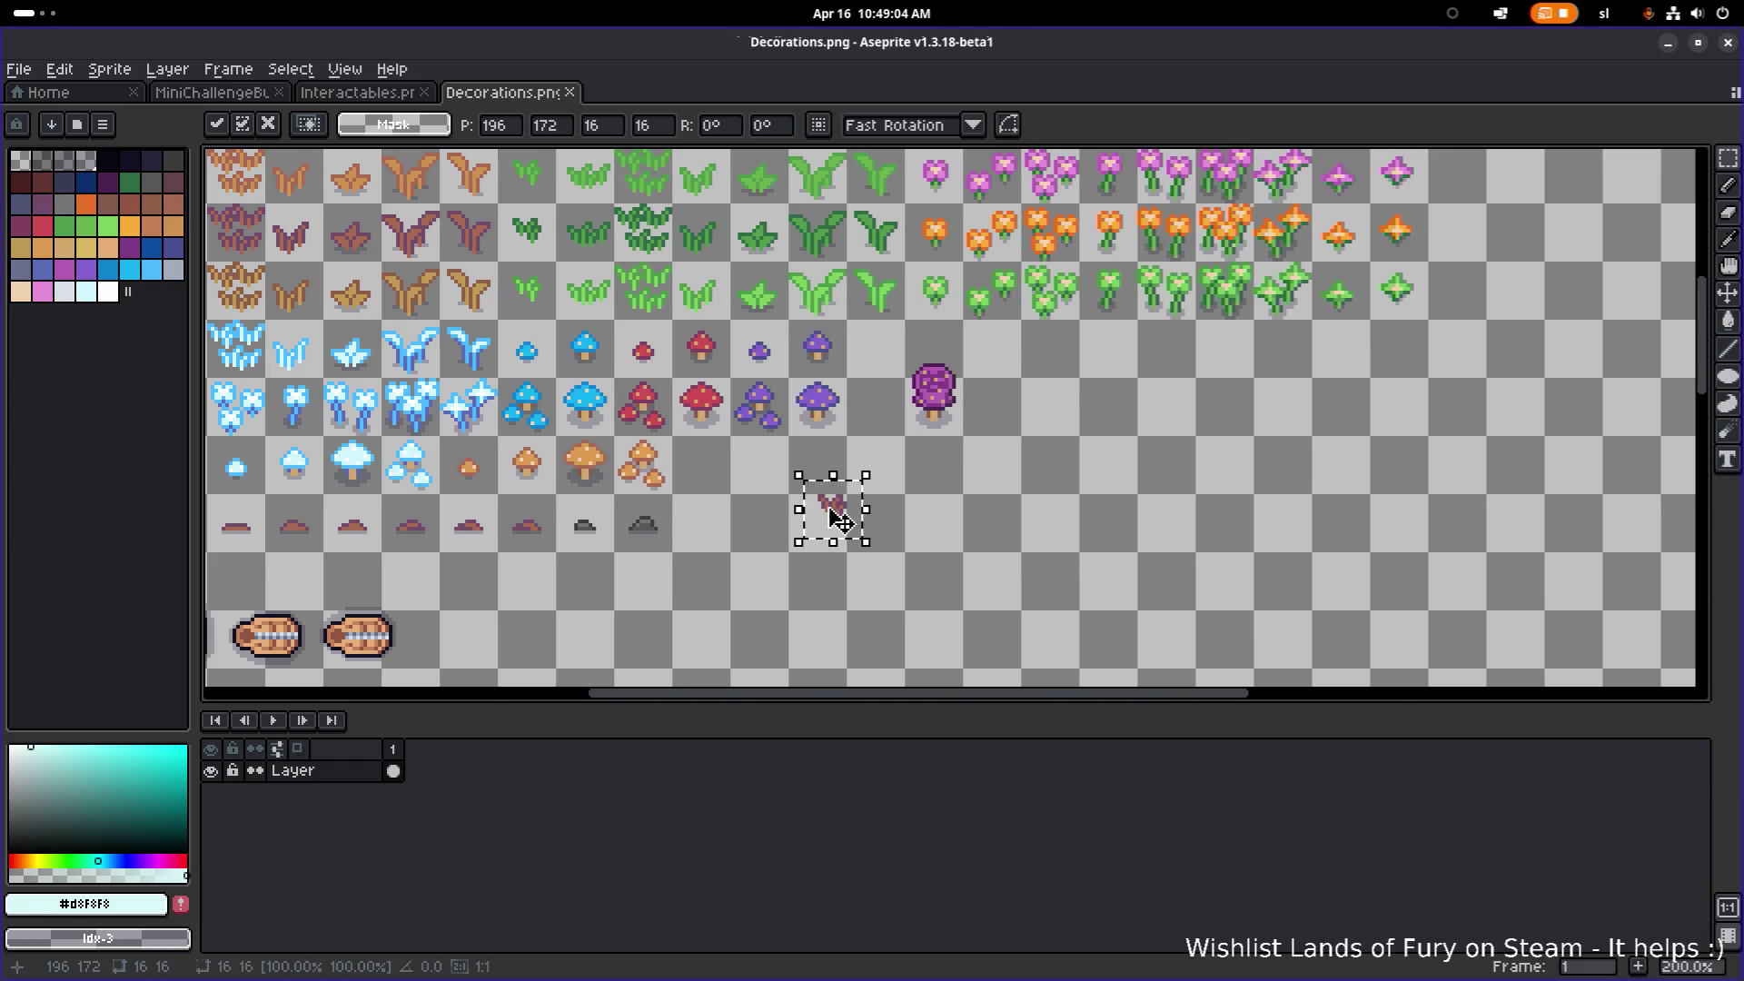
{"action": "mouse_move", "coordinate": [863, 509]}
{"action": "left_mouse_down"}
{"action": "mouse_move", "coordinate": [1213, 422]}
{"action": "mouse_move", "coordinate": [872, 510]}
{"action": "mouse_move", "coordinate": [1104, 231]}
{"action": "mouse_move", "coordinate": [1062, 281]}
{"action": "mouse_move", "coordinate": [766, 409]}
{"action": "mouse_move", "coordinate": [1068, 335]}
{"action": "mouse_move", "coordinate": [1010, 373]}
{"action": "left_mouse_up"}
{"action": "scroll", "coordinate": [896, 468], "scroll_direction": "down", "scroll_amount": 1}
{"action": "scroll", "coordinate": [1053, 280], "scroll_direction": "up", "scroll_amount": 8}
{"action": "scroll", "coordinate": [1051, 280], "scroll_direction": "up", "scroll_amount": 1}
{"action": "scroll", "coordinate": [1067, 334], "scroll_direction": "down", "scroll_amount": 4}
Step: Copy the first cyan bunny from MiniChallengeBunny and paste it into Decorations above the grass tuft
{"action": "left_click", "coordinate": [364, 95]}
{"action": "left_click", "coordinate": [247, 99]}
{"action": "scroll", "coordinate": [811, 409], "scroll_direction": "up", "scroll_amount": 3}
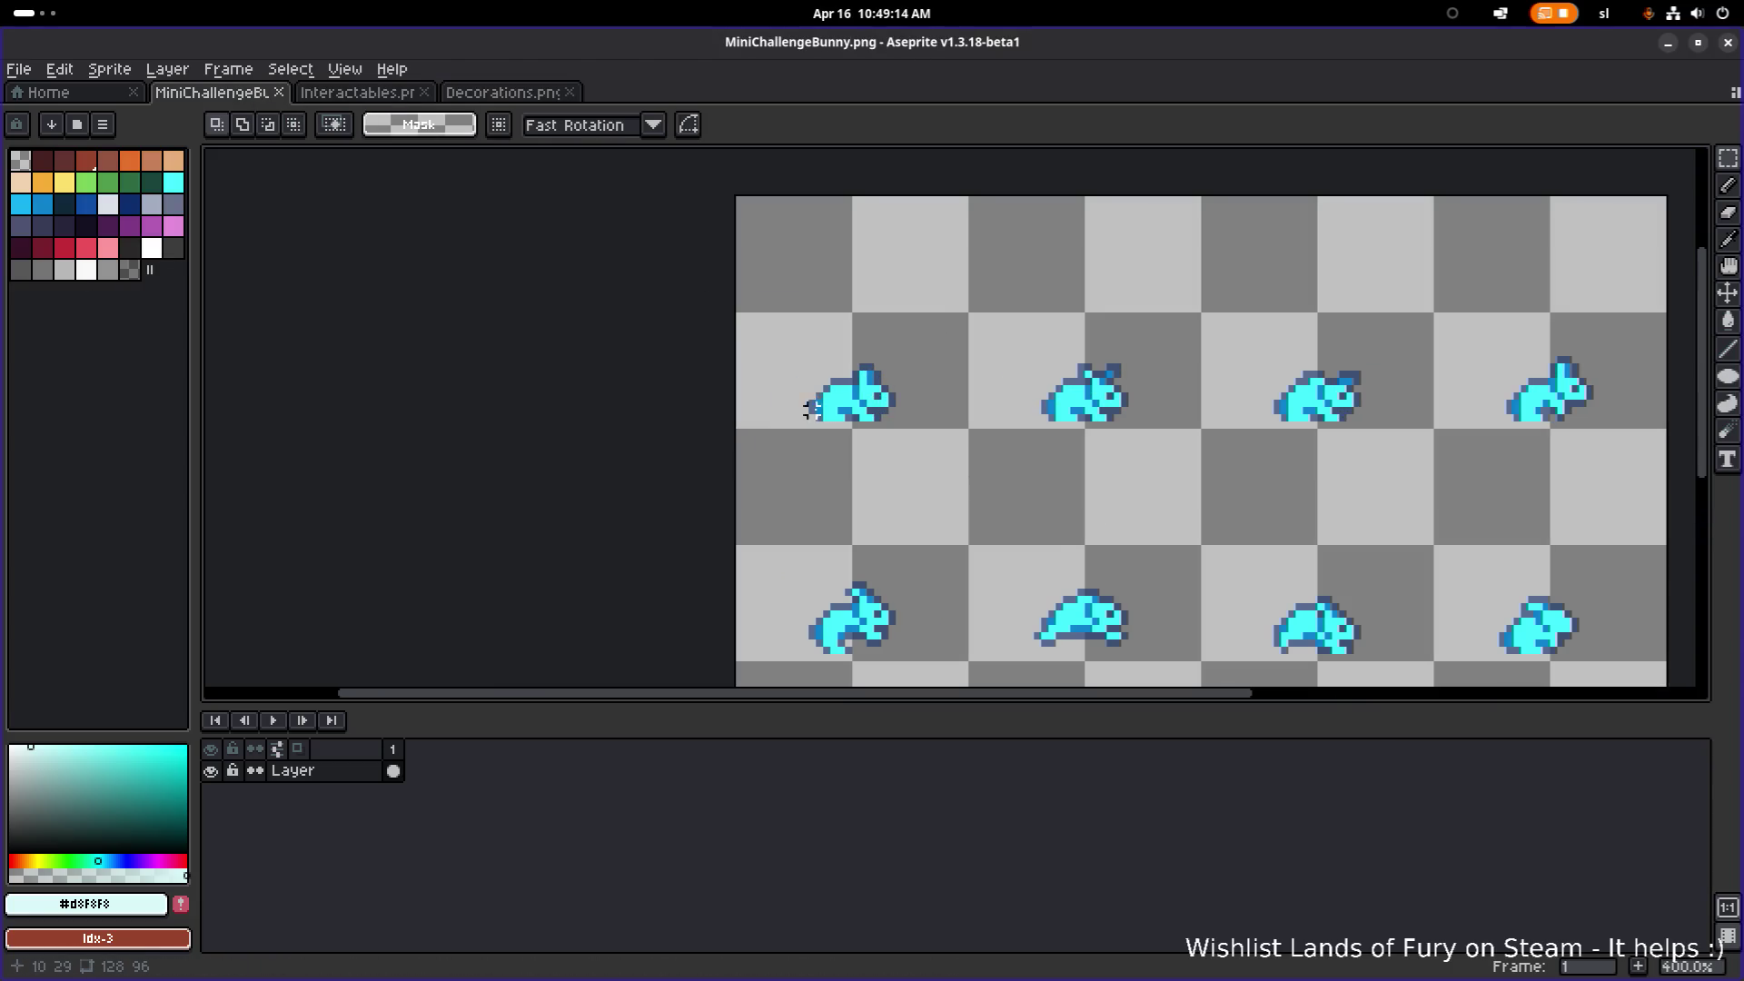
{"action": "left_click_drag", "start_coordinate": [763, 453], "coordinate": [951, 287]}
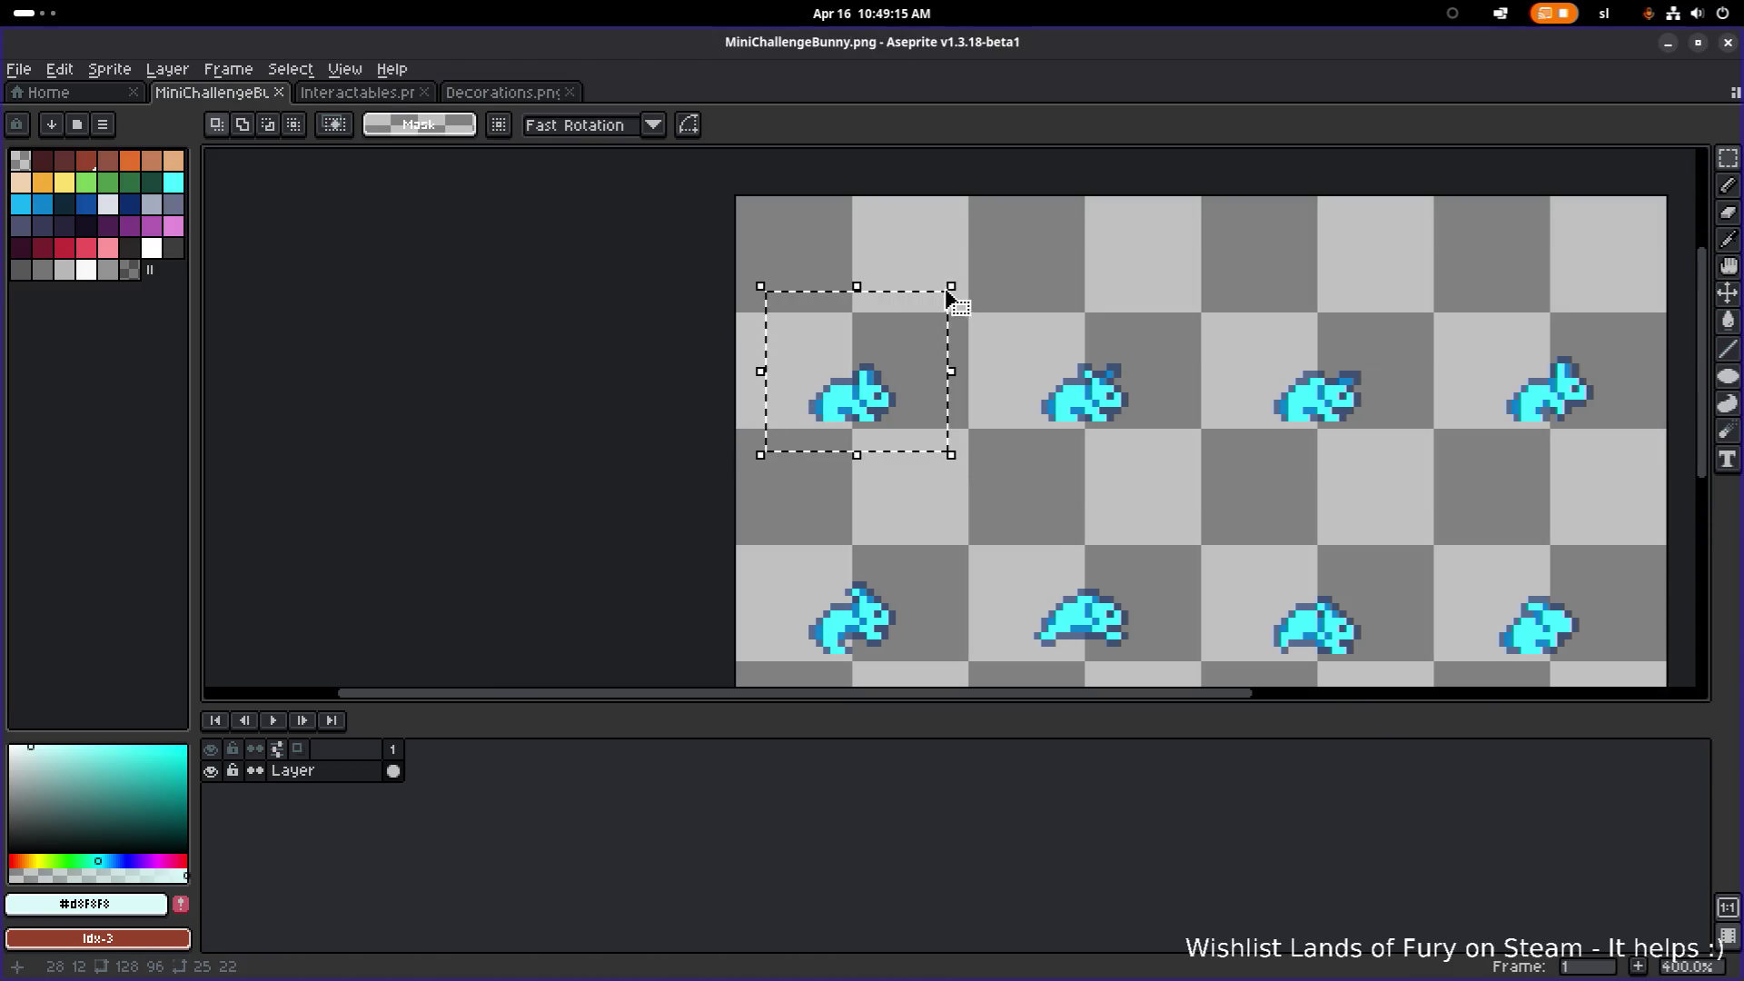
{"action": "key", "text": "ctrl+c"}
{"action": "left_click", "coordinate": [504, 92]}
{"action": "key", "text": "ctrl+d"}
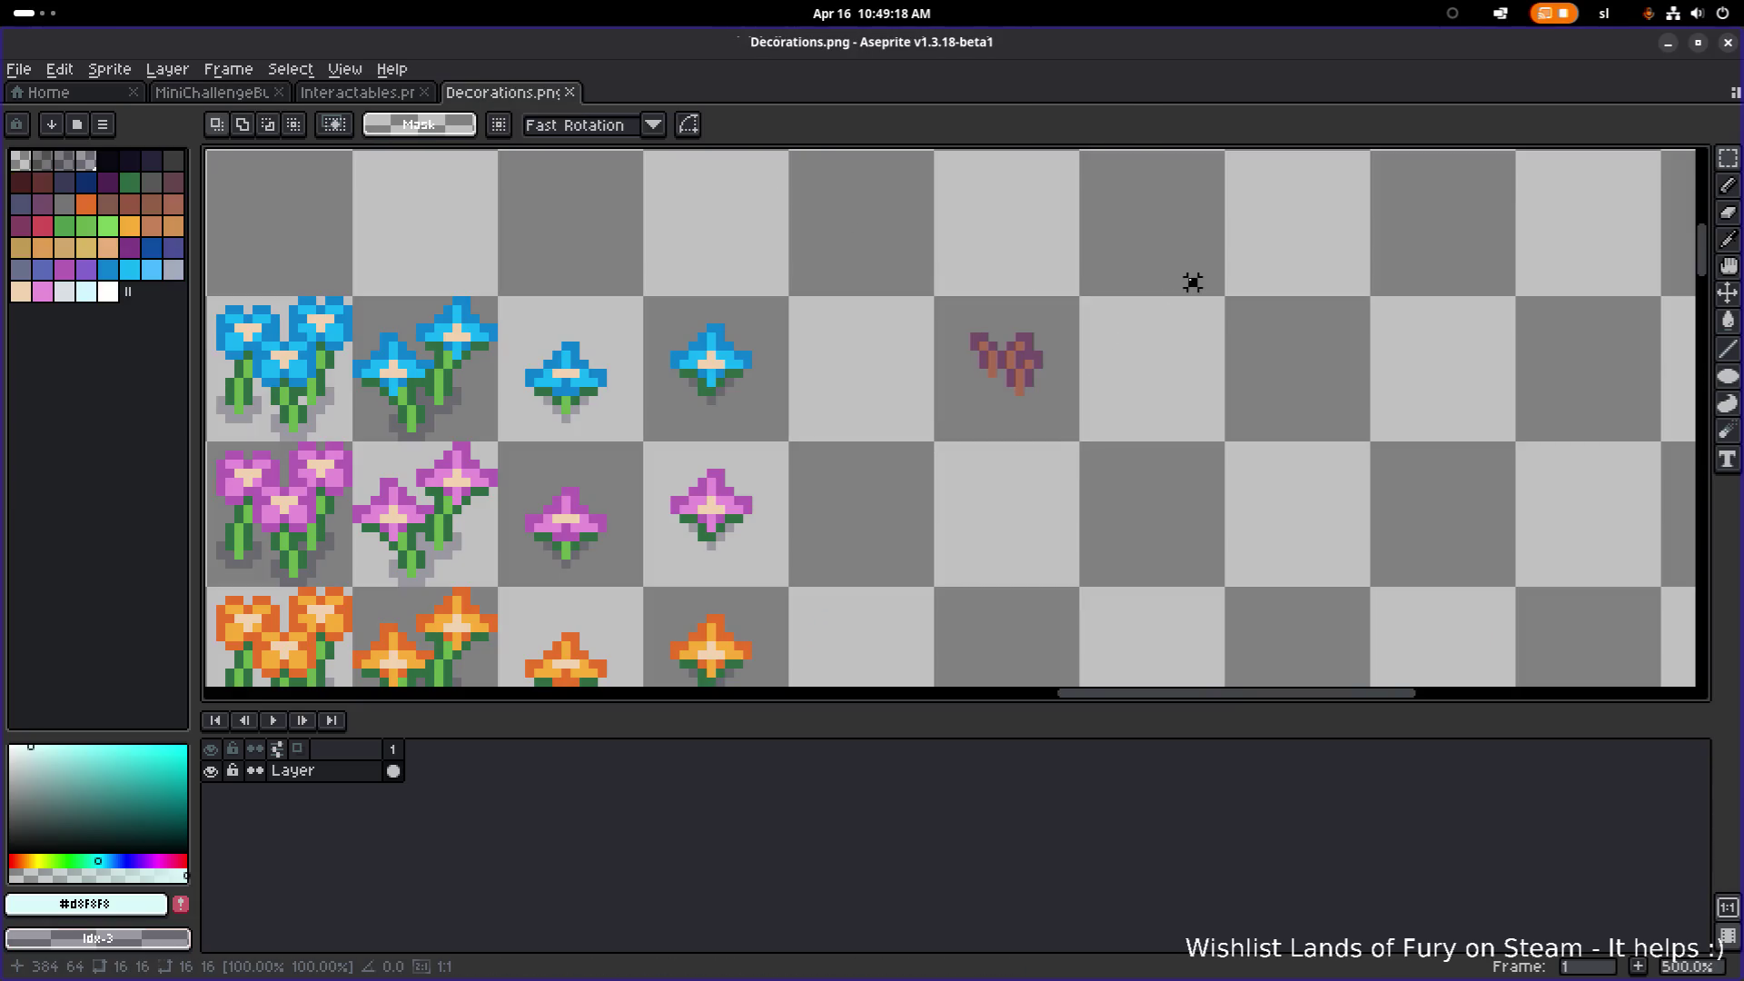
{"action": "scroll", "coordinate": [966, 354], "scroll_direction": "up", "scroll_amount": 2}
{"action": "key", "text": "ctrl+v"}
{"action": "mouse_move", "coordinate": [981, 448]}
{"action": "left_mouse_down"}
{"action": "mouse_move", "coordinate": [1012, 304]}
{"action": "mouse_move", "coordinate": [1018, 322]}
{"action": "left_mouse_up"}
{"action": "key", "text": "ctrl+d"}
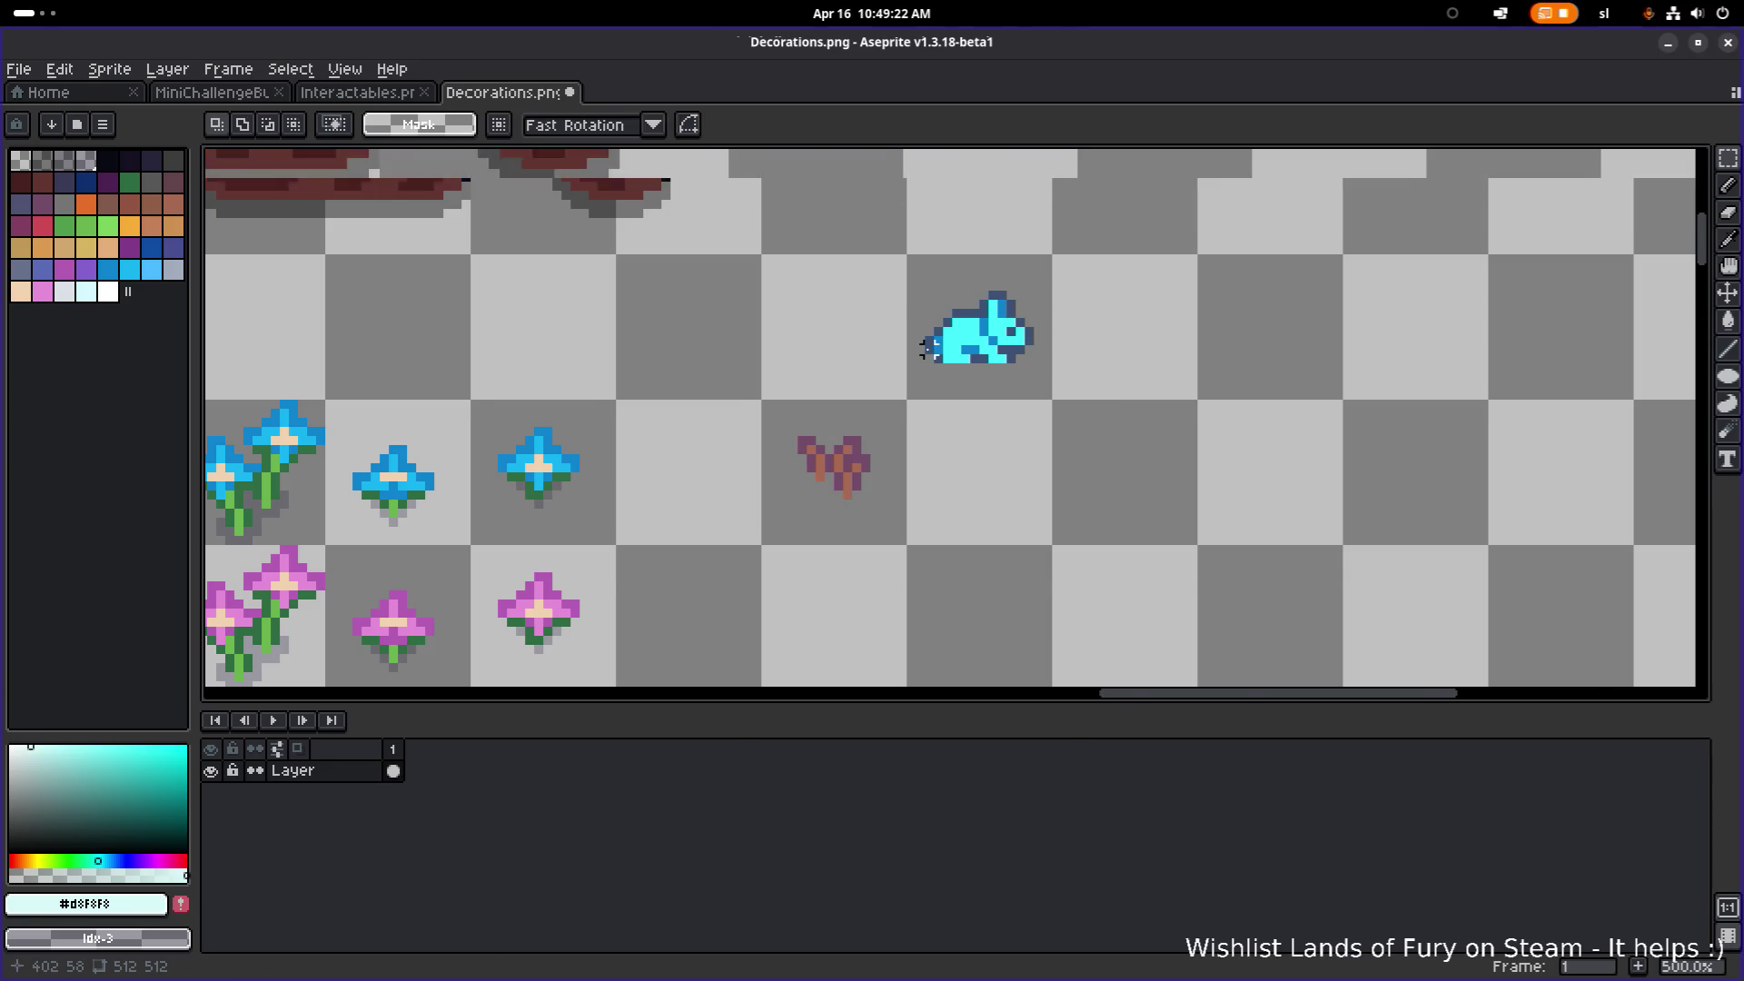
Step: Sample the bunny's cyan and navy colours and bucket-fill the tuft's purple patches navy
{"action": "scroll", "coordinate": [1009, 336], "scroll_direction": "up", "scroll_amount": 2}
{"action": "scroll", "coordinate": [908, 363], "scroll_direction": "right", "scroll_amount": 2}
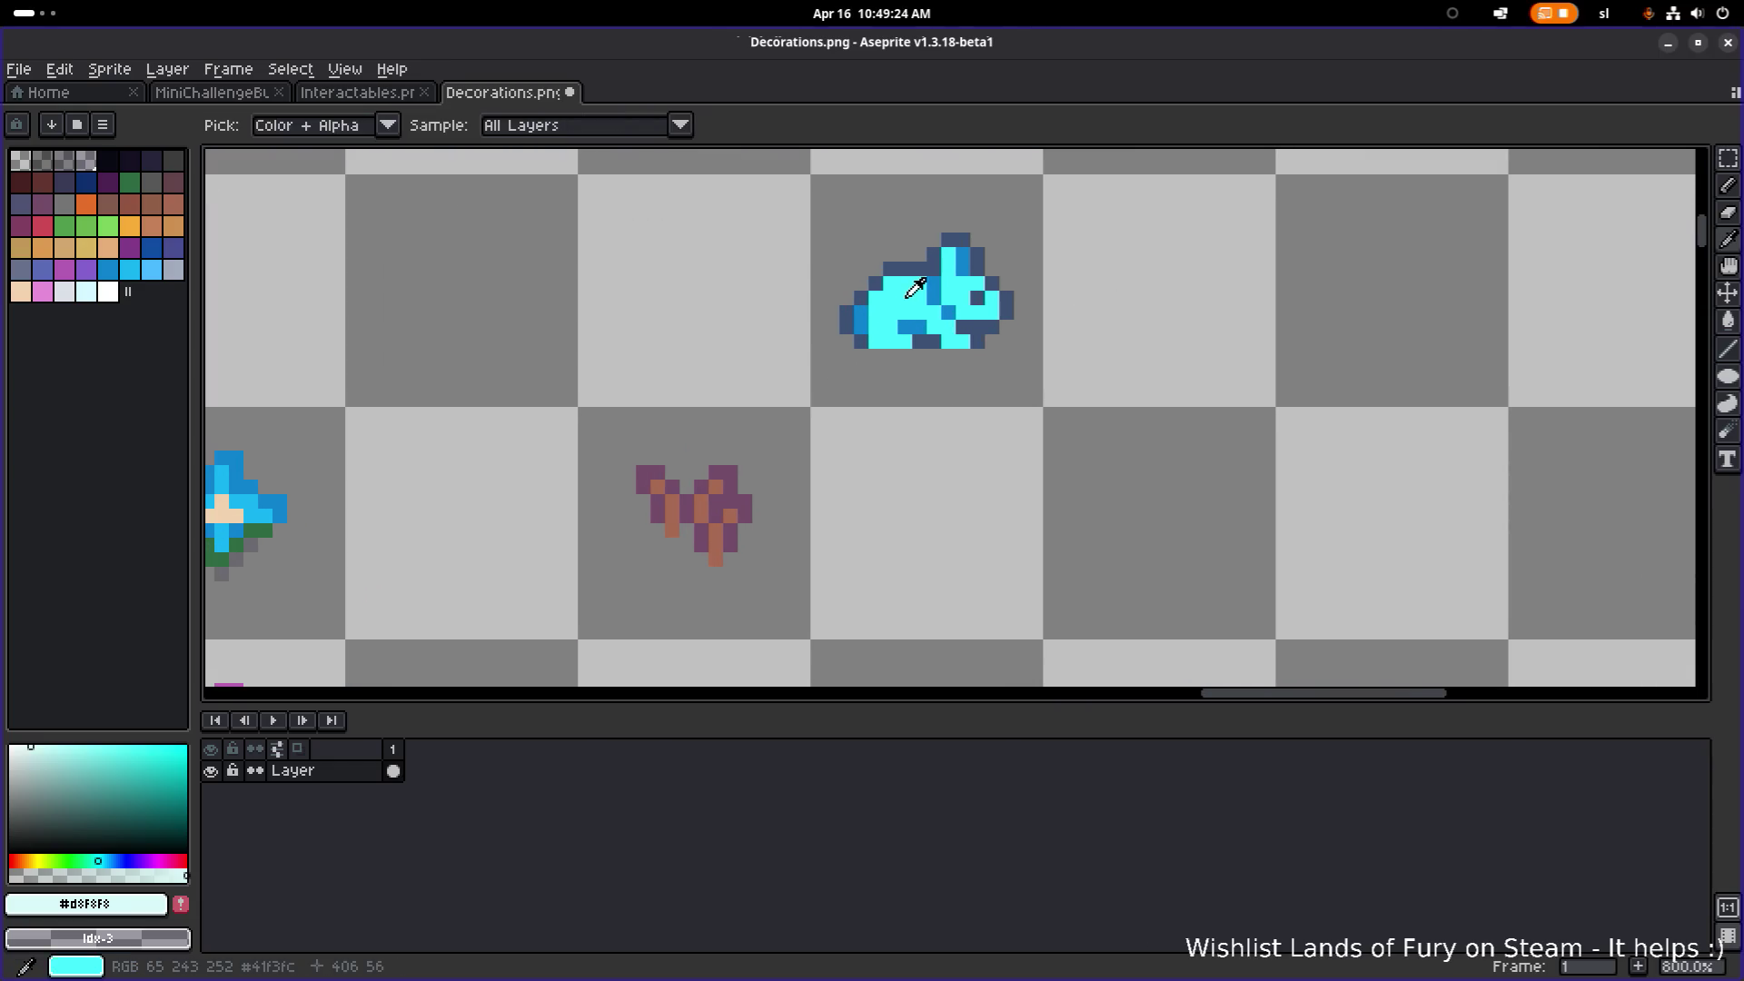
{"action": "left_click", "coordinate": [867, 338], "text": "alt"}
{"action": "left_click", "coordinate": [853, 319], "text": "alt"}
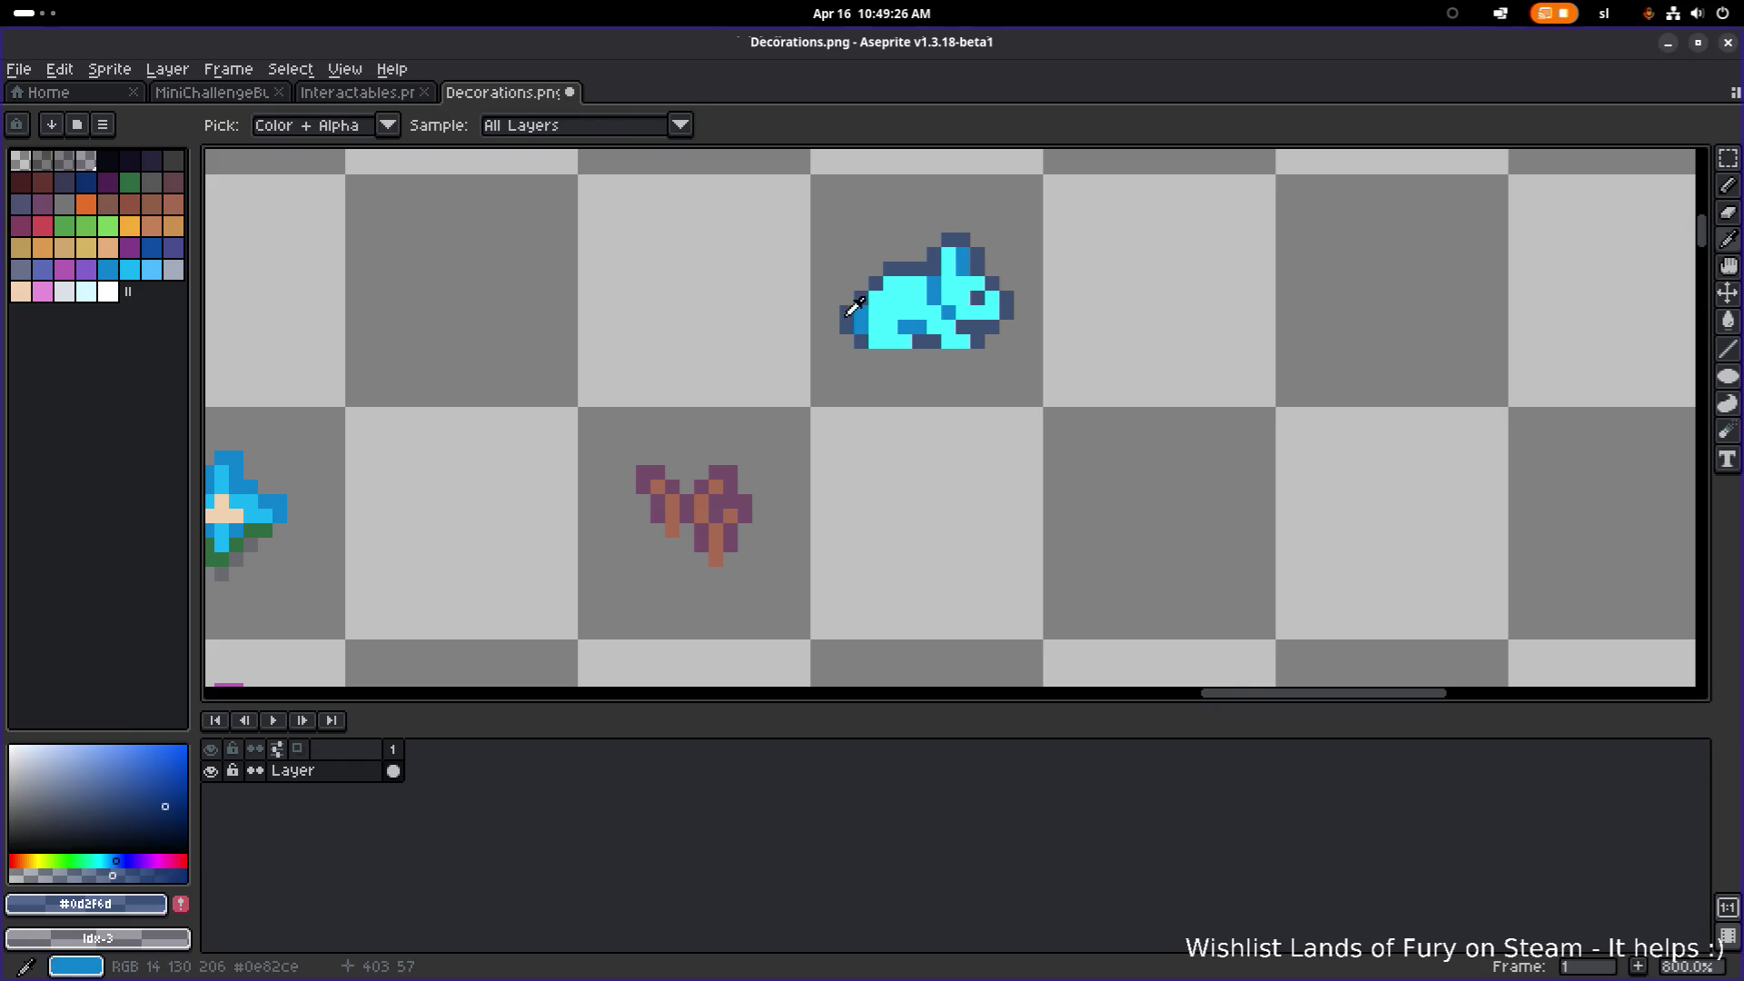
{"action": "scroll", "coordinate": [592, 510], "scroll_direction": "up", "scroll_amount": 2}
{"action": "key", "text": "g"}
{"action": "left_click", "coordinate": [712, 440]}
{"action": "mouse_move", "coordinate": [712, 440]}
{"action": "left_mouse_down"}
{"action": "mouse_move", "coordinate": [779, 498]}
{"action": "mouse_move", "coordinate": [846, 440]}
{"action": "mouse_move", "coordinate": [810, 554]}
{"action": "mouse_move", "coordinate": [869, 560]}
{"action": "left_mouse_up"}
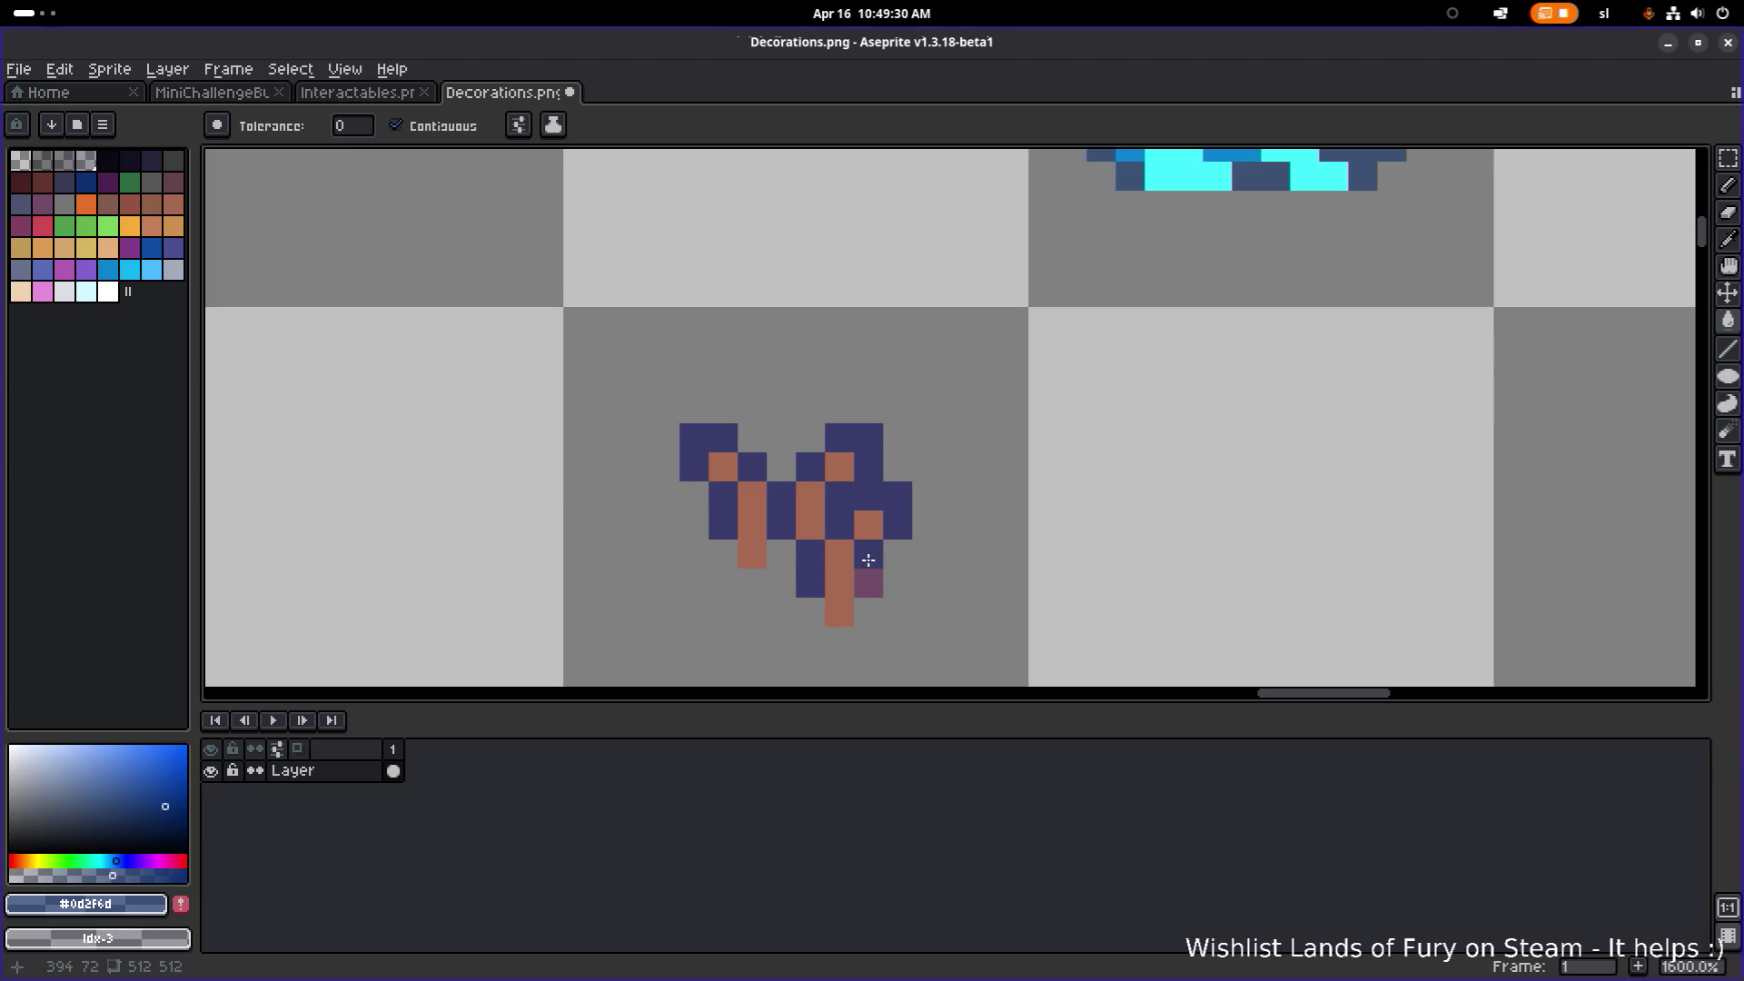
Step: Re-sample the bunny's cyan and fill all the tuft's brown patches cyan
{"action": "scroll", "coordinate": [868, 560], "scroll_direction": "down", "scroll_amount": 1}
{"action": "left_click", "coordinate": [990, 264], "text": "alt"}
{"action": "left_click", "coordinate": [650, 572]}
{"action": "left_click", "coordinate": [630, 536]}
{"action": "left_click", "coordinate": [696, 569]}
{"action": "left_click", "coordinate": [710, 543]}
{"action": "left_click", "coordinate": [739, 579]}
{"action": "left_click", "coordinate": [718, 617]}
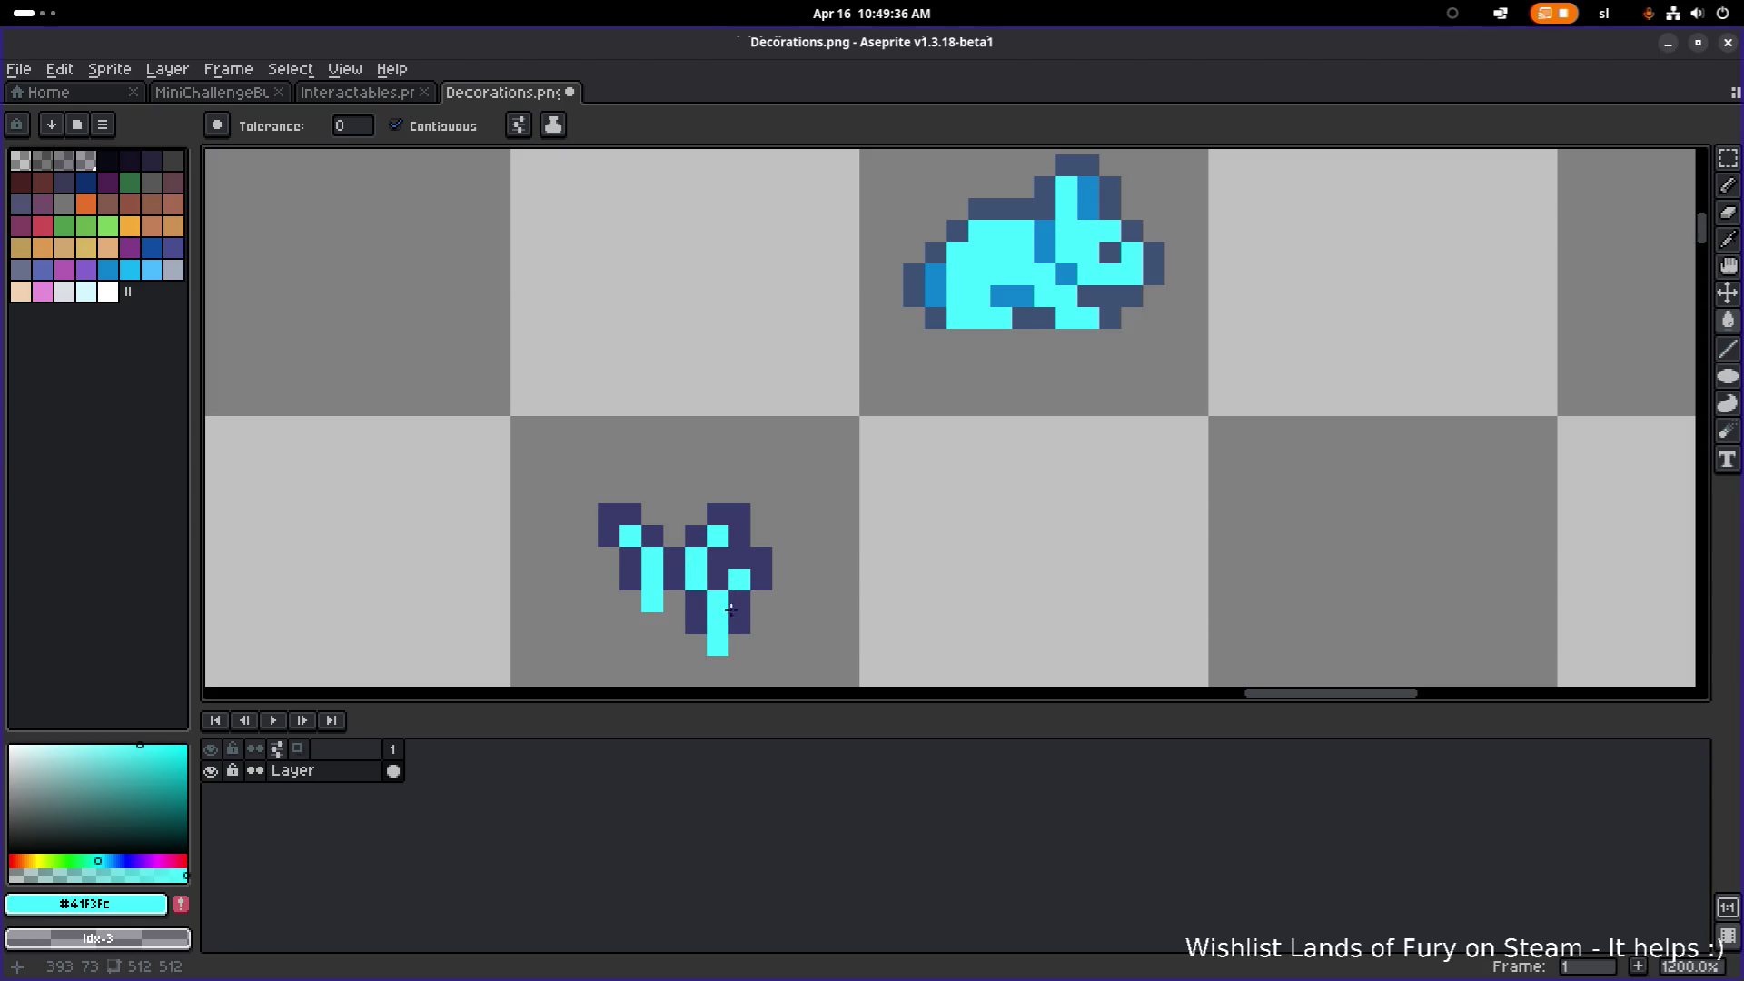
Step: Rectangle-select the pasted bunny on the Decorations sheet
{"action": "scroll", "coordinate": [772, 590], "scroll_direction": "down", "scroll_amount": 6}
{"action": "left_click_drag", "start_coordinate": [794, 587], "coordinate": [1000, 378]}
{"action": "key", "text": "m"}
{"action": "scroll", "coordinate": [789, 516], "scroll_direction": "up", "scroll_amount": 1}
{"action": "scroll", "coordinate": [803, 509], "scroll_direction": "up", "scroll_amount": 1}
{"action": "scroll", "coordinate": [864, 506], "scroll_direction": "down", "scroll_amount": 1}
{"action": "left_click", "coordinate": [1088, 361]}
{"action": "left_click_drag", "start_coordinate": [849, 405], "coordinate": [966, 518]}
{"action": "scroll", "coordinate": [970, 523], "scroll_direction": "down", "scroll_amount": 2}
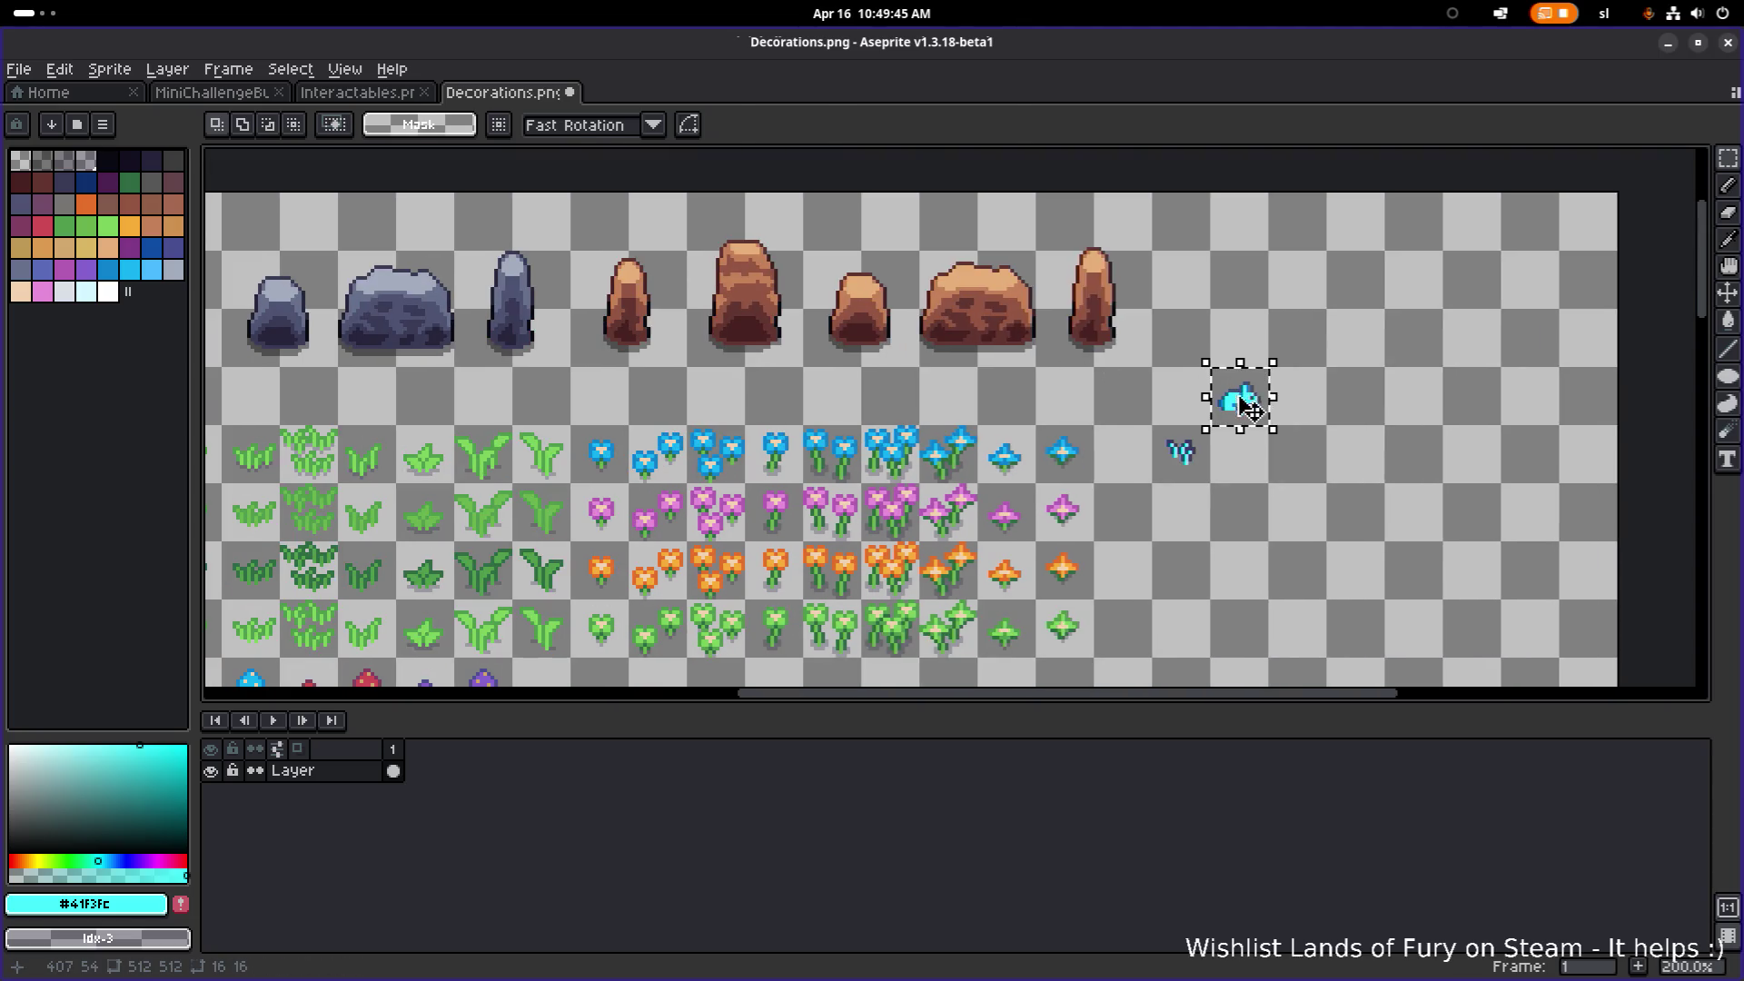
Step: Try moving the bunny into the rock row, then cancel the move
{"action": "left_click_drag", "start_coordinate": [1237, 397], "coordinate": [1211, 336]}
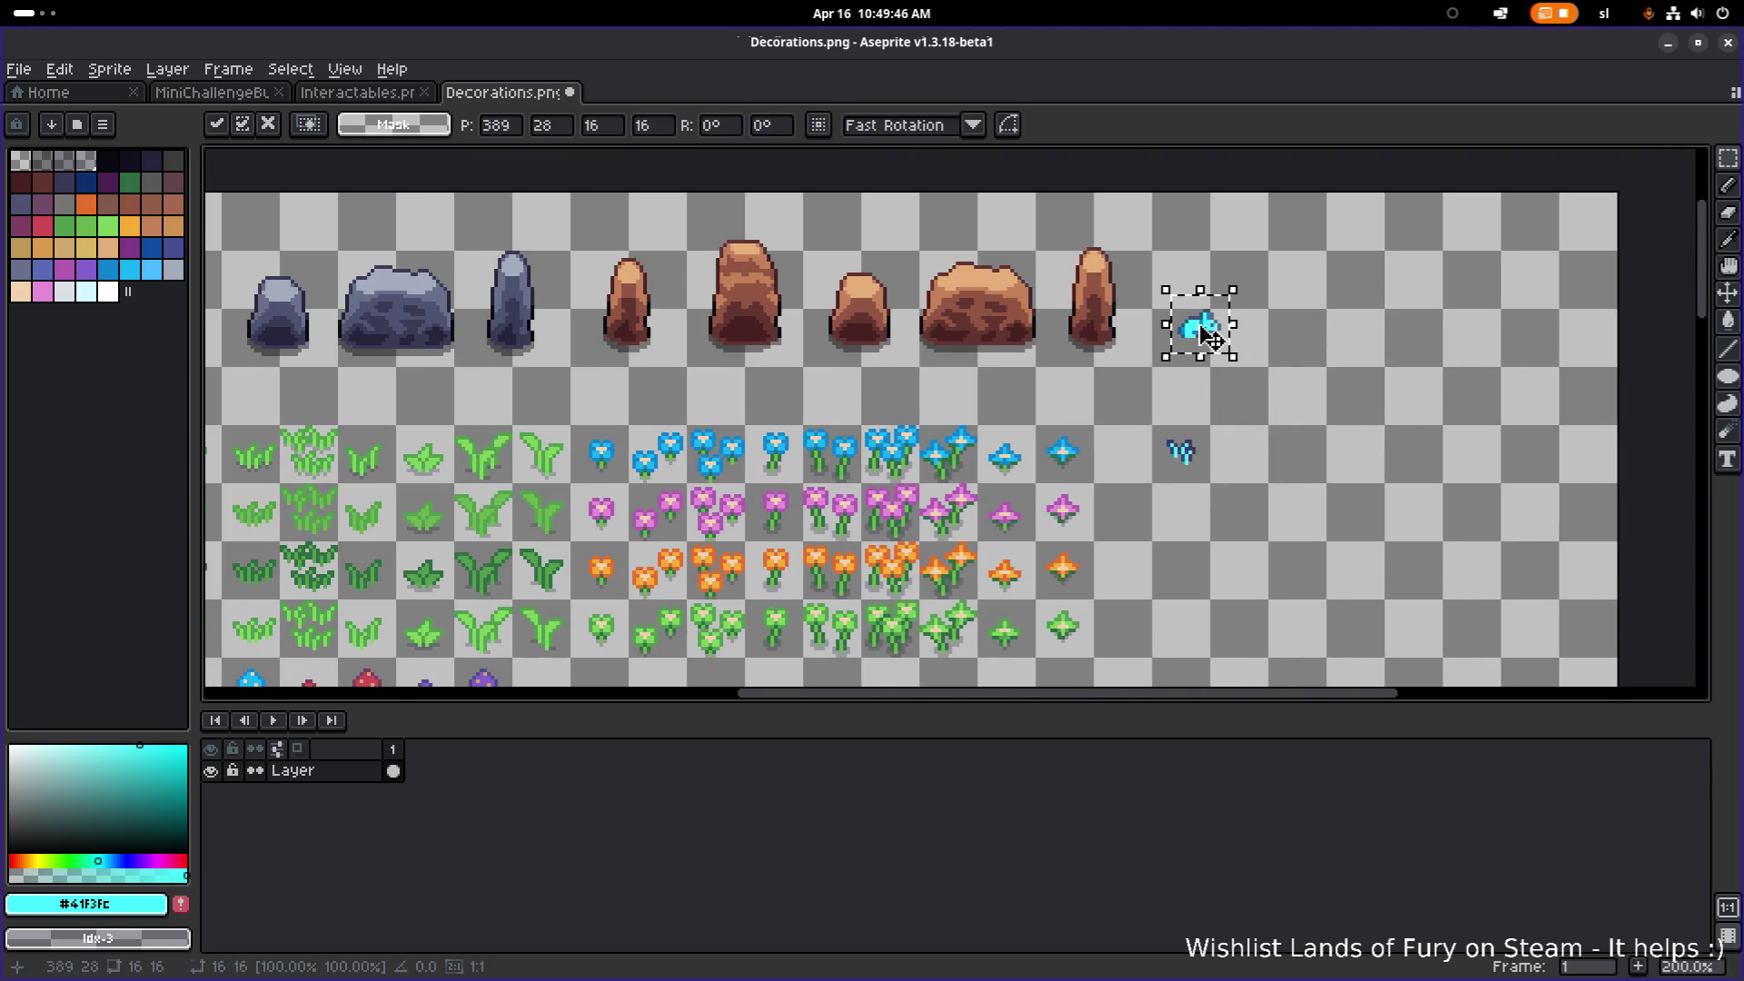
{"action": "key", "text": "Escape"}
{"action": "scroll", "coordinate": [784, 410], "scroll_direction": "down", "scroll_amount": 1}
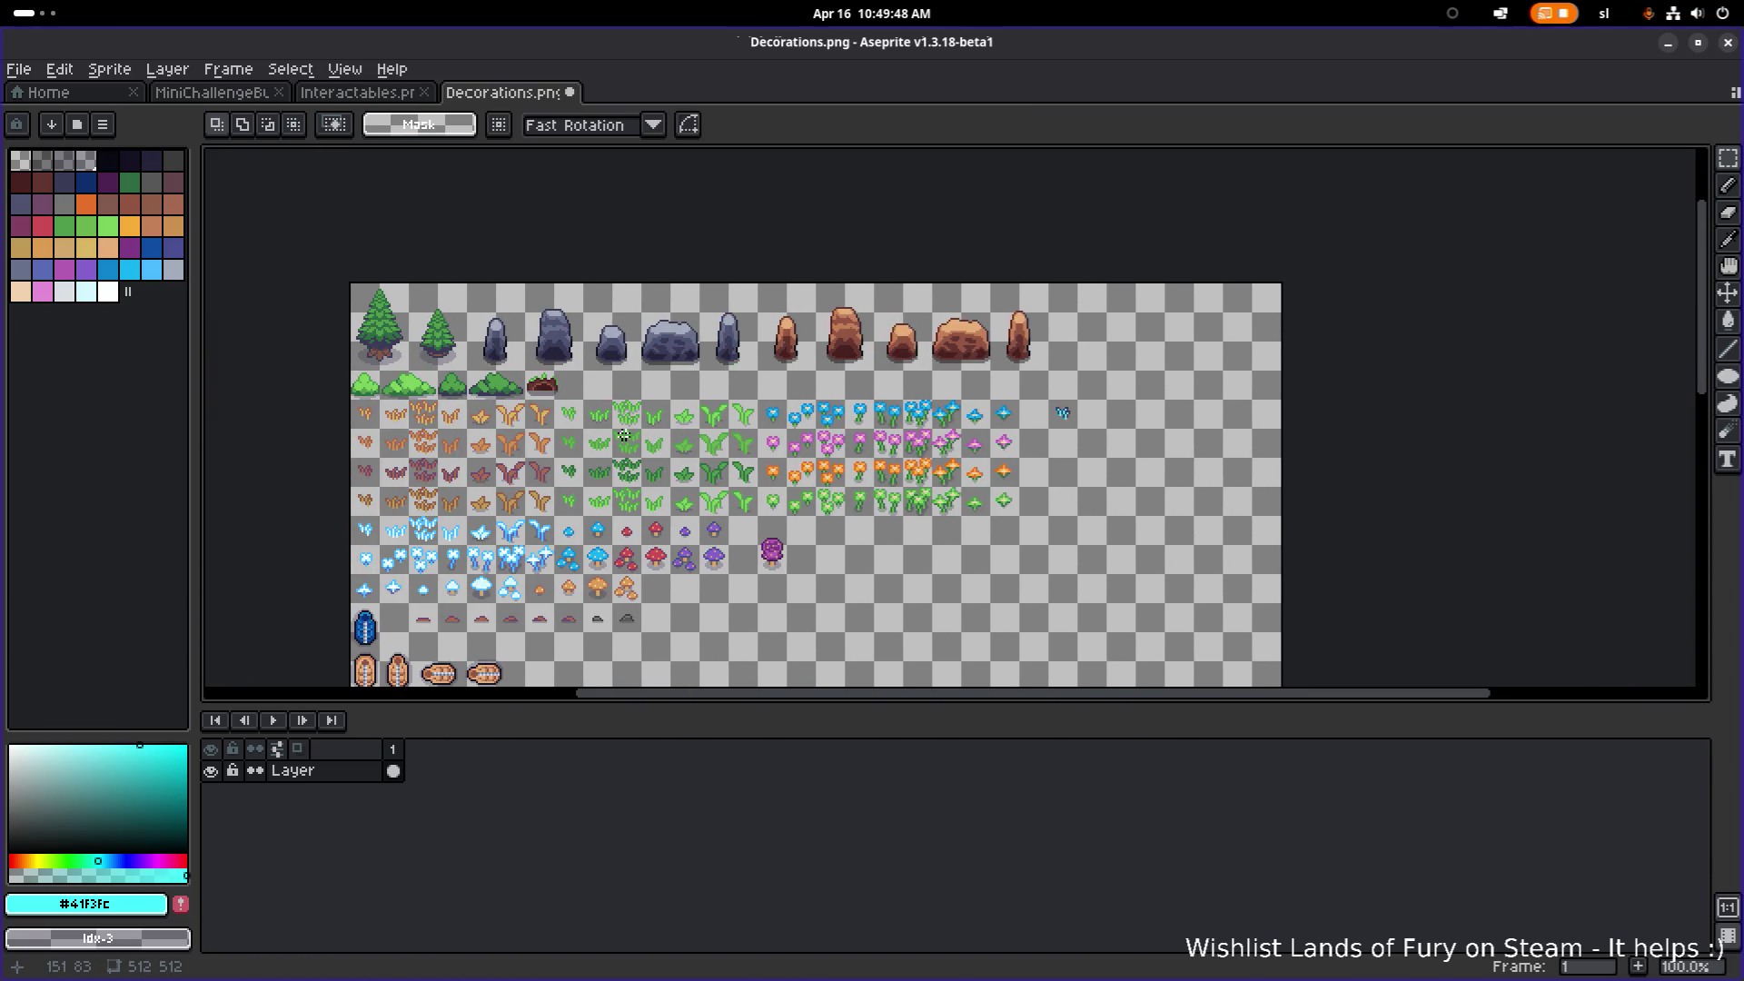
{"action": "scroll", "coordinate": [624, 436], "scroll_direction": "up", "scroll_amount": 1}
{"action": "scroll", "coordinate": [511, 426], "scroll_direction": "left", "scroll_amount": 4}
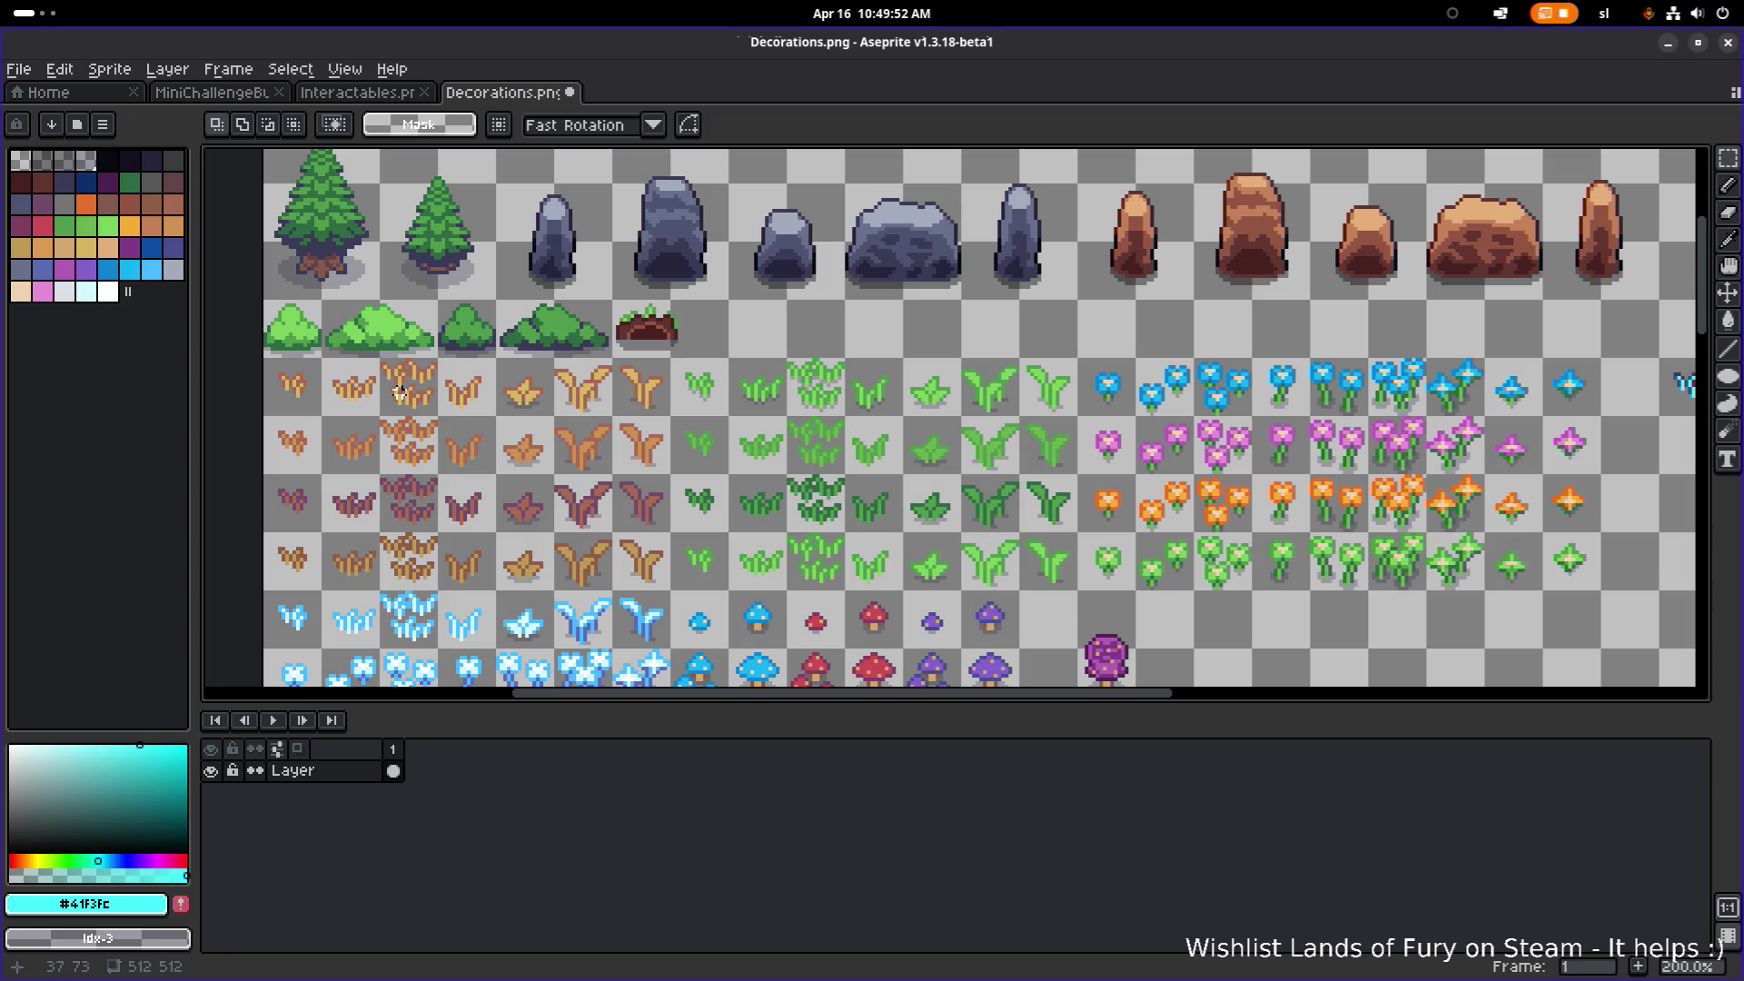
Step: Select the orange grass tiles on the left of the sheet
{"action": "left_click_drag", "start_coordinate": [352, 397], "coordinate": [381, 427]}
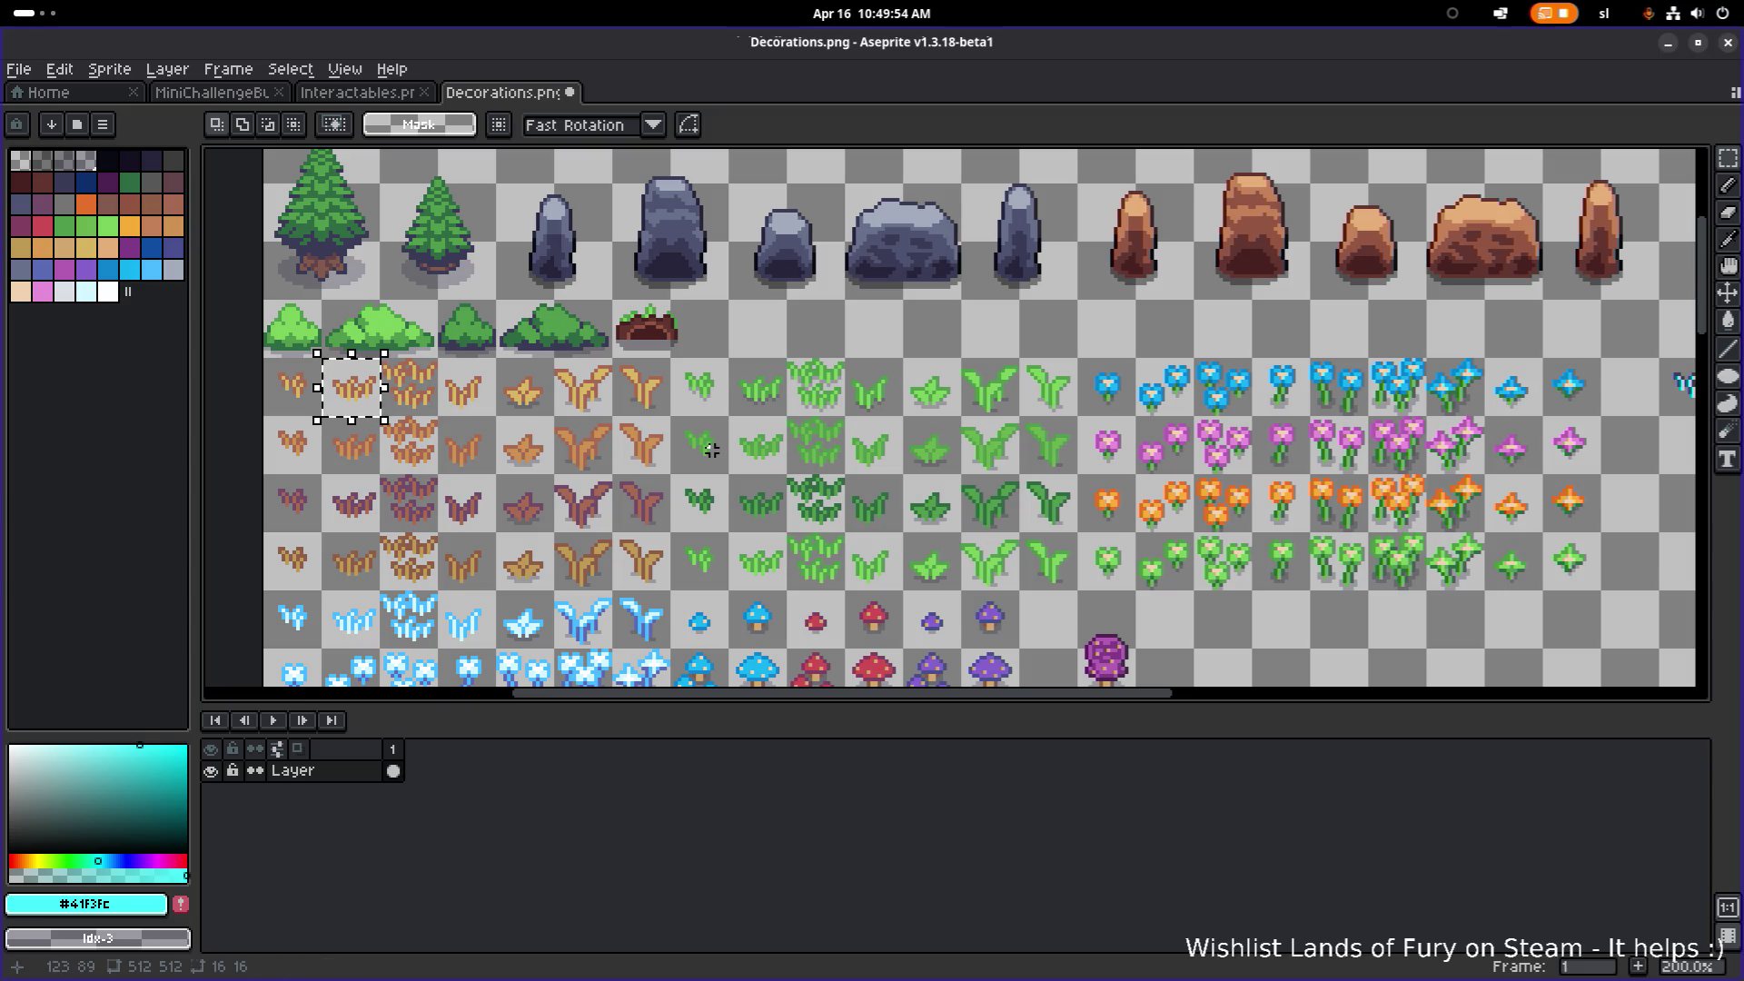
{"action": "scroll", "coordinate": [376, 414], "scroll_direction": "down", "scroll_amount": 1}
{"action": "left_click_drag", "start_coordinate": [548, 436], "coordinate": [1259, 438]}
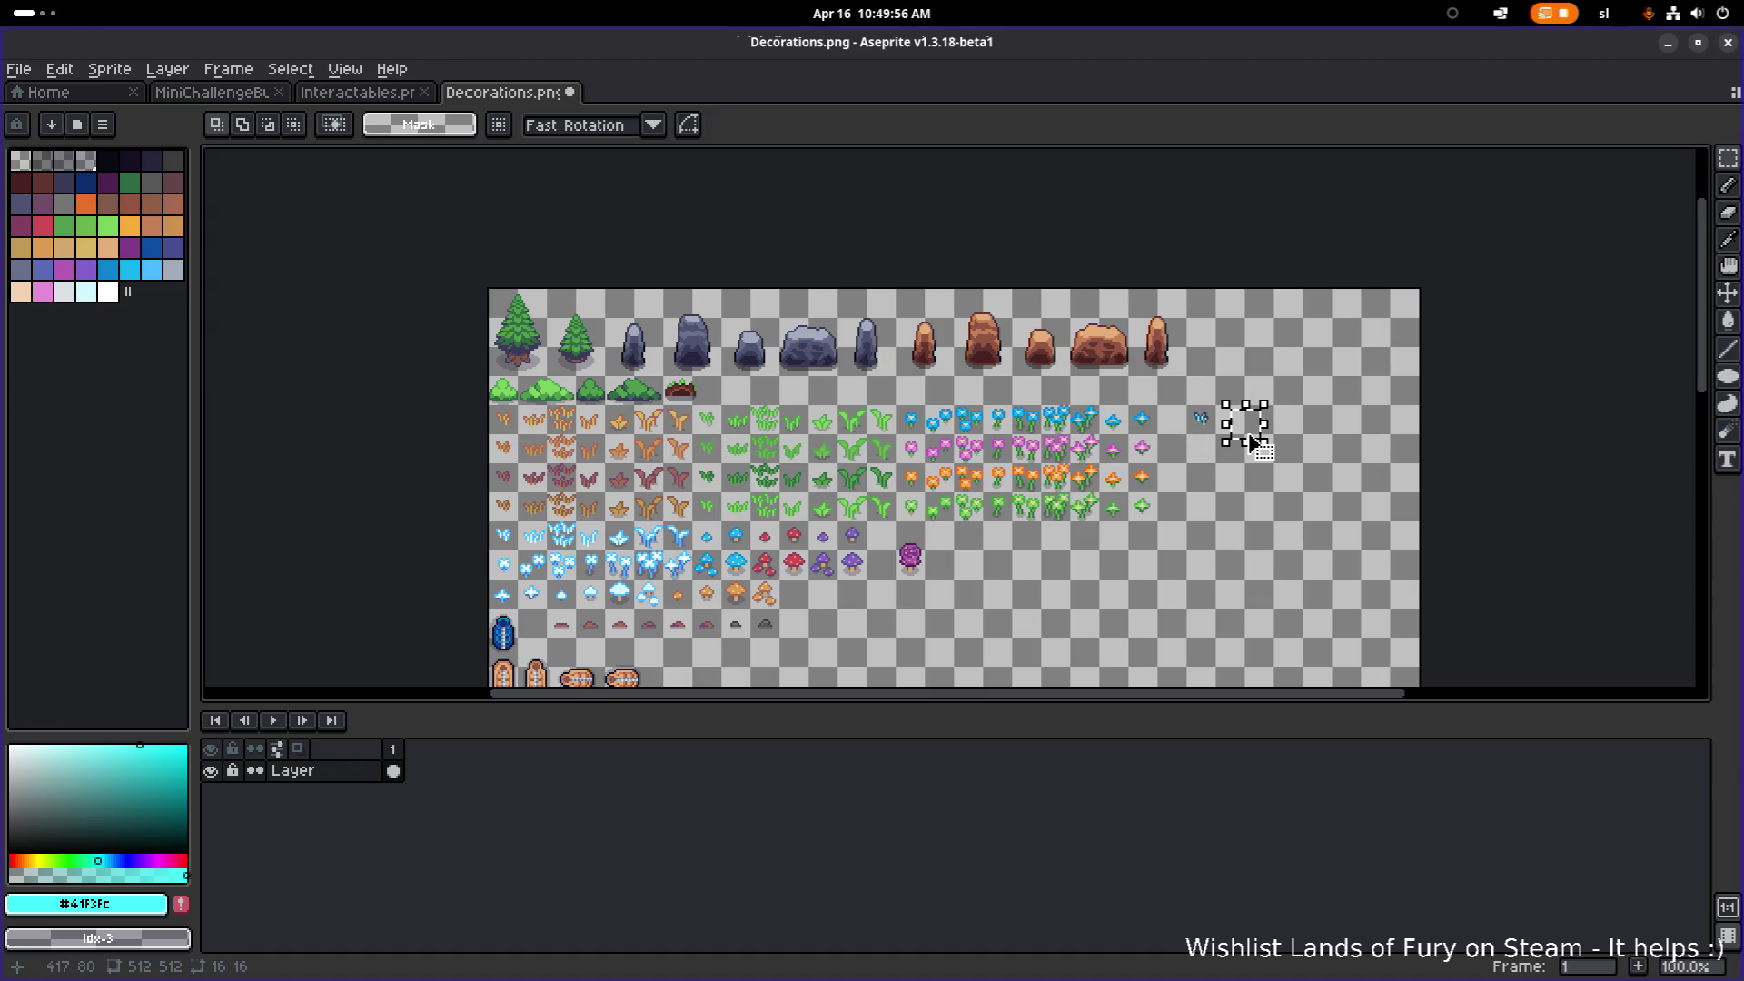
{"action": "scroll", "coordinate": [1254, 445], "scroll_direction": "up", "scroll_amount": 2}
{"action": "scroll", "coordinate": [1254, 445], "scroll_direction": "down", "scroll_amount": 2}
{"action": "scroll", "coordinate": [846, 401], "scroll_direction": "up", "scroll_amount": 2}
{"action": "scroll", "coordinate": [655, 408], "scroll_direction": "left", "scroll_amount": 3}
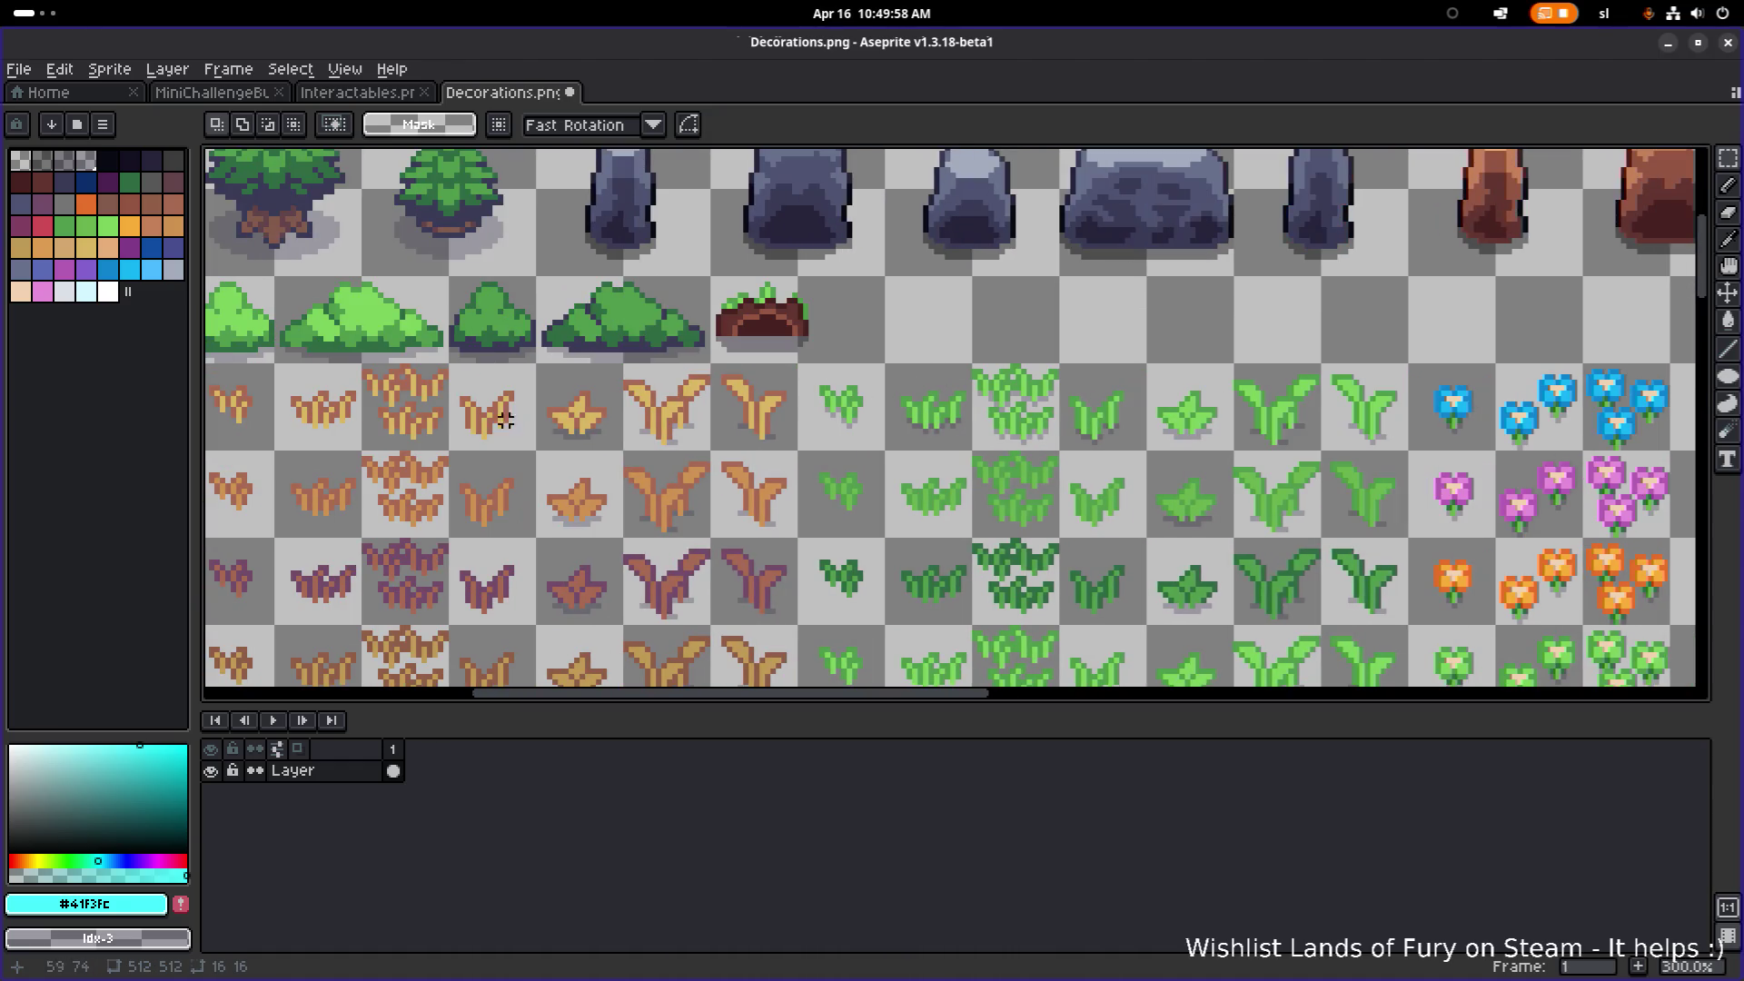
{"action": "mouse_move", "coordinate": [487, 419]}
{"action": "left_mouse_down"}
{"action": "mouse_move", "coordinate": [525, 449]}
{"action": "mouse_move", "coordinate": [699, 448]}
{"action": "left_mouse_up"}
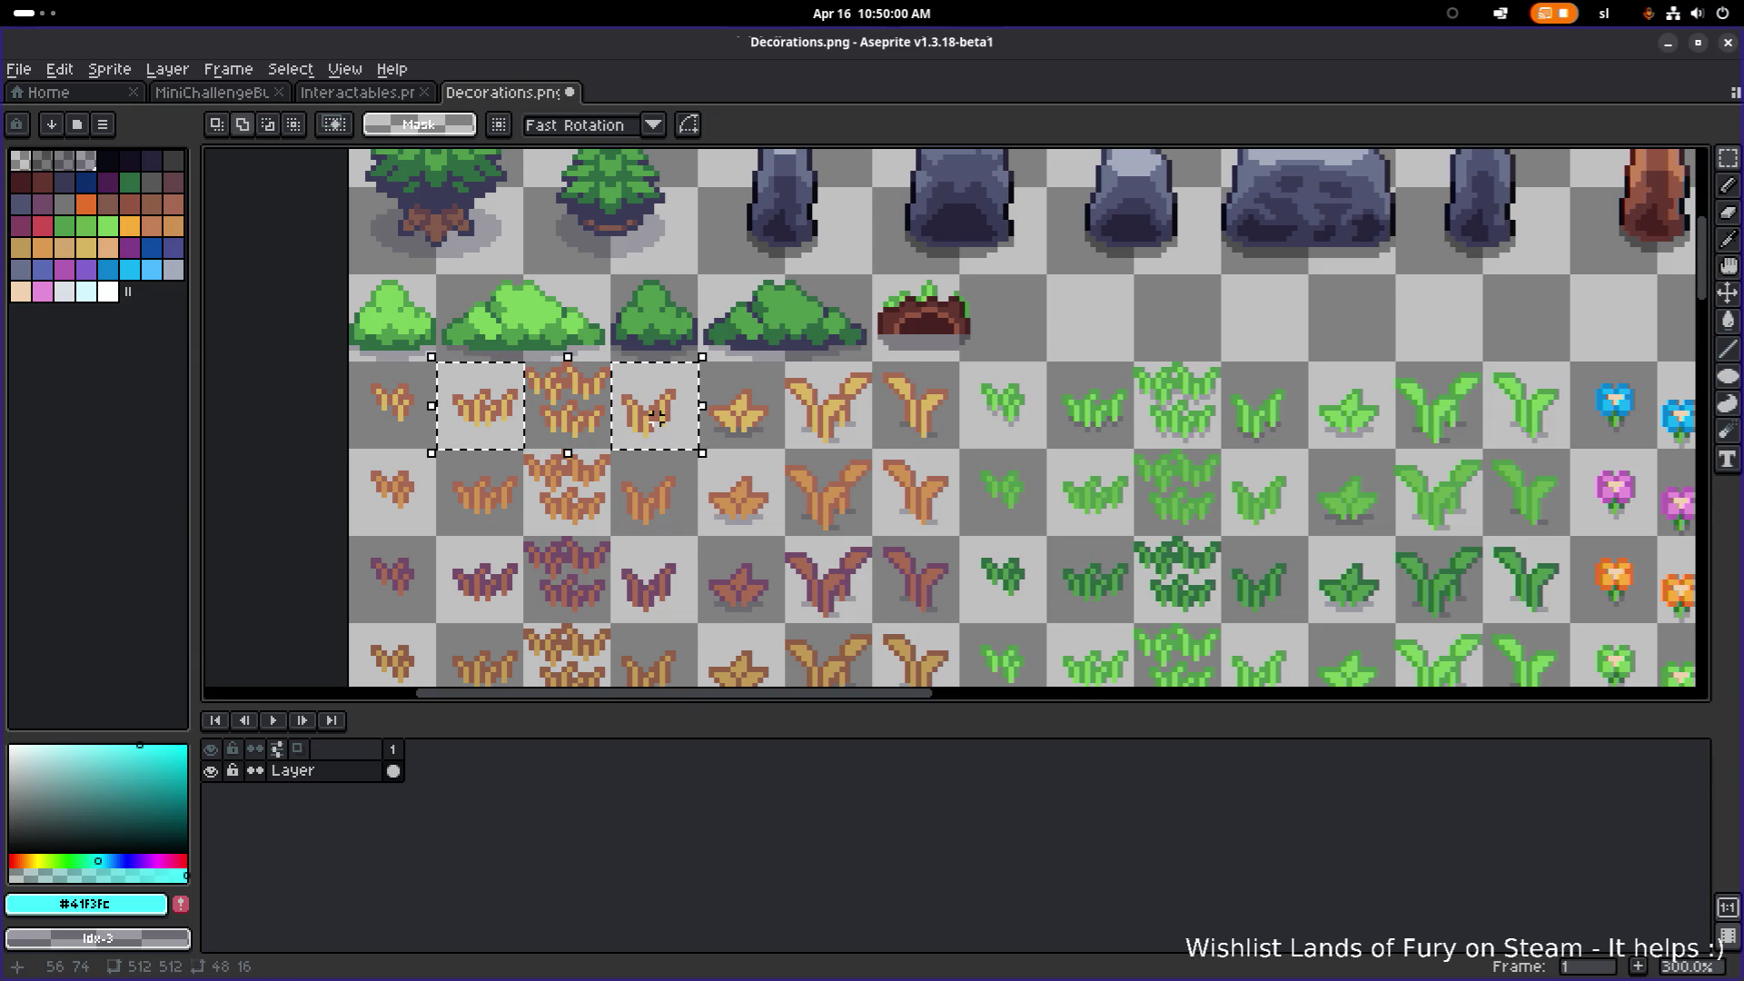
{"action": "scroll", "coordinate": [748, 427], "scroll_direction": "down", "scroll_amount": 2}
{"action": "scroll", "coordinate": [840, 464], "scroll_direction": "up", "scroll_amount": 2}
Step: Move the orange grass tiles next to the blue grass sprite and drop them there
{"action": "left_click_drag", "start_coordinate": [222, 389], "coordinate": [257, 436]}
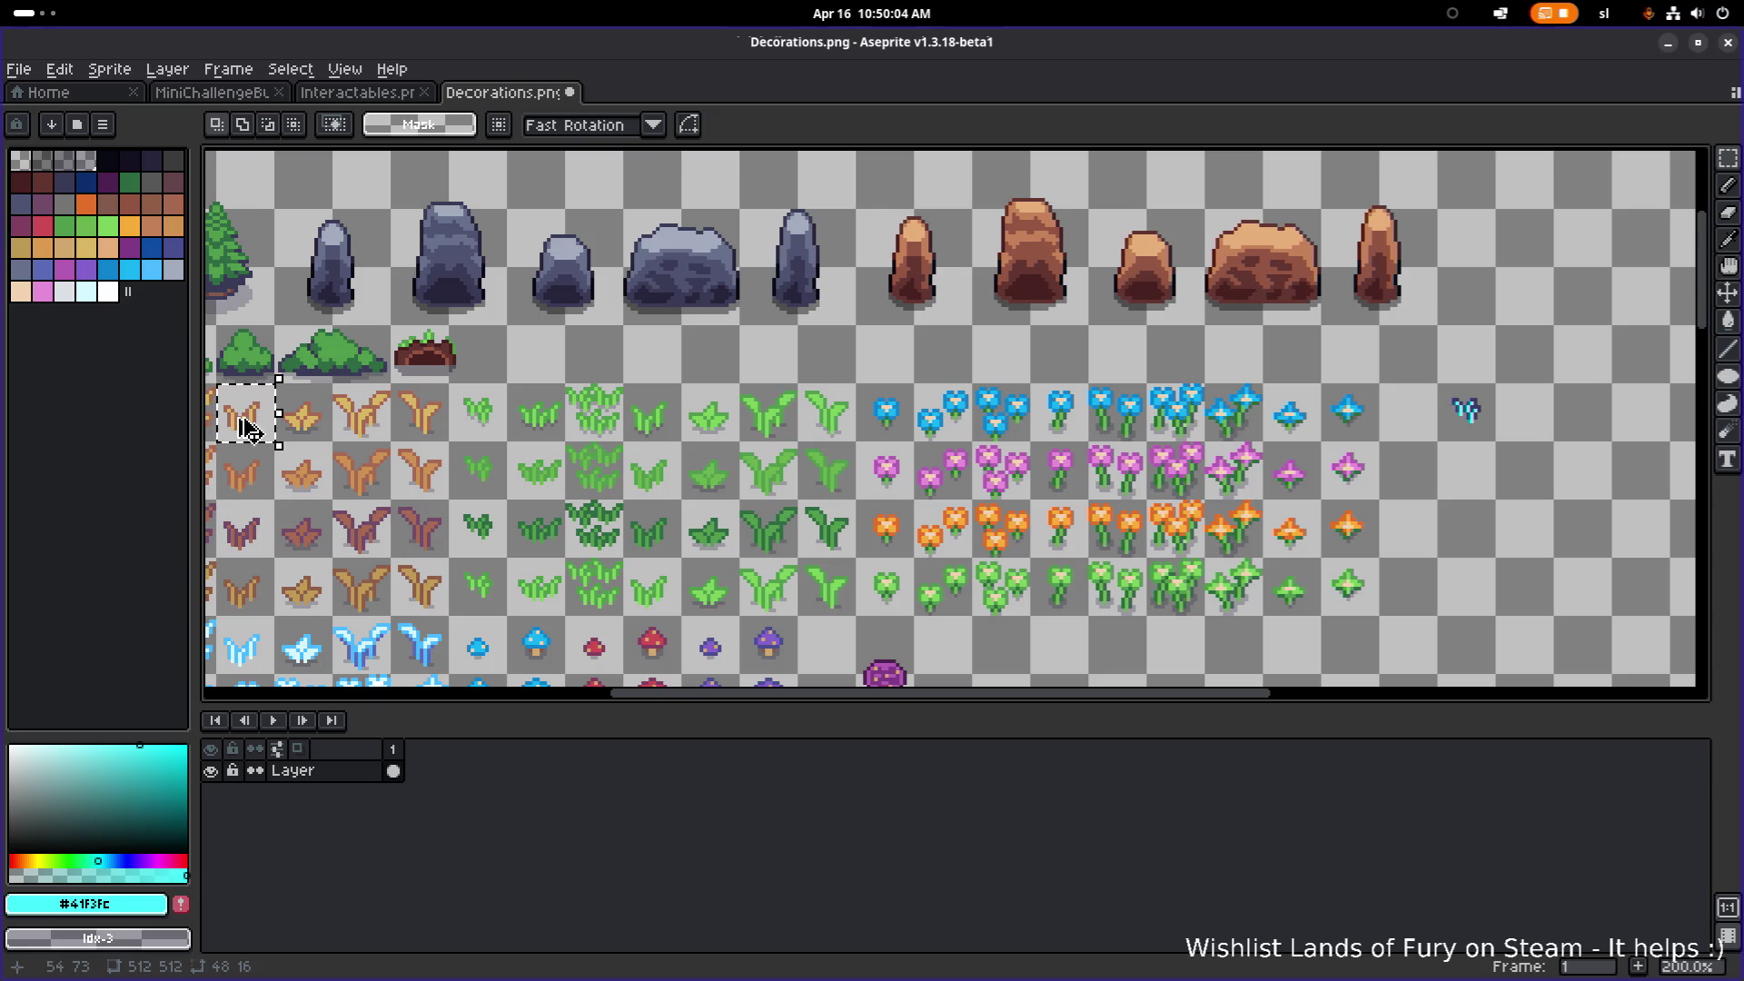
{"action": "left_click_drag", "start_coordinate": [247, 427], "coordinate": [1544, 445]}
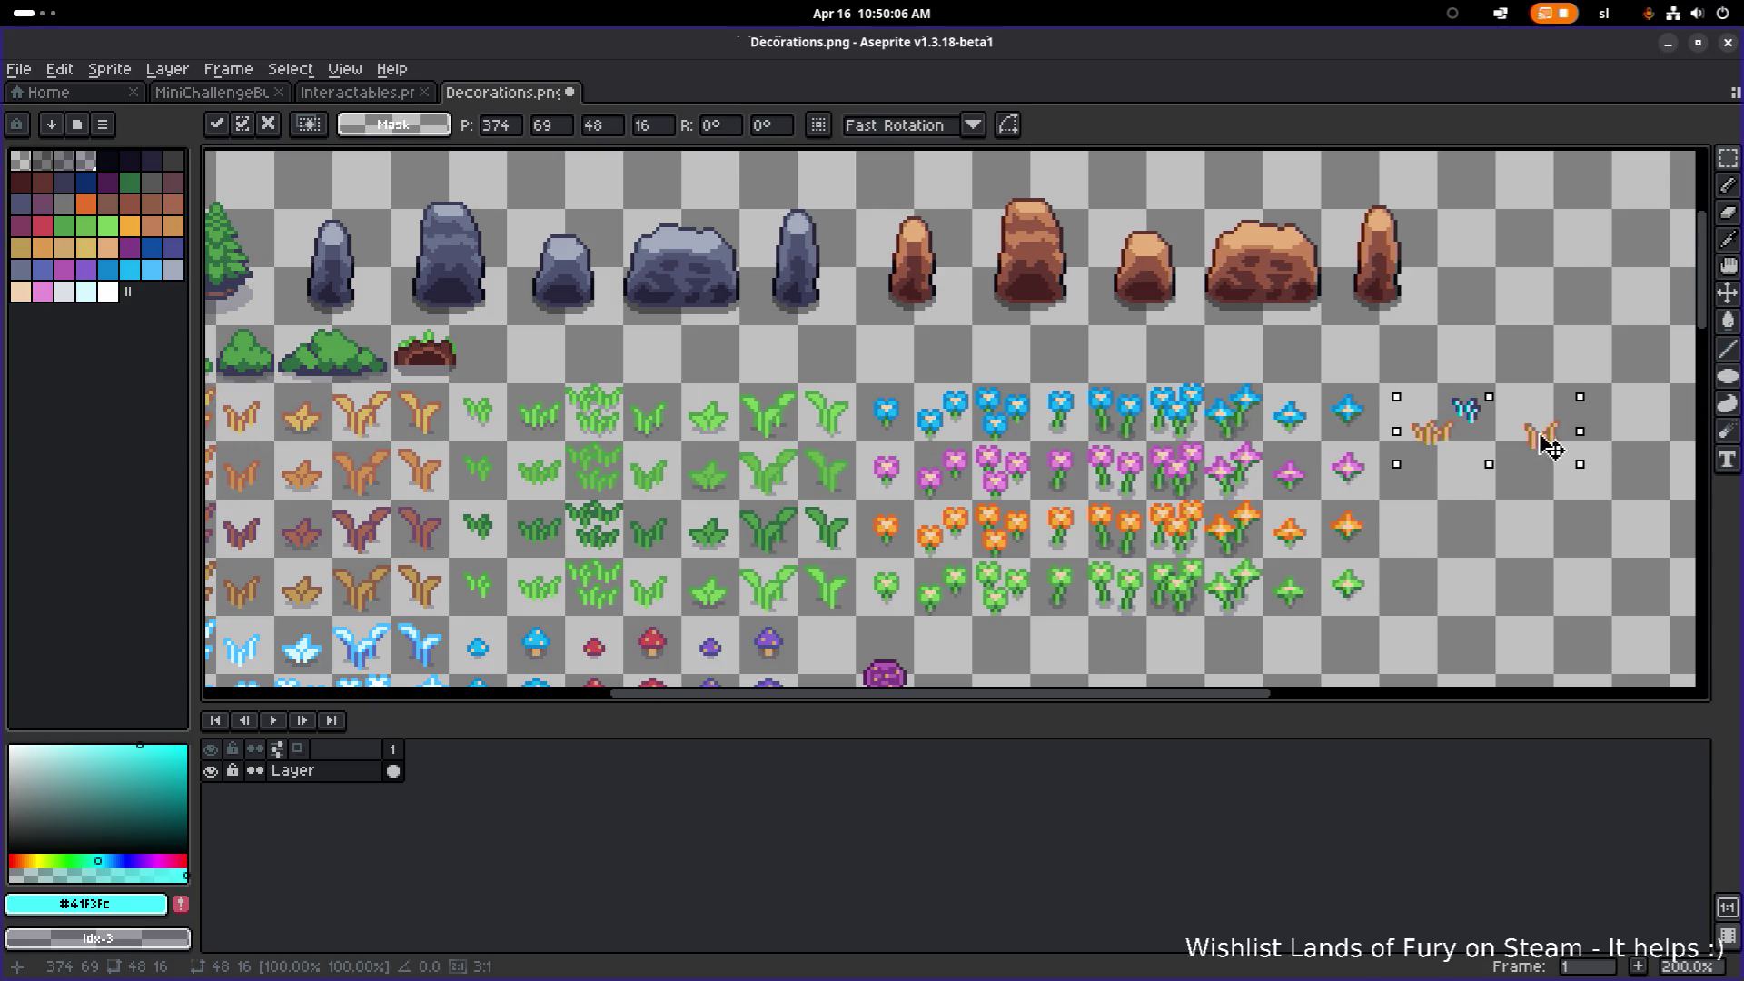
{"action": "left_click_drag", "start_coordinate": [1362, 434], "coordinate": [773, 415]}
{"action": "scroll", "coordinate": [999, 407], "scroll_direction": "up", "scroll_amount": 3}
{"action": "left_click_drag", "start_coordinate": [990, 407], "coordinate": [1254, 374]}
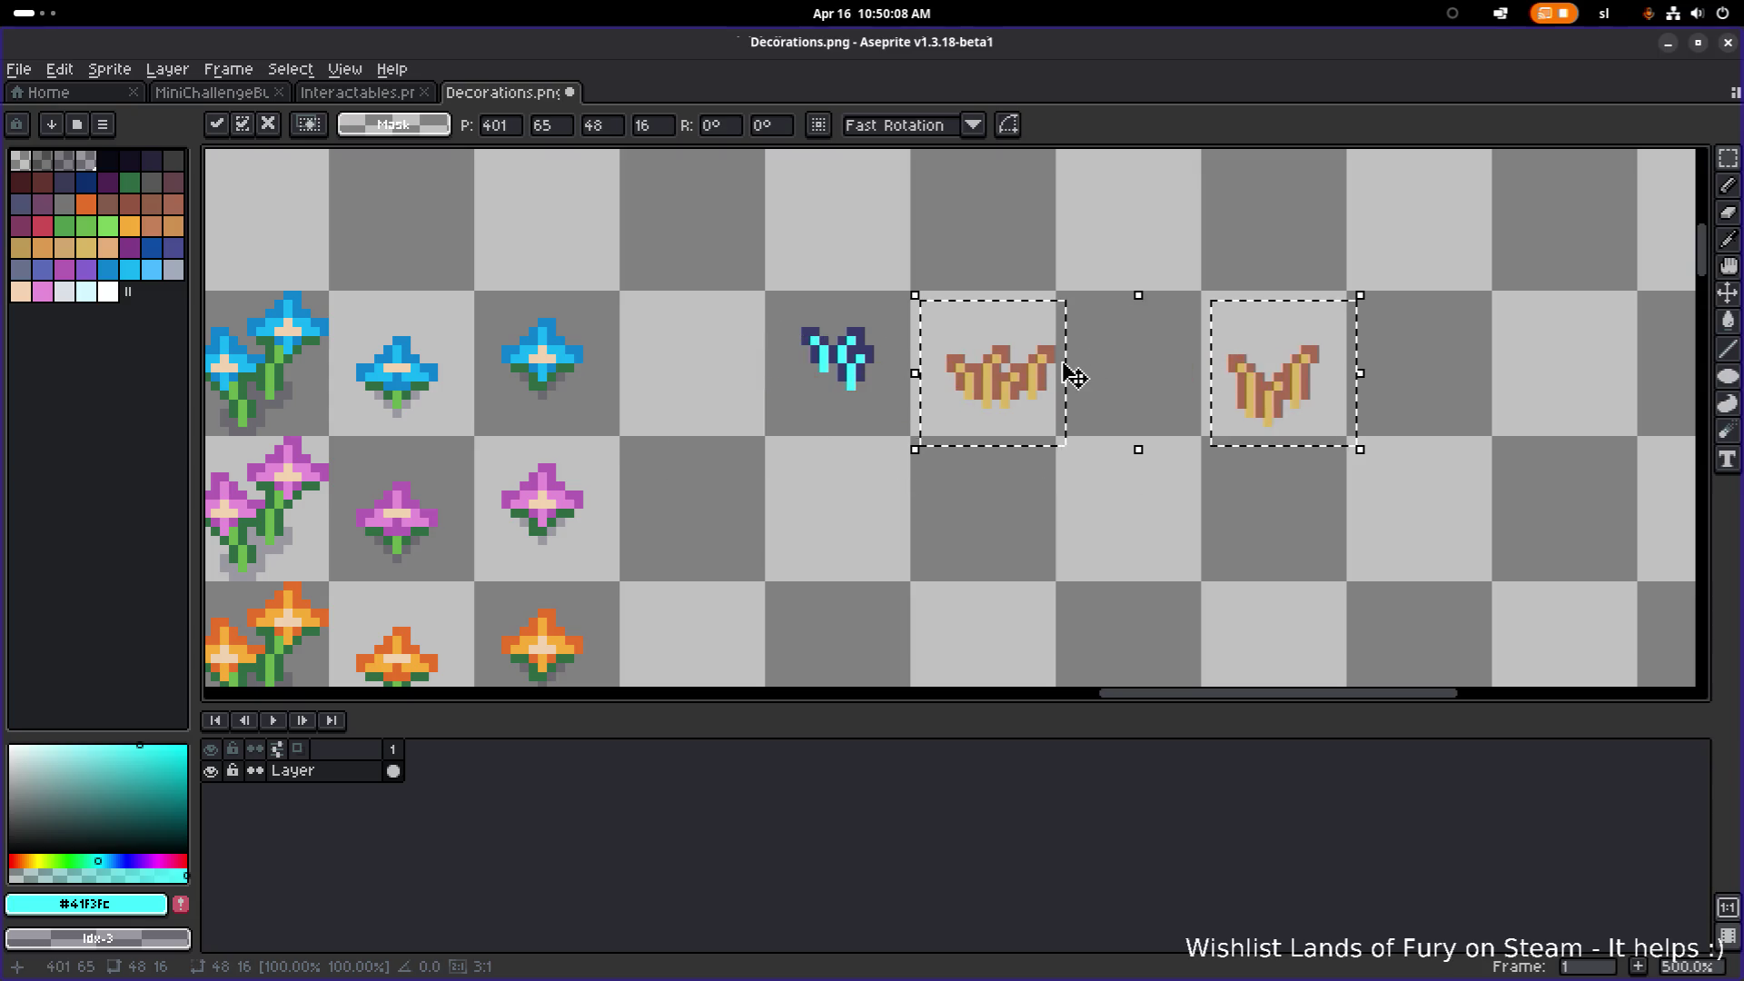
{"action": "left_click_drag", "start_coordinate": [1028, 367], "coordinate": [1013, 363]}
{"action": "left_click", "coordinate": [1059, 222]}
{"action": "scroll", "coordinate": [940, 367], "scroll_direction": "up", "scroll_amount": 2}
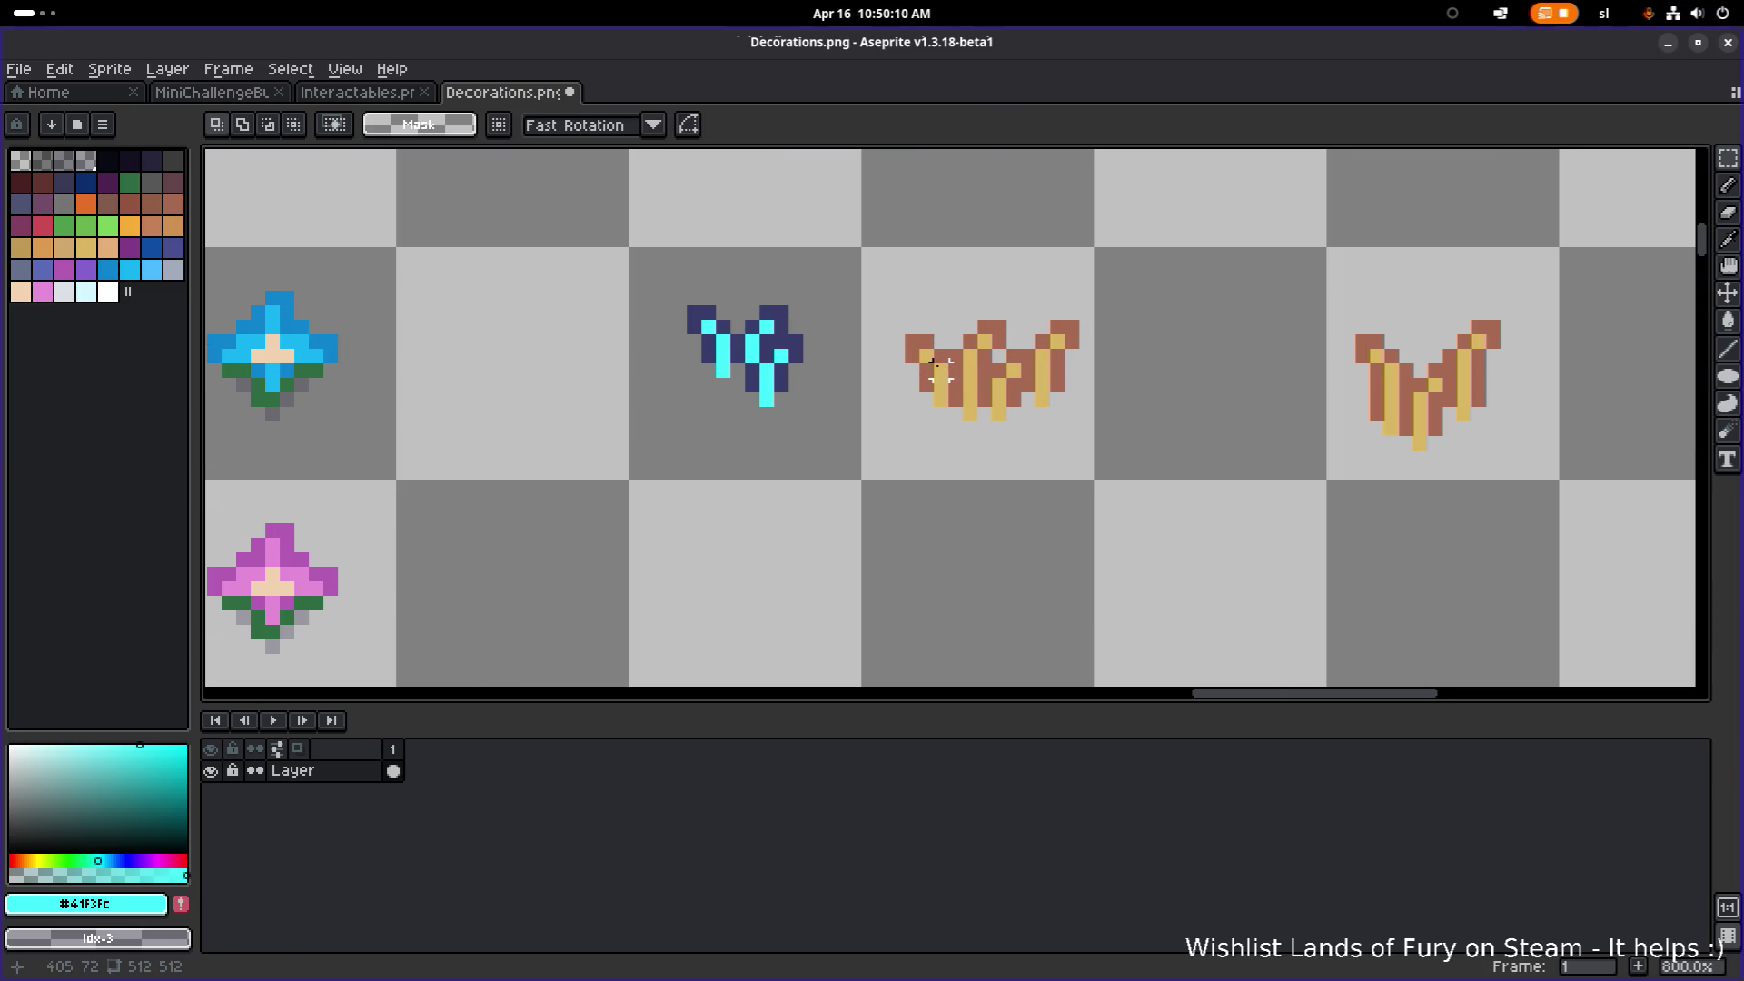
Step: Shift the left tuft 2 pixels left and nudge the right tuft slightly right and up
{"action": "left_click_drag", "start_coordinate": [861, 523], "coordinate": [1114, 258]}
{"action": "left_click_drag", "start_coordinate": [1043, 369], "coordinate": [1016, 363]}
{"action": "left_click", "coordinate": [1159, 269]}
{"action": "left_click_drag", "start_coordinate": [1319, 516], "coordinate": [1561, 227]}
{"action": "left_click_drag", "start_coordinate": [1420, 409], "coordinate": [1449, 399]}
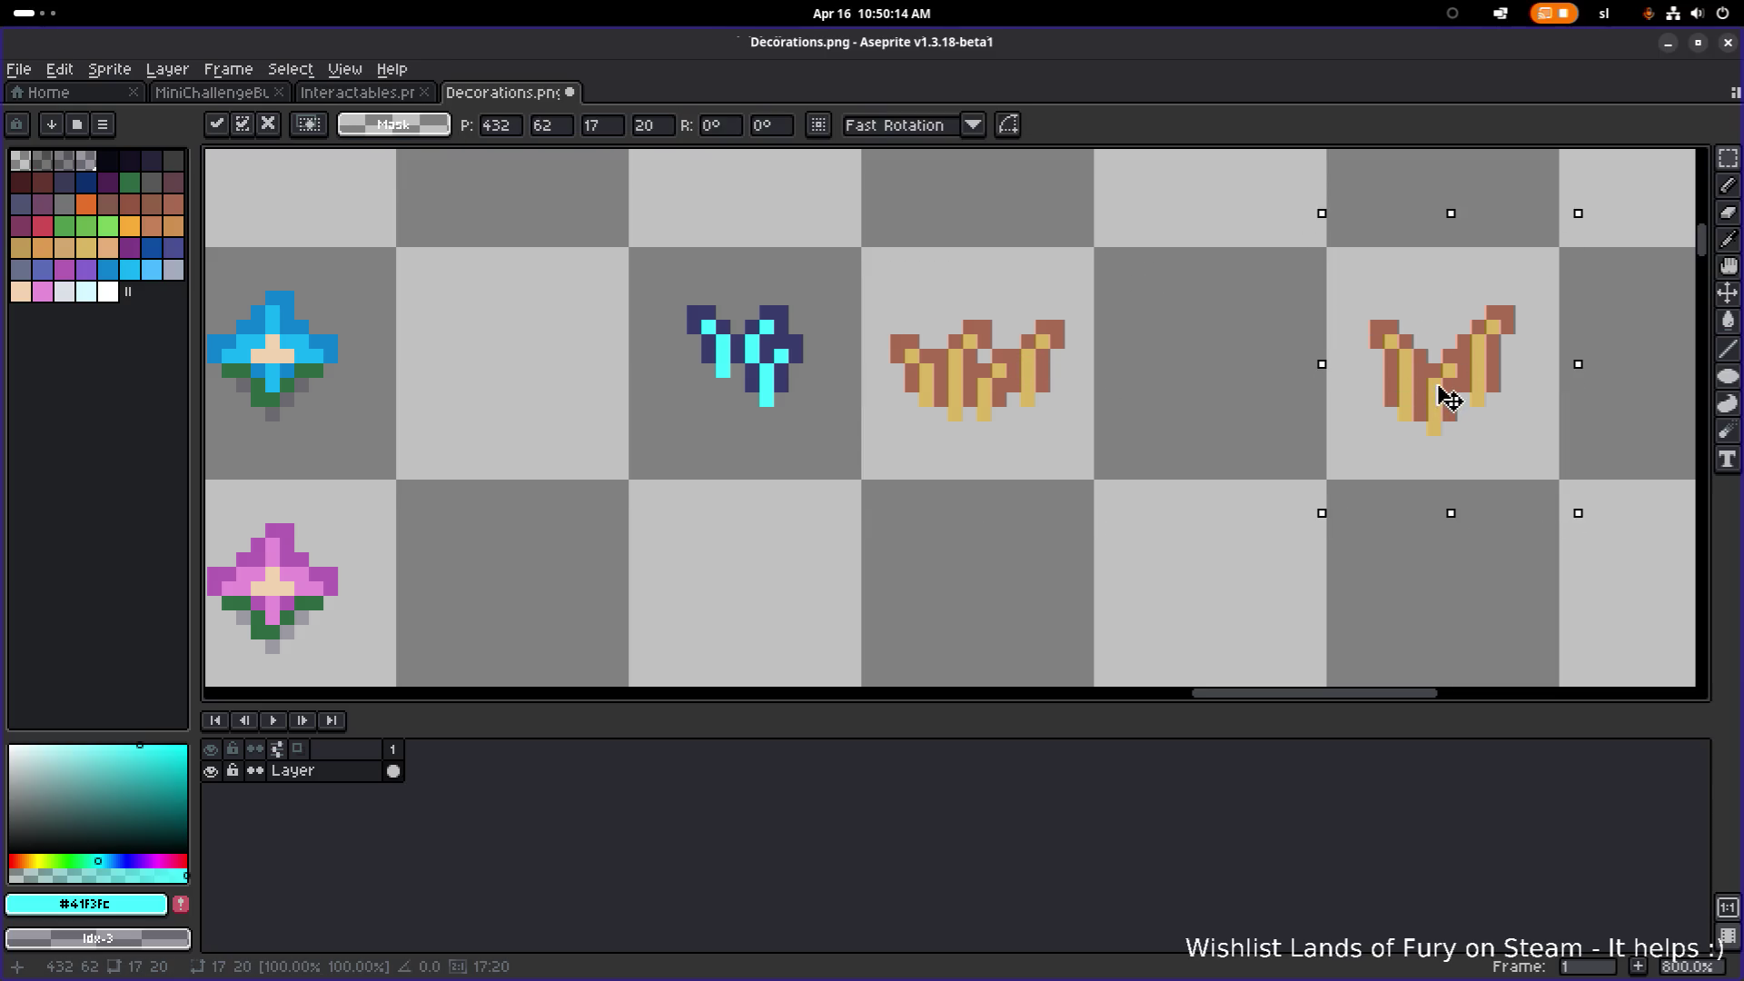
{"action": "scroll", "coordinate": [1181, 300], "scroll_direction": "down", "scroll_amount": 1}
{"action": "left_click", "coordinate": [1175, 288]}
{"action": "scroll", "coordinate": [817, 400], "scroll_direction": "up", "scroll_amount": 3}
{"action": "scroll", "coordinate": [799, 401], "scroll_direction": "up", "scroll_amount": 1}
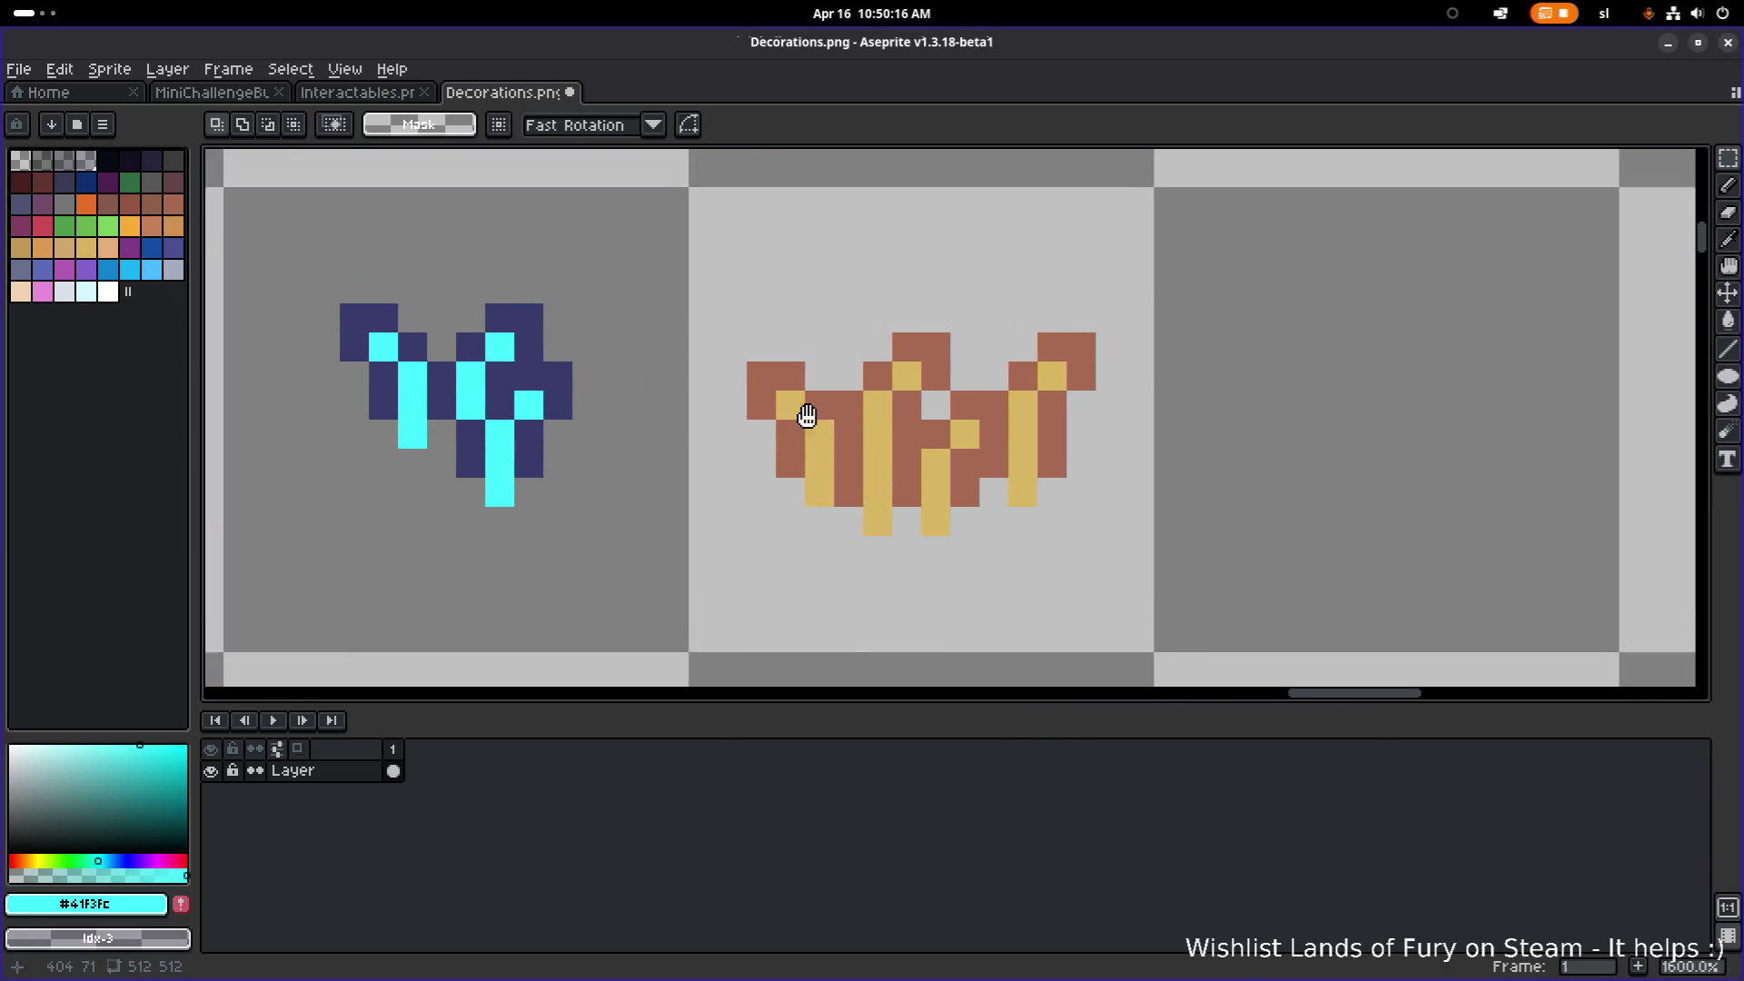
{"action": "scroll", "coordinate": [811, 389], "scroll_direction": "down", "scroll_amount": 1}
{"action": "scroll", "coordinate": [799, 399], "scroll_direction": "down", "scroll_amount": 2}
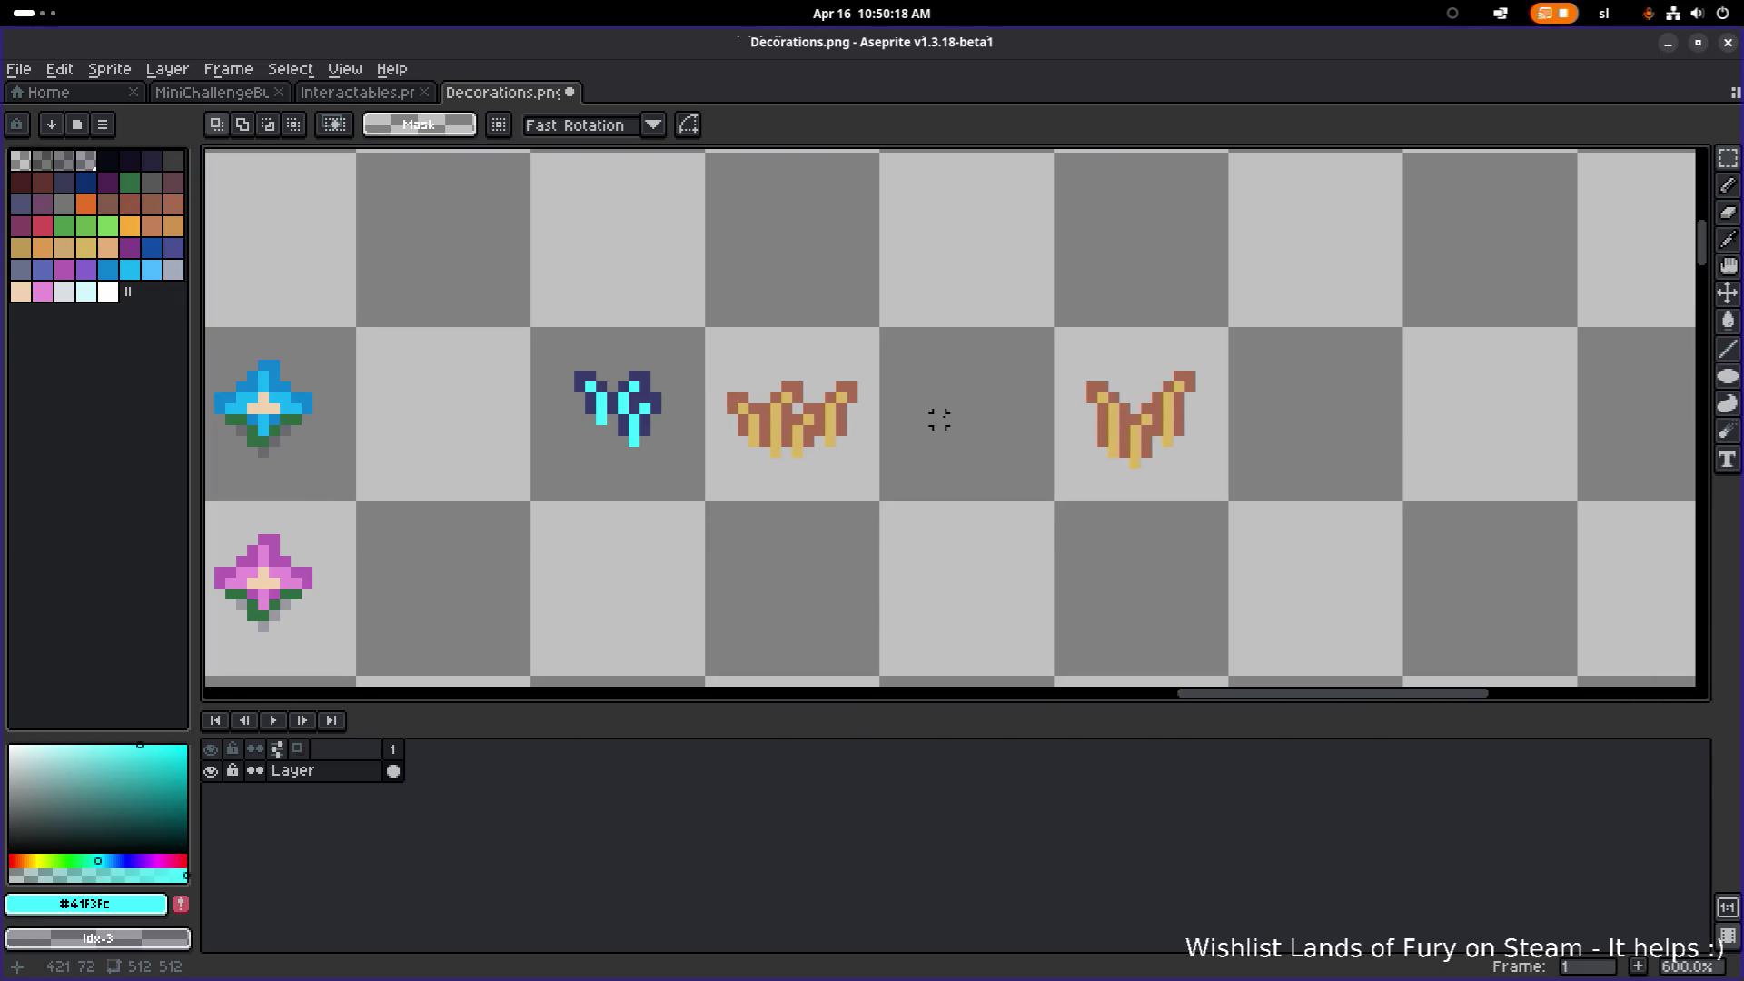
Step: Undo the tuft nudges and pick the blue sprite's dark outline colour #373b6a for bucket filling
{"action": "key", "text": "ctrl+z"}
{"action": "key", "text": "ctrl+z"}
{"action": "key", "text": "ctrl+z"}
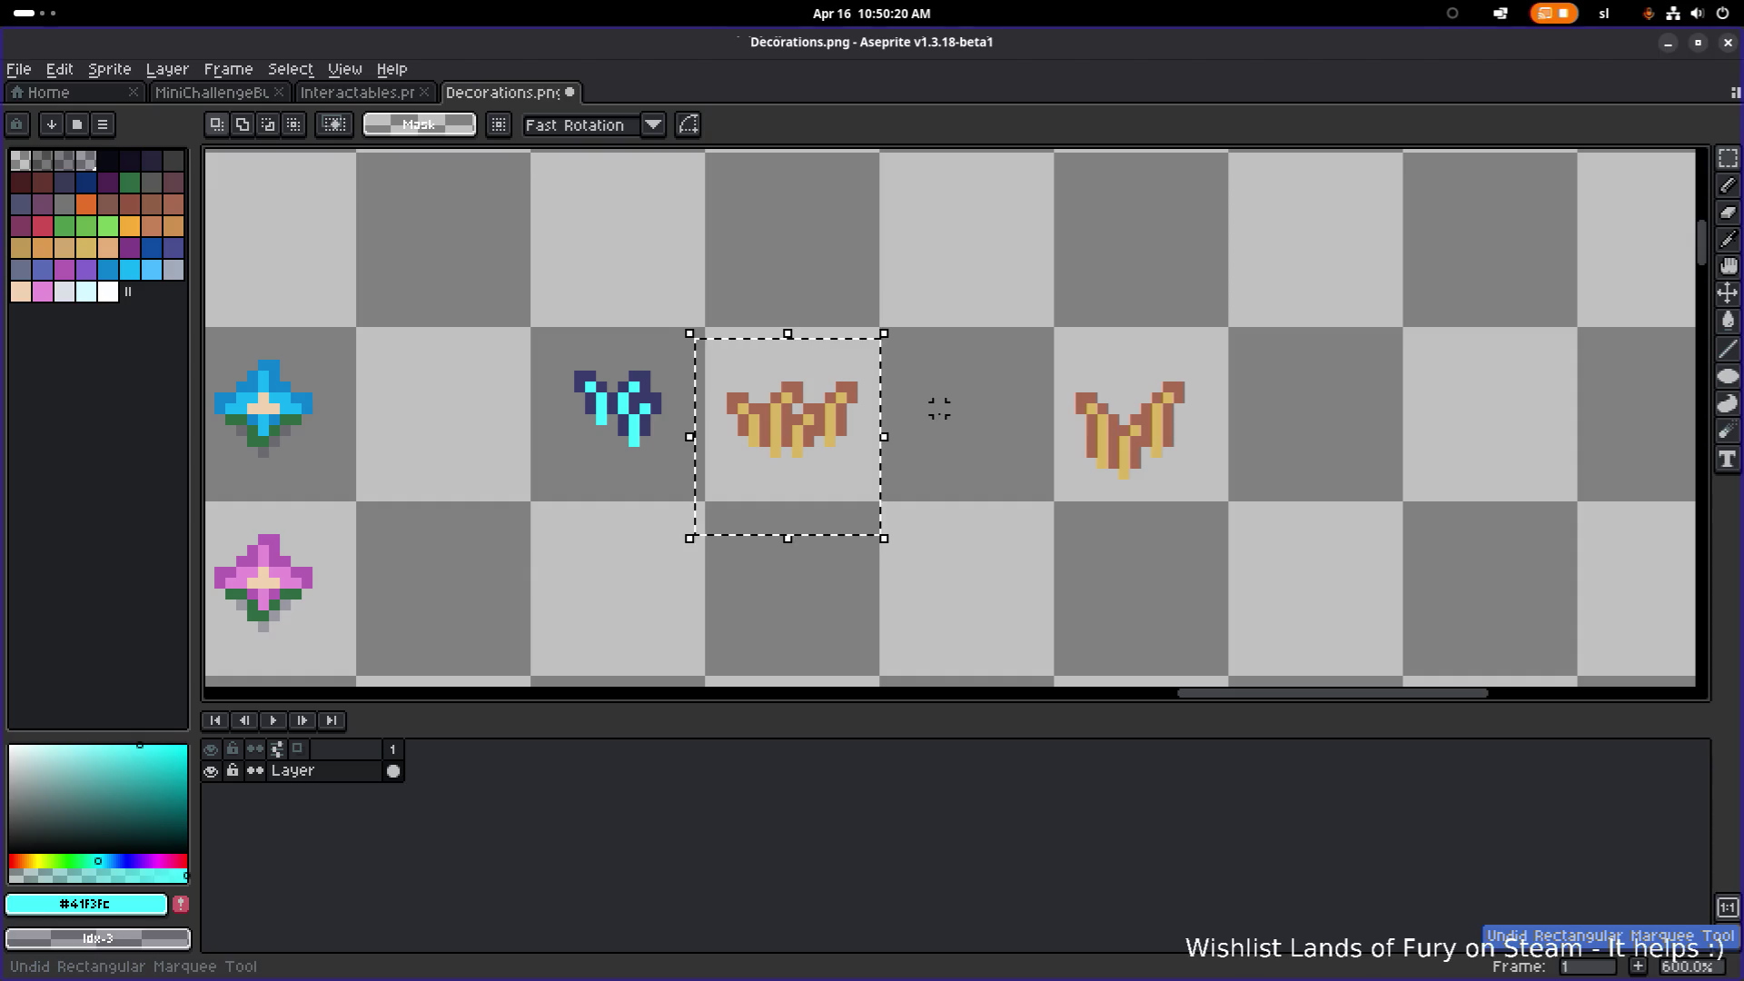
{"action": "left_click", "coordinate": [972, 310]}
{"action": "scroll", "coordinate": [604, 429], "scroll_direction": "up", "scroll_amount": 1}
{"action": "left_click", "coordinate": [661, 358], "text": "alt"}
{"action": "scroll", "coordinate": [849, 422], "scroll_direction": "up", "scroll_amount": 1}
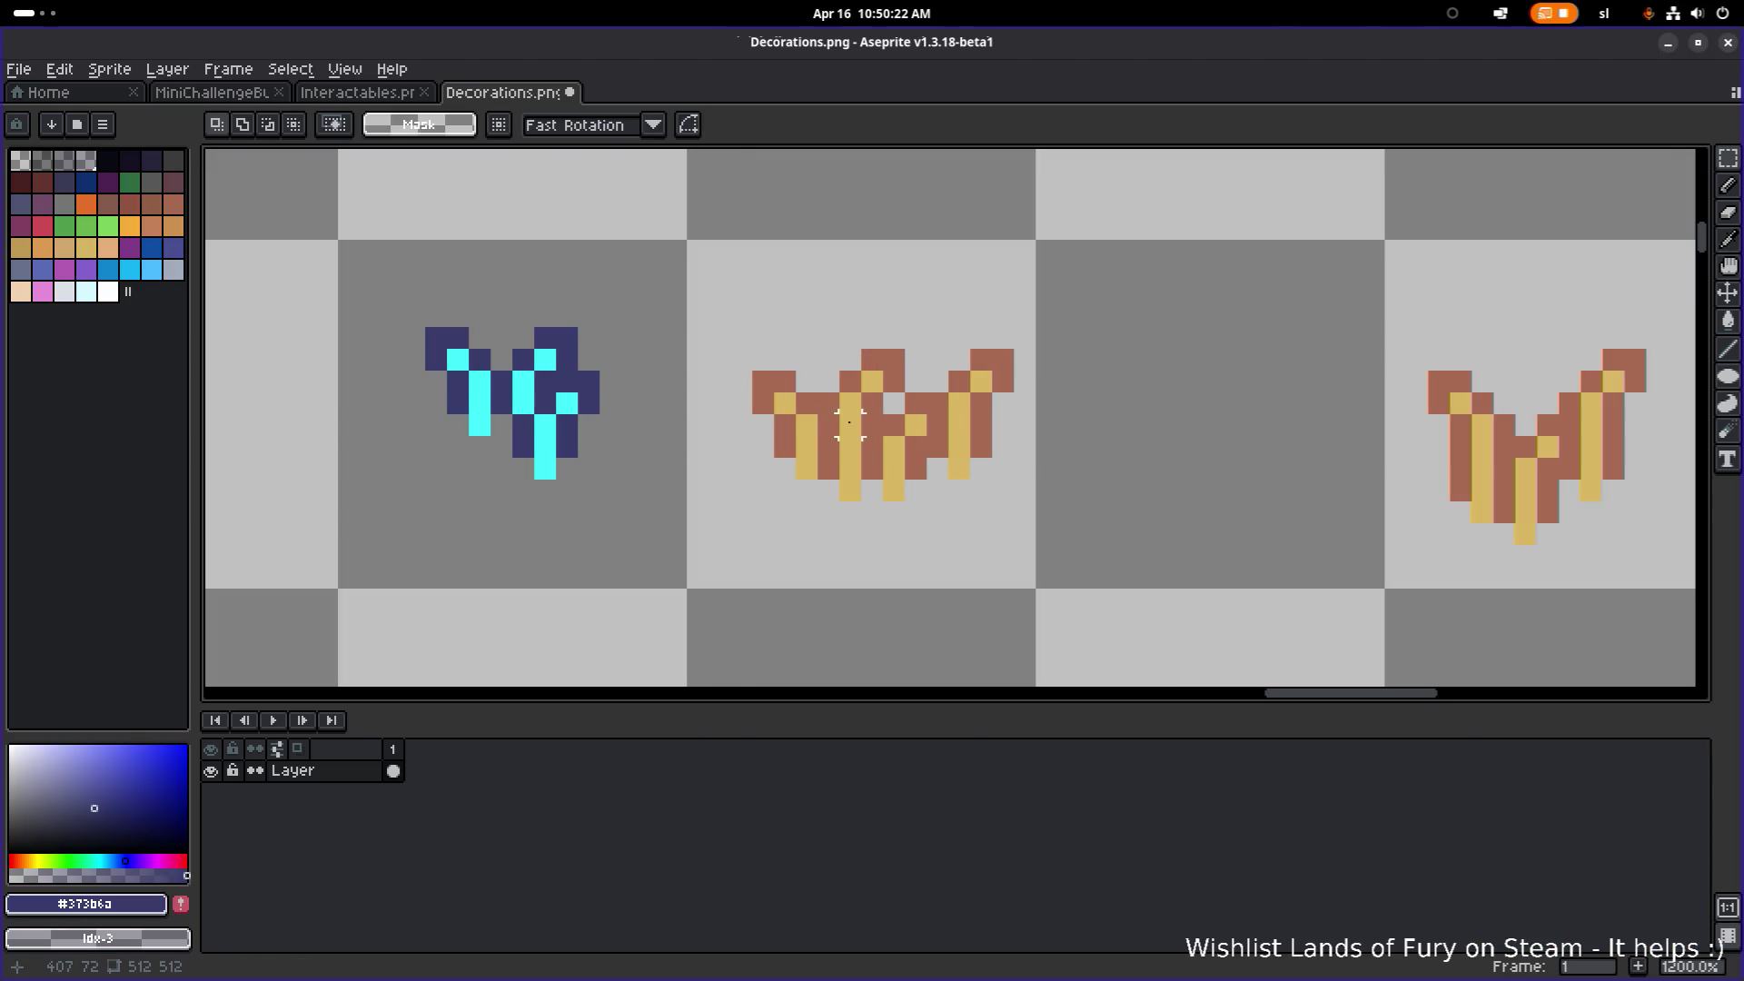
{"action": "key", "text": "g"}
Step: Fill all of the middle tuft's brown outline regions dark blue
{"action": "left_click", "coordinate": [821, 400]}
{"action": "left_click", "coordinate": [771, 401]}
{"action": "left_click", "coordinate": [881, 360]}
{"action": "left_click", "coordinate": [850, 382]}
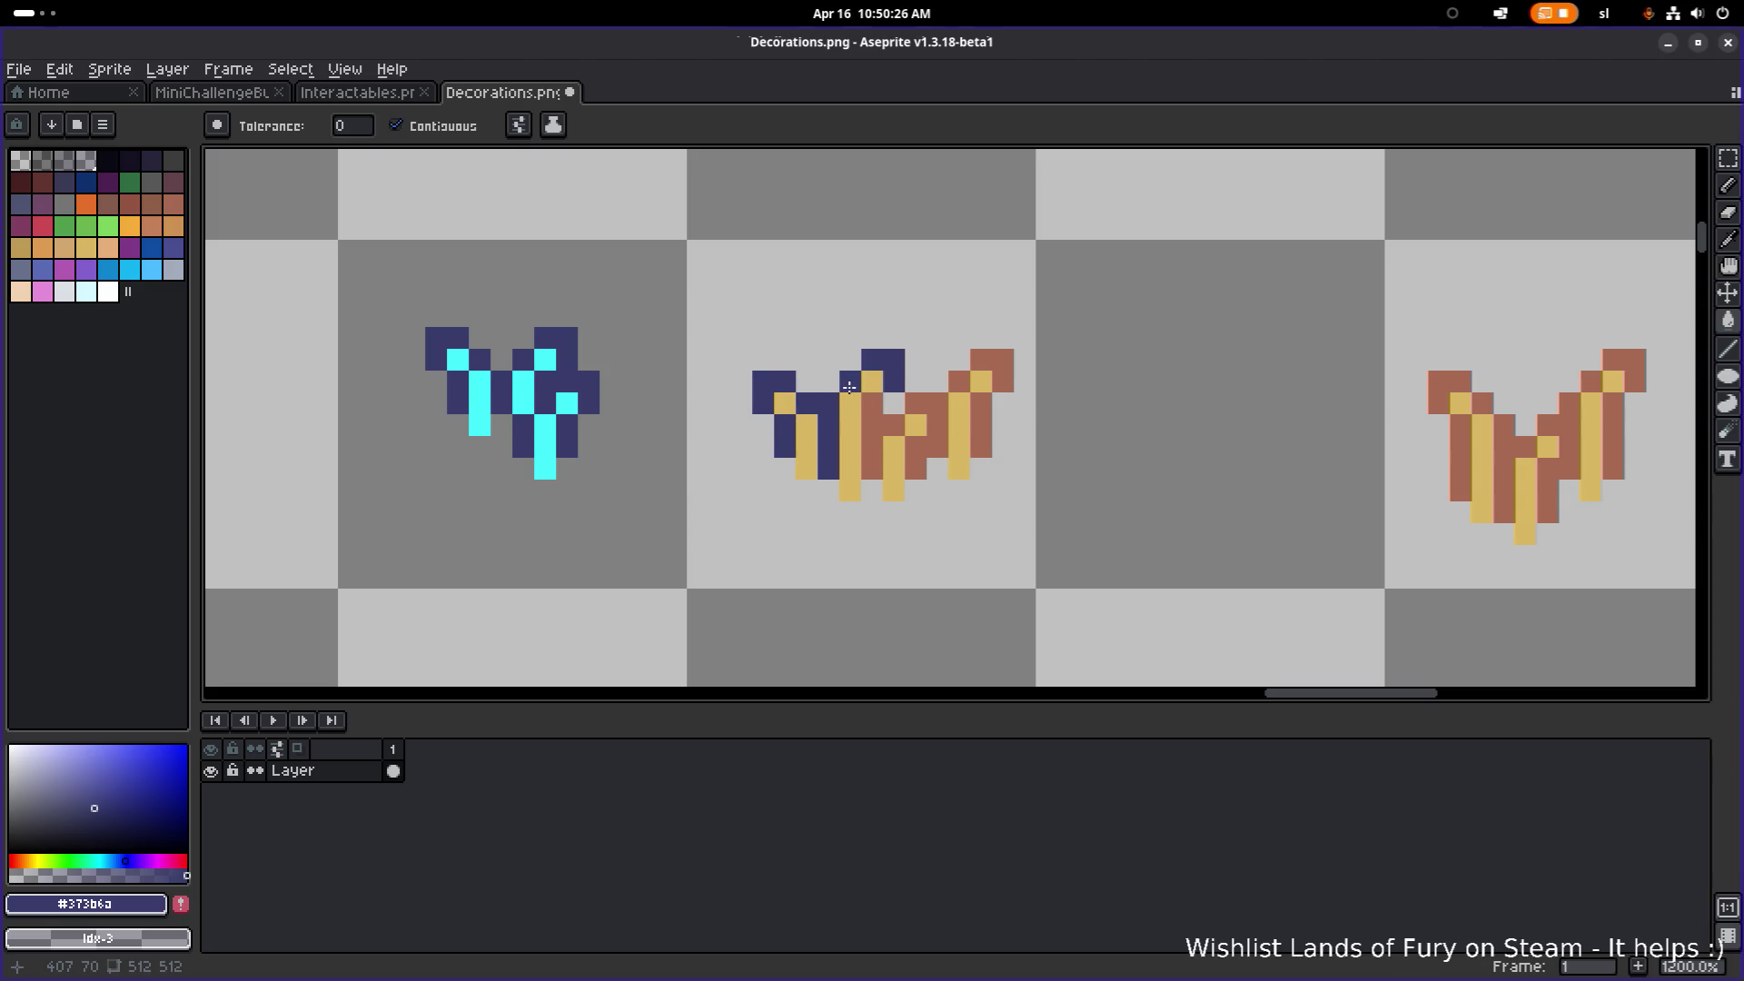
{"action": "left_click", "coordinate": [872, 425]}
{"action": "left_click", "coordinate": [926, 426]}
{"action": "left_click", "coordinate": [959, 382]}
{"action": "left_click", "coordinate": [997, 358]}
{"action": "left_click", "coordinate": [981, 360]}
{"action": "left_click", "coordinate": [1003, 382]}
Step: Fill the right tuft's brown outline and remaining brown pixels dark blue
{"action": "left_click", "coordinate": [981, 425]}
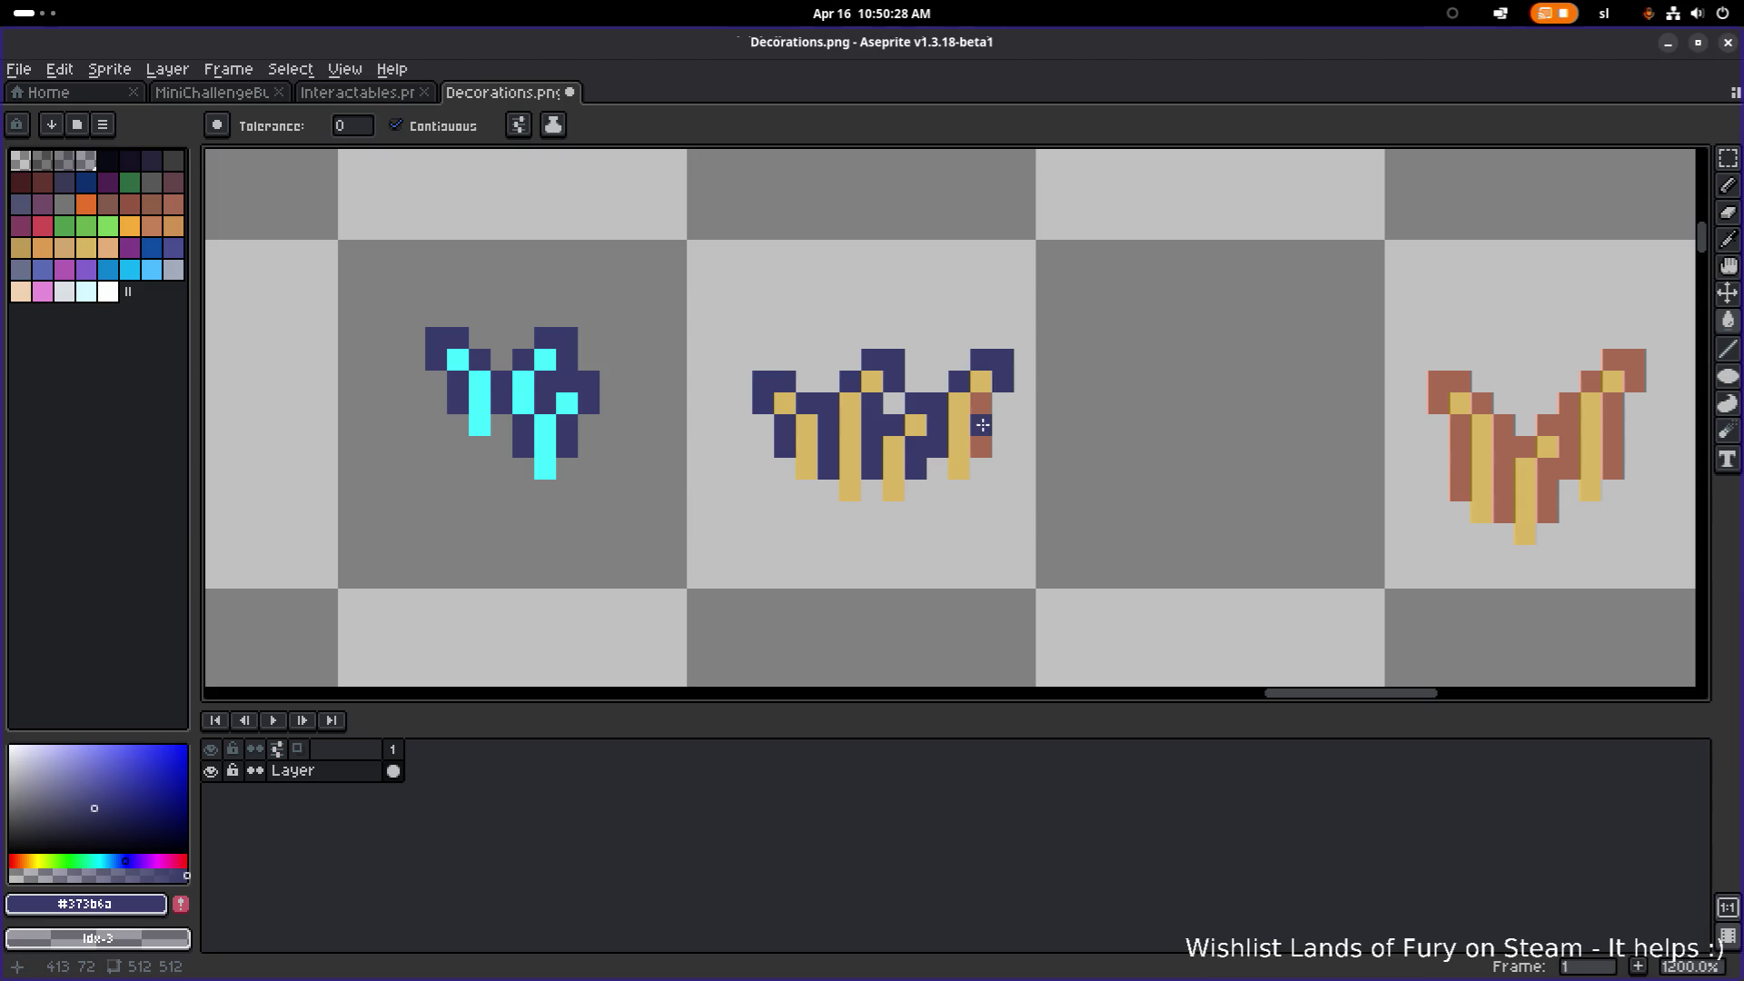
{"action": "scroll", "coordinate": [1199, 385], "scroll_direction": "right", "scroll_amount": 1}
{"action": "scroll", "coordinate": [1263, 388], "scroll_direction": "up", "scroll_amount": 1}
{"action": "left_click", "coordinate": [1371, 436]}
{"action": "left_click", "coordinate": [1322, 458]}
{"action": "left_click", "coordinate": [1292, 454]}
{"action": "left_click", "coordinate": [1263, 399]}
{"action": "left_click", "coordinate": [1229, 374]}
{"action": "left_click", "coordinate": [1235, 431]}
{"action": "left_click", "coordinate": [1437, 445]}
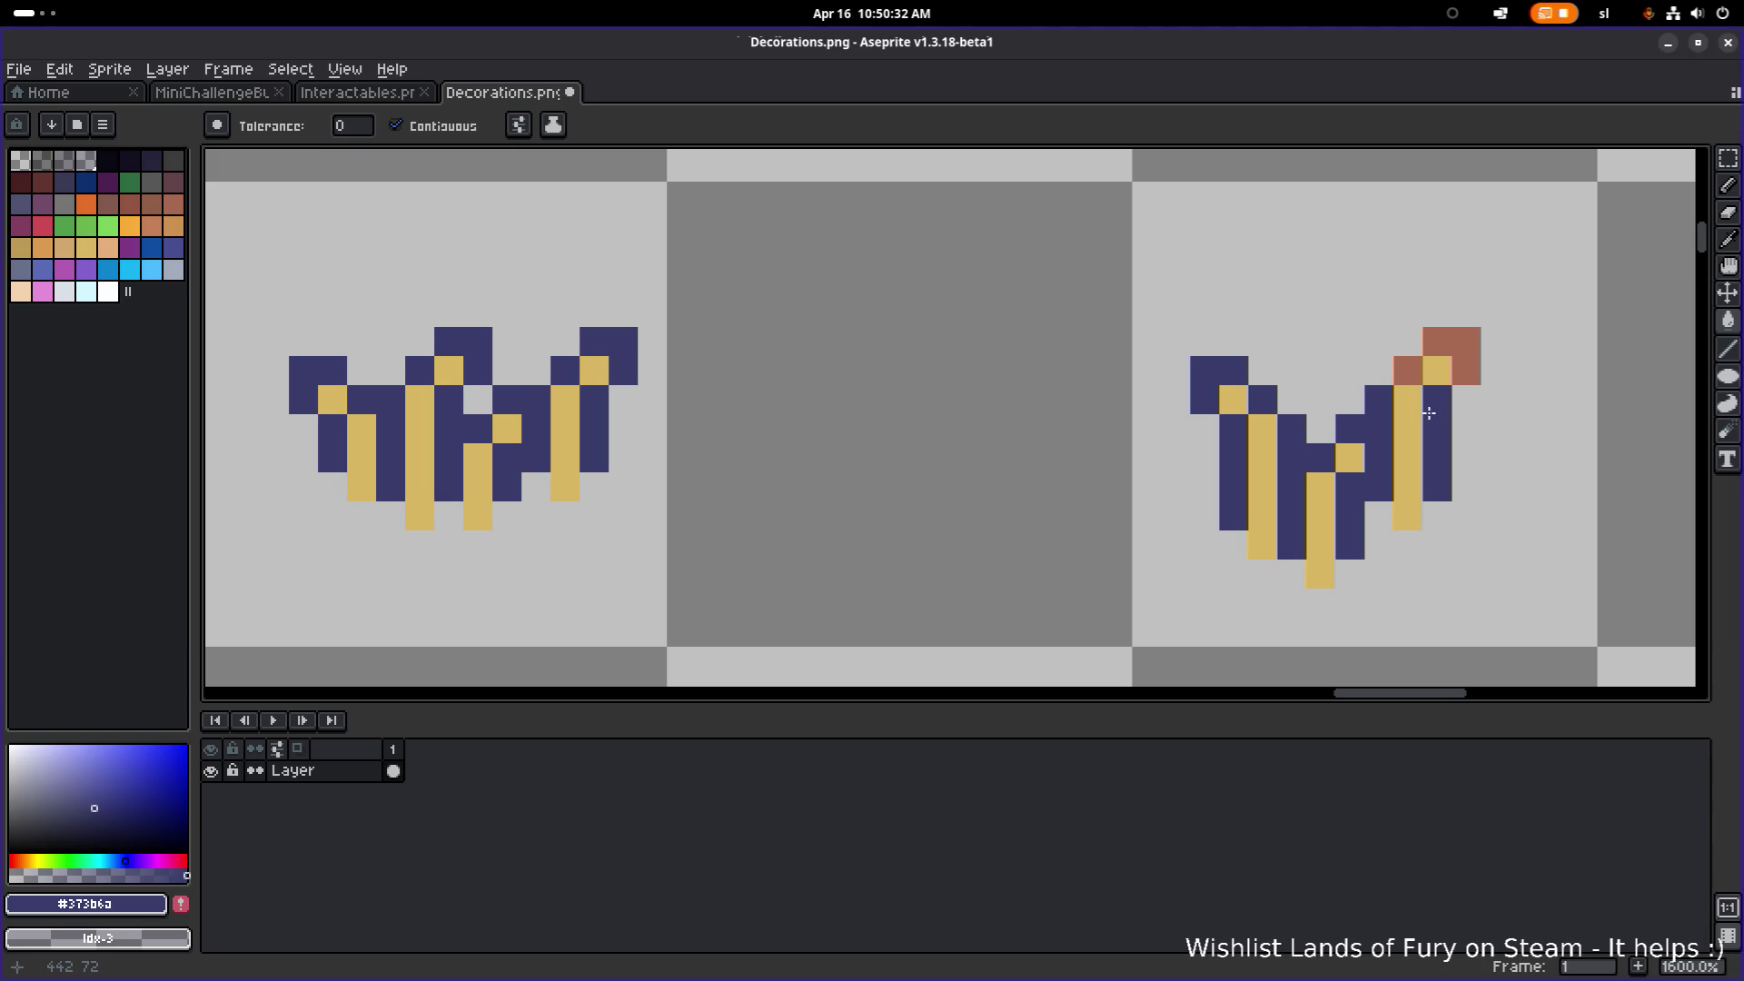
{"action": "left_click", "coordinate": [1462, 344]}
{"action": "left_click", "coordinate": [1408, 370]}
{"action": "scroll", "coordinate": [1007, 369], "scroll_direction": "down", "scroll_amount": 1}
Step: Eyedrop cyan #41f3fc from the blue grass sprite and fill the middle tuft's yellow stripes
{"action": "left_click_drag", "start_coordinate": [1007, 370], "coordinate": [1103, 360]}
{"action": "key", "text": "alt"}
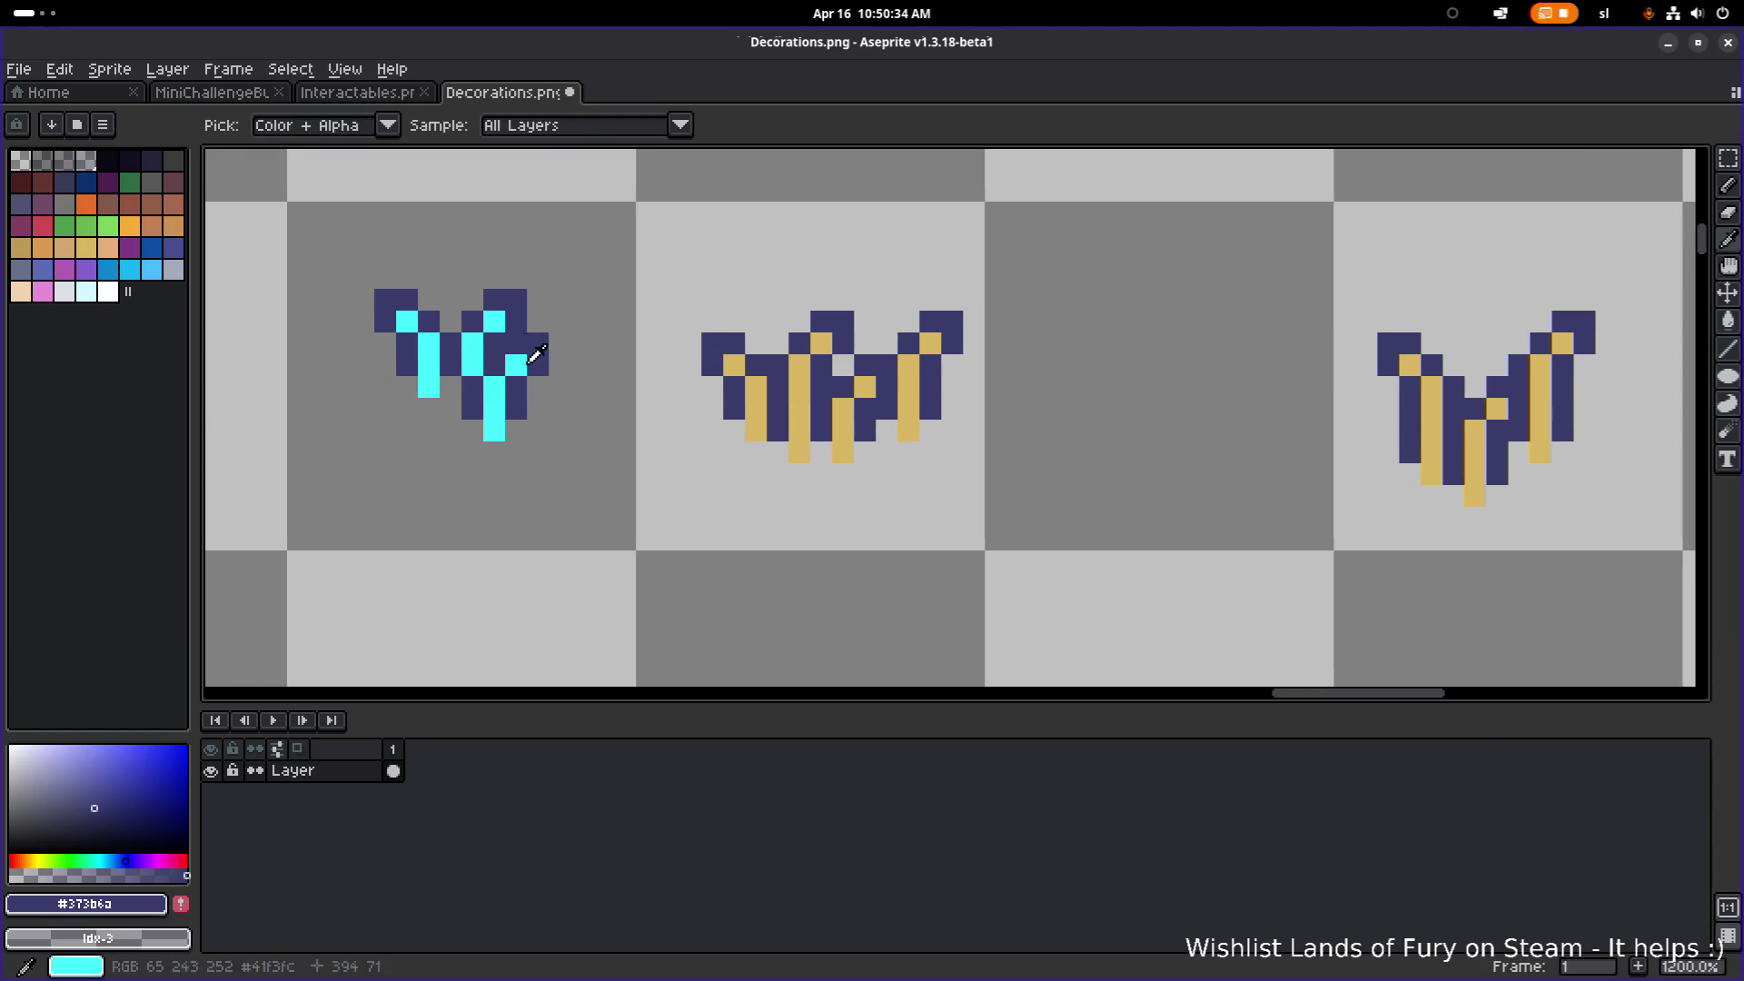
{"action": "left_click", "coordinate": [482, 338]}
{"action": "left_click", "coordinate": [731, 364]}
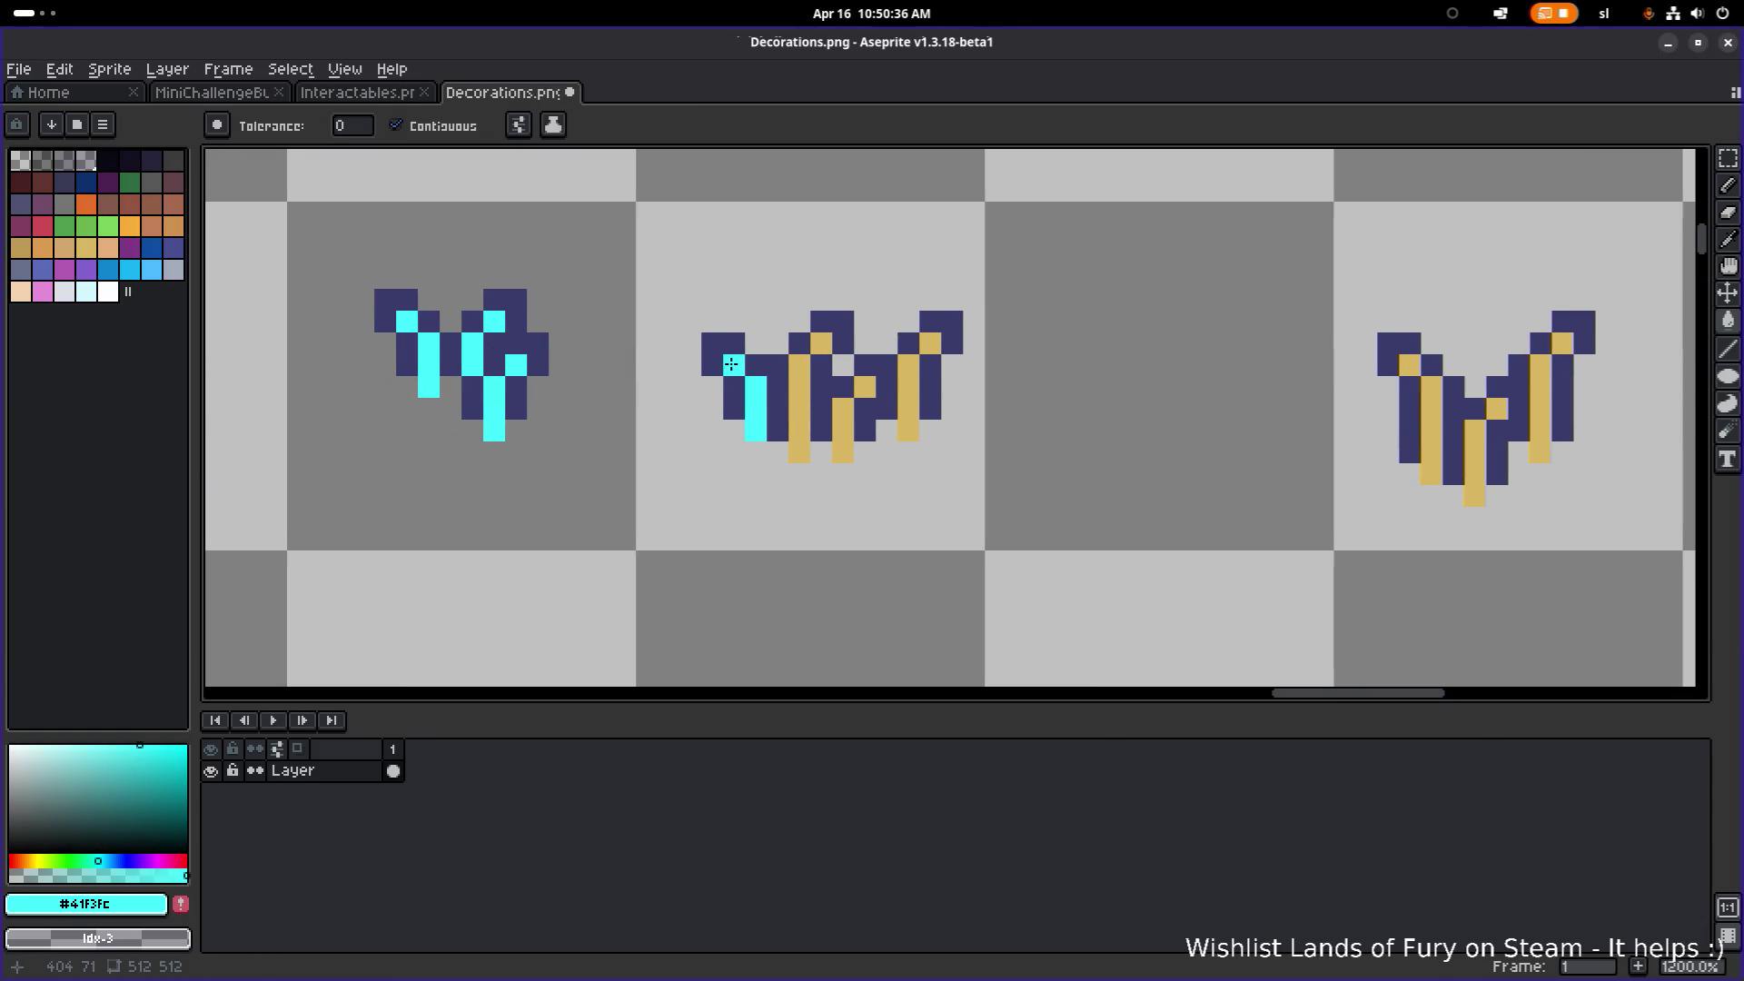
{"action": "left_click", "coordinate": [788, 367]}
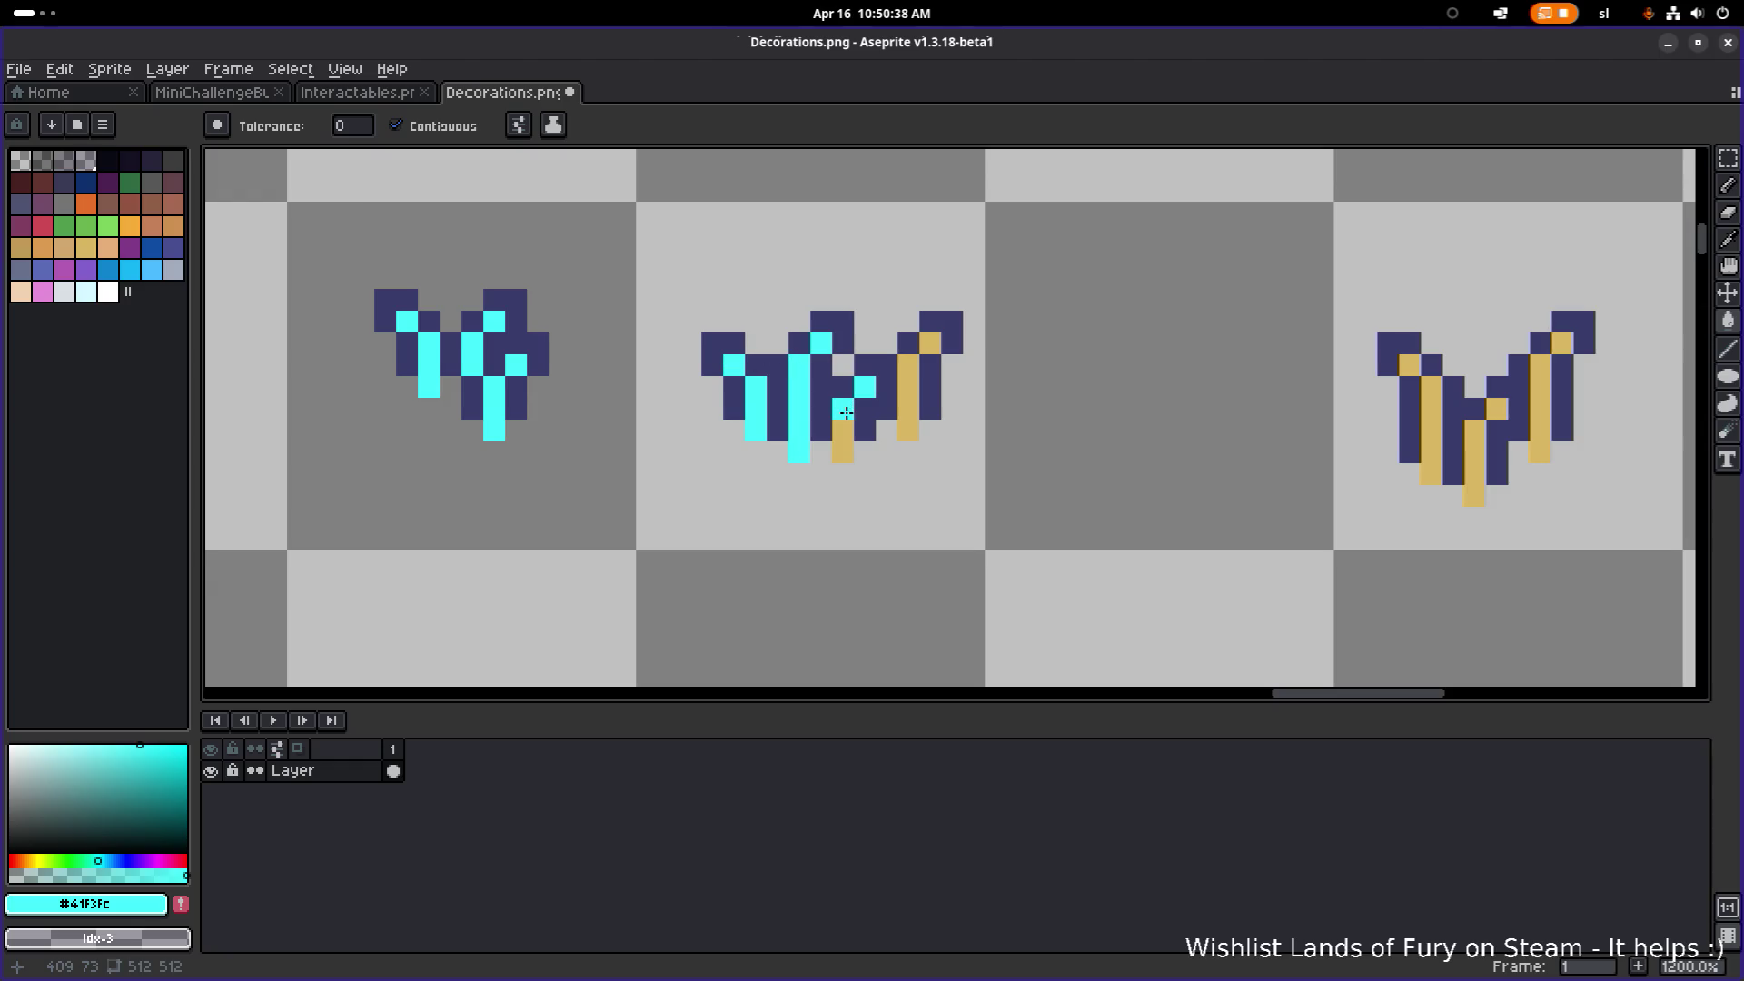
{"action": "left_click", "coordinate": [843, 441]}
{"action": "left_click", "coordinate": [908, 389]}
{"action": "left_click", "coordinate": [930, 343]}
Step: Fill the right tuft's yellow columns and last yellow pixels cyan
{"action": "left_click_drag", "start_coordinate": [1037, 338], "coordinate": [630, 334]}
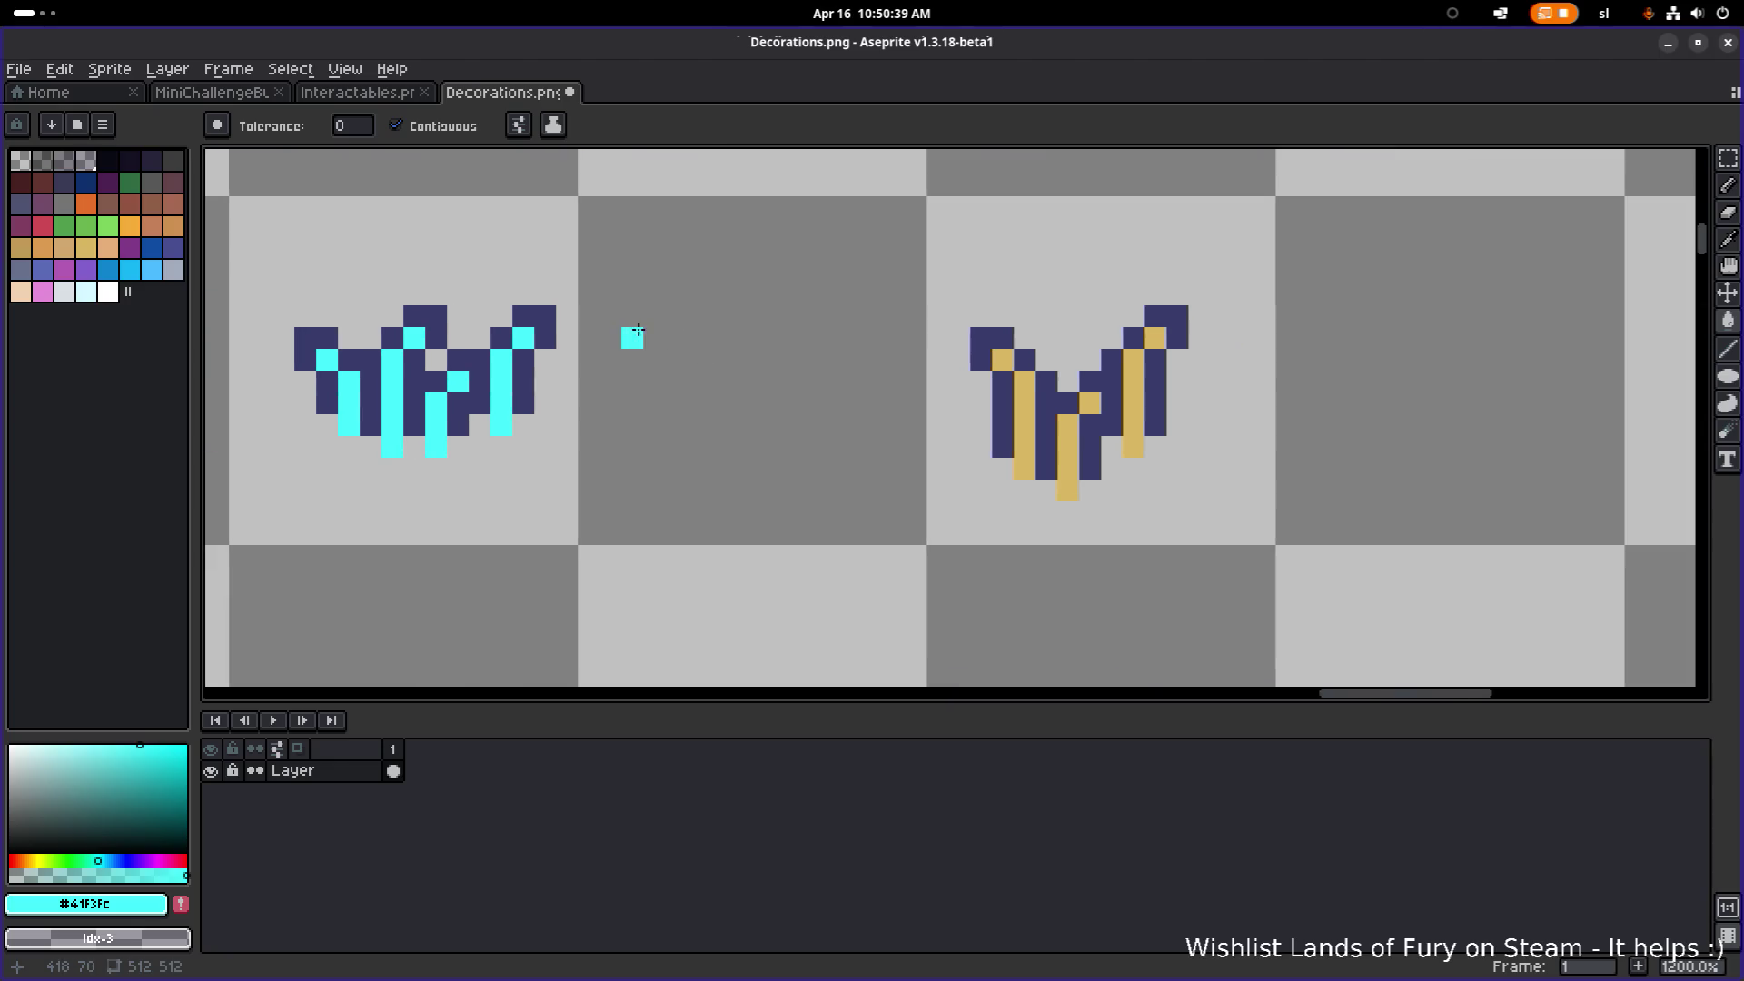
{"action": "left_click", "coordinate": [1024, 384]}
{"action": "left_click", "coordinate": [1068, 461]}
{"action": "left_click", "coordinate": [1090, 405]}
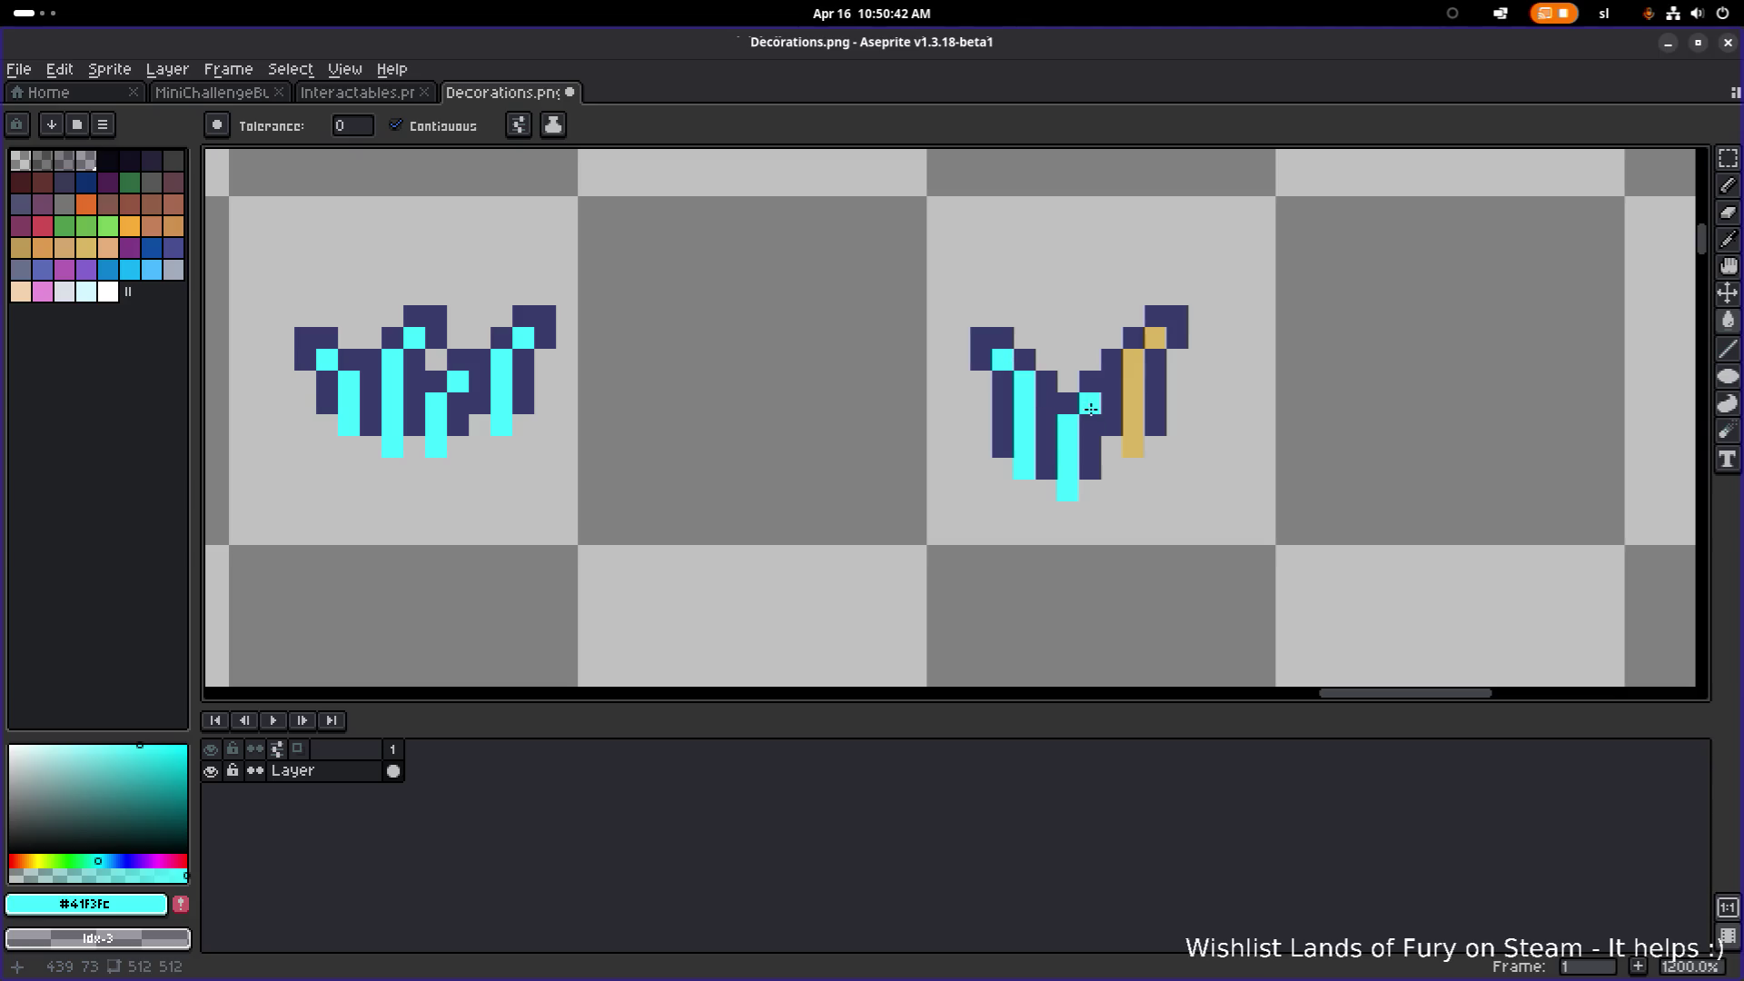
{"action": "left_click", "coordinate": [1132, 381]}
{"action": "left_click", "coordinate": [1133, 436]}
{"action": "left_click", "coordinate": [1155, 338]}
{"action": "scroll", "coordinate": [1041, 351], "scroll_direction": "down", "scroll_amount": 5}
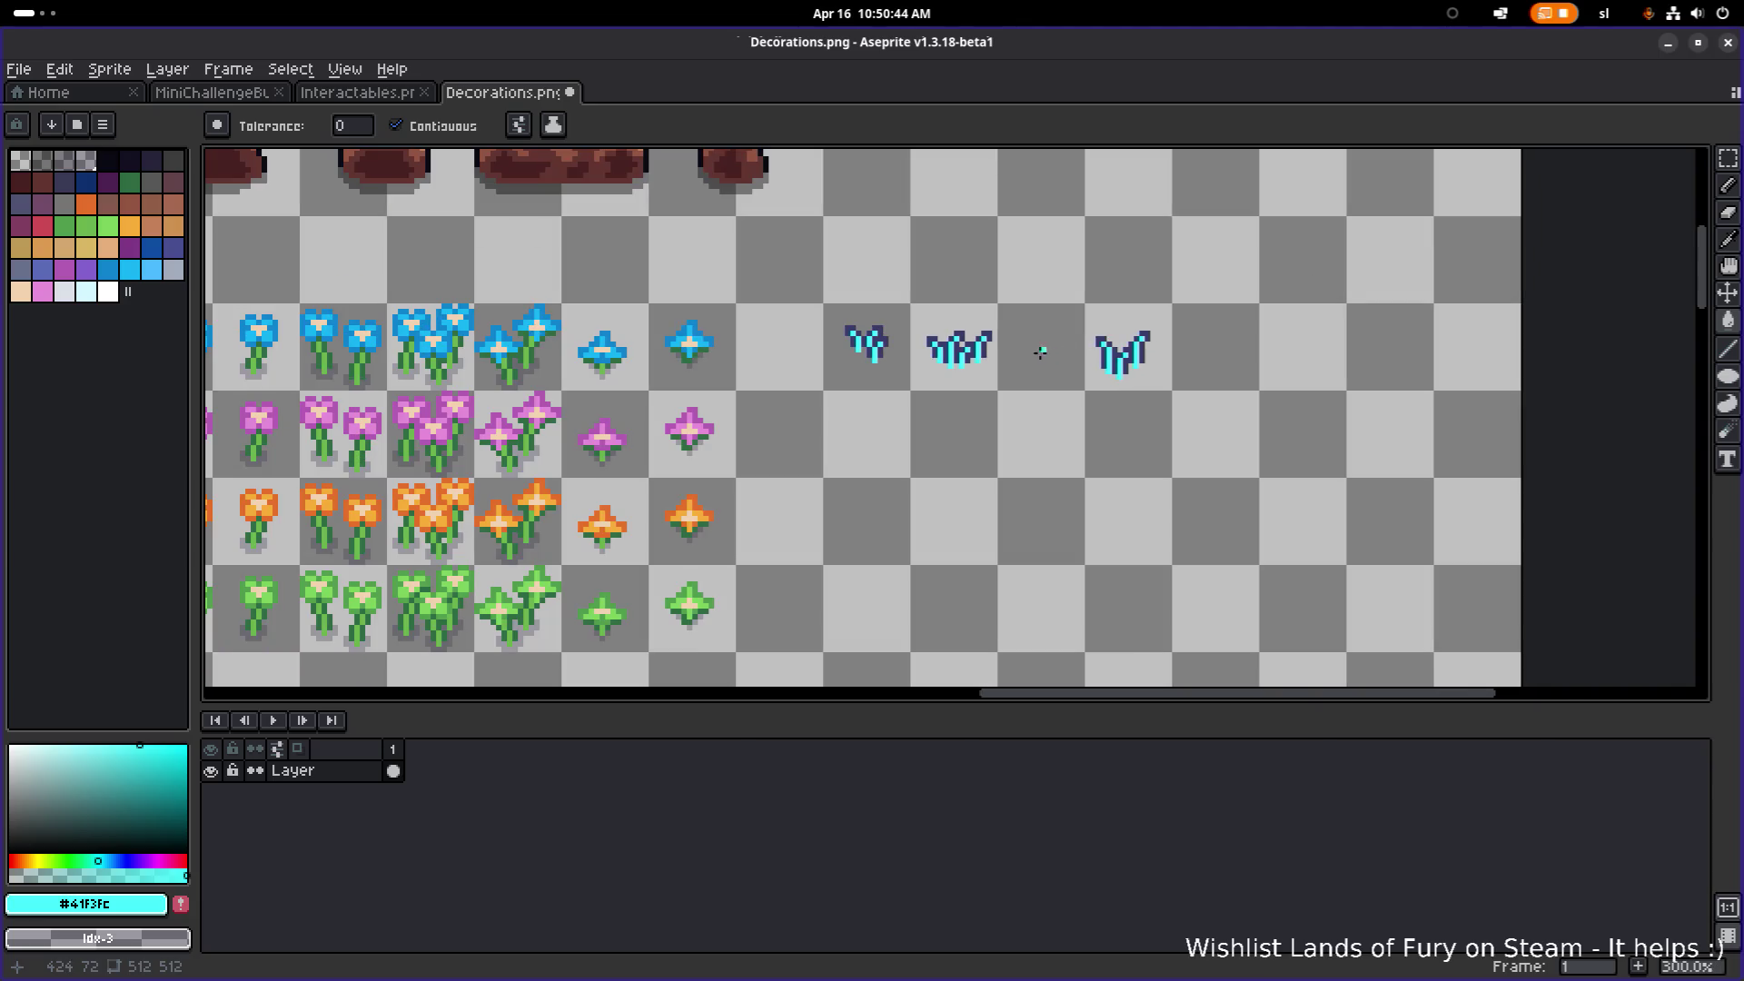
{"action": "key", "text": "m"}
{"action": "scroll", "coordinate": [900, 431], "scroll_direction": "up", "scroll_amount": 2}
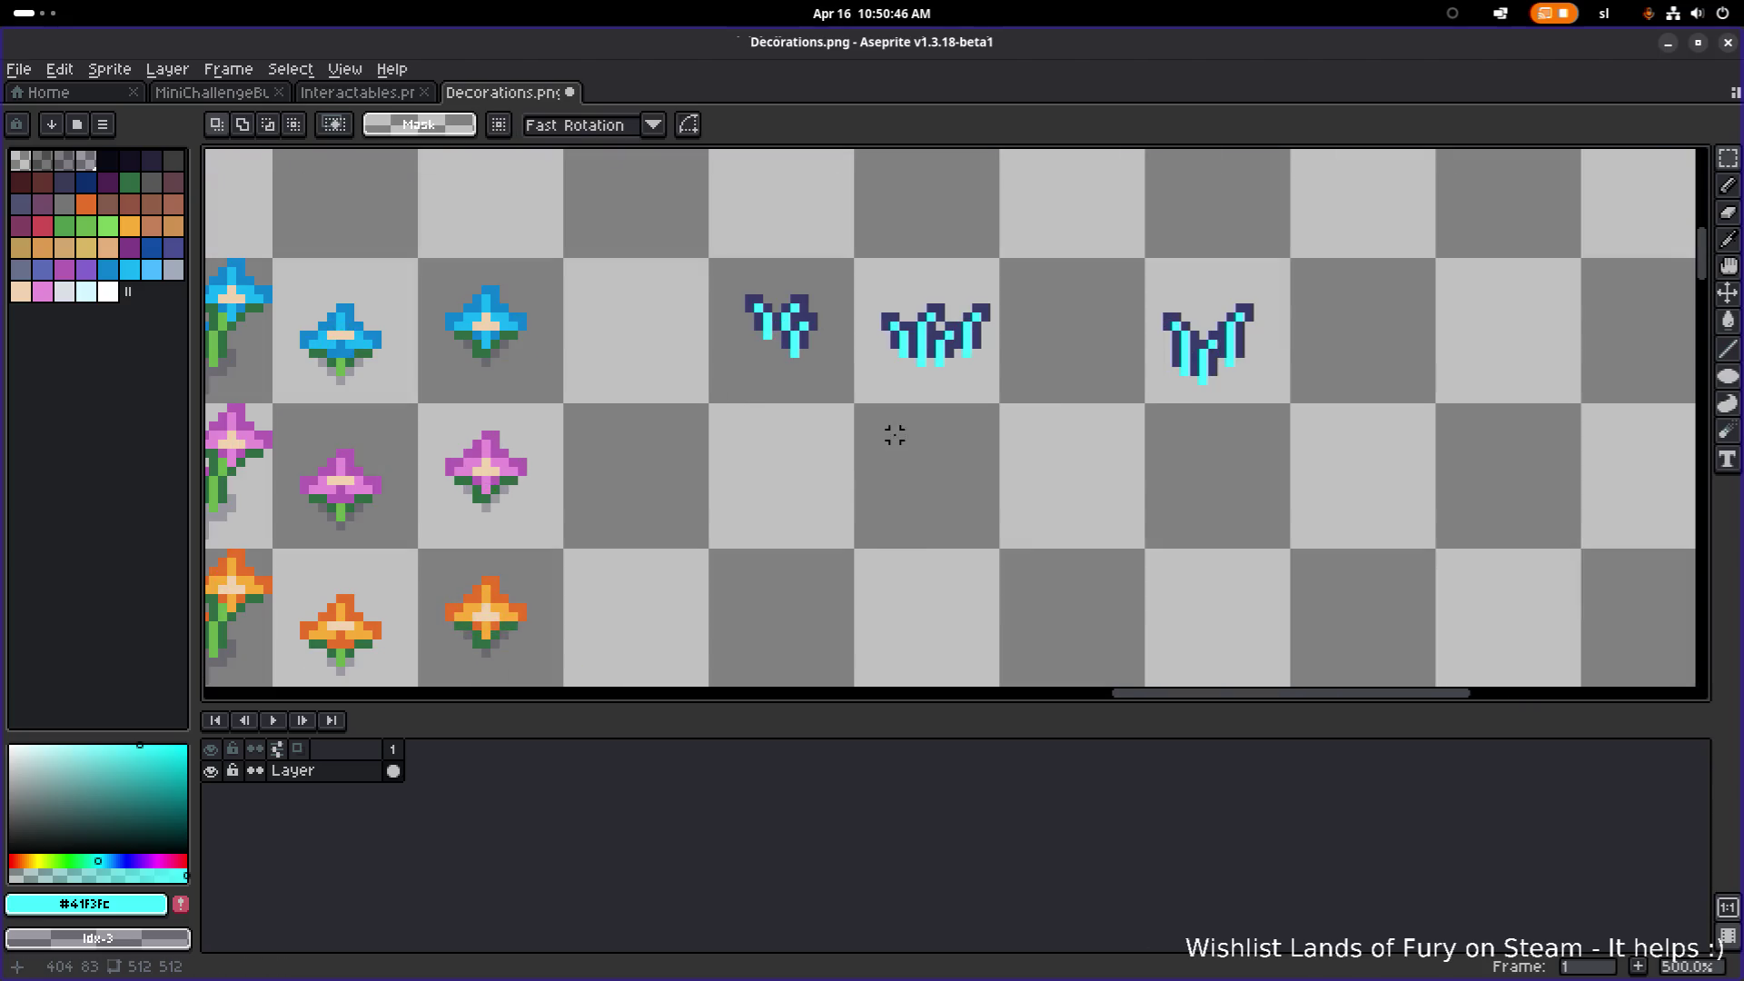
Step: Move the third blue grass sprite left into the next tile
{"action": "scroll", "coordinate": [954, 389], "scroll_direction": "down", "scroll_amount": 2}
{"action": "scroll", "coordinate": [1020, 408], "scroll_direction": "up", "scroll_amount": 2}
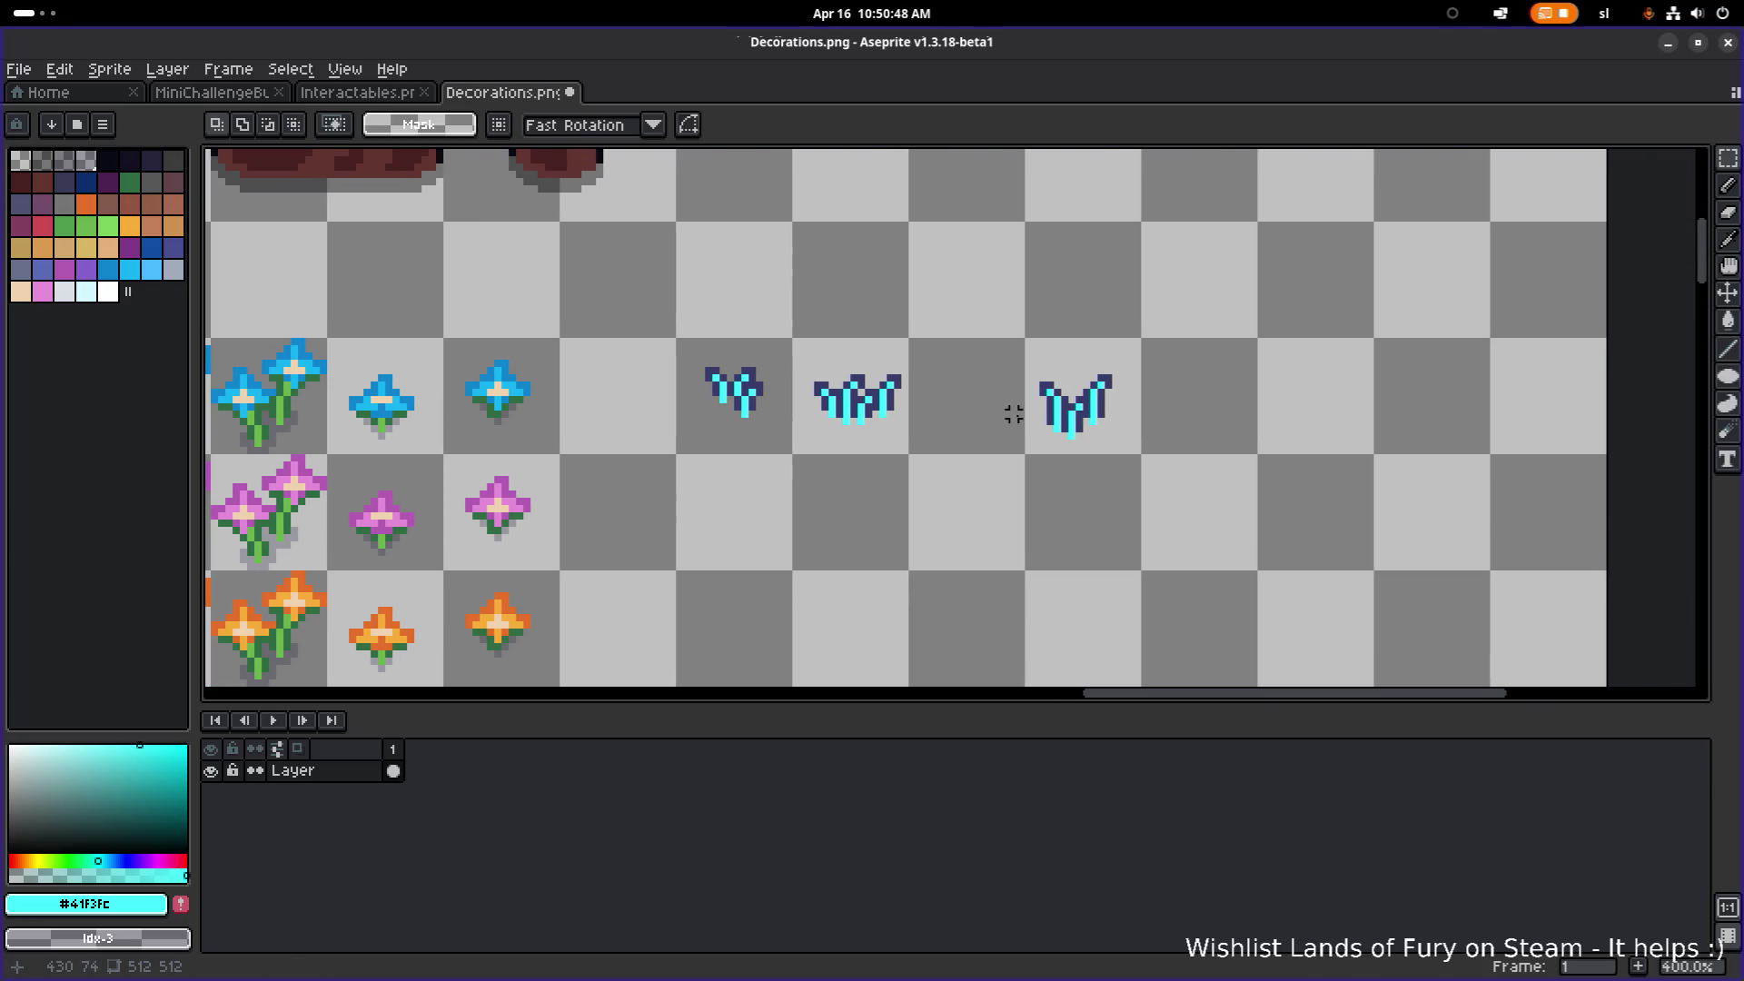
{"action": "left_click_drag", "start_coordinate": [1015, 475], "coordinate": [1169, 311]}
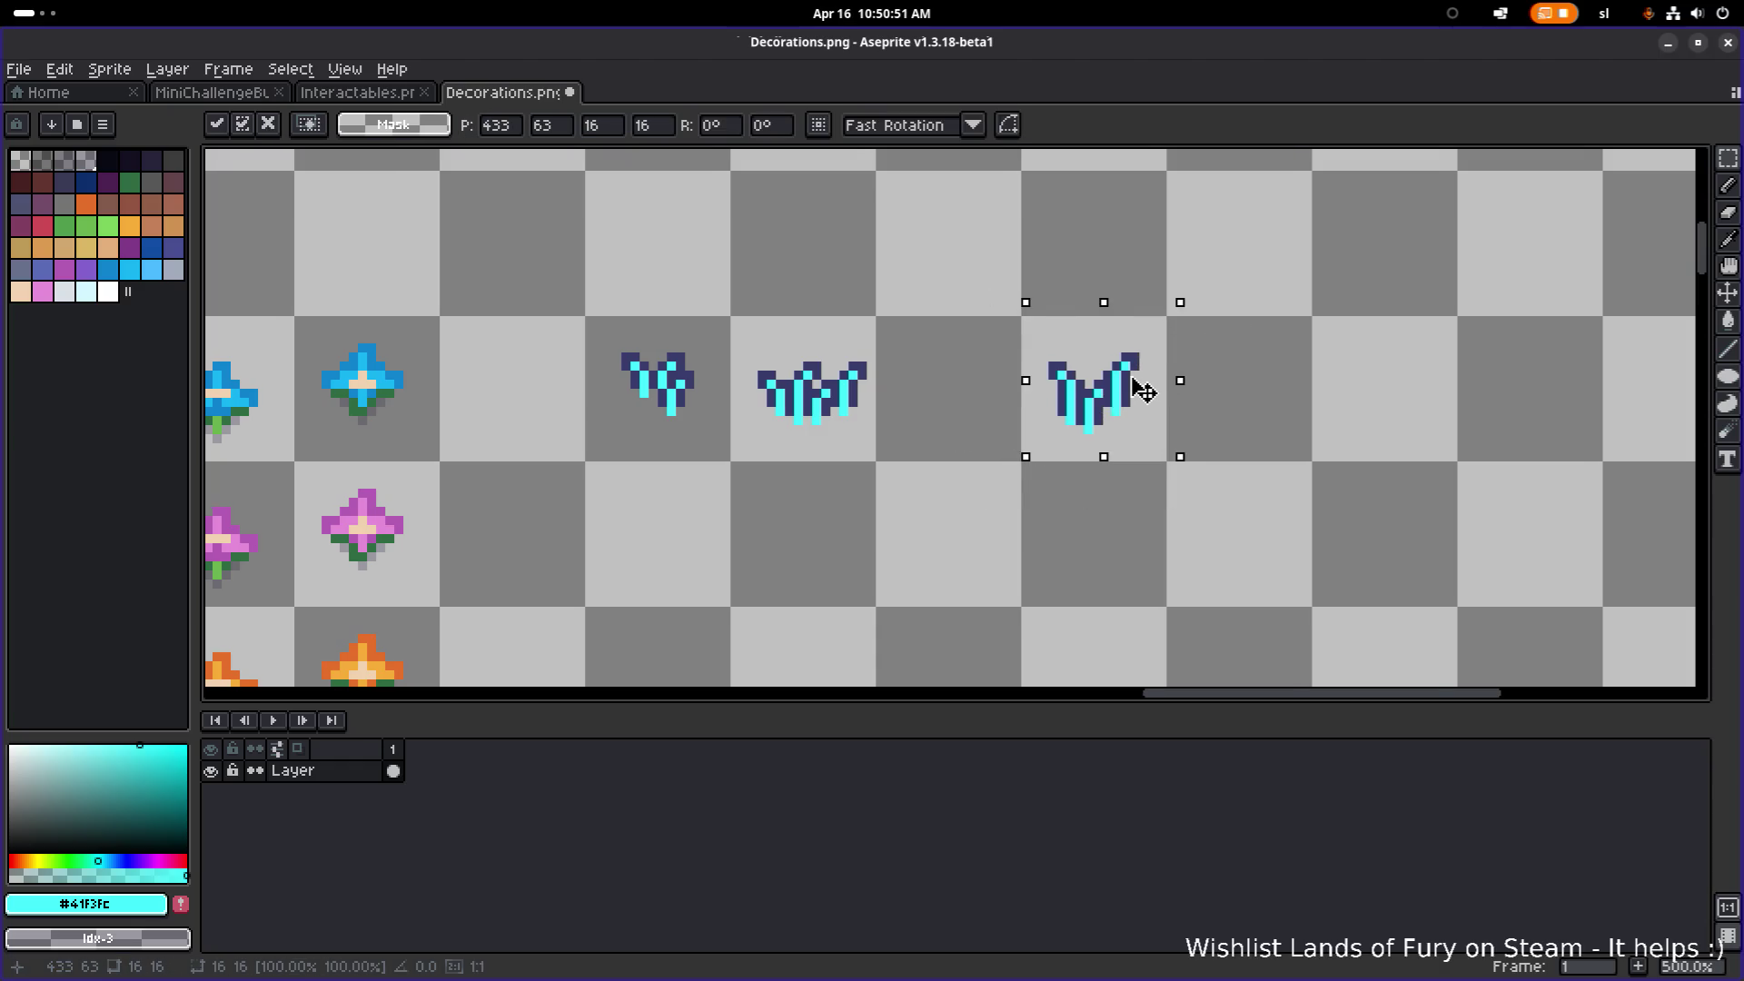
{"action": "left_click", "coordinate": [1198, 338]}
{"action": "left_click_drag", "start_coordinate": [998, 484], "coordinate": [1207, 280]}
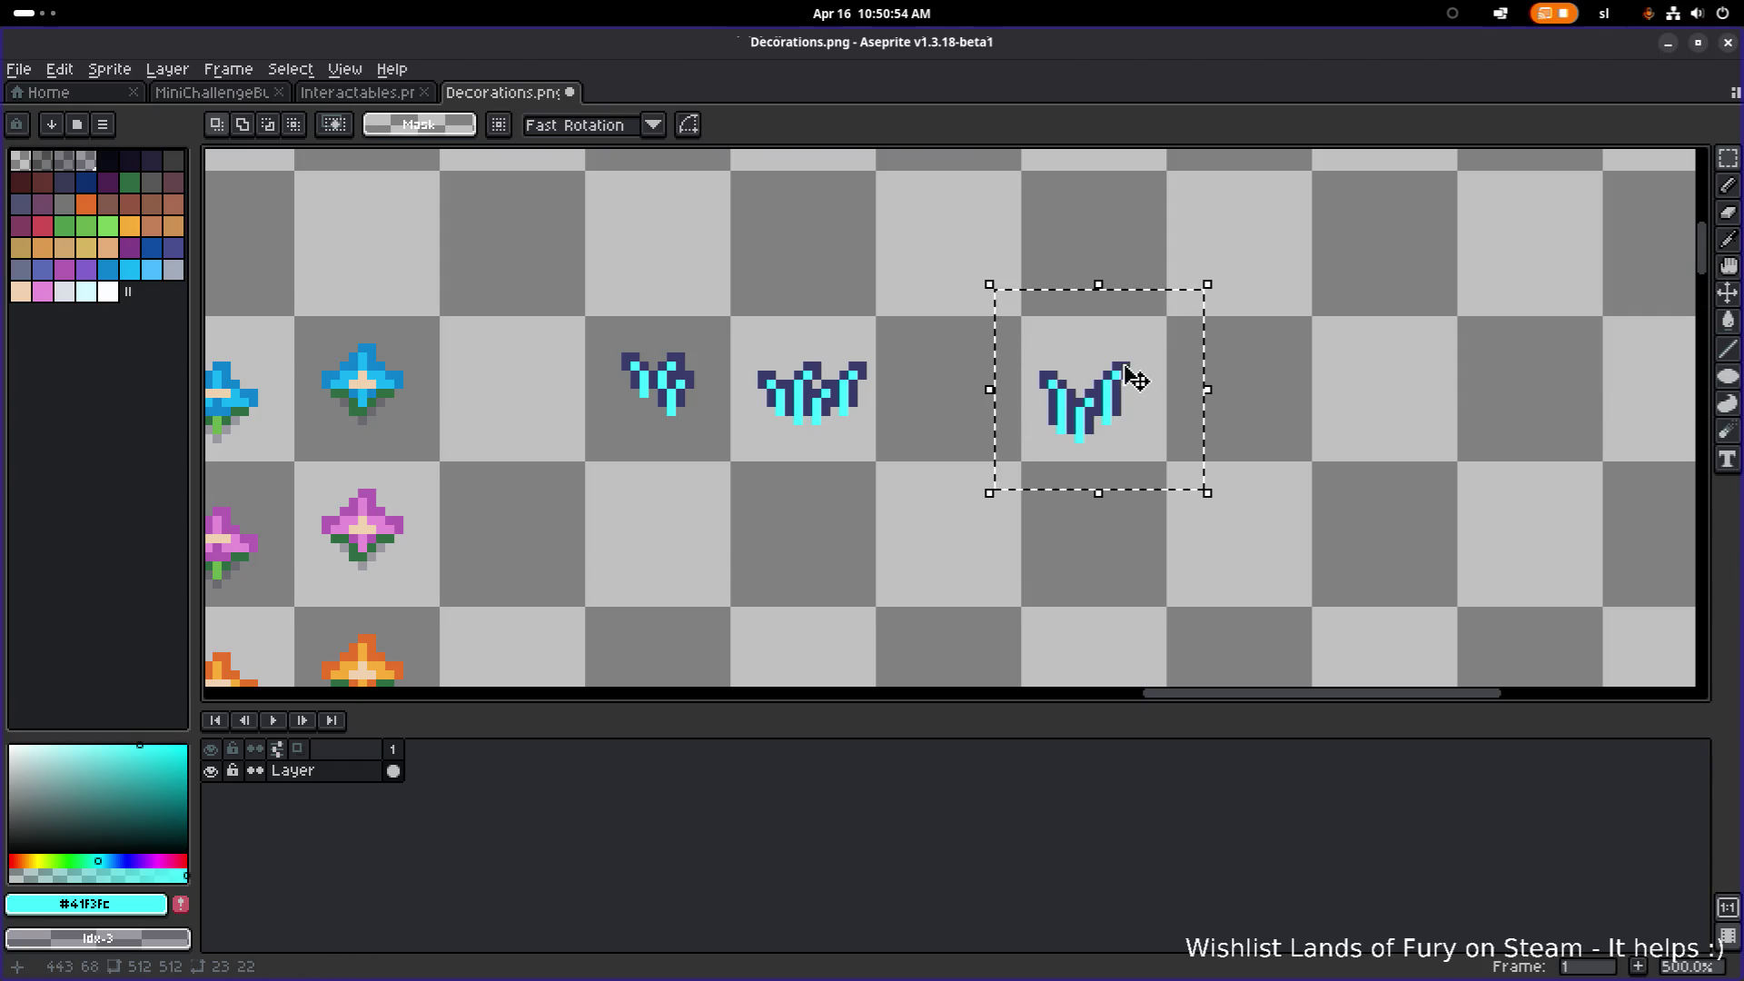
{"action": "left_click_drag", "start_coordinate": [1160, 363], "coordinate": [1005, 370]}
{"action": "left_click", "coordinate": [1116, 339]}
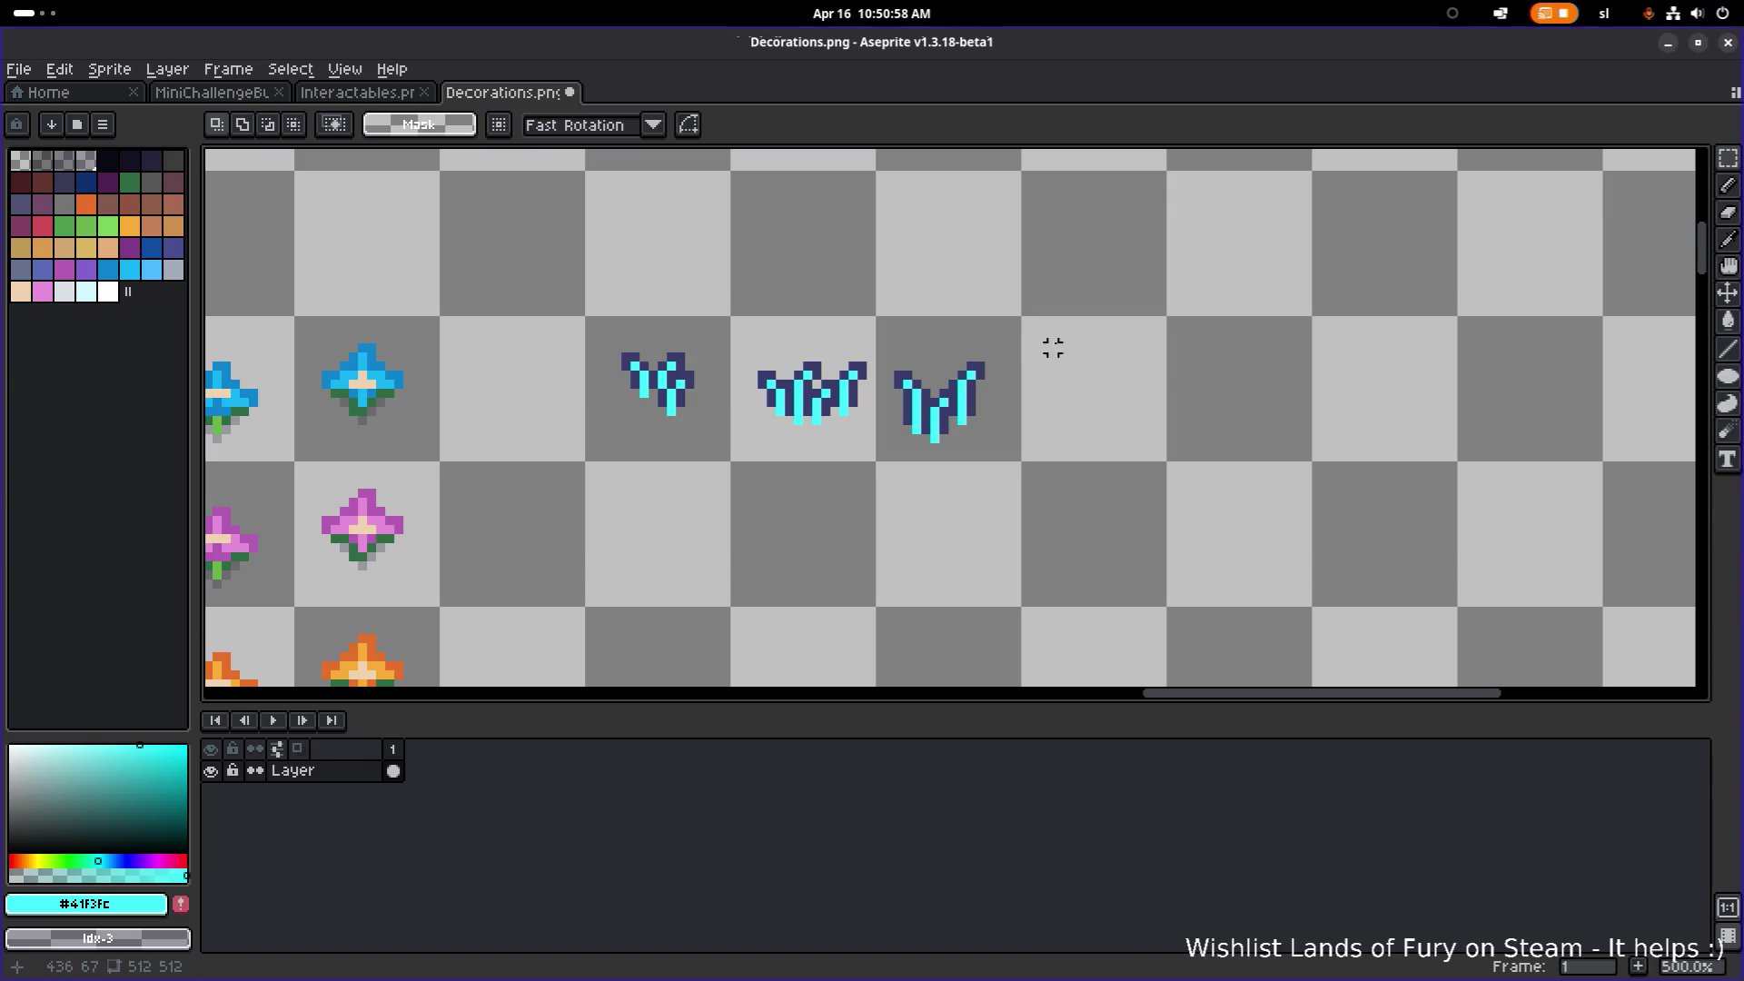
Step: Align the sprites: middle one 1 pixel left, third slightly right, first 1 pixel down
{"action": "scroll", "coordinate": [903, 326], "scroll_direction": "down", "scroll_amount": 1}
{"action": "left_click_drag", "start_coordinate": [790, 399], "coordinate": [838, 399]}
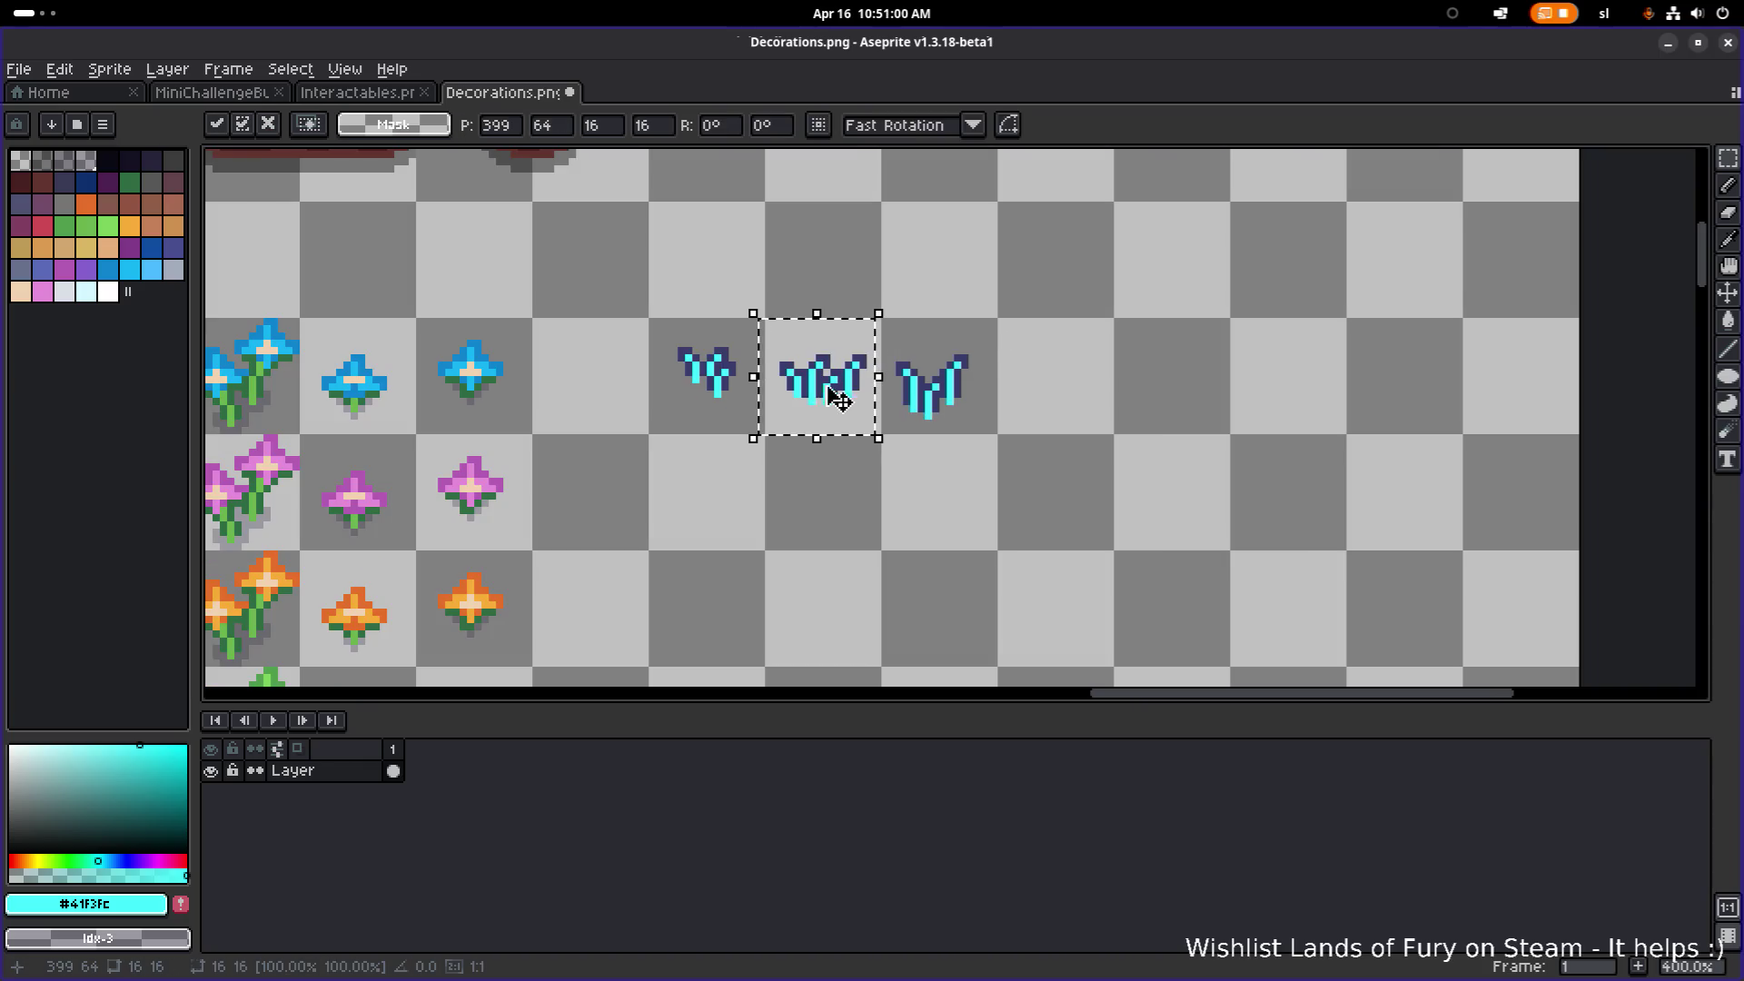
{"action": "left_click", "coordinate": [909, 273]}
{"action": "left_click_drag", "start_coordinate": [888, 311], "coordinate": [1005, 427]}
{"action": "left_click_drag", "start_coordinate": [944, 373], "coordinate": [953, 373]}
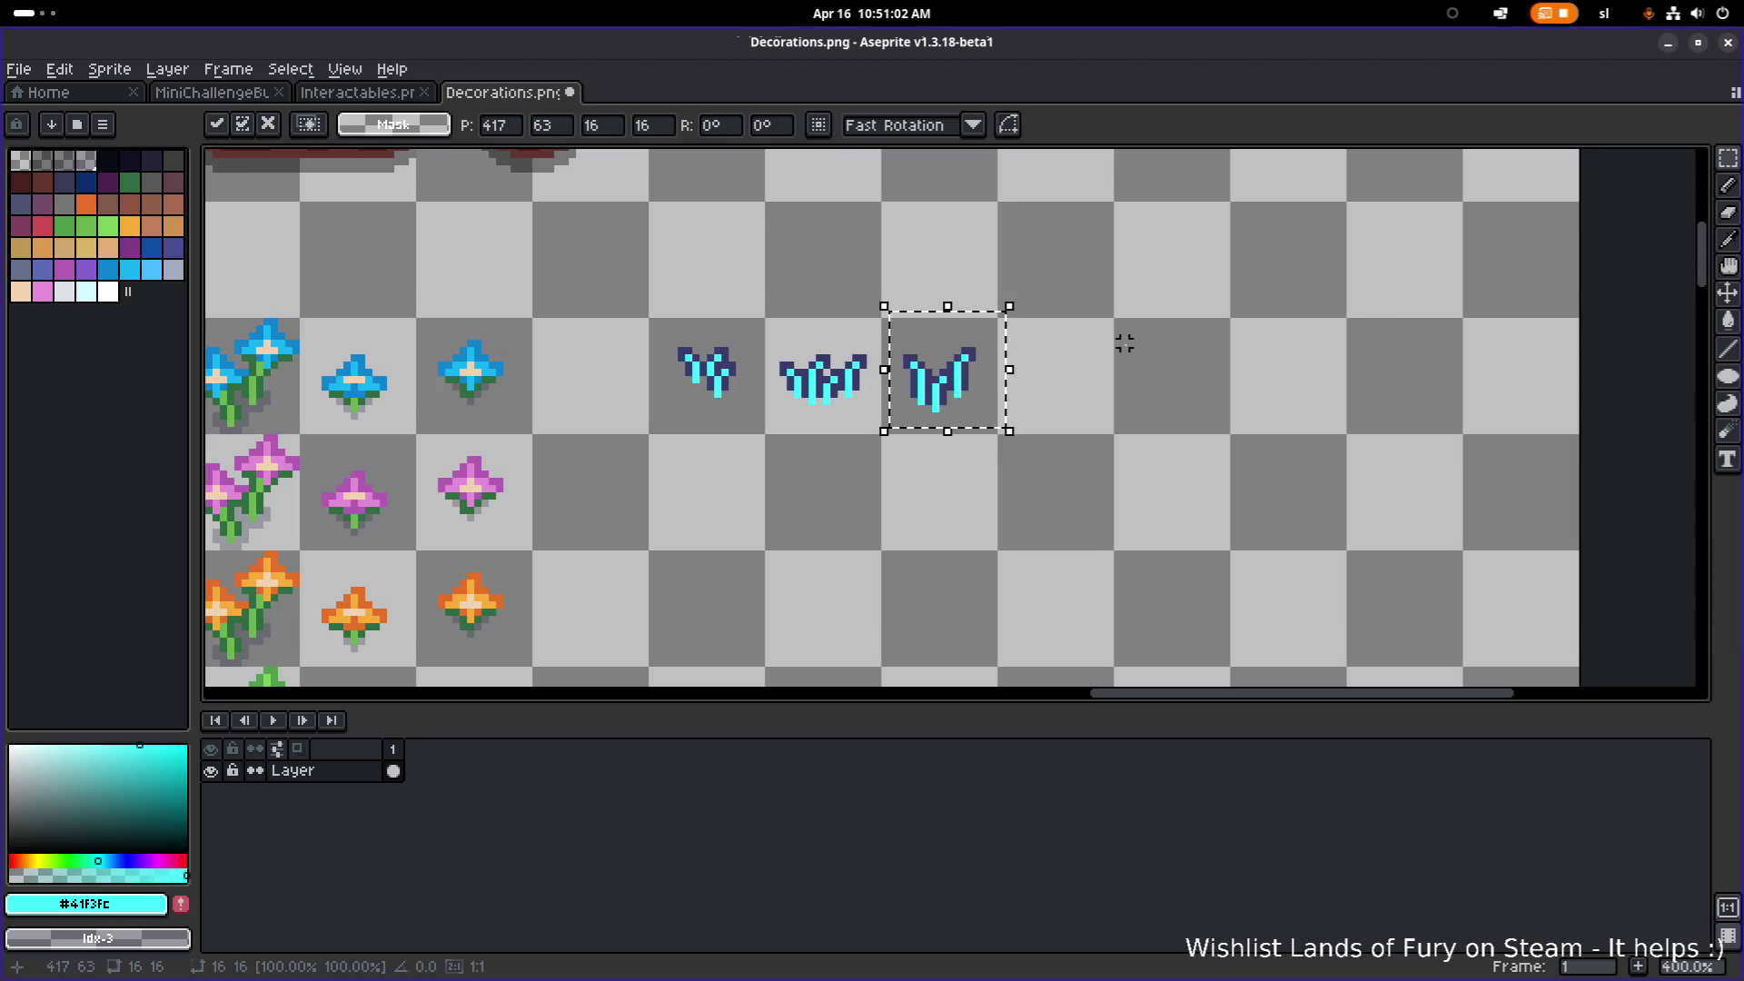
{"action": "left_click", "coordinate": [1125, 343]}
{"action": "scroll", "coordinate": [1082, 350], "scroll_direction": "down", "scroll_amount": 1}
{"action": "scroll", "coordinate": [933, 359], "scroll_direction": "up", "scroll_amount": 2}
{"action": "left_click_drag", "start_coordinate": [715, 386], "coordinate": [734, 404]}
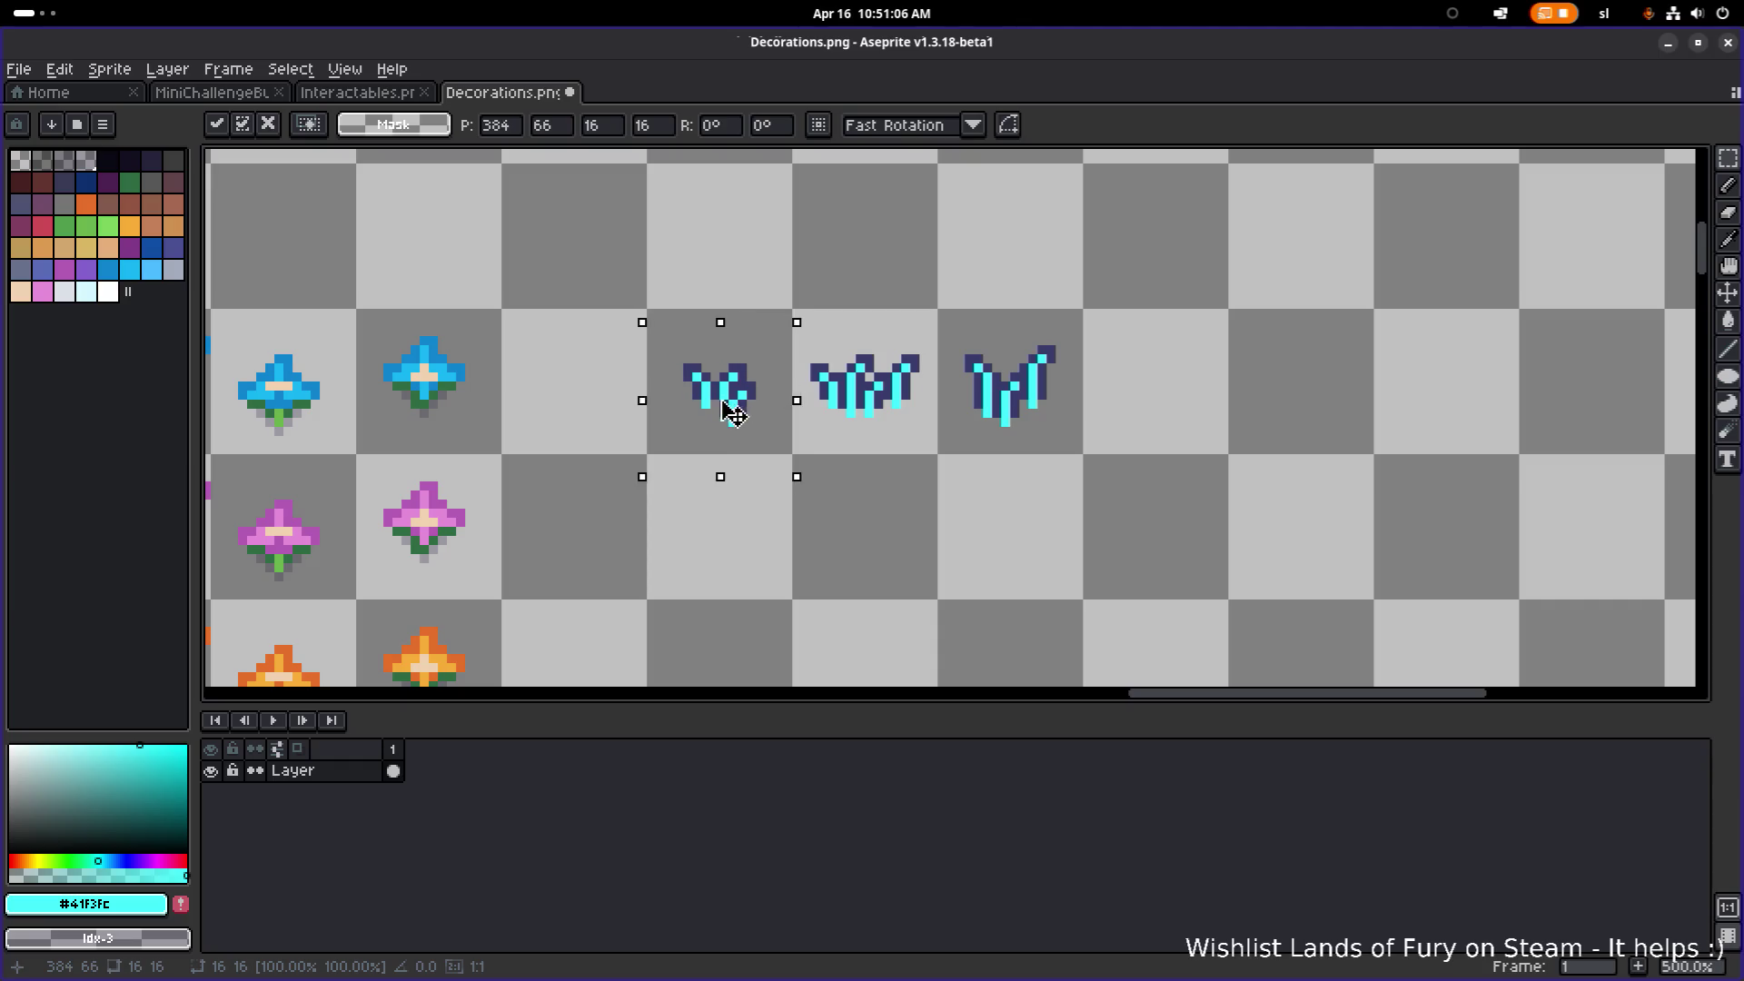
{"action": "left_click", "coordinate": [923, 343]}
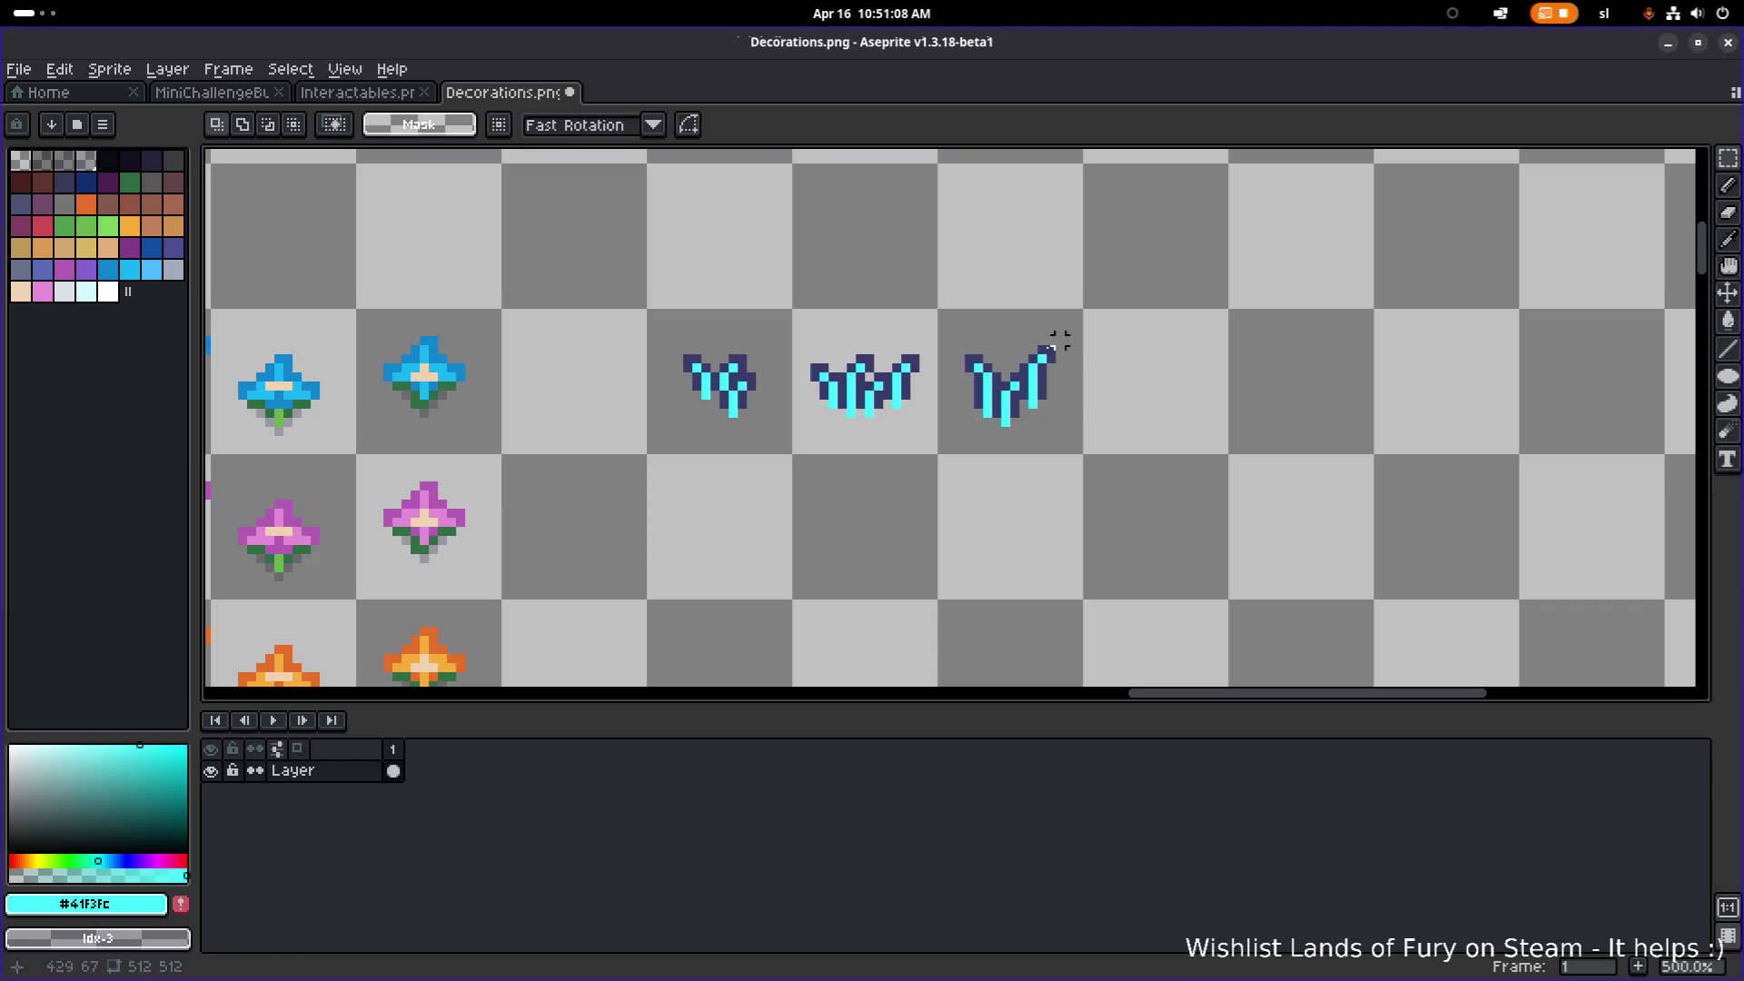
Step: Save Decorations.png and minimize Aseprite to get back to Godot
{"action": "key", "text": "ctrl+s"}
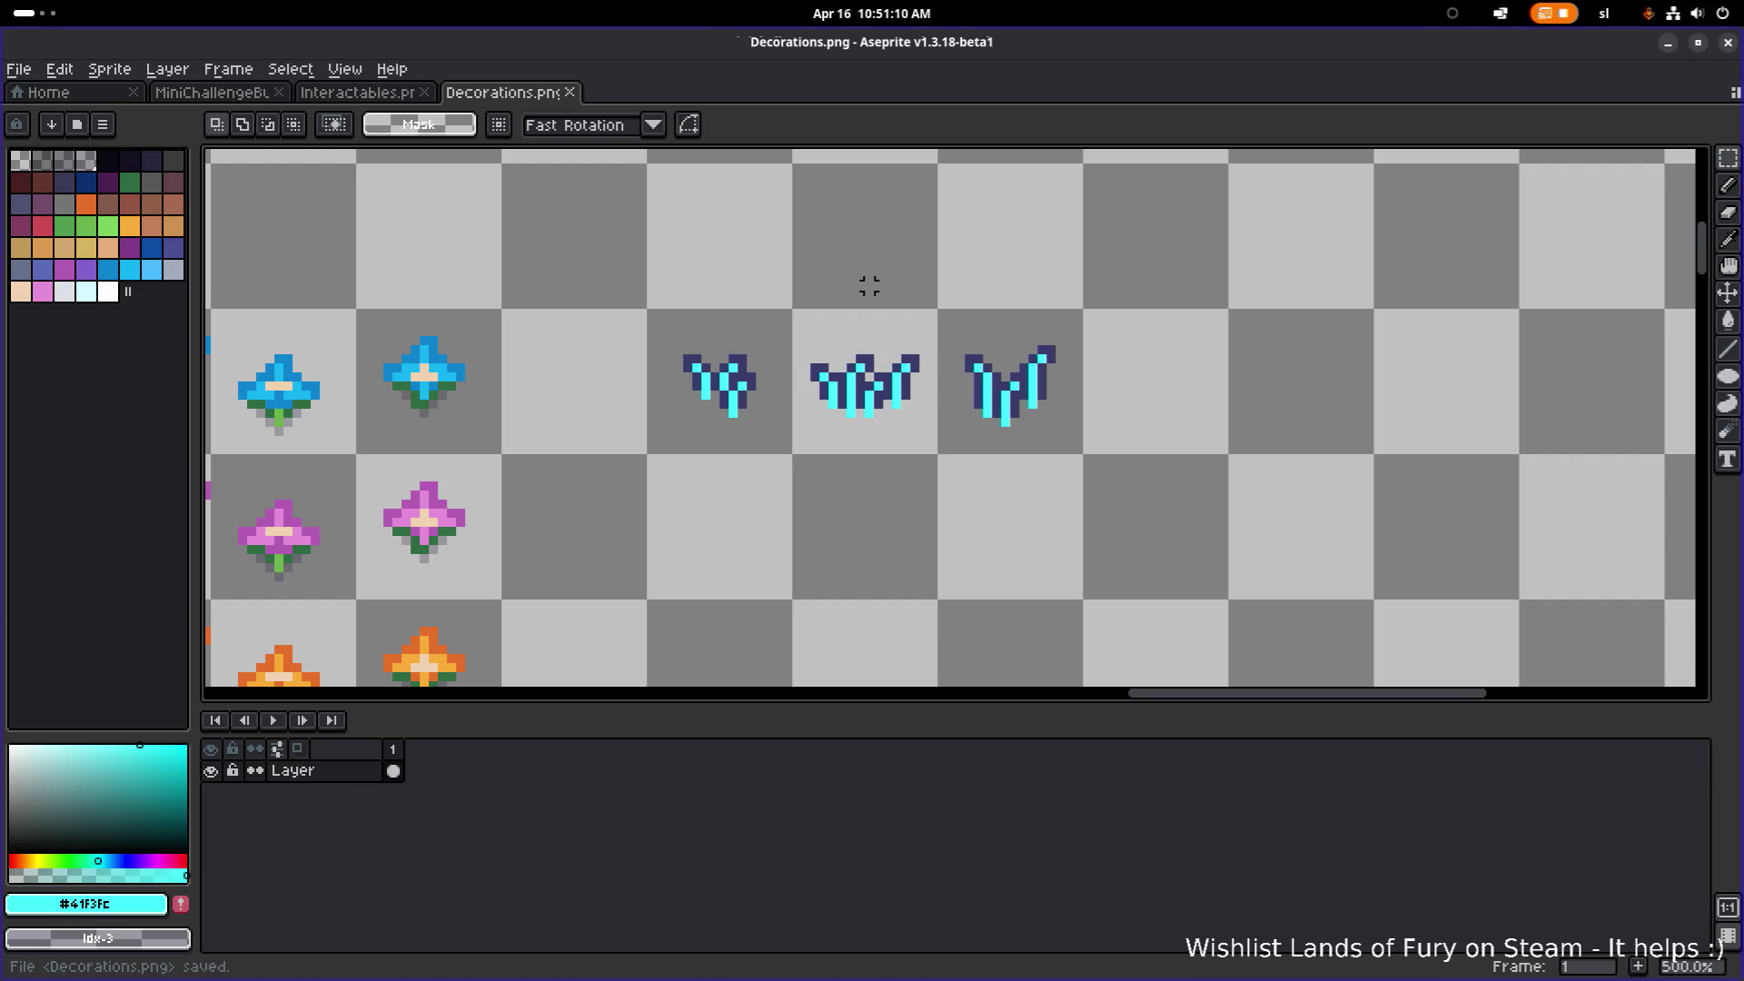
{"action": "key", "text": "alt+Tab"}
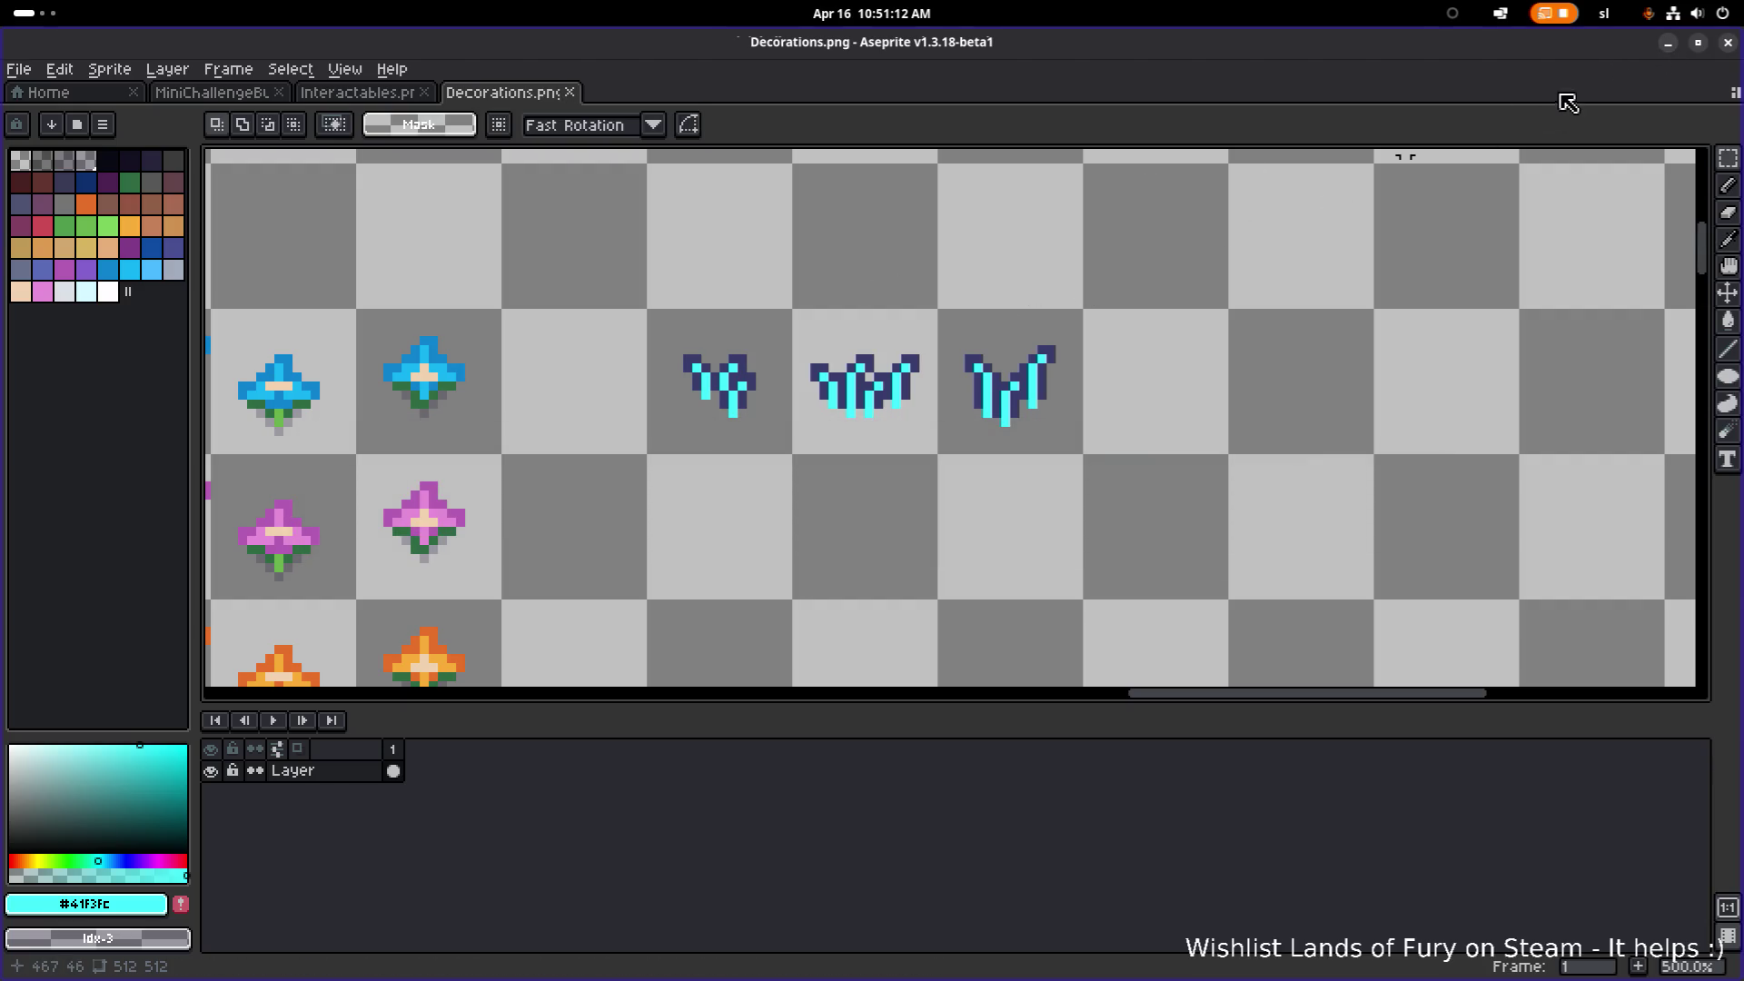
{"action": "left_click", "coordinate": [1667, 46]}
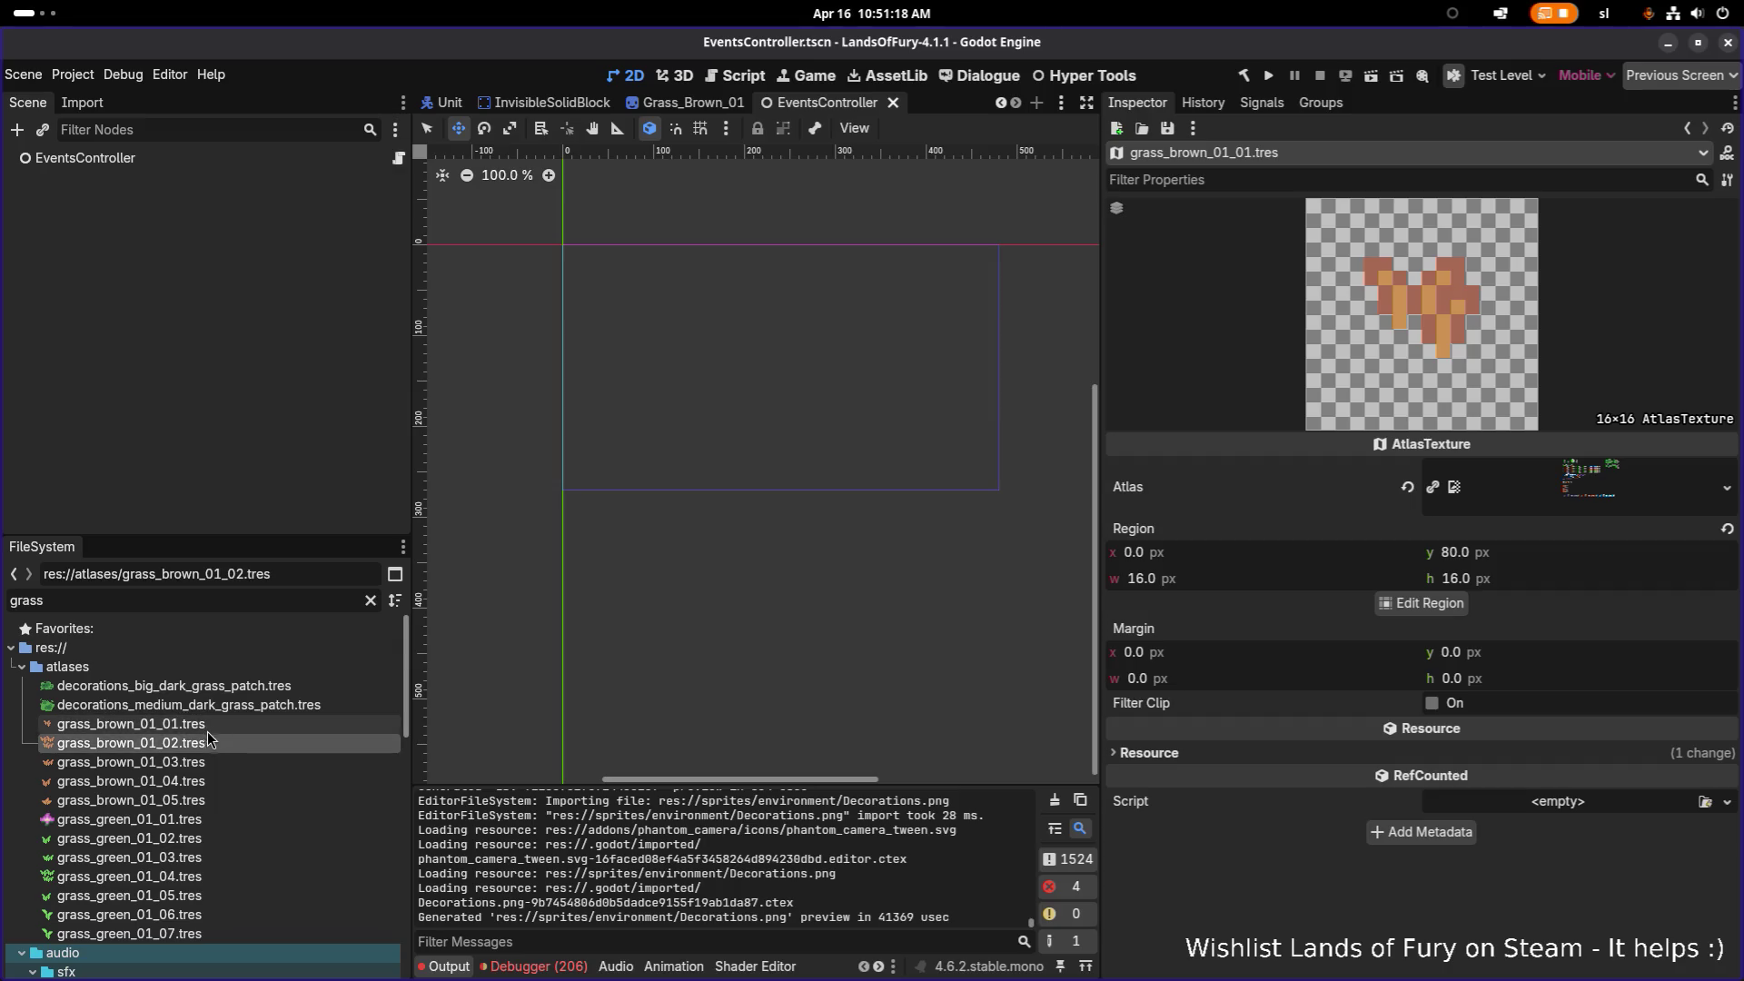
Step: Duplicate grass_brown_01_01.tres as grass_challenge_1.tres
{"action": "key", "text": "ctrl+d"}
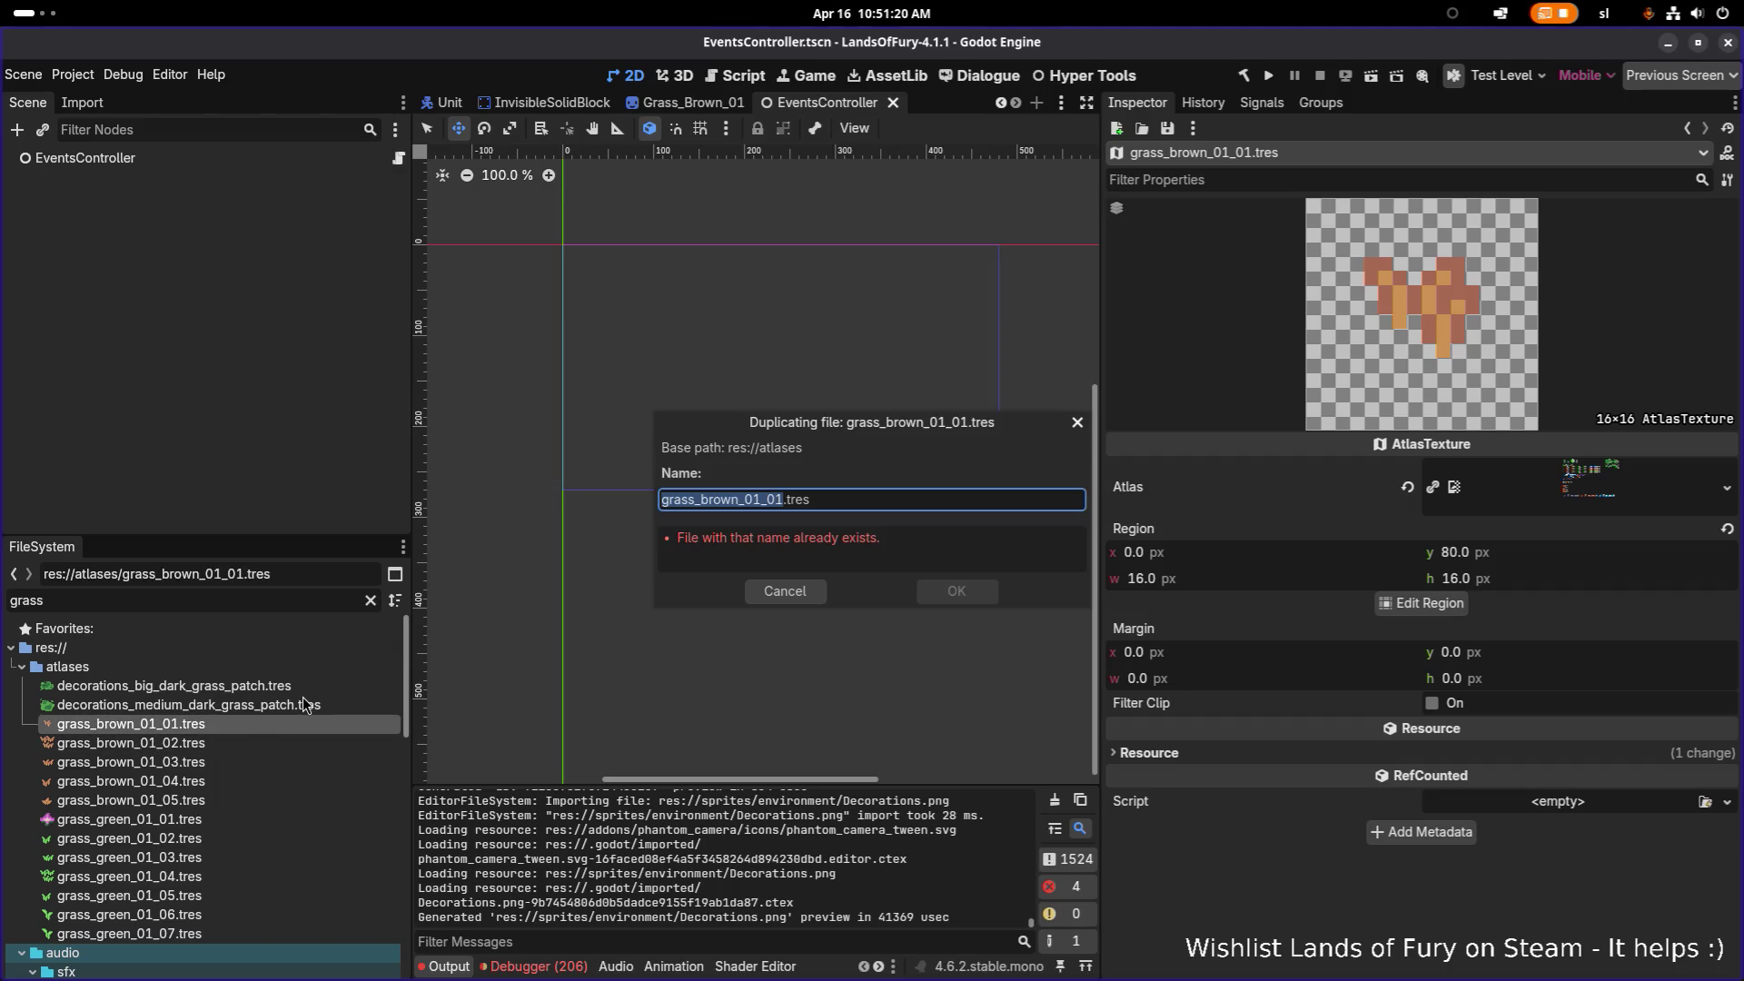
{"action": "key", "text": "Right"}
{"action": "key", "text": "Left"}
{"action": "key", "text": "ctrl+shift+Right"}
{"action": "type", "text": "cha"}
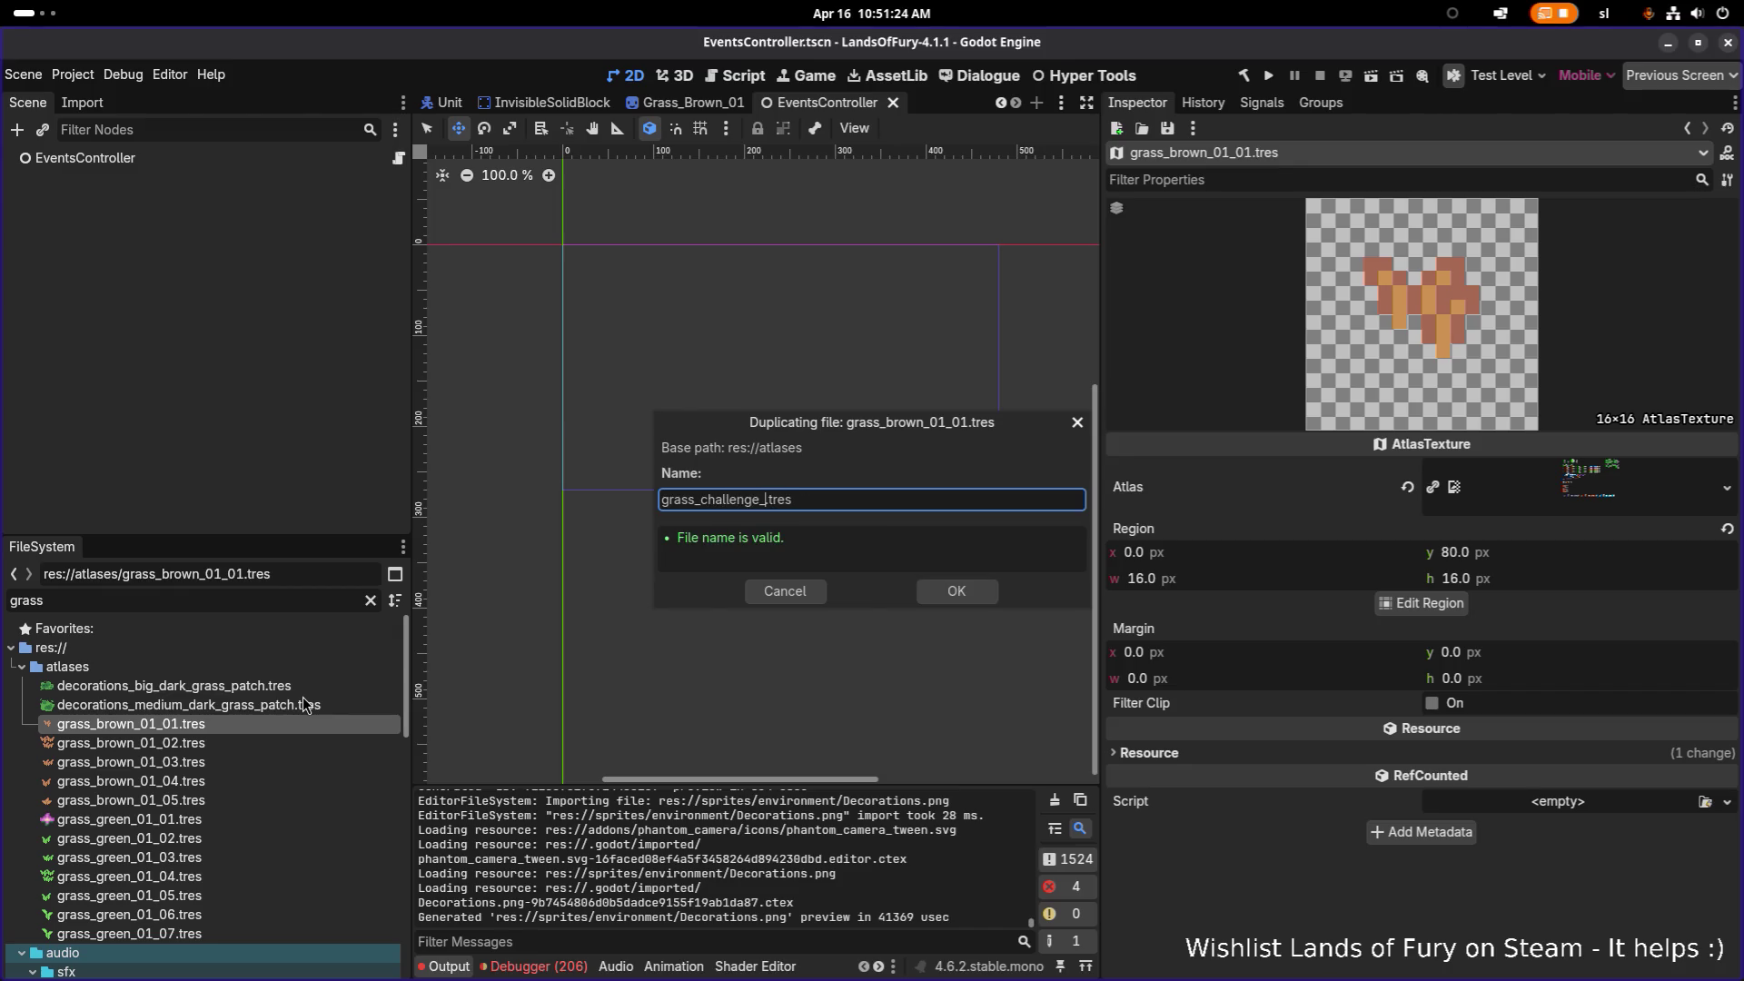
{"action": "key", "text": "Return"}
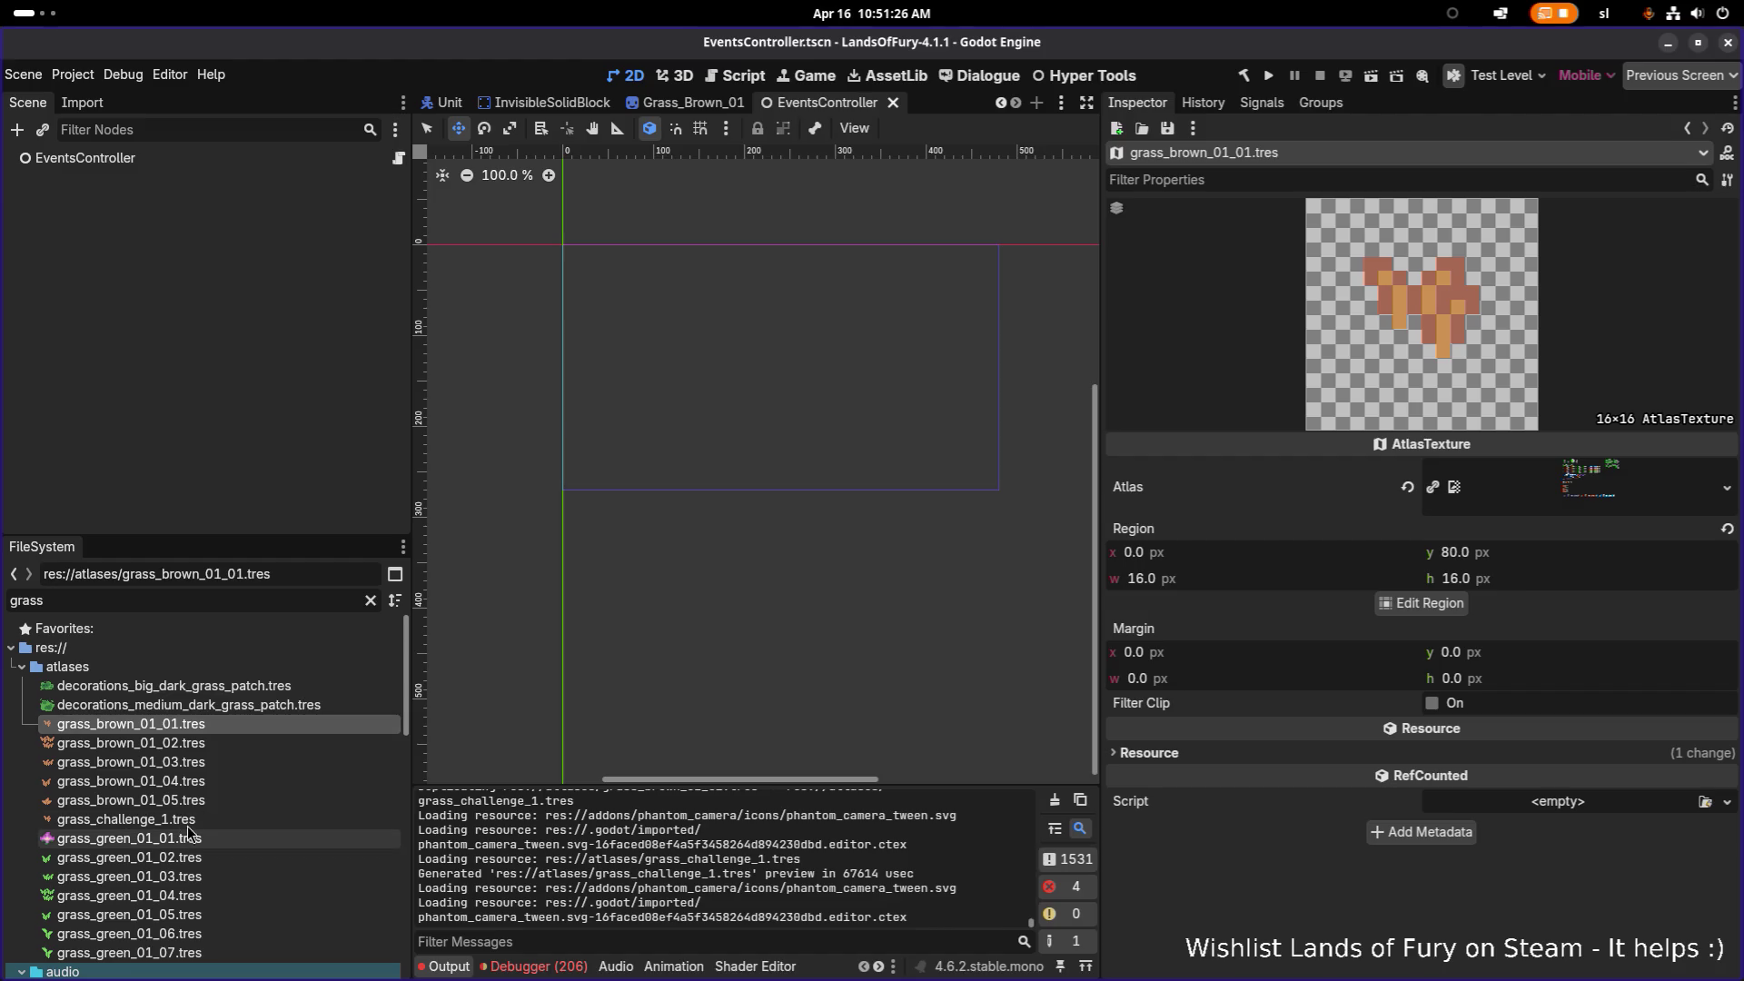
Step: Duplicate grass_challenge_1.tres as grass_challenge_2.tres
{"action": "left_click", "coordinate": [195, 822]}
{"action": "key", "text": "ctrl+d"}
{"action": "key", "text": "Right"}
{"action": "key", "text": "Delete"}
{"action": "type", "text": "2"}
{"action": "key", "text": "Return"}
Step: Duplicate grass_challenge_2.tres as grass_challenge_3.tres
{"action": "left_click", "coordinate": [208, 831]}
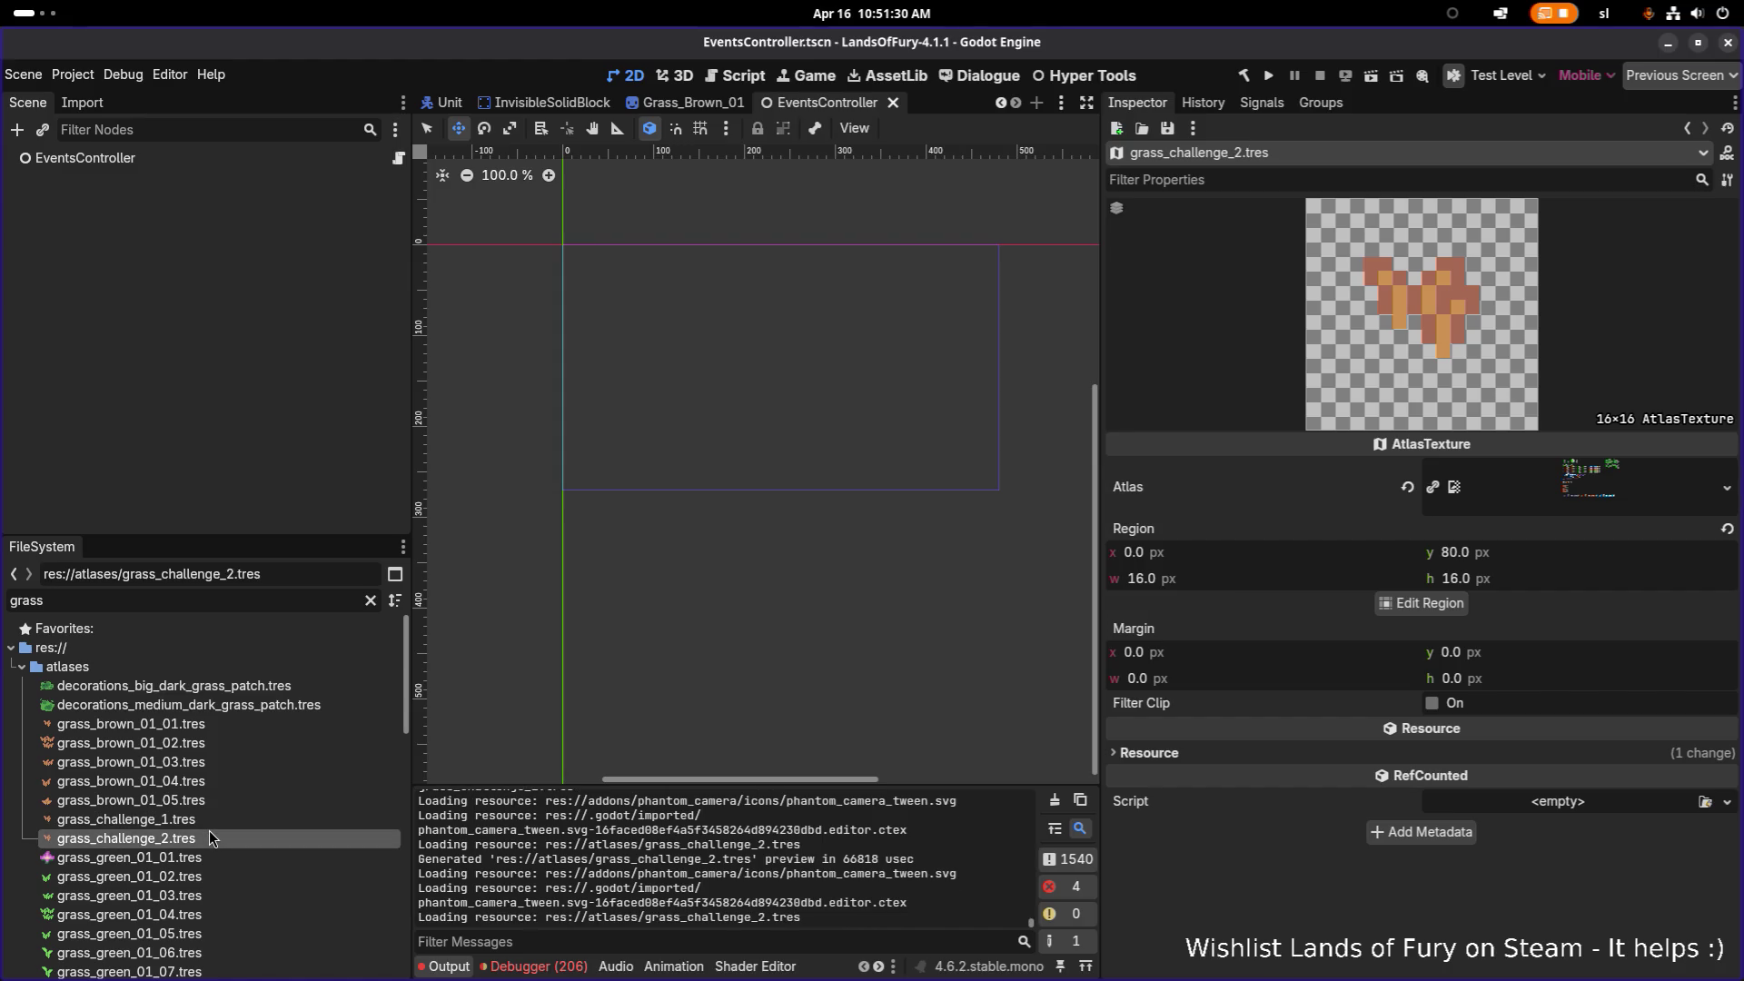
{"action": "key", "text": "ctrl+d"}
{"action": "key", "text": "Right"}
{"action": "key", "text": "BackSpace"}
{"action": "type", "text": "3"}
{"action": "key", "text": "Return"}
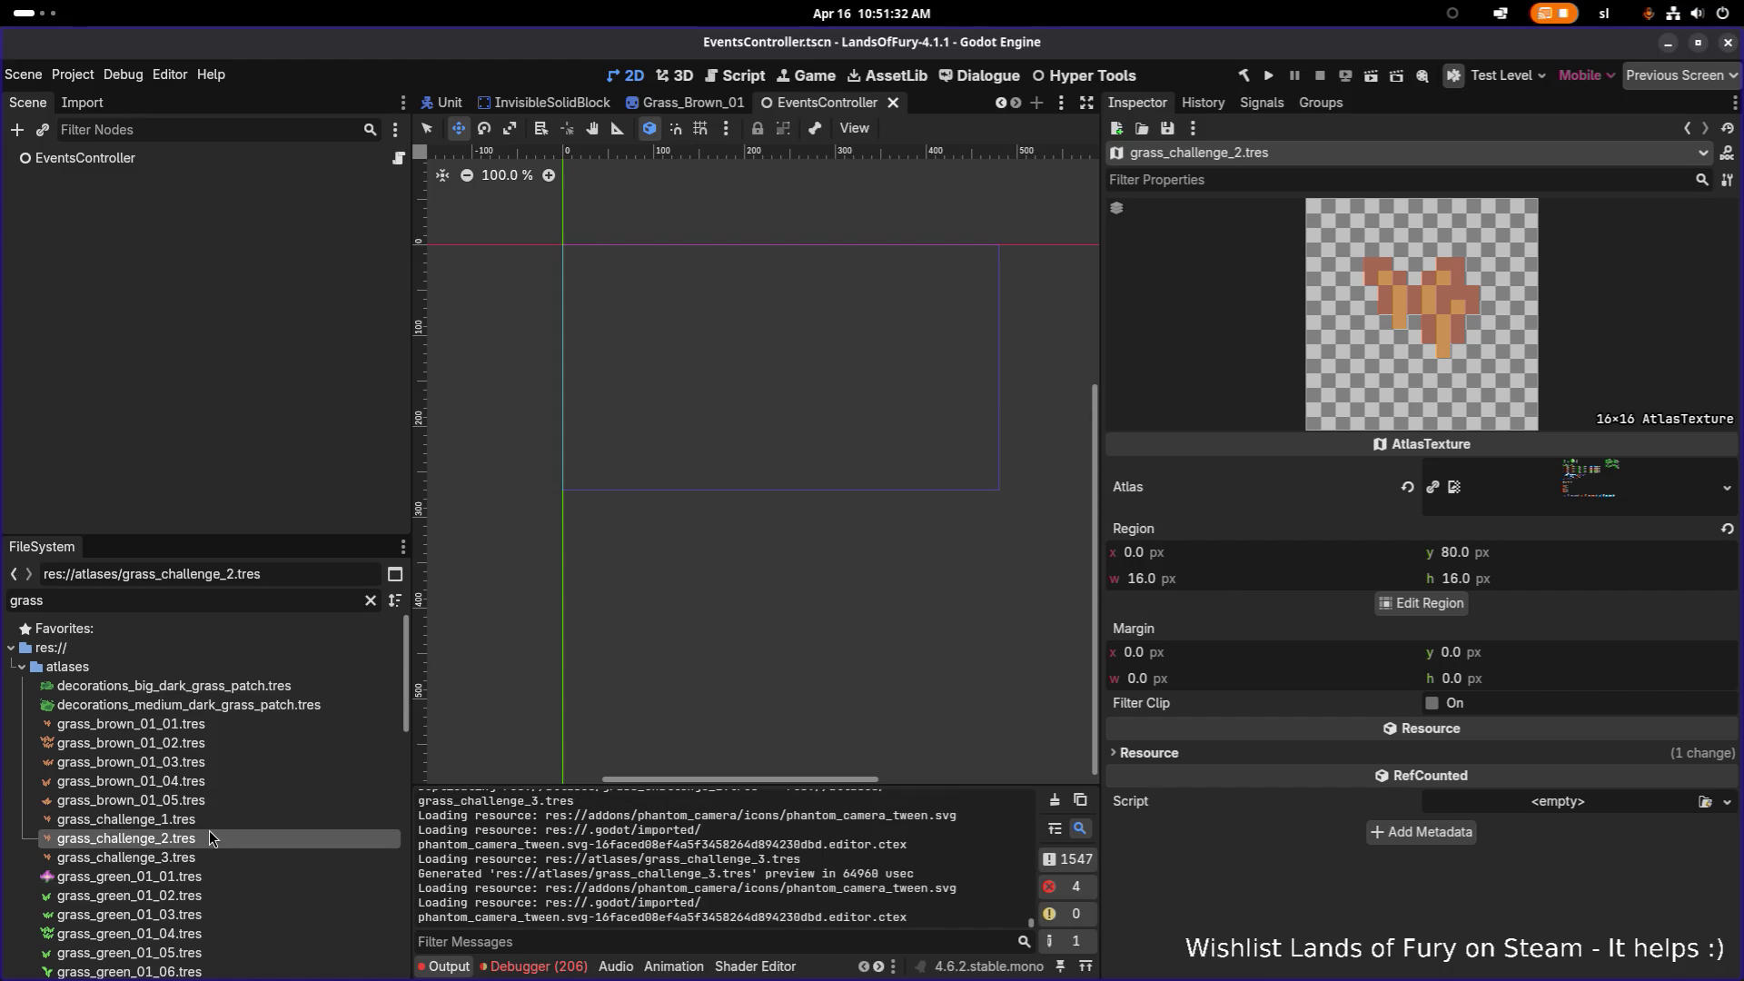
{"action": "left_click", "coordinate": [241, 817]}
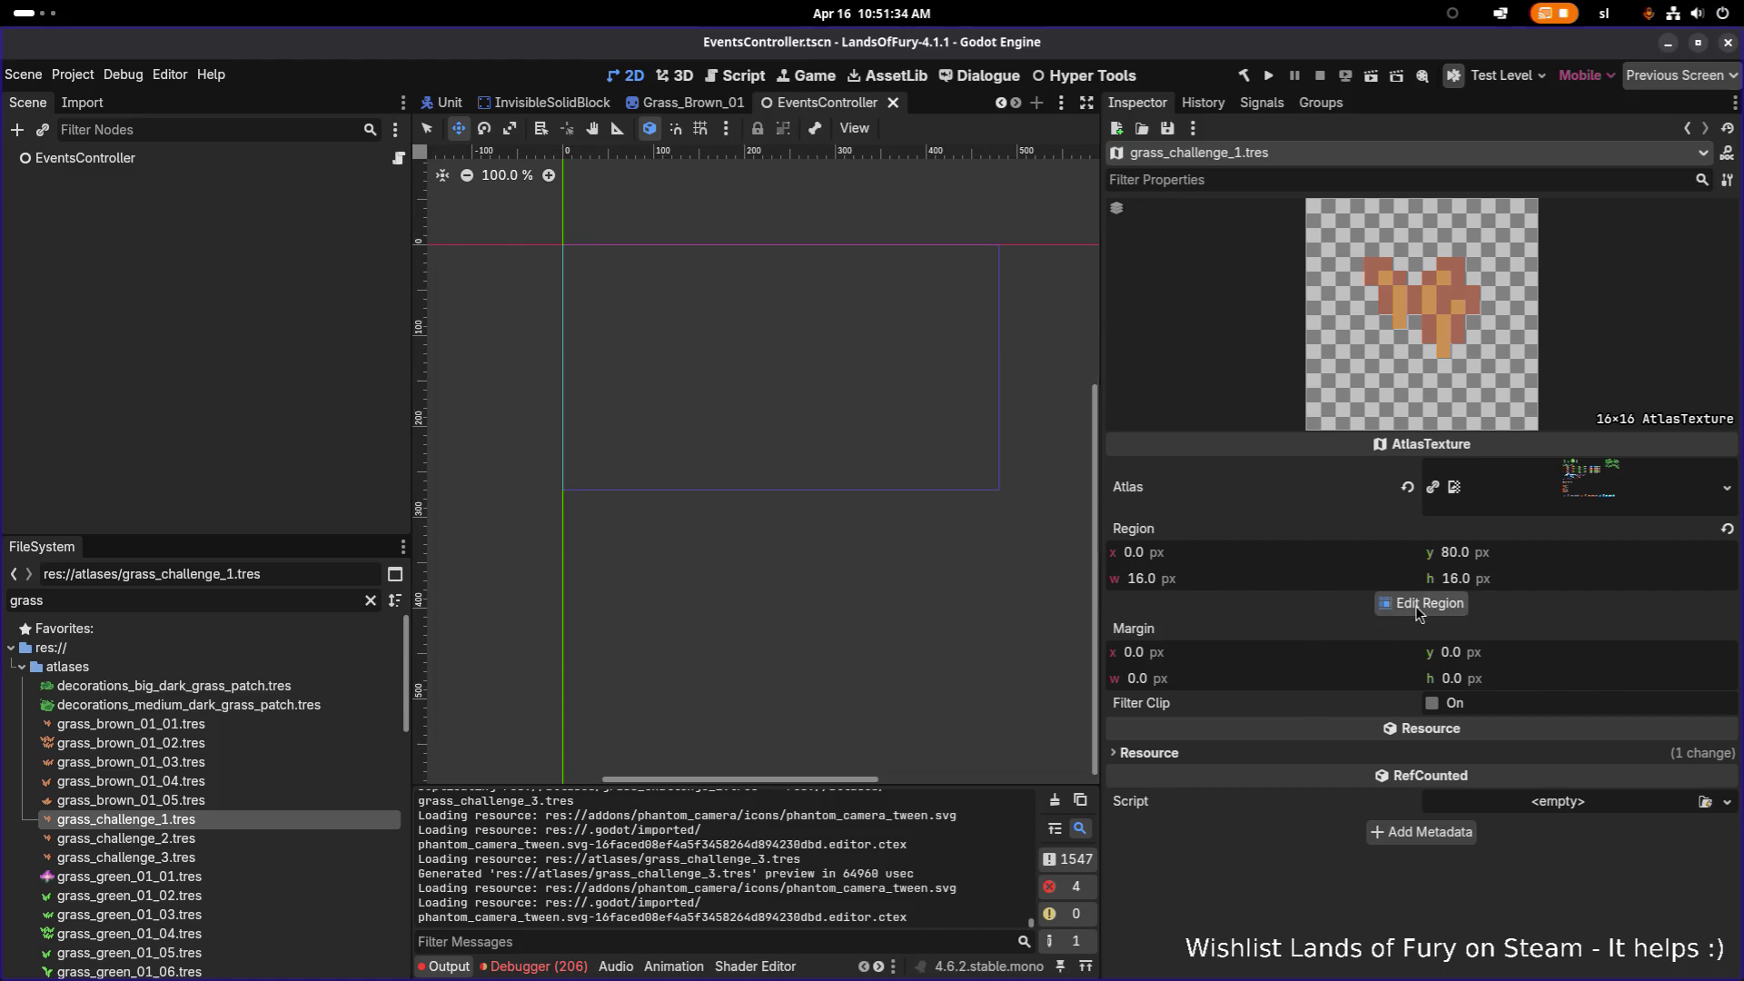
Step: View grass_challenge_1's atlas region zoomed out, close the Region Editor and switch to Aseprite
{"action": "left_click", "coordinate": [1418, 610]}
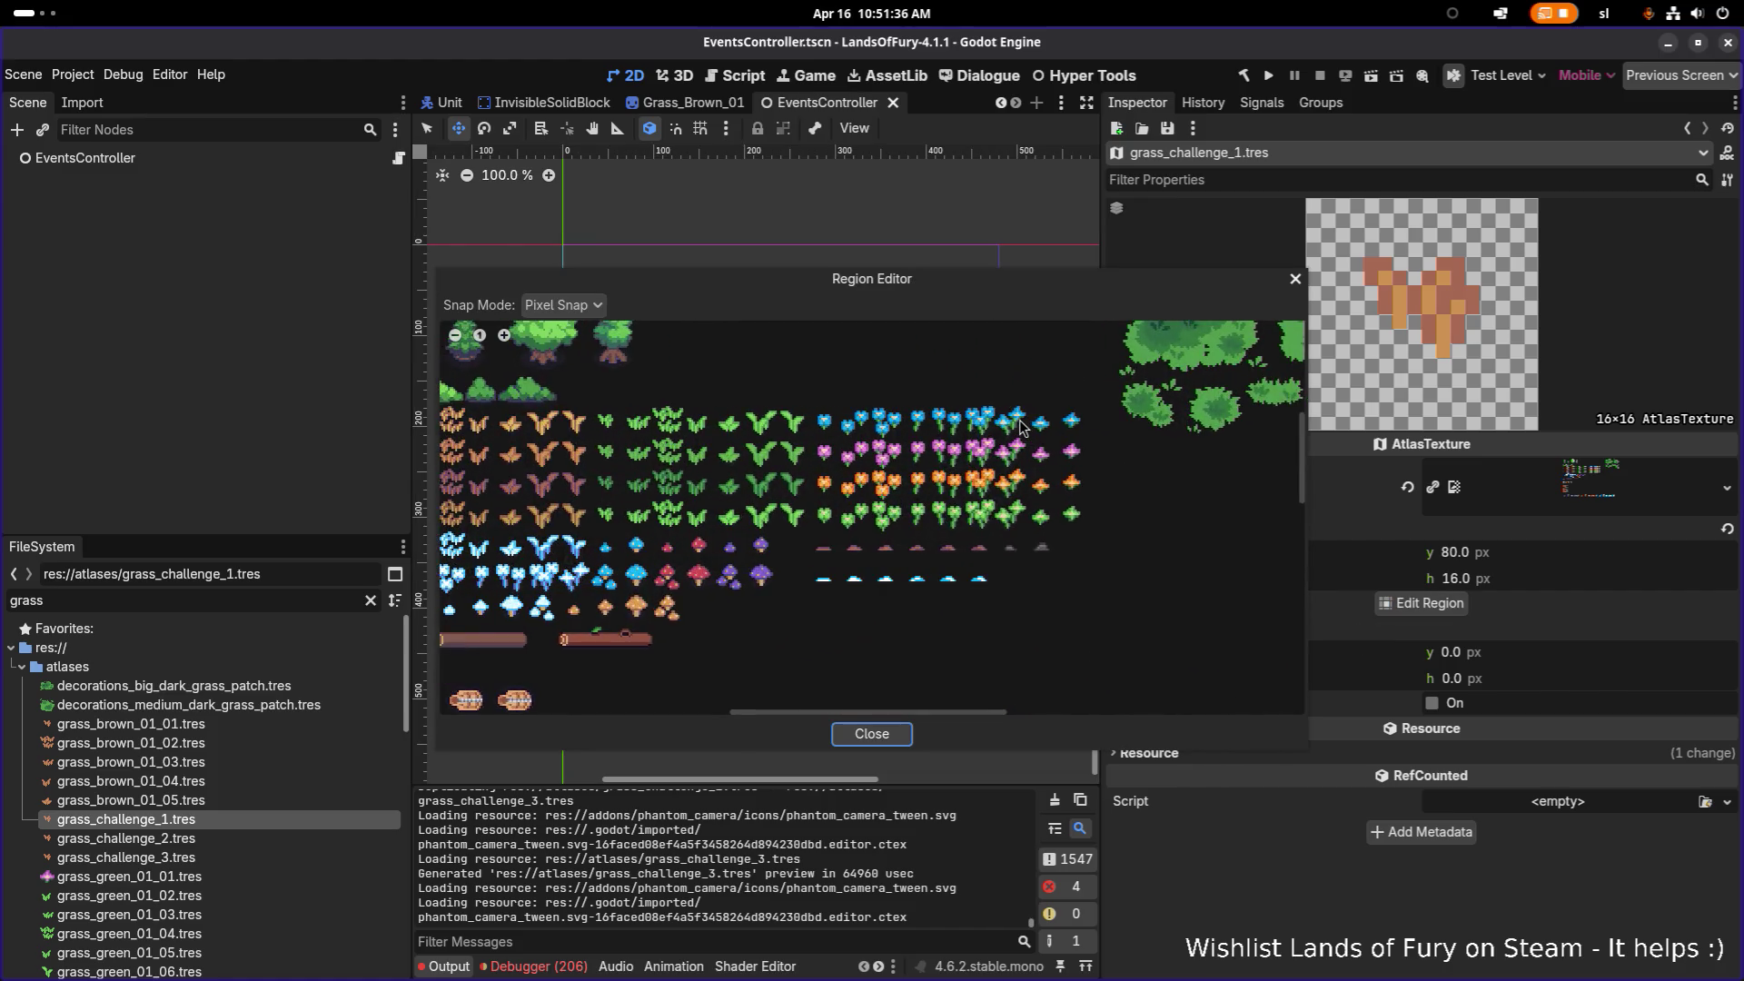
{"action": "scroll", "coordinate": [1014, 461], "scroll_direction": "down", "scroll_amount": 1}
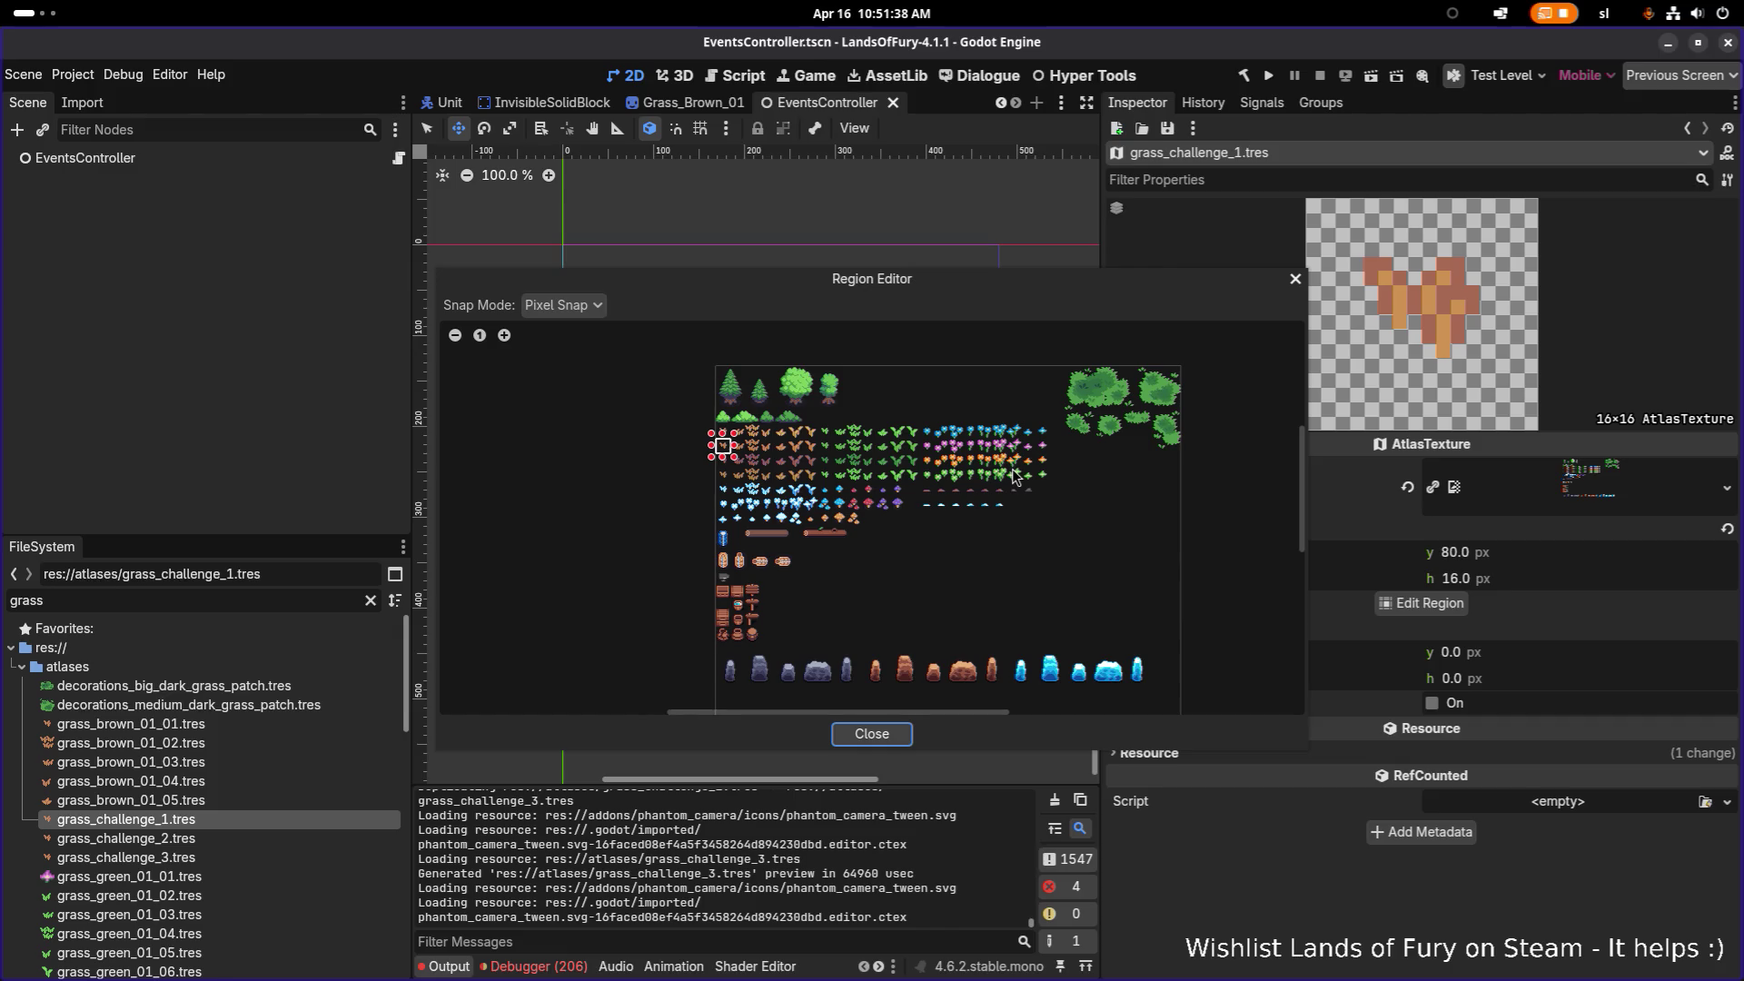
{"action": "left_click", "coordinate": [1296, 279]}
{"action": "key", "text": "alt+Tab"}
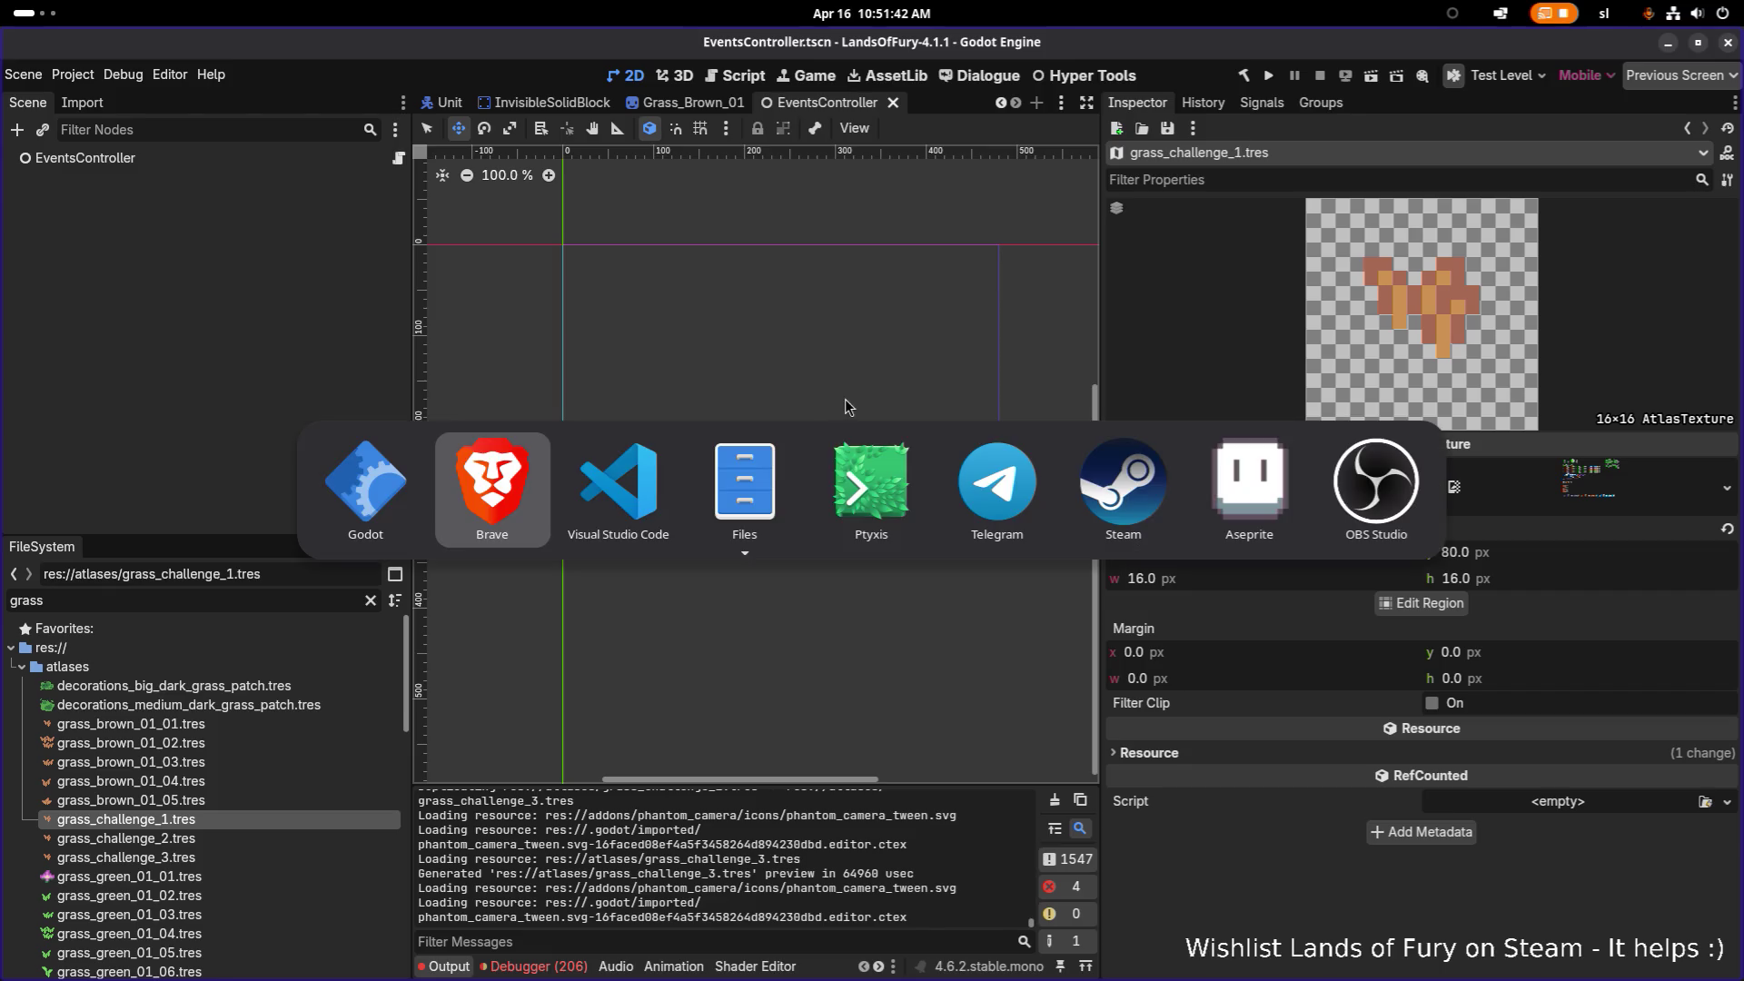
{"action": "key", "text": "alt+Tab"}
{"action": "scroll", "coordinate": [795, 436], "scroll_direction": "down", "scroll_amount": 3}
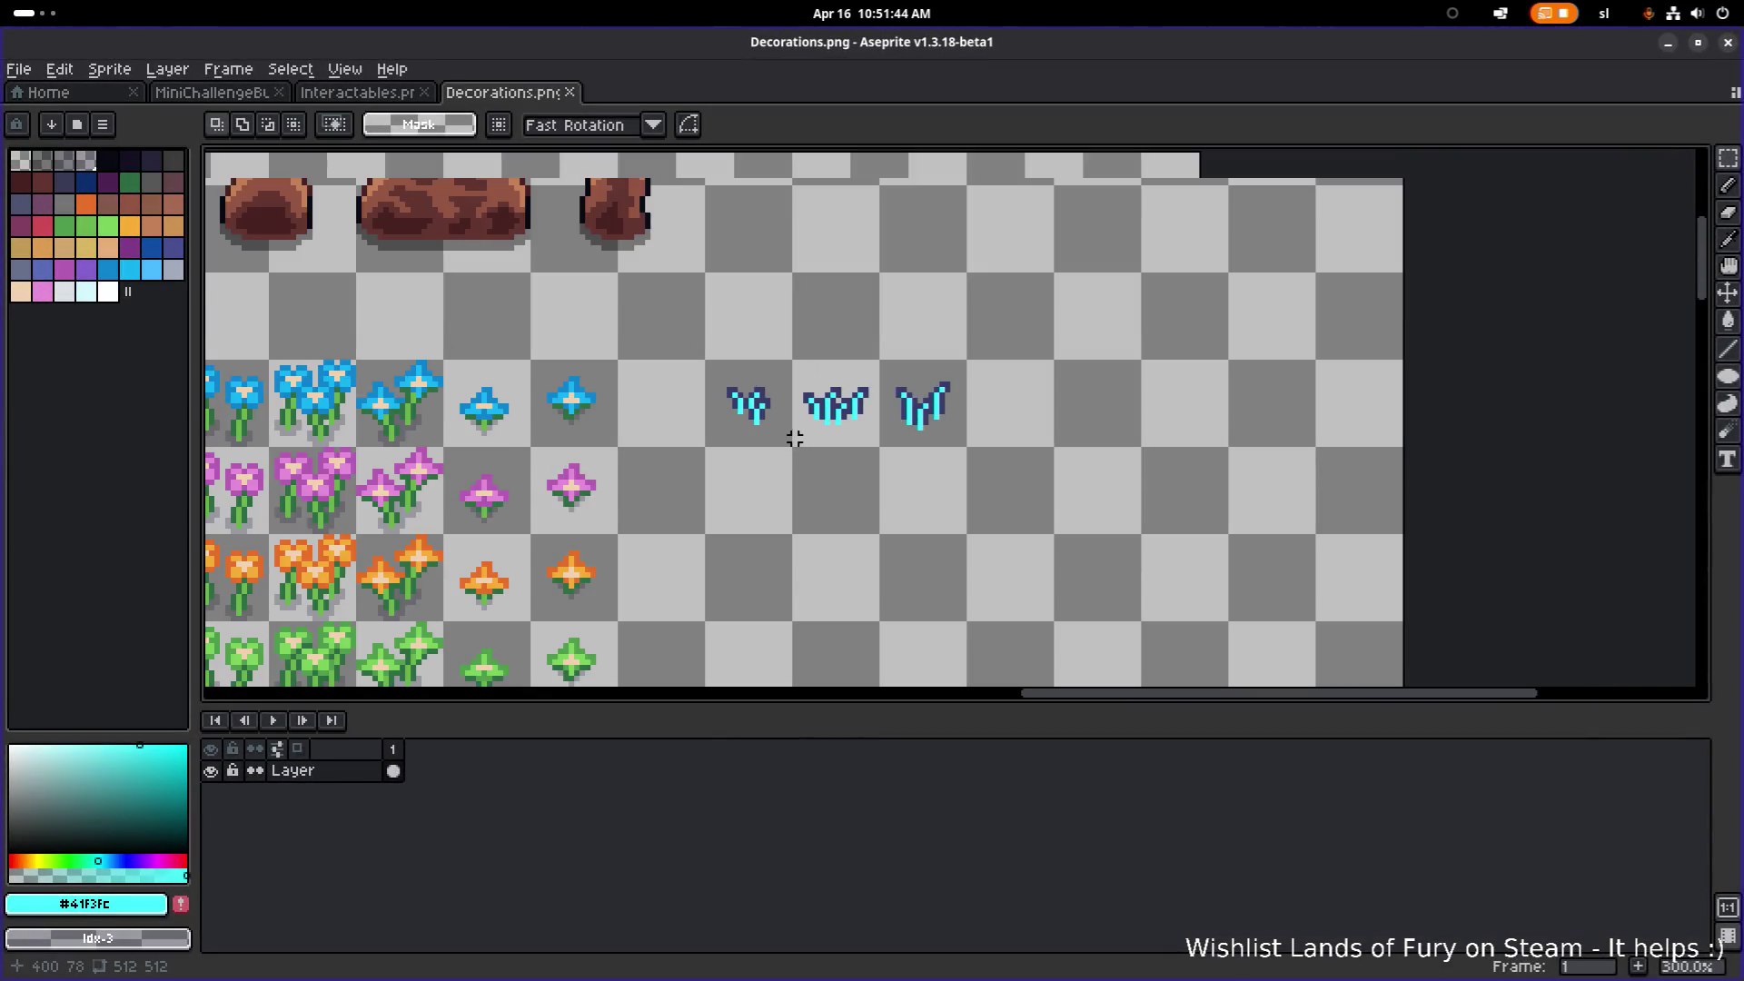
Step: Zoom out to the whole Decorations sheet in Aseprite, comparing with decorations_medium_dark_grass_patch.tres in Godot
{"action": "scroll", "coordinate": [791, 440], "scroll_direction": "down", "scroll_amount": 1}
{"action": "scroll", "coordinate": [787, 440], "scroll_direction": "up", "scroll_amount": 1}
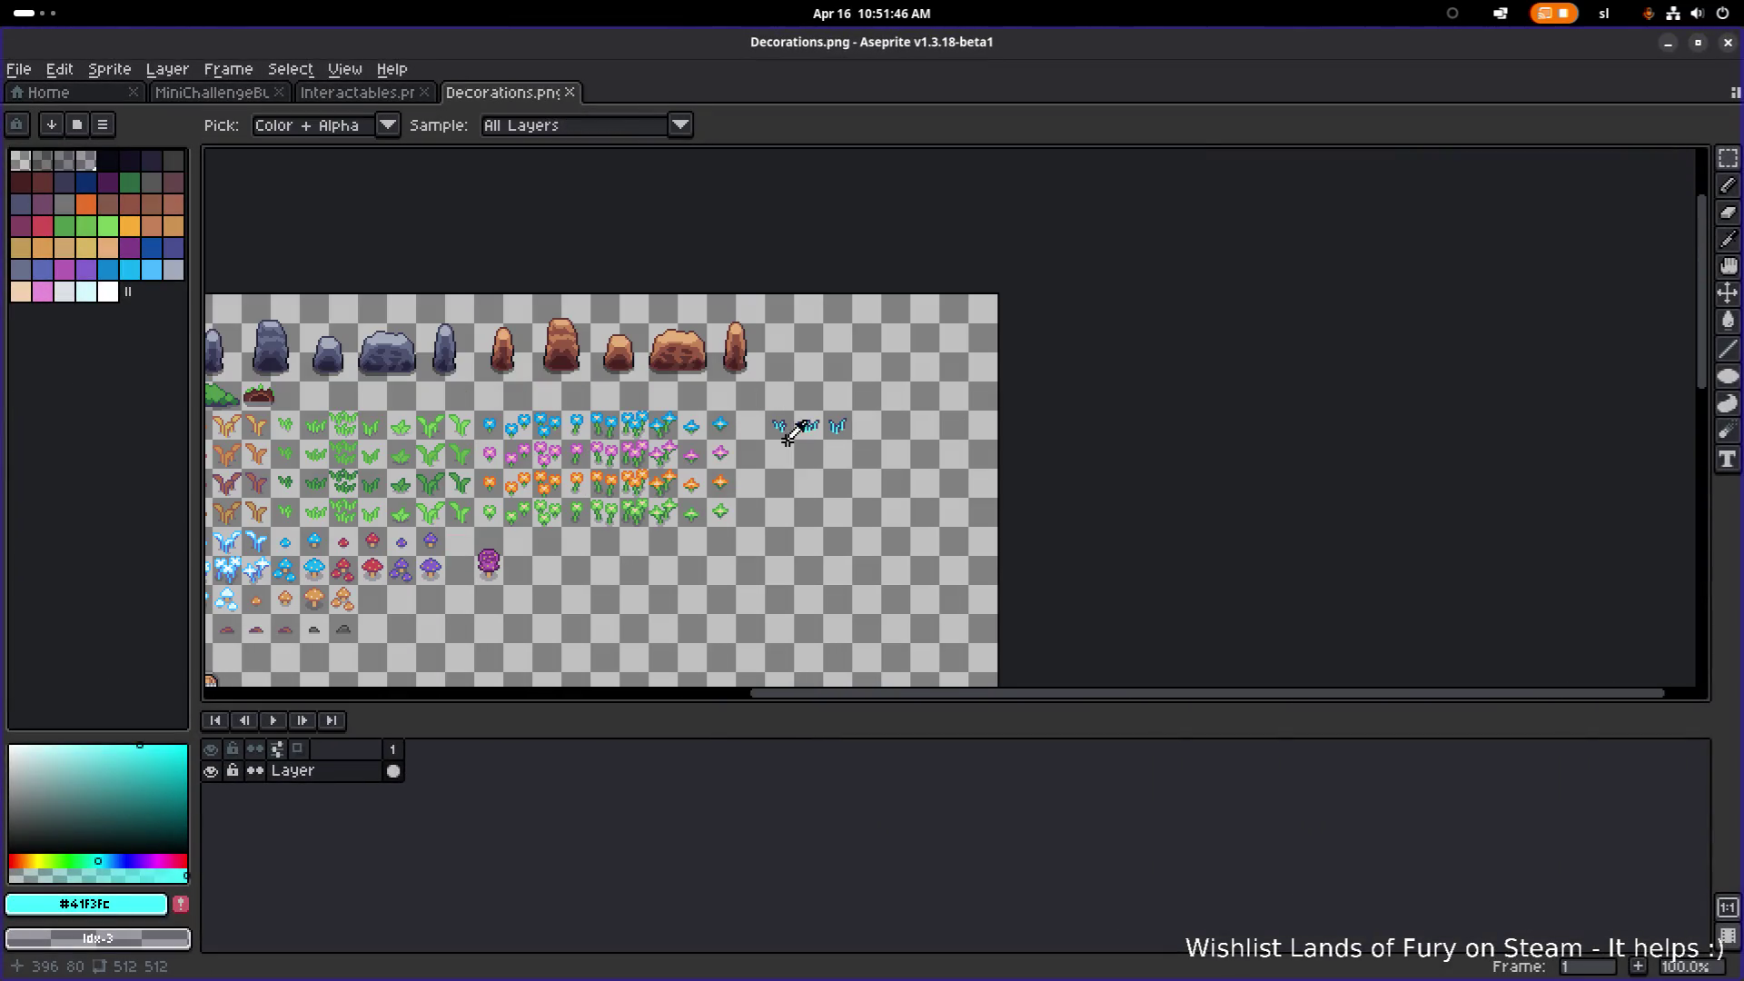
{"action": "key", "text": "alt+Tab"}
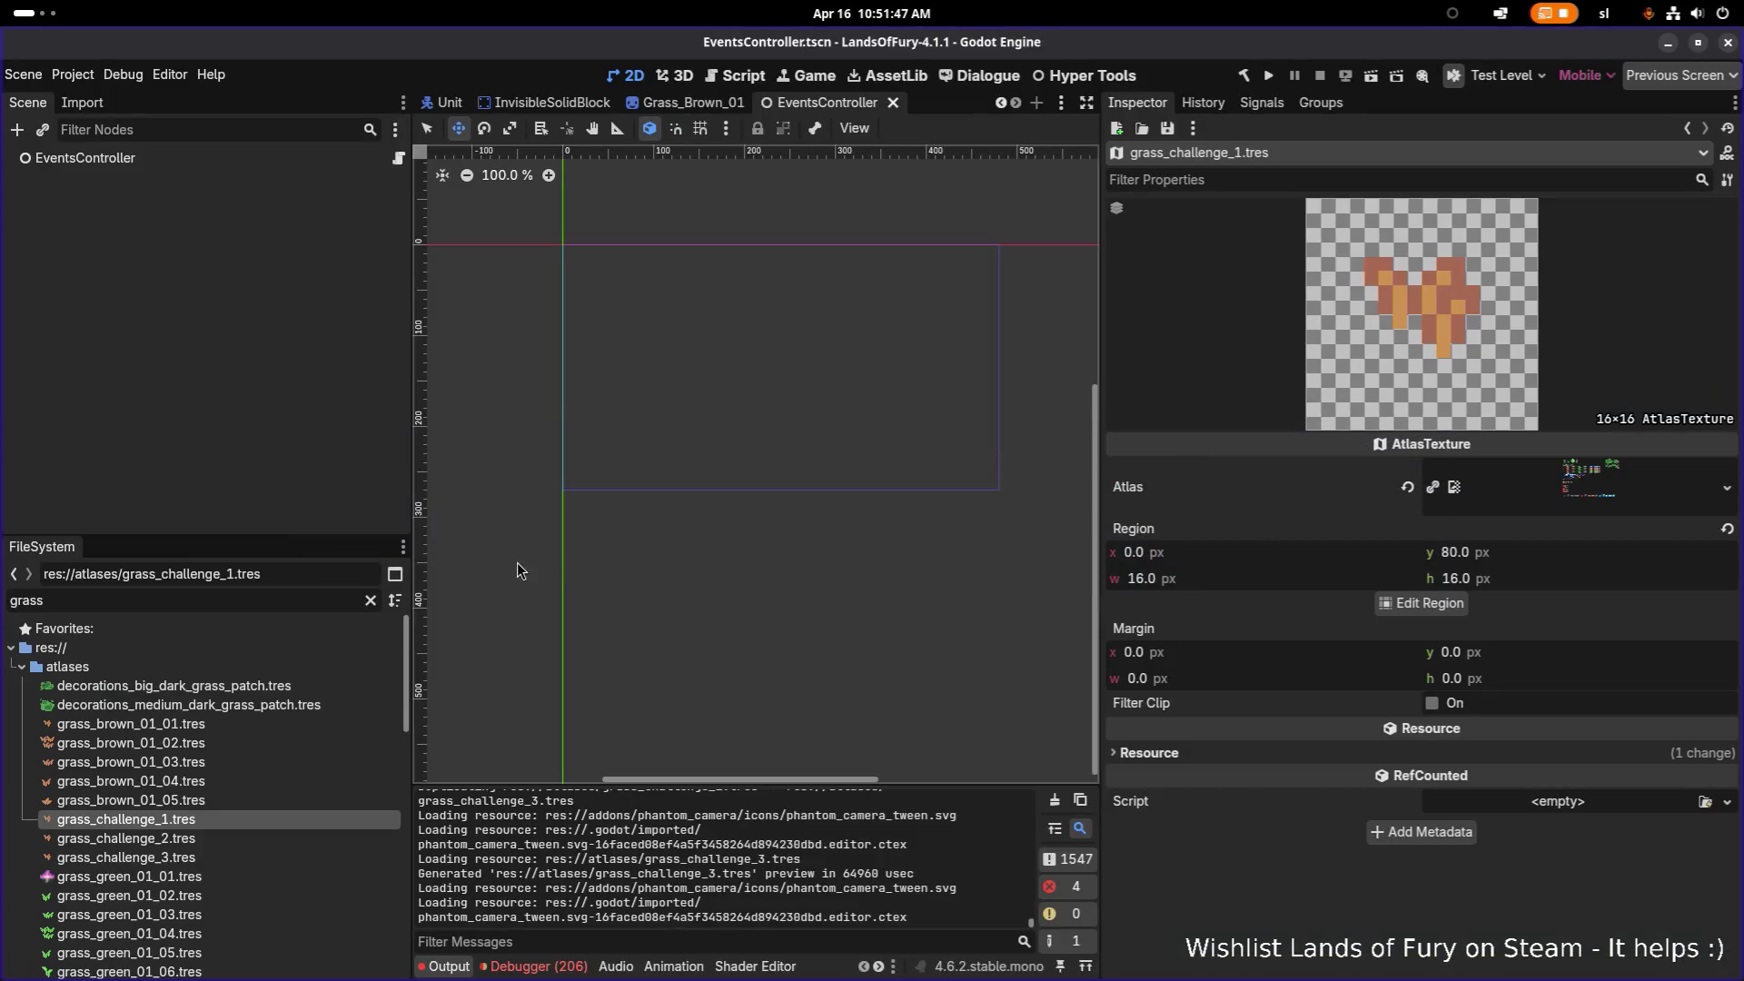
{"action": "left_click", "coordinate": [232, 706]}
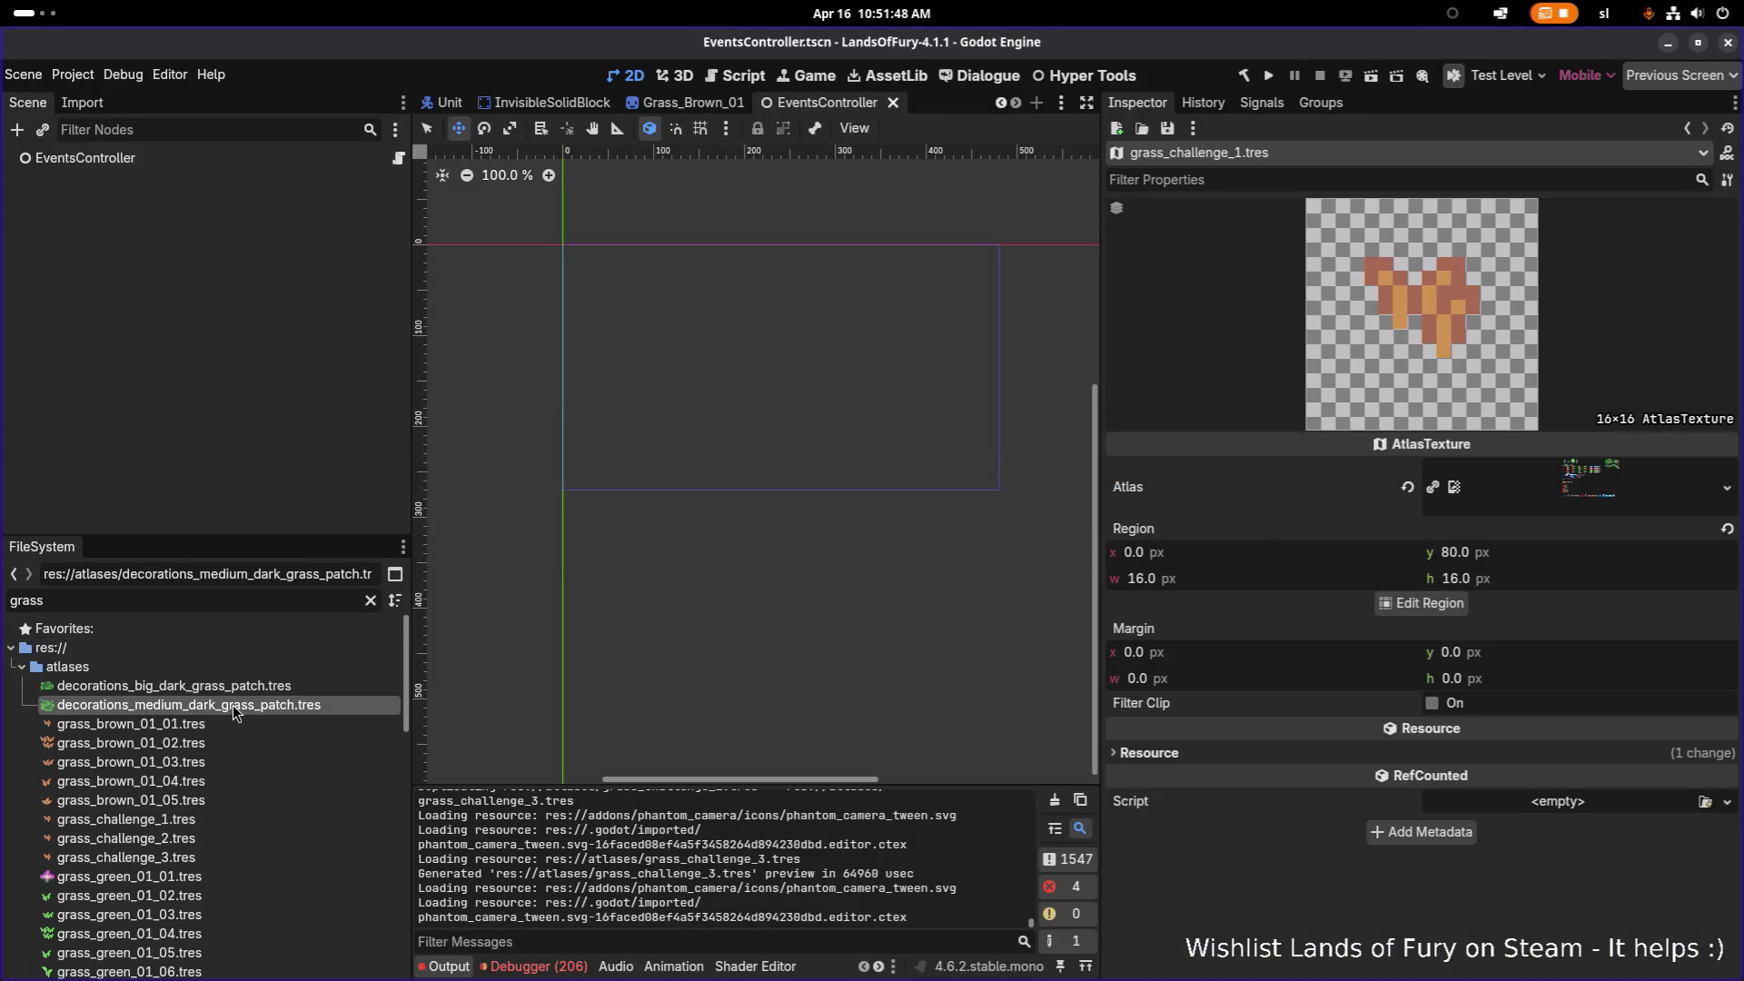
{"action": "key", "text": "alt+Tab"}
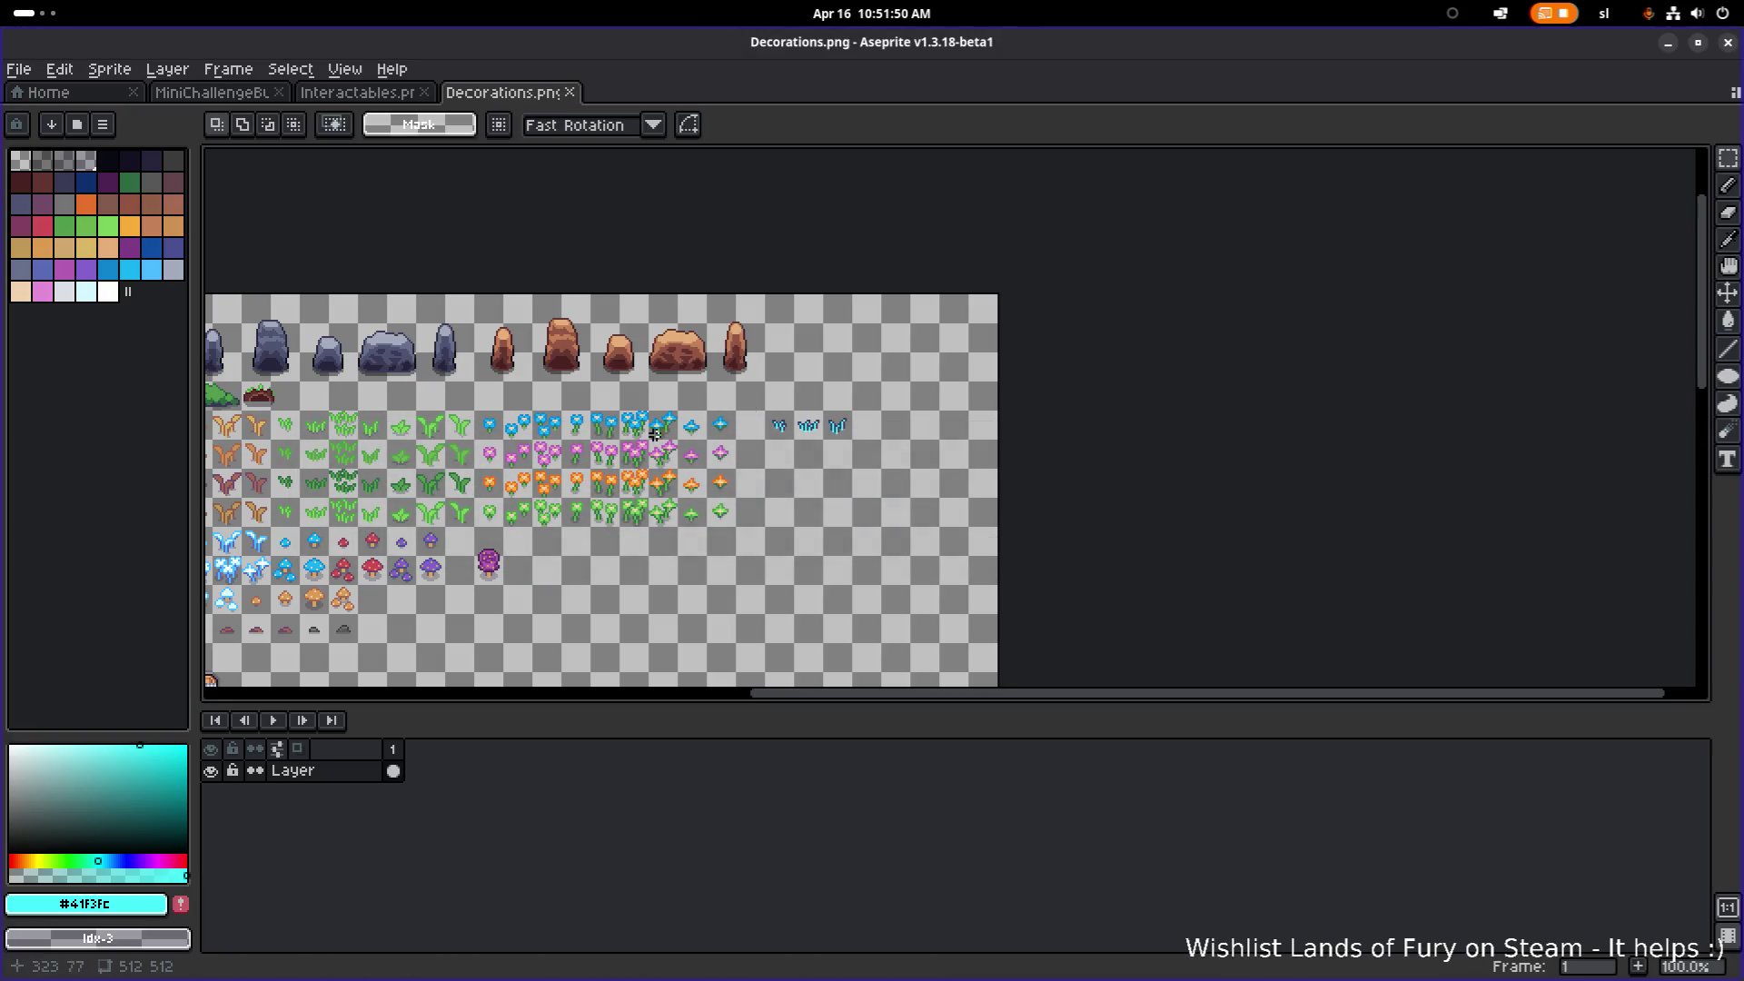
{"action": "scroll", "coordinate": [971, 403], "scroll_direction": "down", "scroll_amount": 1}
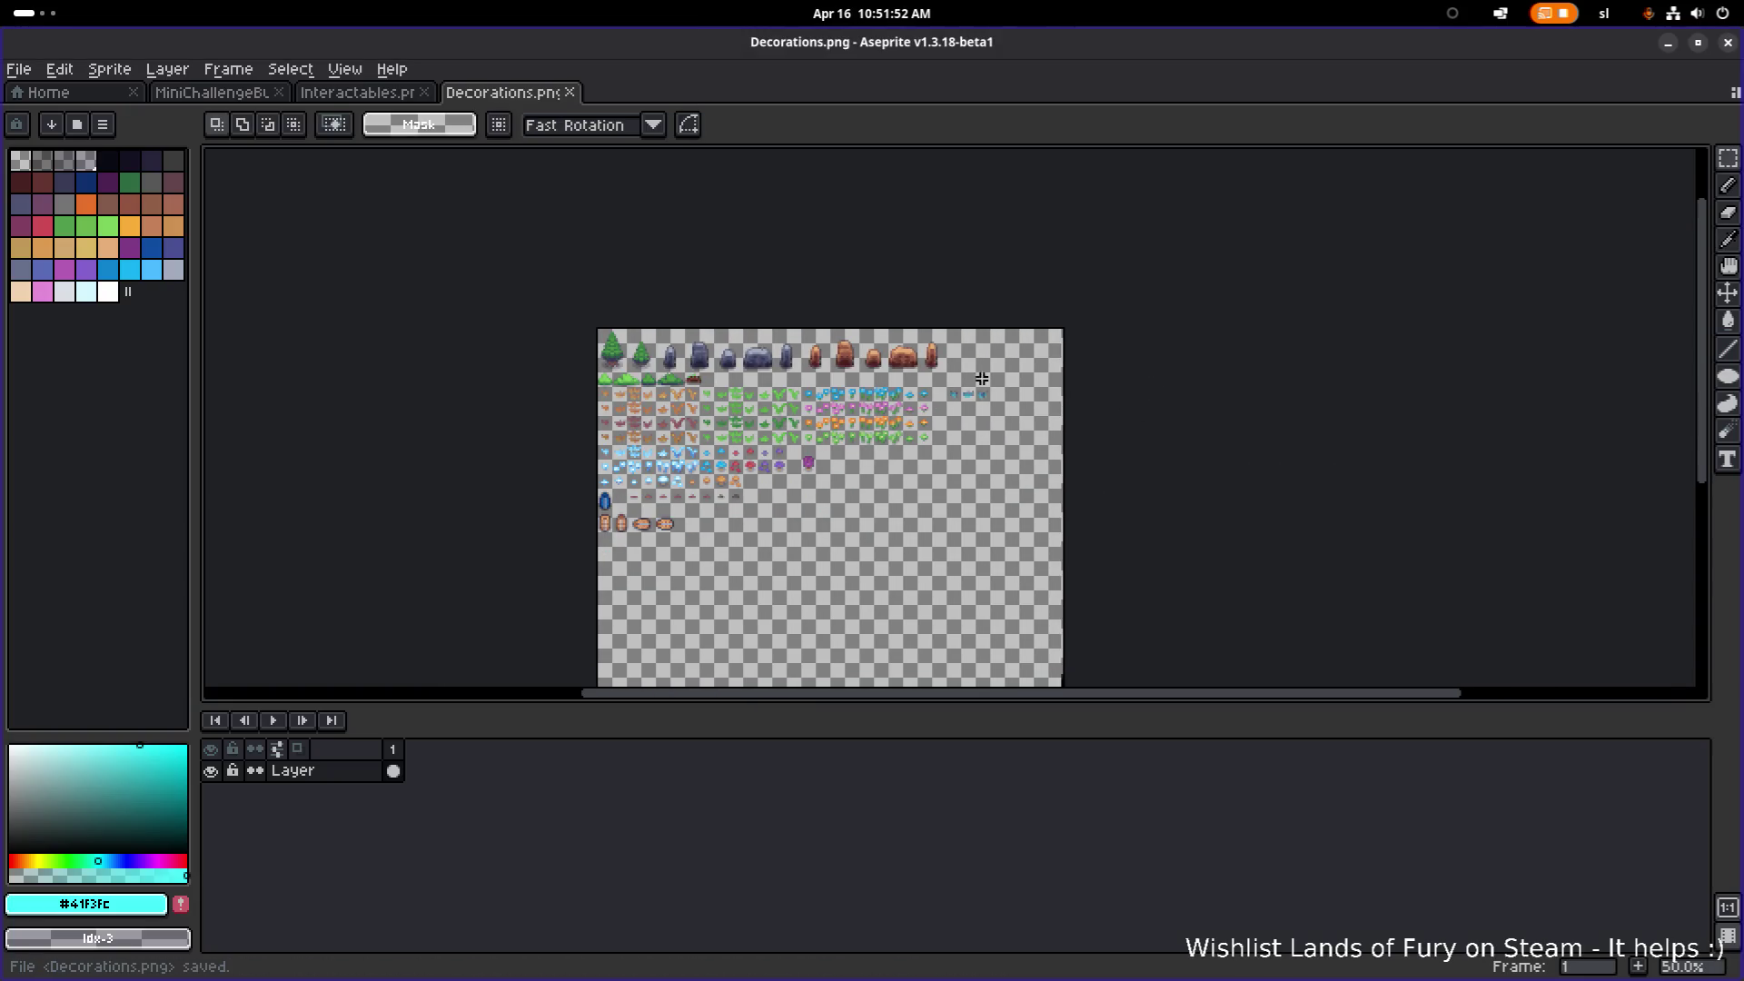
{"action": "key", "text": "alt+Tab"}
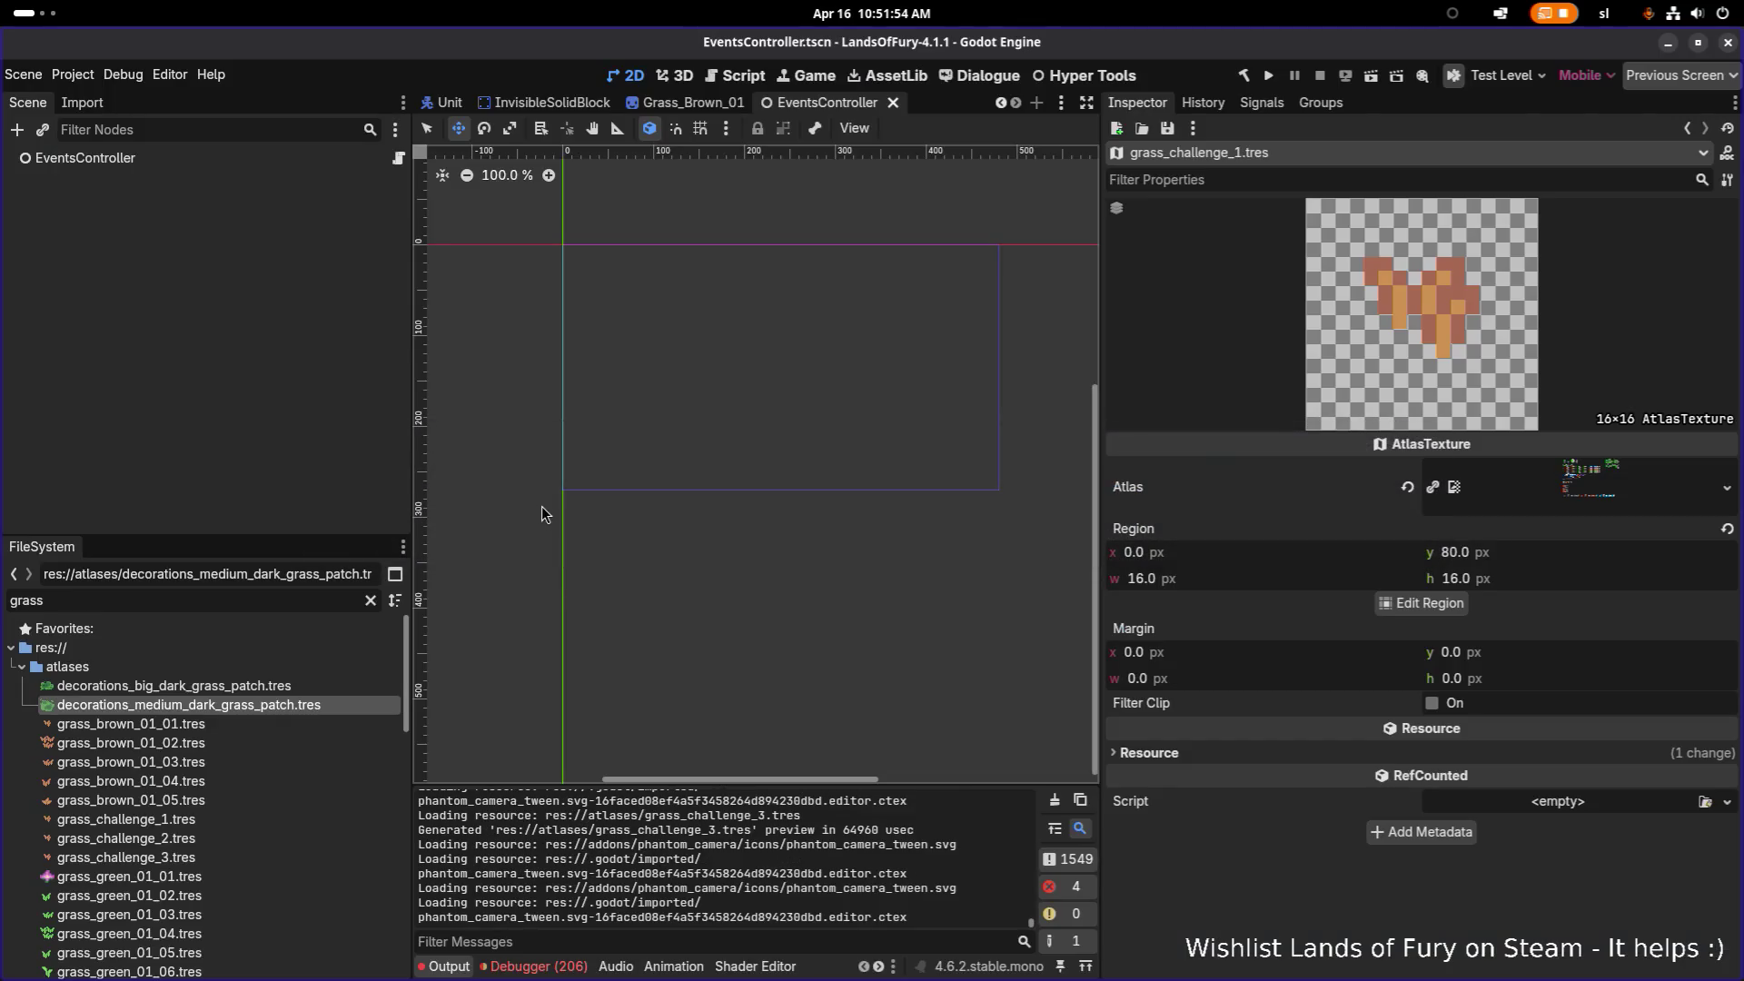
Step: Reveal the Atlas texture's source decorations.png in FileSystem with Show in FileSystem
{"action": "key", "text": "alt+Tab"}
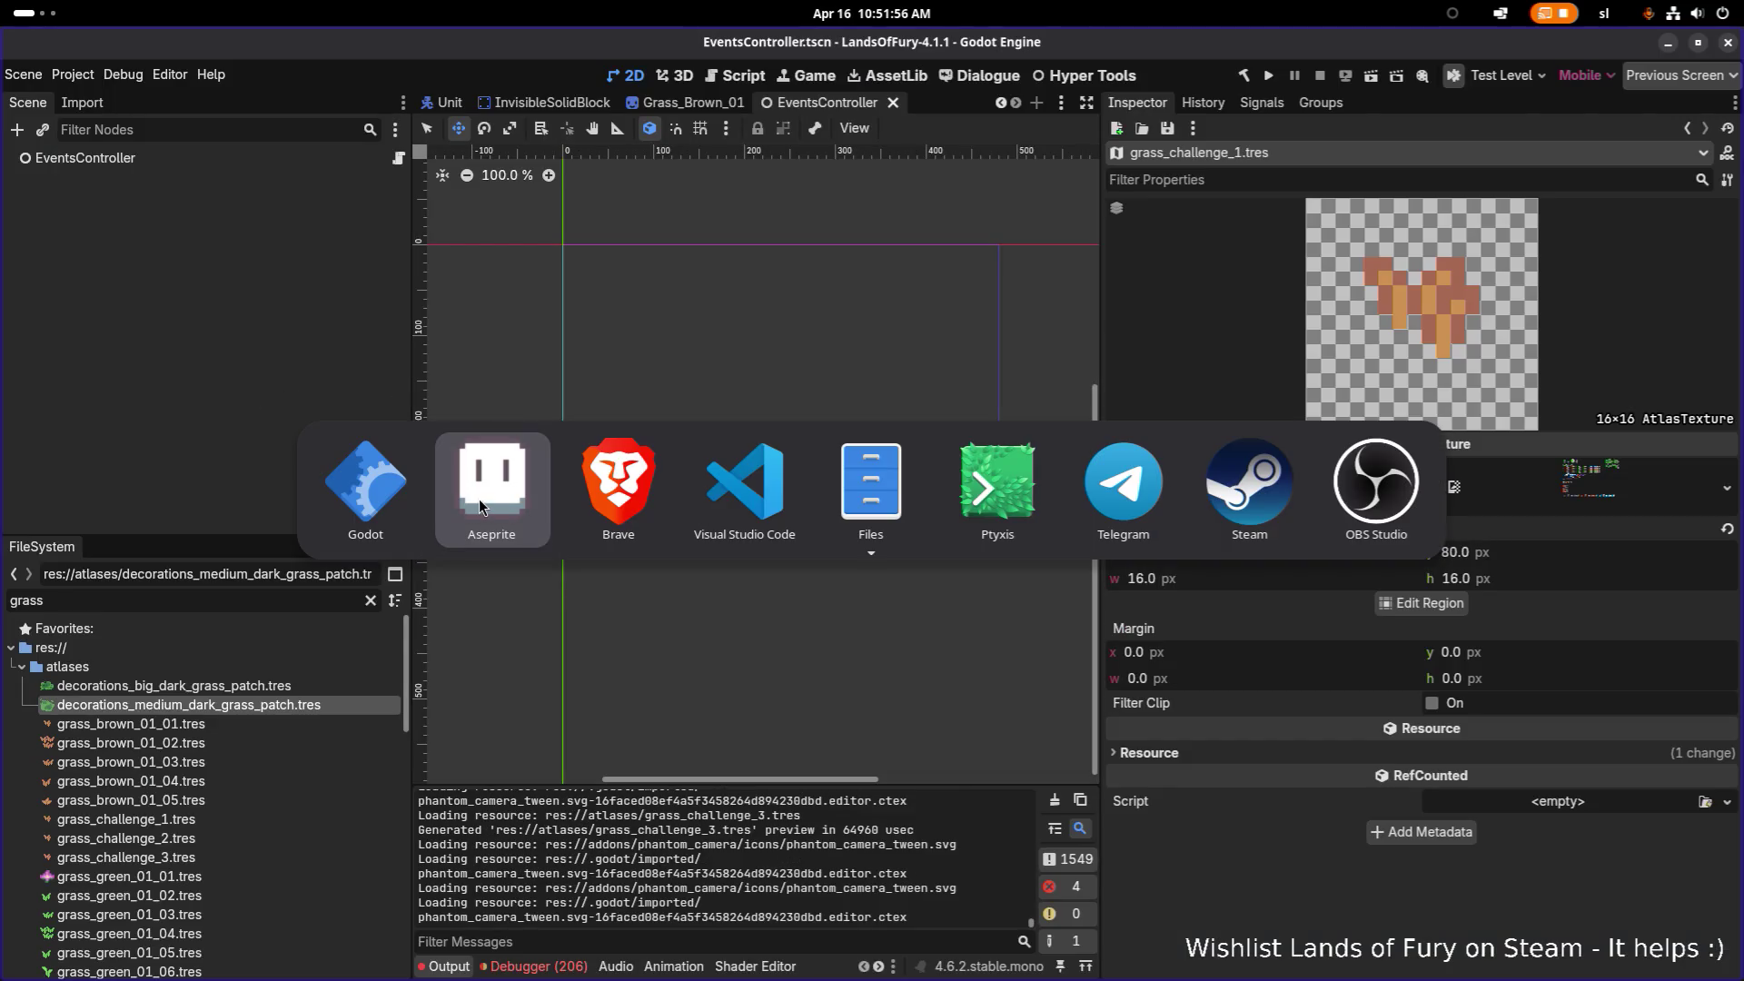
{"action": "key", "text": "alt+shift+Tab"}
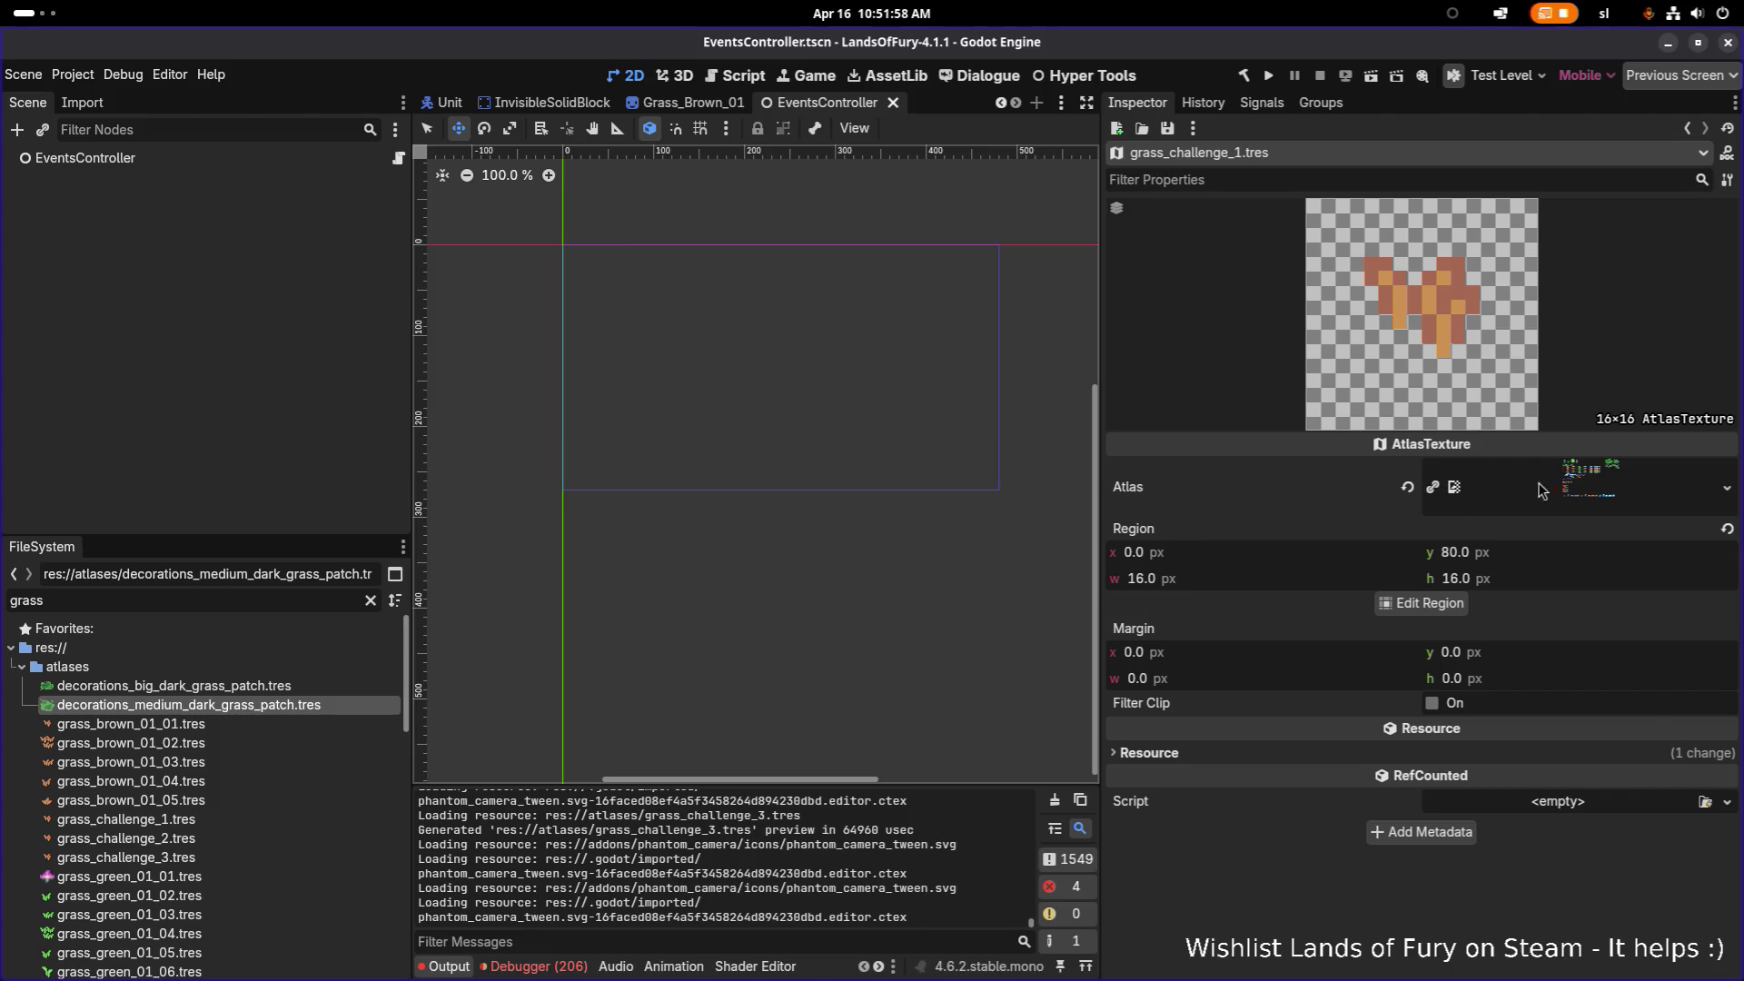
{"action": "right_click", "coordinate": [1569, 490]}
{"action": "left_click", "coordinate": [1571, 942]}
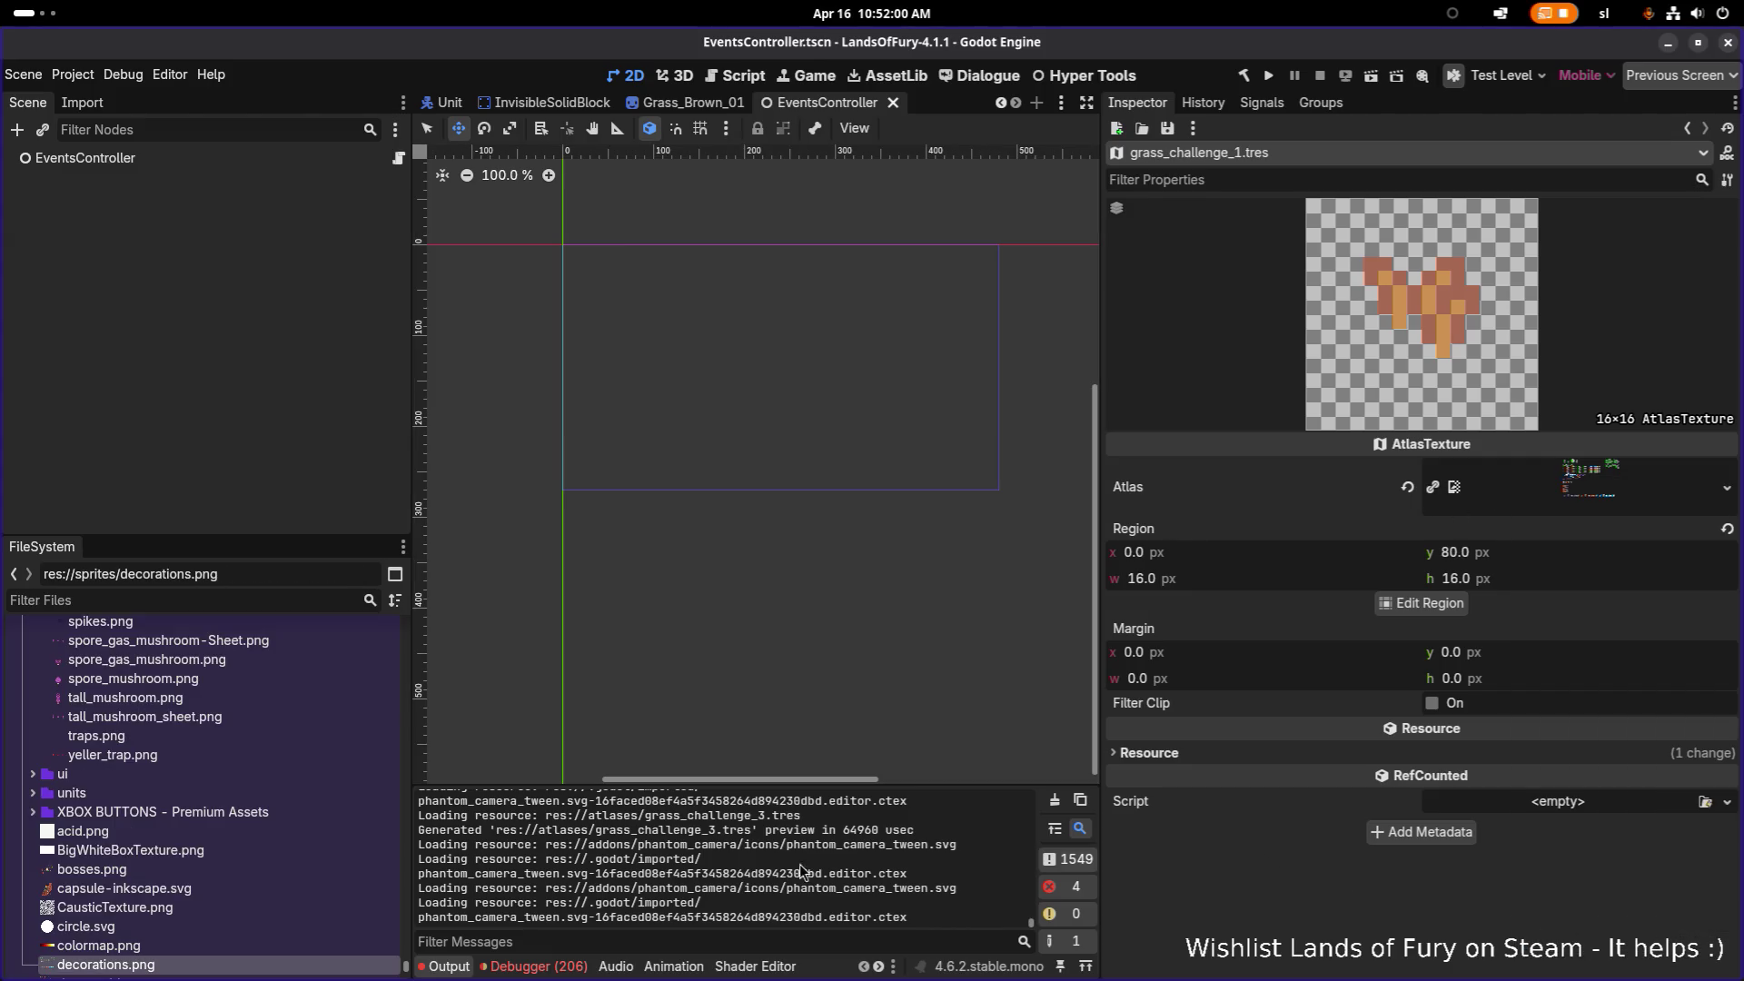
{"action": "key", "text": "alt+Tab"}
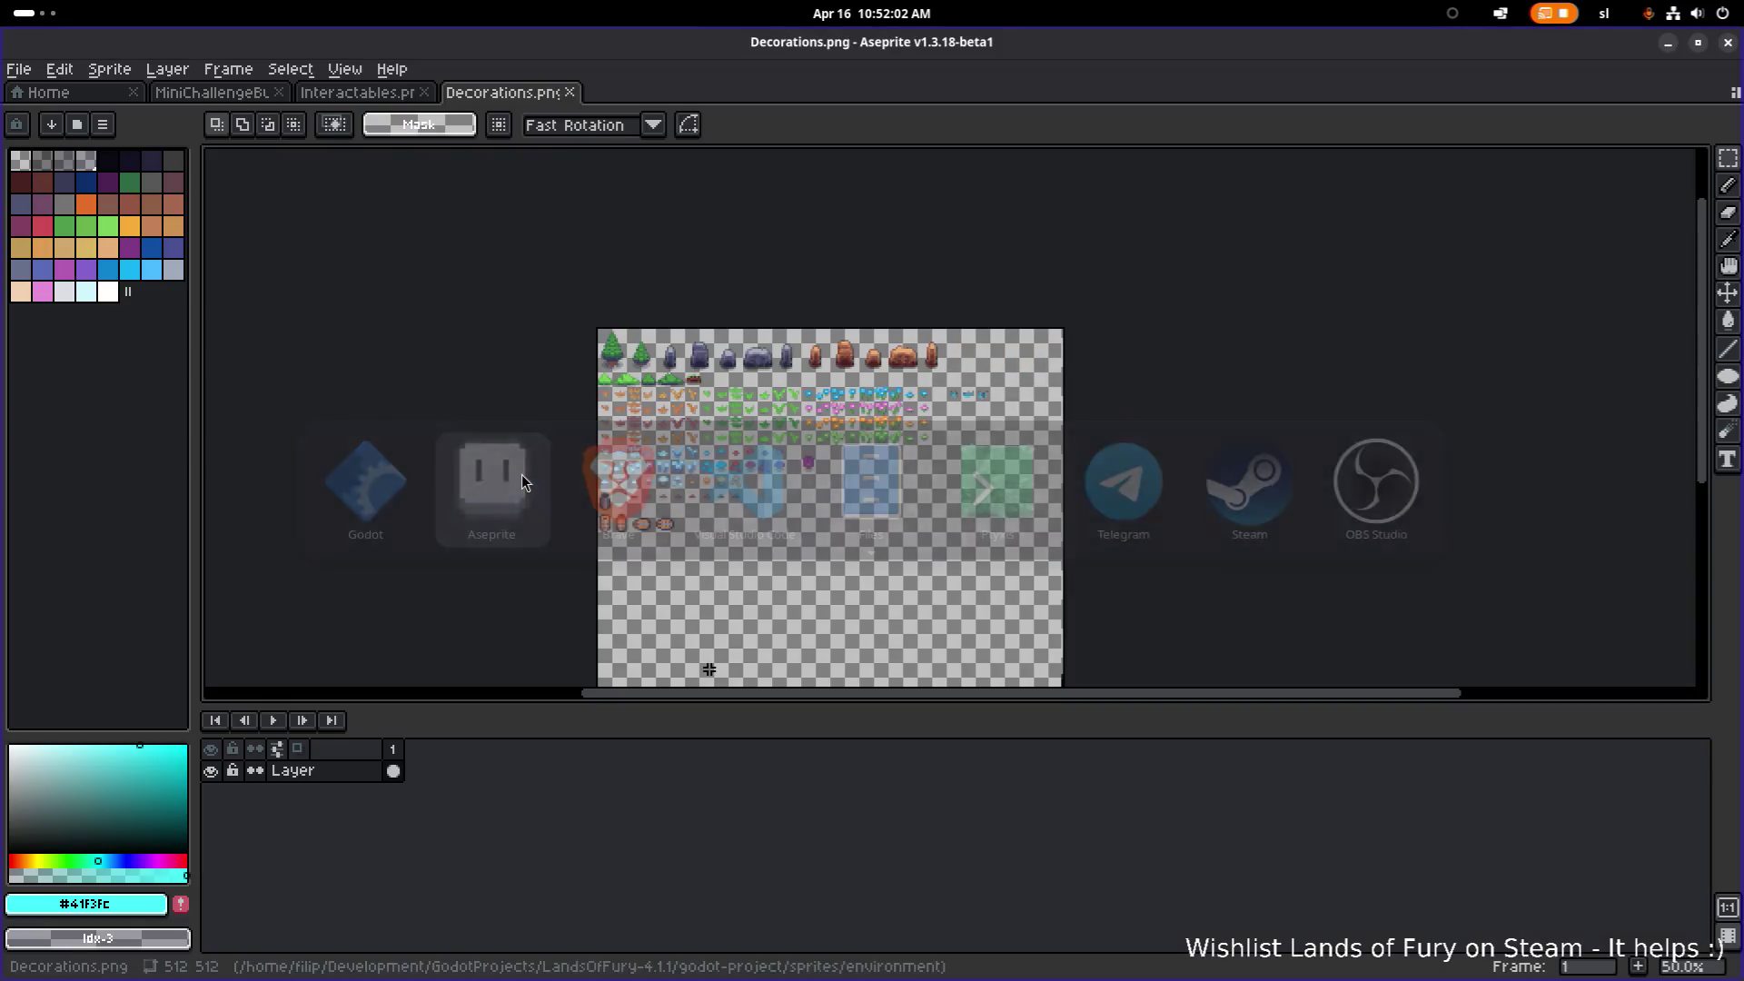
Step: Select the three blue grass sprites and open decorations.png from the sprites folder
{"action": "scroll", "coordinate": [780, 446], "scroll_direction": "up", "scroll_amount": 1}
{"action": "scroll", "coordinate": [1145, 323], "scroll_direction": "up", "scroll_amount": 2}
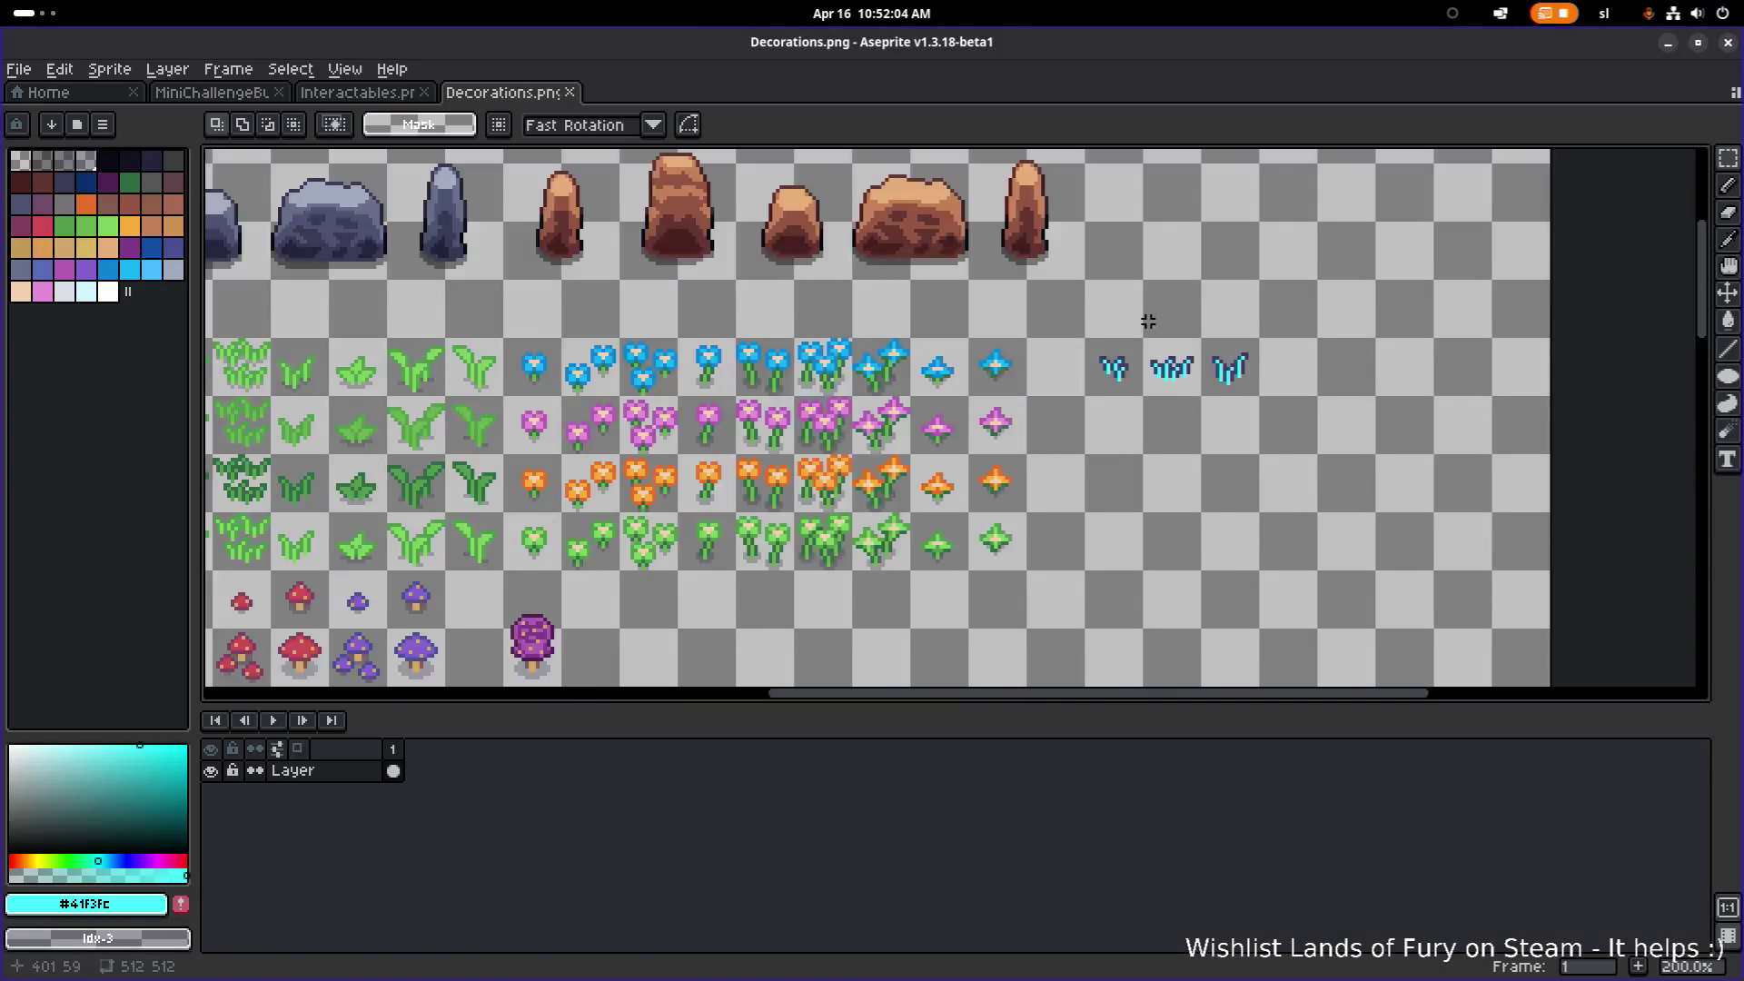
{"action": "left_click_drag", "start_coordinate": [1017, 355], "coordinate": [1362, 465]}
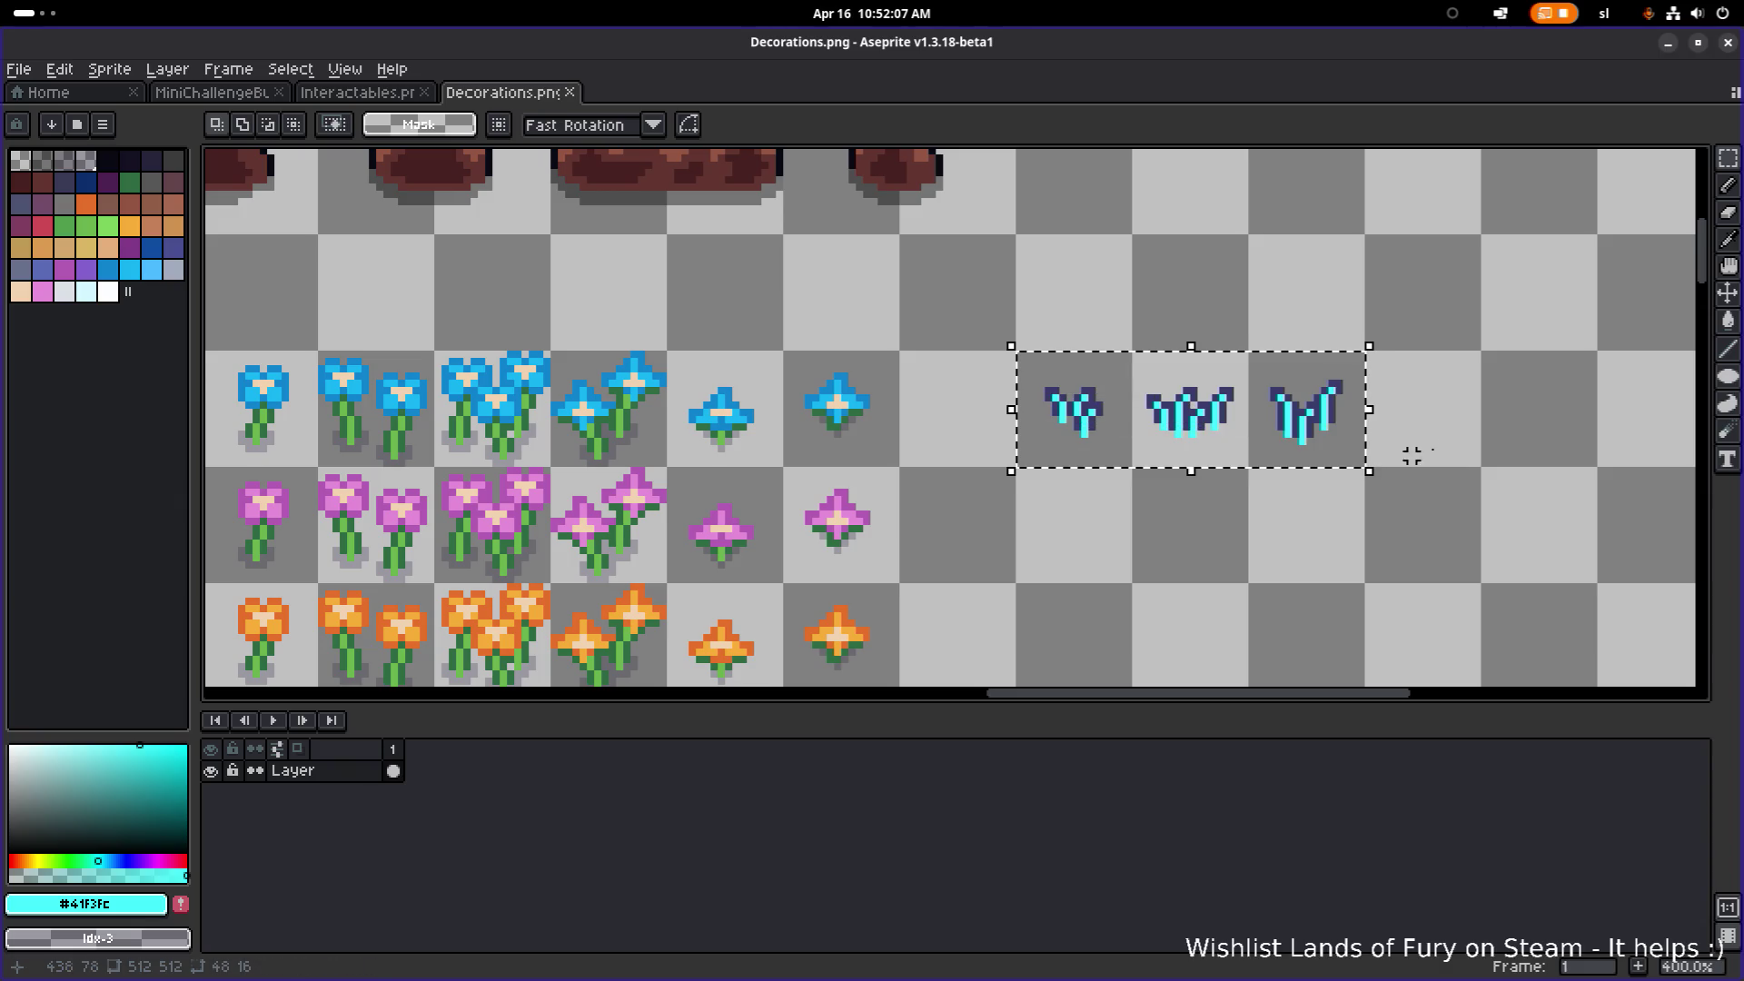
{"action": "left_click", "coordinate": [19, 69]}
{"action": "left_click", "coordinate": [56, 124]}
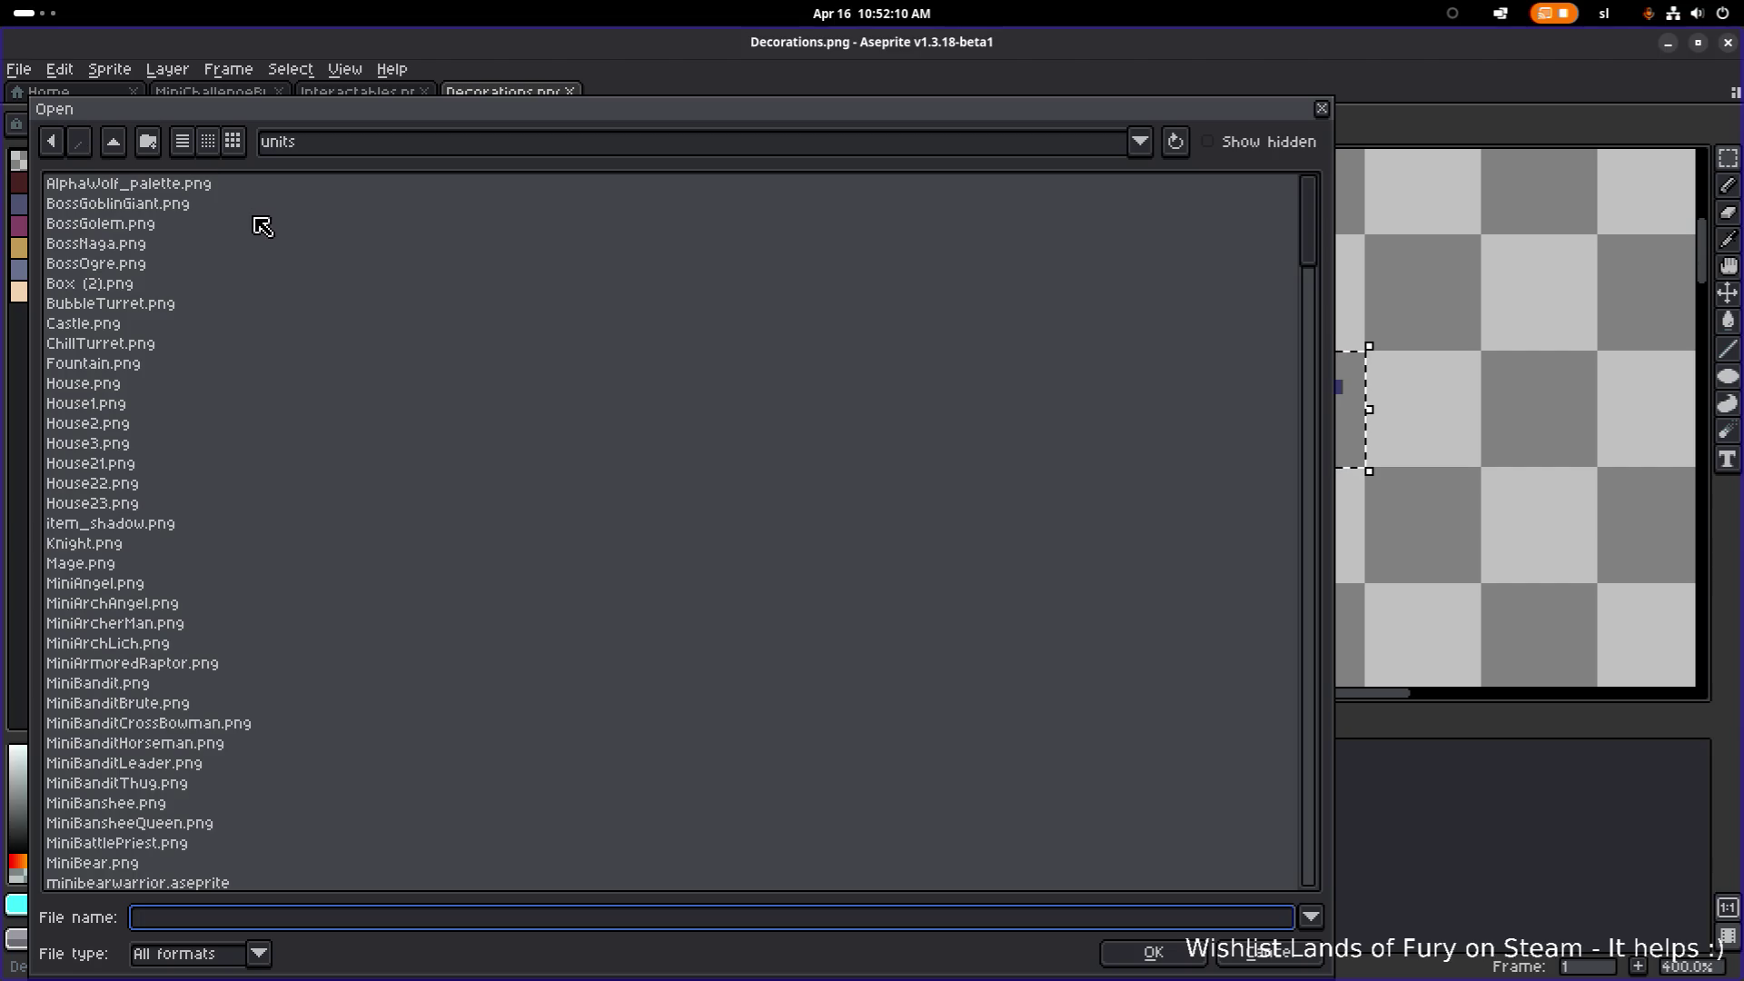
{"action": "left_click", "coordinate": [114, 140]}
{"action": "scroll", "coordinate": [250, 511], "scroll_direction": "down", "scroll_amount": 2}
{"action": "scroll", "coordinate": [250, 512], "scroll_direction": "down", "scroll_amount": 1}
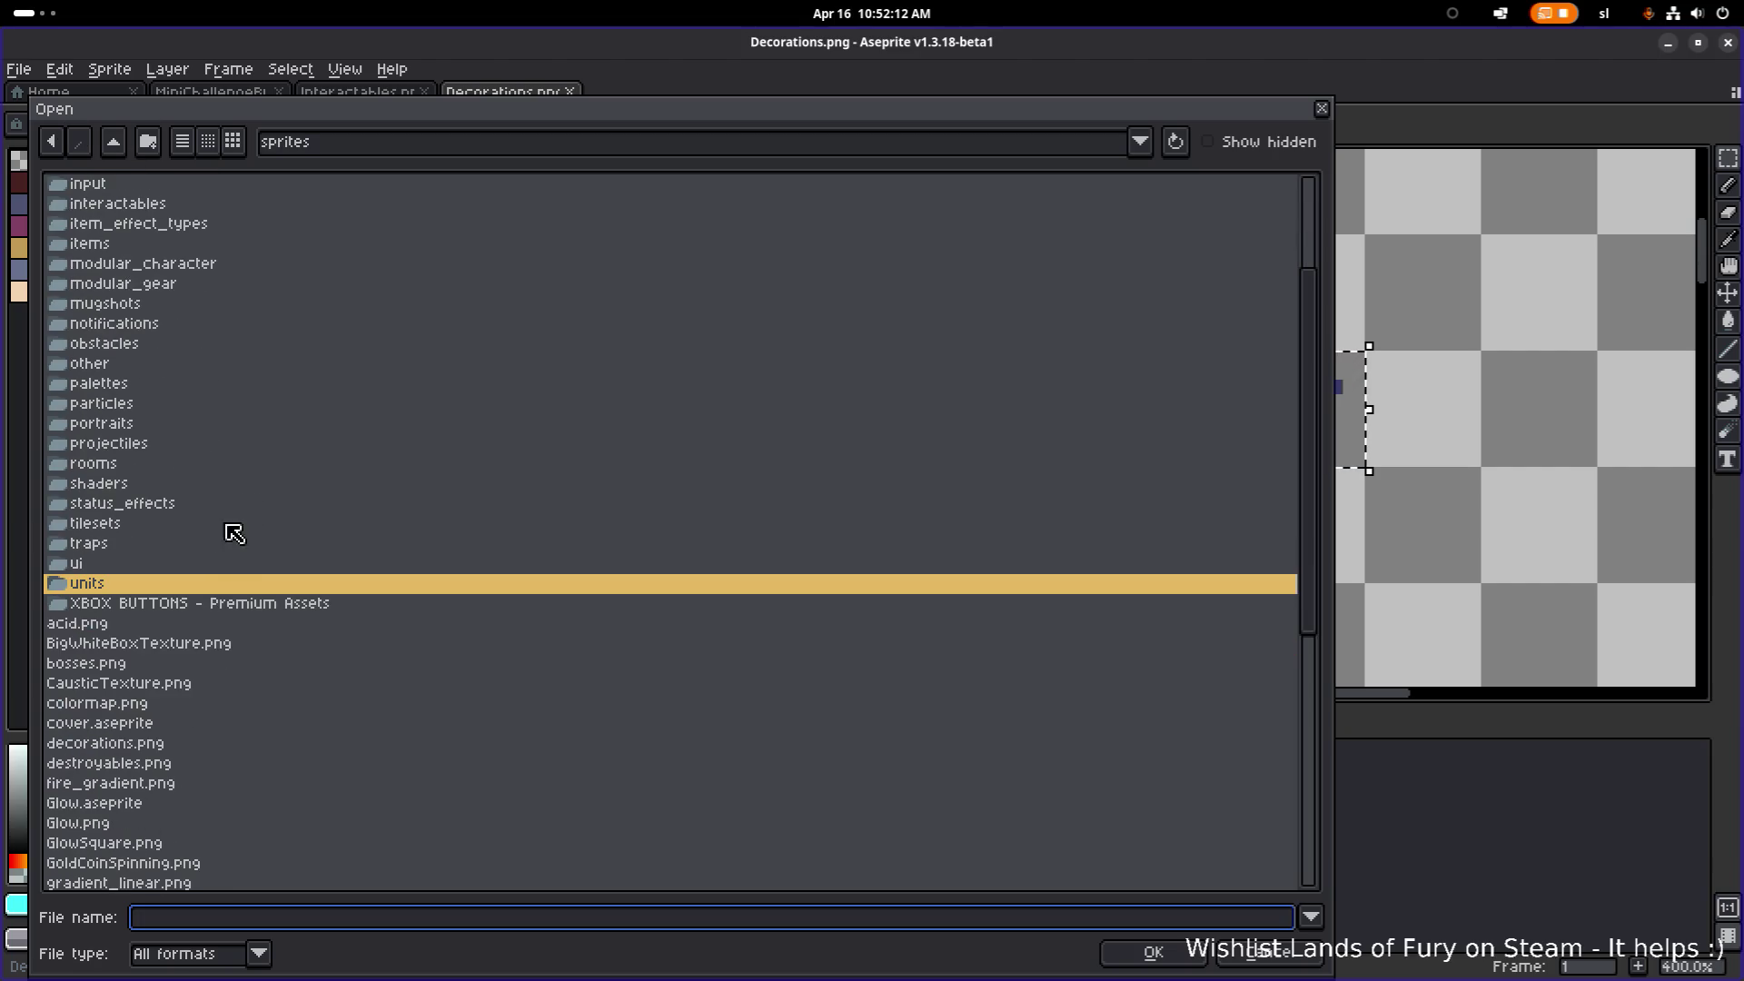
{"action": "double_click", "coordinate": [160, 745]}
{"action": "scroll", "coordinate": [889, 445], "scroll_direction": "up", "scroll_amount": 5}
{"action": "scroll", "coordinate": [888, 445], "scroll_direction": "right", "scroll_amount": 5}
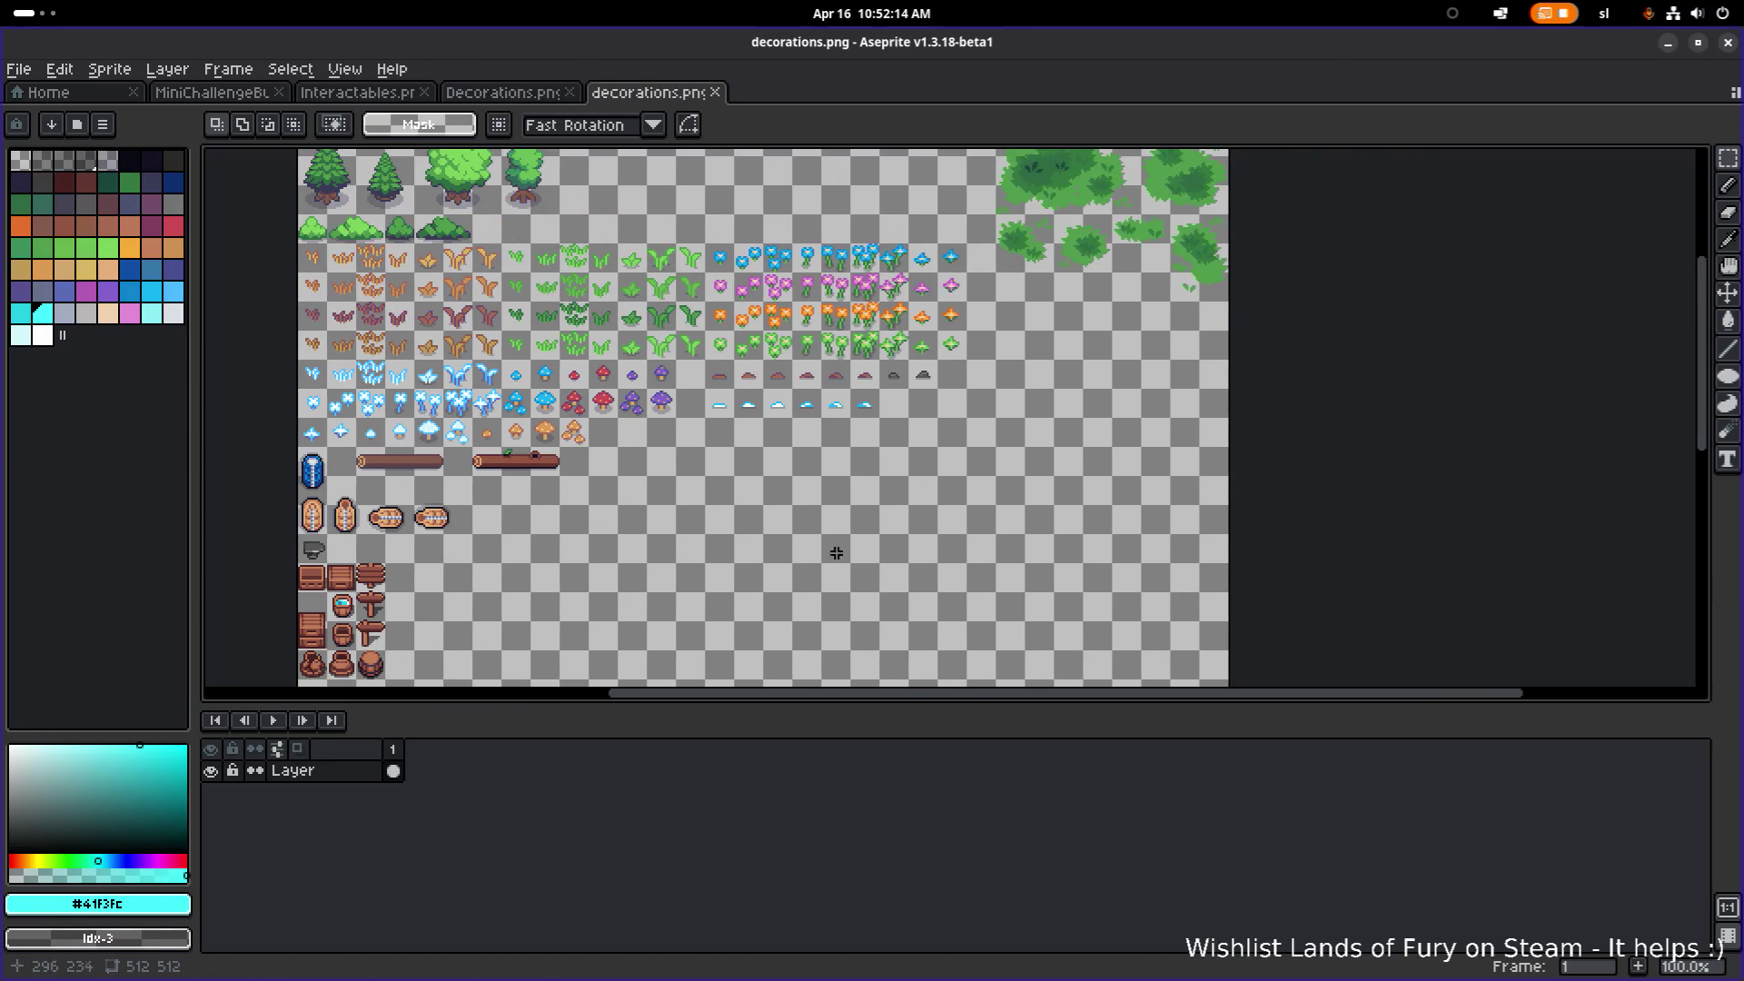
{"action": "scroll", "coordinate": [927, 445], "scroll_direction": "left", "scroll_amount": 4}
{"action": "scroll", "coordinate": [928, 446], "scroll_direction": "down", "scroll_amount": 1}
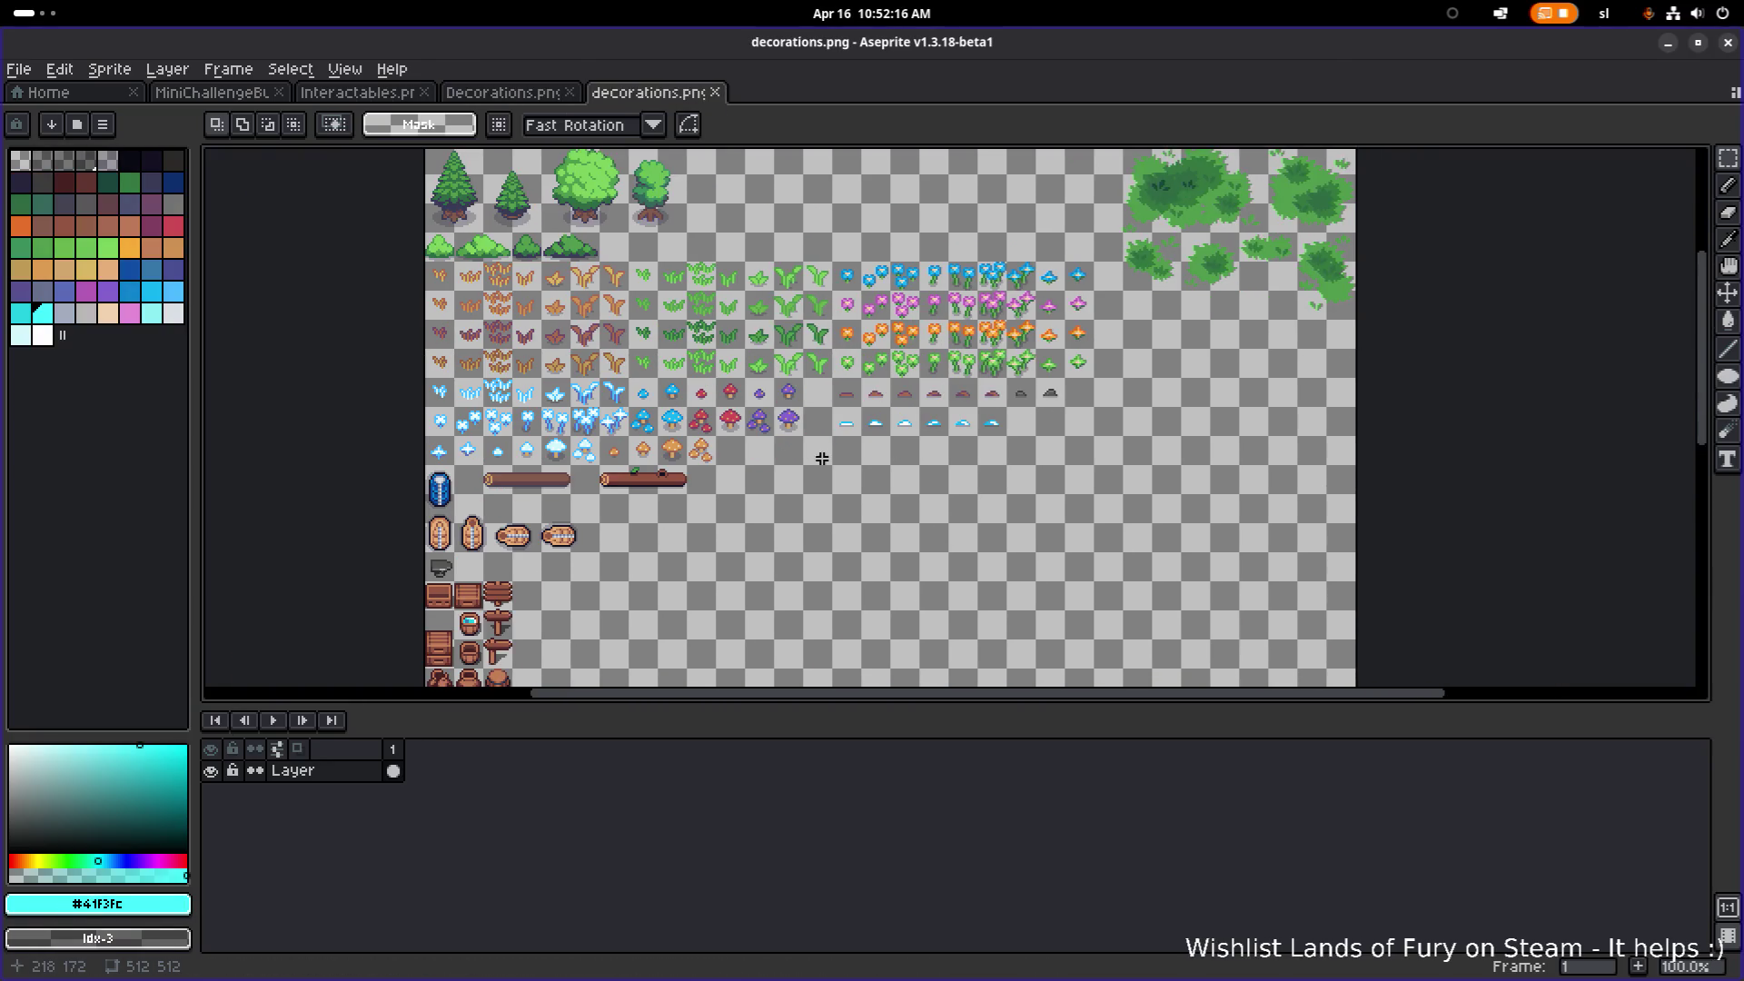
Step: Paste the blue tufts into decorations.png and commit them at 160, 48 beside the bushes
{"action": "key", "text": "ctrl+v"}
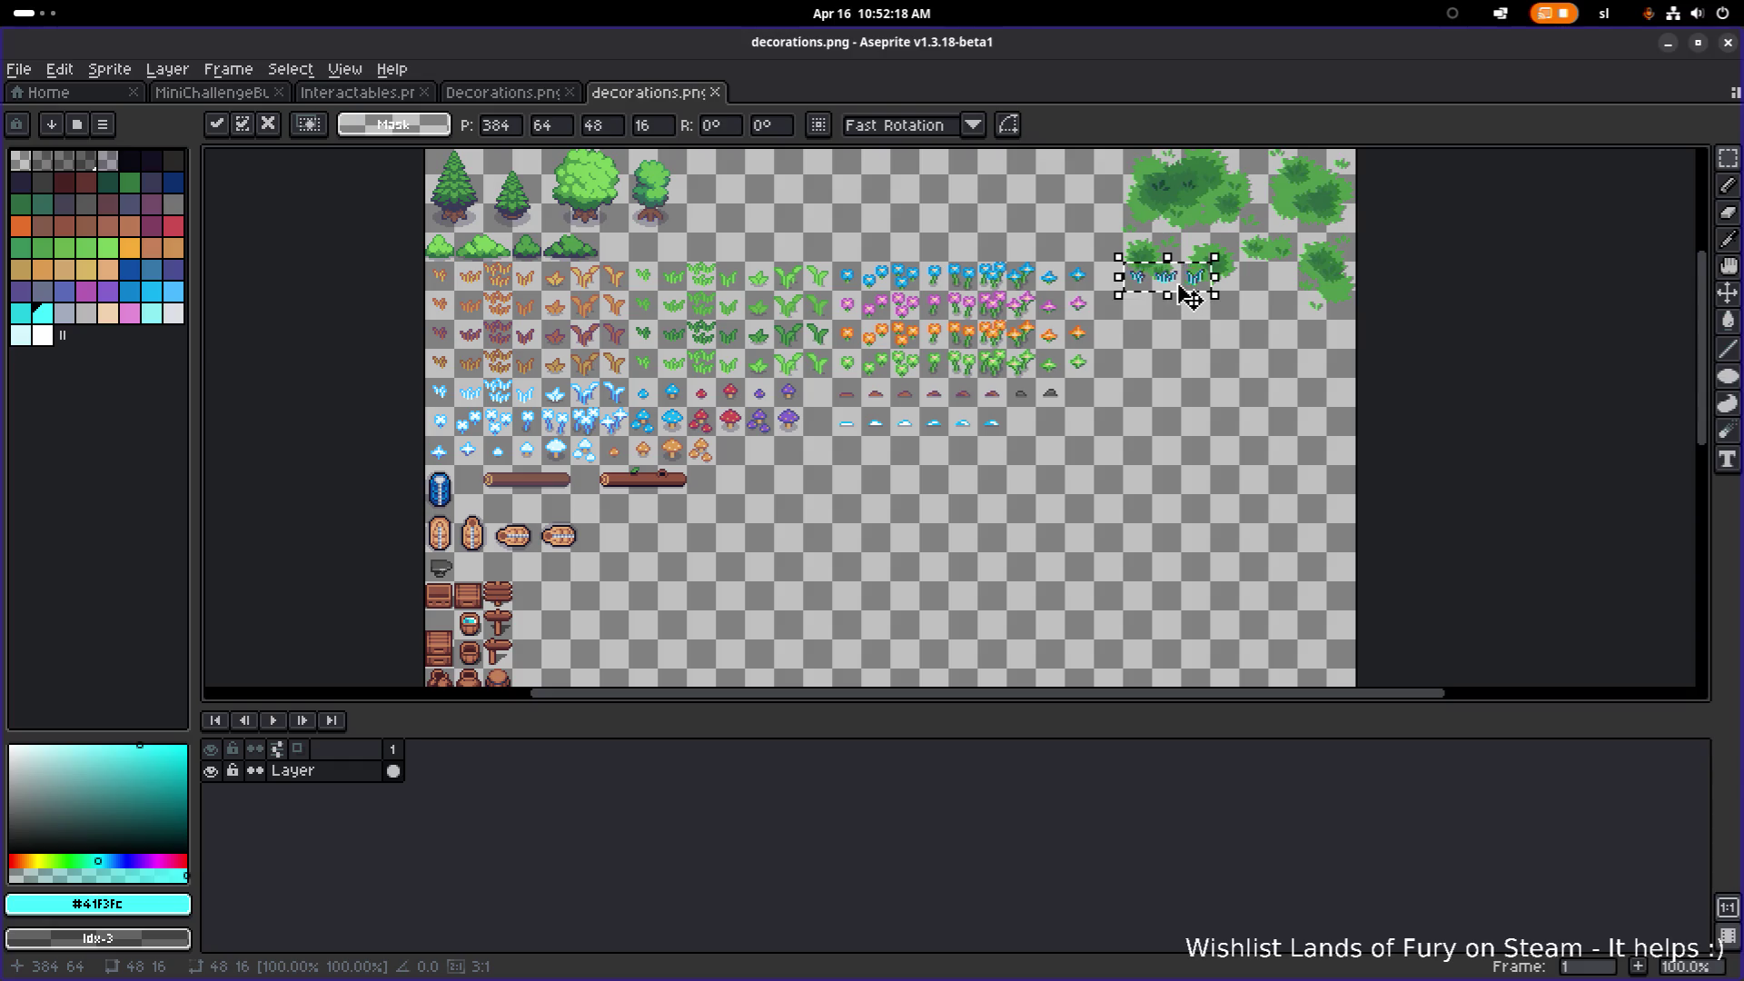
{"action": "left_click_drag", "start_coordinate": [1183, 295], "coordinate": [811, 493]}
{"action": "scroll", "coordinate": [811, 494], "scroll_direction": "up", "scroll_amount": 4}
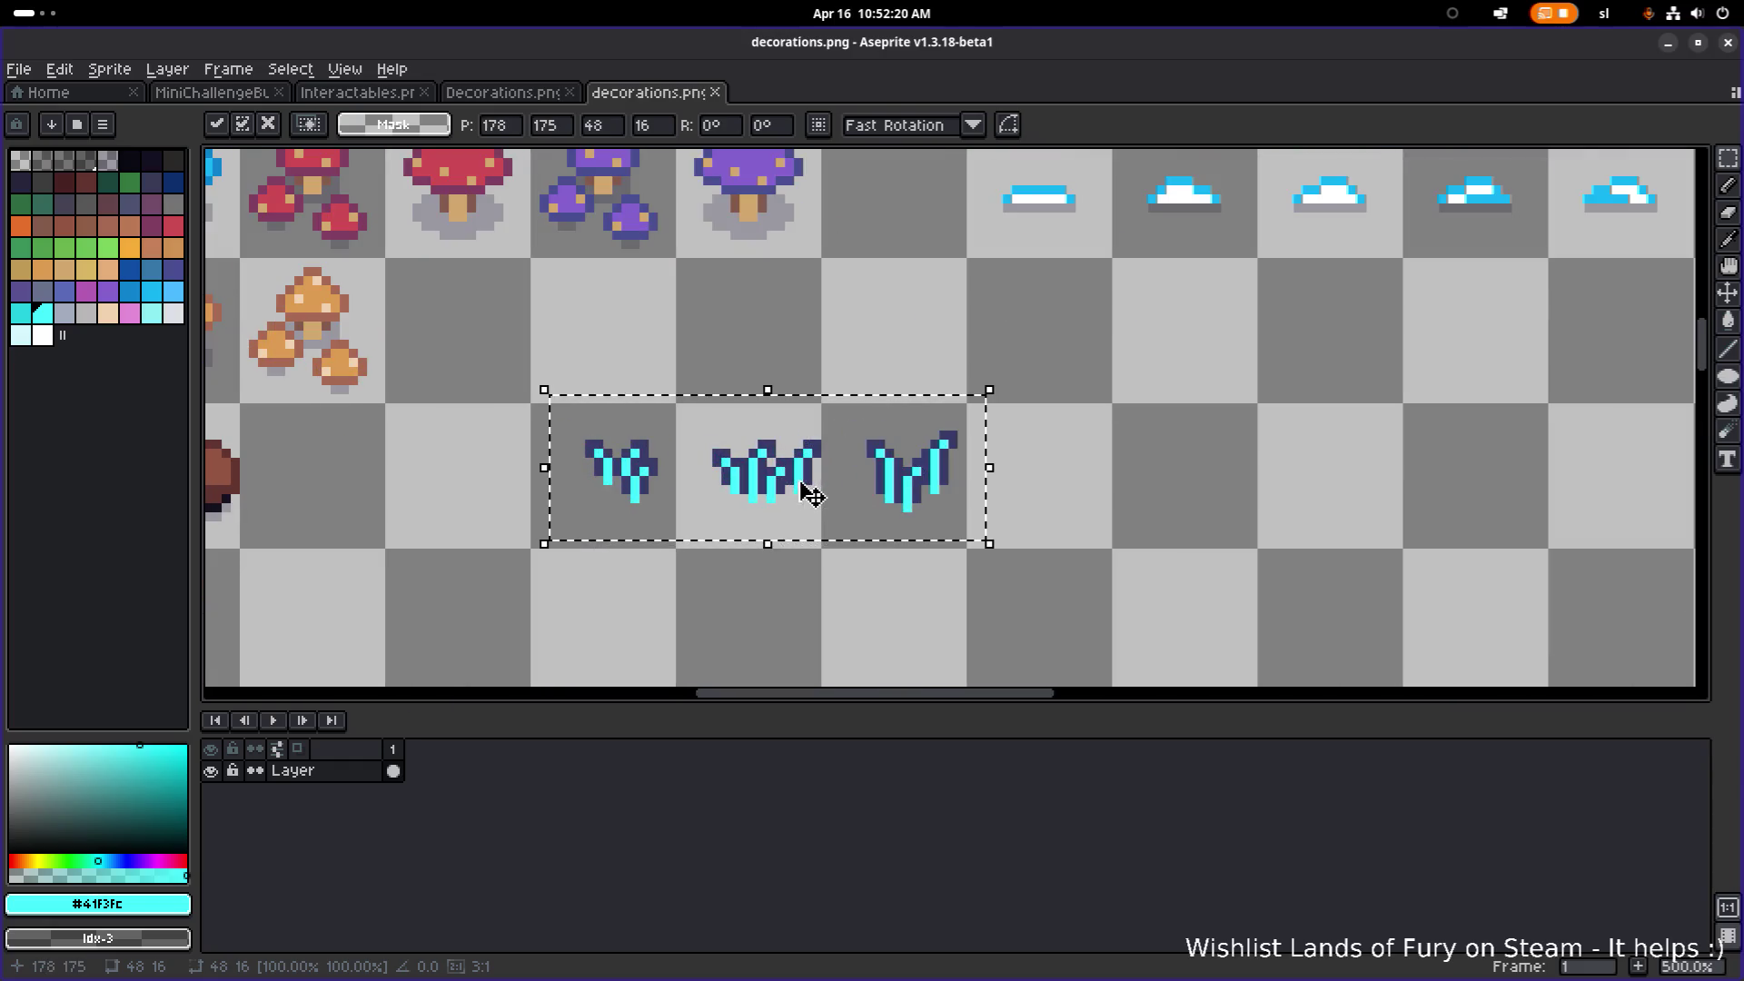
{"action": "scroll", "coordinate": [907, 495], "scroll_direction": "down", "scroll_amount": 2}
{"action": "scroll", "coordinate": [907, 495], "scroll_direction": "right", "scroll_amount": 3}
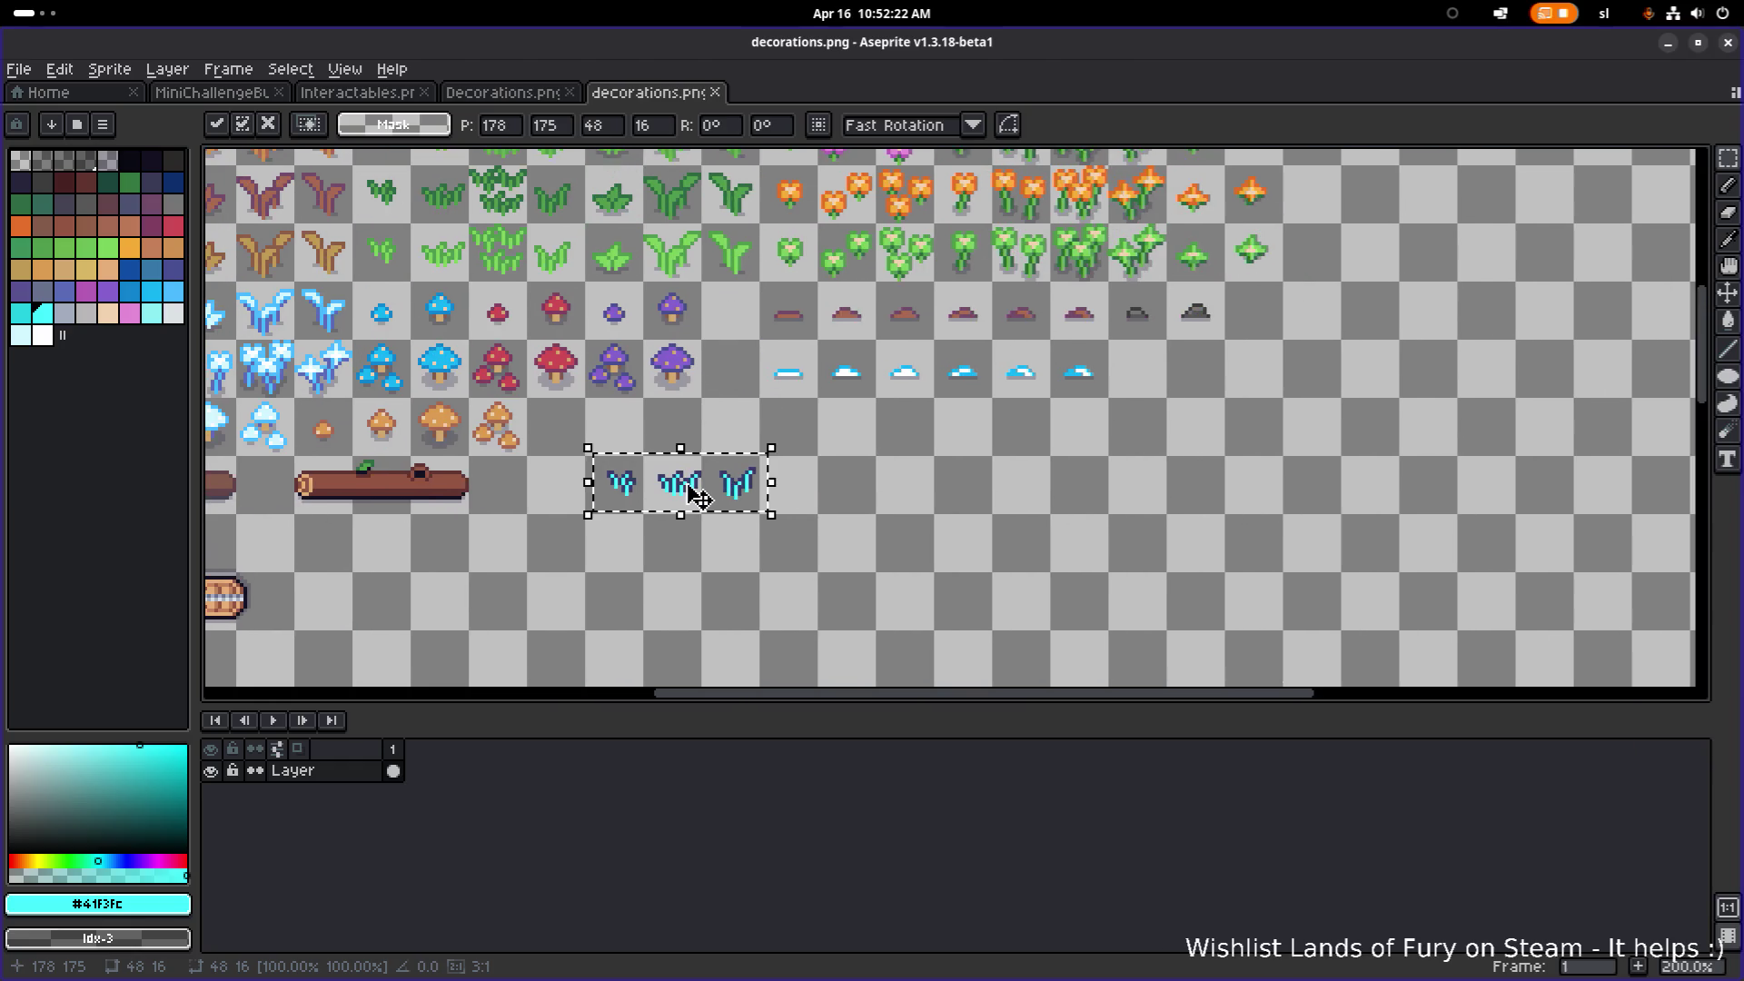
{"action": "scroll", "coordinate": [690, 486], "scroll_direction": "down", "scroll_amount": 1}
{"action": "mouse_move", "coordinate": [690, 487]}
{"action": "left_mouse_down"}
{"action": "mouse_move", "coordinate": [680, 240]}
{"action": "mouse_move", "coordinate": [645, 243]}
{"action": "left_mouse_up"}
{"action": "scroll", "coordinate": [645, 244], "scroll_direction": "up", "scroll_amount": 4}
{"action": "scroll", "coordinate": [977, 363], "scroll_direction": "down", "scroll_amount": 2}
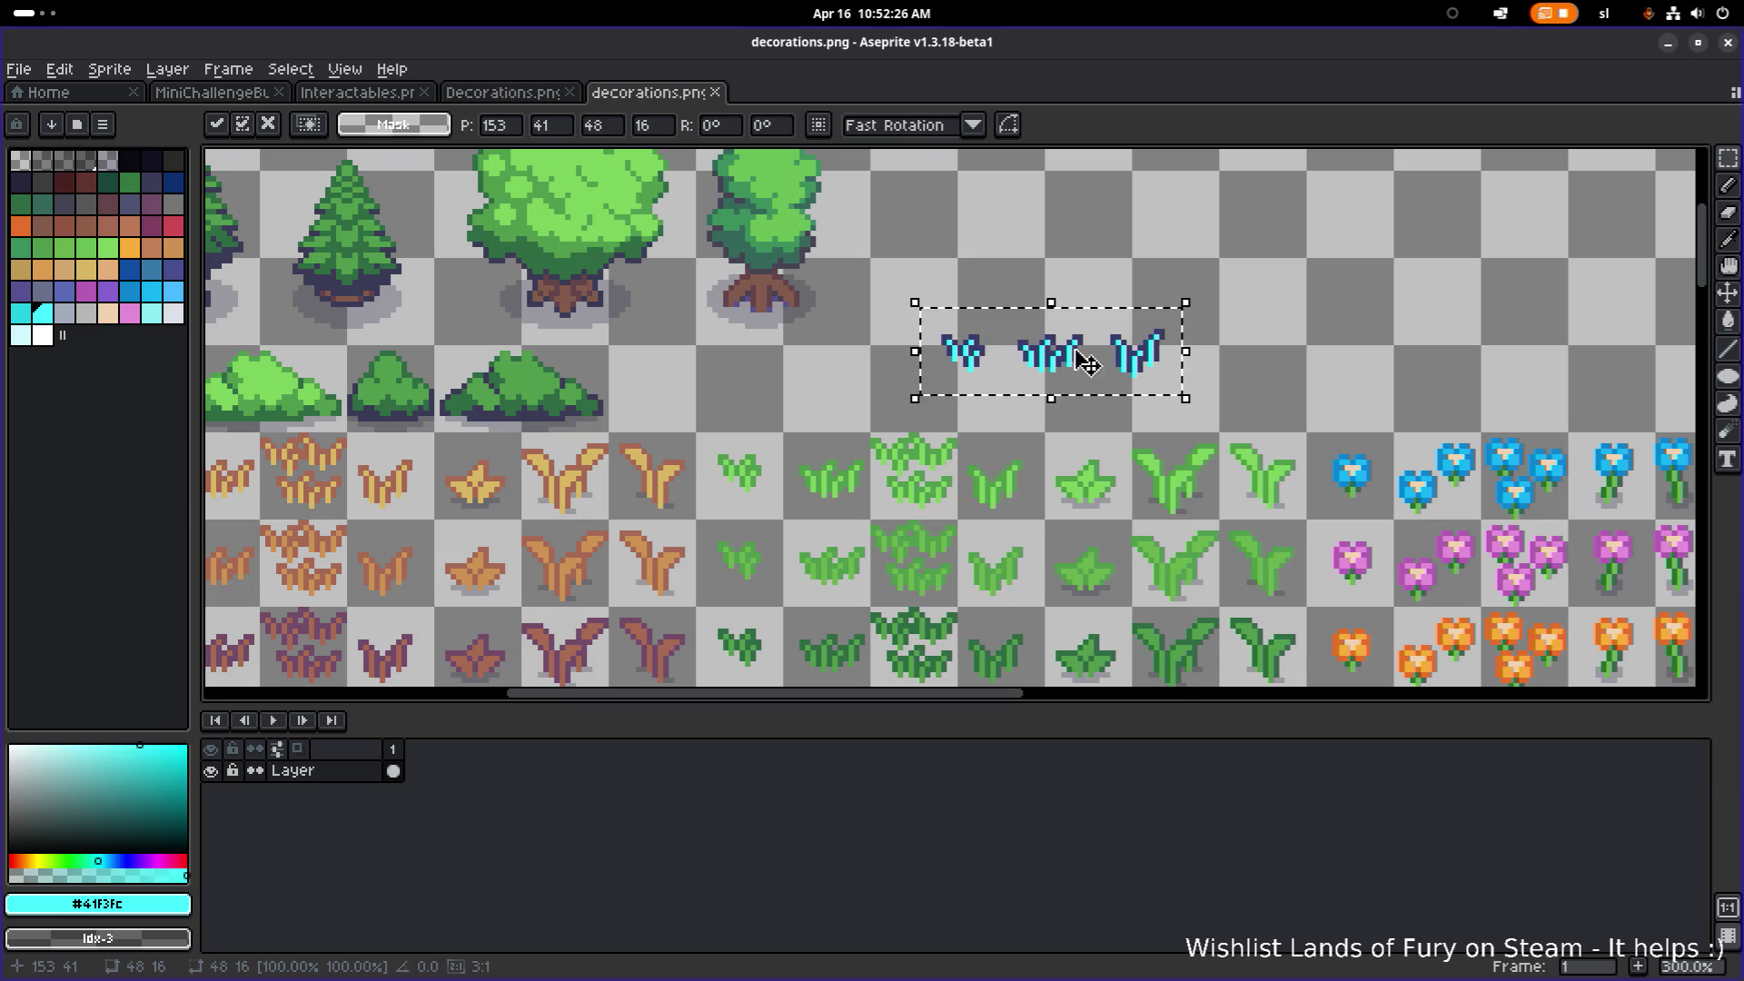
{"action": "scroll", "coordinate": [909, 382], "scroll_direction": "right", "scroll_amount": 3}
{"action": "left_click_drag", "start_coordinate": [814, 393], "coordinate": [882, 429]}
{"action": "left_click", "coordinate": [1079, 315]}
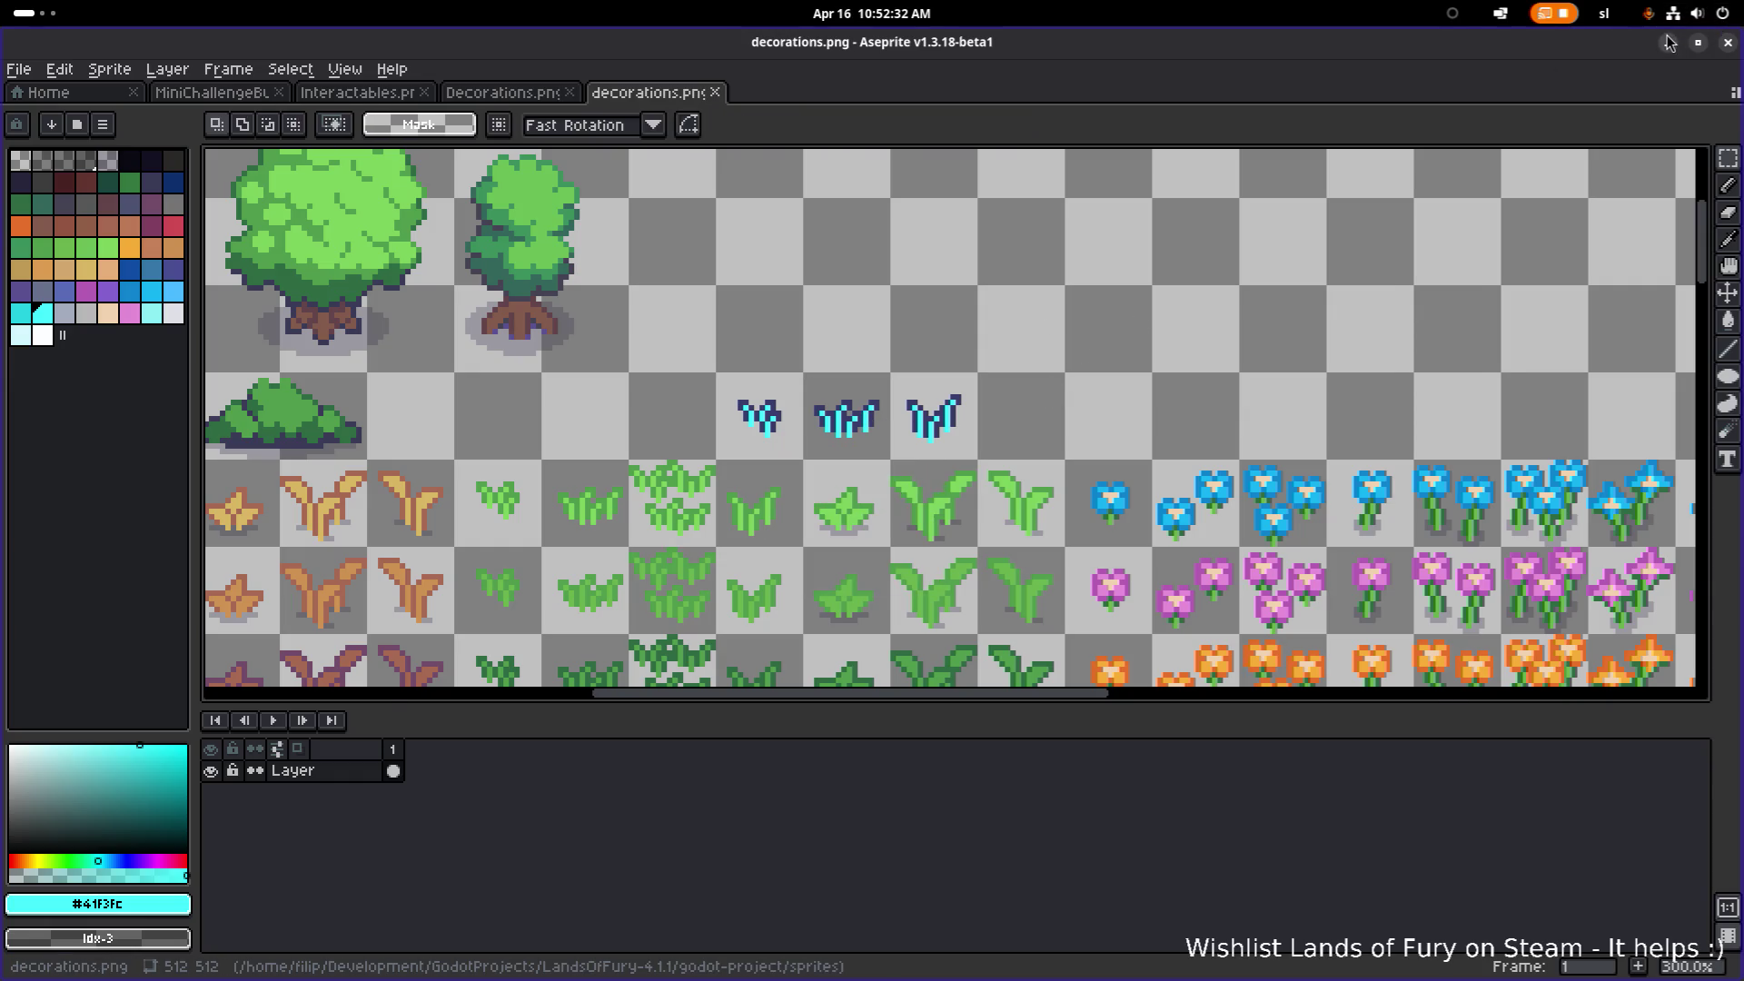
{"action": "left_click", "coordinate": [1668, 42]}
{"action": "scroll", "coordinate": [227, 722], "scroll_direction": "up", "scroll_amount": 5}
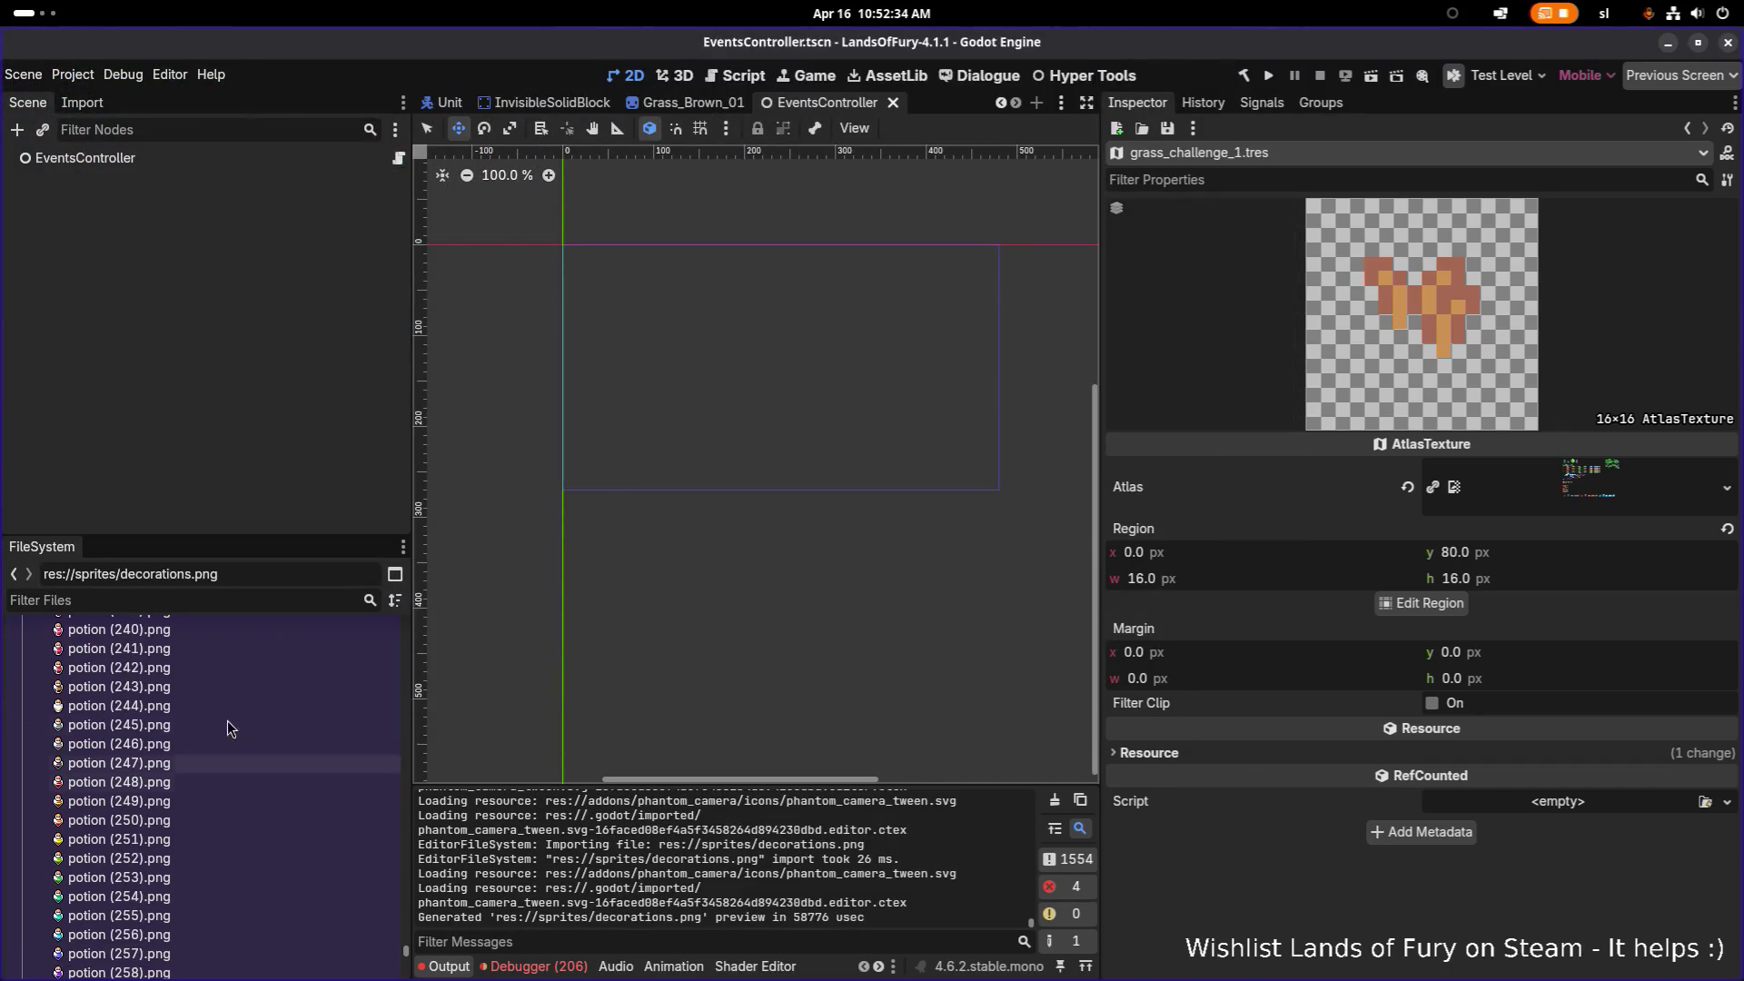
Step: Filter files for 'challenge' and set grass_challenge_1's region to the first blue tuft using Grid Snap
{"action": "left_click", "coordinate": [219, 600]}
{"action": "type", "text": "challenge"}
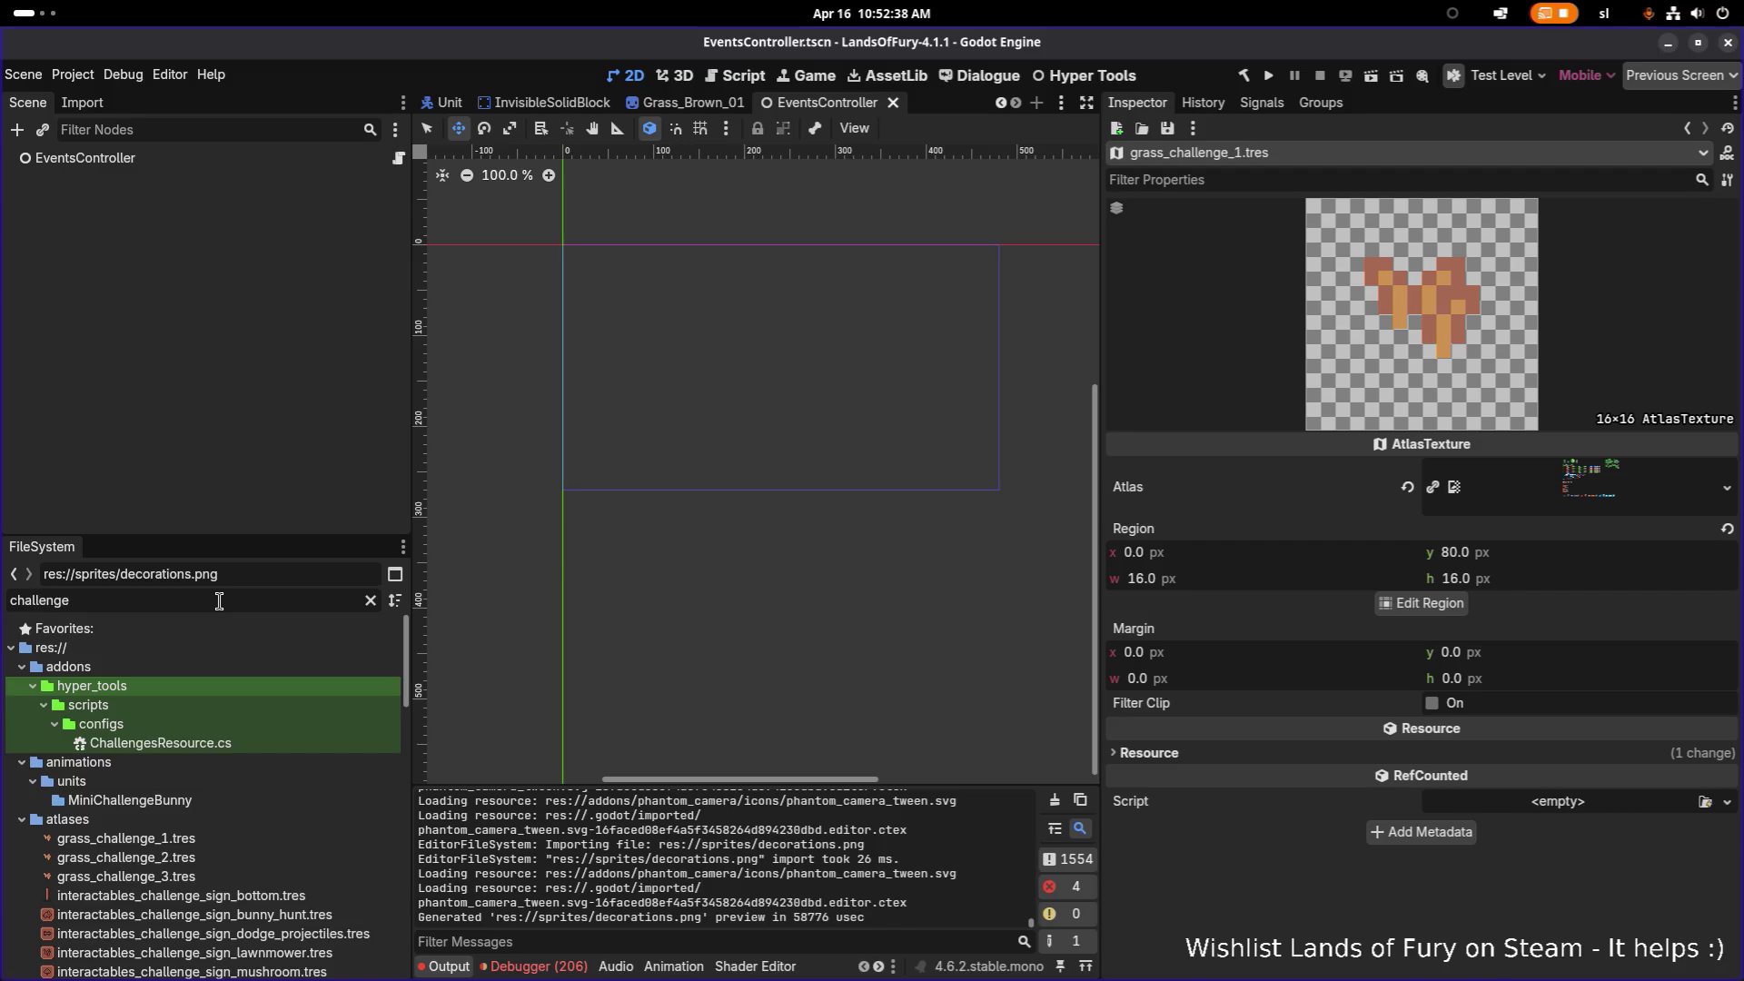
{"action": "type", "text": ":_"}
{"action": "key", "text": "BackSpace"}
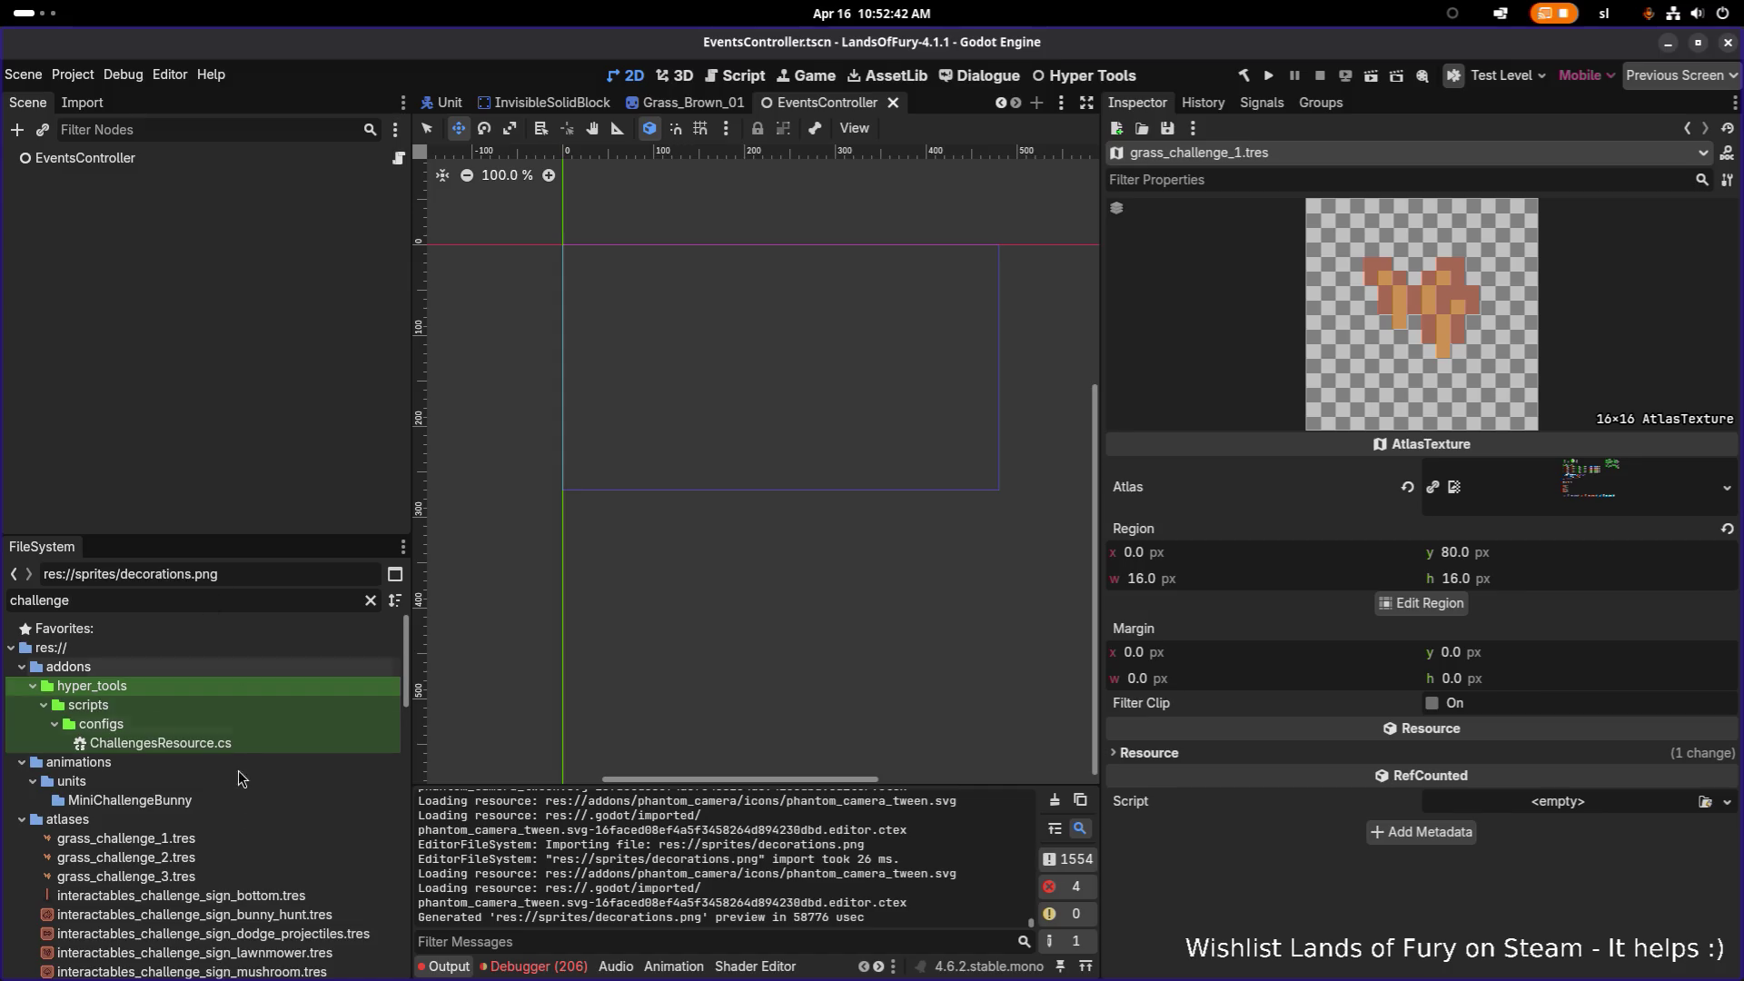
{"action": "left_click", "coordinate": [226, 836]}
{"action": "left_click", "coordinate": [1422, 602]}
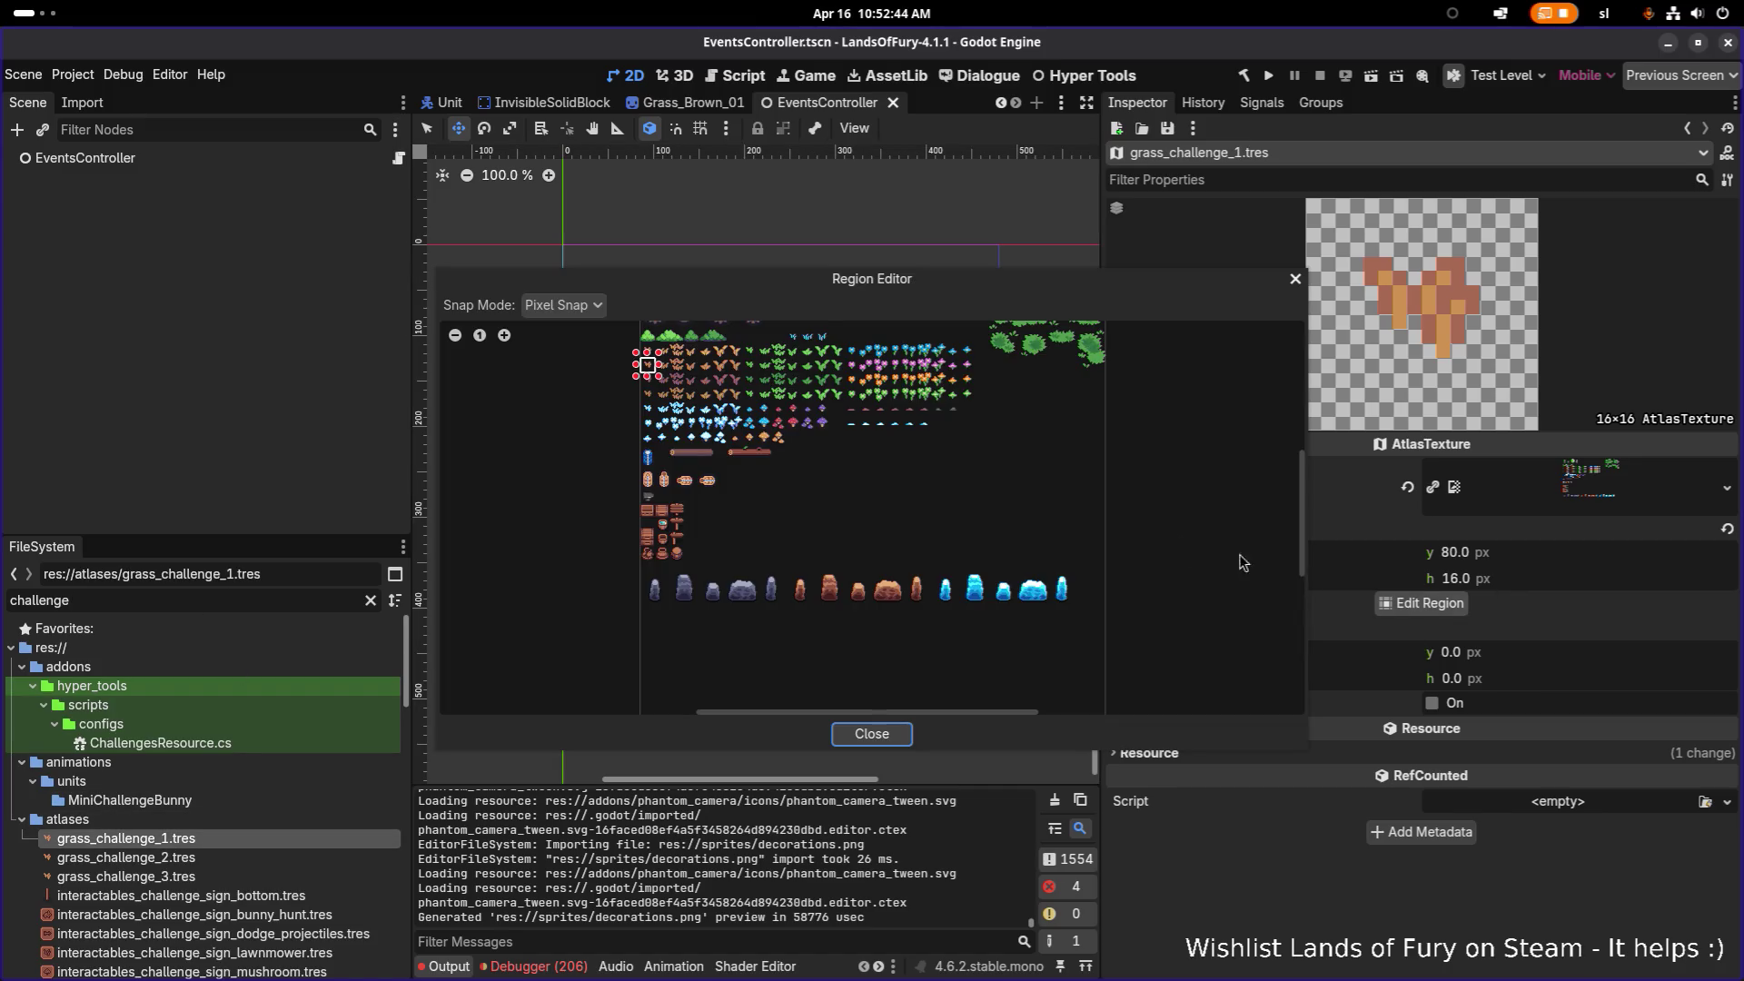
{"action": "scroll", "coordinate": [793, 495], "scroll_direction": "up", "scroll_amount": 3}
{"action": "scroll", "coordinate": [793, 495], "scroll_direction": "up", "scroll_amount": 2}
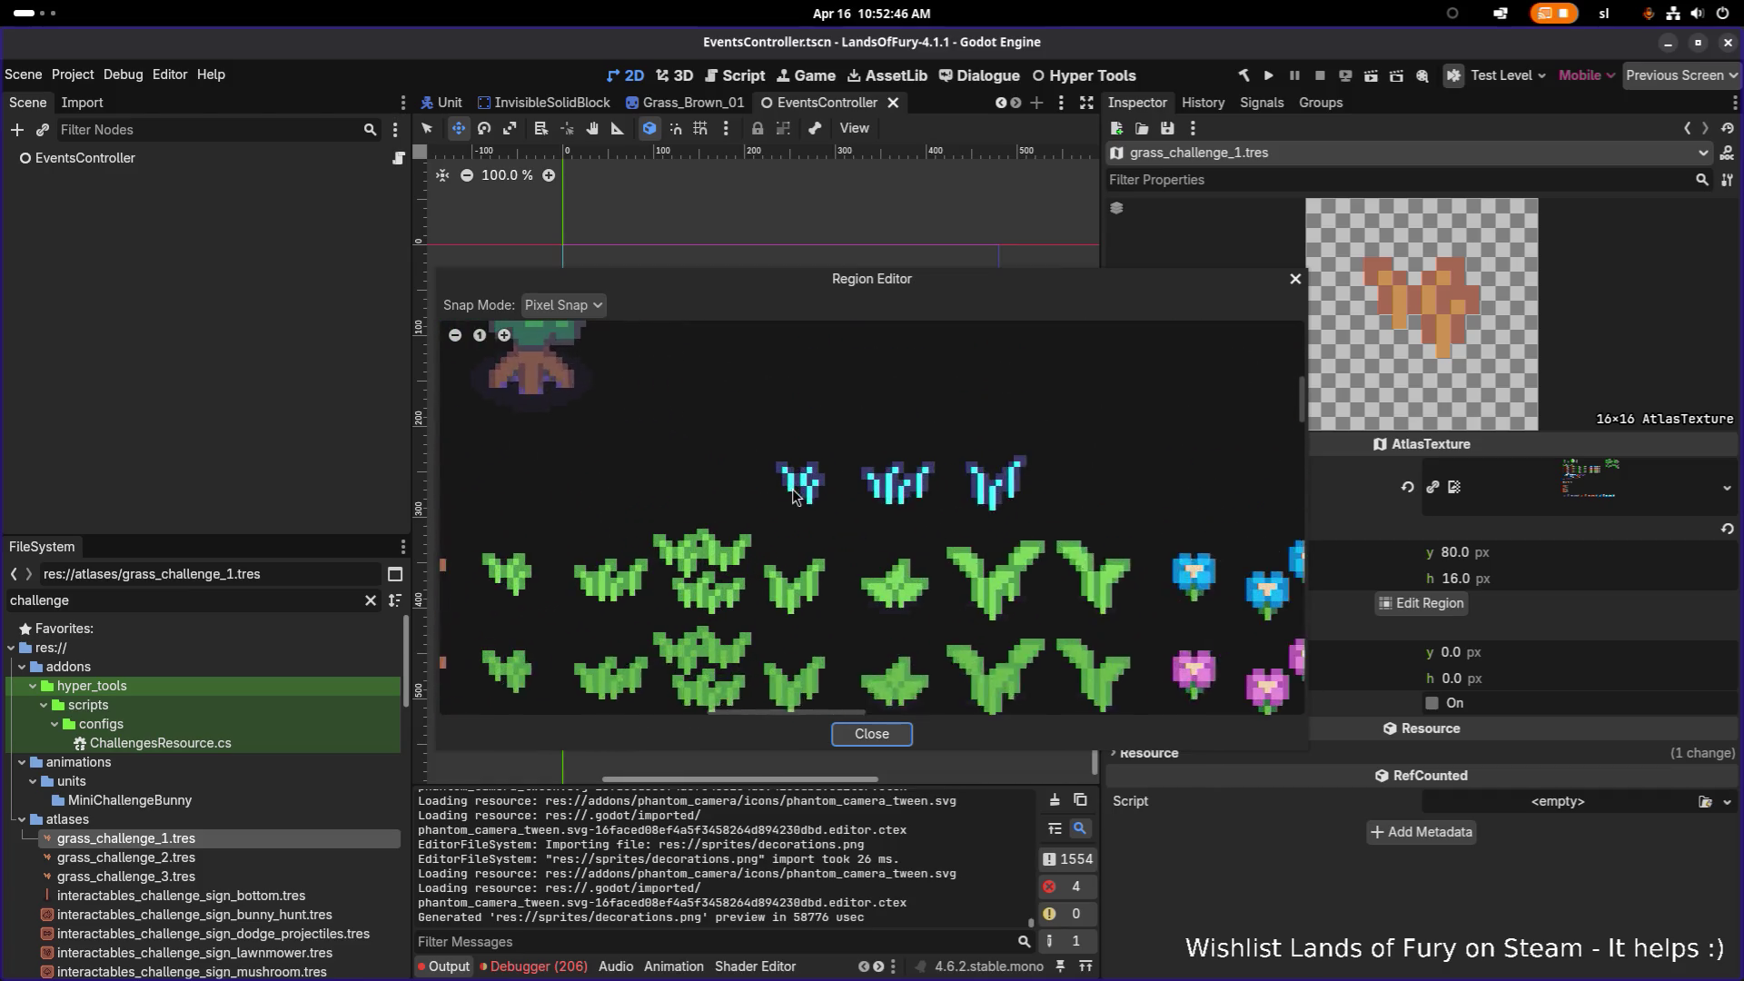
{"action": "left_click", "coordinate": [564, 305]}
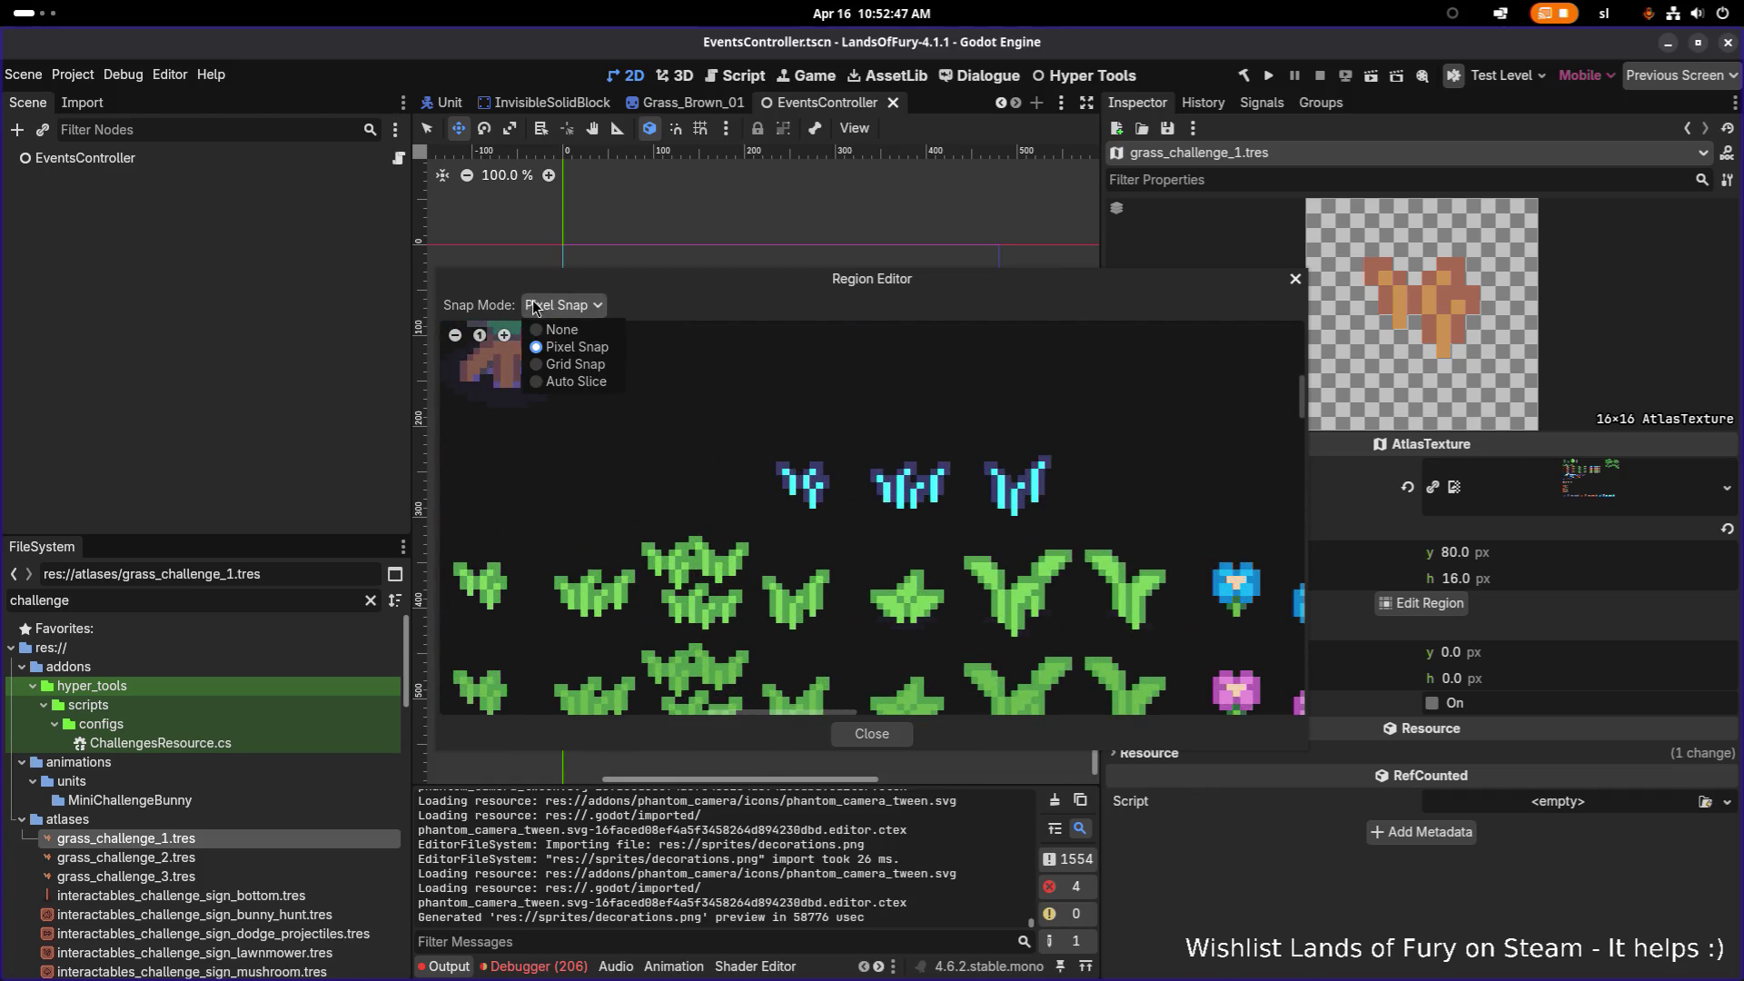
{"action": "left_click", "coordinate": [575, 364]}
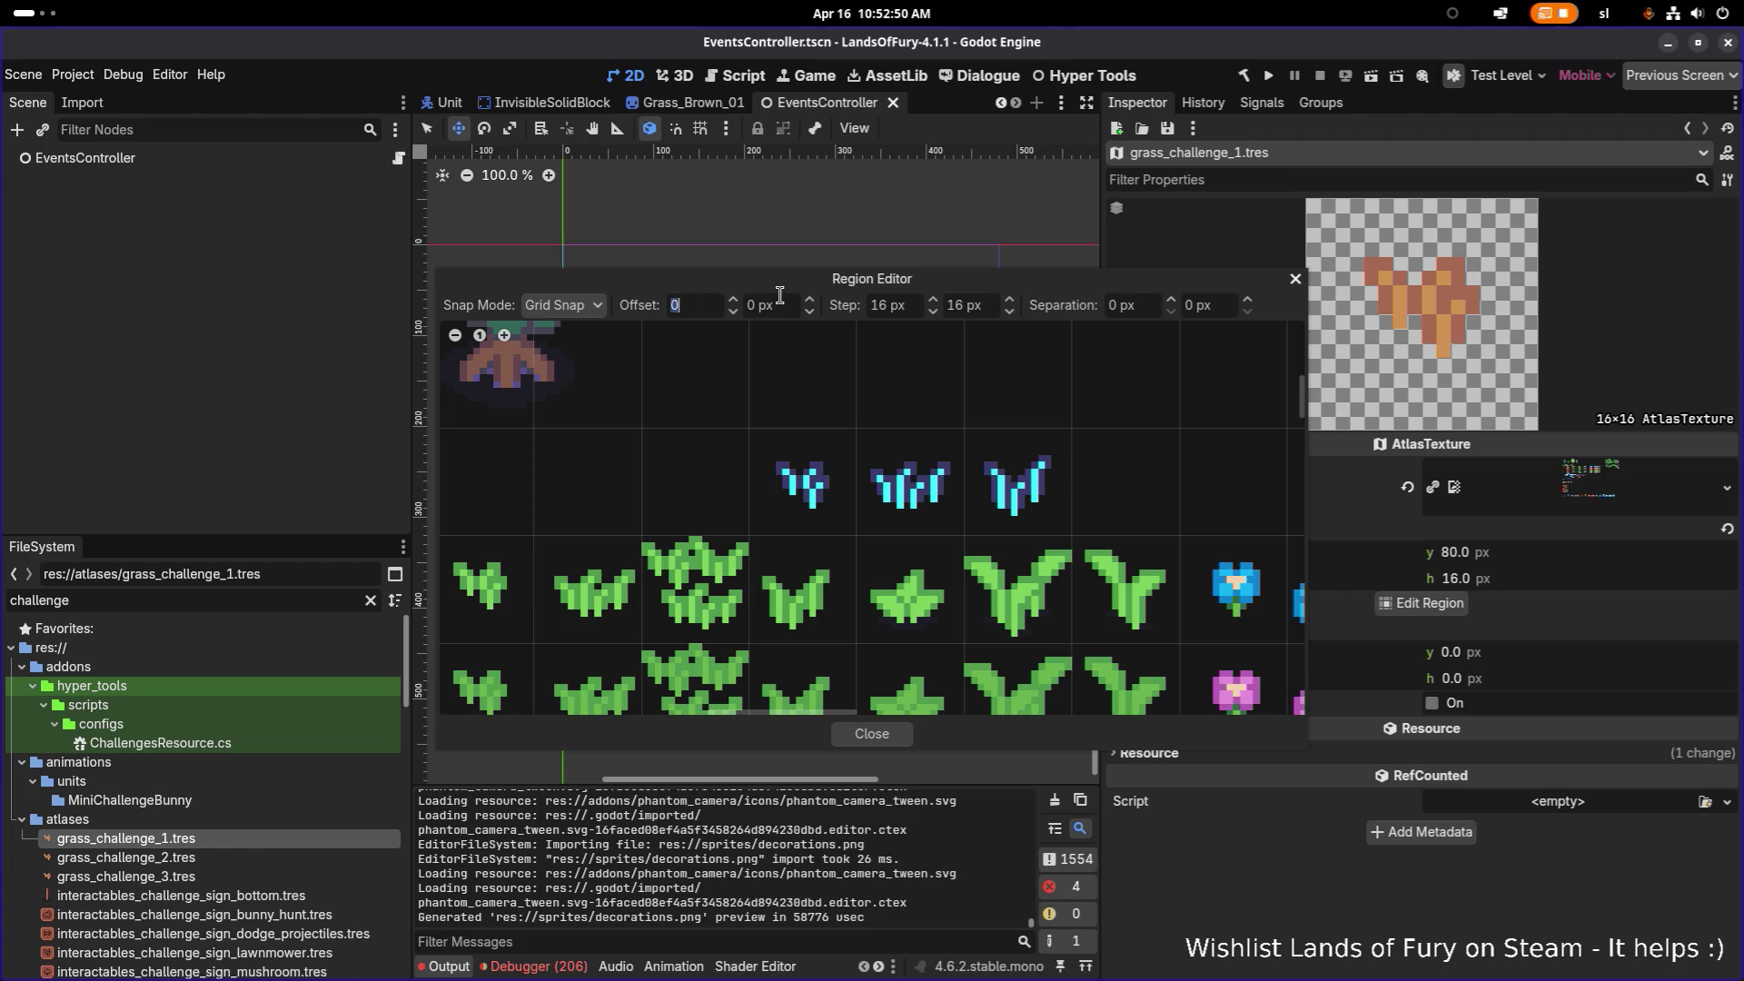
{"action": "mouse_move", "coordinate": [856, 465]}
{"action": "left_mouse_down"}
{"action": "mouse_move", "coordinate": [856, 522]}
{"action": "mouse_move", "coordinate": [740, 526]}
{"action": "left_mouse_up"}
{"action": "left_click_drag", "start_coordinate": [751, 440], "coordinate": [834, 511]}
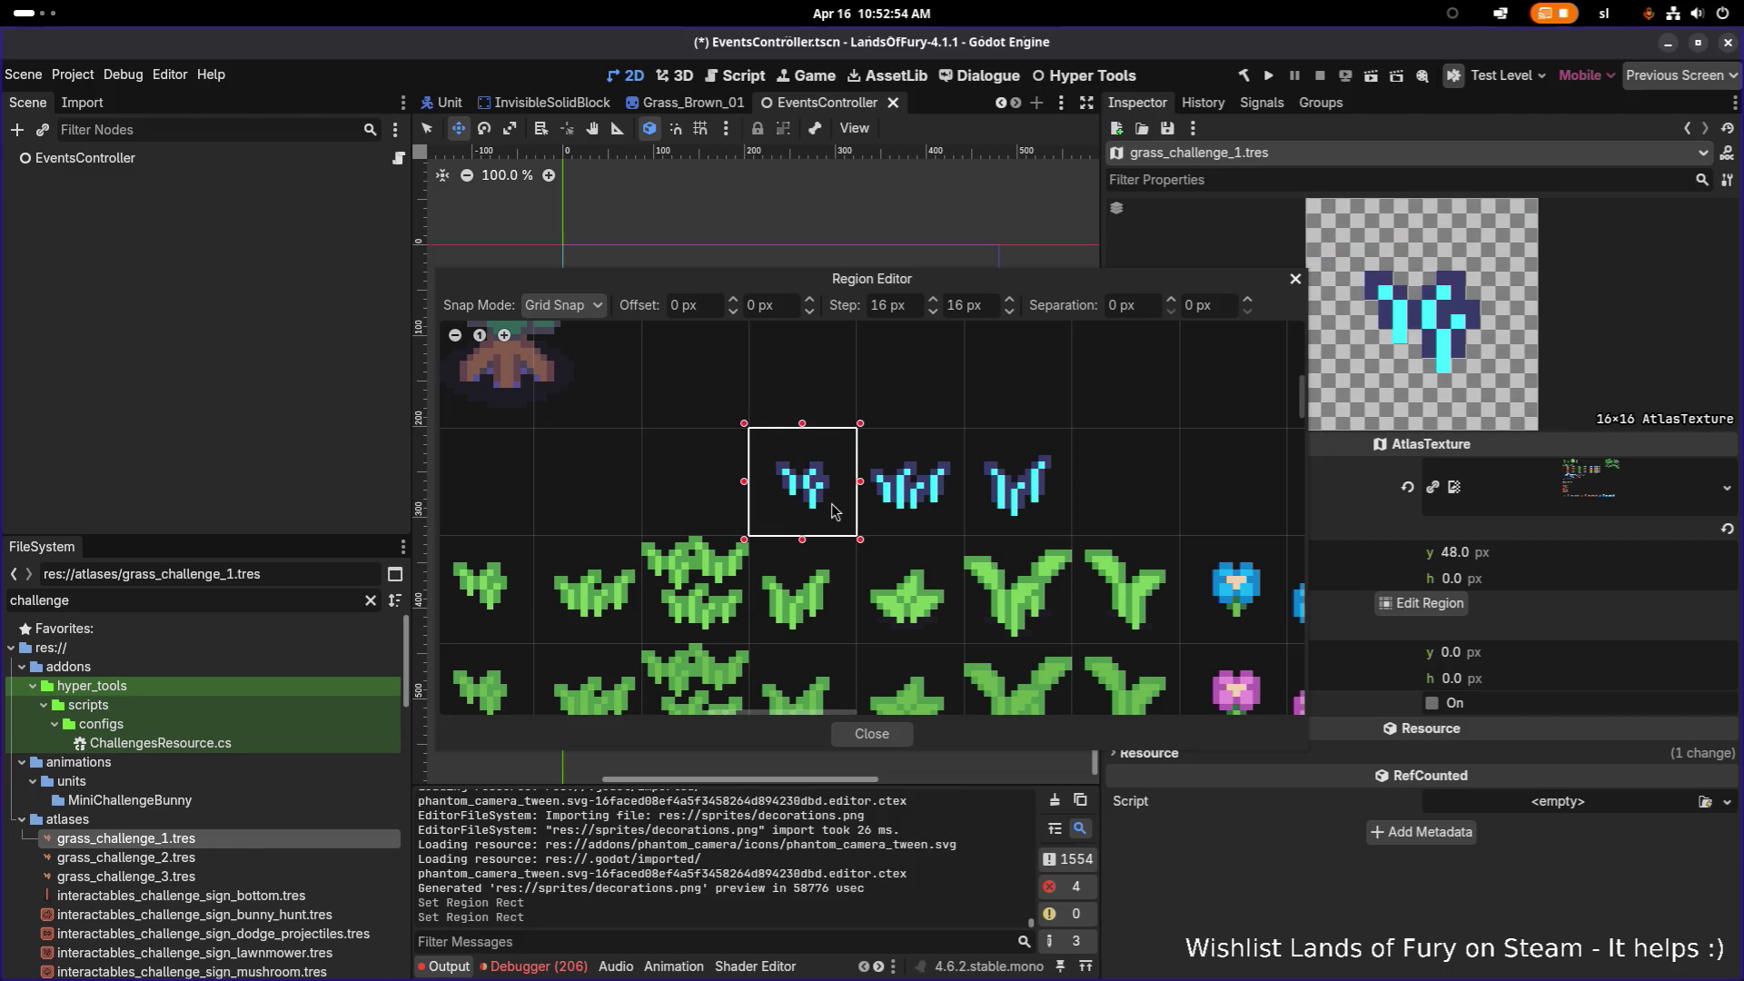
{"action": "left_click", "coordinate": [872, 734]}
Step: Set grass_challenge_2's region to the middle blue tuft at x 176, y 48
{"action": "left_click", "coordinate": [239, 862]}
{"action": "left_click", "coordinate": [249, 839]}
{"action": "left_click", "coordinate": [236, 858]}
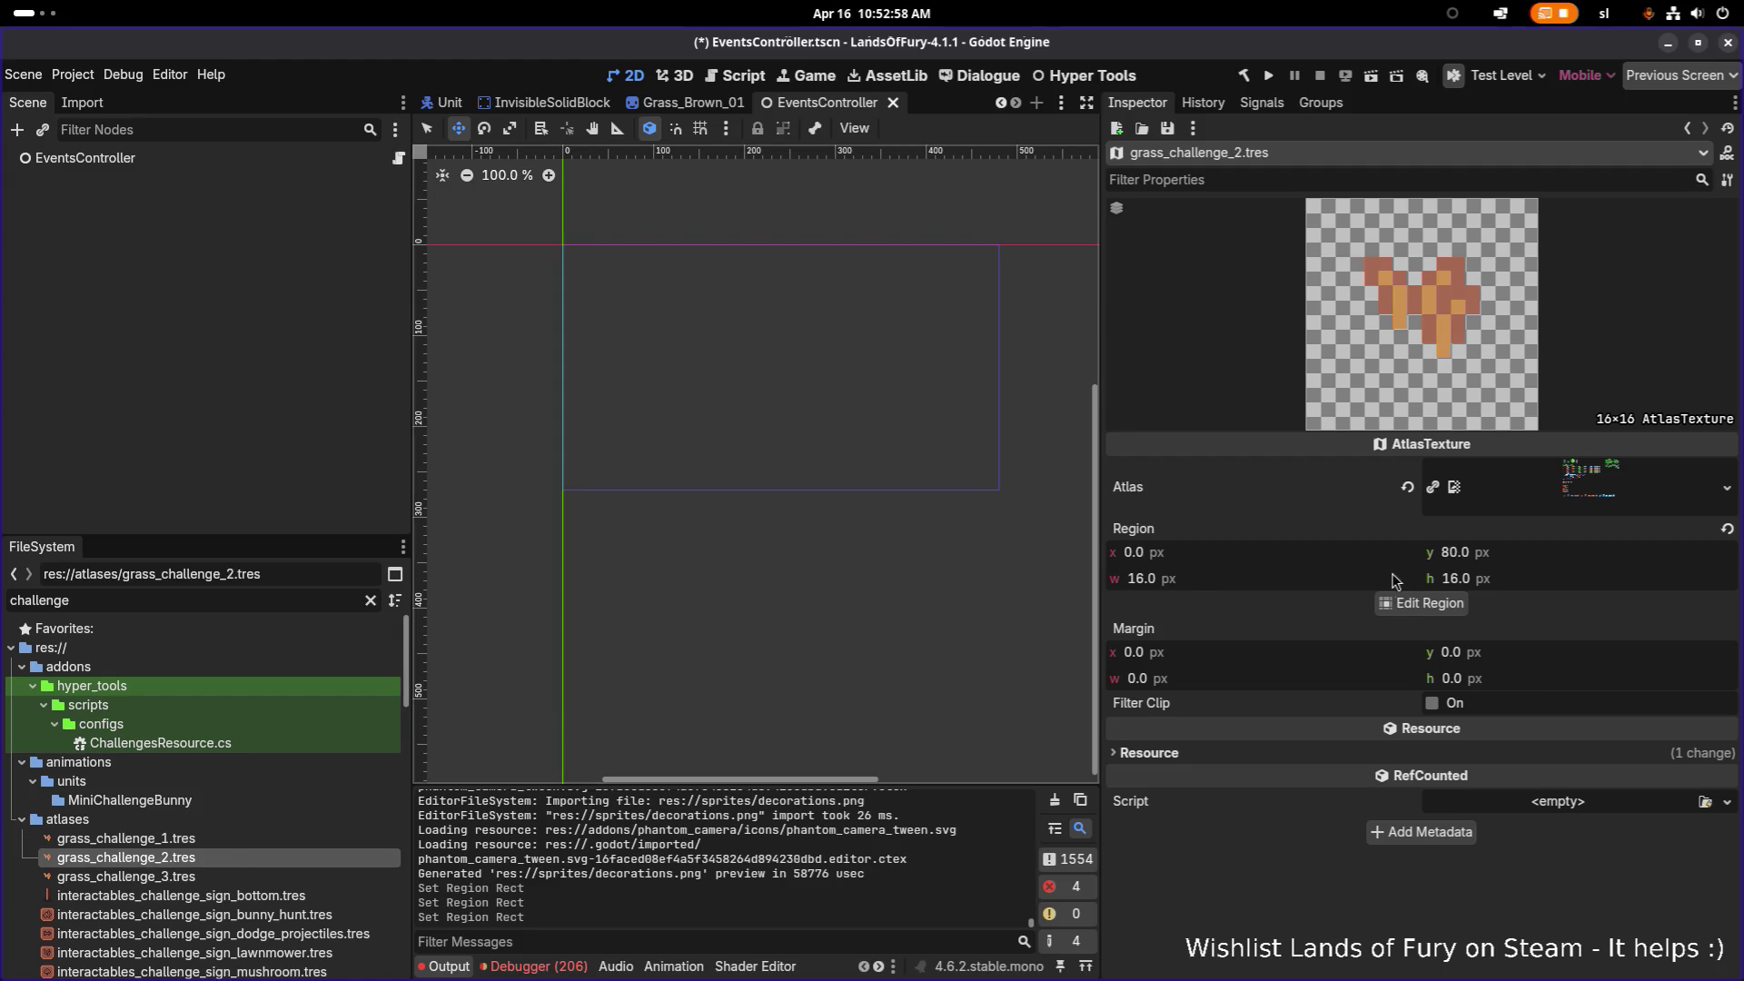
{"action": "left_click", "coordinate": [1394, 605]}
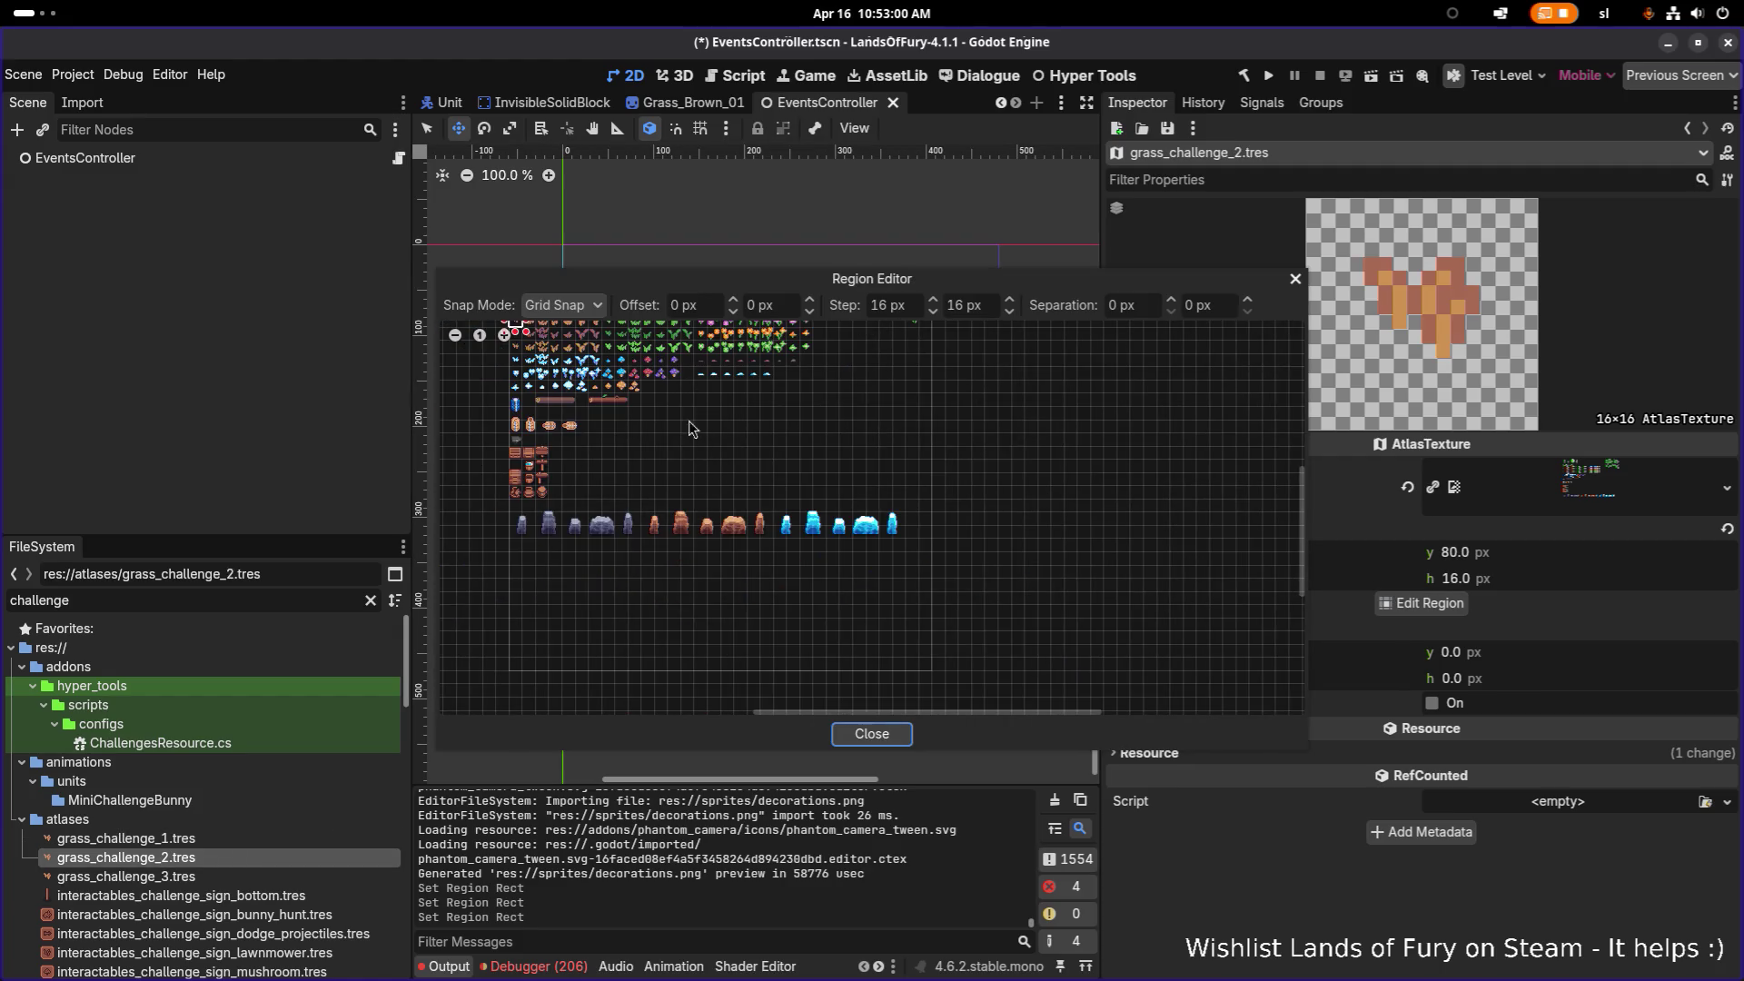
{"action": "scroll", "coordinate": [667, 442], "scroll_direction": "up", "scroll_amount": 5}
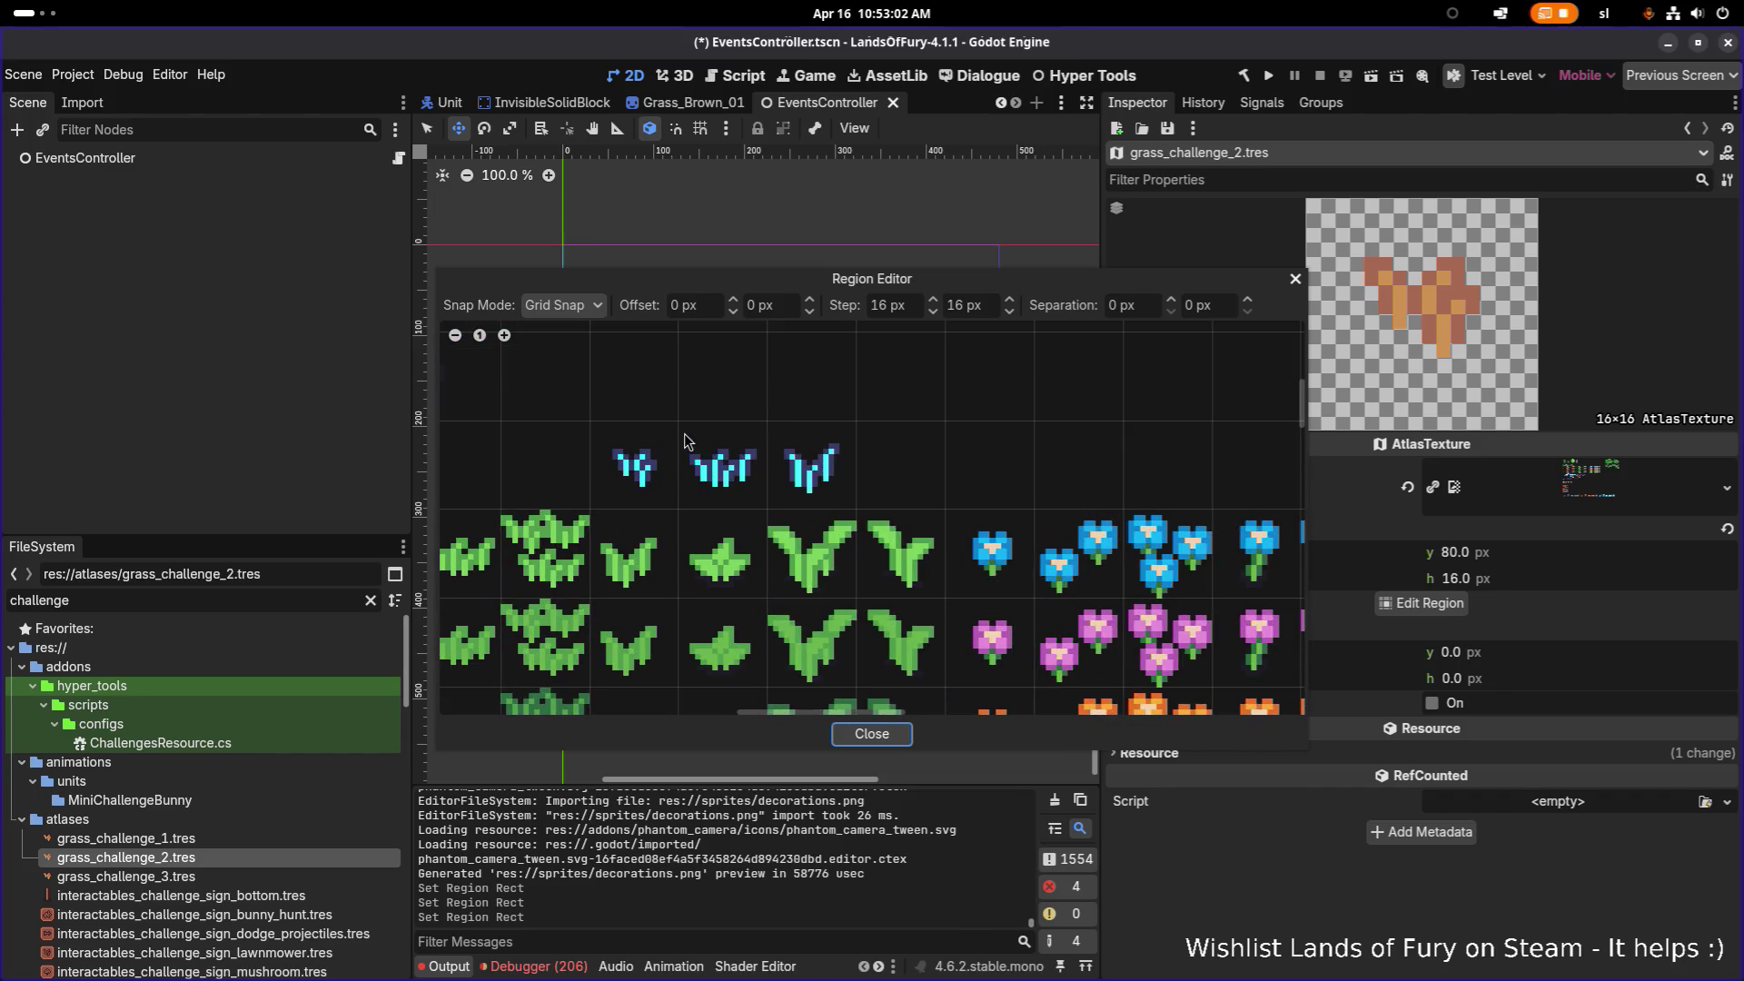
{"action": "left_click", "coordinate": [687, 444]}
{"action": "left_click", "coordinate": [885, 739]}
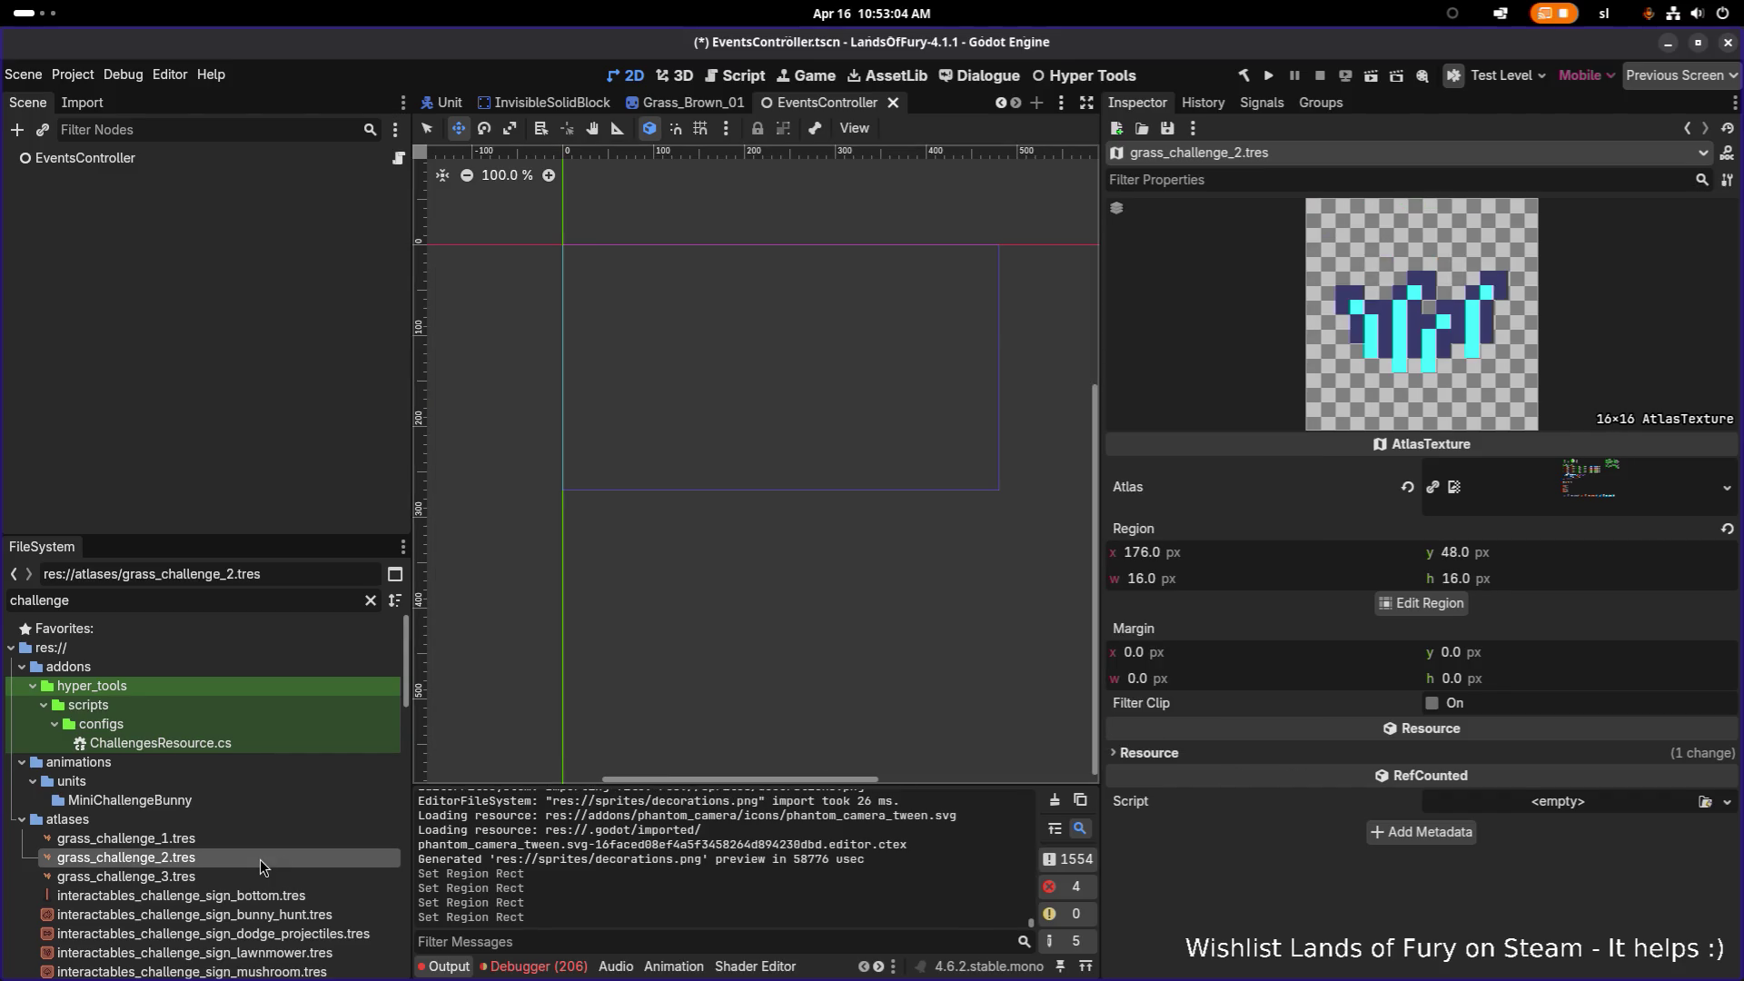
Step: Set grass_challenge_3's region to the third blue tuft at x 192, review all three, and save
{"action": "left_click", "coordinate": [242, 877]}
{"action": "left_click", "coordinate": [1403, 604]}
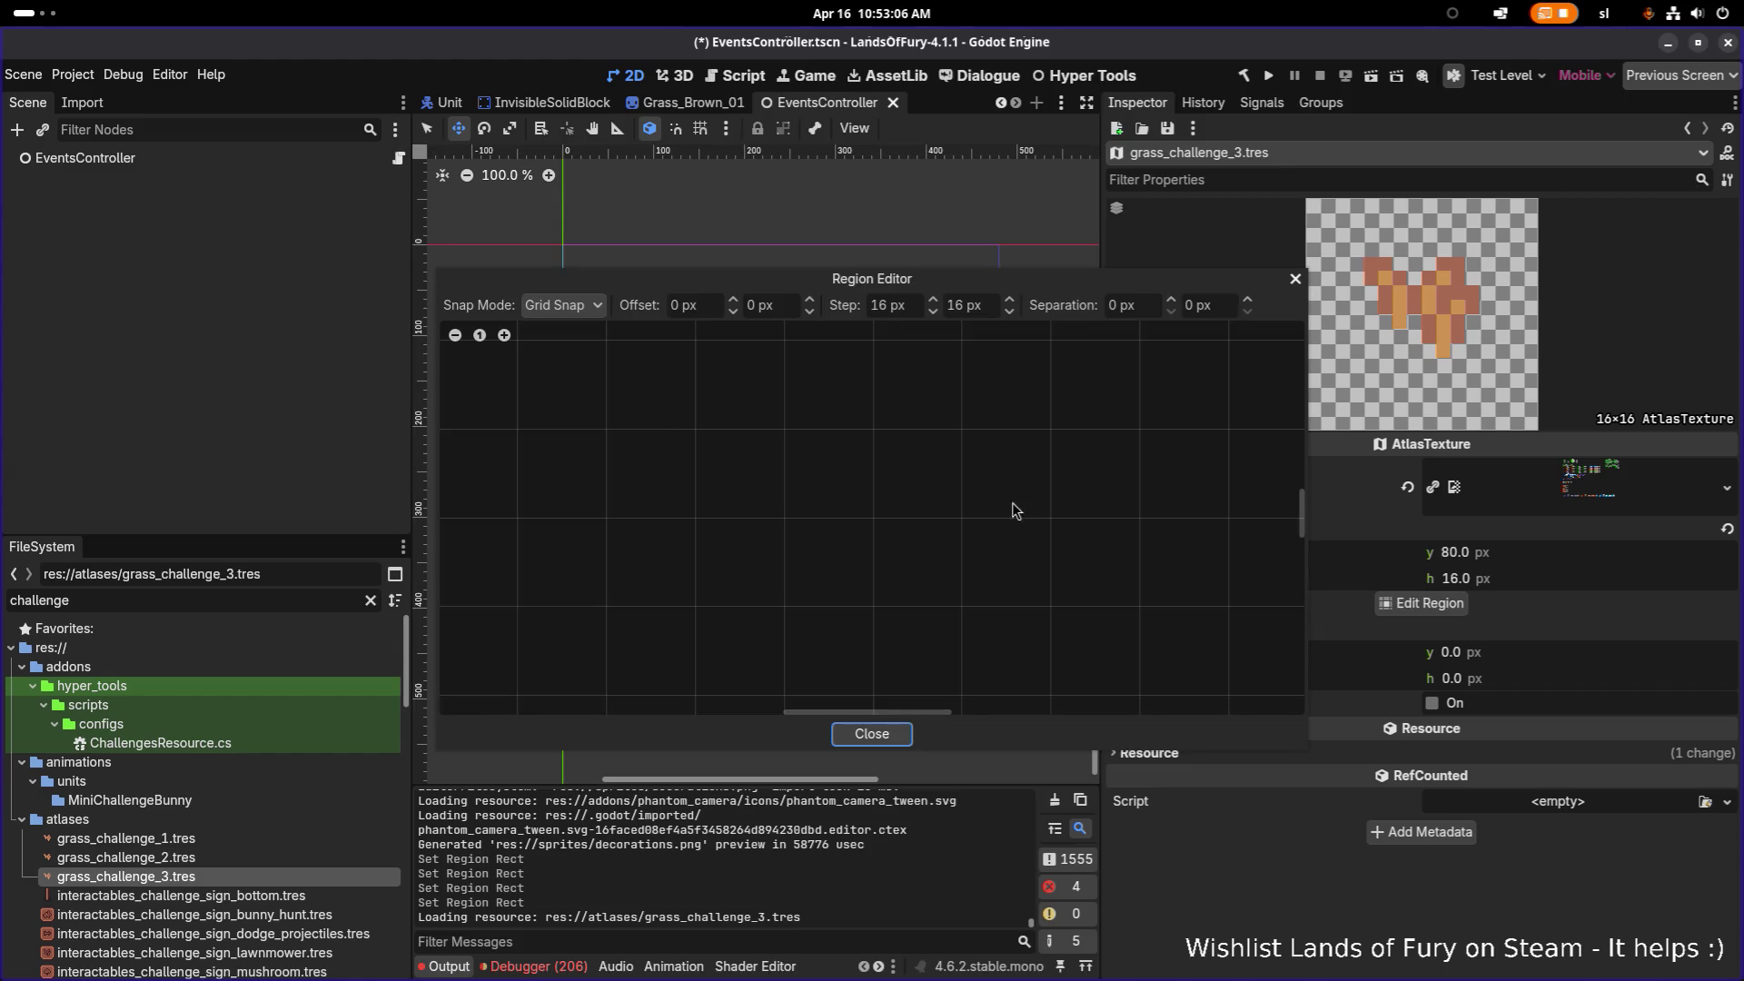
{"action": "scroll", "coordinate": [540, 594], "scroll_direction": "up", "scroll_amount": 5}
{"action": "scroll", "coordinate": [541, 595], "scroll_direction": "up", "scroll_amount": 3}
{"action": "left_click", "coordinate": [764, 527]}
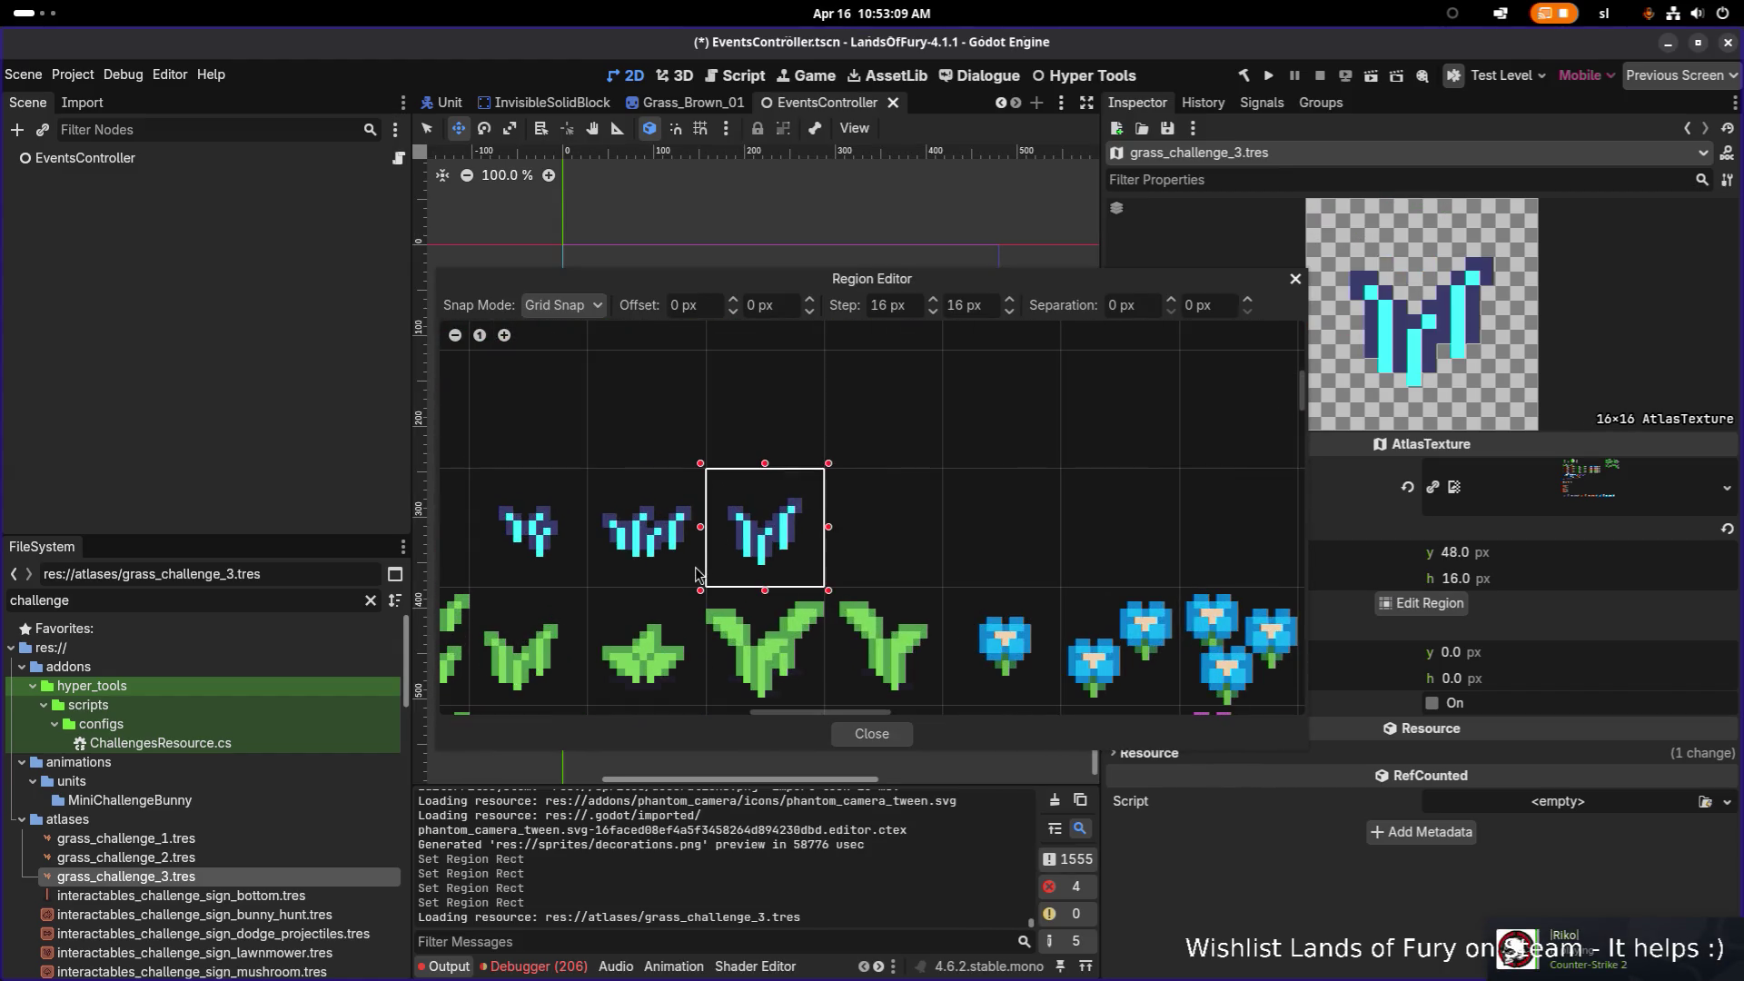
{"action": "left_click", "coordinate": [897, 741]}
{"action": "left_click", "coordinate": [271, 845]}
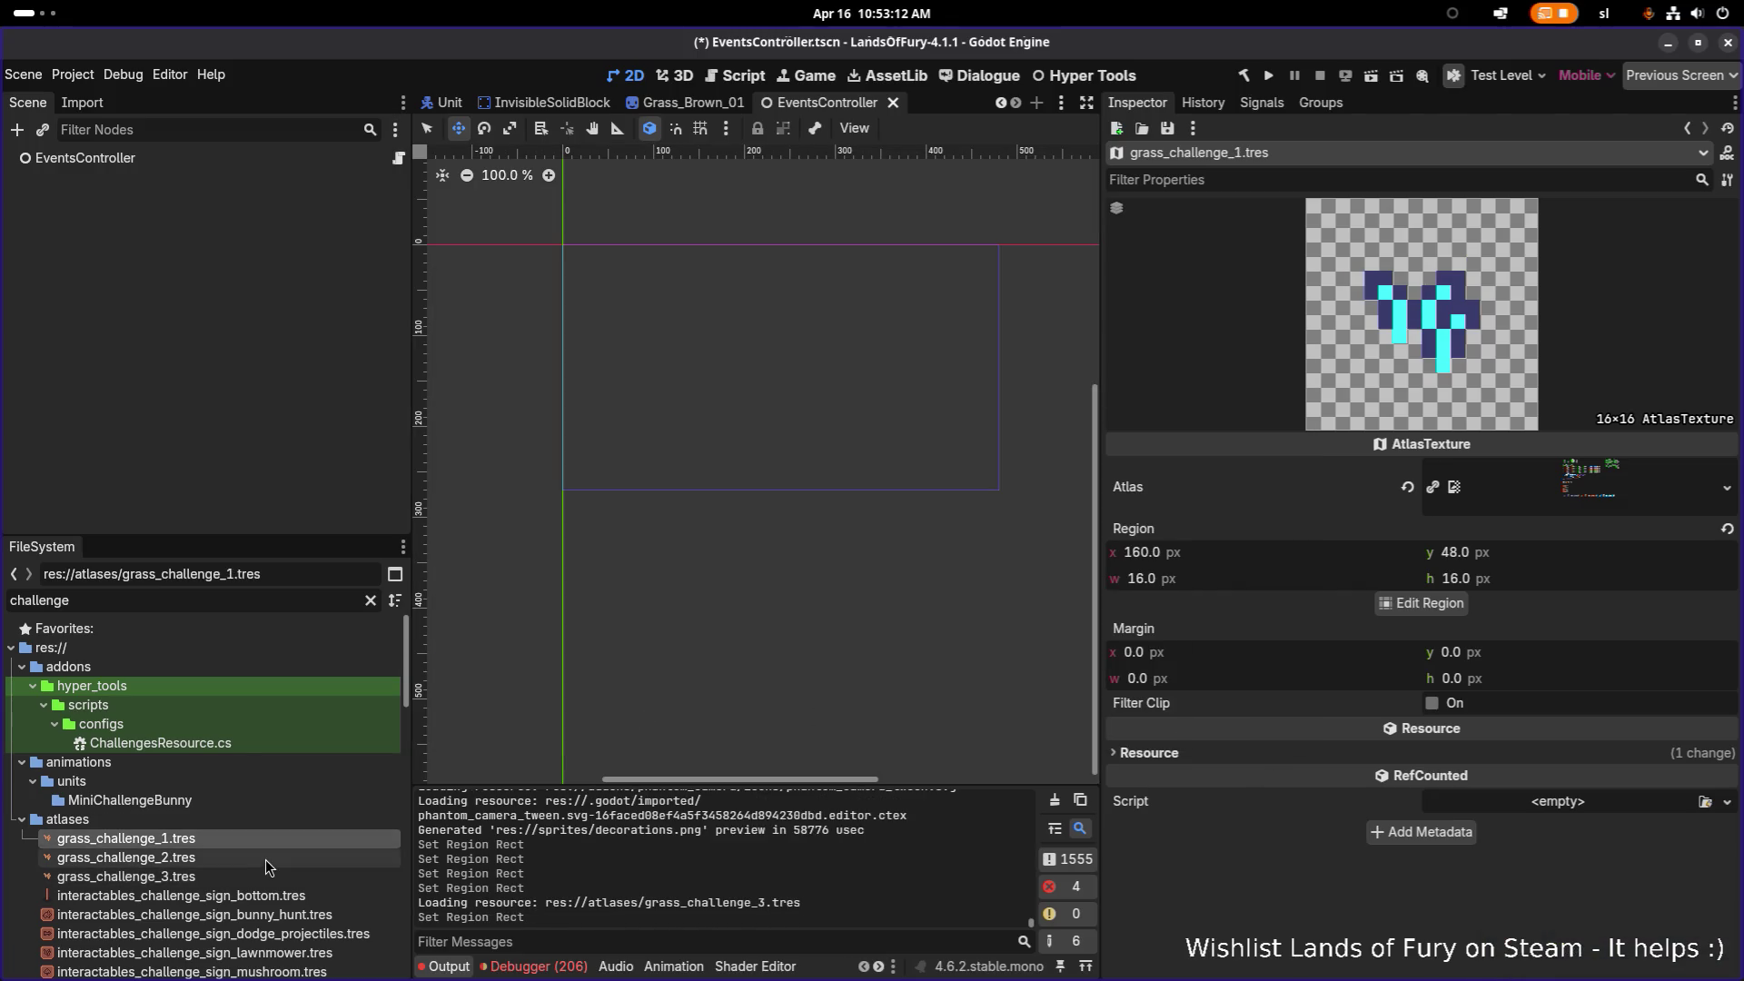
{"action": "left_click", "coordinate": [264, 857]}
{"action": "left_click", "coordinate": [260, 870]}
{"action": "key", "text": "ctrl+s"}
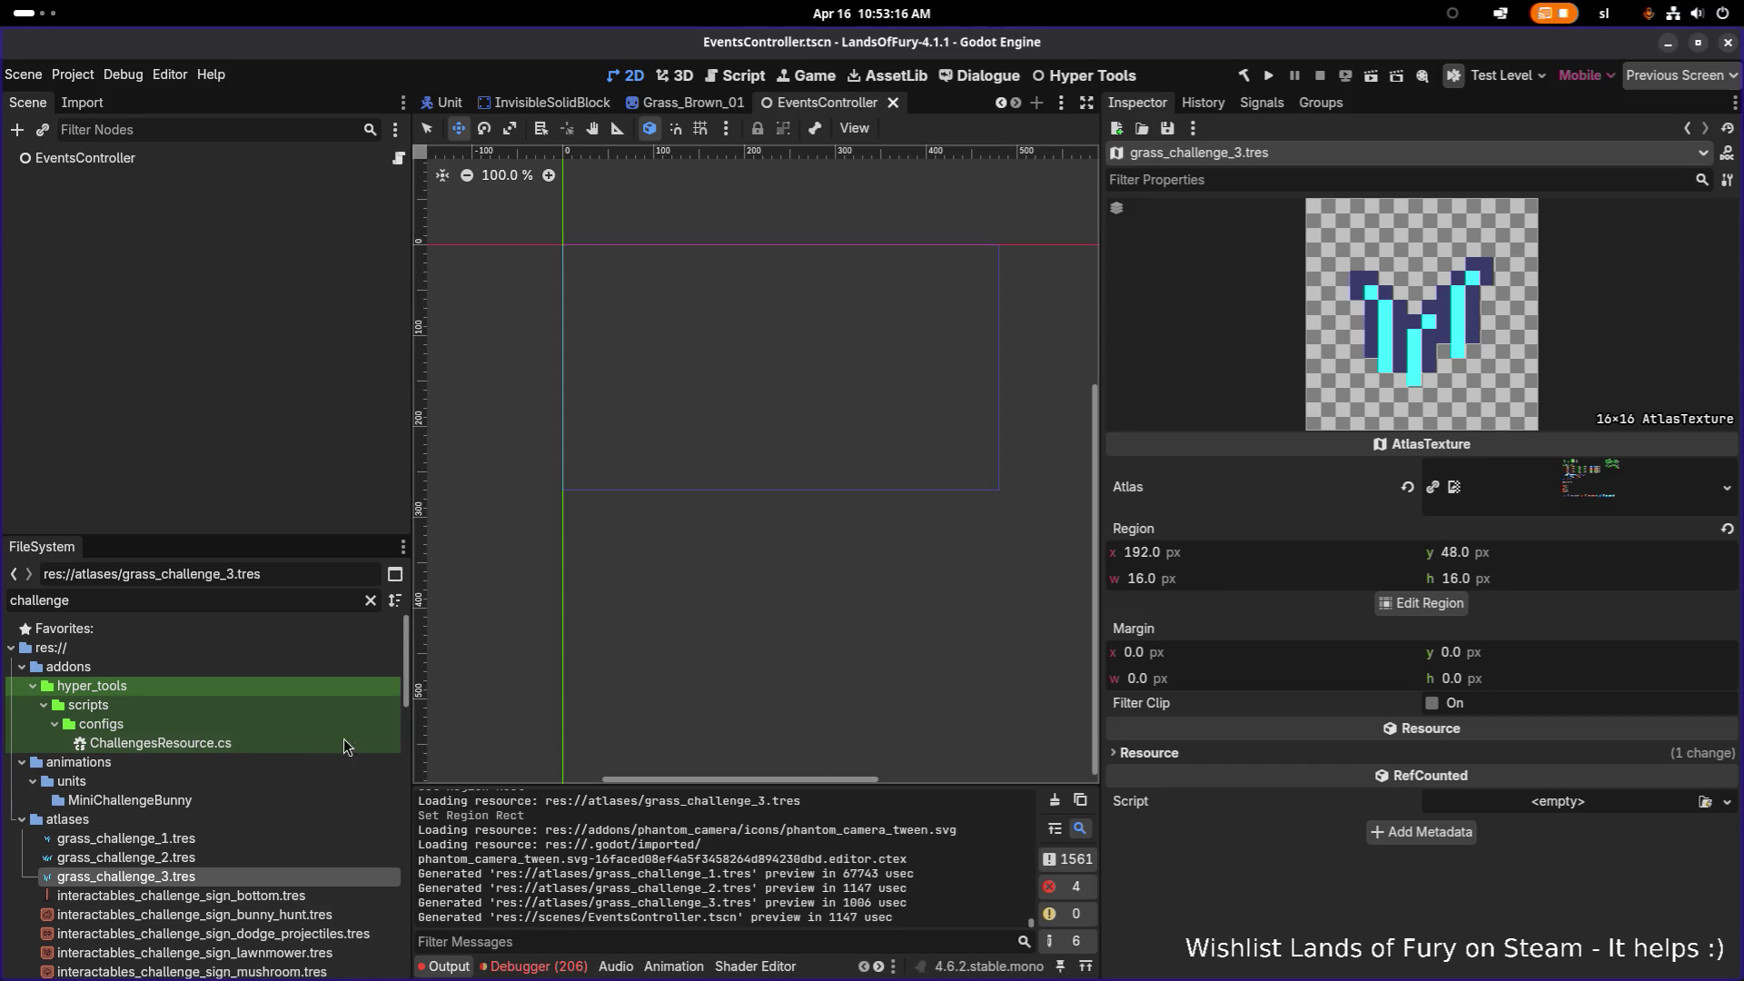
Step: Change the FileSystem filter to 'grass' and select Grass_Brown_01.tscn in scenes/decorations
{"action": "scroll", "coordinate": [240, 761], "scroll_direction": "down", "scroll_amount": 15}
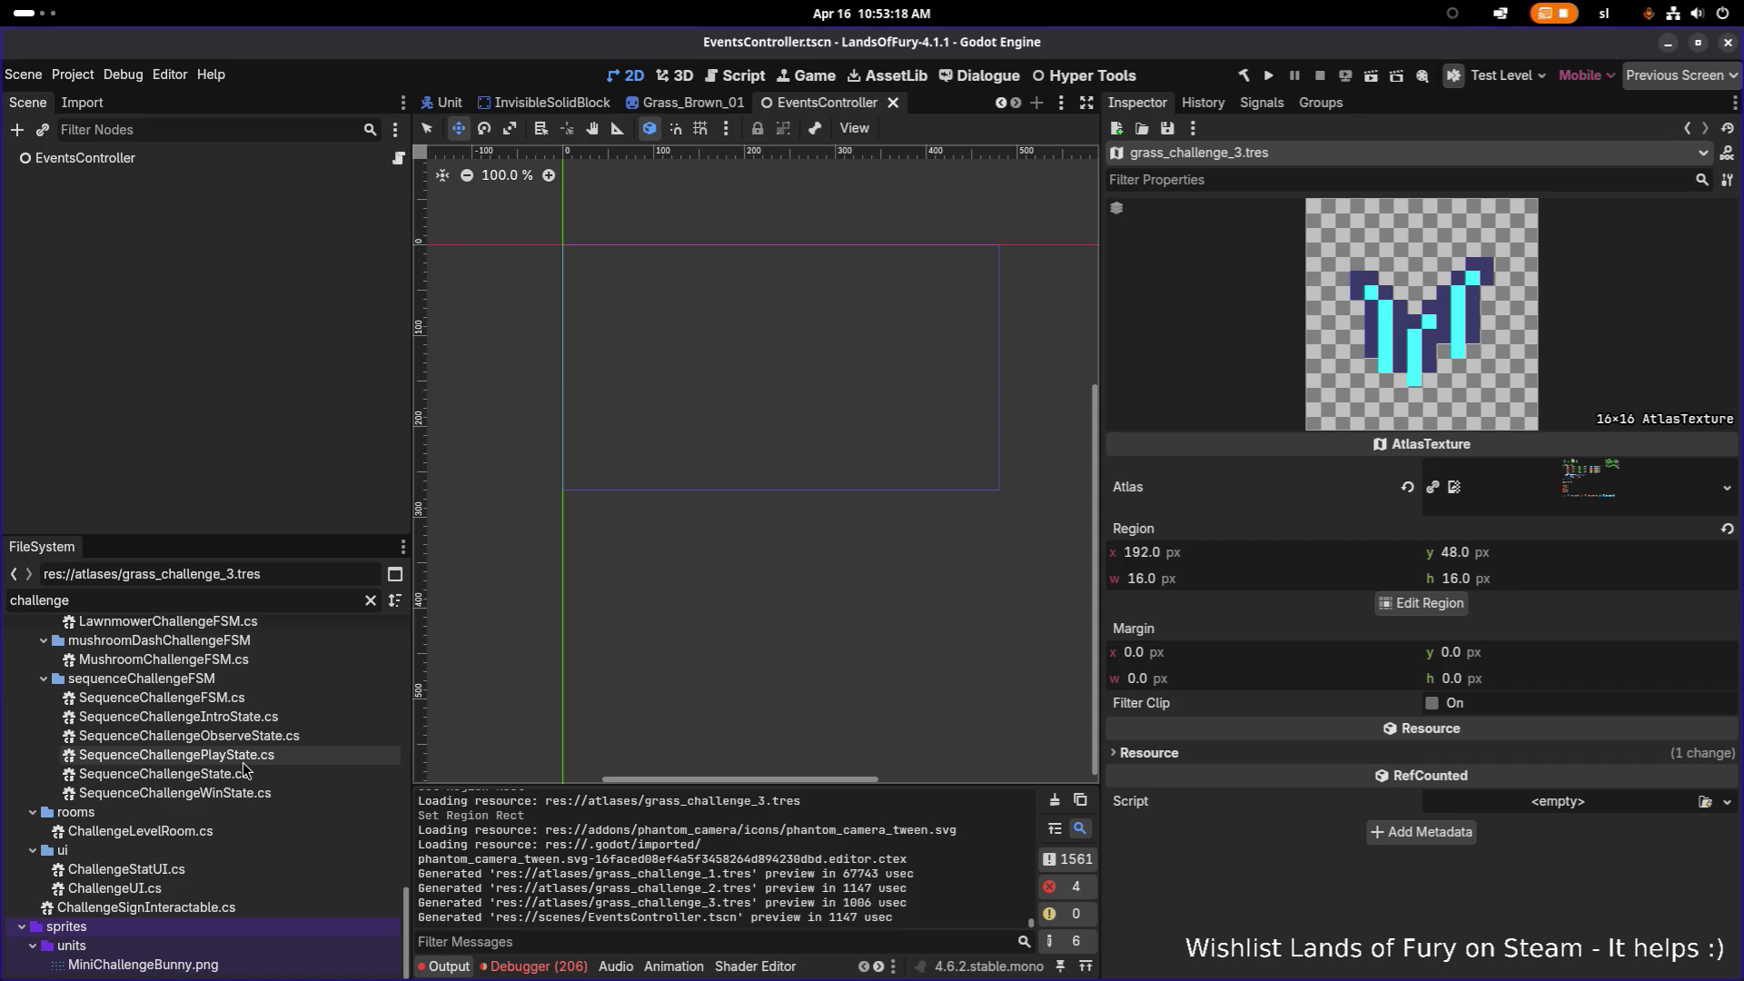
{"action": "scroll", "coordinate": [242, 765], "scroll_direction": "up", "scroll_amount": 8}
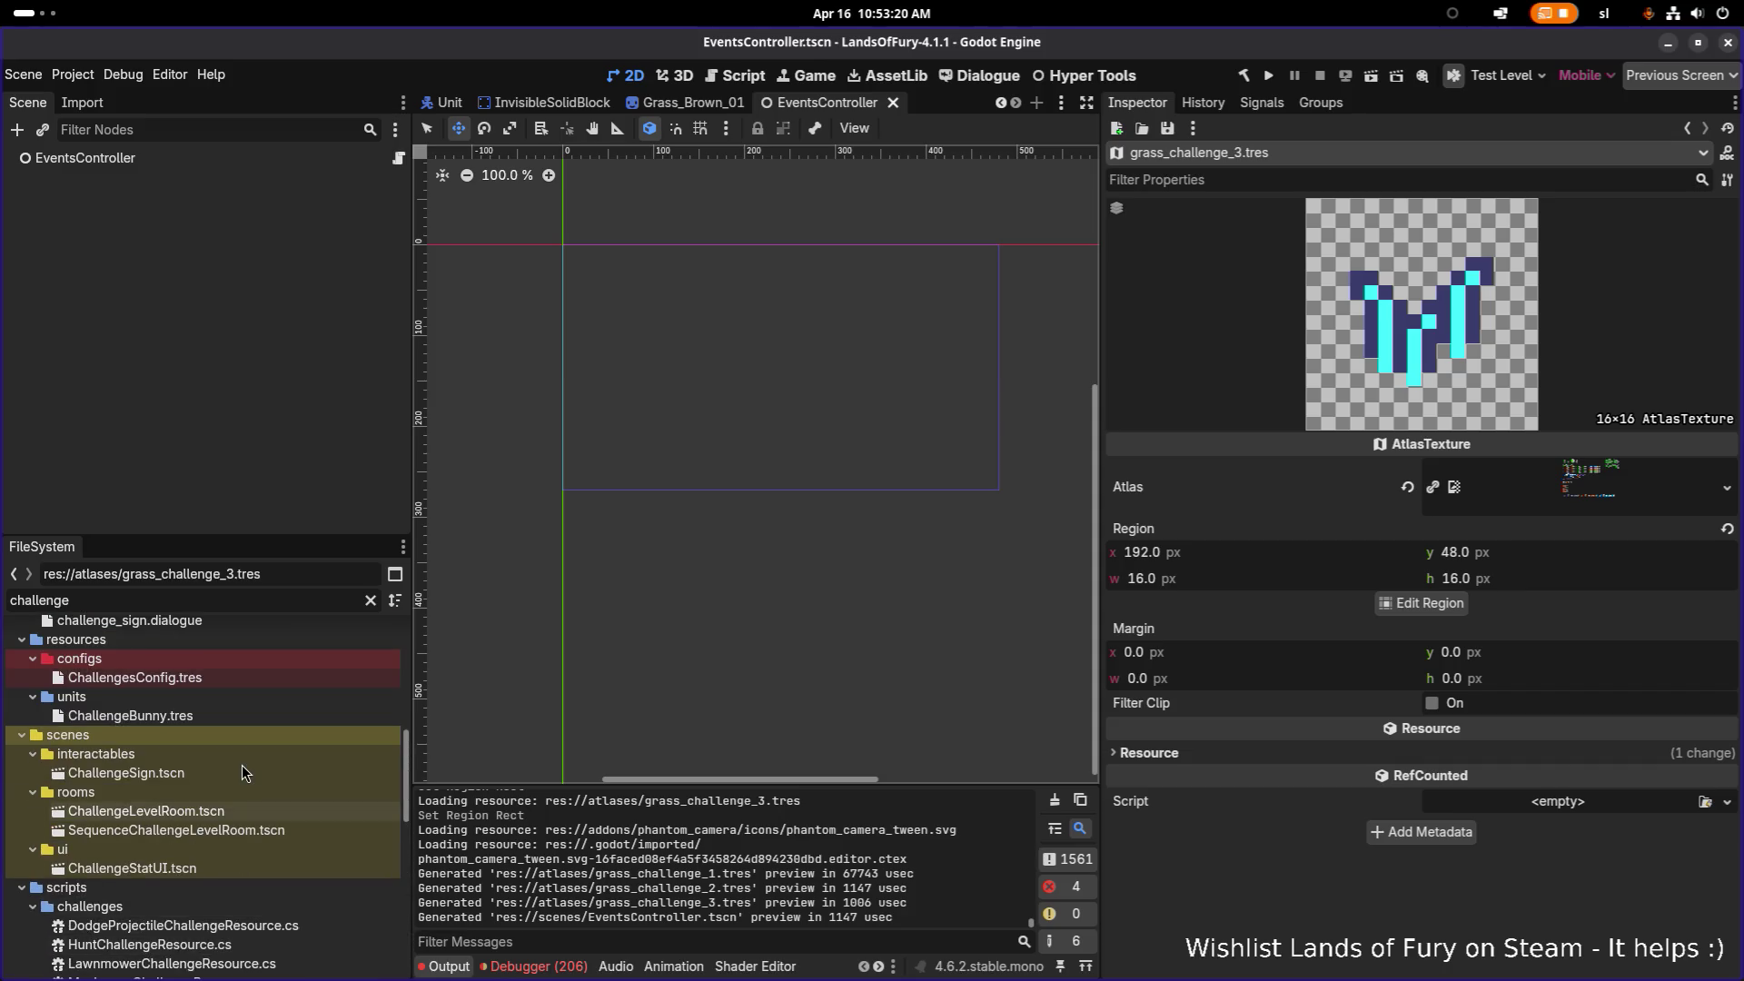
{"action": "double_click", "coordinate": [221, 601]}
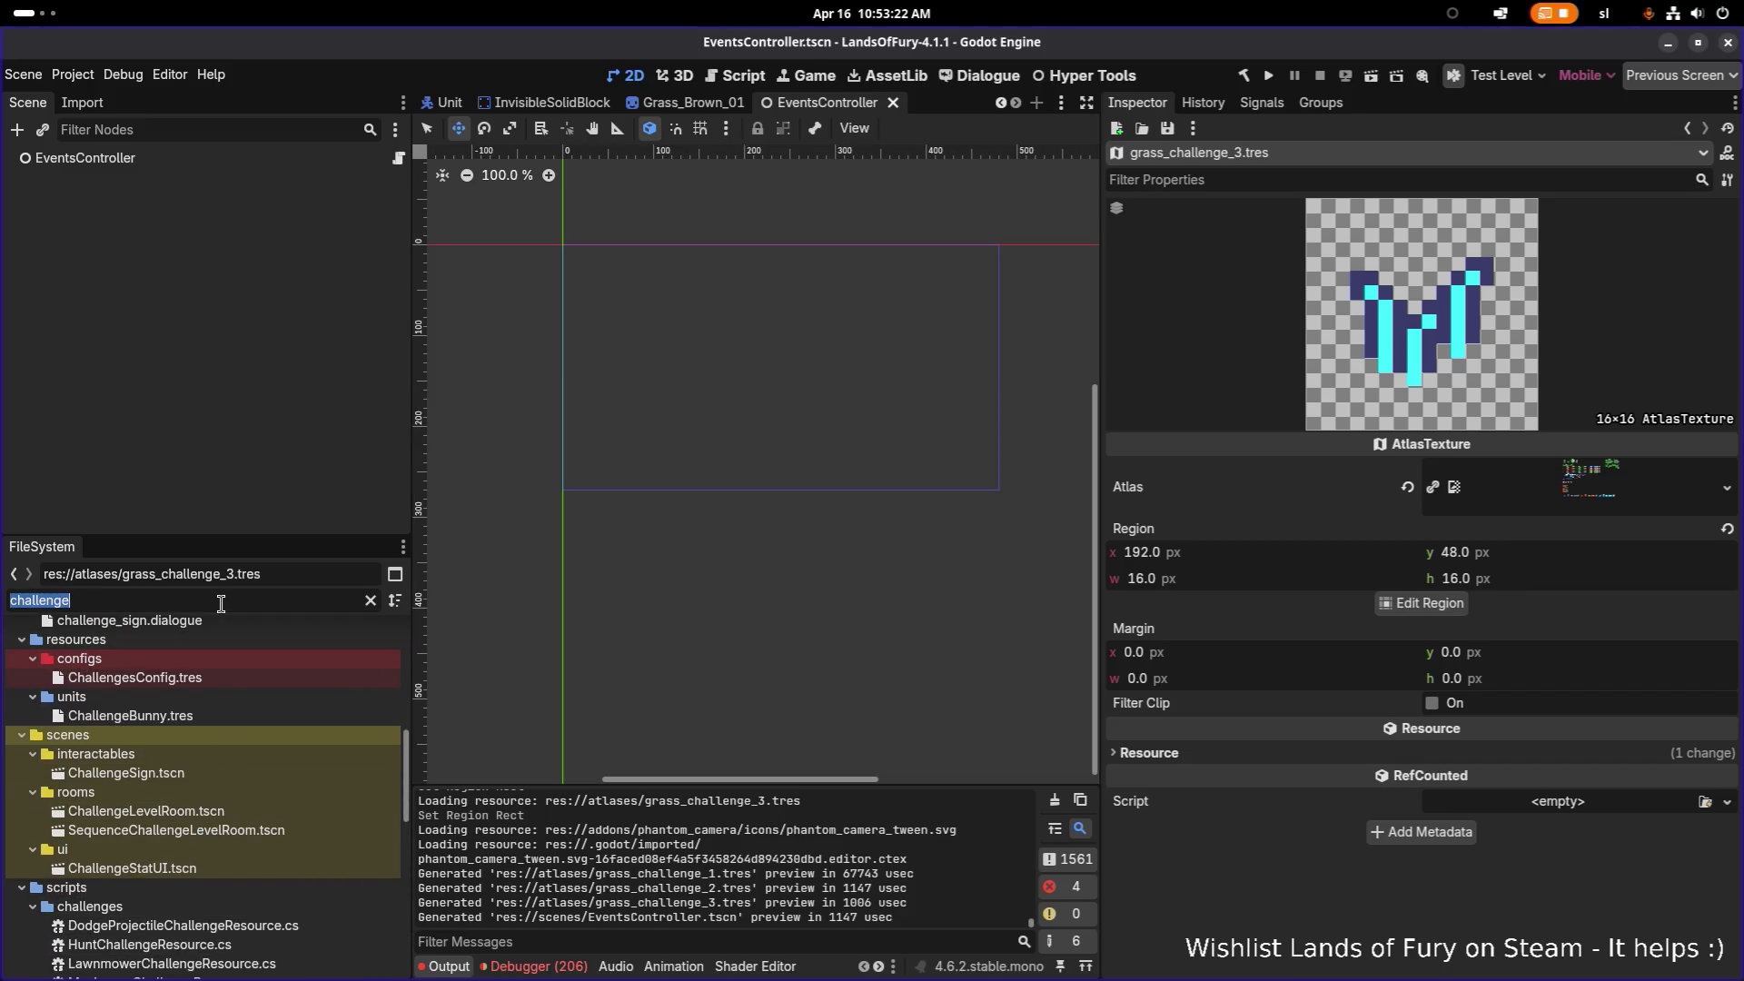
{"action": "type", "text": "grass"}
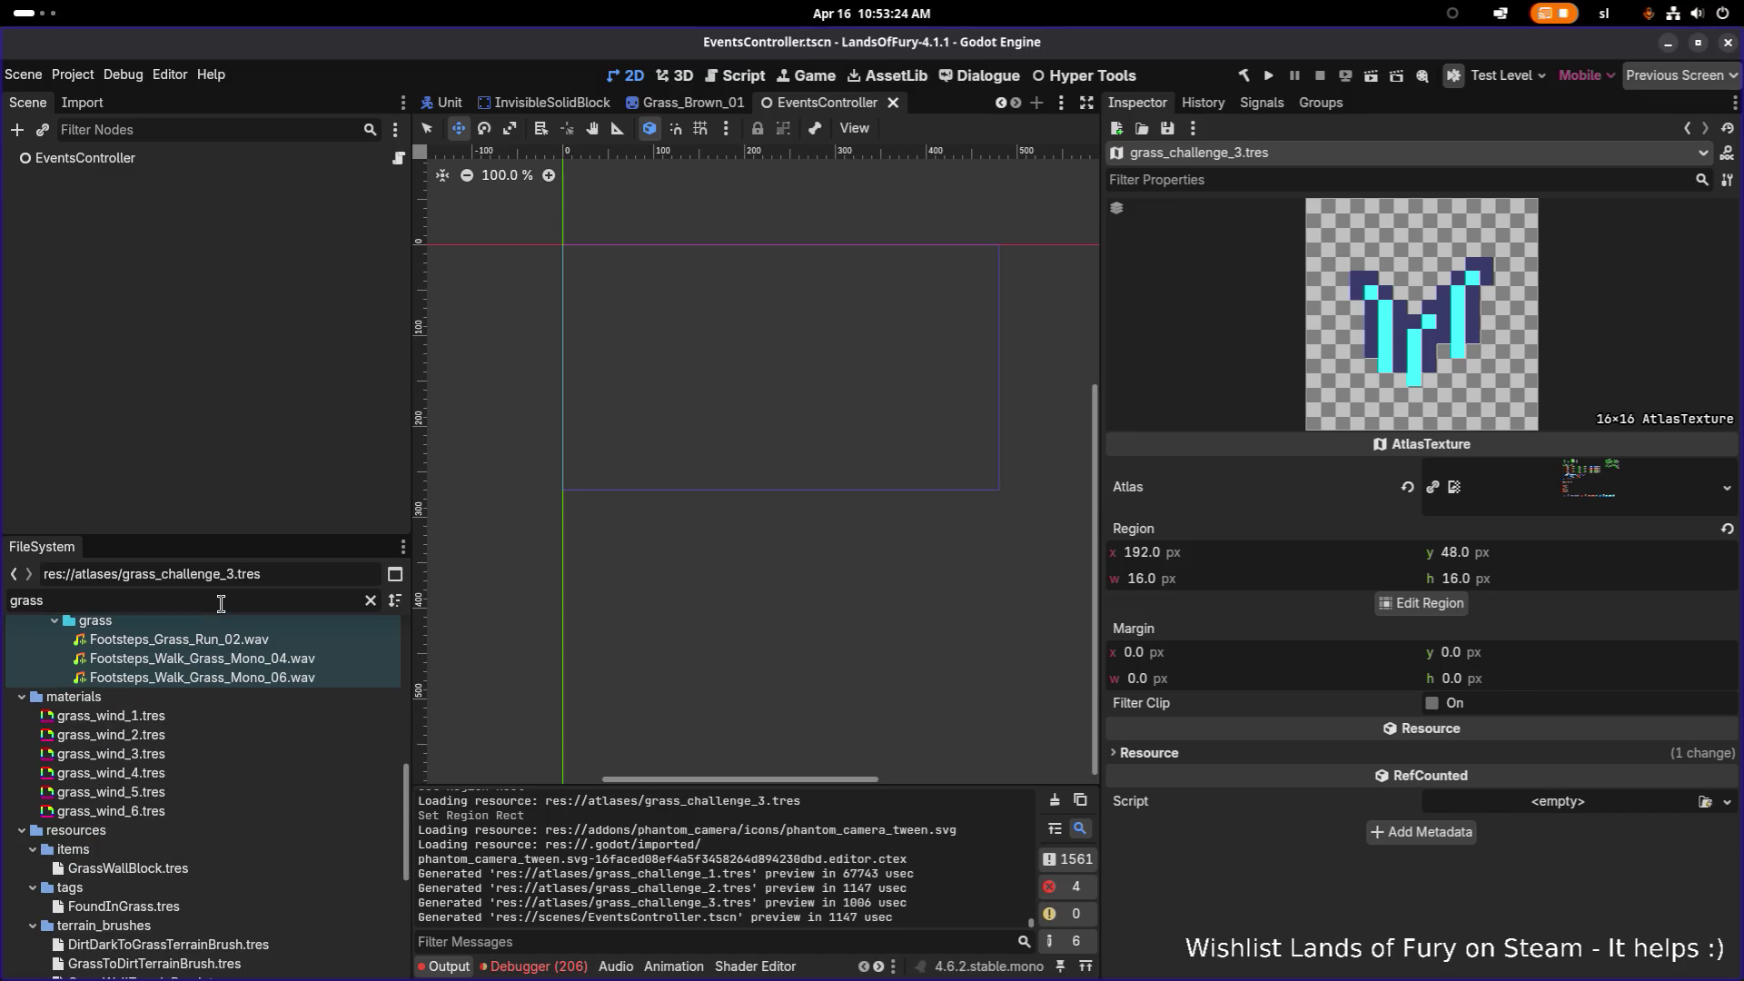
{"action": "scroll", "coordinate": [241, 738], "scroll_direction": "up", "scroll_amount": 10}
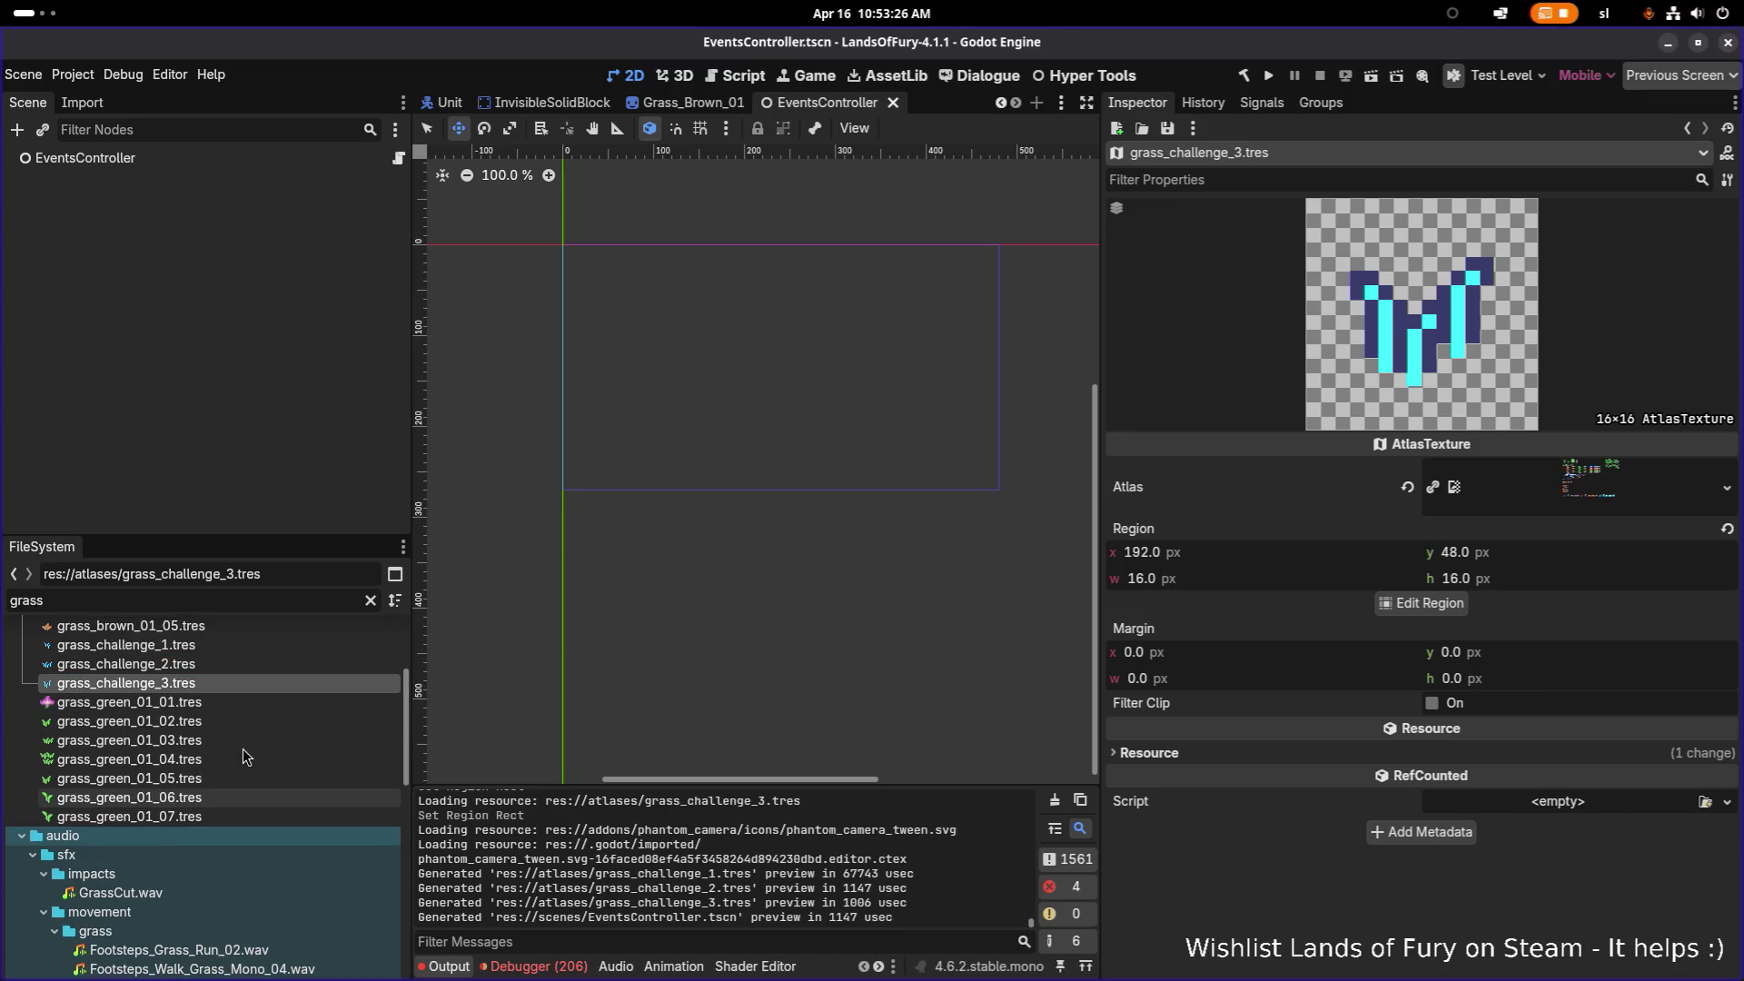
{"action": "scroll", "coordinate": [243, 748], "scroll_direction": "down", "scroll_amount": 10}
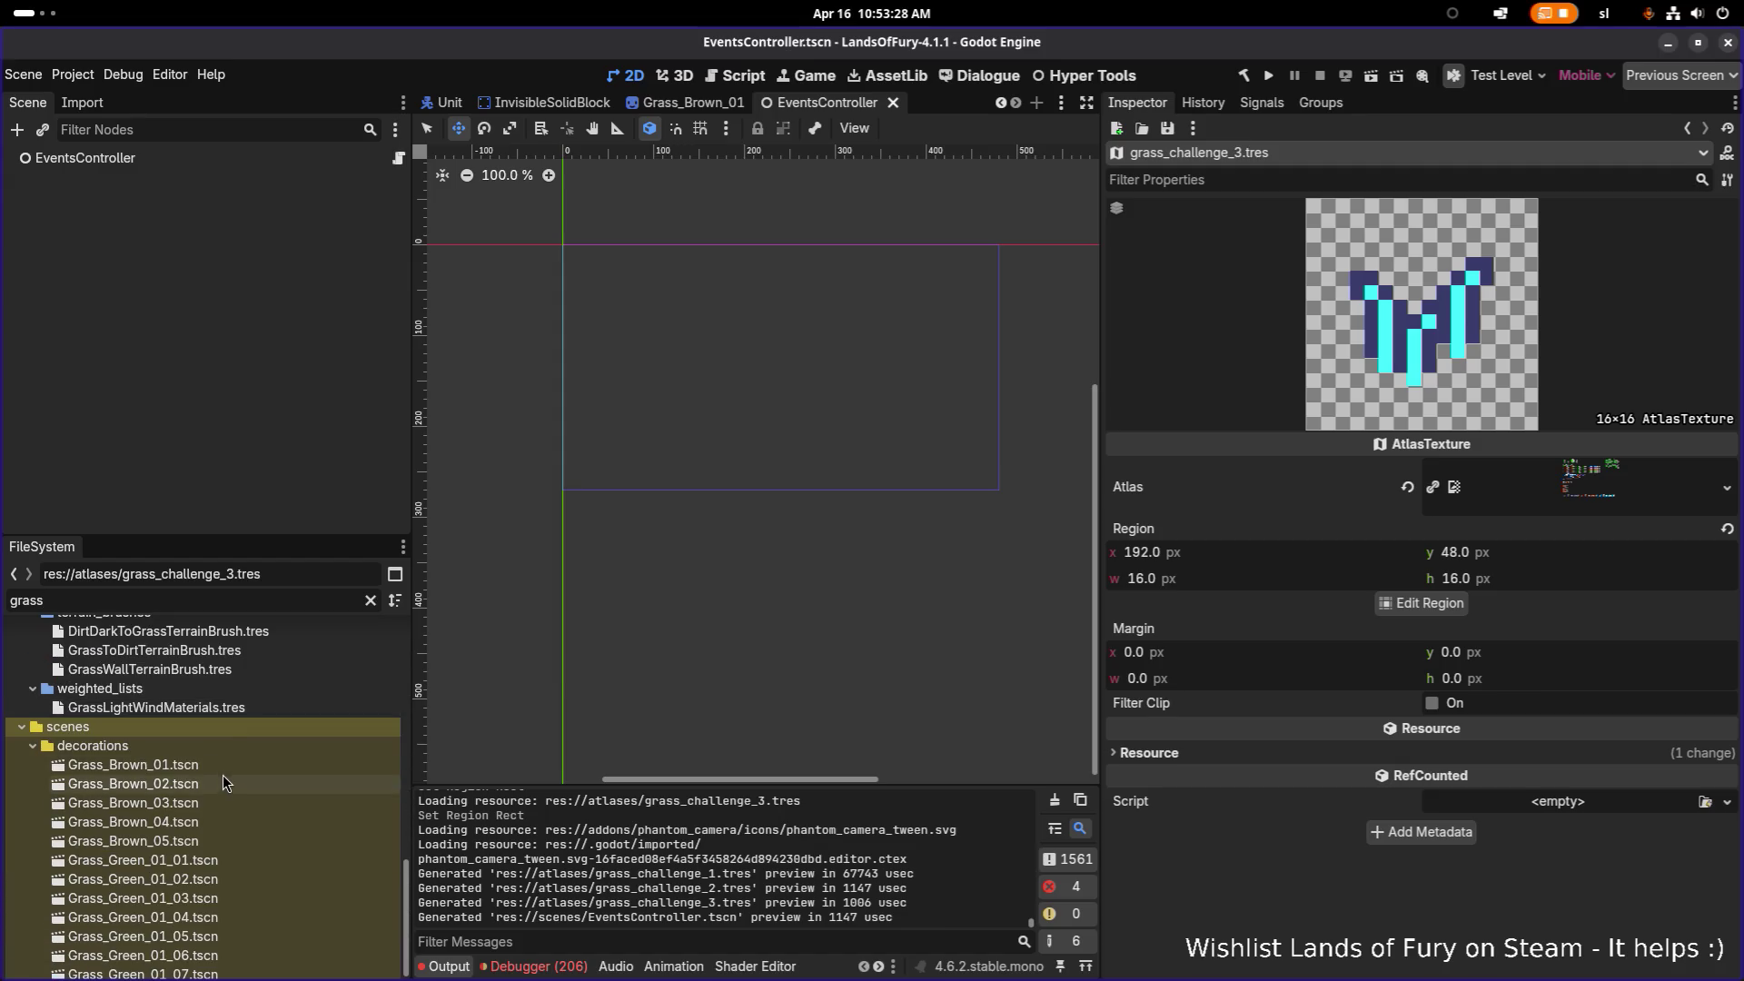
{"action": "left_click", "coordinate": [225, 767]}
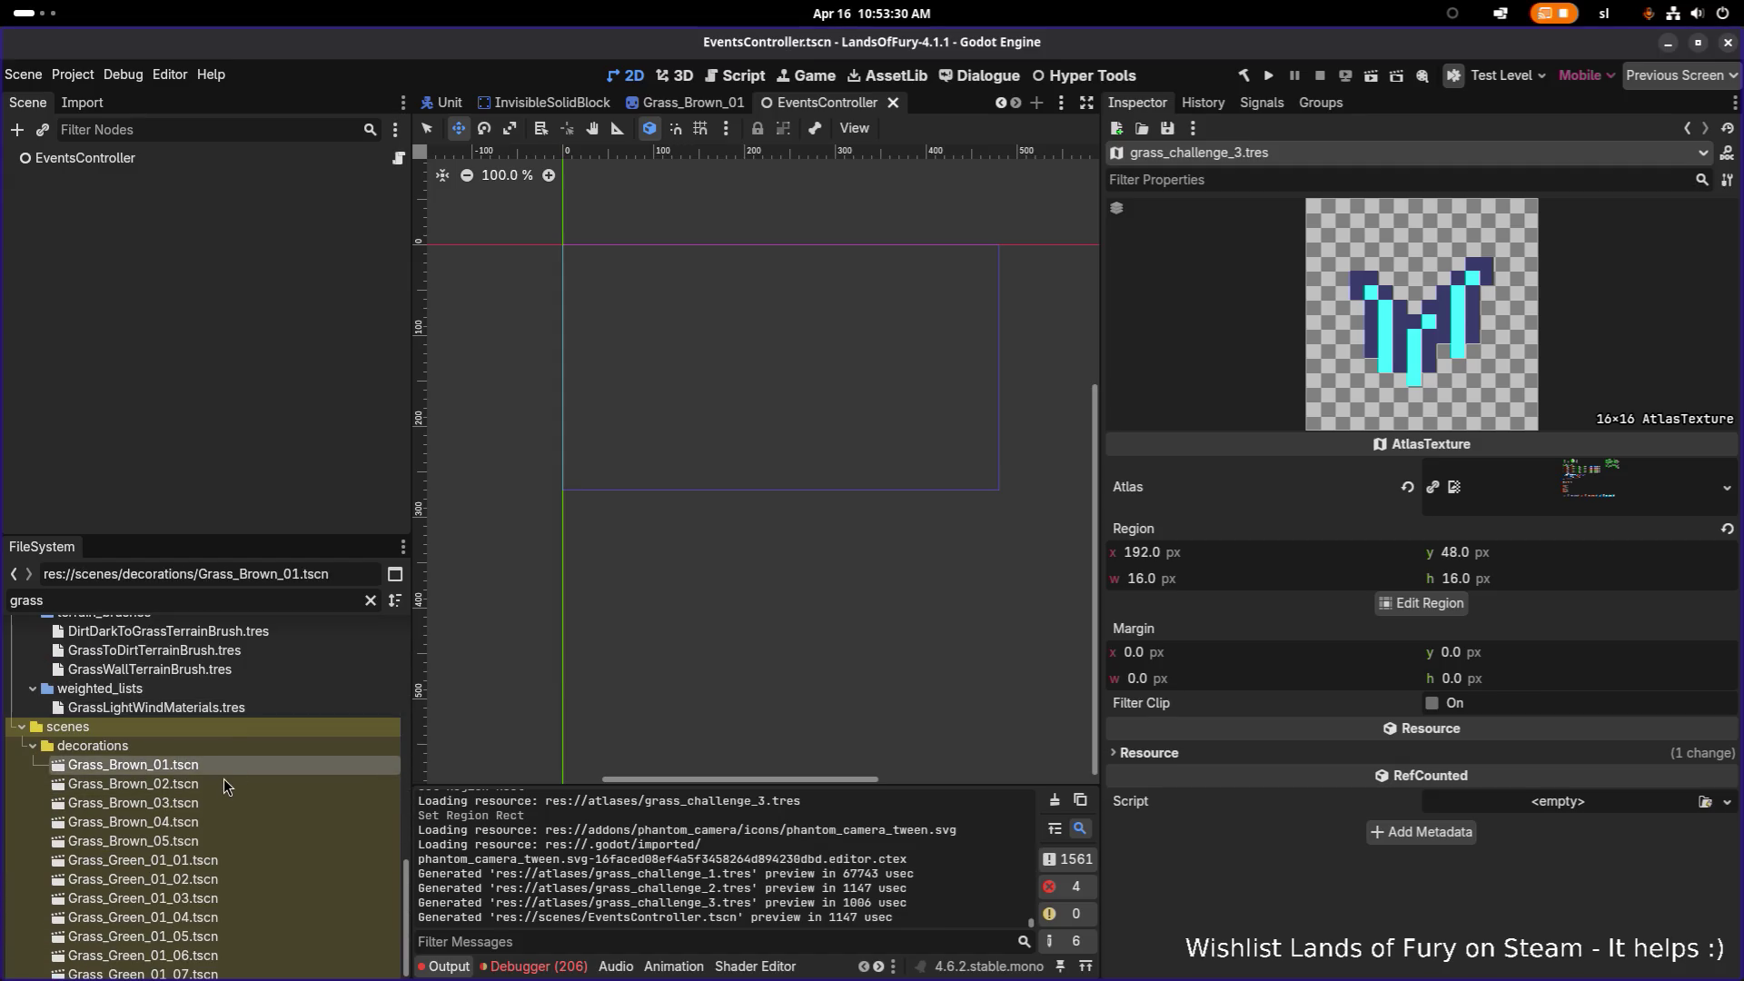
Step: Open the Grass_Brown_01 to Grass_Brown_04 scenes as tabs, ending on Grass_Brown_03
{"action": "double_click", "coordinate": [225, 783]}
{"action": "double_click", "coordinate": [214, 801]}
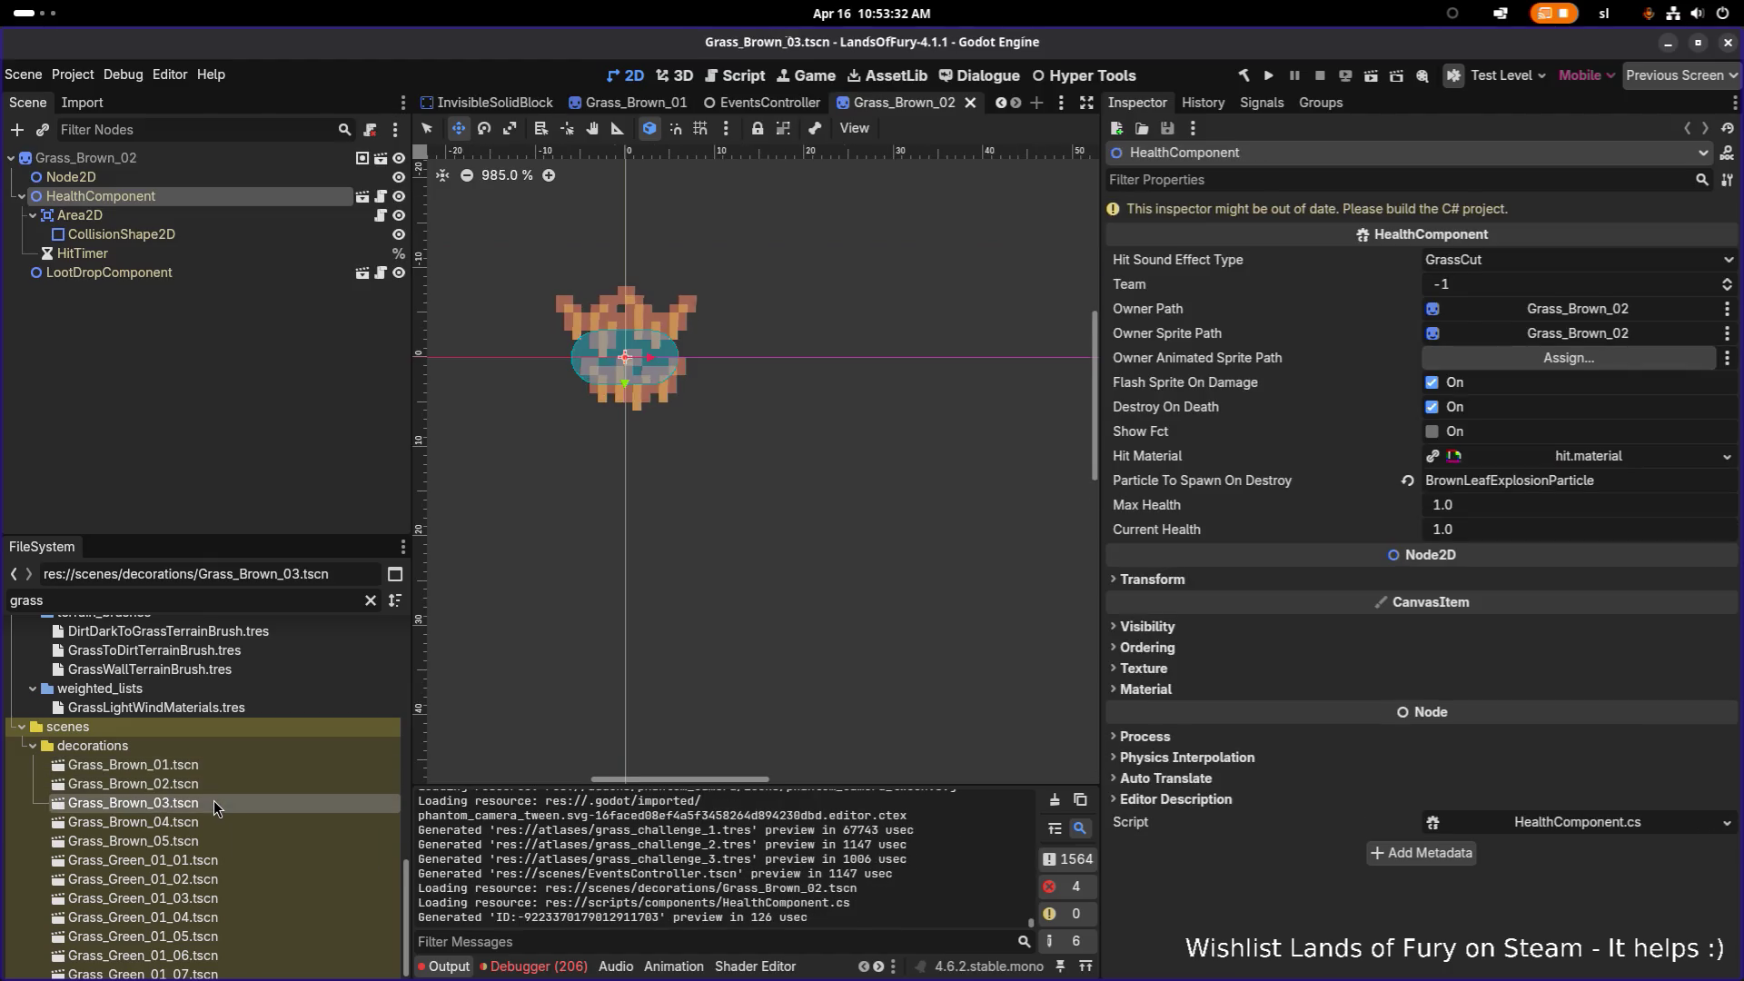
{"action": "double_click", "coordinate": [221, 783]}
{"action": "double_click", "coordinate": [224, 767]}
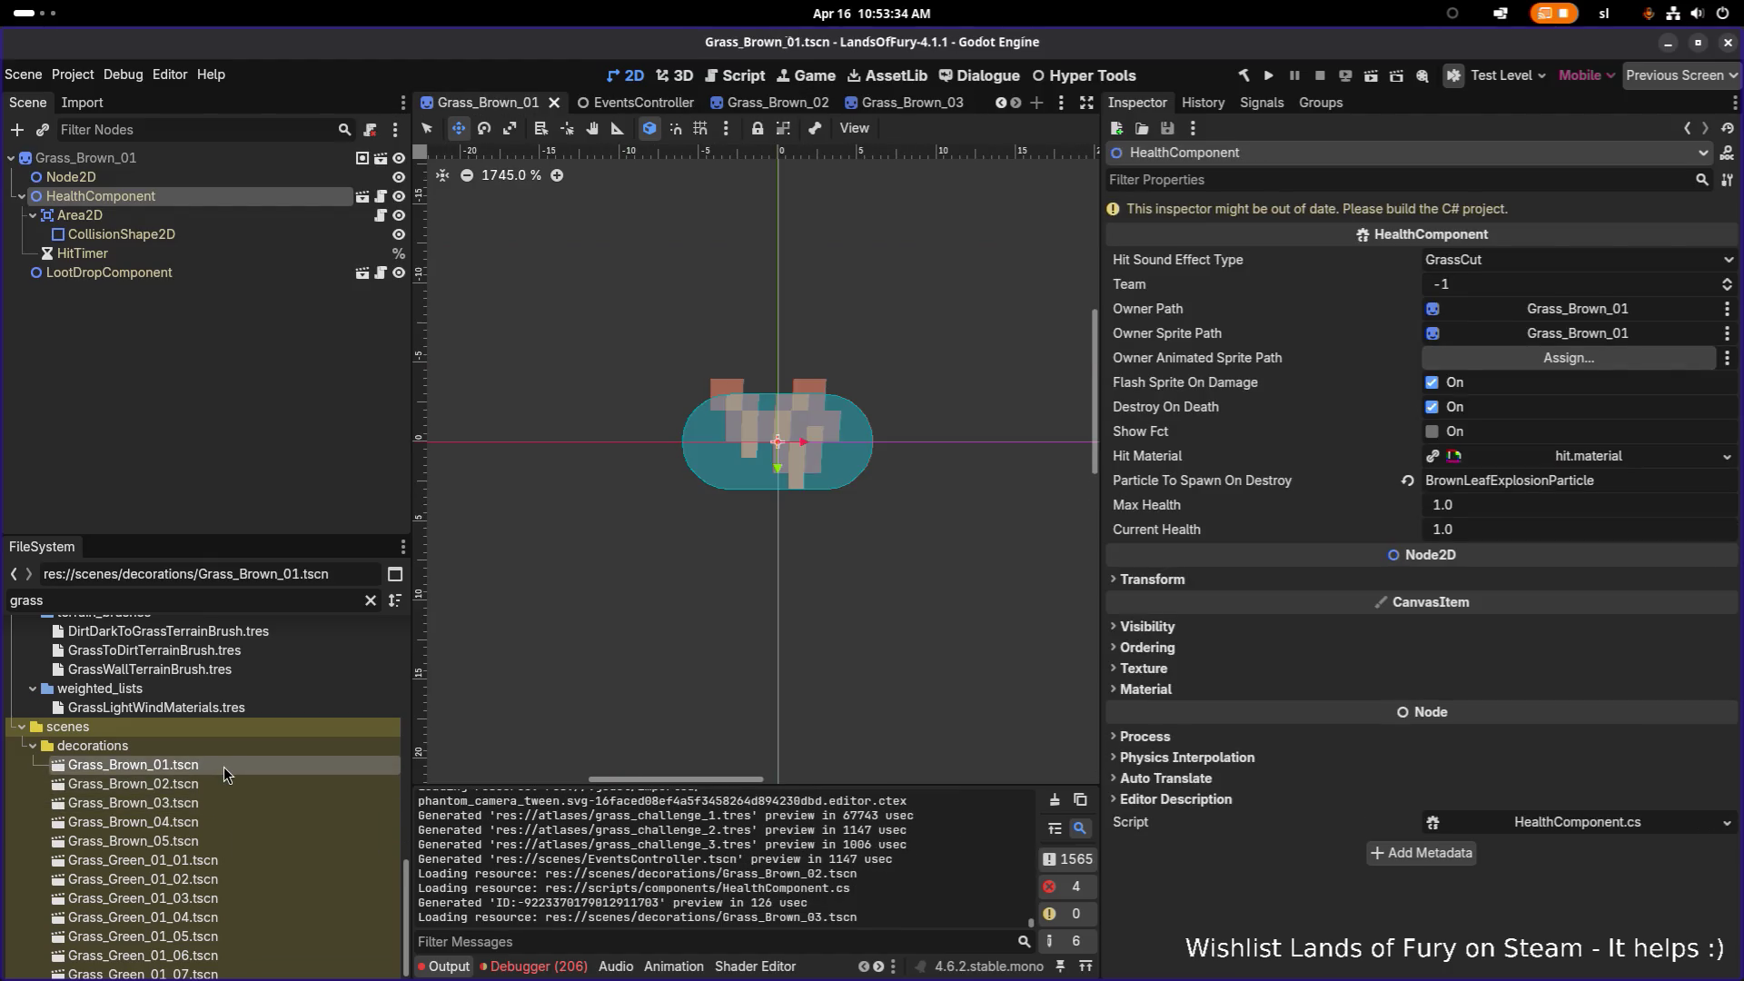
{"action": "double_click", "coordinate": [221, 785]}
{"action": "double_click", "coordinate": [211, 803]}
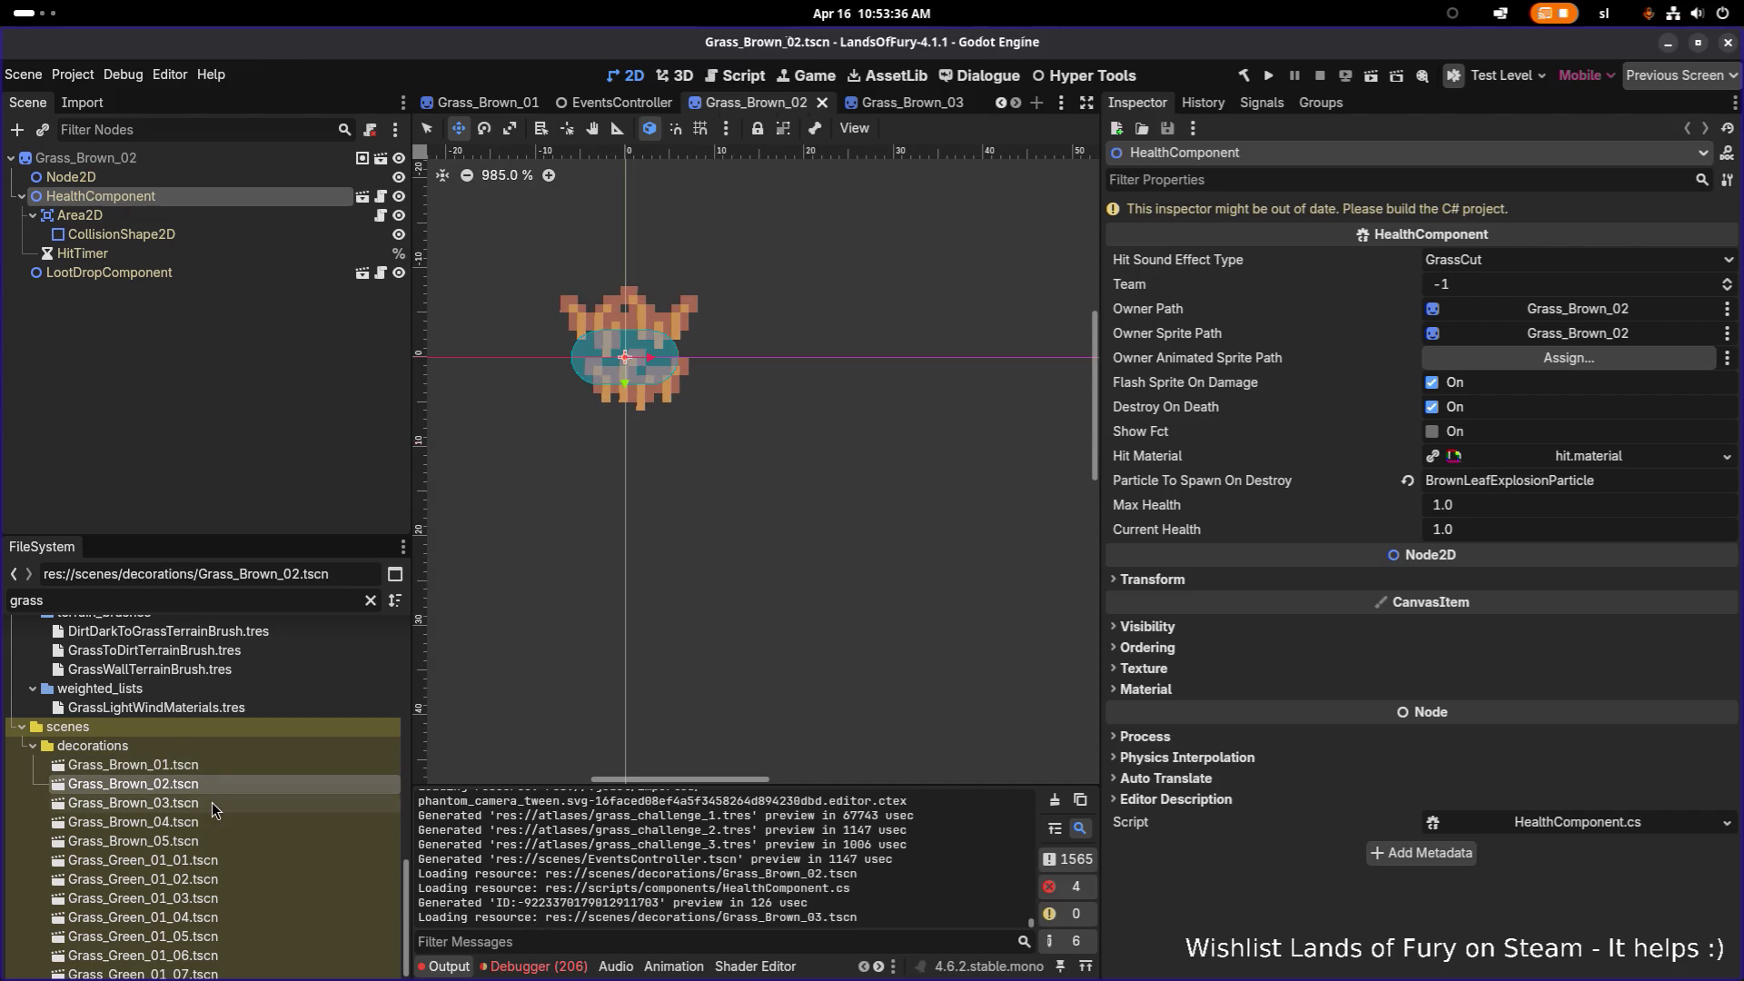
{"action": "double_click", "coordinate": [210, 821]}
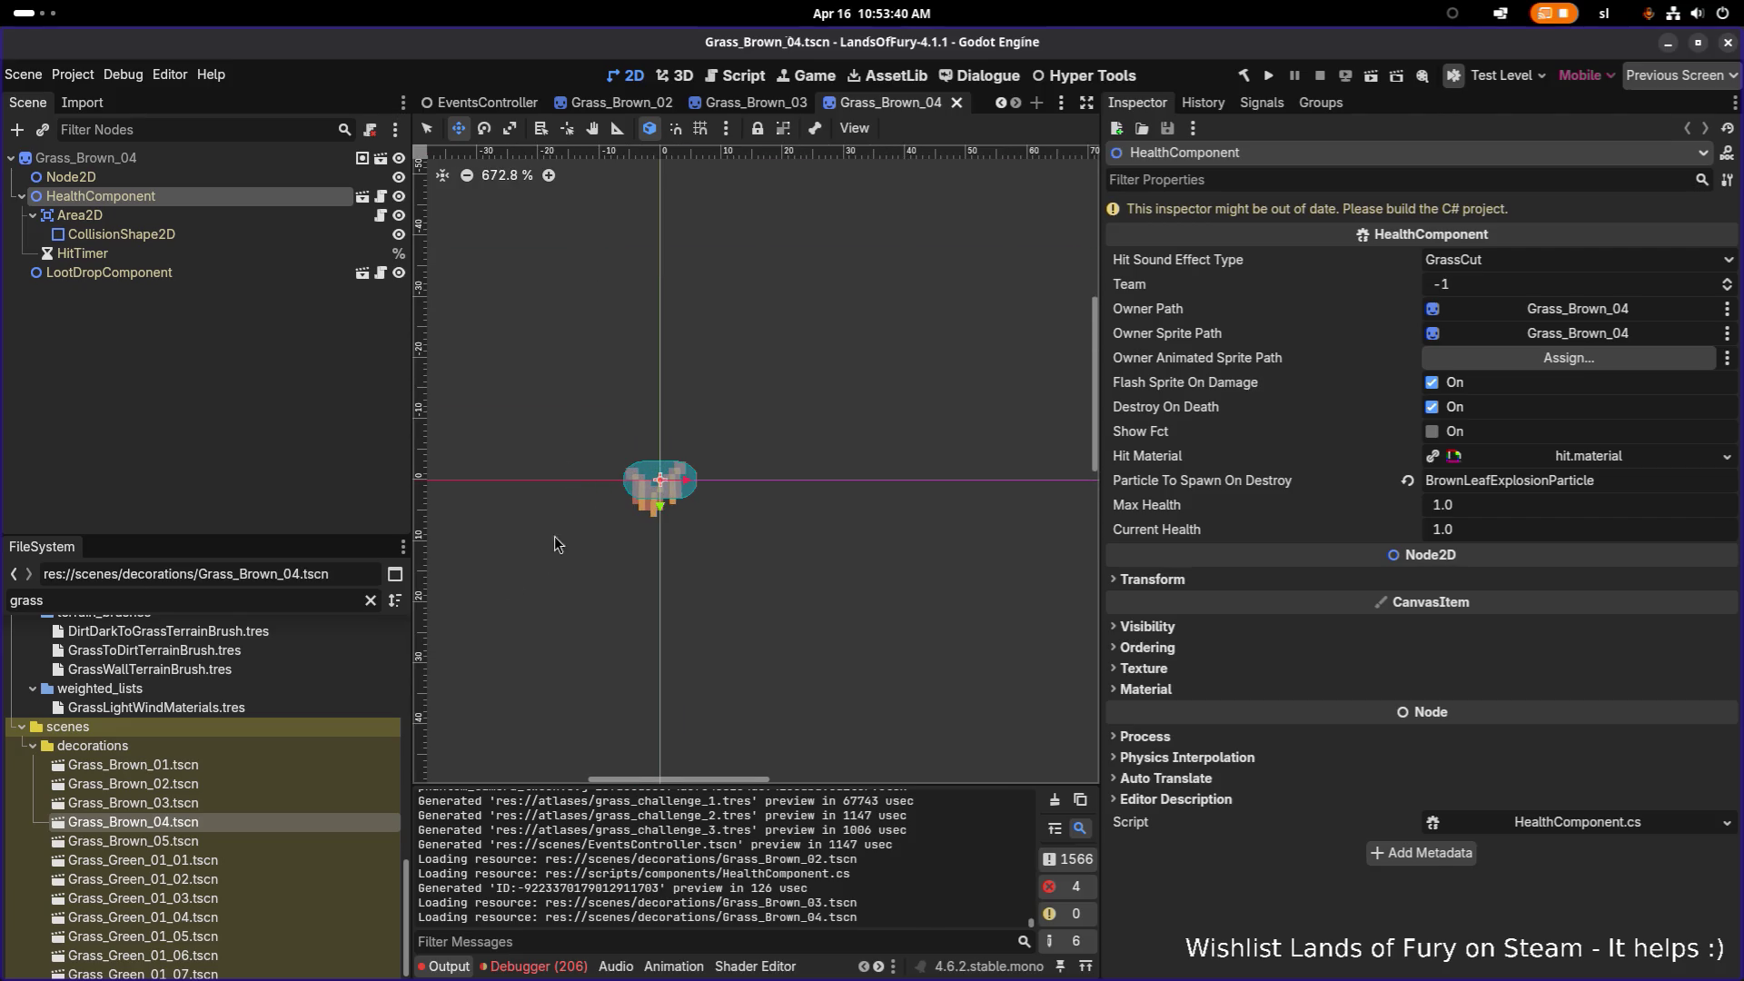
{"action": "double_click", "coordinate": [202, 807]}
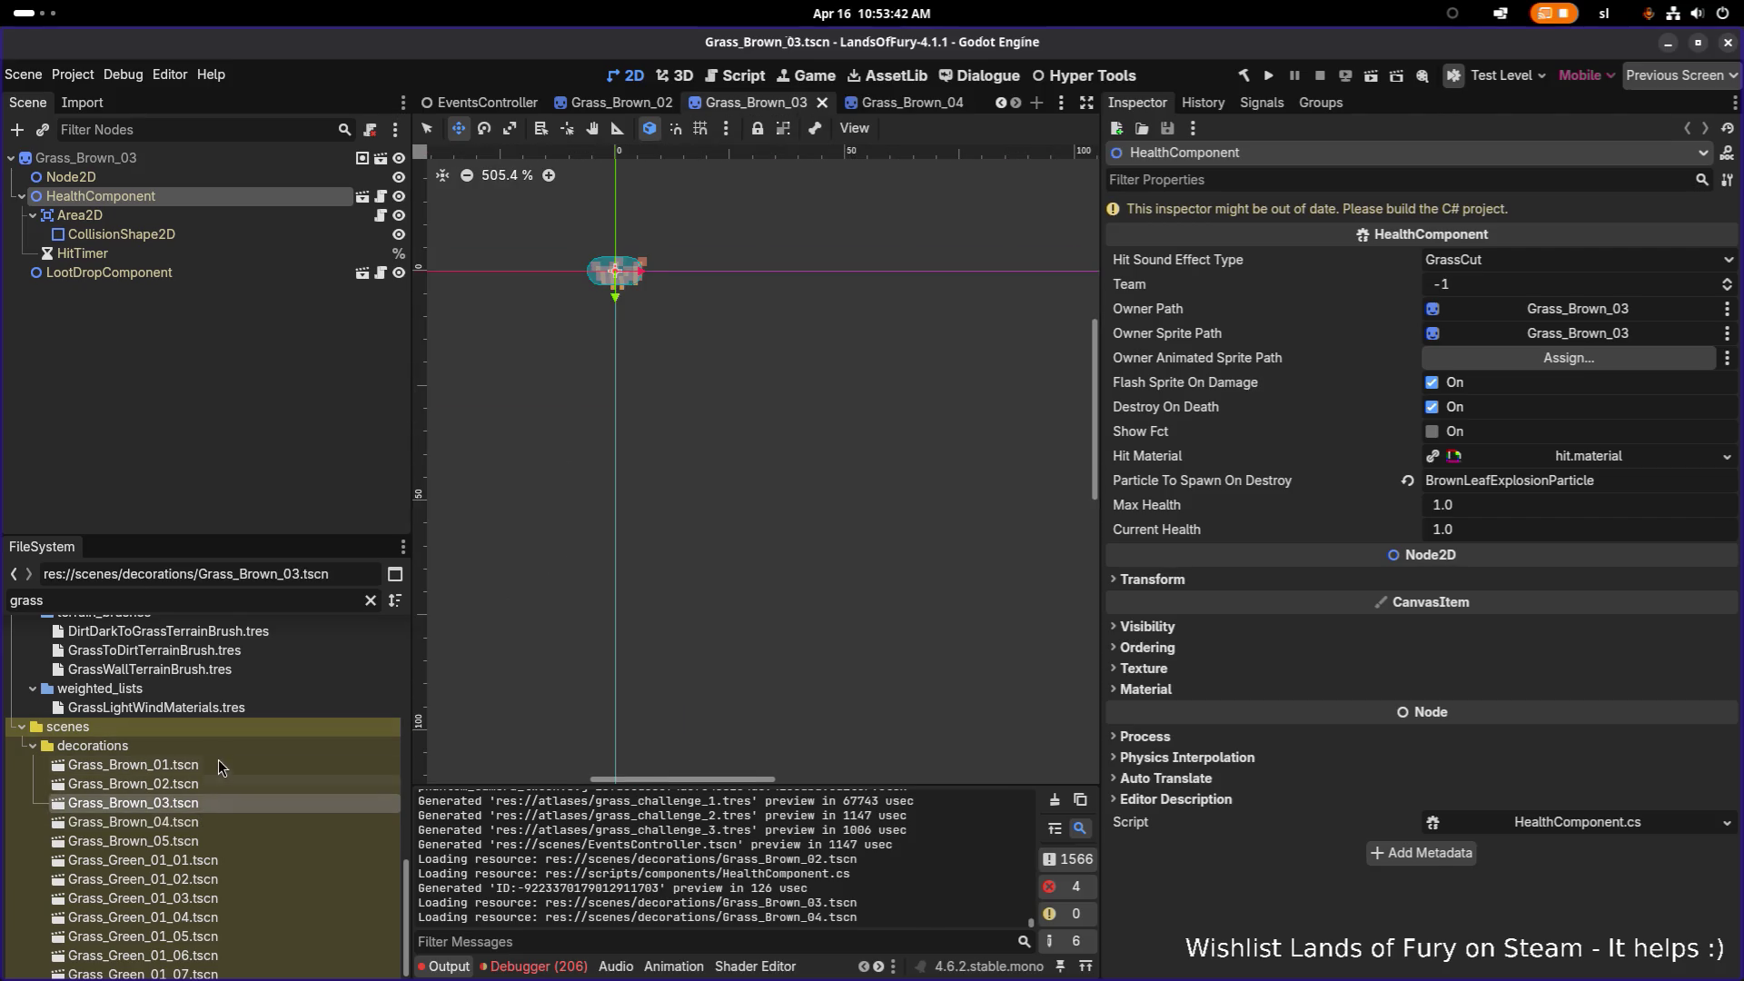
{"action": "left_click", "coordinate": [215, 767]}
Step: Duplicate Grass_Brown_01.tscn as Grass_Challenge_01.tscn
{"action": "key", "text": "ctrl+d"}
{"action": "key", "text": "Right"}
{"action": "key", "text": "Left"}
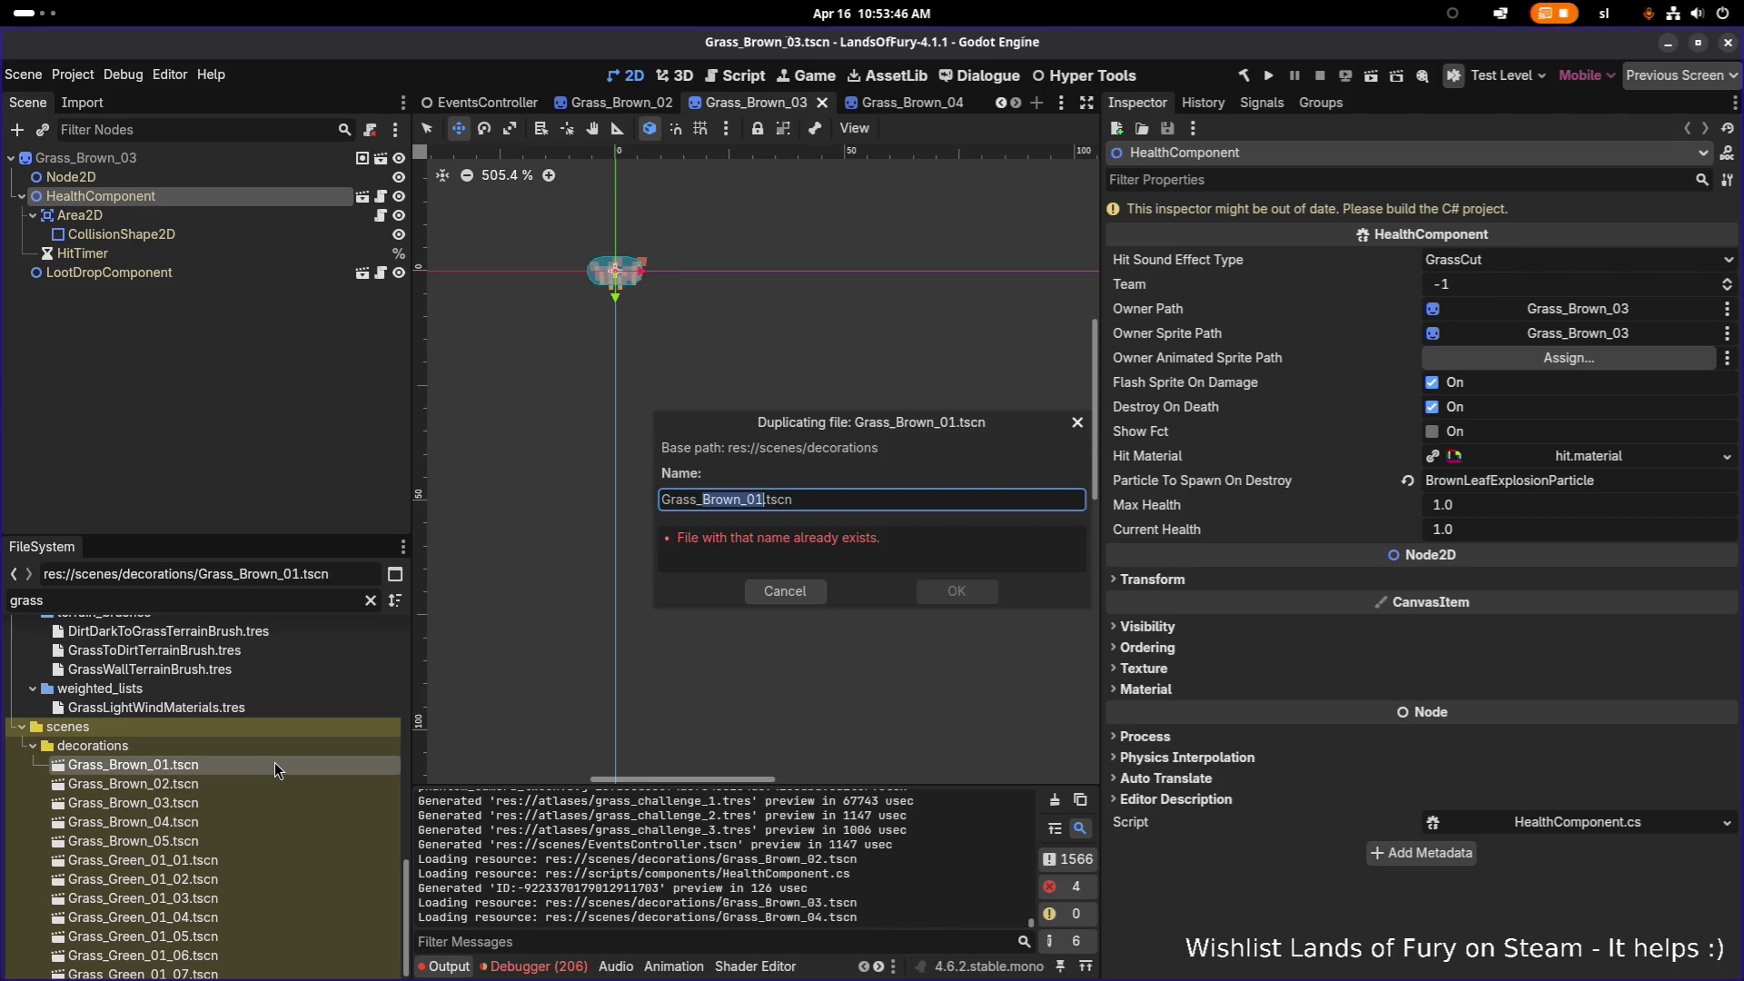
{"action": "type", "text": "Challenge"}
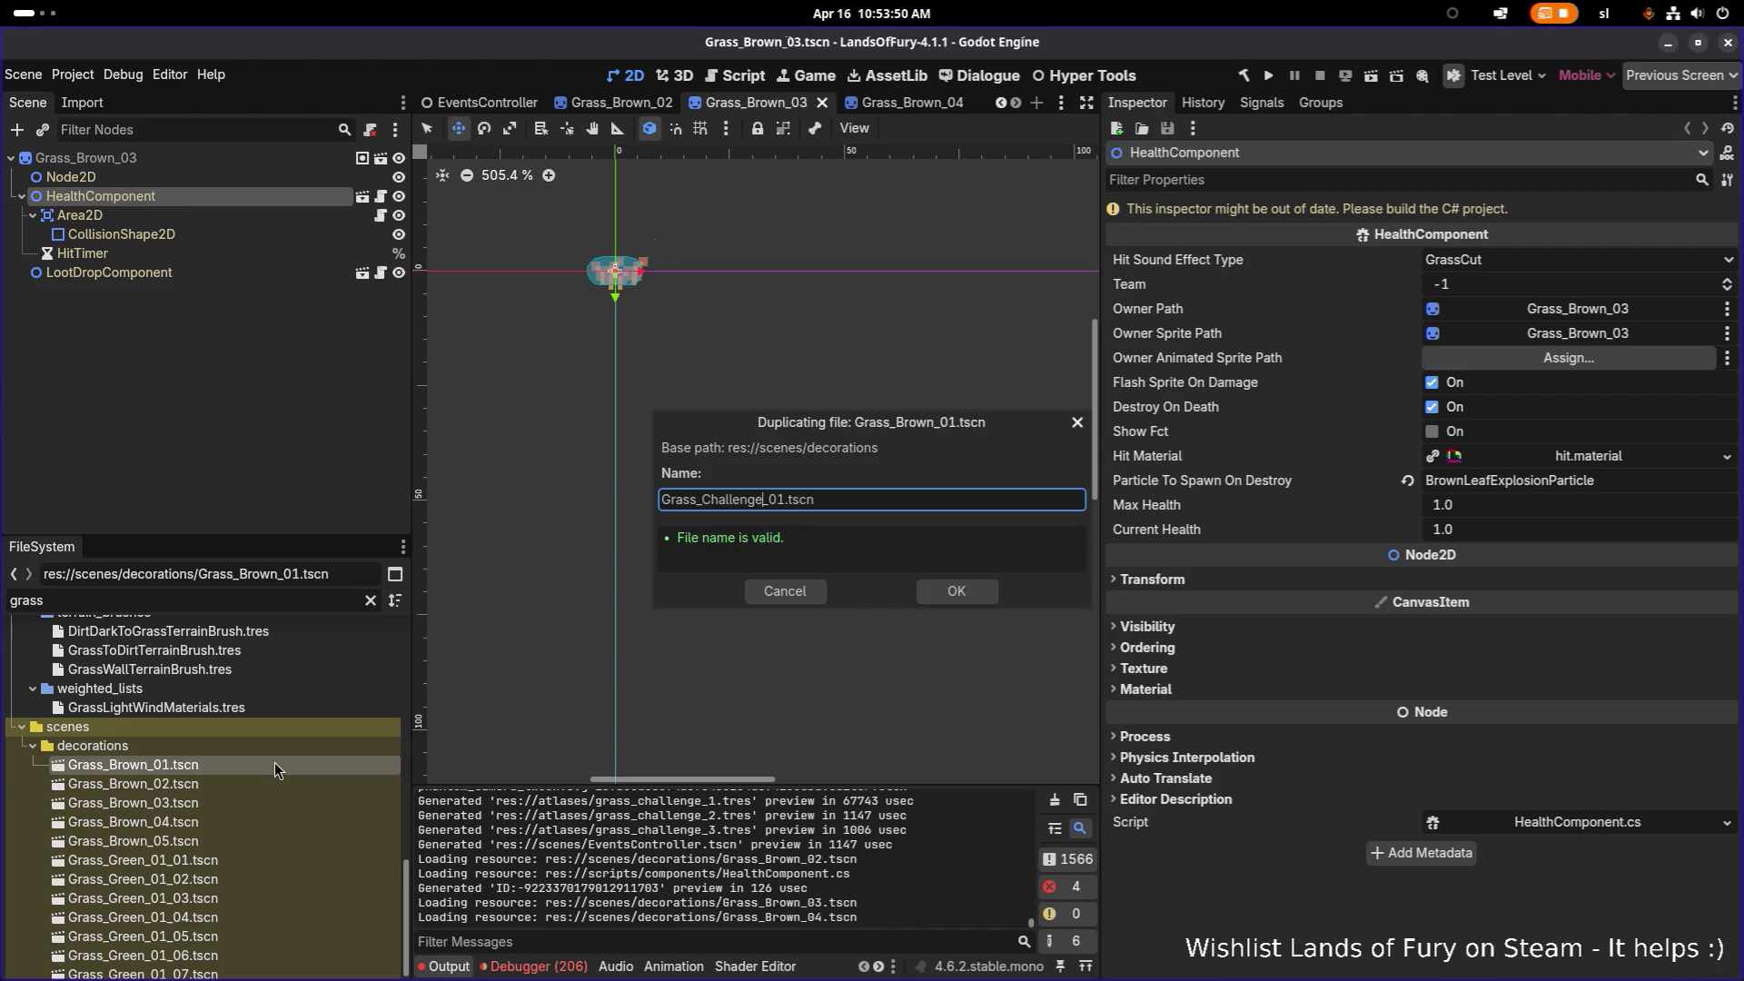
{"action": "key", "text": "Return"}
Step: Duplicate Grass_Brown_03.tscn as Grass_Challenge_02.tscn
{"action": "left_click", "coordinate": [224, 805]}
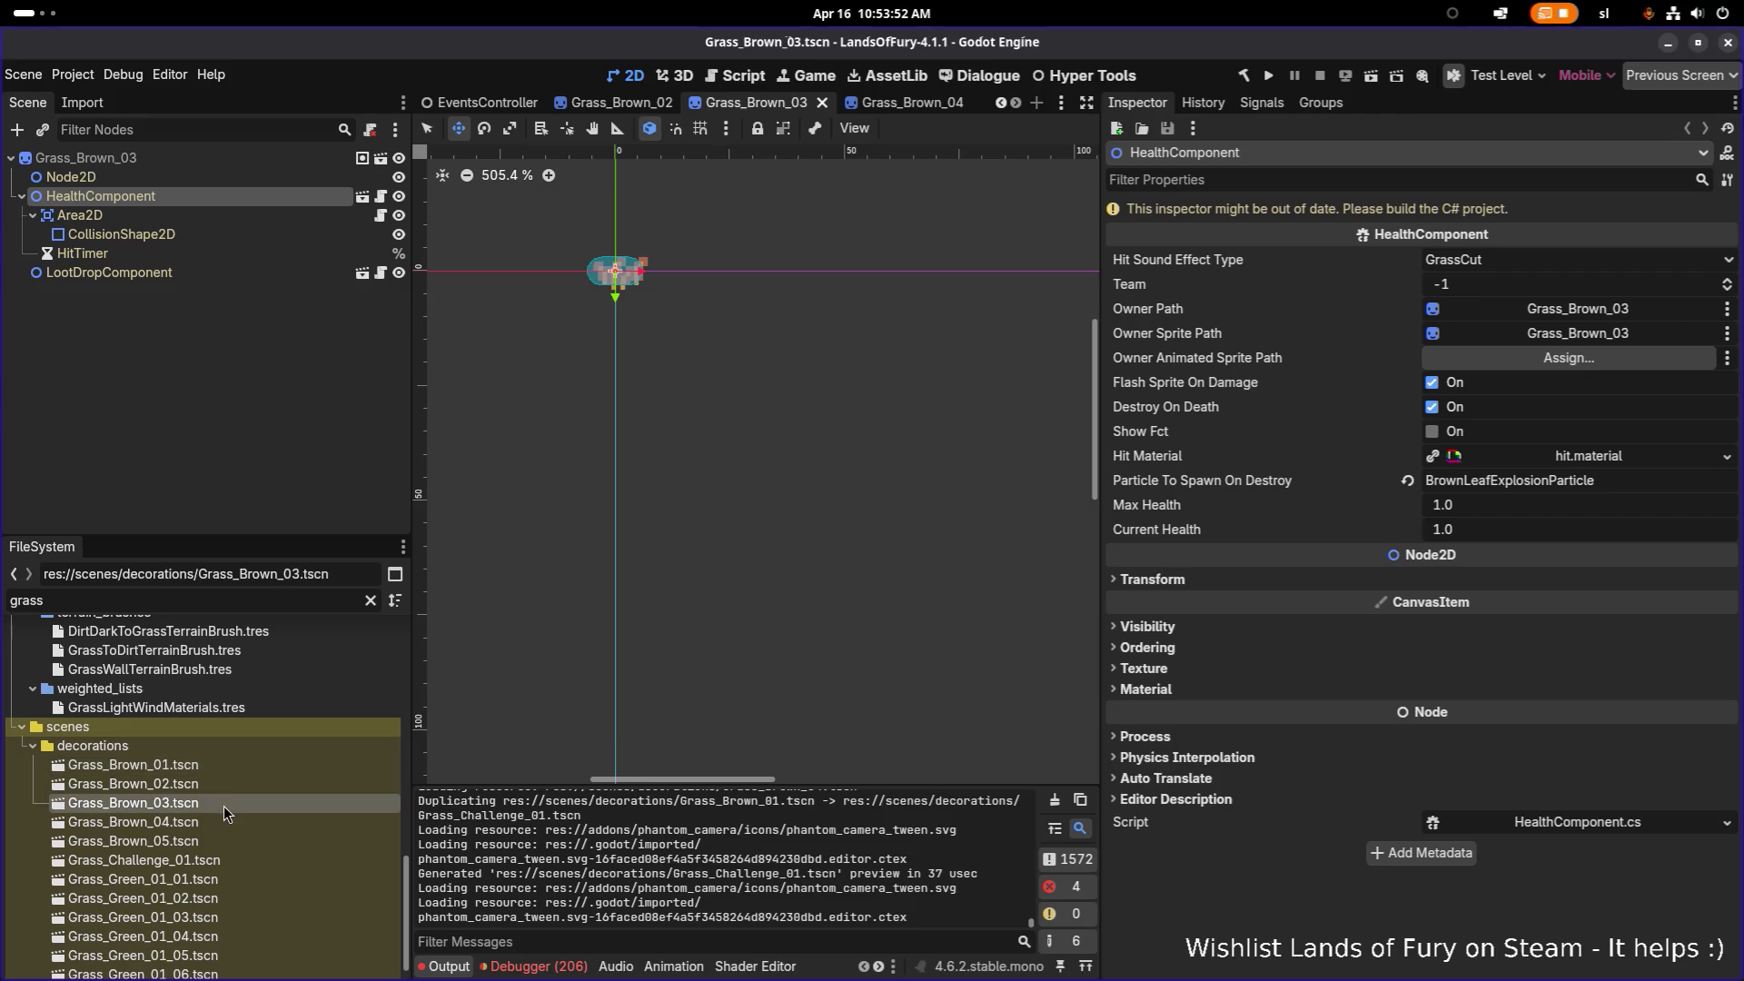
{"action": "key", "text": "ctrl+d"}
{"action": "key", "text": "ctrl+Left"}
{"action": "key", "text": "shift+Right"}
{"action": "type", "text": "C"}
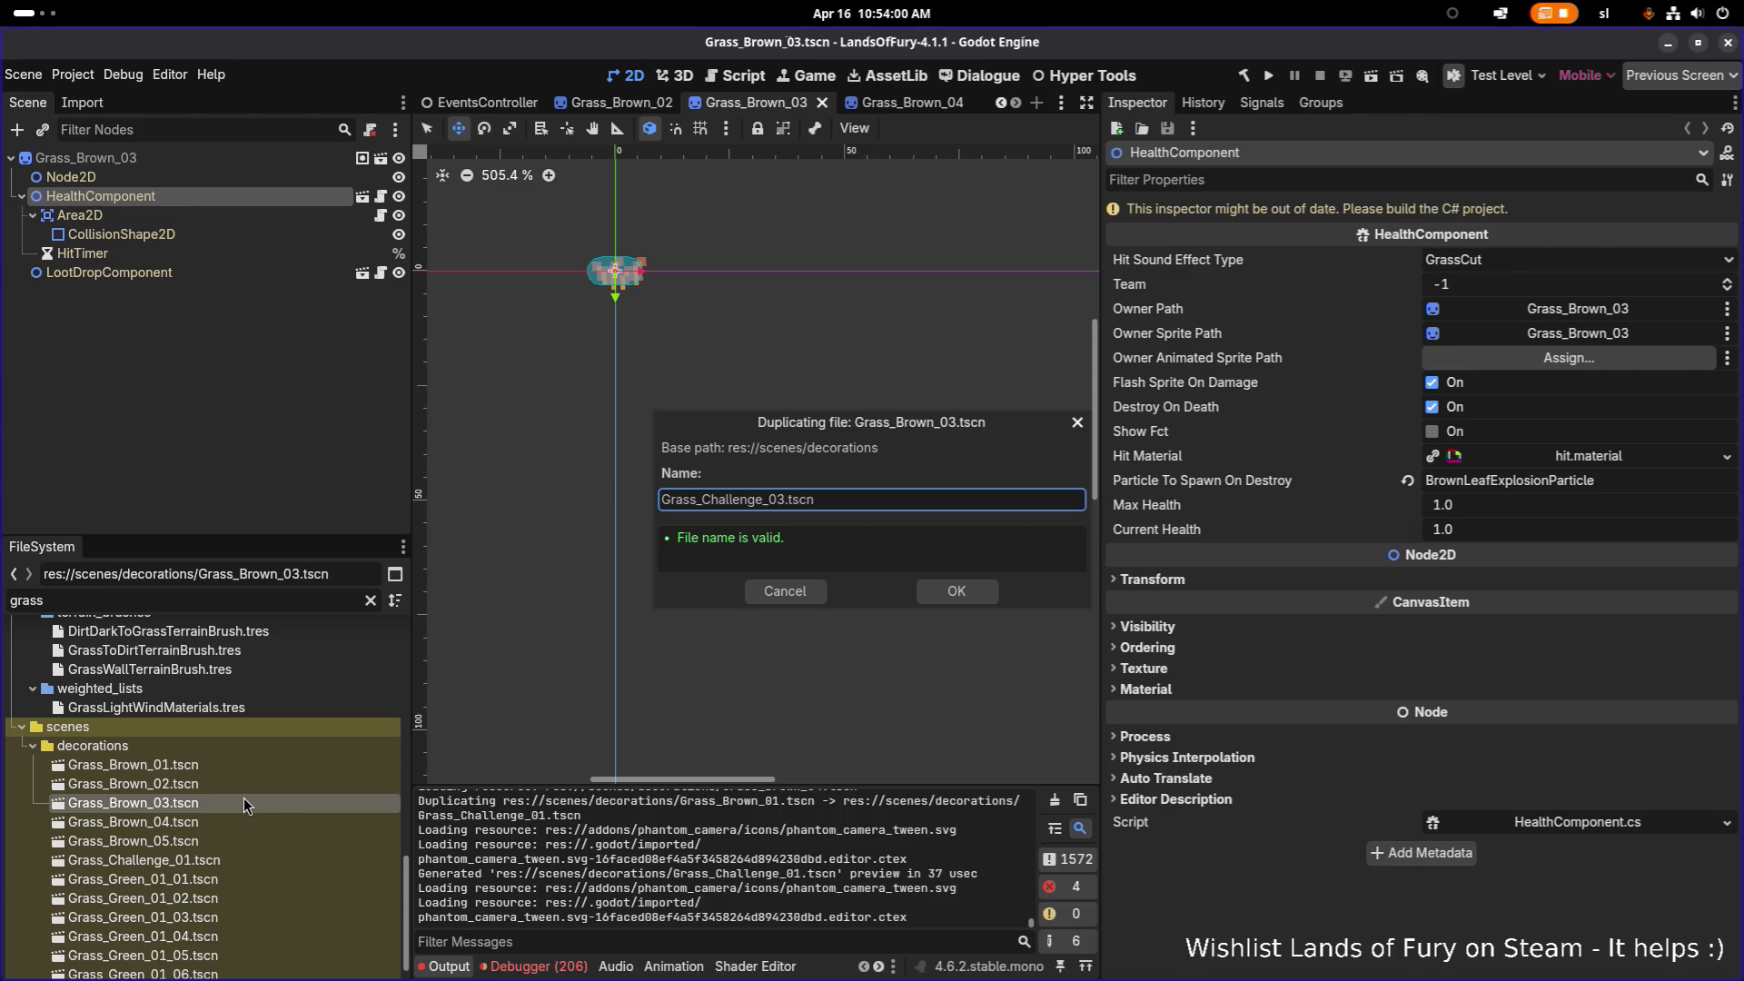
{"action": "key", "text": "Delete"}
{"action": "type", "text": "2"}
{"action": "key", "text": "Return"}
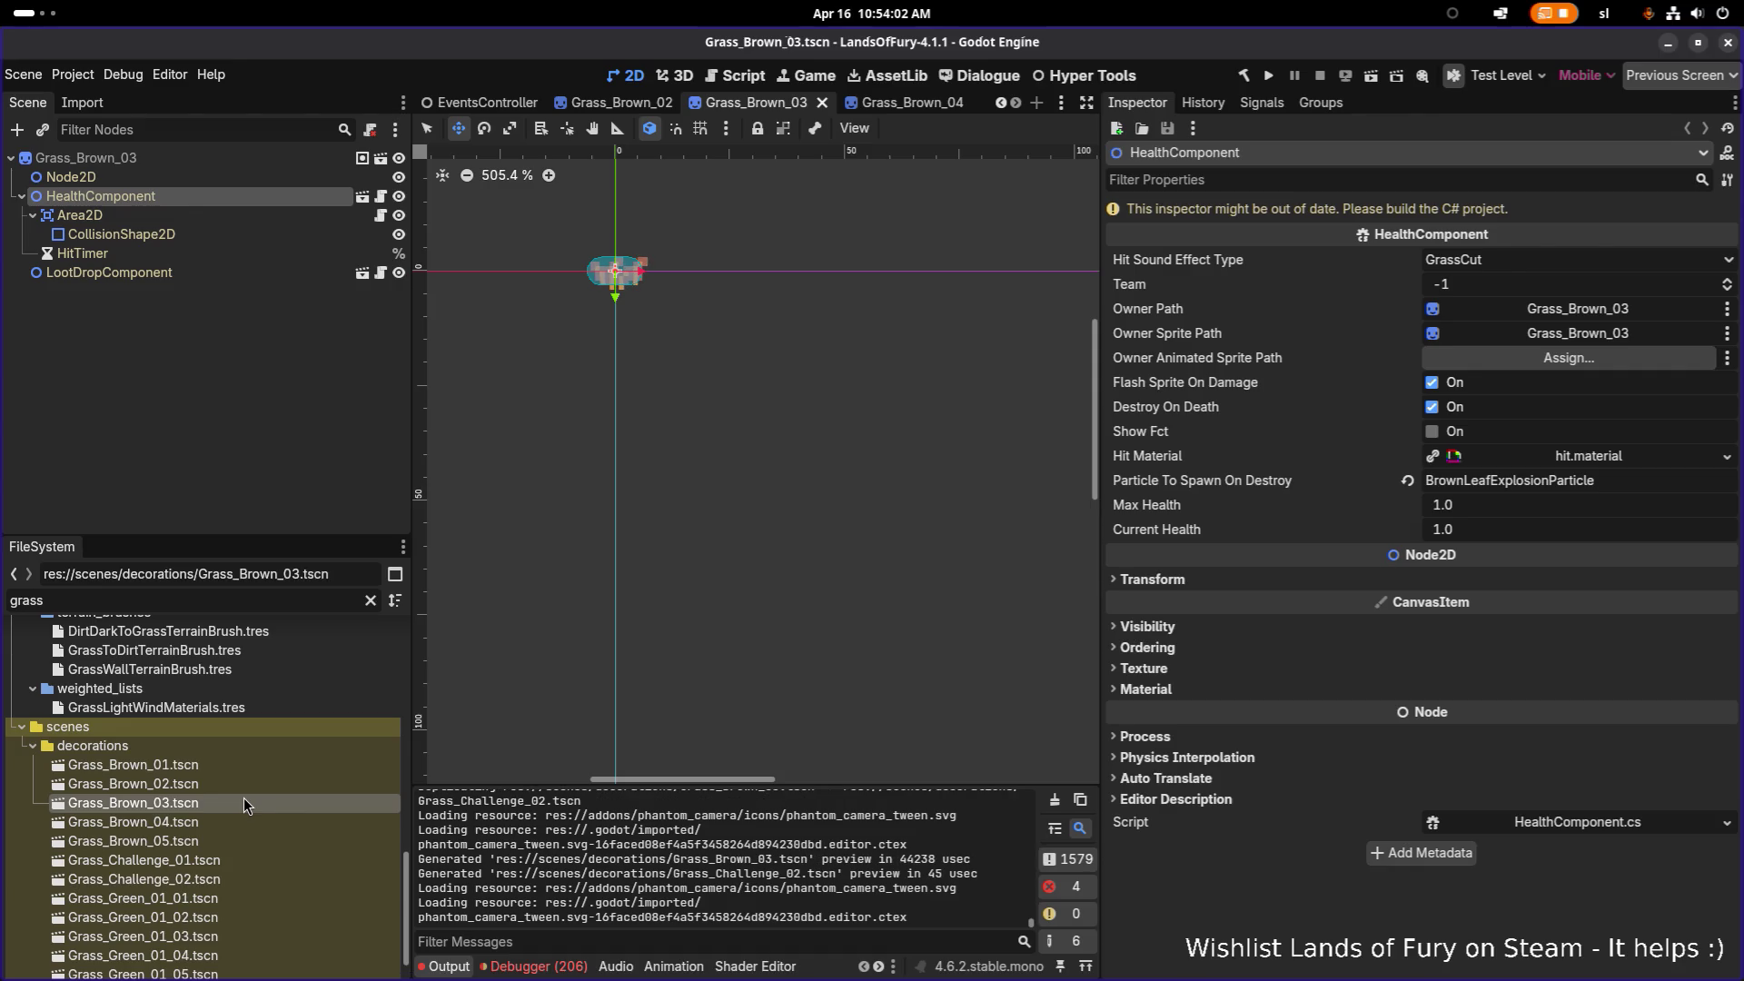
Step: Duplicate Grass_Brown_04.tscn as Grass_Challenge_03.tscn and open Grass_Challenge_01.tscn
{"action": "left_click", "coordinate": [221, 821]}
{"action": "key", "text": "ctrl+d"}
{"action": "key", "text": "Left"}
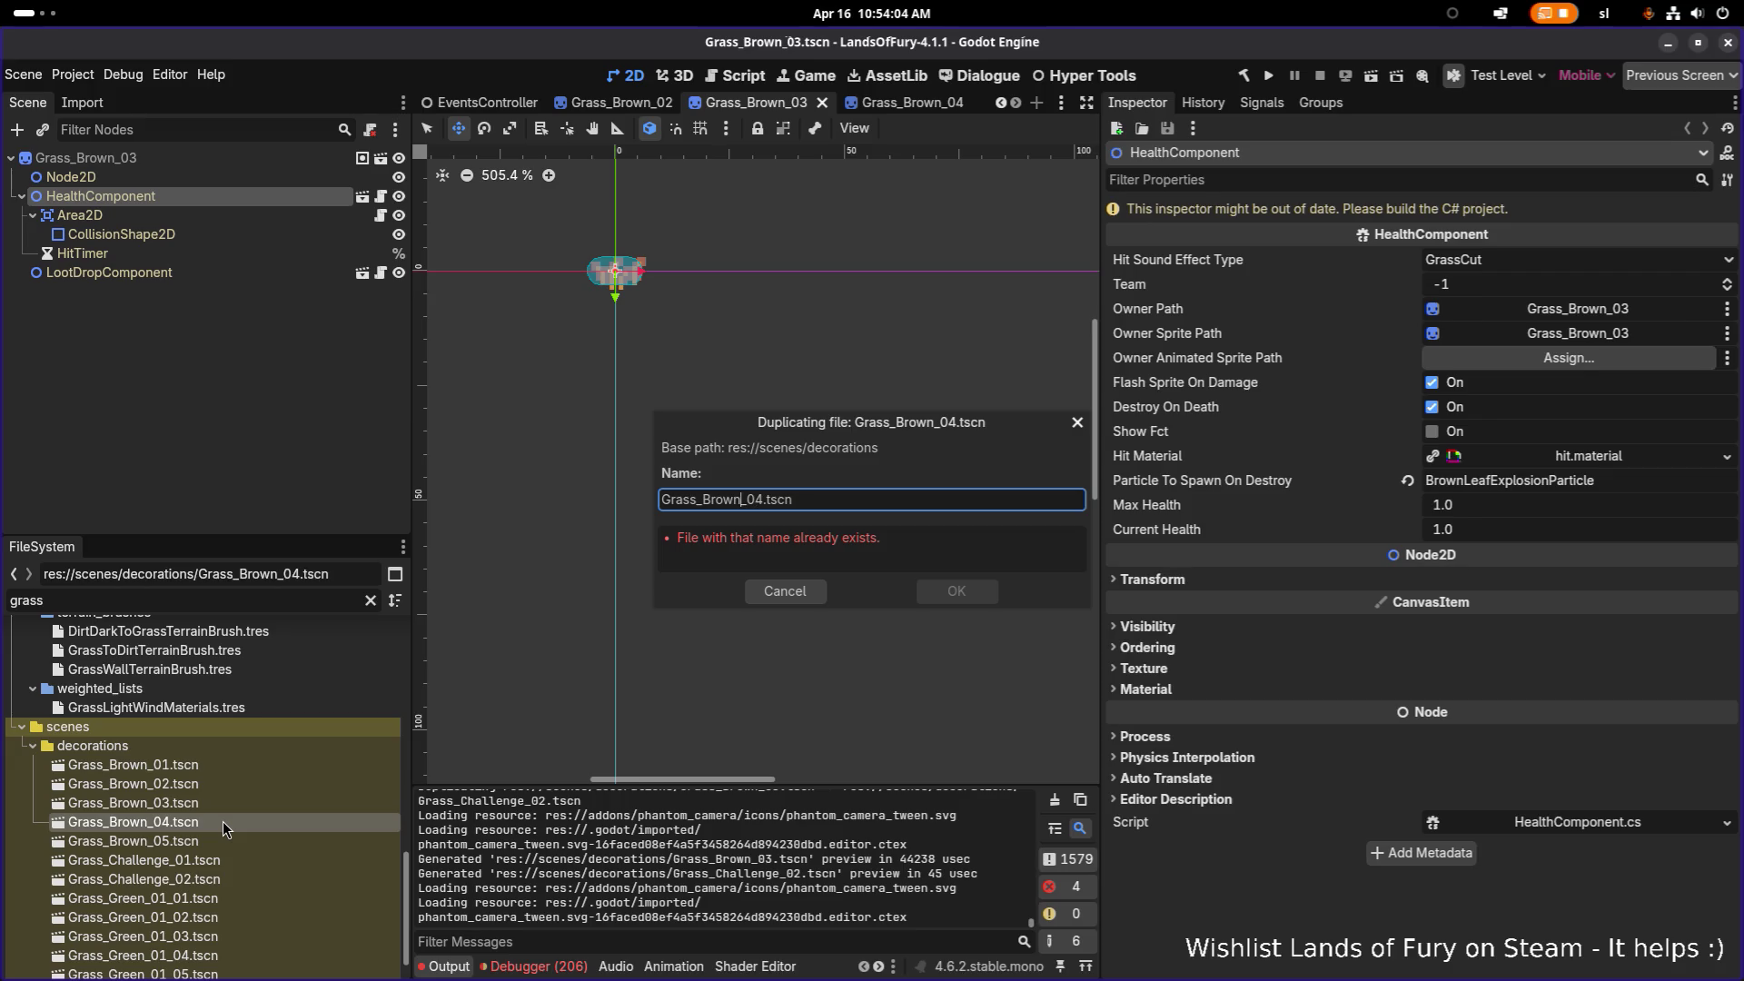
{"action": "key", "text": "ctrl+shift+Right"}
{"action": "key", "text": "ctrl+shift+Right"}
{"action": "type", "text": "CHal"}
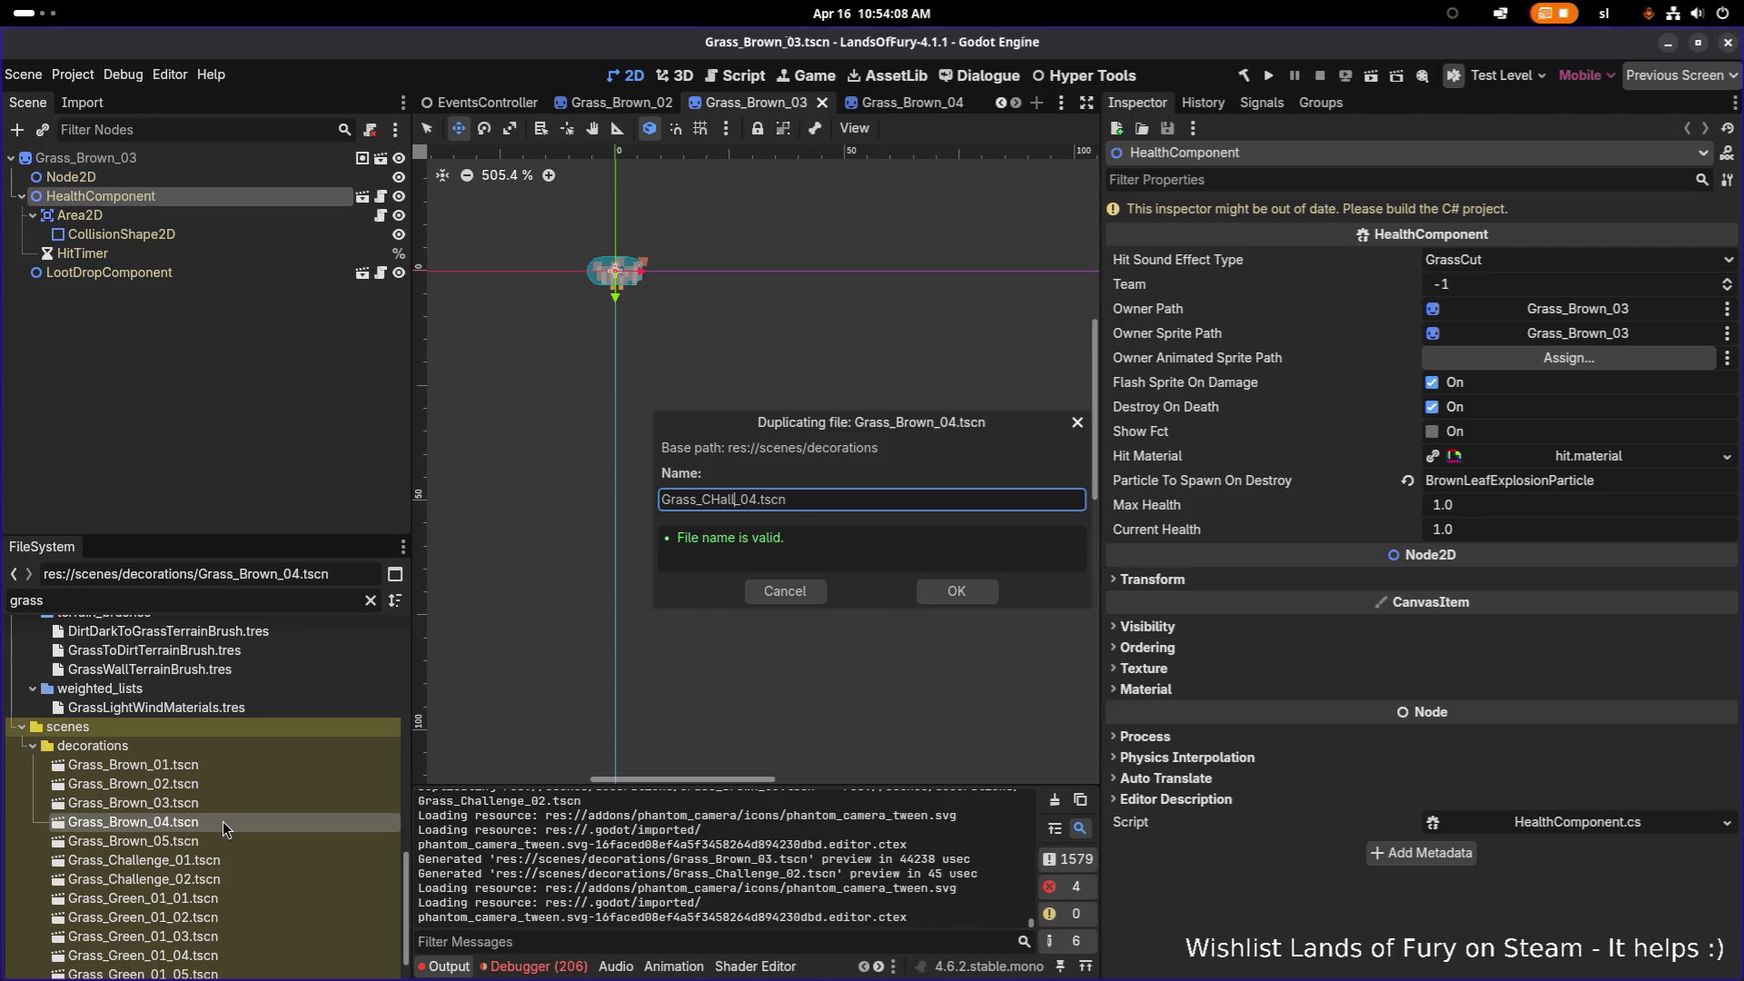
{"action": "type", "text": "lenge"}
{"action": "key", "text": "Return"}
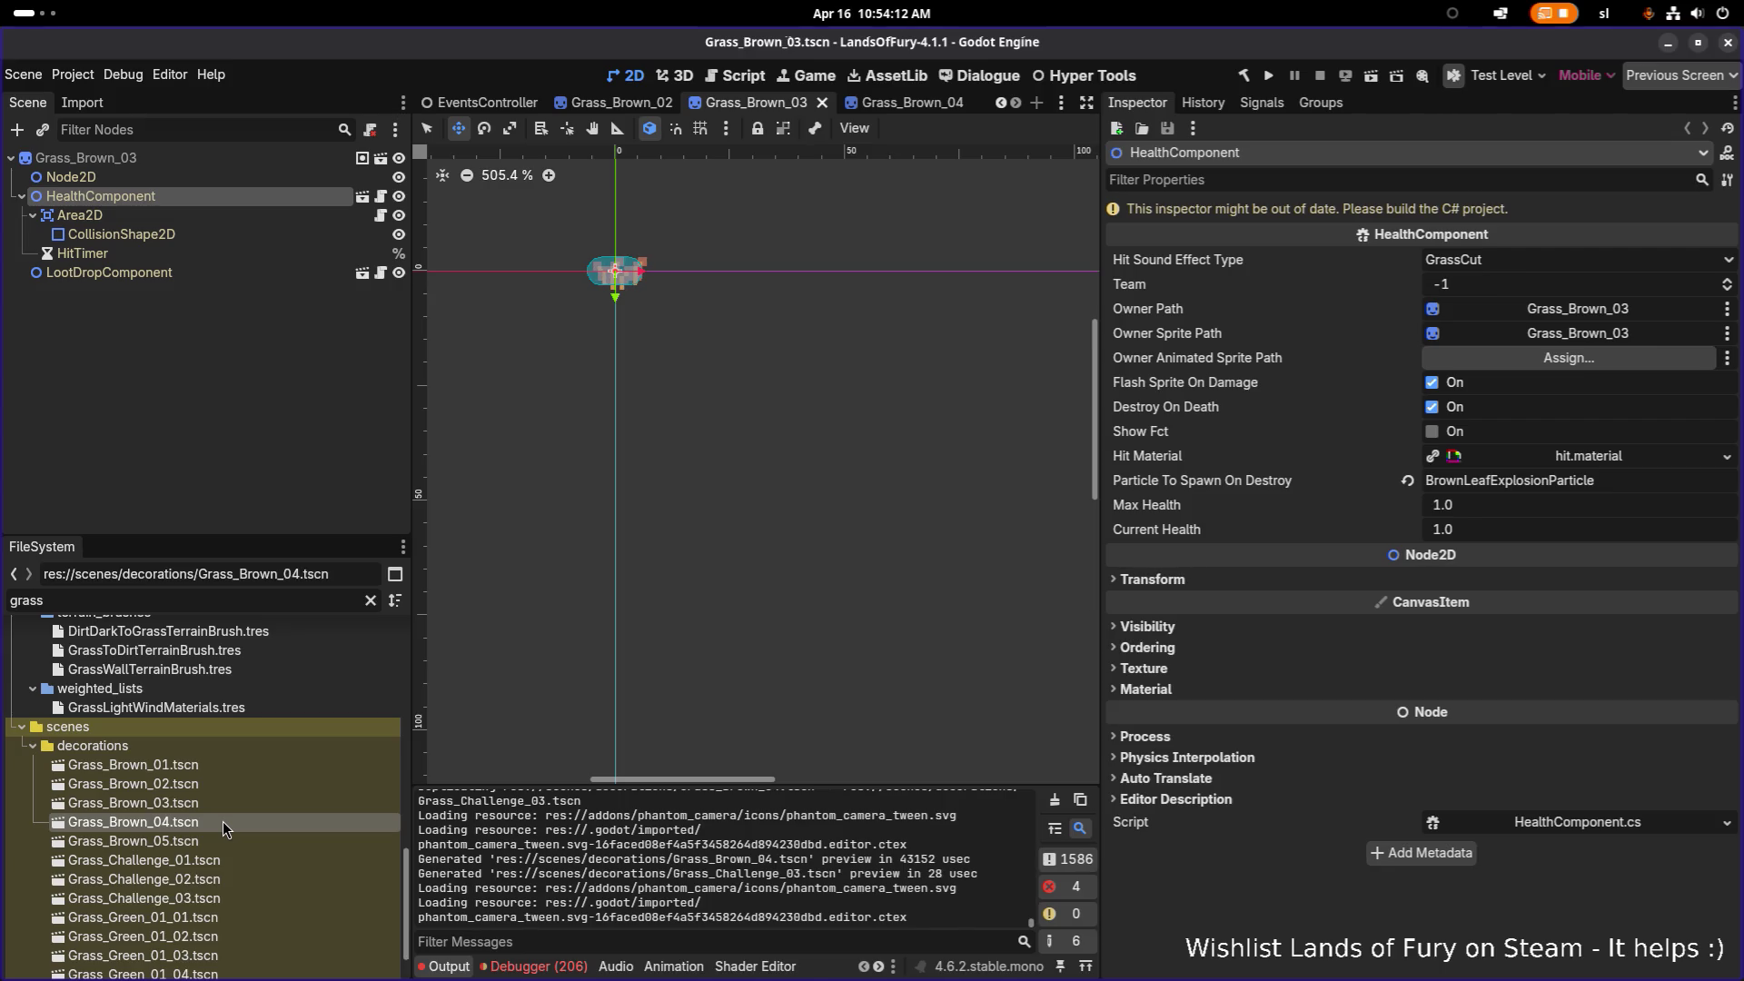
{"action": "double_click", "coordinate": [224, 855]}
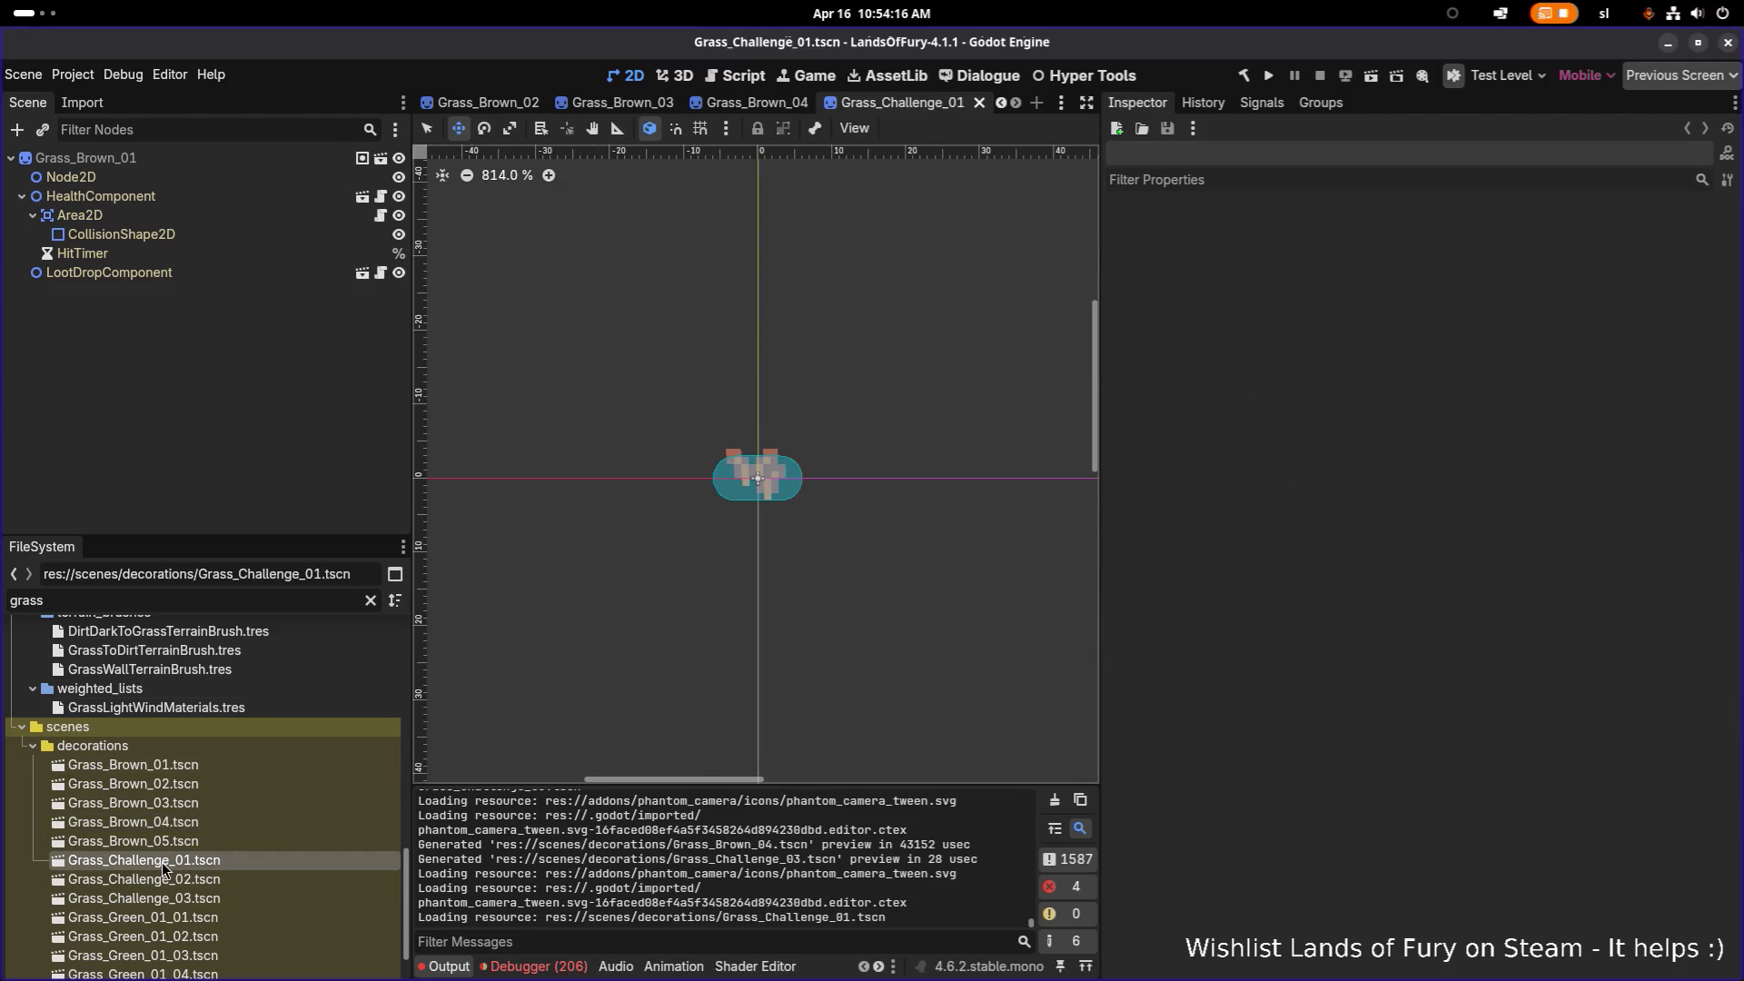
Step: Rename the Grass_Challenge_01 scene's root node to Grass_Challenge_01
{"action": "double_click", "coordinate": [162, 161]}
{"action": "type", "text": "Grass_Challenge_01"}
{"action": "key", "text": "Return"}
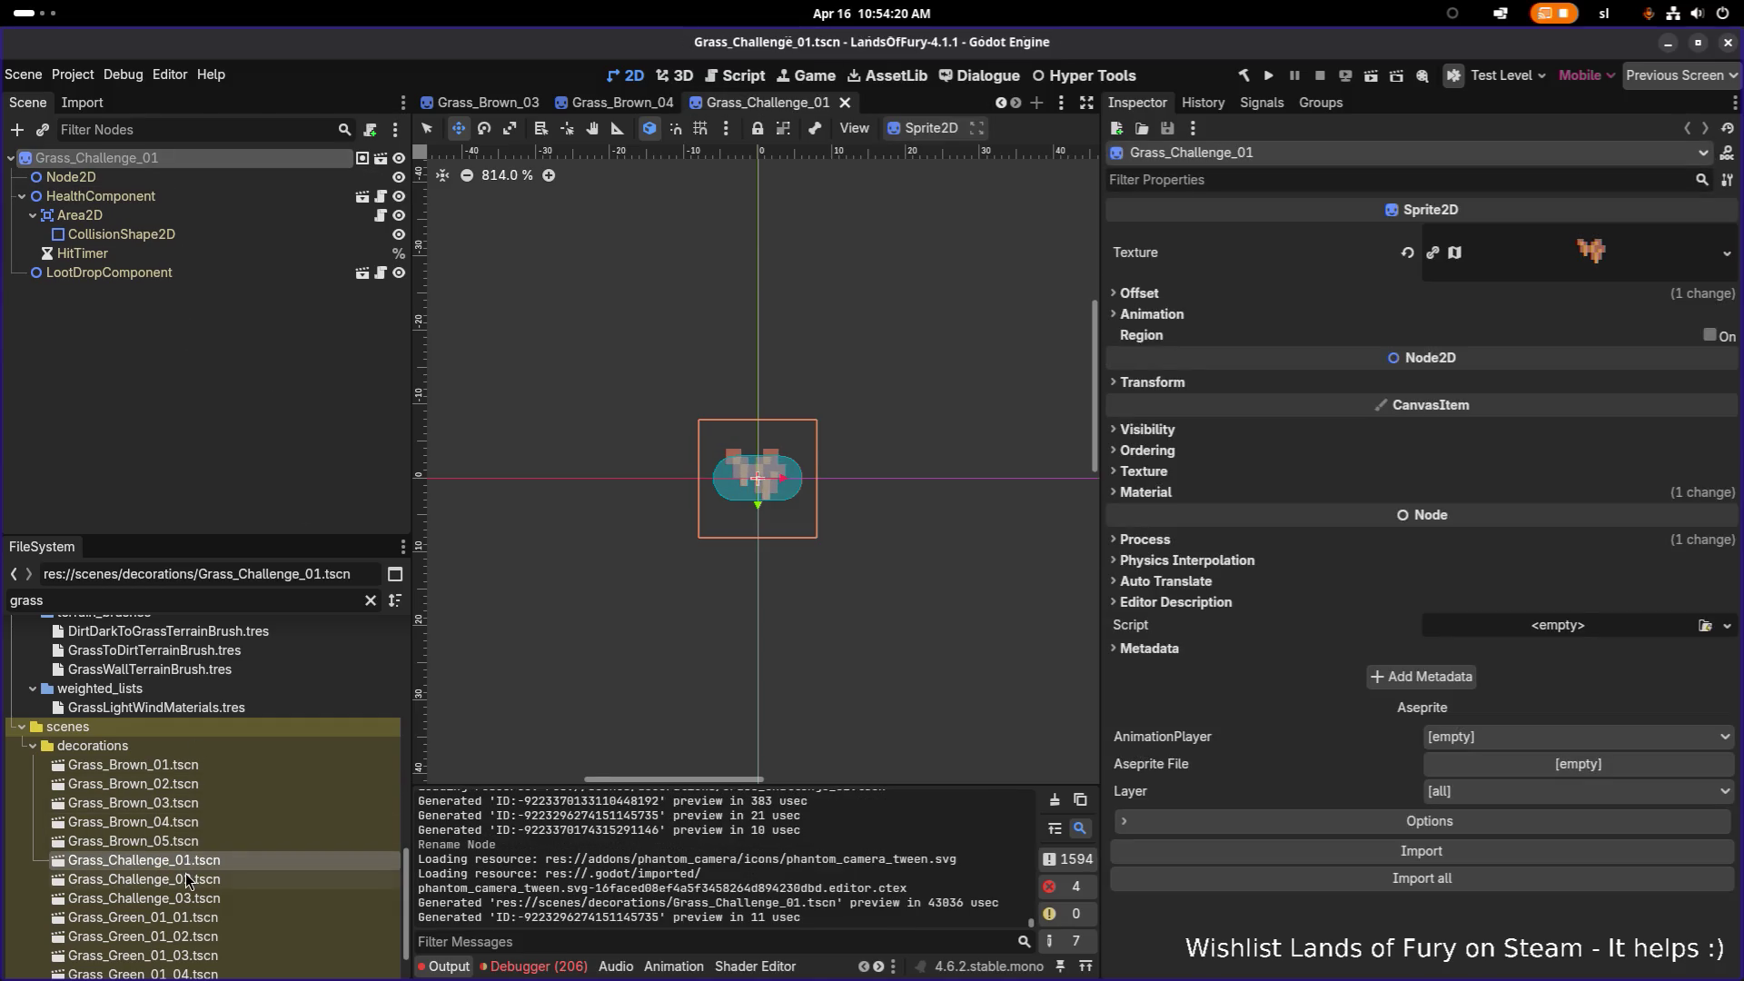
Step: In the Grass_Challenge_02 scene, rename the root node to Grass_Challenge_02
{"action": "double_click", "coordinate": [185, 878]}
{"action": "double_click", "coordinate": [234, 156]}
{"action": "type", "text": "Grass_Challenge_01"}
{"action": "key", "text": "BackSpace"}
{"action": "type", "text": "2"}
{"action": "key", "text": "Return"}
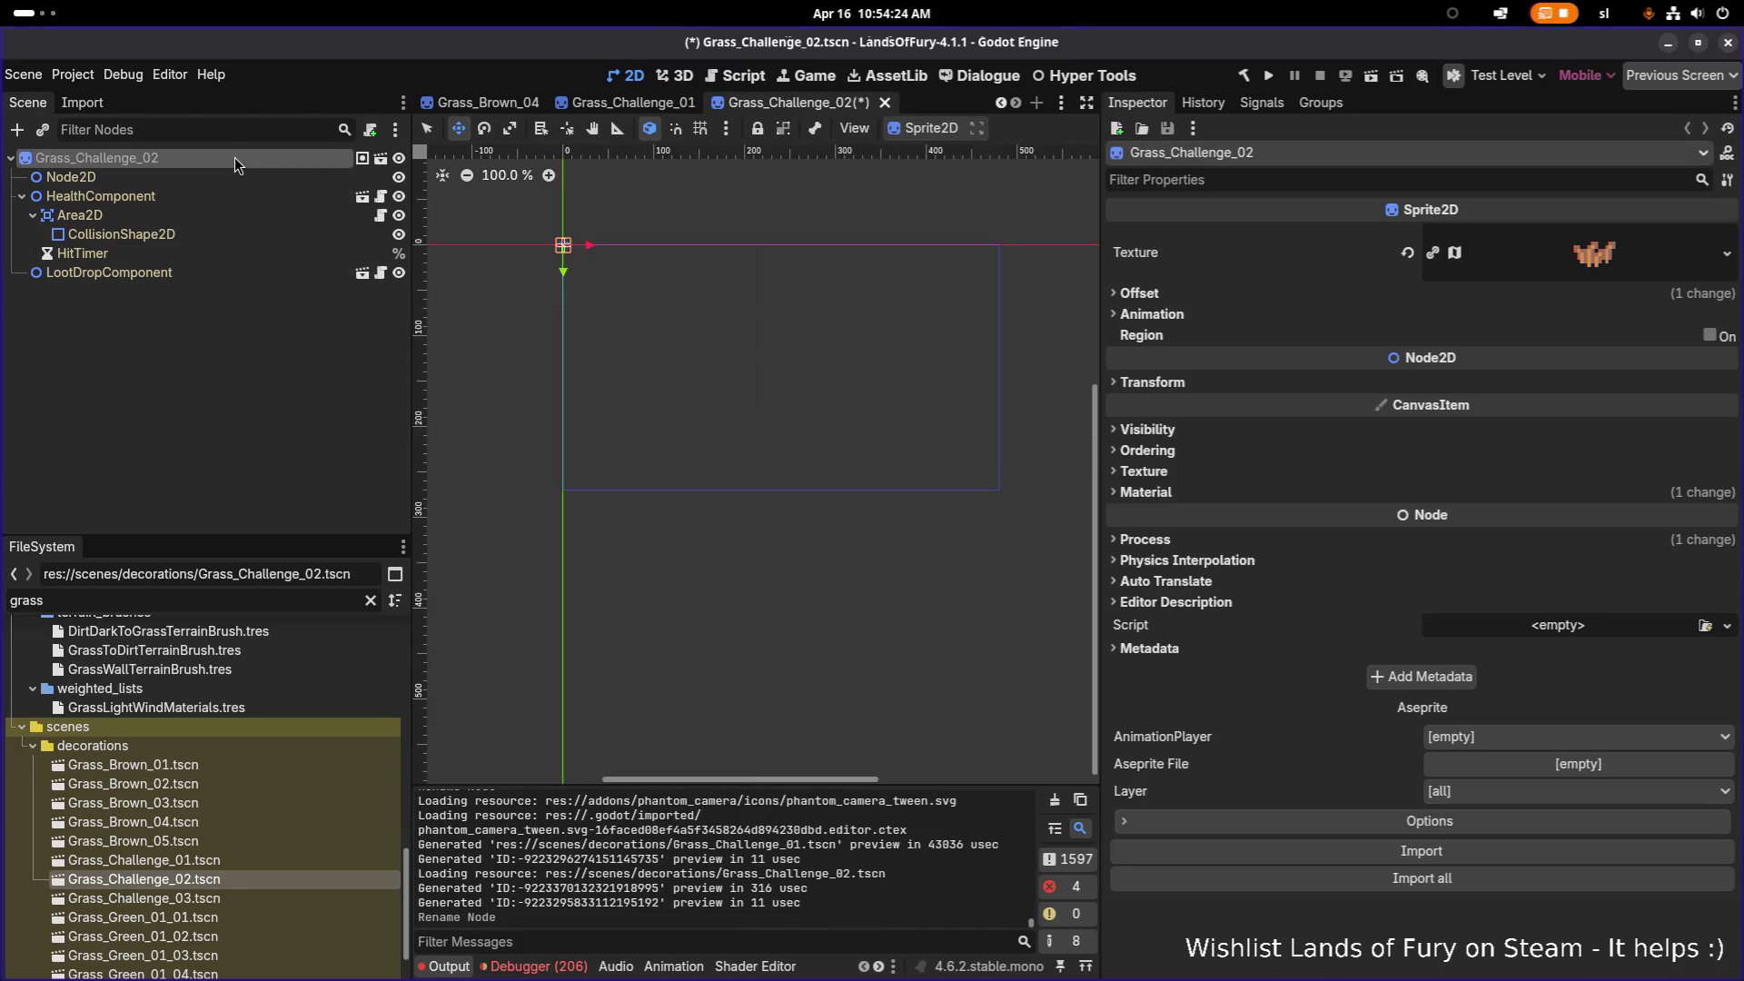
Step: Rename the Grass_Challenge_03 root node to Grass_Challenge_03, save, and reopen Grass_Challenge_01
{"action": "double_click", "coordinate": [194, 896]}
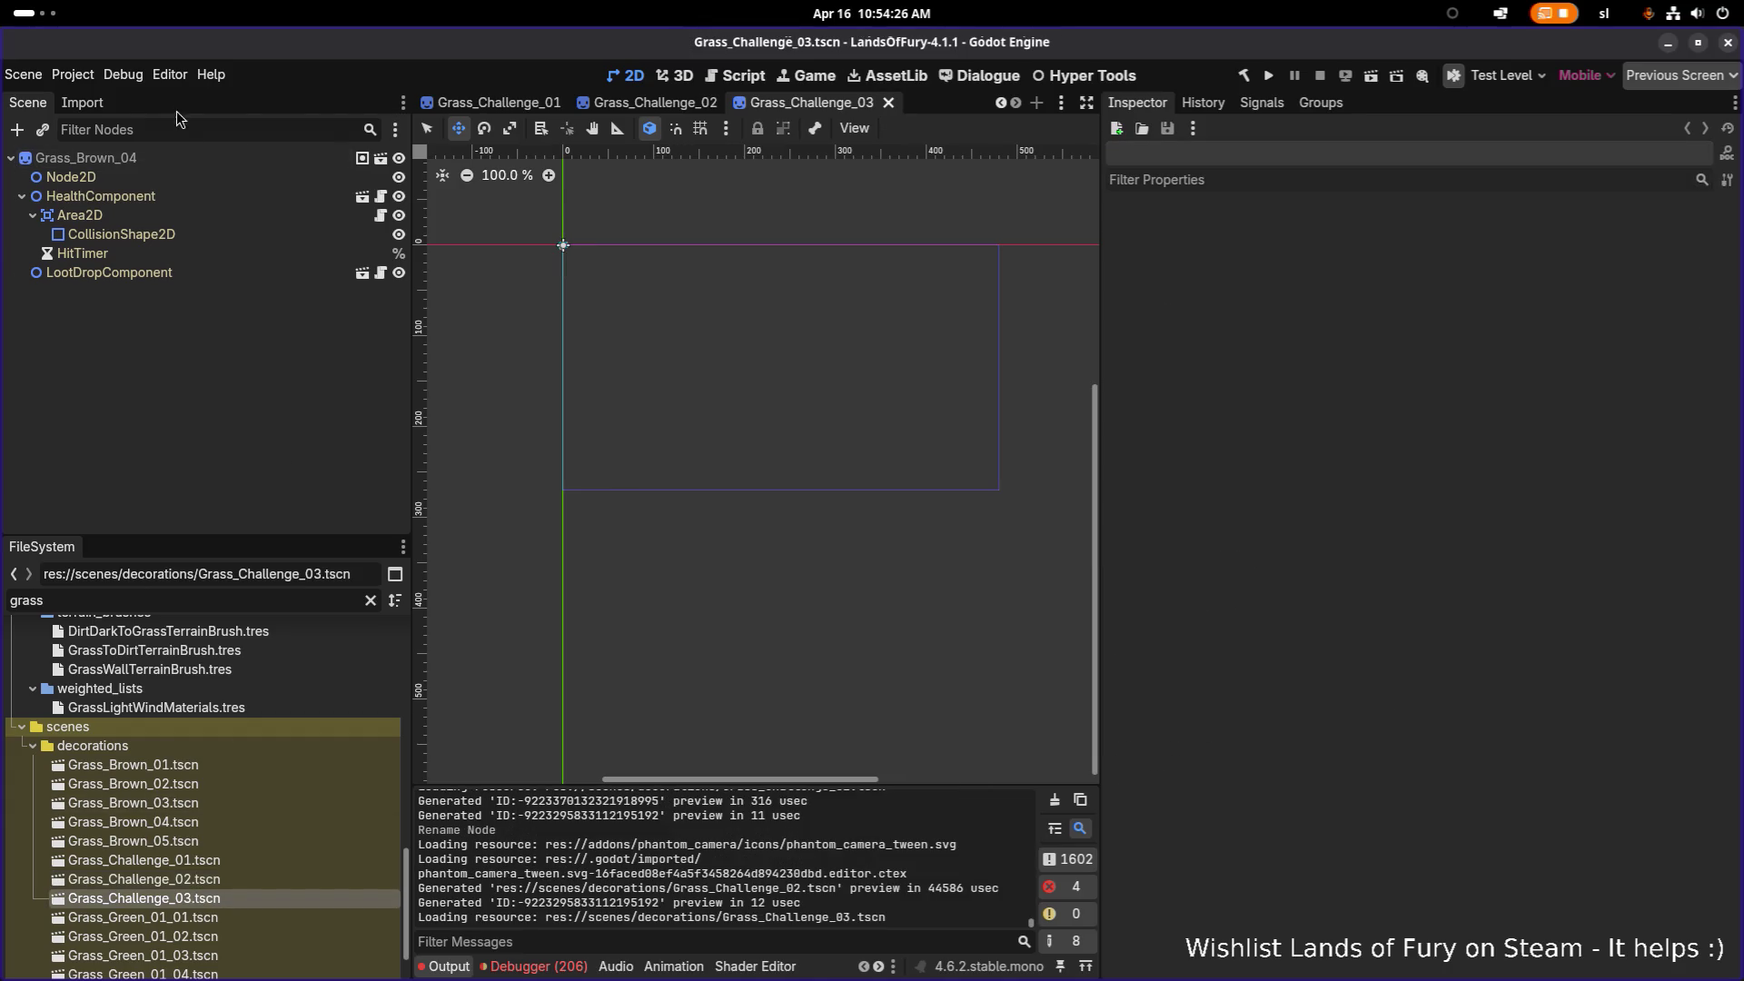
{"action": "double_click", "coordinate": [177, 161]}
{"action": "type", "text": "Grass_Challenge_01"}
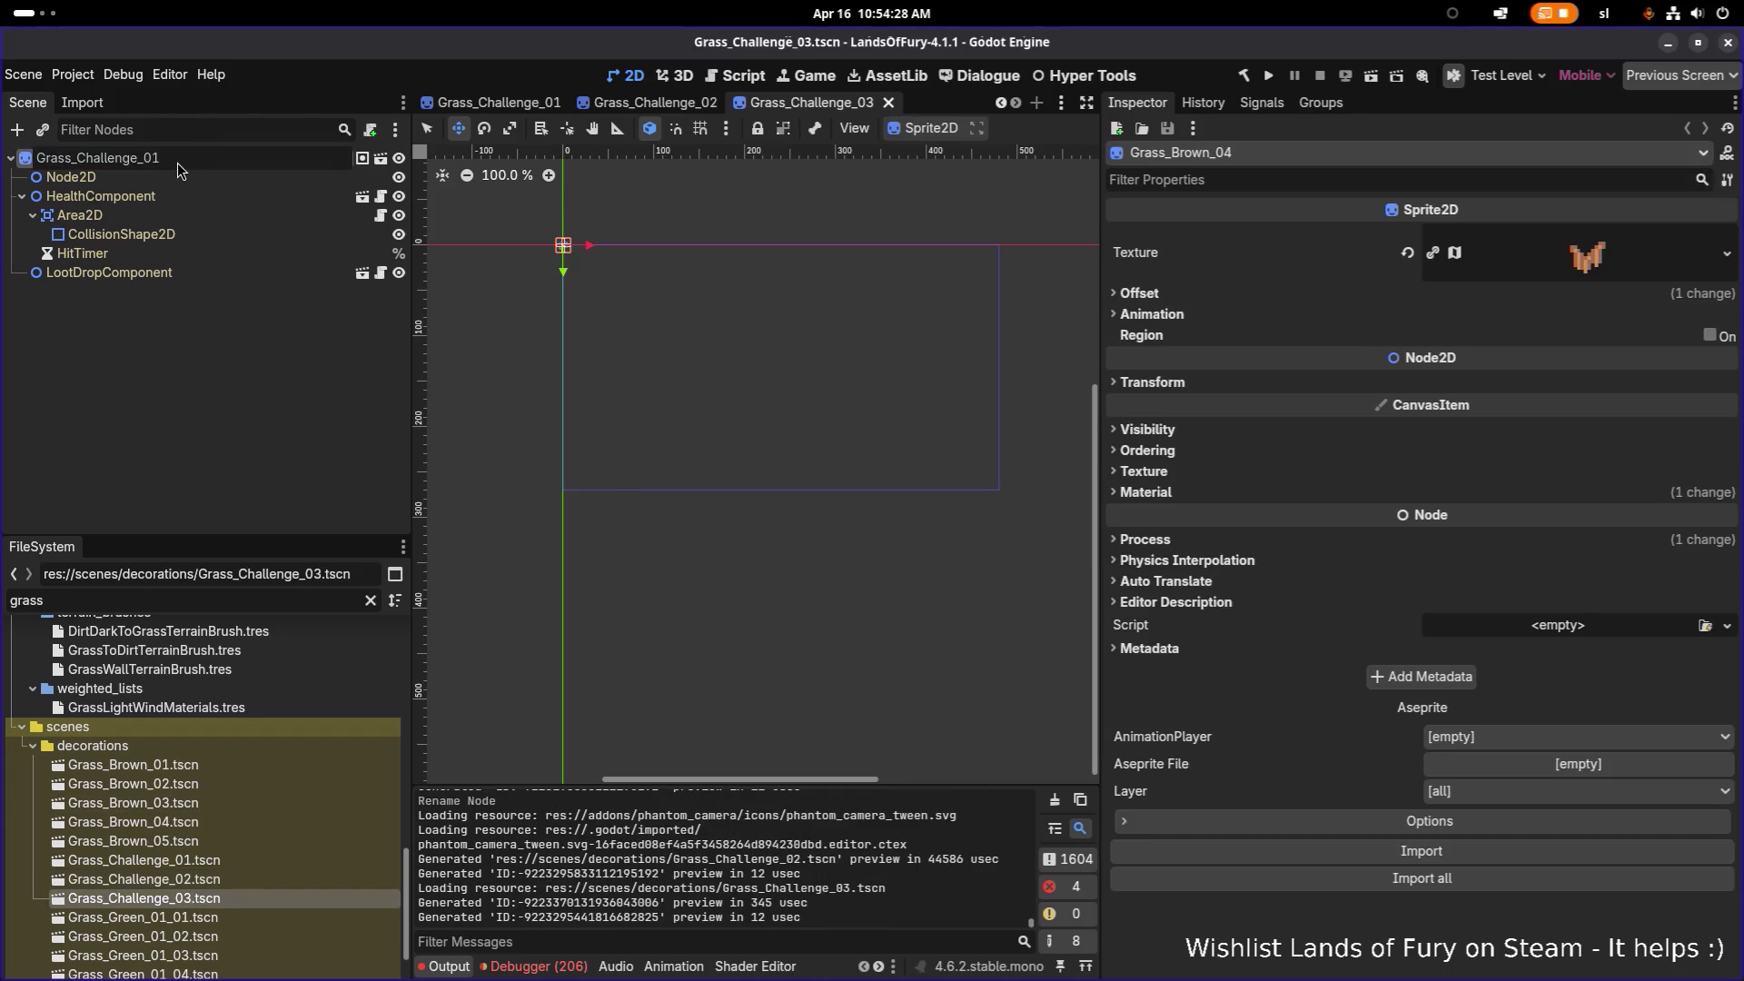
{"action": "key", "text": "BackSpace"}
{"action": "type", "text": "3"}
{"action": "key", "text": "Return"}
{"action": "key", "text": "ctrl+s"}
{"action": "left_click", "coordinate": [242, 861]}
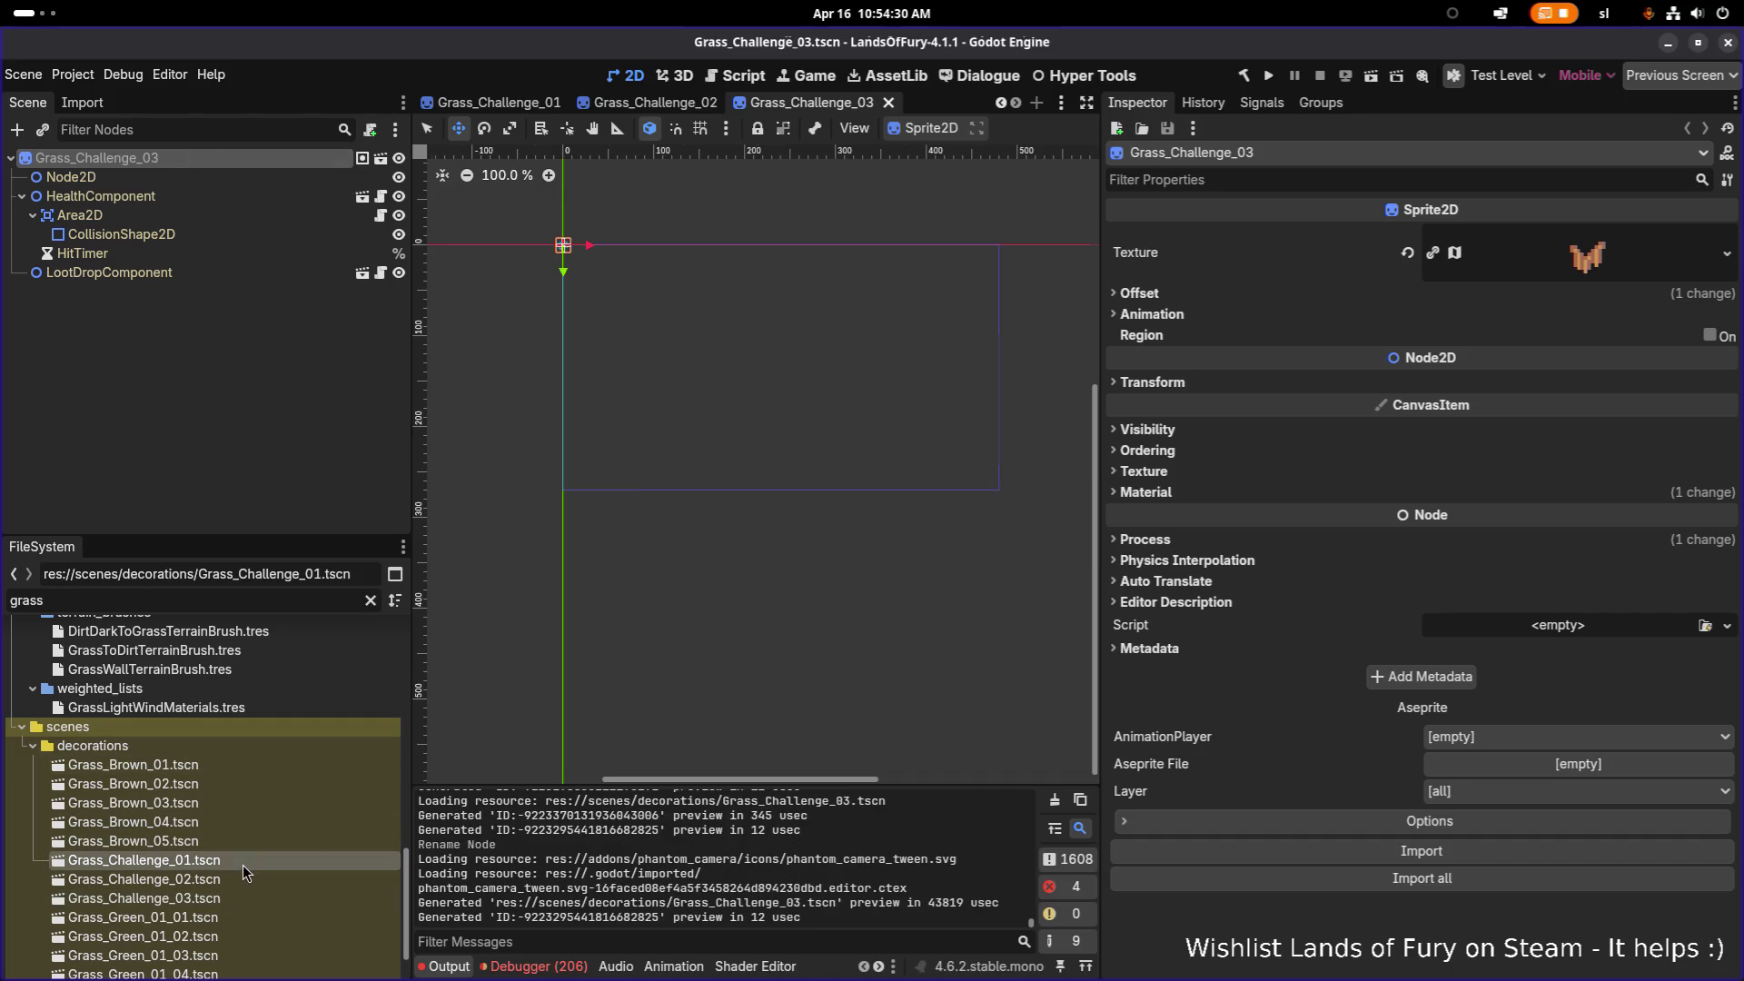
{"action": "double_click", "coordinate": [243, 865]}
Step: Quick Load a blue grass_challenge texture onto the Grass_Challenge_01 sprite and save the scene
{"action": "left_click", "coordinate": [1726, 254]}
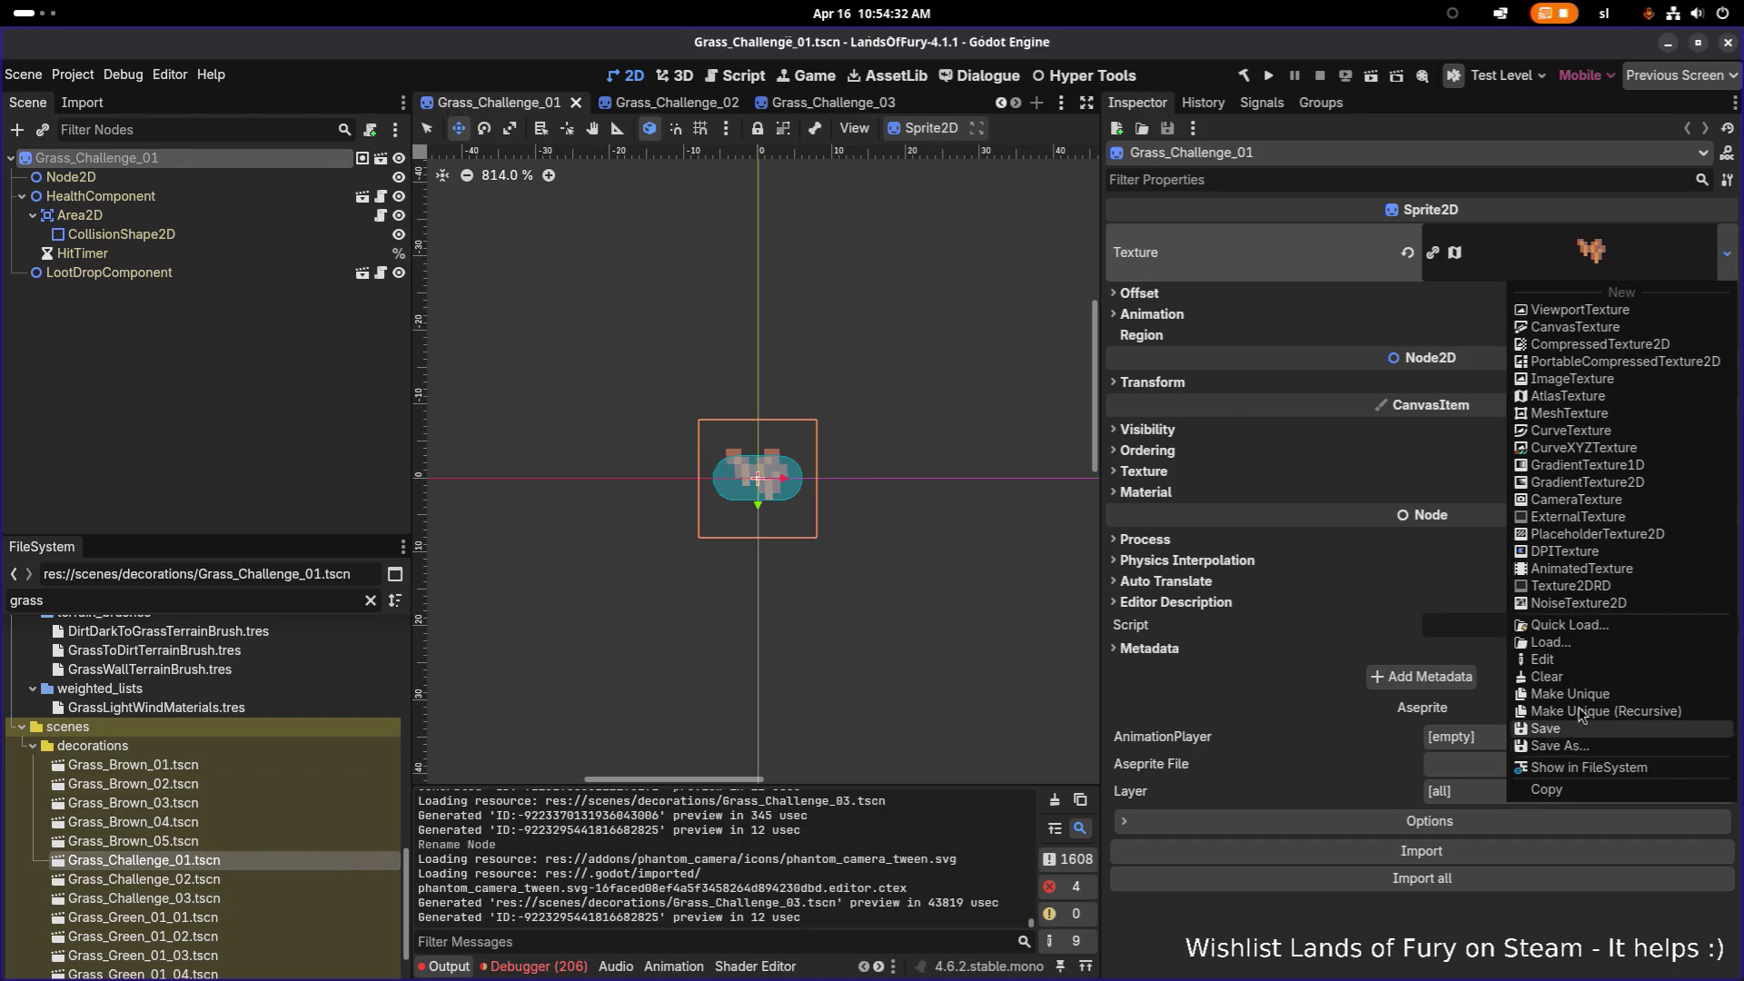
{"action": "left_click", "coordinate": [1613, 626]}
{"action": "type", "text": "challen"}
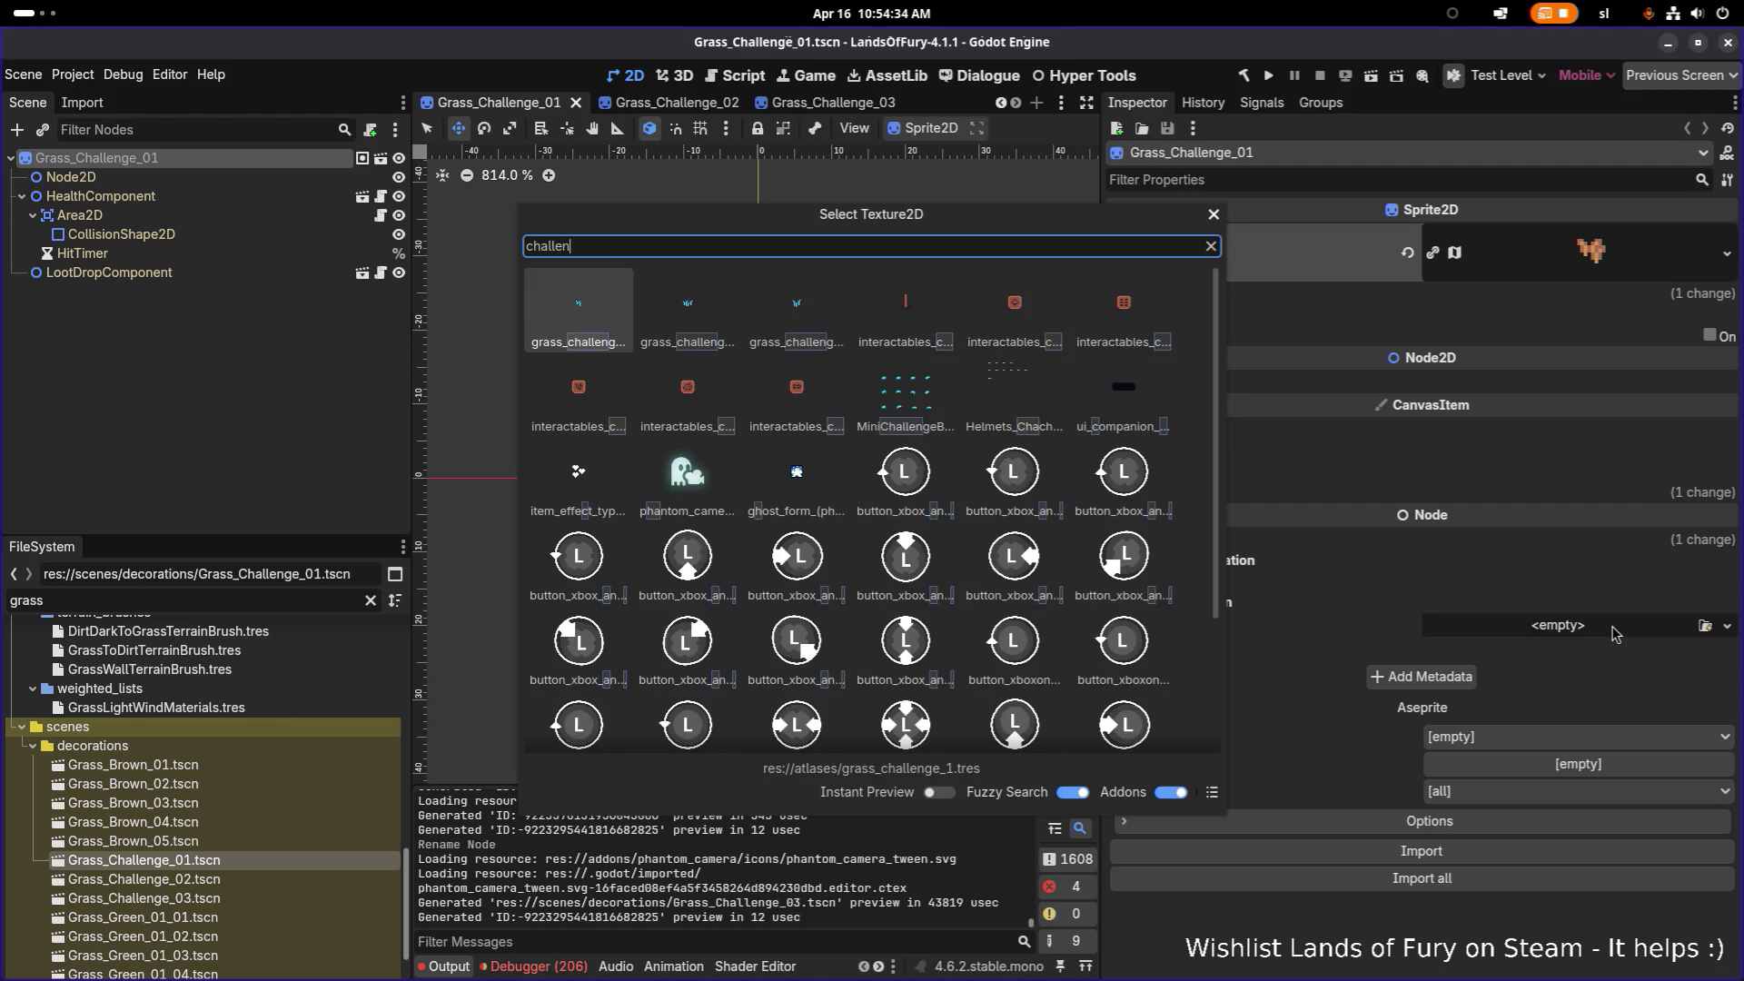
{"action": "key", "text": "Return"}
{"action": "key", "text": "ctrl+s"}
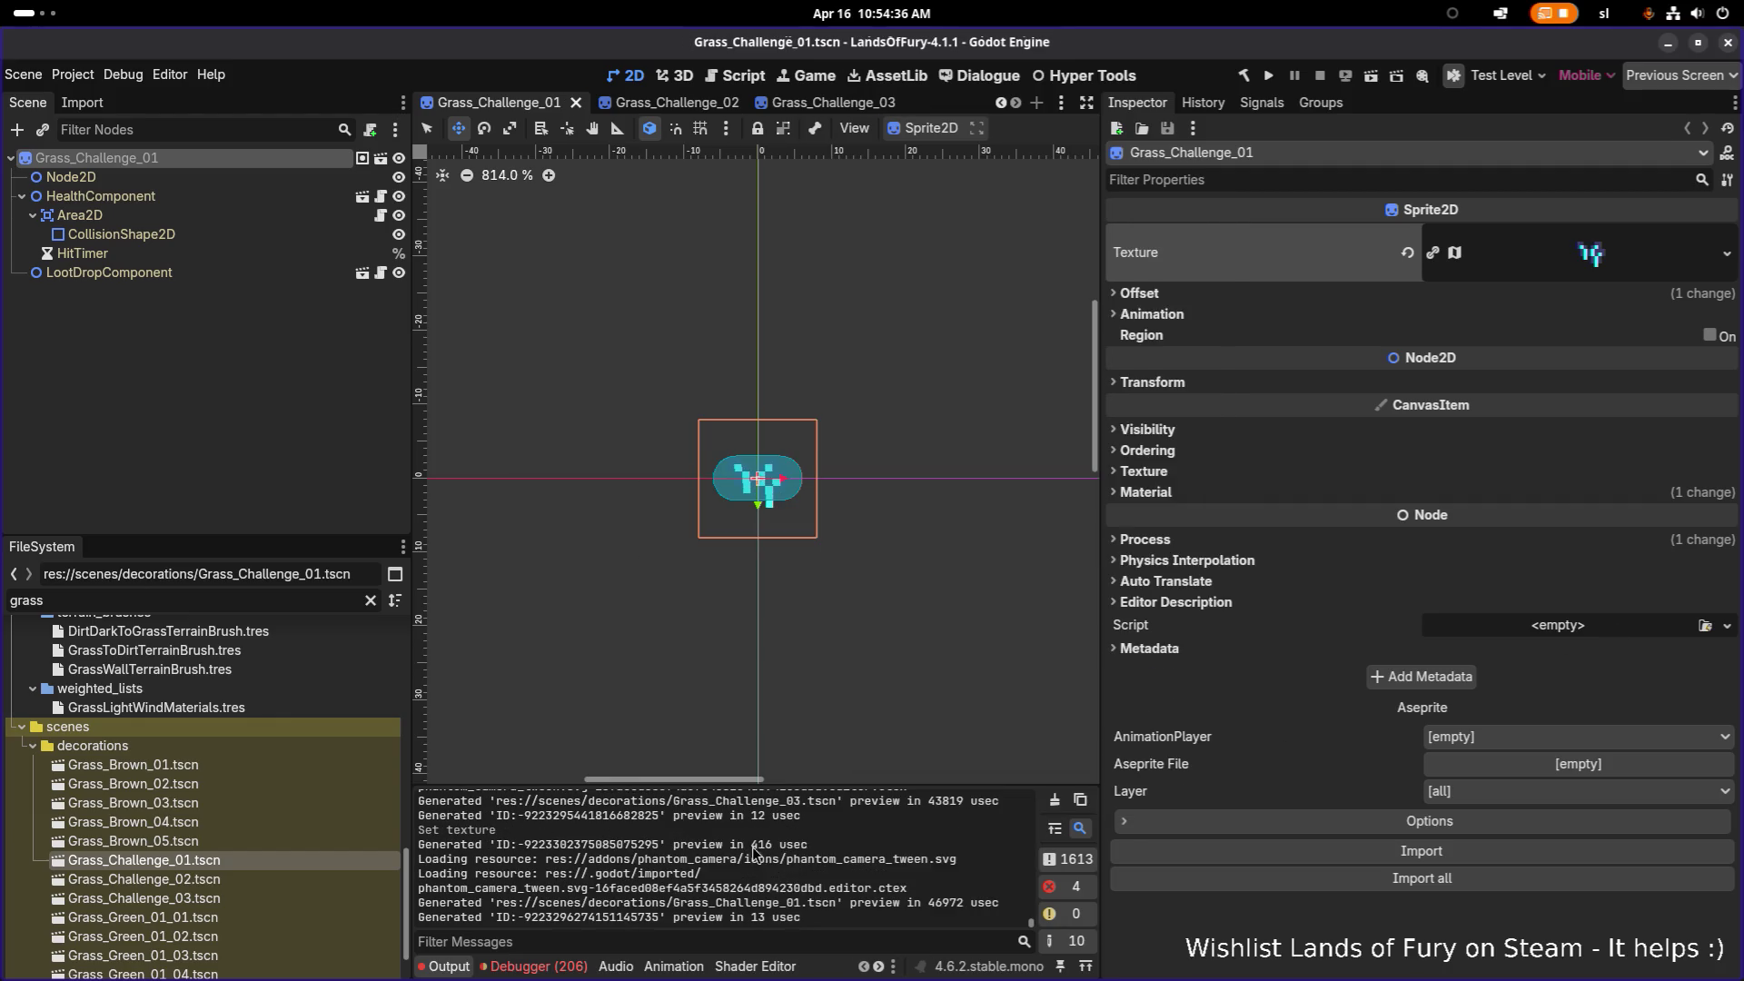
Step: Set the Grass_Challenge_02 sprite texture to grass_challenge_2 and save the scene
{"action": "double_click", "coordinate": [227, 880]}
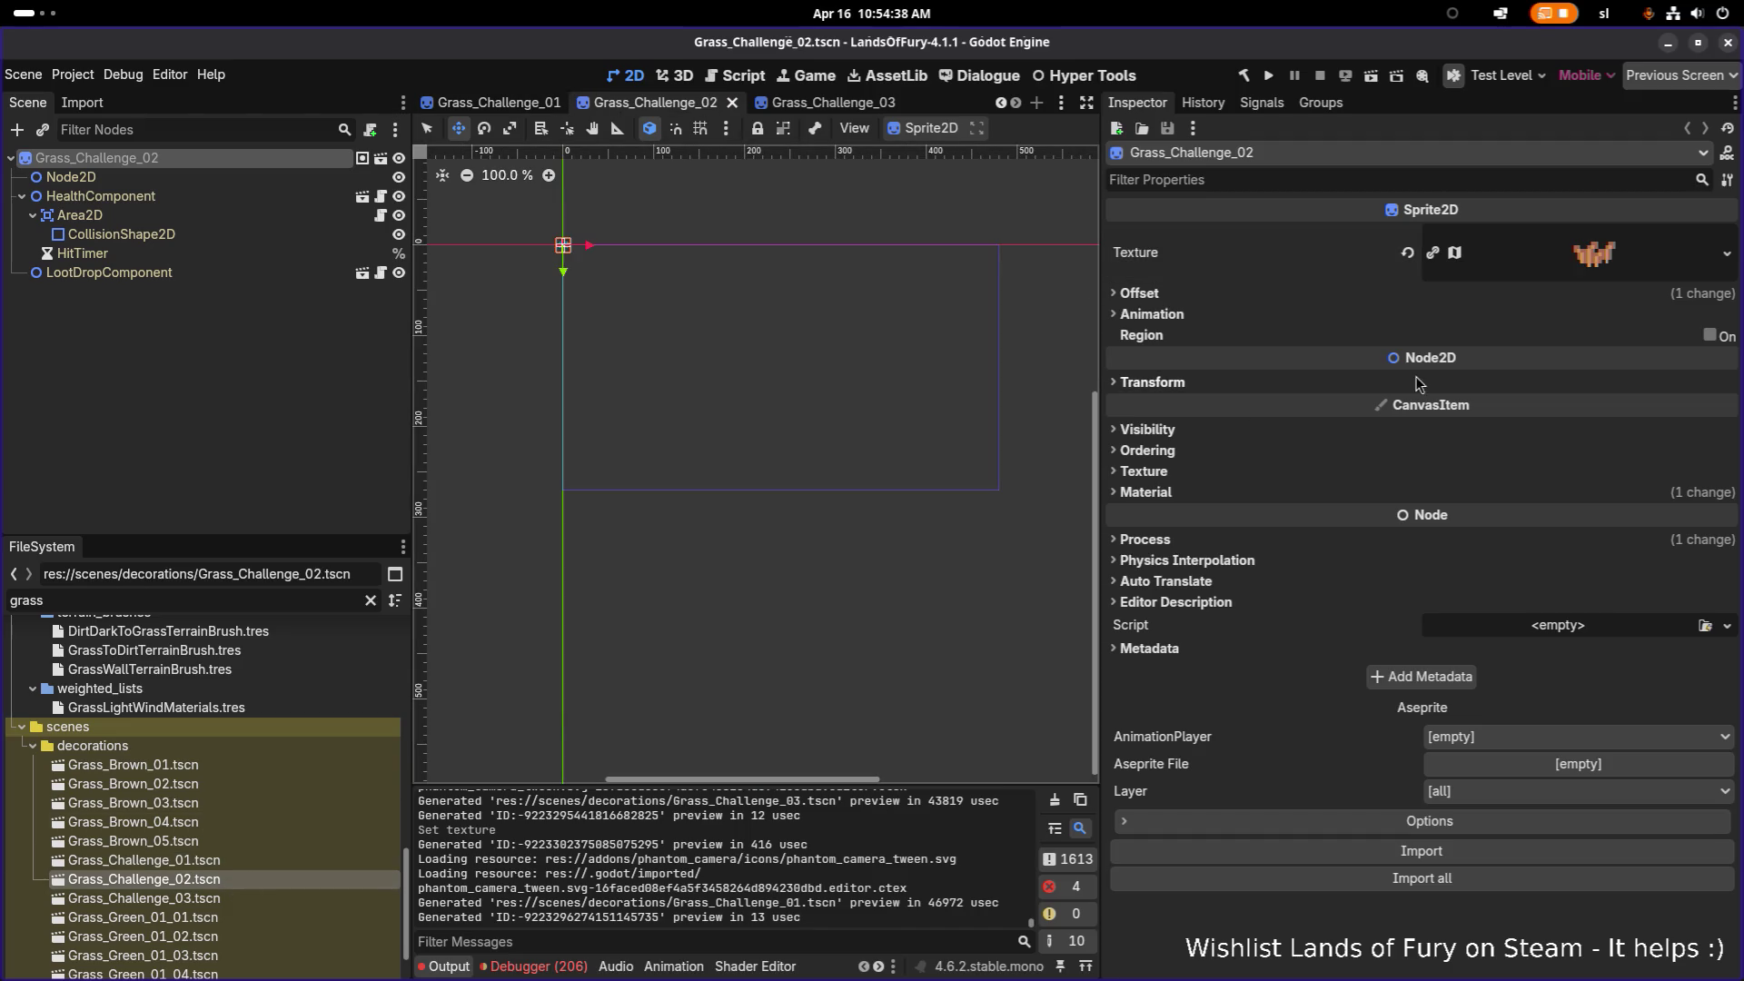
{"action": "left_click", "coordinate": [1631, 257]}
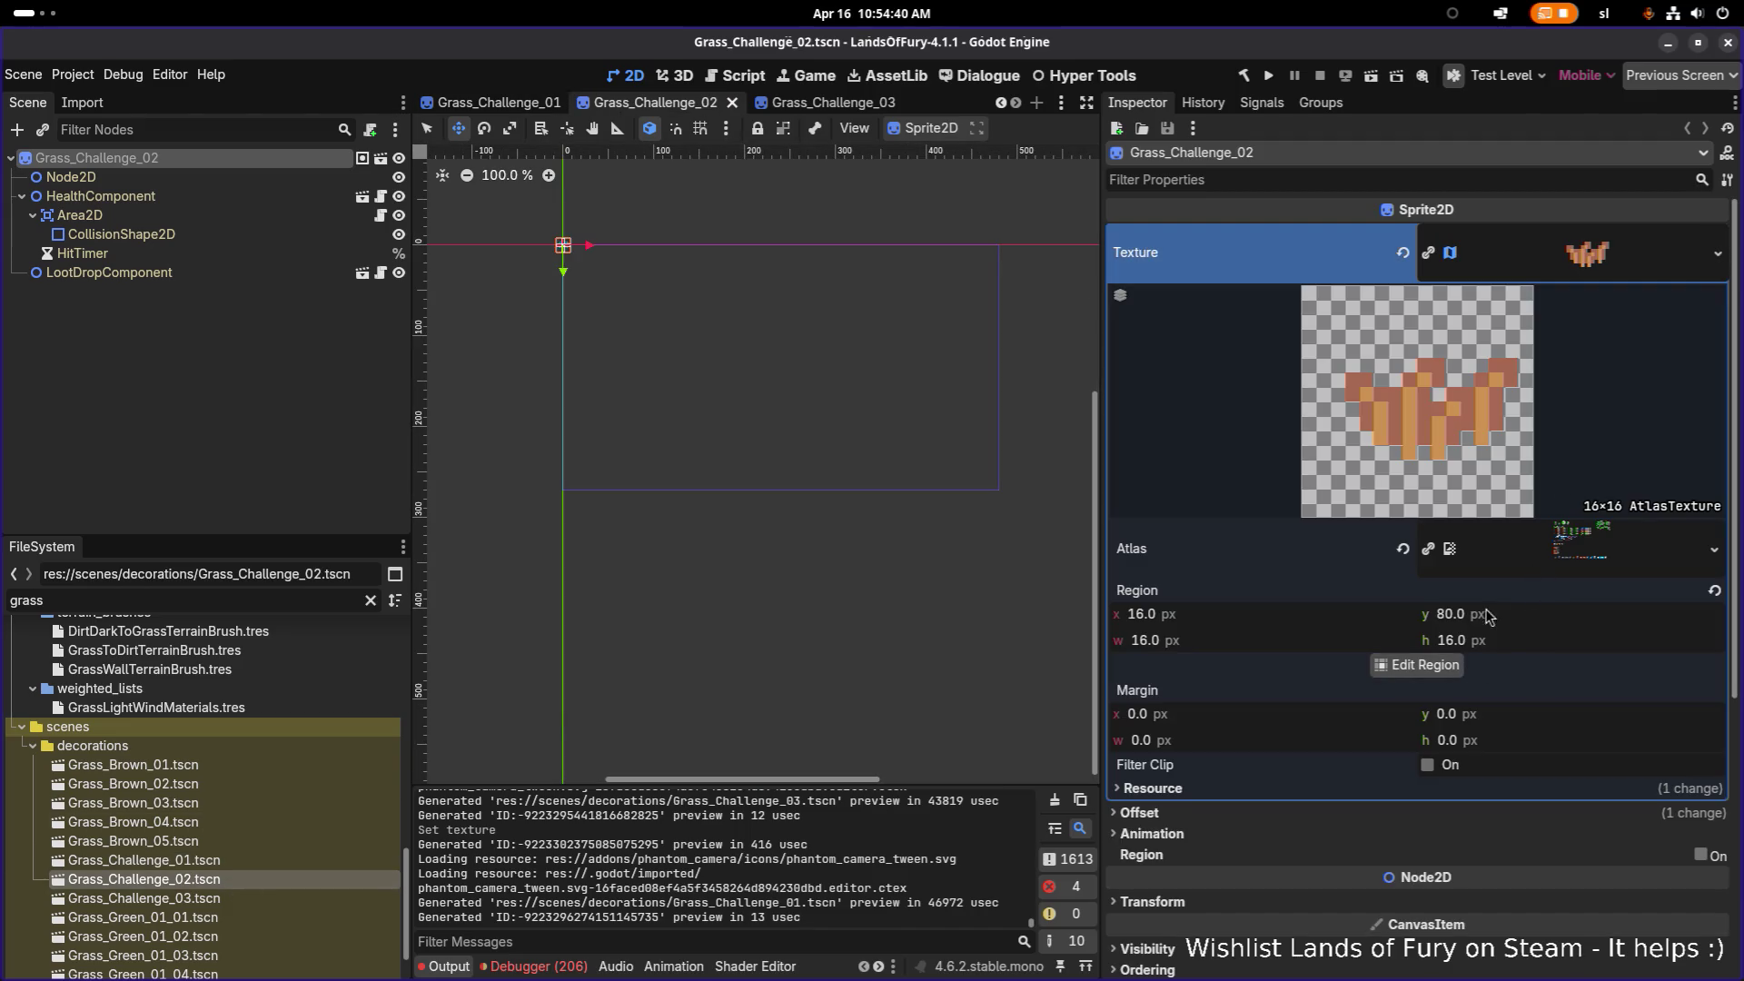
{"action": "left_click", "coordinate": [1721, 256]}
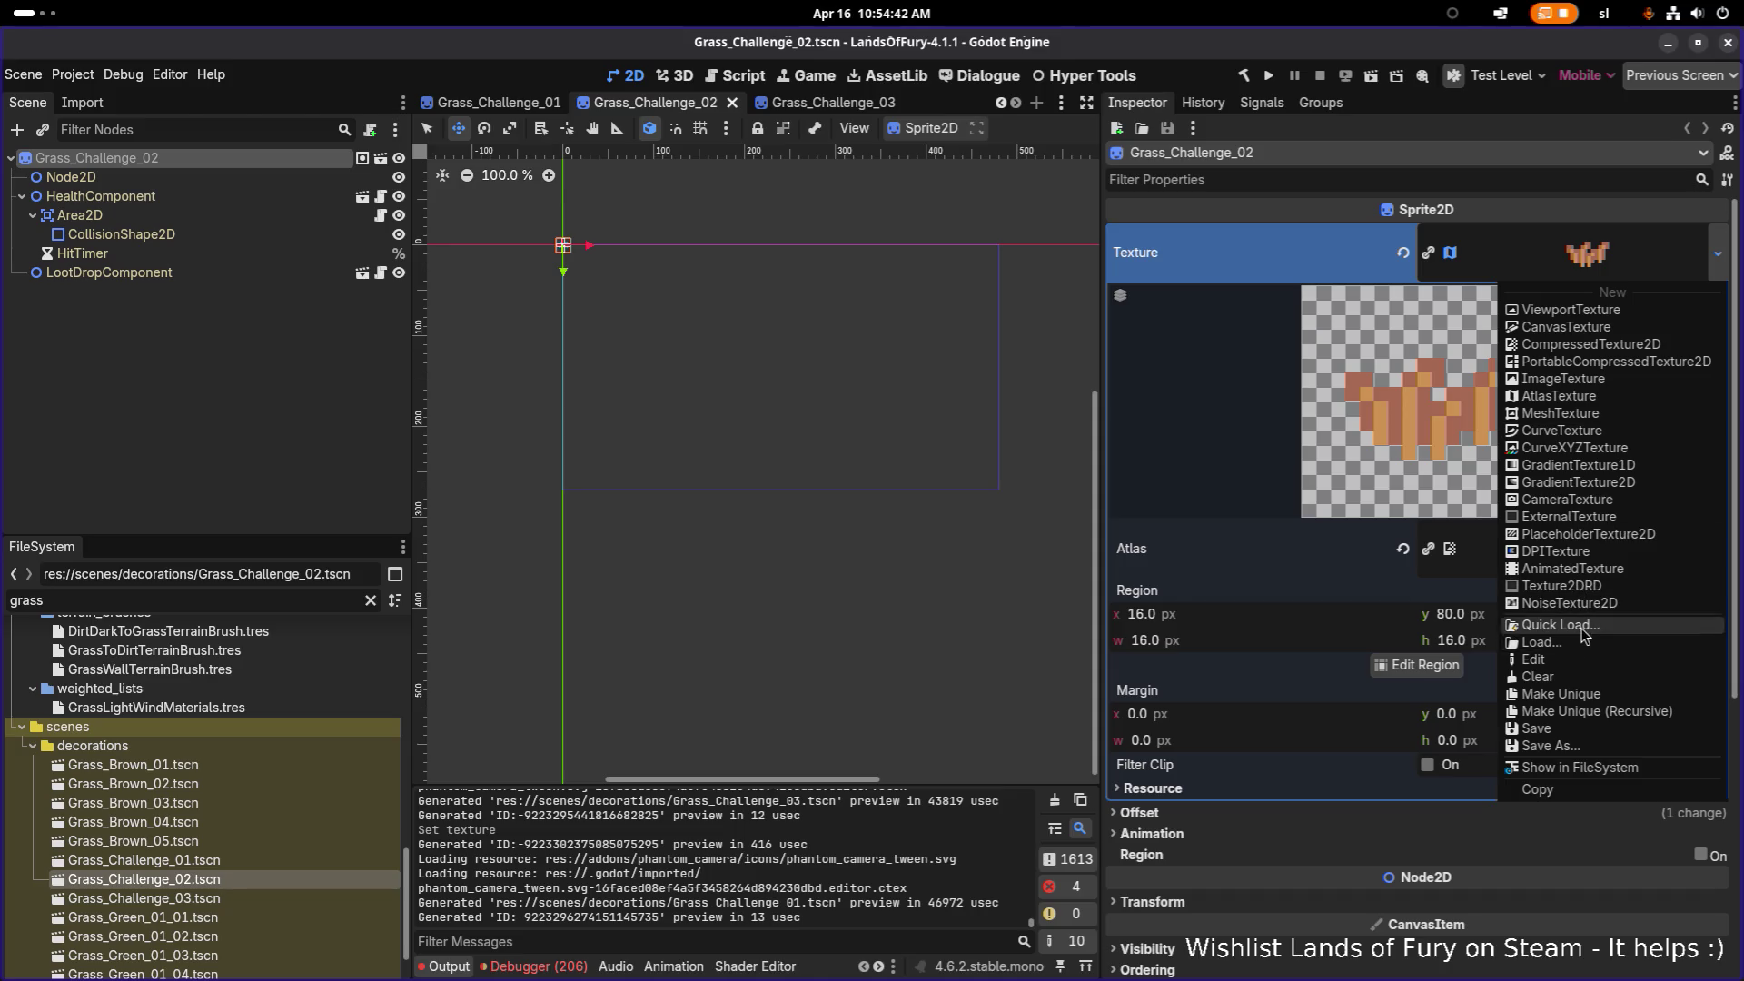
{"action": "left_click", "coordinate": [1583, 625]}
{"action": "type", "text": "challen"}
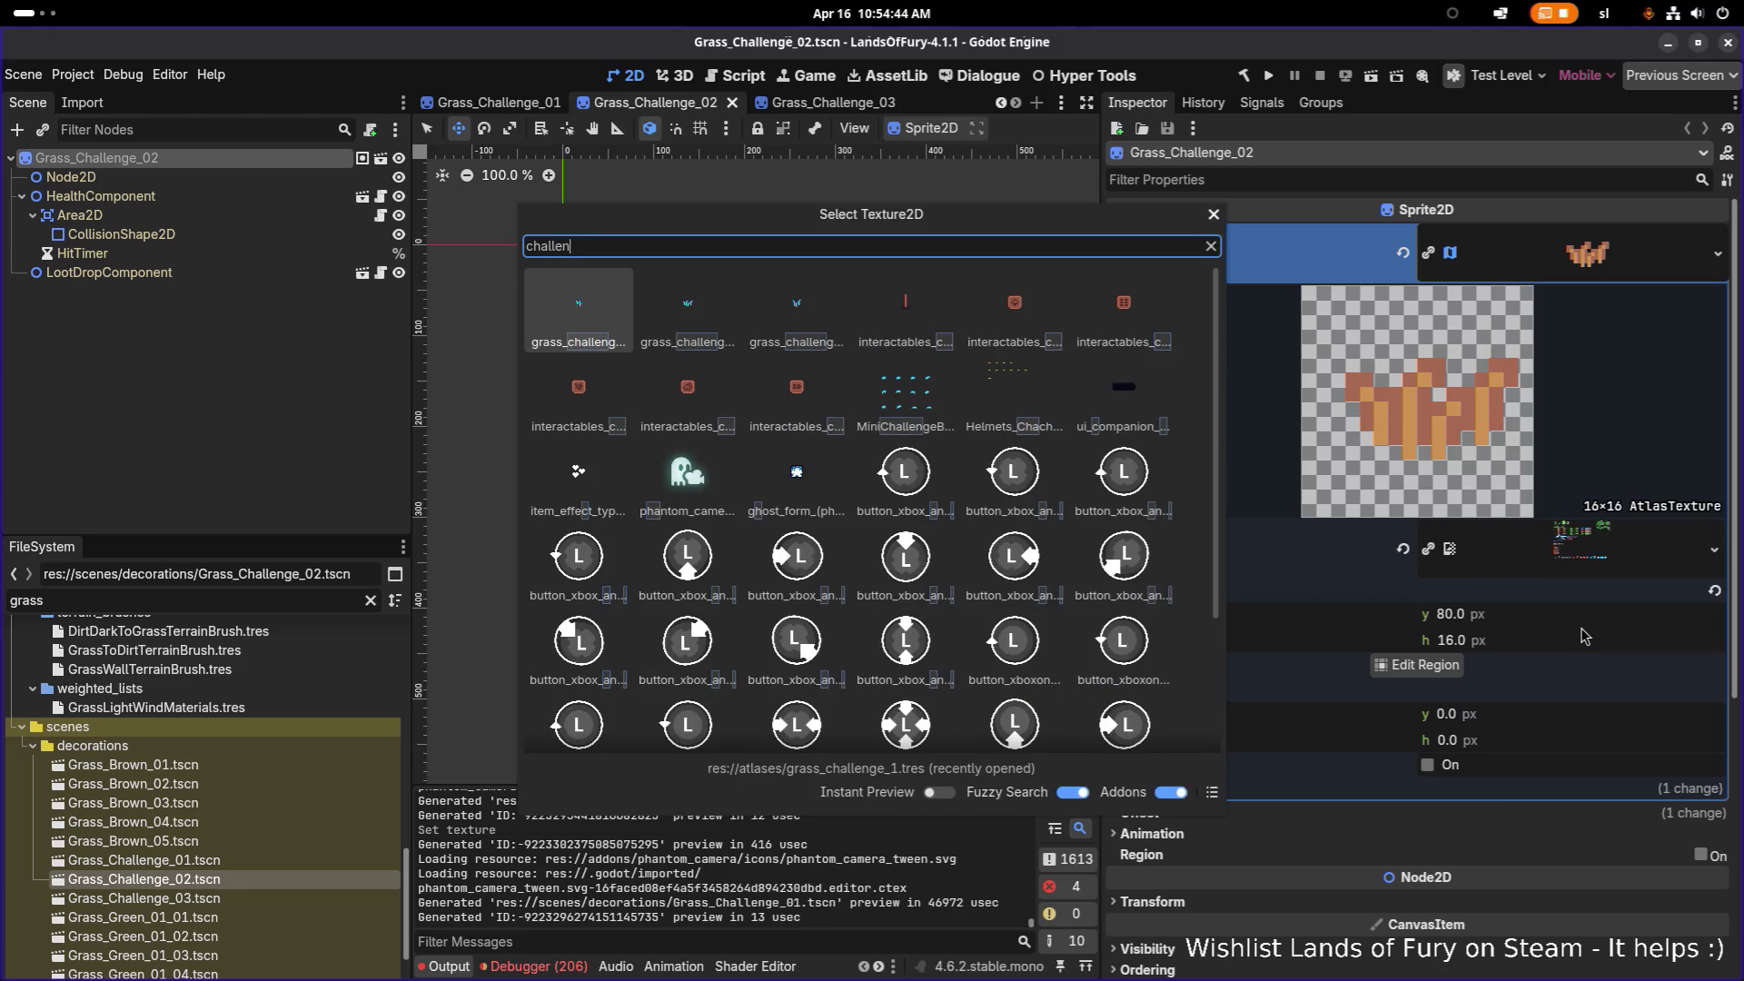
{"action": "key", "text": "Right"}
{"action": "key", "text": "Return"}
{"action": "key", "text": "ctrl+s"}
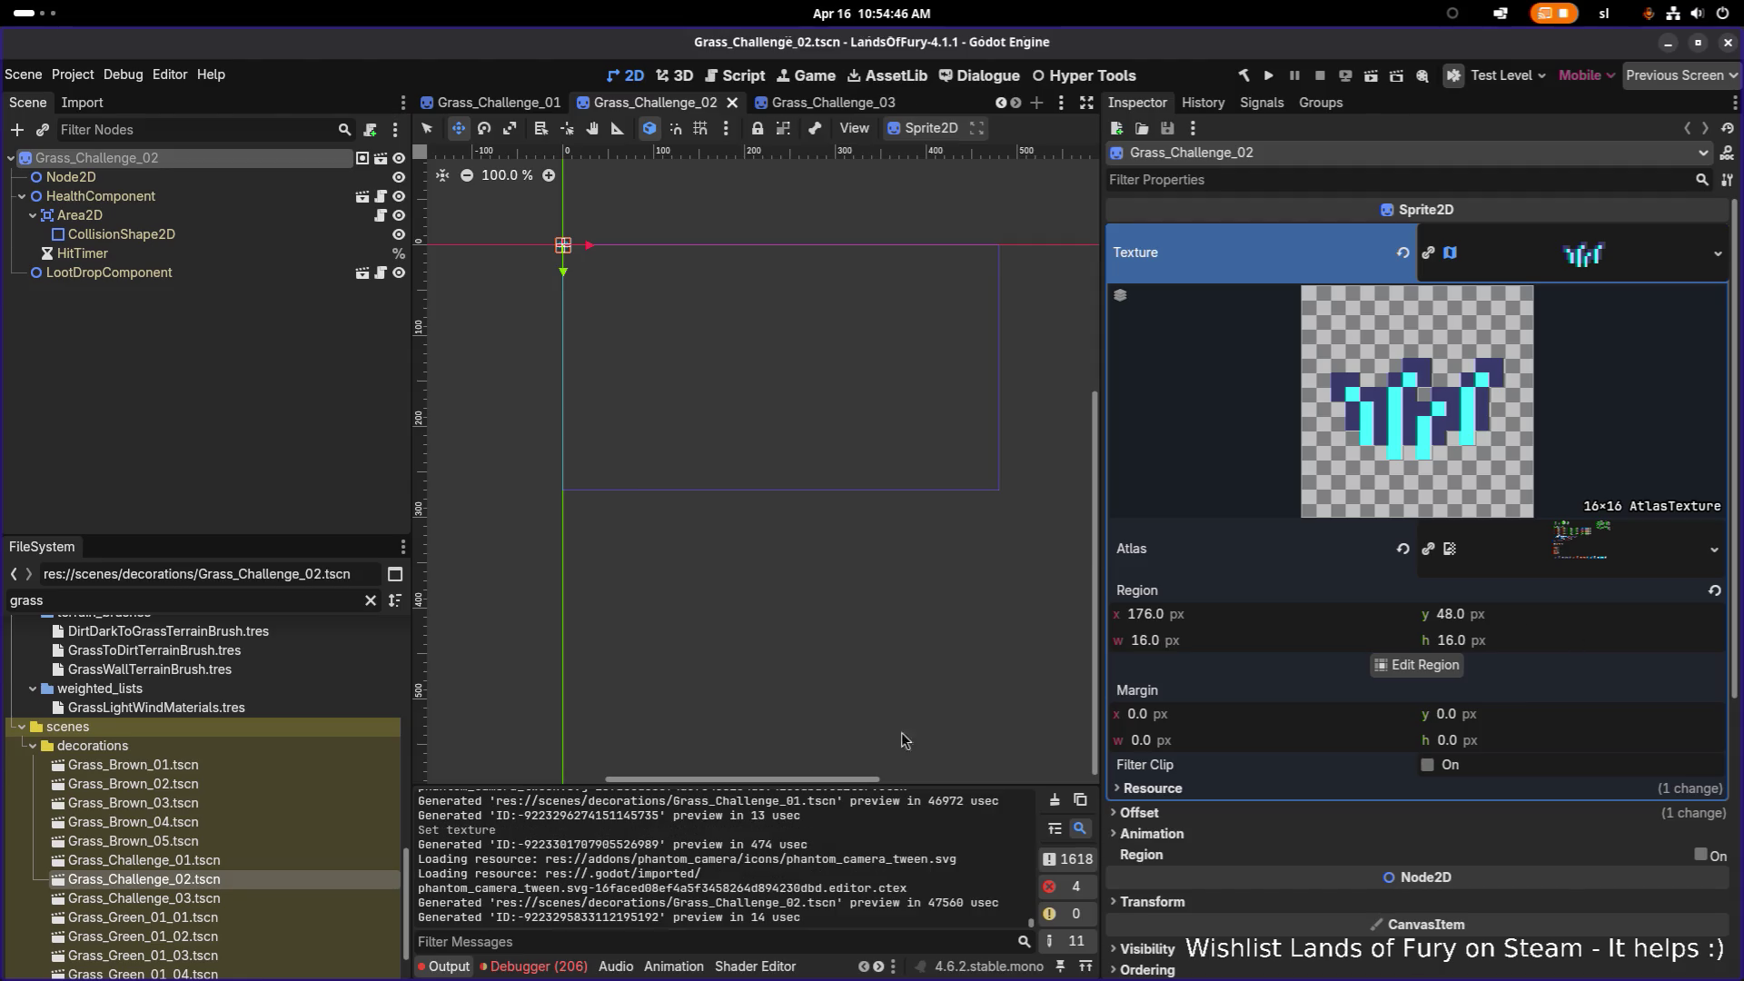
Step: Assign a blue grass_challenge texture to the Grass_Challenge_03 sprite, save, and frame it
{"action": "double_click", "coordinate": [232, 897]}
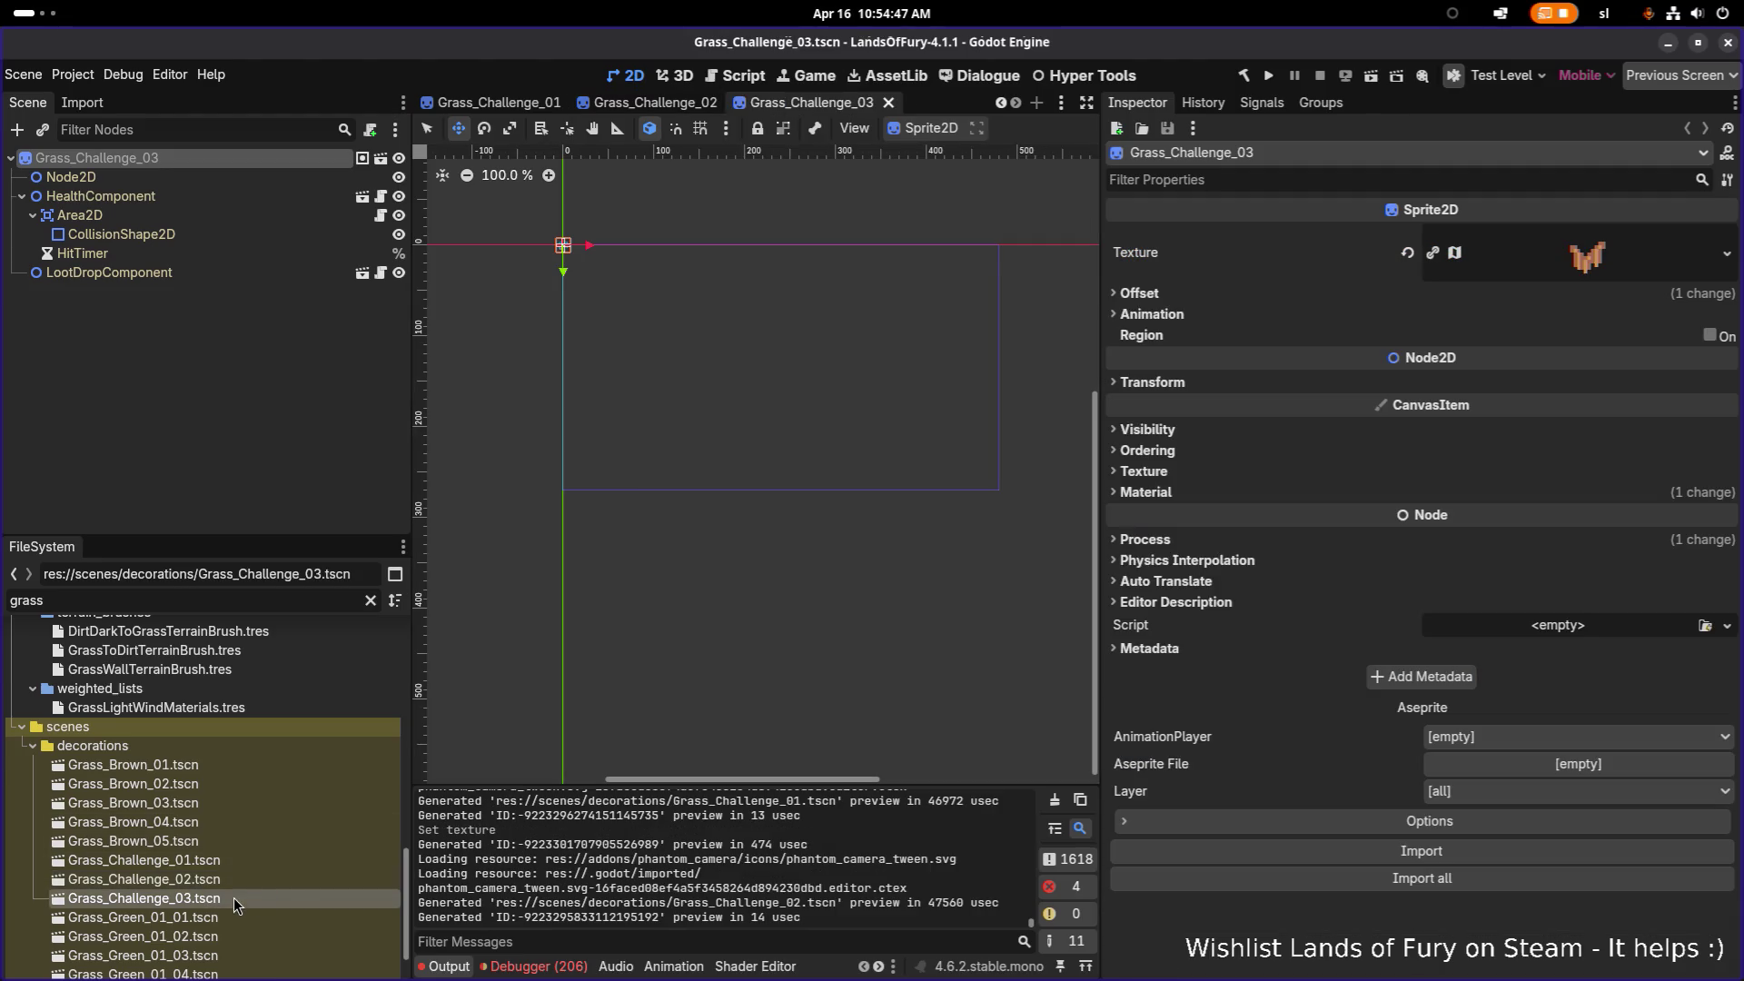
{"action": "left_click", "coordinate": [1727, 254]}
{"action": "left_click", "coordinate": [1633, 636]}
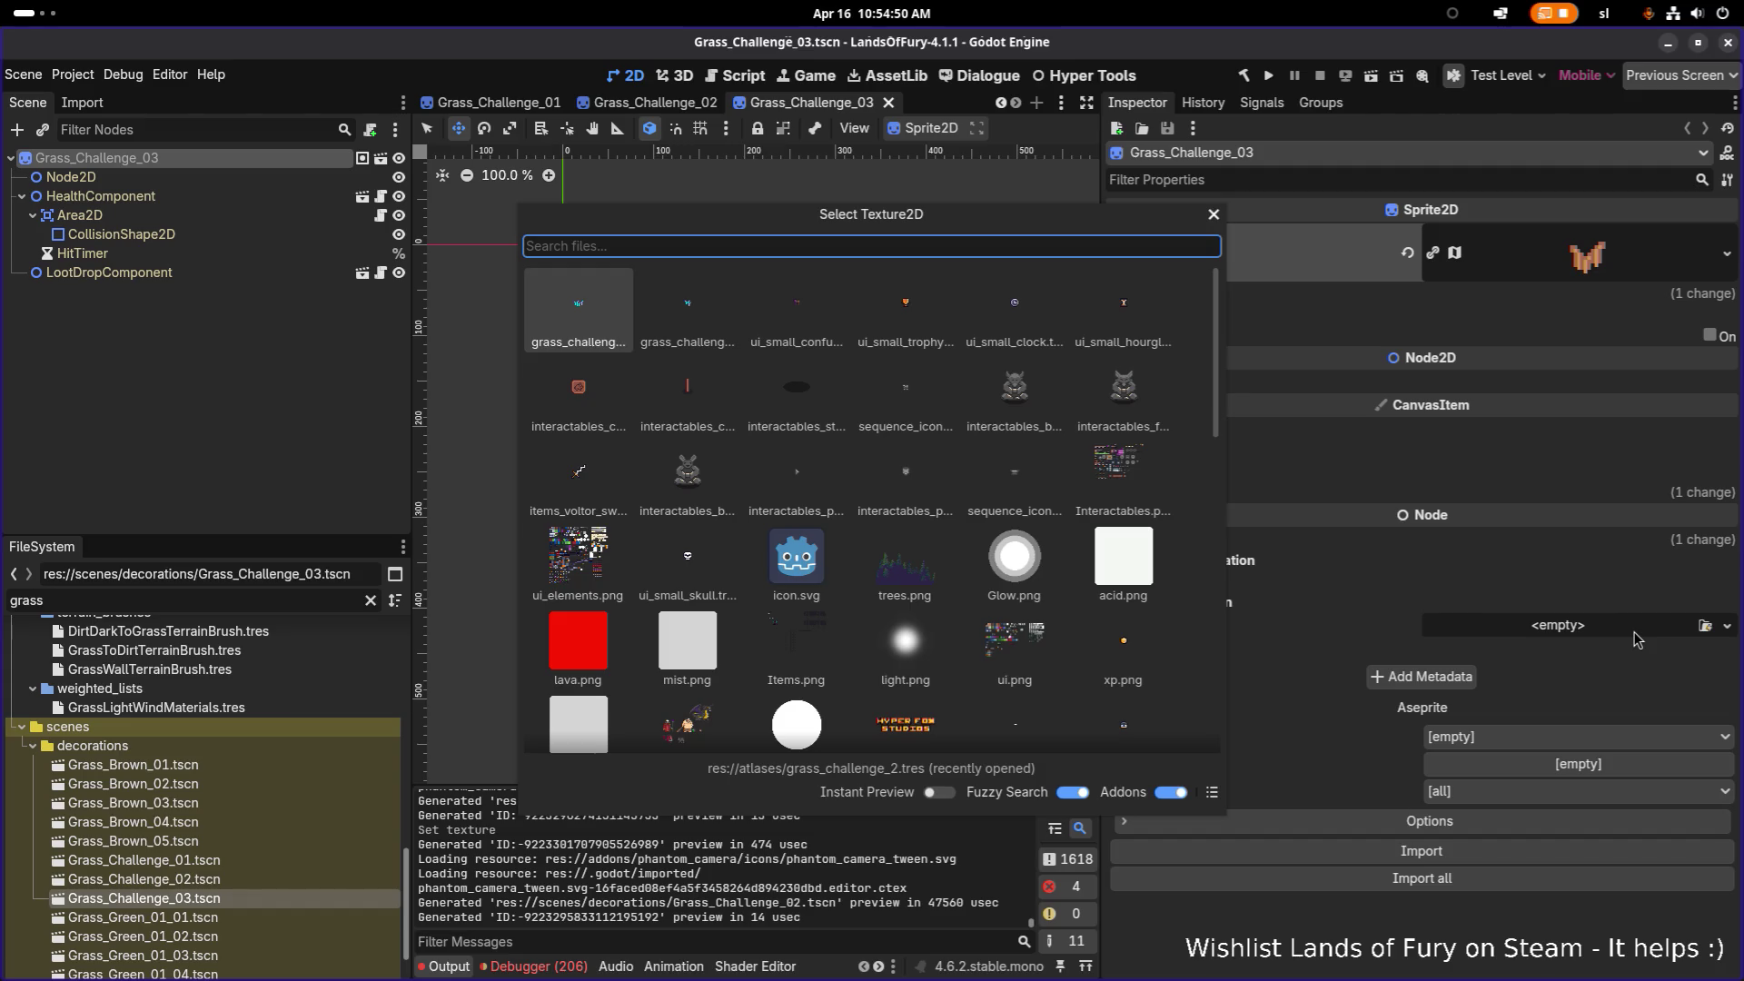
{"action": "type", "text": "challenge"}
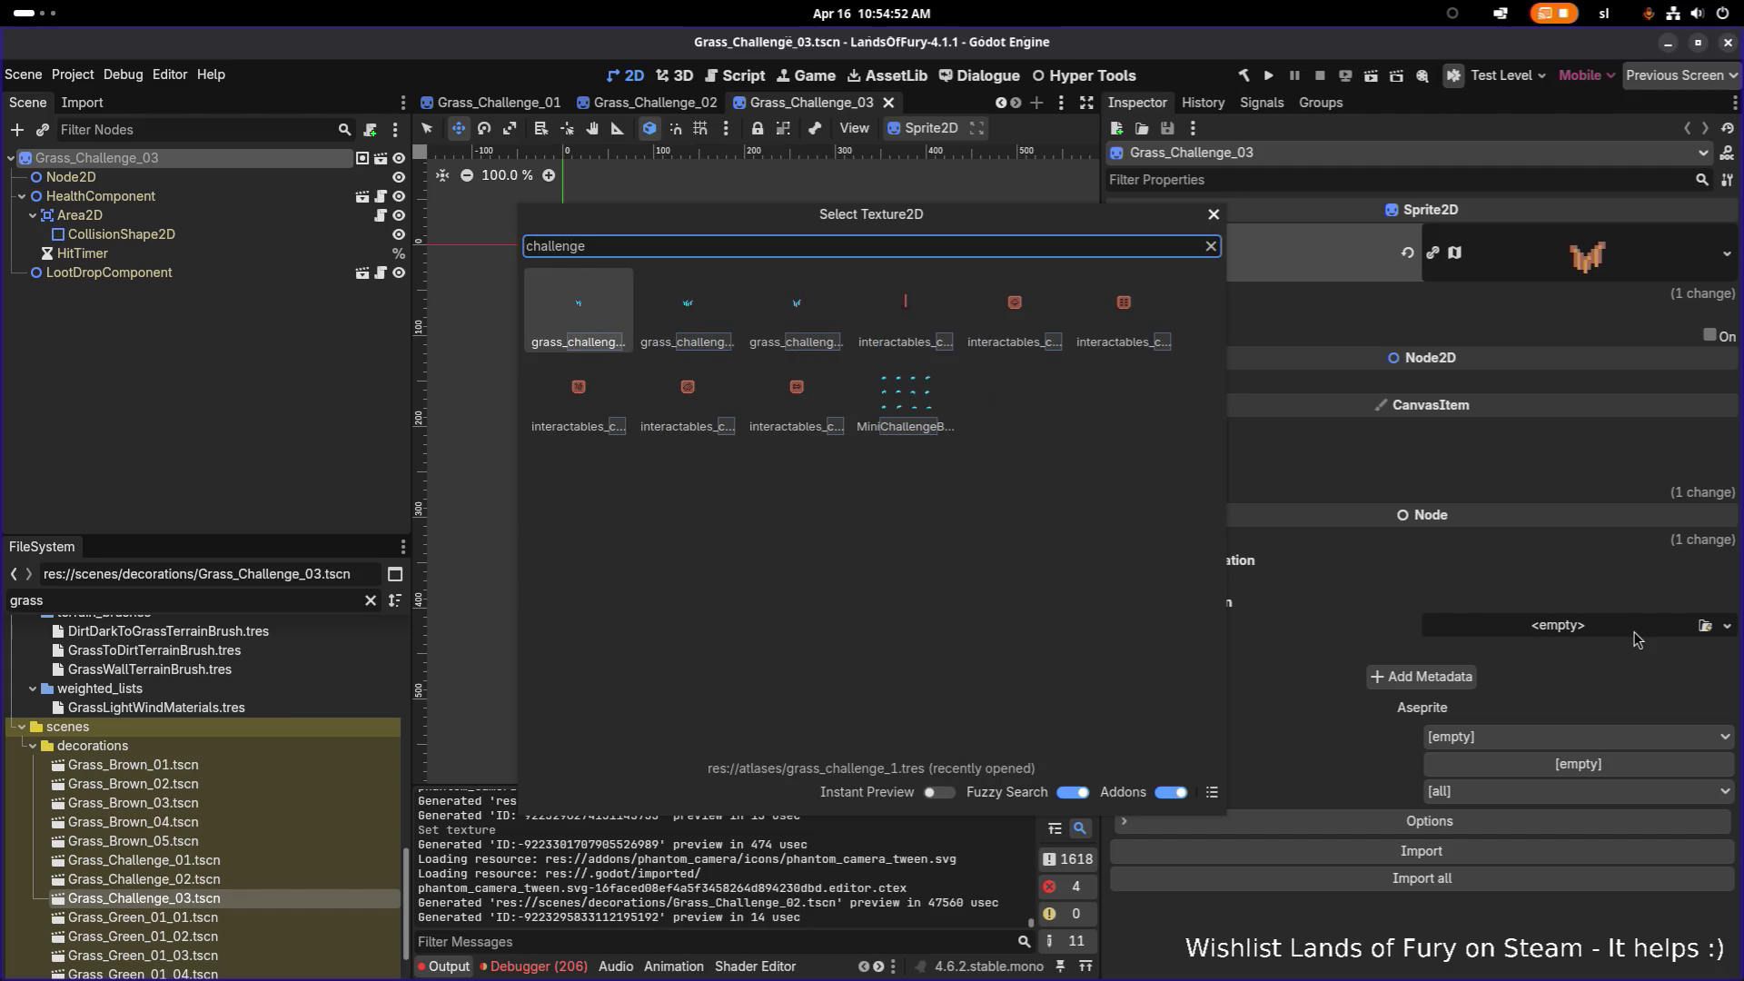
{"action": "double_click", "coordinate": [801, 318]}
{"action": "key", "text": "ctrl+s"}
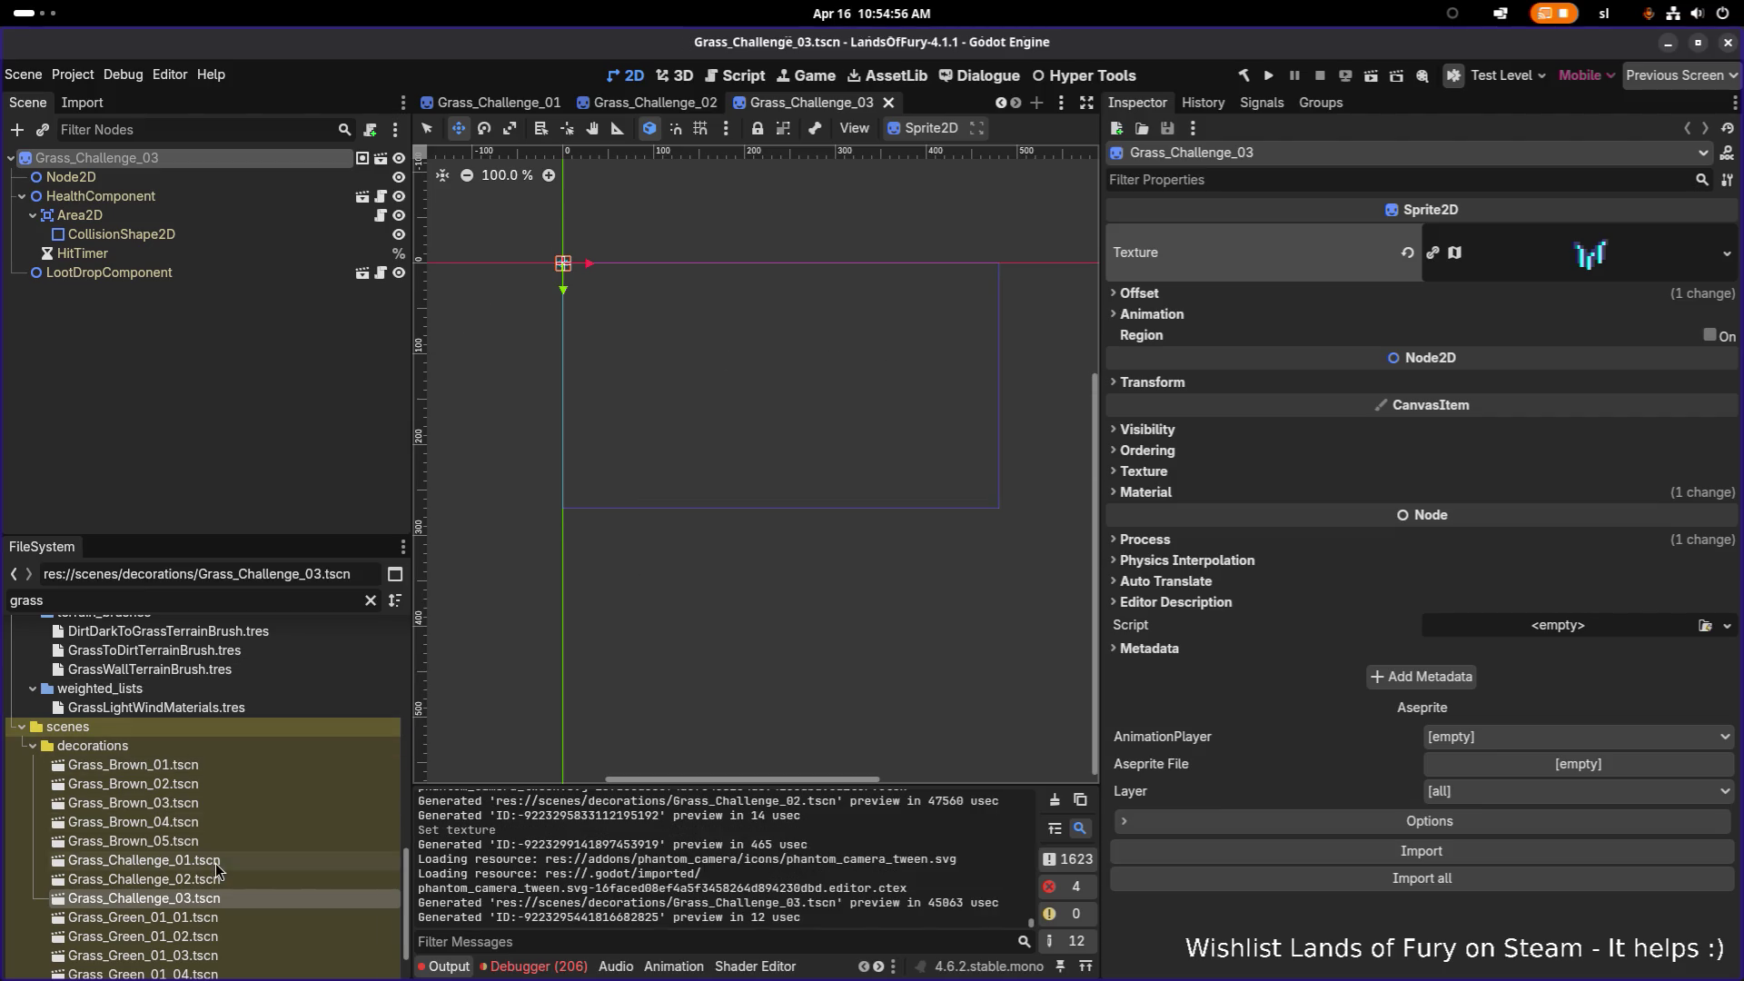
{"action": "key", "text": "shift+f"}
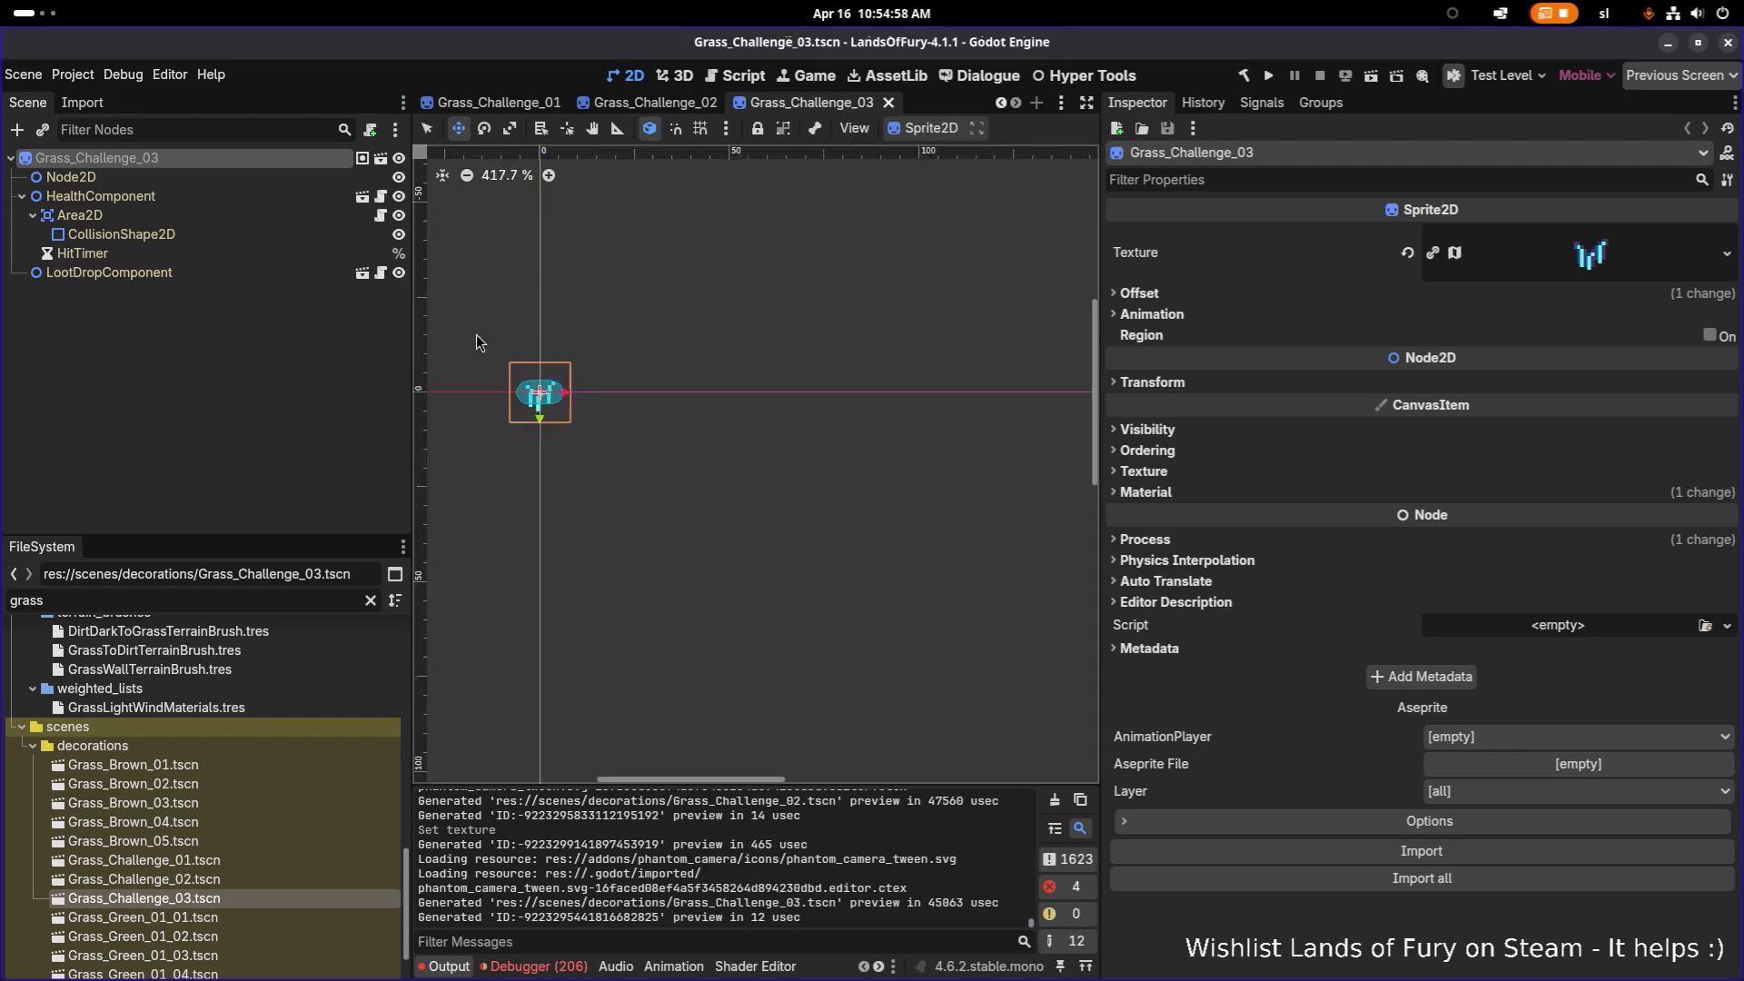
{"action": "double_click", "coordinate": [227, 859]}
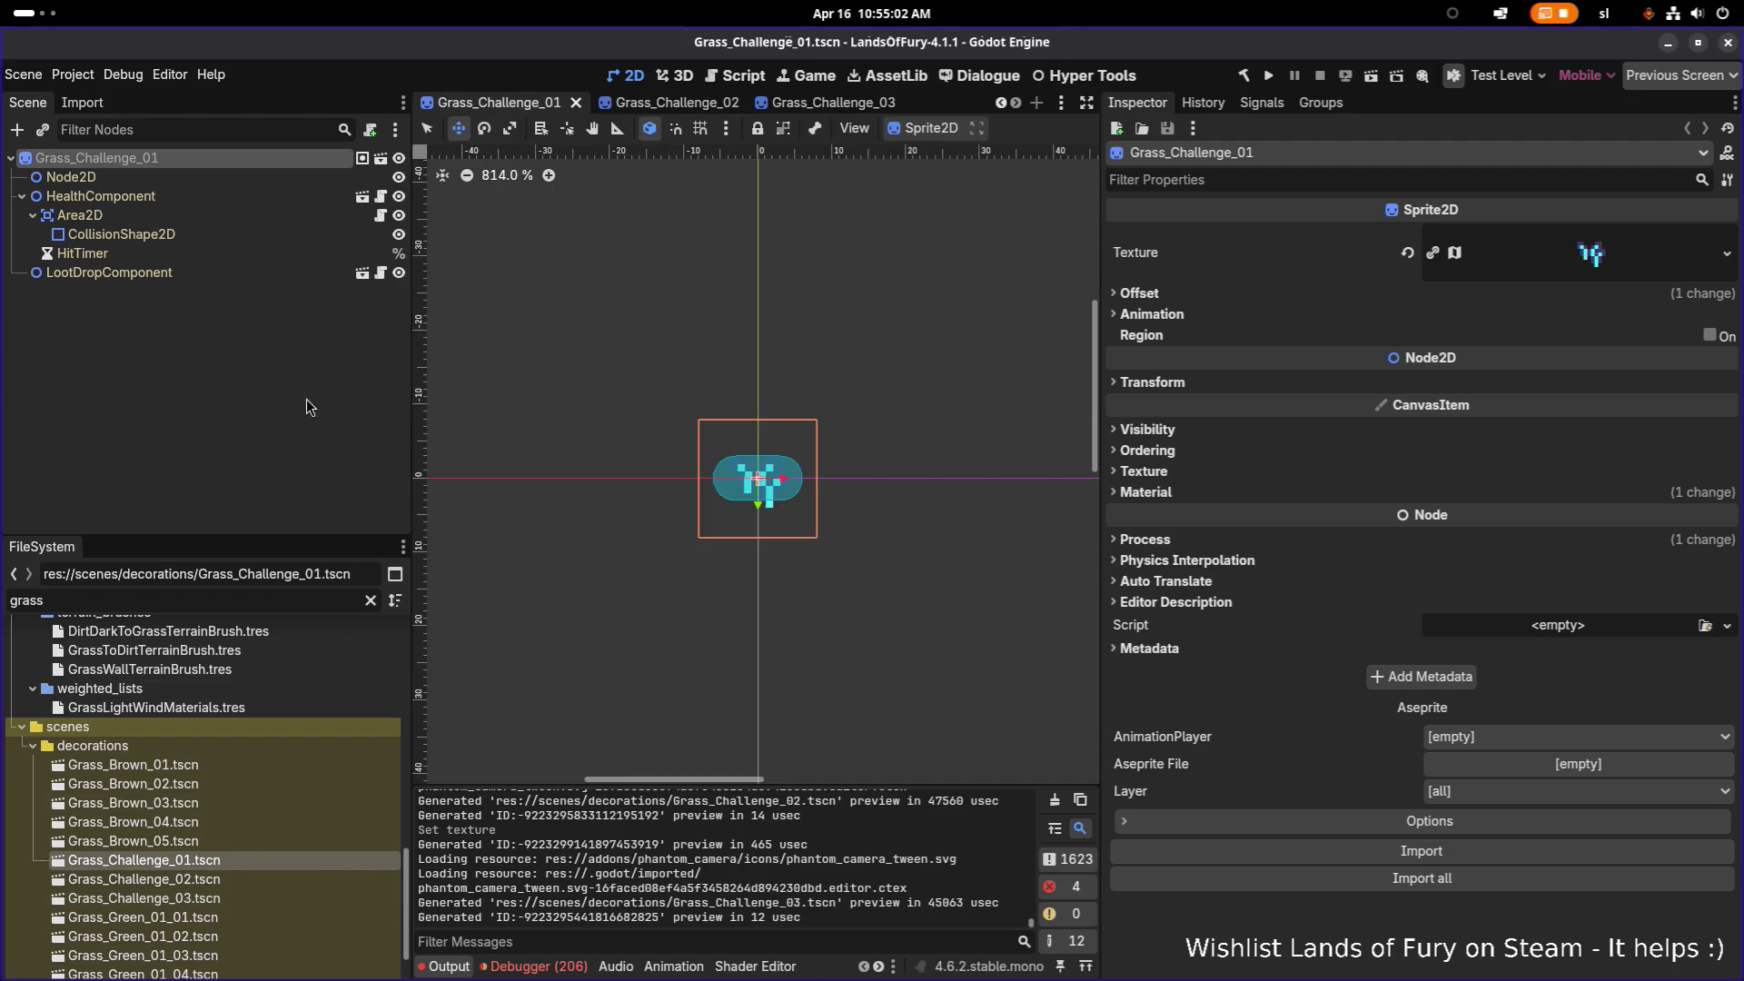
Step: List the groups of the HealthComponent node, including WindAffectedFauna
{"action": "left_click", "coordinate": [229, 201]}
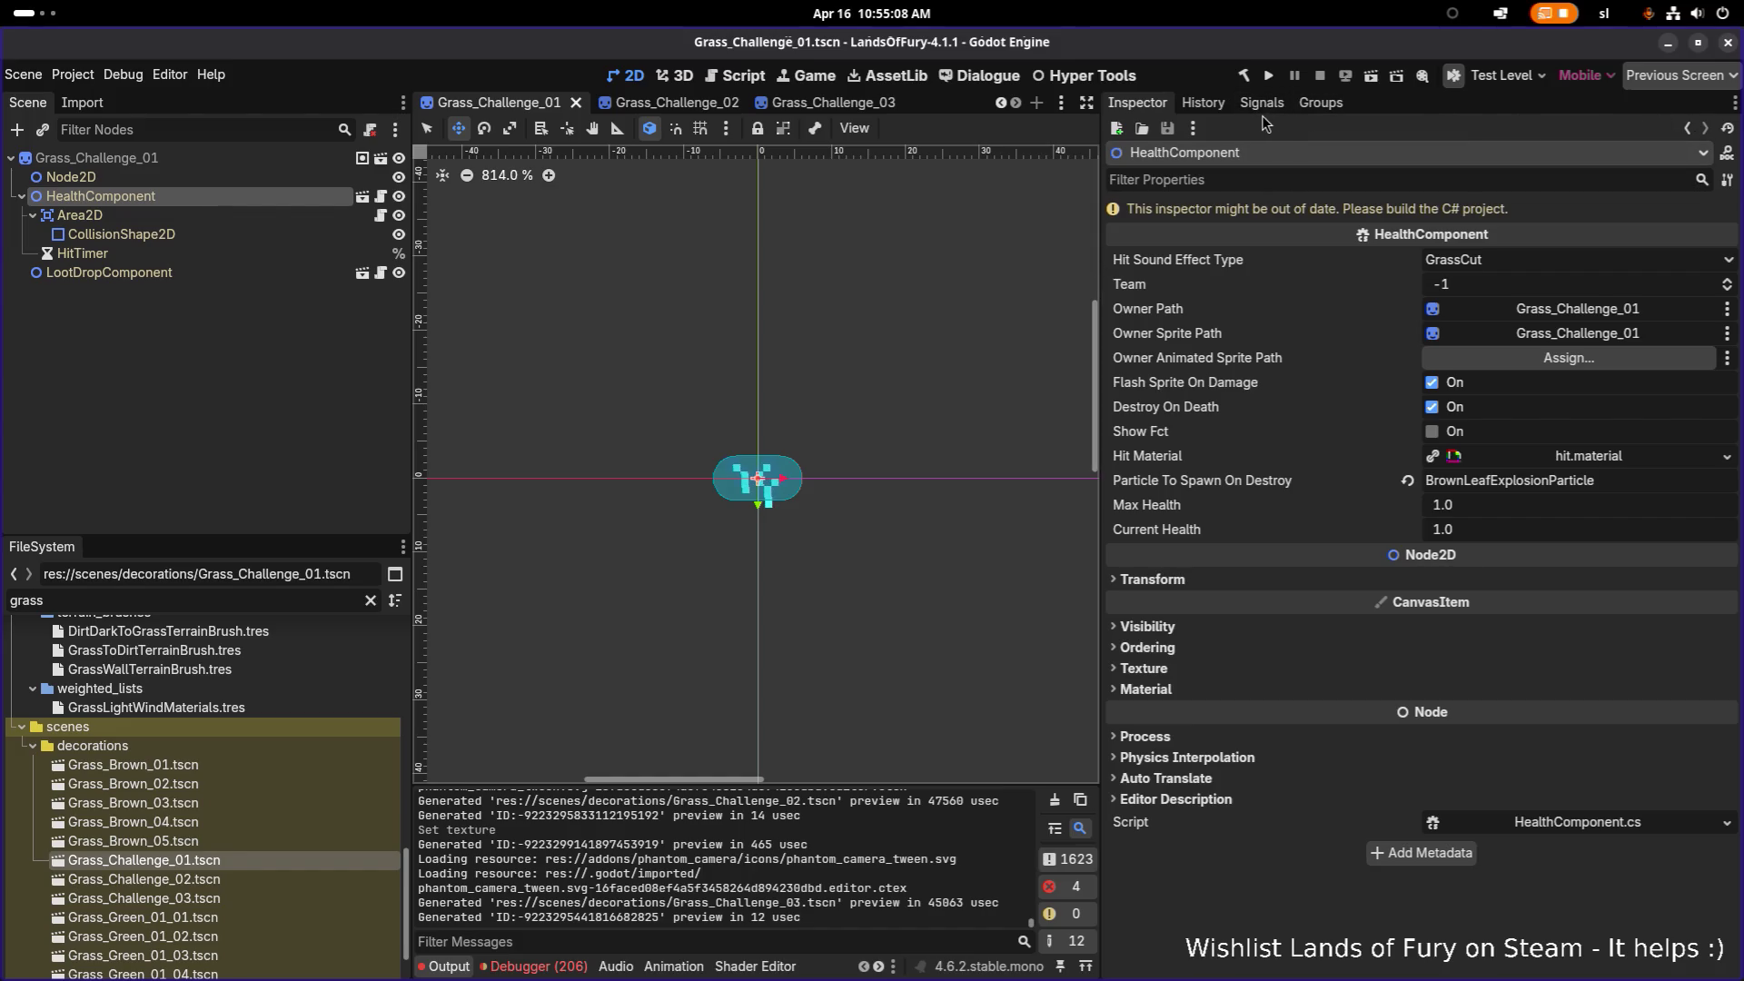
{"action": "left_click", "coordinate": [1325, 106]}
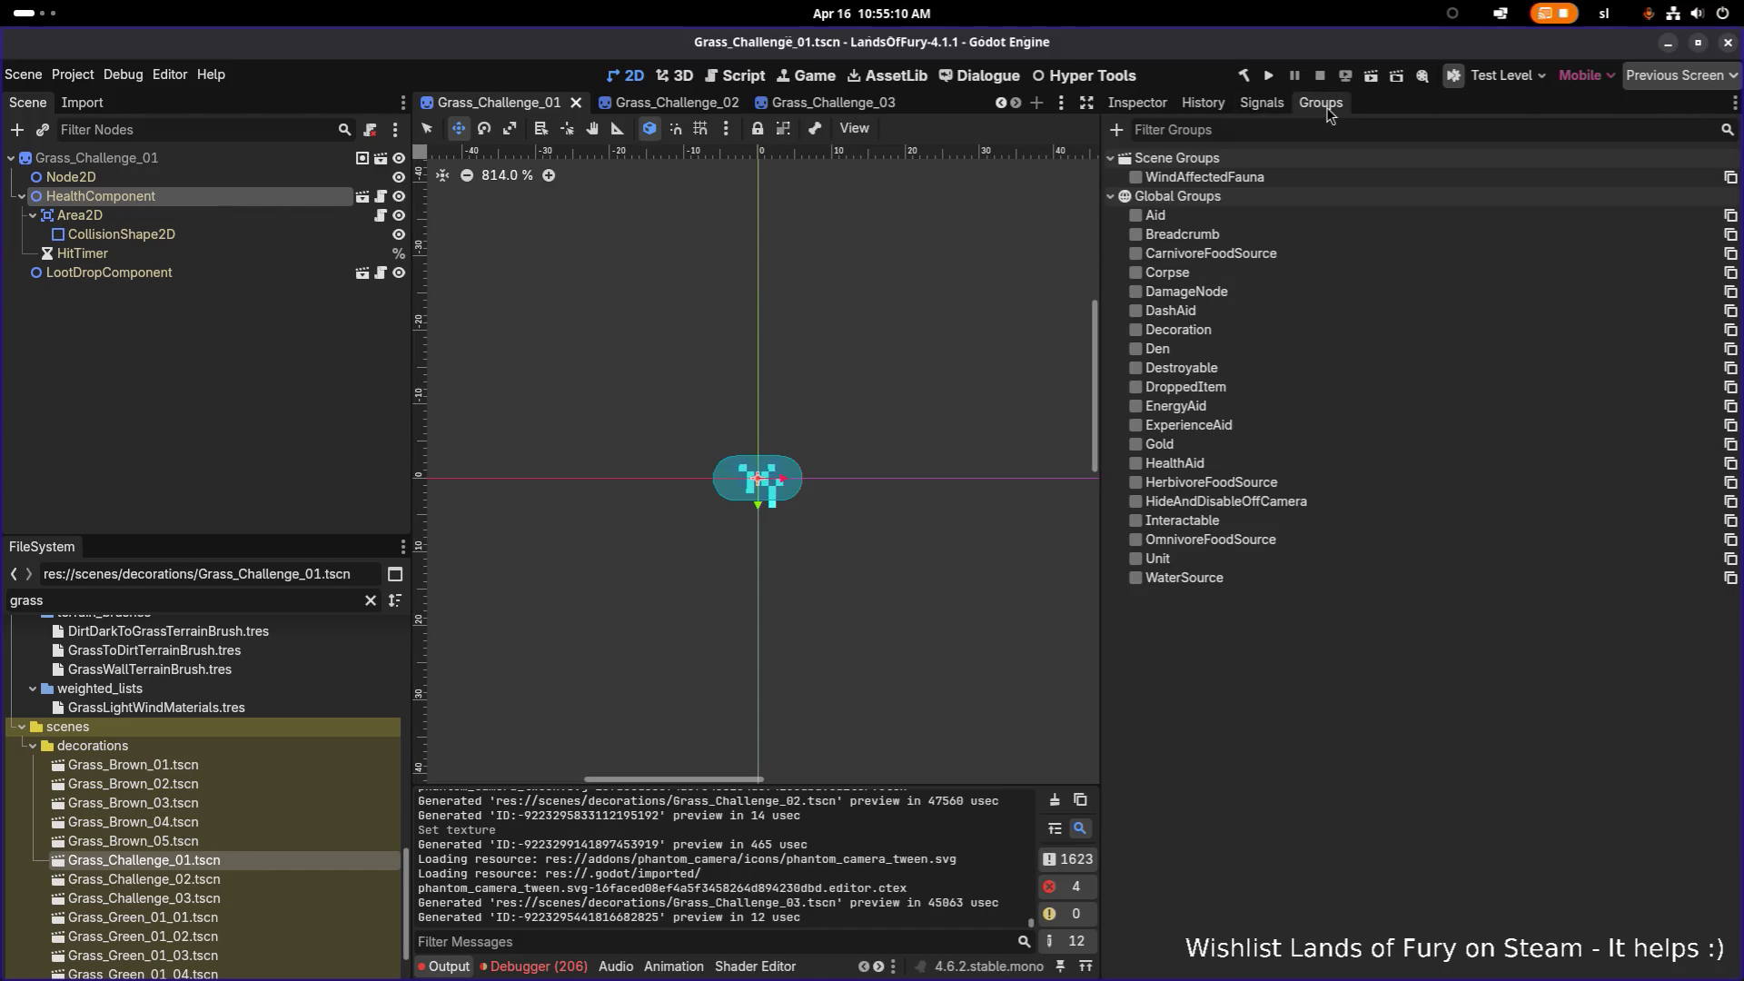
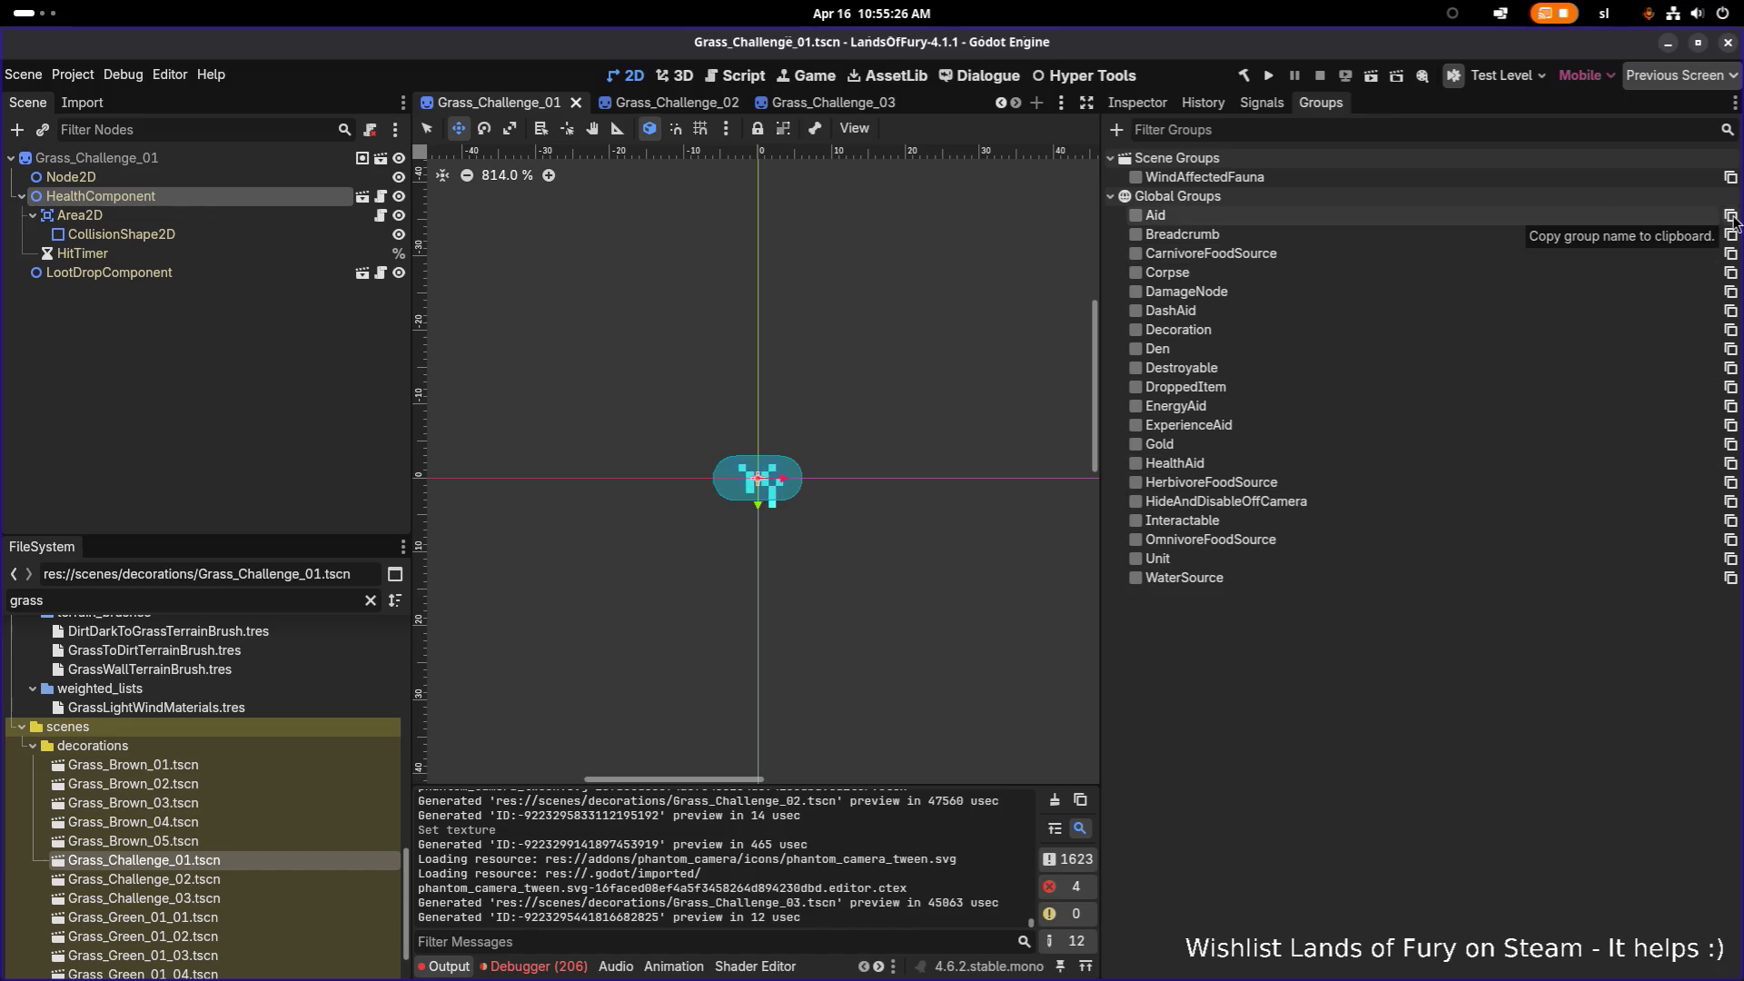
Step: Inspect the Groups panel's global groups list and its extra options
{"action": "left_click", "coordinate": [1185, 200]}
{"action": "left_click", "coordinate": [1185, 199]}
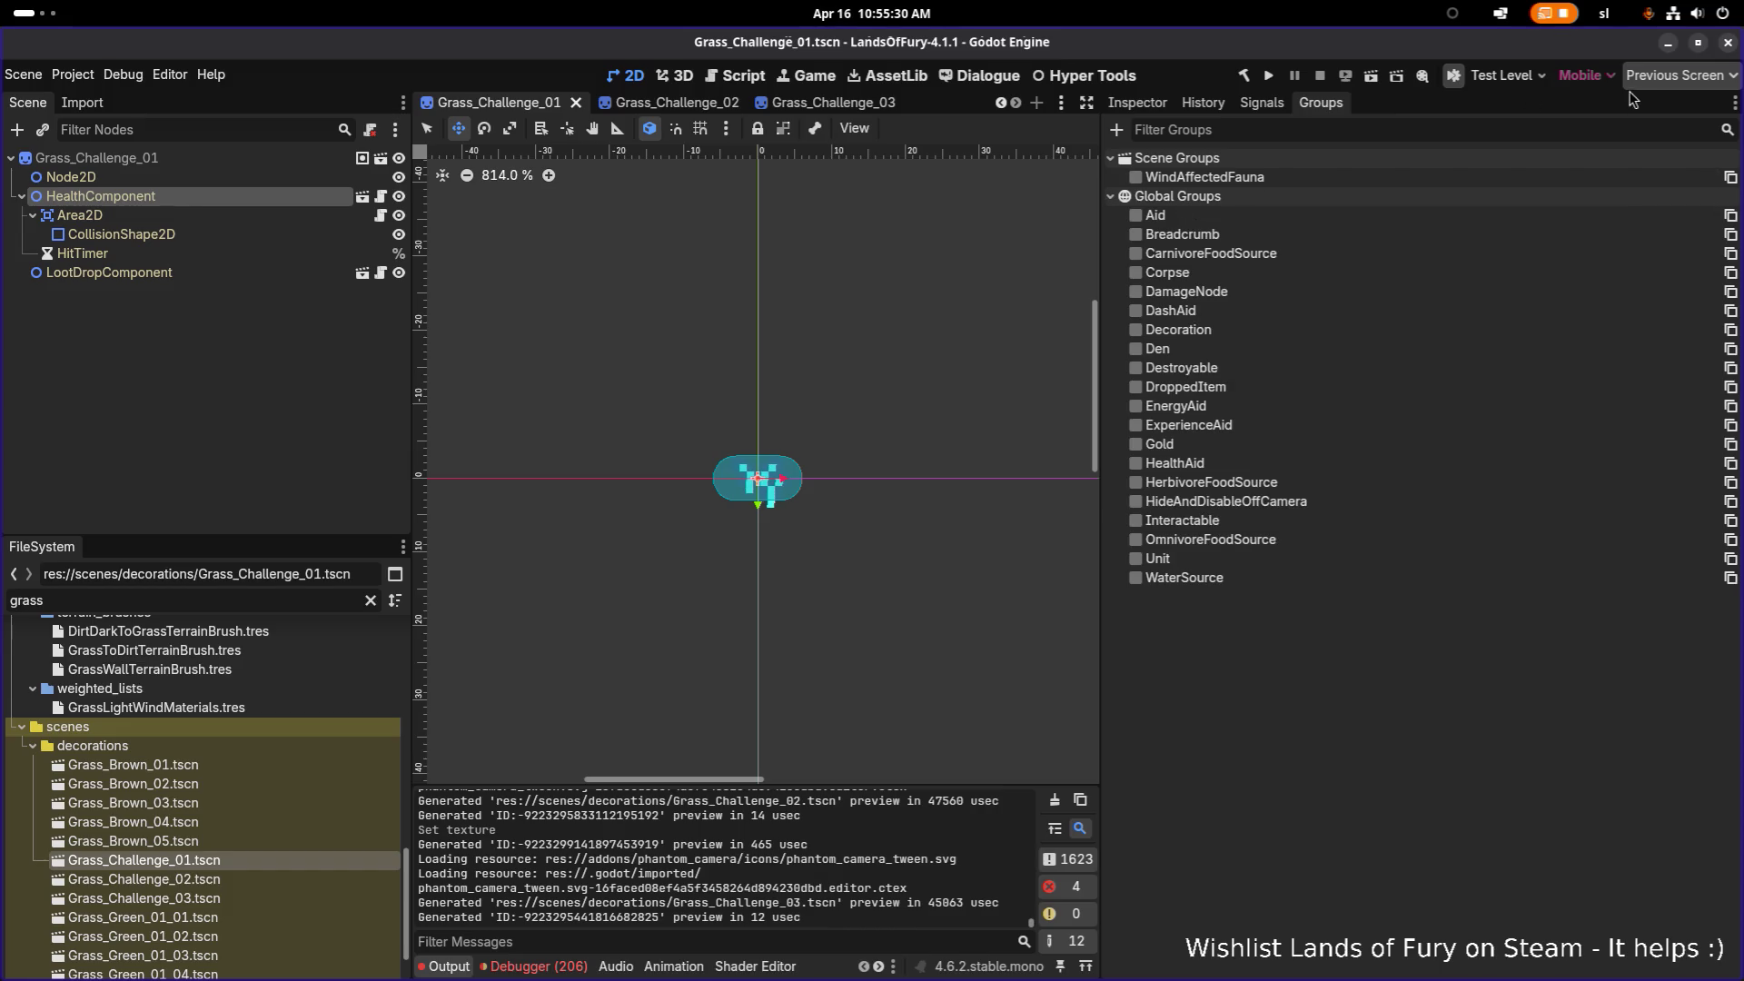
{"action": "left_click", "coordinate": [1733, 102]}
{"action": "left_click", "coordinate": [1304, 640]}
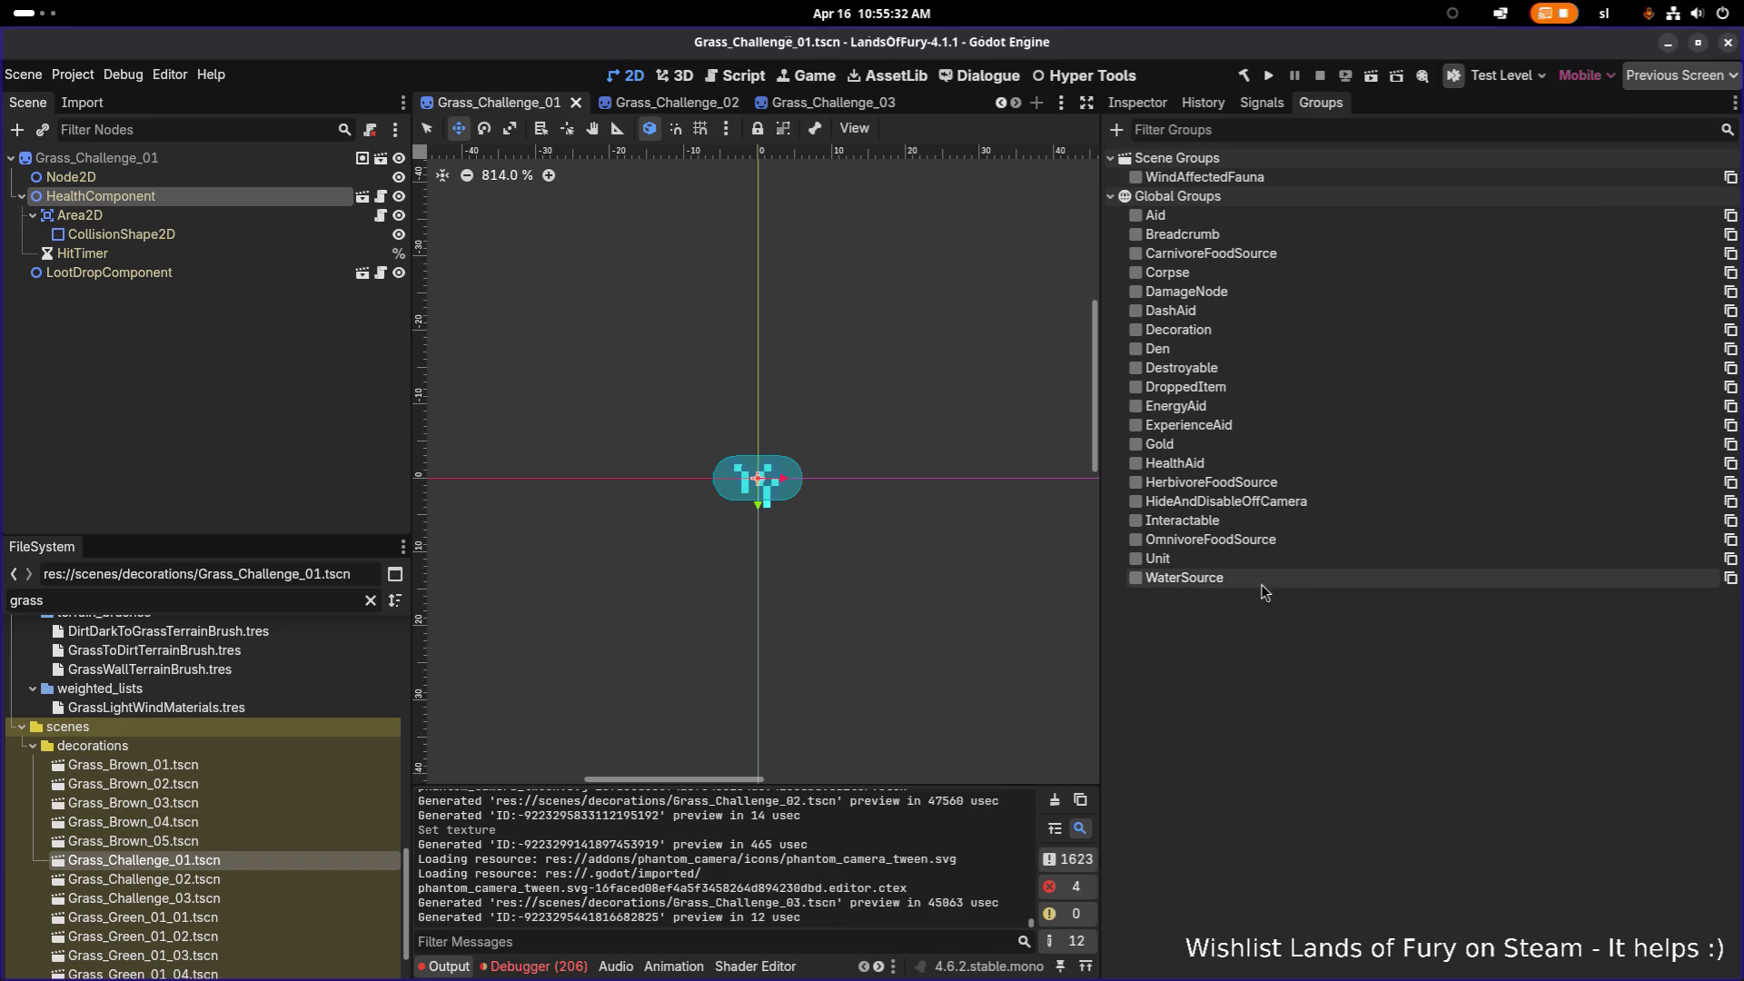
{"action": "left_click", "coordinate": [1205, 198]}
{"action": "left_click", "coordinate": [1206, 198]}
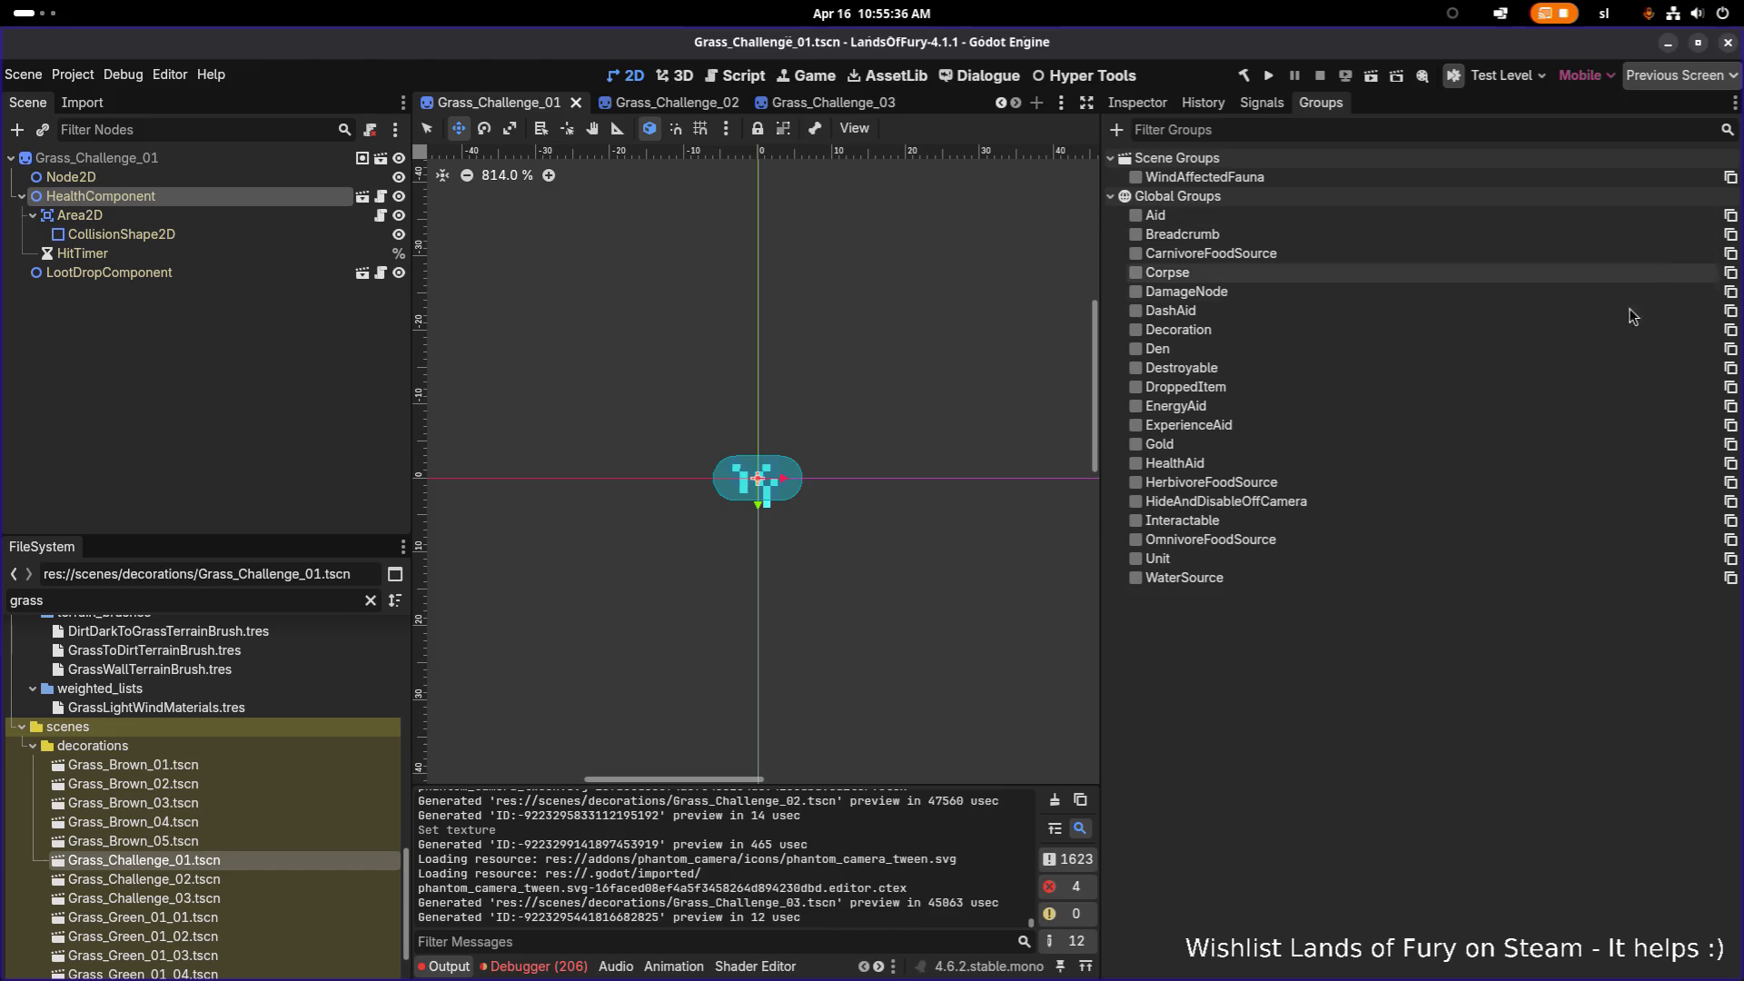
Step: Filter Project Settings for 'groups', then 'group', to look for group settings
{"action": "left_click", "coordinate": [72, 75]}
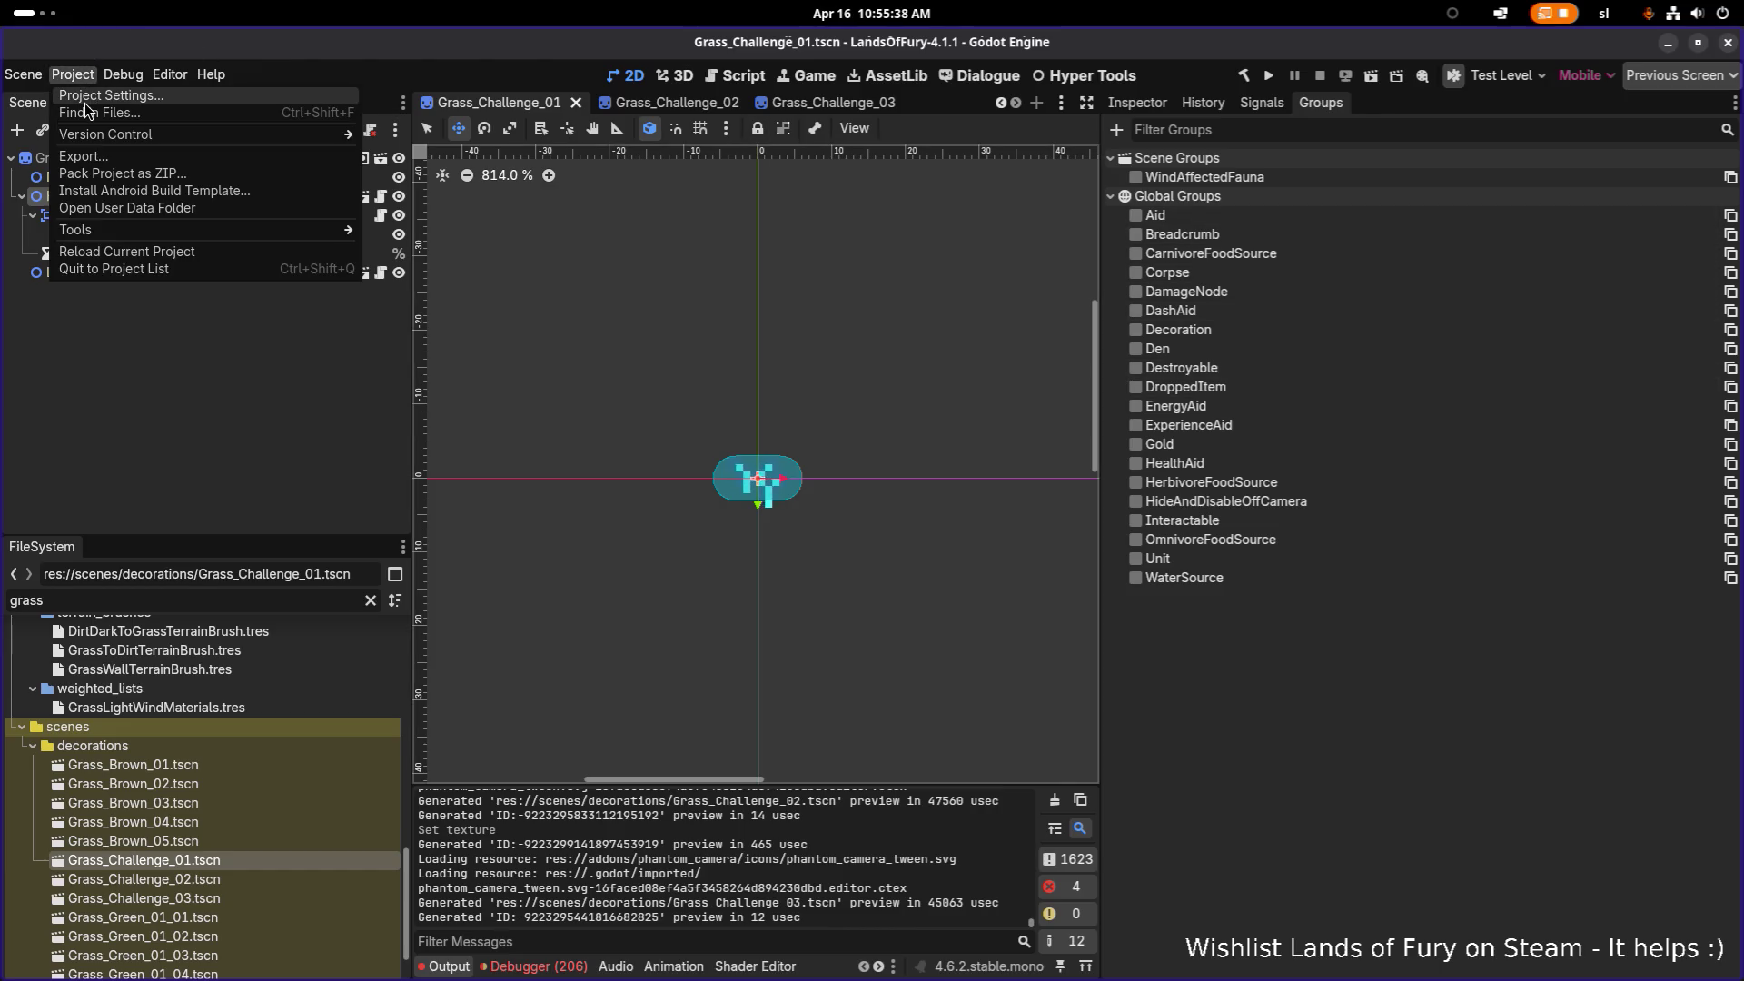
{"action": "left_click", "coordinate": [100, 95]}
{"action": "type", "text": "groups"}
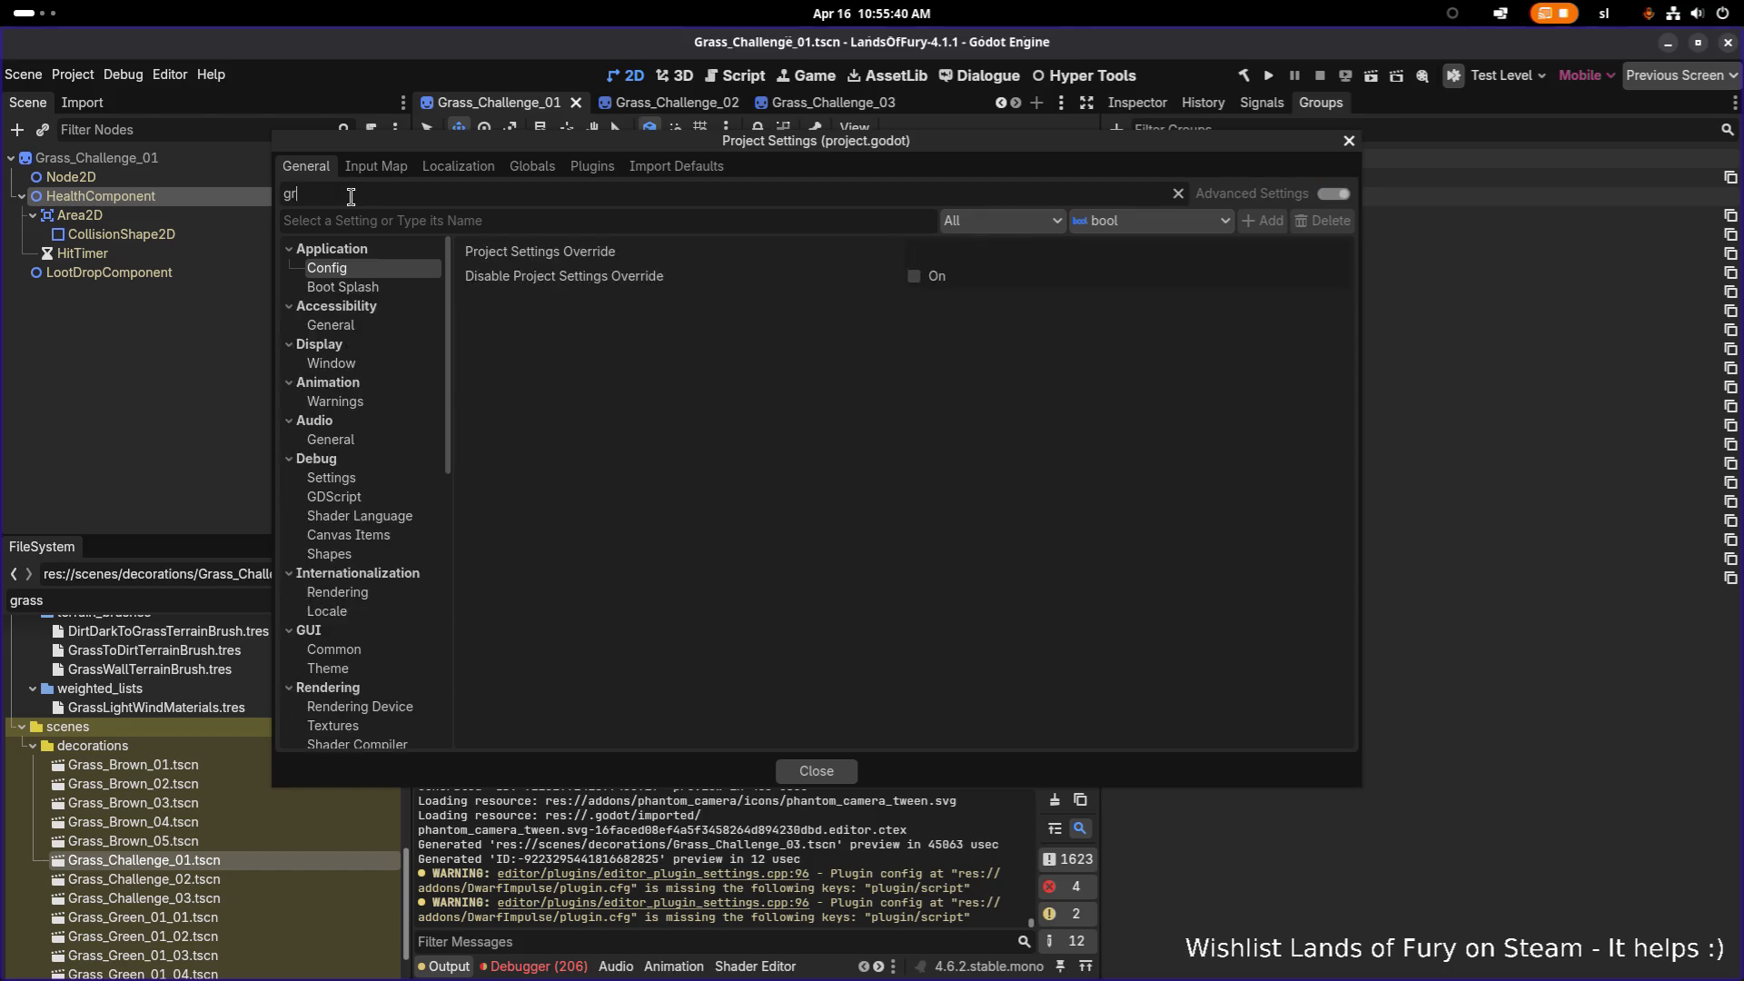
{"action": "key", "text": "ctrl+a"}
{"action": "type", "text": "group"}
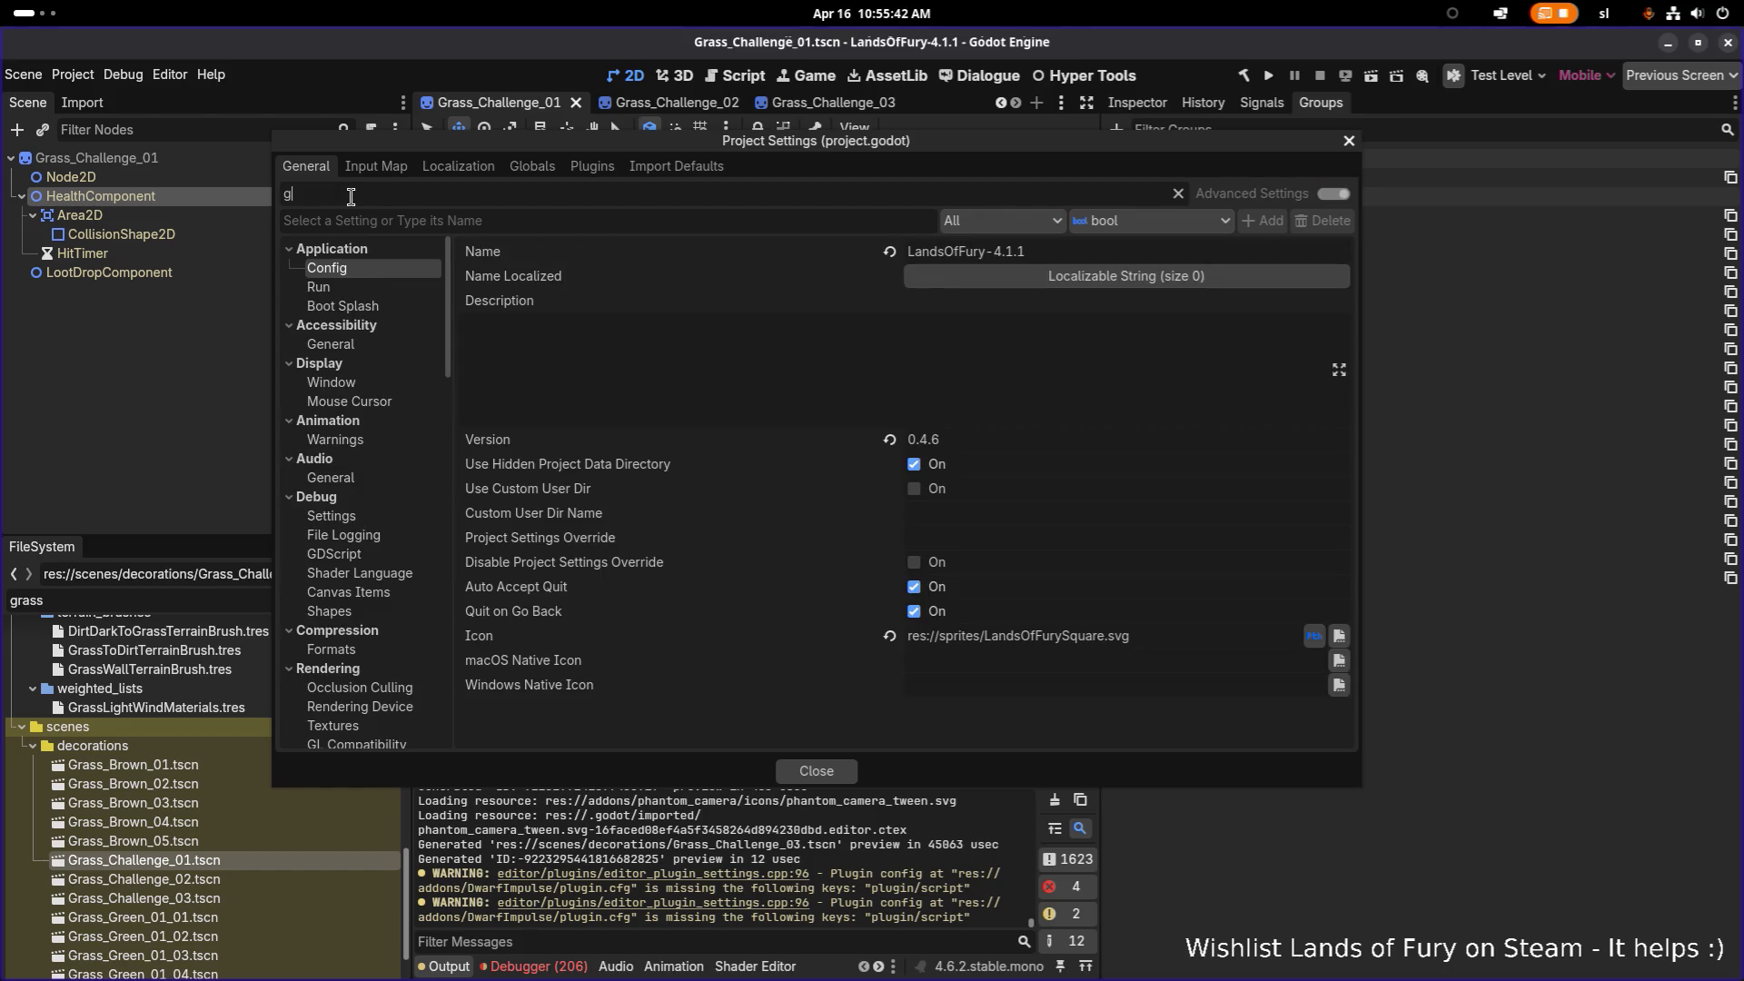
{"action": "key", "text": "ctrl+a"}
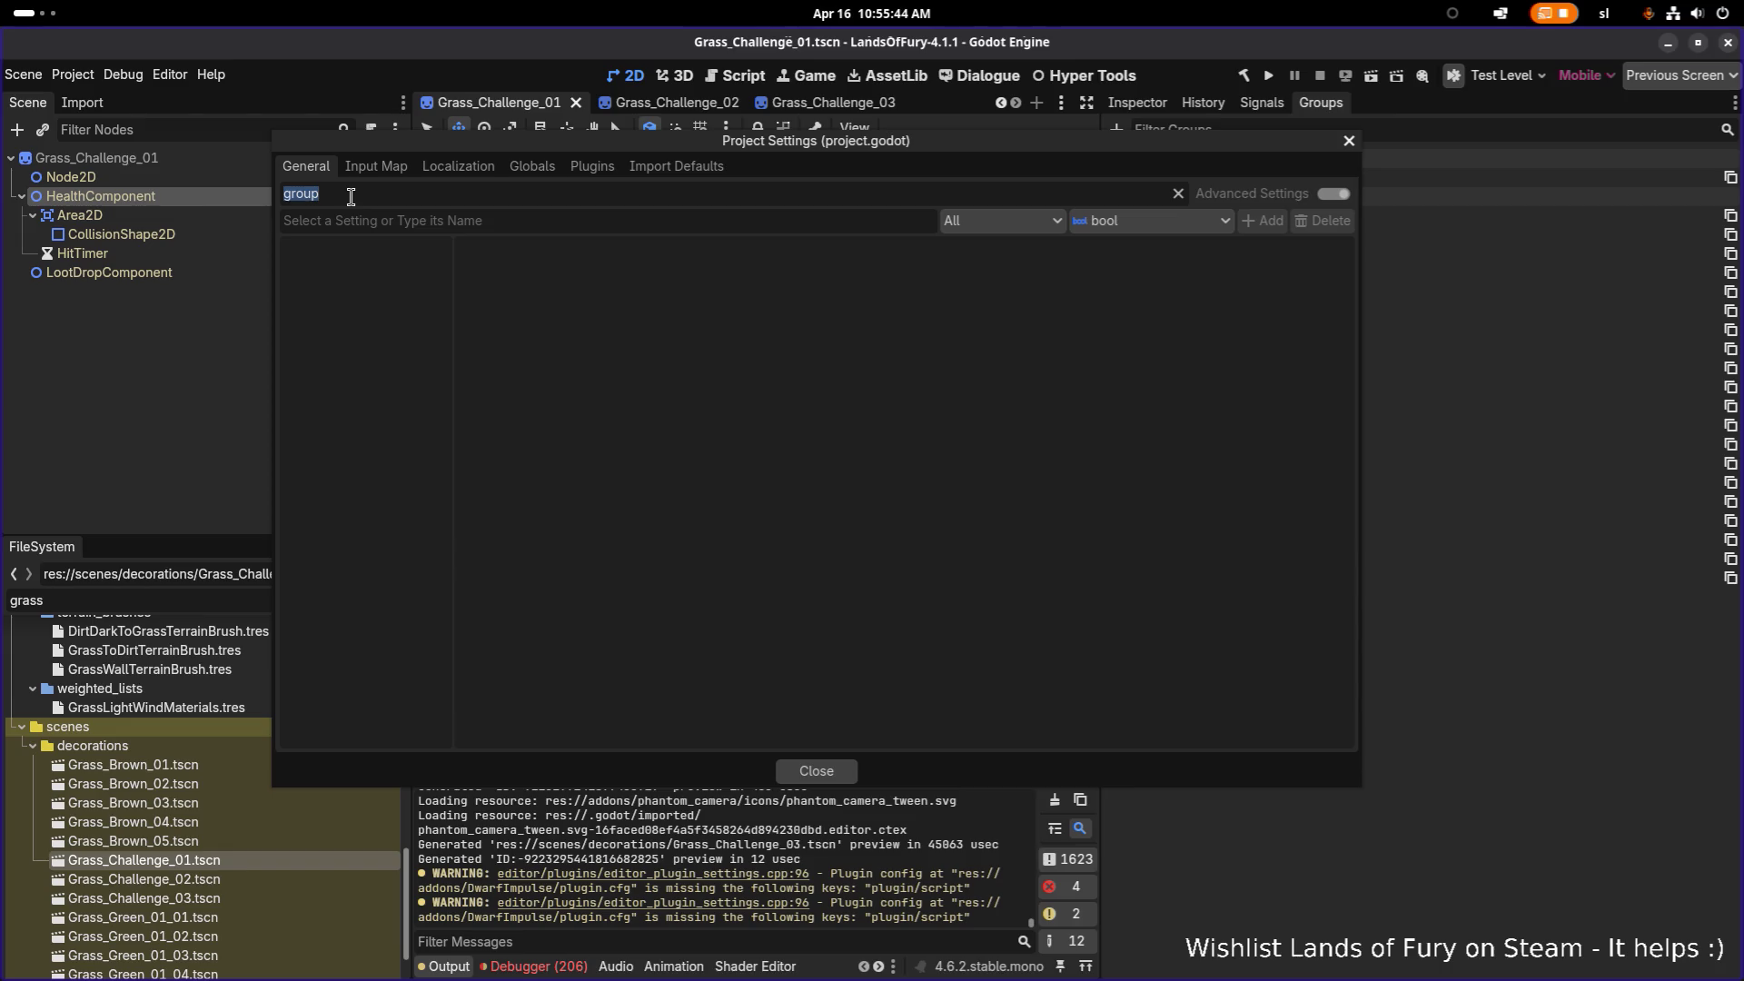
{"action": "key", "text": "Escape"}
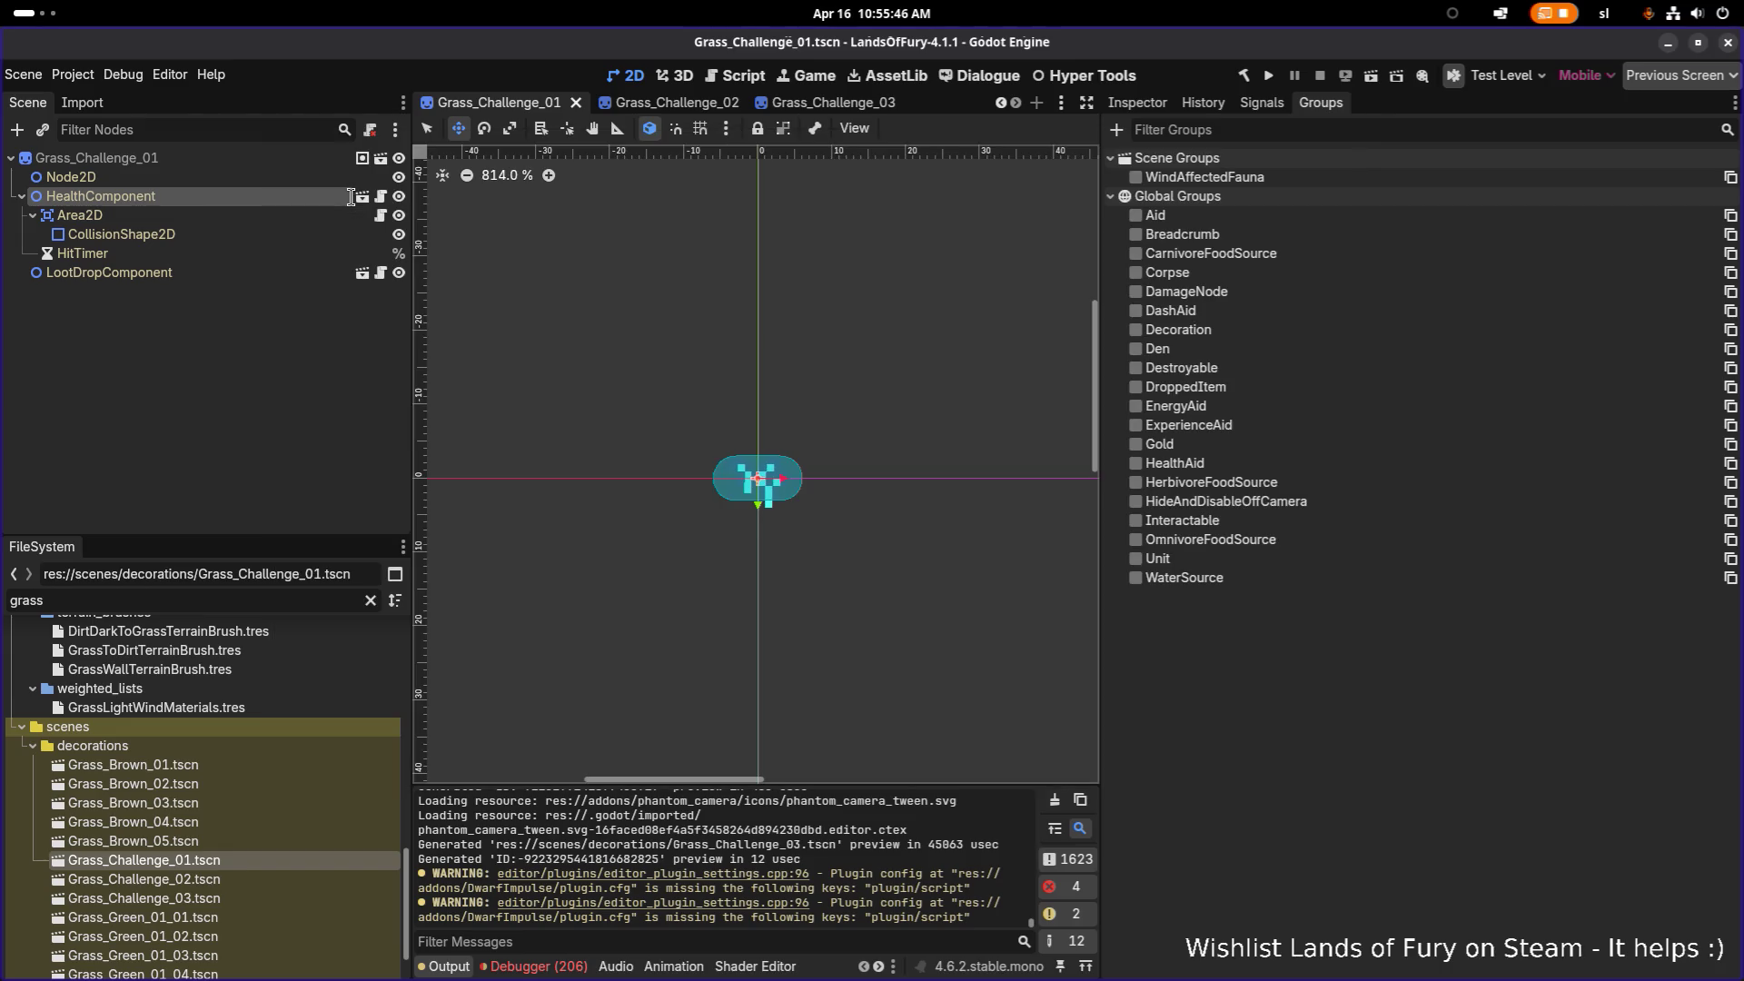
Step: Clear the Project Settings filter and browse the full settings list before closing it
{"action": "left_click", "coordinate": [73, 74]}
{"action": "left_click", "coordinate": [90, 88]}
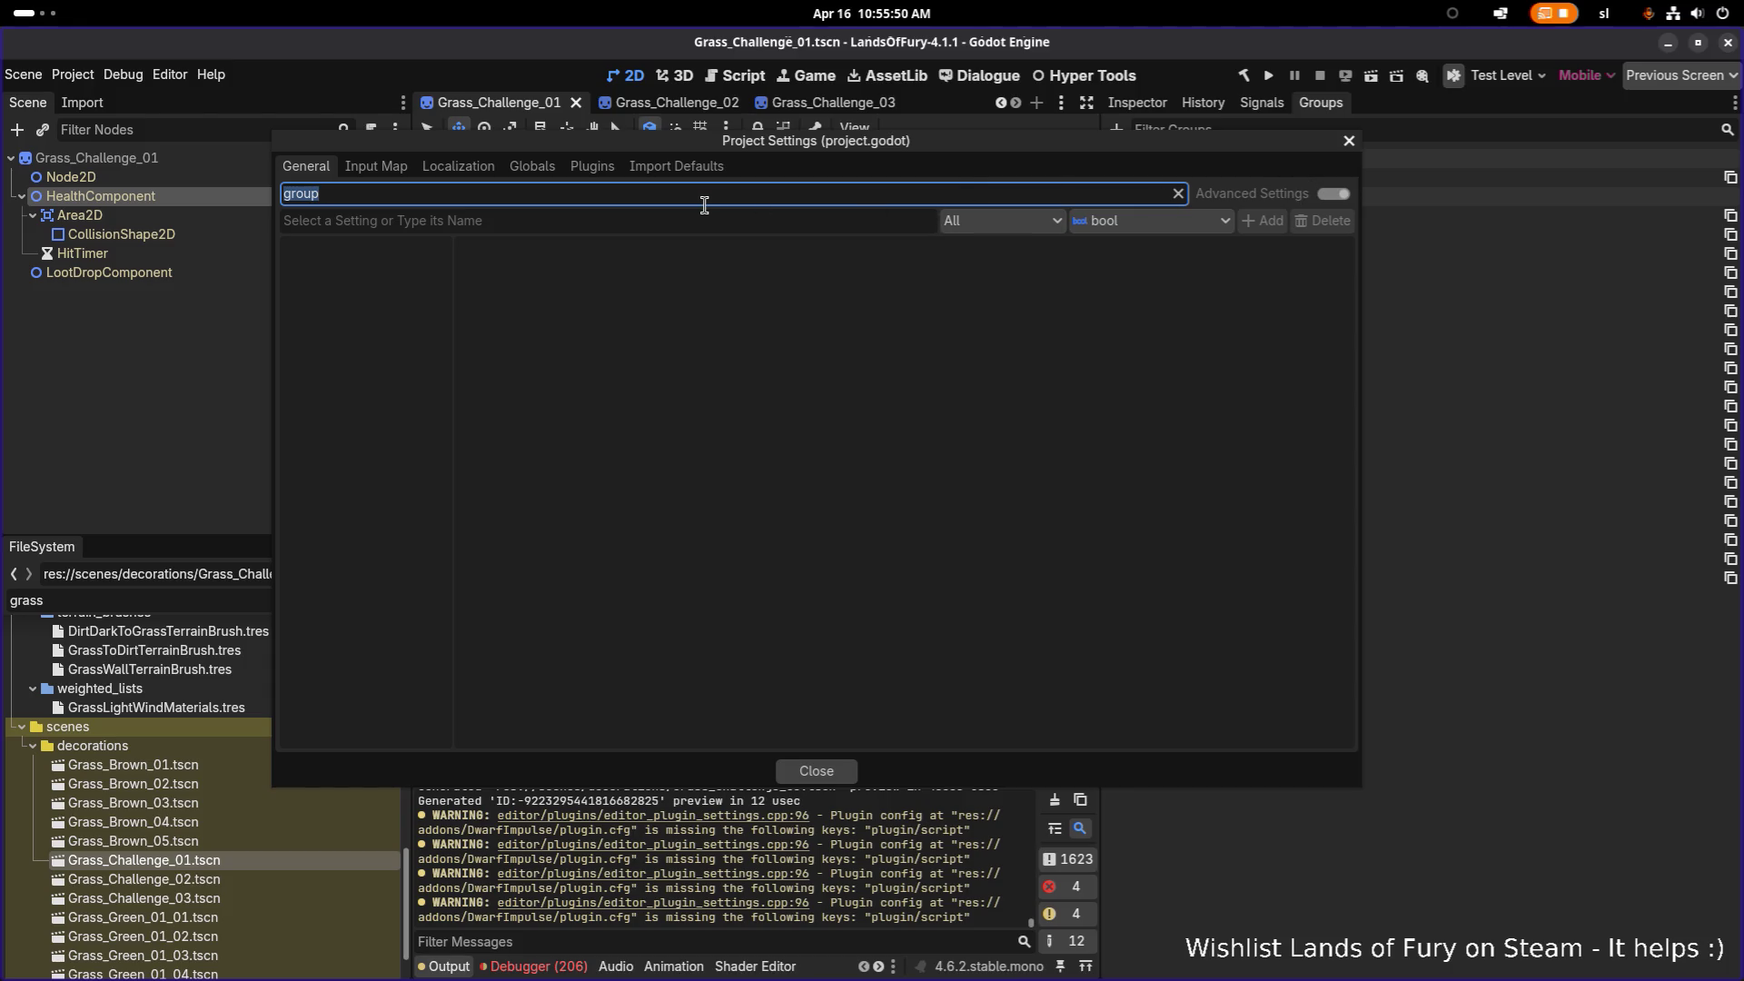
{"action": "key", "text": "BackSpace"}
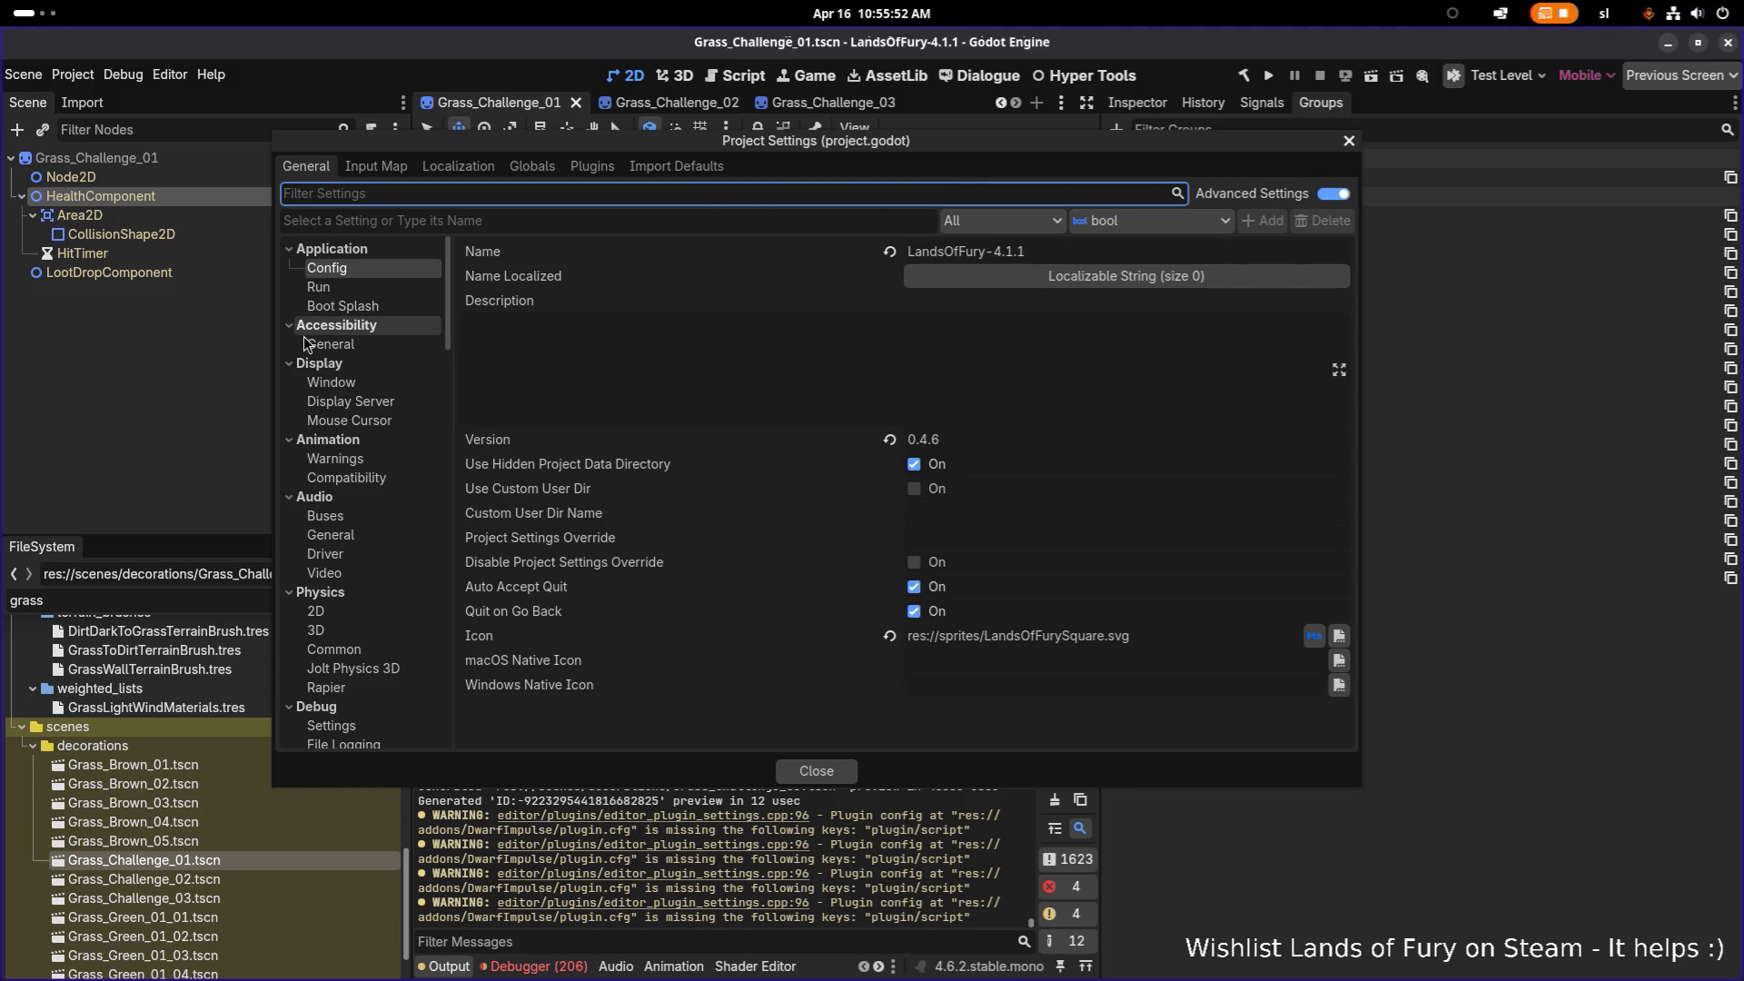
{"action": "scroll", "coordinate": [345, 363], "scroll_direction": "down", "scroll_amount": 3}
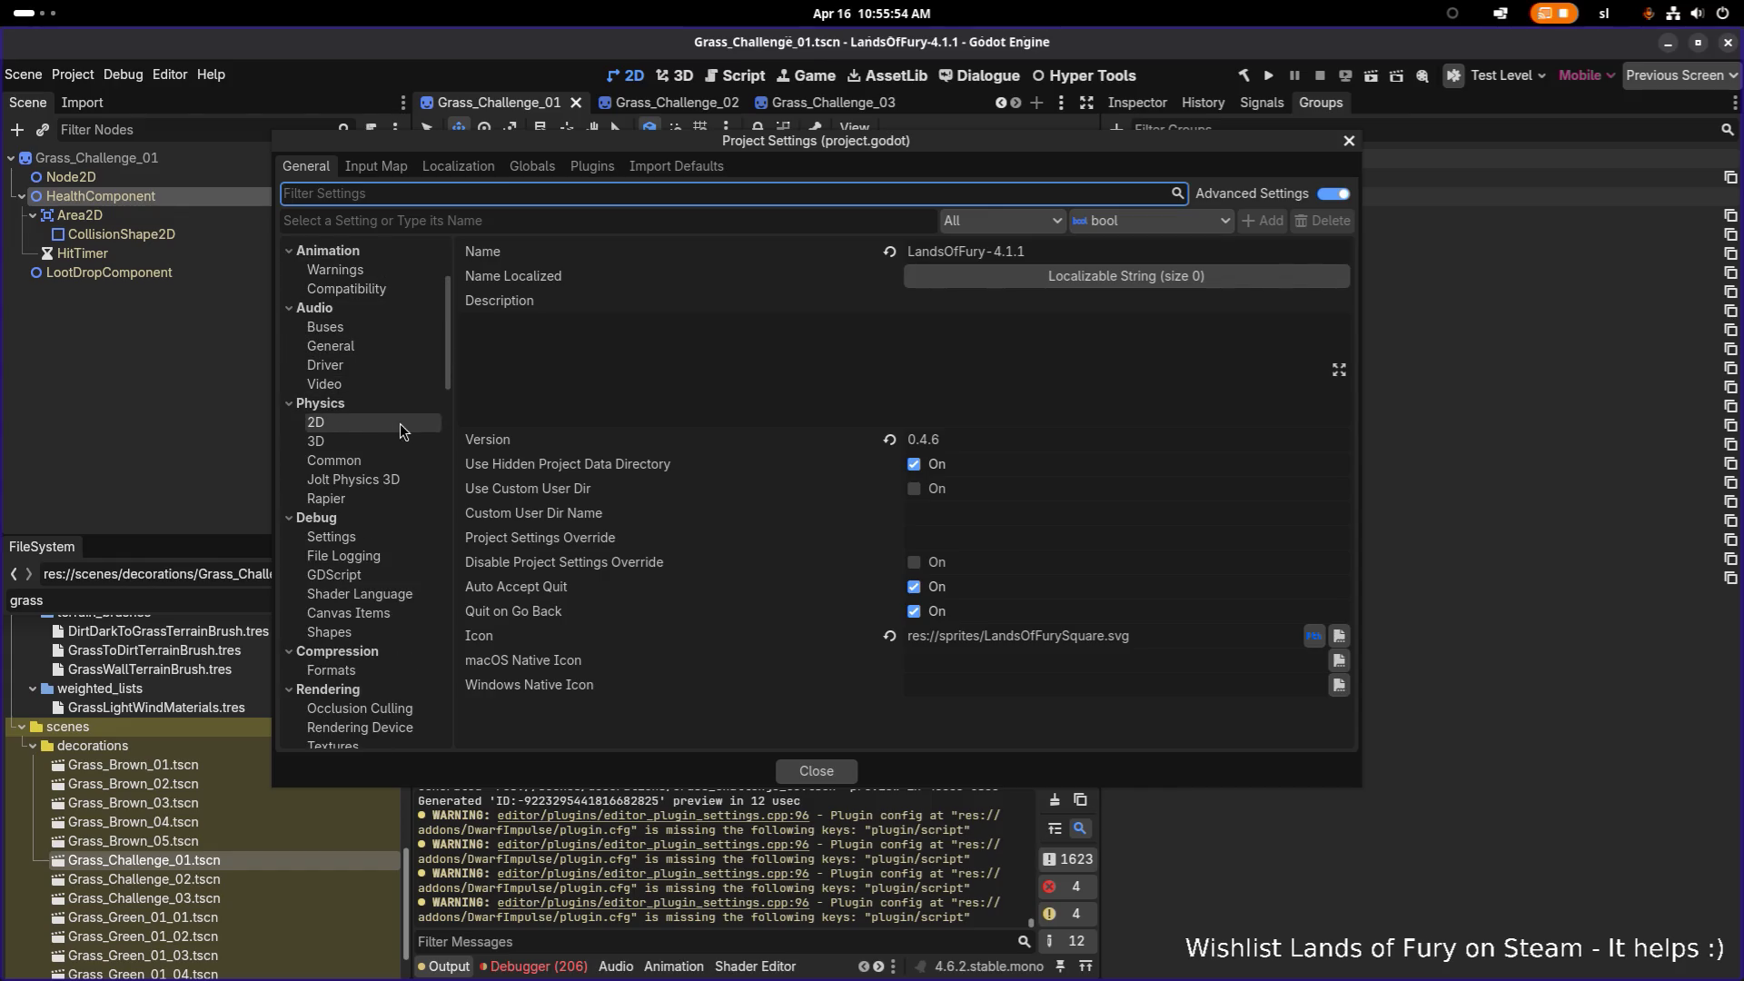
{"action": "scroll", "coordinate": [404, 424], "scroll_direction": "down", "scroll_amount": 5}
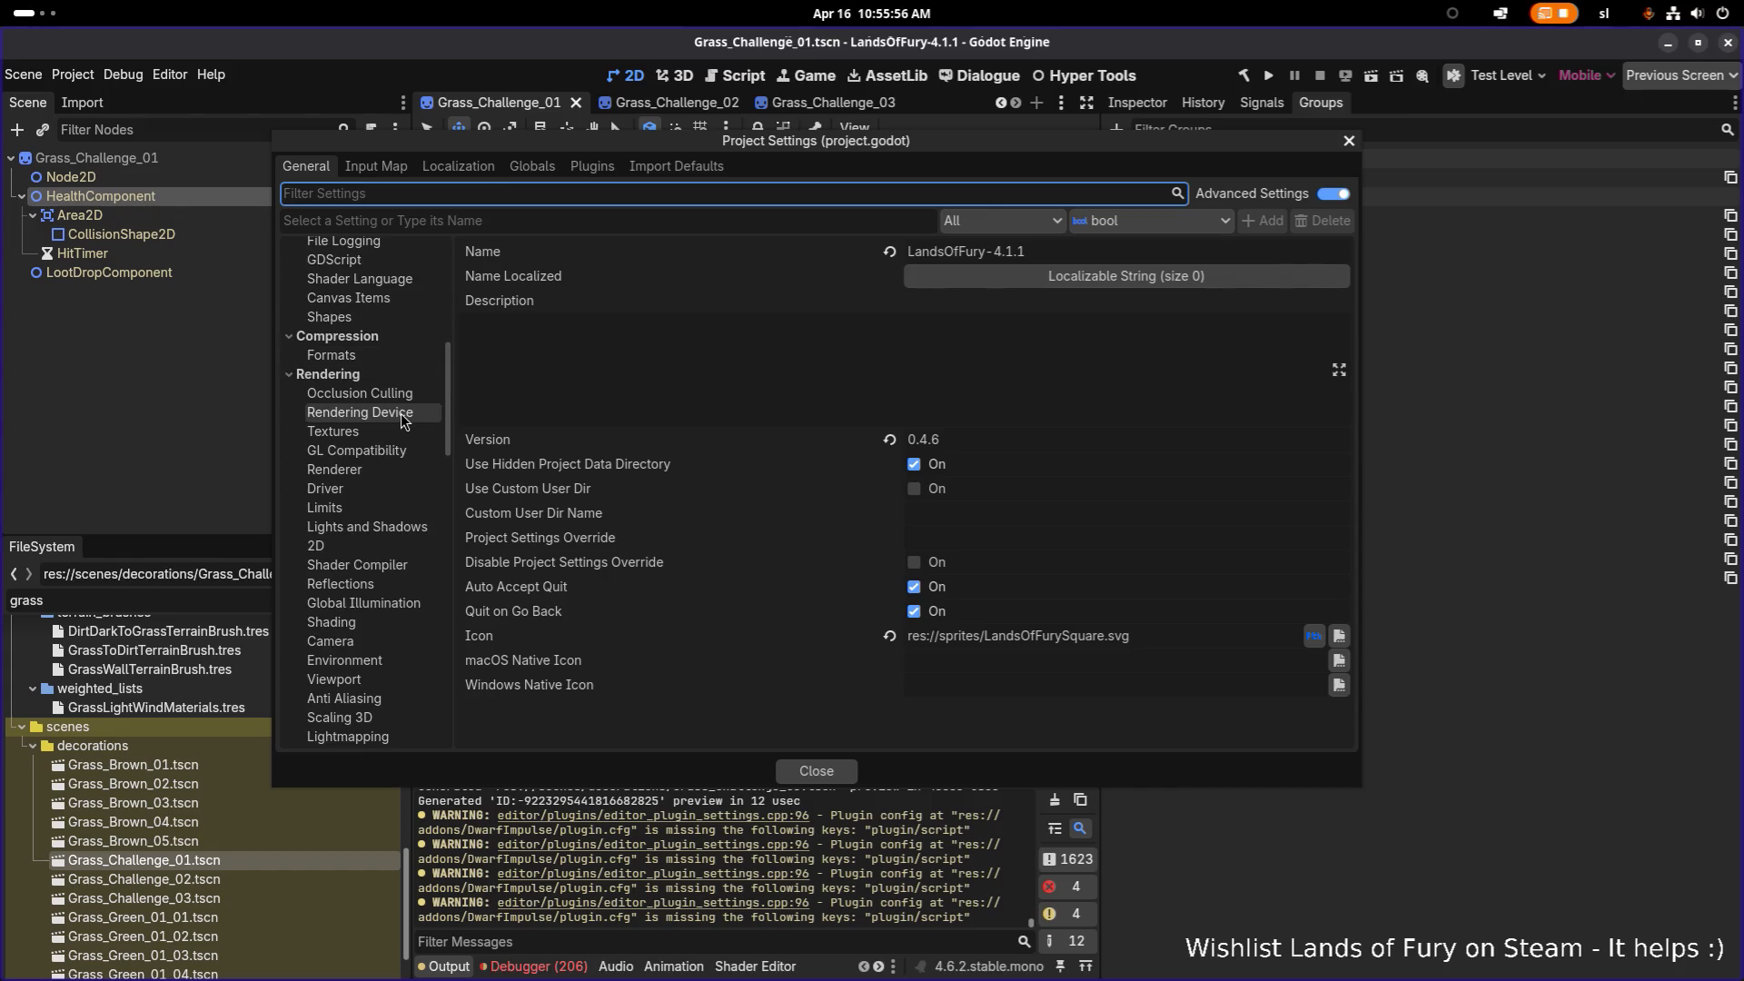
{"action": "scroll", "coordinate": [404, 422], "scroll_direction": "down", "scroll_amount": 8}
{"action": "scroll", "coordinate": [404, 420], "scroll_direction": "down", "scroll_amount": 7}
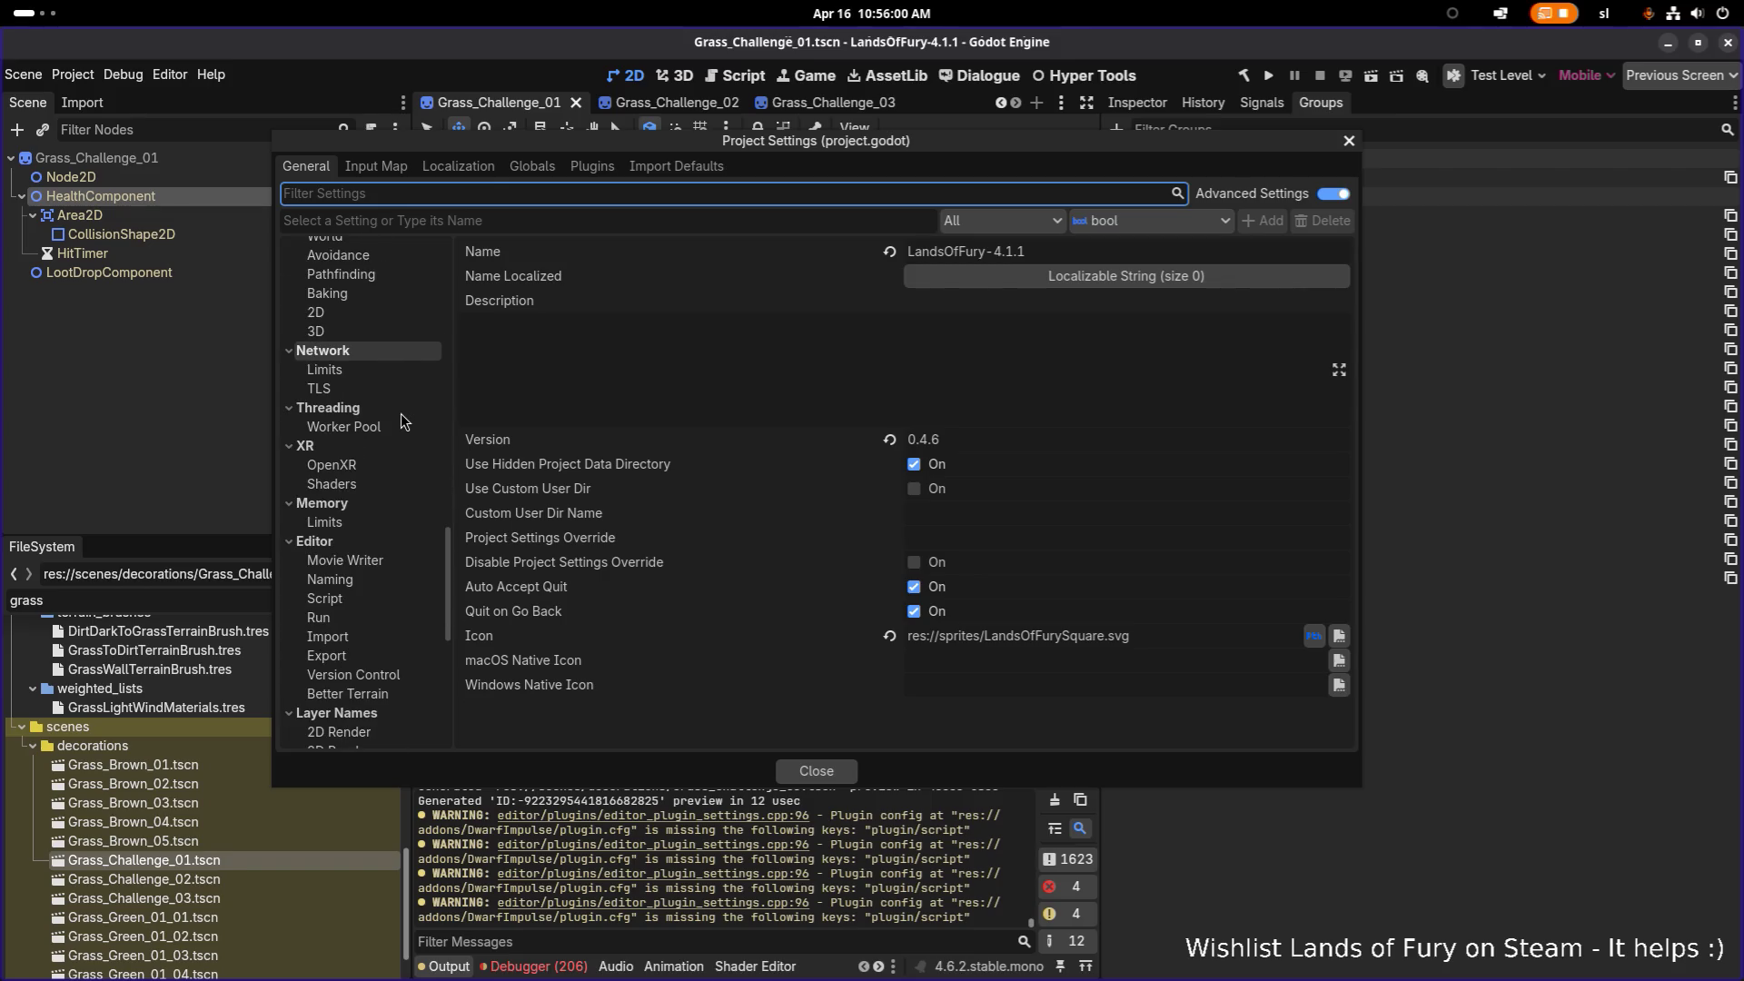
{"action": "scroll", "coordinate": [404, 422], "scroll_direction": "down", "scroll_amount": 4}
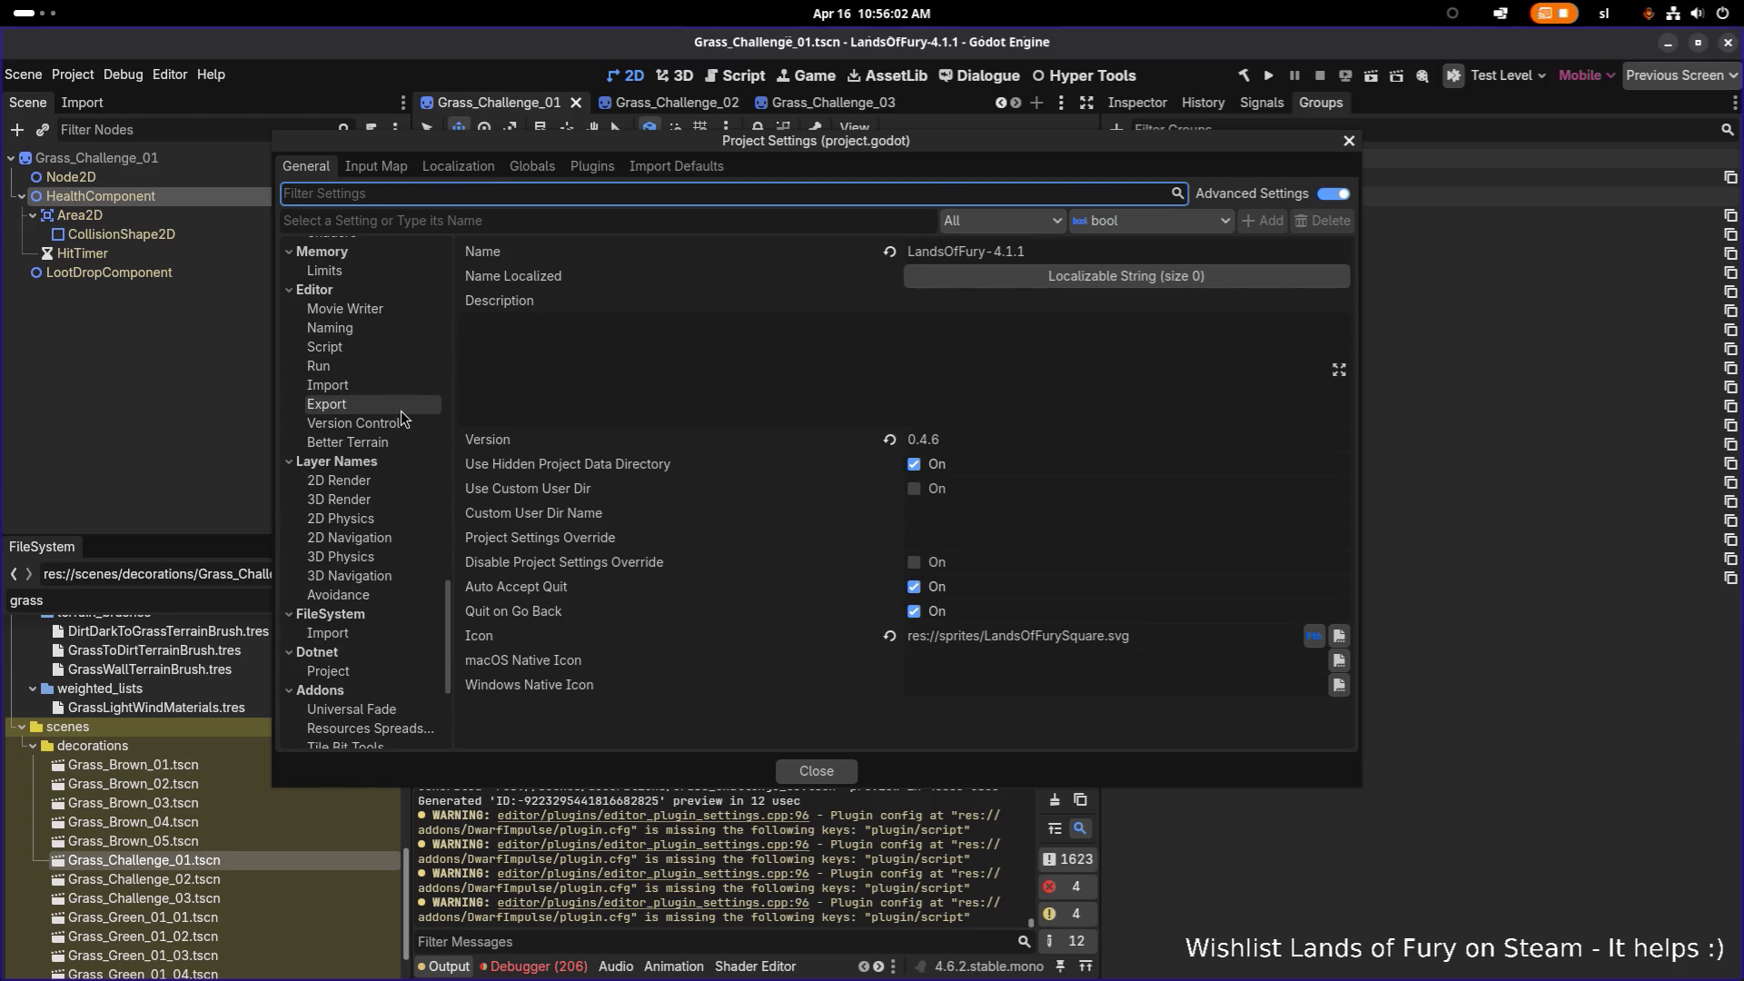
{"action": "scroll", "coordinate": [405, 420], "scroll_direction": "down", "scroll_amount": 4}
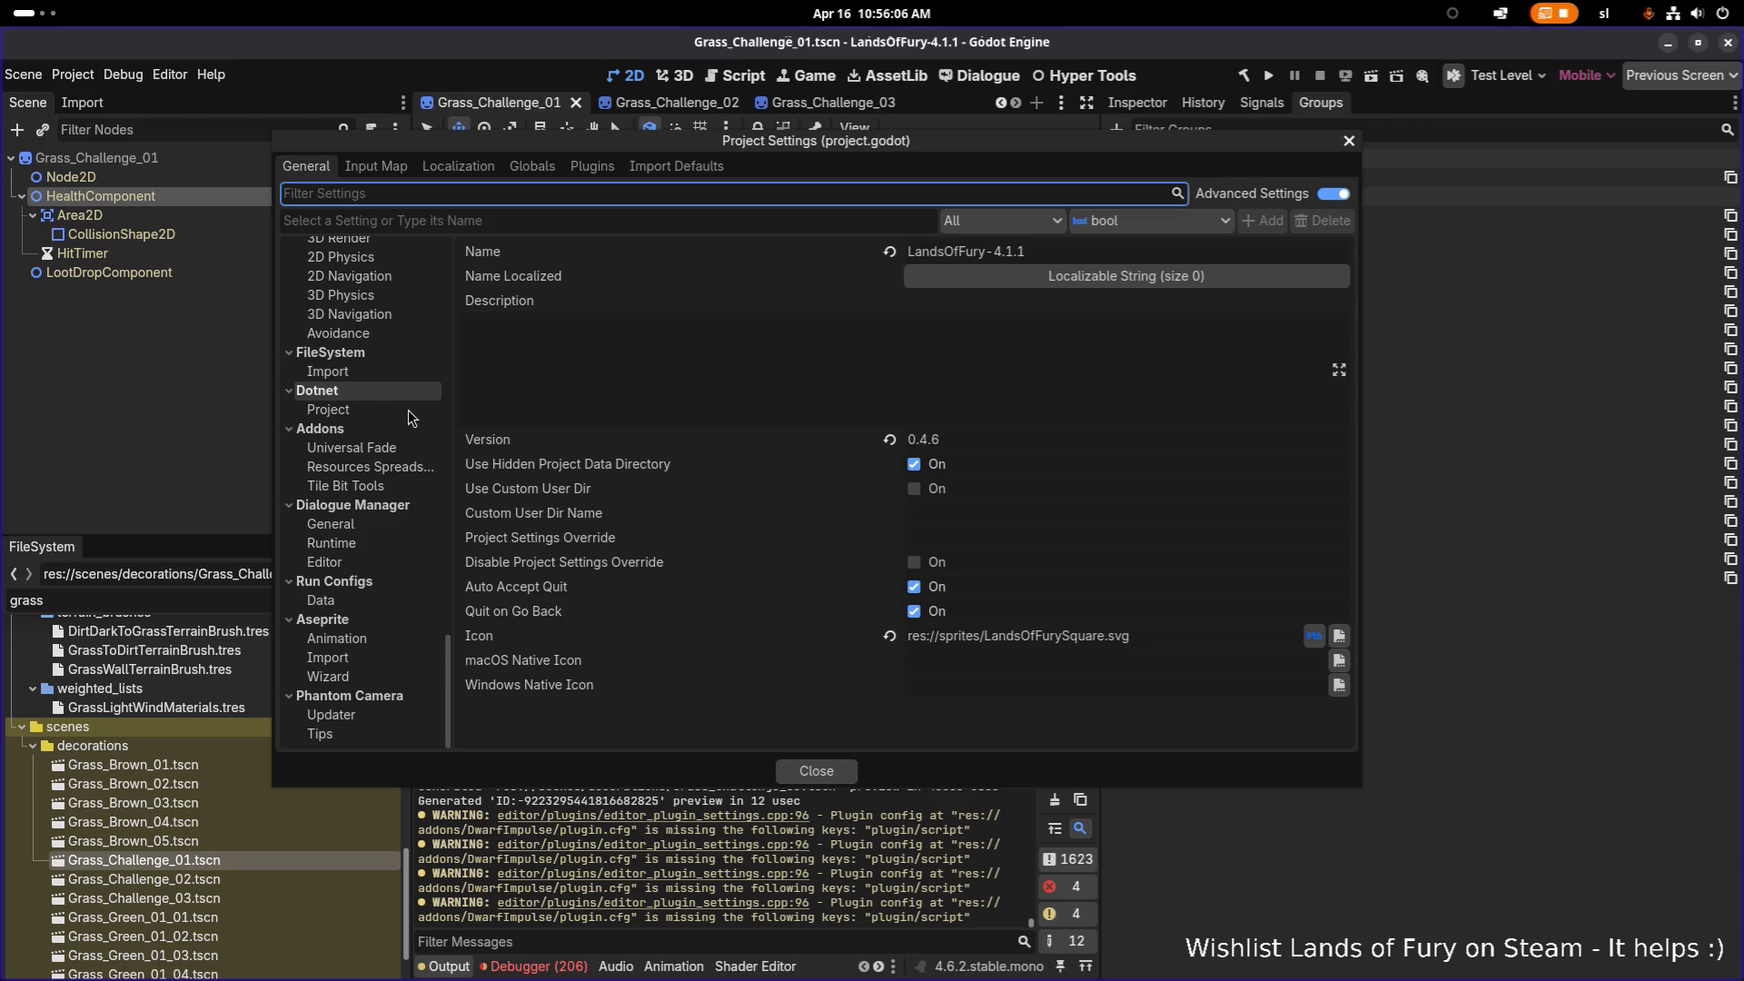
{"action": "left_click", "coordinate": [1348, 142]}
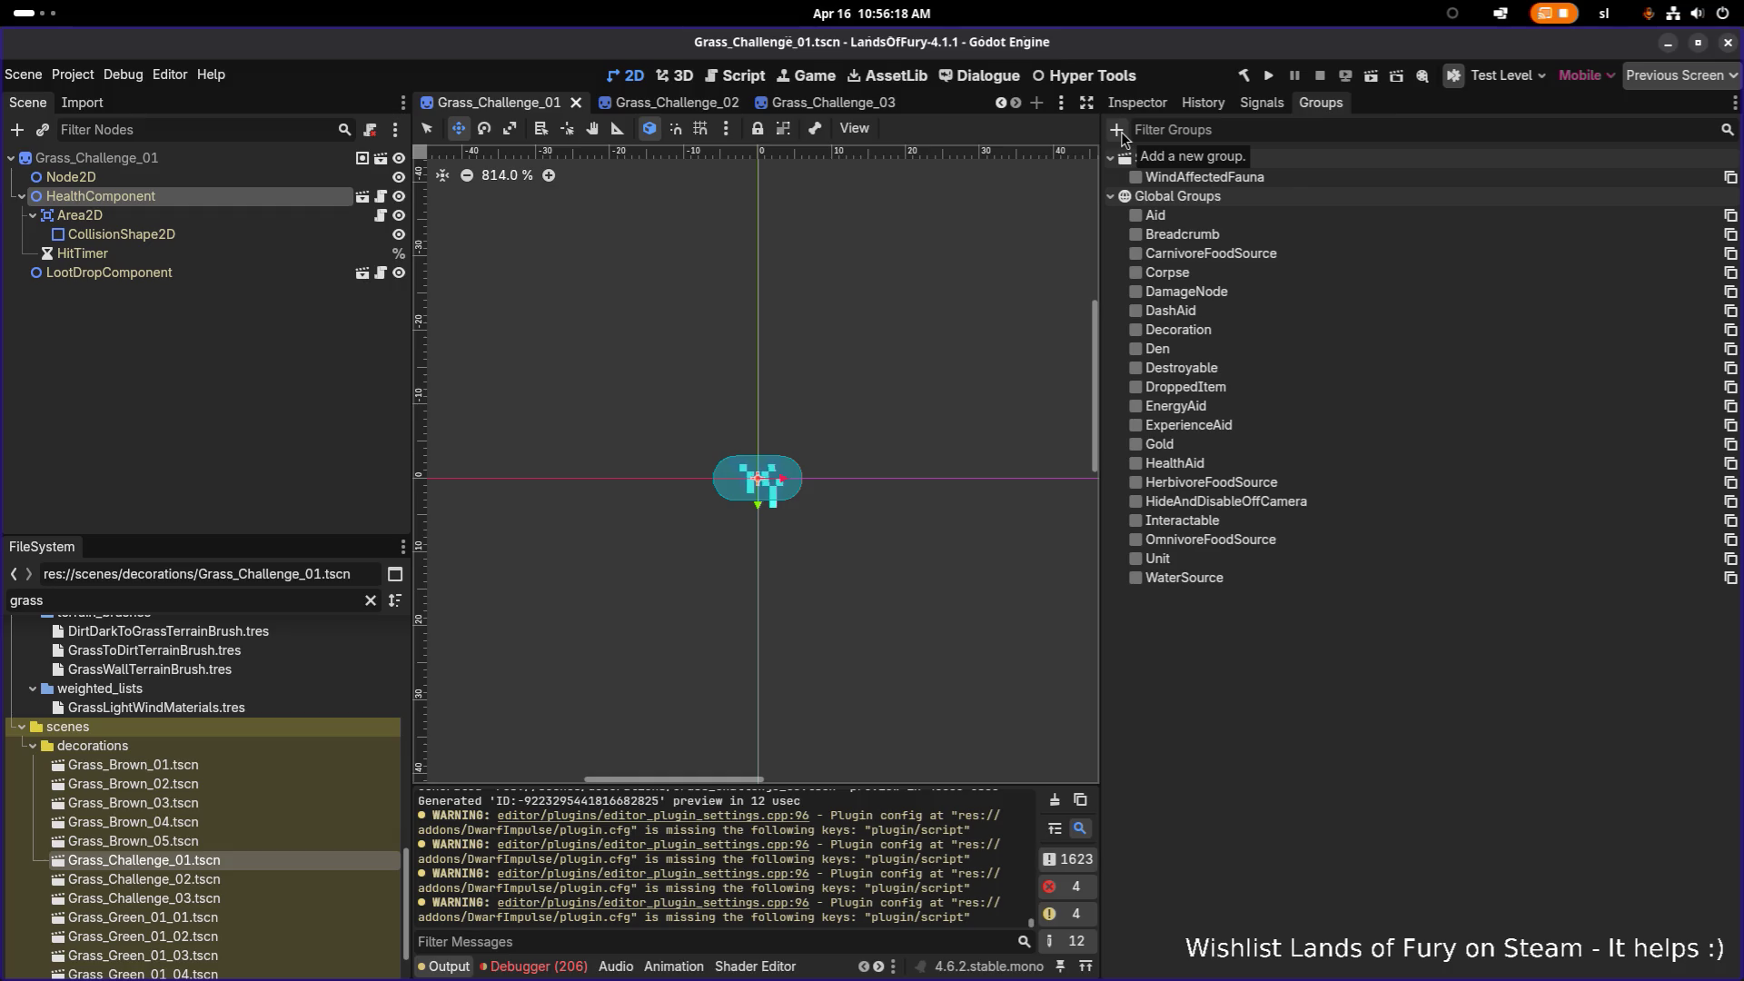
Step: Create the global group ChallengeEntity and save Grass_Challenge_01
{"action": "left_click", "coordinate": [1117, 132]}
{"action": "type", "text": "ChallengeEntity"}
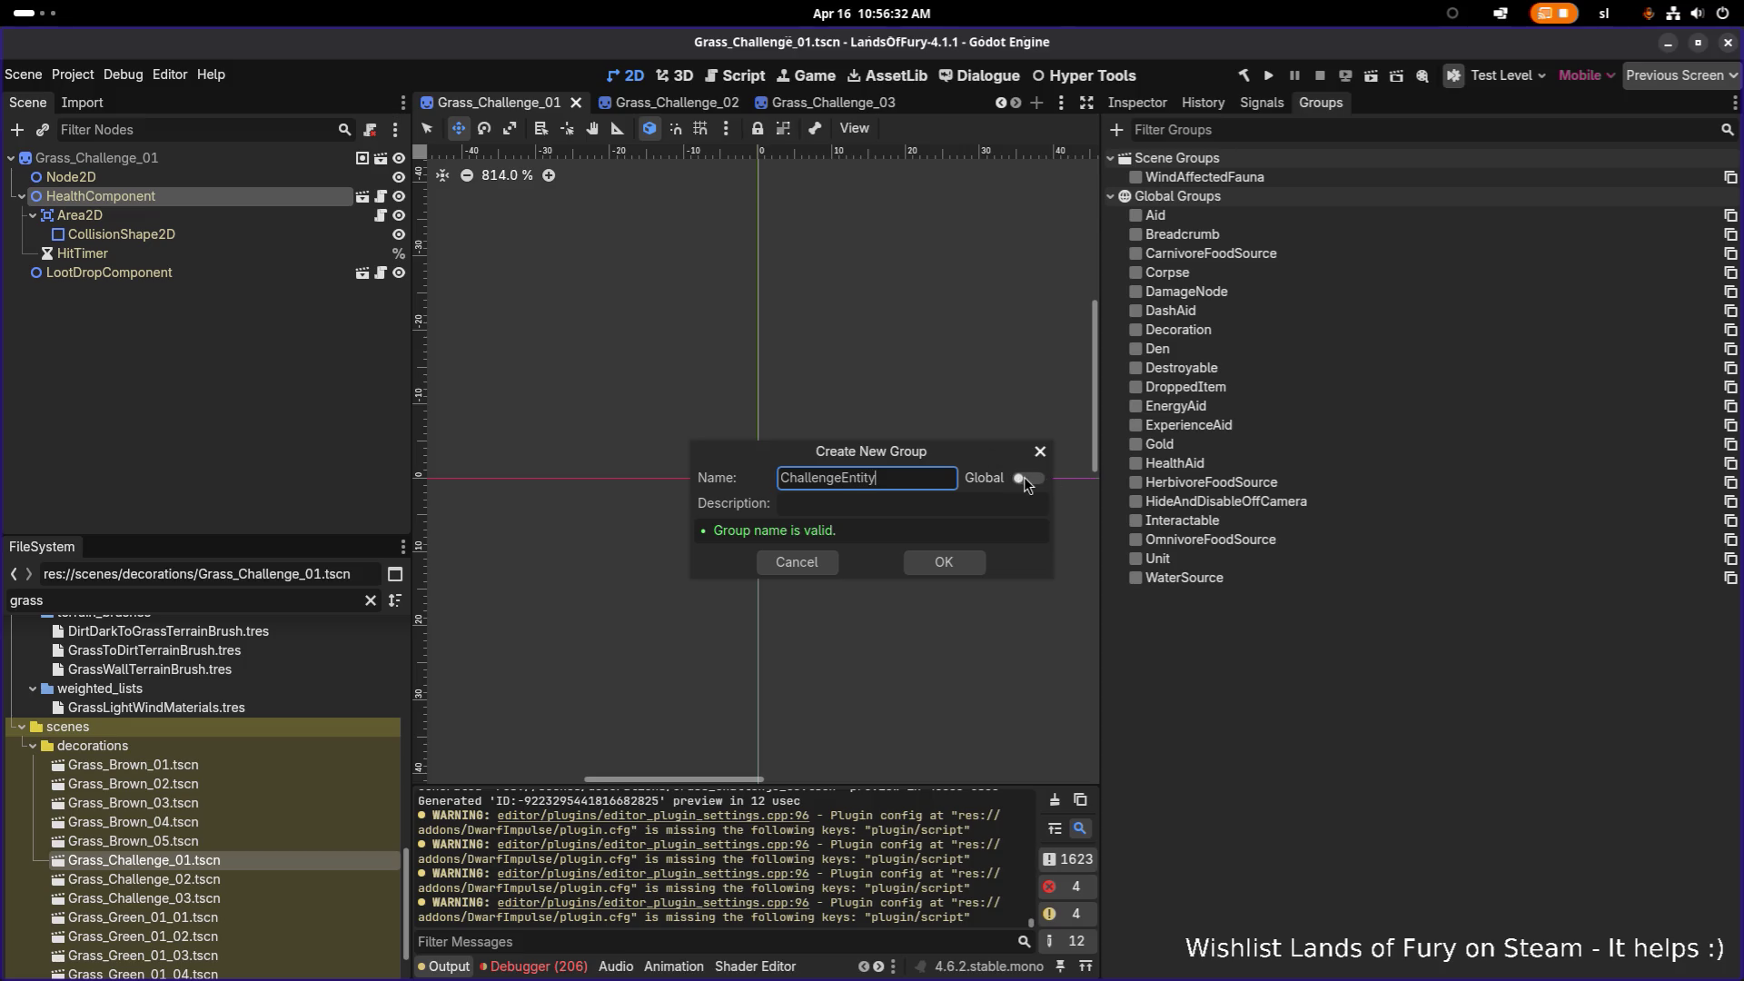
{"action": "left_click", "coordinate": [1024, 480]}
{"action": "left_click", "coordinate": [945, 562]}
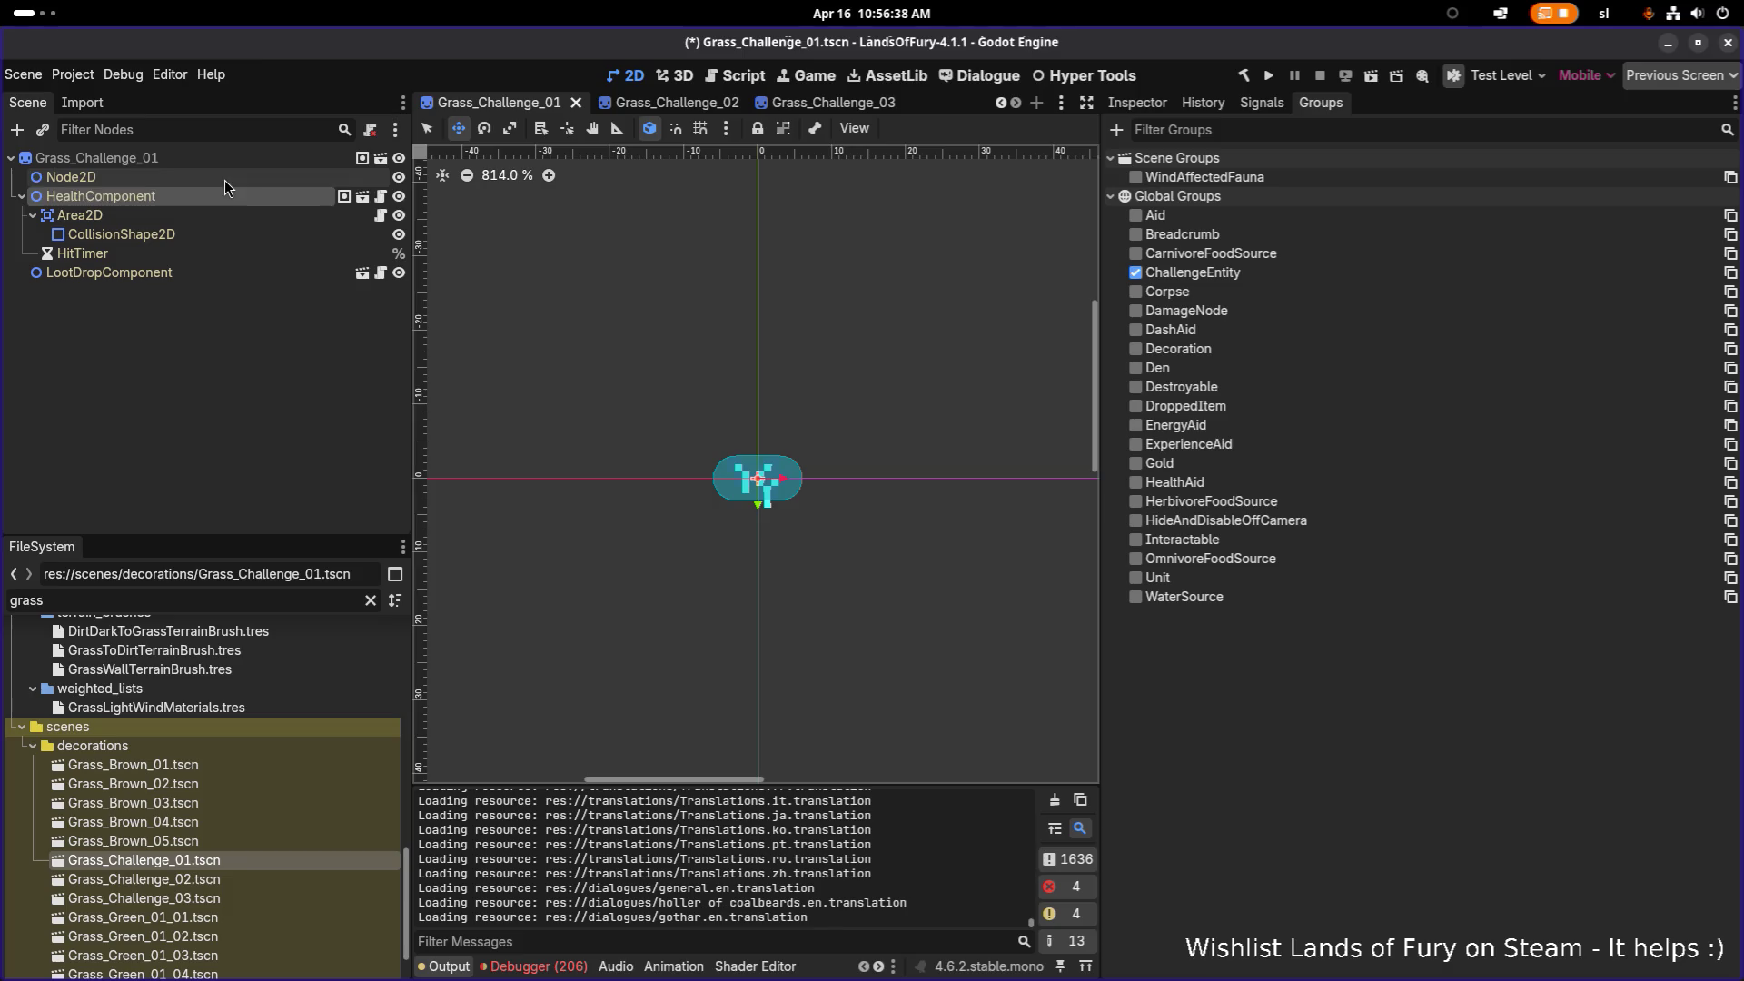
{"action": "key", "text": "ctrl+s"}
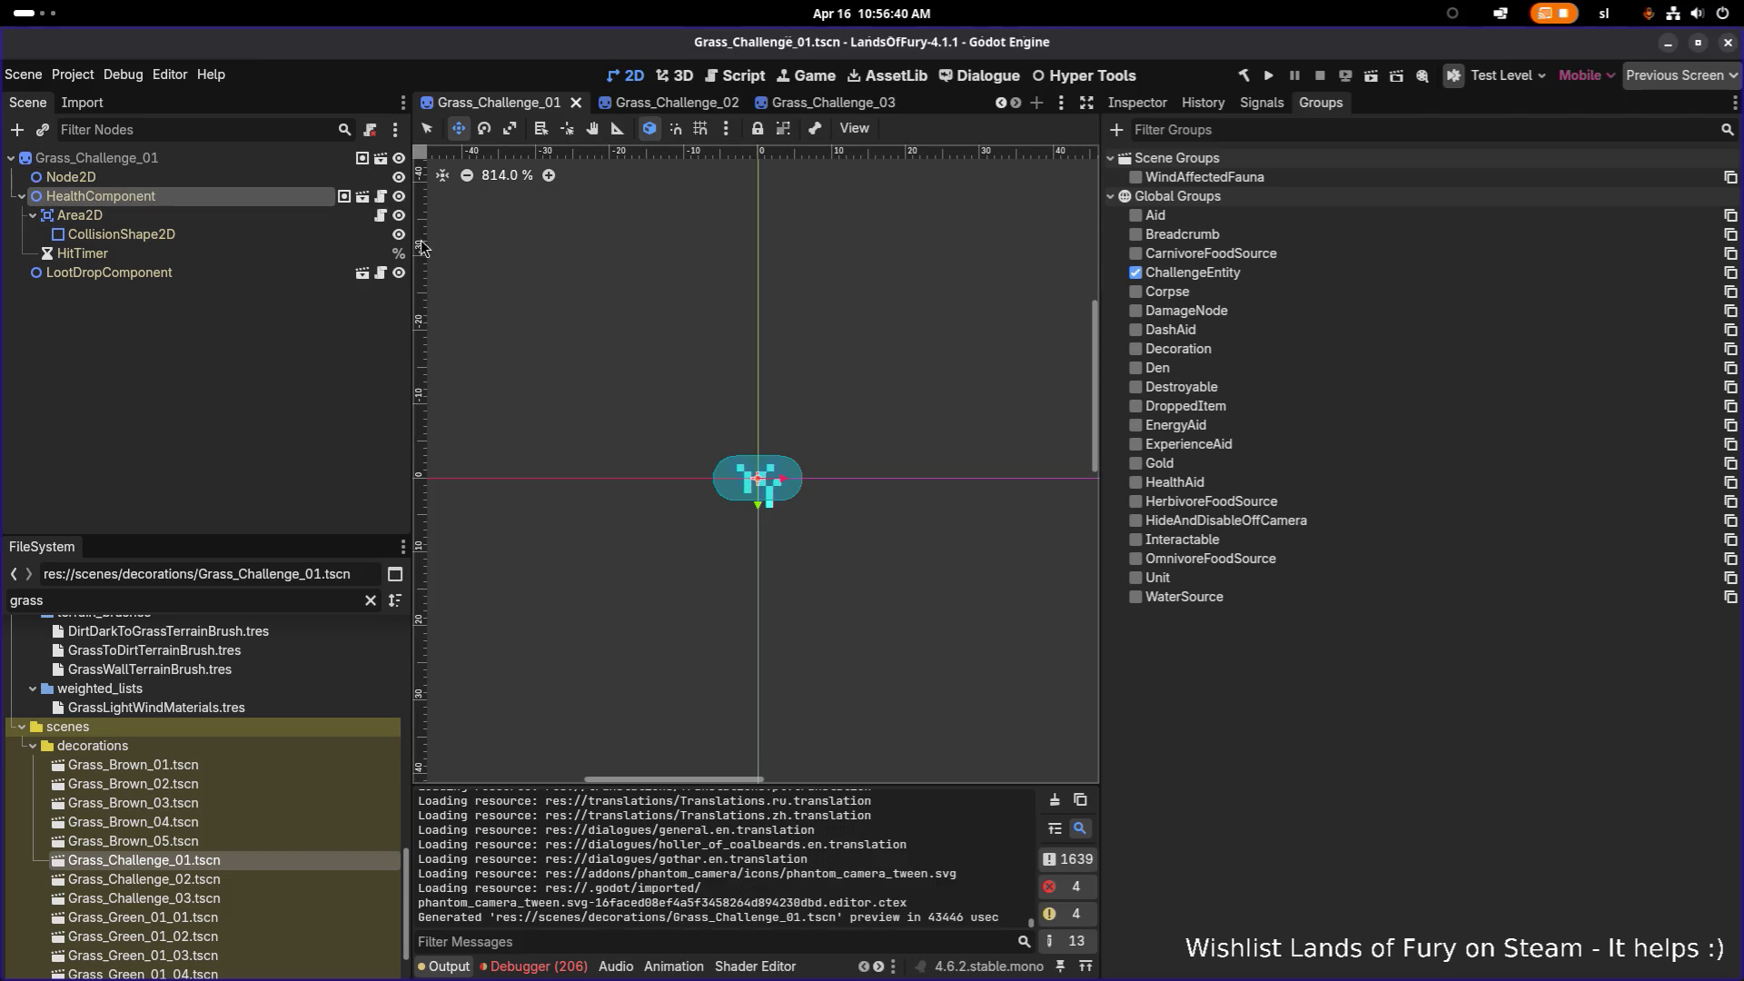
Step: Add the HealthComponent in Grass_Challenge_02 and 03 to ChallengeEntity and save both scenes
{"action": "double_click", "coordinate": [205, 878]}
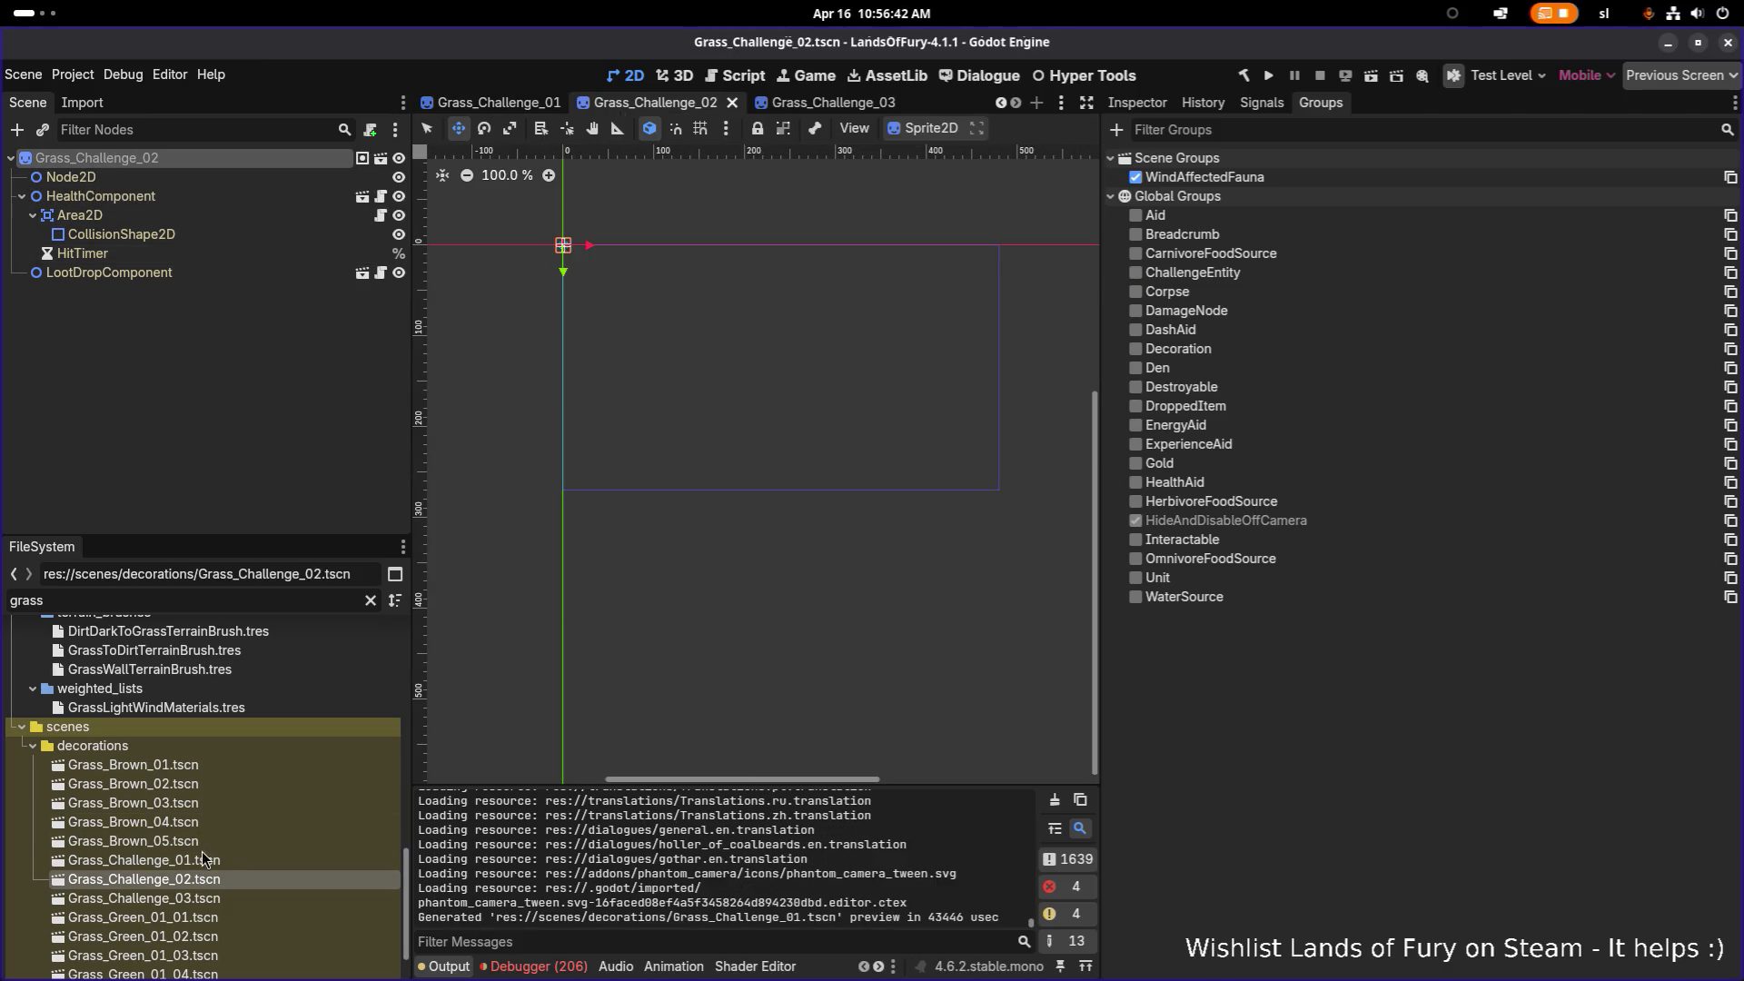
{"action": "left_click", "coordinate": [252, 198]}
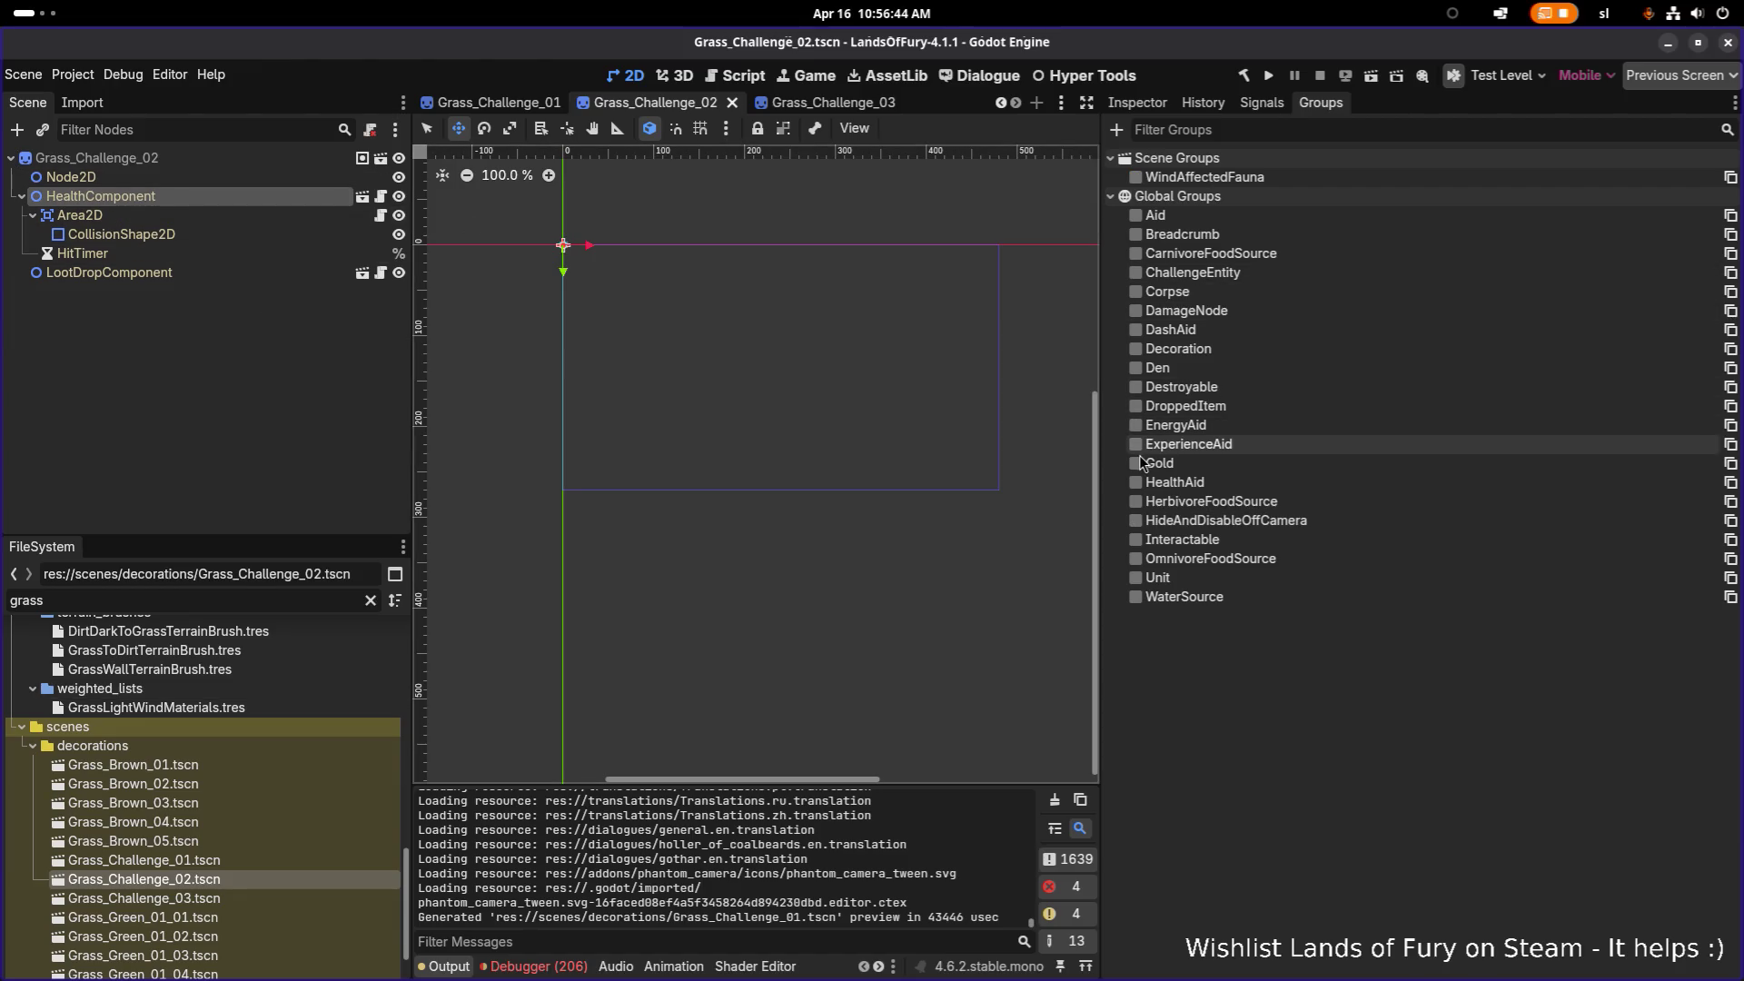
{"action": "left_click", "coordinate": [1136, 272]}
{"action": "key", "text": "ctrl+s"}
{"action": "left_click", "coordinate": [234, 898]}
{"action": "double_click", "coordinate": [234, 898]}
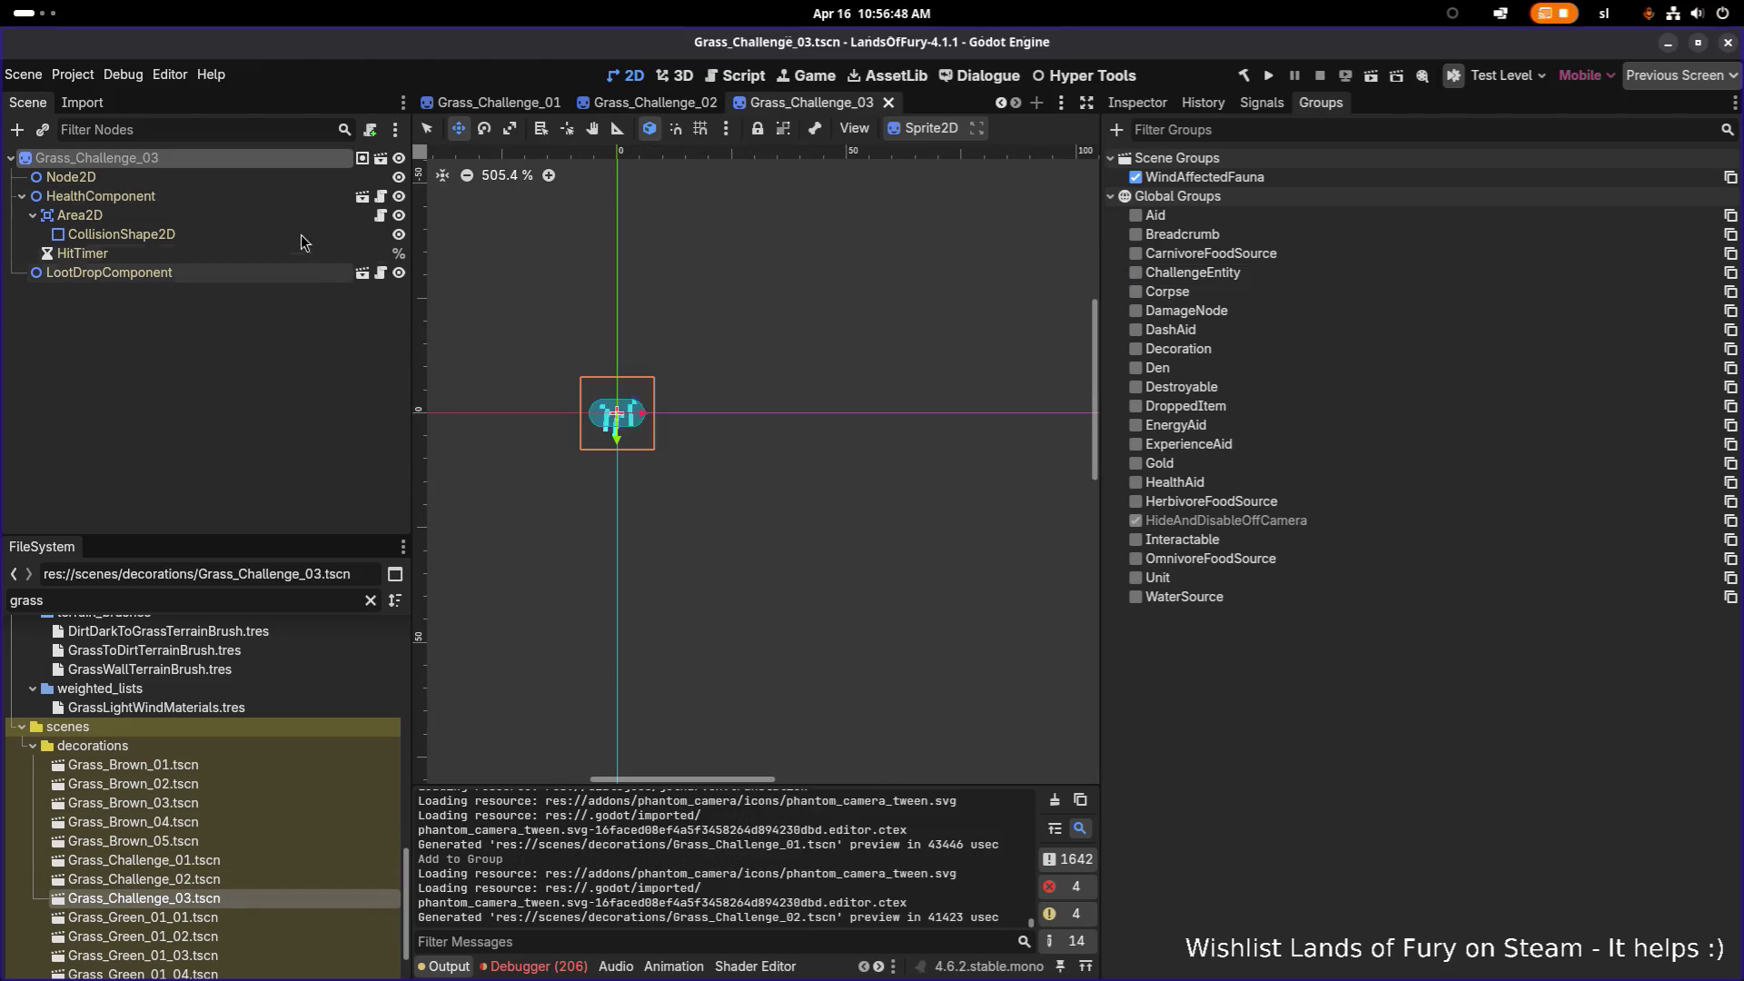
{"action": "left_click", "coordinate": [181, 196]}
{"action": "left_click", "coordinate": [1136, 272]}
{"action": "key", "text": "ctrl+s"}
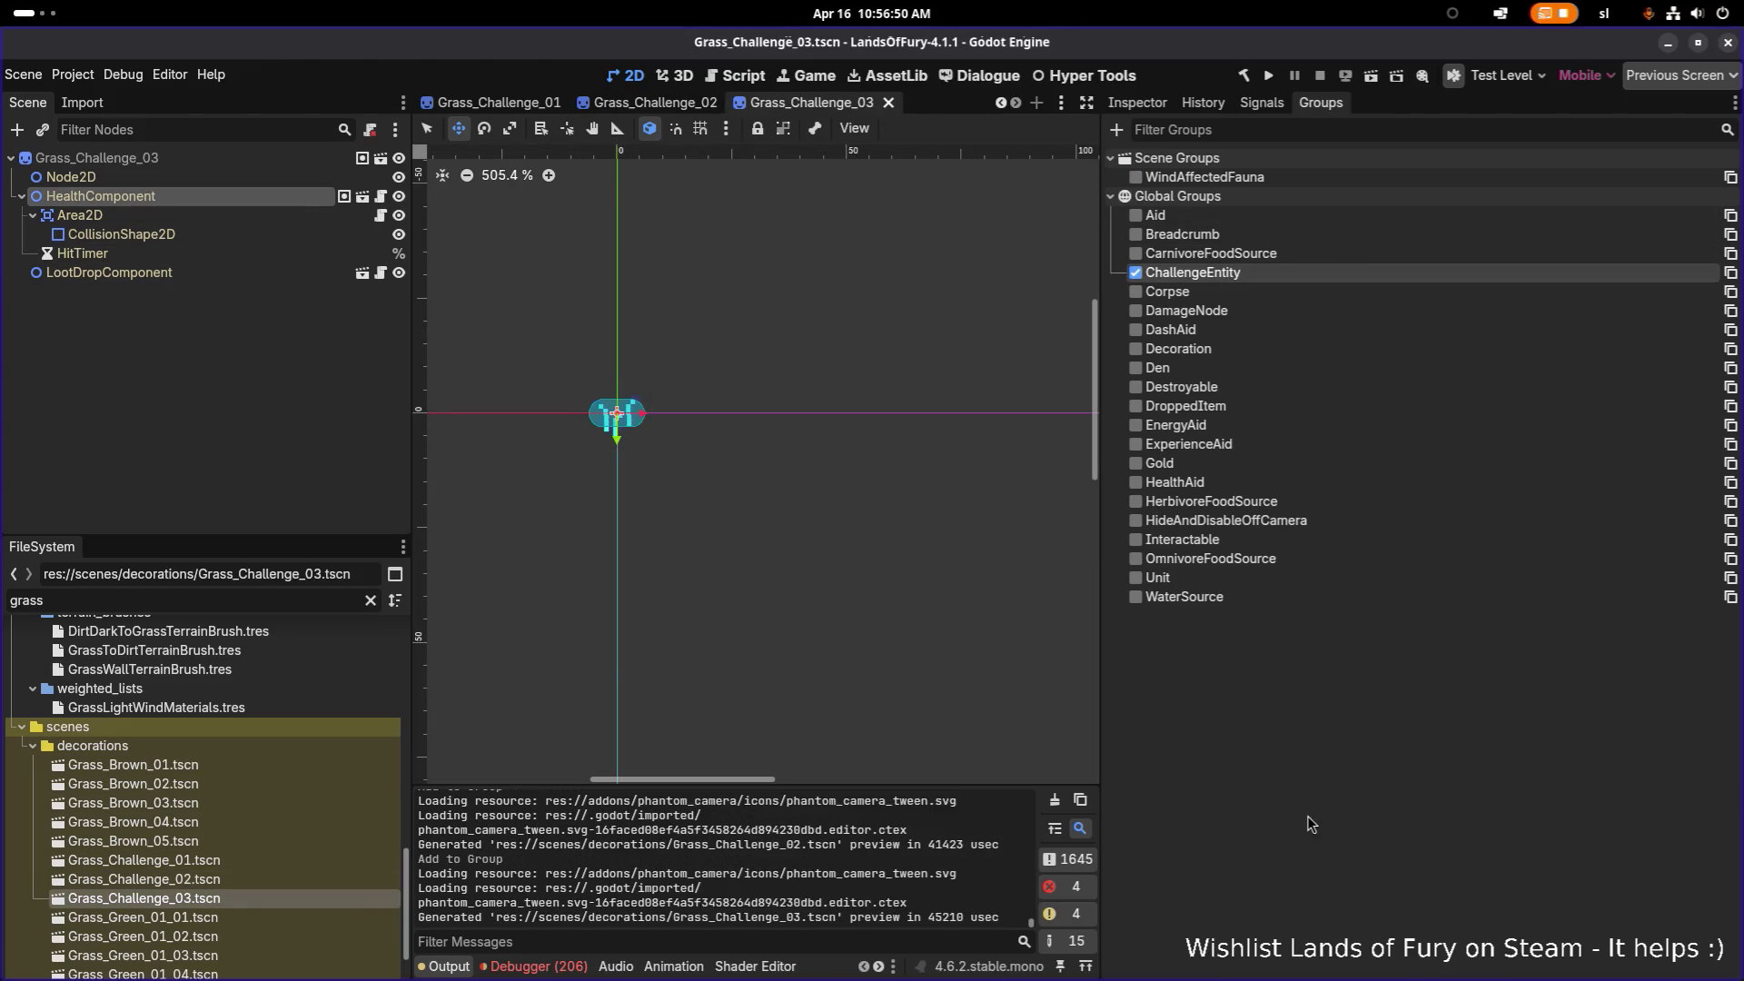
{"action": "key", "text": "alt+Tab"}
{"action": "left_click", "coordinate": [591, 493]}
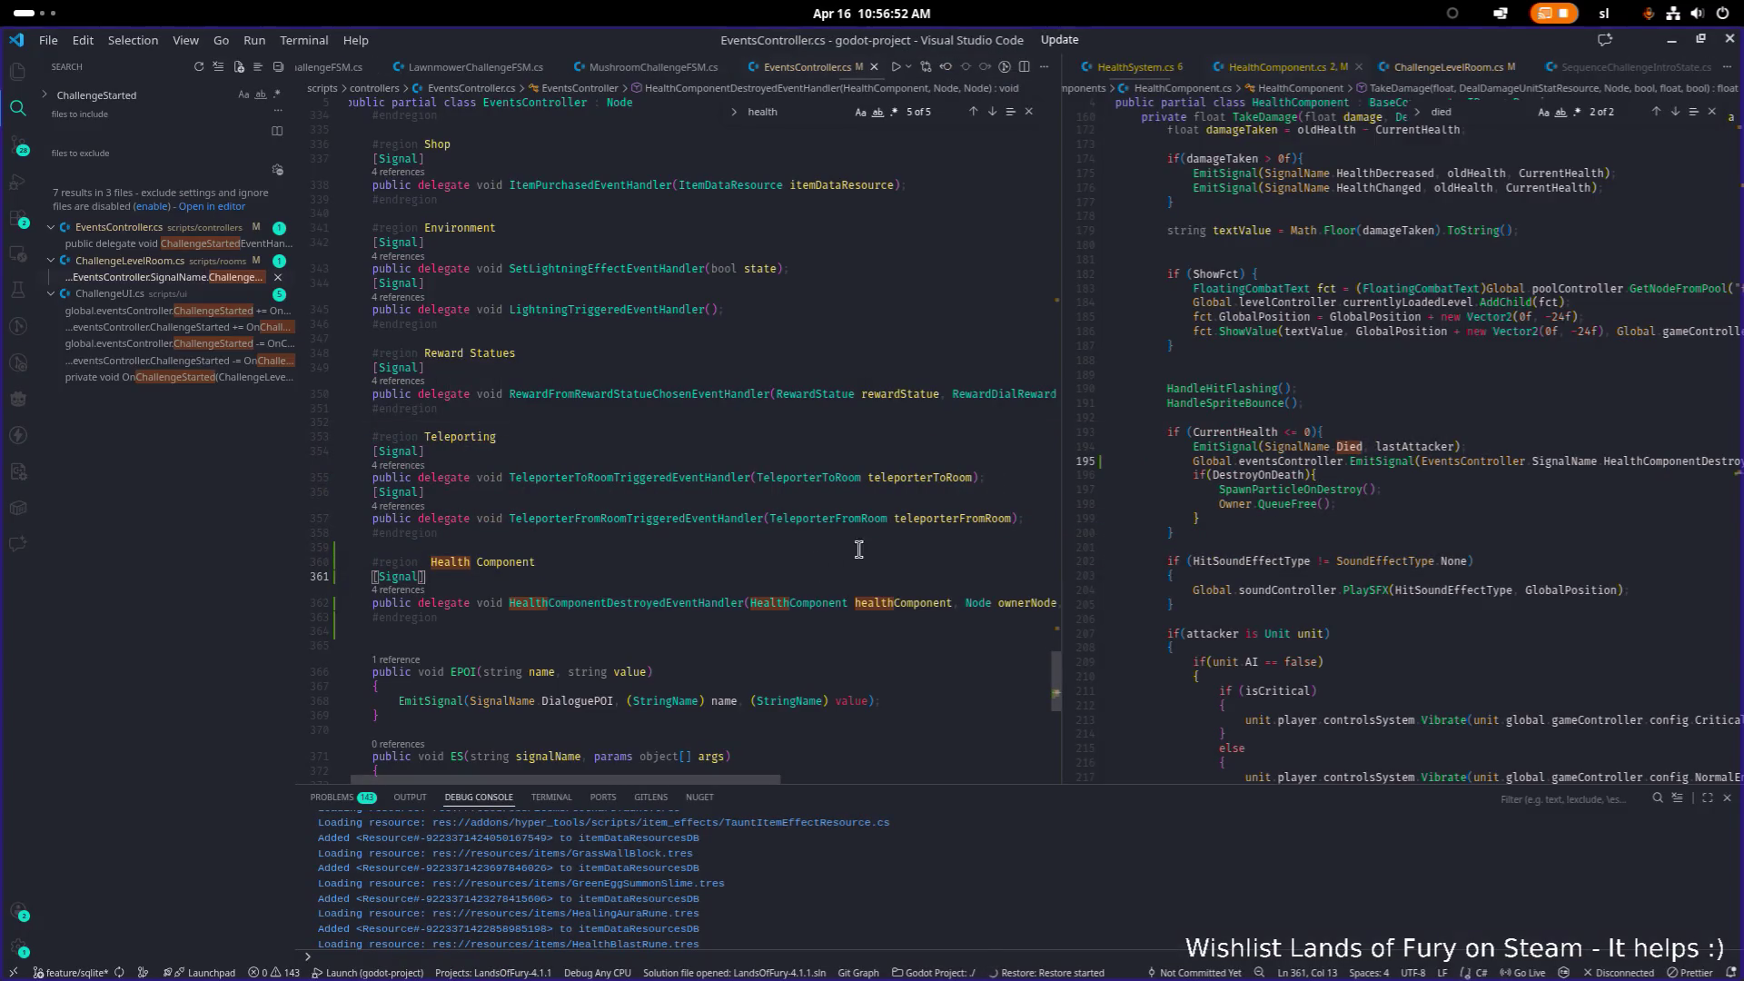
Step: Select the HealthComponentDestroyed delegate line, then quick-open LawnmowerChallengeFSM.cs
{"action": "key", "text": "Down"}
{"action": "key", "text": "Down"}
{"action": "key", "text": "End"}
{"action": "key", "text": "Up"}
{"action": "key", "text": "End"}
{"action": "key", "text": "shift+Home"}
{"action": "key", "text": "ctrl+p"}
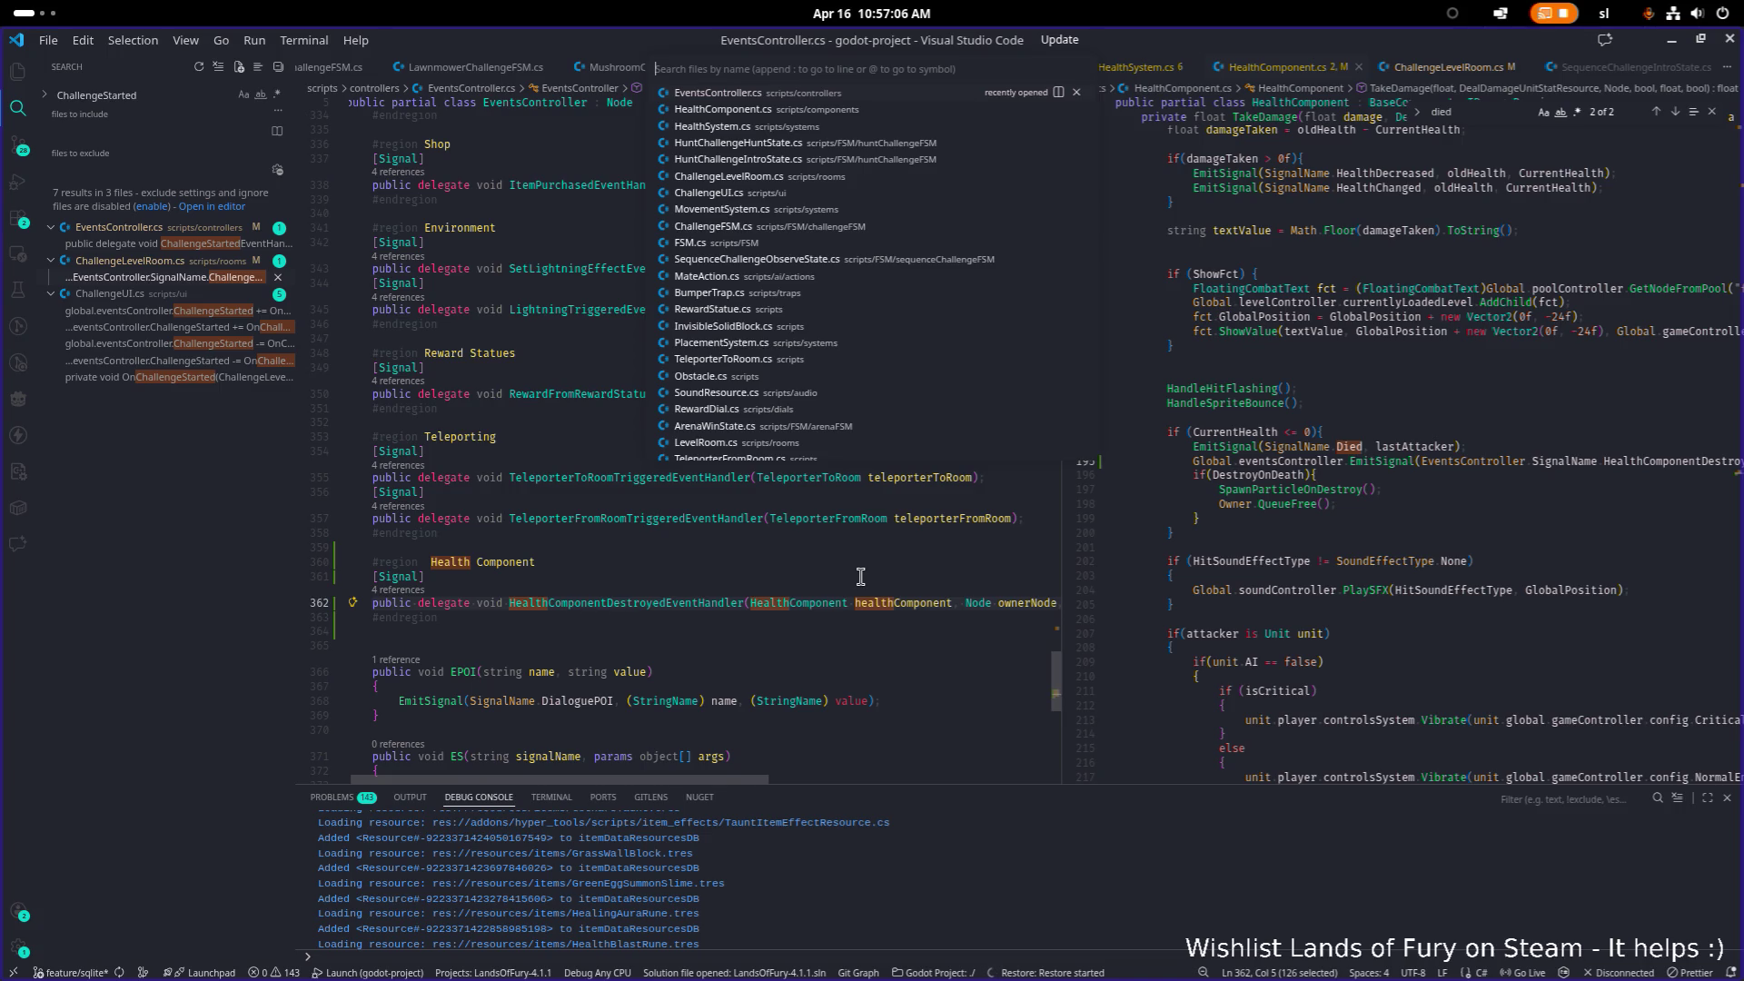
{"action": "type", "text": "lawne"}
{"action": "key", "text": "Return"}
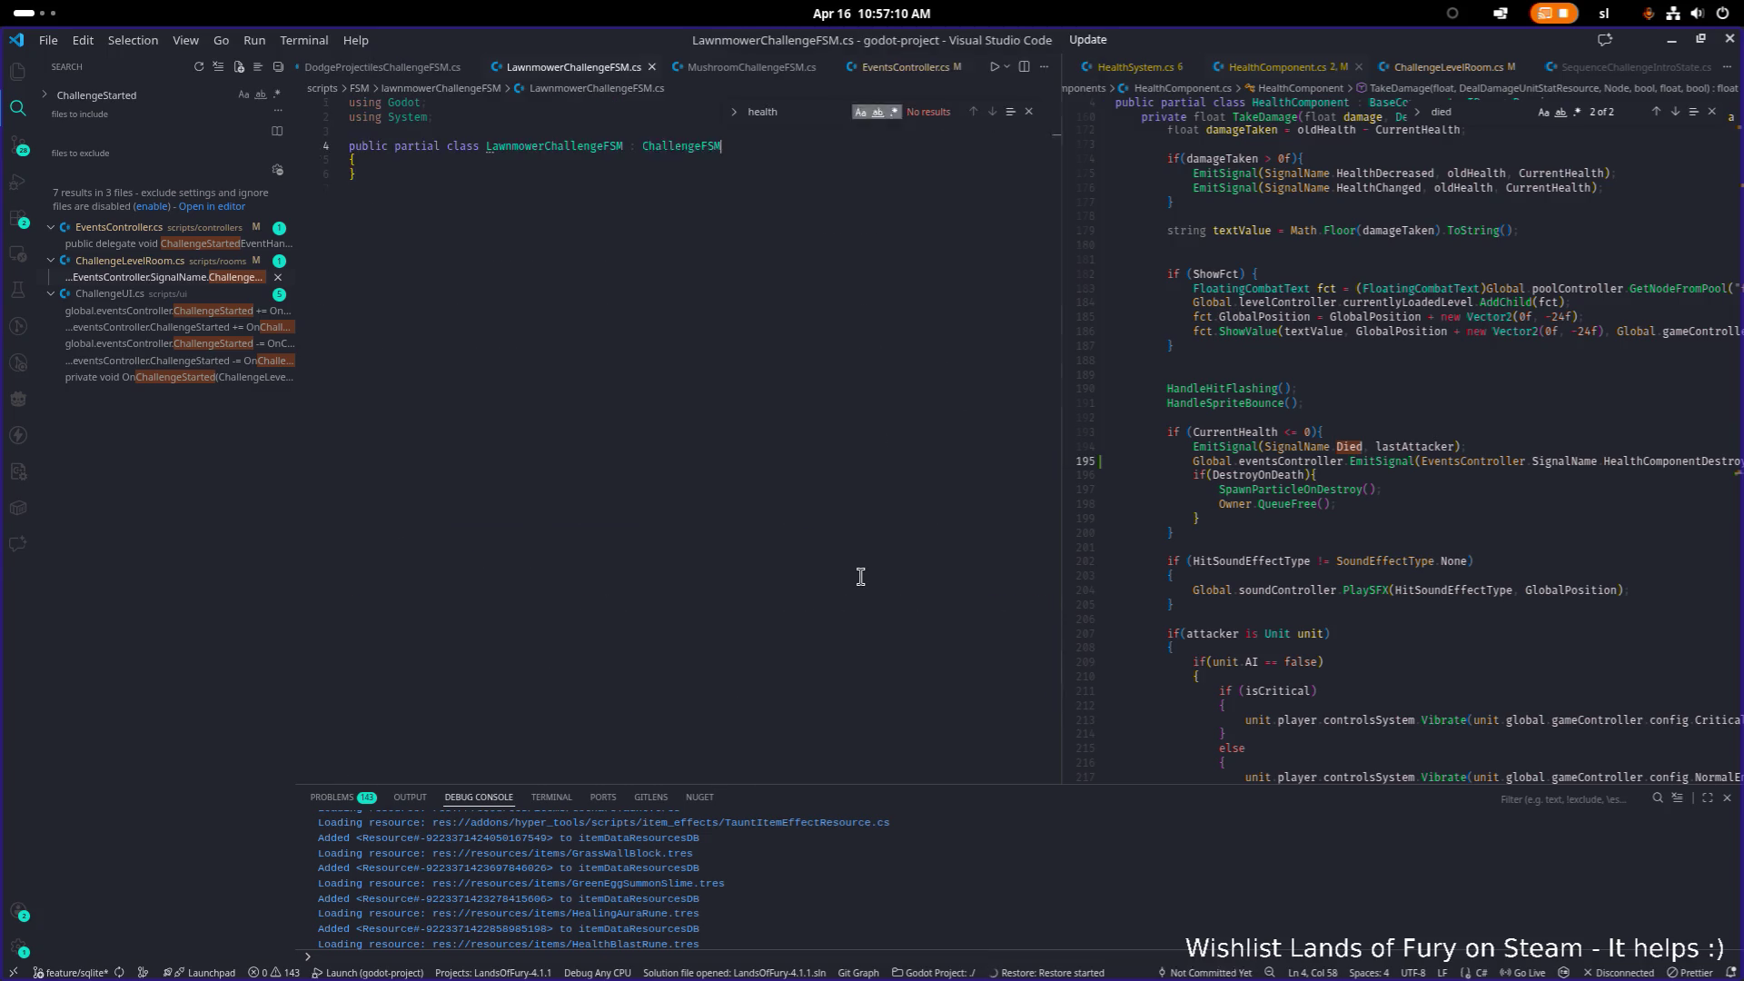
{"action": "key", "text": "ctrl+shift+e"}
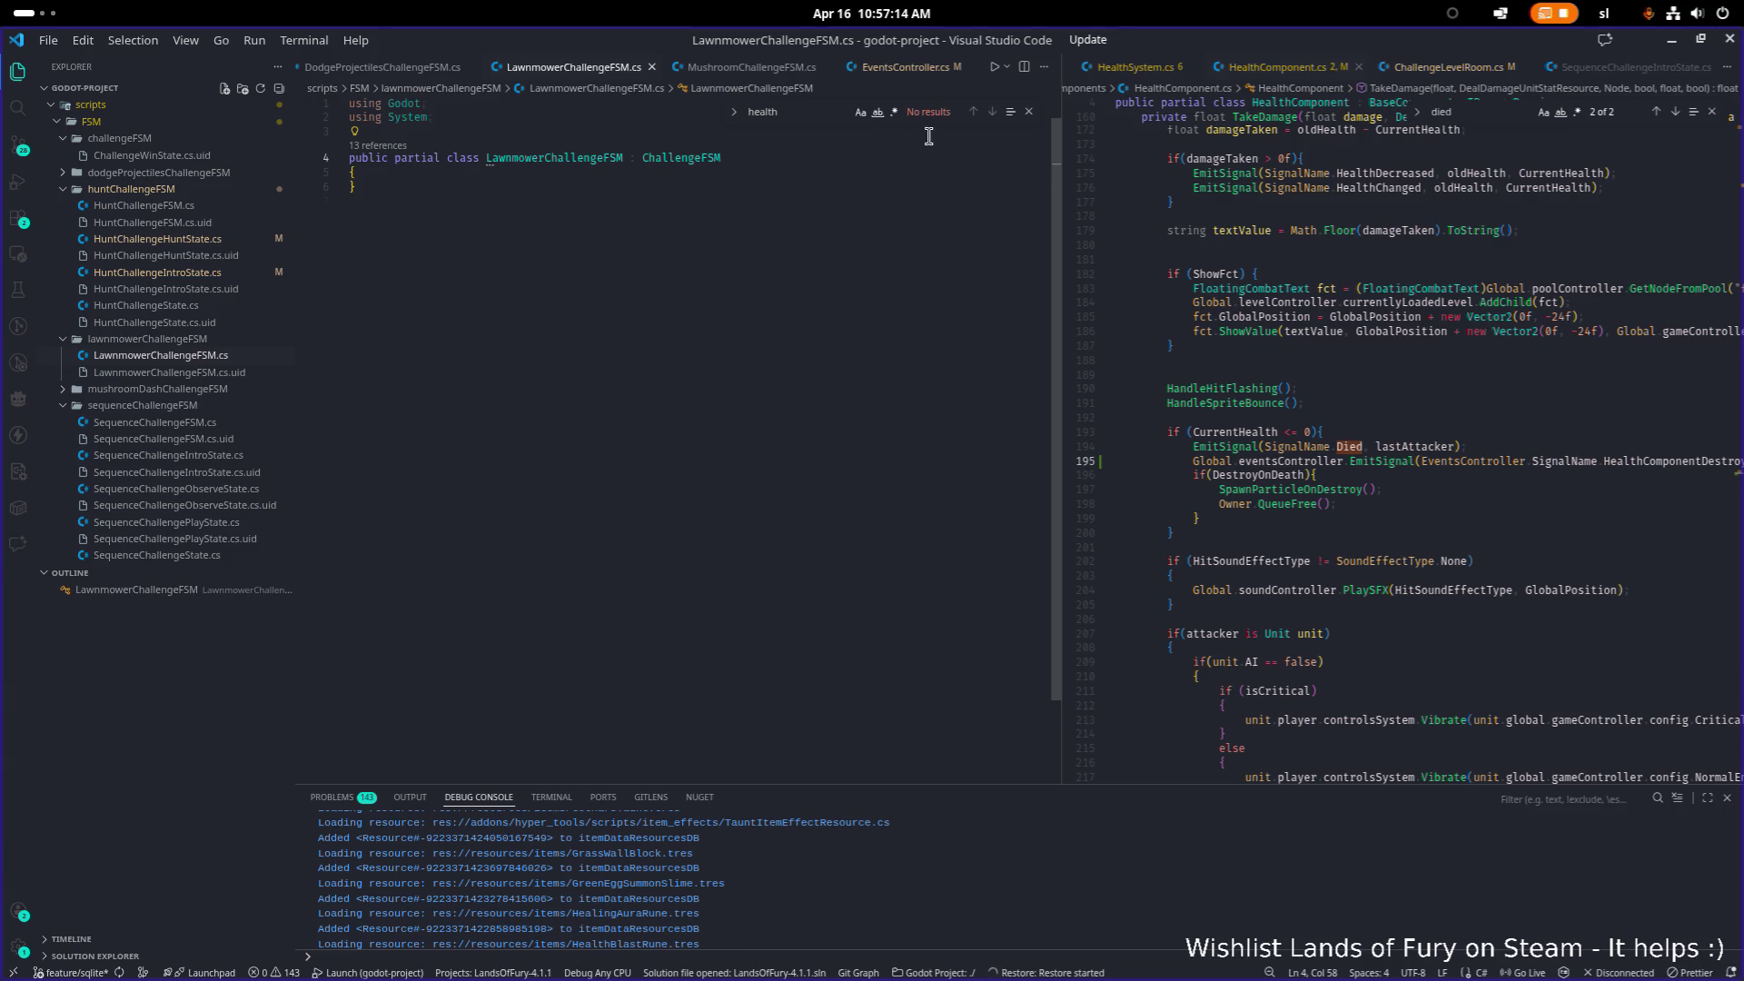
{"action": "key", "text": "ctrl+2"}
{"action": "left_click", "coordinate": [1348, 273]}
Step: Copy the HuntChallengeStateType enum (lines 16–22) from HuntChallengeFSM.cs below the LawnmowerChallengeFSM class
{"action": "key", "text": "ctrl+p"}
{"action": "type", "text": "hunt"}
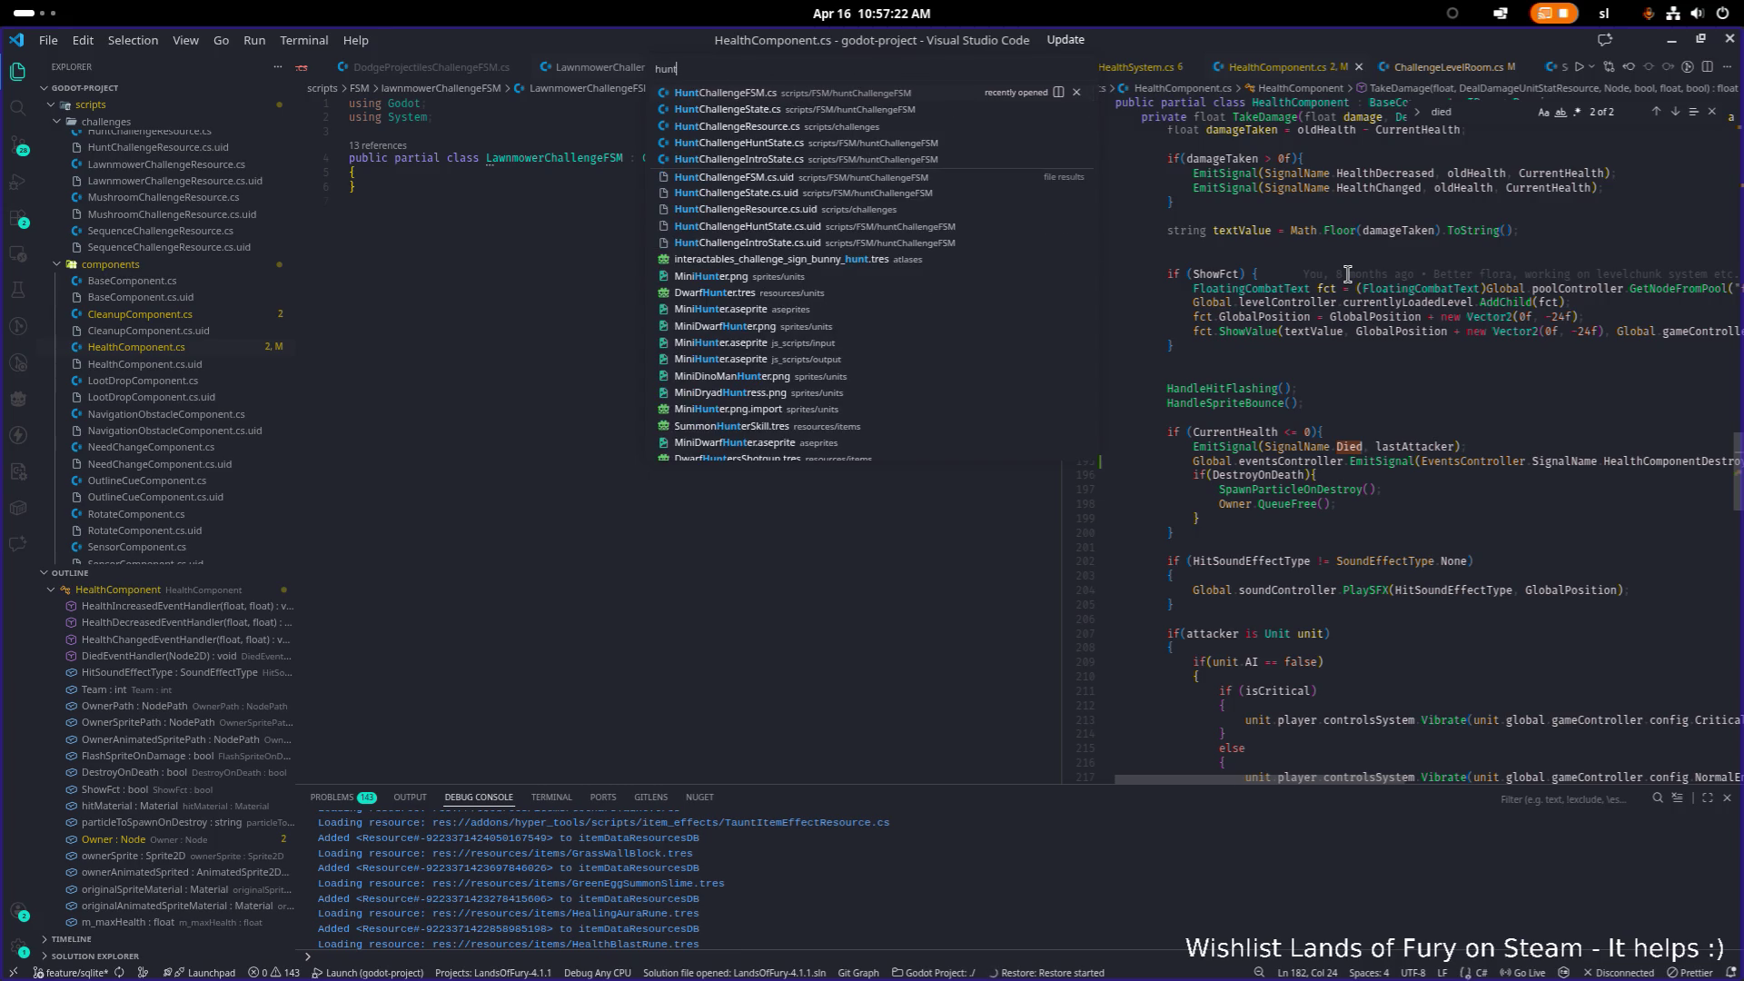
{"action": "key", "text": "Return"}
{"action": "left_click", "coordinate": [1269, 536]}
{"action": "left_click_drag", "start_coordinate": [1269, 536], "coordinate": [1054, 350]}
{"action": "left_click", "coordinate": [518, 290]}
{"action": "key", "text": "ctrl+v"}
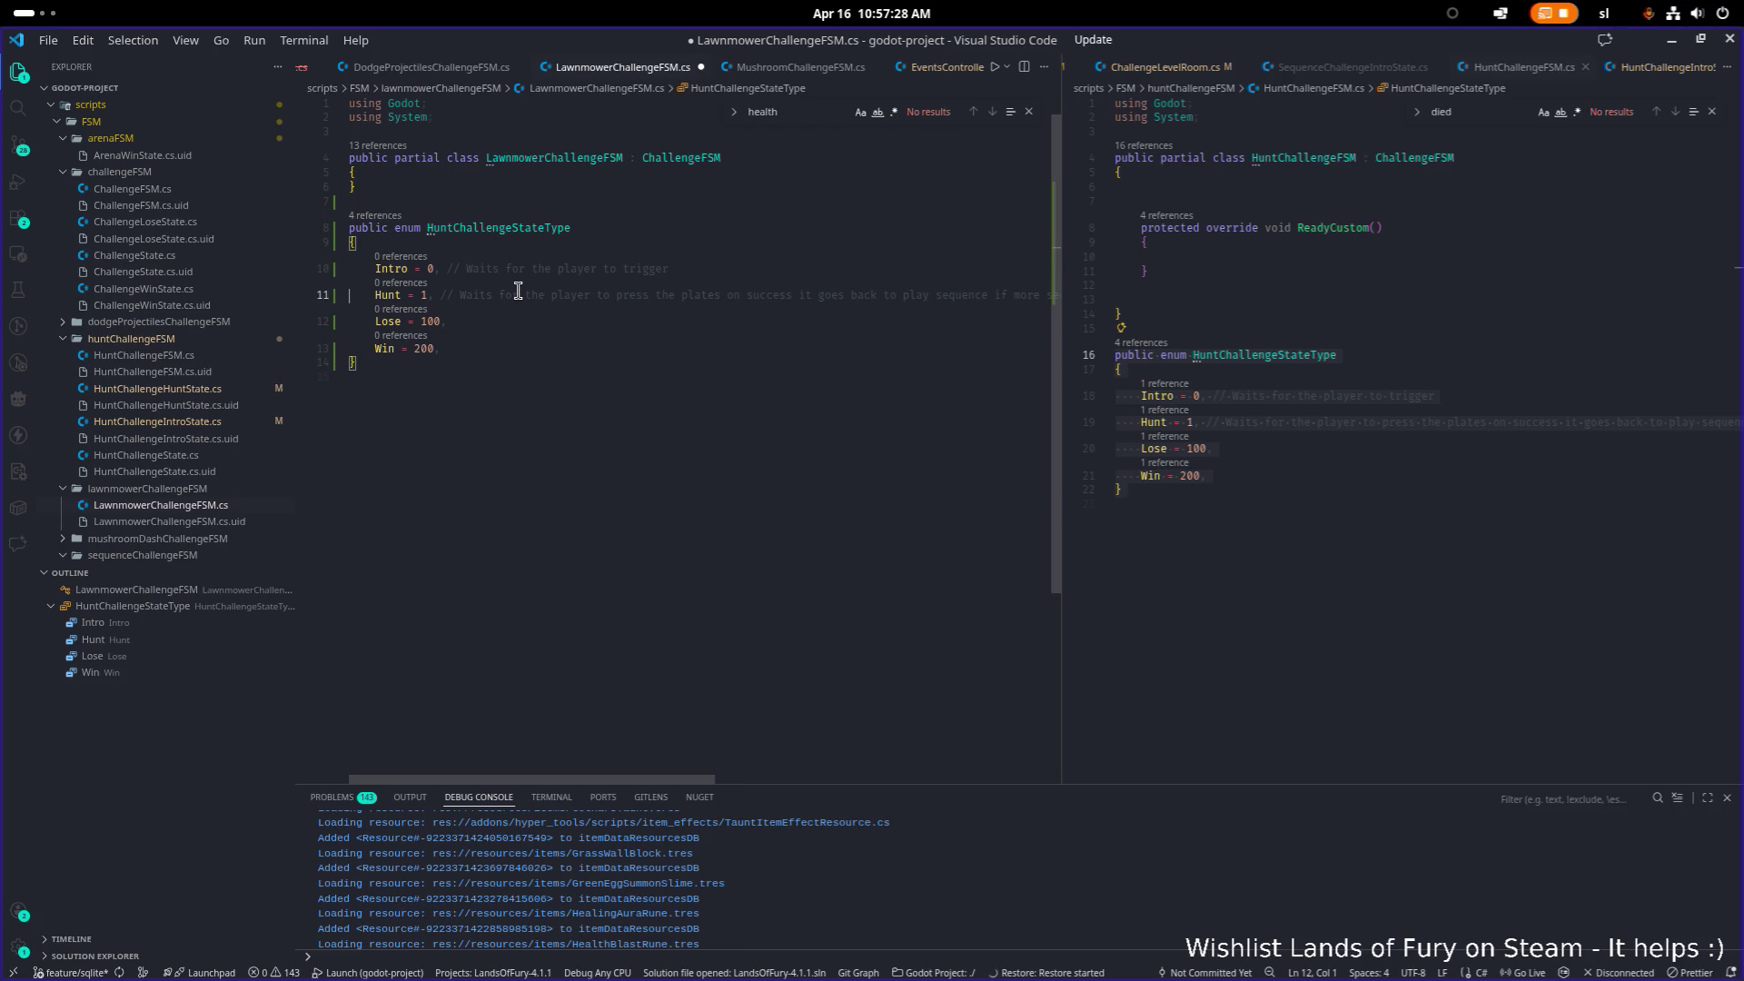
Step: Replace the enum's Hunt value with Action and save
{"action": "key", "text": "Down"}
{"action": "key", "text": "End"}
{"action": "key", "text": "ctrl+shift+Right"}
{"action": "key", "text": "Down"}
{"action": "key", "text": "Up"}
{"action": "key", "text": "ctrl+shift+Left"}
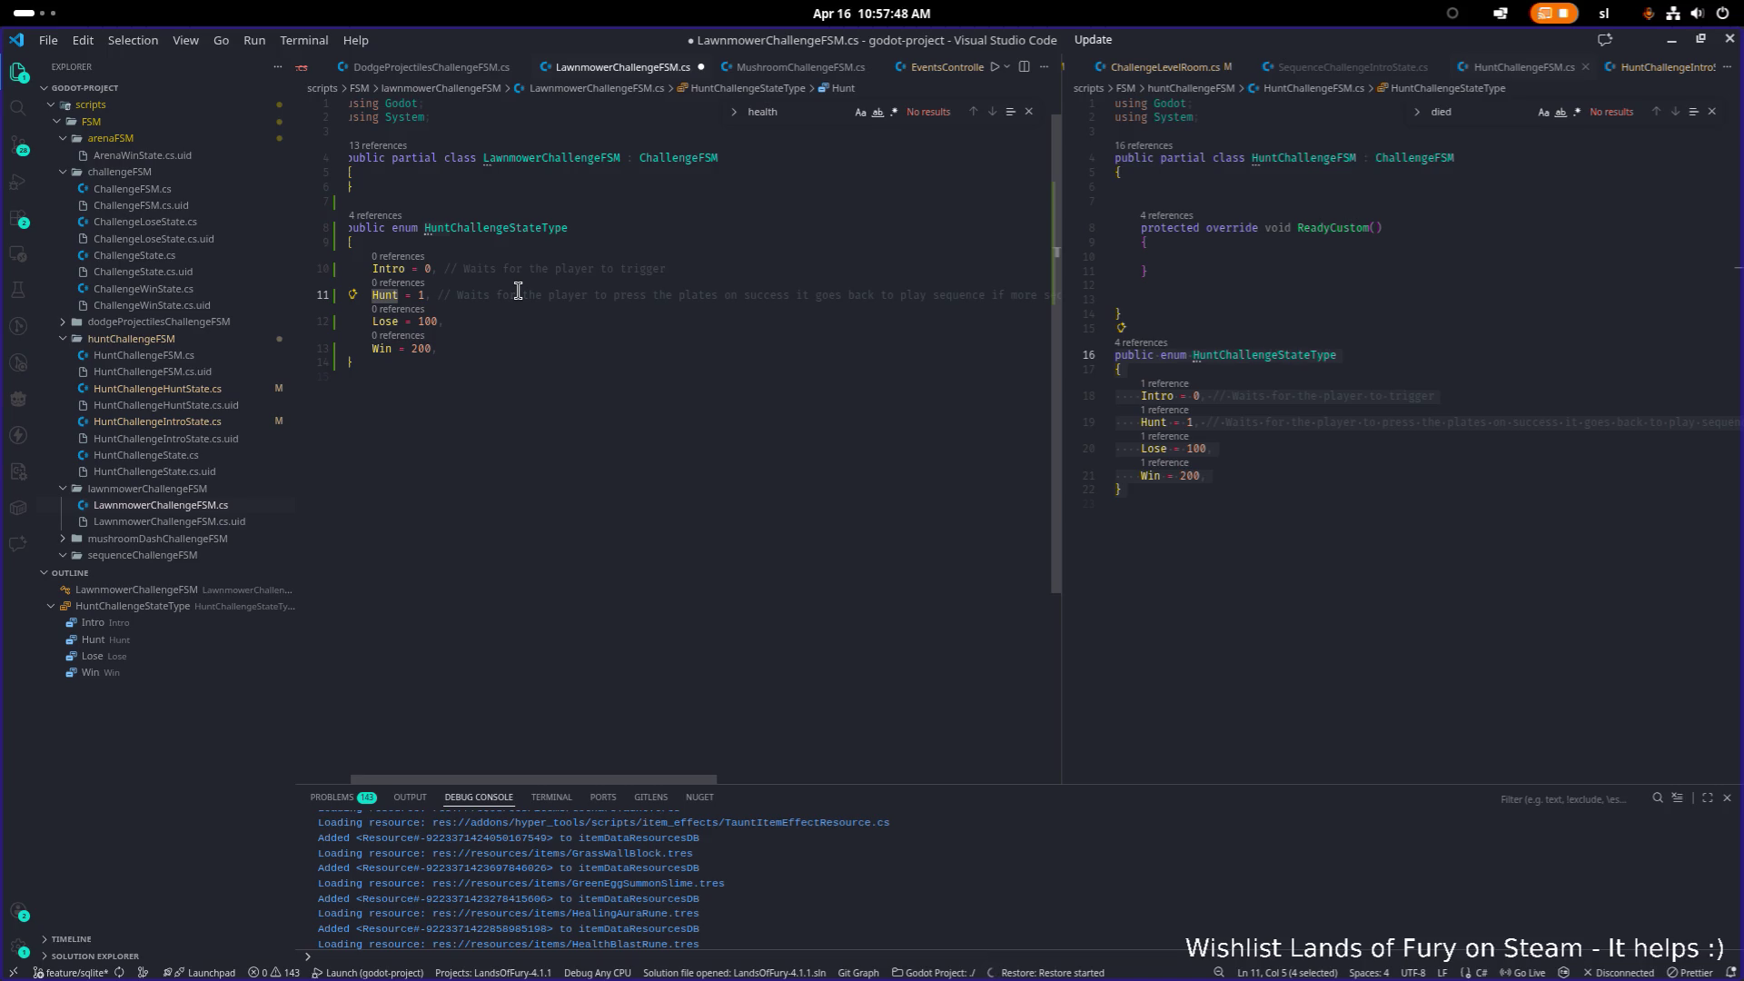
{"action": "type", "text": "Action"}
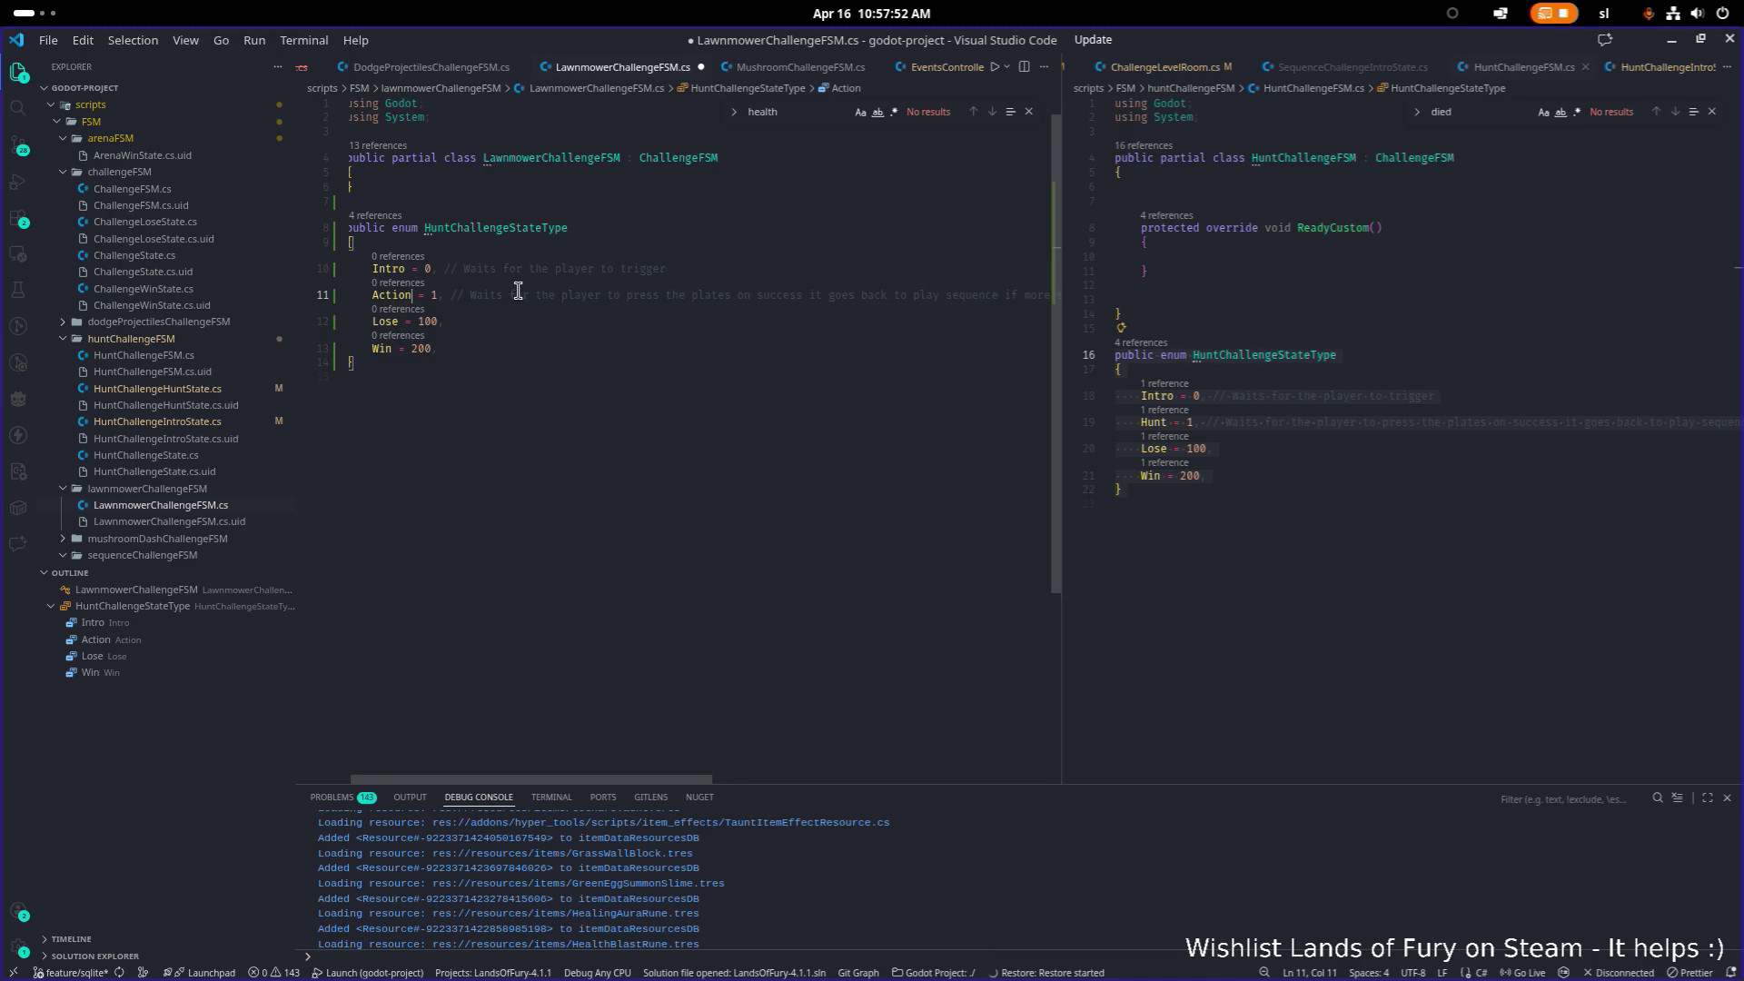
{"action": "key", "text": "ctrl+s"}
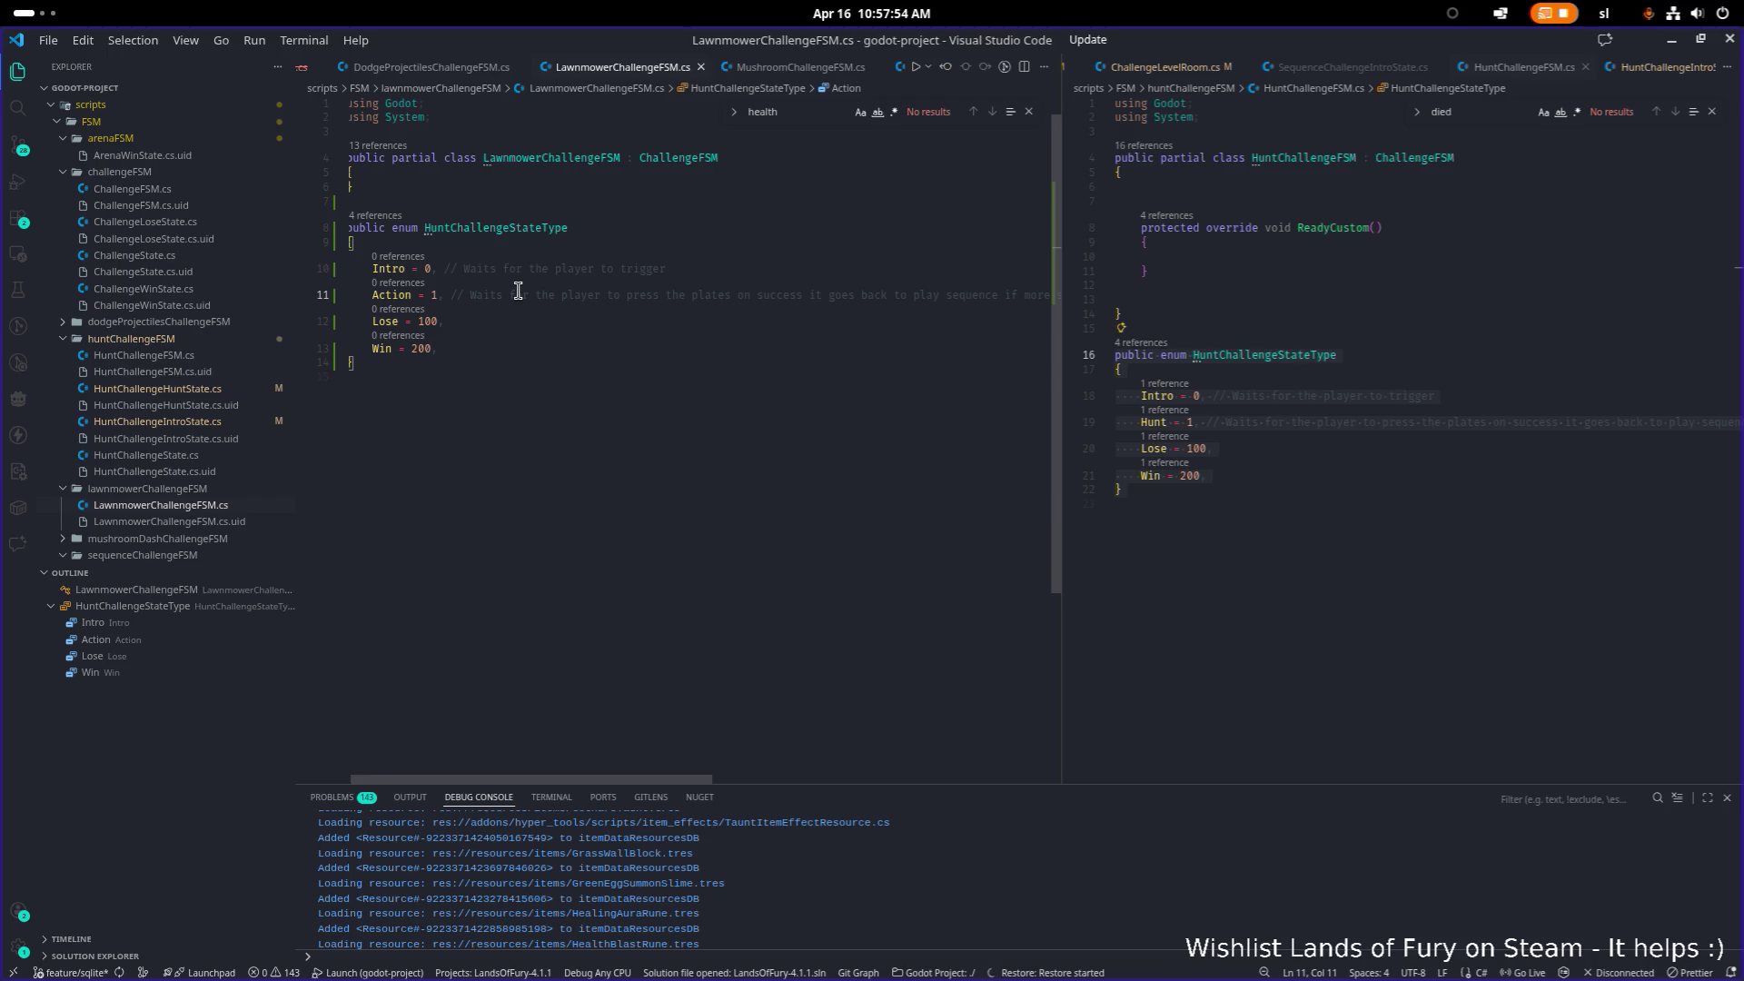
Step: Delete the trailing comments after Action = 1 and Intro = 0, and save
{"action": "key", "text": "Right"}
{"action": "key", "text": "Right"}
{"action": "key", "text": "Right"}
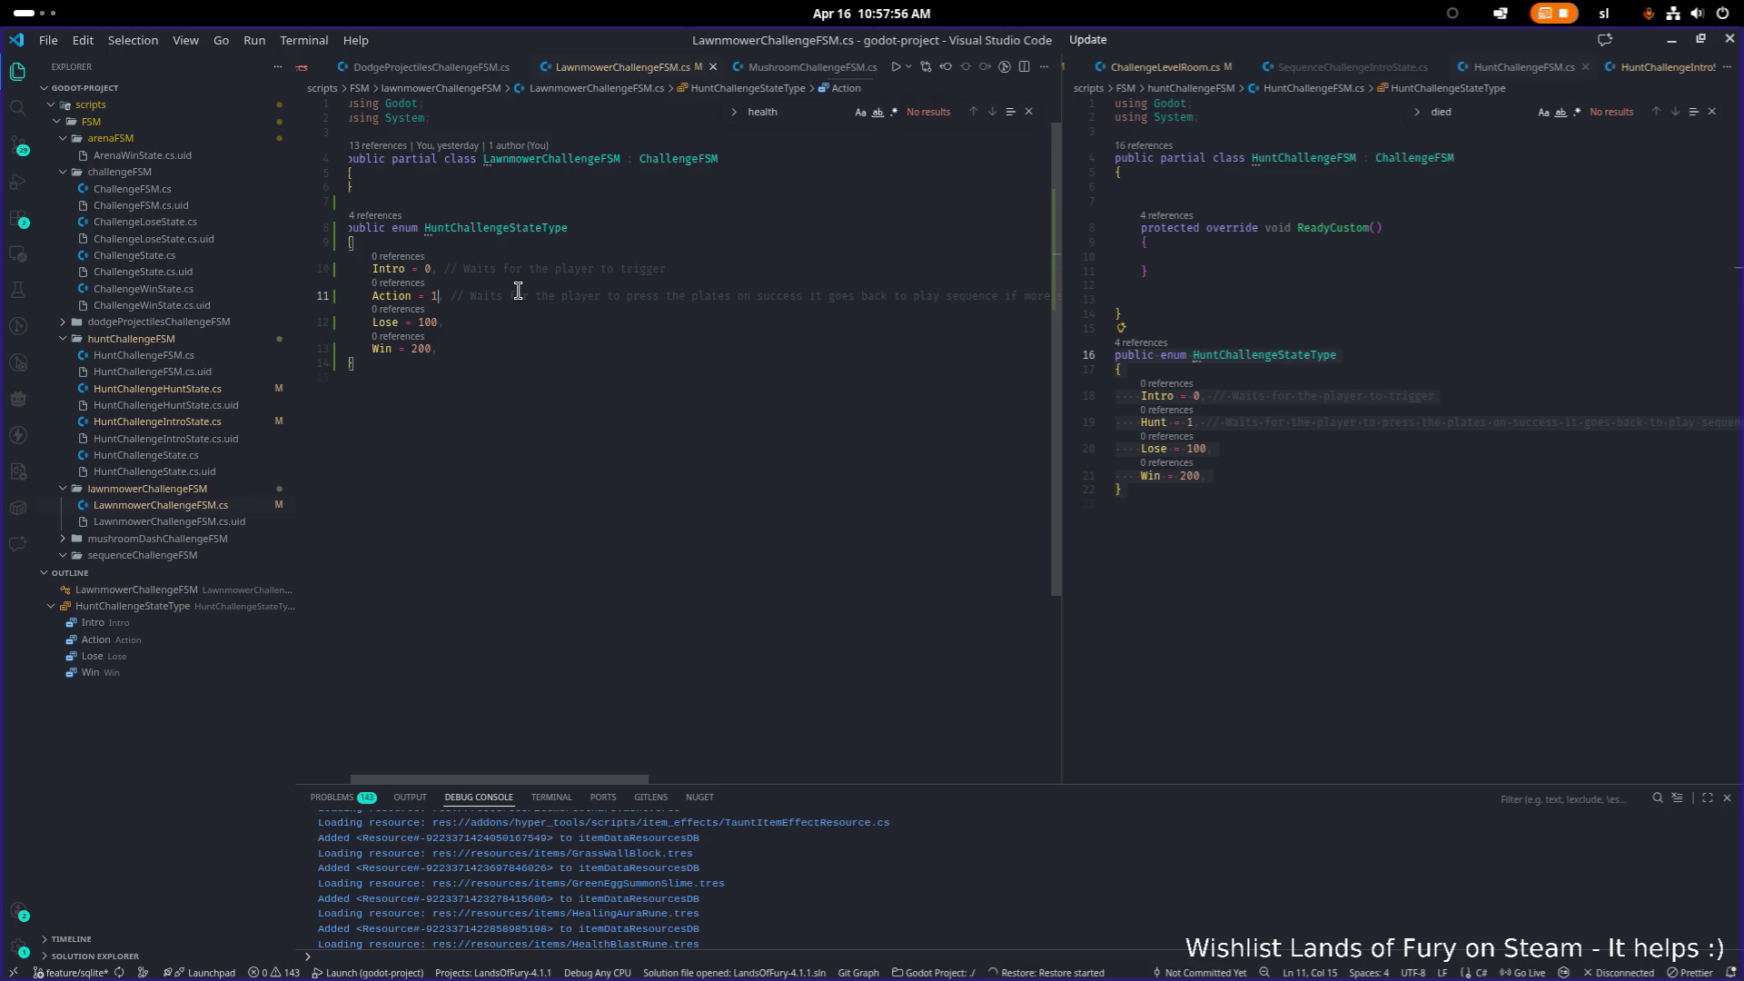
{"action": "key", "text": "shift+End"}
{"action": "key", "text": "Delete"}
{"action": "key", "text": "Up"}
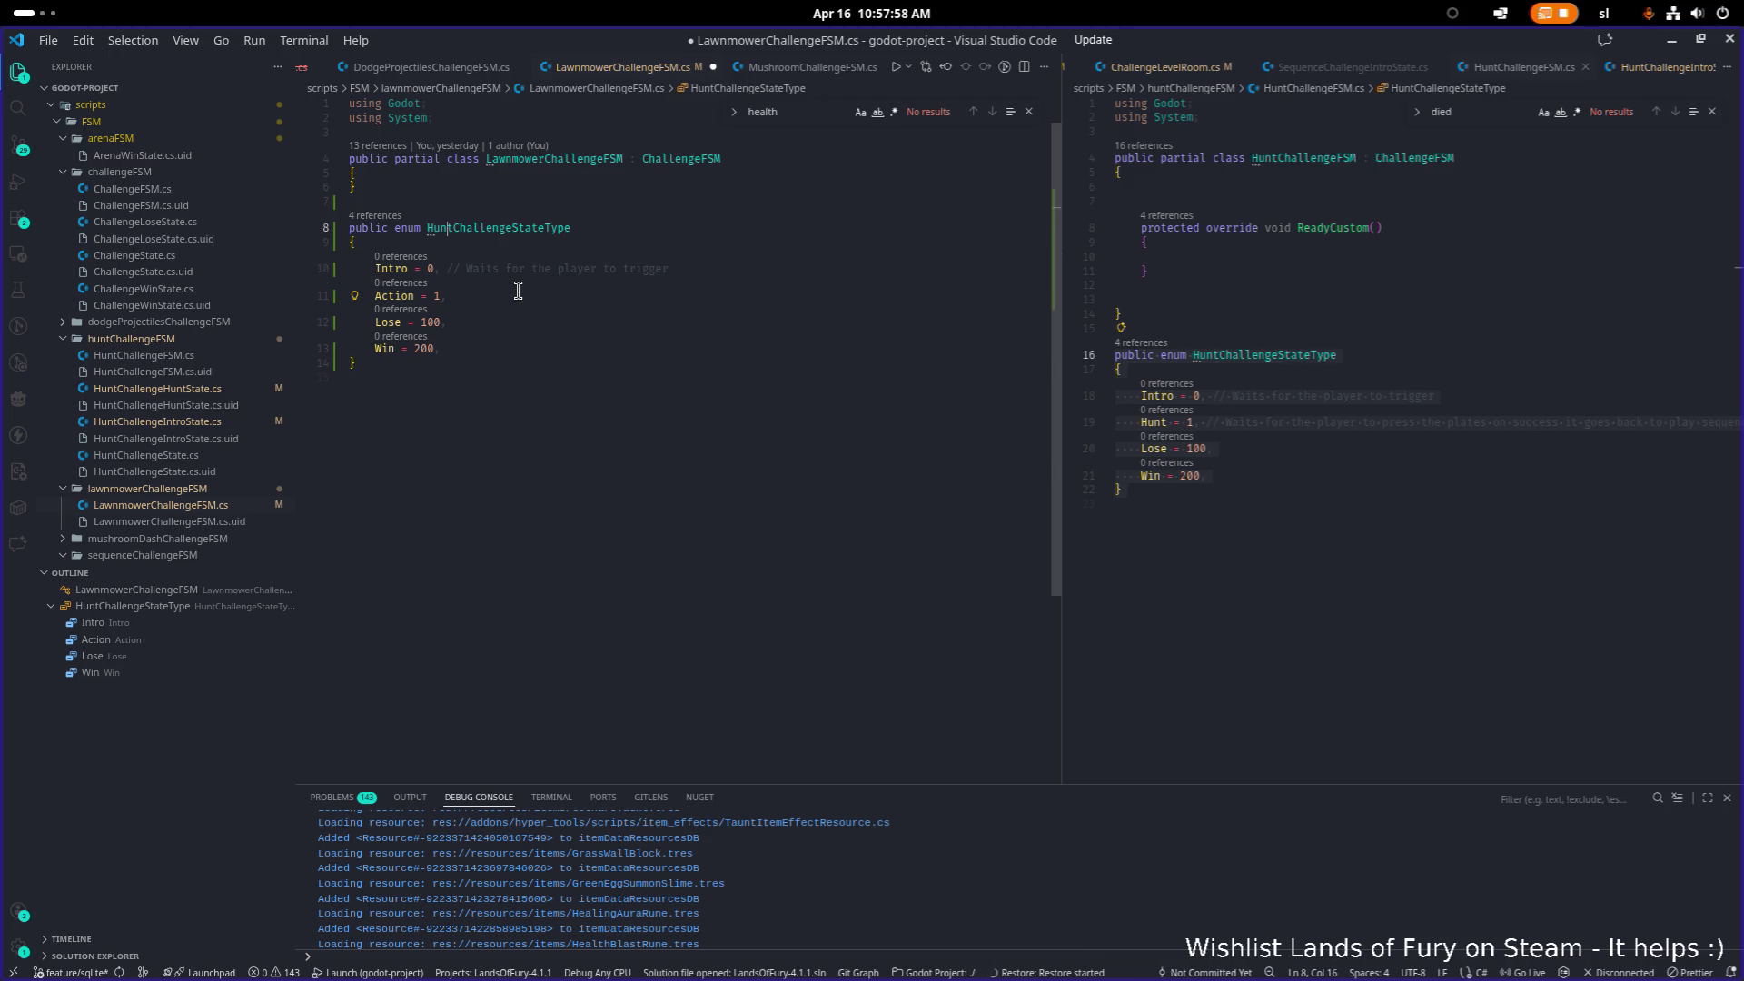
{"action": "key", "text": "shift+End"}
{"action": "key", "text": "BackSpace"}
{"action": "key", "text": "BackSpace"}
{"action": "key", "text": "ctrl+s"}
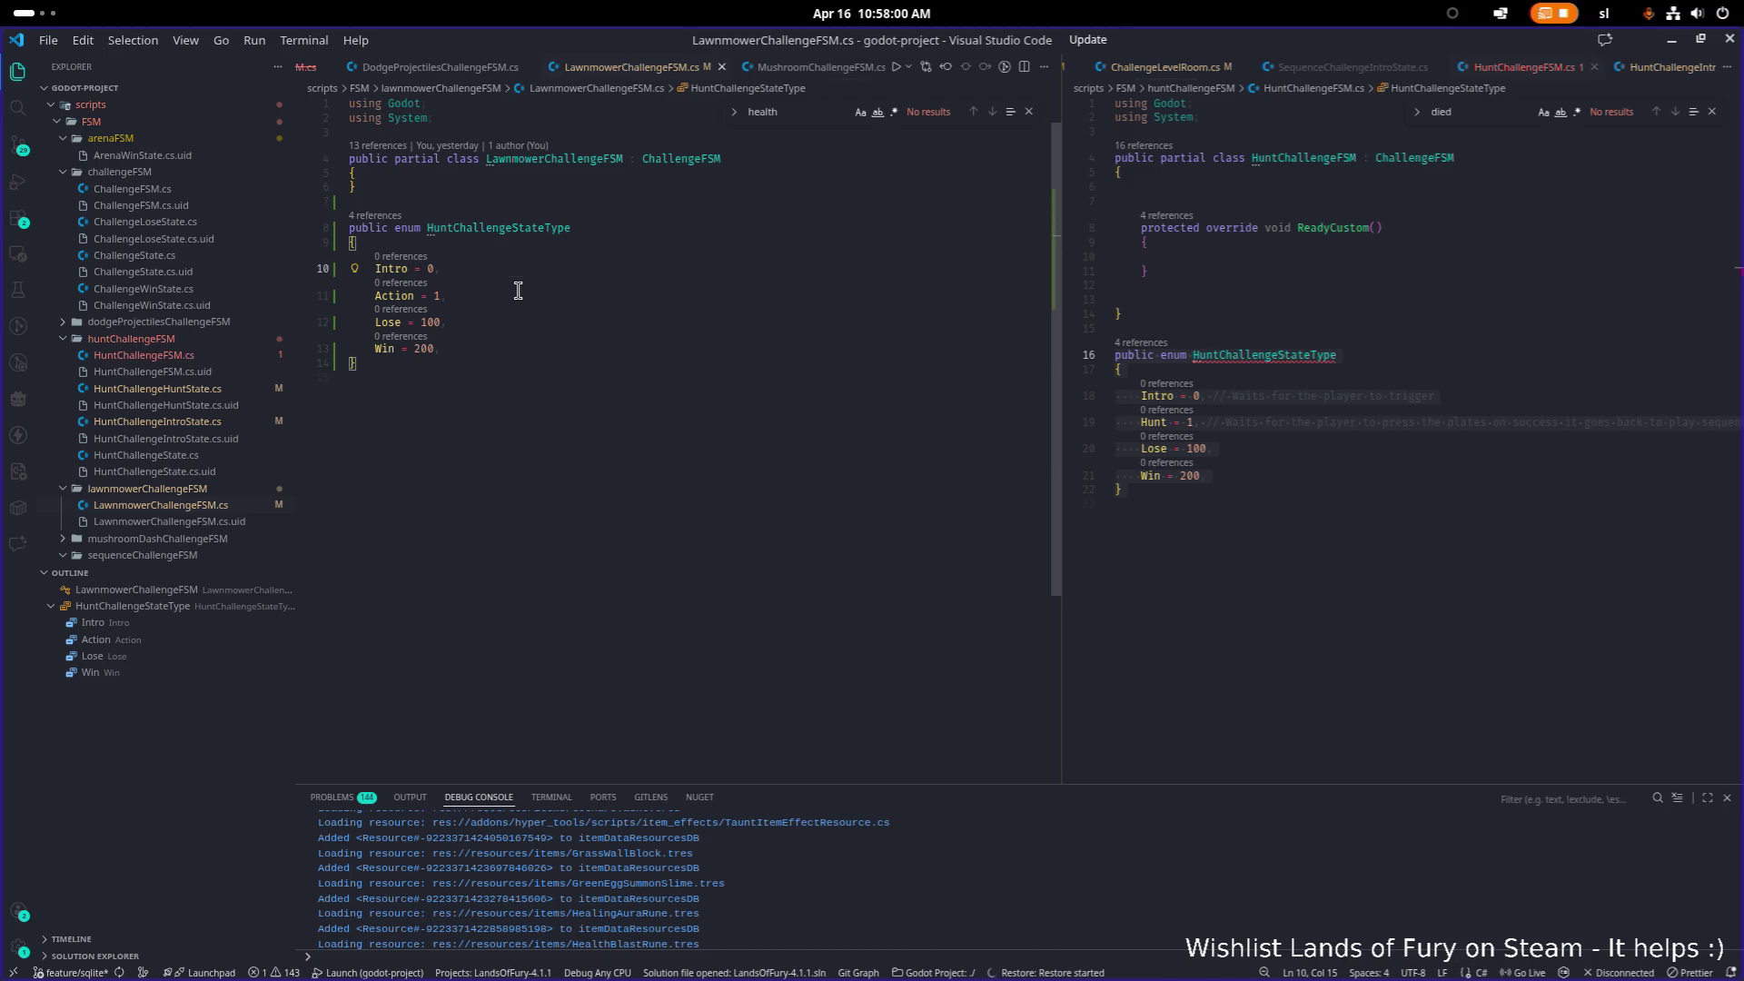
{"action": "key", "text": "Down"}
{"action": "key", "text": "Down"}
{"action": "key", "text": "Down"}
Step: Rename the enum to LawnmowerChallengeStateType and save
{"action": "left_click", "coordinate": [1285, 331]}
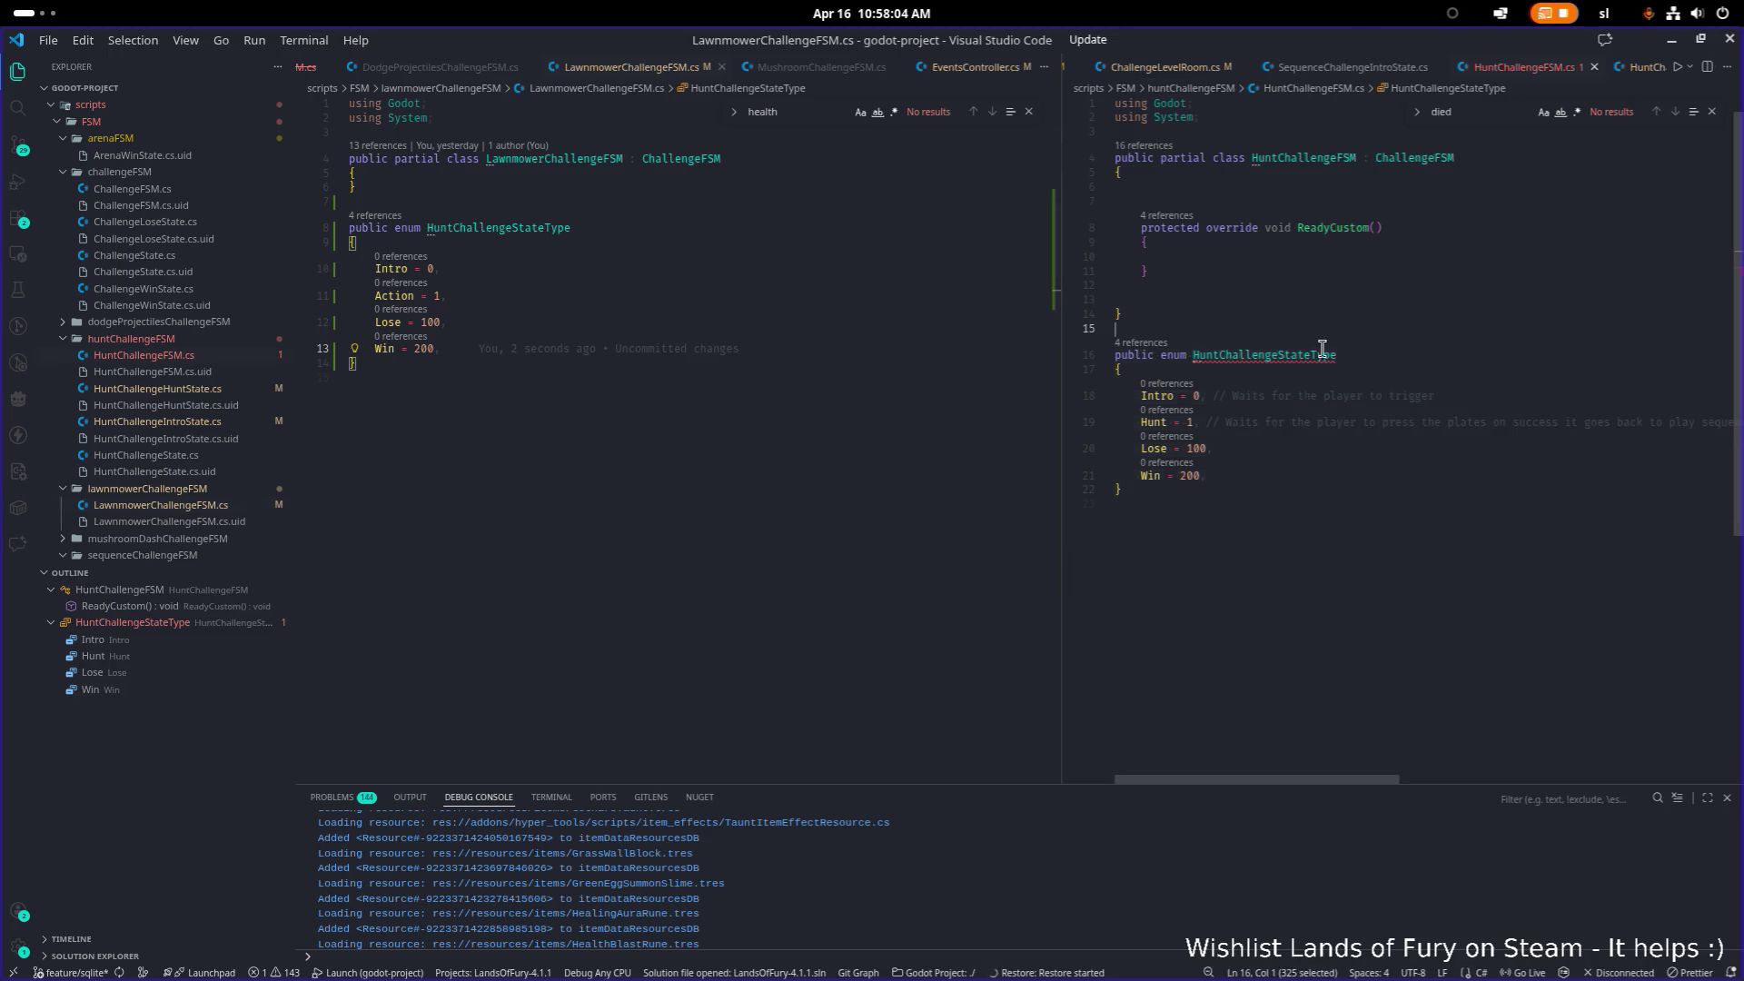
{"action": "double_click", "coordinate": [465, 227]}
{"action": "key", "text": "Right"}
{"action": "key", "text": "Left"}
{"action": "key", "text": "ctrl+shift+Left"}
{"action": "type", "text": "Lawn"}
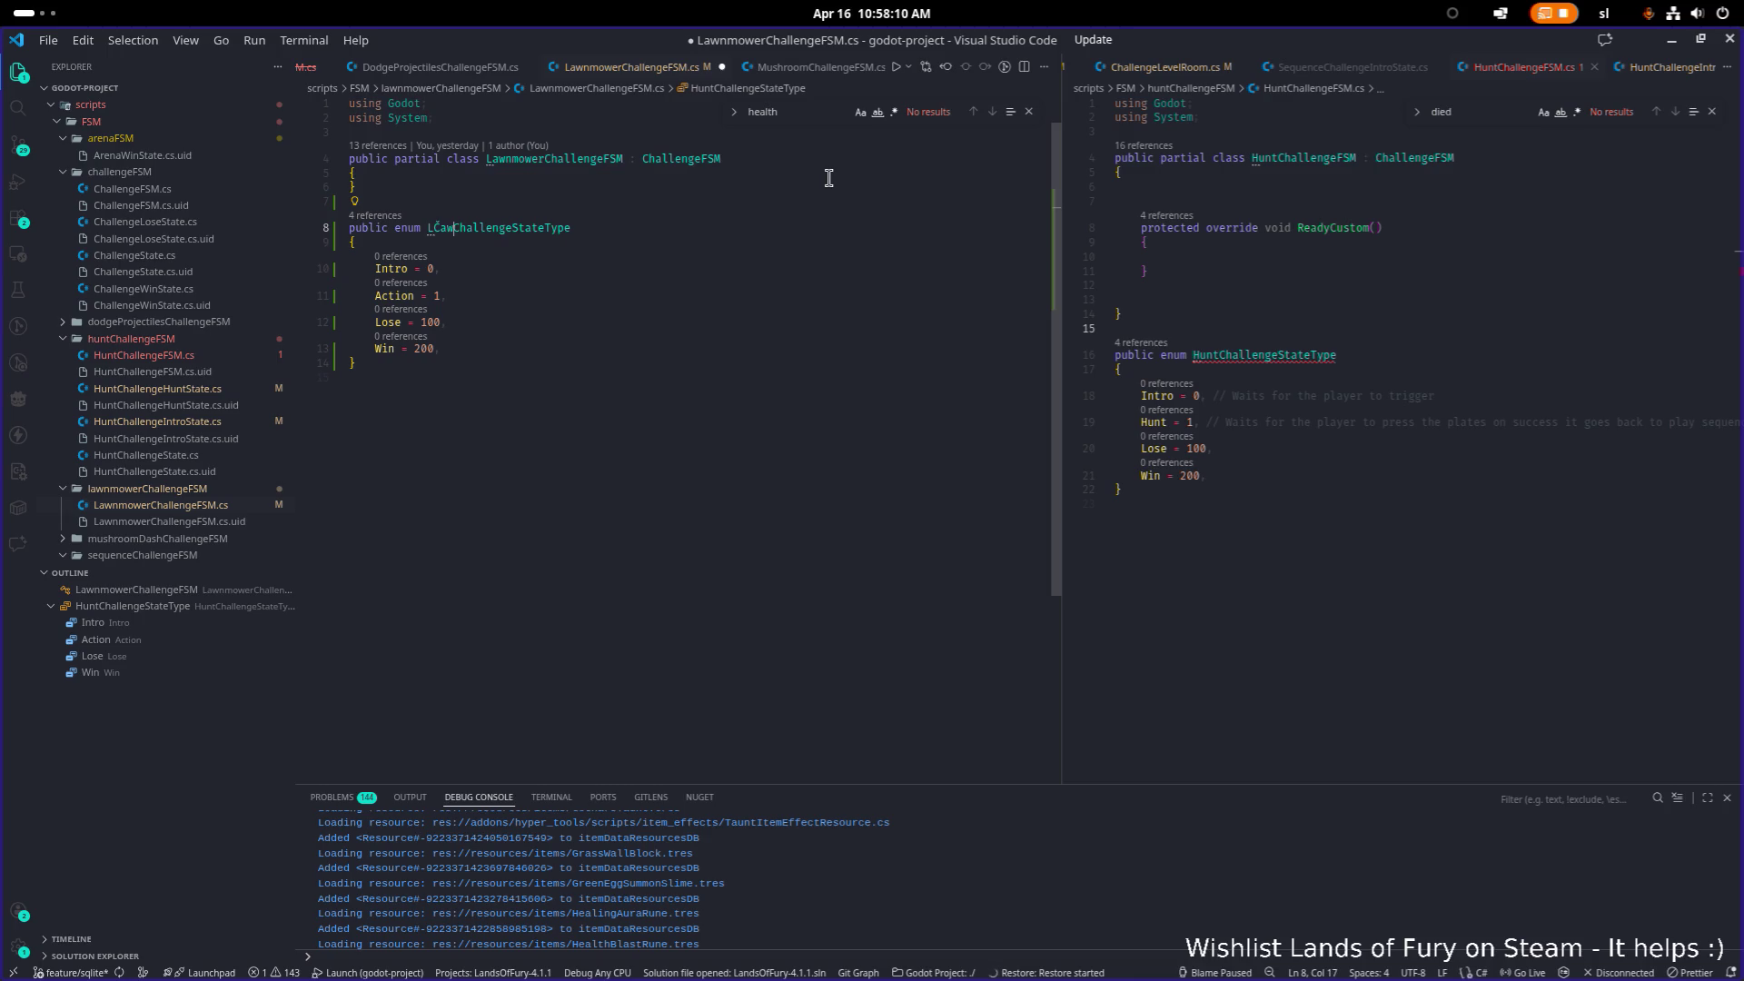
{"action": "type", "text": "mower"}
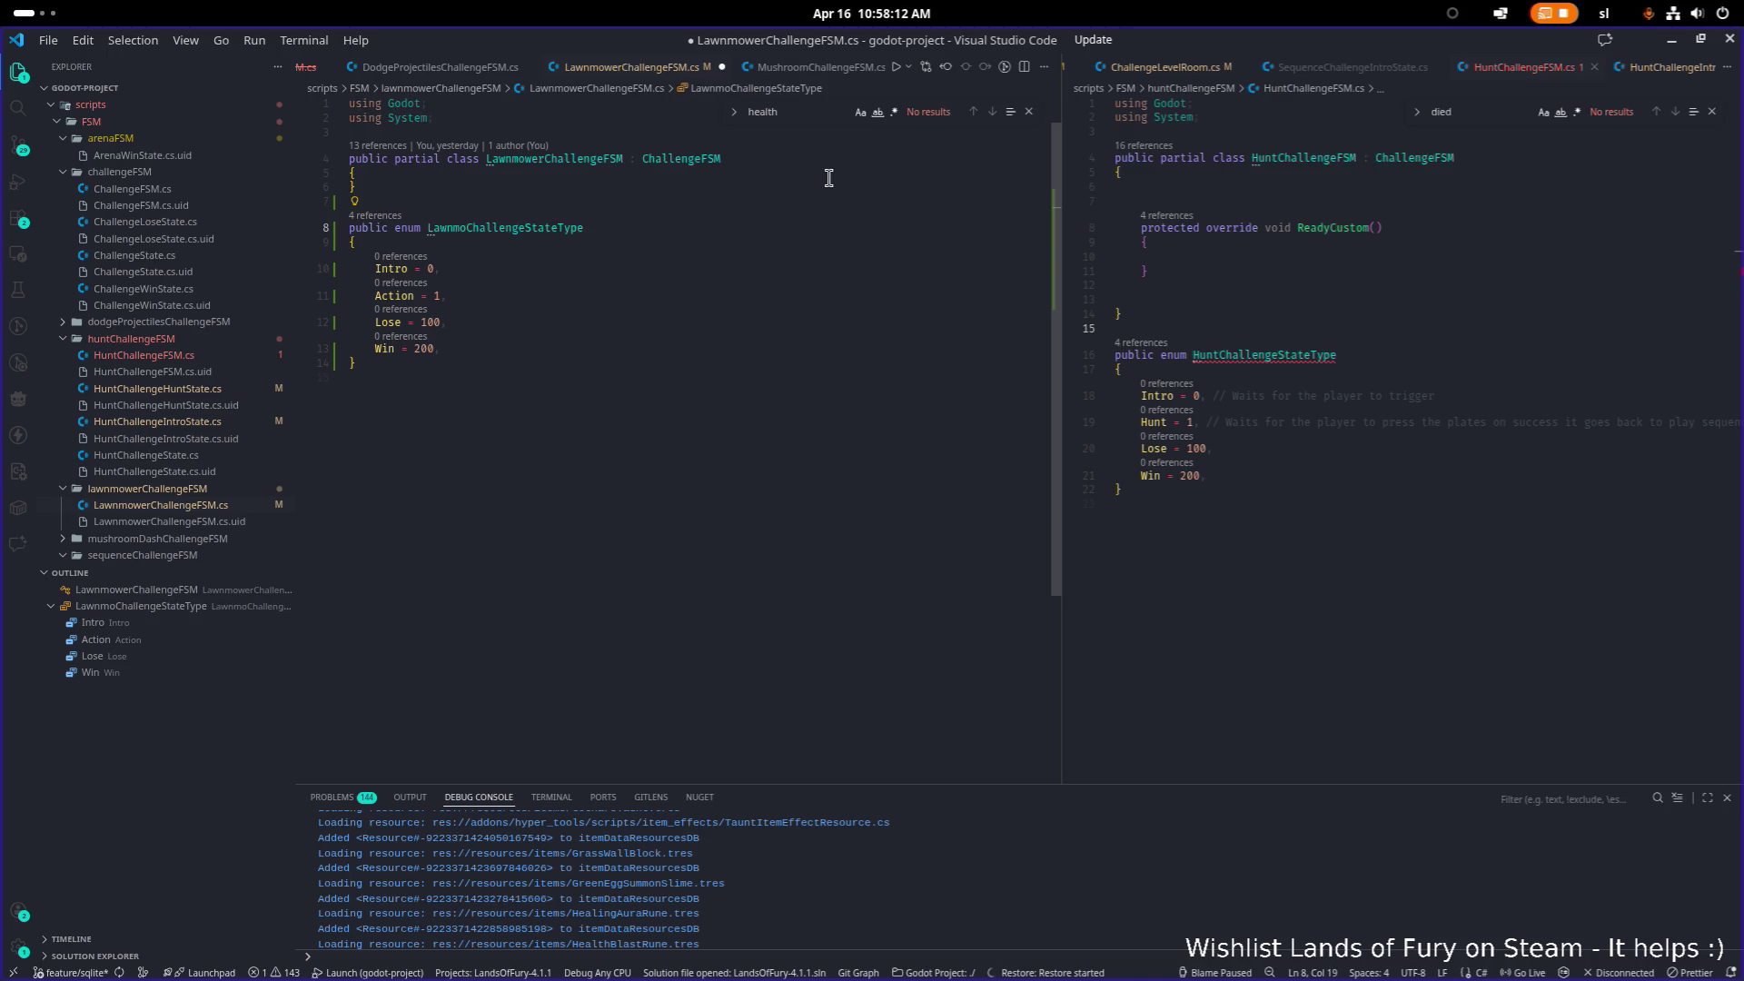
{"action": "key", "text": "ctrl+s"}
Step: Review the renamed enum, then return to Godot and reload the changed files from disk
{"action": "left_click", "coordinate": [798, 264]}
{"action": "left_click", "coordinate": [836, 230]}
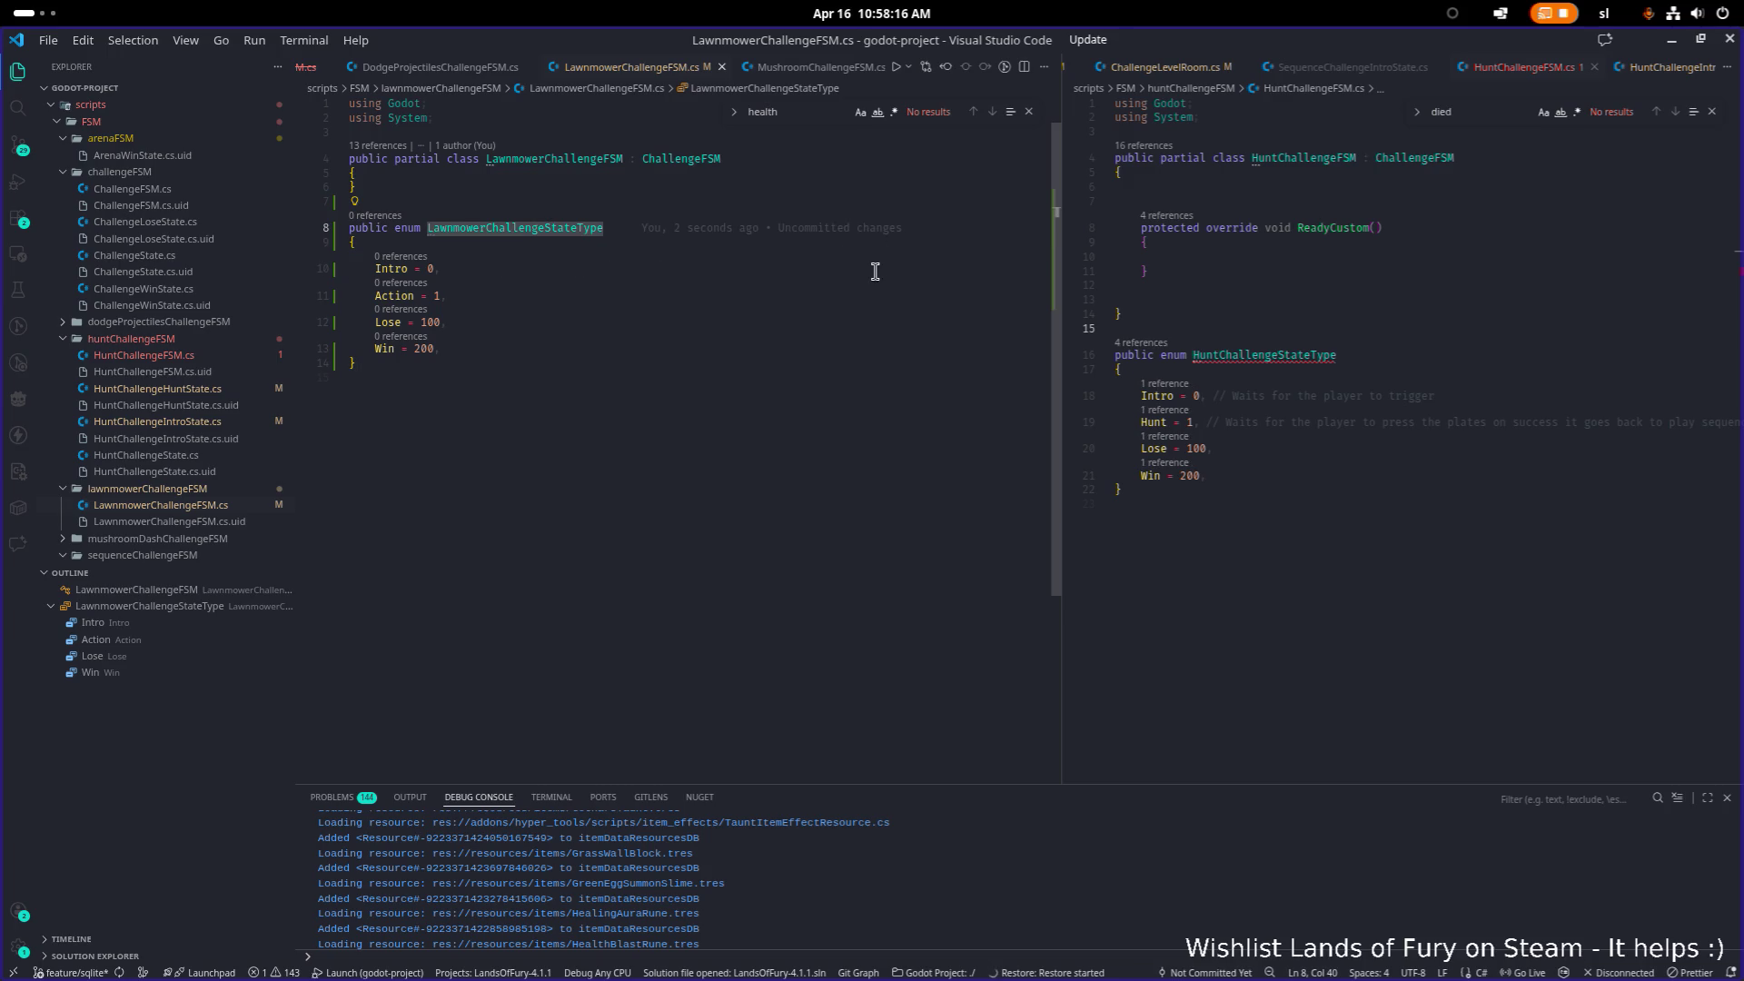
{"action": "left_click", "coordinate": [1347, 378]}
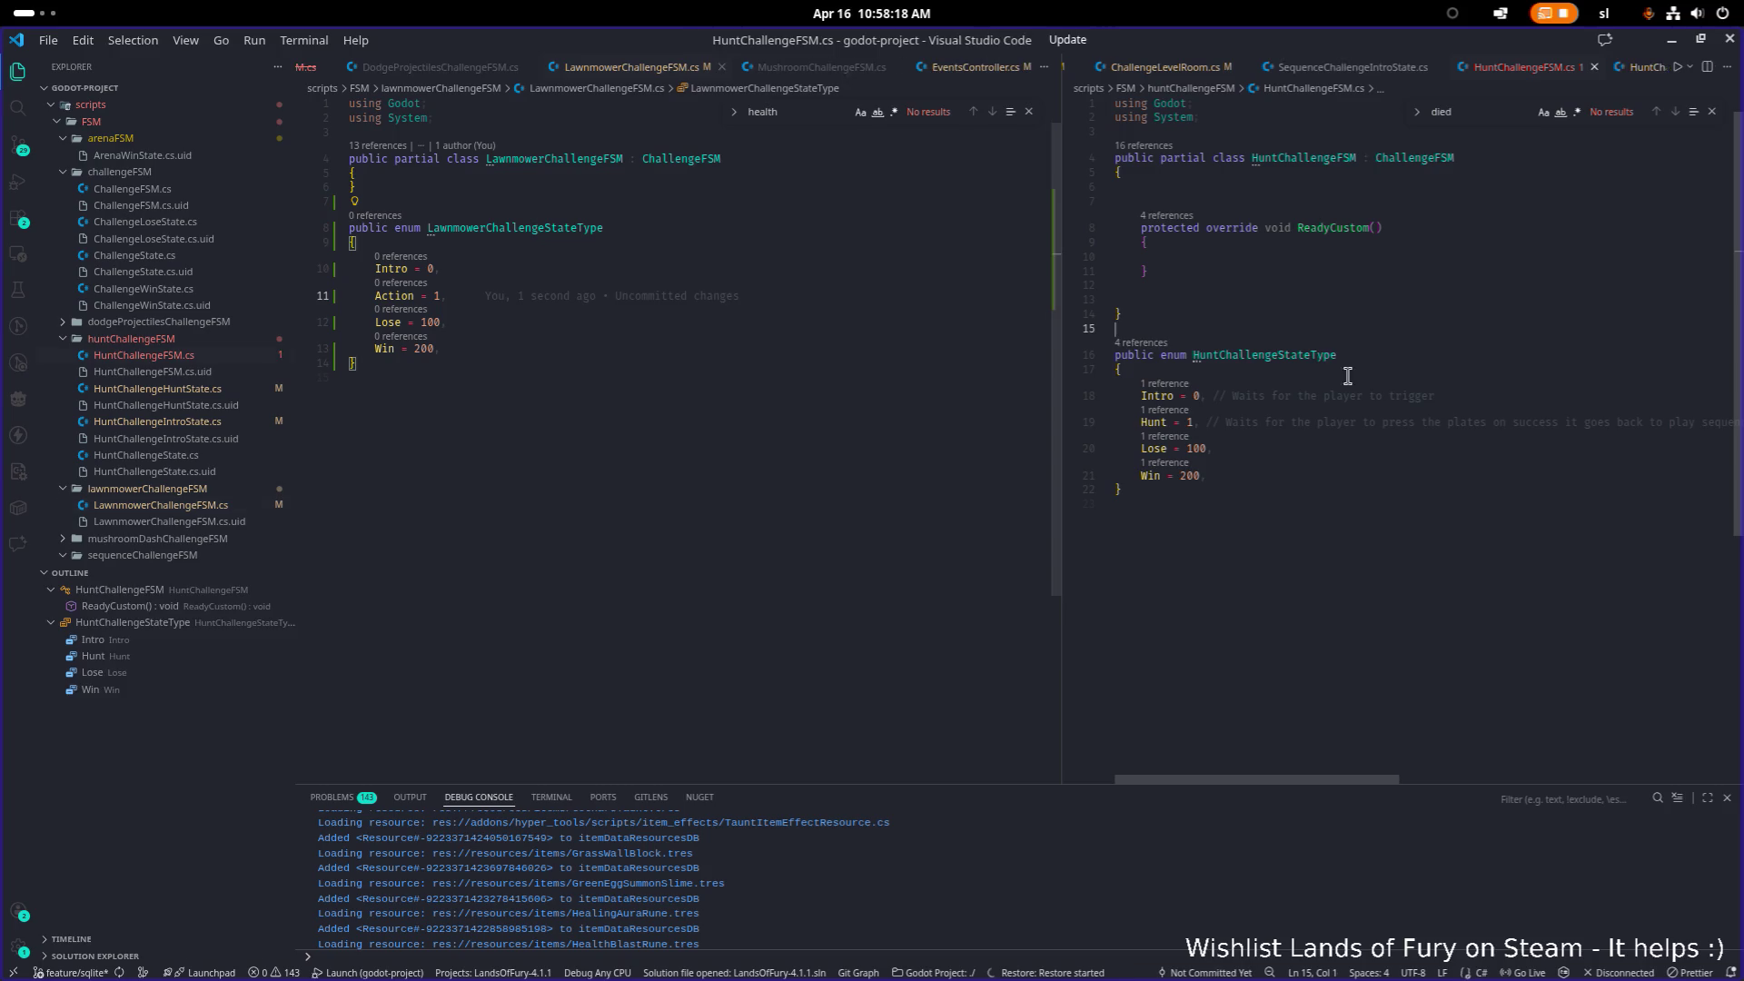
{"action": "left_click", "coordinate": [1419, 296]}
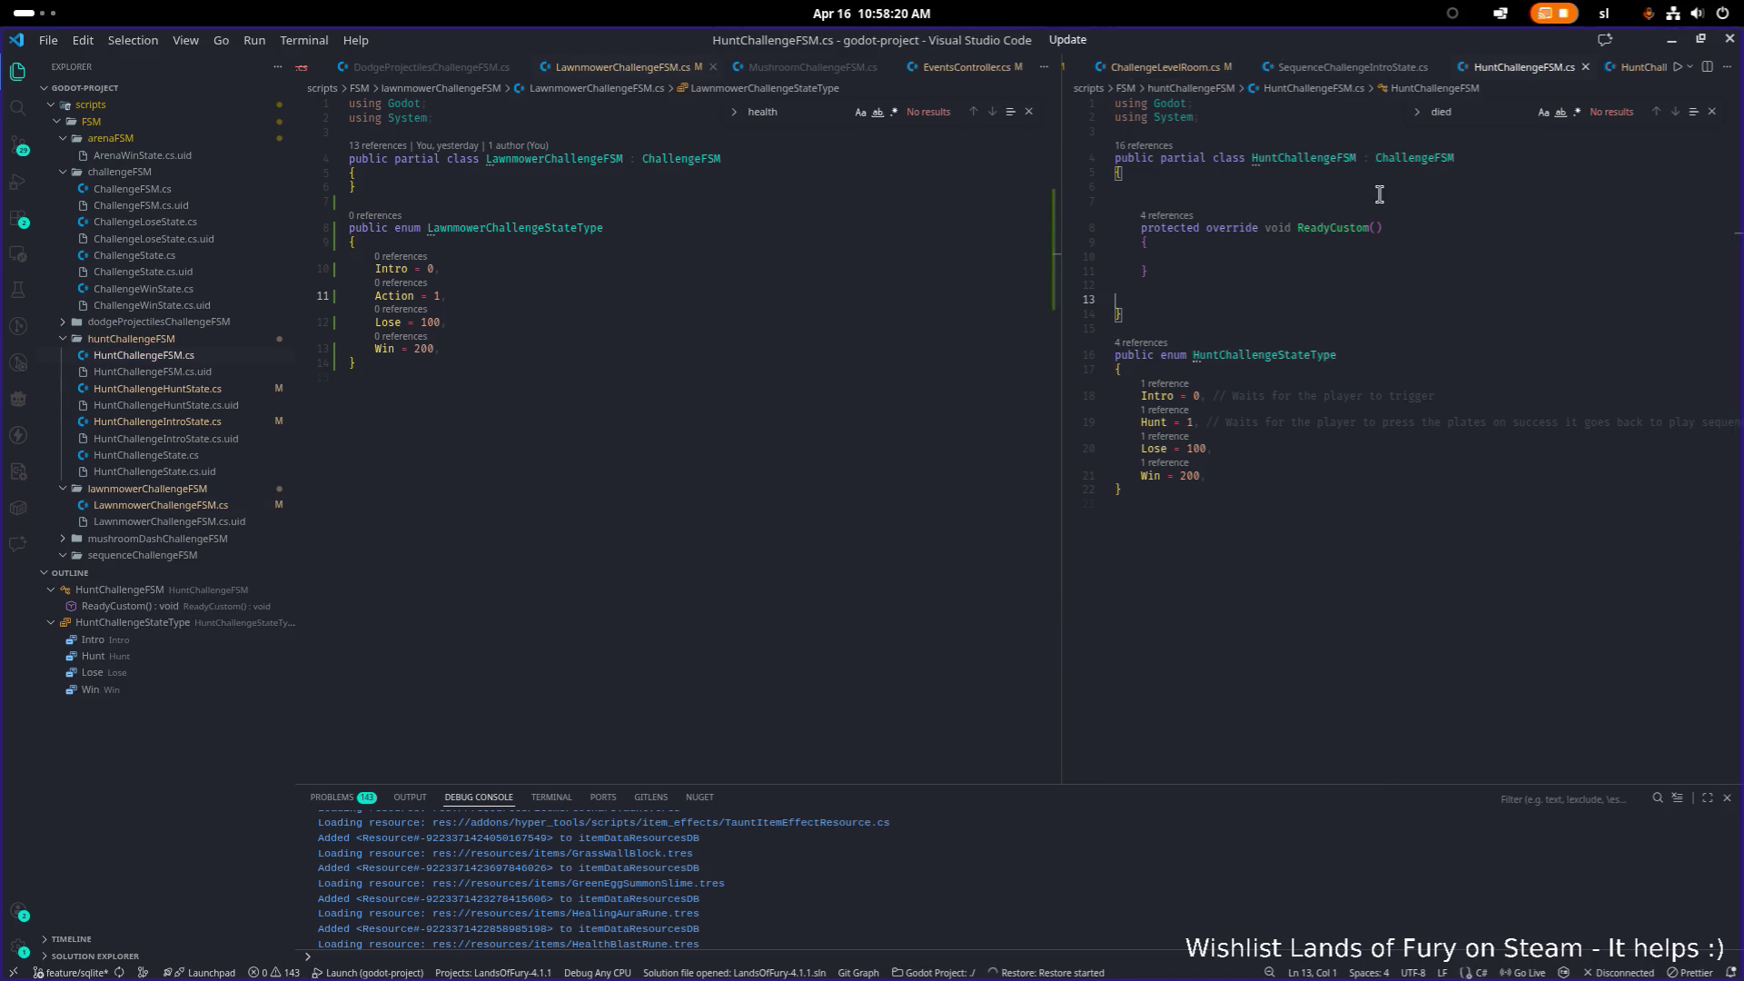
{"action": "left_click", "coordinate": [1669, 47]}
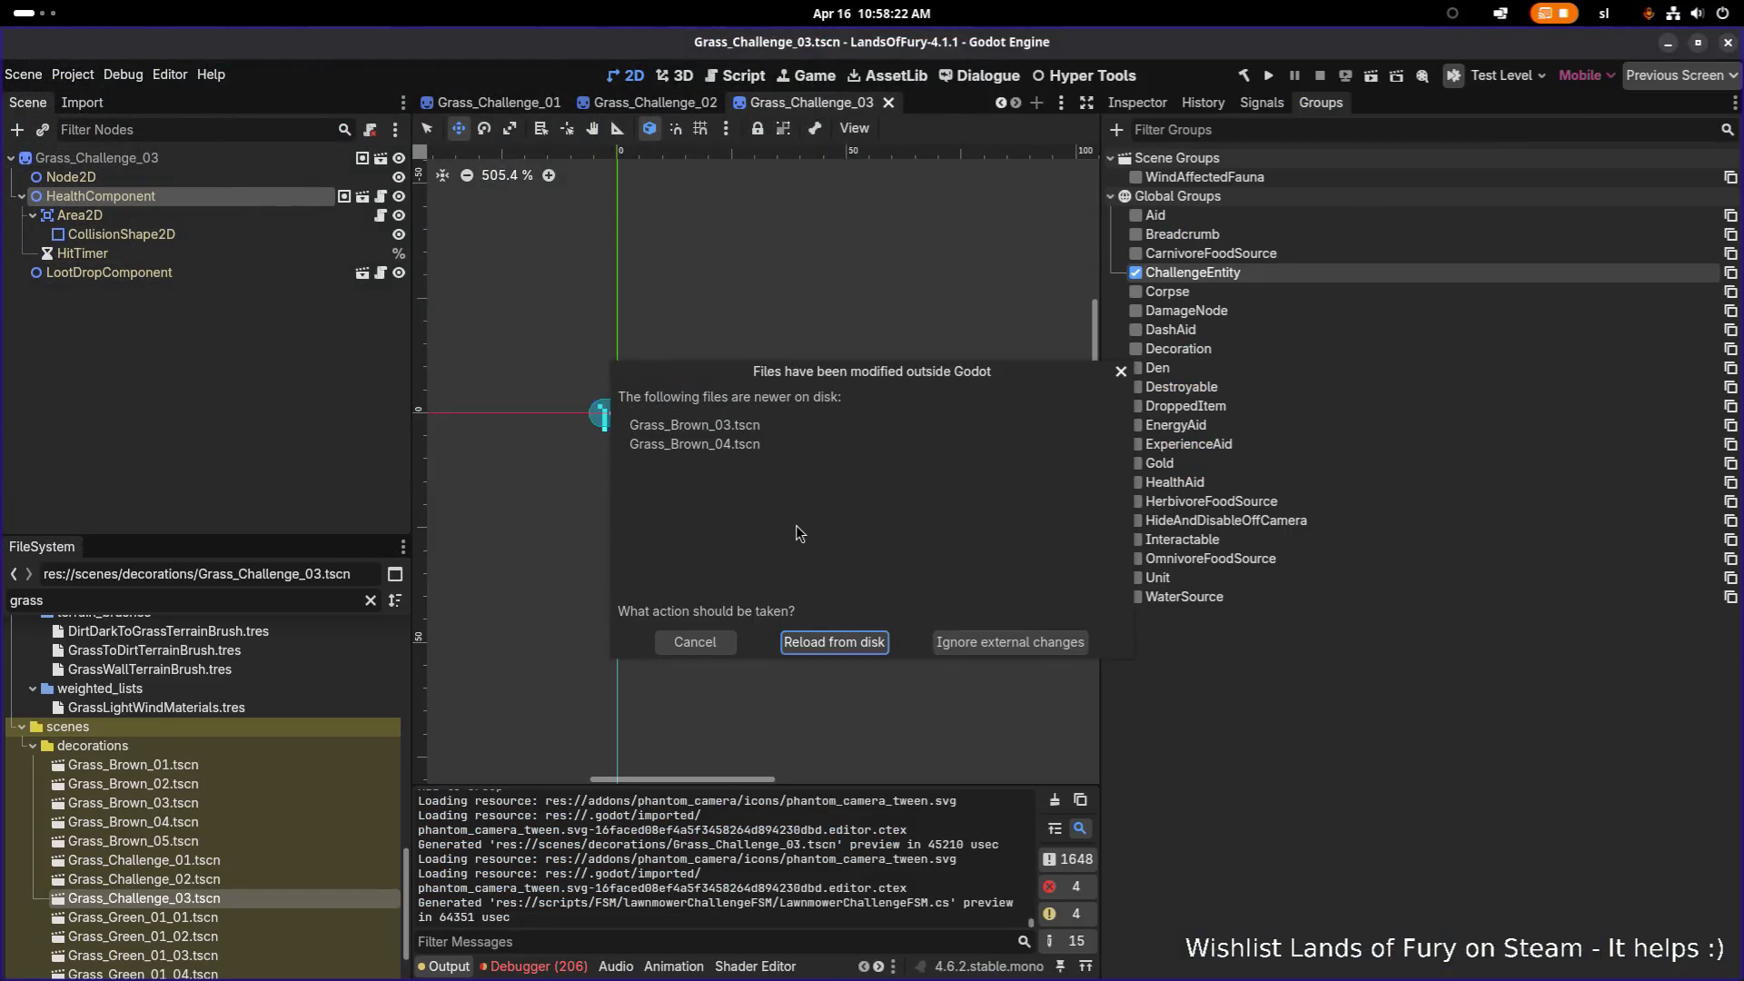
{"action": "left_click", "coordinate": [834, 643]}
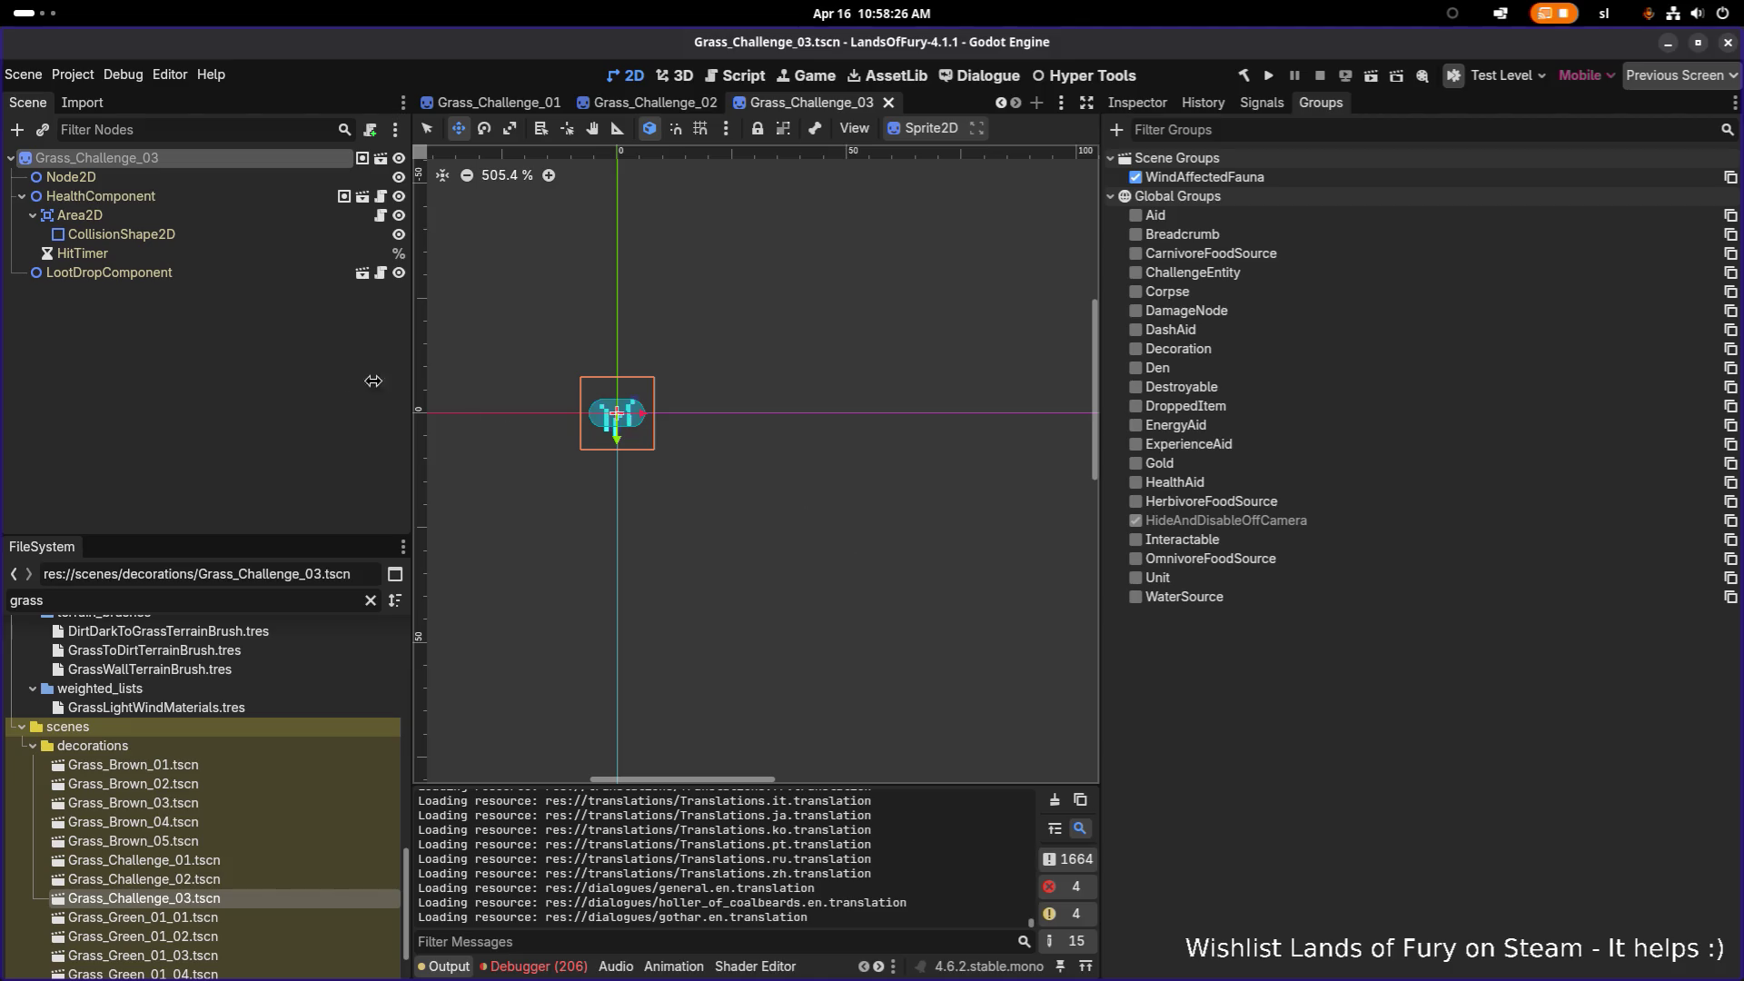
Step: Check the HealthComponent's groups, then close the Grass_Challenge_03, 02, 01 and Grass_Brown_04 tabs
{"action": "double_click", "coordinate": [267, 160]}
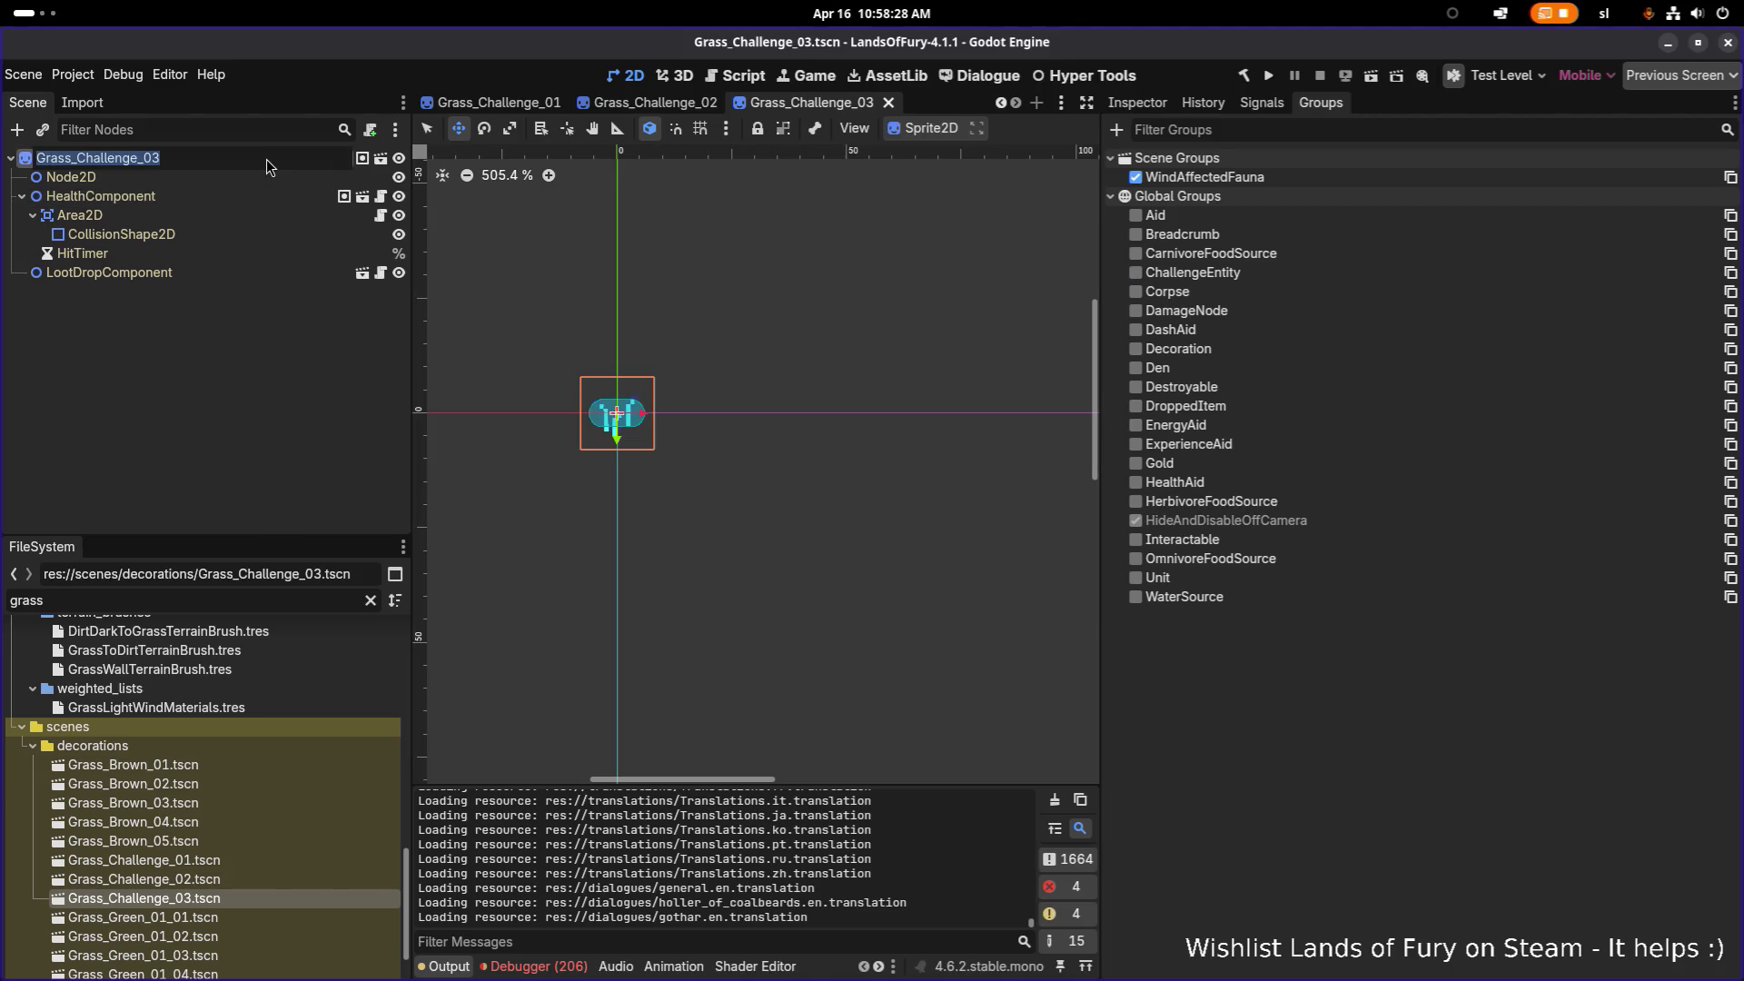
{"action": "left_click", "coordinate": [255, 202]}
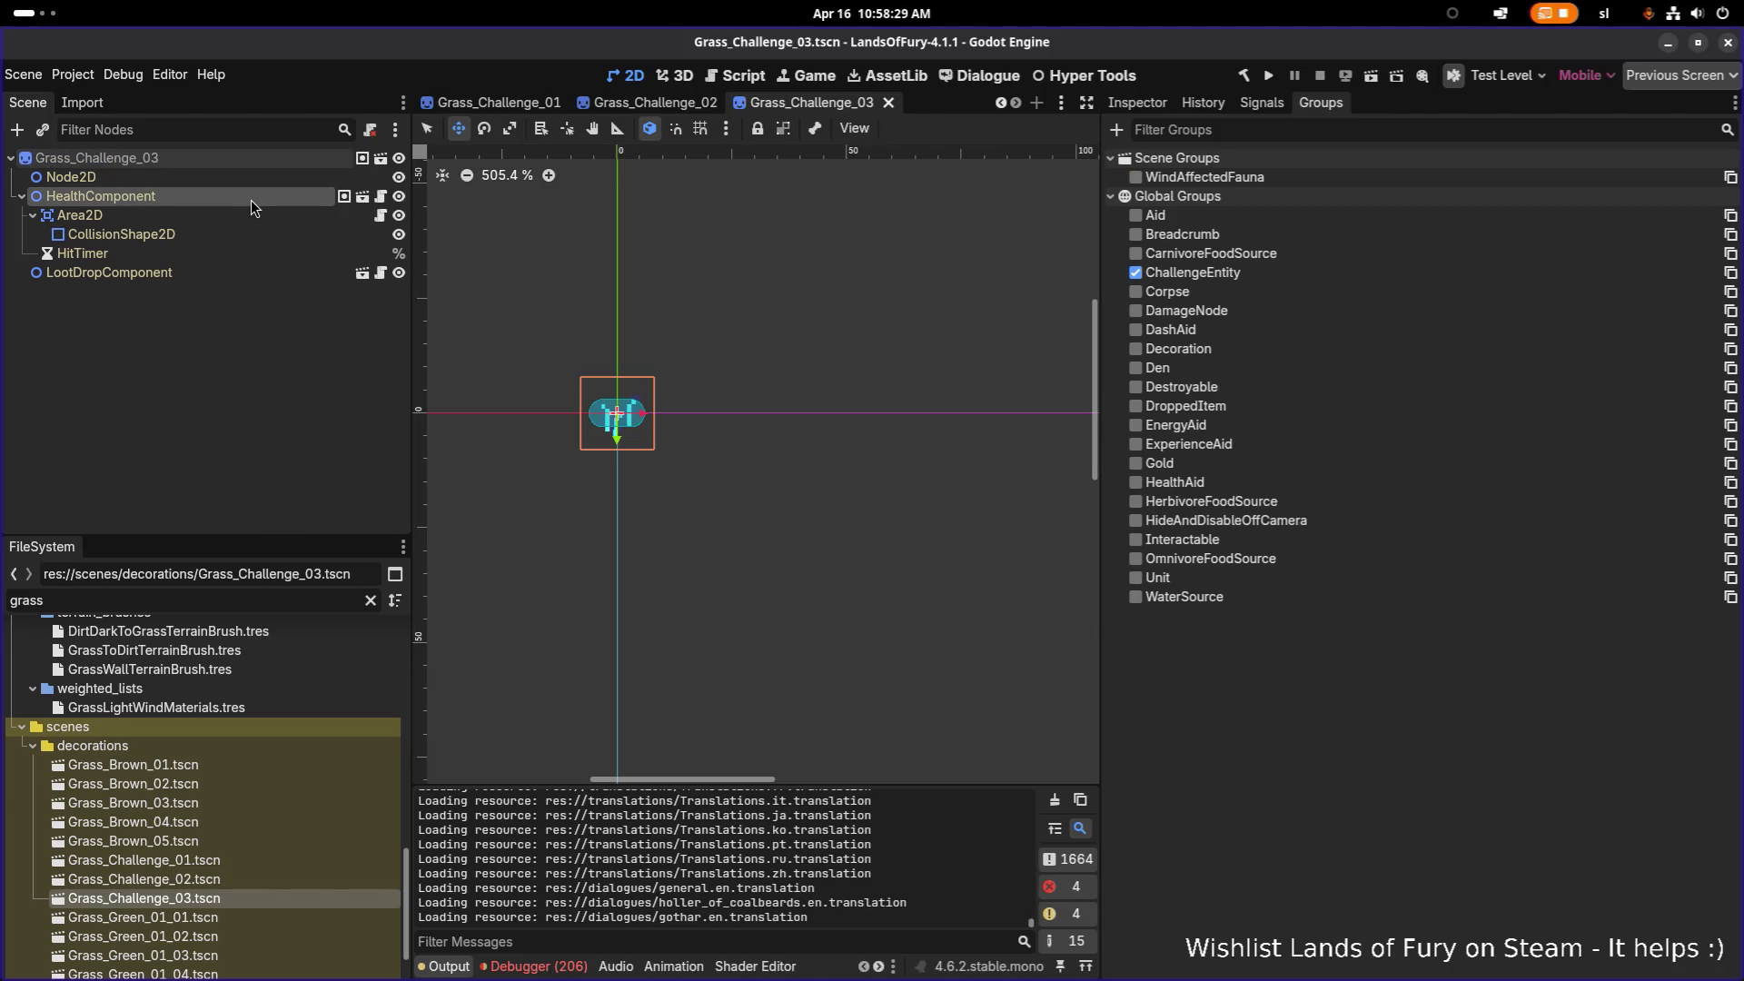
{"action": "left_click", "coordinate": [891, 105]}
{"action": "left_click", "coordinate": [859, 107]}
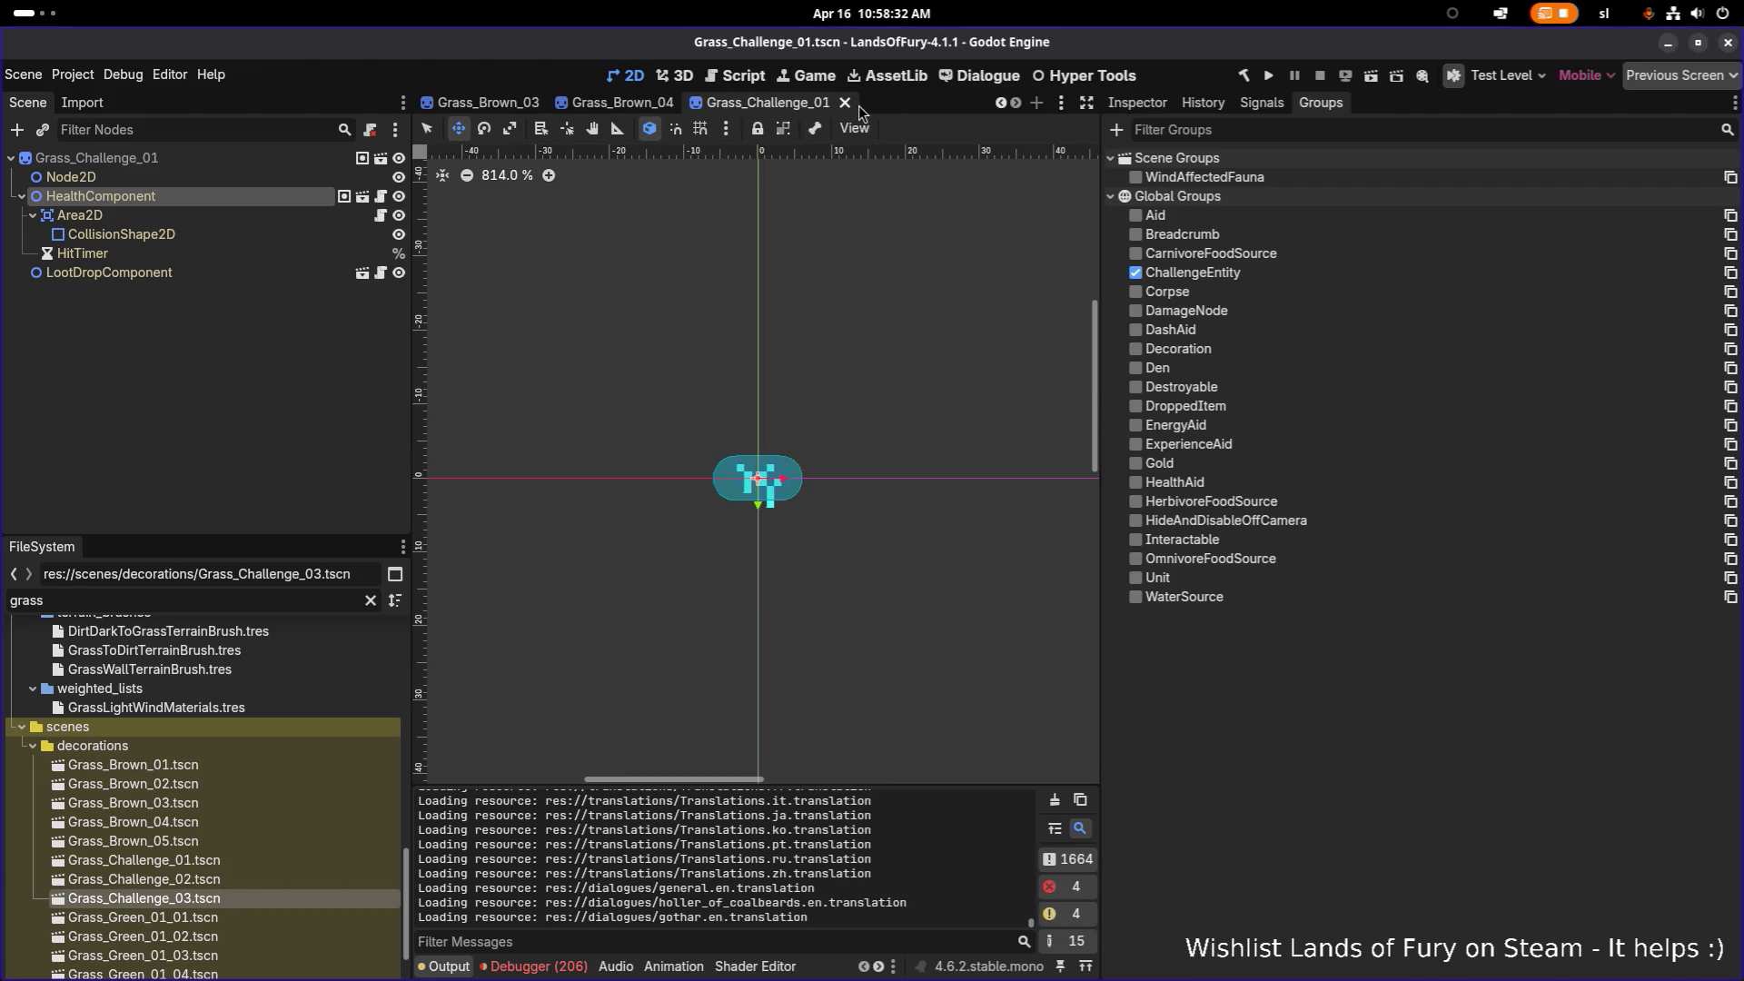
{"action": "left_click", "coordinate": [844, 103]}
{"action": "left_click", "coordinate": [960, 107]}
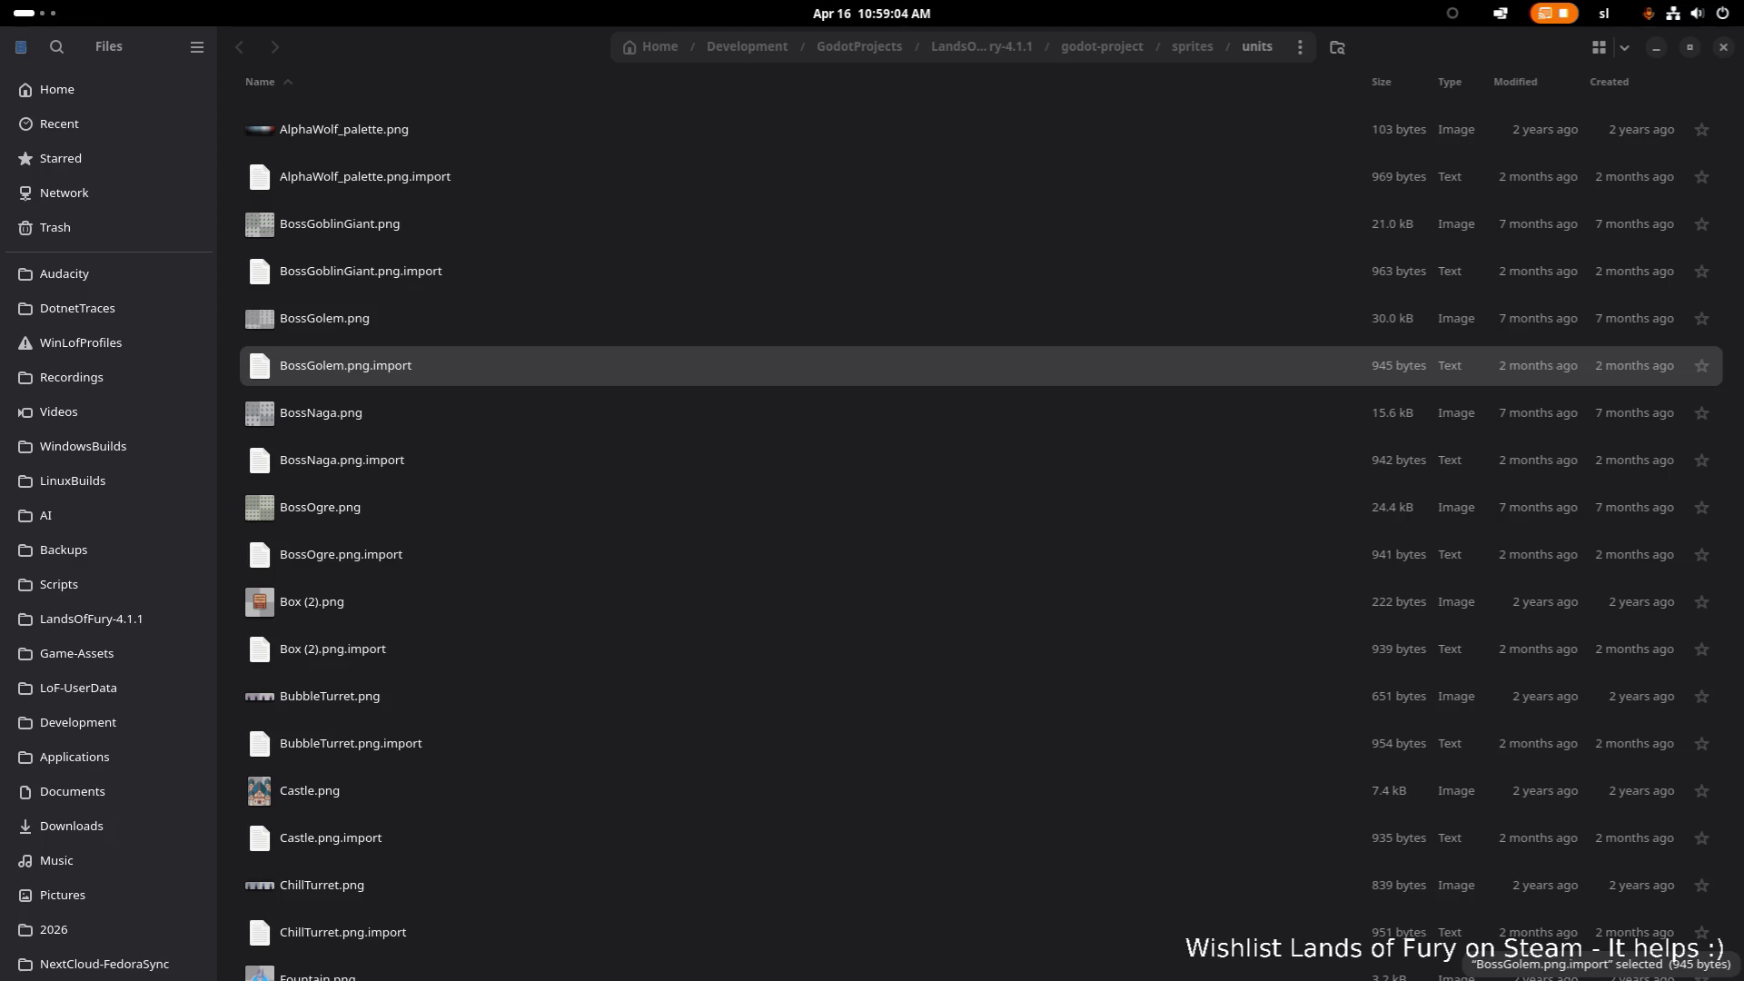
Step: Stop the crashed Godot in Ptyxis and rerun ./Godot_v4.6.2-stable_mono_linux.x86_64
{"action": "key", "text": "alt+Tab"}
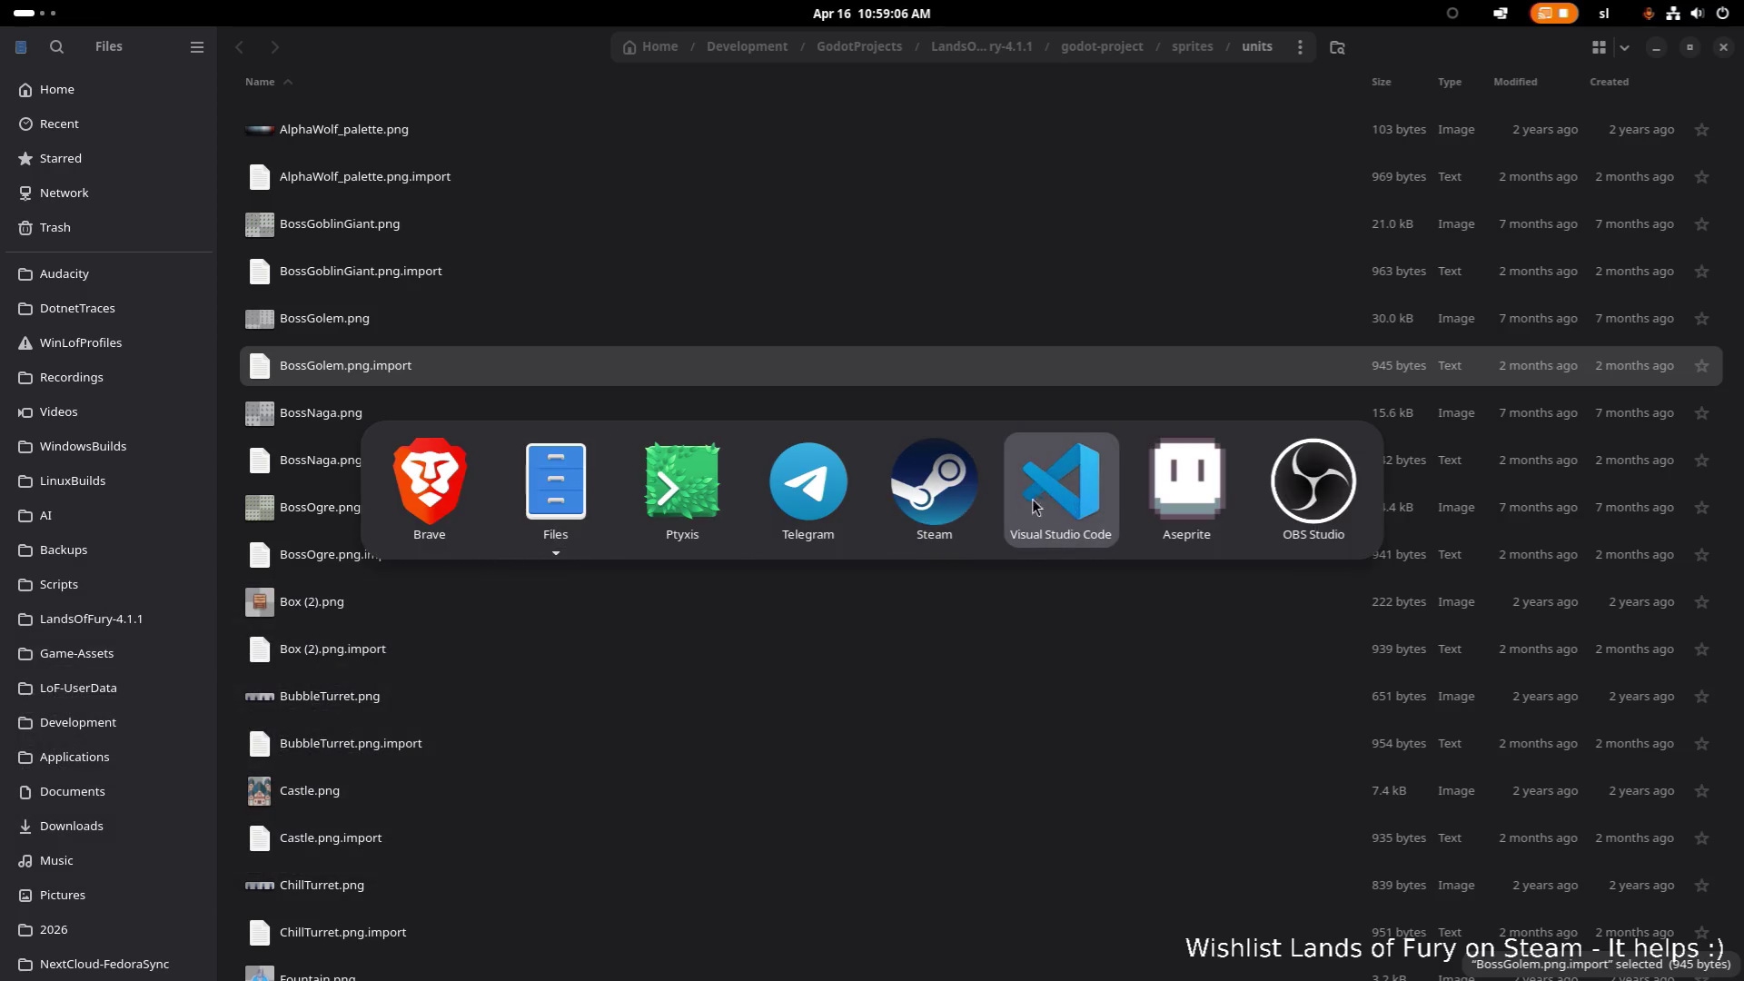
{"action": "left_click", "coordinate": [691, 509]}
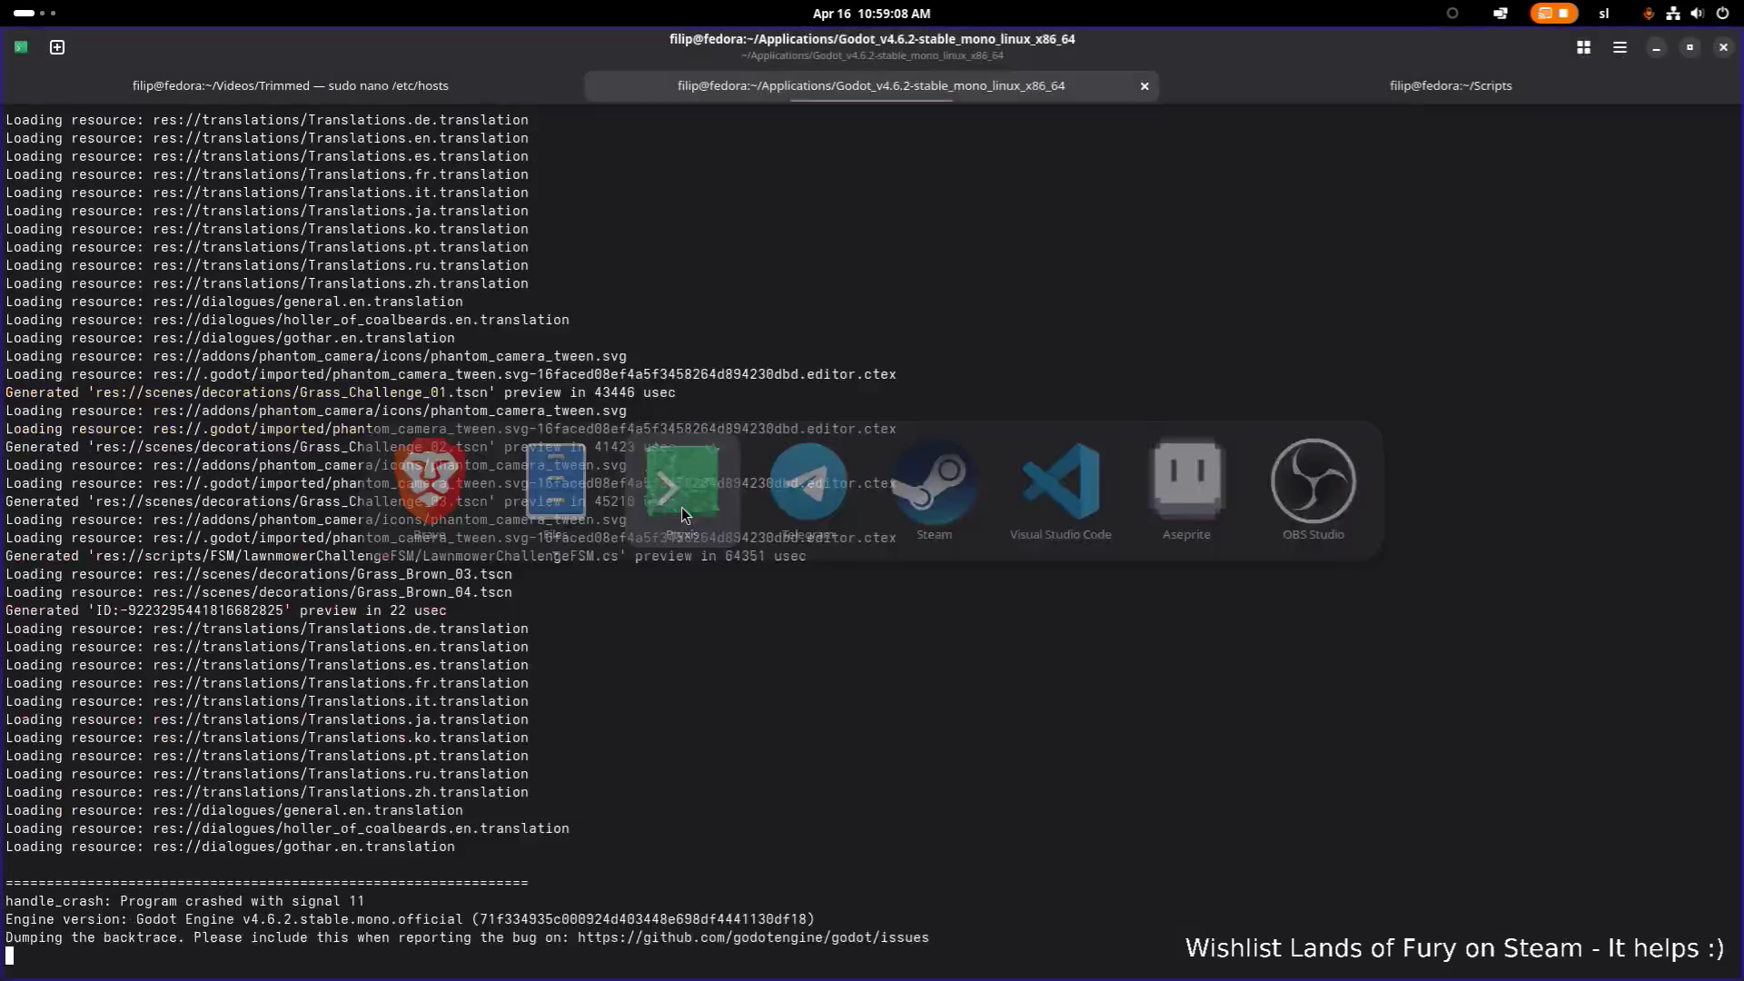
{"action": "key", "text": "ctrl+c"}
{"action": "key", "text": "Up"}
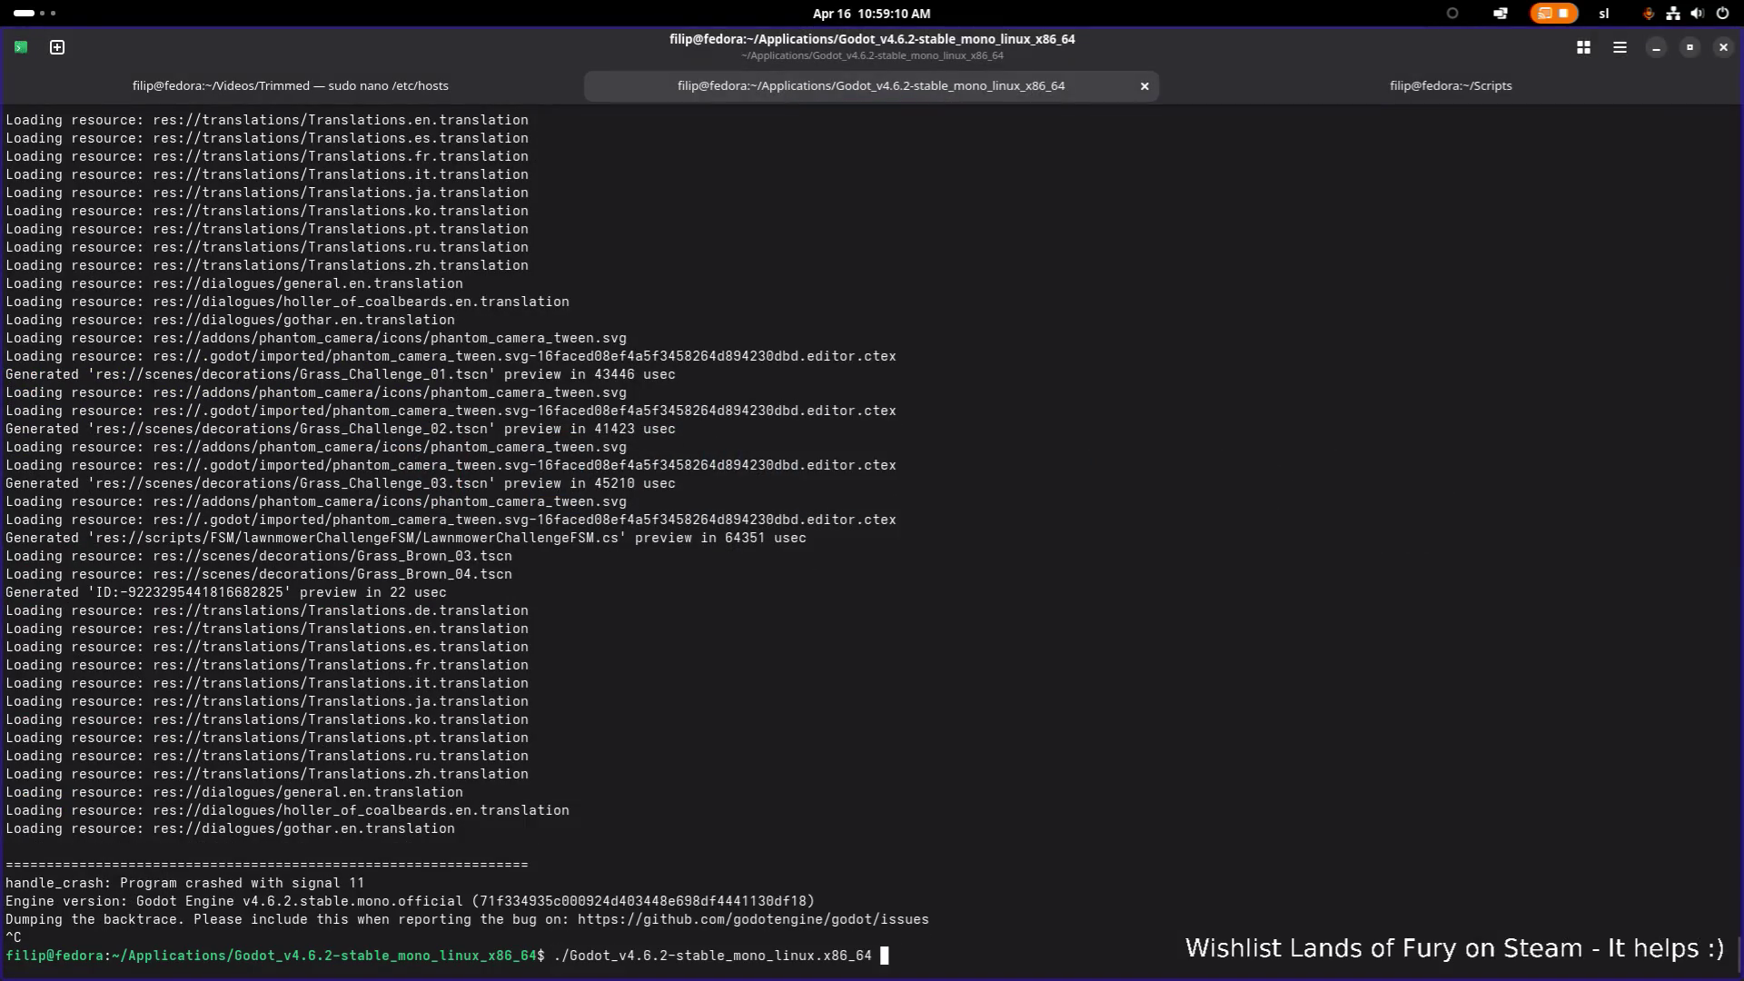
{"action": "key", "text": "Return"}
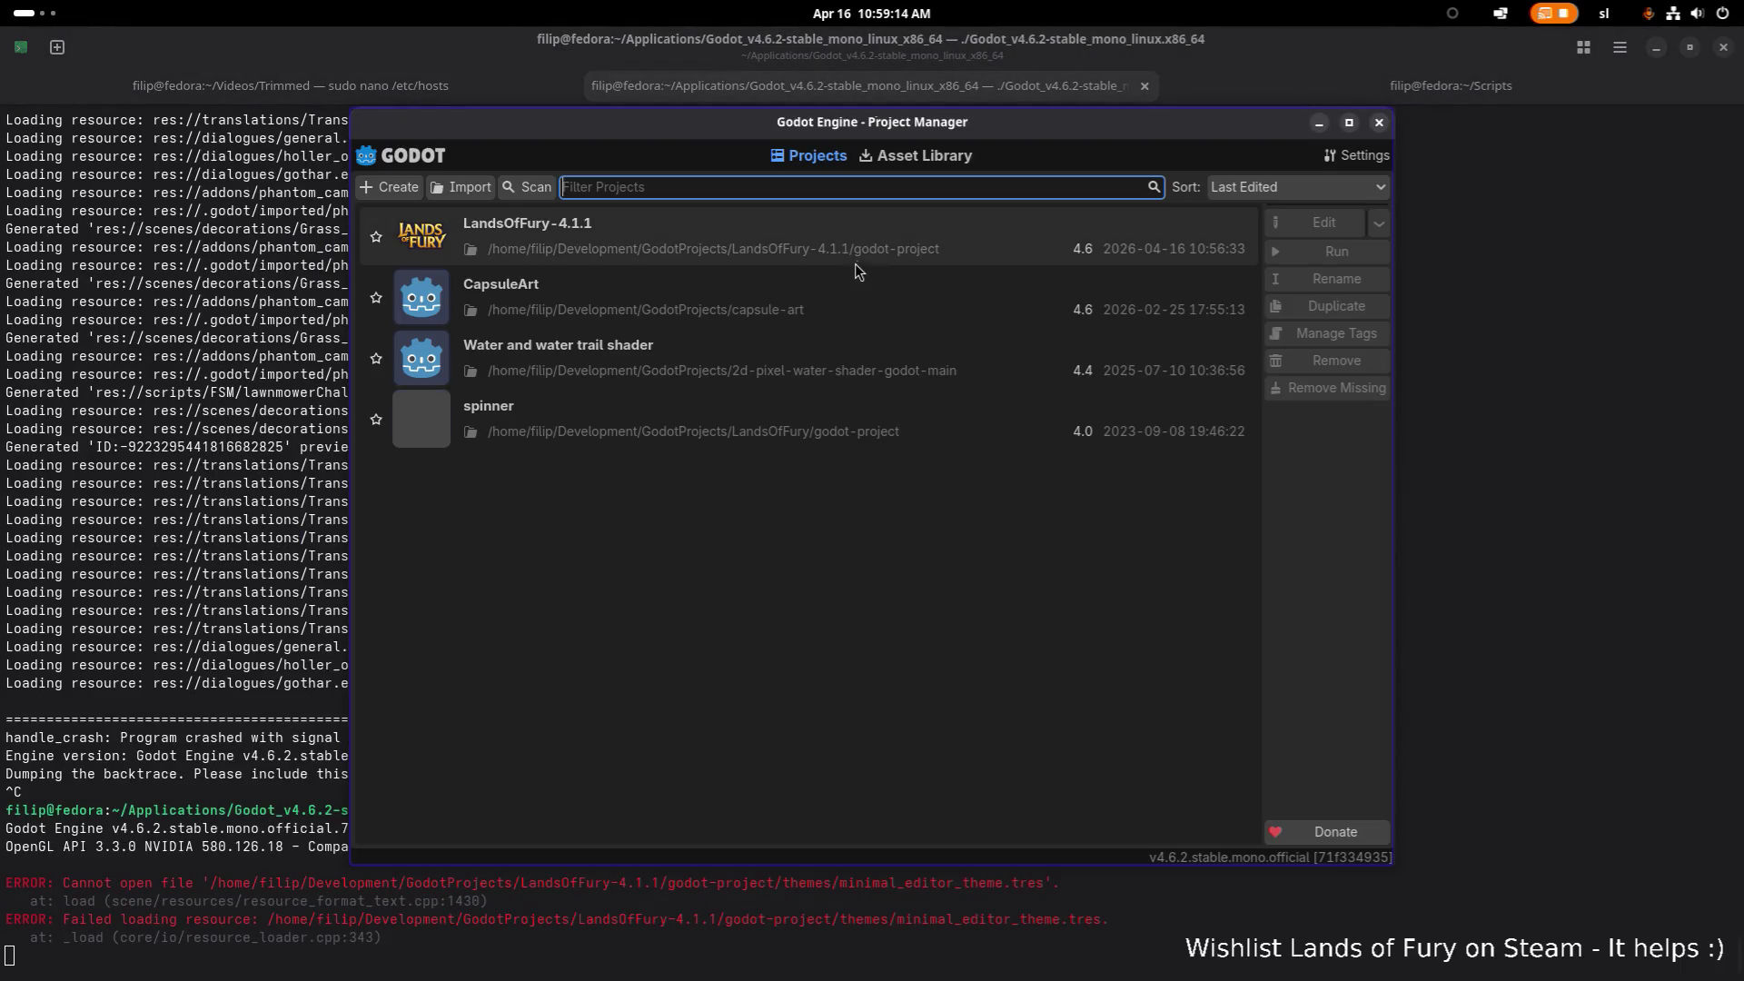
Step: Open LandsOfFury-4.1.1 from the Project Manager list
{"action": "double_click", "coordinate": [809, 242]}
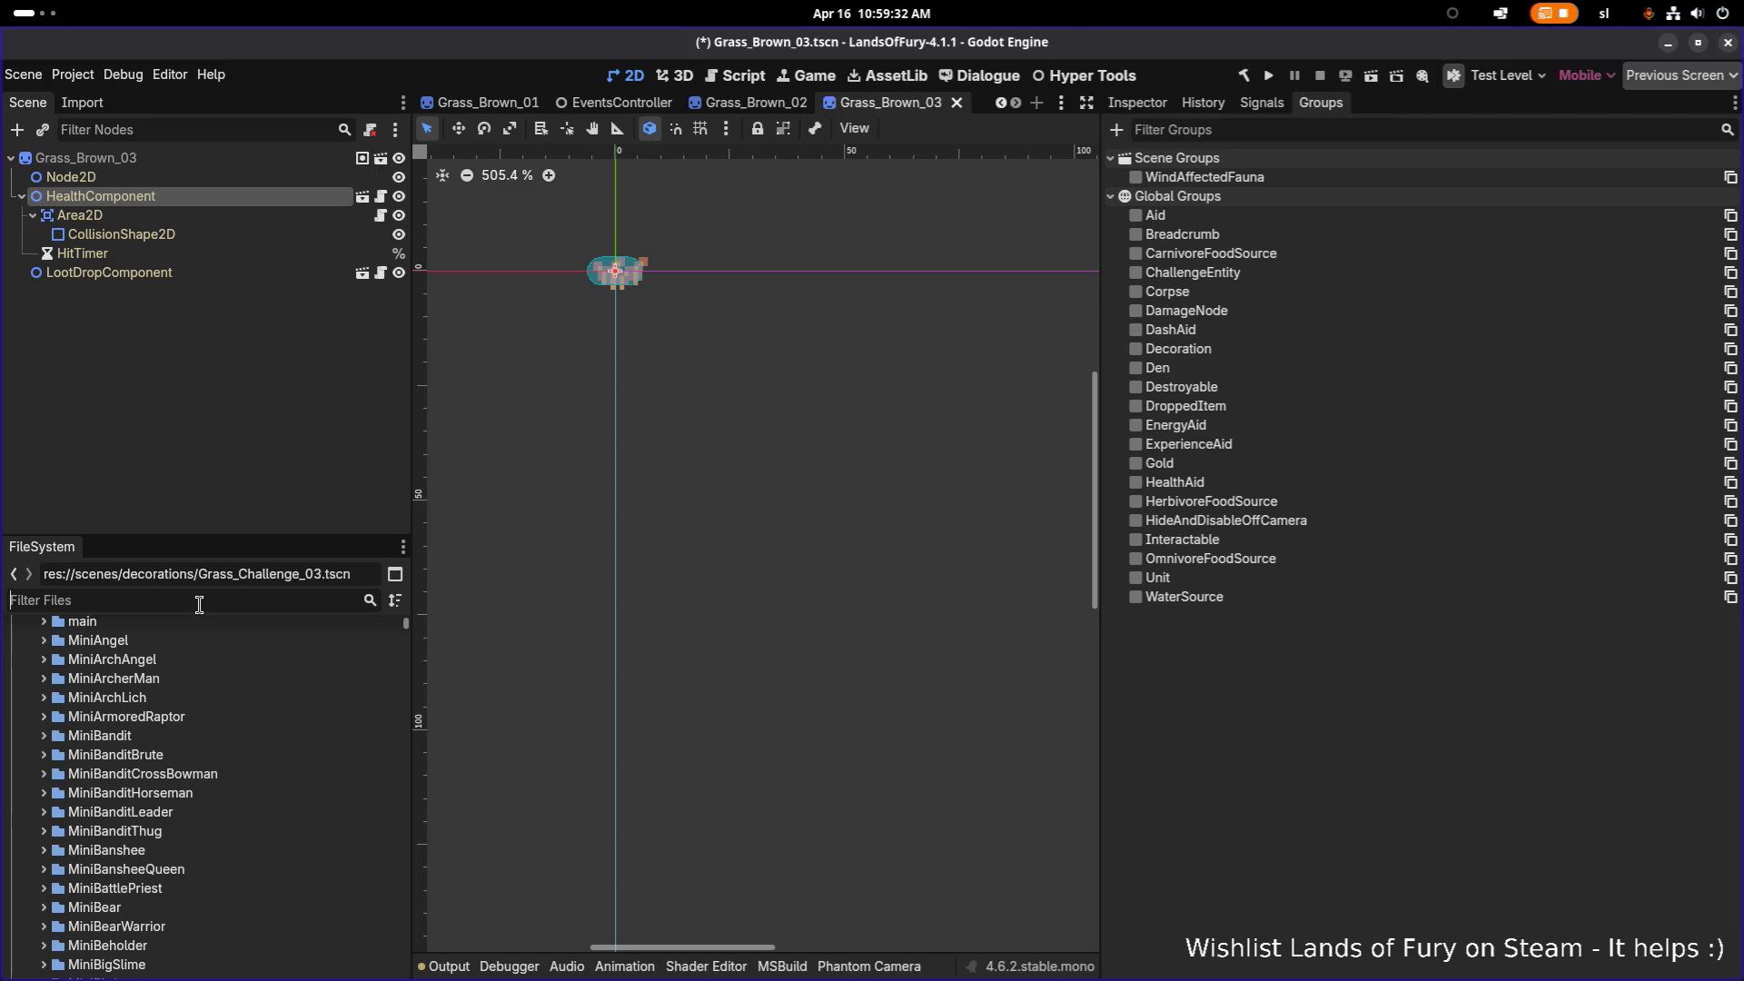
Step: Add a C# script named LawnmowerChallengeStateFSM beside LawnmowerChallengeFSM.cs via Create New > Script
{"action": "left_click", "coordinate": [199, 604]}
{"action": "type", "text": "fsm"}
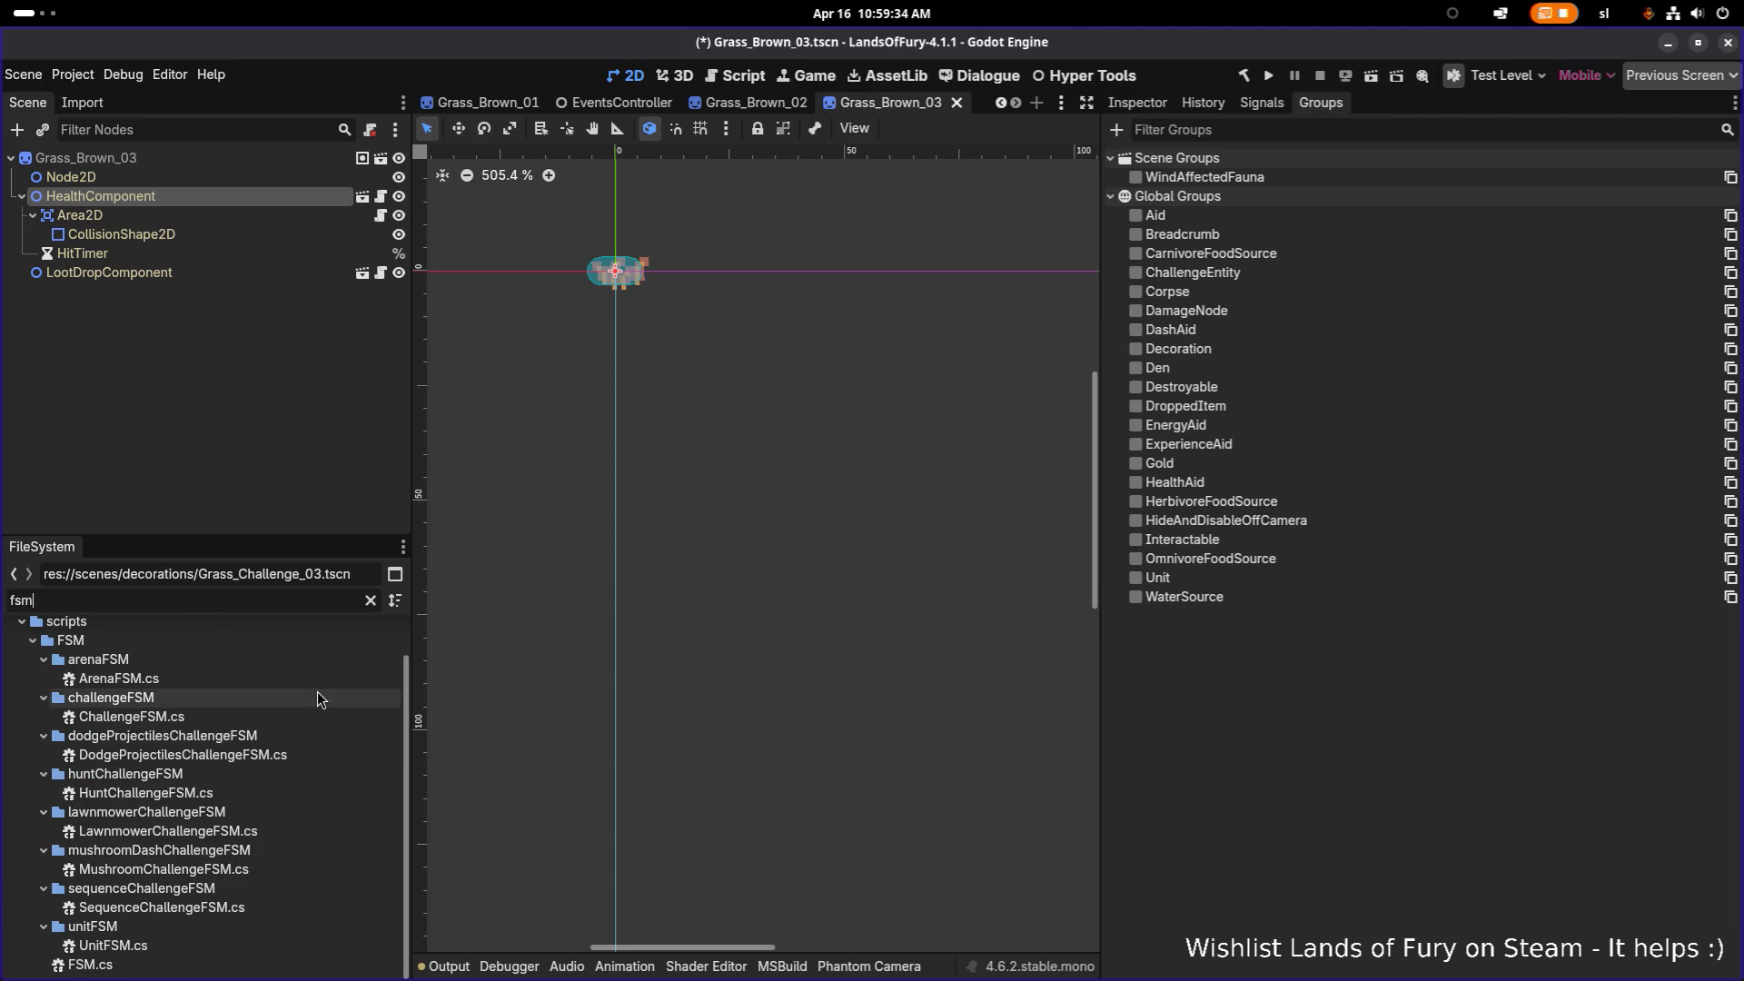
{"action": "left_click", "coordinate": [182, 831]}
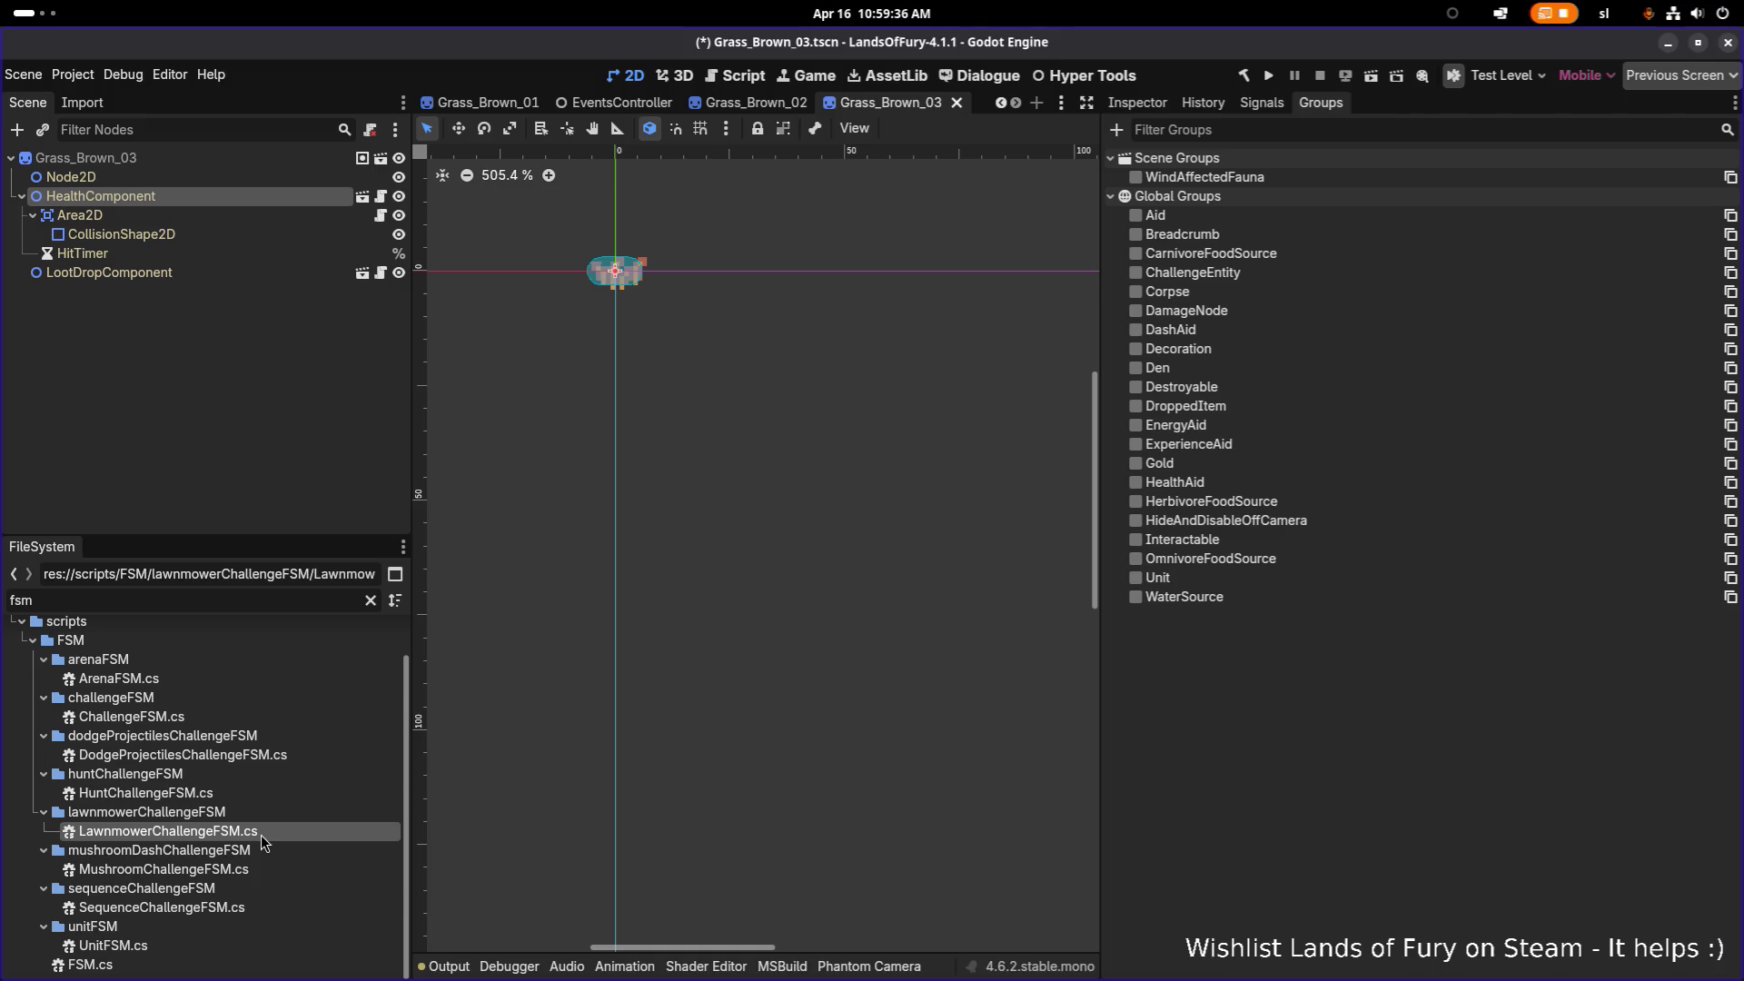
{"action": "key", "text": "Escape"}
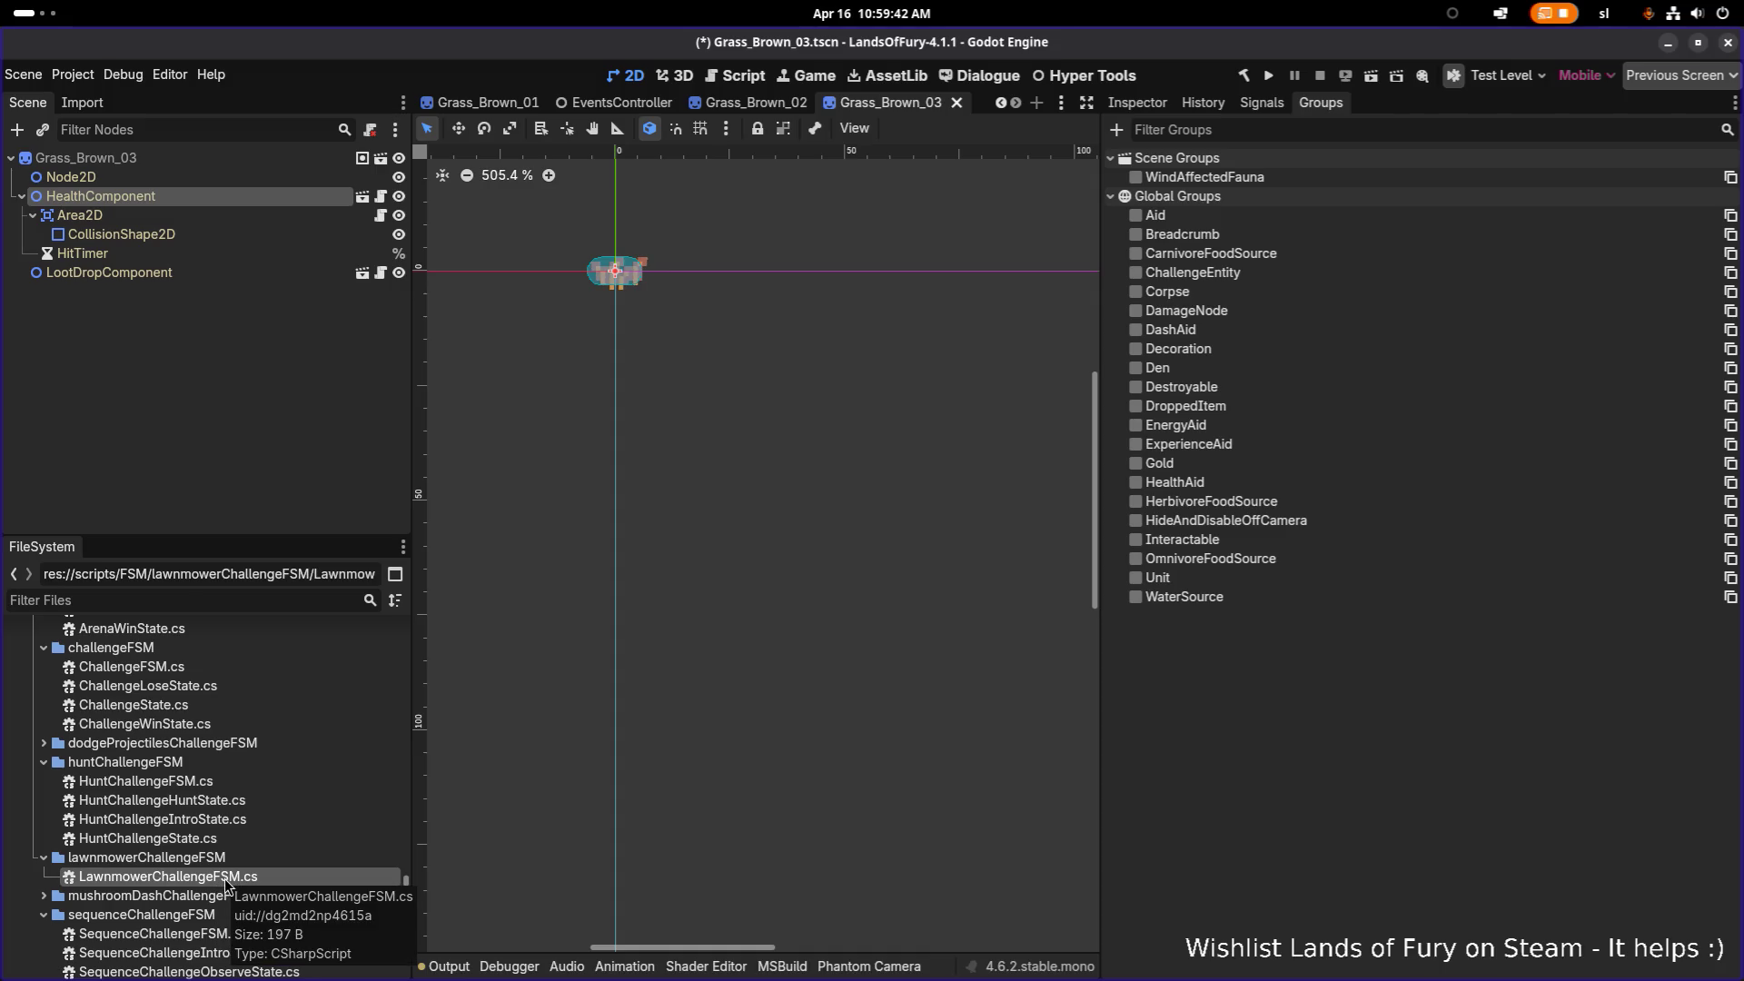
{"action": "right_click", "coordinate": [223, 883]}
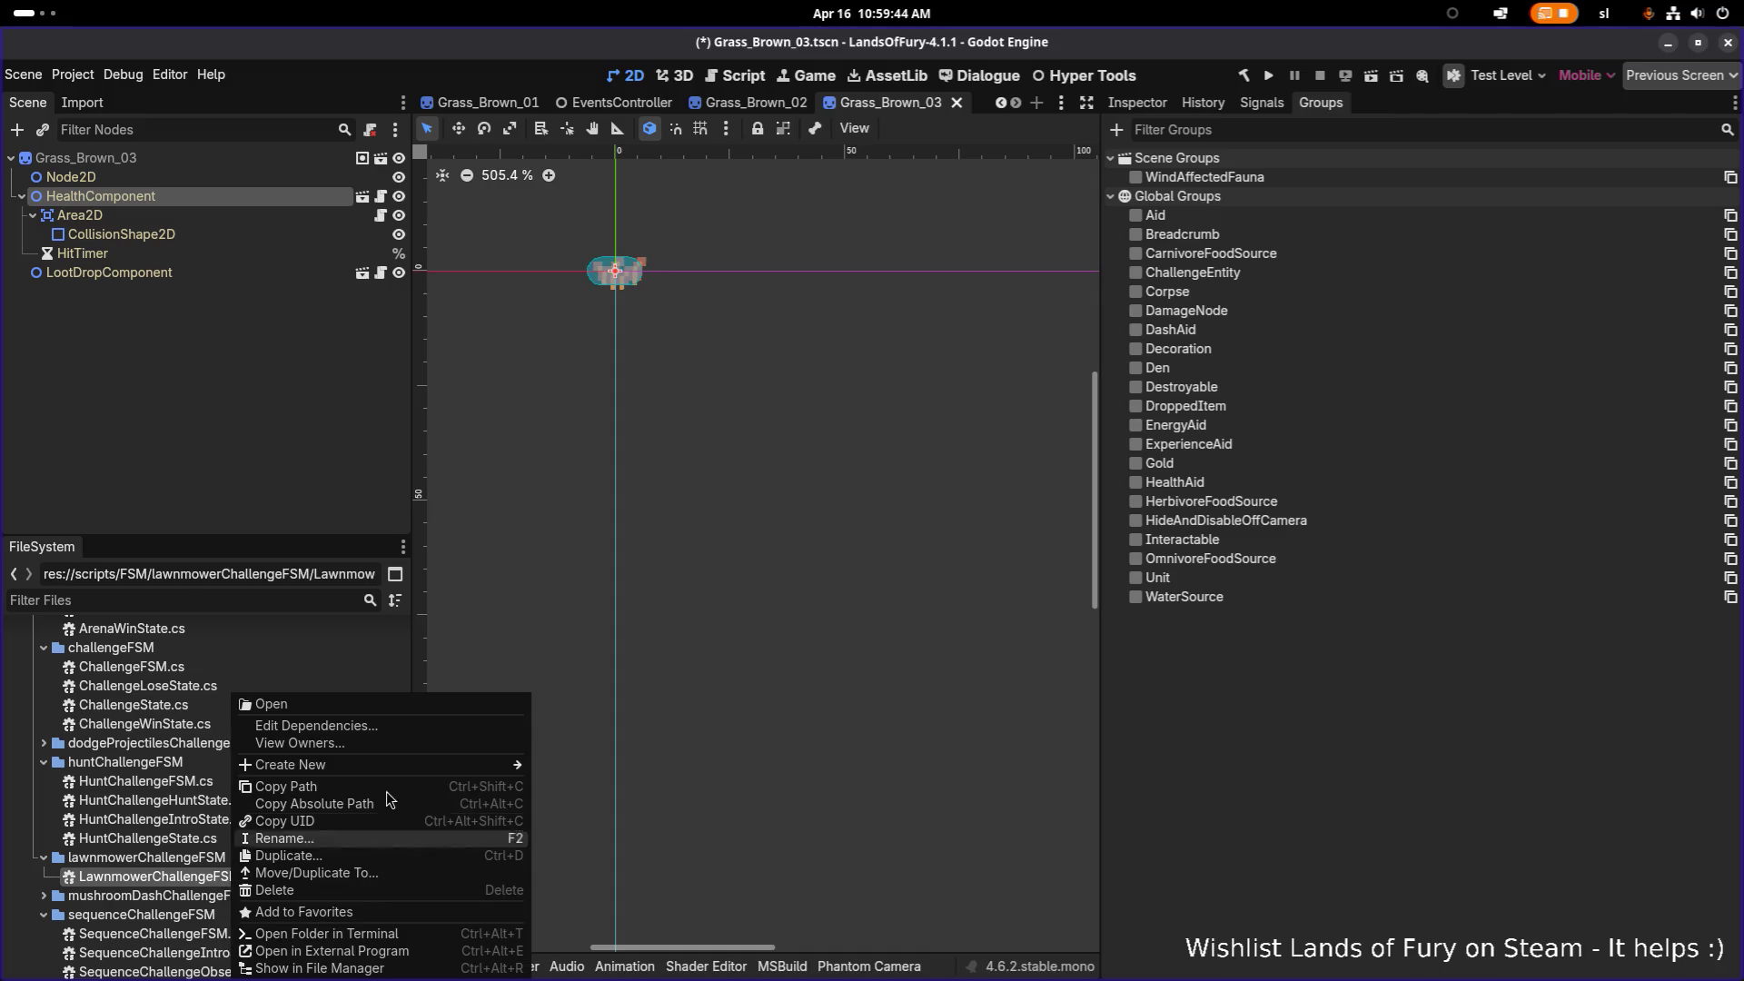
{"action": "mouse_move", "coordinate": [424, 766]}
{"action": "left_click", "coordinate": [611, 800]}
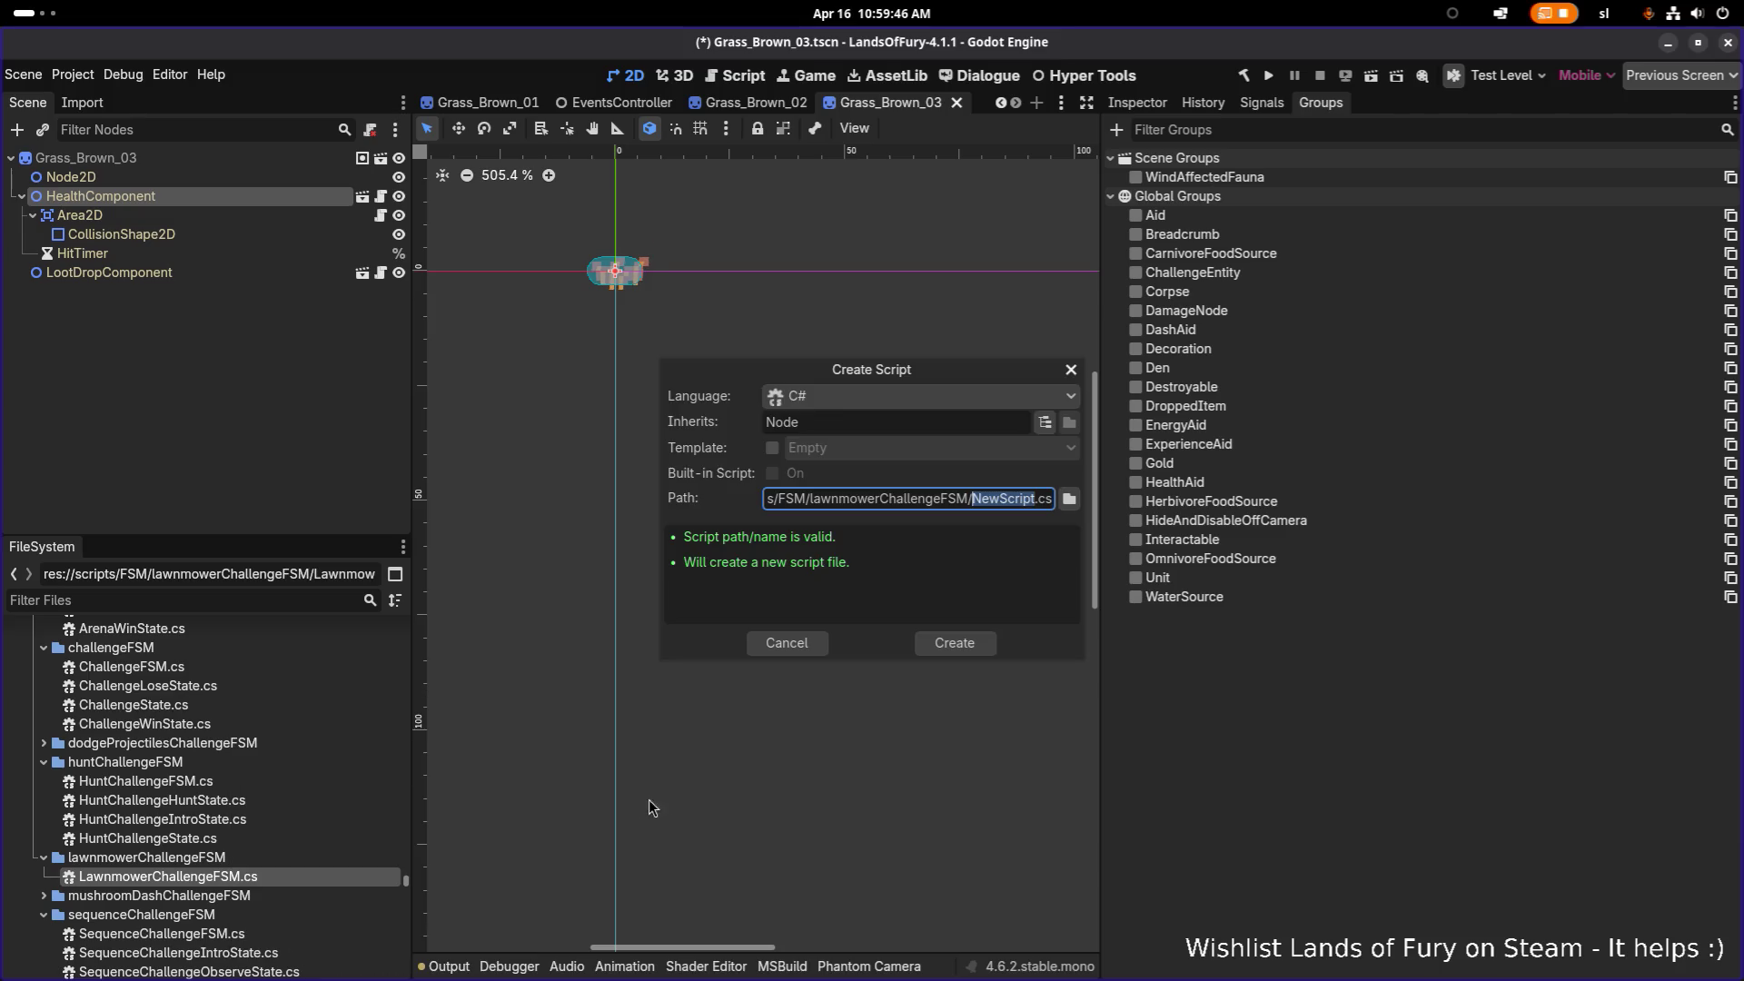
{"action": "type", "text": "Lawn"}
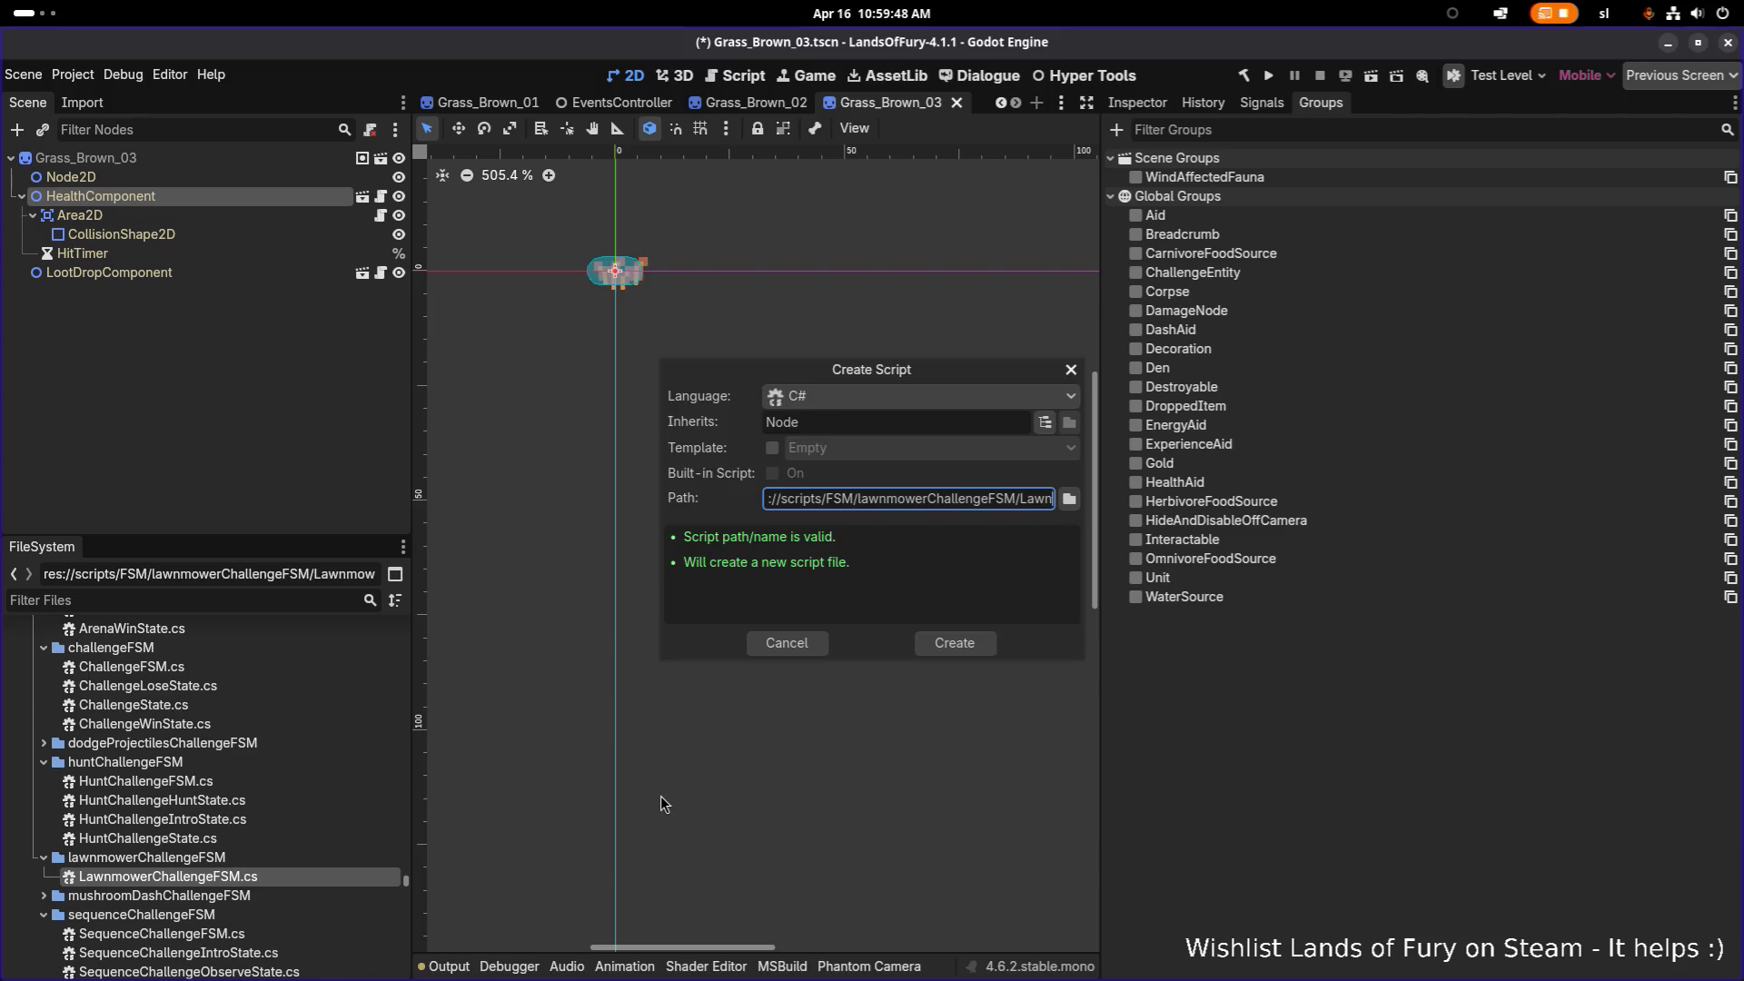
{"action": "type", "text": "mowerChal"}
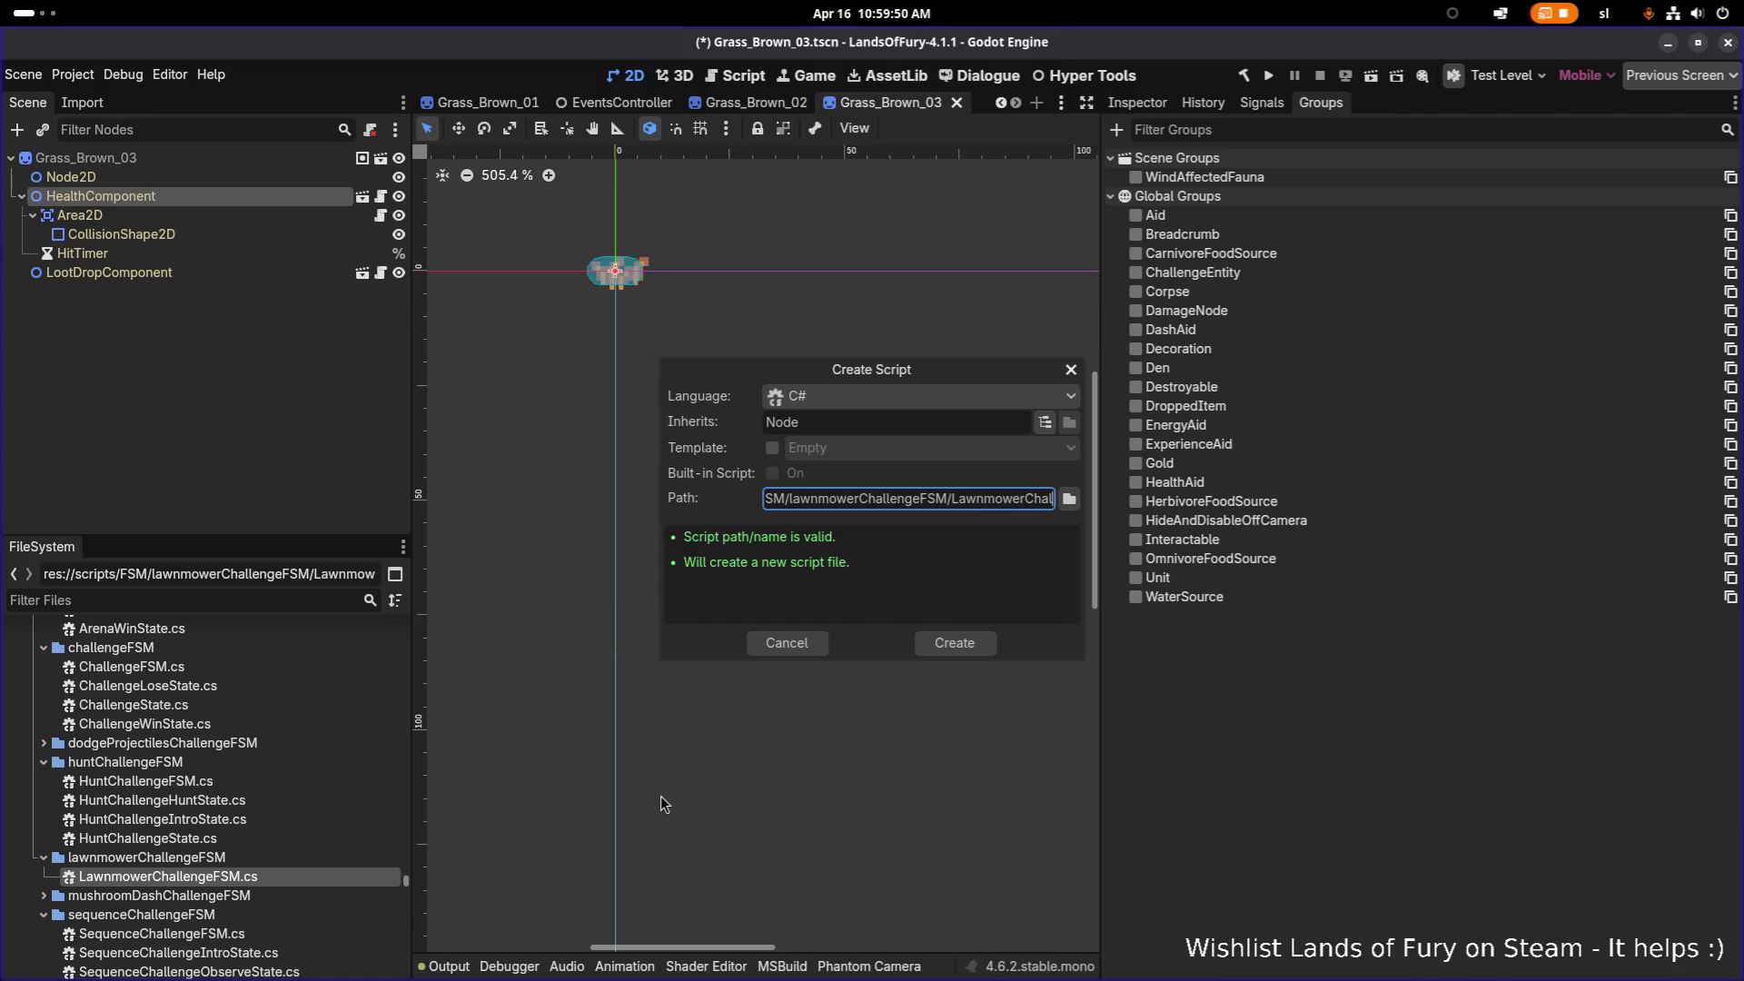
{"action": "type", "text": "lengeStateFSM"}
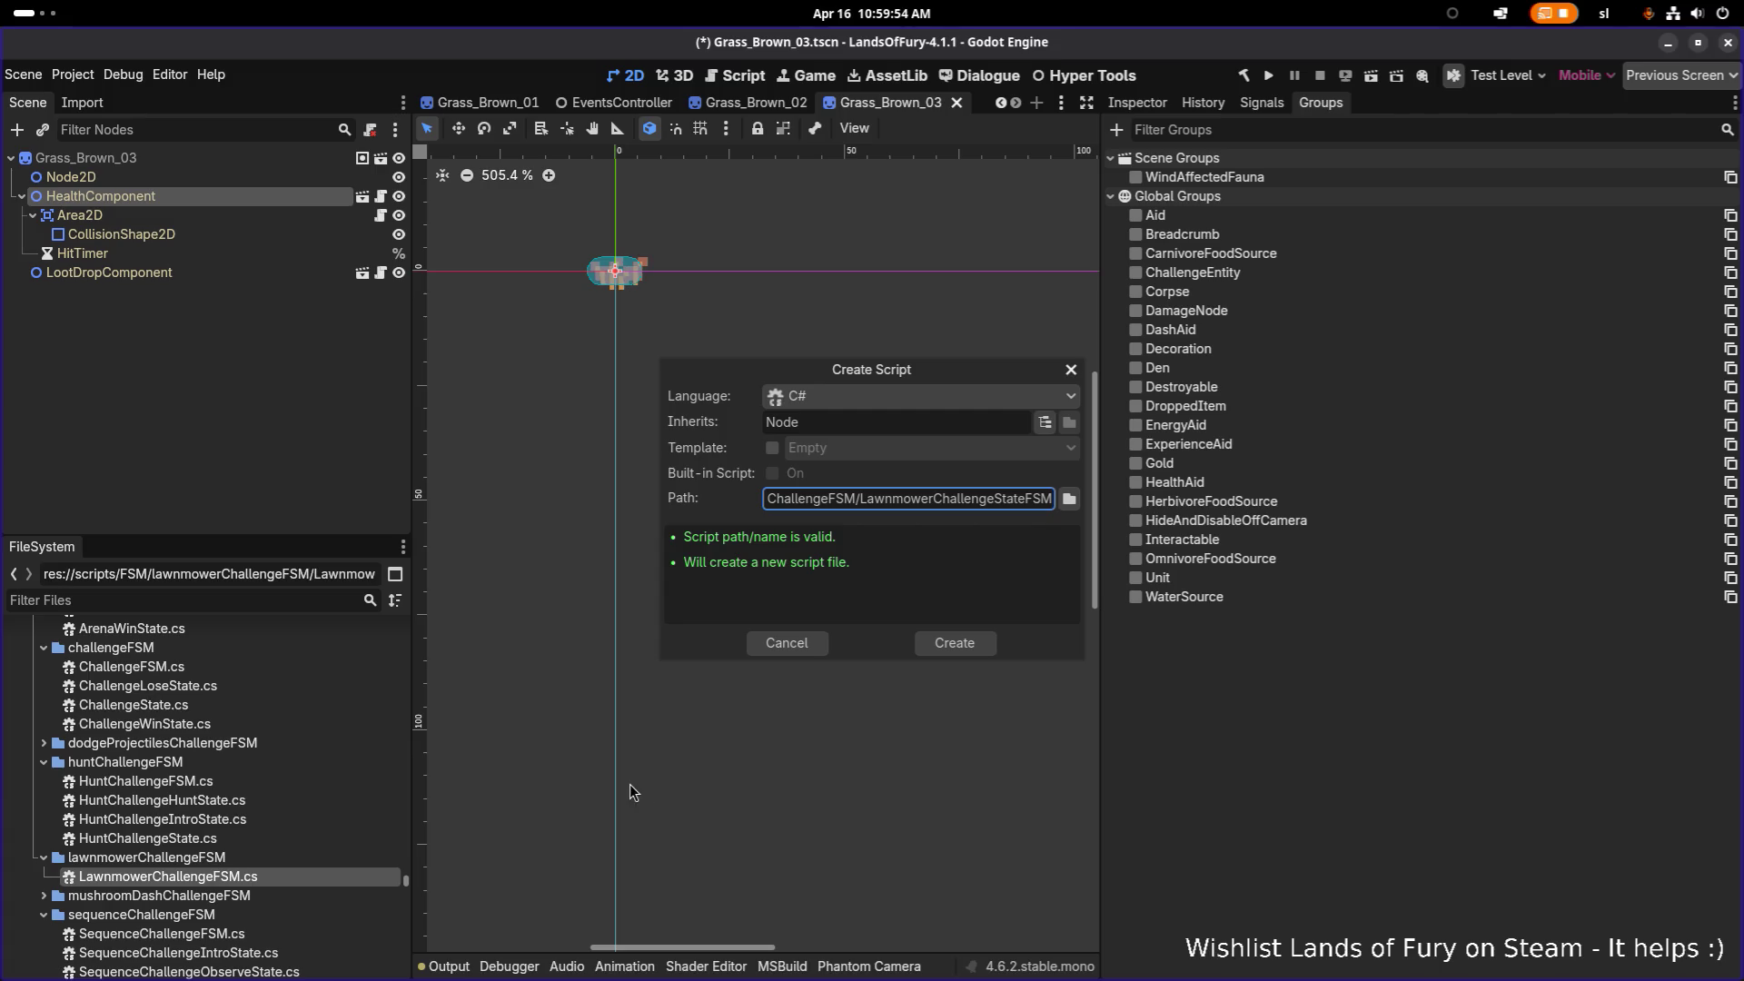
{"action": "left_click", "coordinate": [950, 647]}
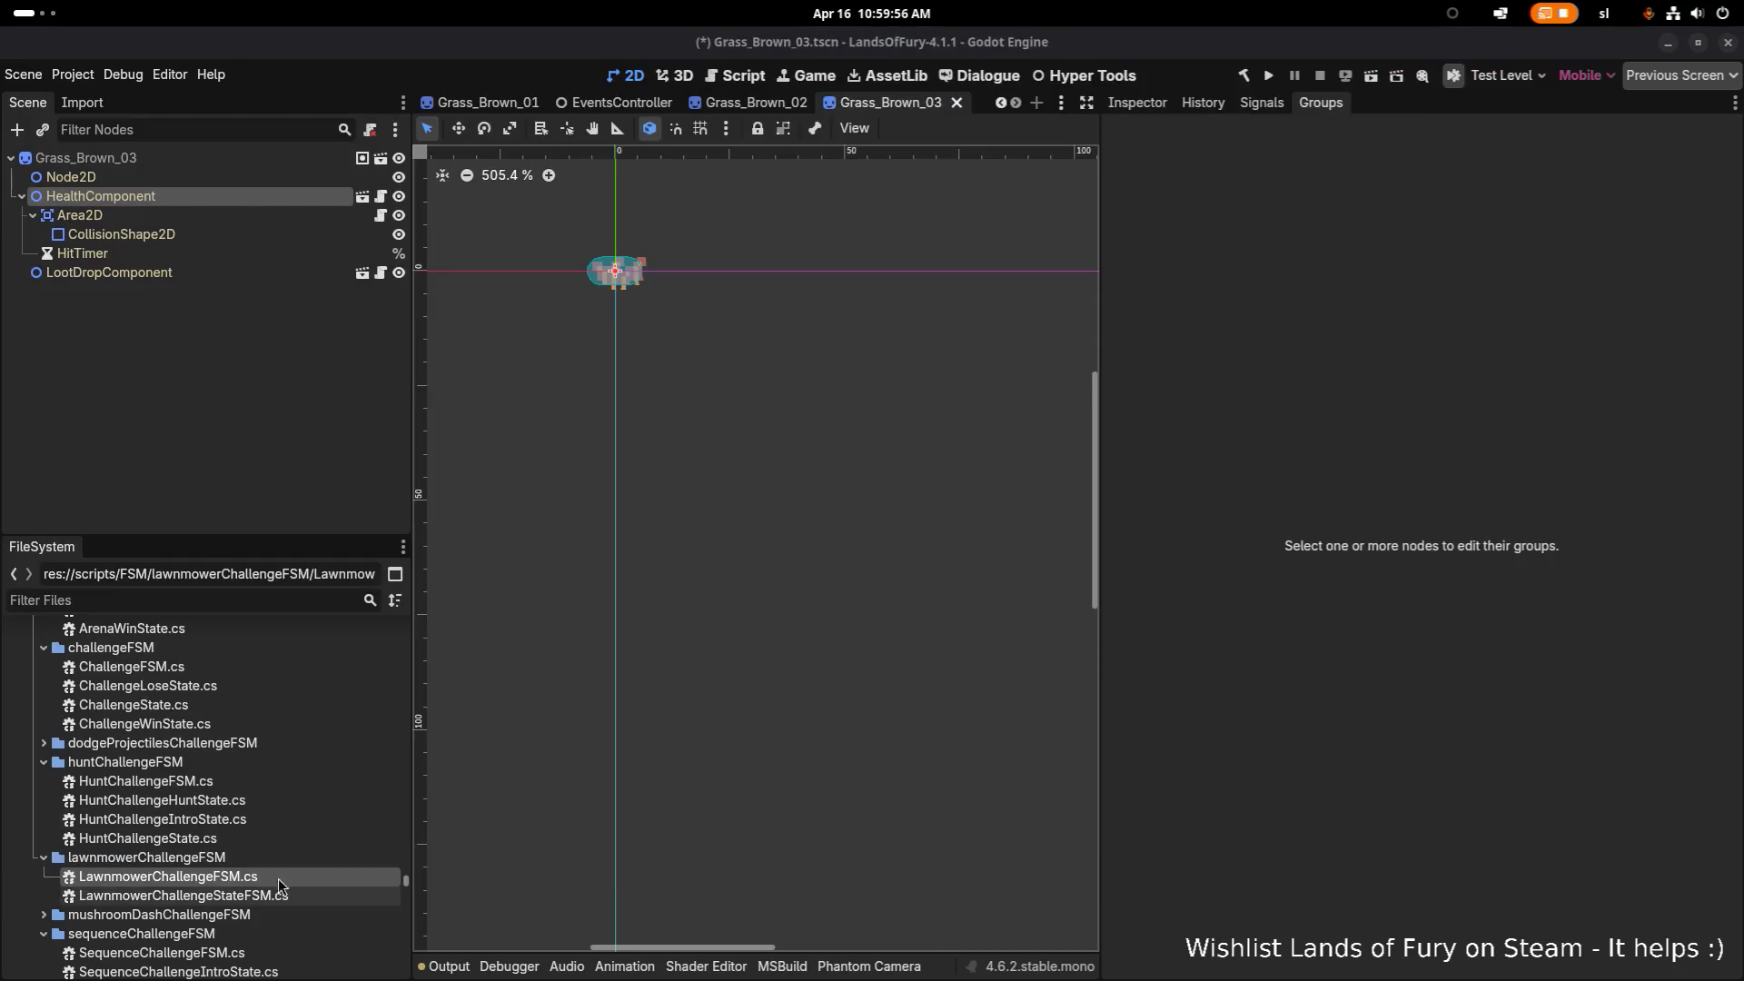
Step: Create the C# script LawnmowerChallengeIntroState.cs in the lawnmowerChallengeFSM folder
{"action": "right_click", "coordinate": [283, 895]}
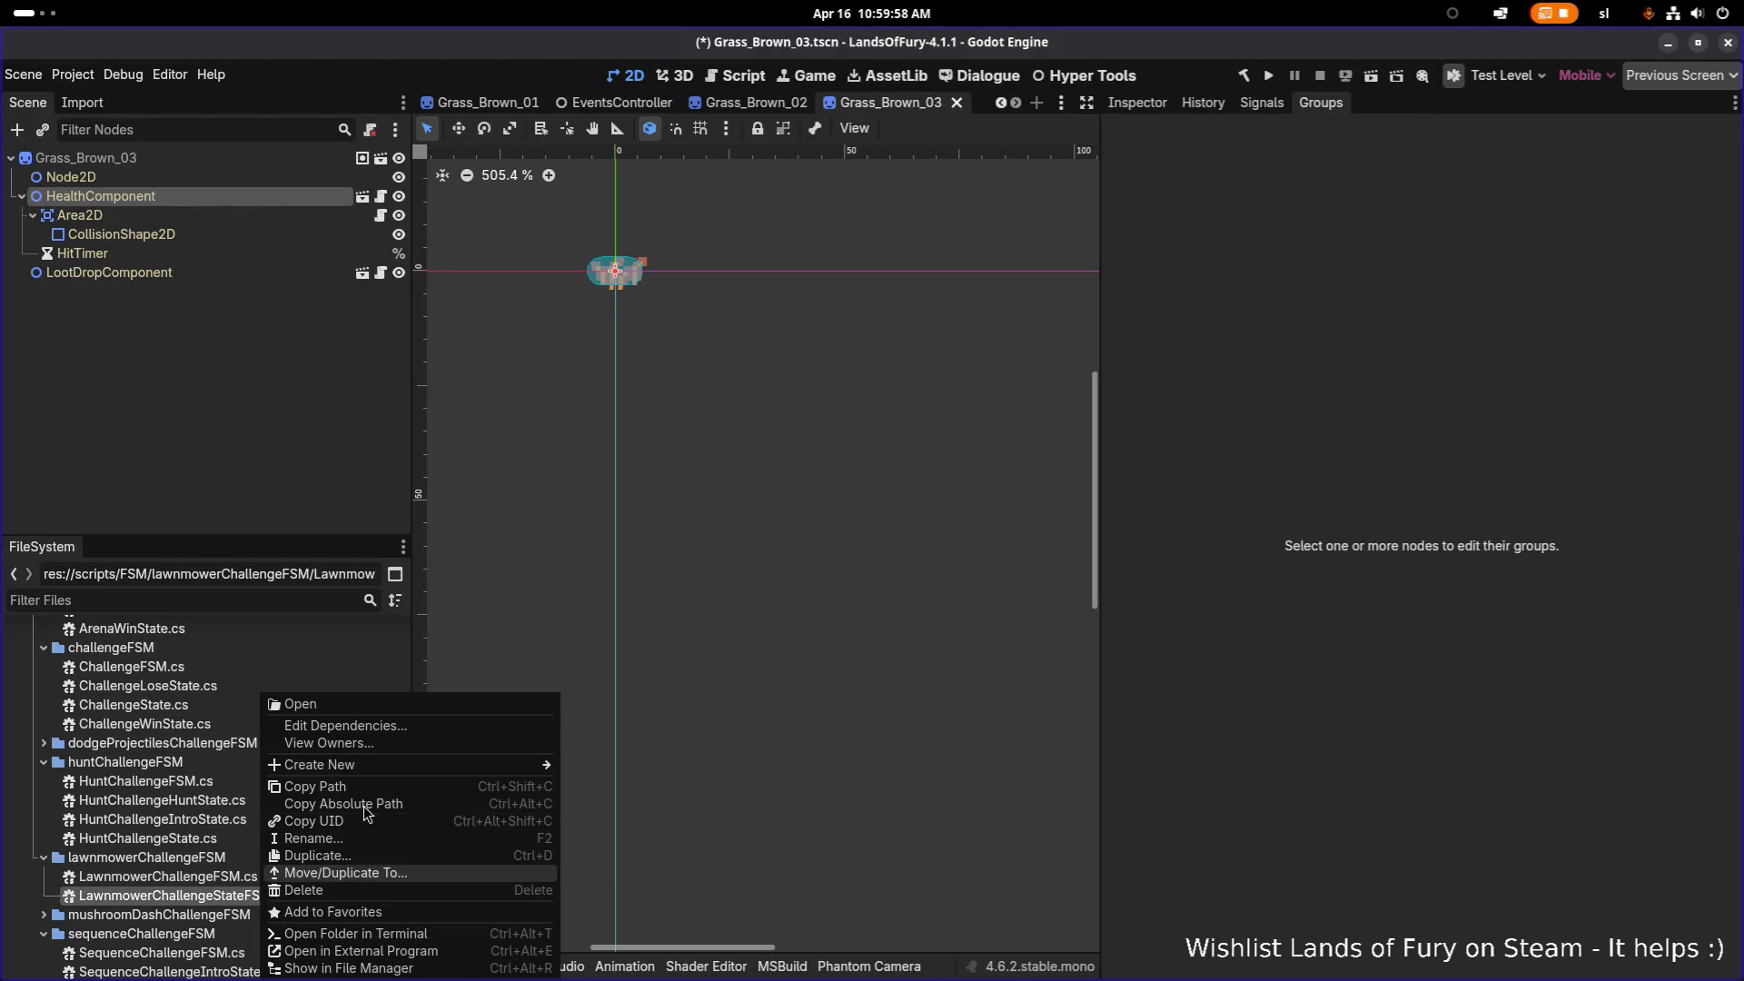
{"action": "mouse_move", "coordinate": [411, 768]}
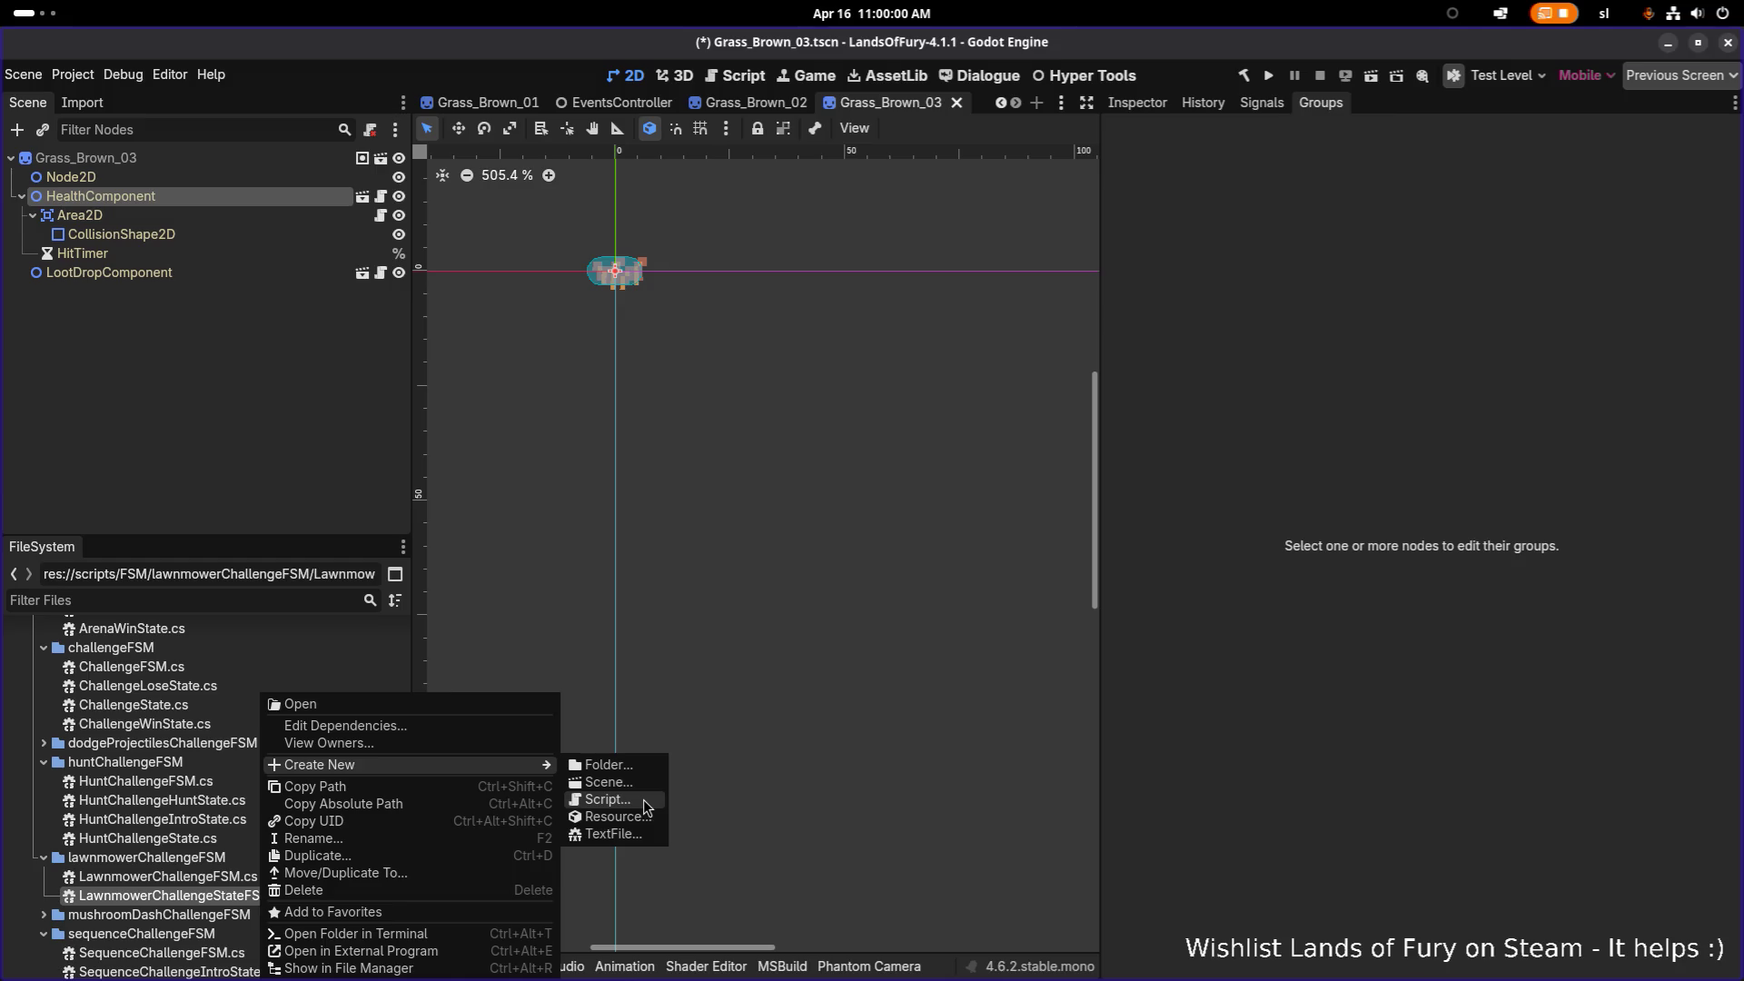
{"action": "left_click", "coordinate": [603, 799]}
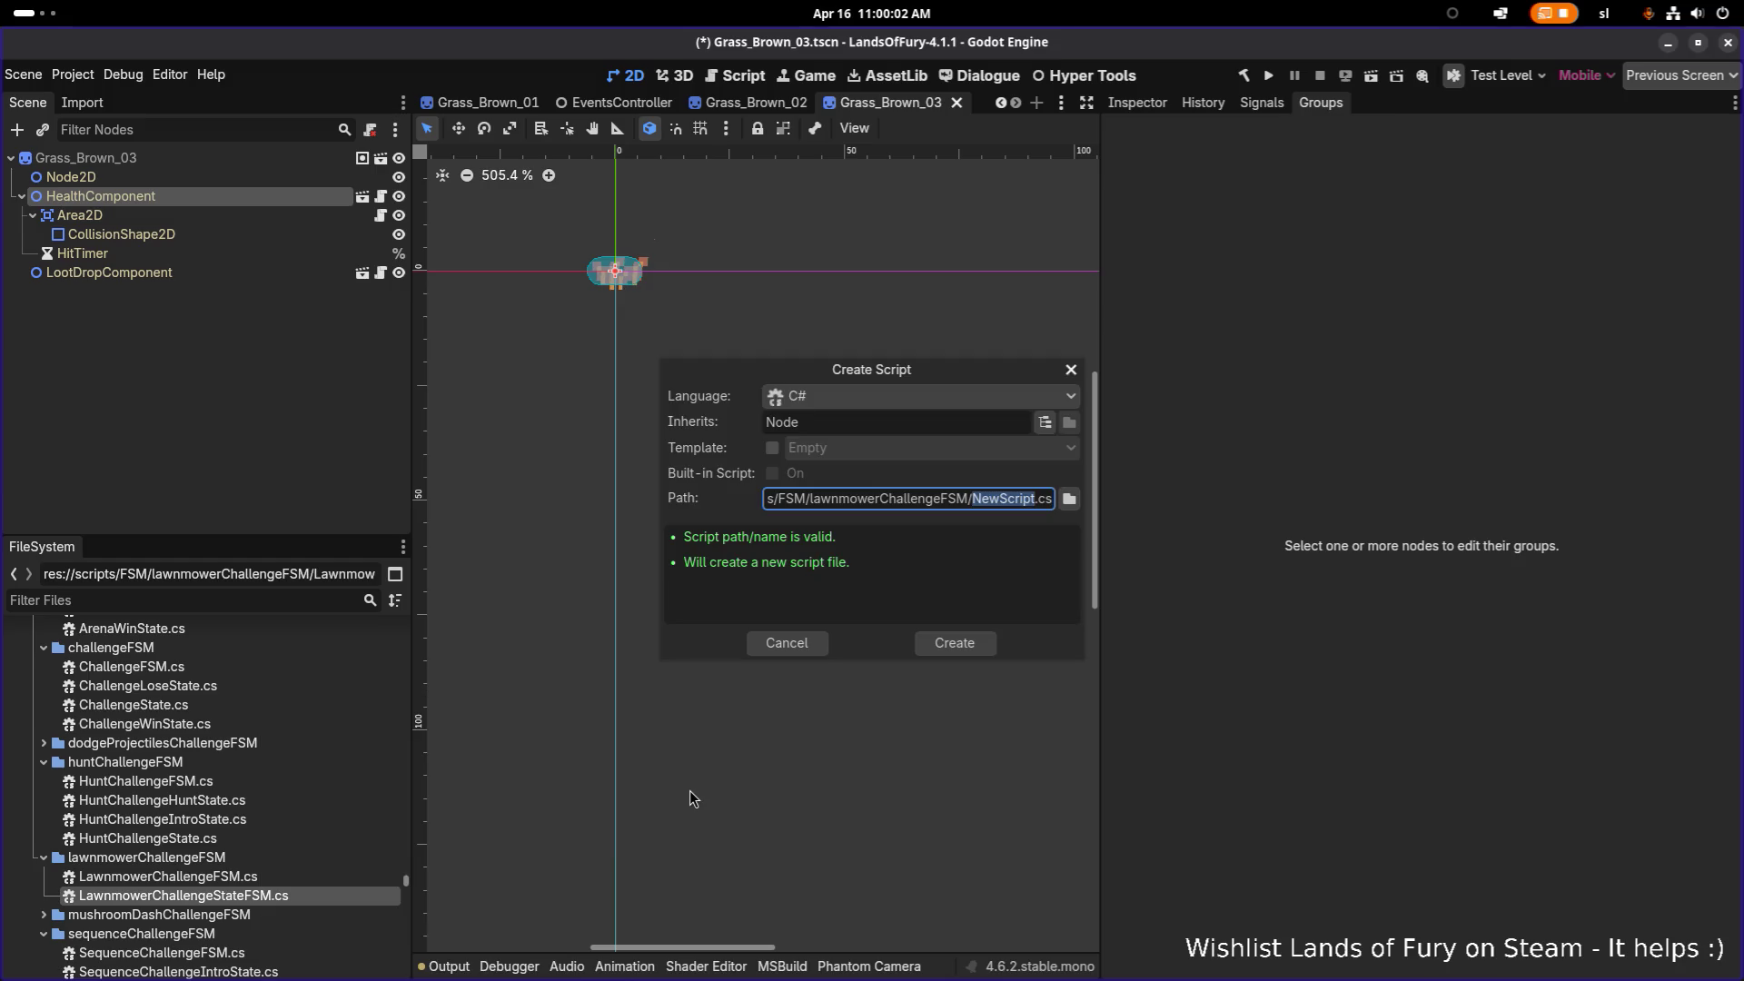
{"action": "type", "text": "LawnMowerInt"}
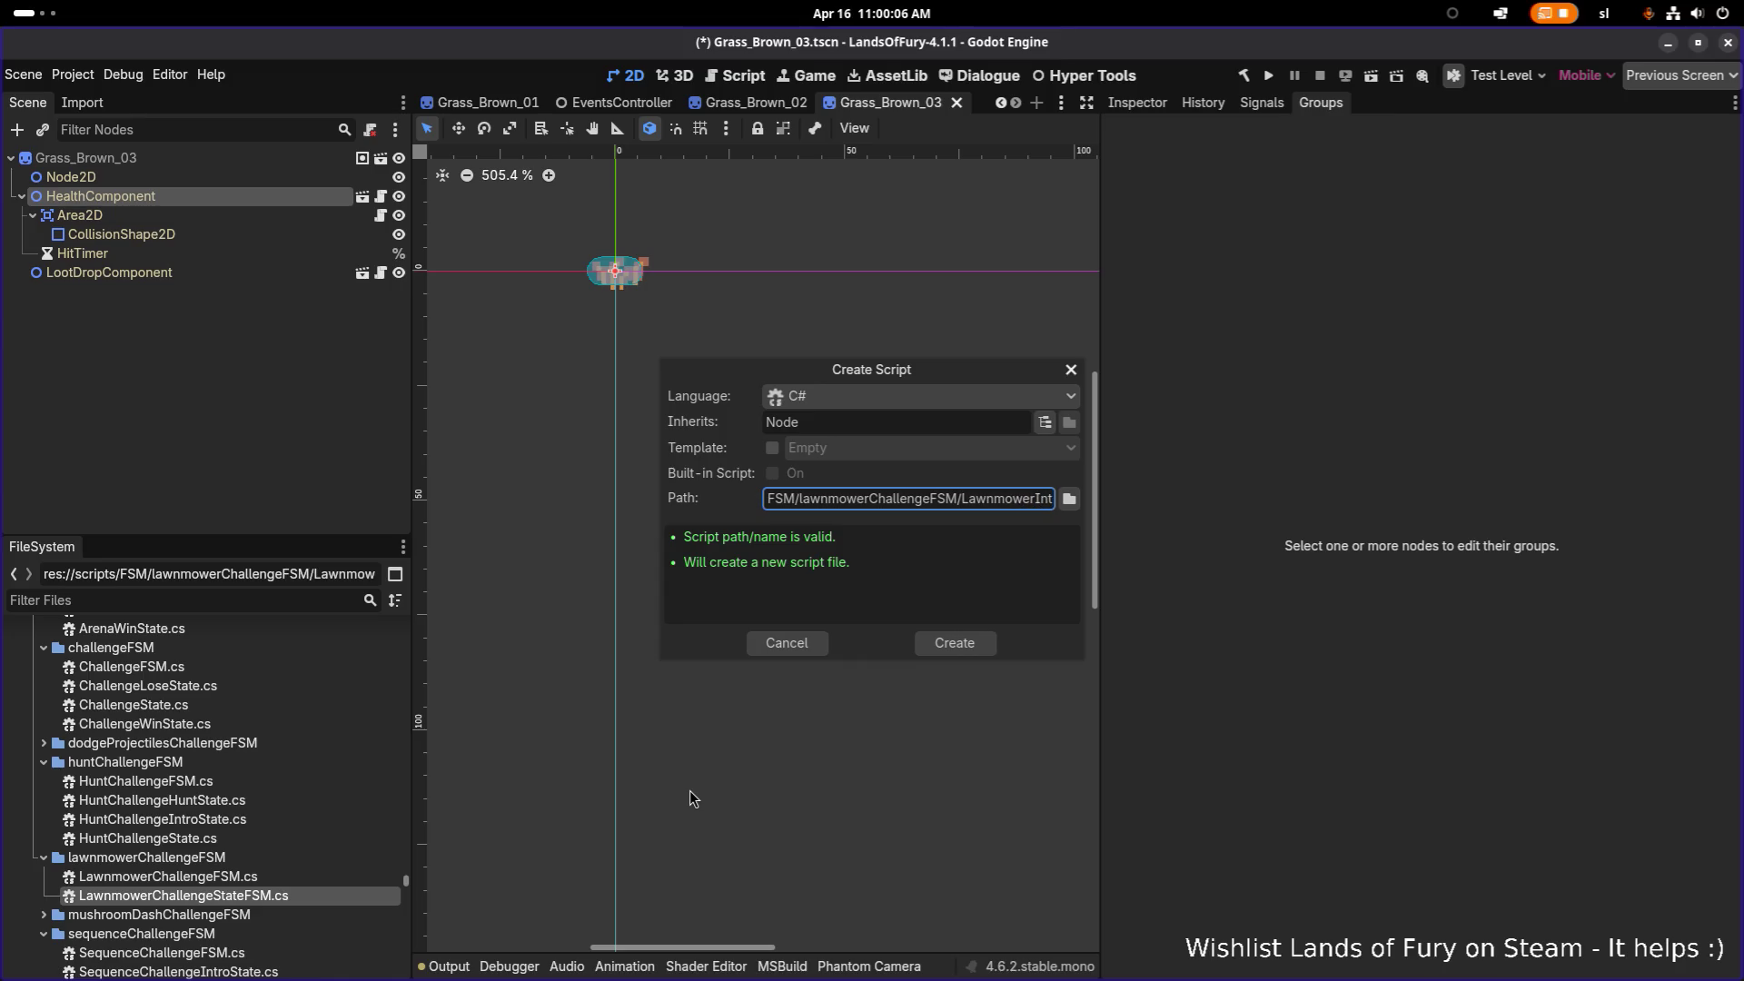
{"action": "type", "text": "CHall"}
{"action": "key", "text": "BackSpace"}
{"action": "key", "text": "BackSpace"}
{"action": "key", "text": "BackSpace"}
{"action": "type", "text": "hallenge"}
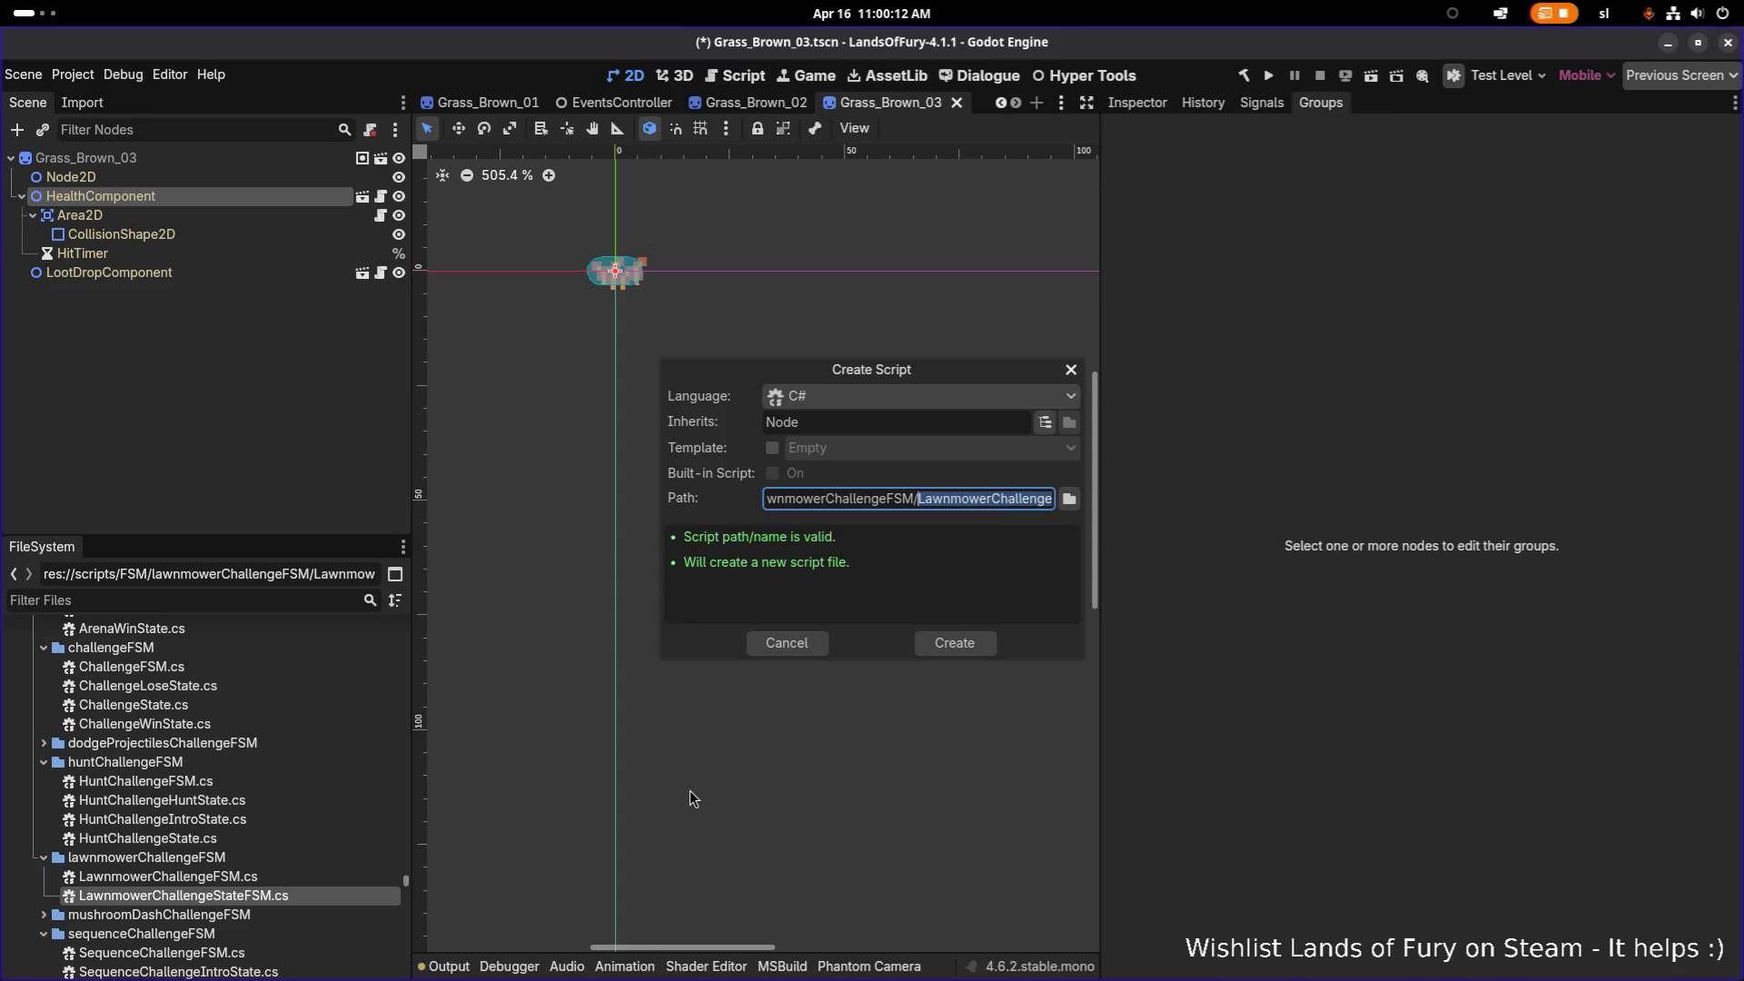
{"action": "type", "text": "IntroState"}
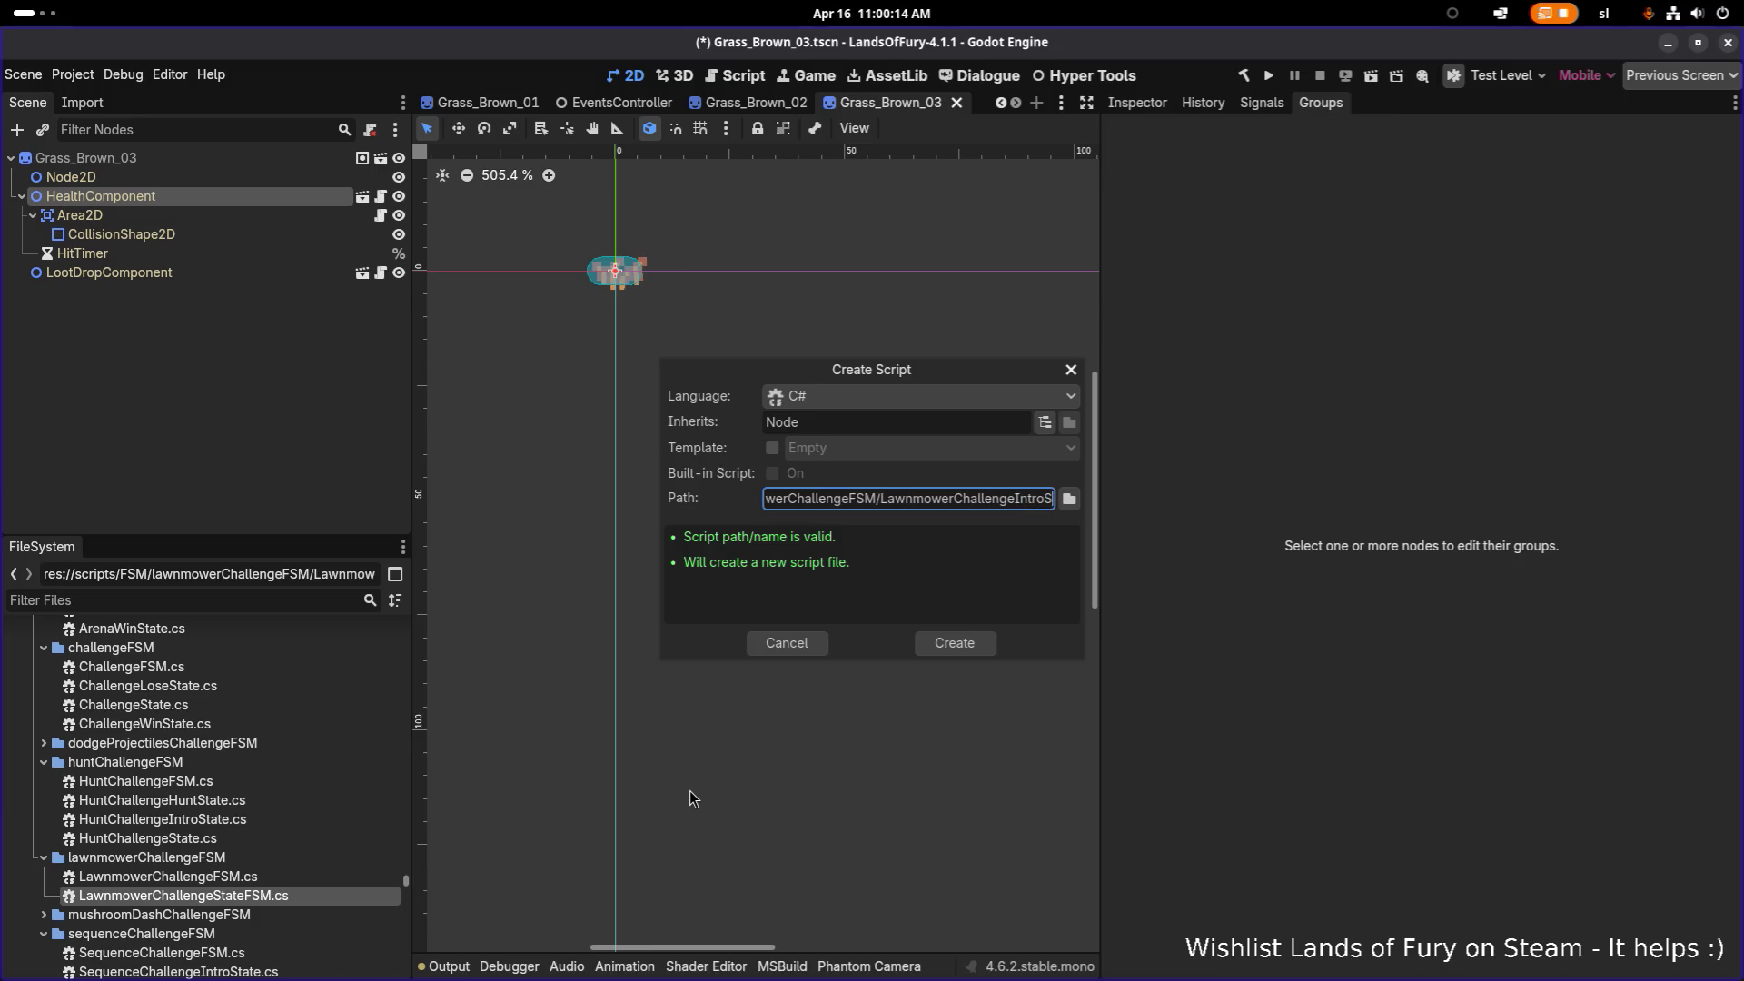
{"action": "key", "text": "Return"}
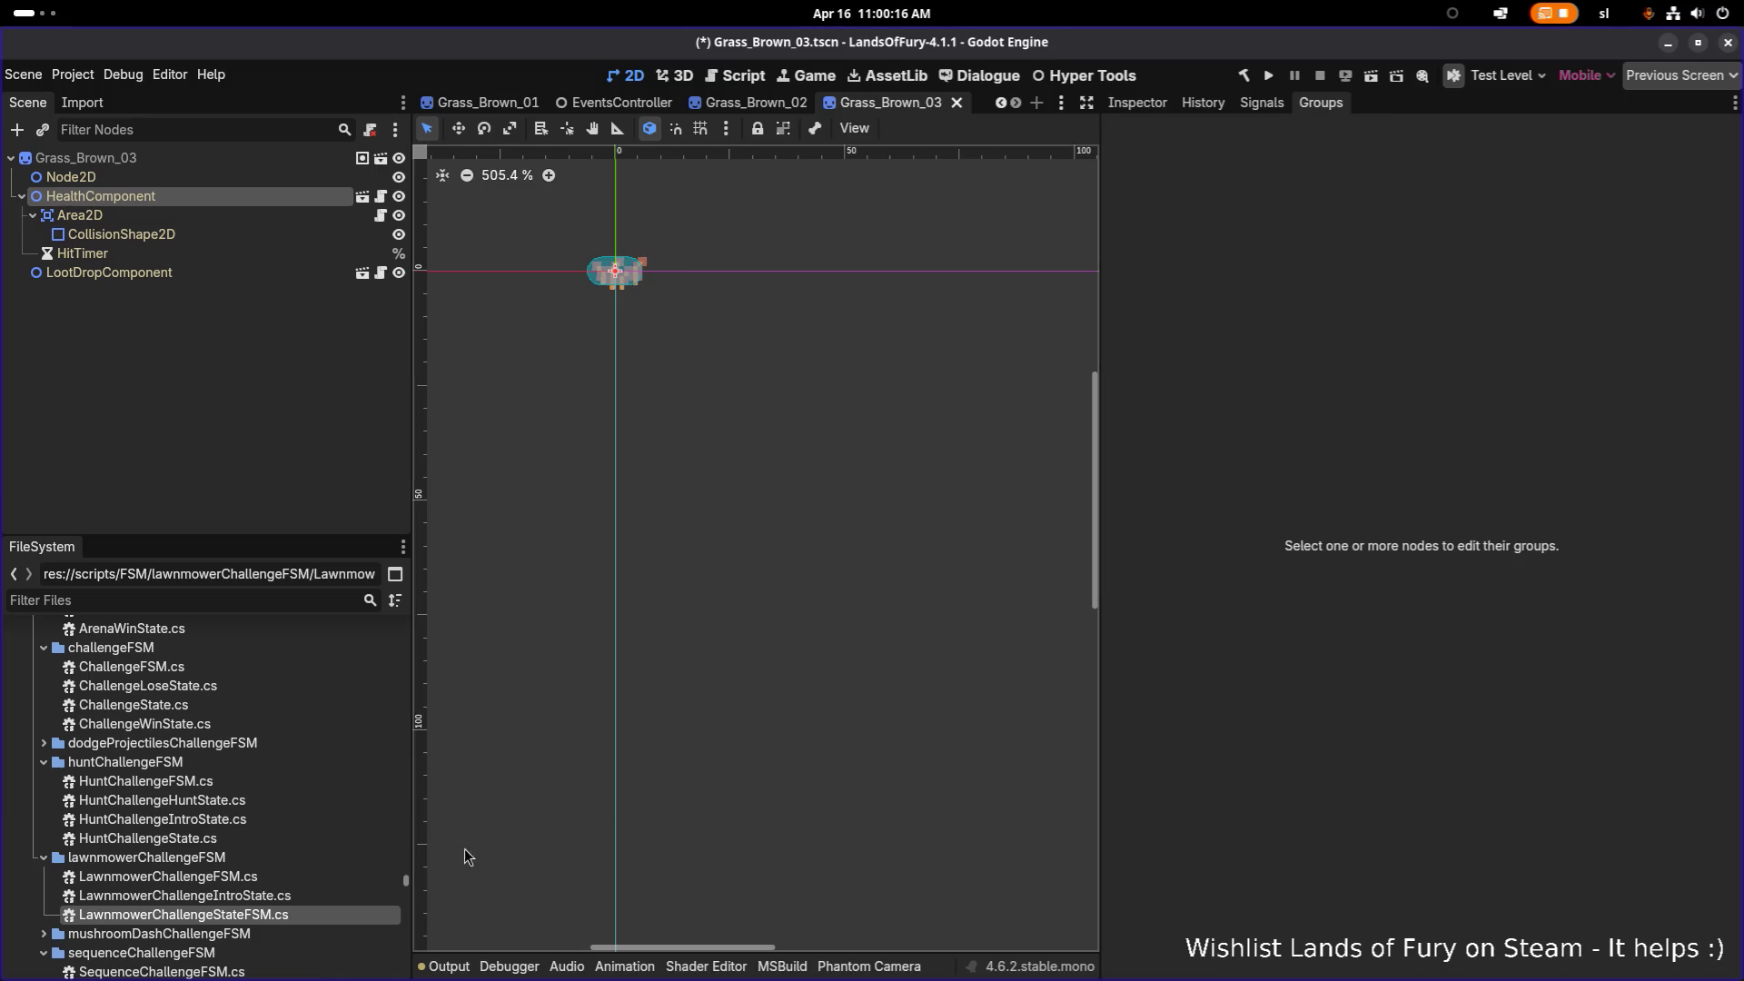
Step: Create the C# script LawnmowerChallengeActionState.cs next to it
{"action": "left_click", "coordinate": [293, 898]}
{"action": "right_click", "coordinate": [305, 897]}
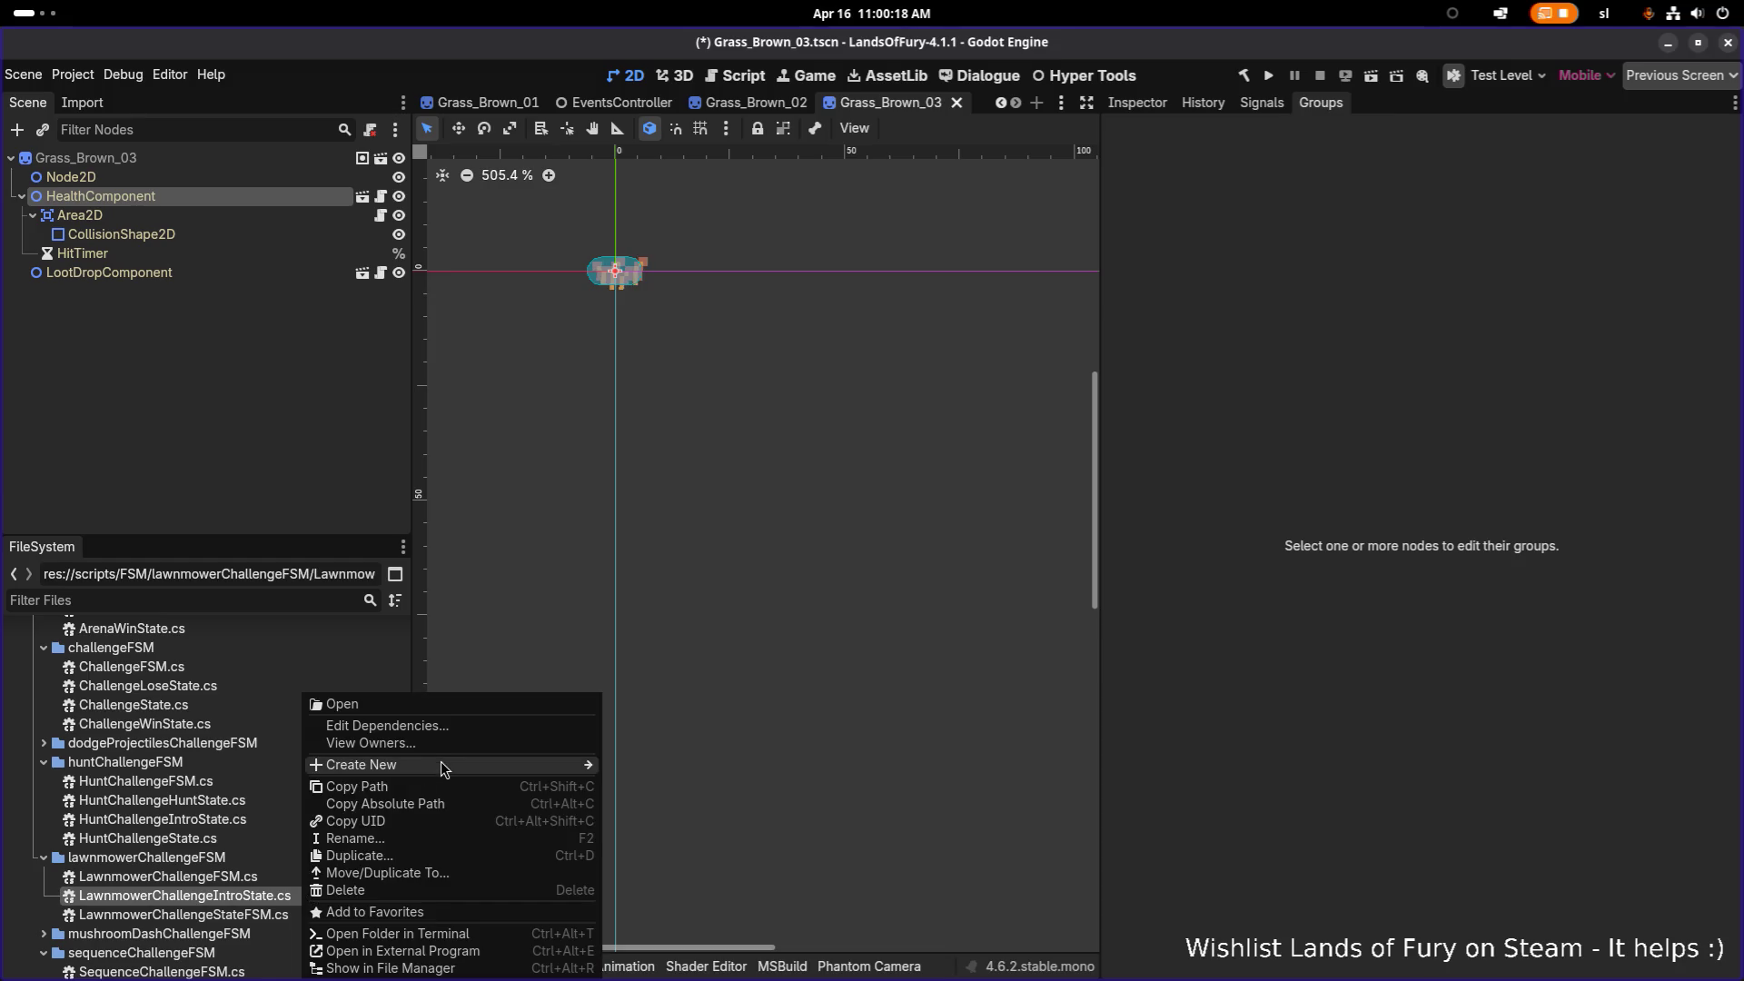
{"action": "mouse_move", "coordinate": [445, 765]}
{"action": "left_click", "coordinate": [680, 800]}
{"action": "type", "text": "LawnmowerChallenge"}
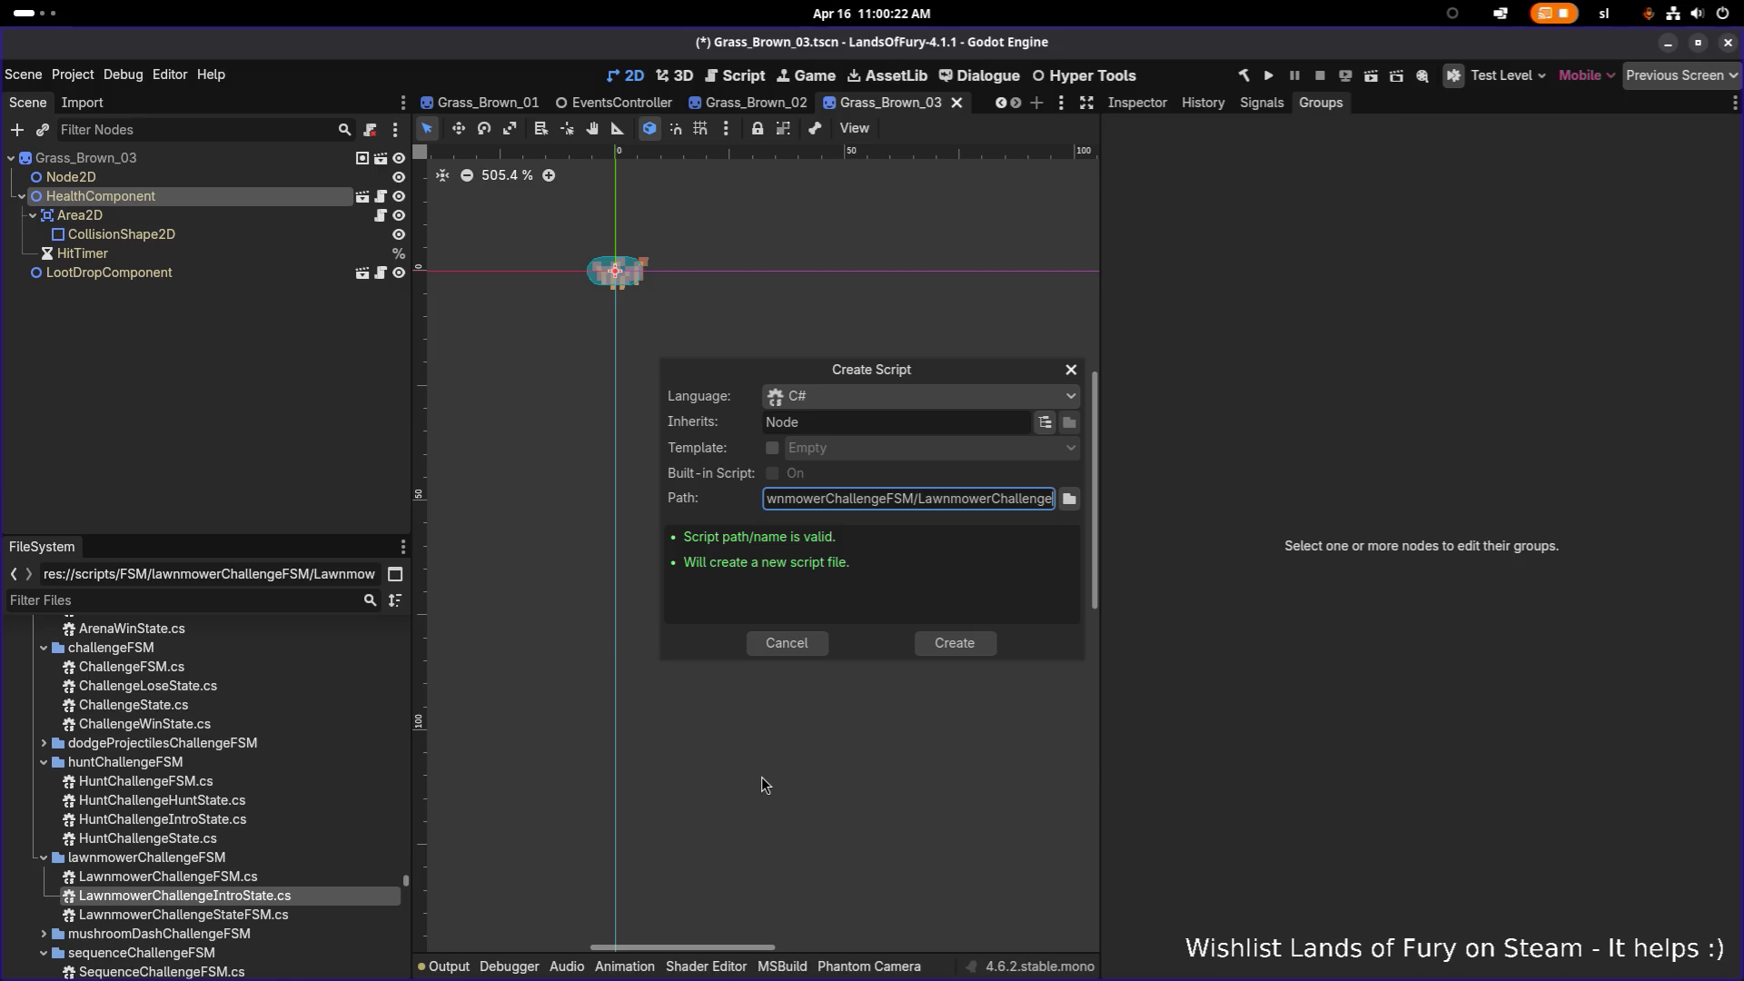
{"action": "type", "text": "ActionState"}
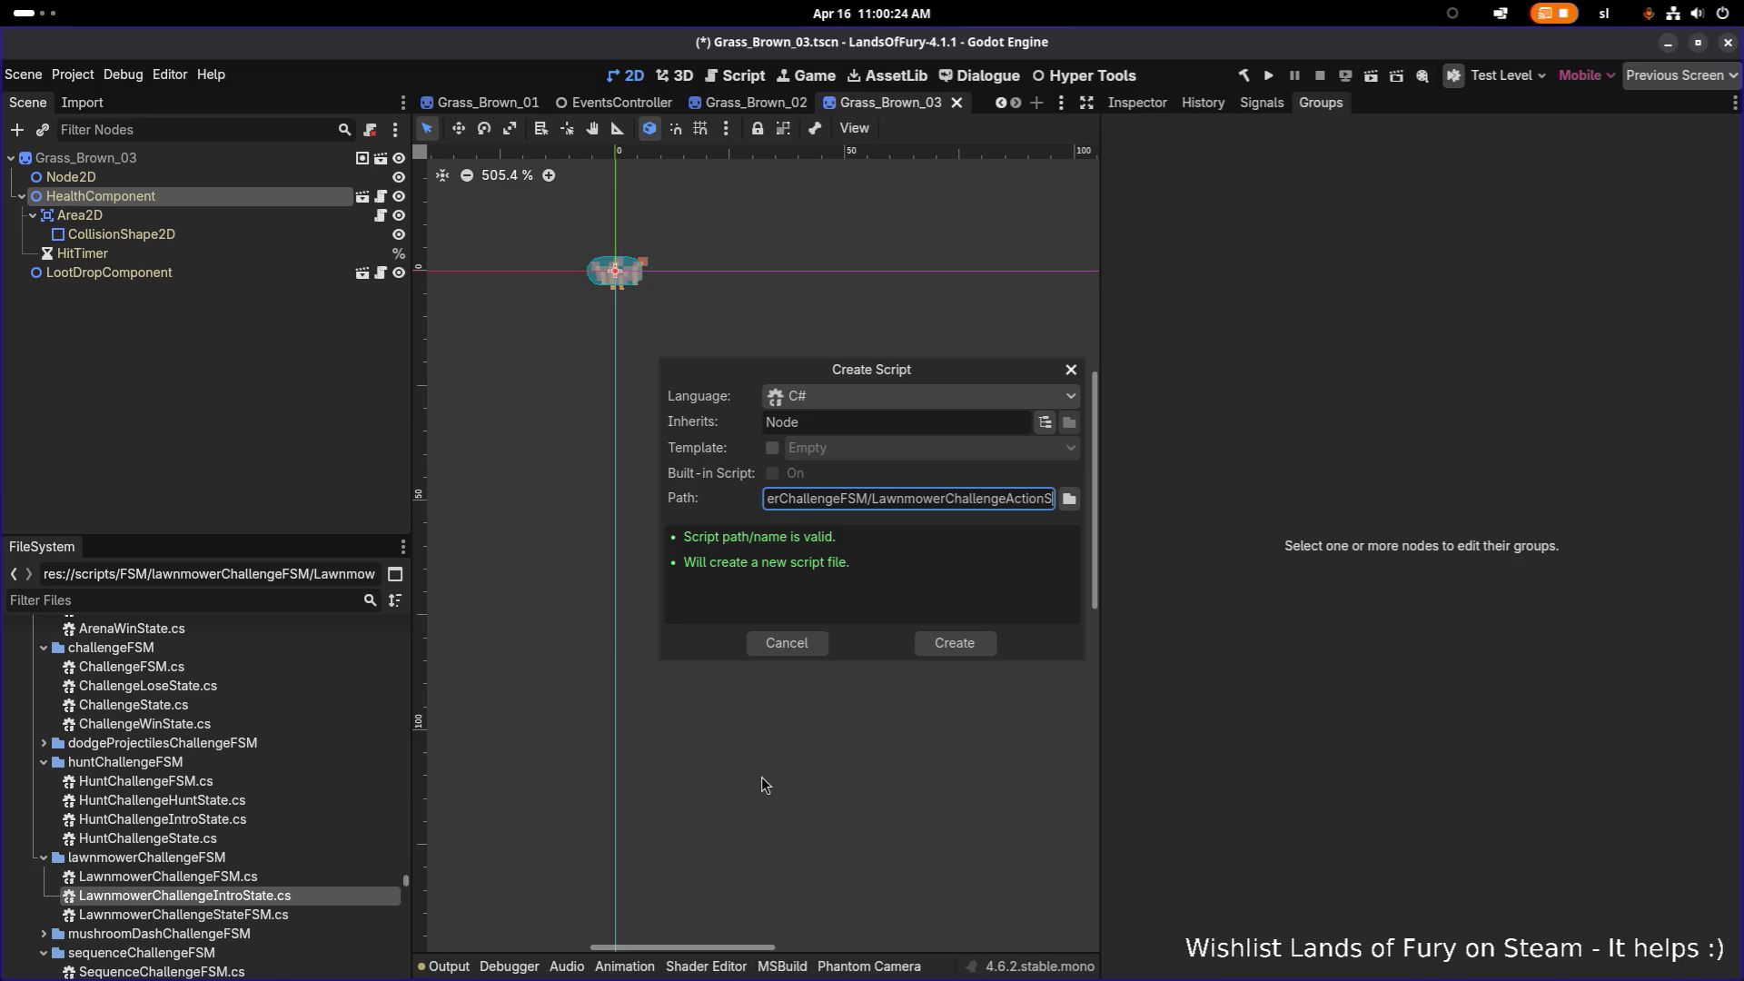
{"action": "key", "text": "Return"}
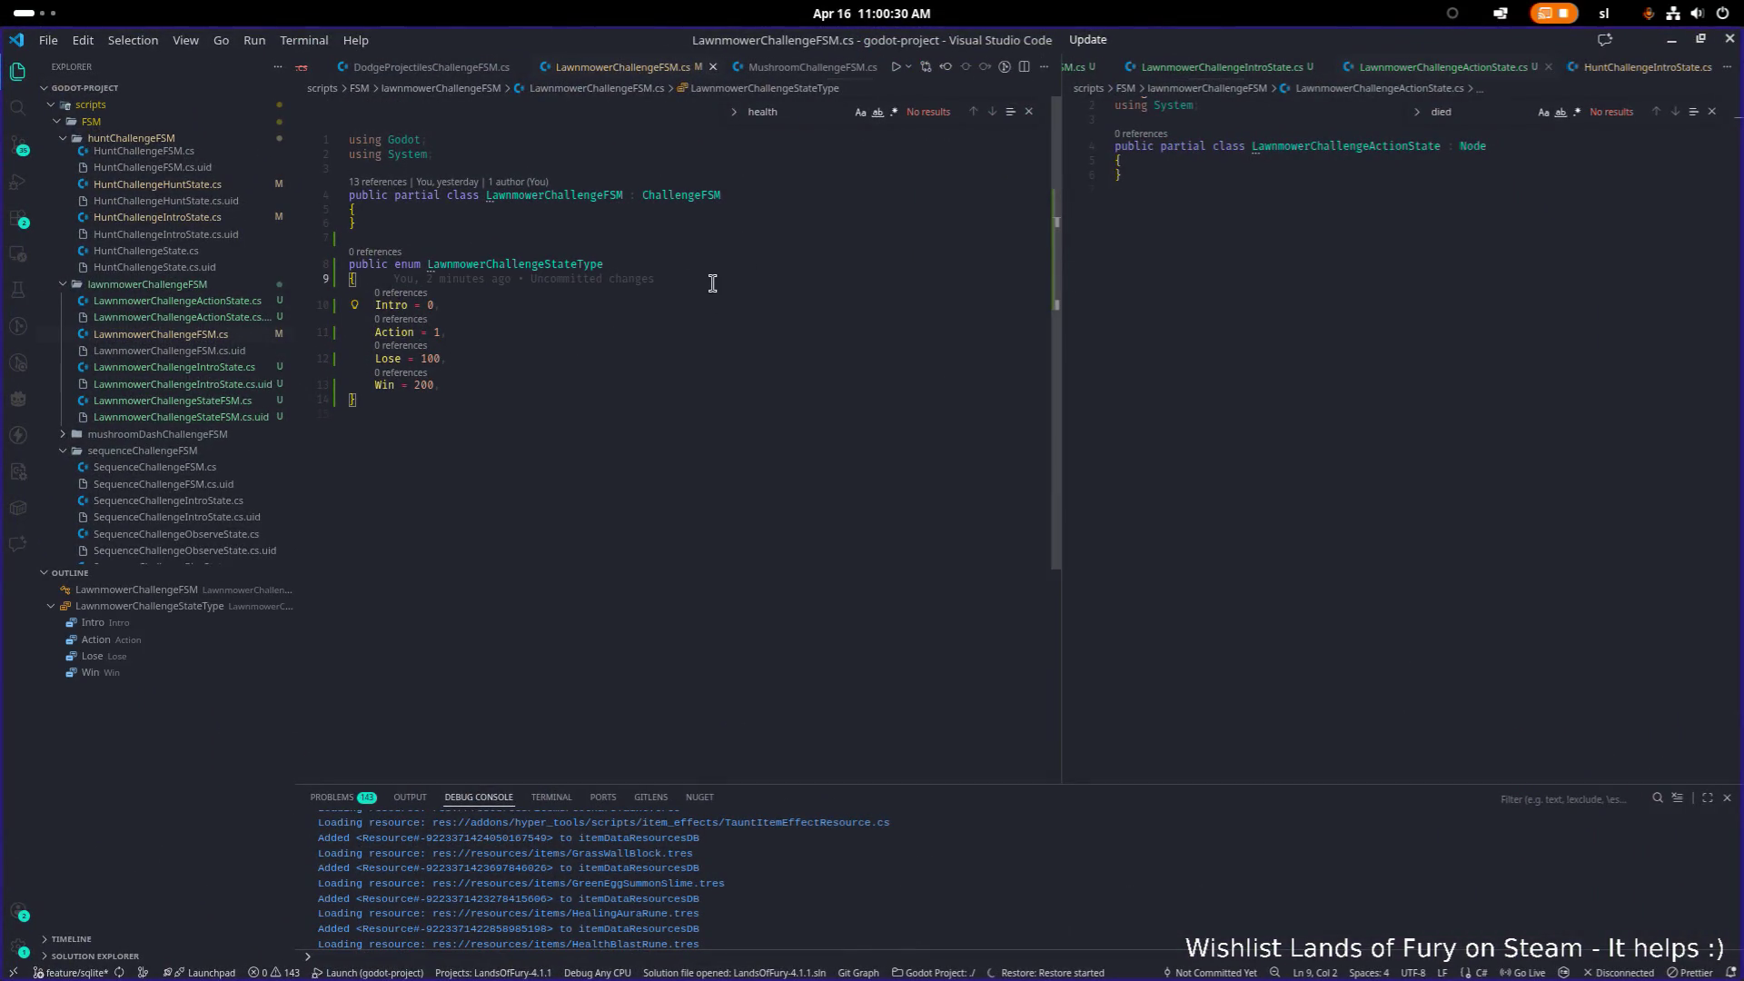
Step: Open LawnmowerChallengeFSM.cs, then LawnmowerChallengeStateFSM.cs, in the second editor group from the Explorer
{"action": "left_click", "coordinate": [700, 269]}
{"action": "left_click", "coordinate": [646, 342]}
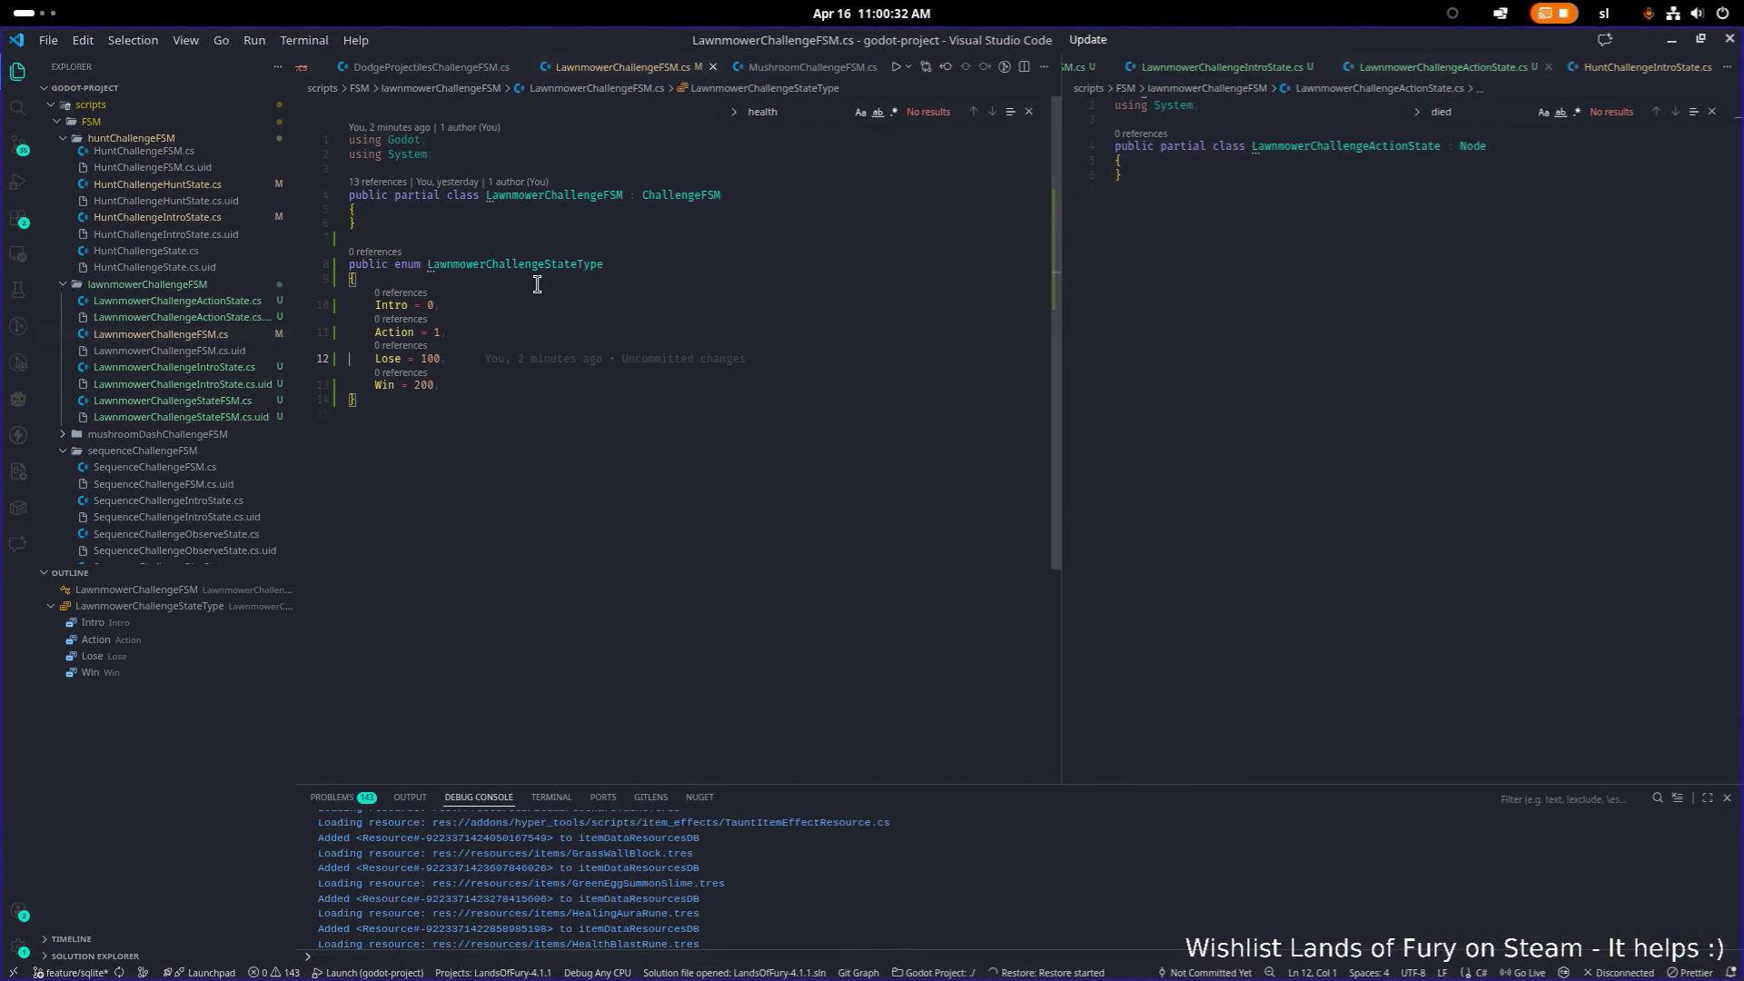
{"action": "left_click", "coordinate": [1272, 287]}
{"action": "left_click", "coordinate": [717, 281]}
{"action": "left_click", "coordinate": [705, 331]}
{"action": "left_click", "coordinate": [1168, 296]}
{"action": "left_click", "coordinate": [207, 334]}
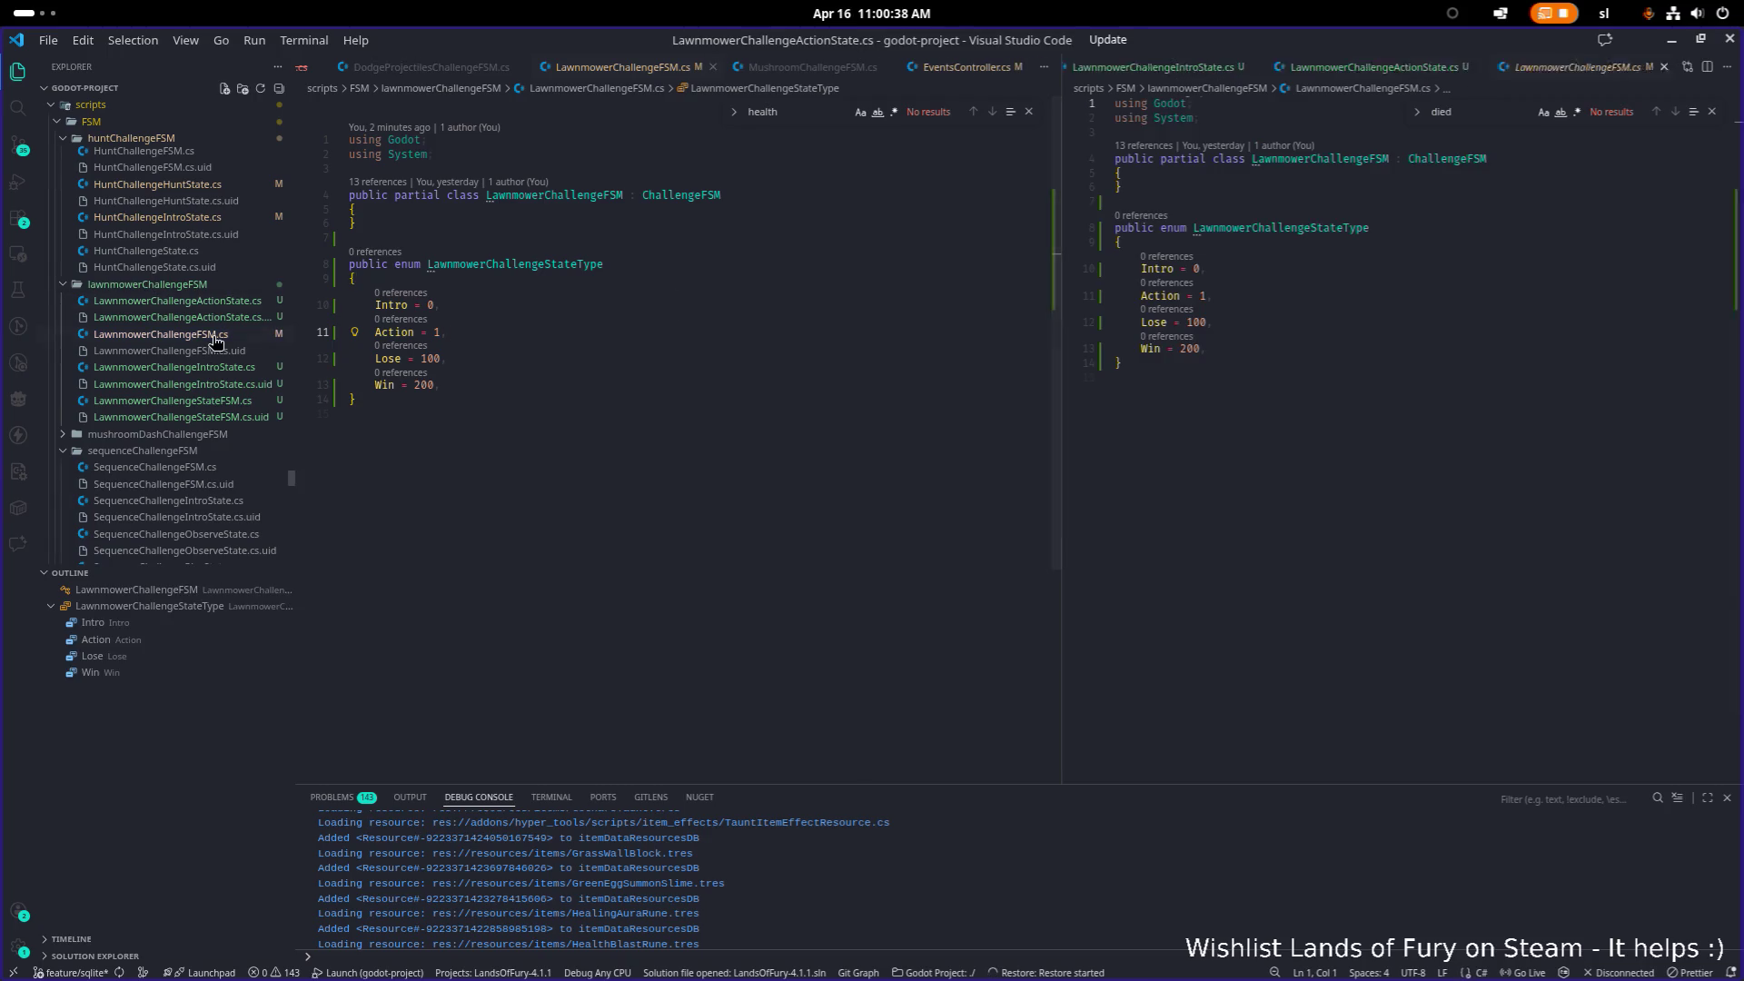
{"action": "left_click", "coordinate": [240, 402]}
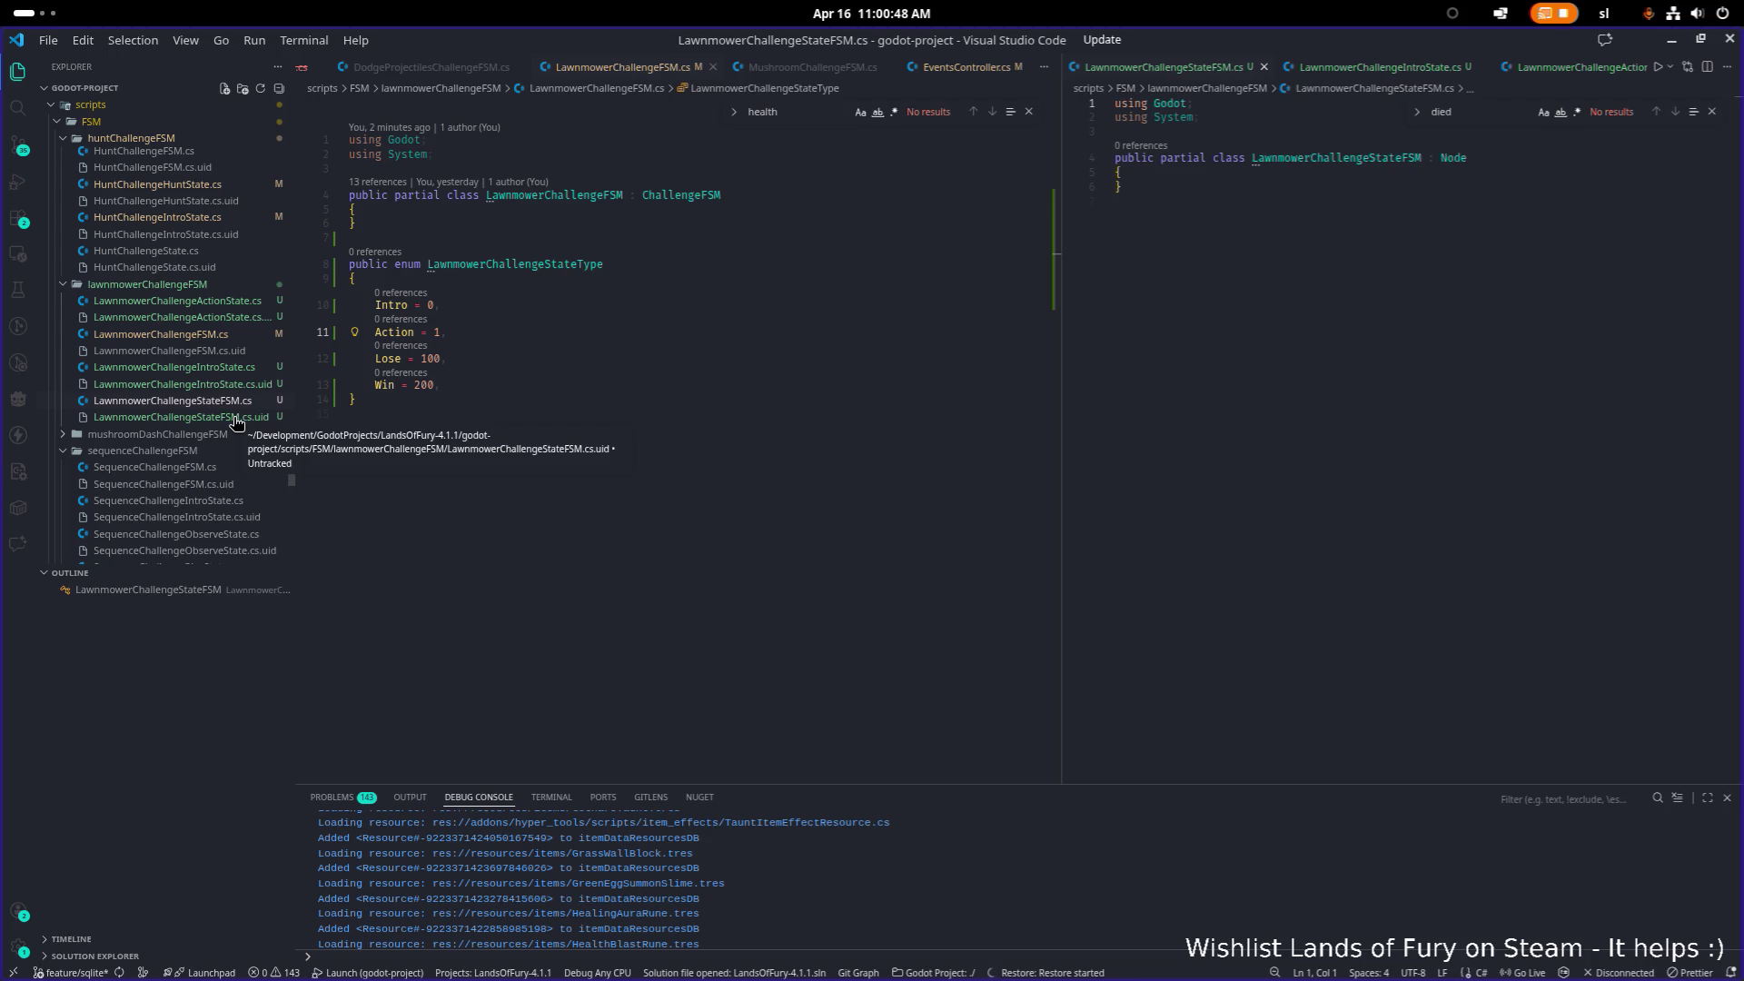
{"action": "key", "text": "alt+Tab"}
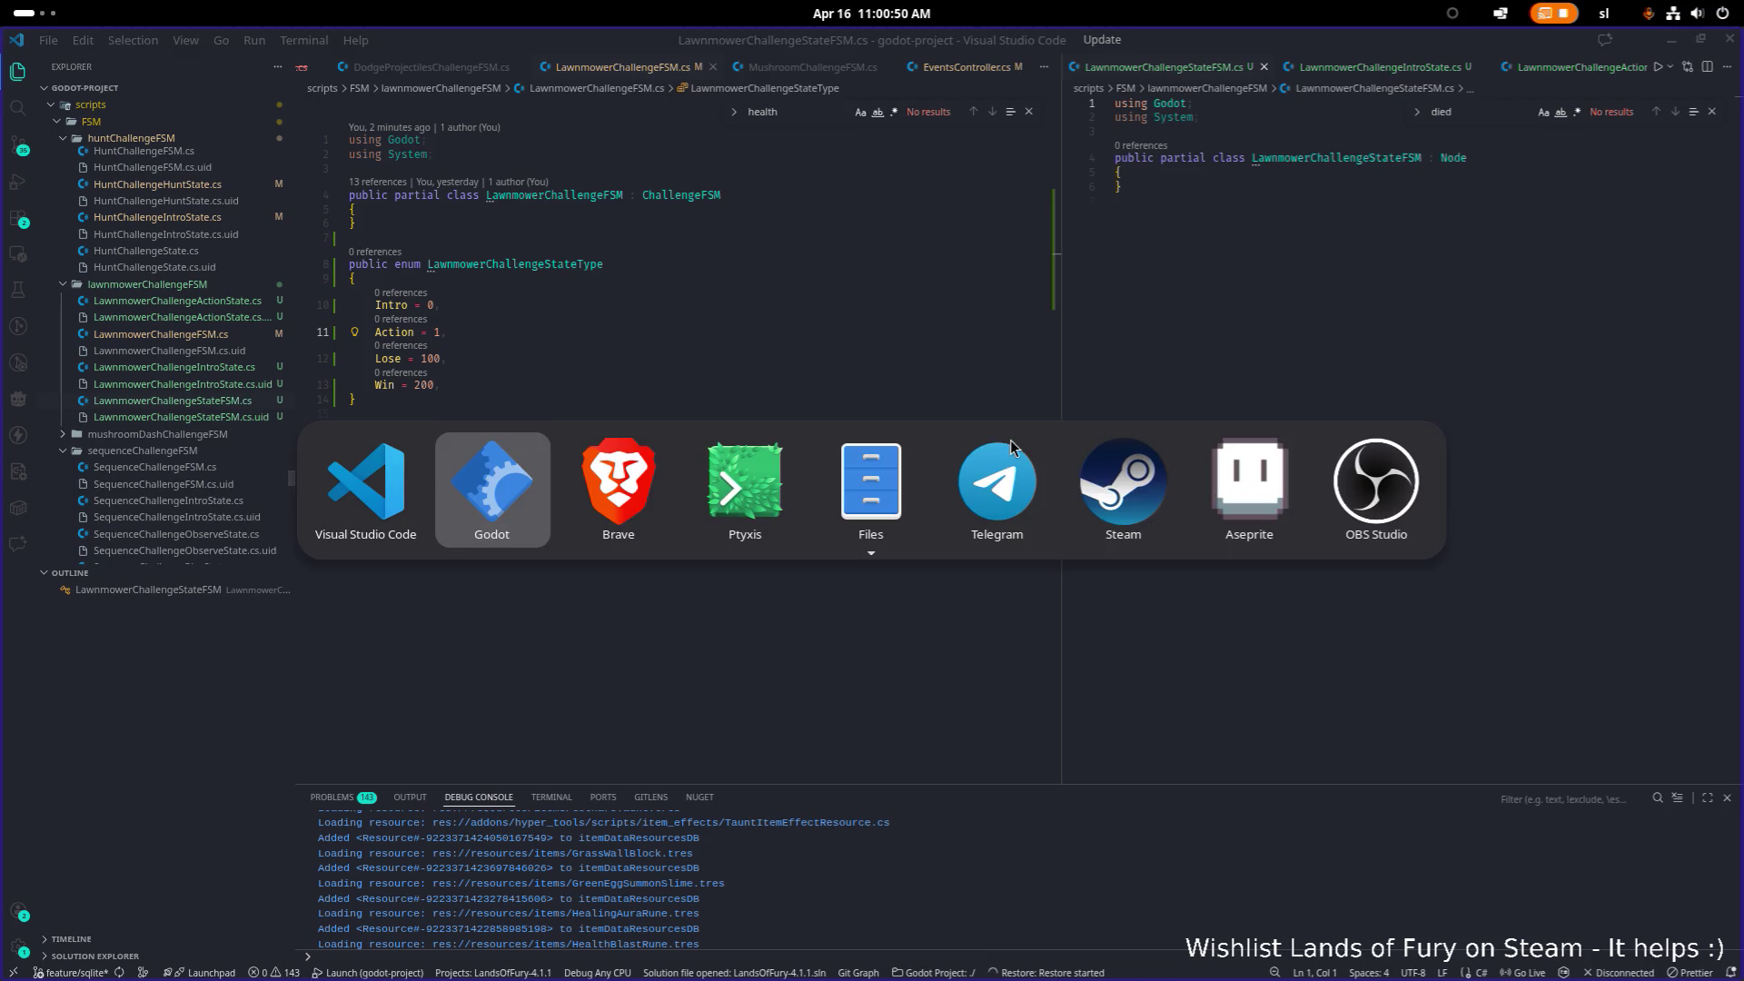
Step: Rename LawnmowerChallengeStateFSM.cs to LawnmowerChallengeState.cs, open it, and close the outdated FSM tab
{"action": "key", "text": "Tab"}
{"action": "key", "text": "Tab"}
{"action": "left_click", "coordinate": [547, 539]}
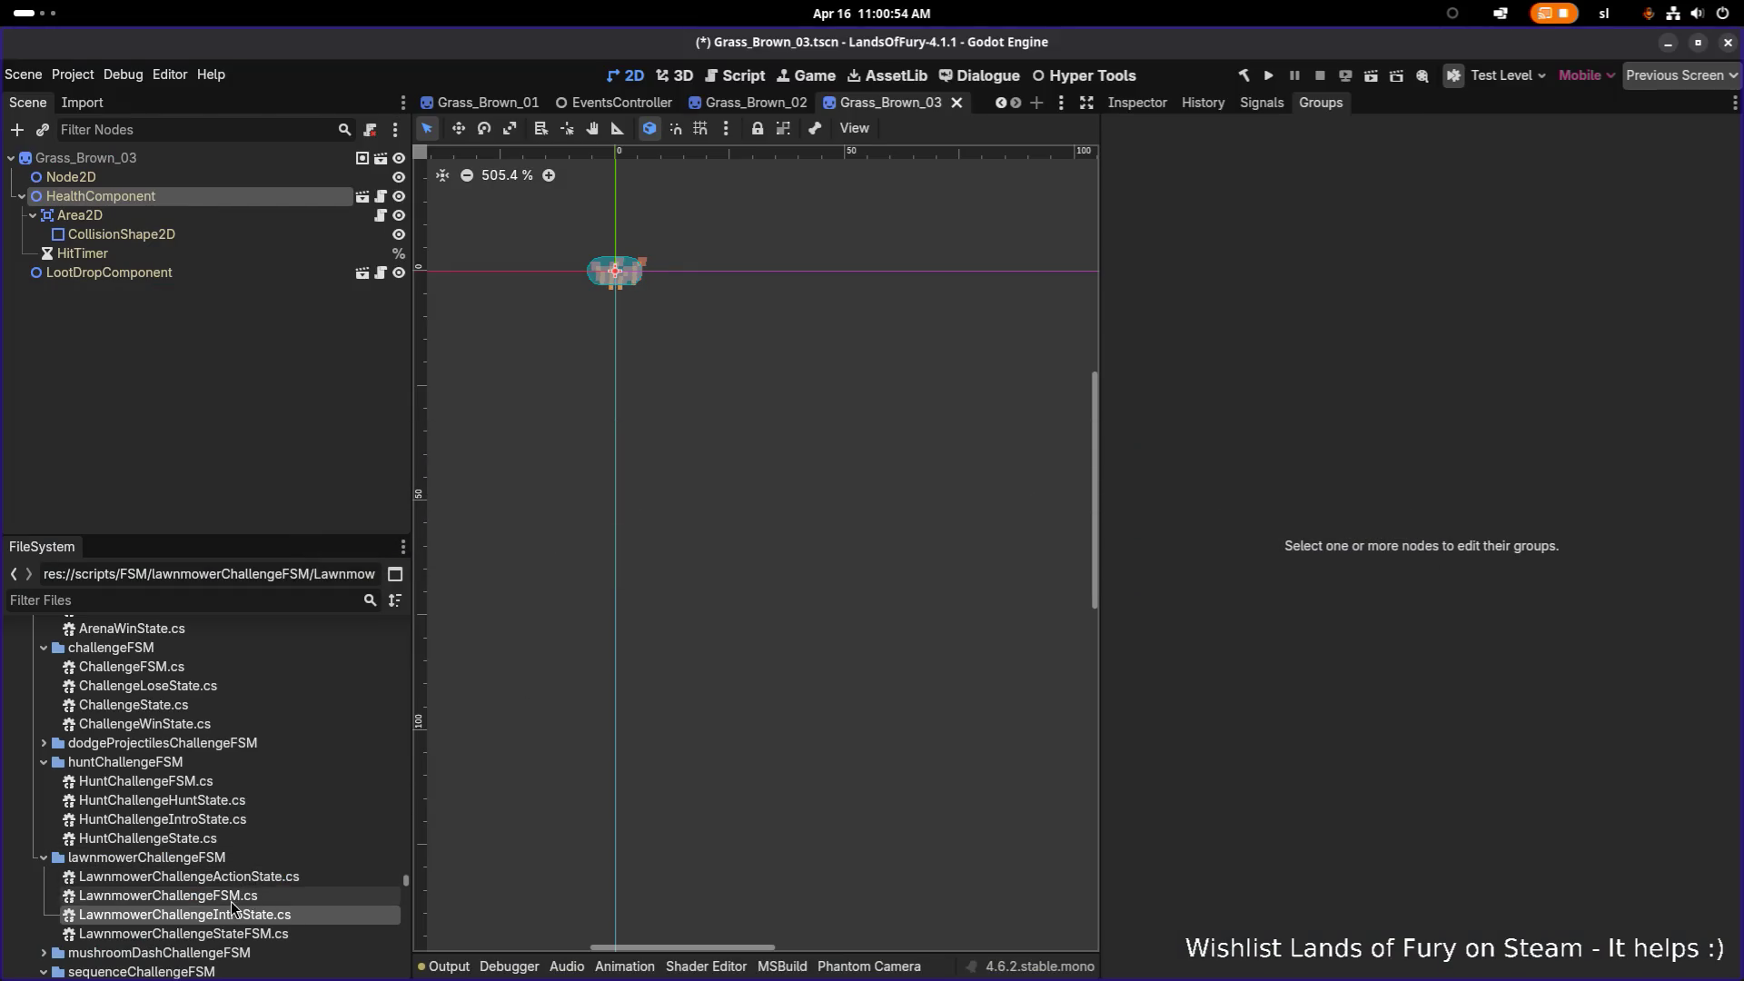
{"action": "scroll", "coordinate": [230, 909], "scroll_direction": "down", "scroll_amount": 3}
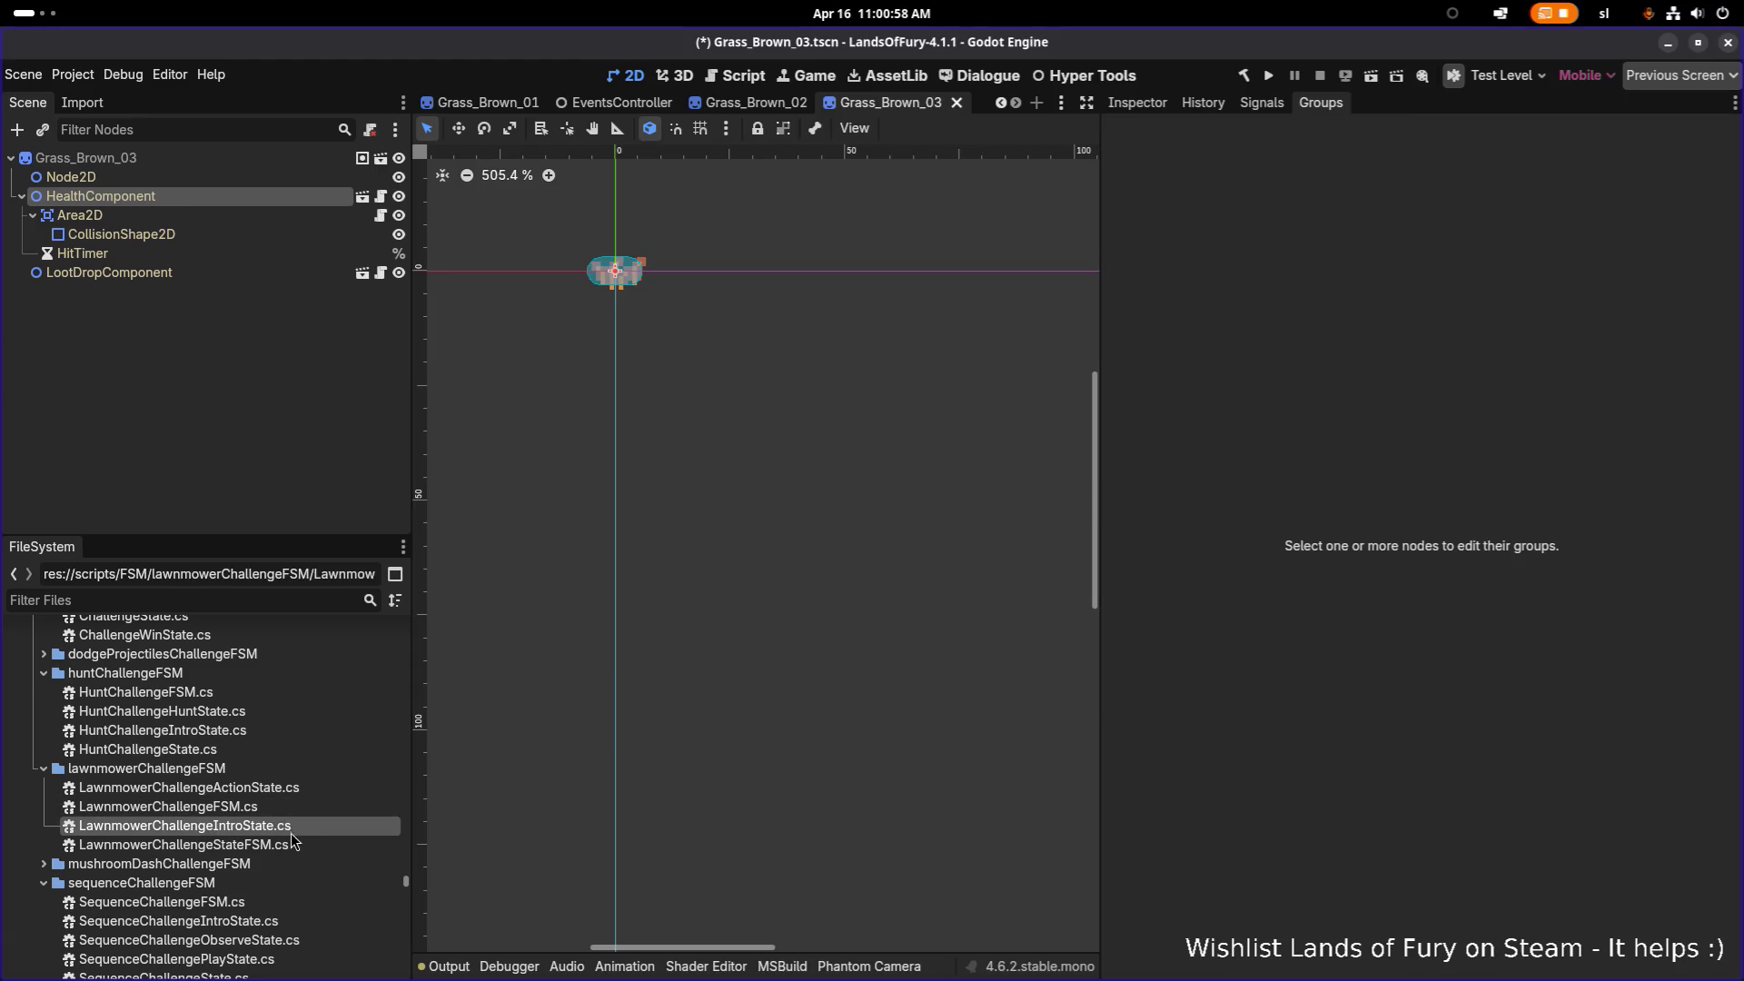
{"action": "left_click", "coordinate": [334, 845]}
{"action": "key", "text": "F2"}
{"action": "key", "text": "Right"}
{"action": "key", "text": "BackSpace"}
{"action": "key", "text": "BackSpace"}
{"action": "key", "text": "BackSpace"}
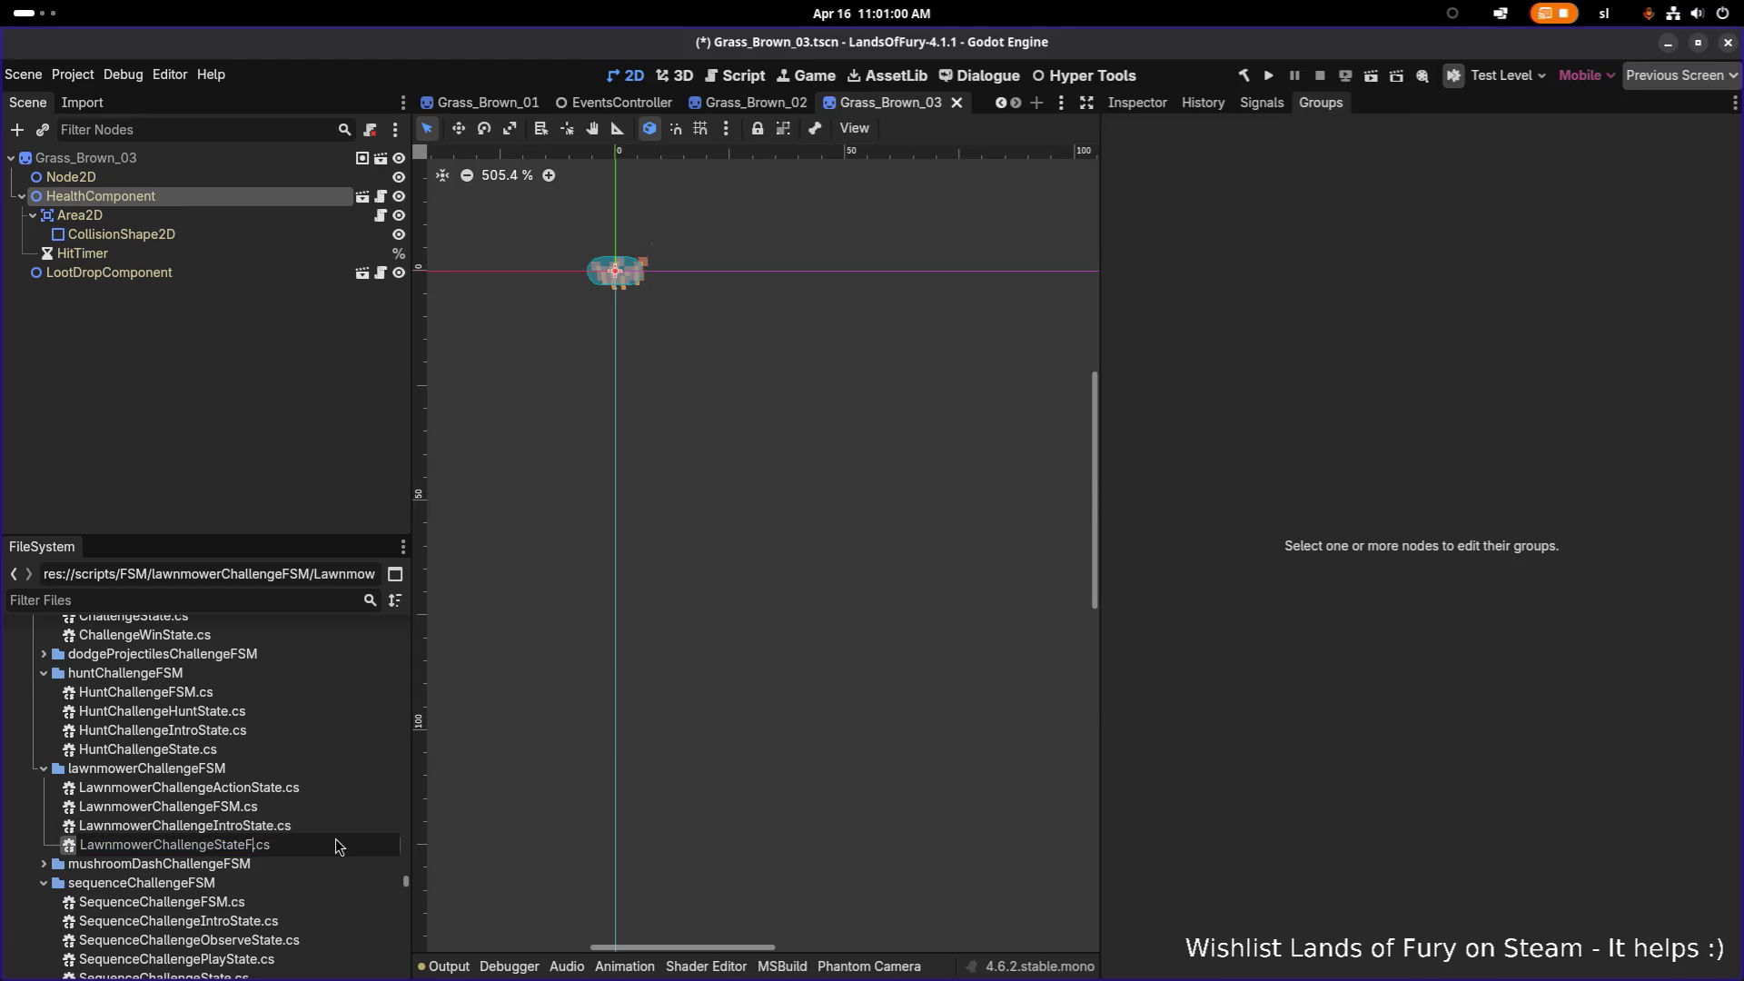
{"action": "type", "text": "e"}
{"action": "key", "text": "Return"}
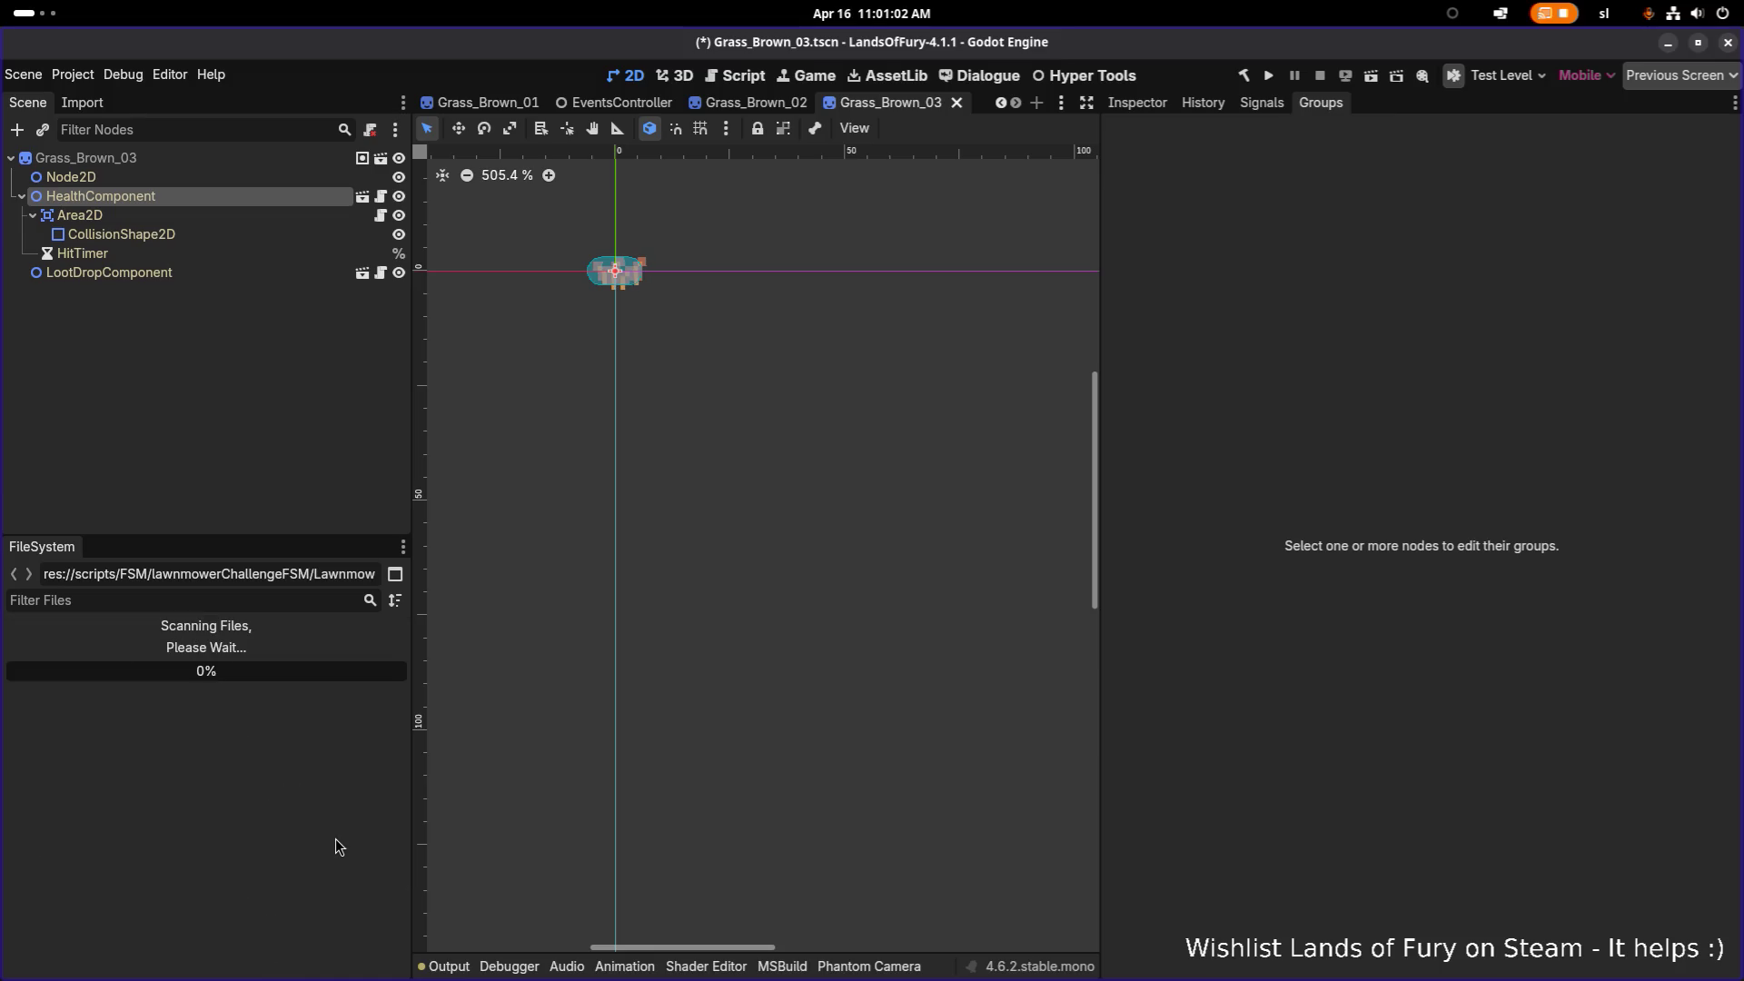
{"action": "double_click", "coordinate": [330, 843]}
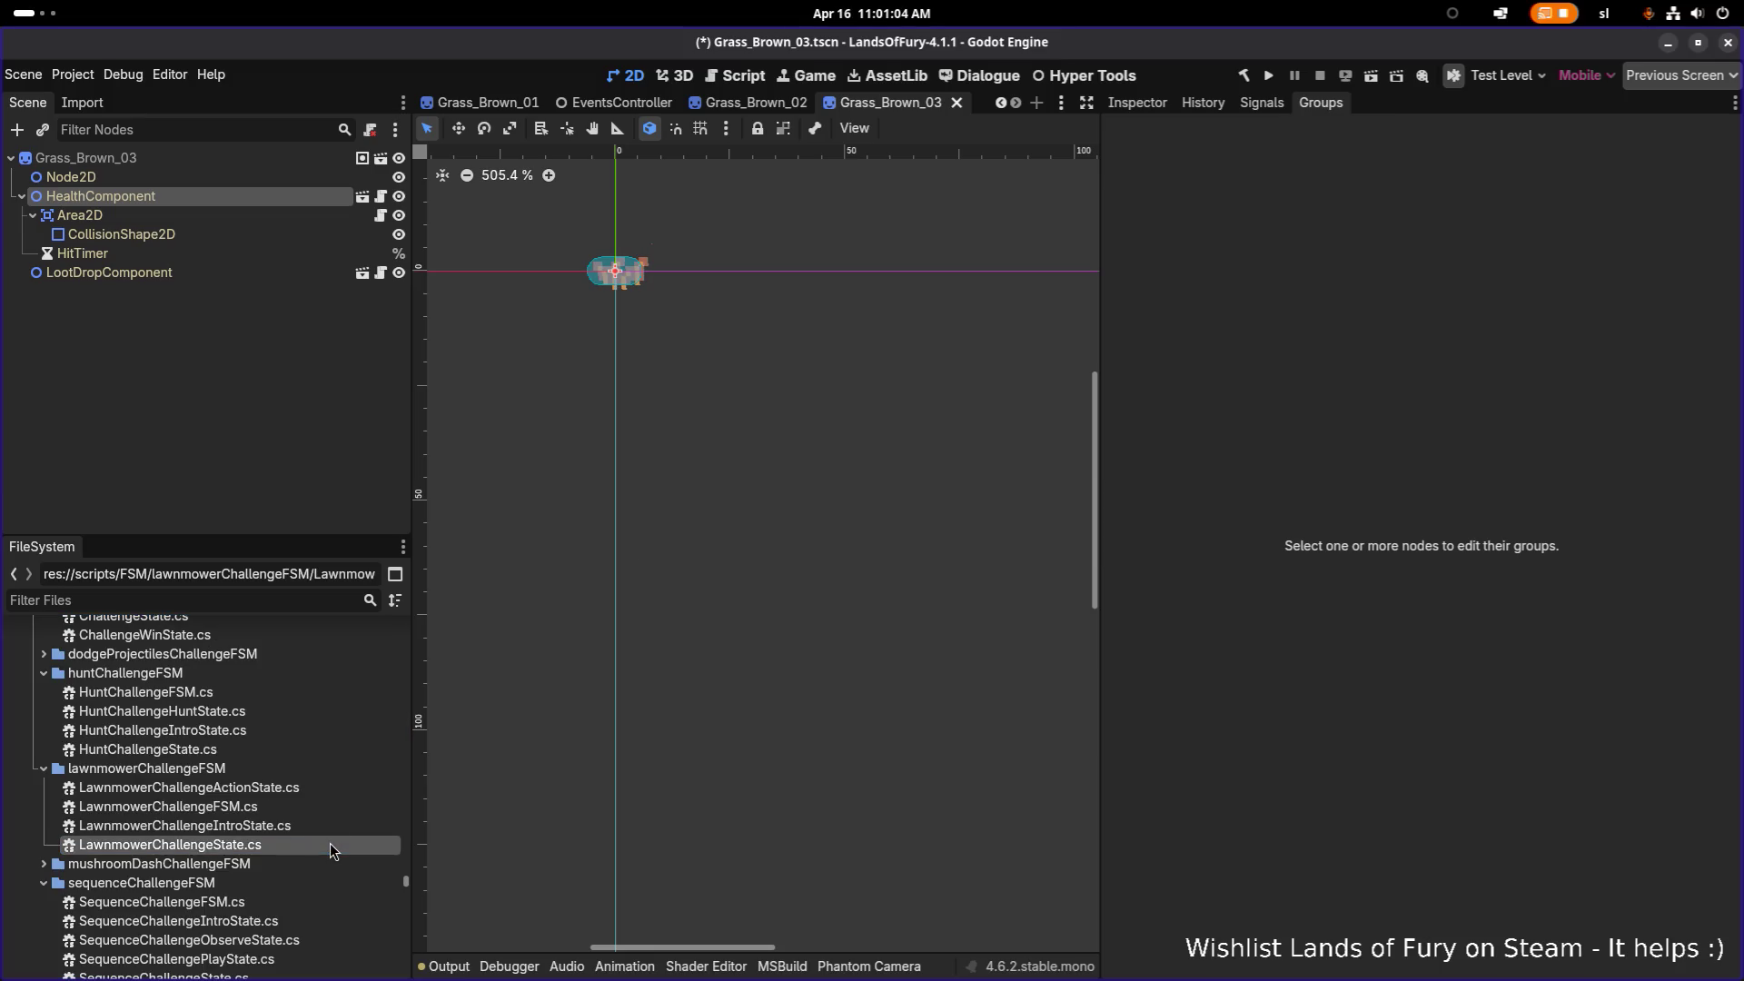
{"action": "middle_click", "coordinate": [1168, 78]}
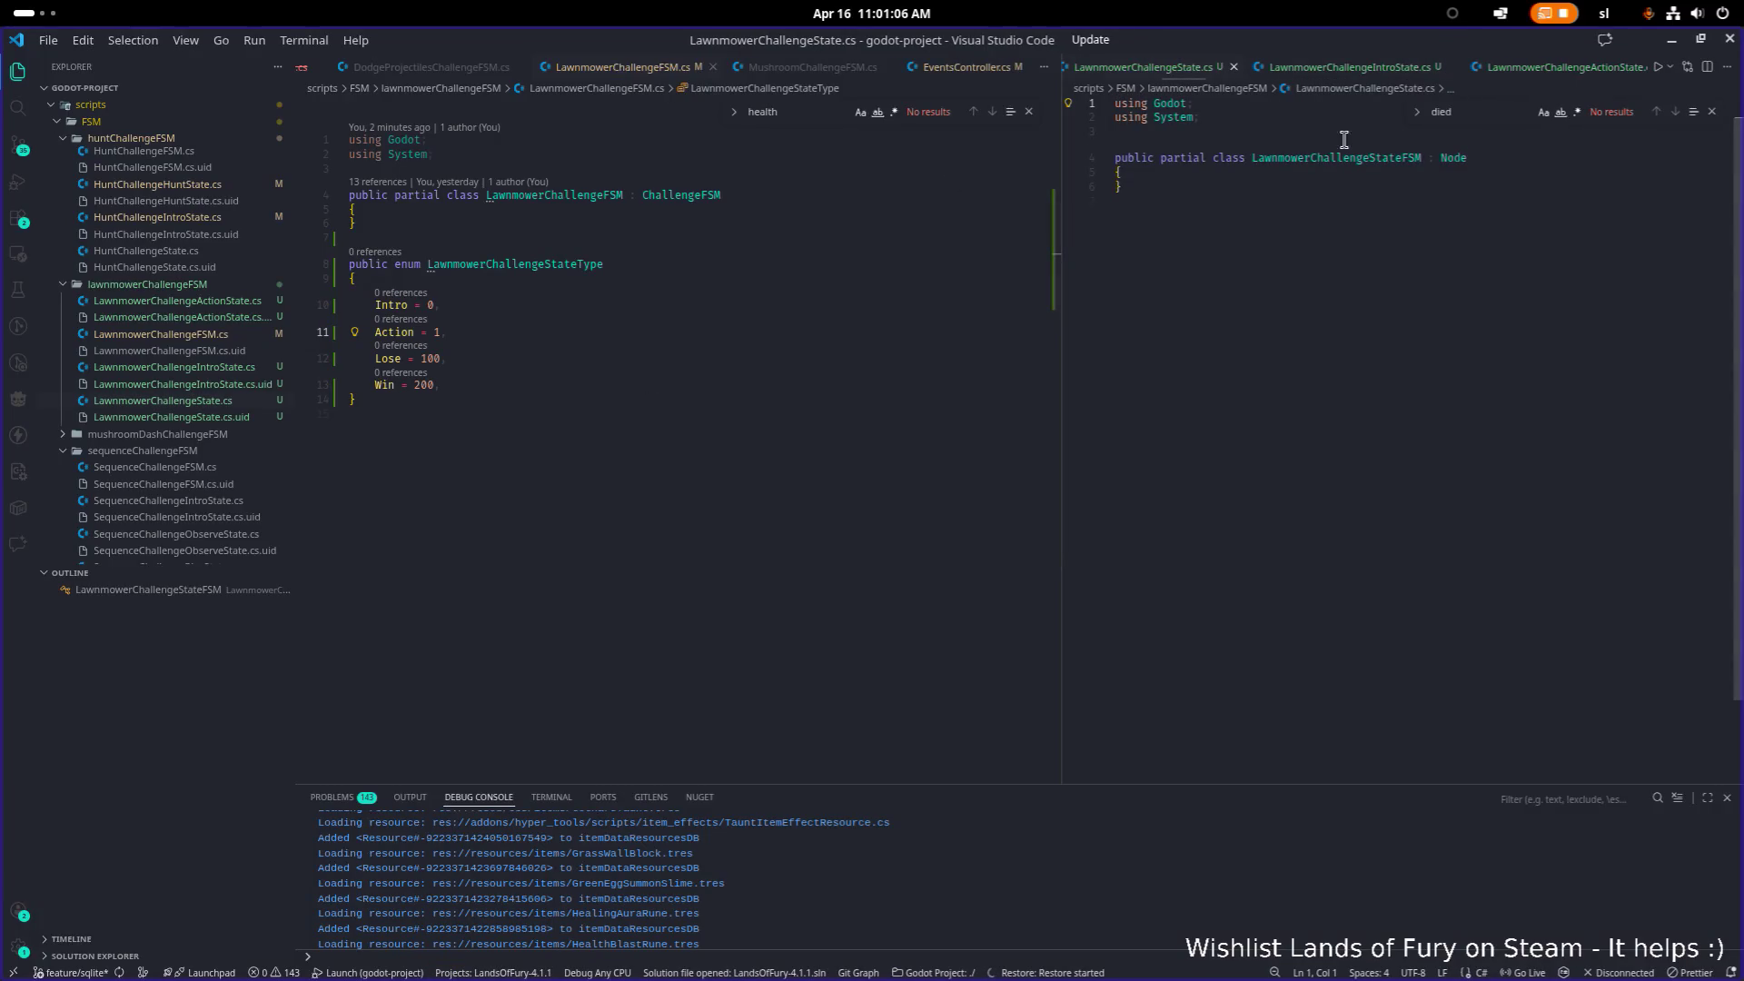
Step: Rename the Node-derived class symbol to LawnmowerChallengeState, then return to the LawnmowerChallengeFSM file
{"action": "left_click", "coordinate": [1358, 159]}
{"action": "key", "text": "F2"}
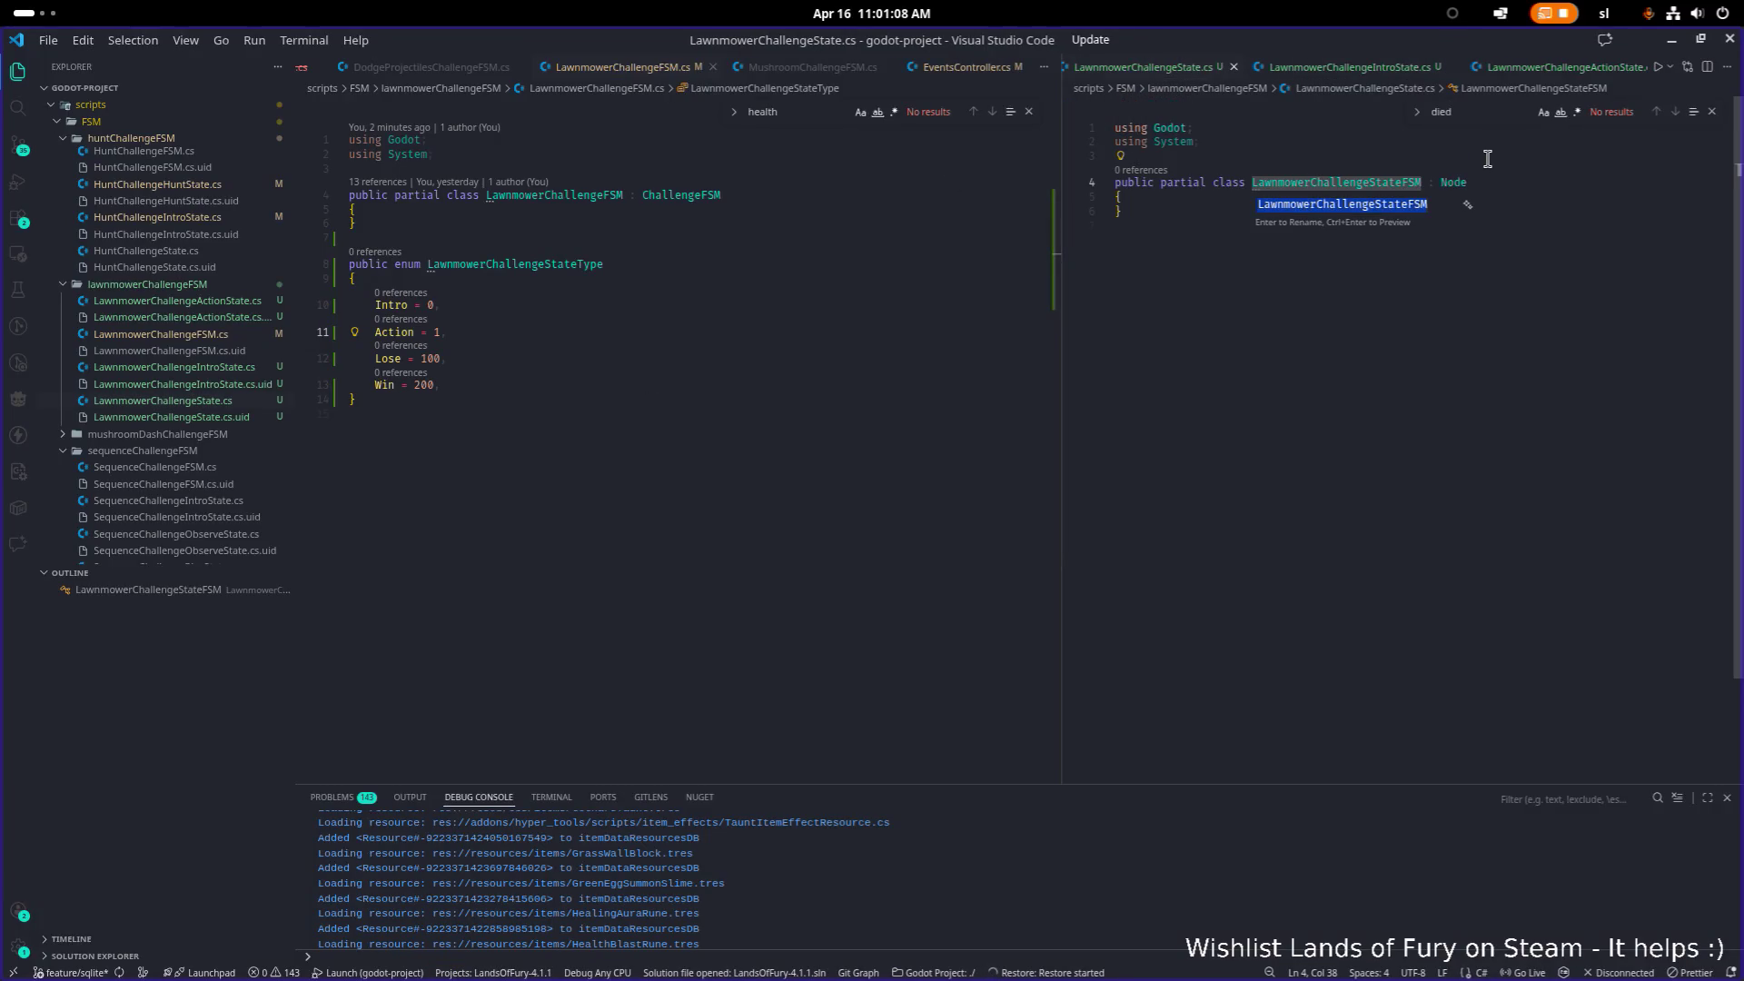
{"action": "key", "text": "Return"}
{"action": "key", "text": "End"}
{"action": "key", "text": "ctrl+1"}
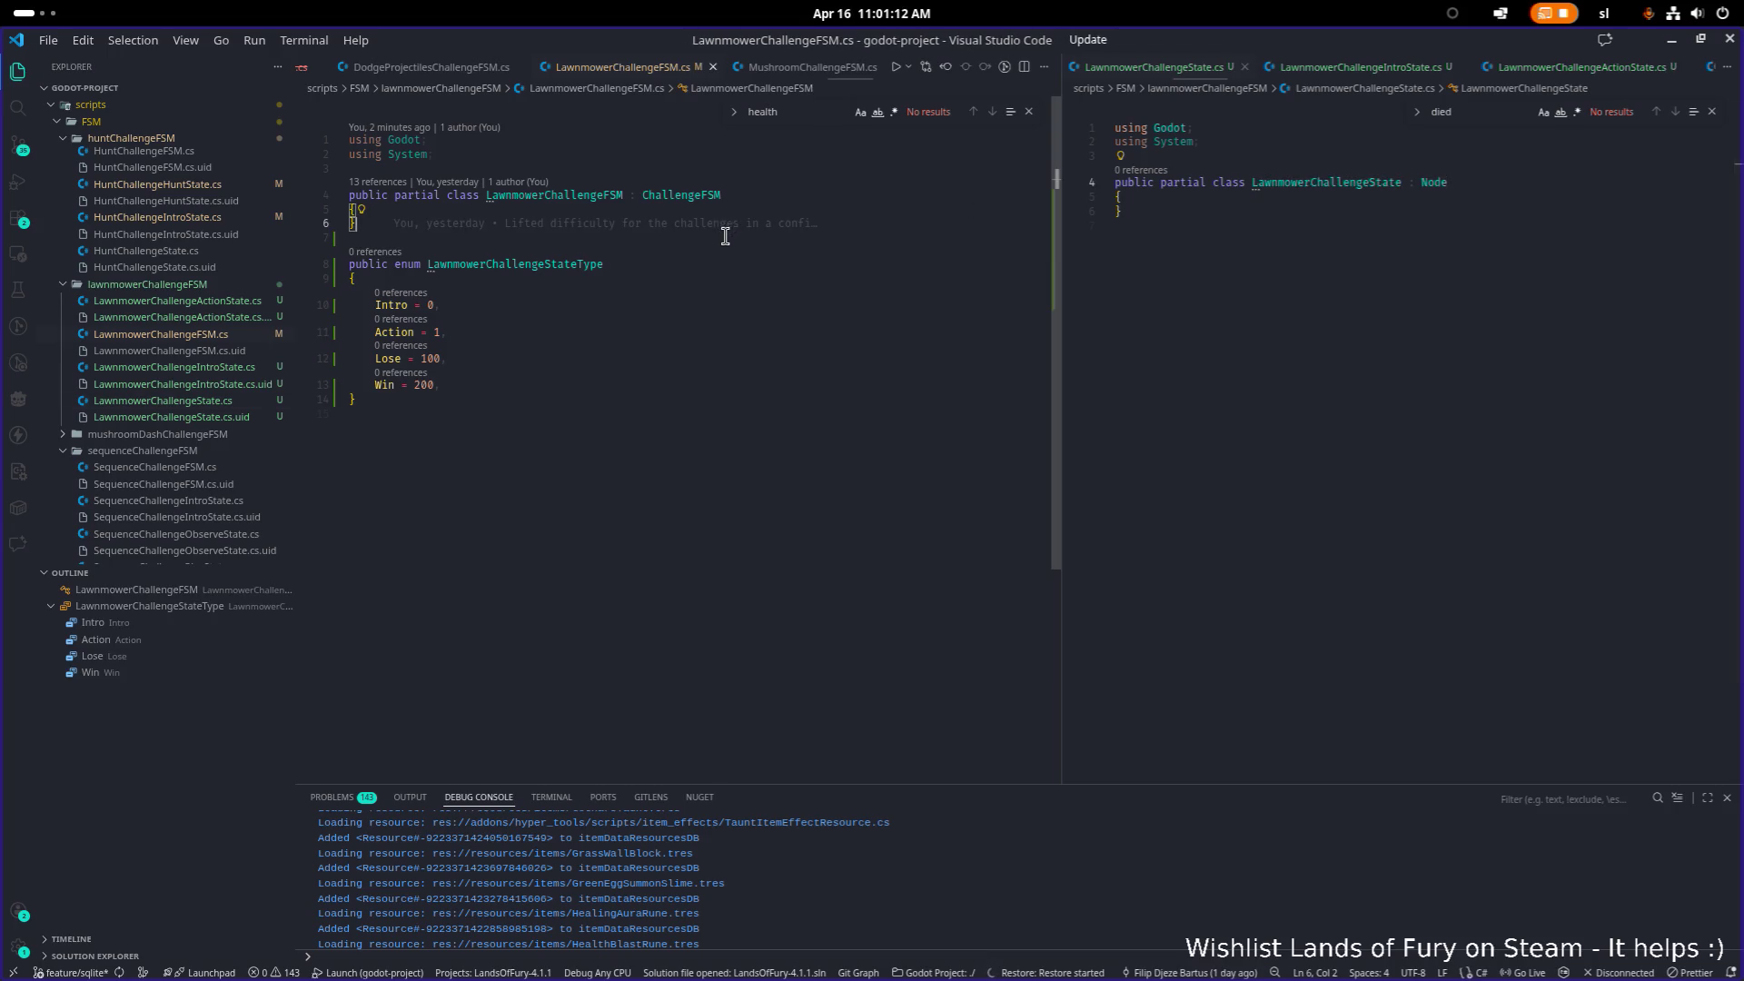
{"action": "scroll", "coordinate": [200, 272], "scroll_direction": "up", "scroll_amount": 2}
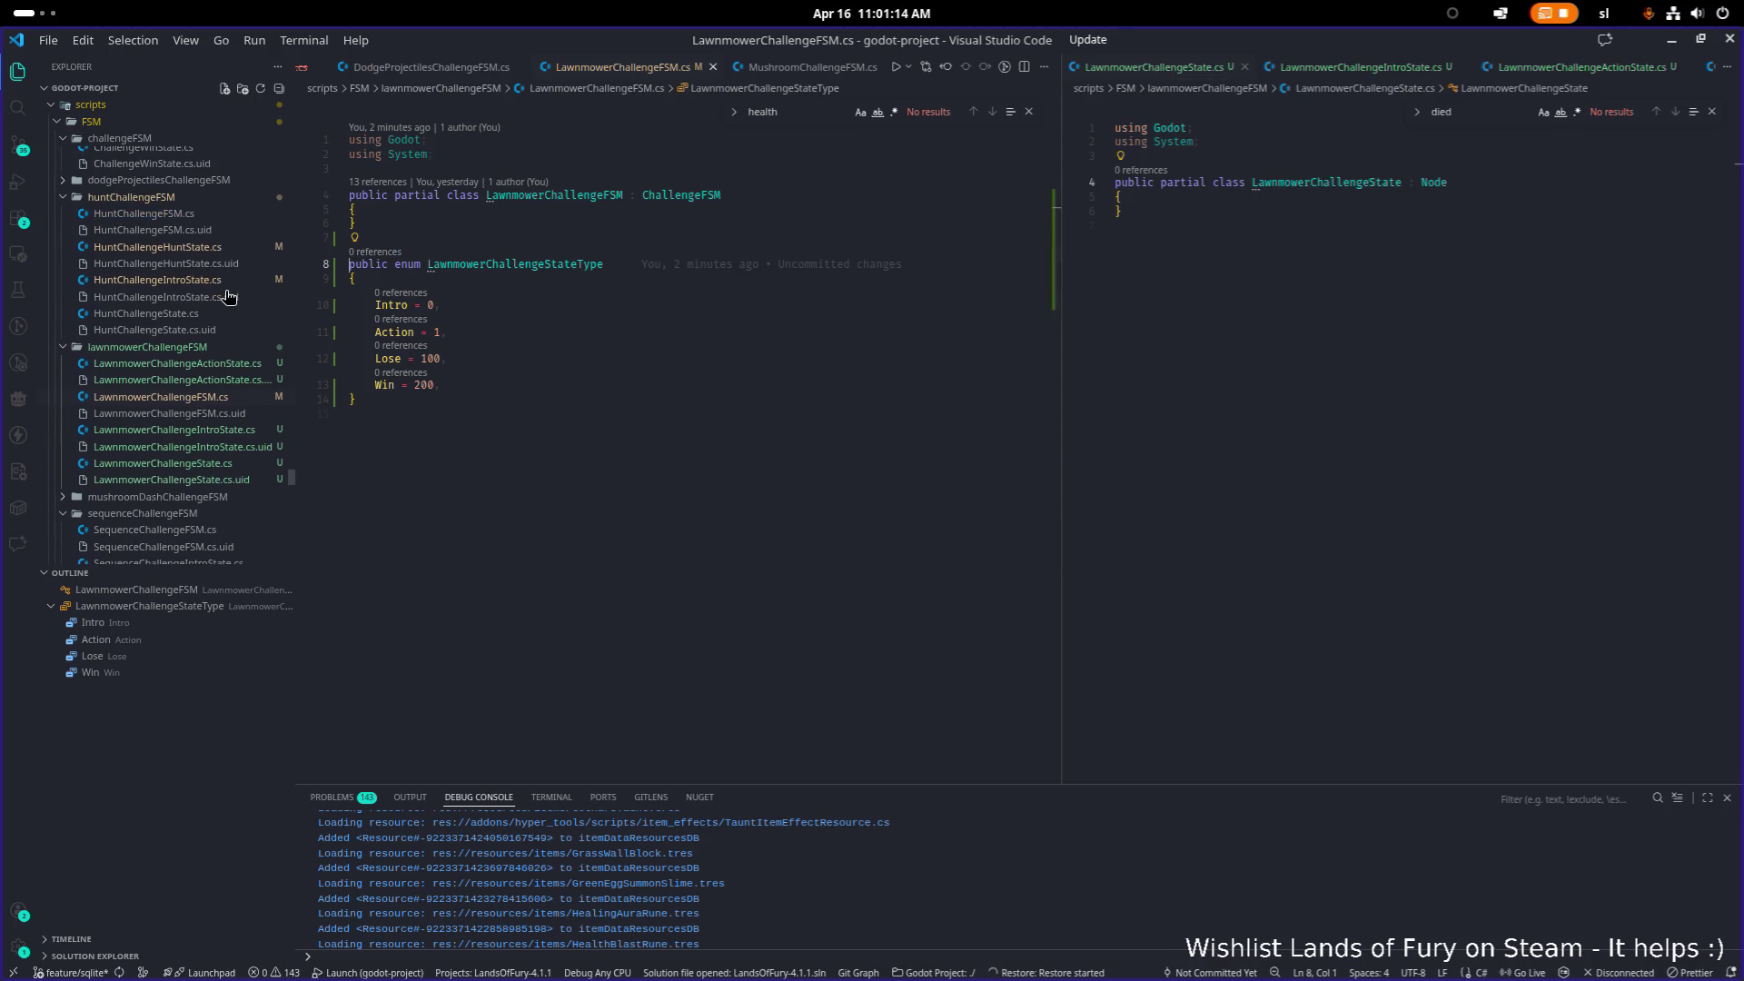
Step: Replace the Node base type with ChallengeState, copied from HuntChallengeState.cs
{"action": "left_click", "coordinate": [212, 313]}
{"action": "double_click", "coordinate": [667, 187]}
{"action": "key", "text": "ctrl+c"}
{"action": "double_click", "coordinate": [1435, 183]}
{"action": "key", "text": "ctrl+v"}
Step: Copy the [Tool] and [GlobalClass] attributes above the Lawnmower class and save the file
{"action": "left_click", "coordinate": [497, 145]}
{"action": "key", "text": "End"}
{"action": "key", "text": "shift+Up"}
{"action": "key", "text": "shift+Home"}
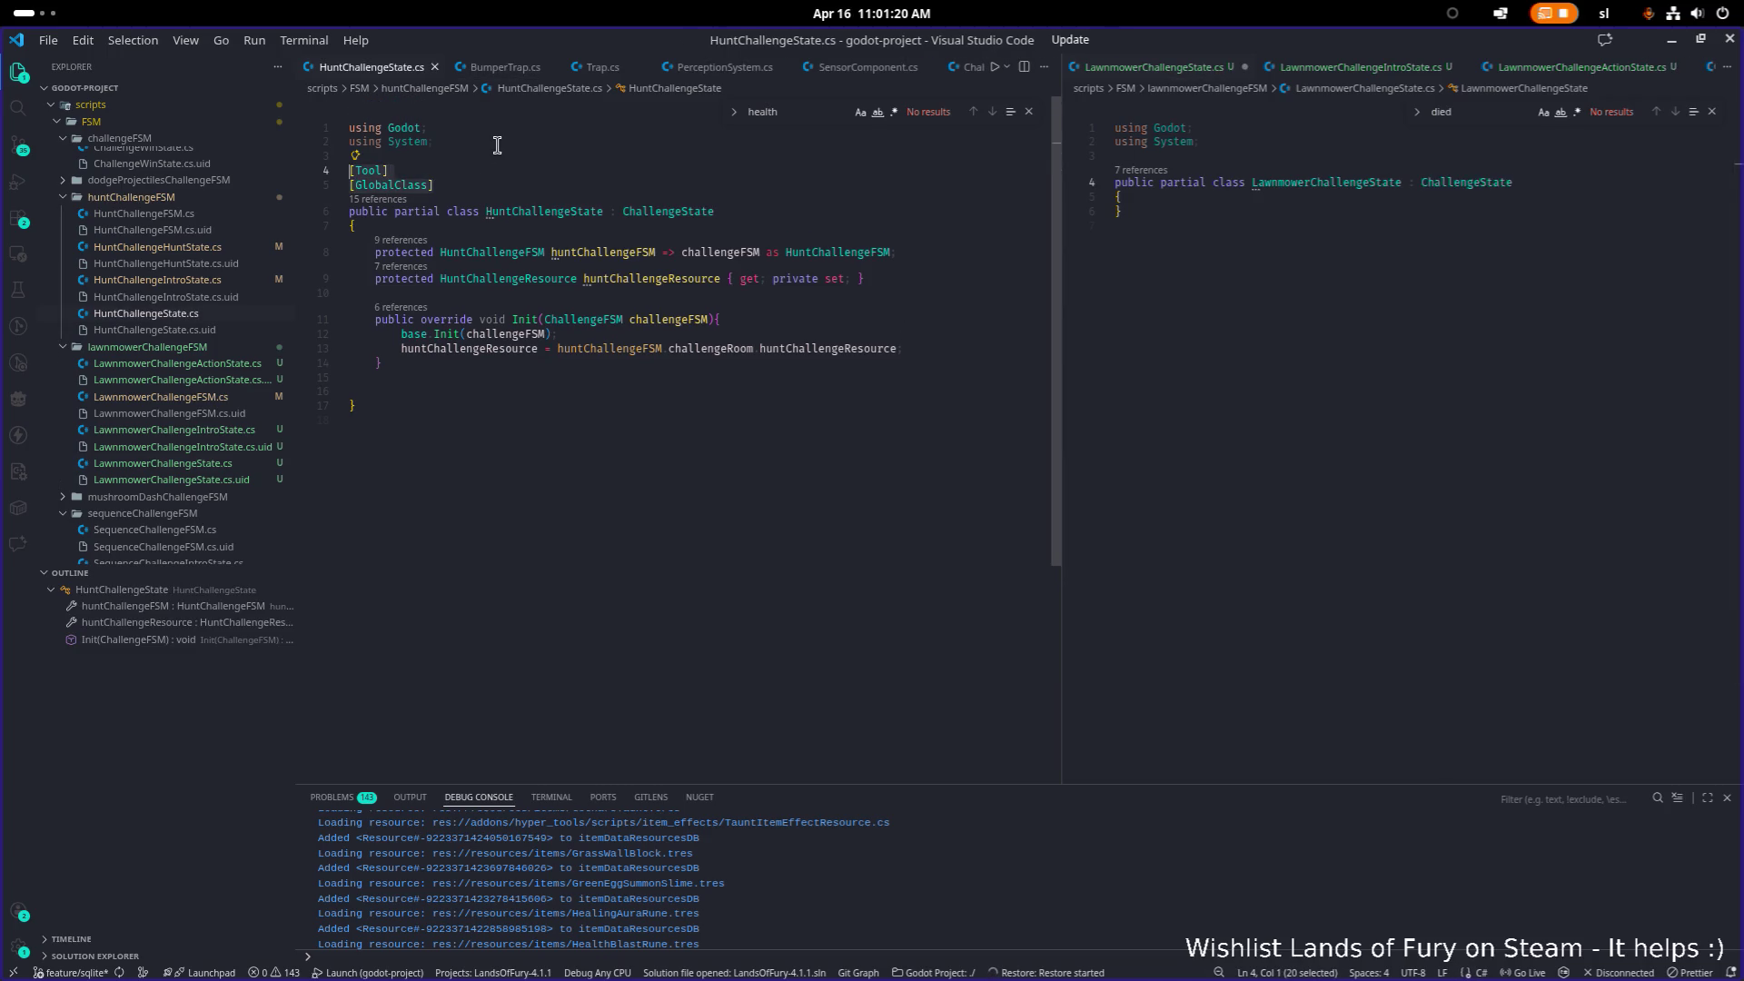
{"action": "key", "text": "ctrl+c"}
{"action": "left_click", "coordinate": [1234, 167]}
{"action": "key", "text": "Return"}
{"action": "key", "text": "ctrl+v"}
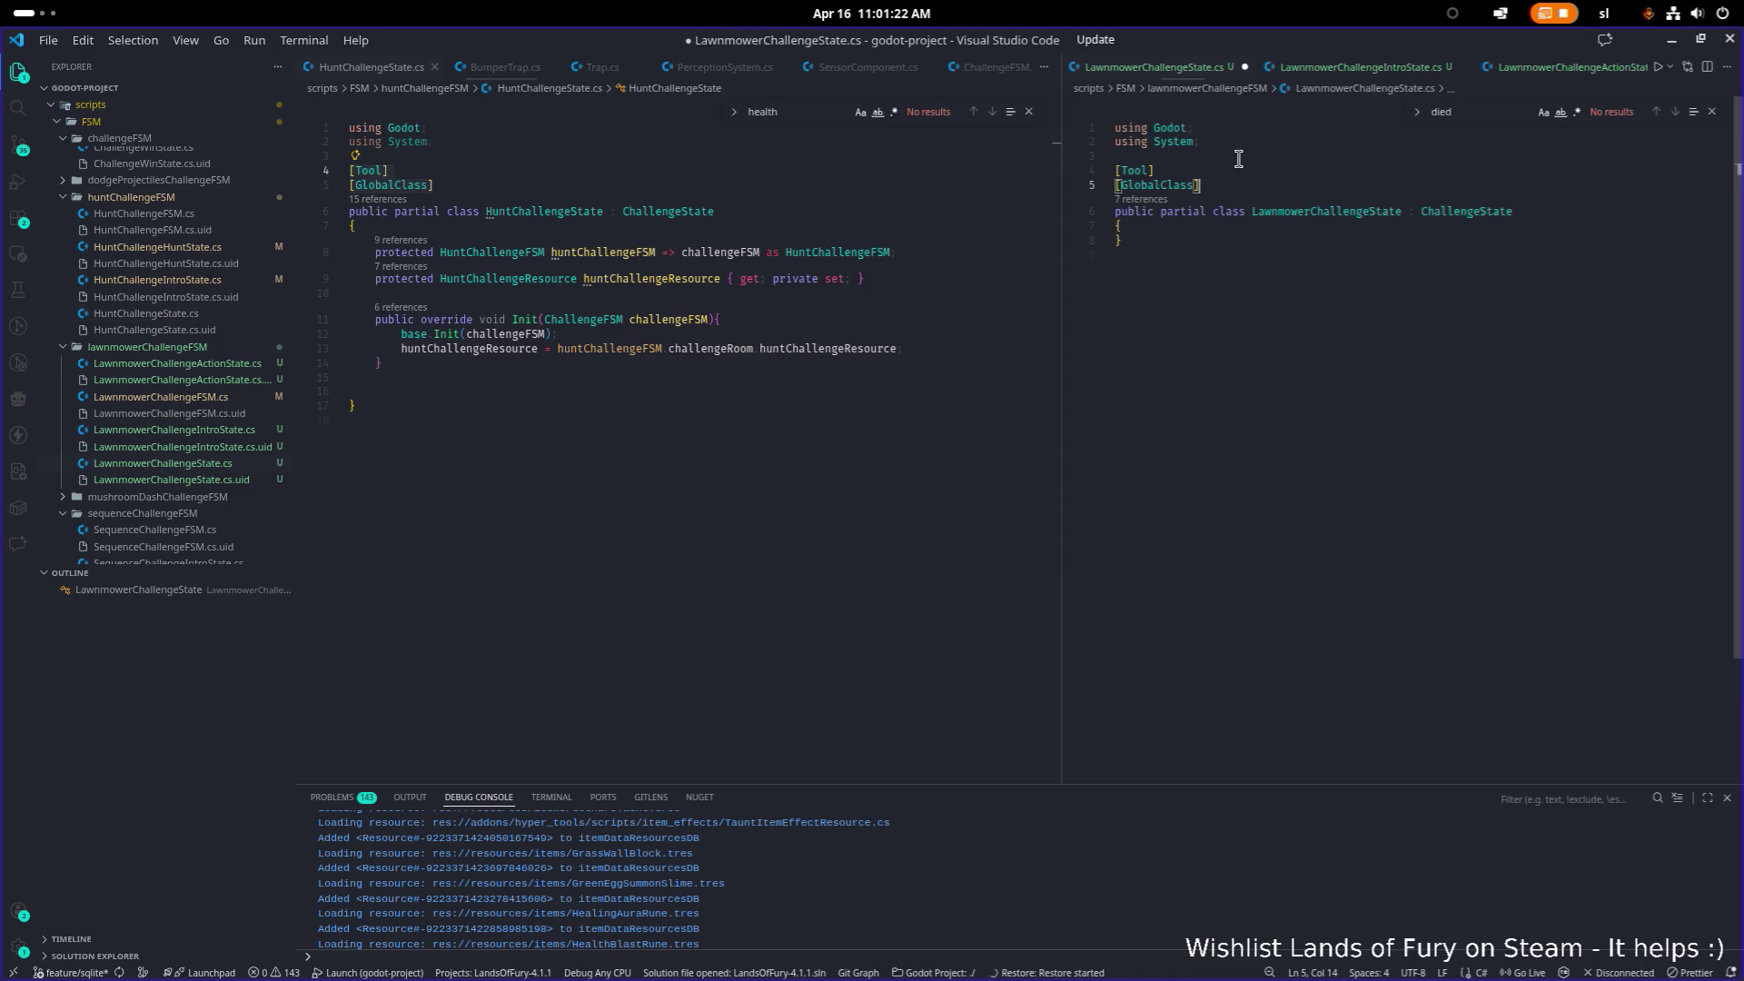
{"action": "key", "text": "ctrl+s"}
Step: Paste HuntChallengeState's members from lines 8–14 into the Lawnmower class body
{"action": "left_click", "coordinate": [729, 278]}
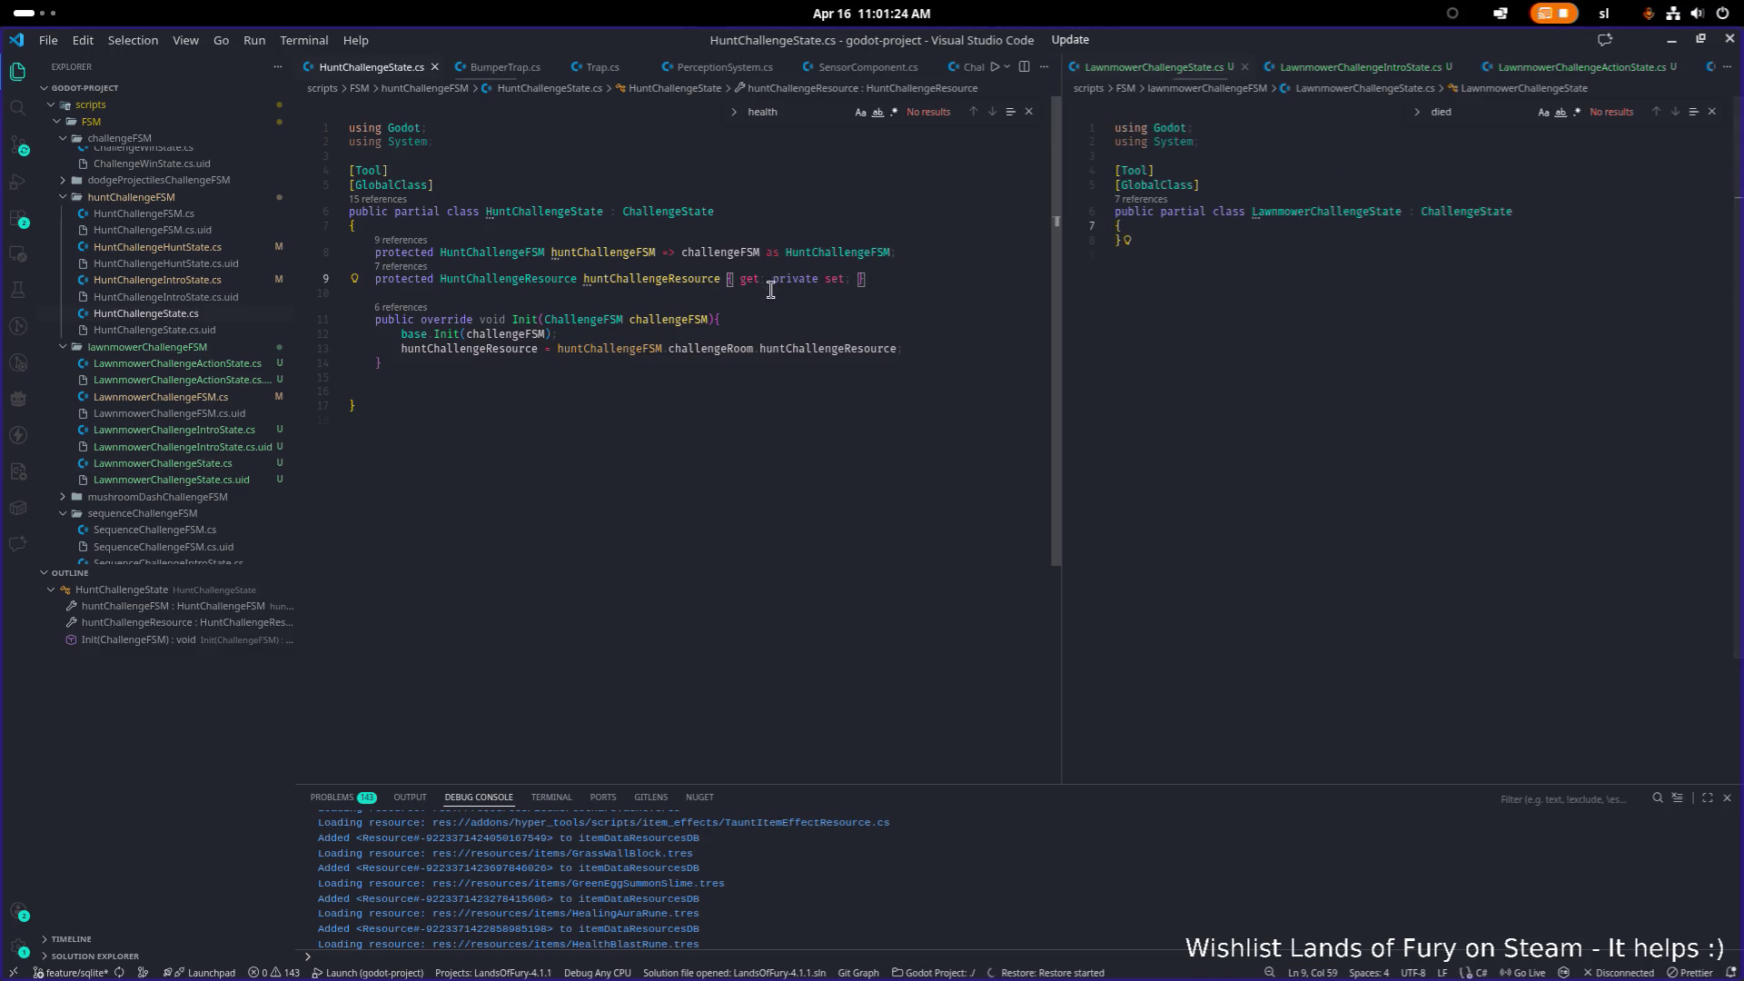
{"action": "left_click_drag", "start_coordinate": [451, 362], "coordinate": [370, 246]}
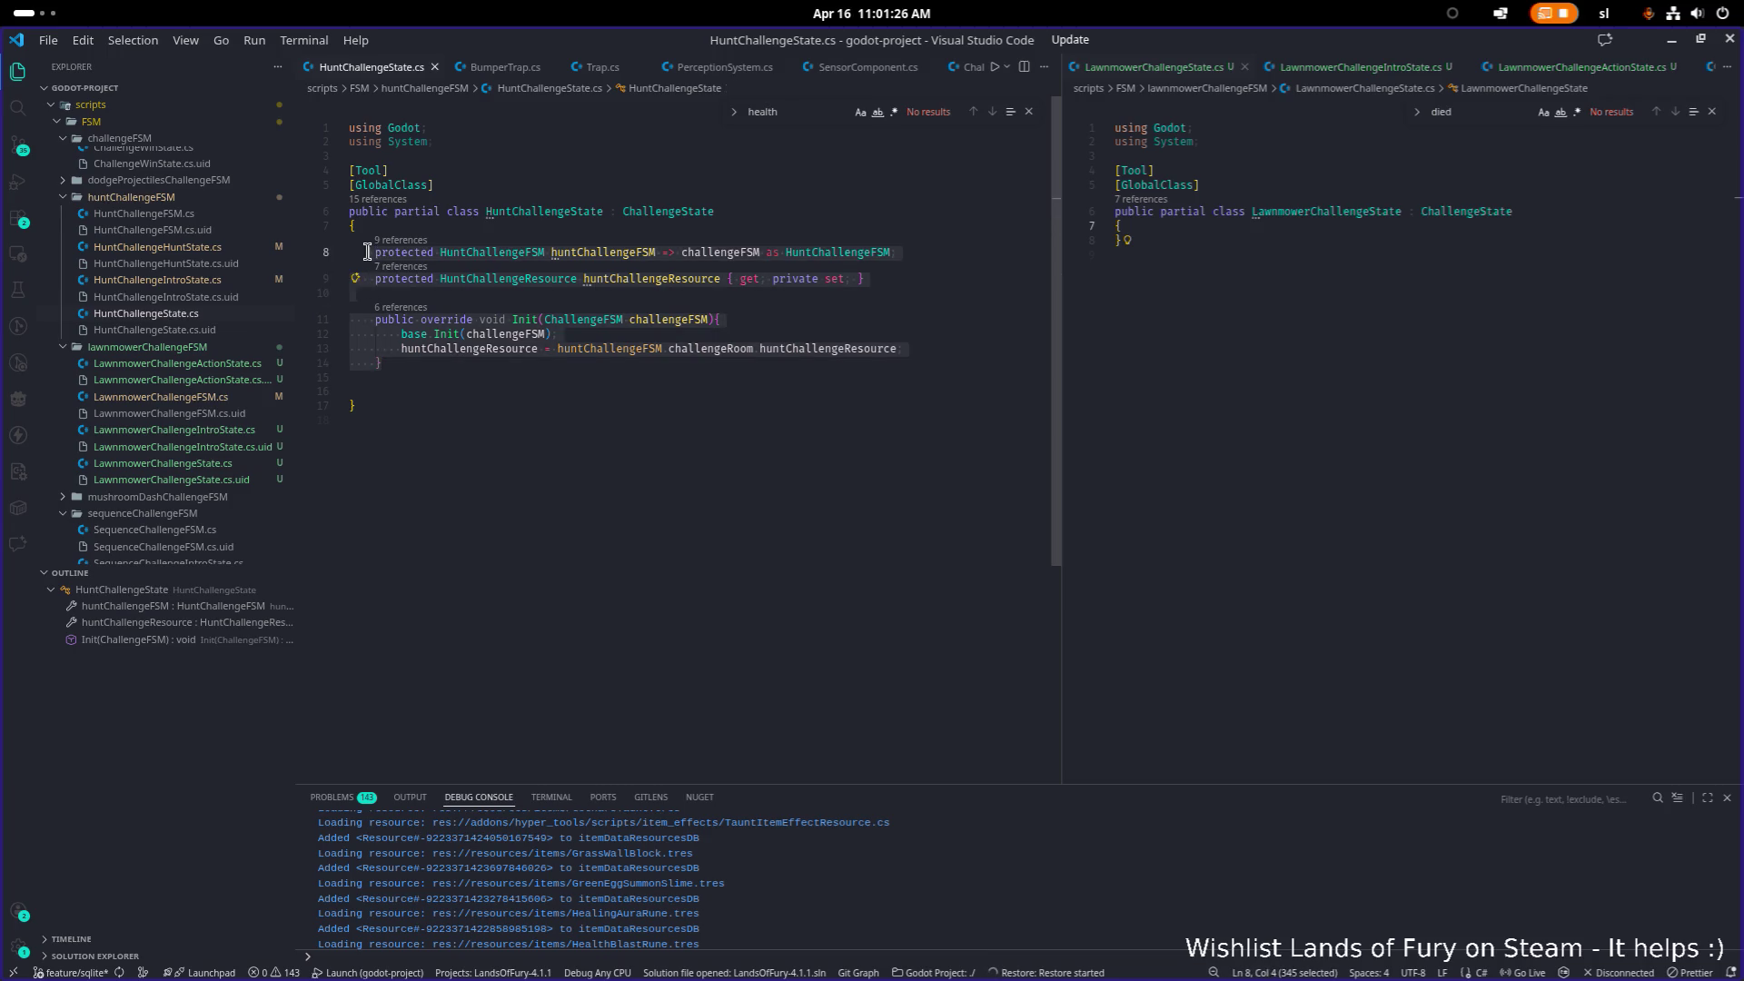
{"action": "key", "text": "ctrl+c"}
{"action": "left_click", "coordinate": [1117, 240]}
{"action": "key", "text": "ctrl+v"}
{"action": "double_click", "coordinate": [1258, 252]}
{"action": "key", "text": "Left"}
{"action": "key", "text": "Right"}
{"action": "key", "text": "Right"}
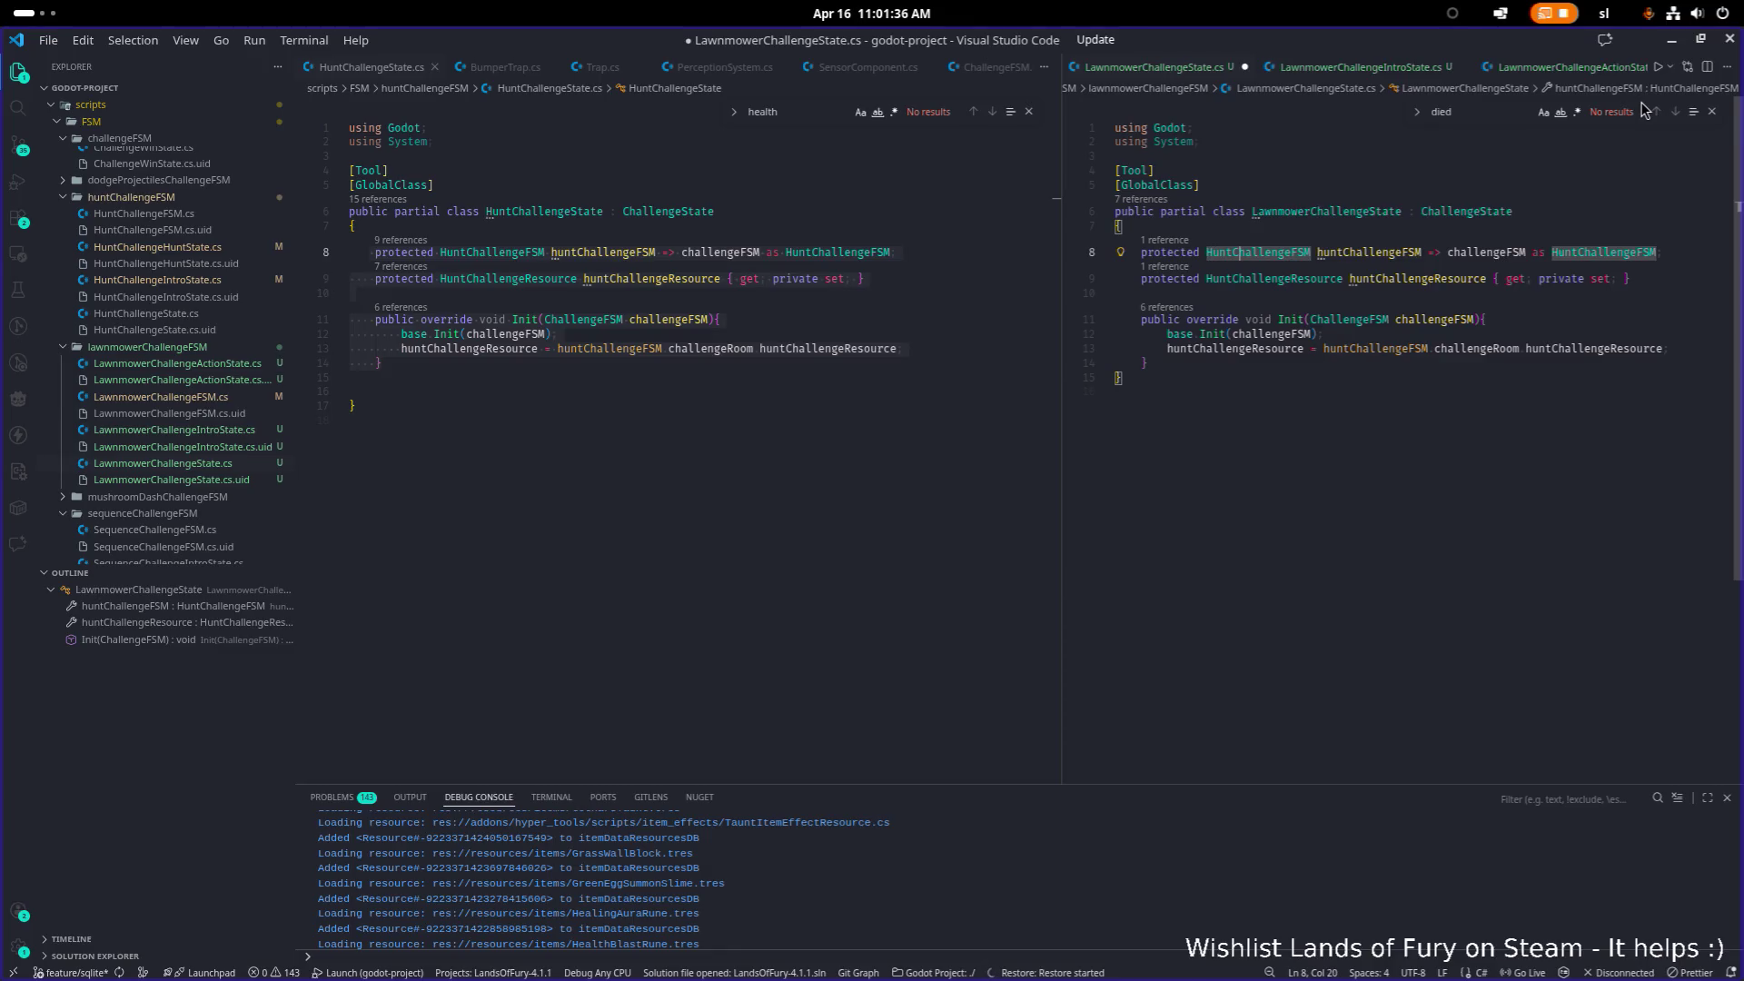
Step: Retype the FSM property as LawnmowerChallengeFSM and rename it lawnmowerChallengeFSM
{"action": "key", "text": "ctrl+shift+Left"}
{"action": "type", "text": "Lawn"}
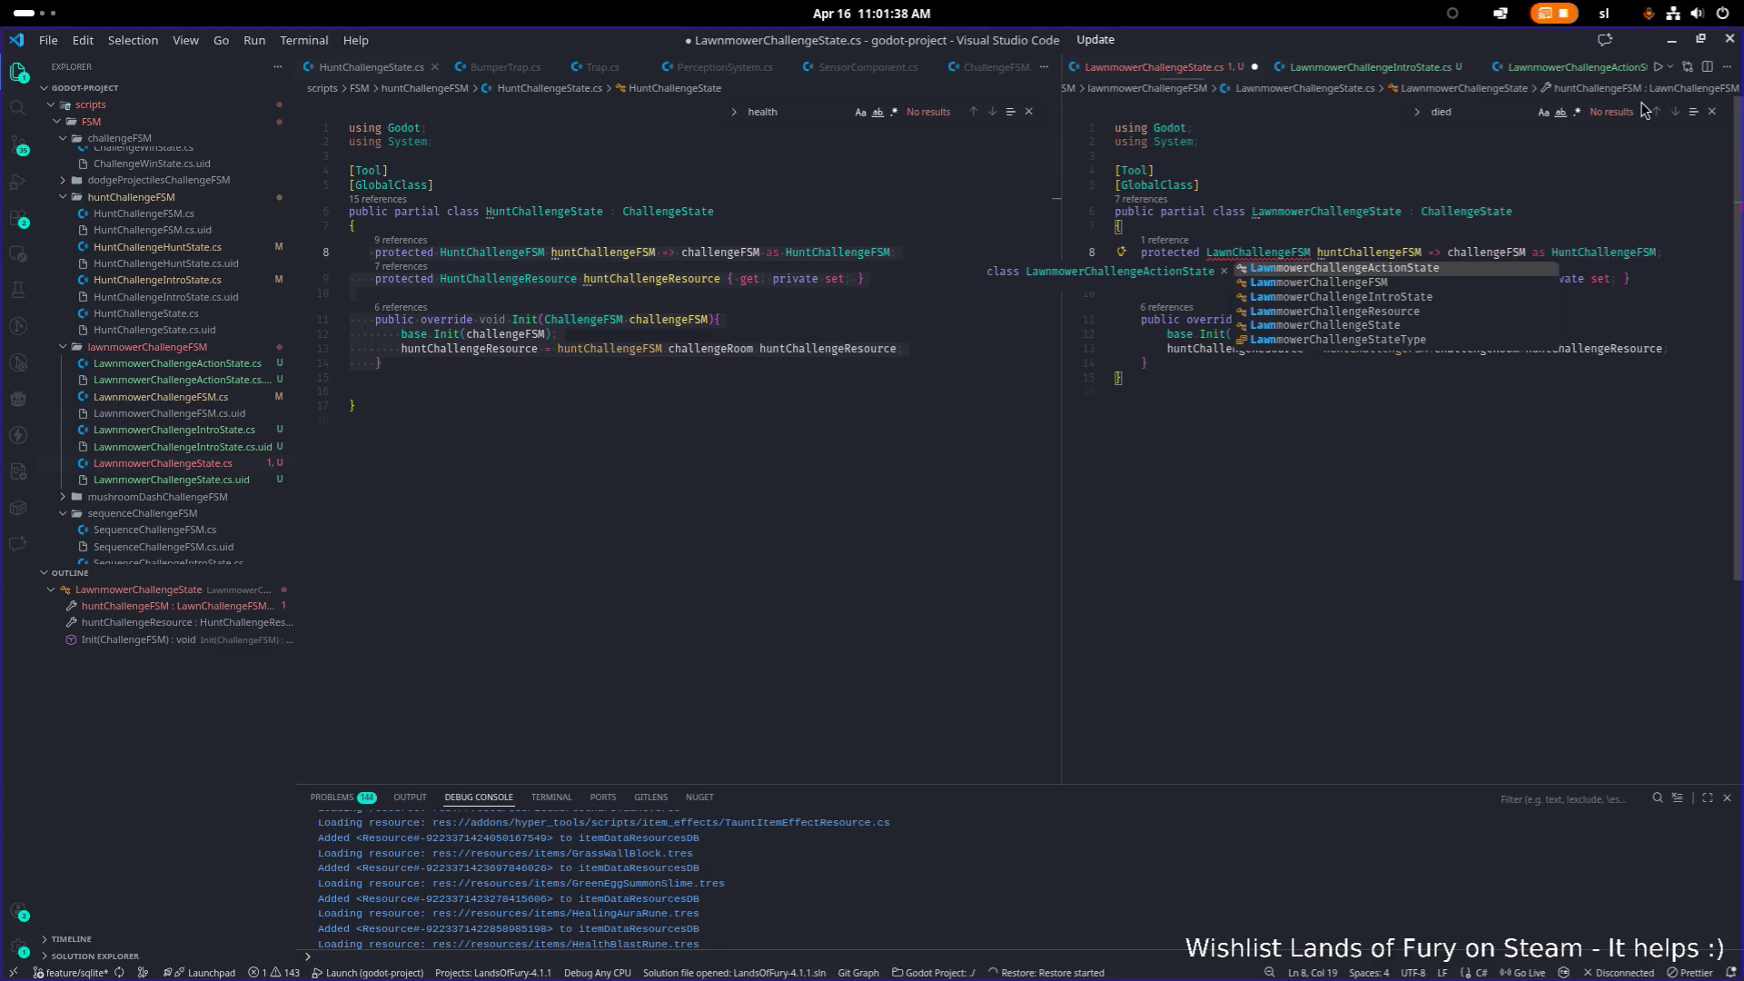
{"action": "key", "text": "Down"}
{"action": "key", "text": "Tab"}
{"action": "key", "text": "Right"}
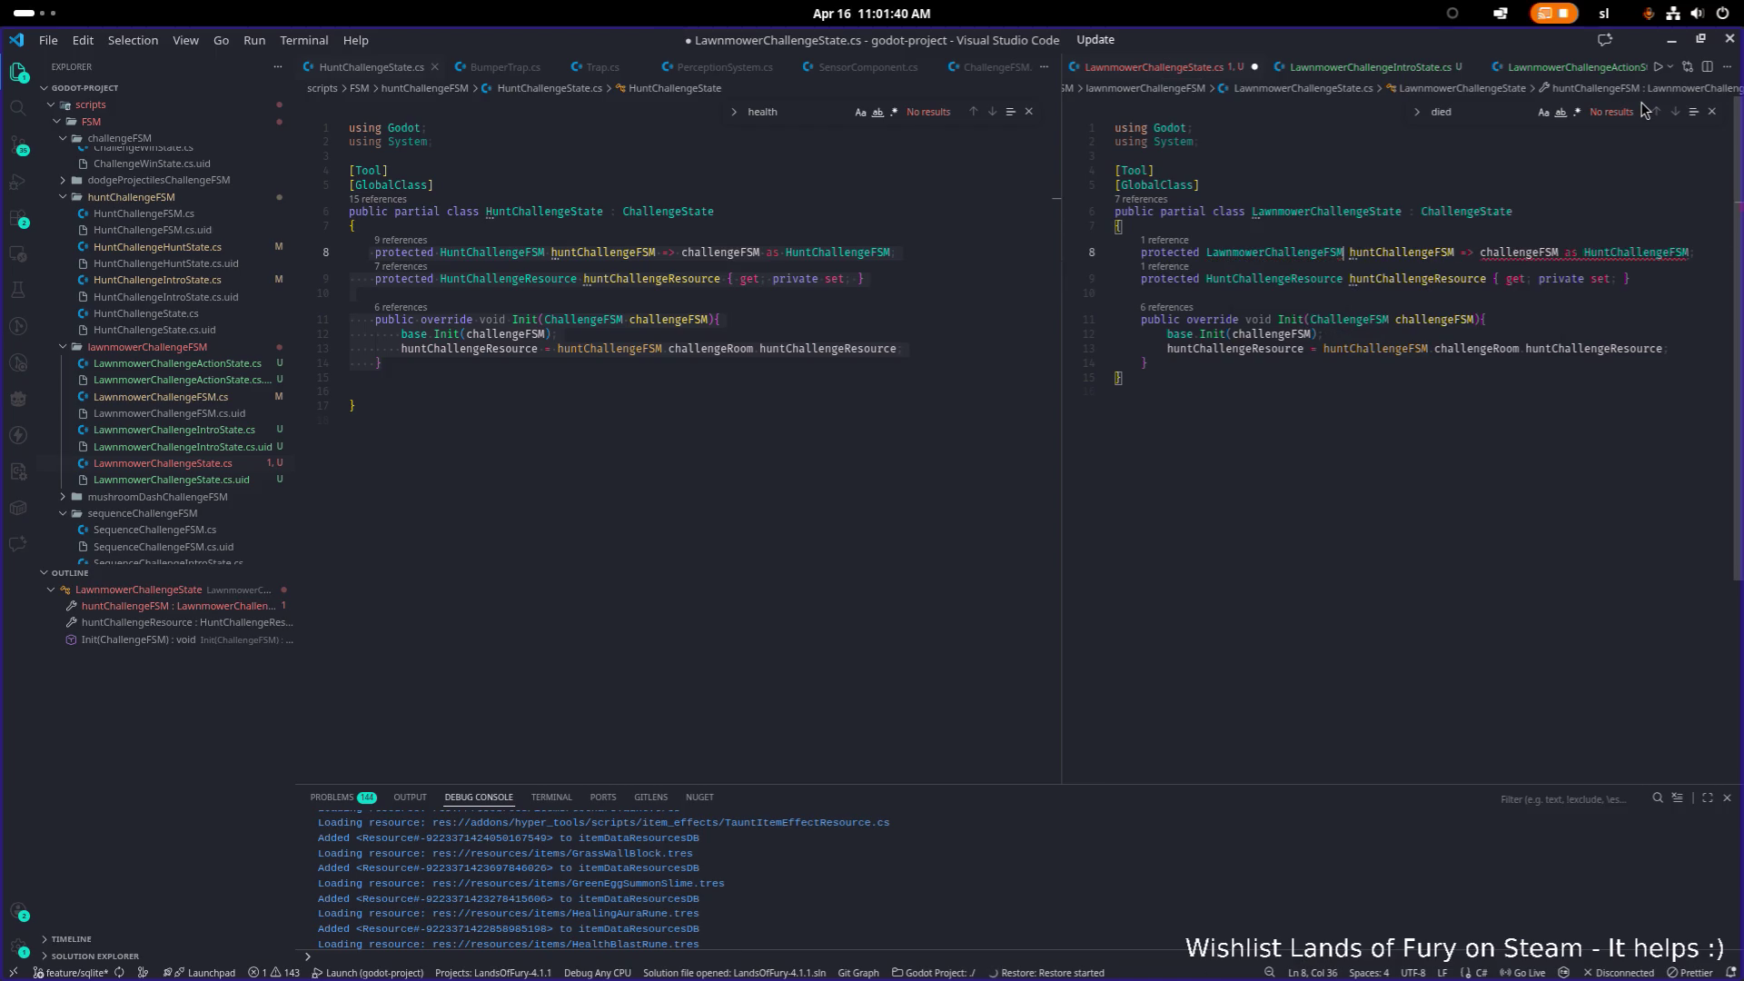
{"action": "key", "text": "F2"}
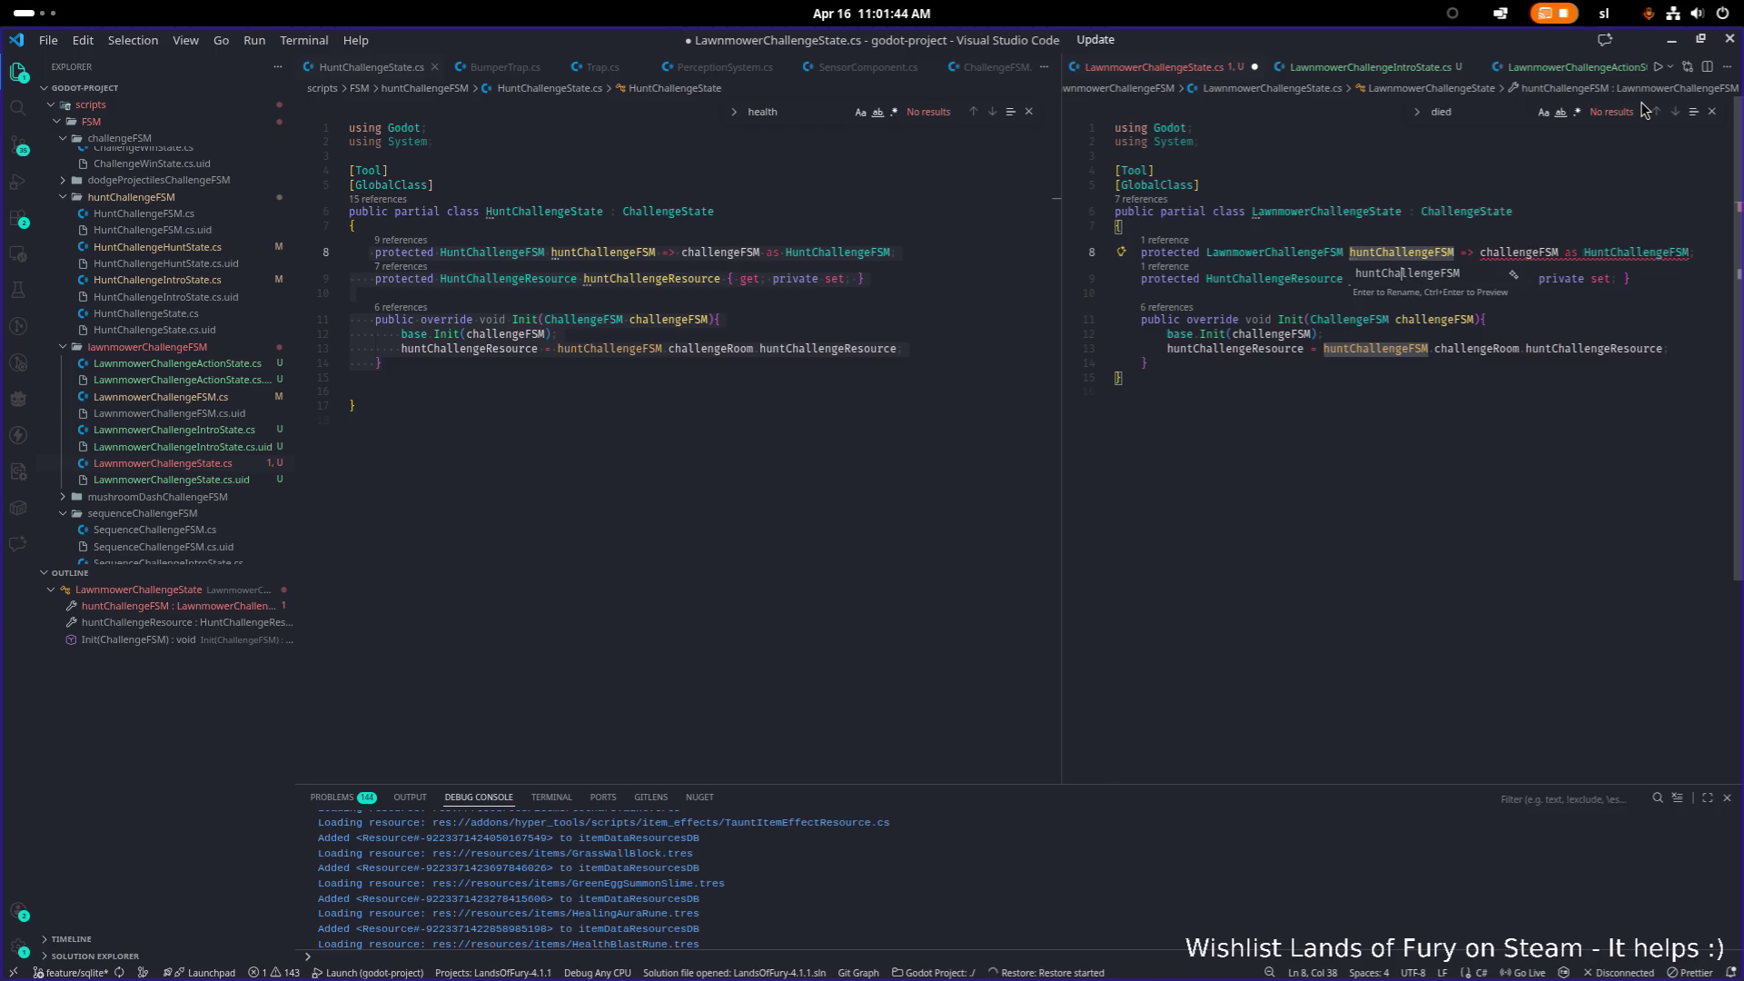
{"action": "key", "text": "ctrl+shift+Left"}
{"action": "type", "text": "lawnmor"}
{"action": "key", "text": "BackSpace"}
{"action": "type", "text": "wer"}
{"action": "key", "text": "Return"}
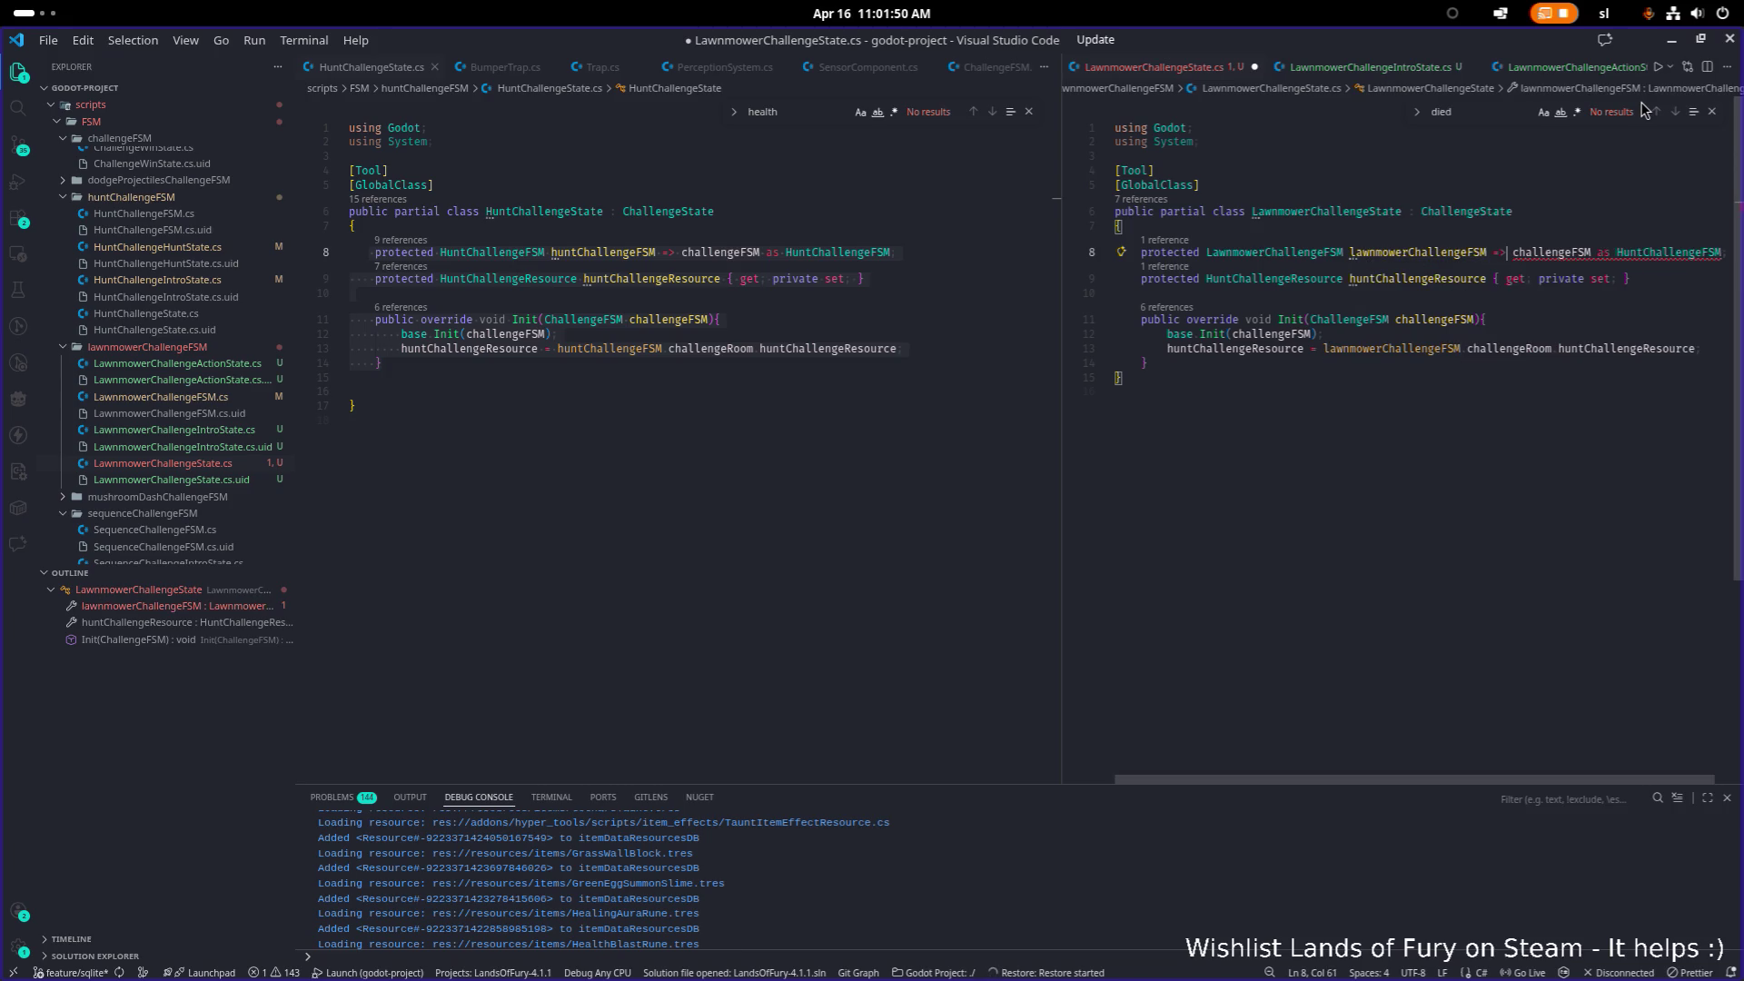
Step: Change the HuntChallengeFSM cast type to LawnmowerChallengeFSM
{"action": "key", "text": "ctrl+Left"}
{"action": "key", "text": "Left"}
{"action": "key", "text": "ctrl+shift+Left"}
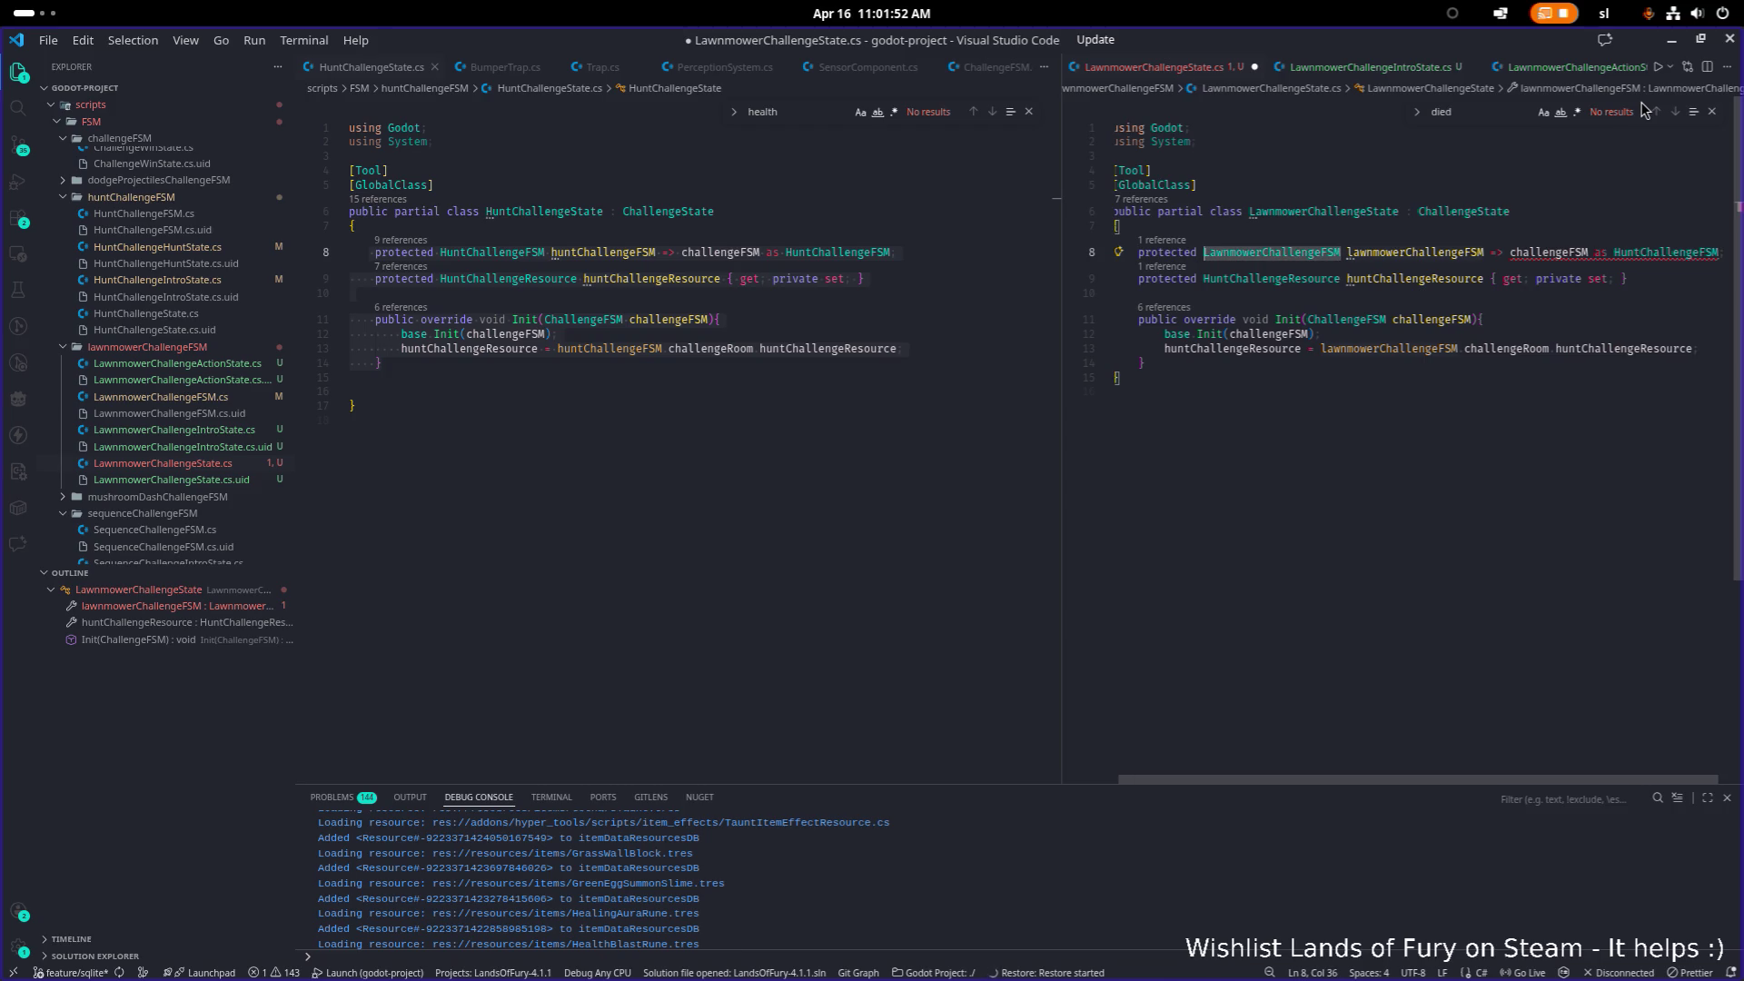
{"action": "key", "text": "ctrl+c"}
{"action": "key", "text": "End"}
{"action": "key", "text": "Left"}
{"action": "key", "text": "ctrl+shift+Left"}
{"action": "key", "text": "ctrl+v"}
{"action": "key", "text": "Home"}
{"action": "key", "text": "Home"}
Step: Change the line 9 resource property type from HuntChallengeResource to LawnmowerChallengeResource
{"action": "key", "text": "Down"}
{"action": "key", "text": "Home"}
{"action": "key", "text": "ctrl+Right"}
{"action": "key", "text": "ctrl+shift+Right"}
{"action": "type", "text": "Lawn"}
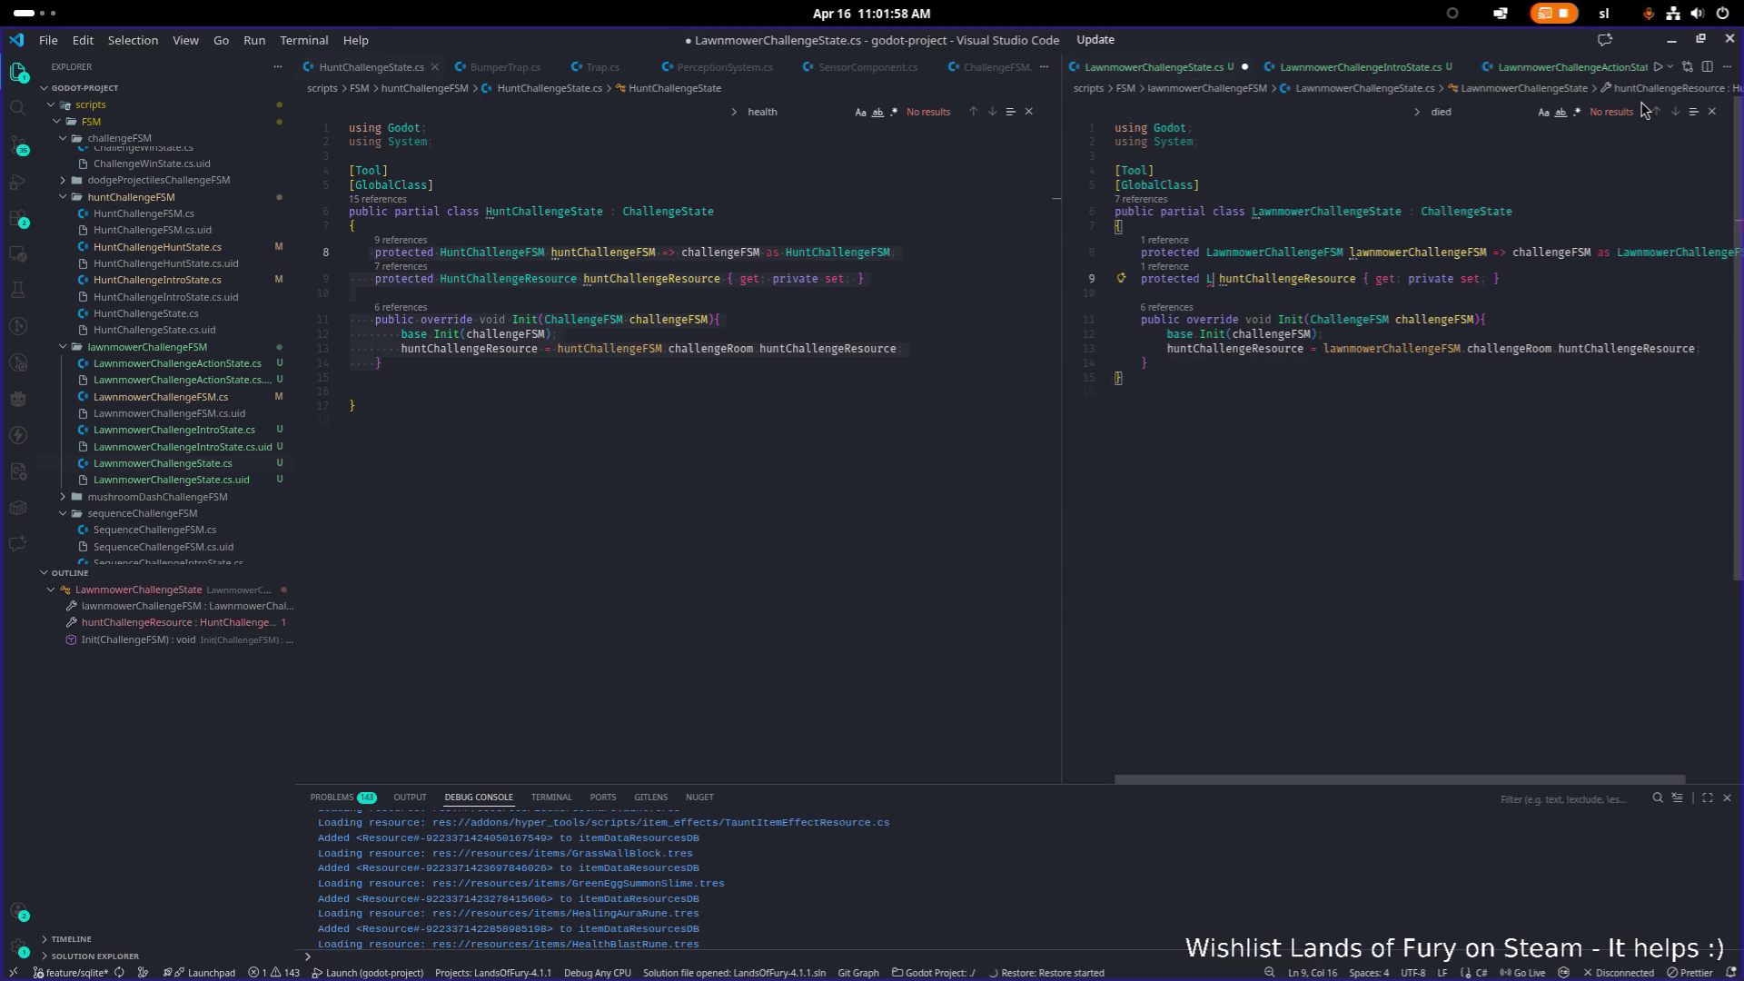
{"action": "type", "text": "mowerchal"}
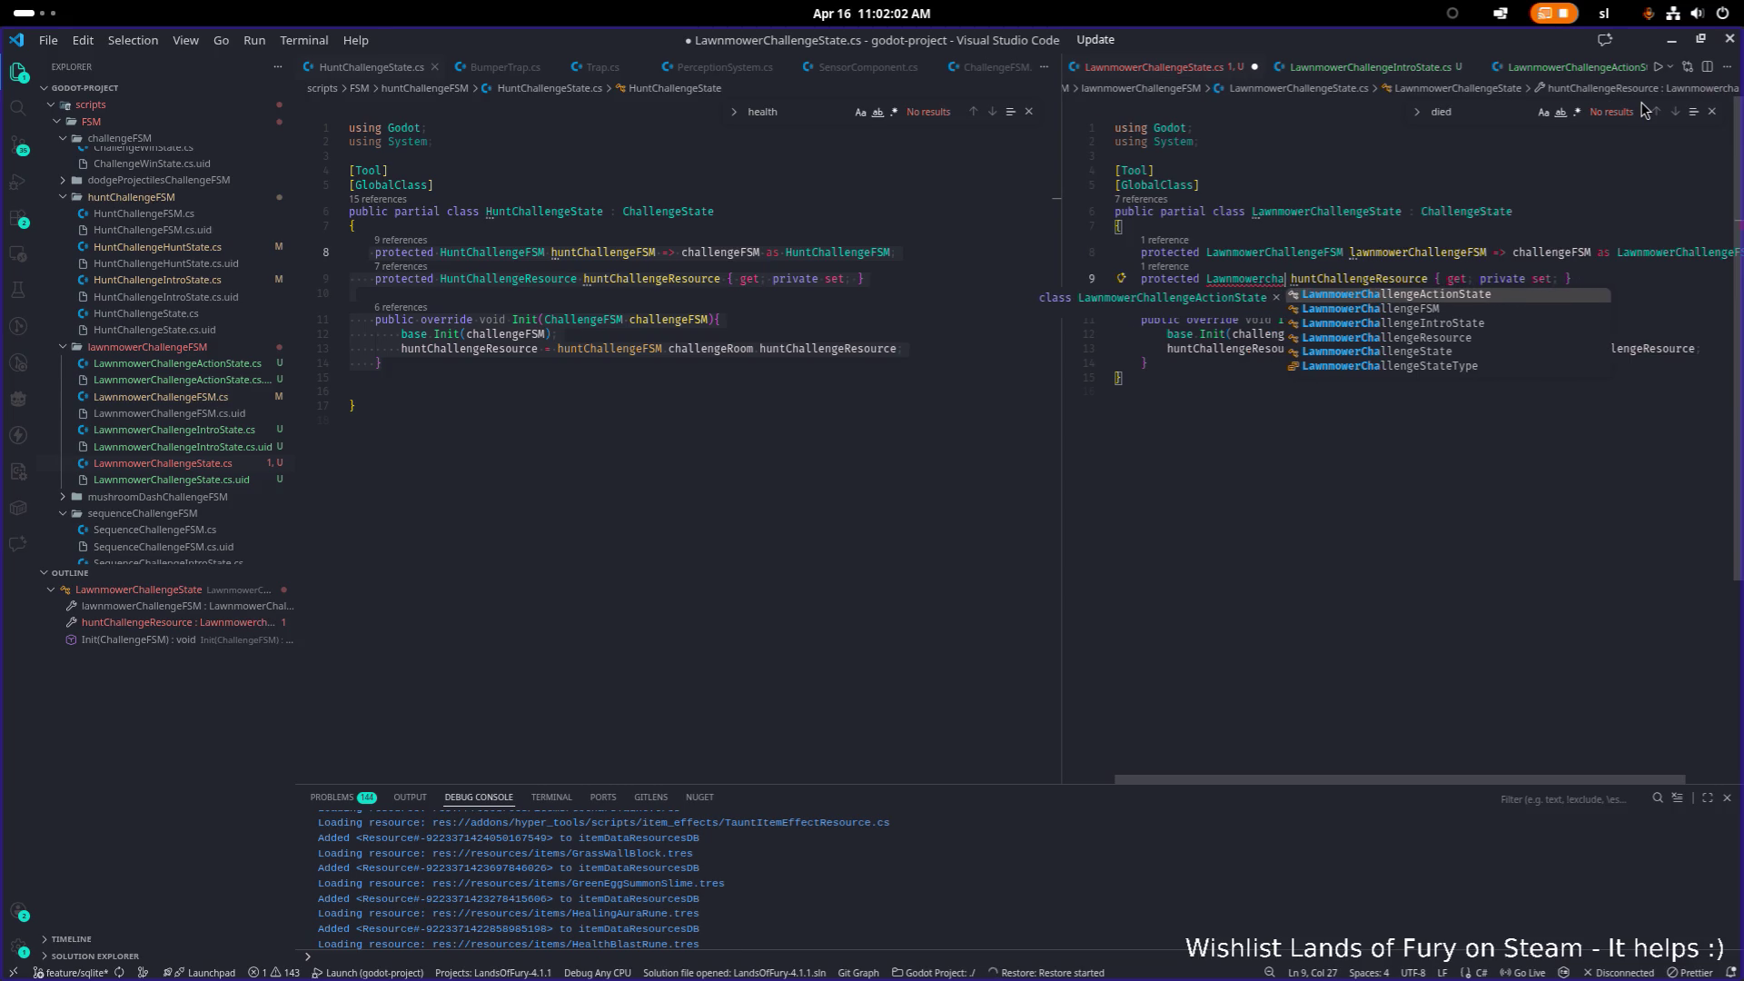
{"action": "key", "text": "ctrl+z"}
{"action": "key", "text": "ctrl+z"}
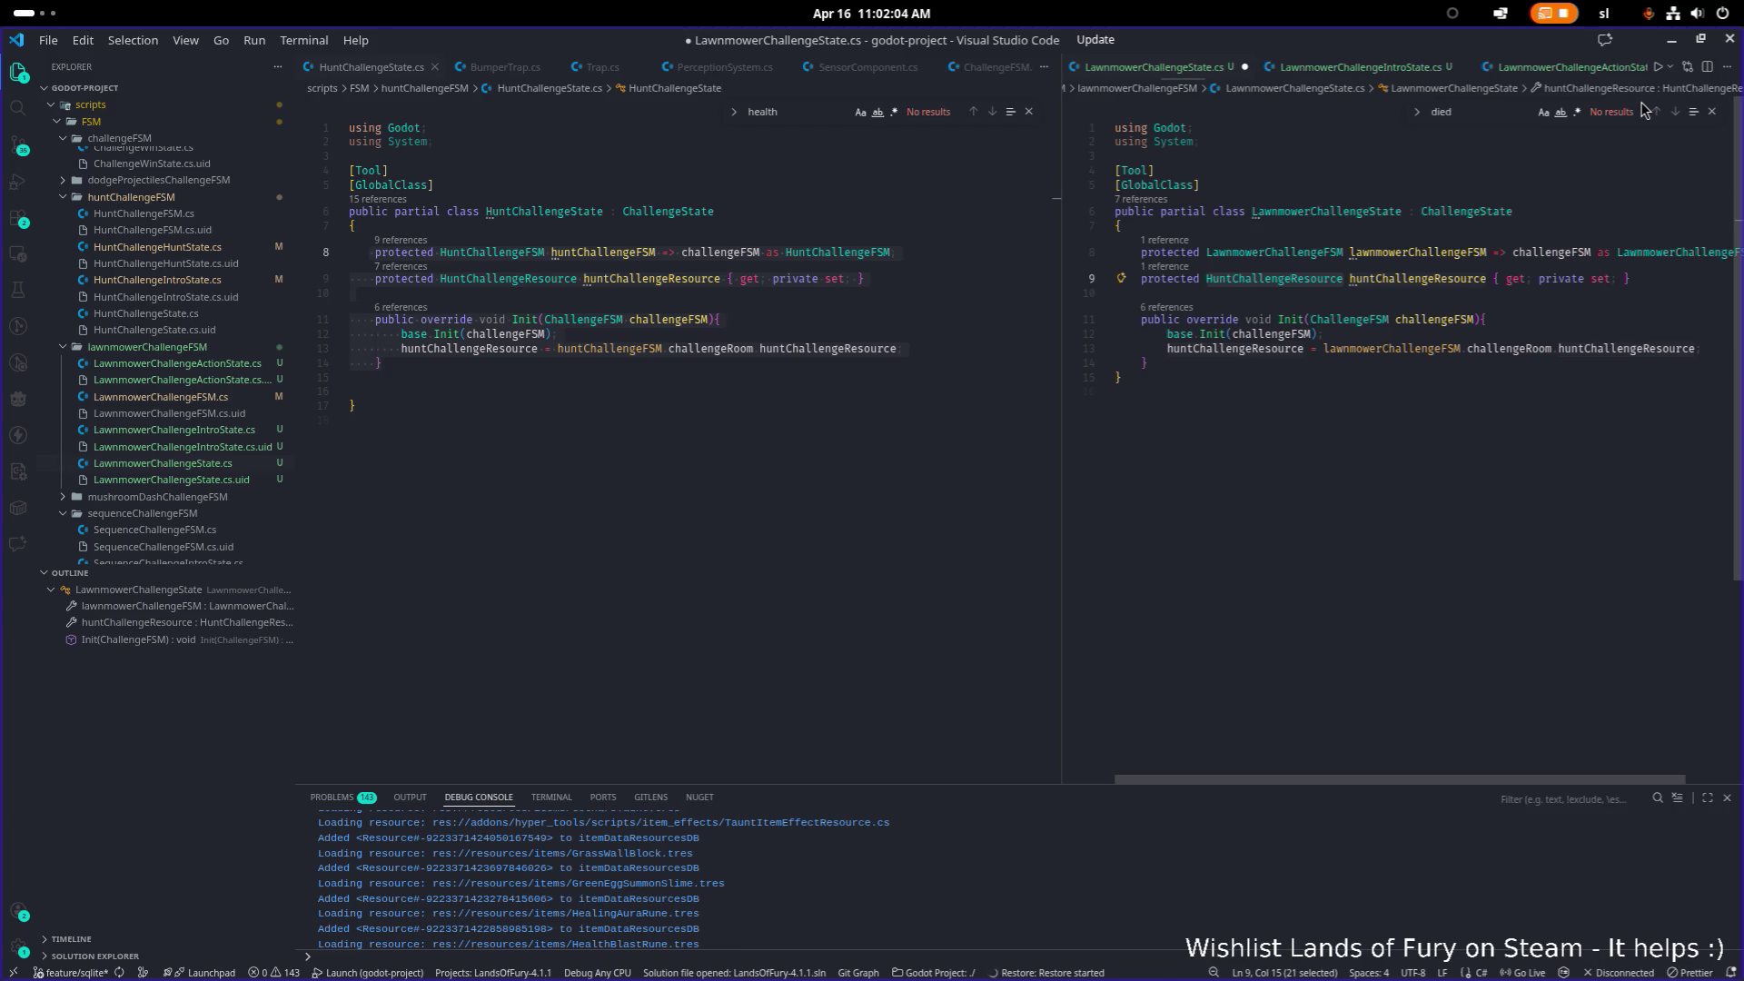
{"action": "key", "text": "Left"}
{"action": "key", "text": "Right"}
{"action": "key", "text": "BackSpace"}
{"action": "key", "text": "BackSpace"}
{"action": "key", "text": "BackSpace"}
{"action": "type", "text": "Lawnmower"}
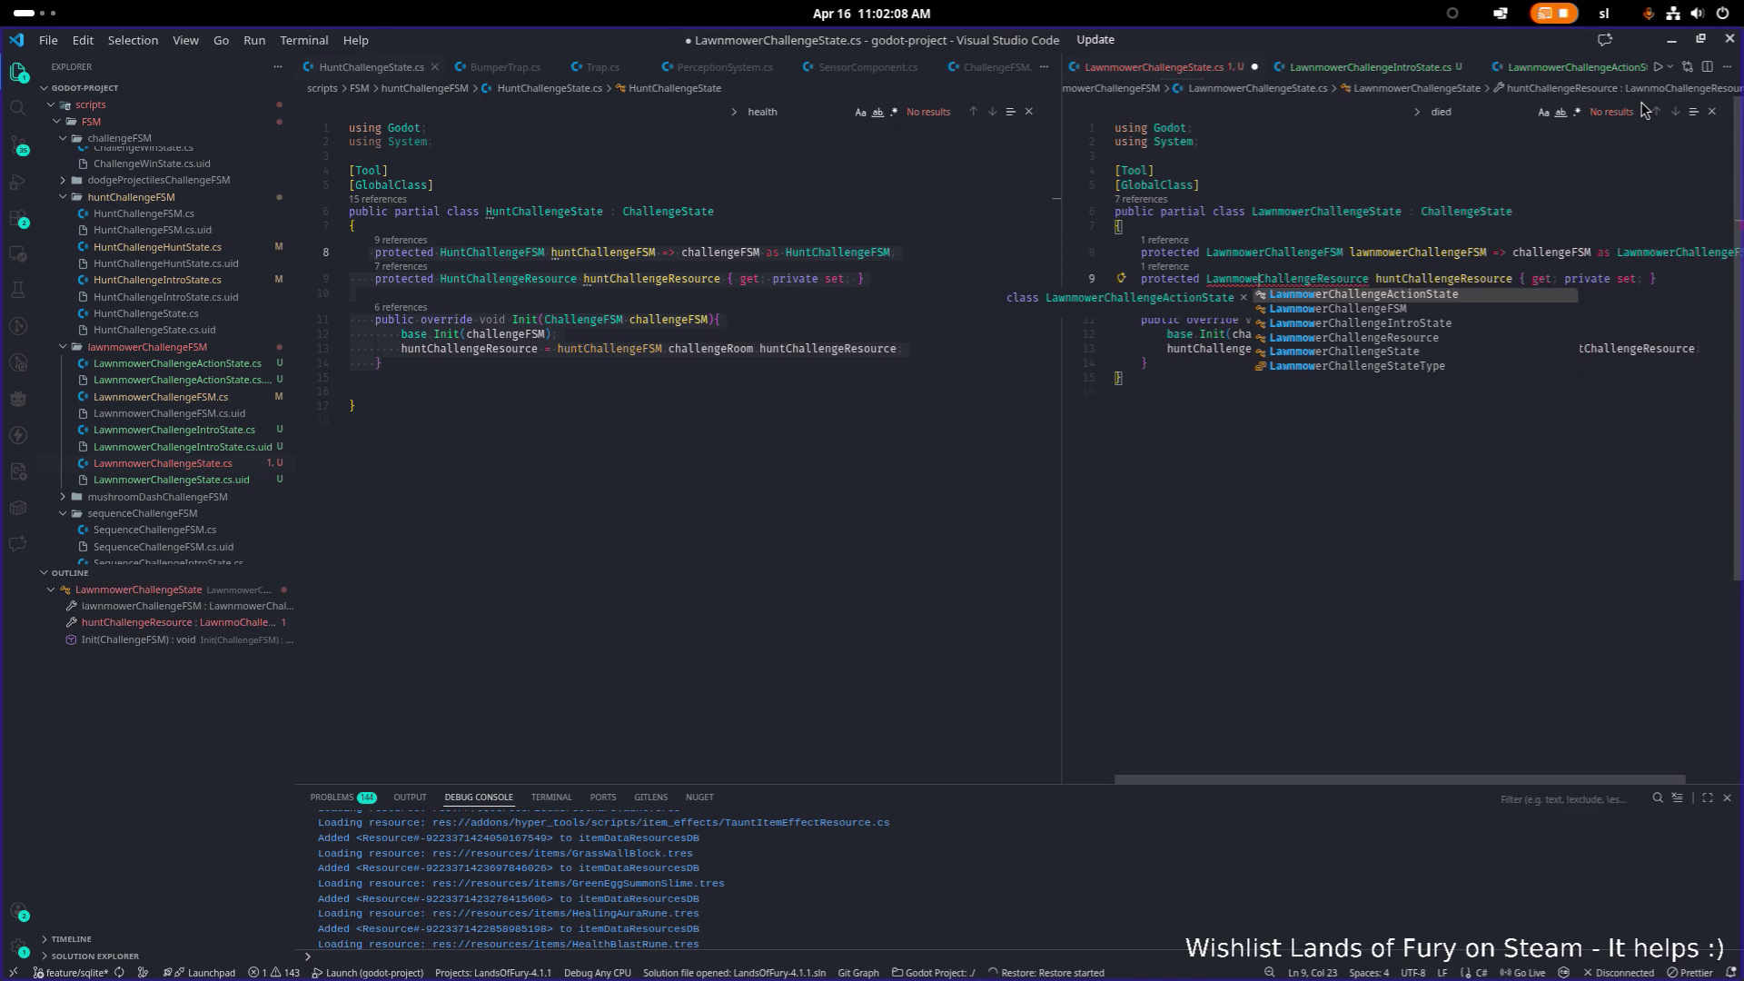
{"action": "key", "text": "Escape"}
Step: Rename the resource property to lawnmowerChallengeResource and save LawnmowerChallengeState.cs
{"action": "key", "text": "ctrl+Right"}
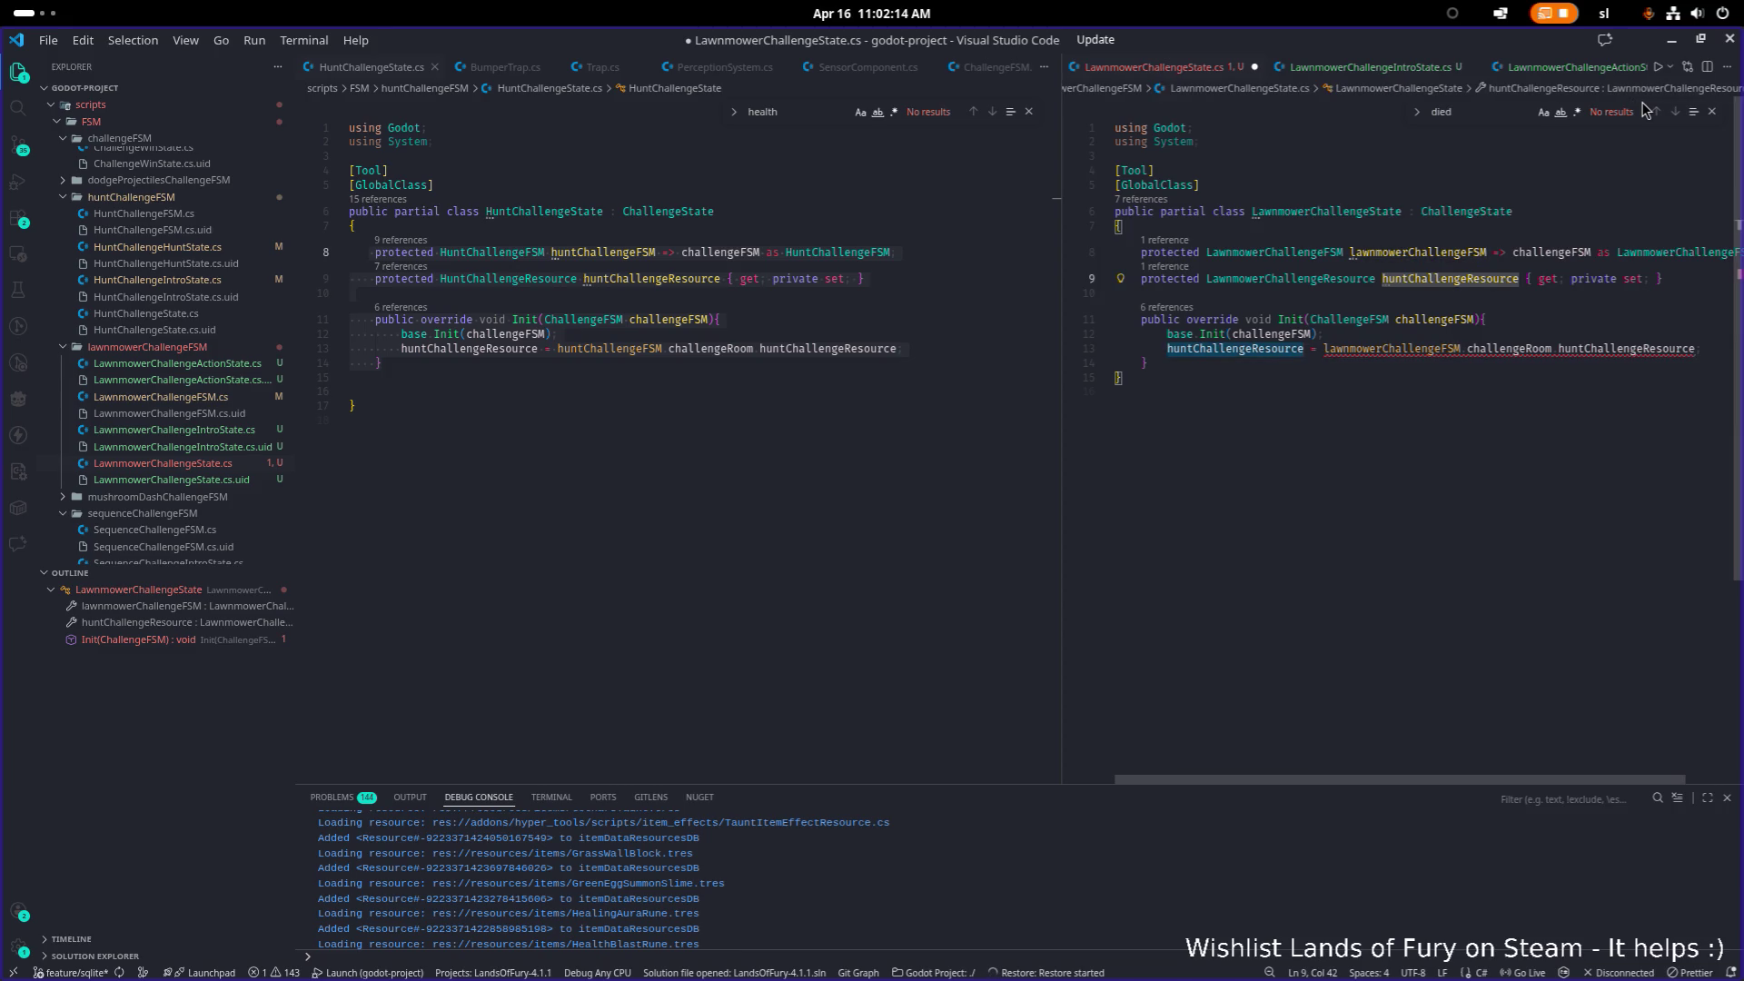
{"action": "key", "text": "F2"}
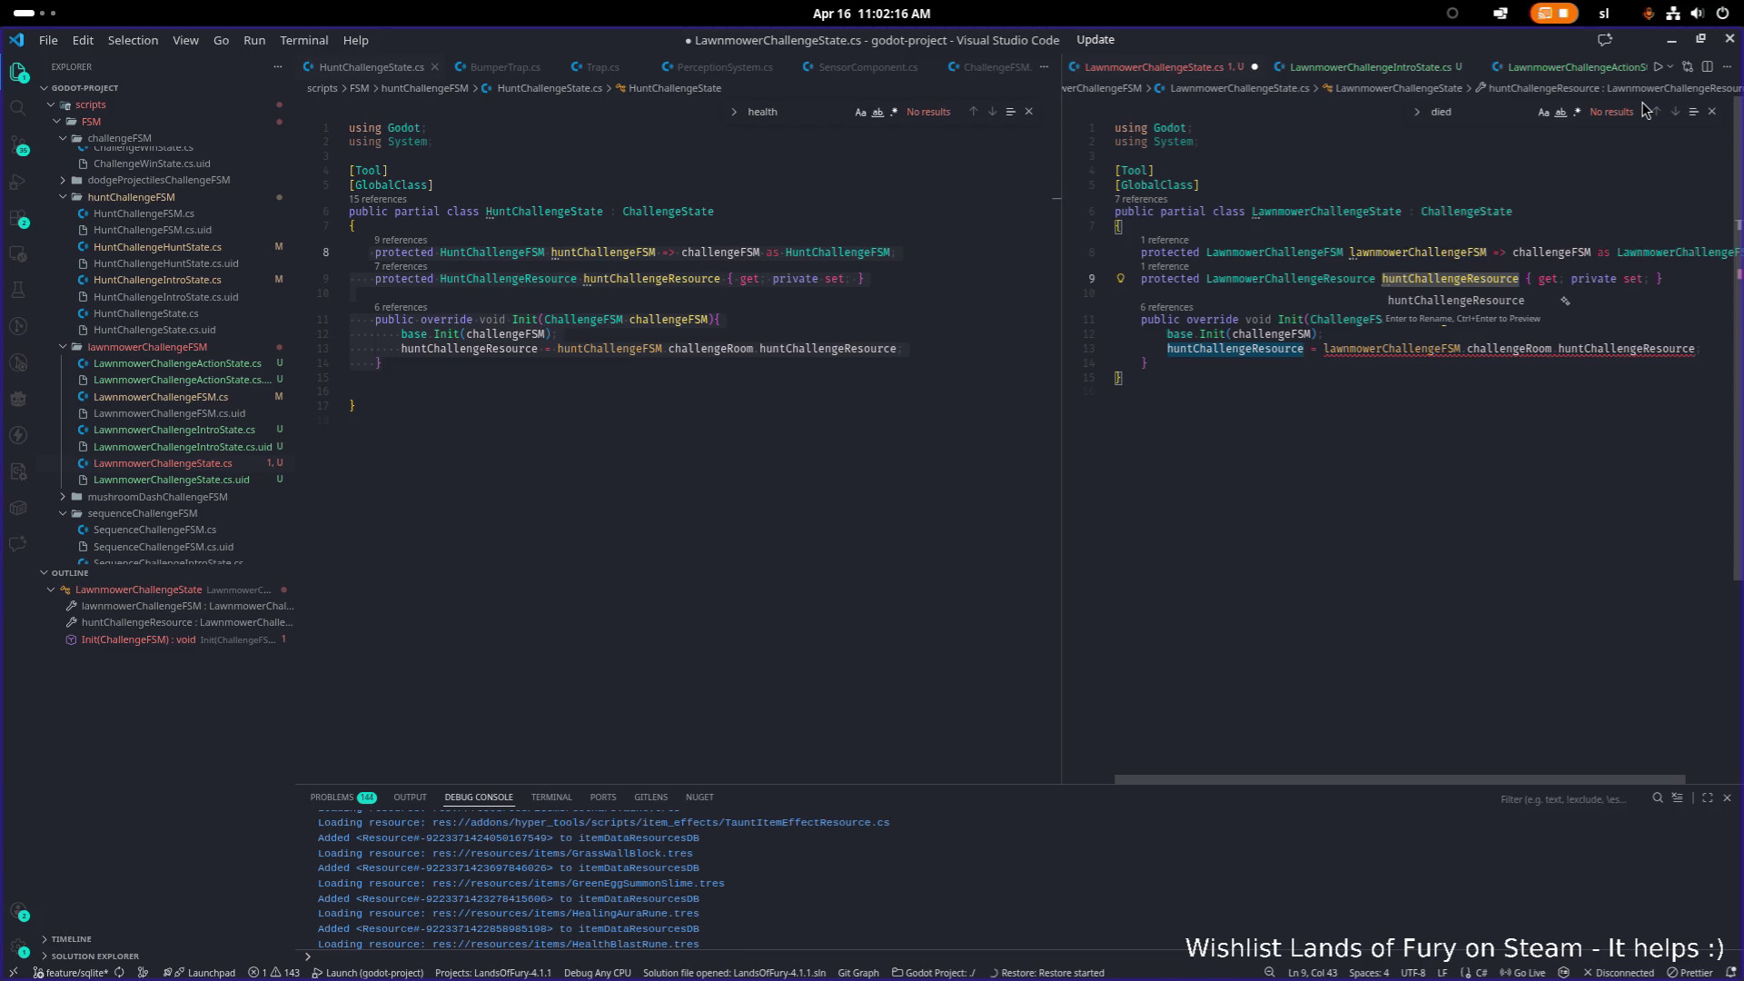
{"action": "key", "text": "ctrl+shift+Left"}
{"action": "type", "text": "lawnmower"}
{"action": "key", "text": "Return"}
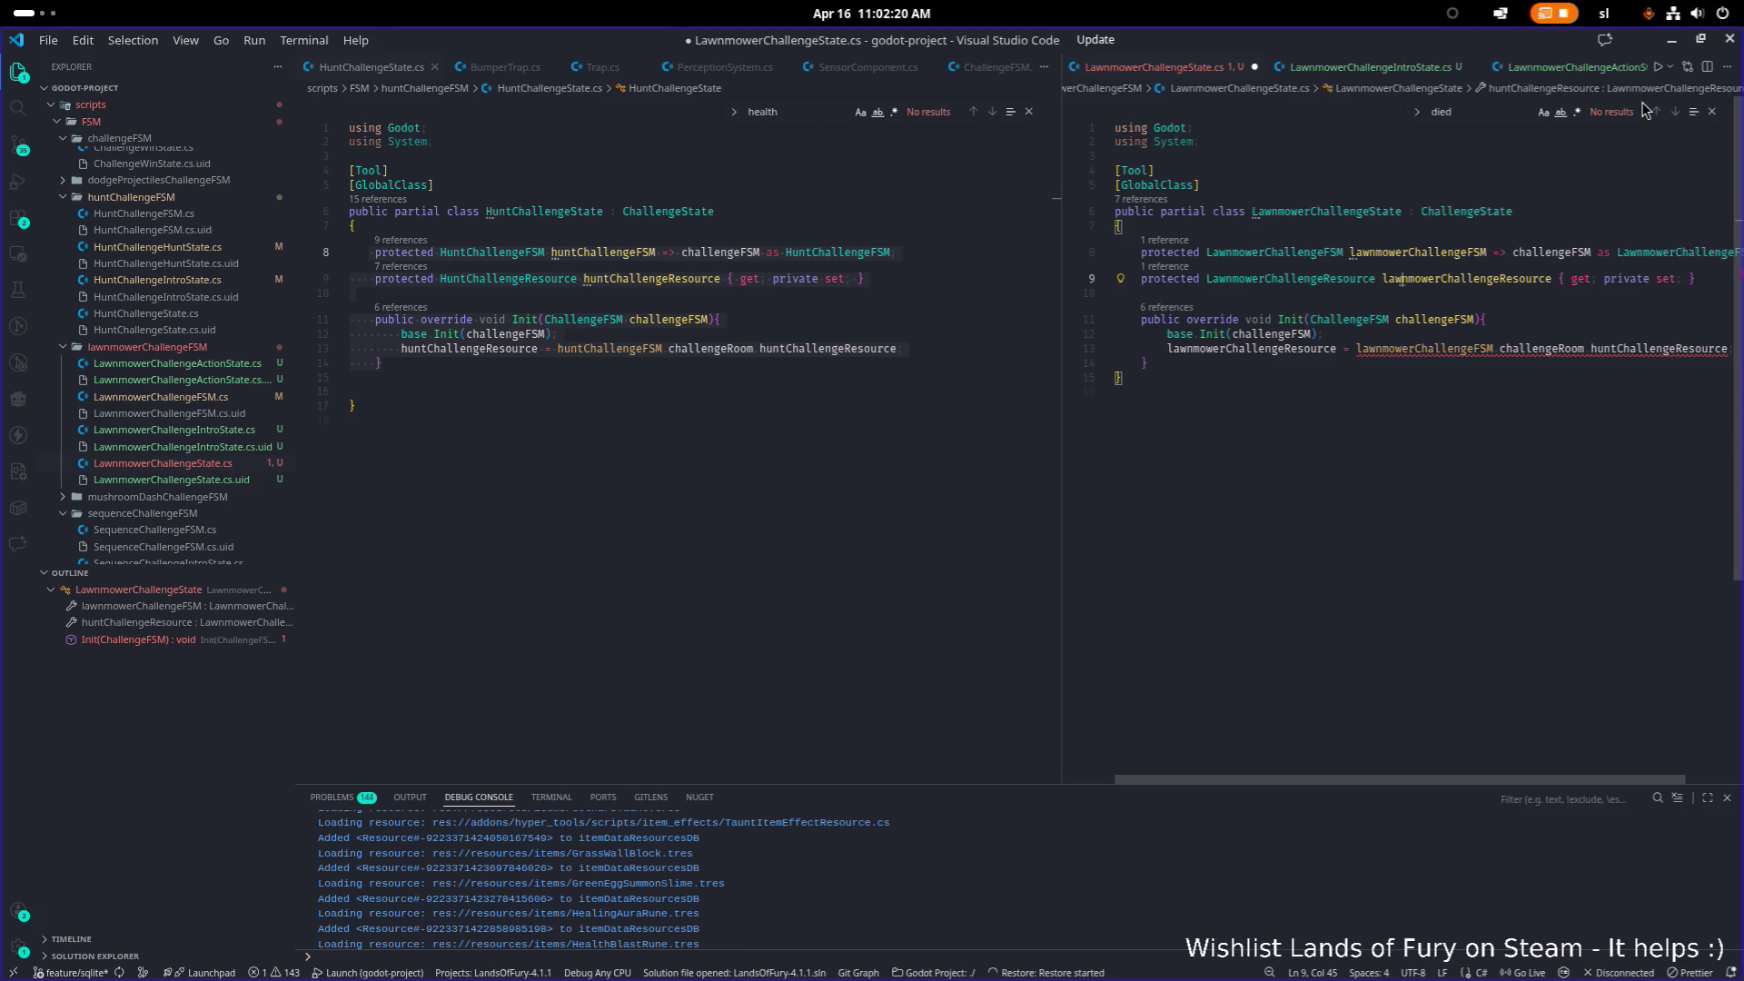
{"action": "key", "text": "Down"}
{"action": "key", "text": "Down"}
{"action": "key", "text": "Down"}
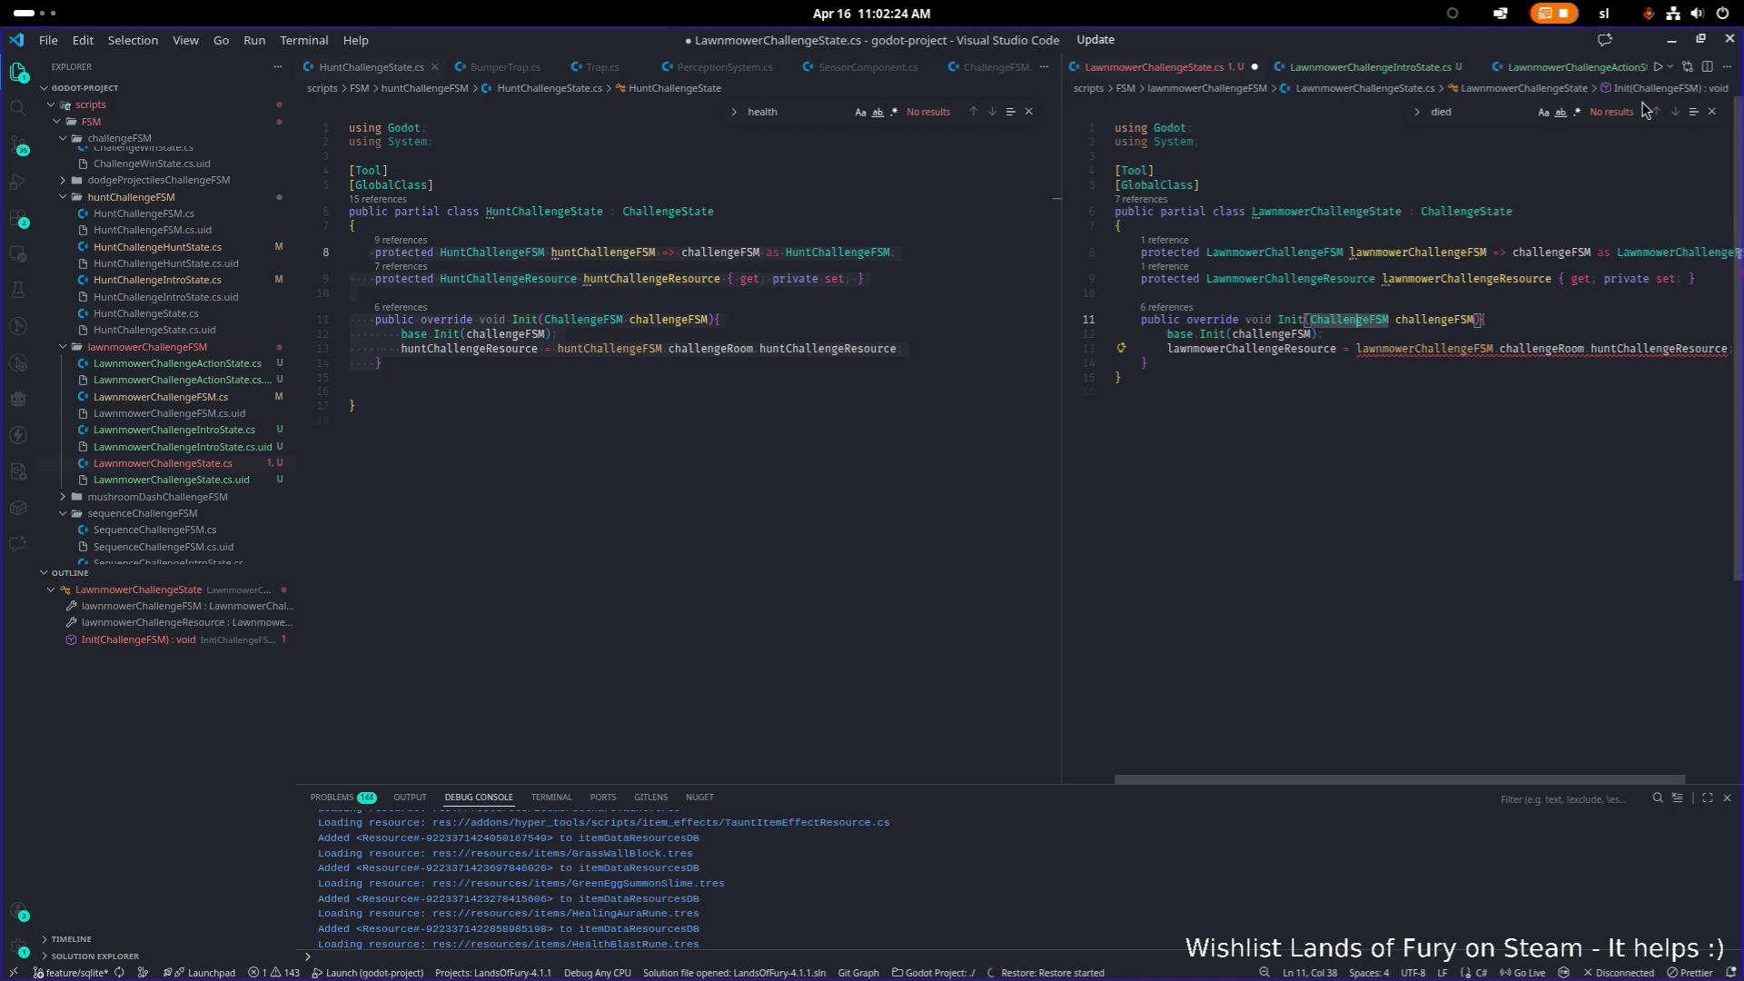
{"action": "key", "text": "End"}
{"action": "key", "text": "ctrl+s"}
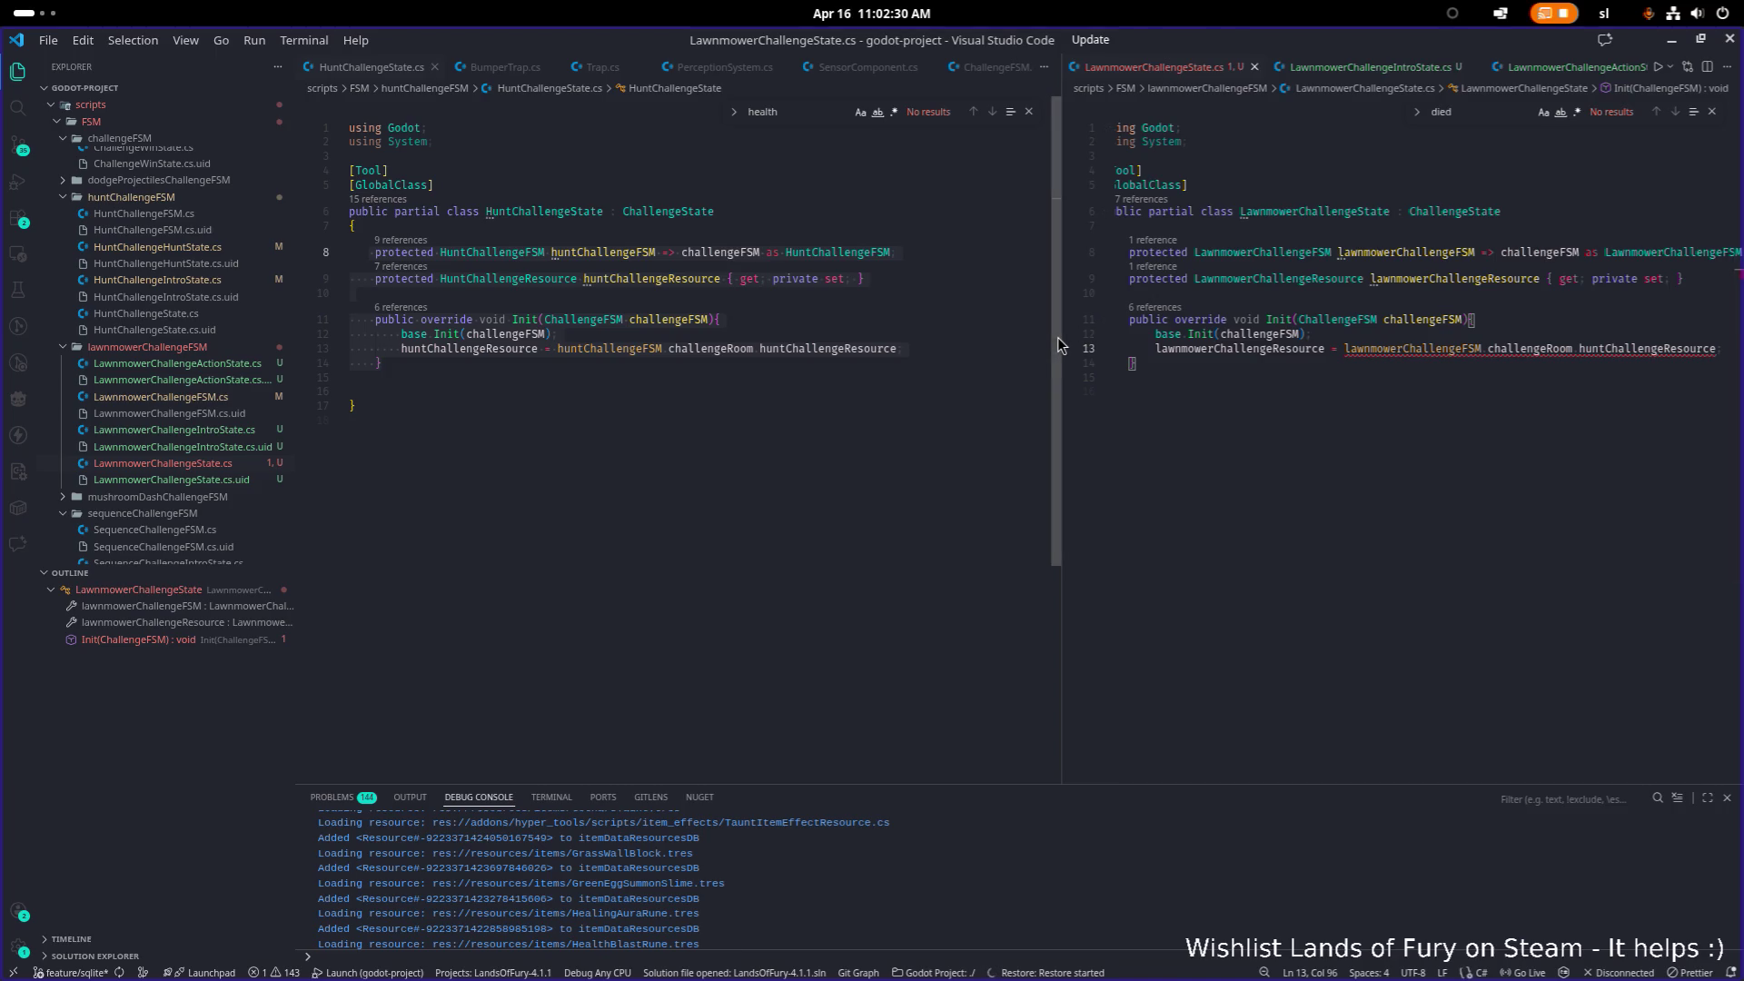
Step: Make line 13 read challengeRoom.lawnmowerChallengeResource instead of huntChallengeResource, and save
{"action": "left_click_drag", "start_coordinate": [1058, 334], "coordinate": [878, 338]}
{"action": "left_click", "coordinate": [1303, 362]}
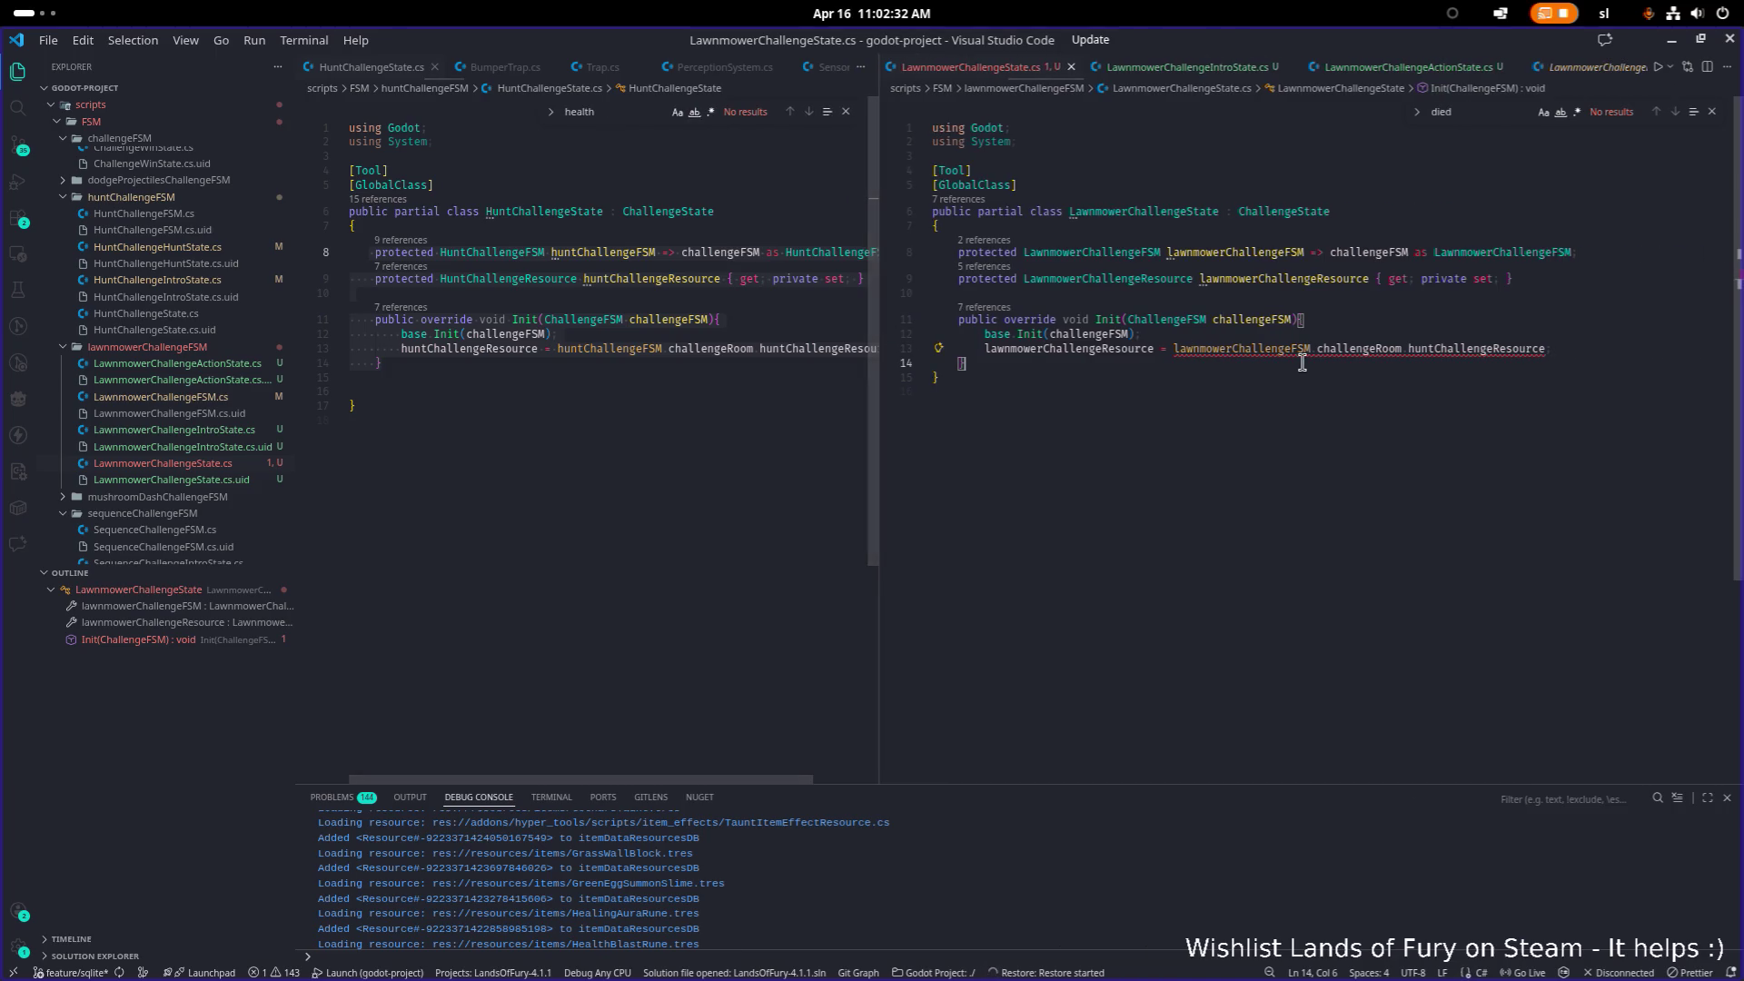
{"action": "mouse_move", "coordinate": [1372, 354]}
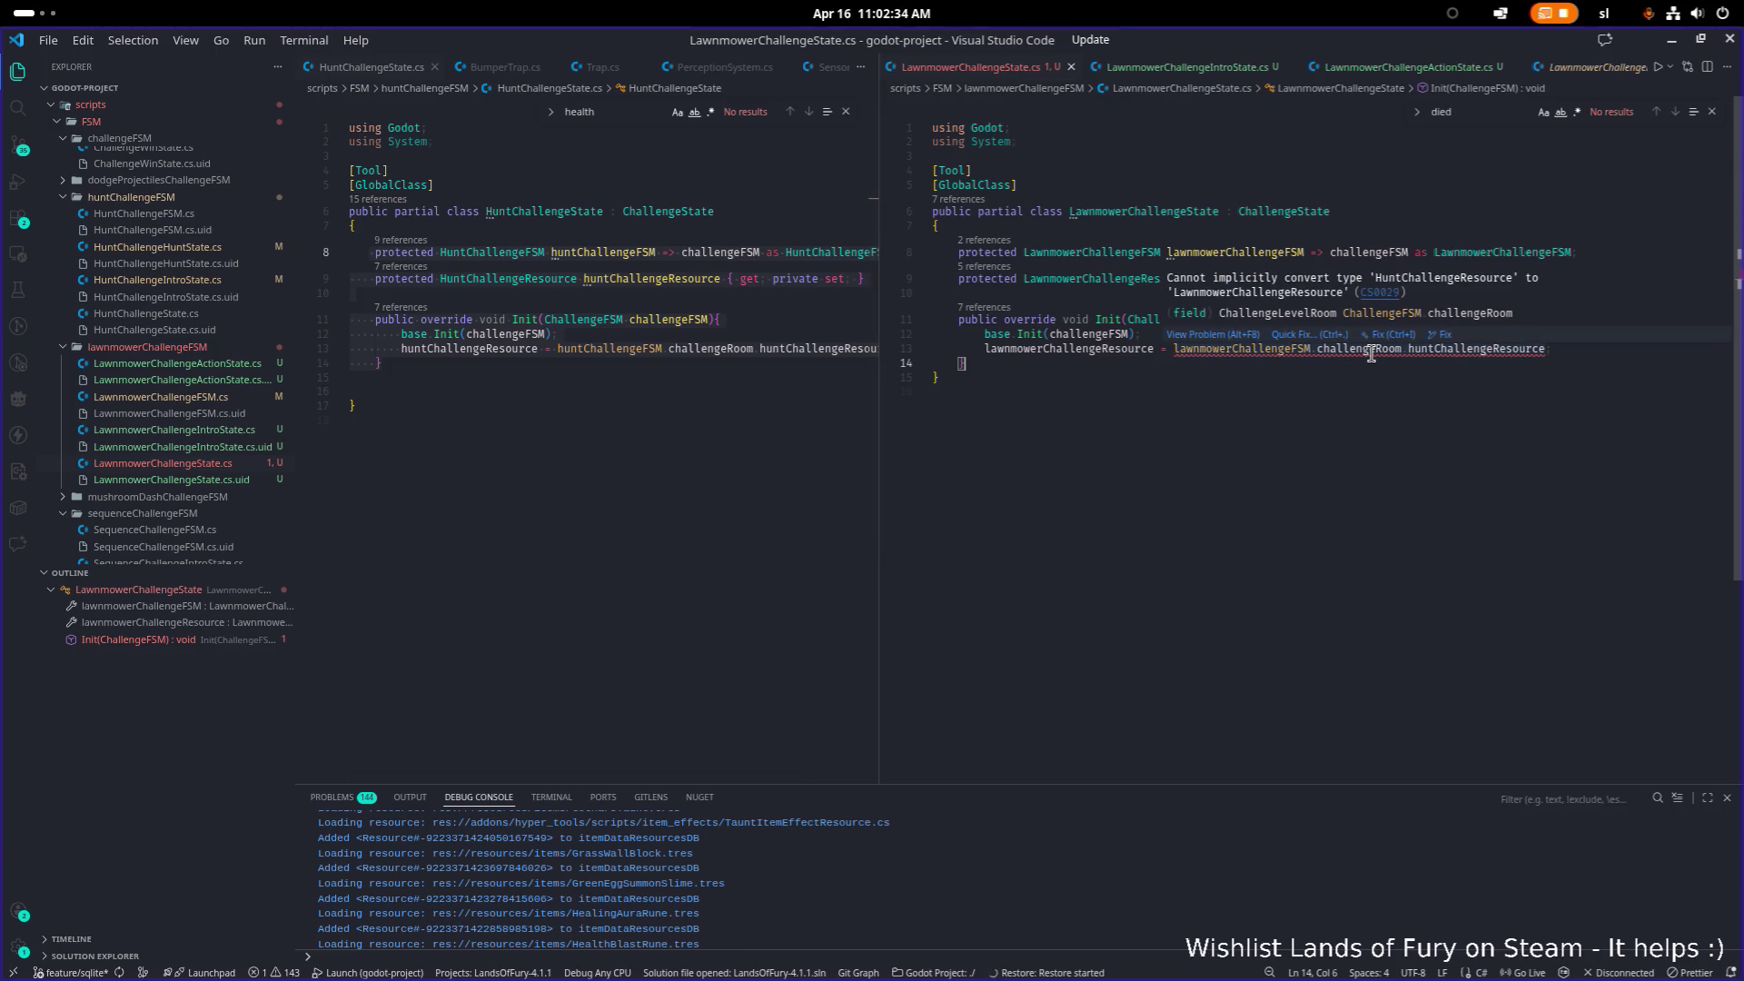
{"action": "double_click", "coordinate": [1453, 350]}
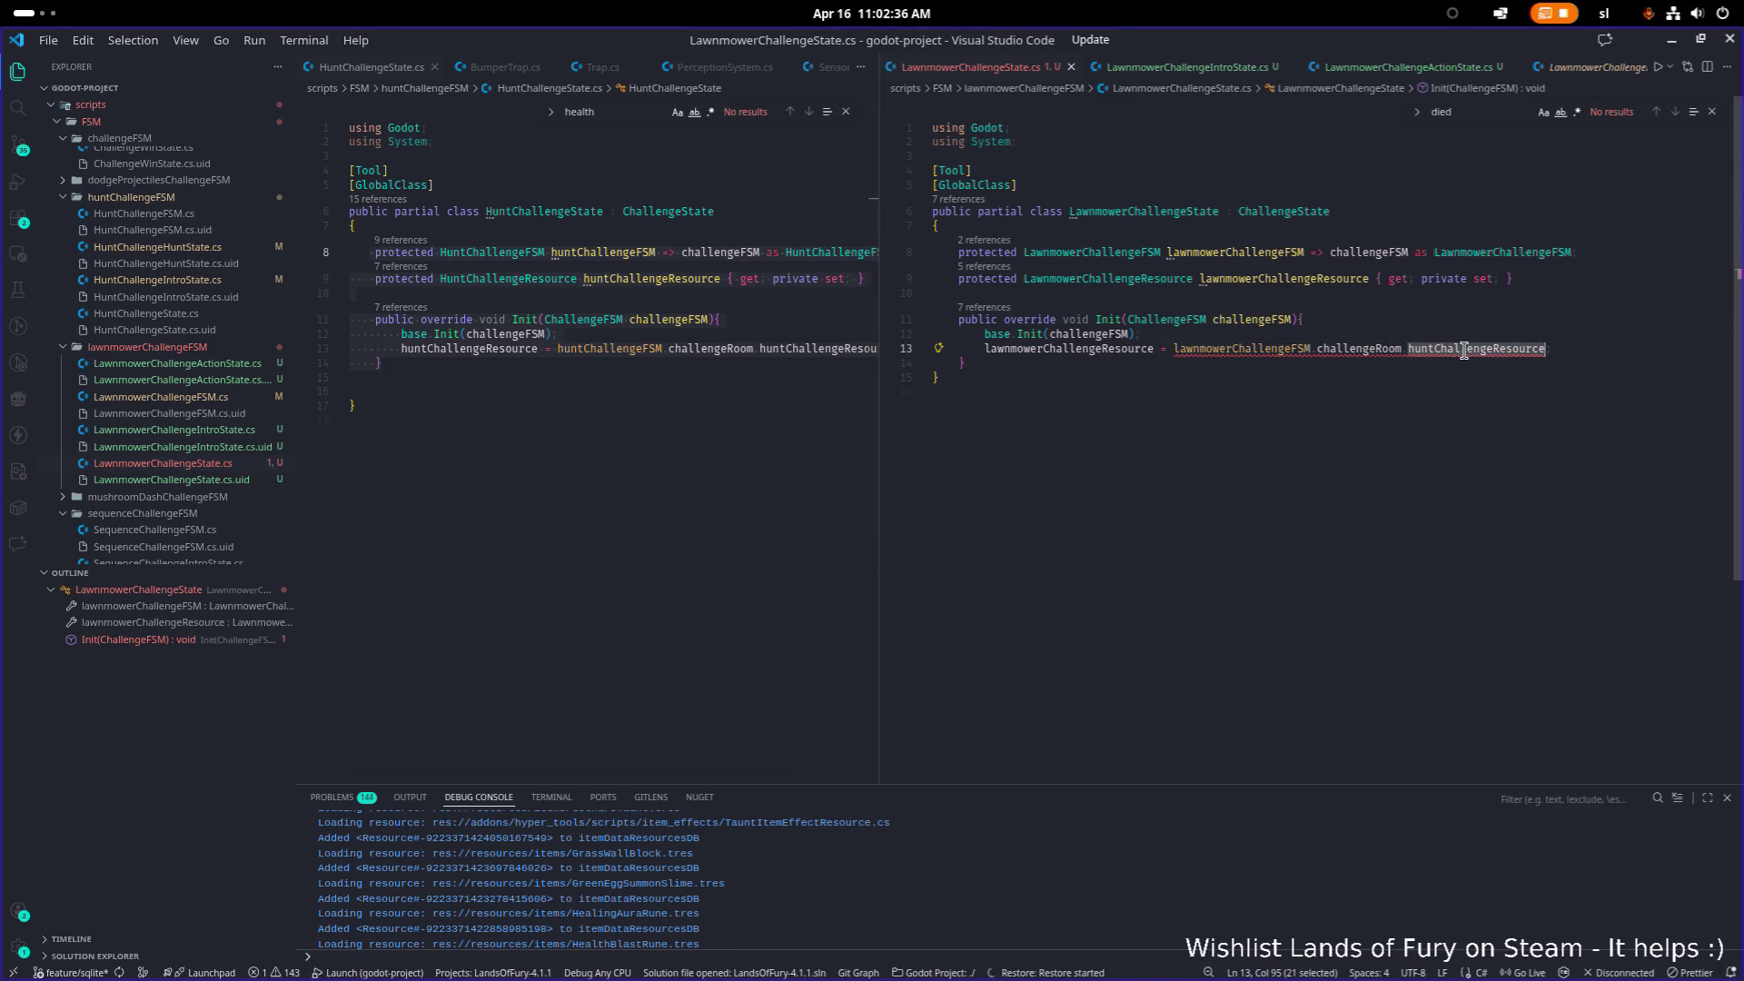
{"action": "type", "text": "lawnm"}
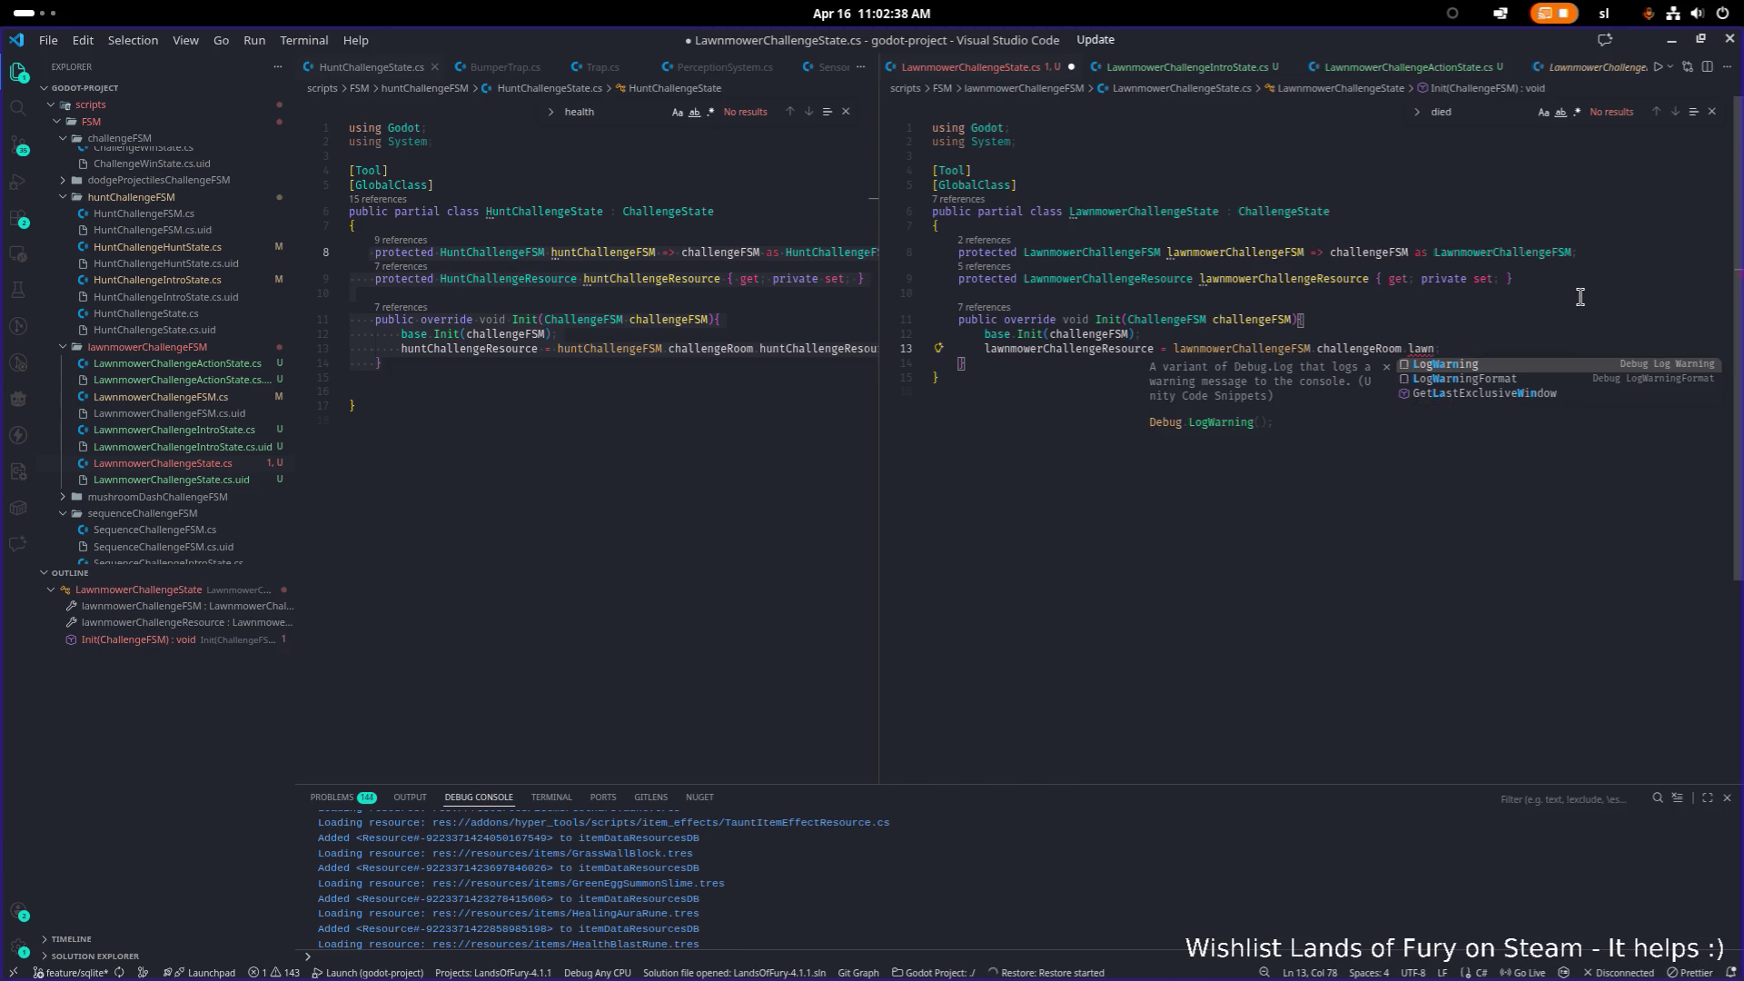
{"action": "type", "text": "owerChalle"}
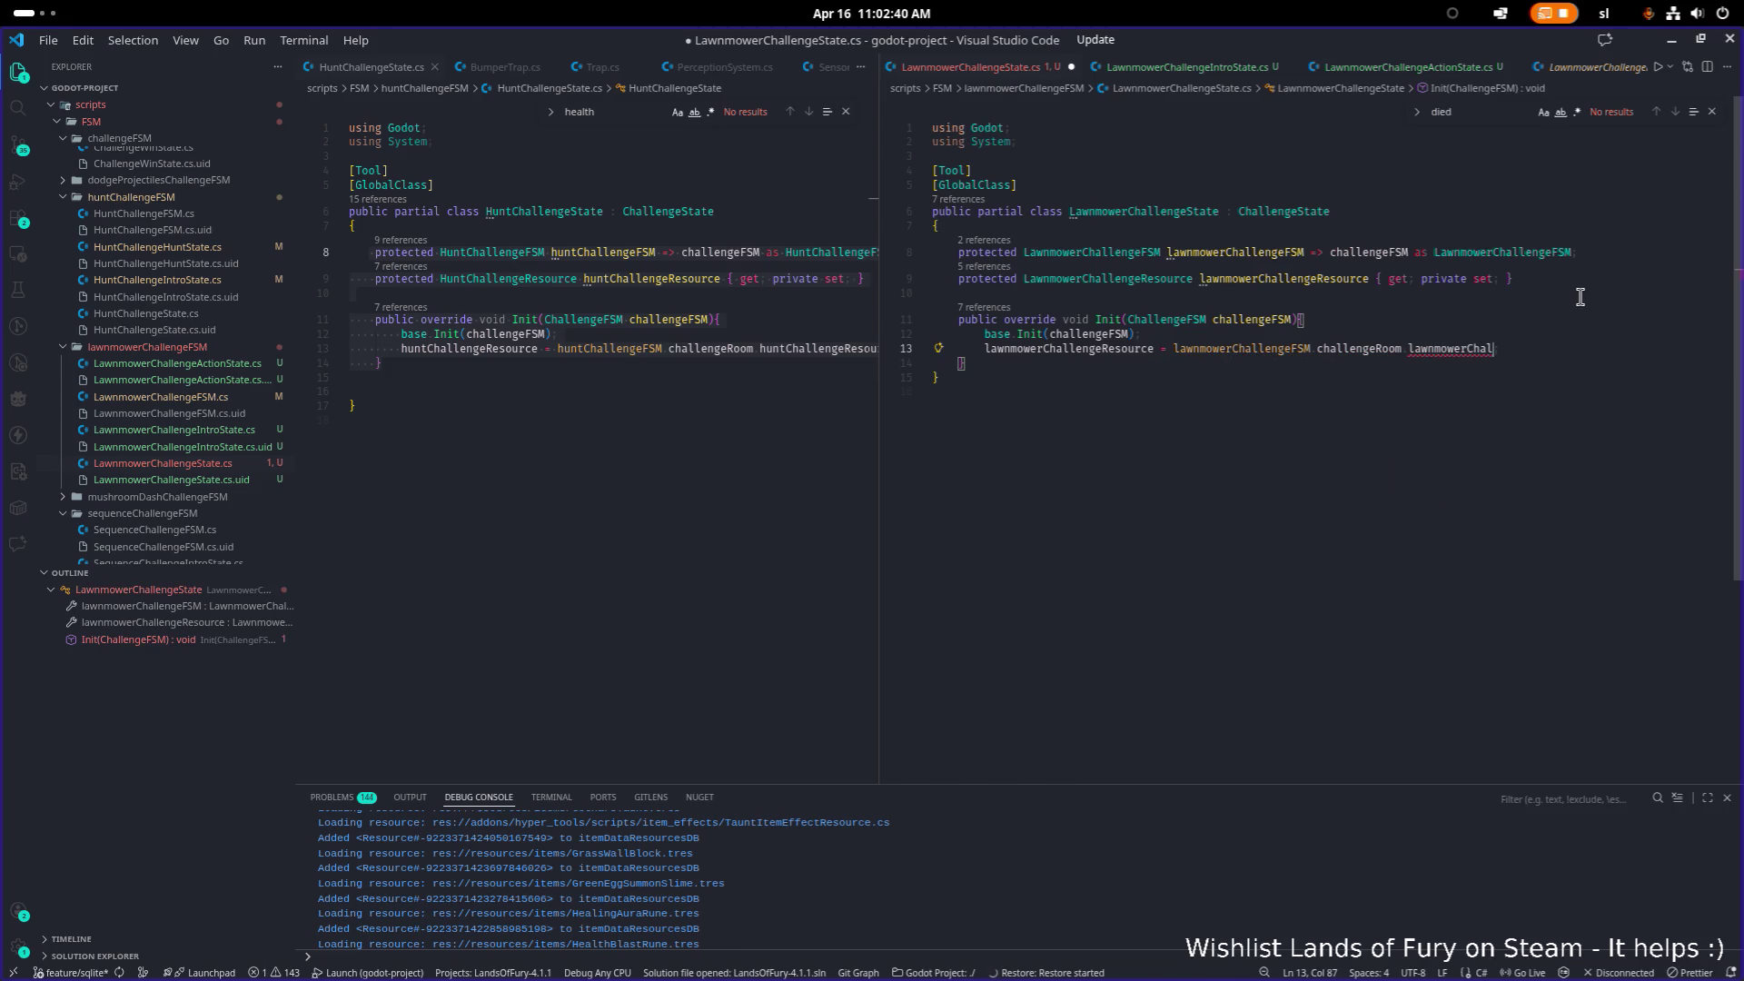
{"action": "type", "text": "ngeResource"}
{"action": "key", "text": "ctrl+s"}
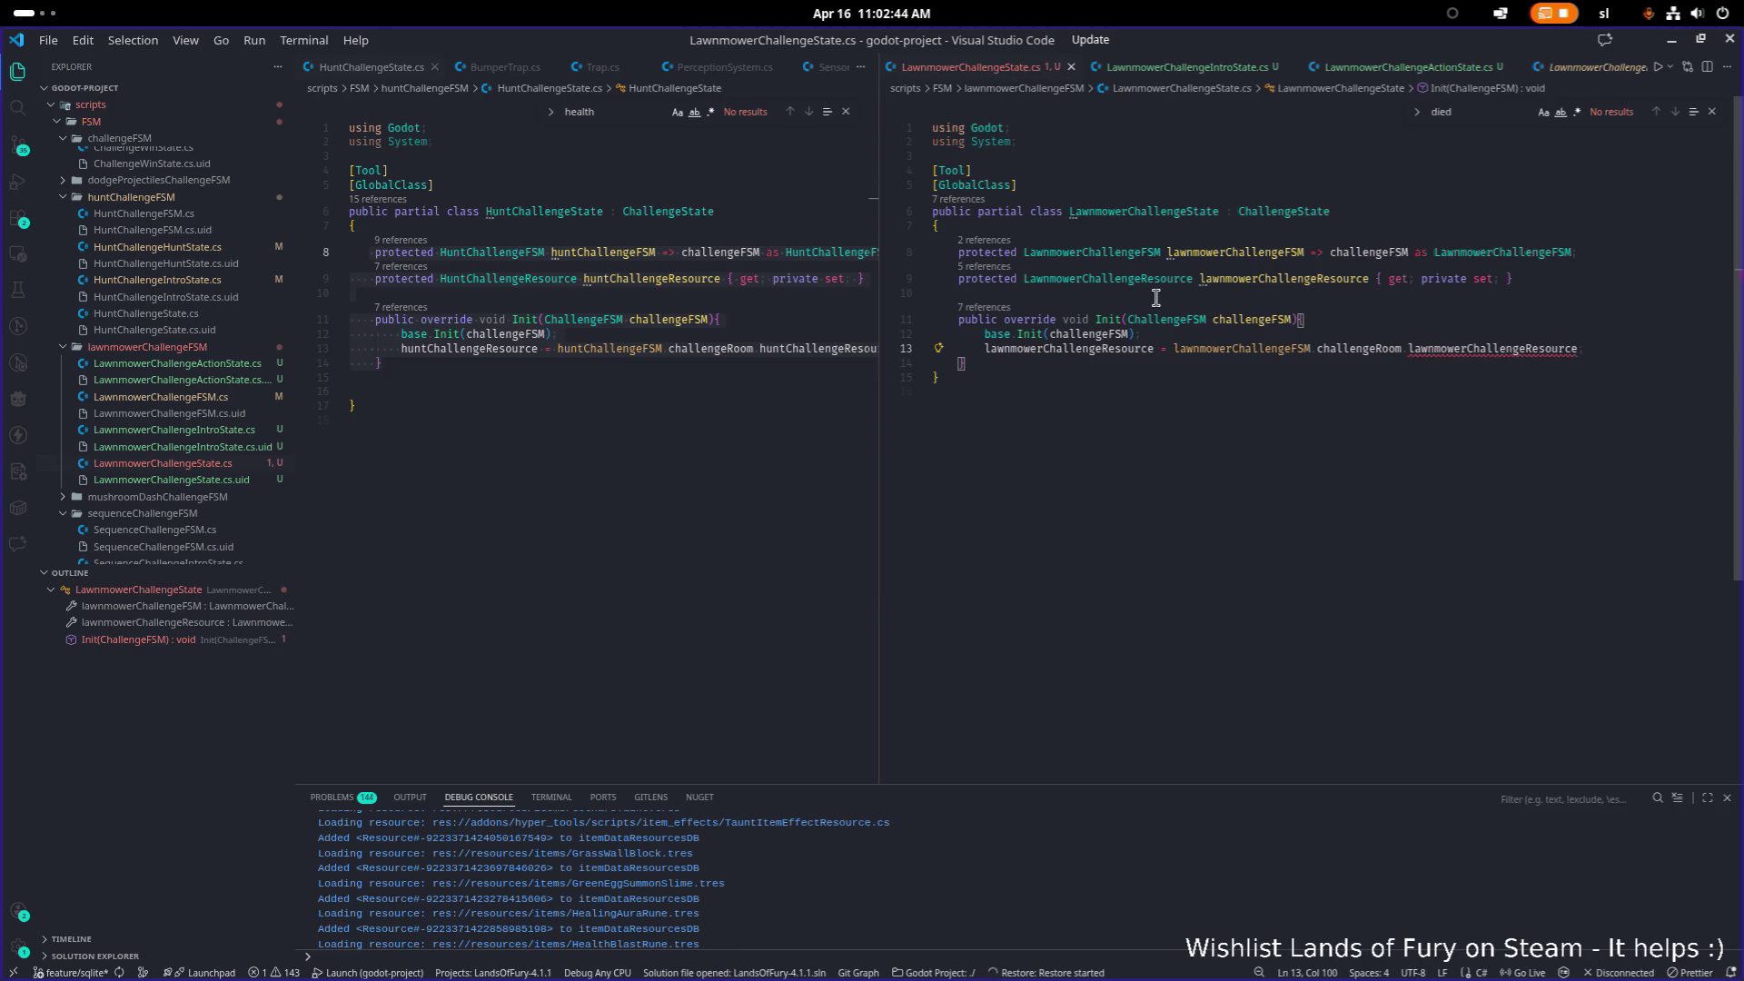
Step: Go to the definition of the LawnmowerChallengeResource type
{"action": "double_click", "coordinate": [1482, 350]}
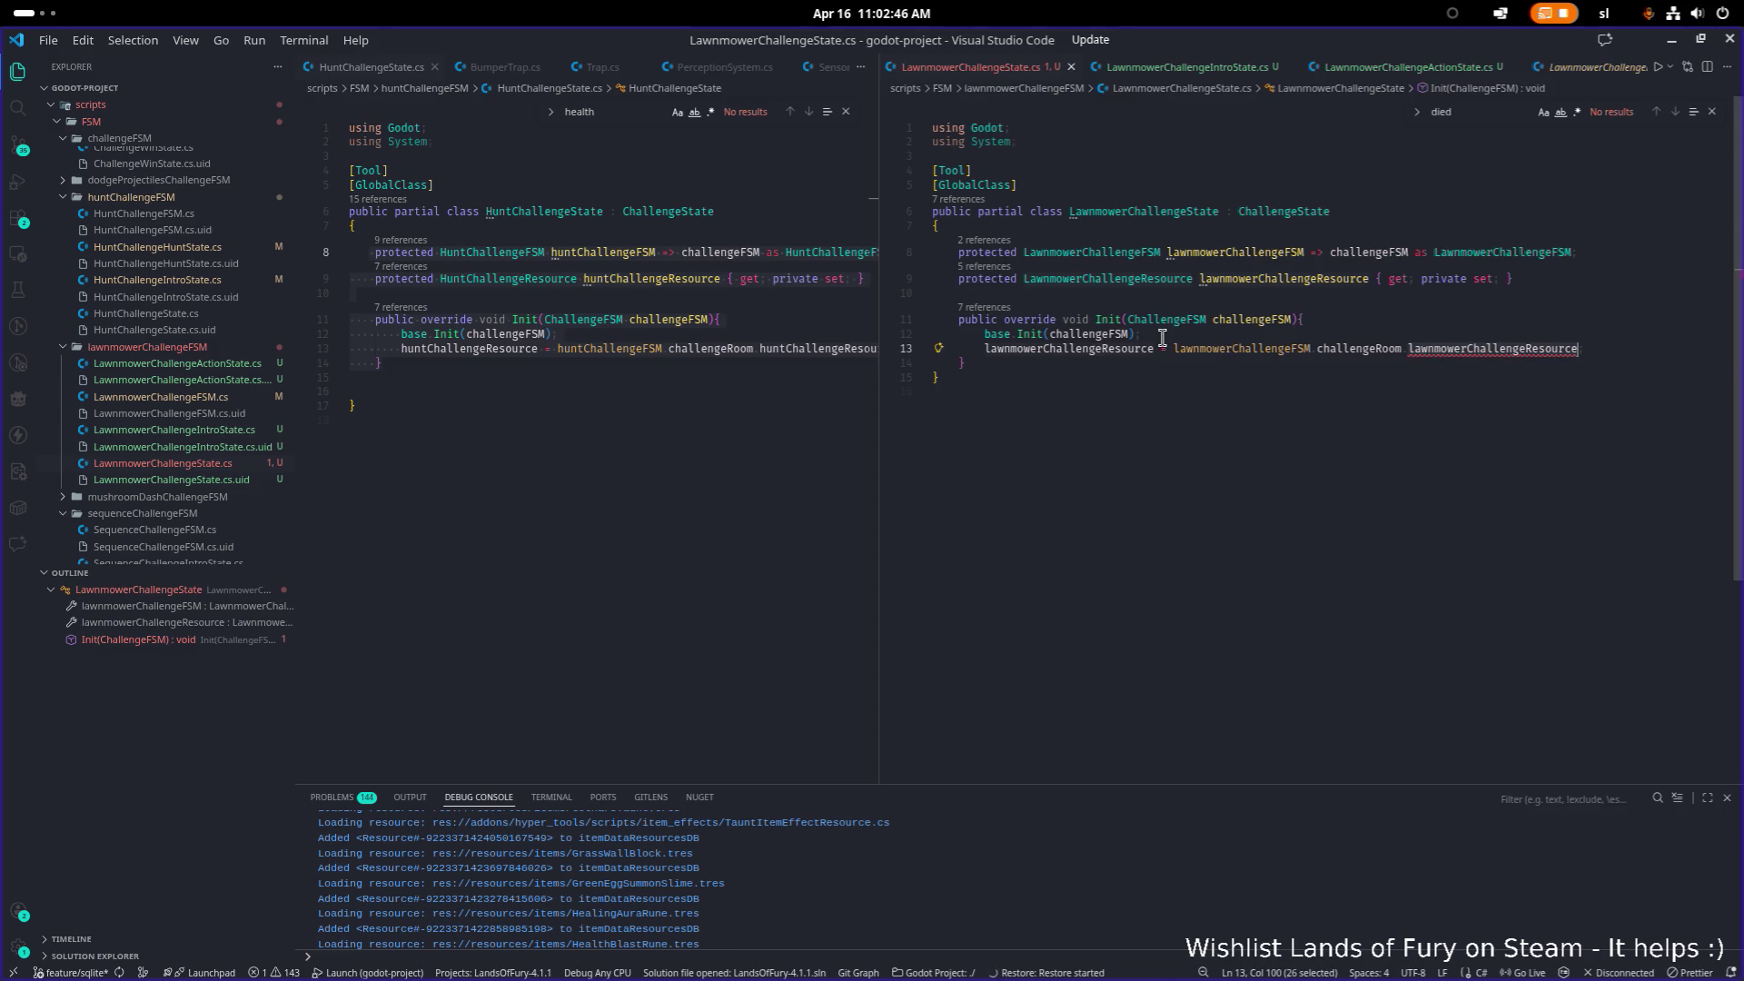
{"action": "left_click", "coordinate": [1135, 278]}
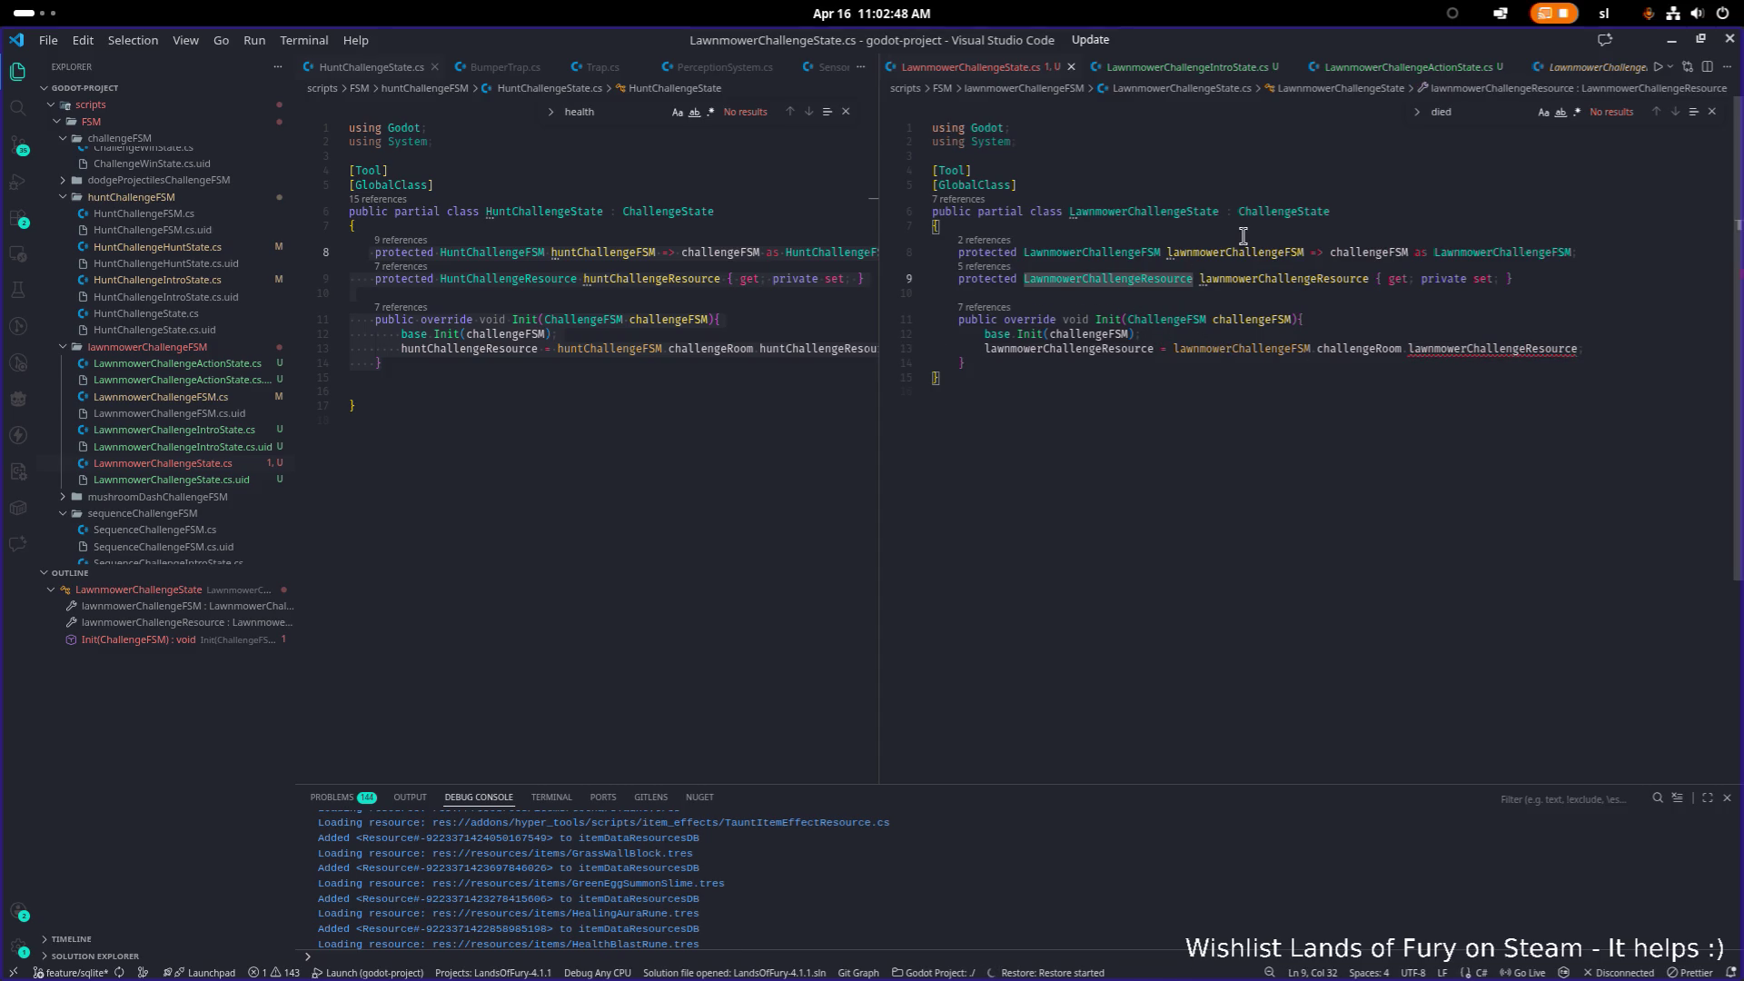
{"action": "key", "text": "F12"}
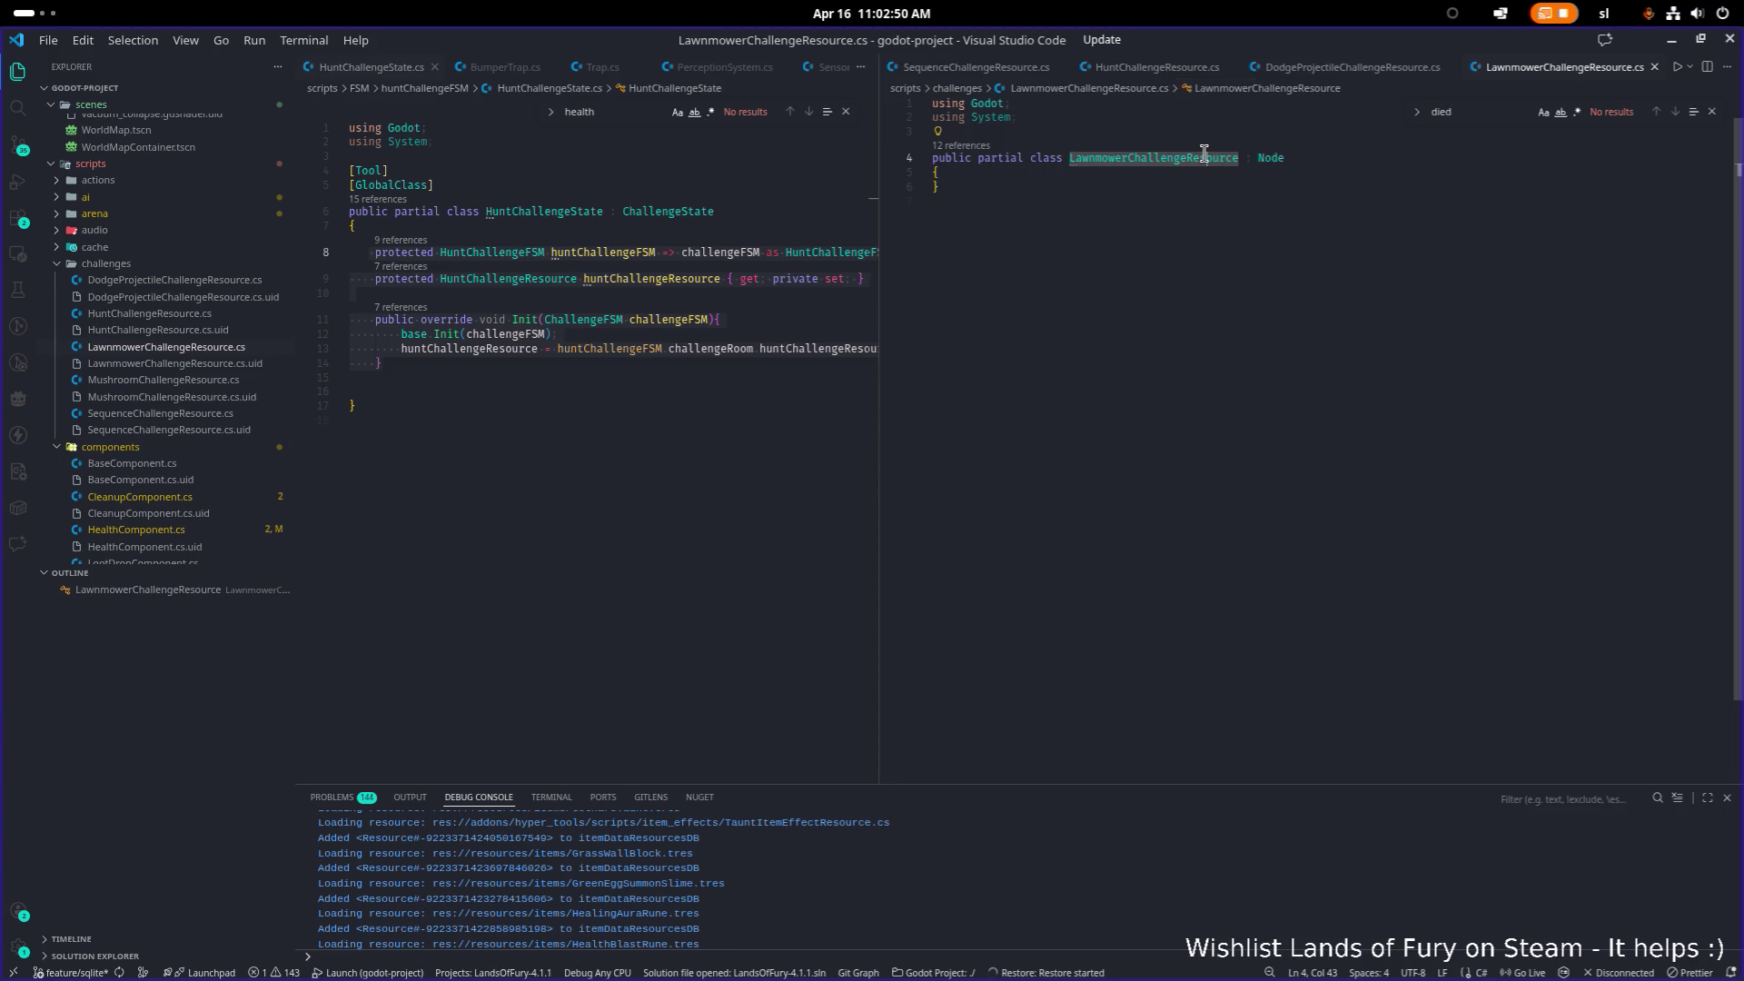
Step: Add [Tool] and [GlobalClass] attribute lines above the LawnmowerChallengeResource class
{"action": "key", "text": "ctrl+shift+Return"}
{"action": "type", "text": "[Tool"}
{"action": "key", "text": "Escape"}
{"action": "type", "text": "]"}
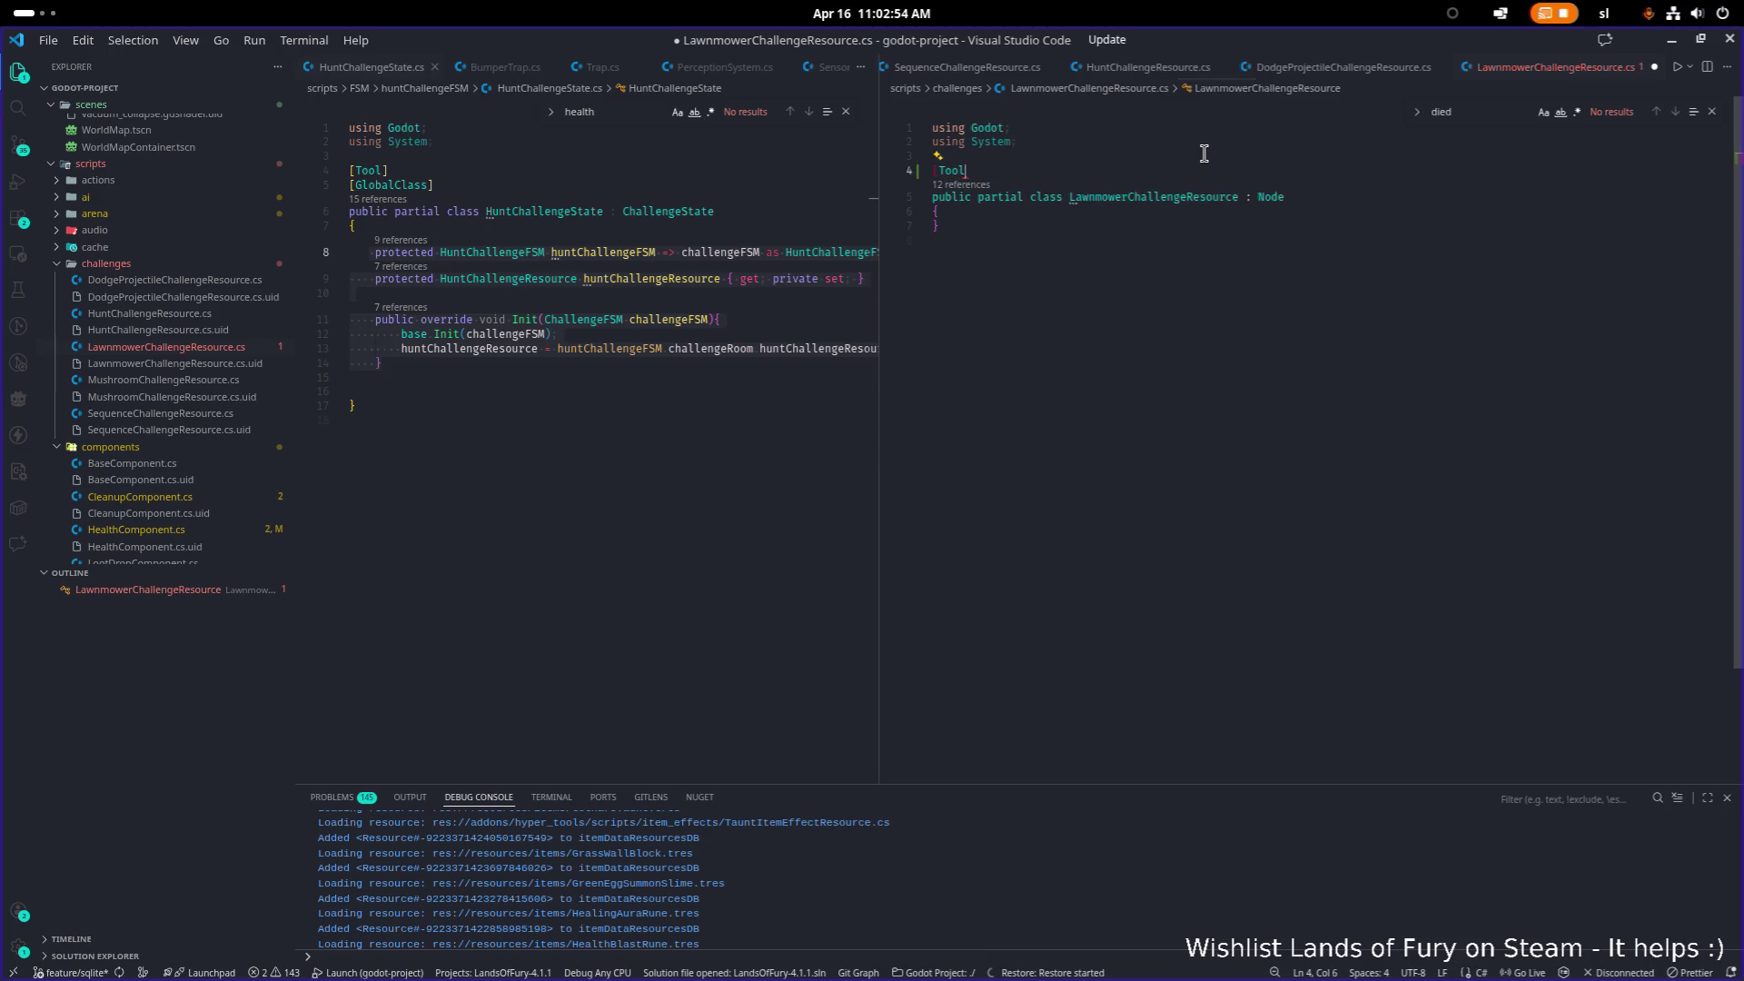
{"action": "key", "text": "Return"}
{"action": "type", "text": "[Glo"}
{"action": "key", "text": "Tab"}
Step: Change the class's base type from Node to Resource and save the file
{"action": "key", "text": "Down"}
{"action": "key", "text": "End"}
{"action": "key", "text": "ctrl+shift+Left"}
{"action": "type", "text": "R"}
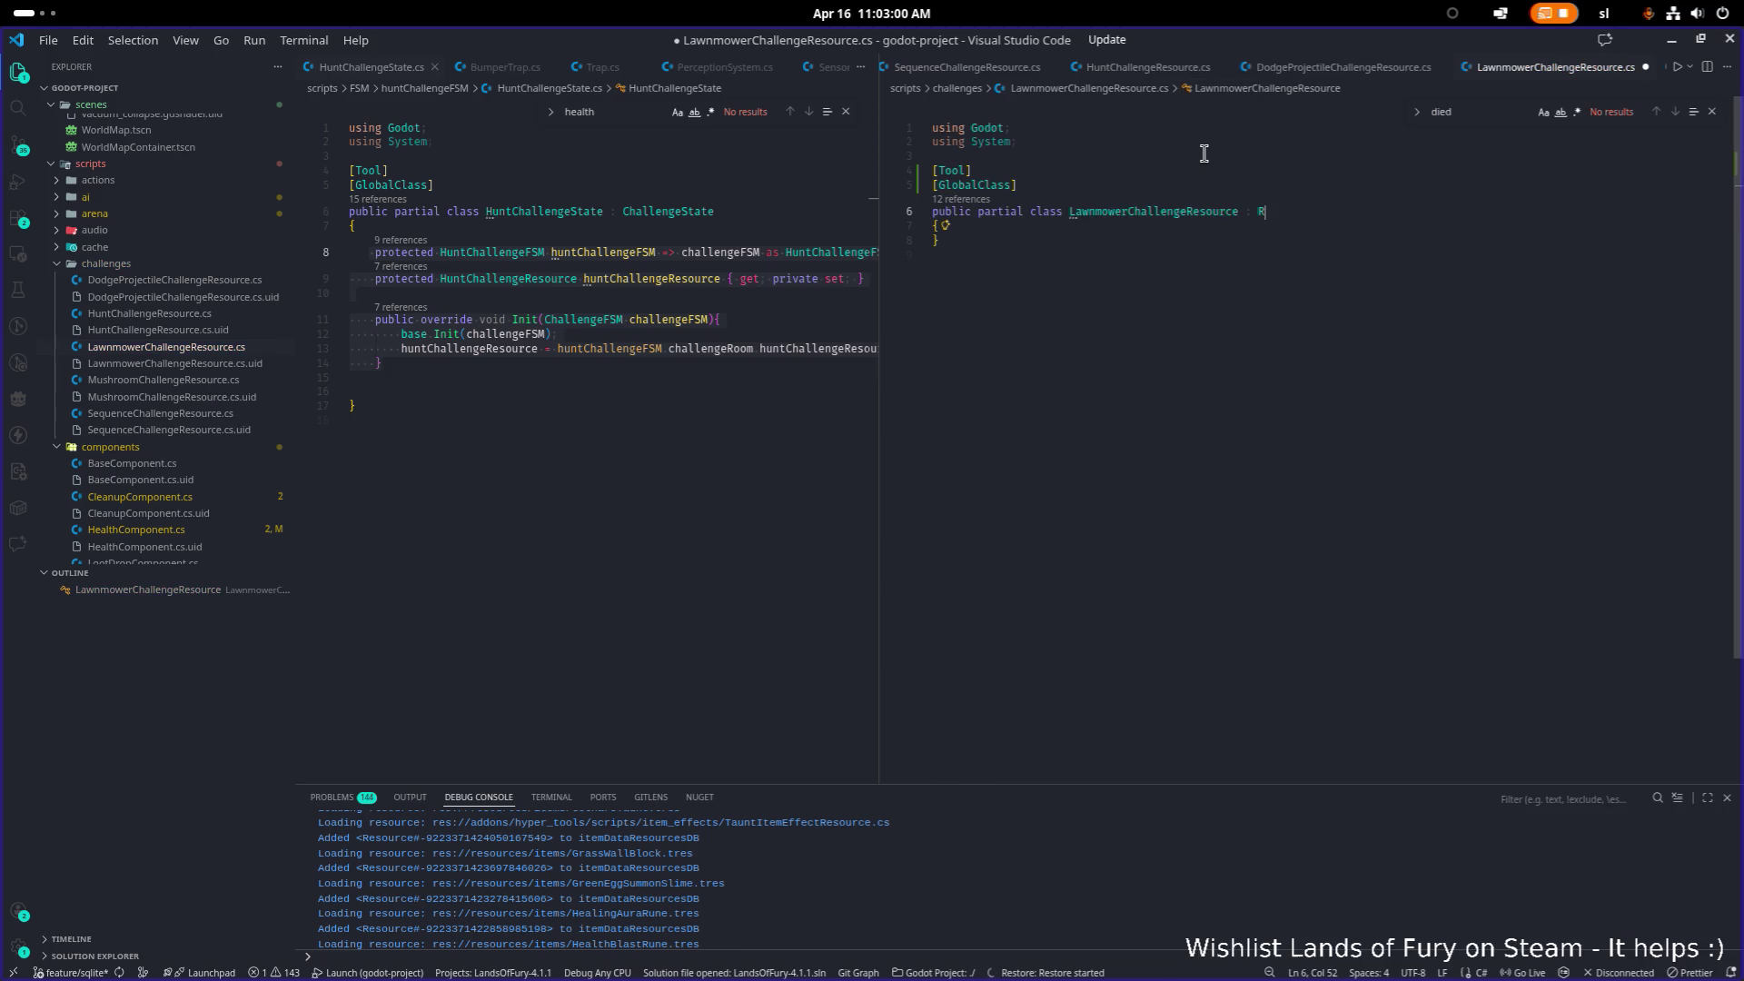
{"action": "type", "text": "esource"}
{"action": "key", "text": "Escape"}
{"action": "key", "text": "ctrl+s"}
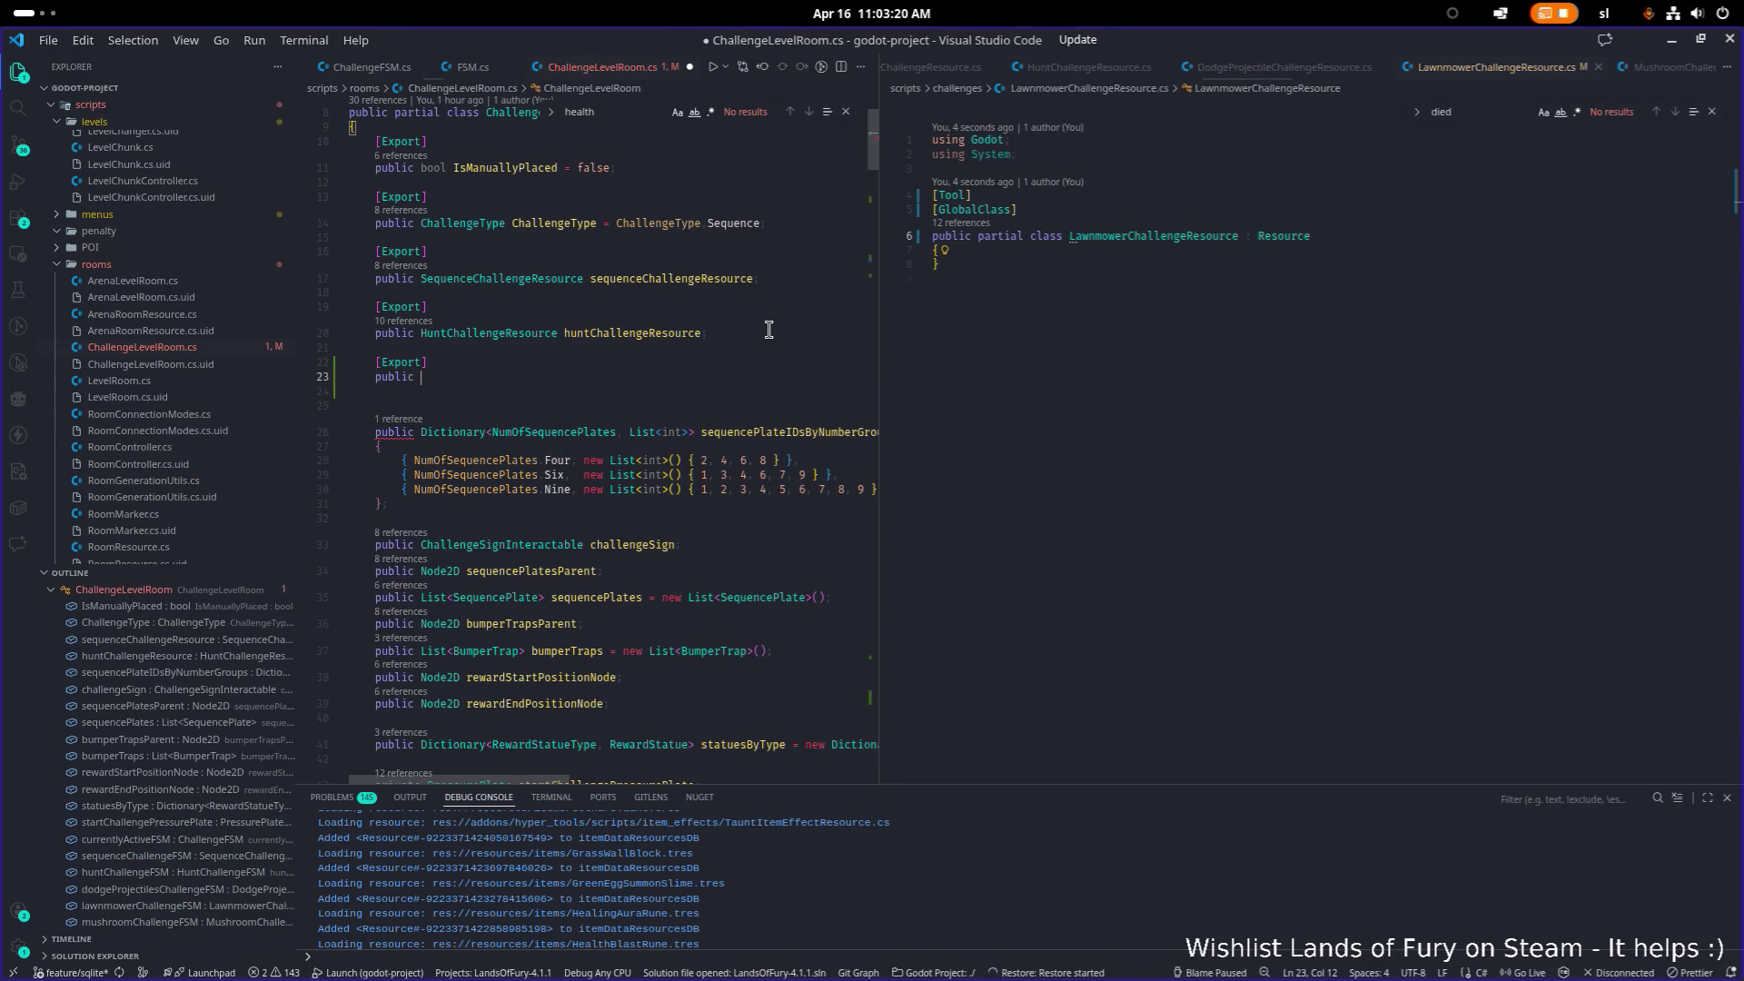
Step: Declare [Export] public LawnmowerChallengeResource lawnmowerChallengeResource on line 23 and save ChallengeLevelRoom.cs
{"action": "type", "text": "lawnmowerChallengeResource"}
{"action": "key", "text": "ctrl+Left"}
{"action": "key", "text": "Left"}
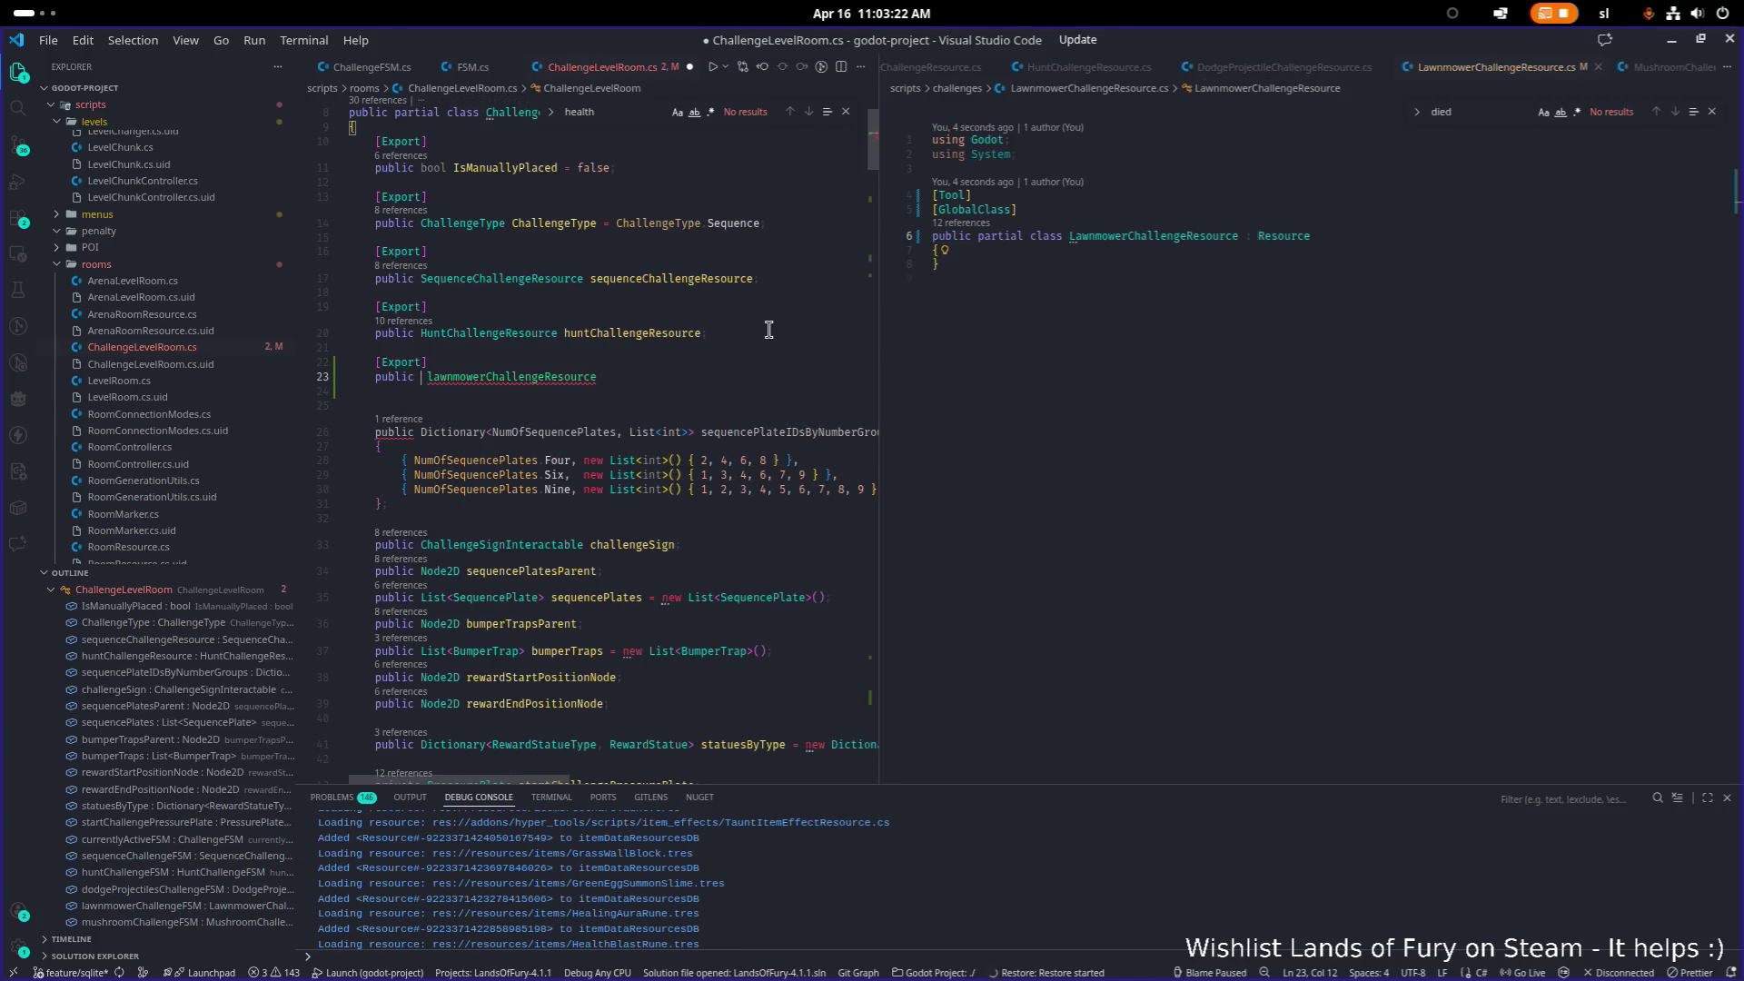
{"action": "type", "text": "Lawnmowercha"}
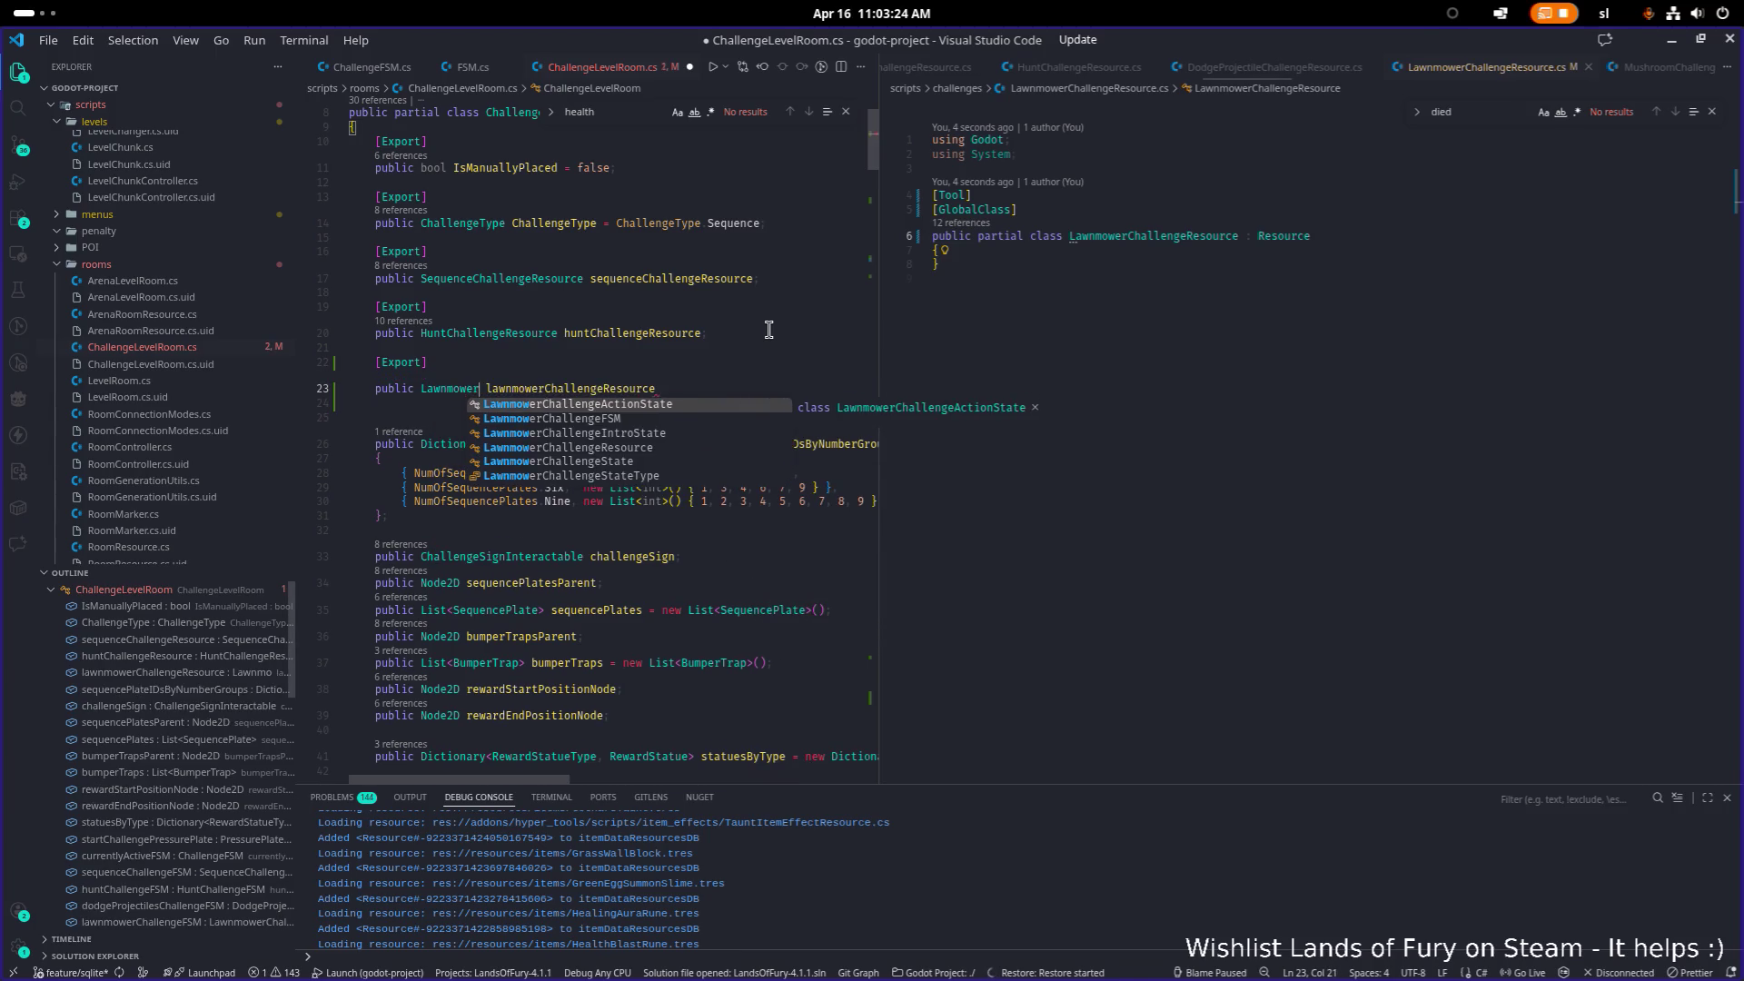
{"action": "key", "text": "Down"}
{"action": "key", "text": "Down"}
{"action": "key", "text": "Down"}
{"action": "key", "text": "Return"}
{"action": "key", "text": "End"}
{"action": "key", "text": "ctrl+s"}
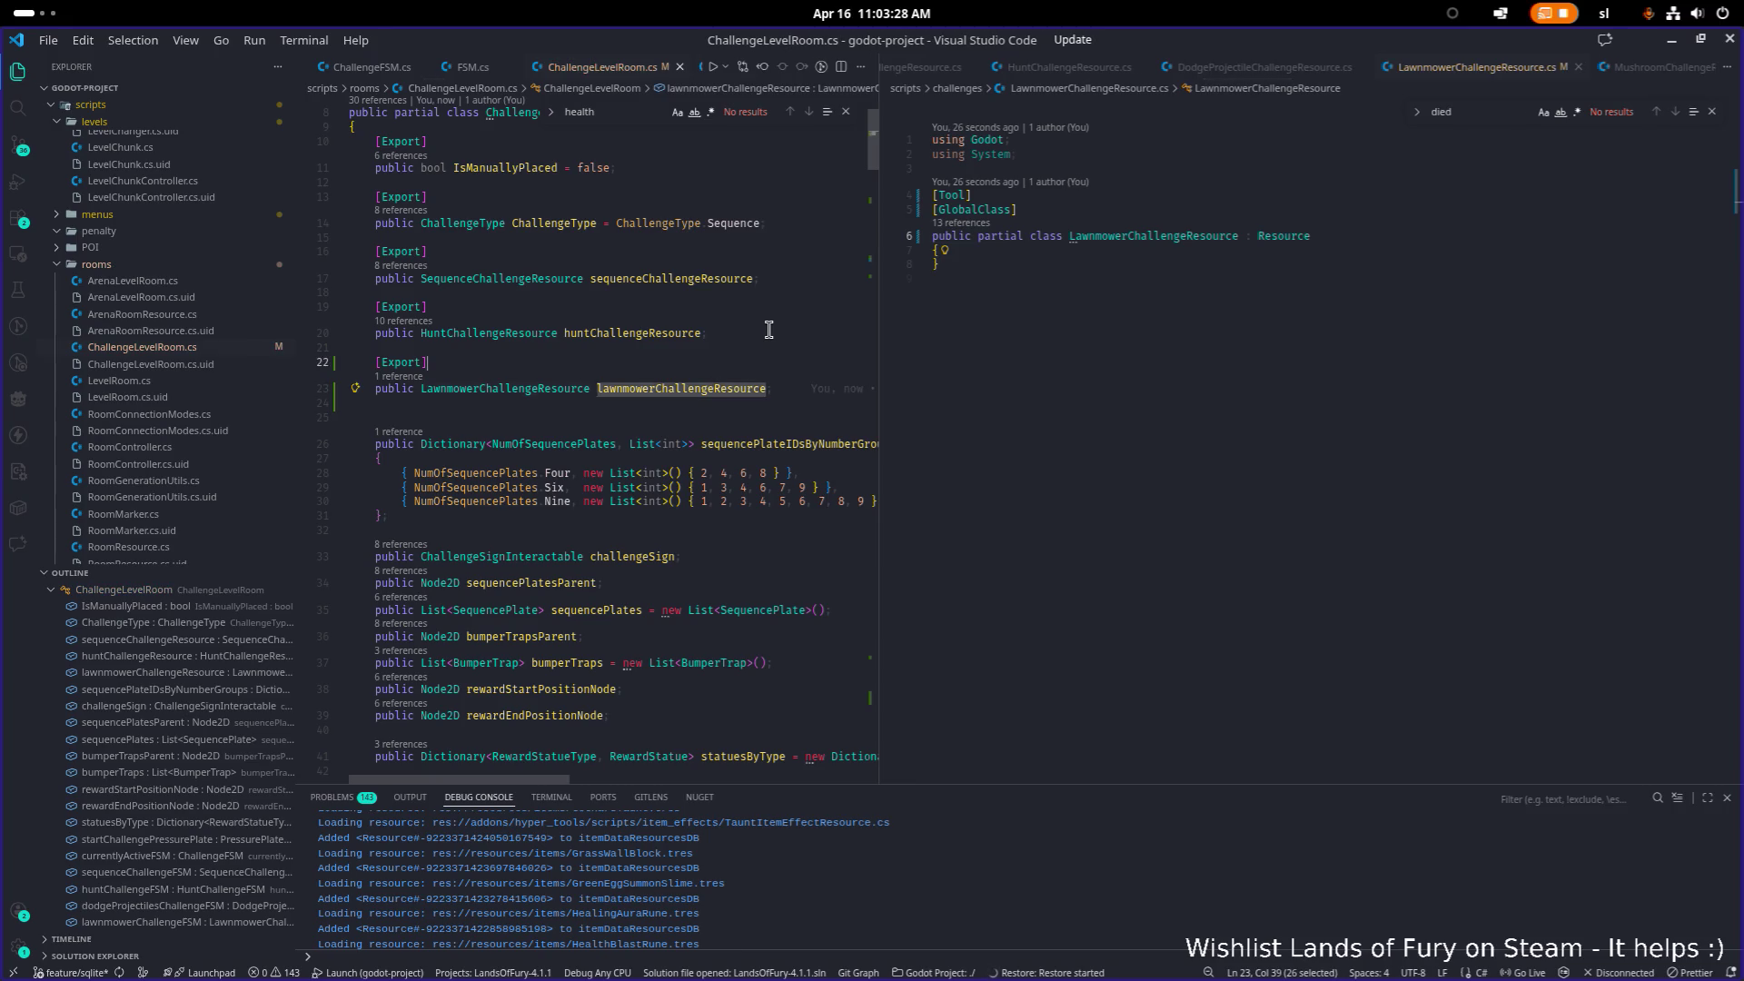
Step: Search the file for huntChallengeResource and jump to its StartChallenge assignment
{"action": "key", "text": "ctrl+alt+minus"}
{"action": "key", "text": "ctrl+f"}
{"action": "key", "text": "Return"}
{"action": "key", "text": "Return"}
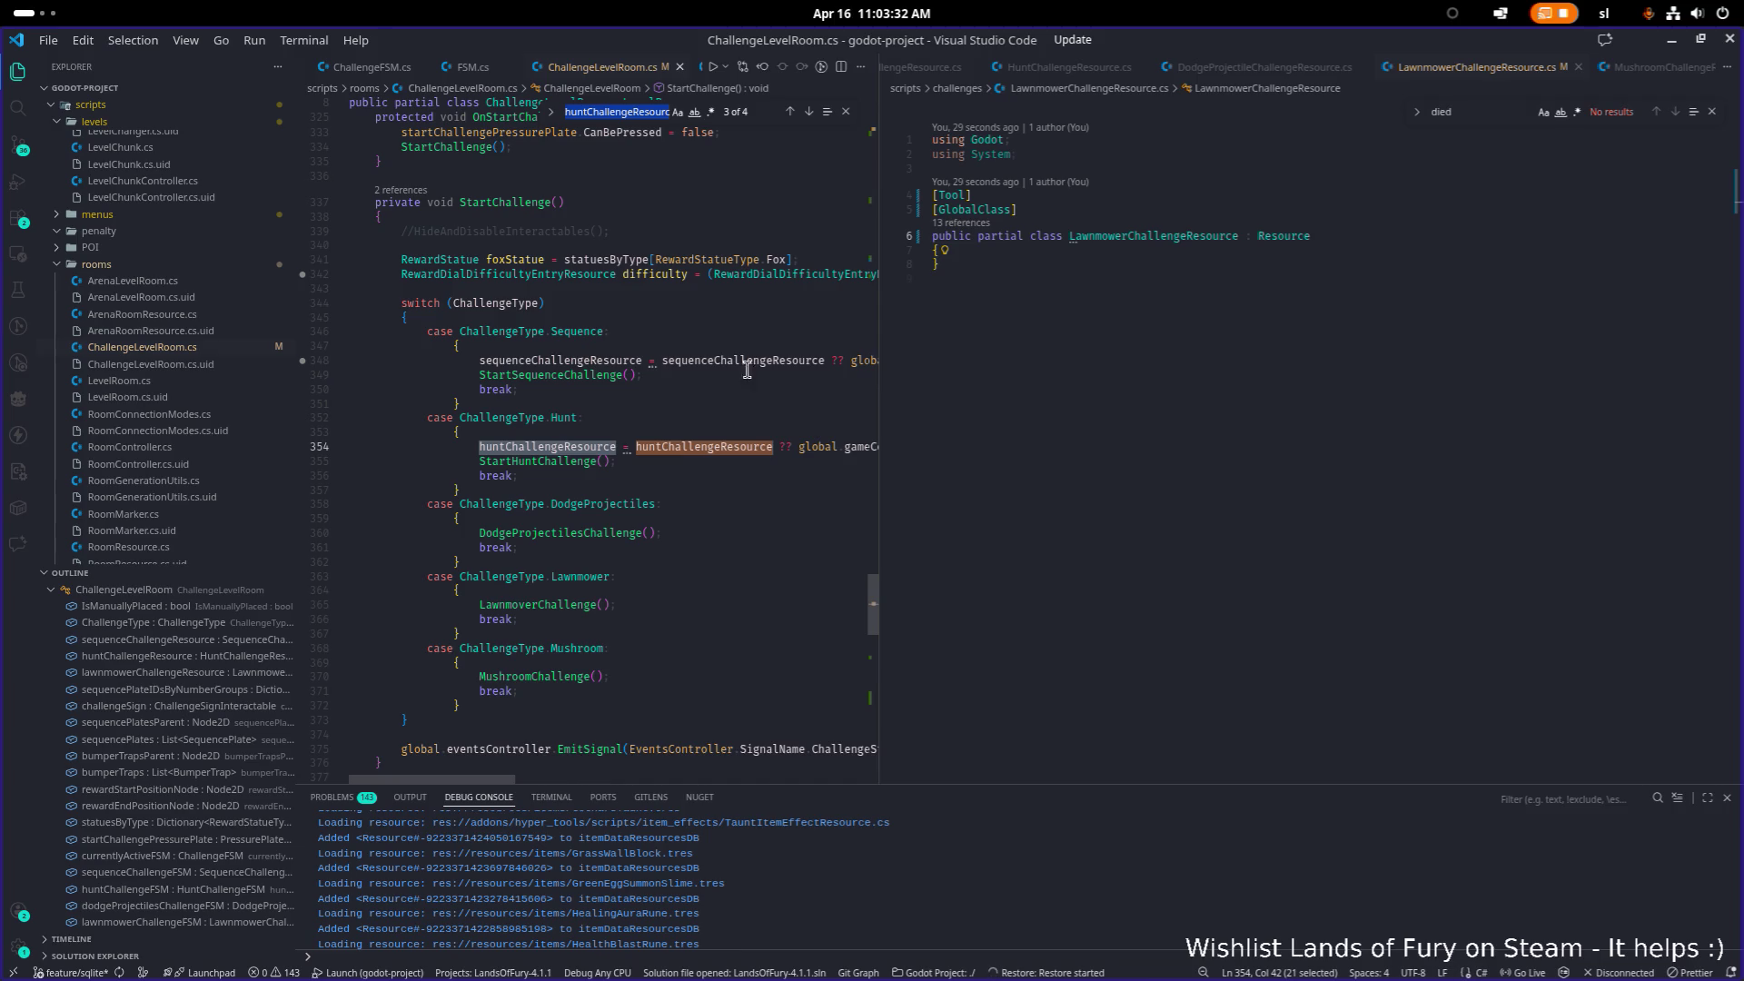
Step: Add 'lawnmowerChallengeResource = lawnmowerChallengeResource ??' above the LawnmowerChallenge call
{"action": "left_click", "coordinate": [731, 565]}
{"action": "key", "text": "Down"}
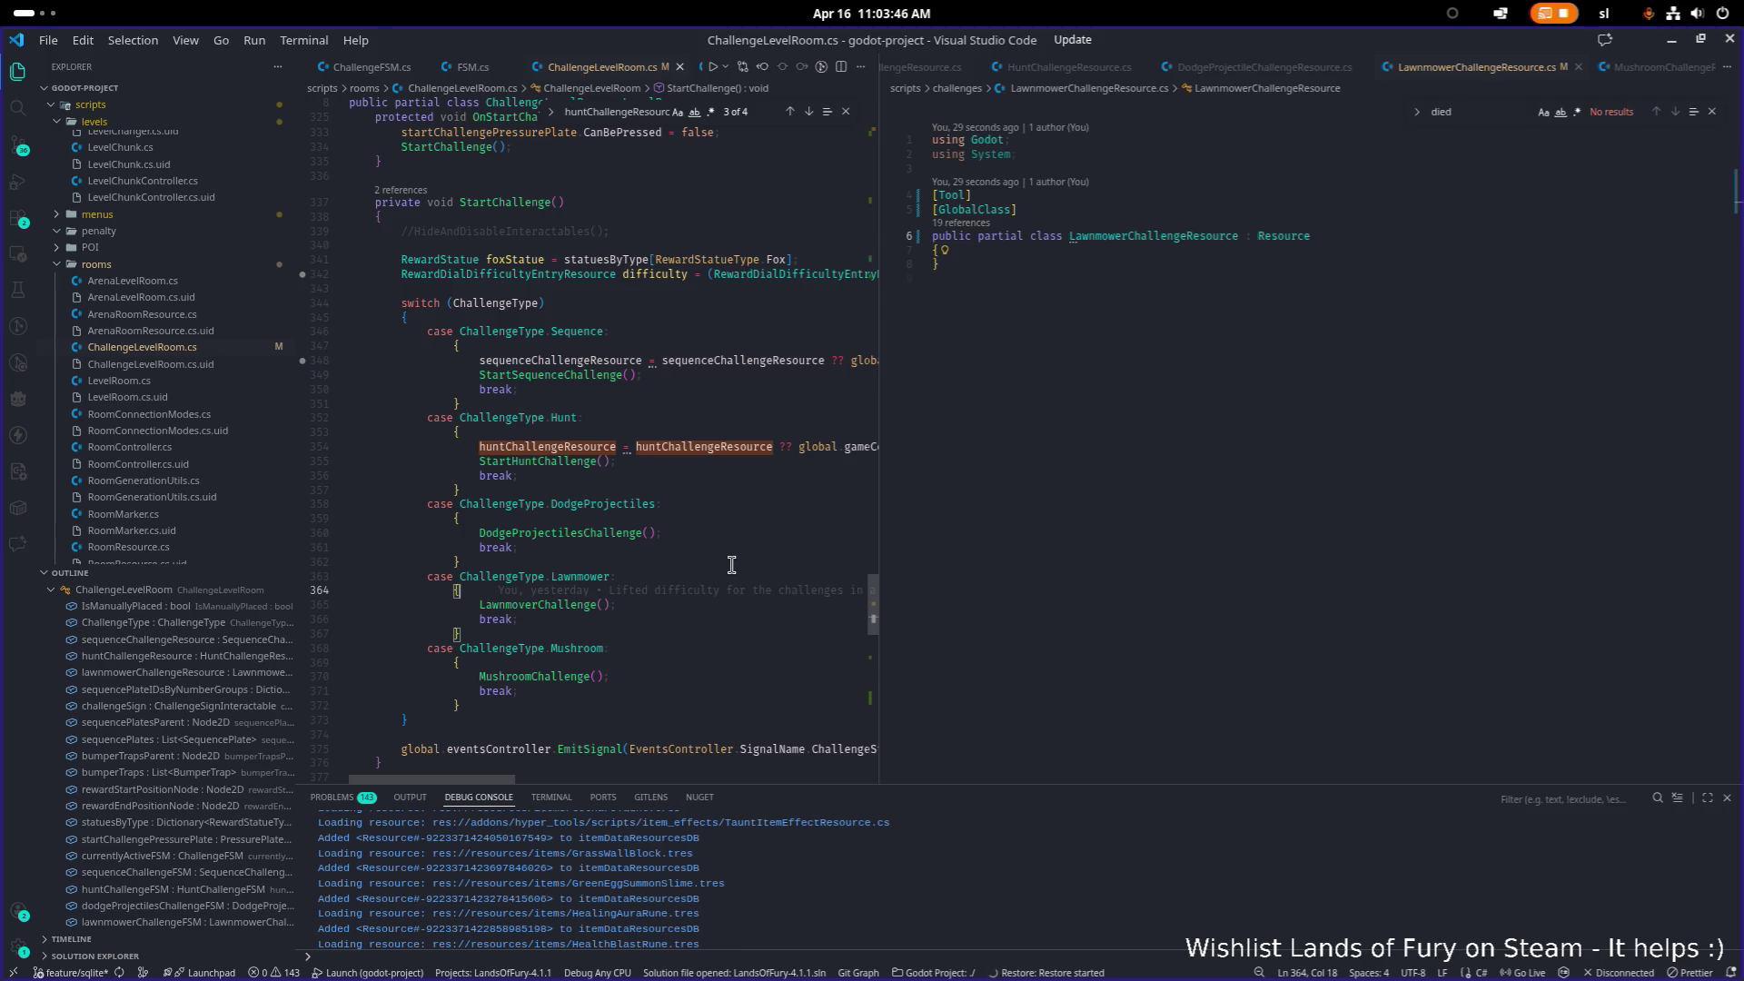
{"action": "key", "text": "Down"}
{"action": "key", "text": "End"}
{"action": "key", "text": "ctrl+shift+Return"}
{"action": "type", "text": "lawnmowerChallengeResource"}
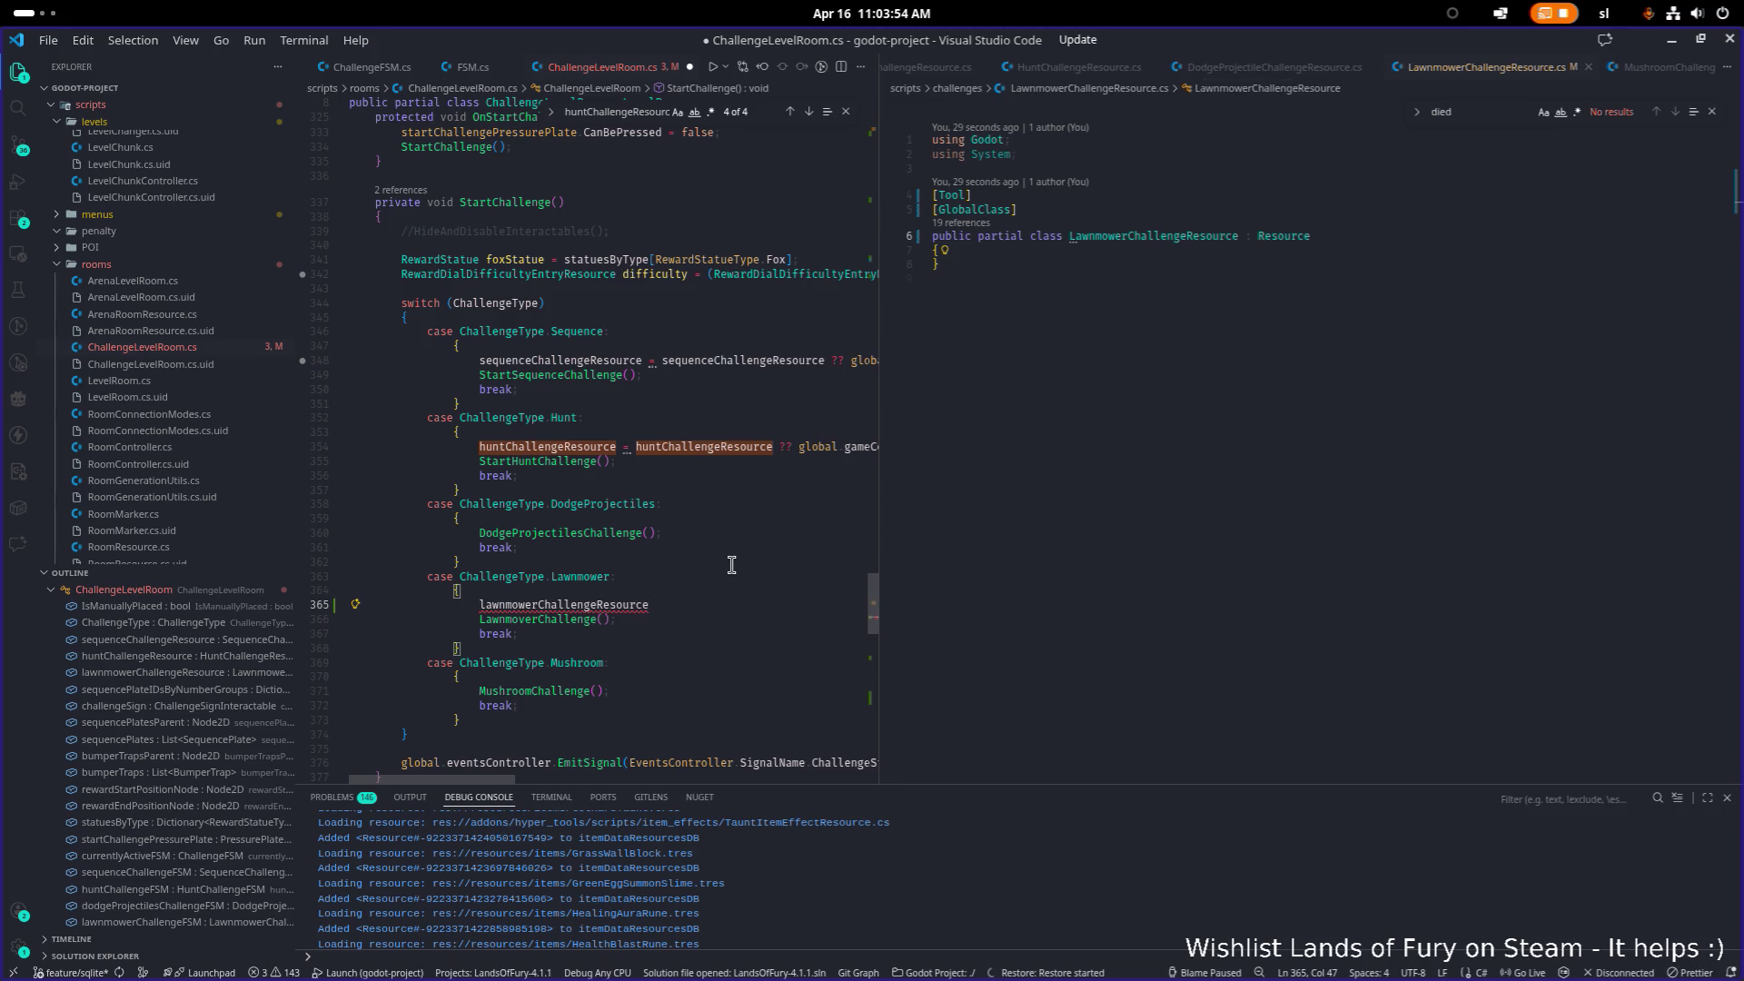
{"action": "type", "text": " = lawnmowerChallengeResource ??"}
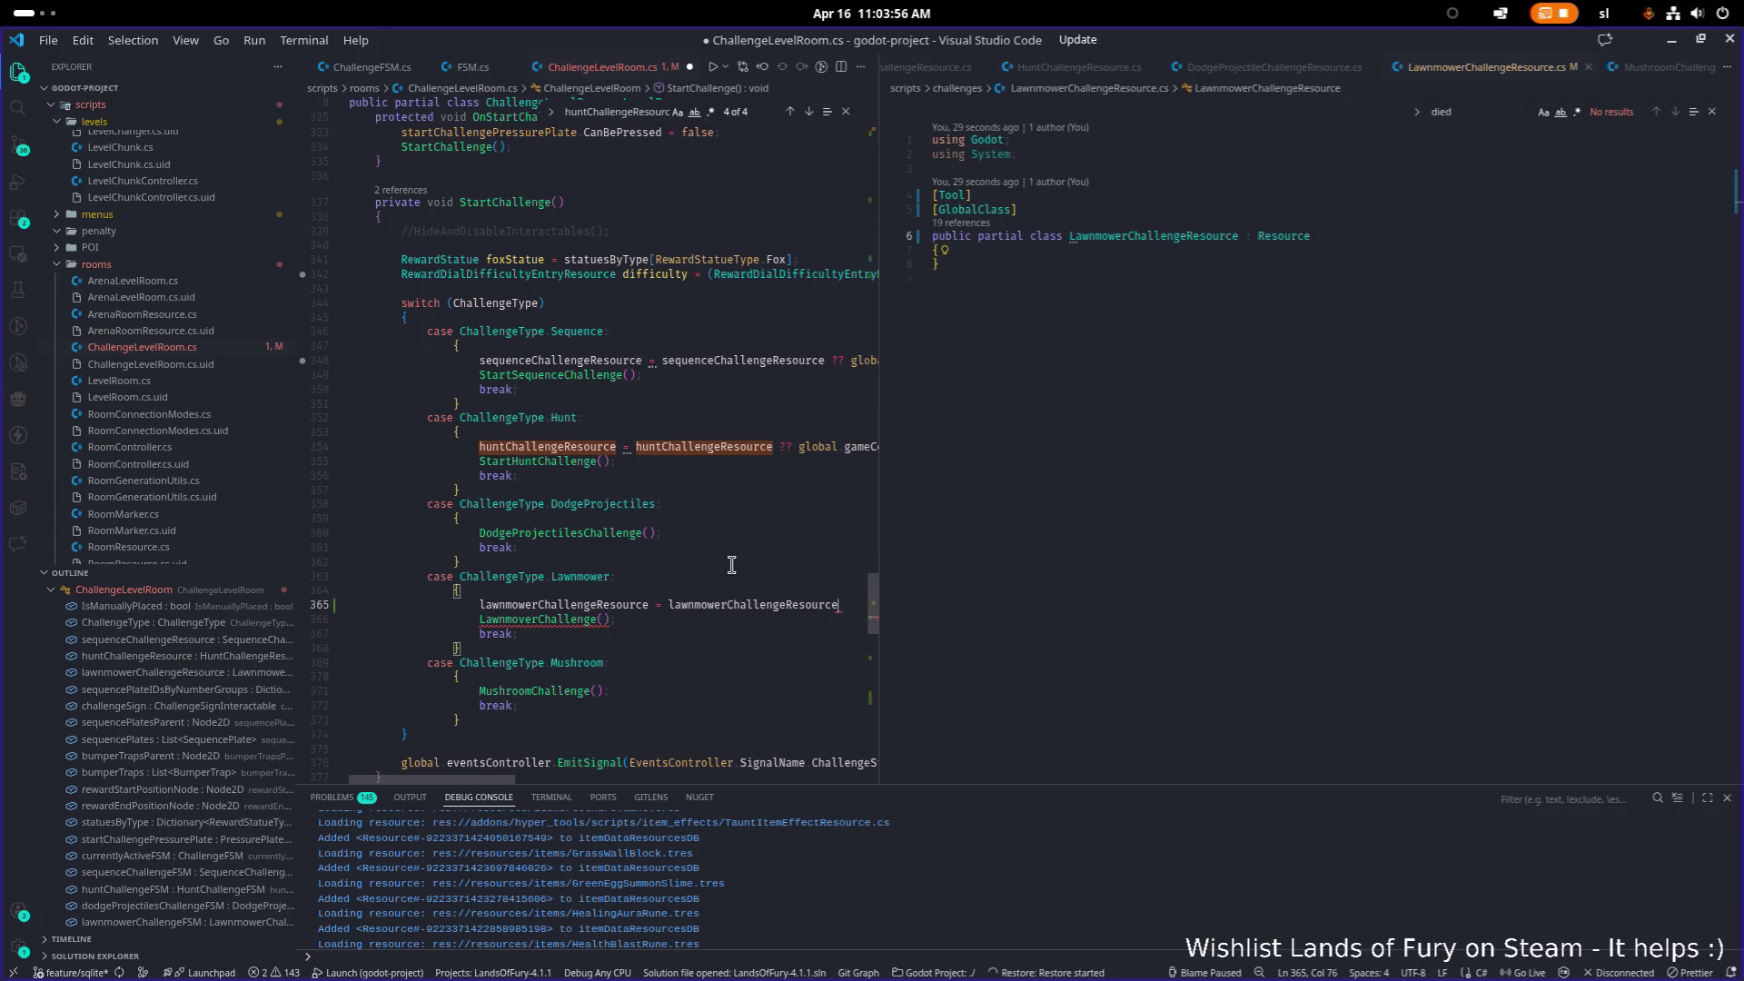
Step: Reuse the Hunt case's fallback expression on line 365, replacing huntBlueprintsByDifficulties with 'lawn'
{"action": "key", "text": "Up"}
{"action": "key", "text": "Up"}
{"action": "key", "text": "Up"}
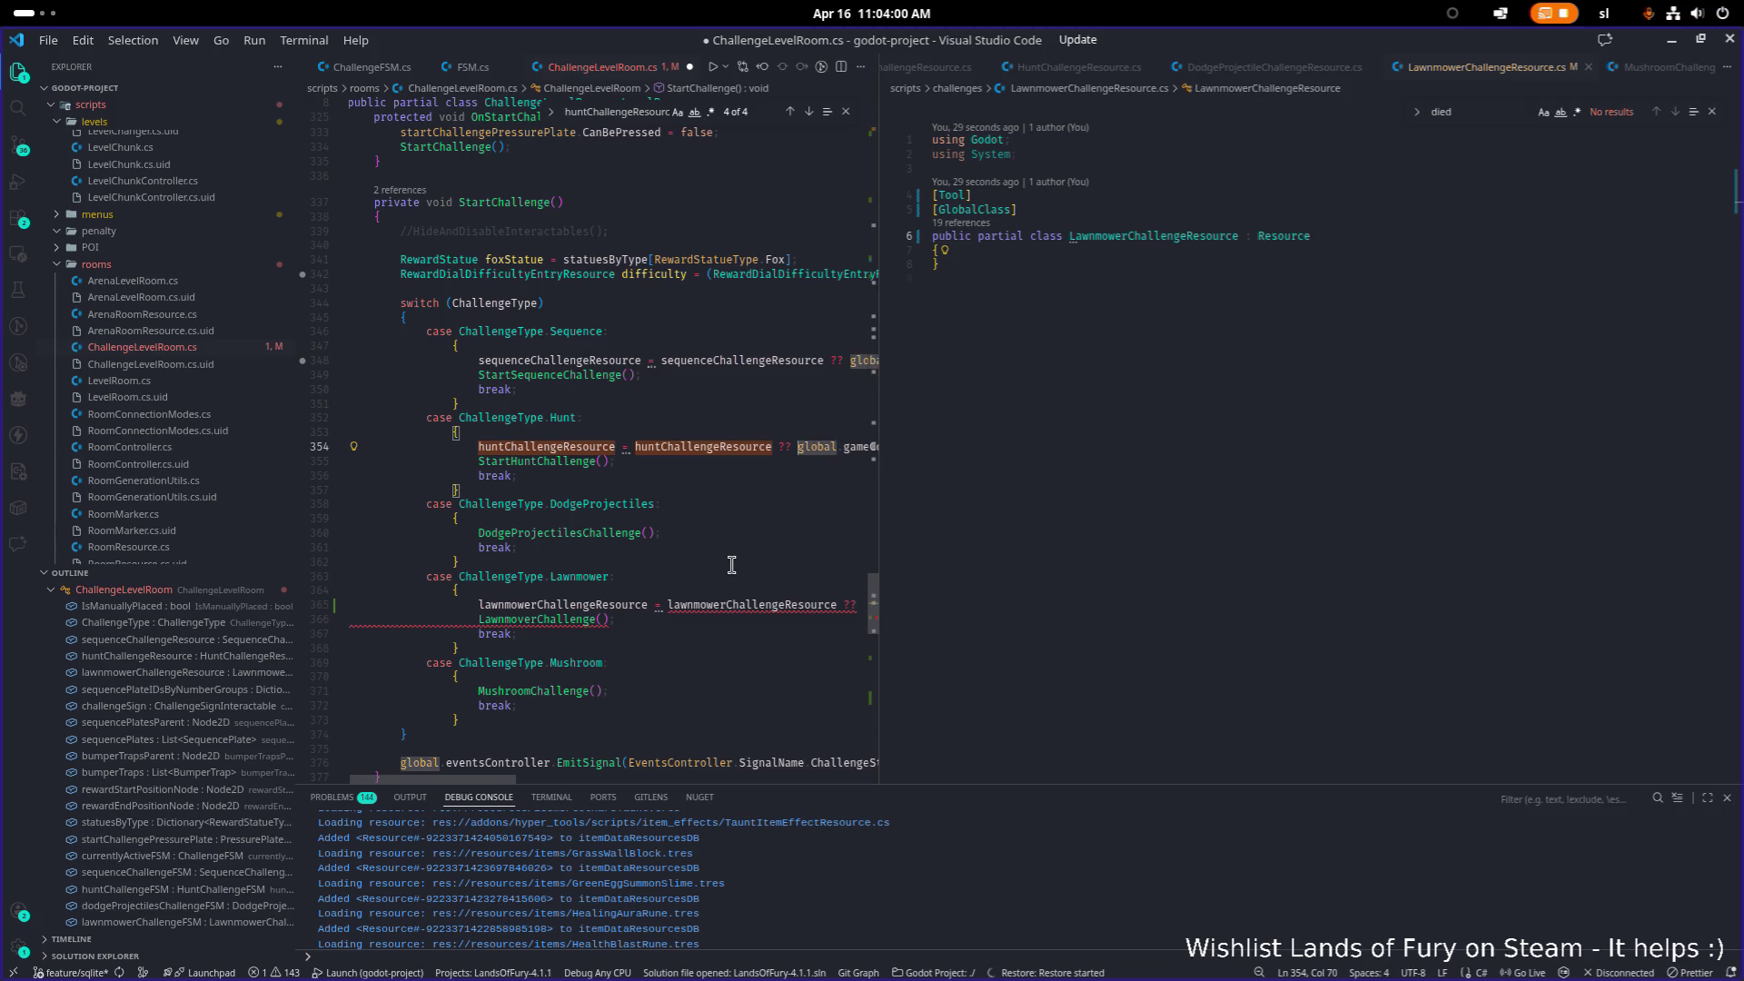
{"action": "key", "text": "shift+End"}
{"action": "key", "text": "Down"}
{"action": "key", "text": "Down"}
{"action": "key", "text": "Down"}
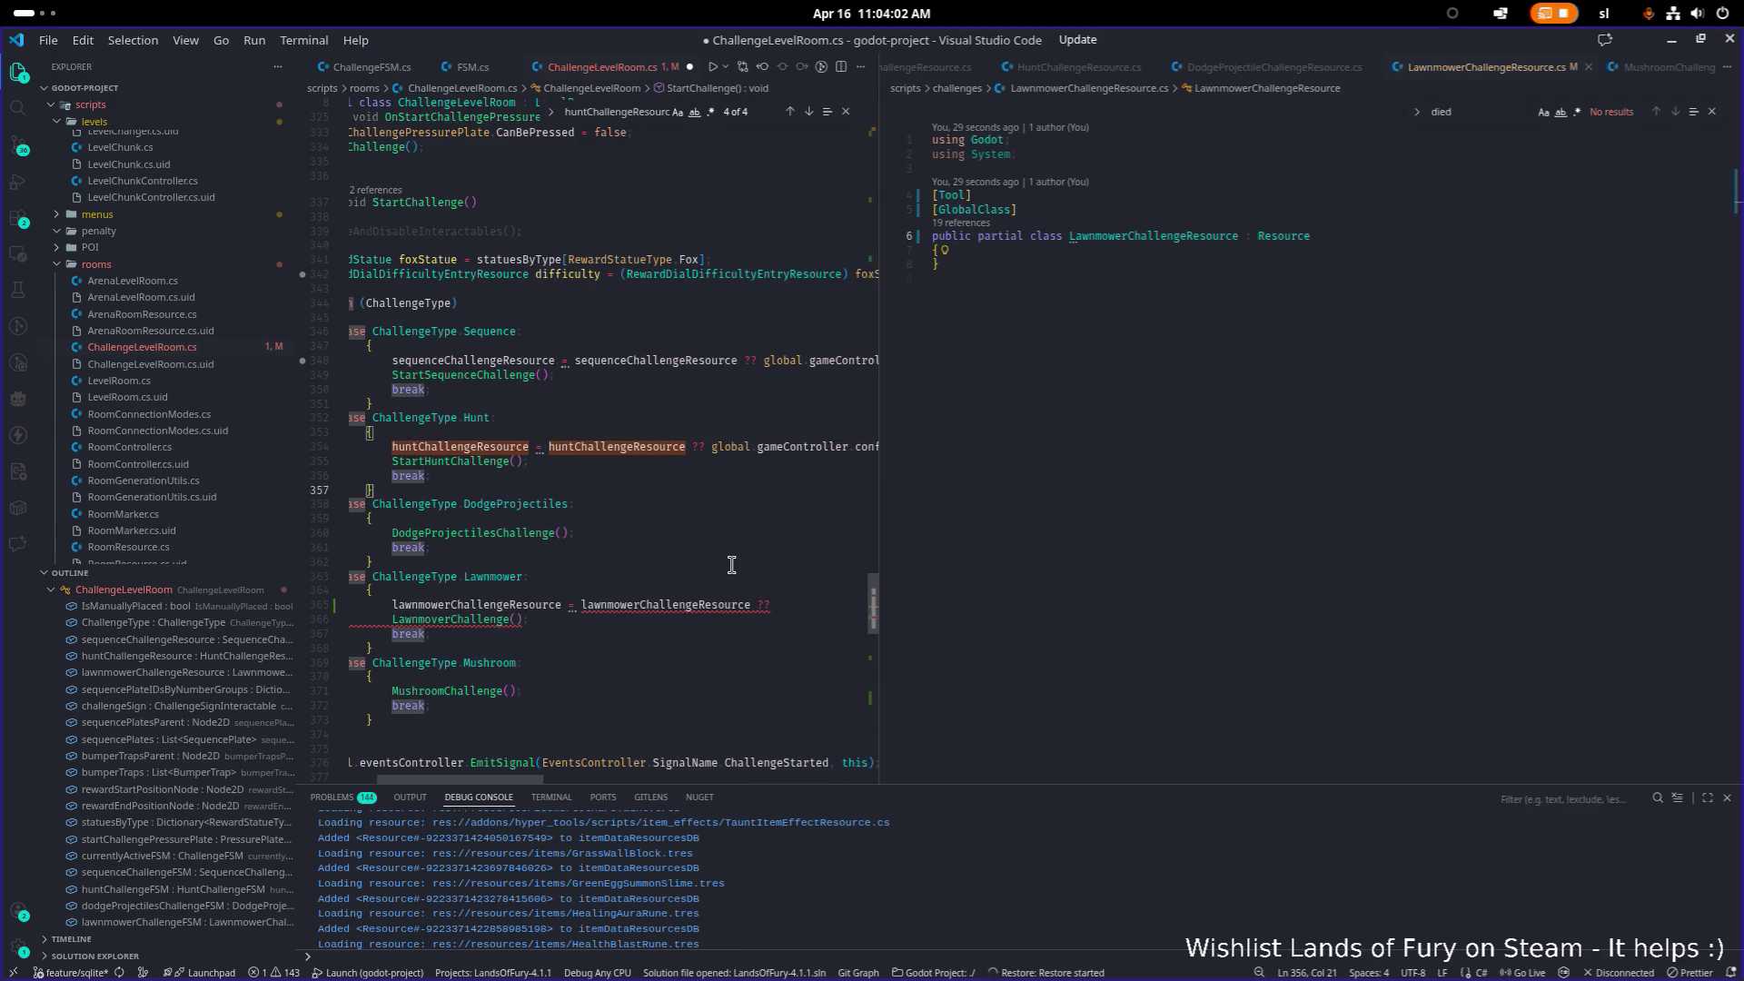
{"action": "key", "text": "Down"}
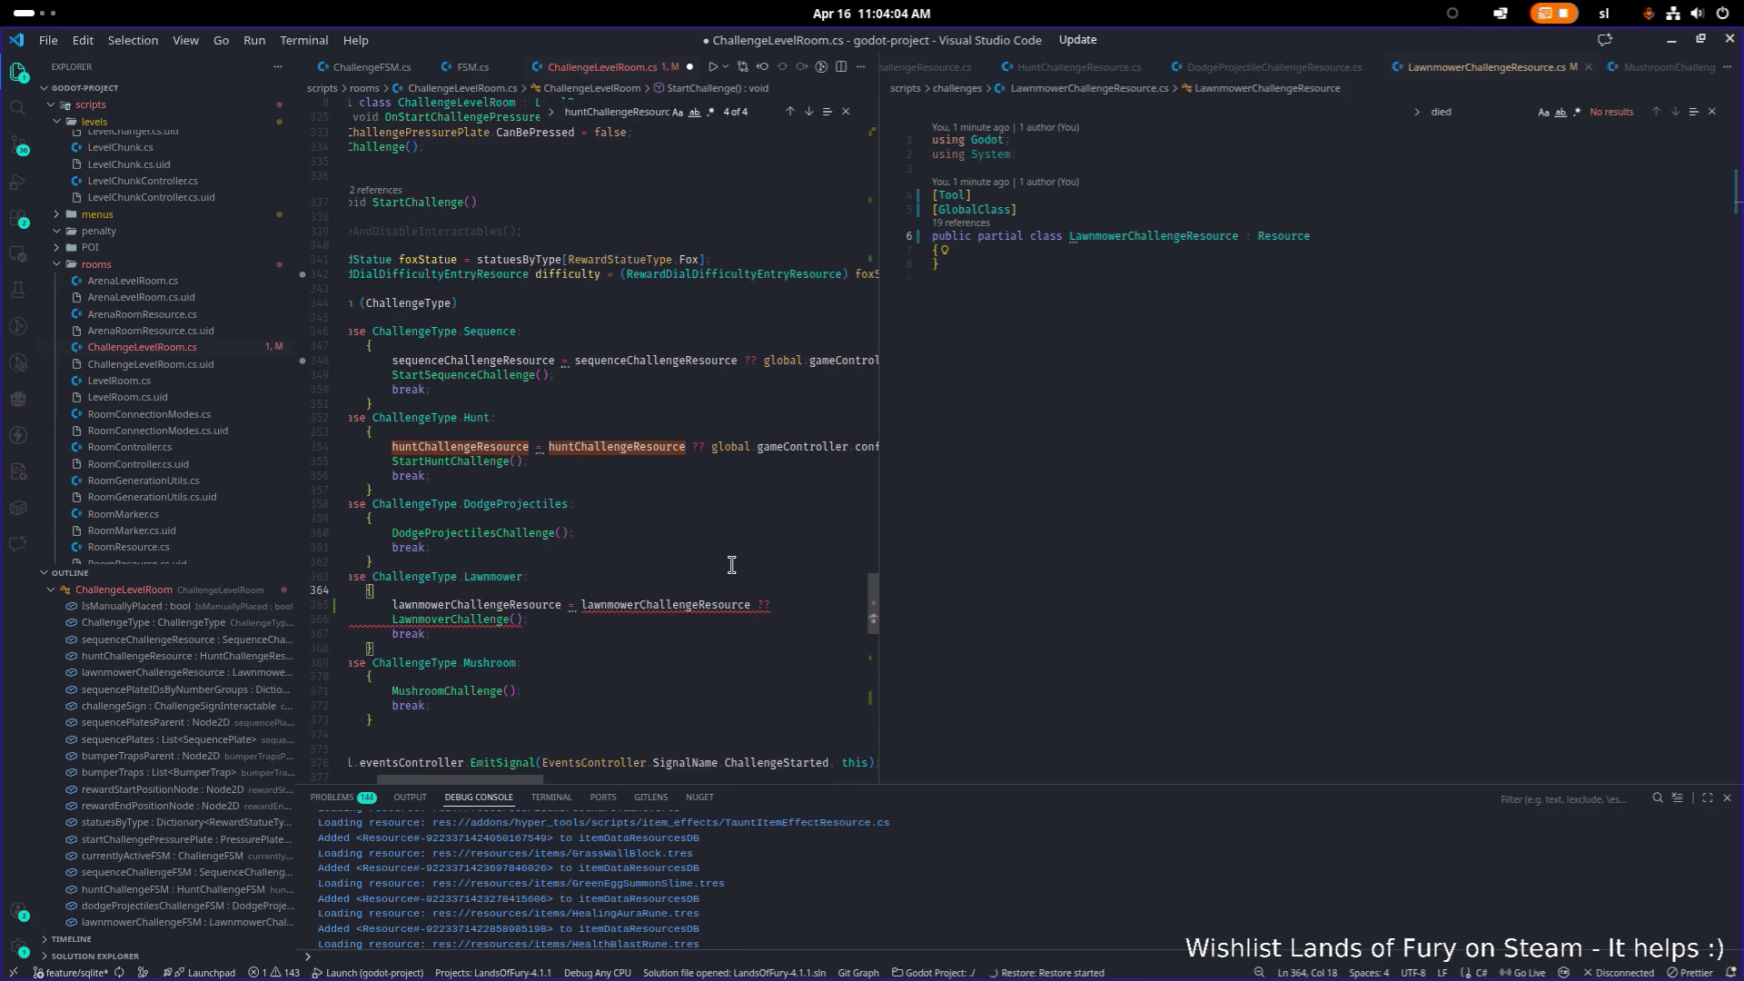
{"action": "key", "text": "ctrl+v"}
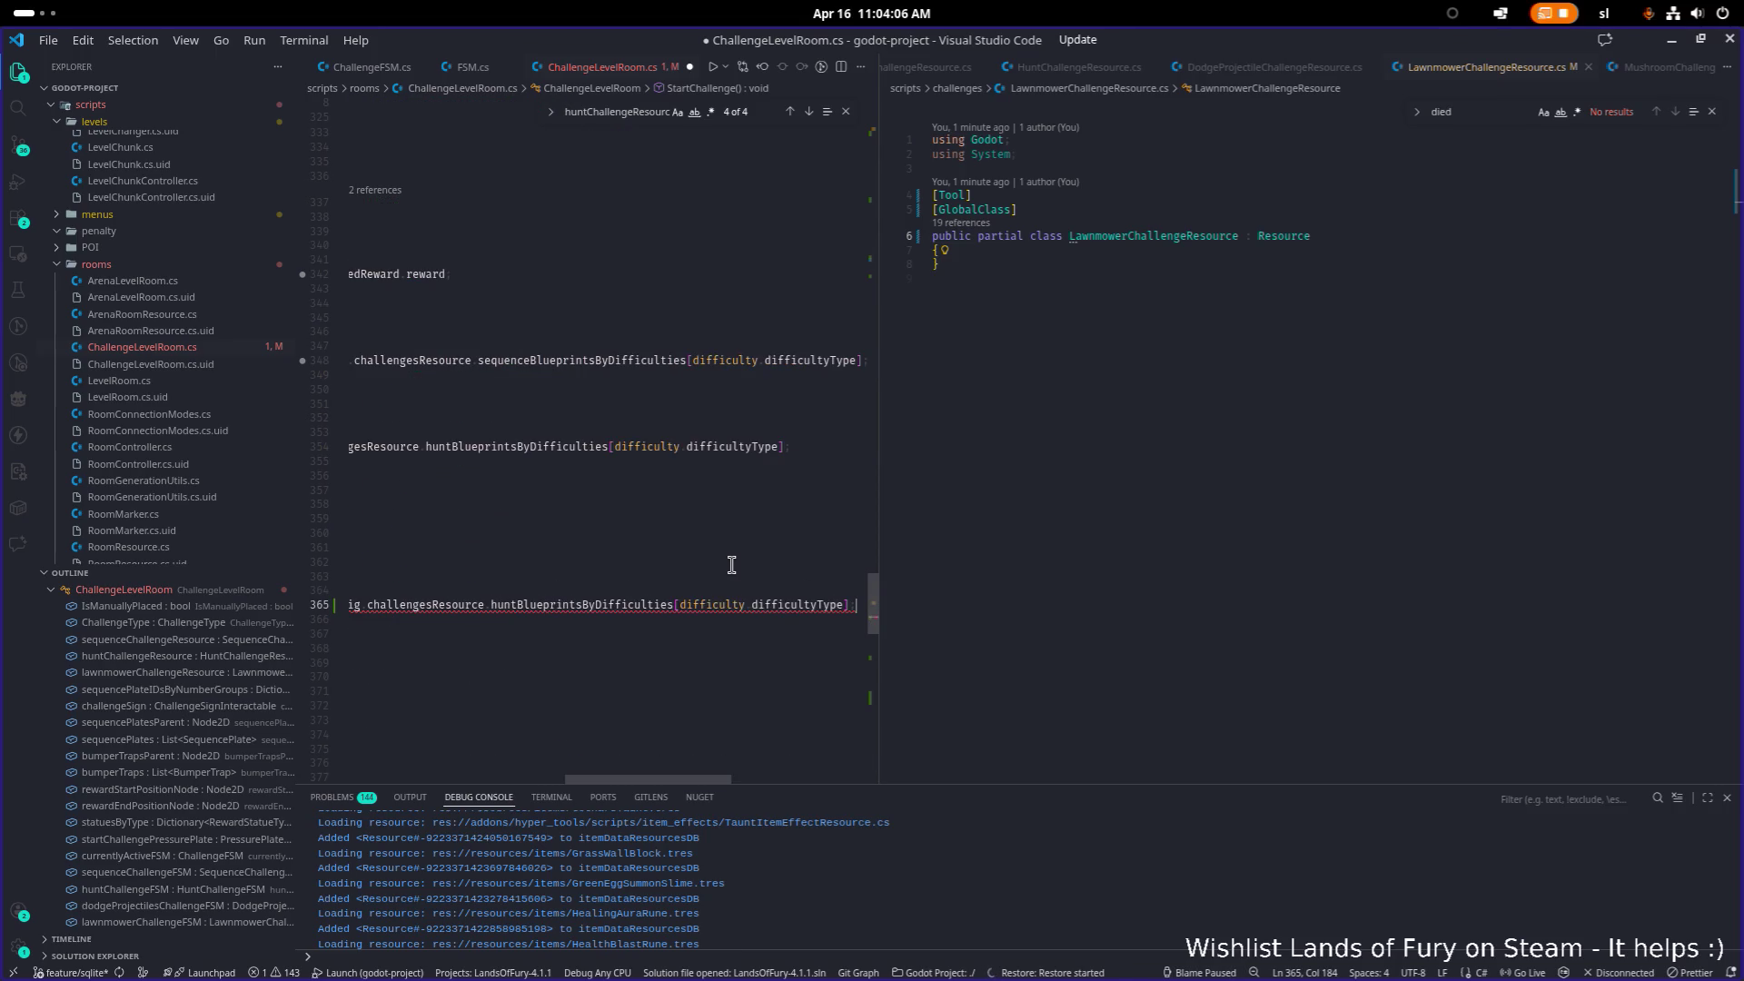
{"action": "key", "text": "Home"}
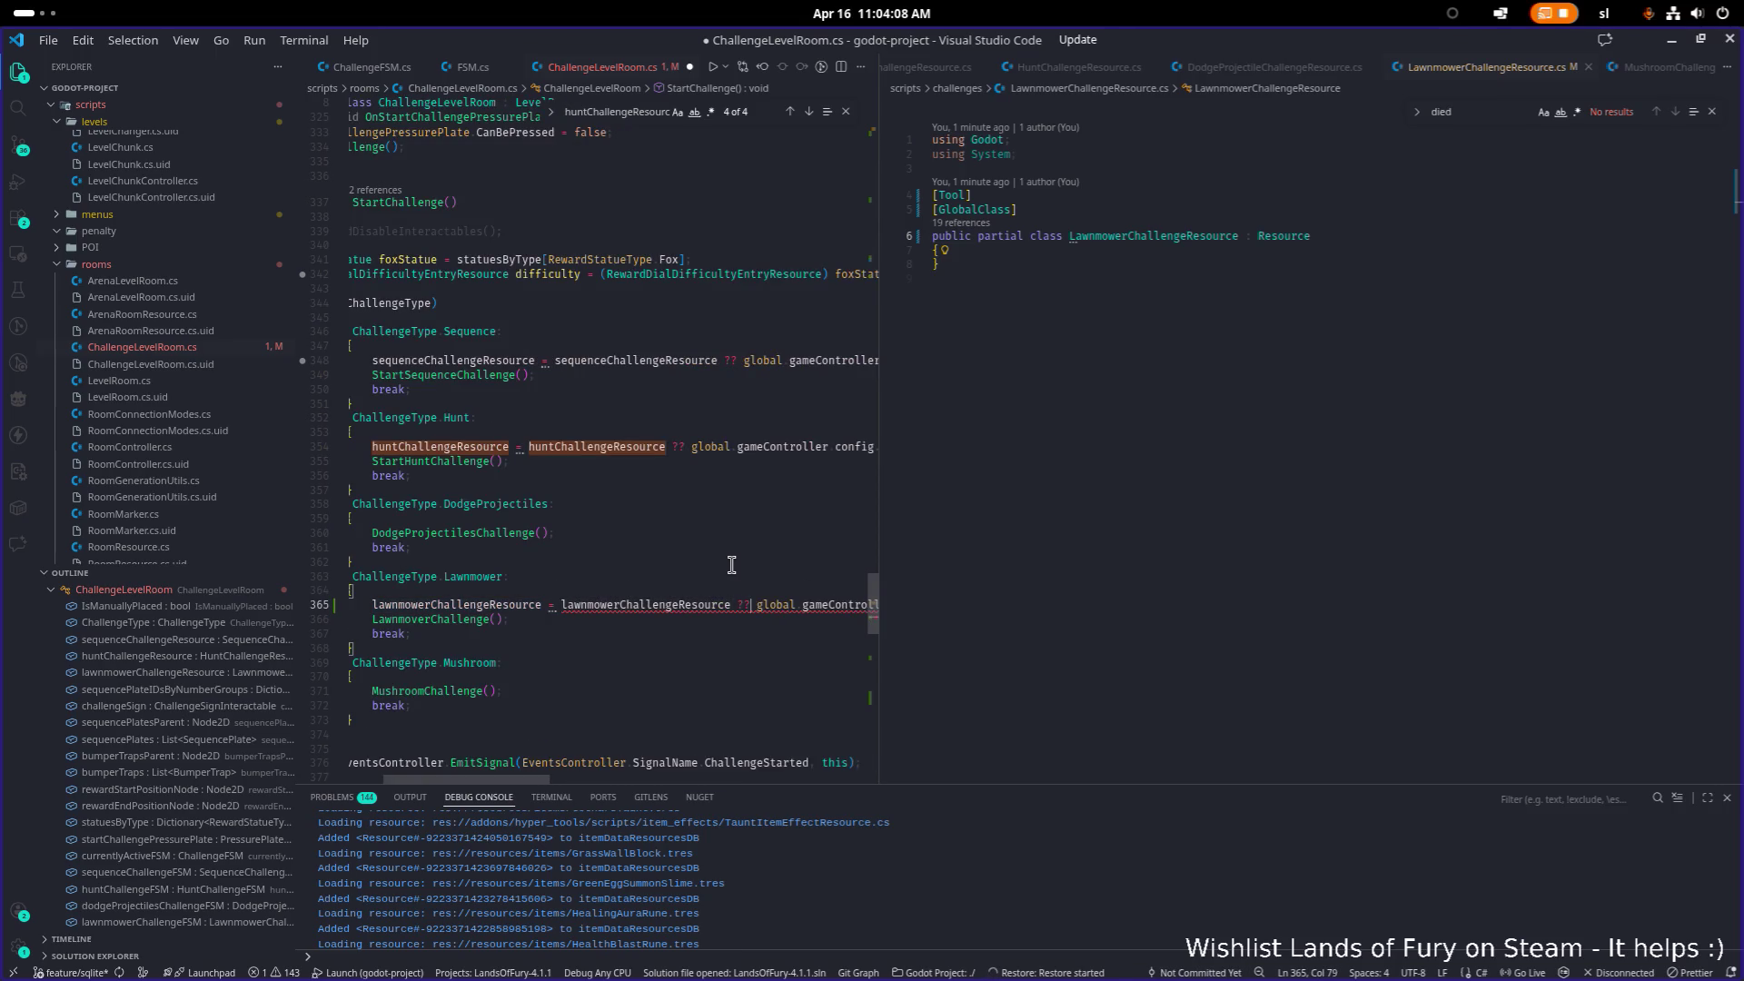
{"action": "key", "text": "End"}
{"action": "key", "text": "ctrl+Left"}
{"action": "key", "text": "ctrl+Left"}
{"action": "key", "text": "ctrl+Left"}
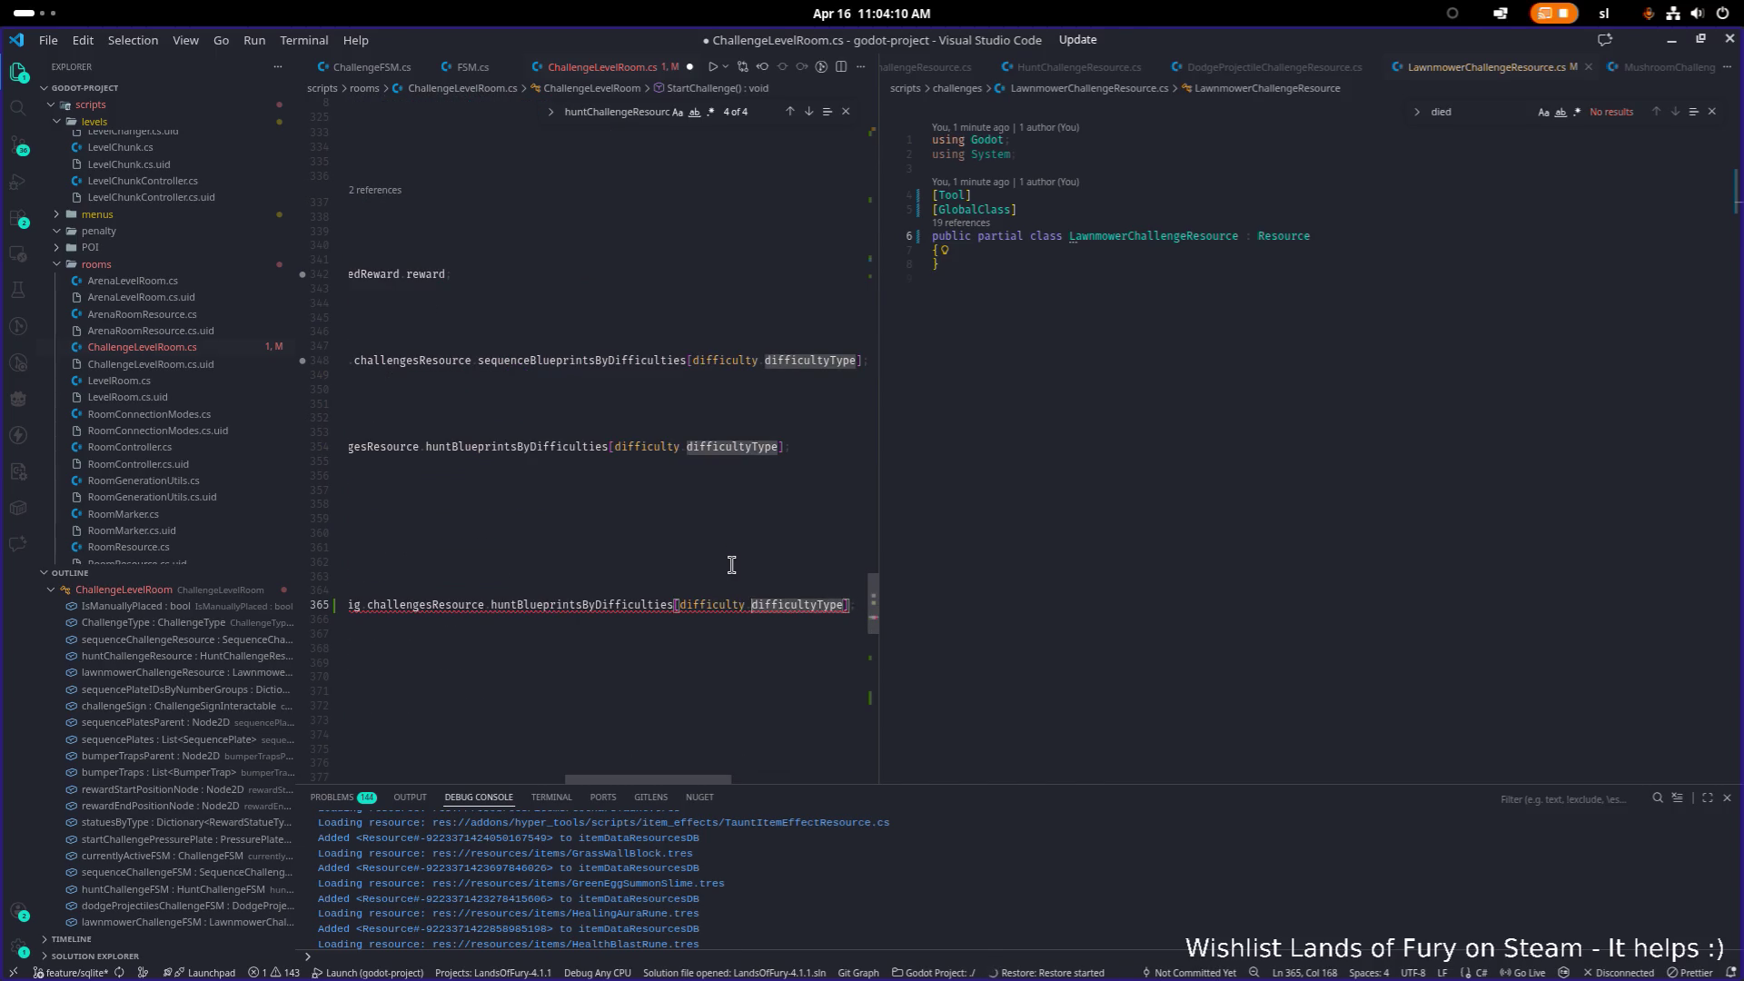
{"action": "key", "text": "Right"}
{"action": "key", "text": "ctrl+shift+Right"}
{"action": "type", "text": "lawn"}
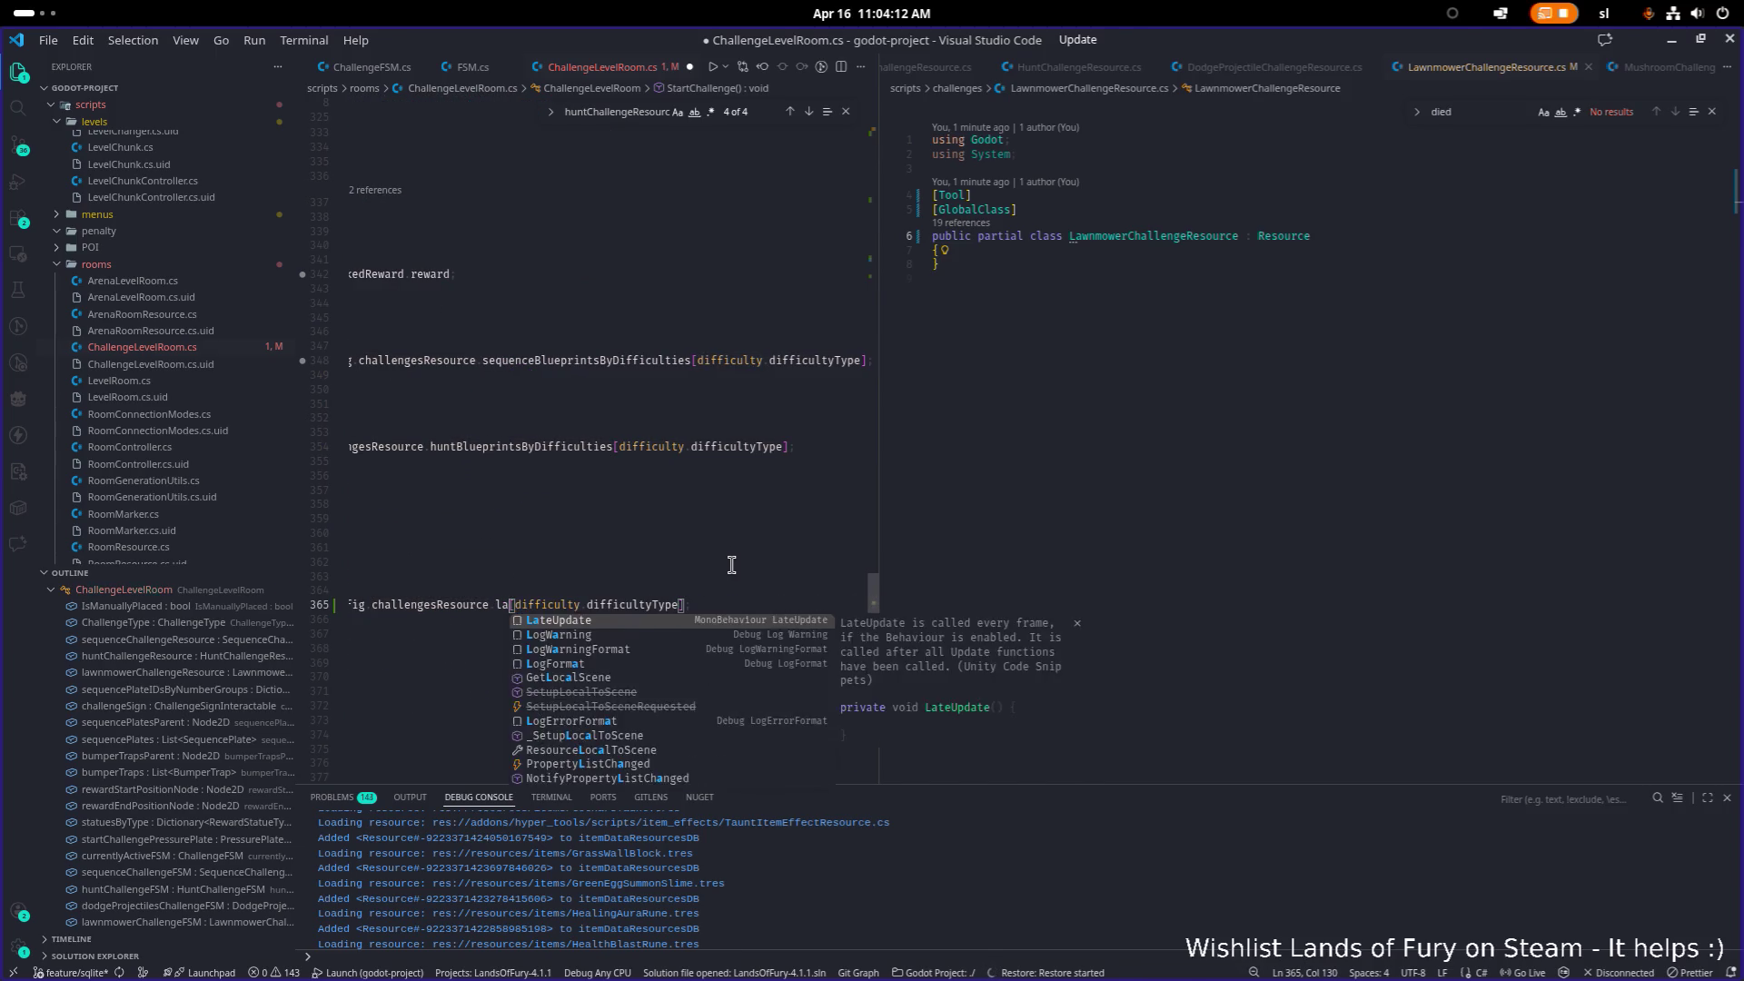
{"action": "key", "text": "Escape"}
Step: Open ChallengesResource.cs in the right editor group via quick file search
{"action": "left_click", "coordinate": [1143, 455]}
{"action": "key", "text": "ctrl+p"}
{"action": "type", "text": "challengere"}
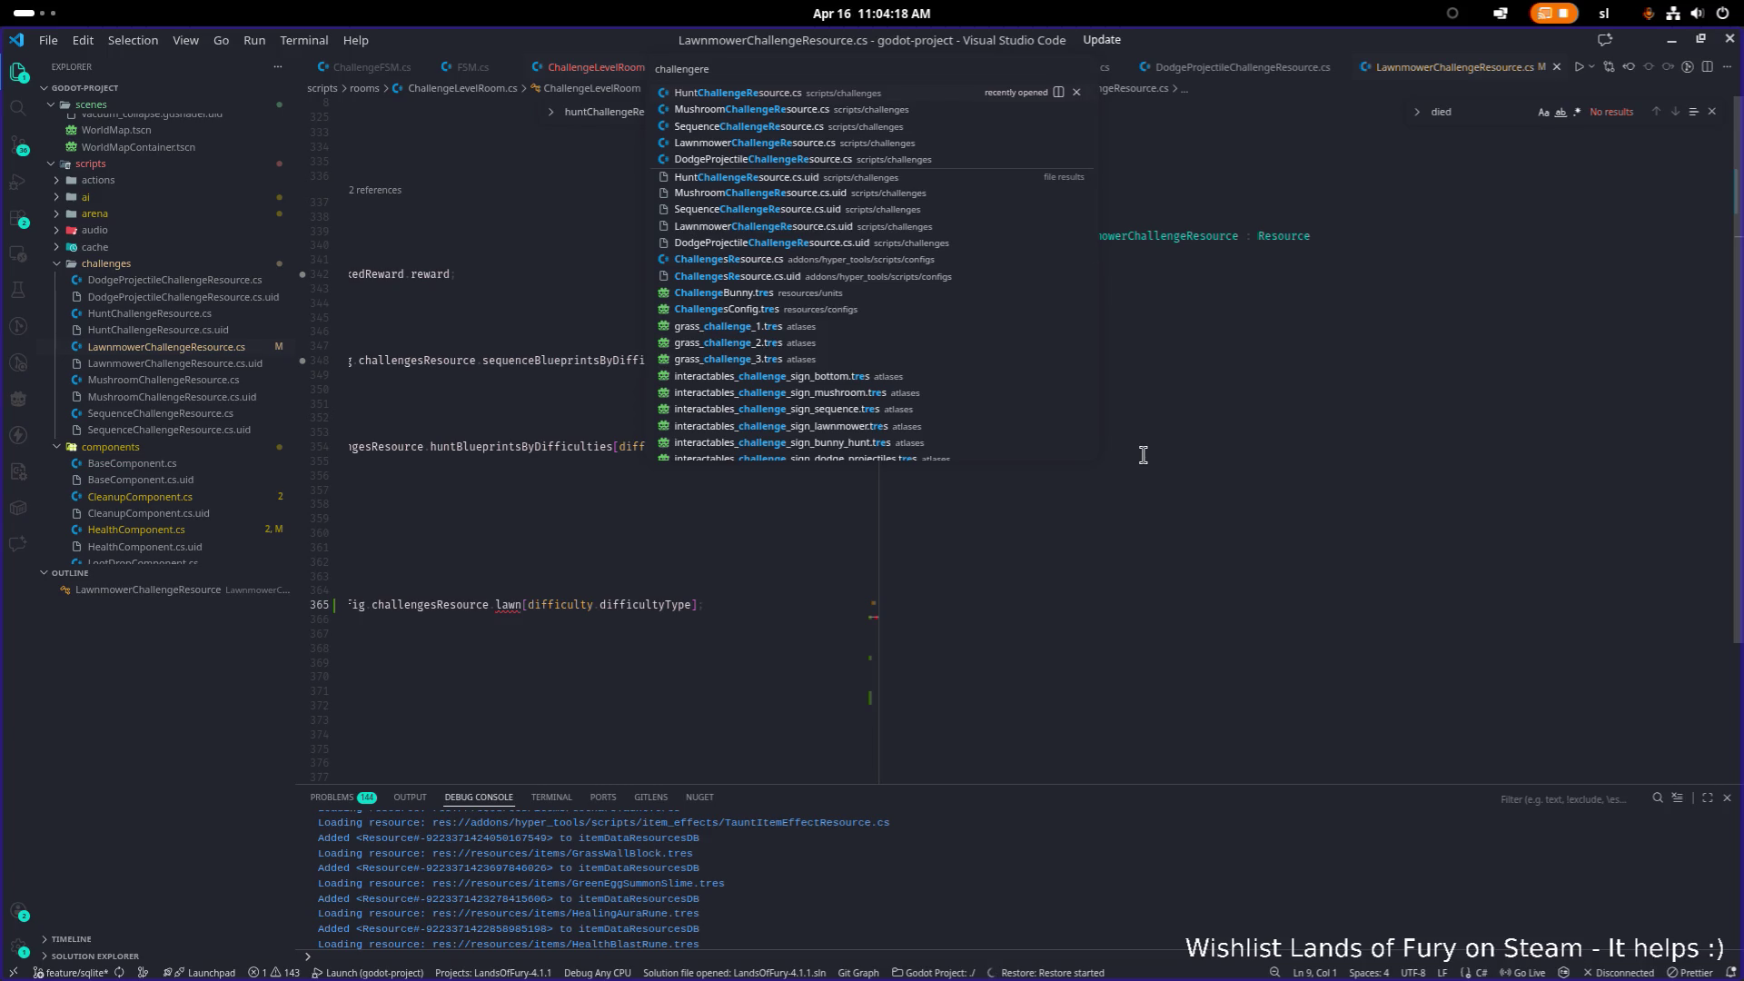
{"action": "type", "text": "source"}
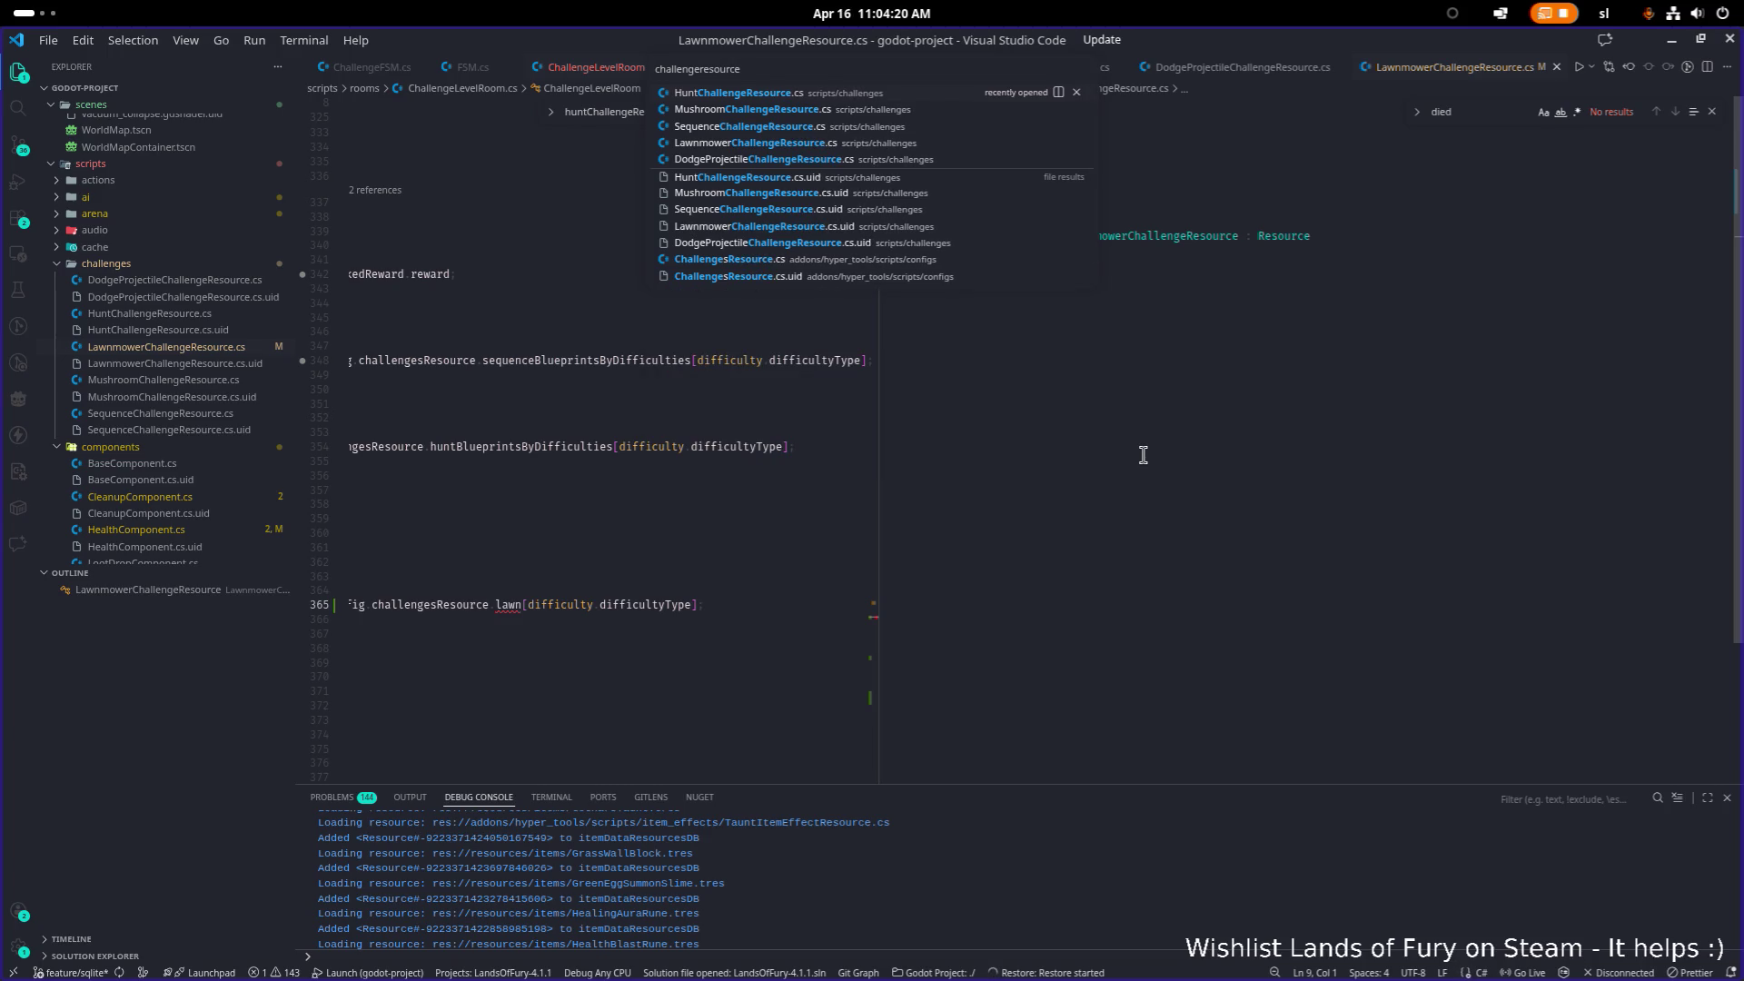
{"action": "key", "text": "Down"}
{"action": "key", "text": "Down"}
{"action": "key", "text": "Down"}
{"action": "key", "text": "Return"}
Step: Duplicate the hunt blueprints export and change the copy's value type to LawnmowerChallengeResource
{"action": "left_click", "coordinate": [1212, 306]}
{"action": "key", "text": "ctrl+z"}
{"action": "key", "text": "ctrl+shift+z"}
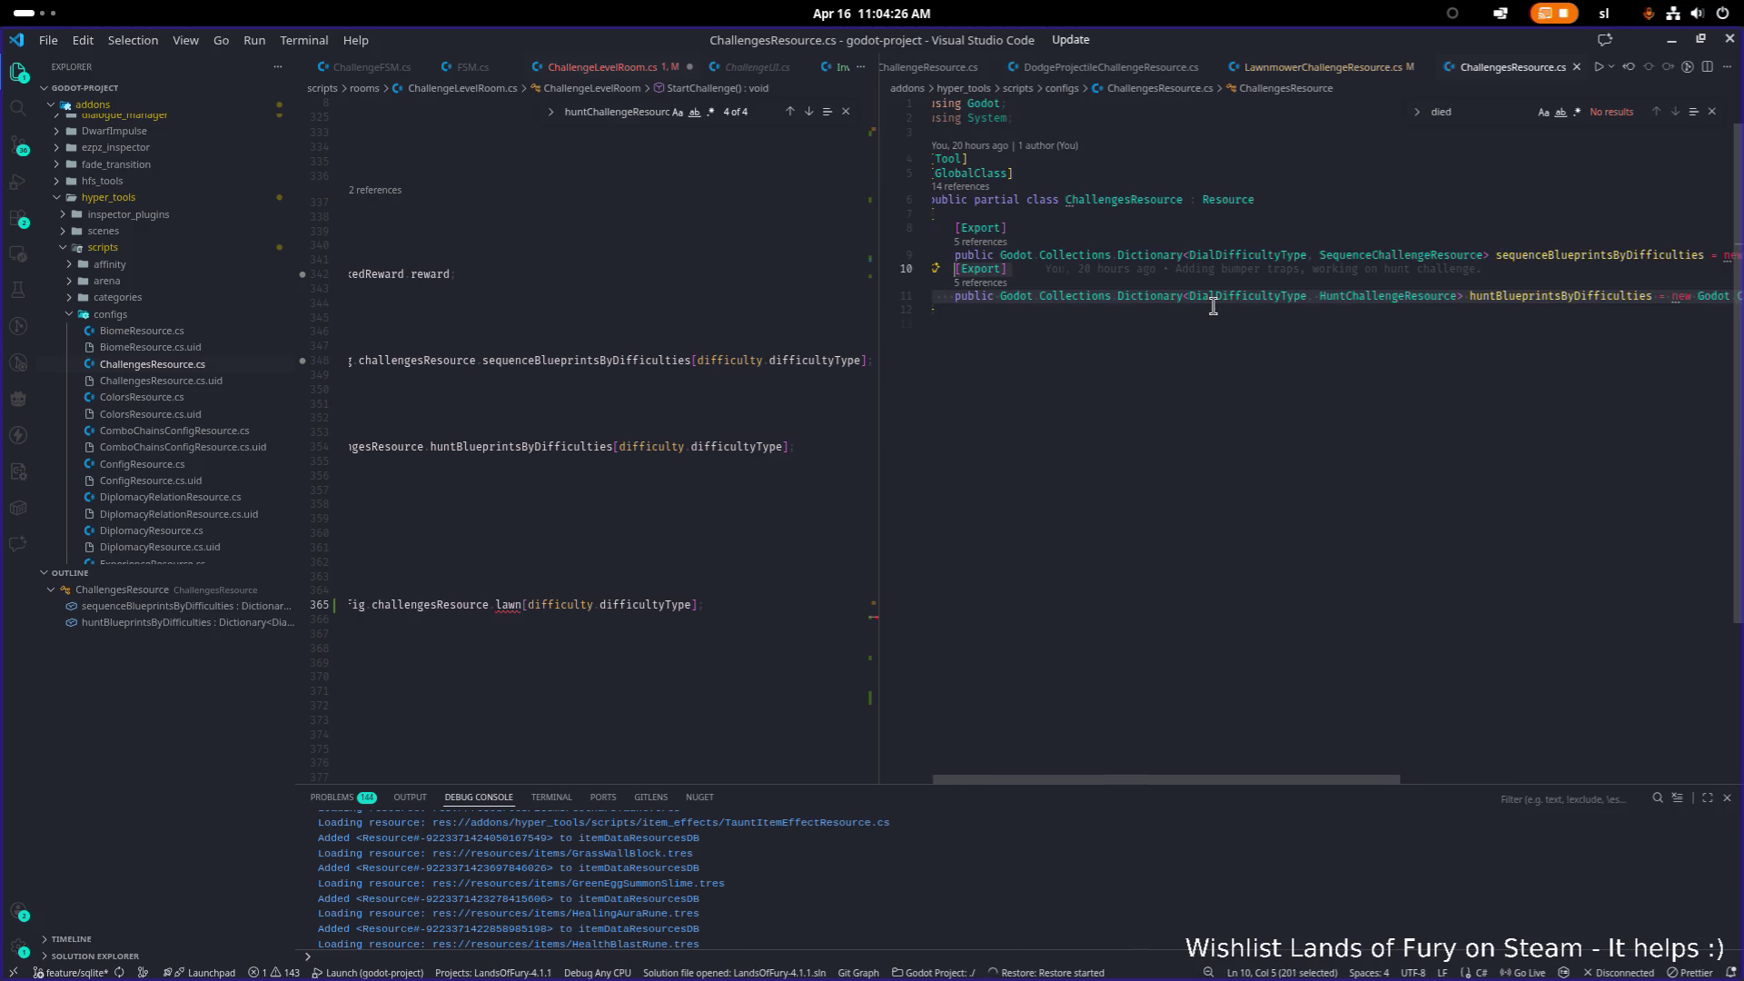
{"action": "key", "text": "ctrl+shift+z"}
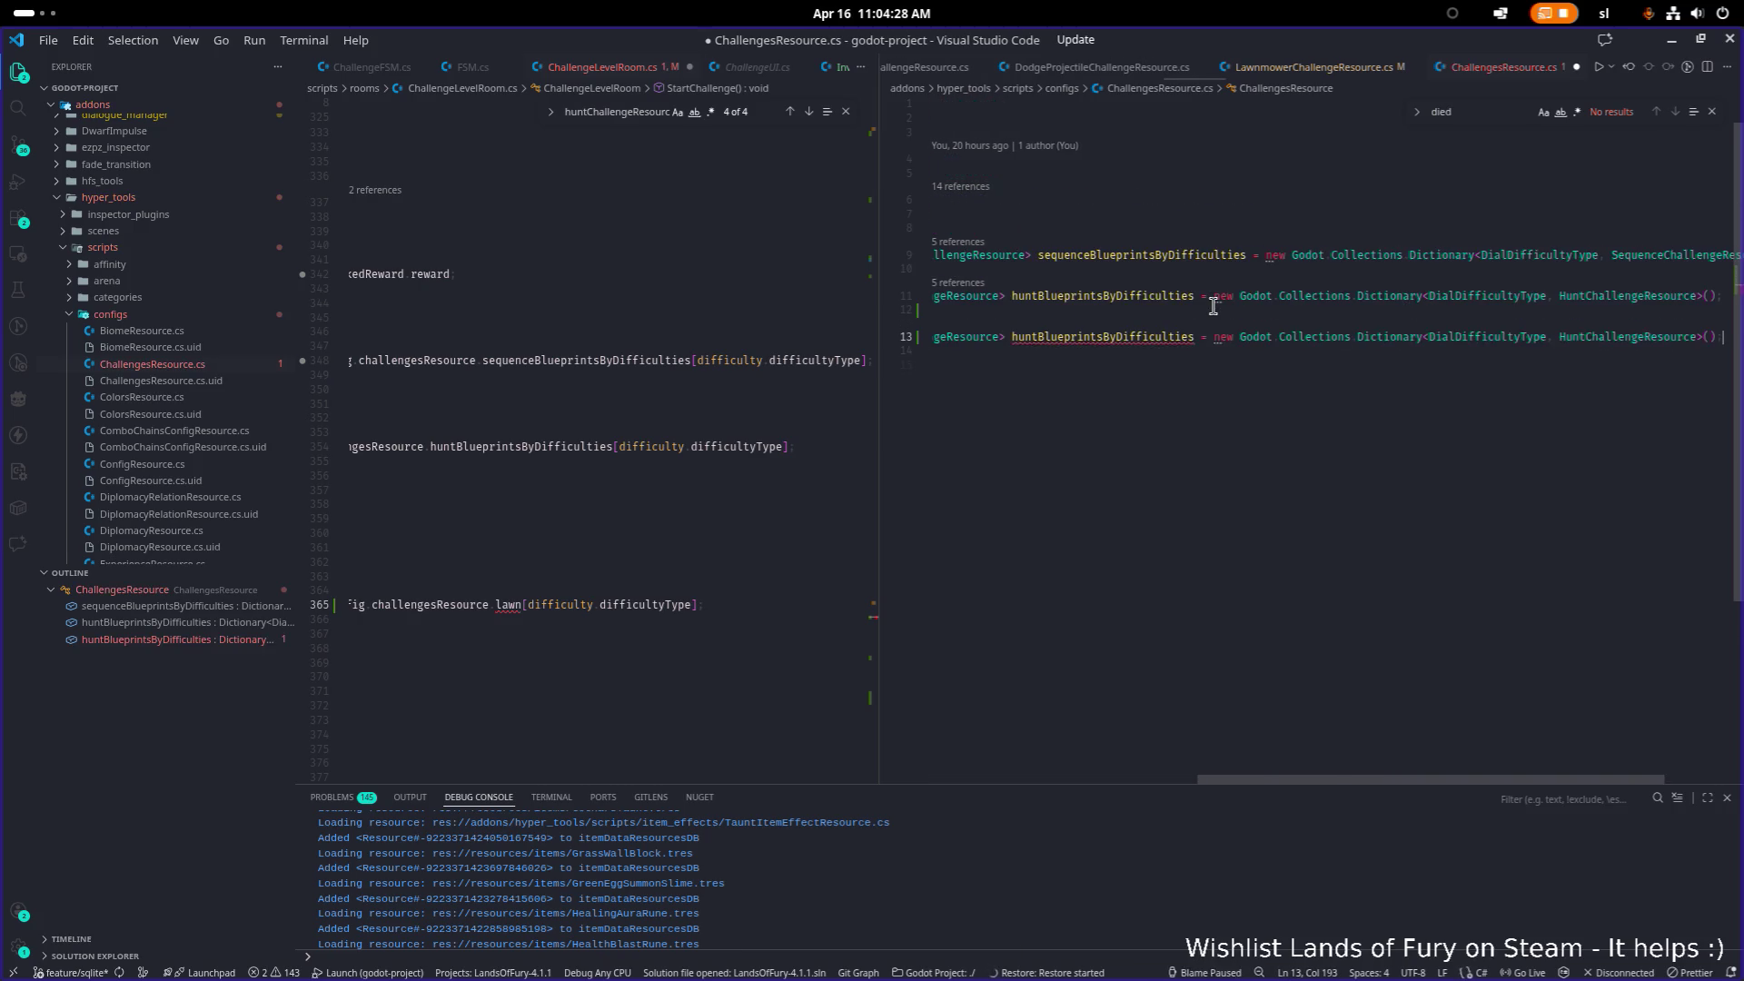
{"action": "key", "text": "ctrl+Right"}
{"action": "key", "text": "ctrl+Right"}
{"action": "key", "text": "ctrl+Right"}
{"action": "key", "text": "ctrl+d"}
{"action": "type", "text": "Lawnmo"}
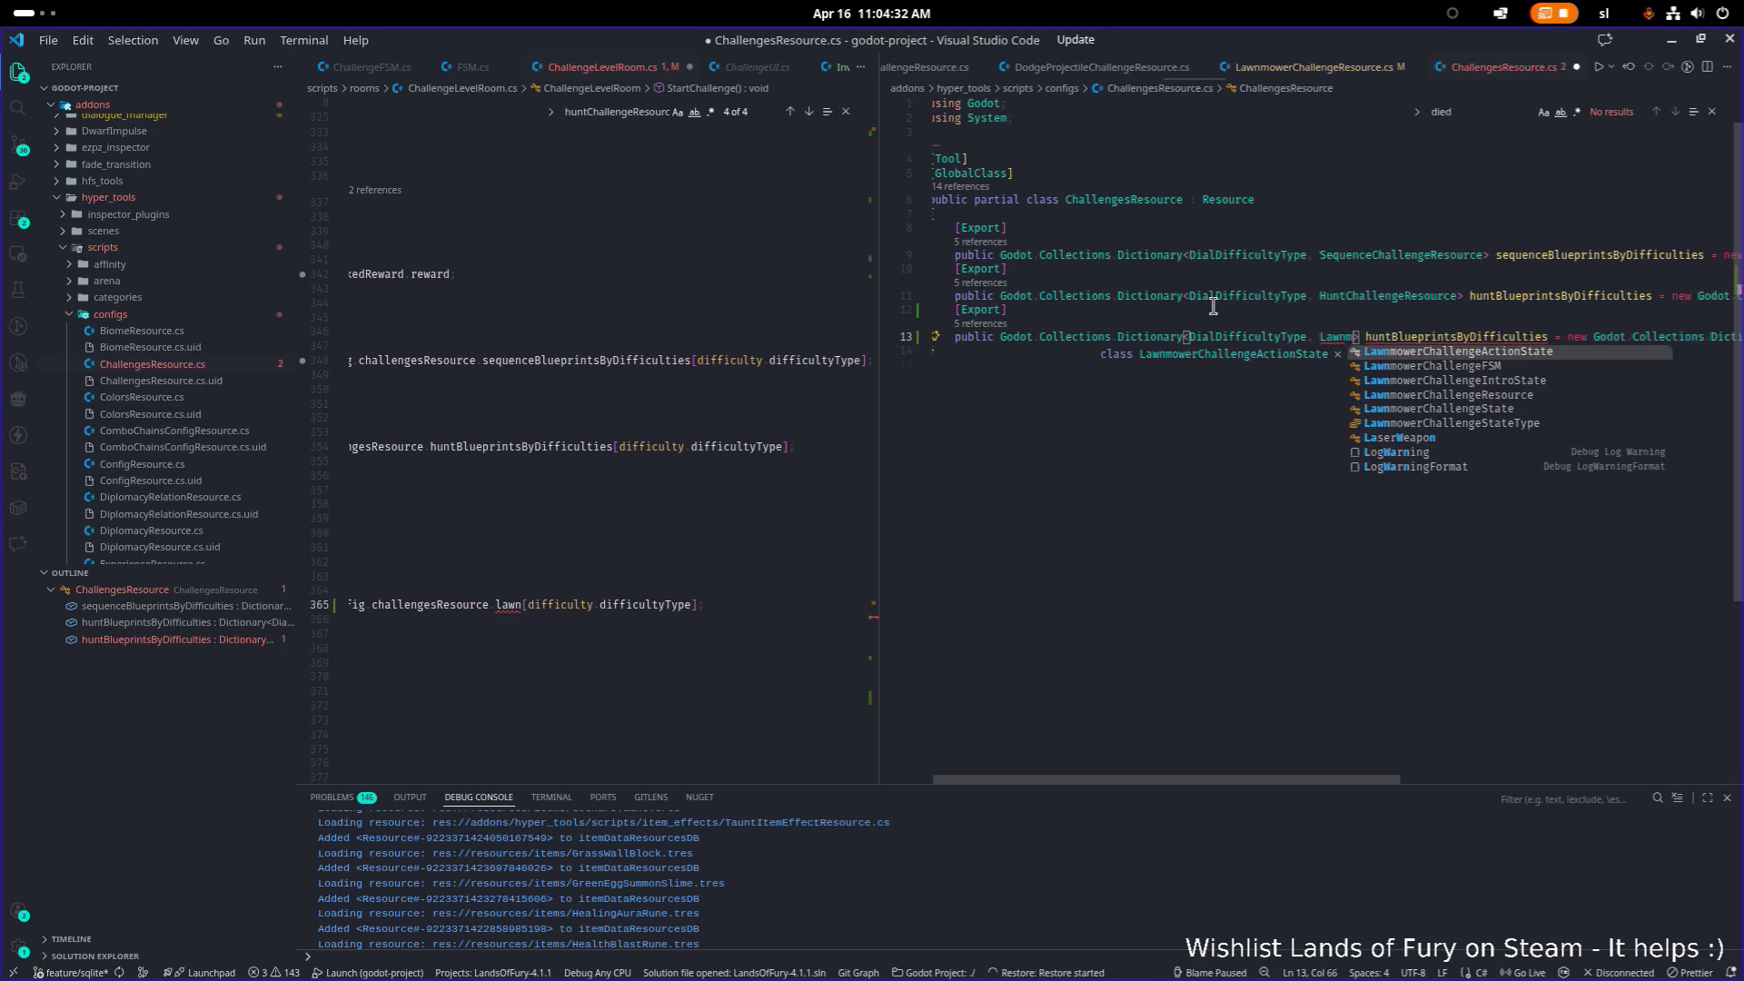
{"action": "key", "text": "Down"}
{"action": "key", "text": "Down"}
{"action": "key", "text": "Return"}
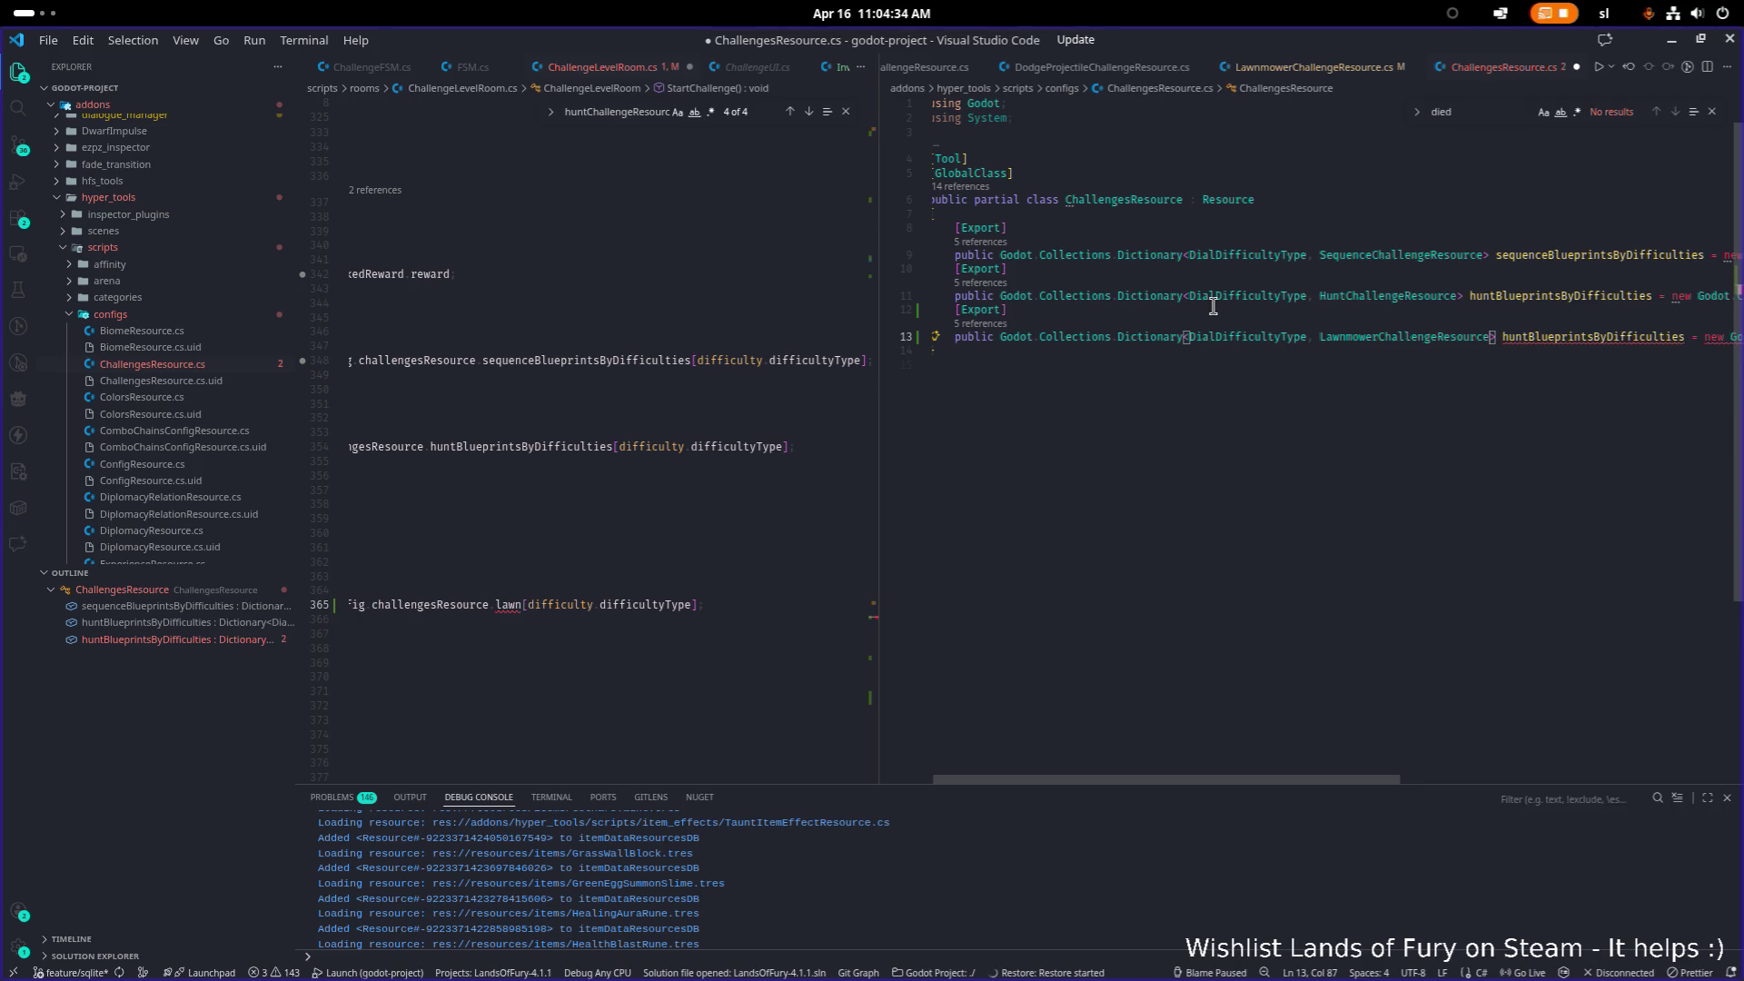
{"action": "key", "text": "Right"}
{"action": "key", "text": "Right"}
{"action": "key", "text": "Right"}
Step: Rename the copy to lawnmowerBlueprintsByDifficulties with a LawnmowerChallengeResource initializer, and save ChallengesResource.cs
{"action": "key", "text": "Right"}
{"action": "key", "text": "Right"}
{"action": "key", "text": "Right"}
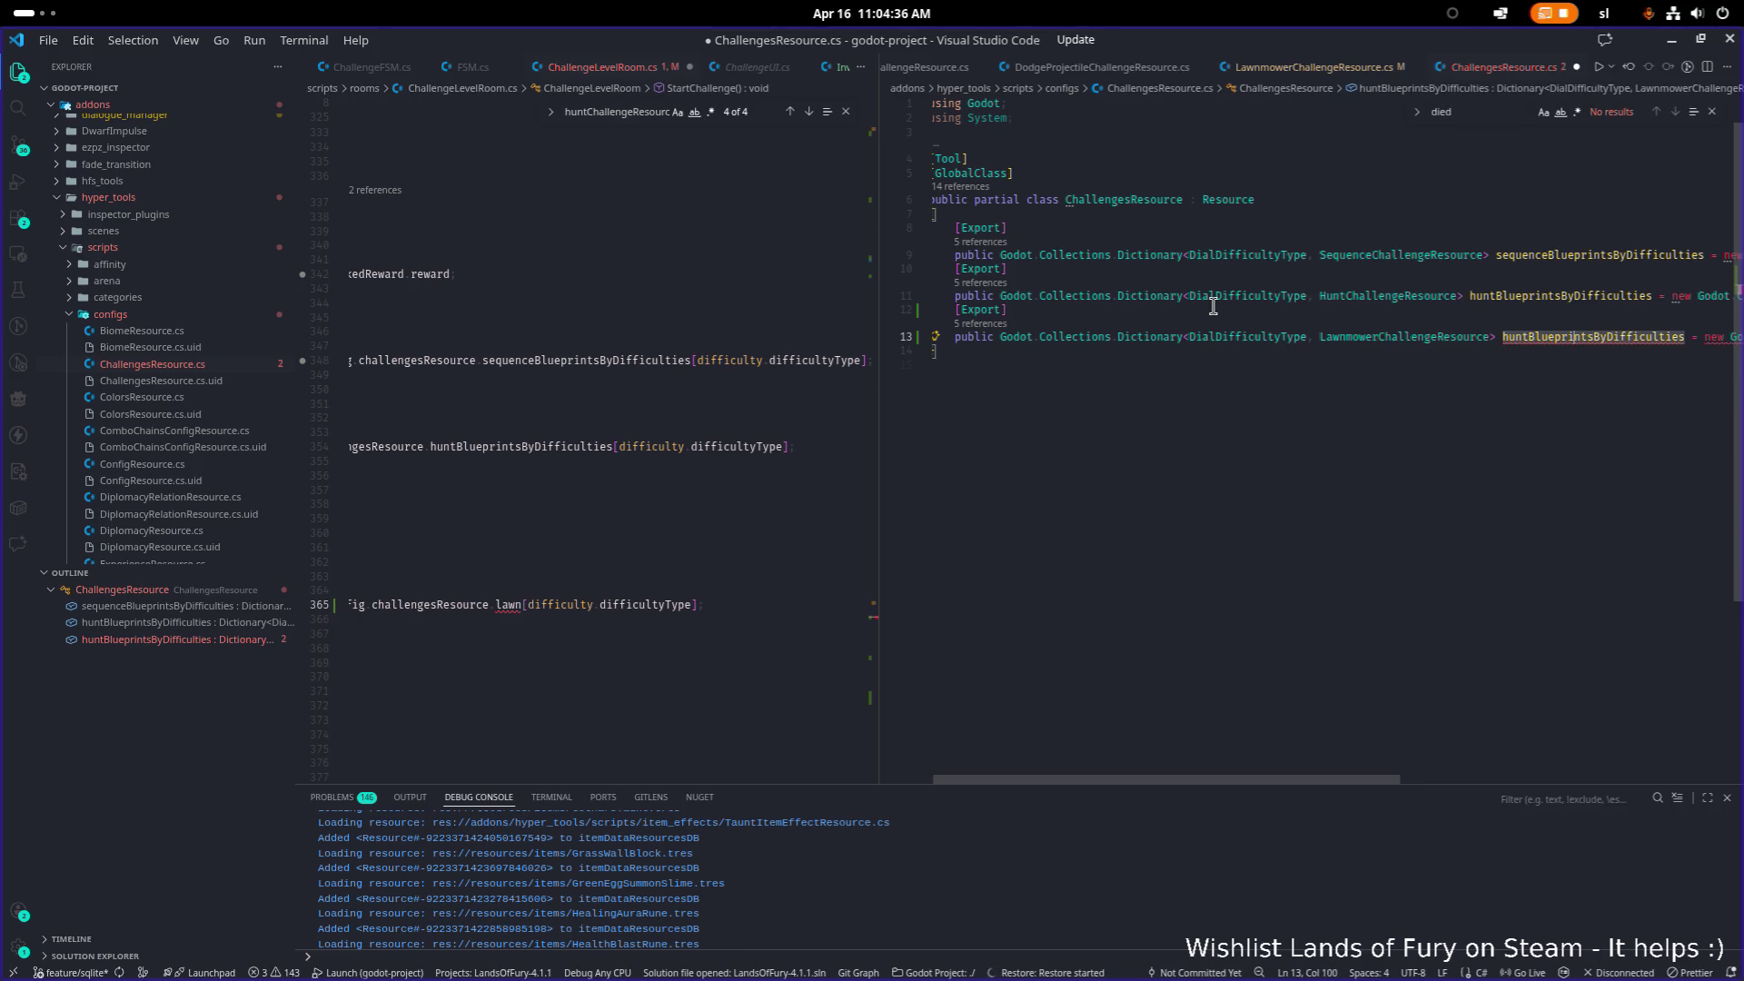
{"action": "key", "text": "Left"}
{"action": "key", "text": "shift+Left"}
{"action": "key", "text": "shift+Left"}
{"action": "key", "text": "shift+Left"}
{"action": "type", "text": "lawnmower"}
{"action": "key", "text": "ctrl+Left"}
{"action": "key", "text": "ctrl+Left"}
{"action": "key", "text": "ctrl+Left"}
{"action": "key", "text": "Left"}
{"action": "key", "text": "Left"}
{"action": "key", "text": "Right"}
{"action": "key", "text": "Right"}
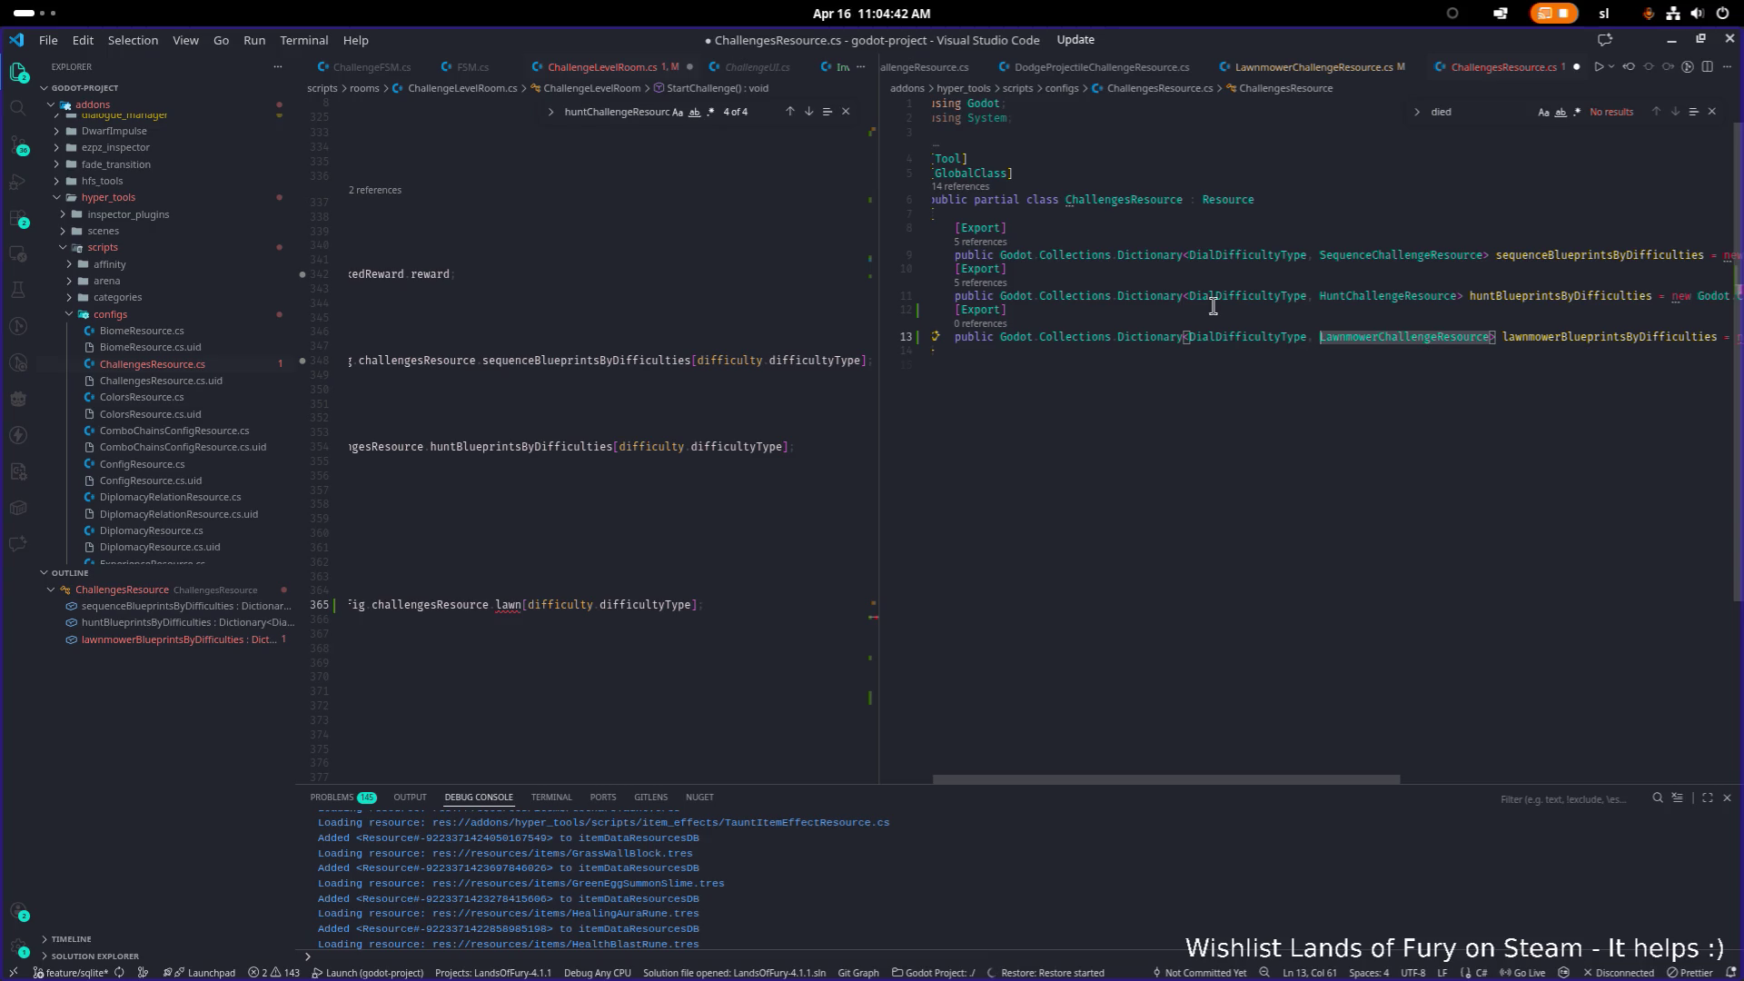
{"action": "key", "text": "End"}
{"action": "key", "text": "ctrl+Left"}
{"action": "key", "text": "ctrl+Left"}
{"action": "key", "text": "ctrl+shift+Right"}
{"action": "type", "text": "LawnmowerChallengeResource"}
{"action": "key", "text": "Home"}
{"action": "key", "text": "ctrl+s"}
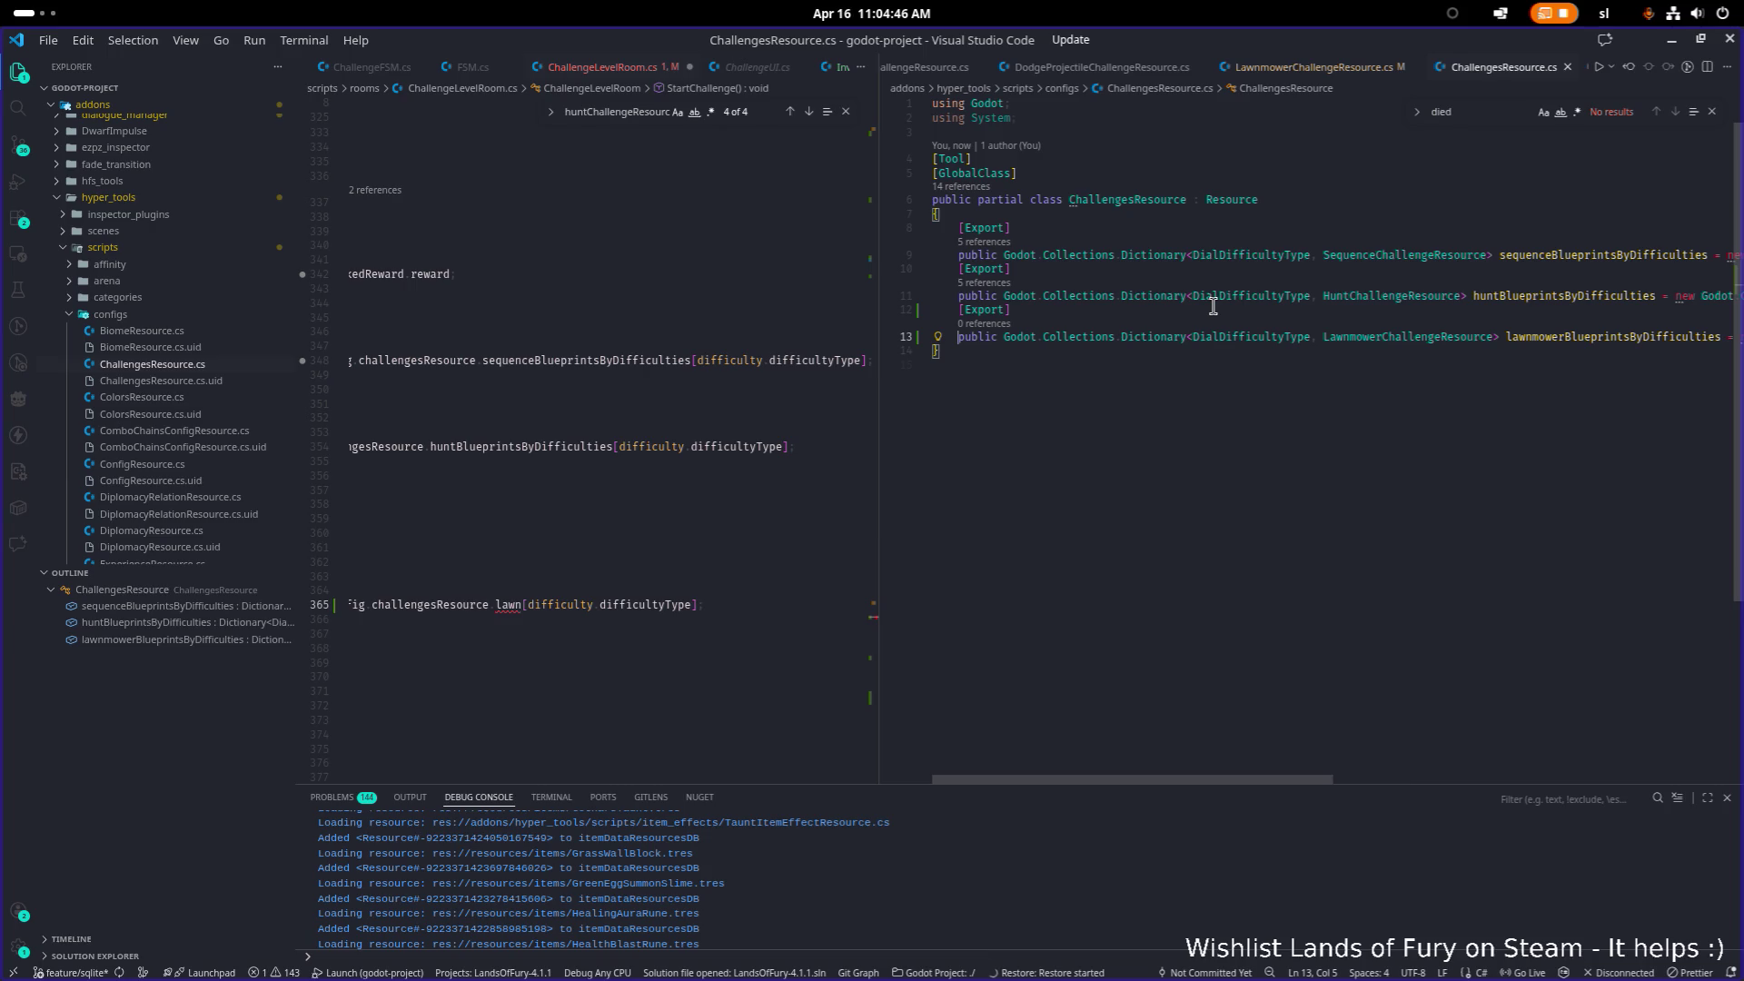
{"action": "left_click", "coordinate": [603, 520]}
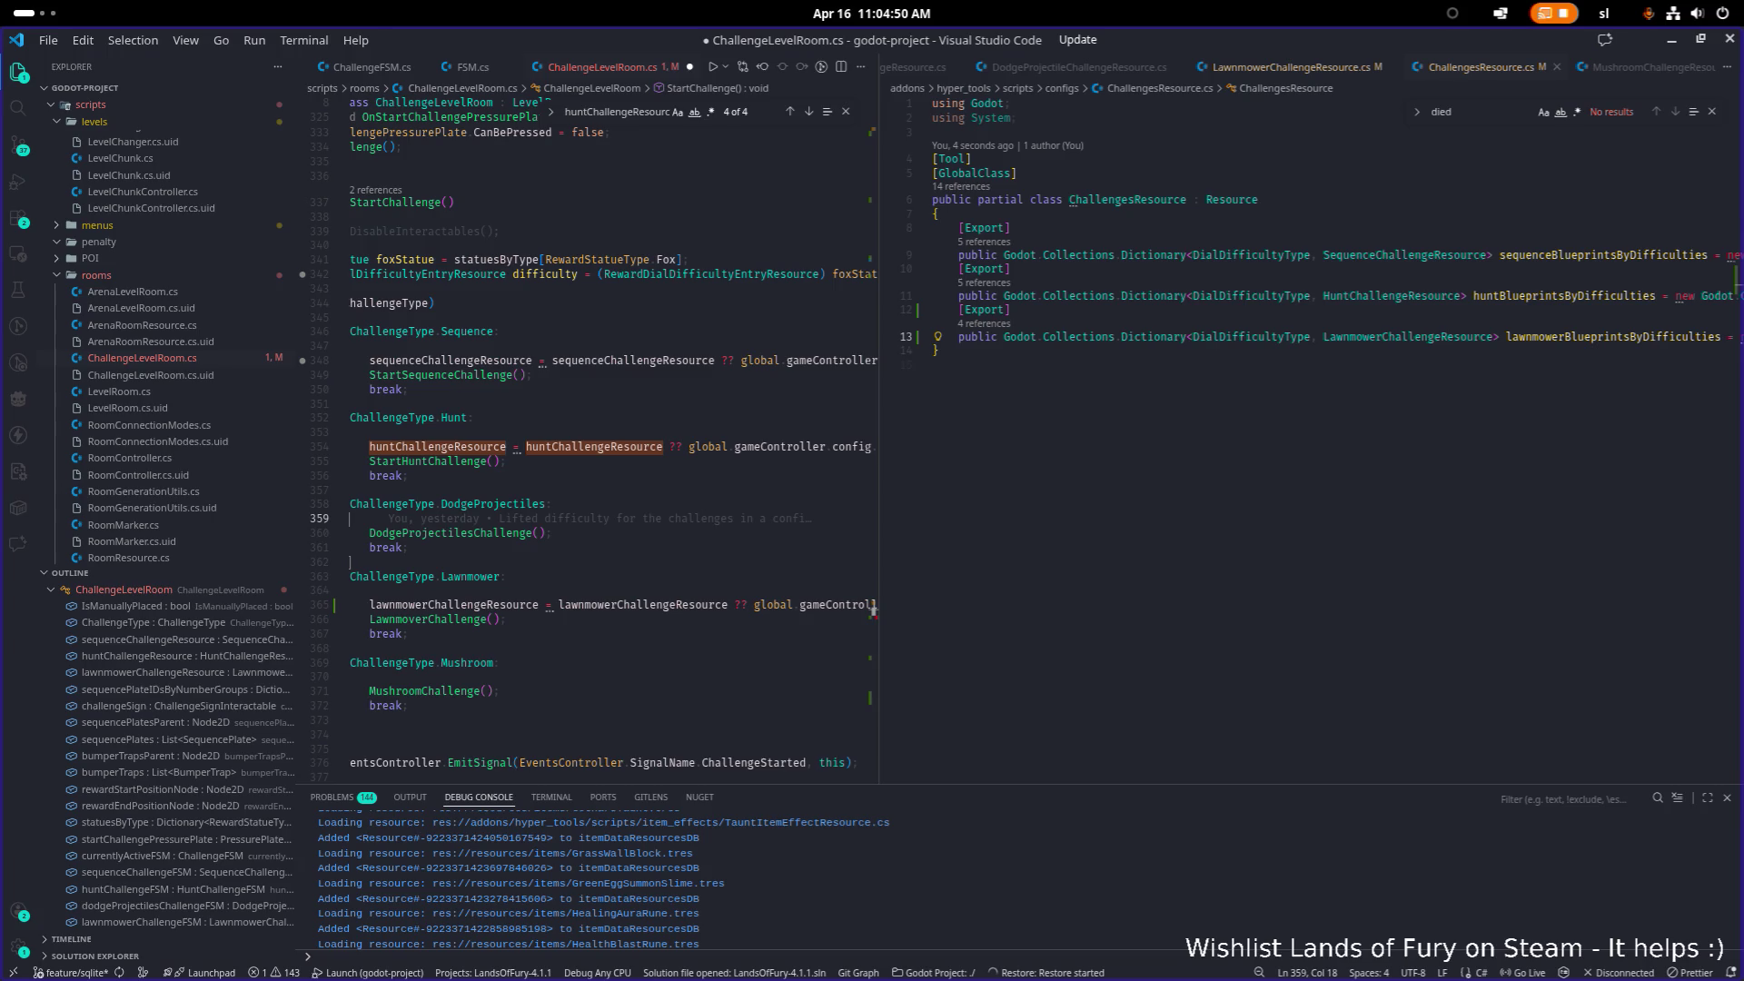
Step: Widen the ChallengeLevelRoom editor and make line 365 use challengesResource.lawnmowerBlueprintsByDifficulties
{"action": "left_click", "coordinate": [701, 546]}
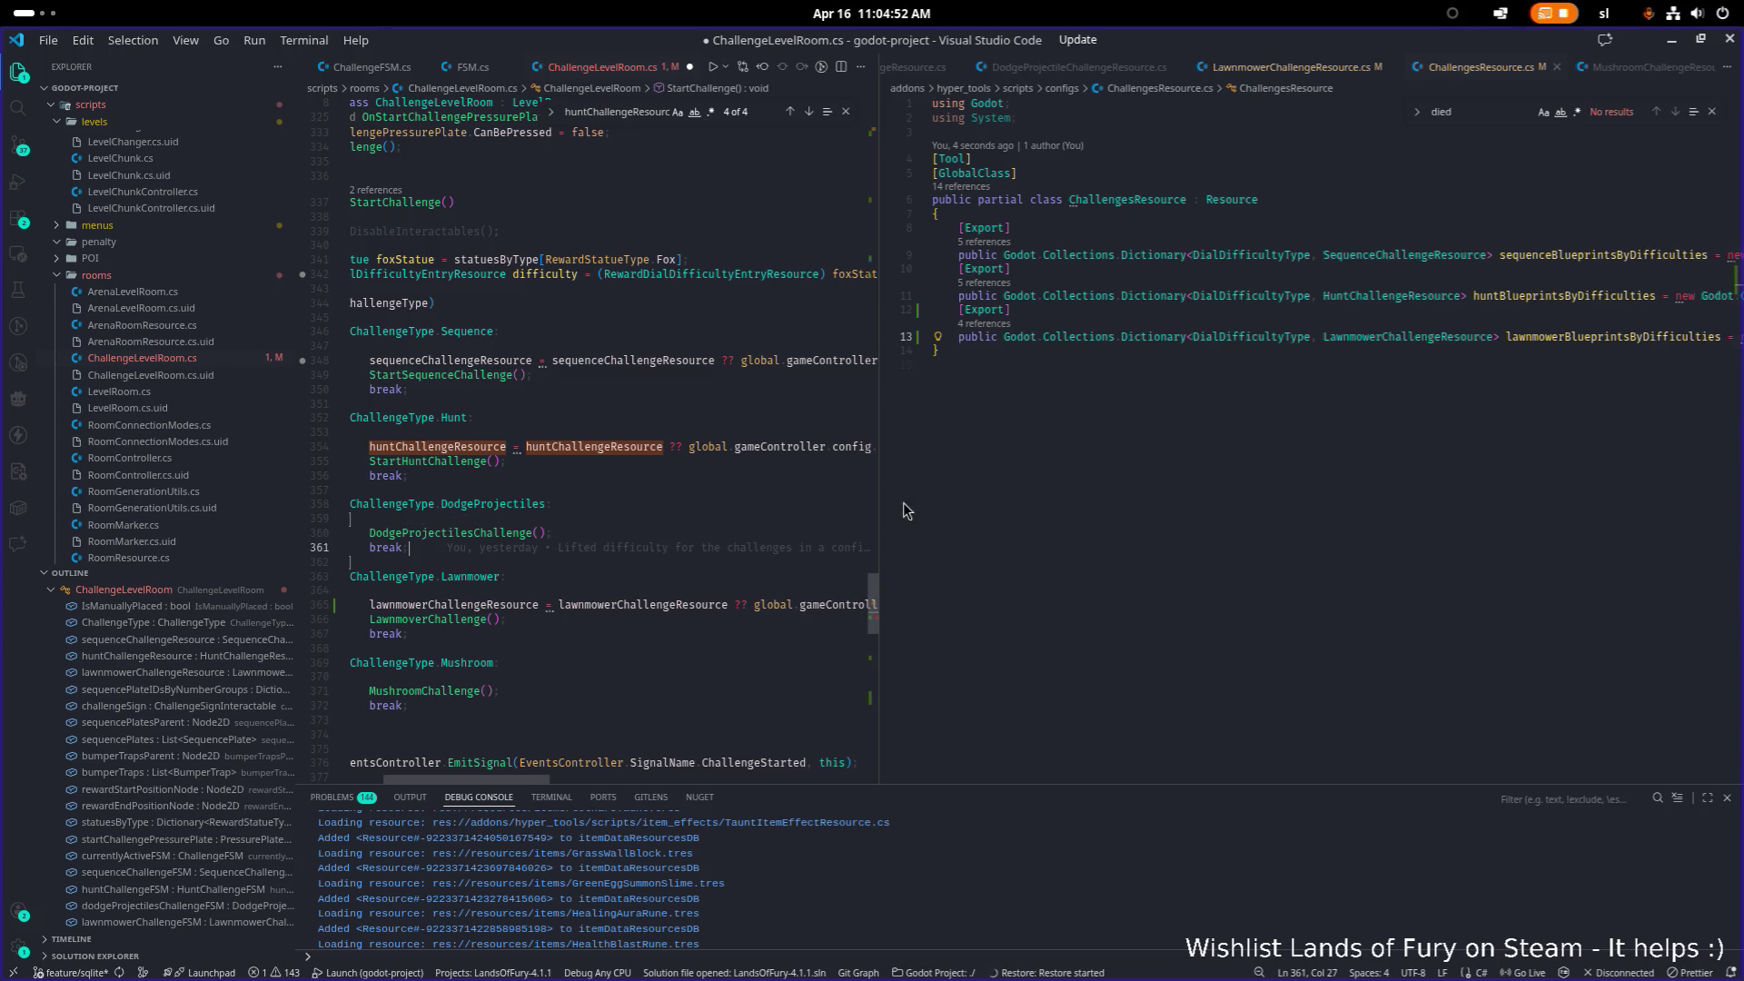
{"action": "left_click_drag", "start_coordinate": [877, 483], "coordinate": [981, 484]}
{"action": "left_click", "coordinate": [825, 487]}
{"action": "key", "text": "alt+Tab"}
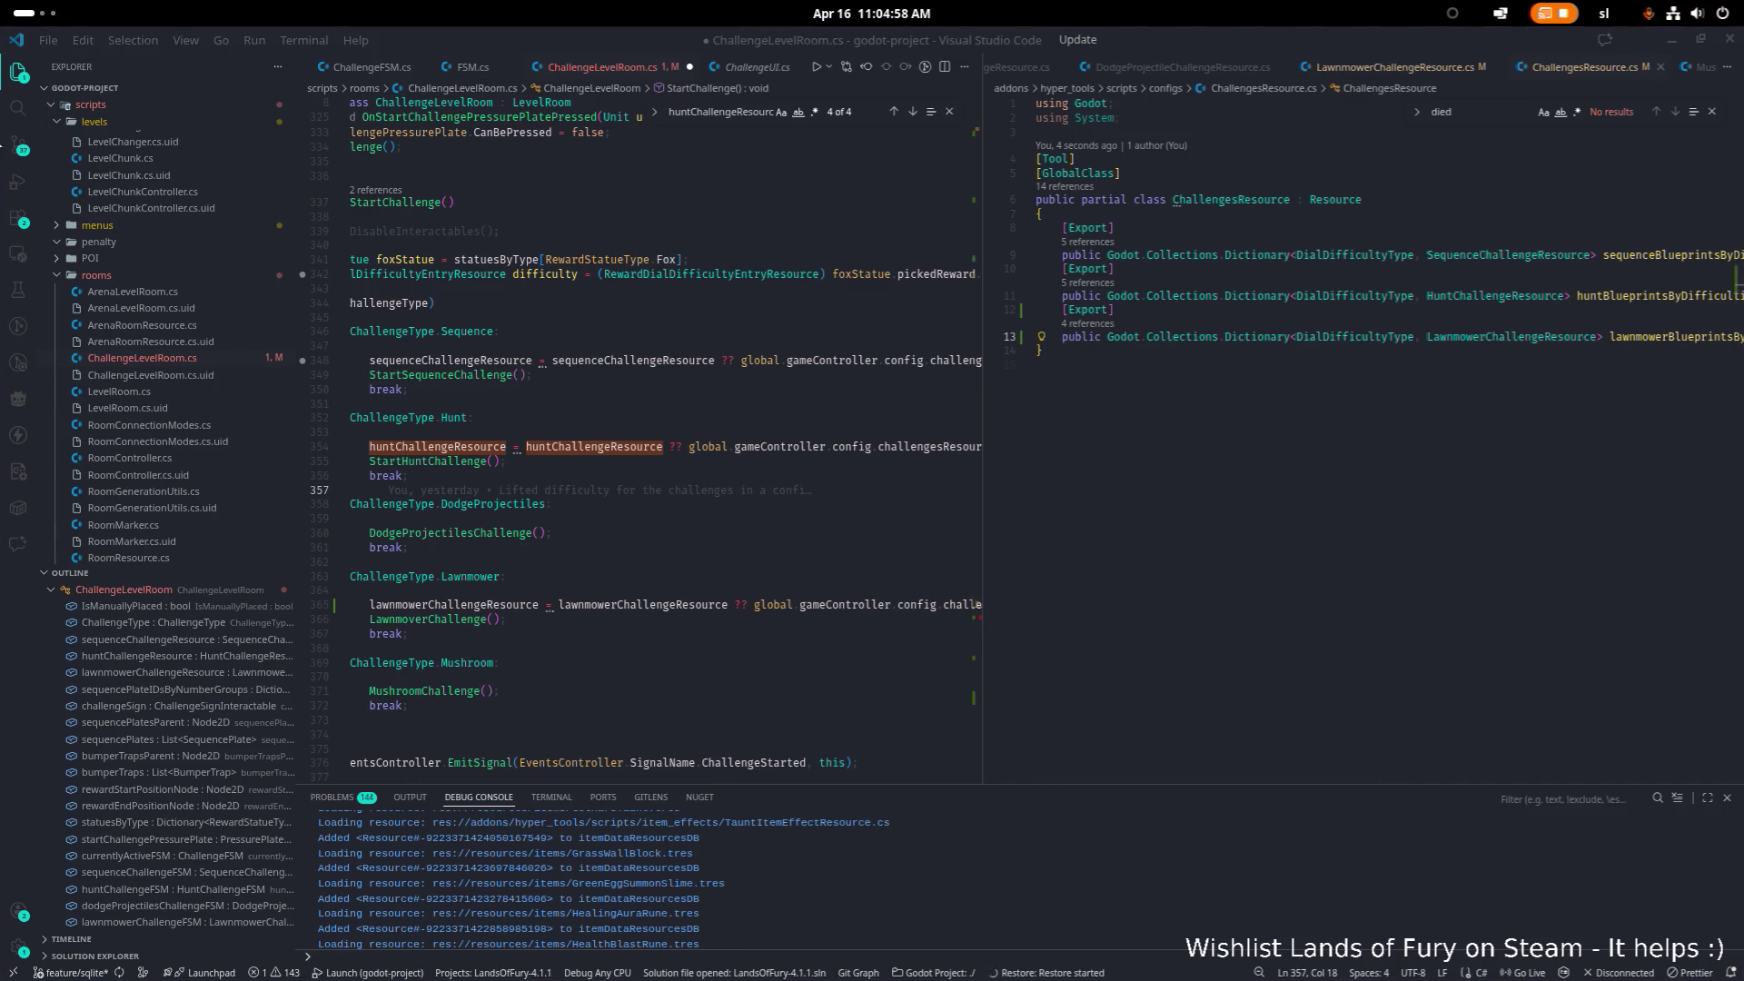
{"action": "left_click", "coordinate": [702, 449]}
{"action": "key", "text": "Down"}
{"action": "key", "text": "Down"}
{"action": "key", "text": "Down"}
{"action": "key", "text": "Down"}
{"action": "key", "text": "End"}
{"action": "key", "text": "ctrl+Left"}
{"action": "key", "text": "ctrl+Left"}
{"action": "key", "text": "ctrl+Left"}
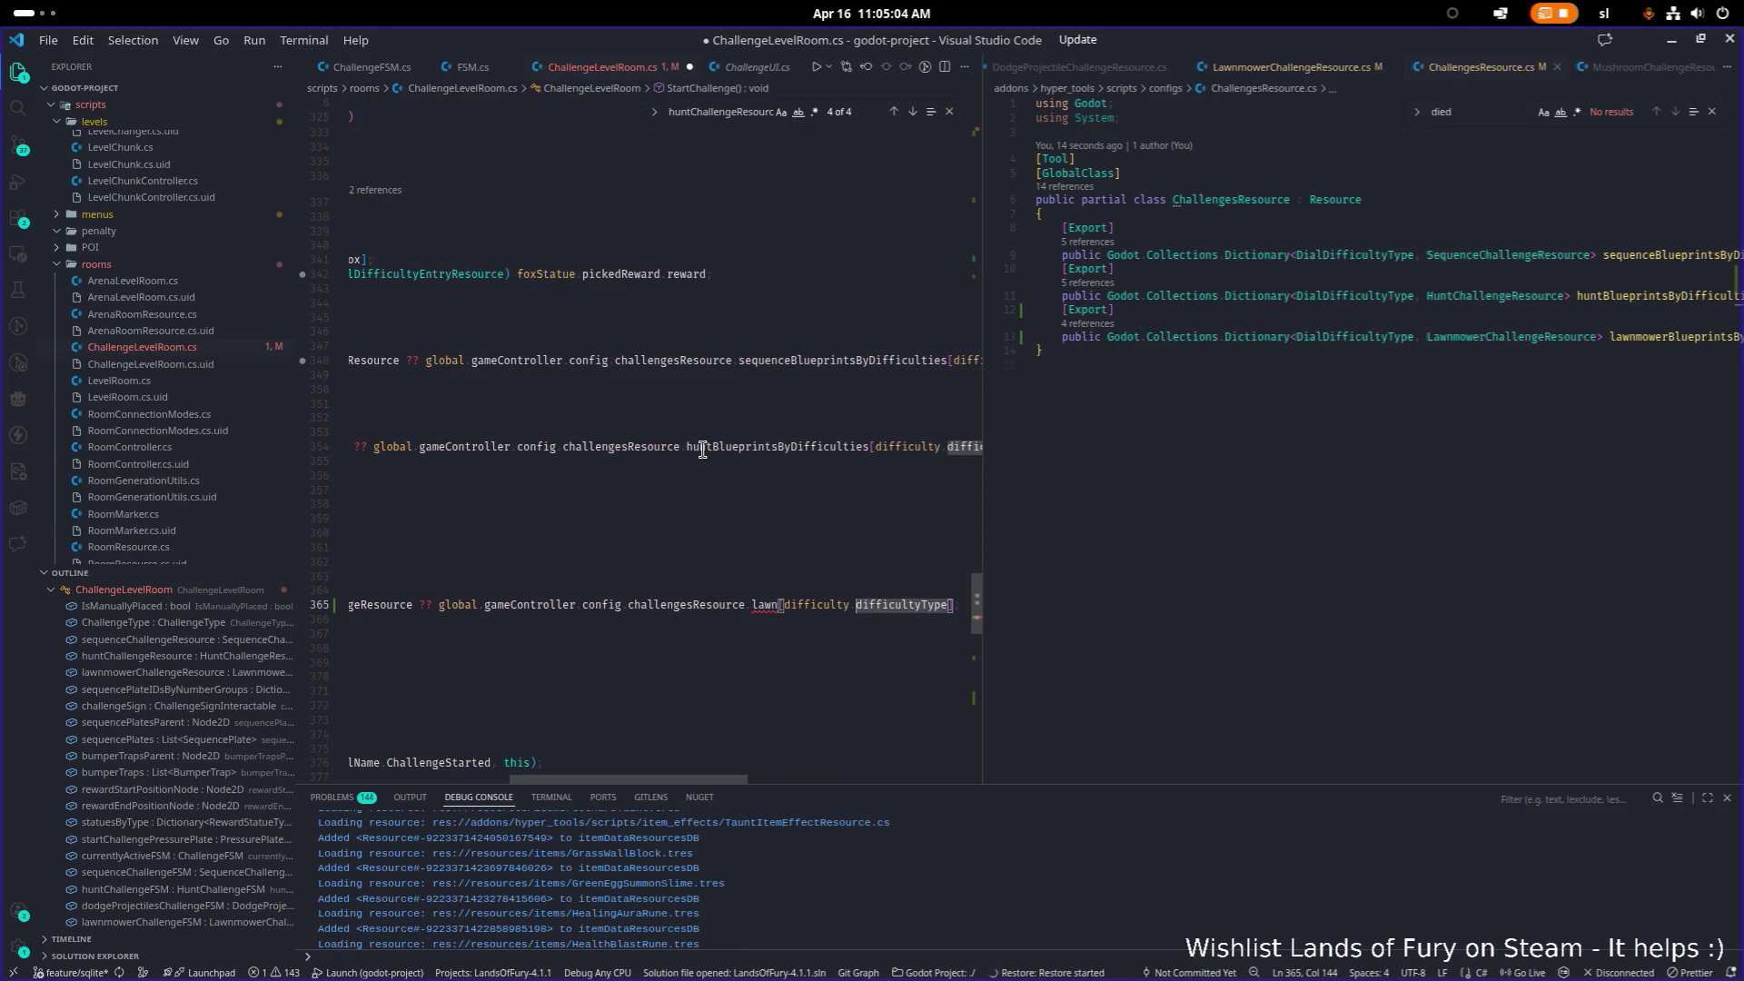
{"action": "key", "text": "ctrl+BackSpace"}
{"action": "type", "text": "la"}
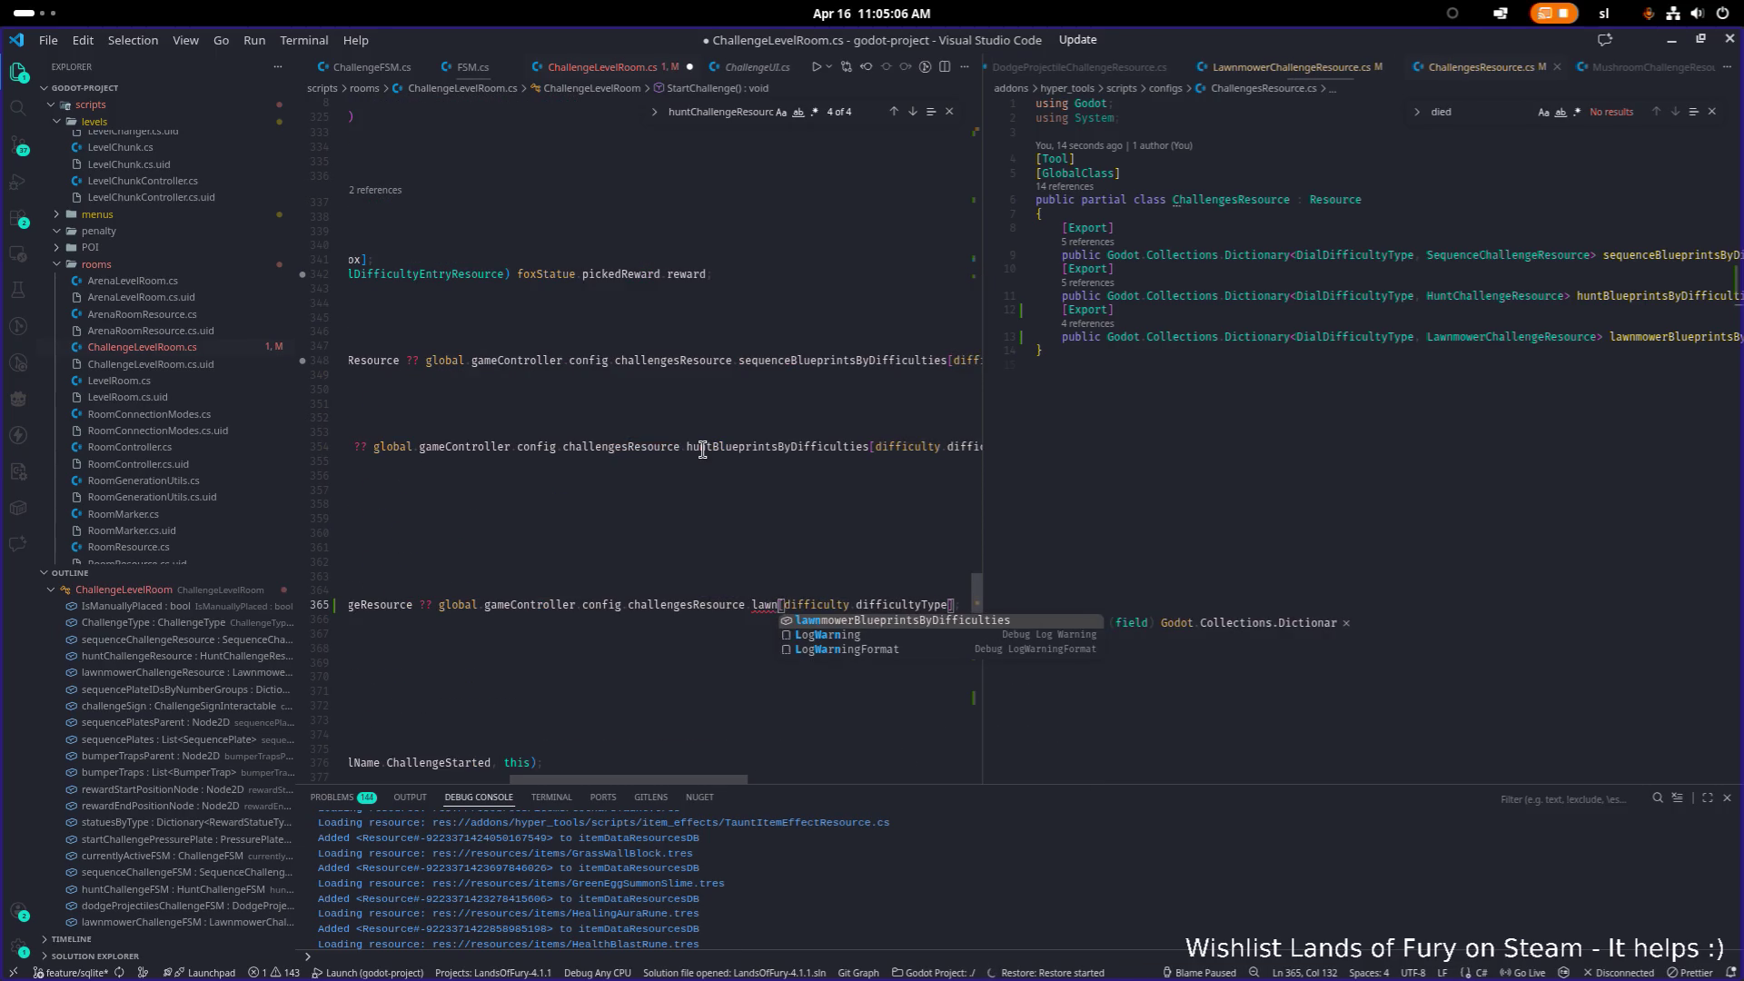
{"action": "key", "text": "Tab"}
{"action": "key", "text": "Home"}
{"action": "key", "text": "Home"}
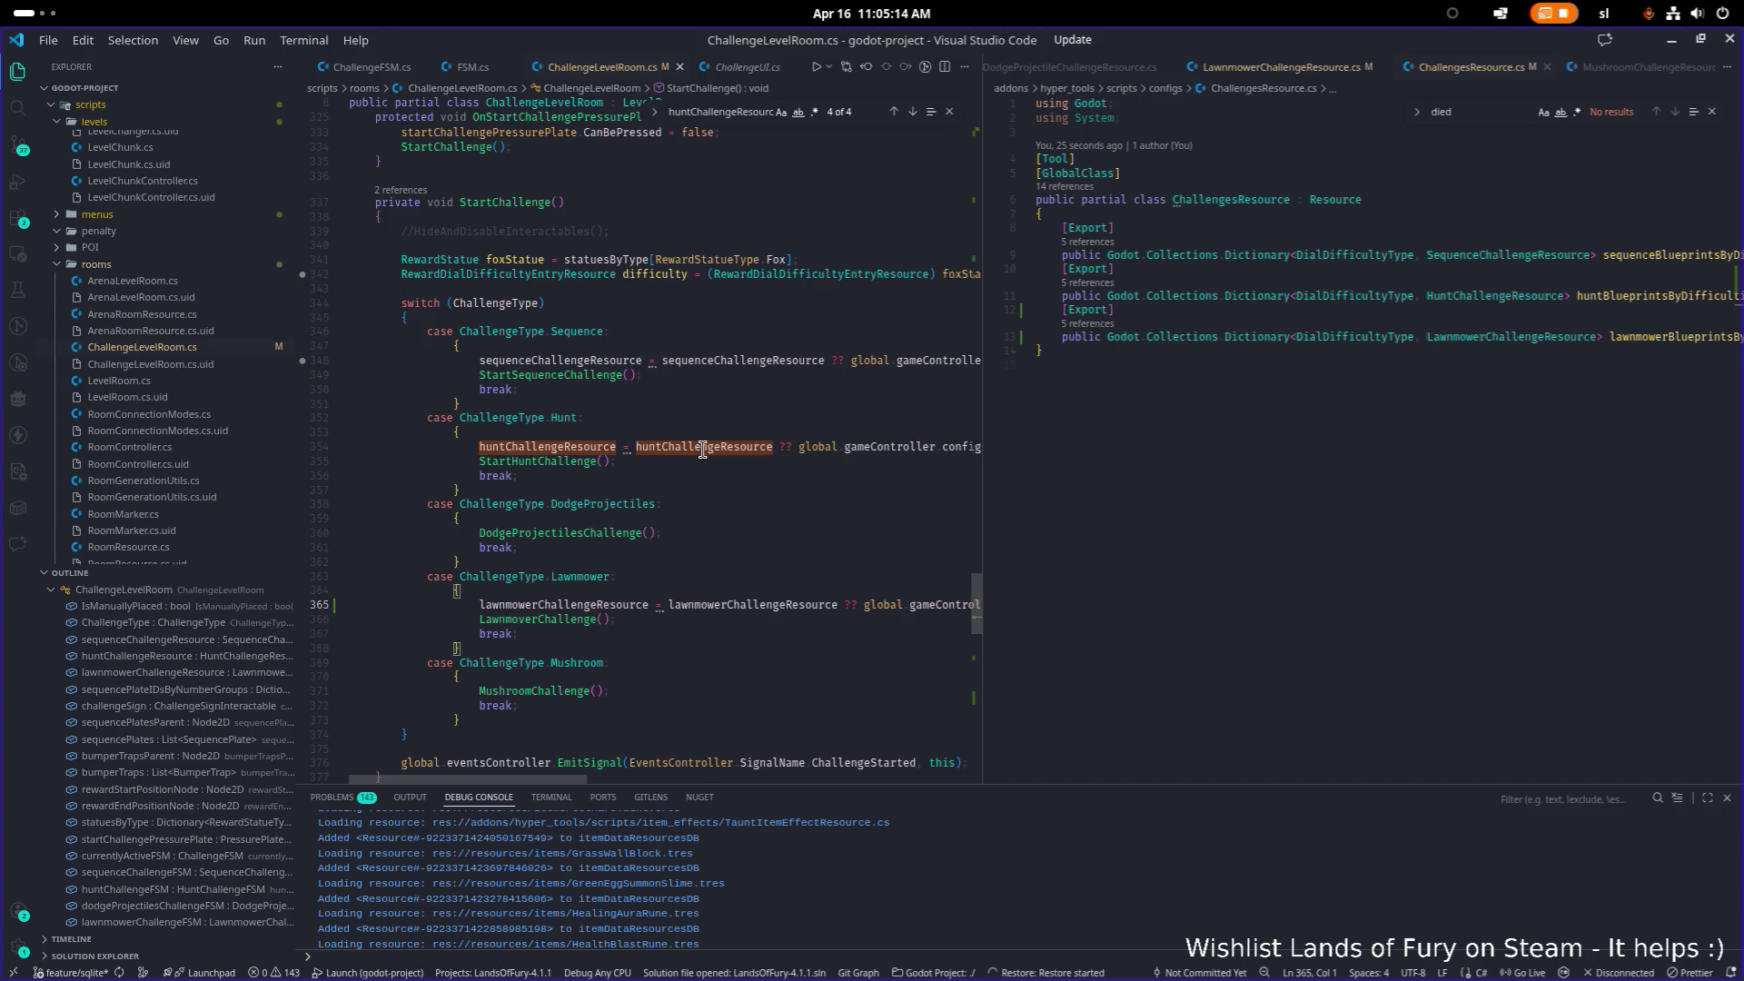
{"action": "left_click", "coordinate": [1150, 340]}
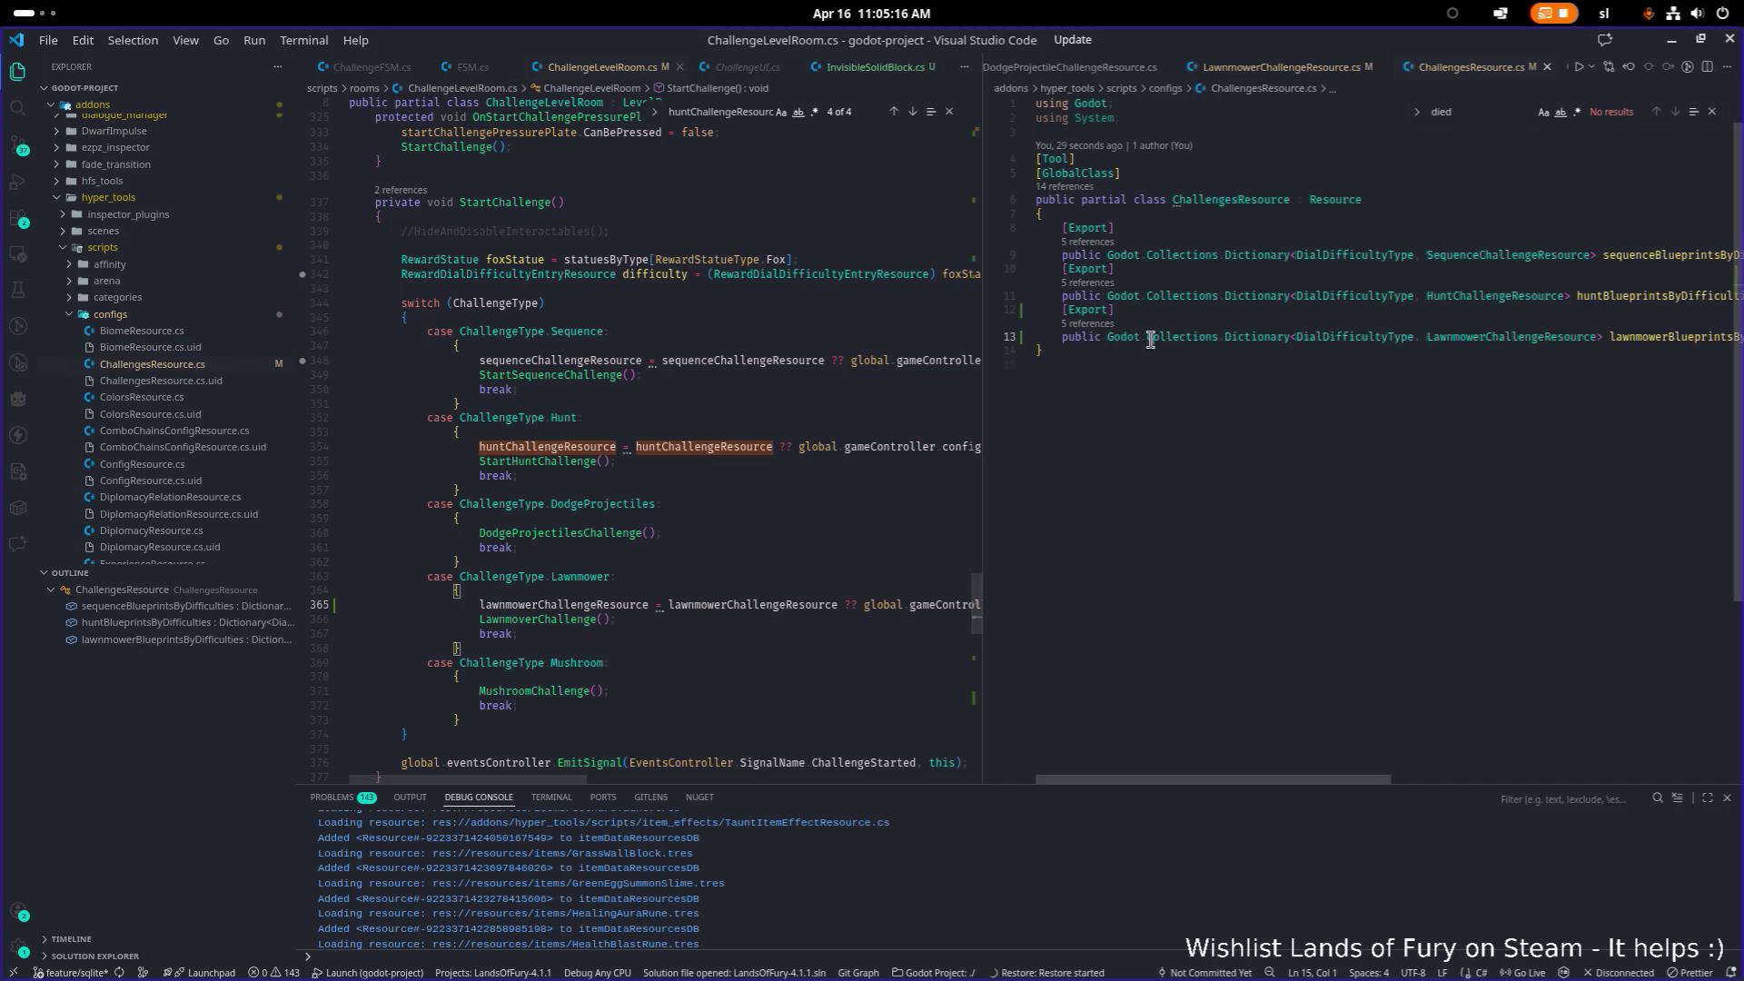
Step: Open LawnmowerChallengeFSM.cs and HuntChallengeIntroState.cs side by side
{"action": "key", "text": "ctrl+p"}
{"action": "type", "text": "lawnmower"}
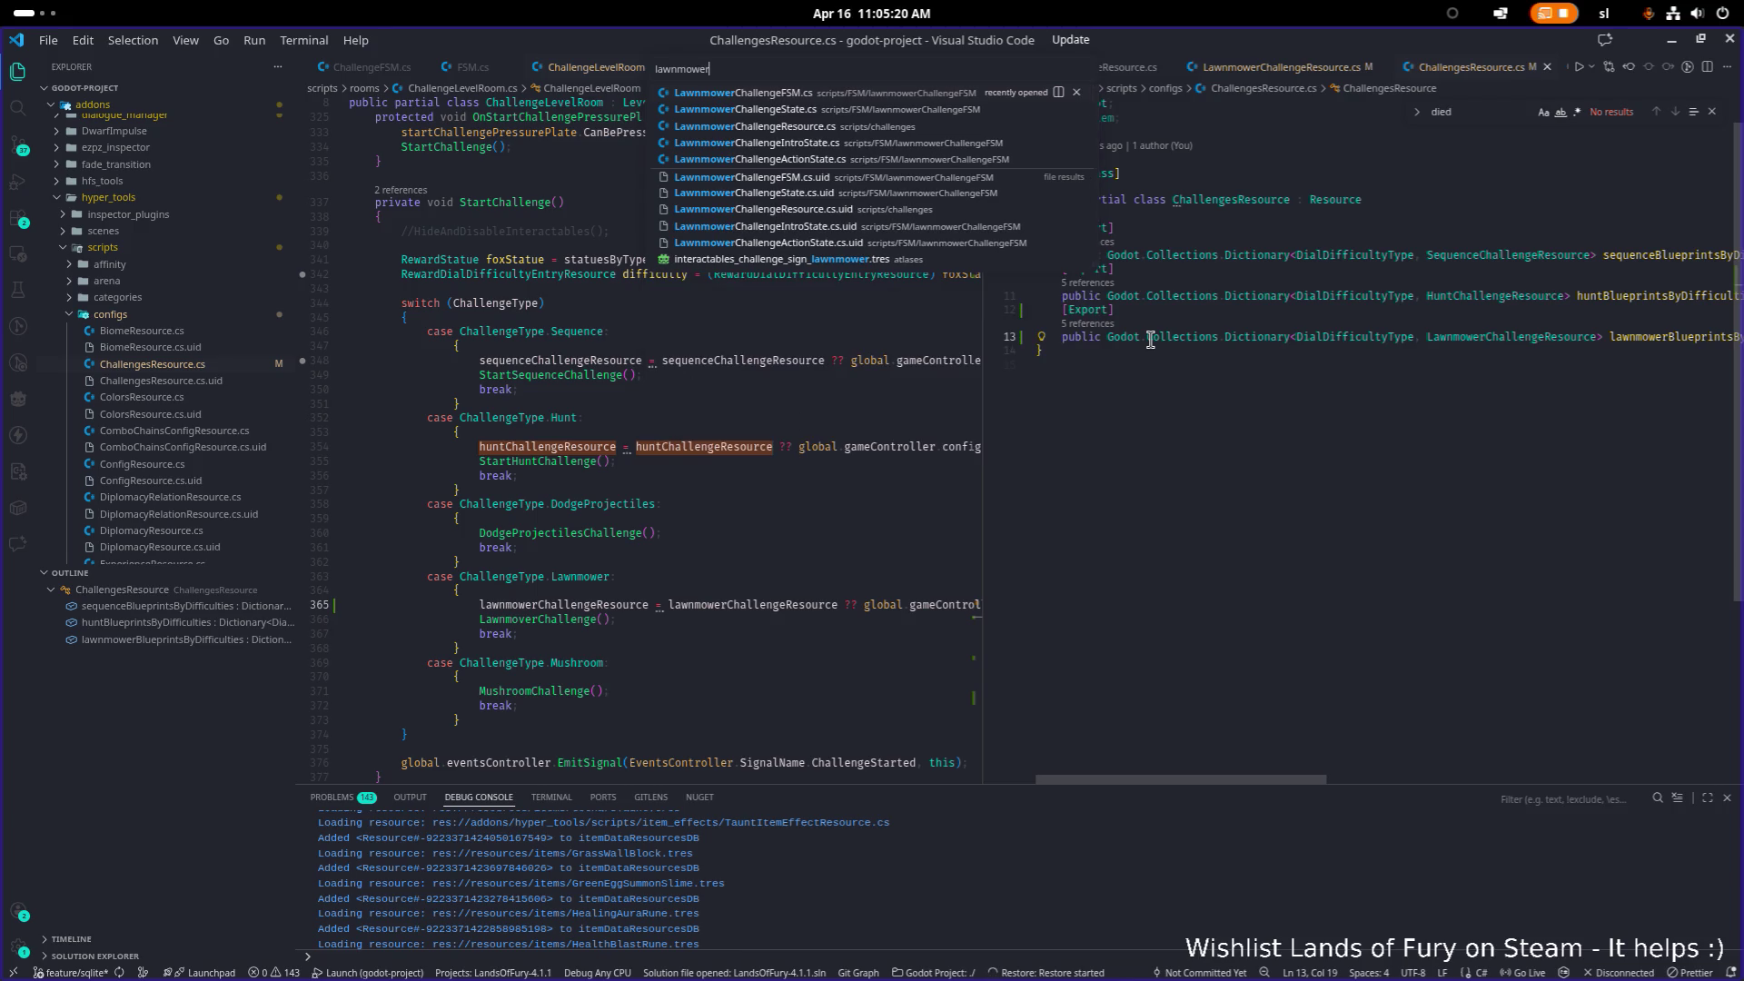
{"action": "key", "text": "Return"}
{"action": "left_click", "coordinate": [1209, 312]}
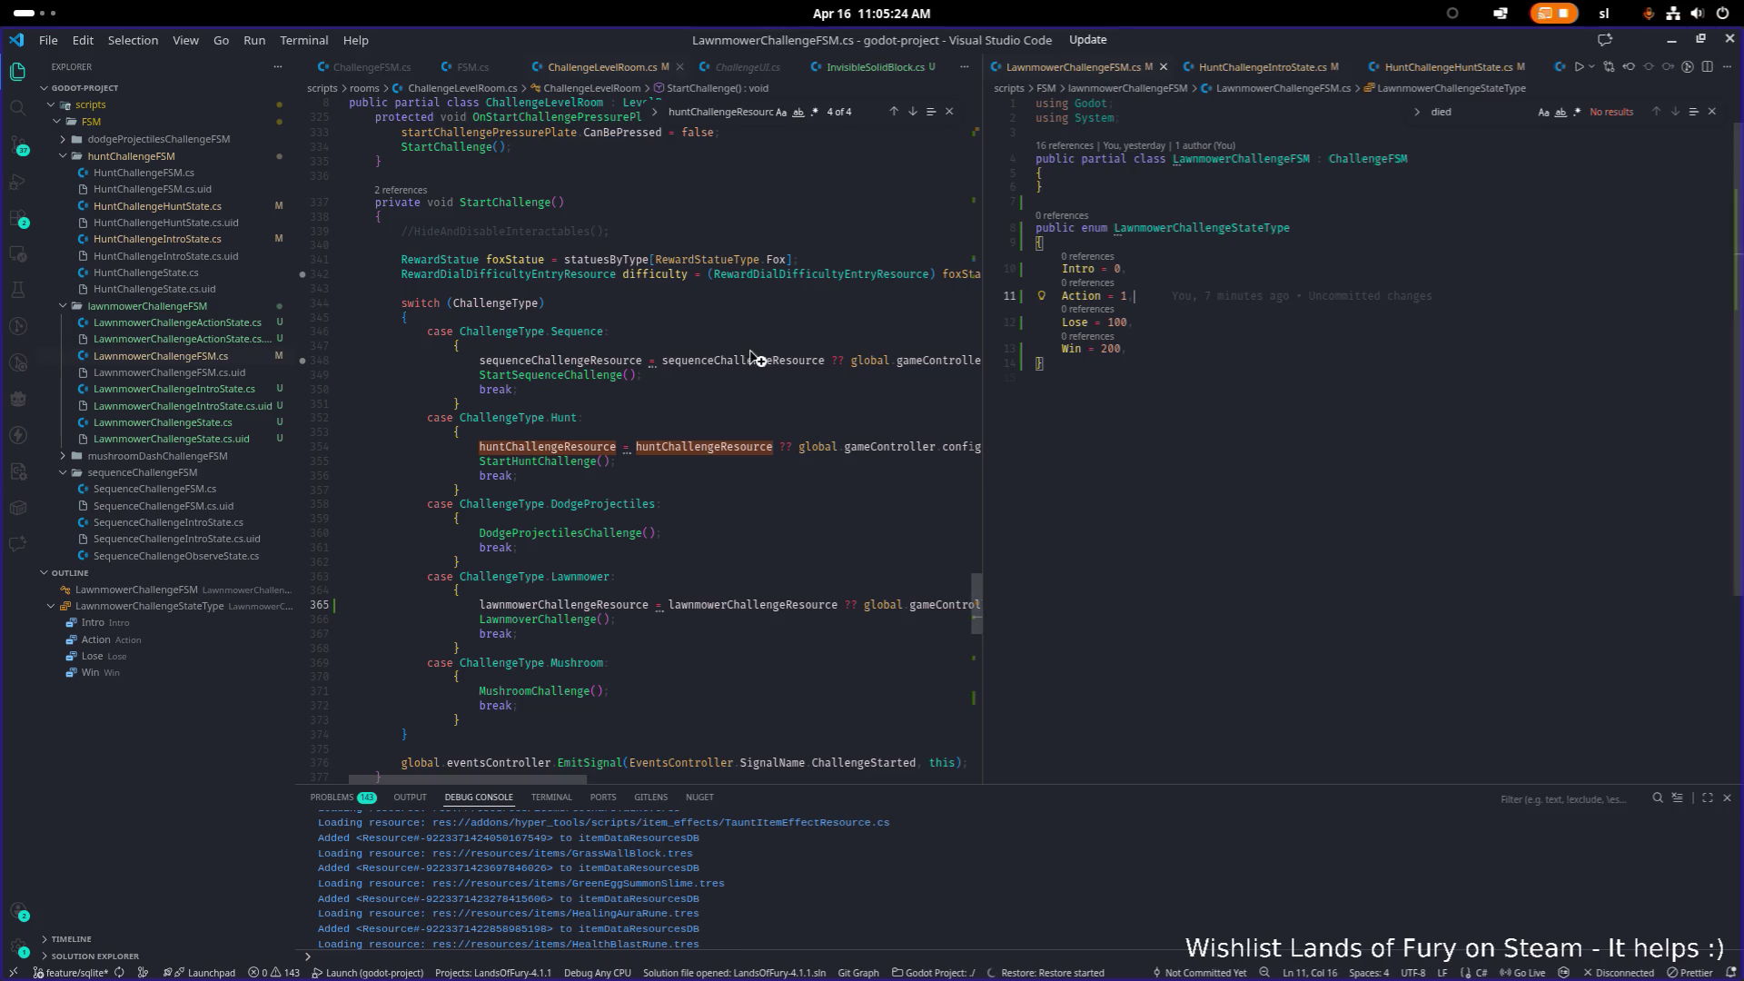
{"action": "left_click", "coordinate": [714, 360]}
{"action": "key", "text": "ctrl+p"}
{"action": "type", "text": "hunt"}
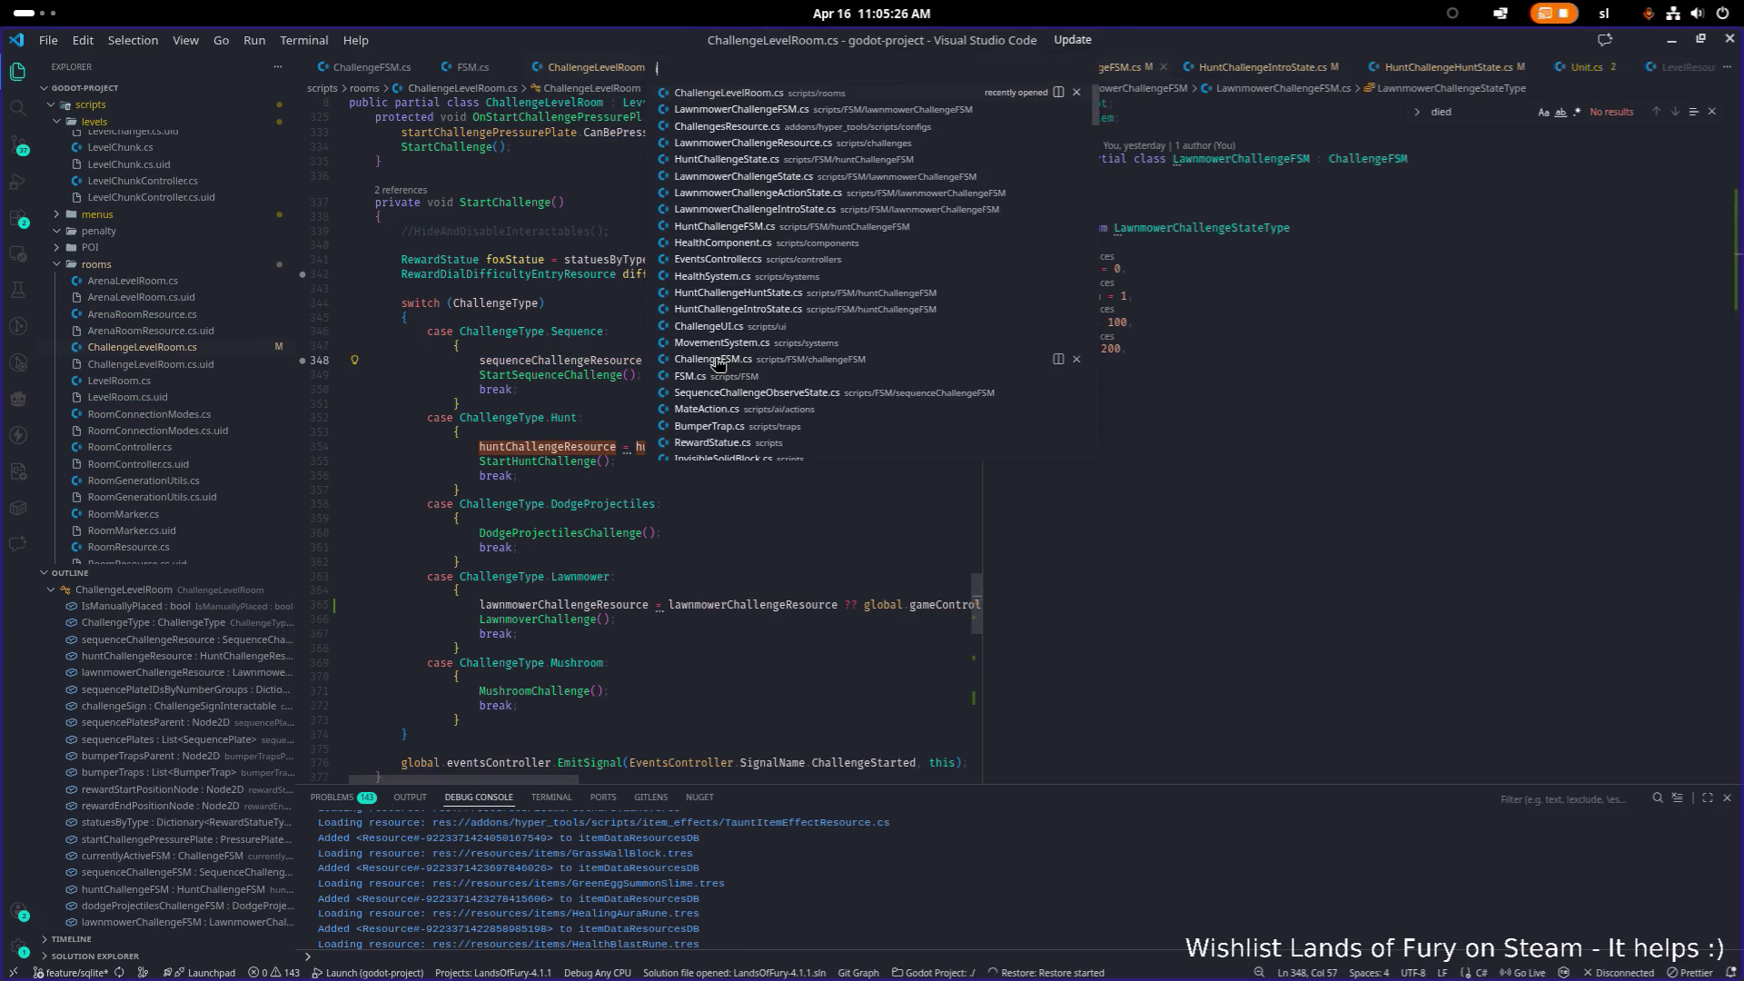
{"action": "type", "text": "intro"}
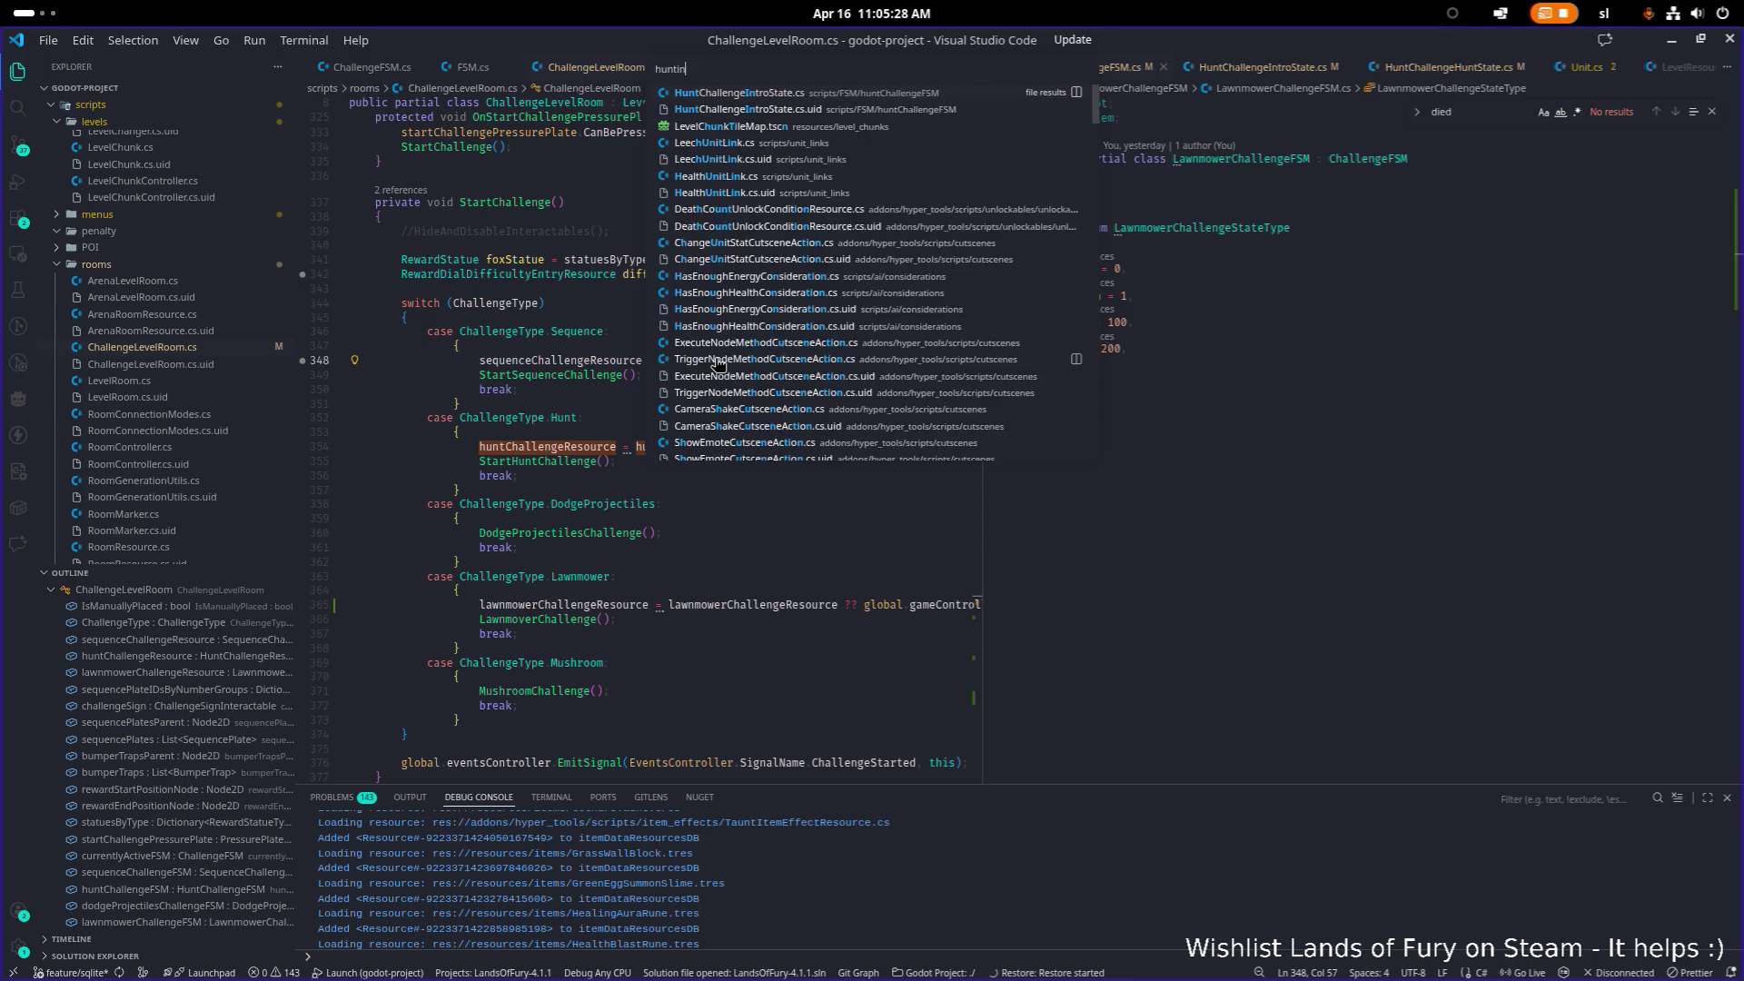
{"action": "key", "text": "Return"}
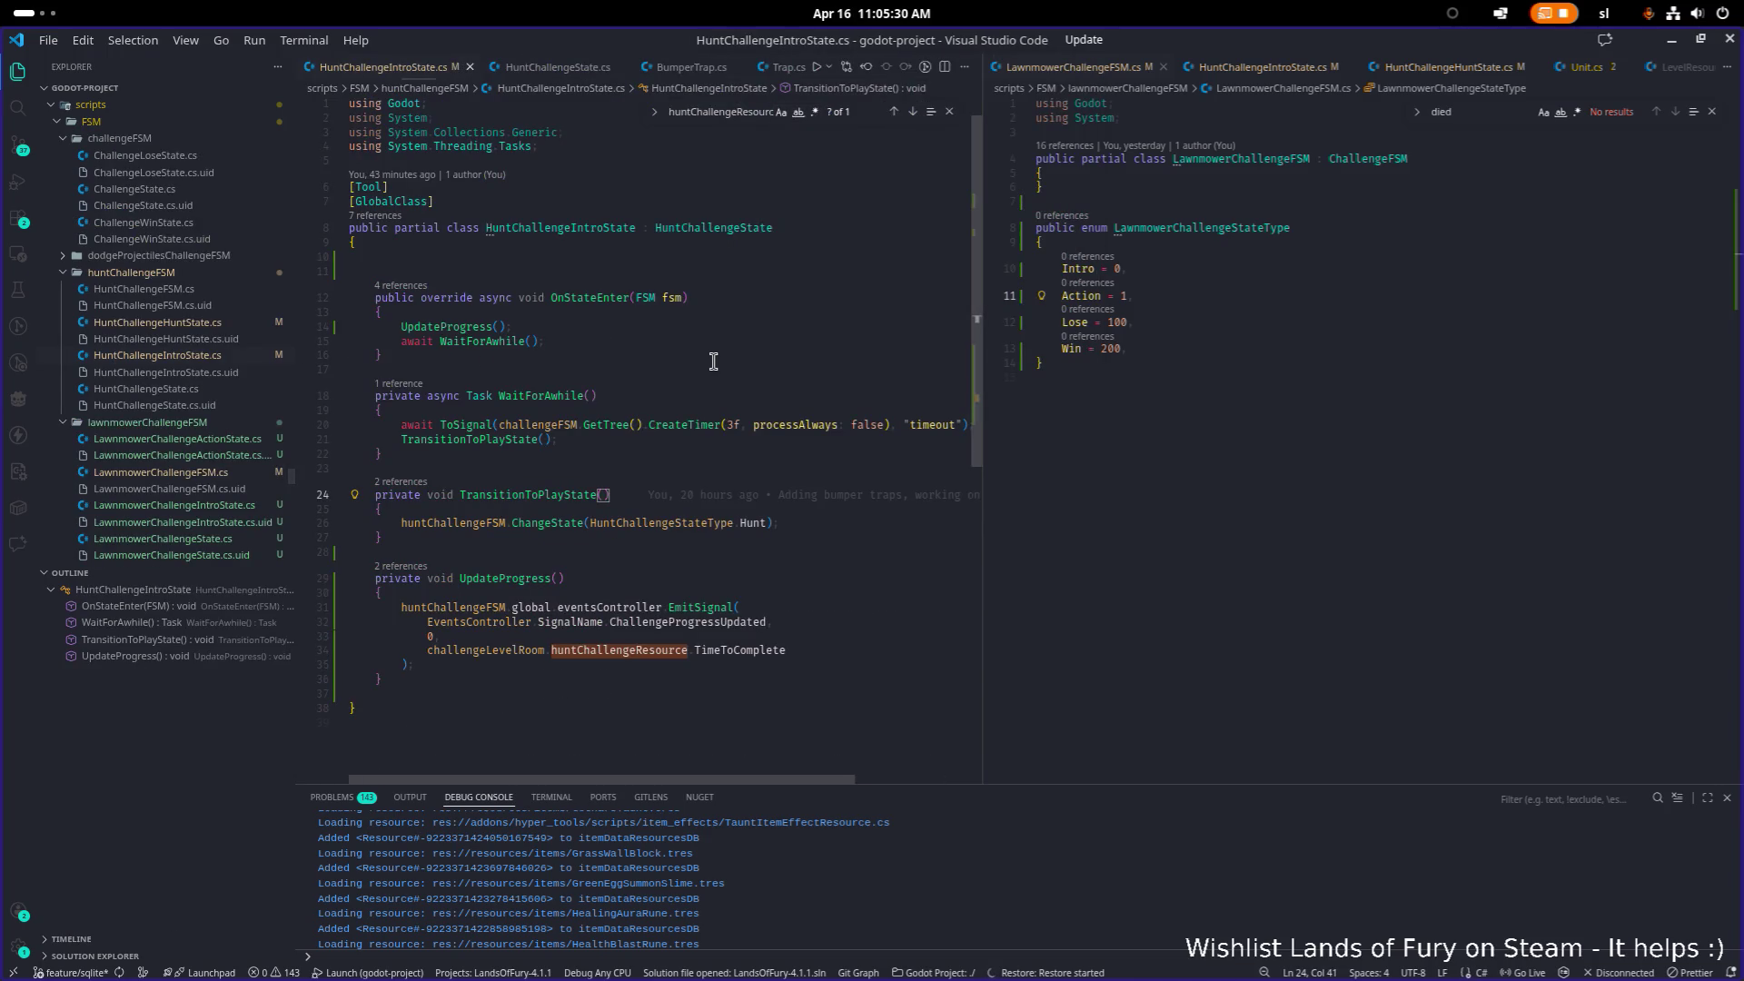
{"action": "left_click", "coordinate": [718, 625]}
{"action": "scroll", "coordinate": [1363, 227], "scroll_direction": "up", "scroll_amount": 1}
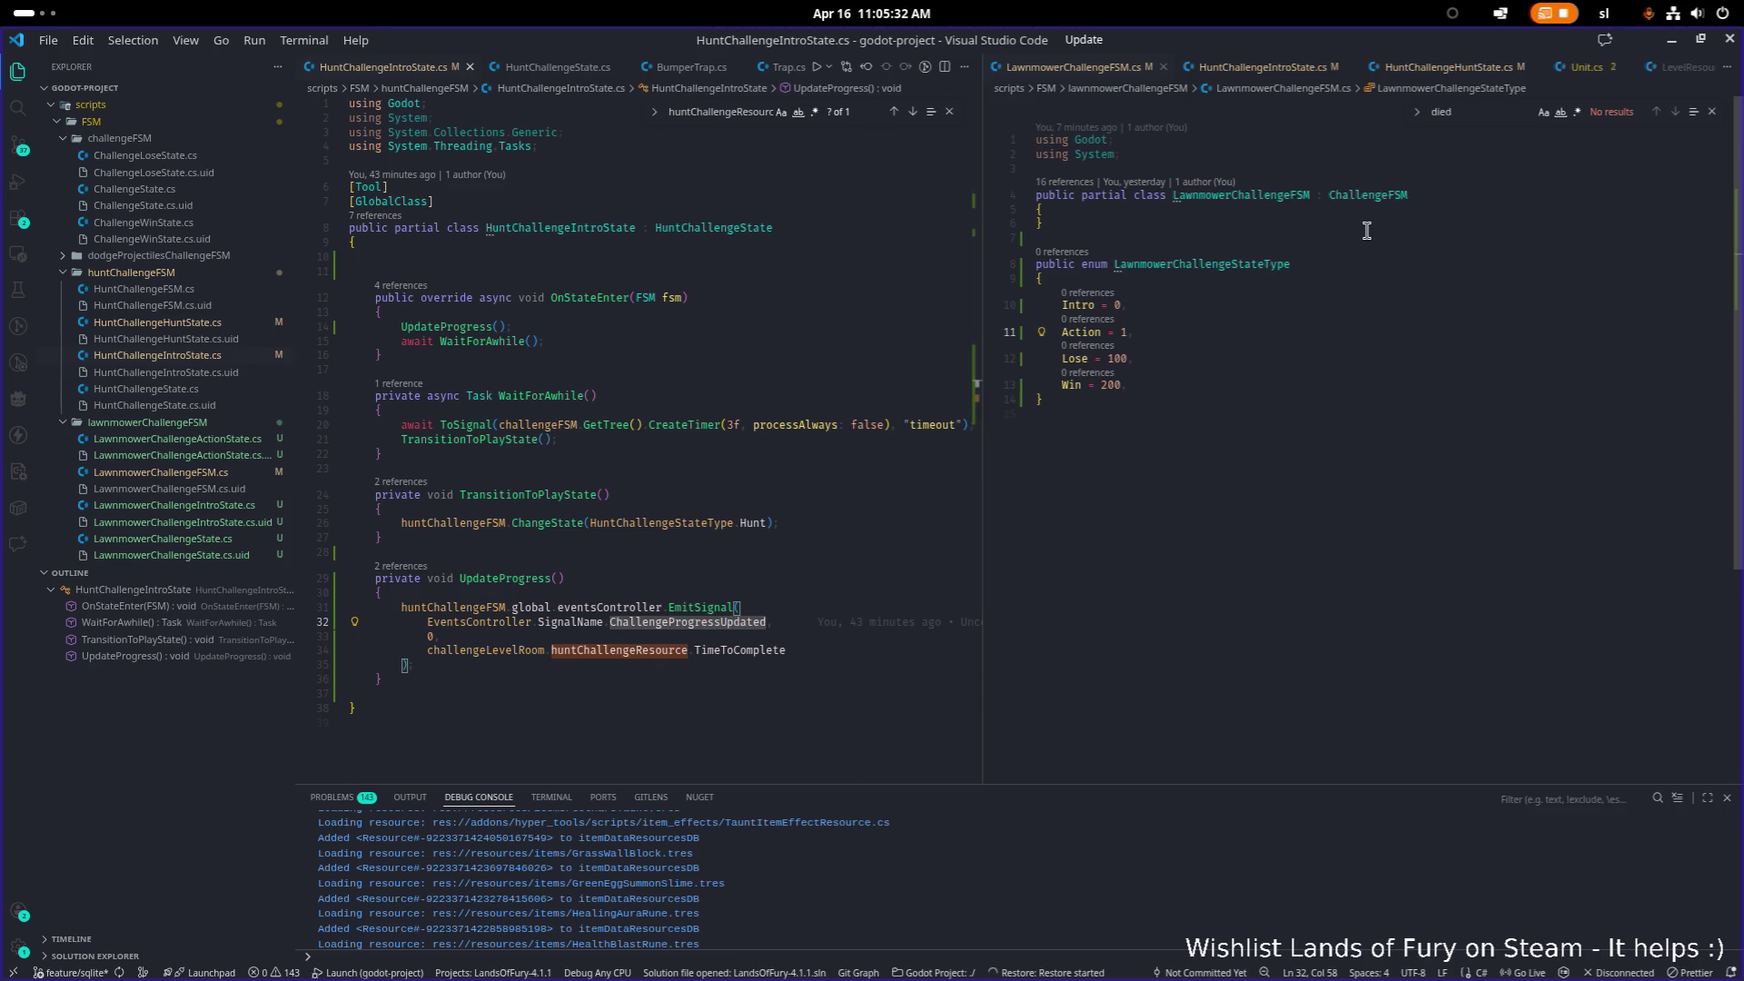
Step: Change LawnmowerChallengeFSM's base class from ChallengeFSM to LawnmowerChallengeState
{"action": "double_click", "coordinate": [1389, 197]}
{"action": "type", "text": "Lawnmo"}
{"action": "key", "text": "Down"}
{"action": "key", "text": "Down"}
{"action": "key", "text": "Down"}
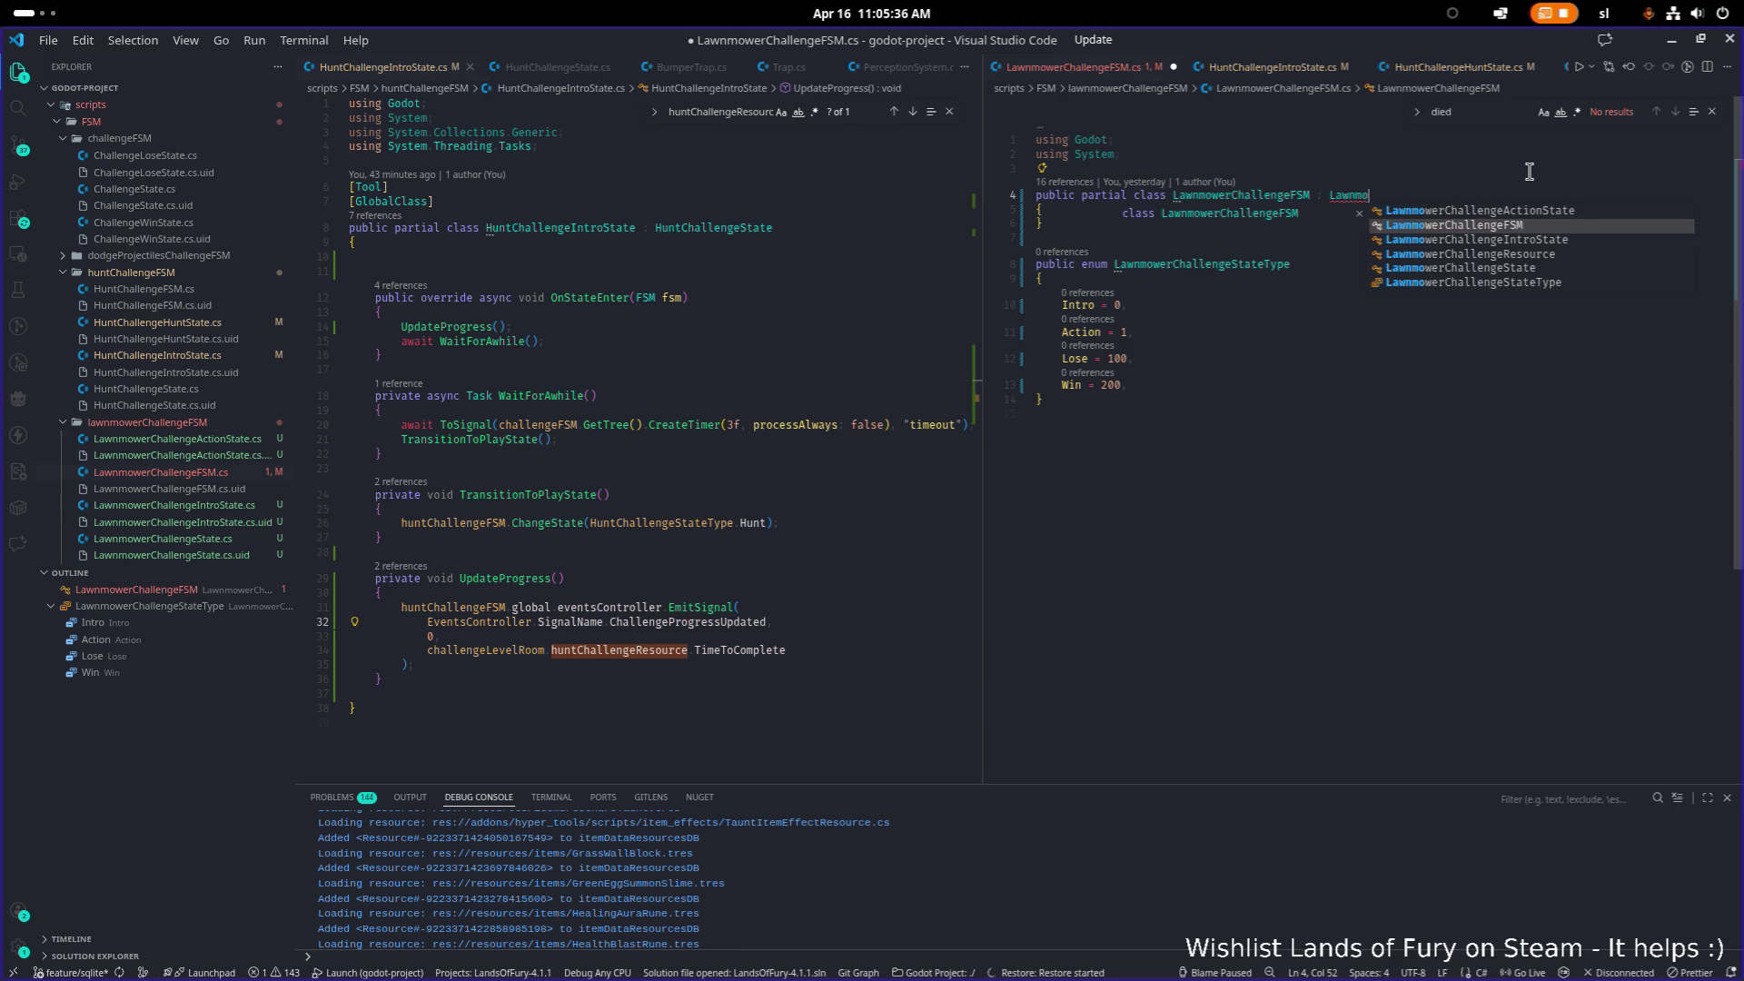
{"action": "key", "text": "Return"}
{"action": "key", "text": "Down"}
{"action": "key", "text": "Down"}
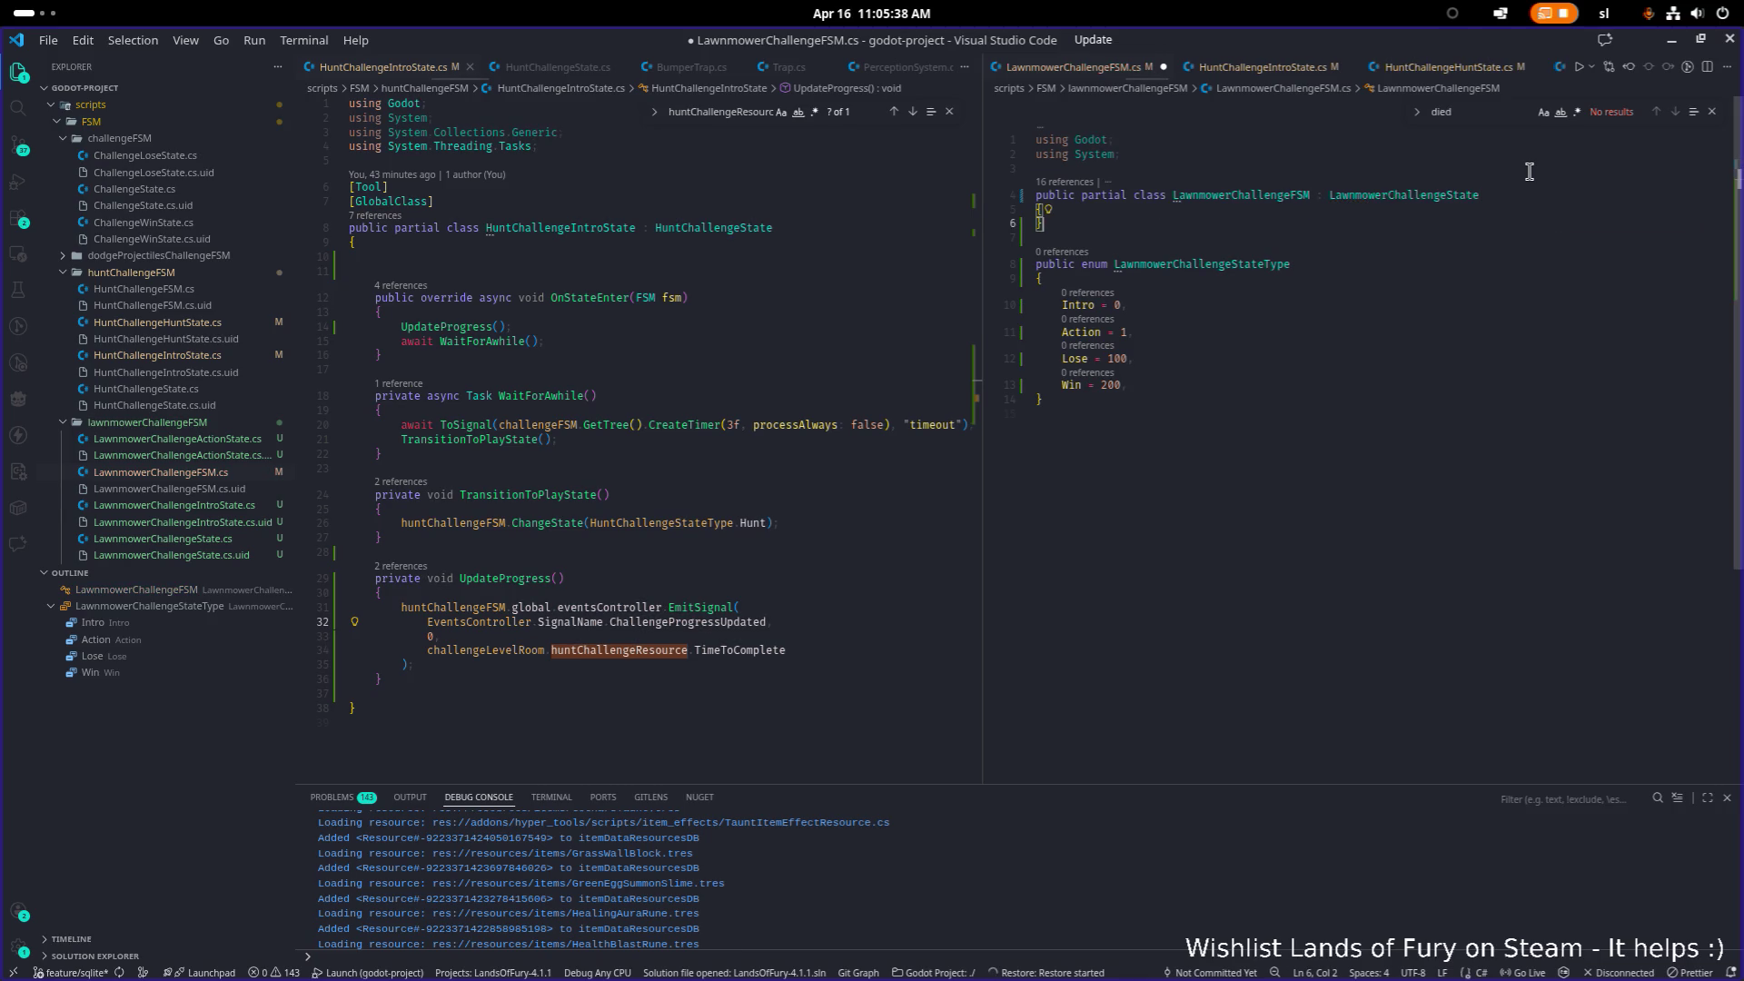
{"action": "left_click_drag", "start_coordinate": [382, 678], "coordinate": [367, 297]}
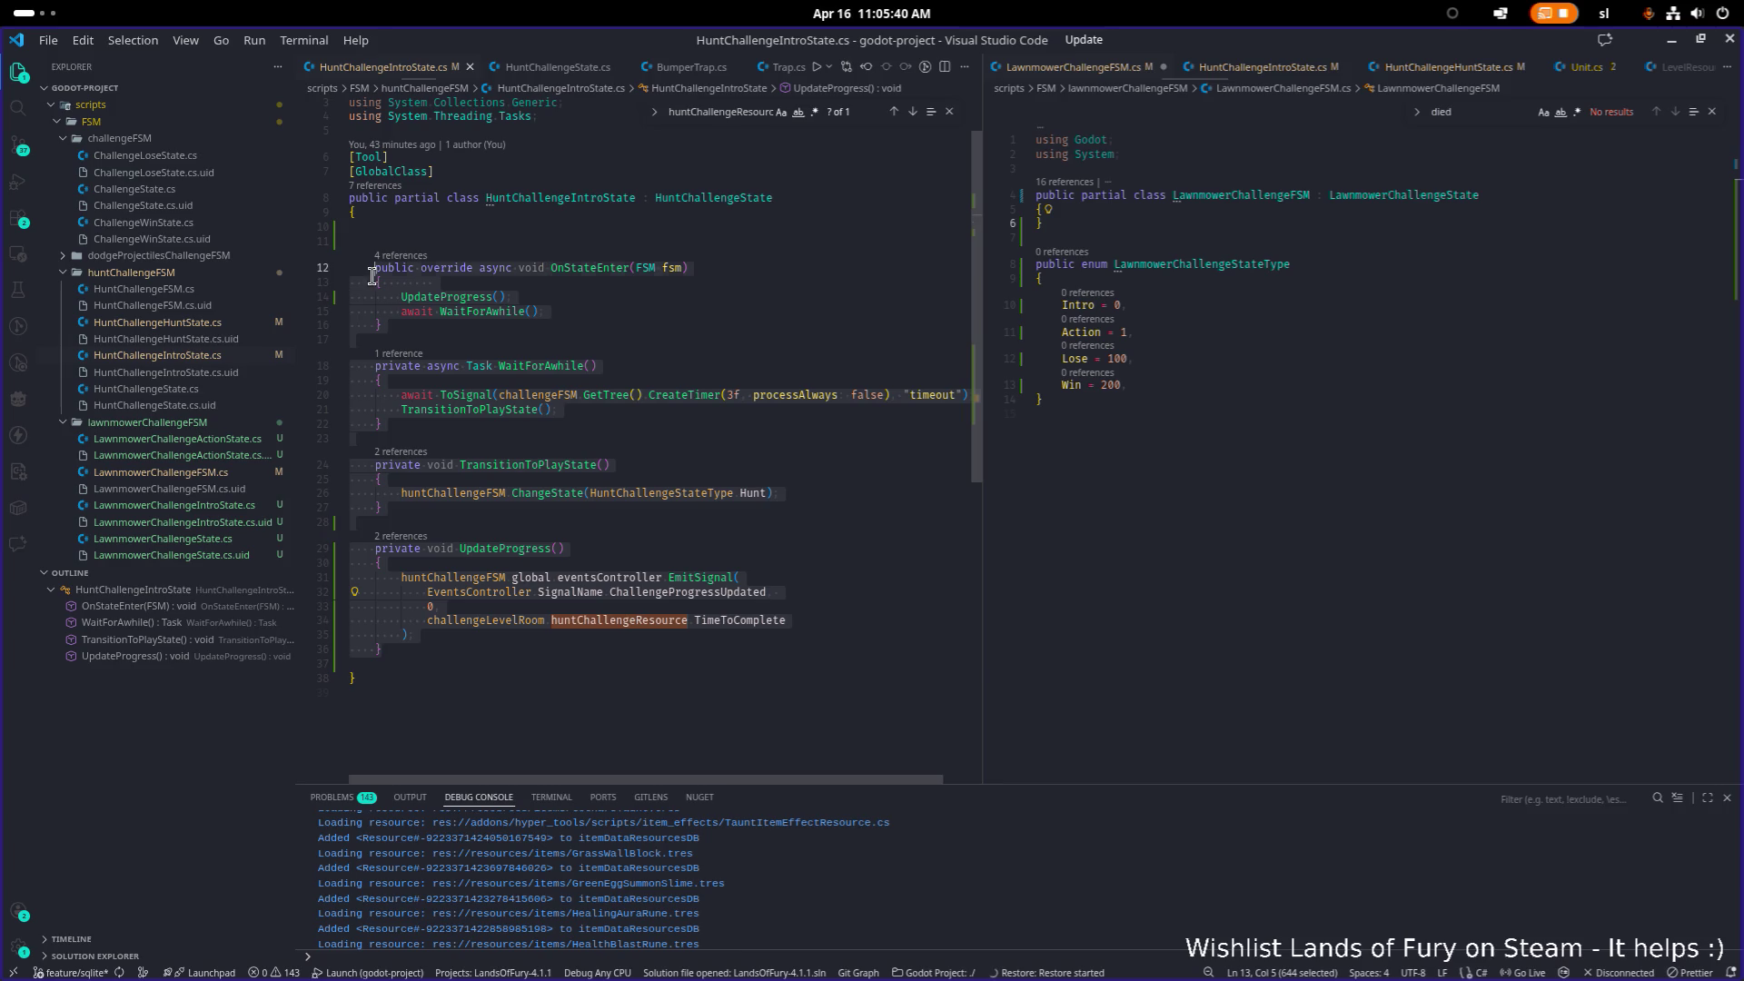
Step: Copy the hunt intro state methods (lines 12–36) into LawnmowerChallengeFSM
{"action": "key", "text": "ctrl+c"}
{"action": "key", "text": "ctrl+2"}
{"action": "key", "text": "Return"}
{"action": "key", "text": "ctrl+v"}
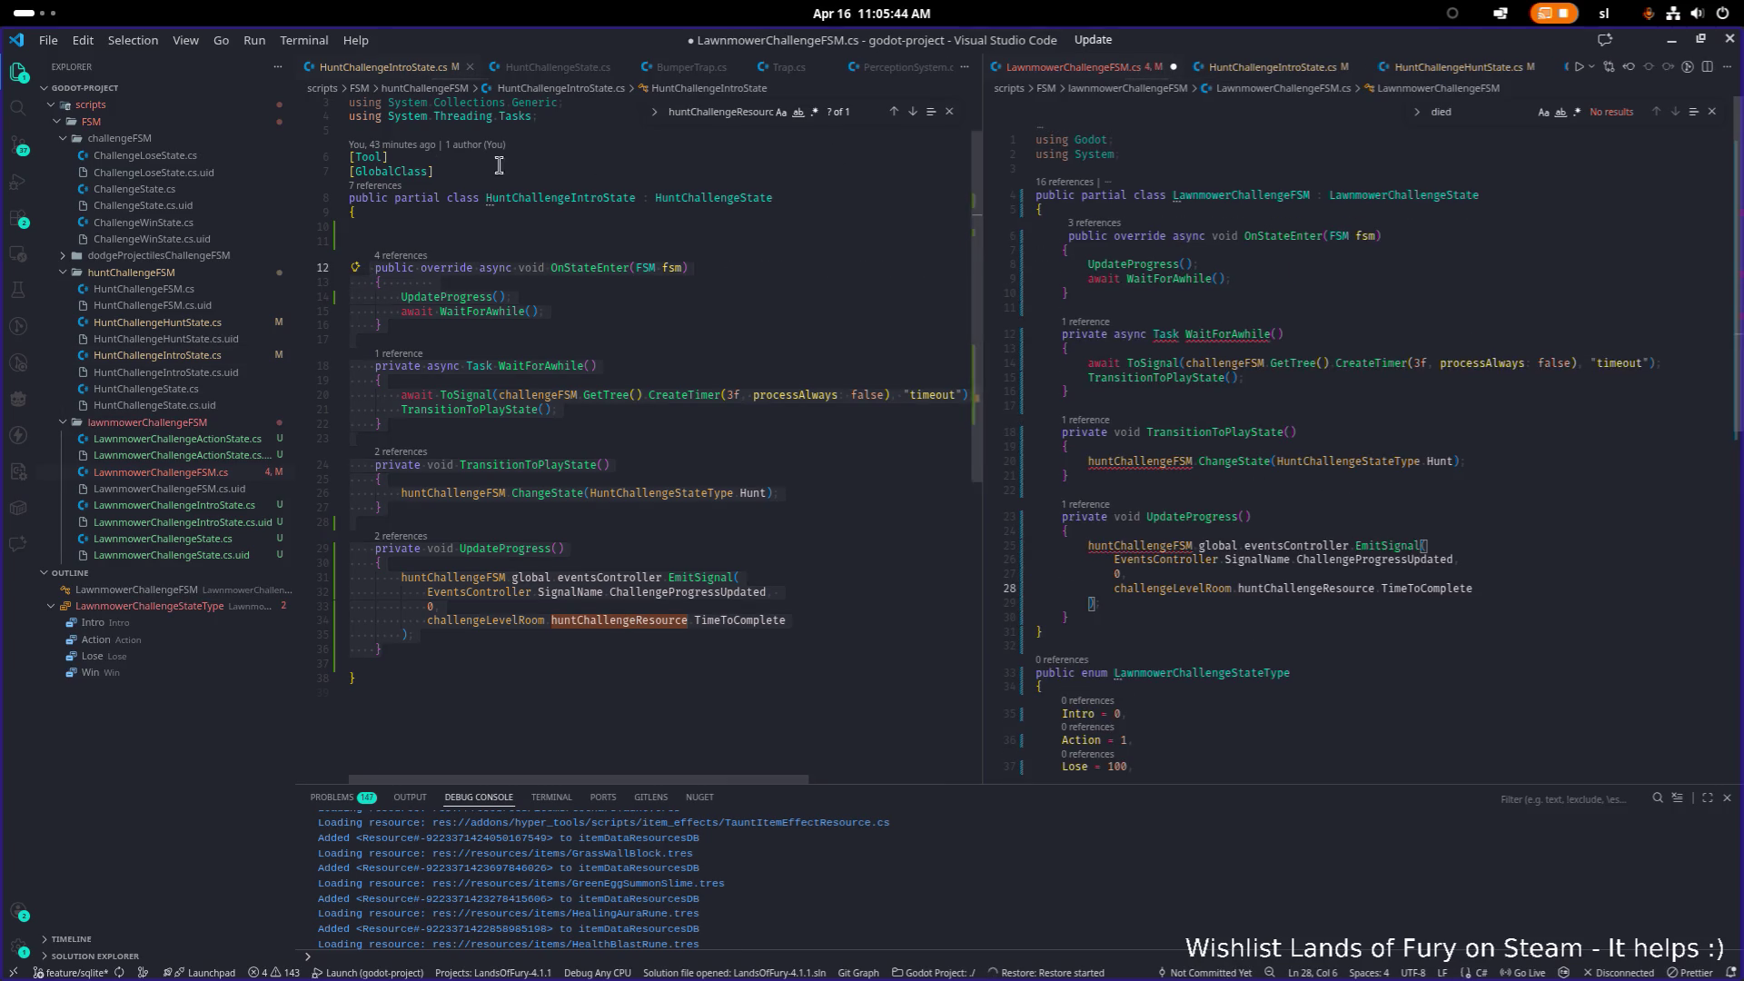
Step: Add the [Tool] and [GlobalClass] attributes above the LawnmowerChallengeFSM class
{"action": "left_click_drag", "start_coordinate": [434, 172], "coordinate": [338, 156]}
{"action": "key", "text": "ctrl+c"}
{"action": "left_click", "coordinate": [1150, 171]}
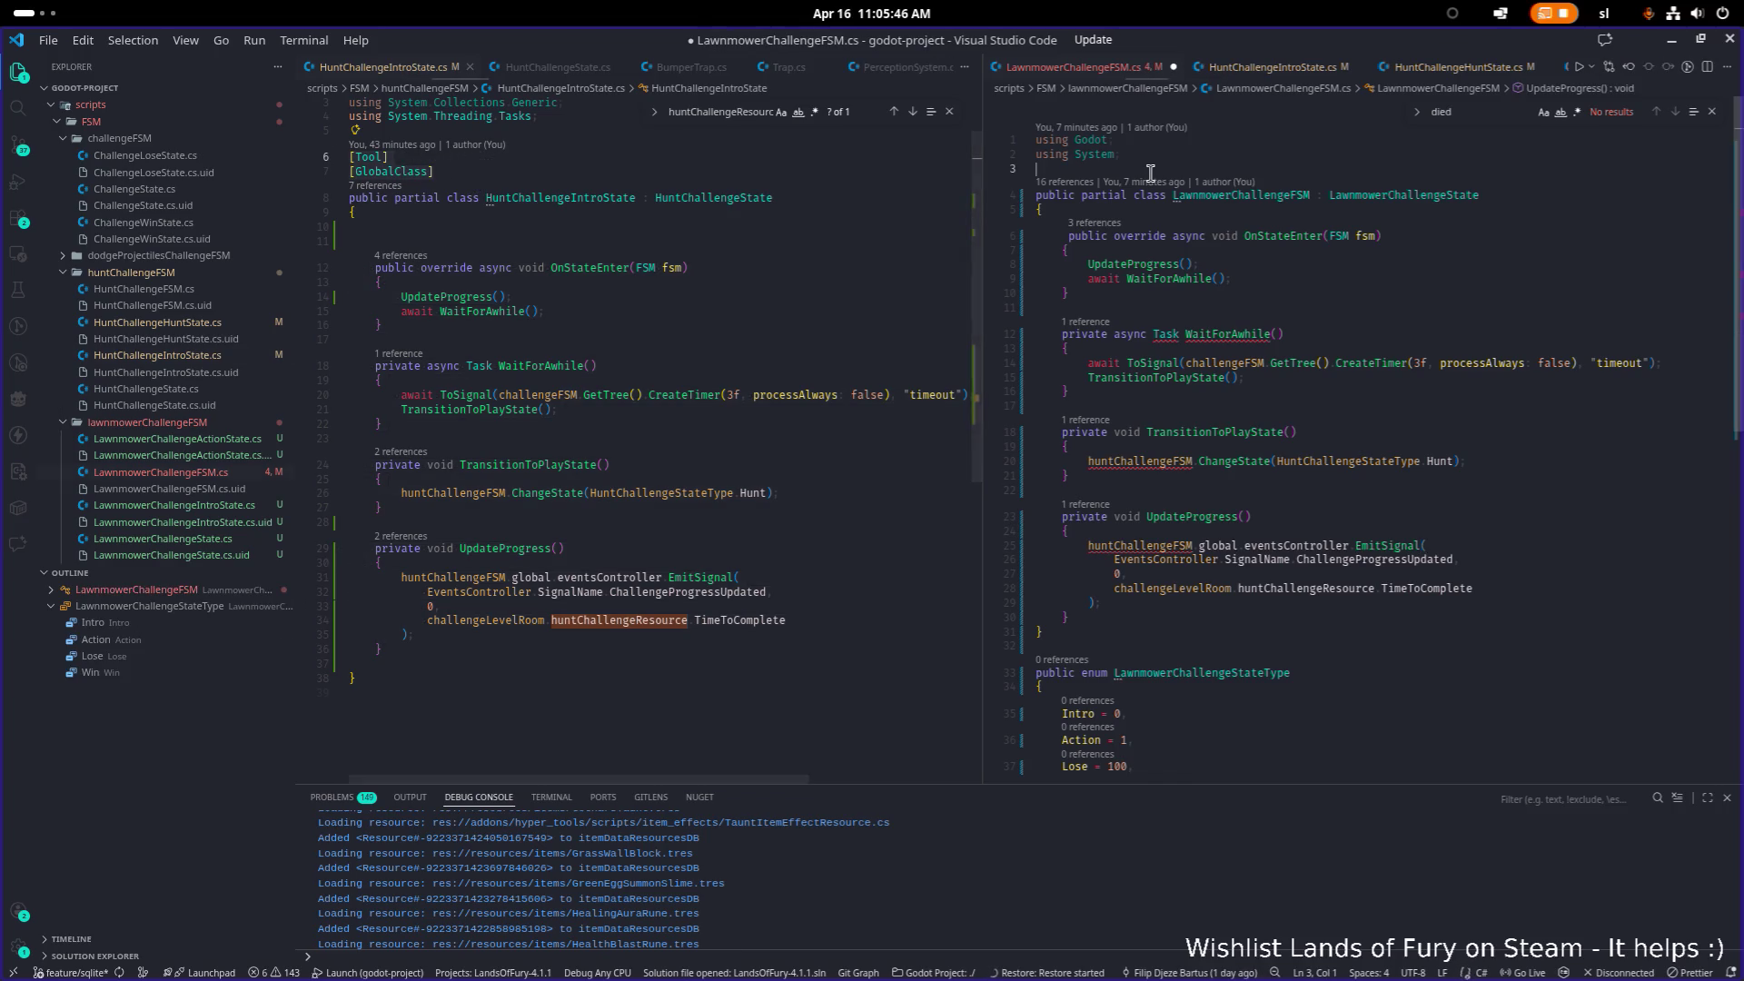
{"action": "key", "text": "Return"}
{"action": "key", "text": "ctrl+v"}
Step: Add the System.Threading.Tasks using line to LawnmowerChallengeFSM.cs and save
{"action": "left_click", "coordinate": [541, 115]}
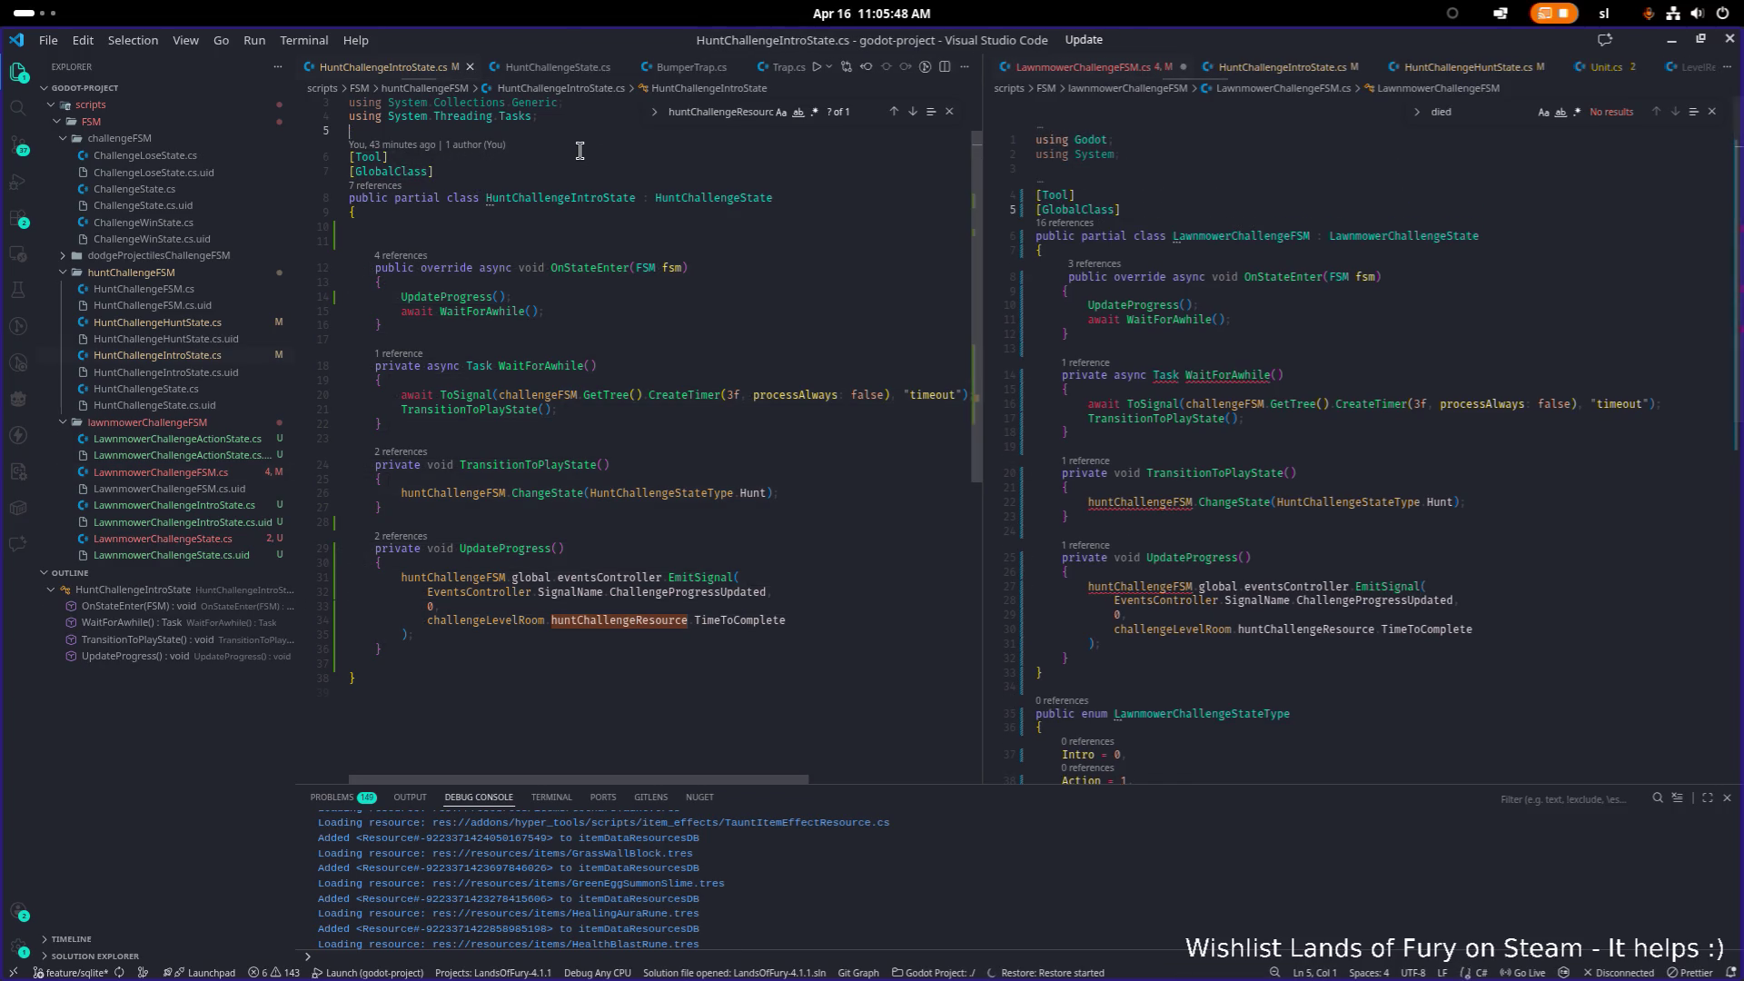
{"action": "scroll", "coordinate": [580, 151], "scroll_direction": "up", "scroll_amount": 2}
{"action": "key", "text": "shift+Home"}
{"action": "key", "text": "ctrl+c"}
{"action": "left_click", "coordinate": [1249, 153]}
{"action": "key", "text": "Return"}
{"action": "key", "text": "ctrl+v"}
{"action": "key", "text": "ctrl+s"}
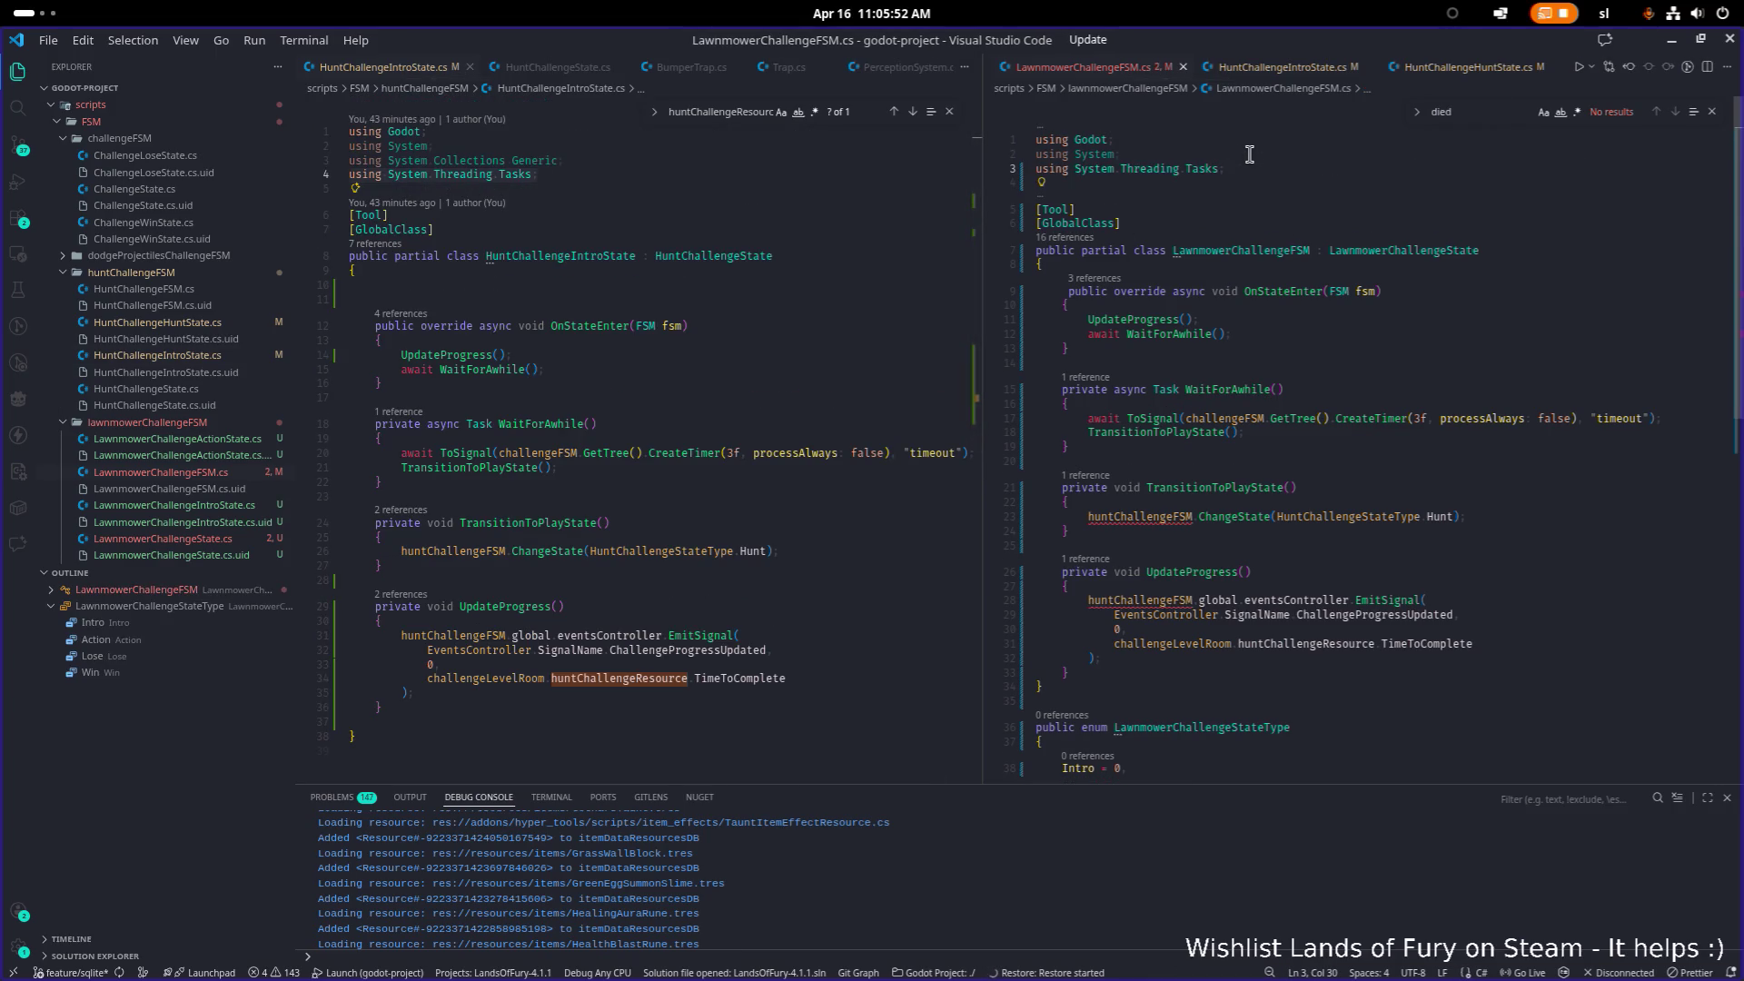
Step: Point TransitionToPlayState at the lawnmowerChallengeFSM field instead of huntChallengeFSM
{"action": "left_click", "coordinate": [1136, 524]}
{"action": "double_click", "coordinate": [1136, 518]}
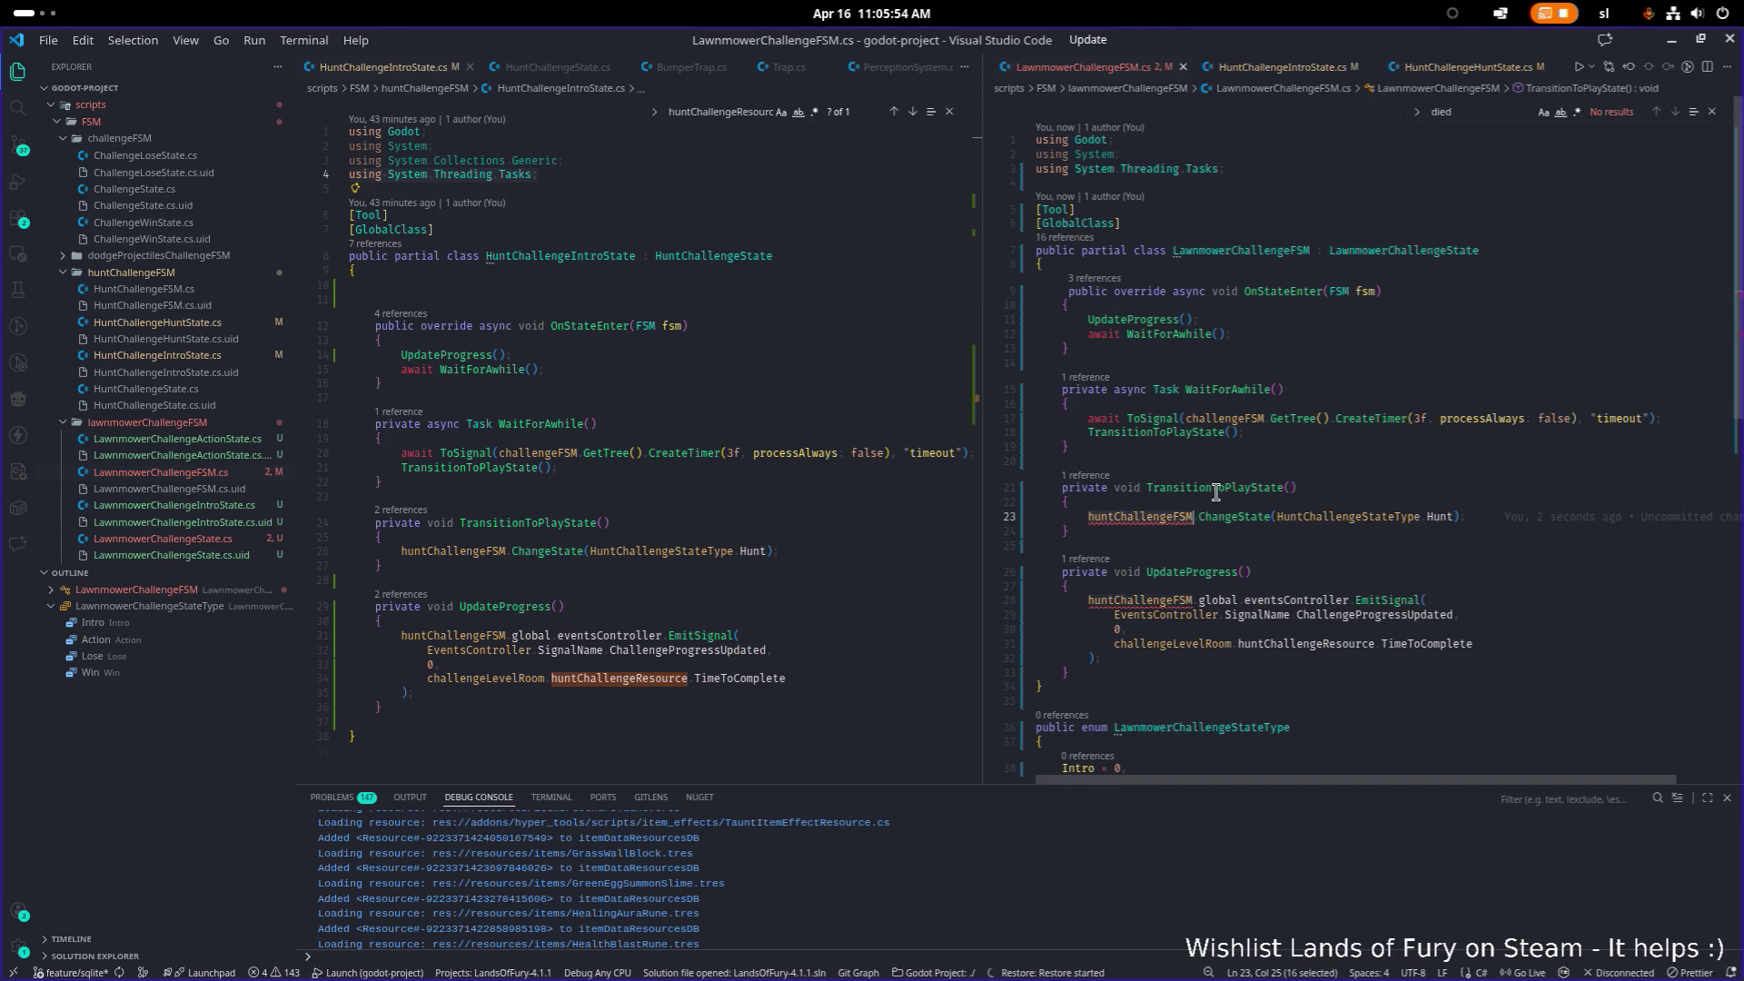
{"action": "type", "text": "lawn"}
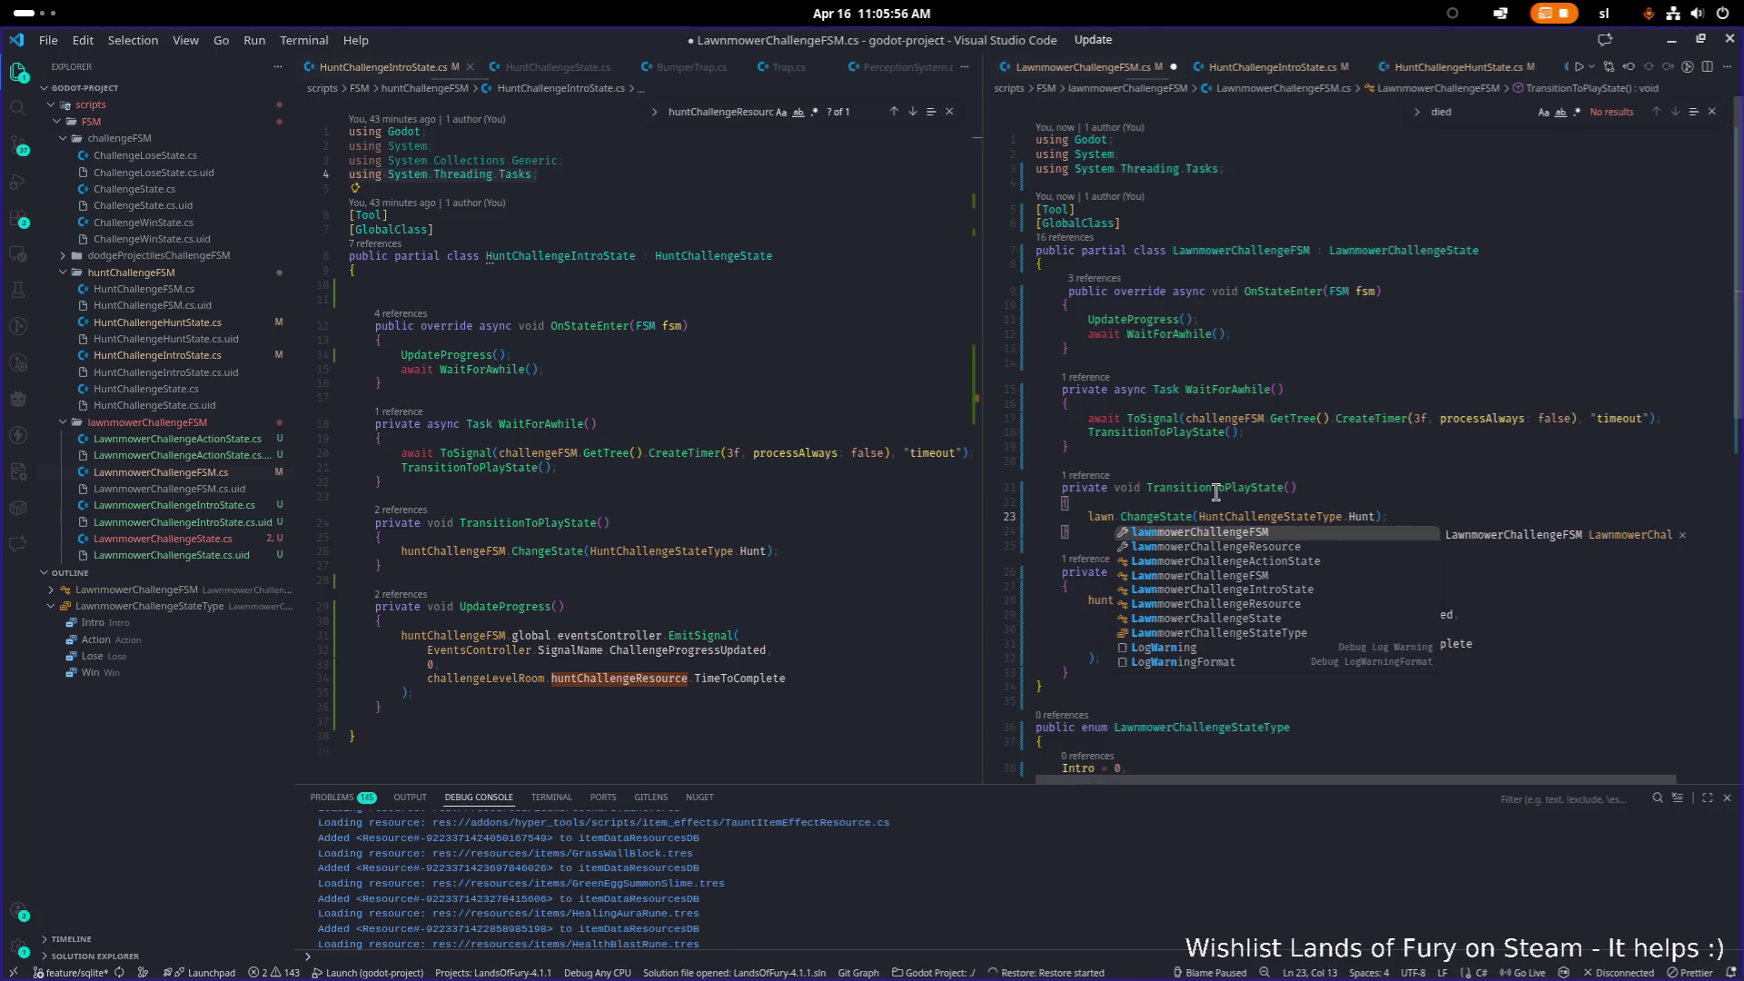
{"action": "key", "text": "Tab"}
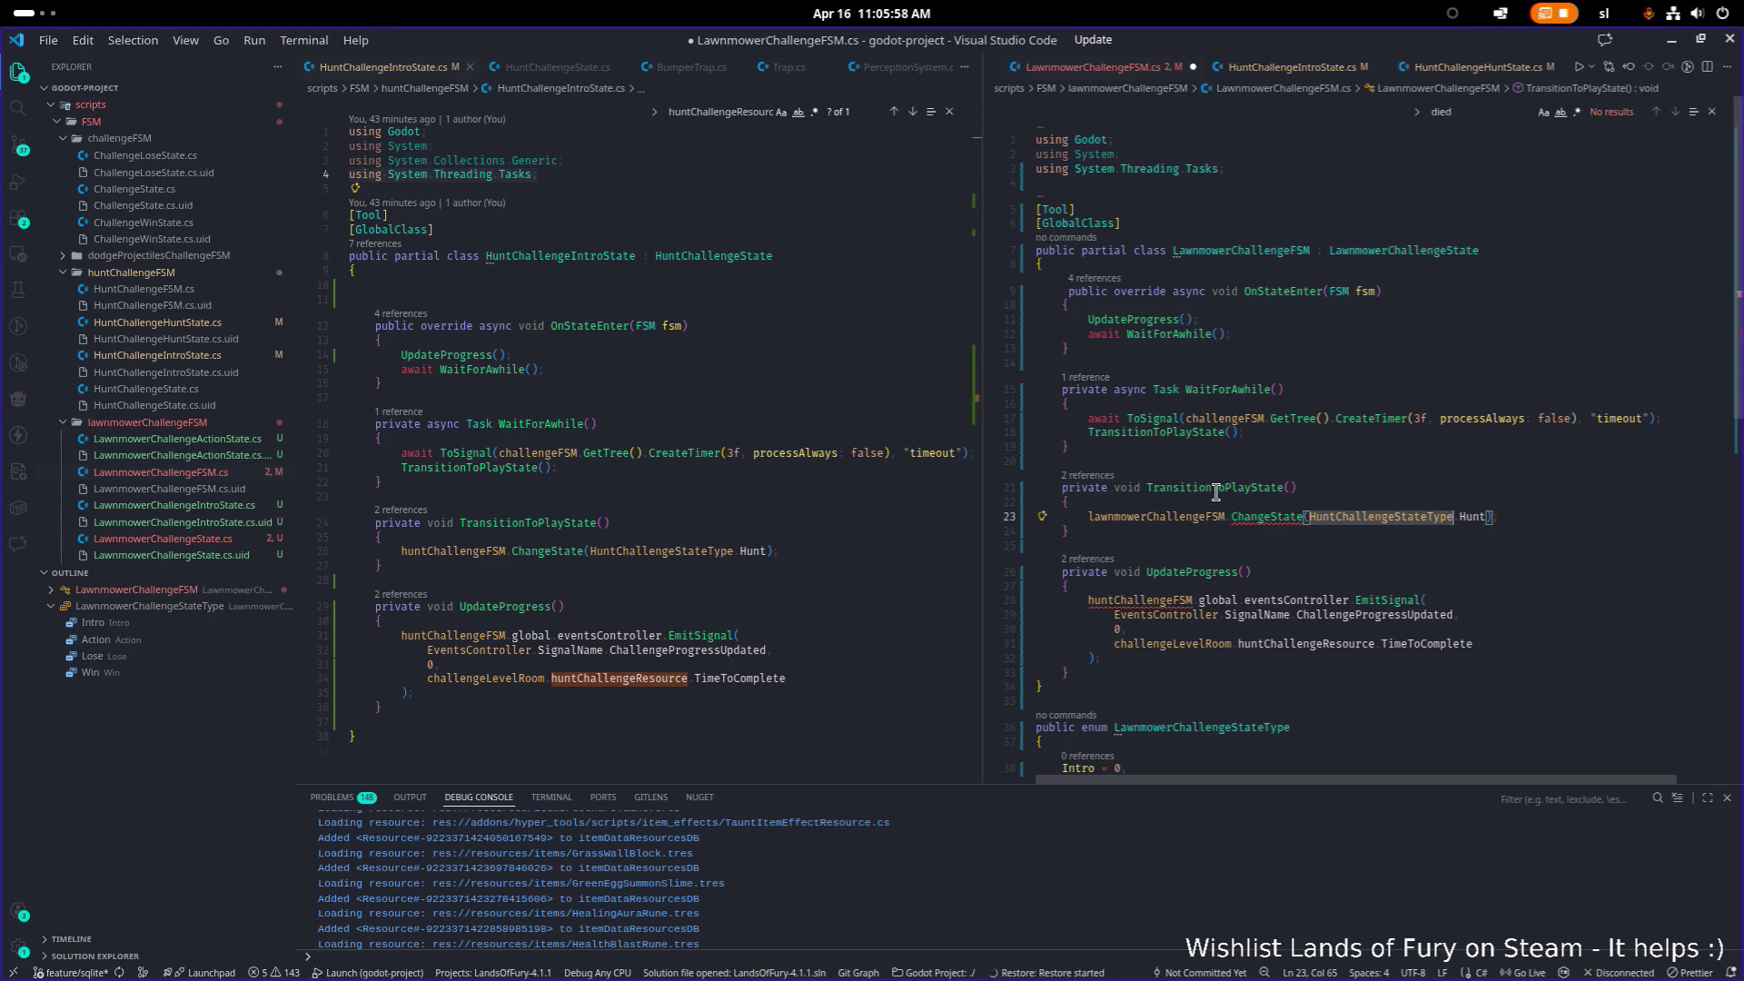
Step: Make the ChangeState argument LawnmowerChallengeStateType.Action on line 23
{"action": "key", "text": "ctrl+Left"}
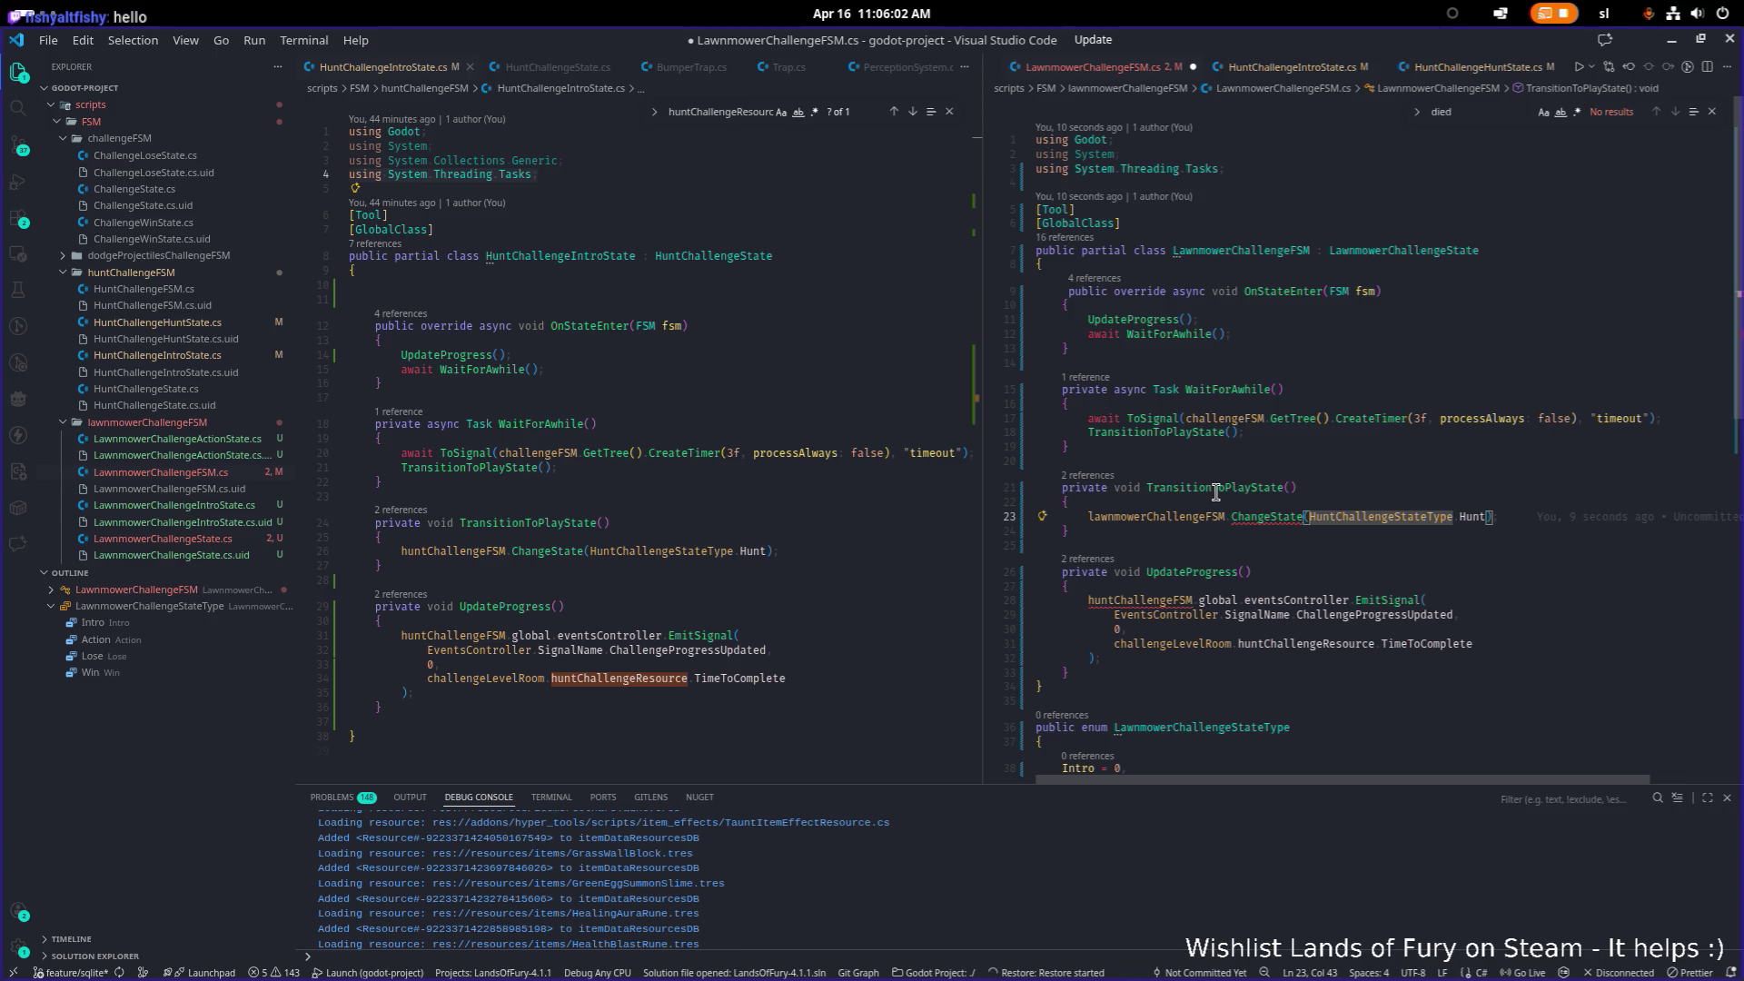
{"action": "key", "text": "ctrl+shift+Right"}
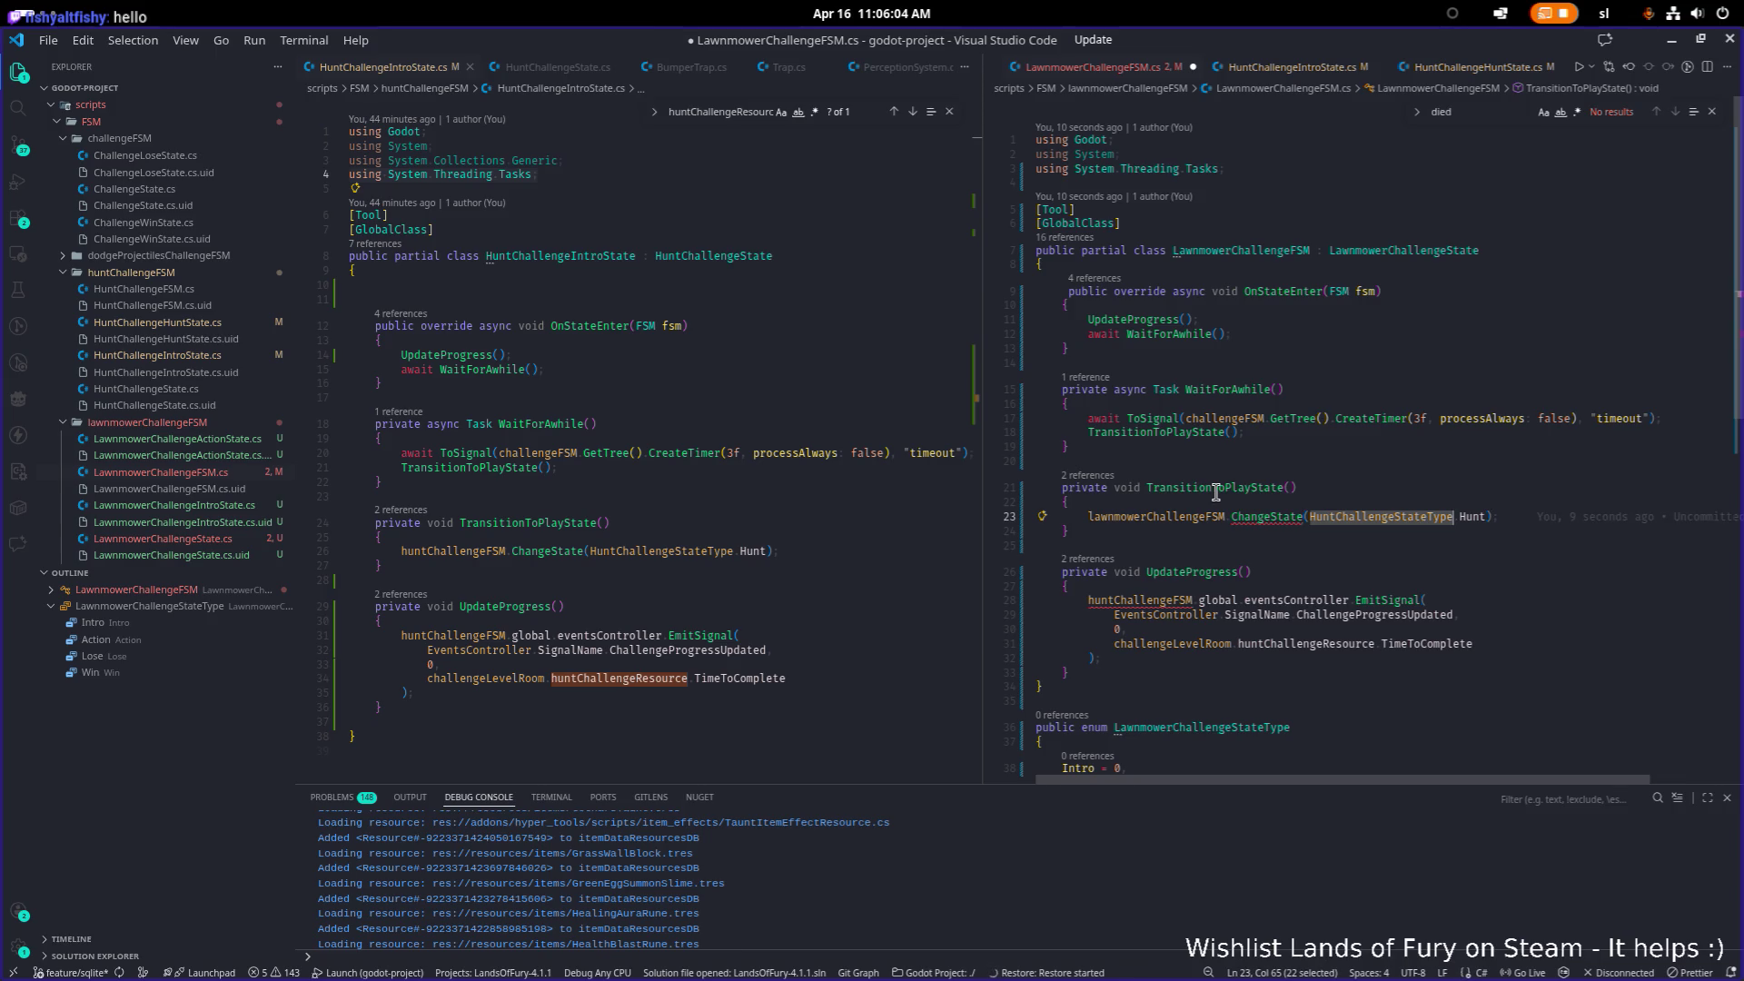
{"action": "type", "text": "Lawn"}
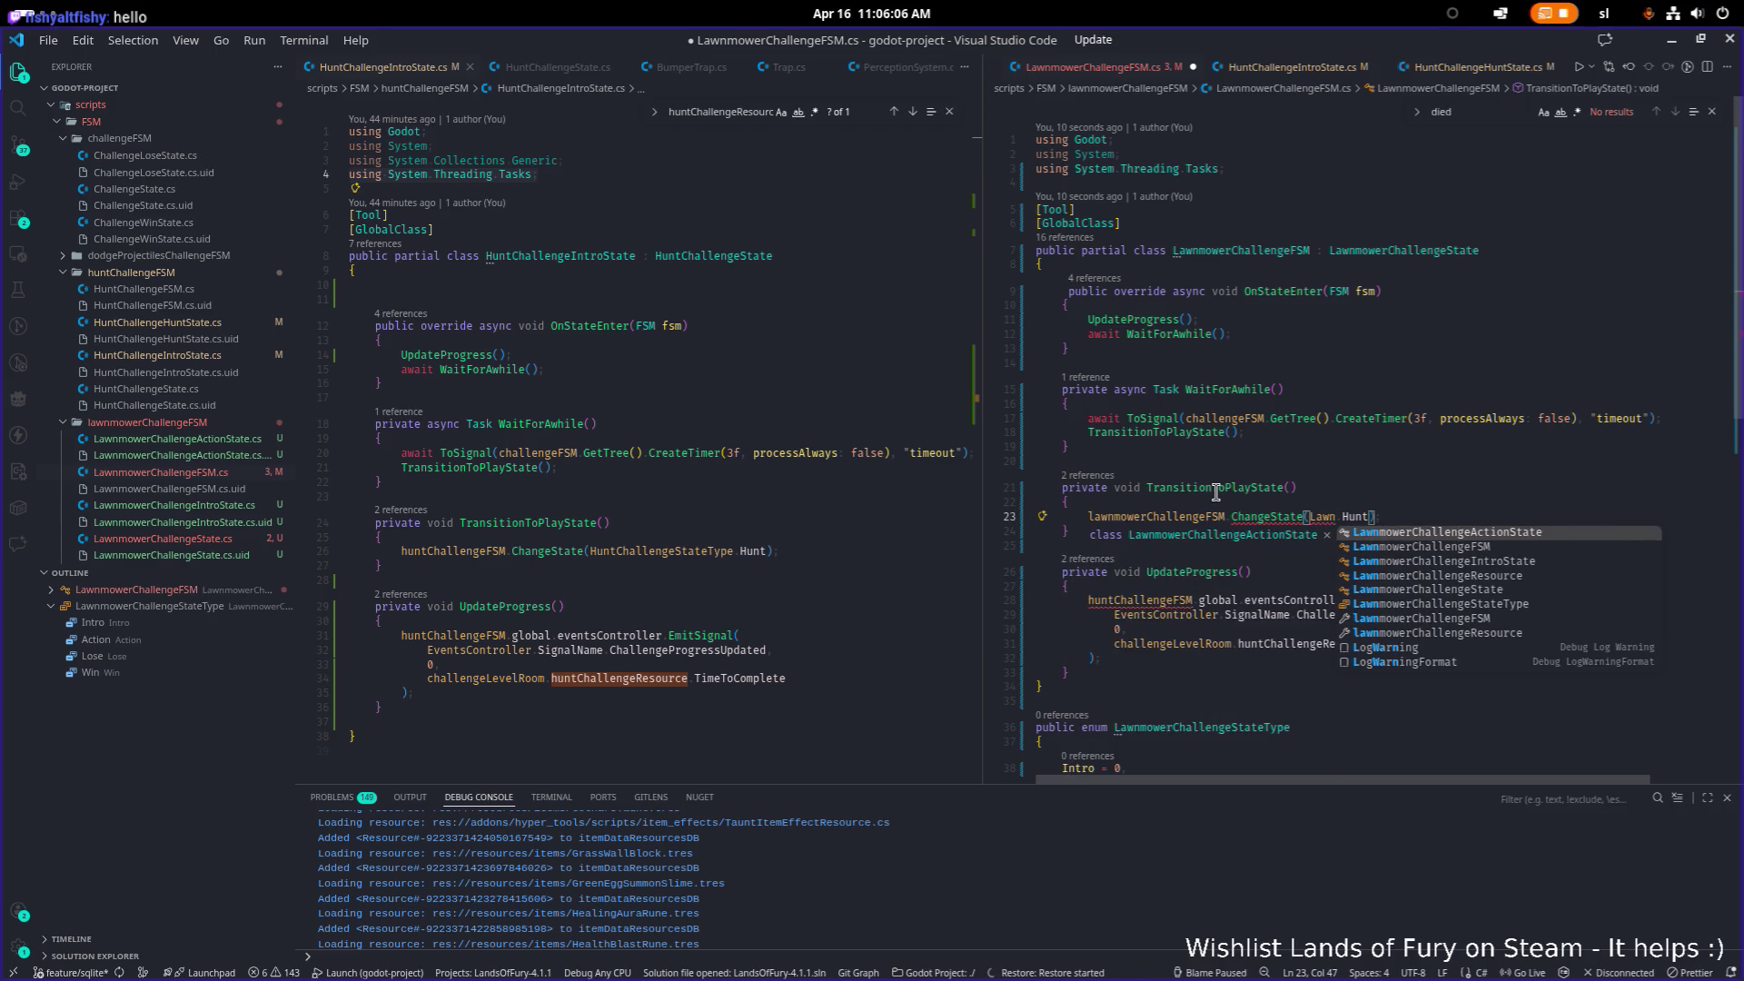
{"action": "key", "text": "Down"}
{"action": "key", "text": "Down"}
{"action": "key", "text": "Down"}
{"action": "key", "text": "Up"}
{"action": "key", "text": "Tab"}
{"action": "key", "text": "Delete"}
{"action": "key", "text": "Delete"}
{"action": "key", "text": "Delete"}
{"action": "type", "text": "."}
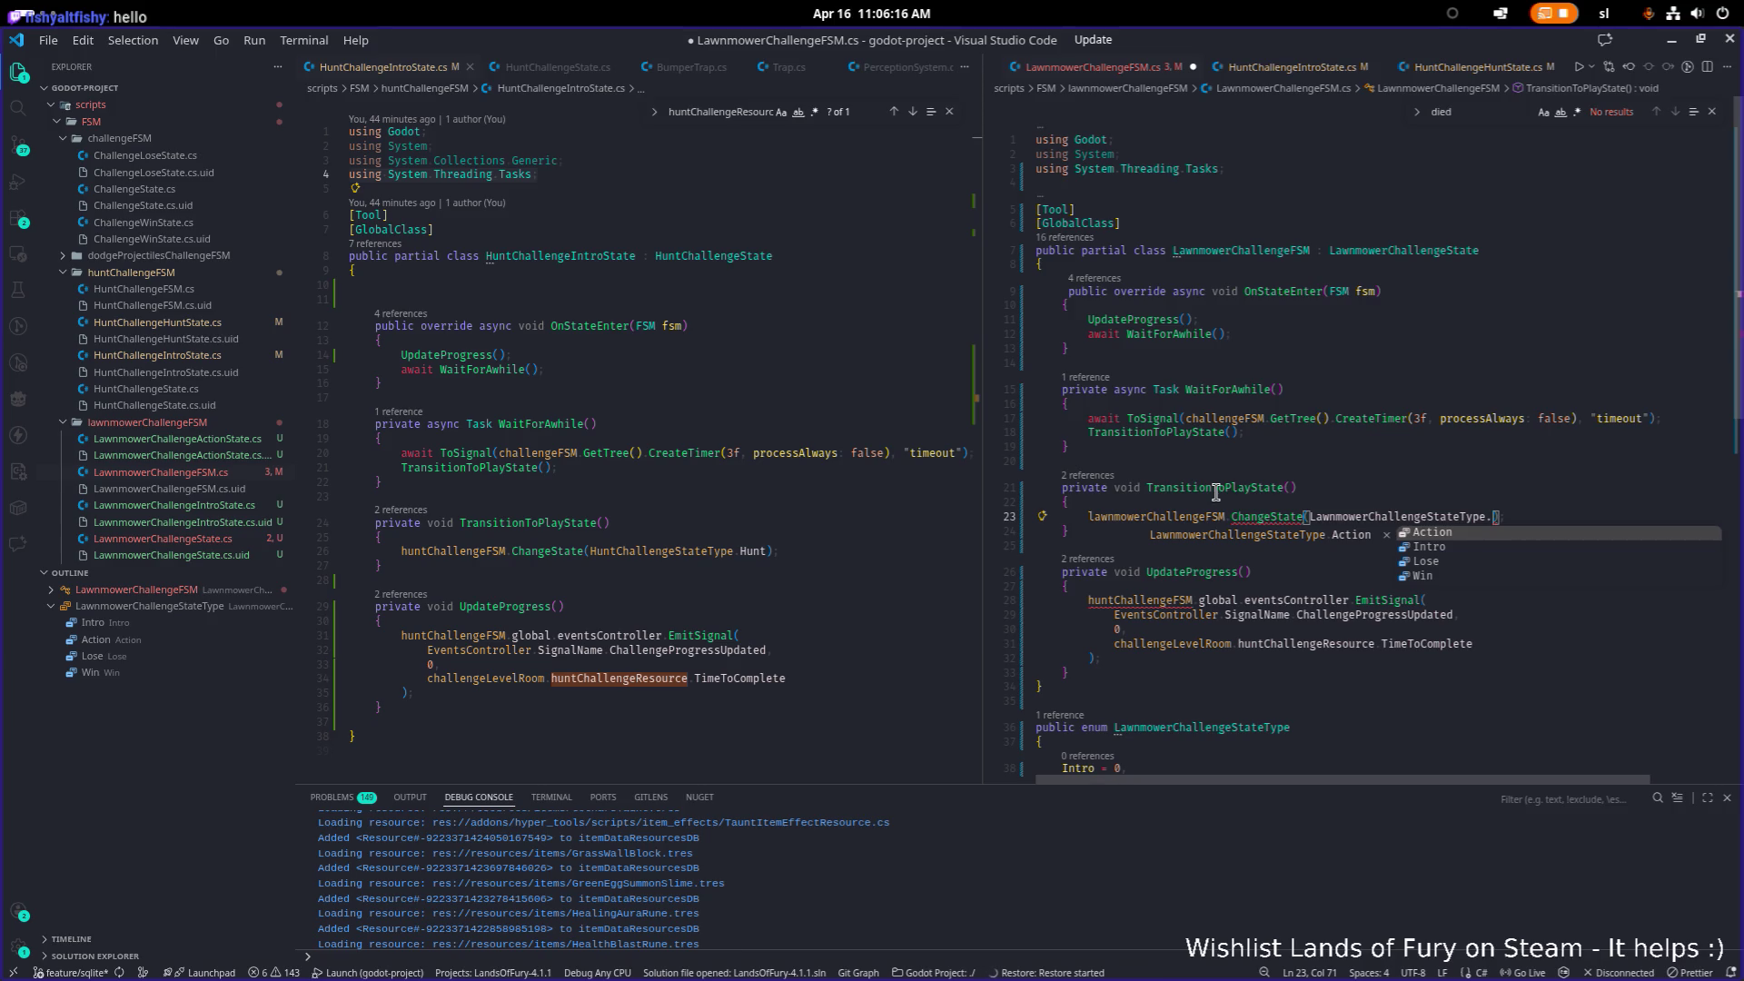
{"action": "key", "text": "BackSpace"}
{"action": "key", "text": "BackSpace"}
{"action": "key", "text": "BackSpace"}
{"action": "key", "text": "BackSpace"}
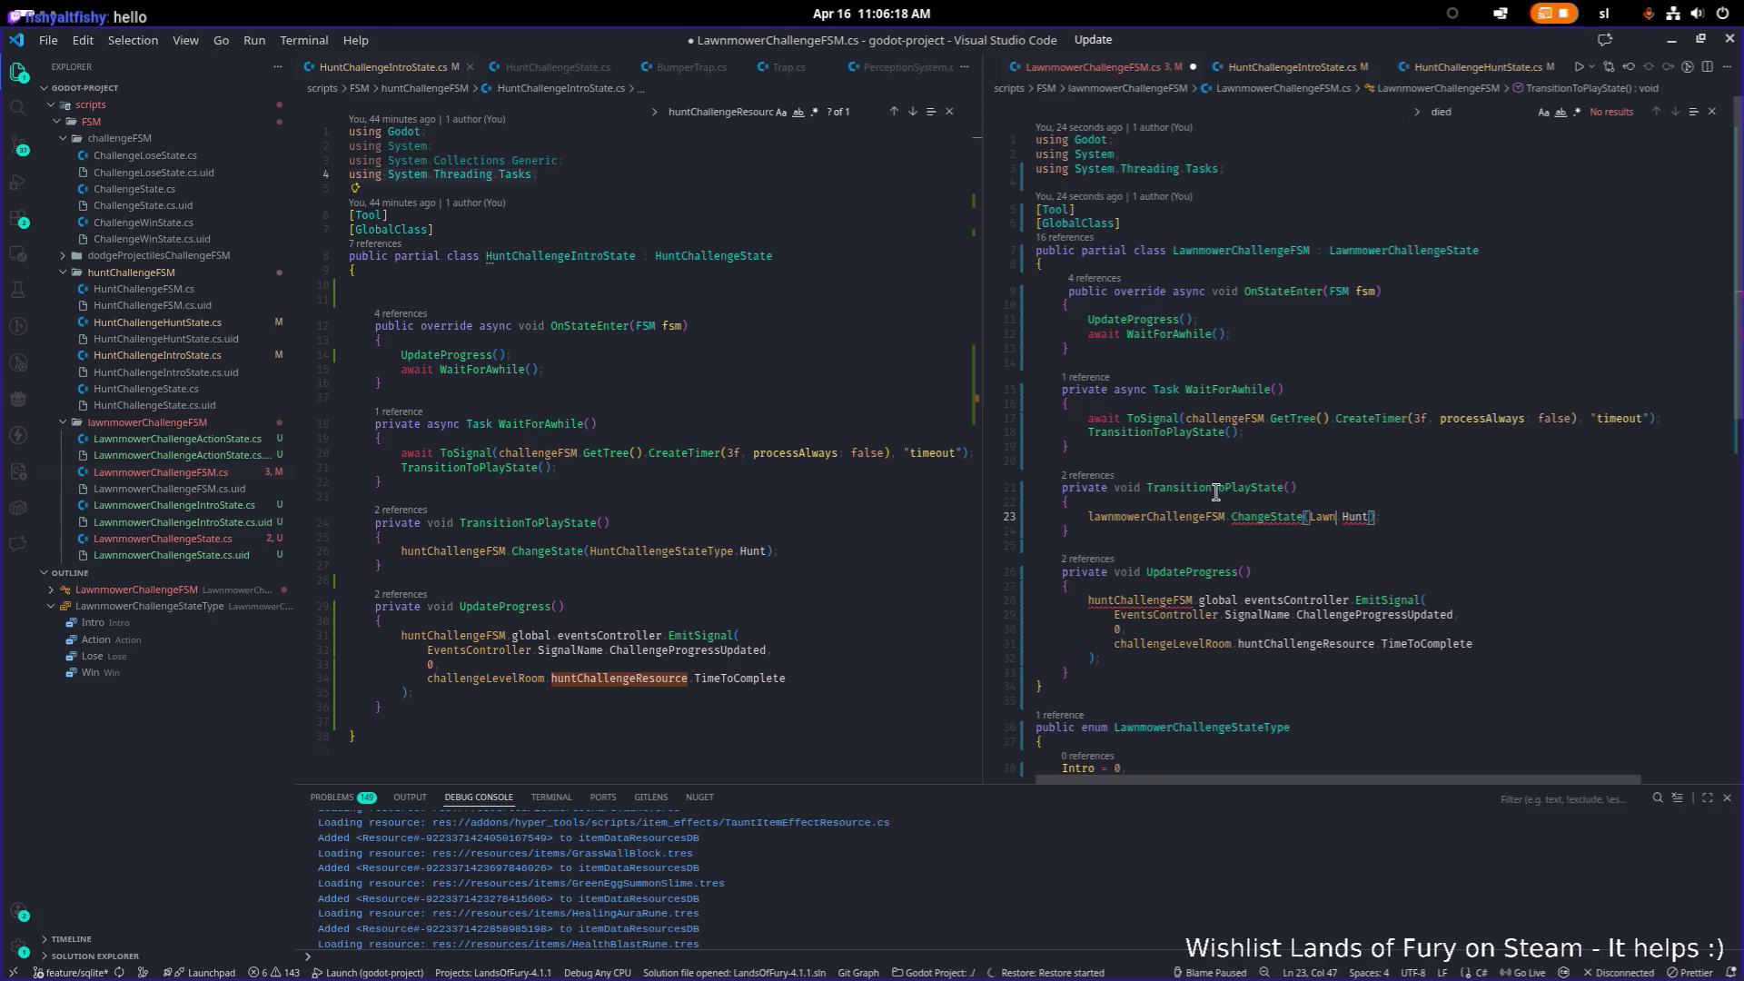
{"action": "key", "text": "ctrl+z"}
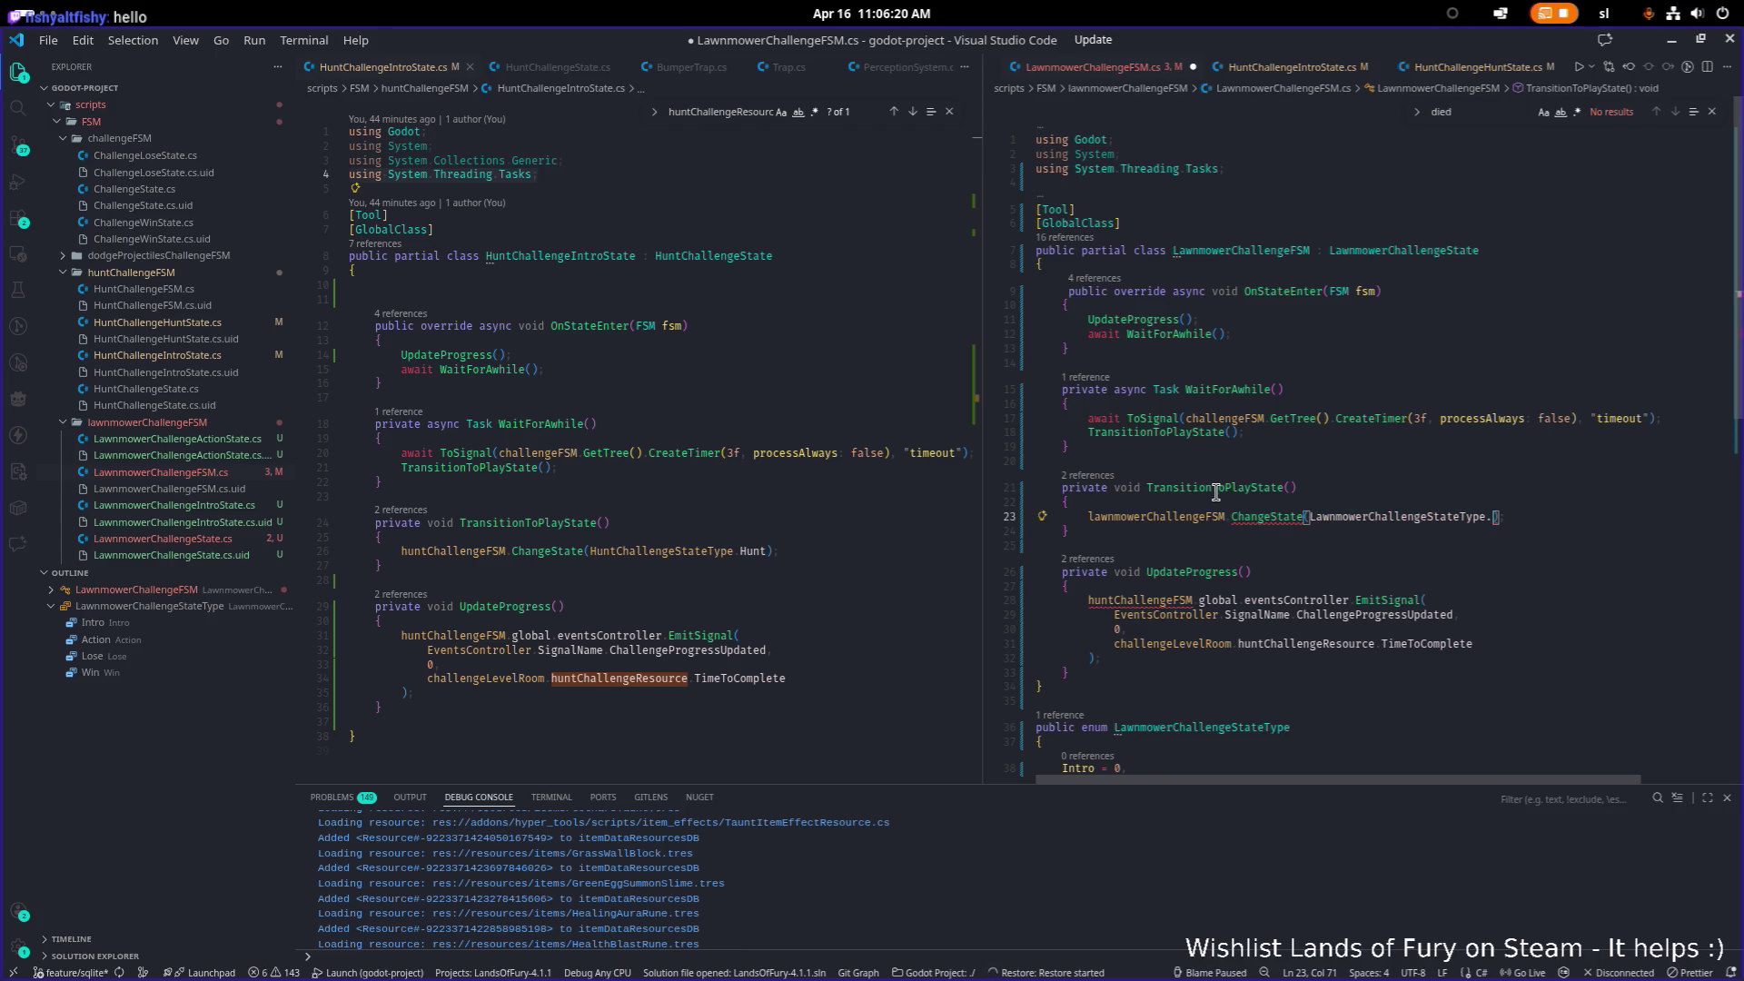
{"action": "key", "text": "ctrl+space"}
{"action": "key", "text": "Return"}
{"action": "key", "text": "Home"}
{"action": "key", "text": "Home"}
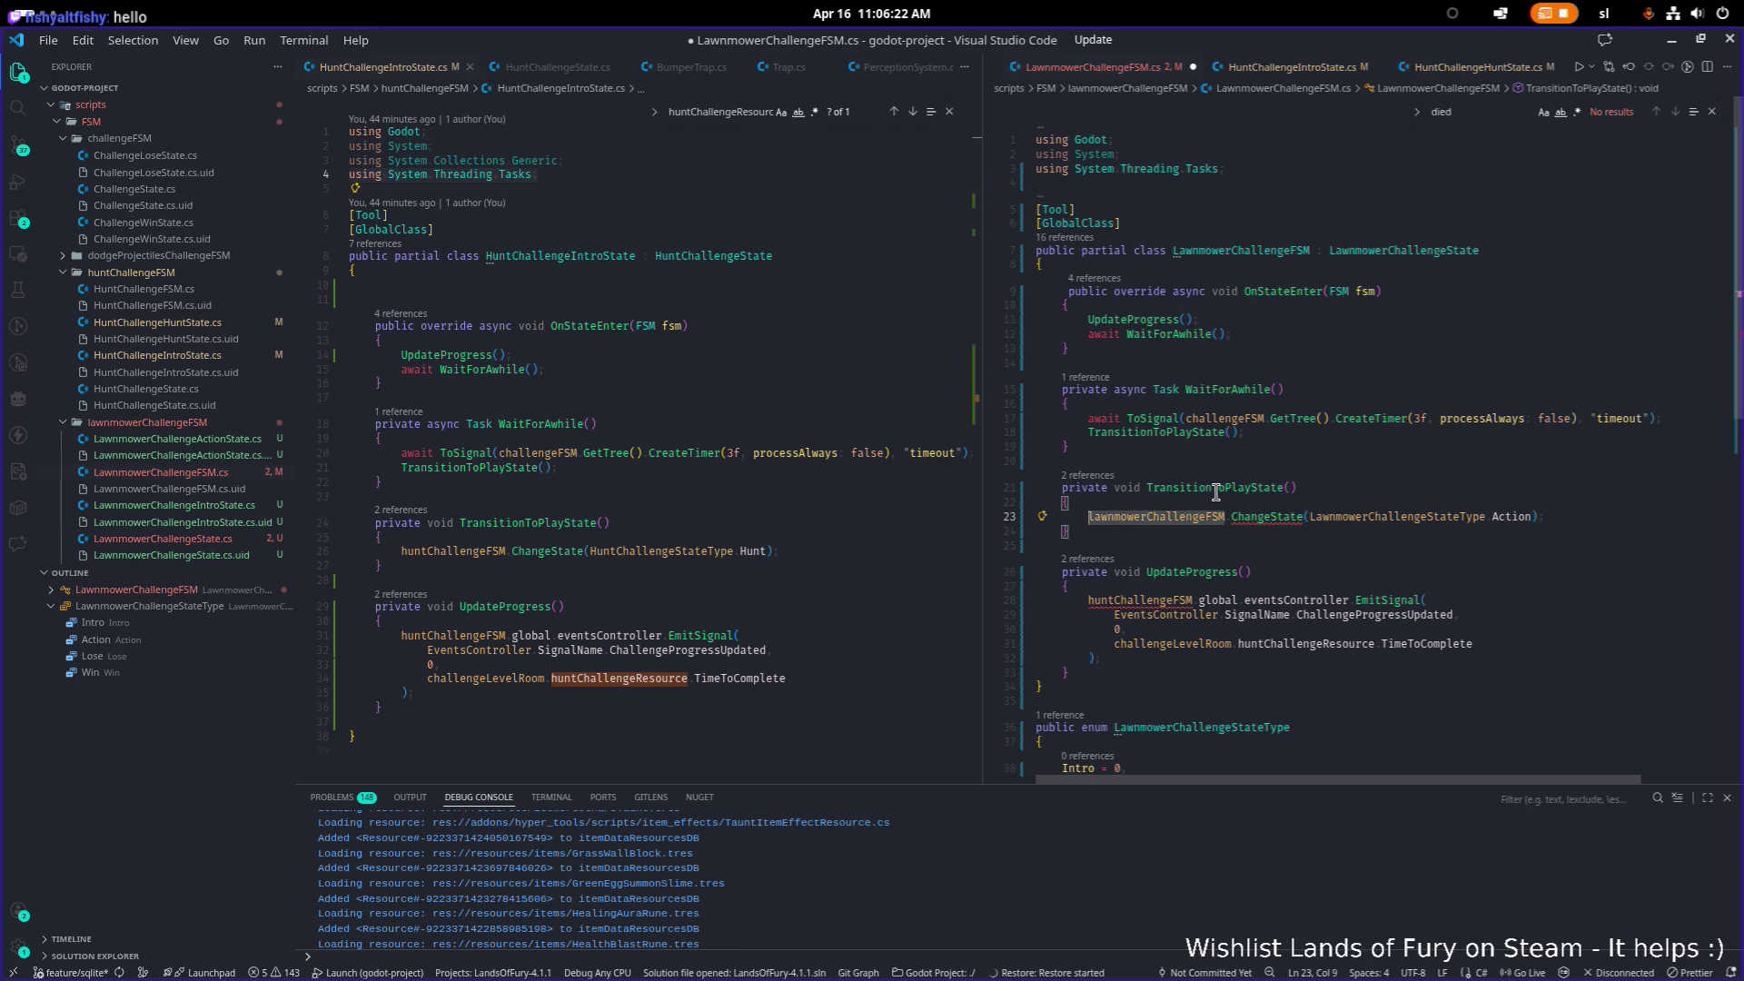
Step: Check the CS1061 error on ChangeState and go to its definition in ChallengeFSM
{"action": "key", "text": "ctrl+Right"}
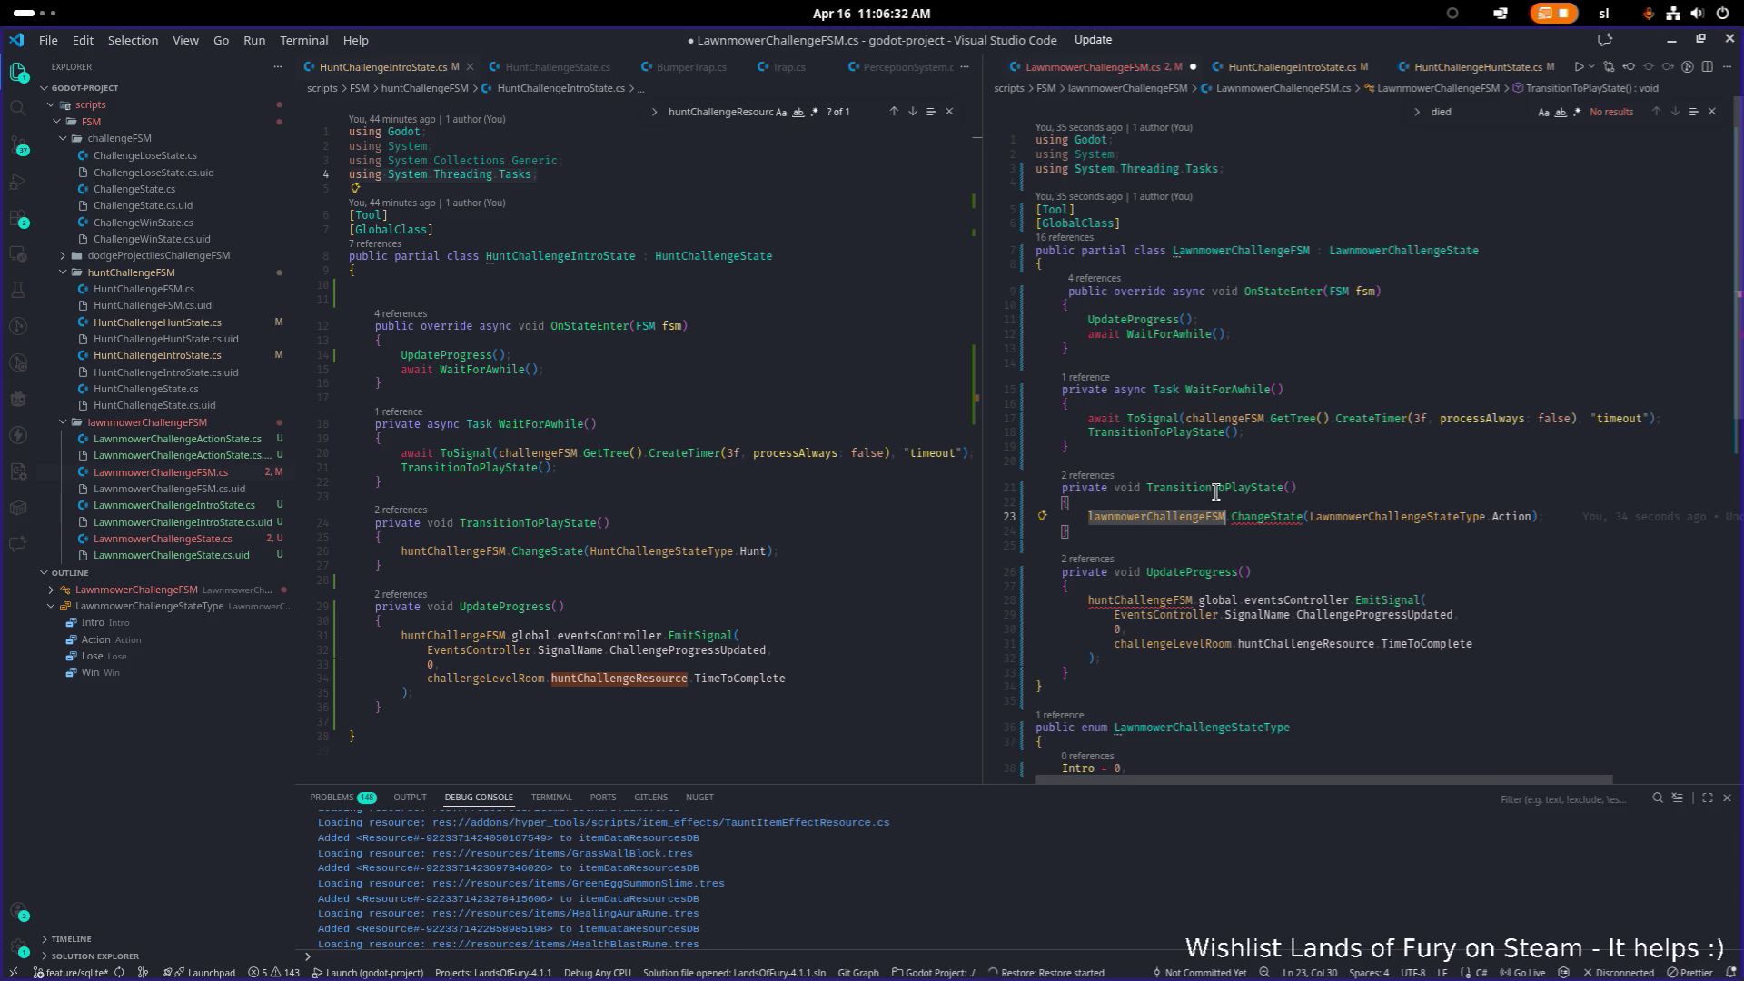
{"action": "key", "text": "Right"}
{"action": "key", "text": "Right"}
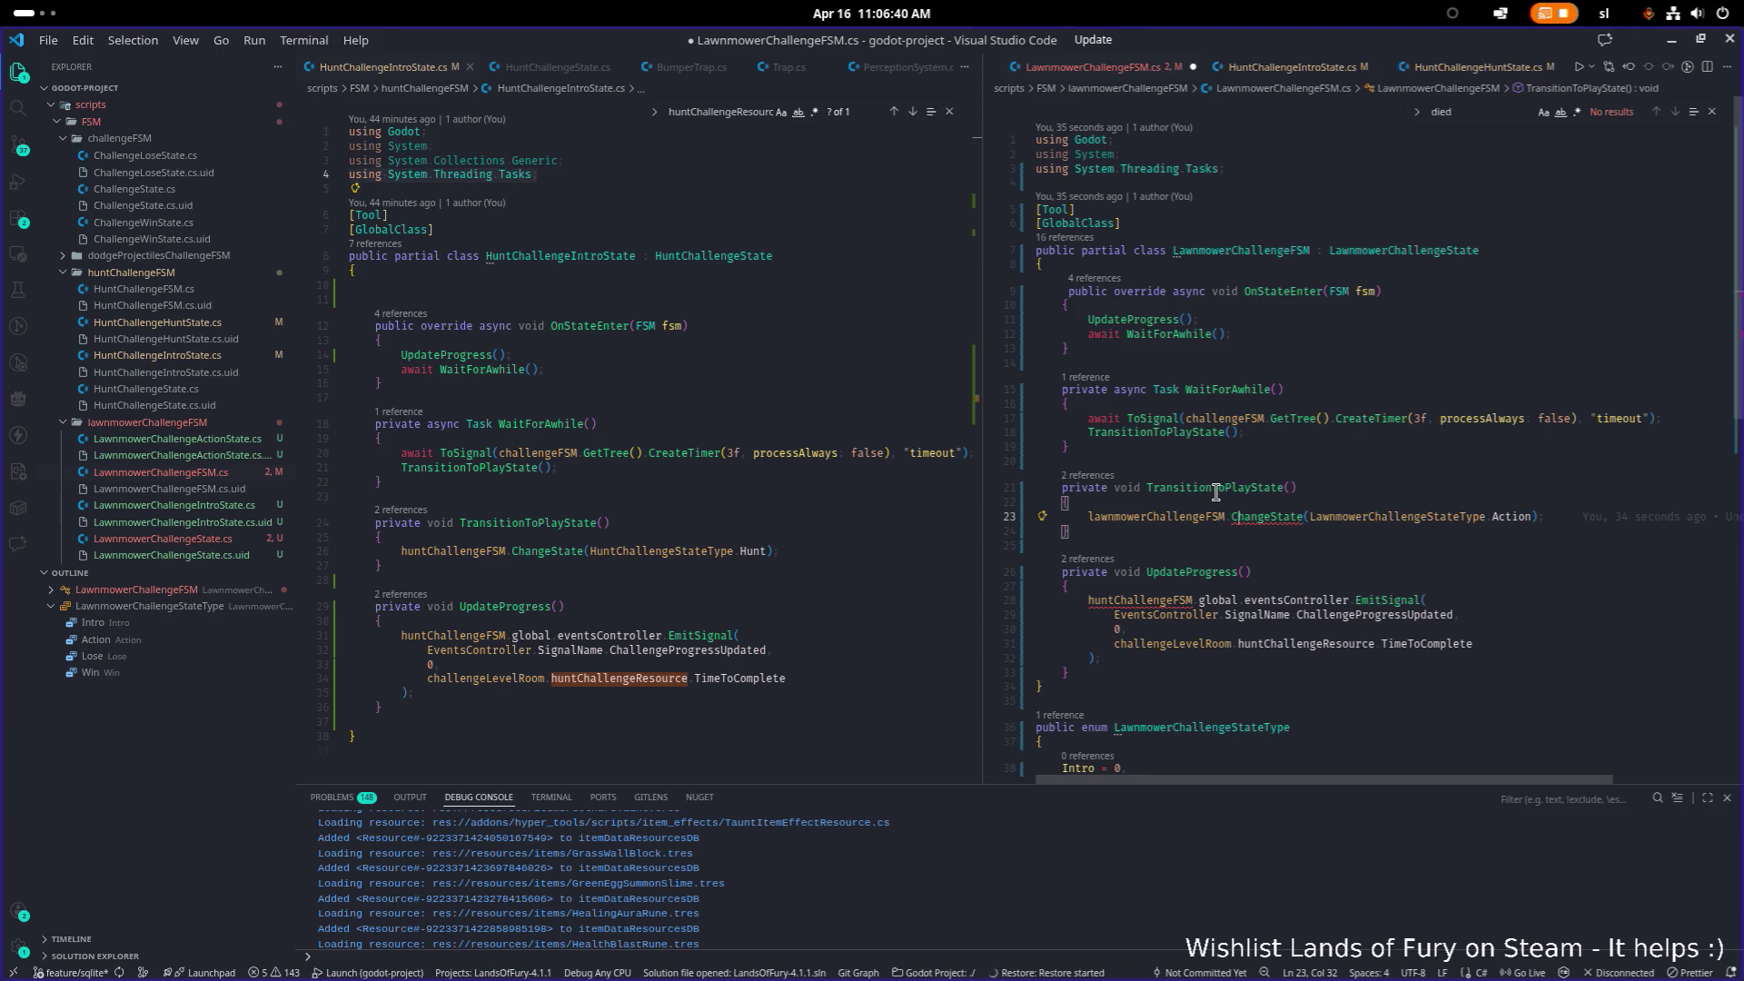
{"action": "mouse_move", "coordinate": [1262, 518]}
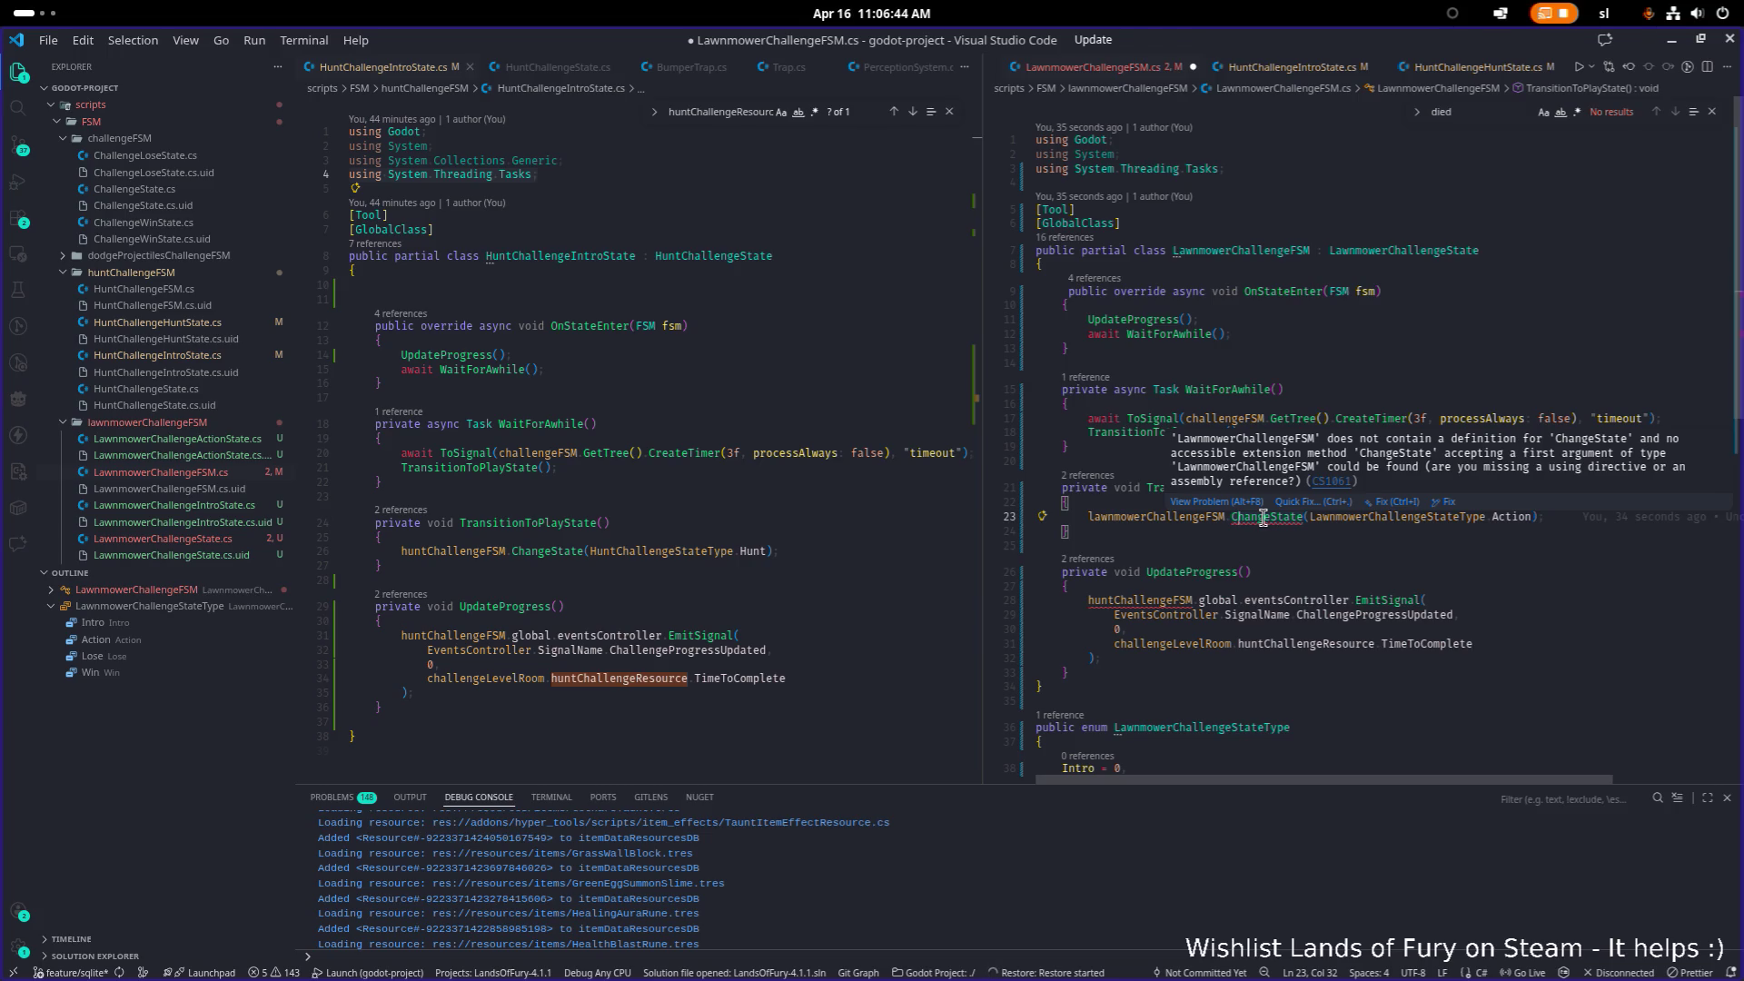
{"action": "left_click", "coordinate": [537, 552]}
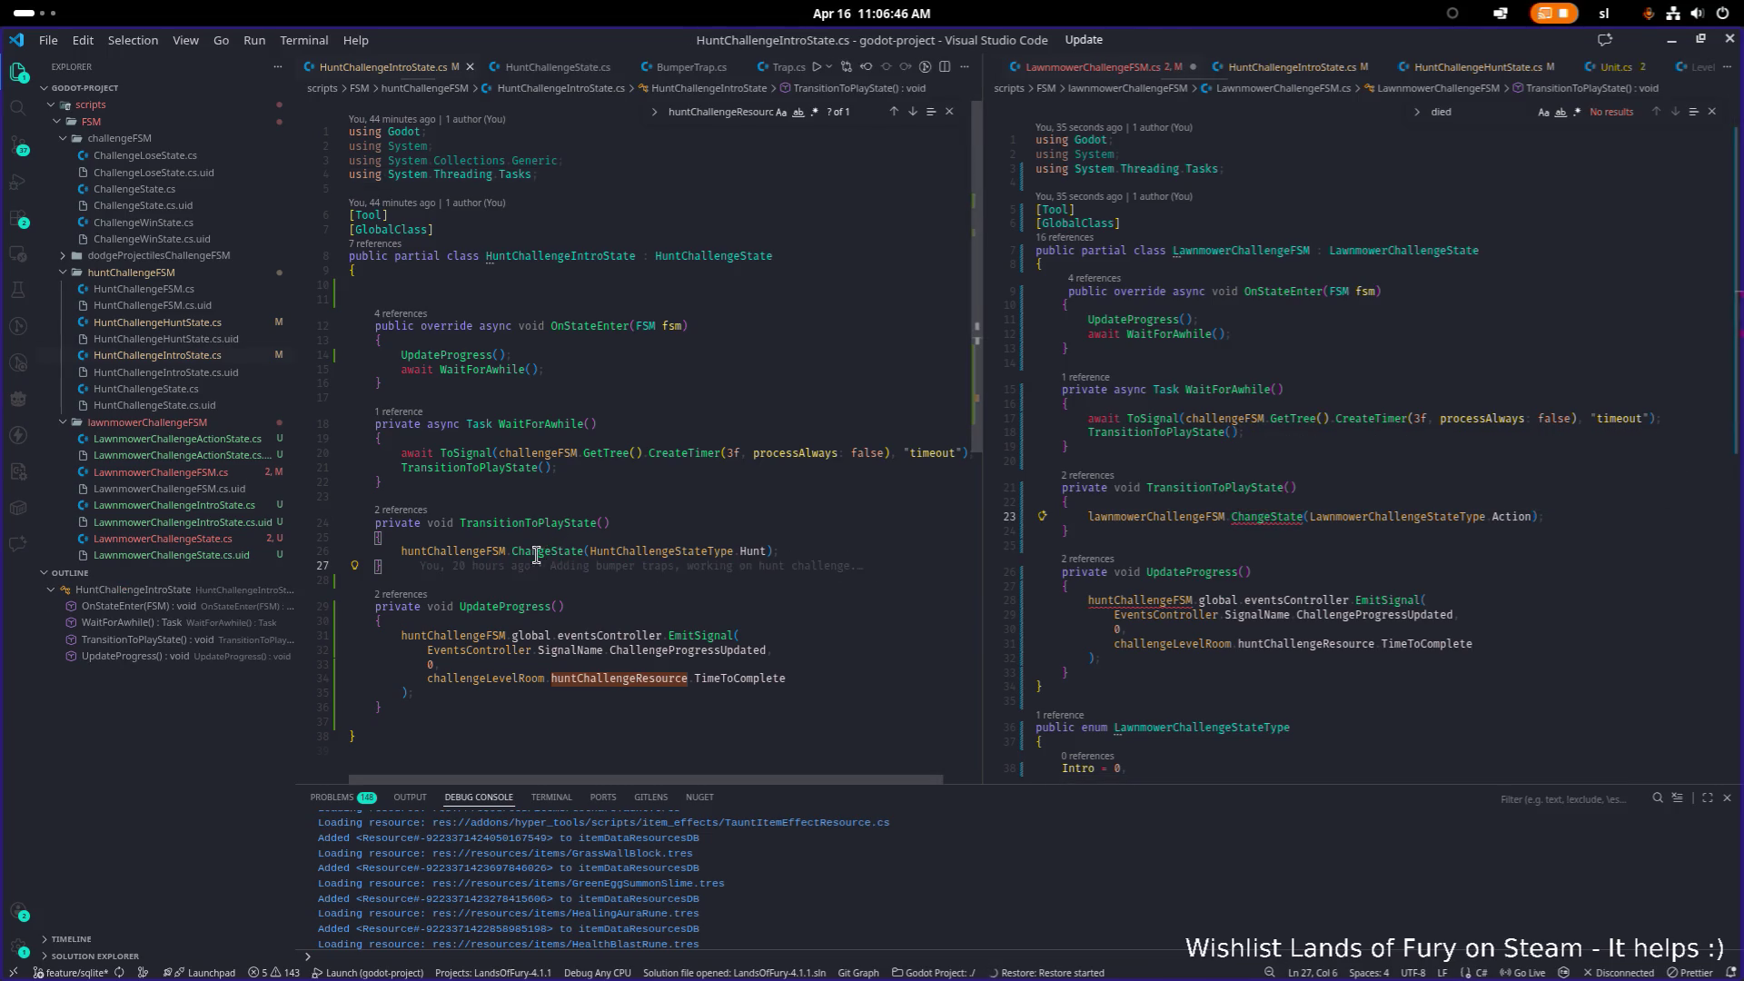
{"action": "key", "text": "F12"}
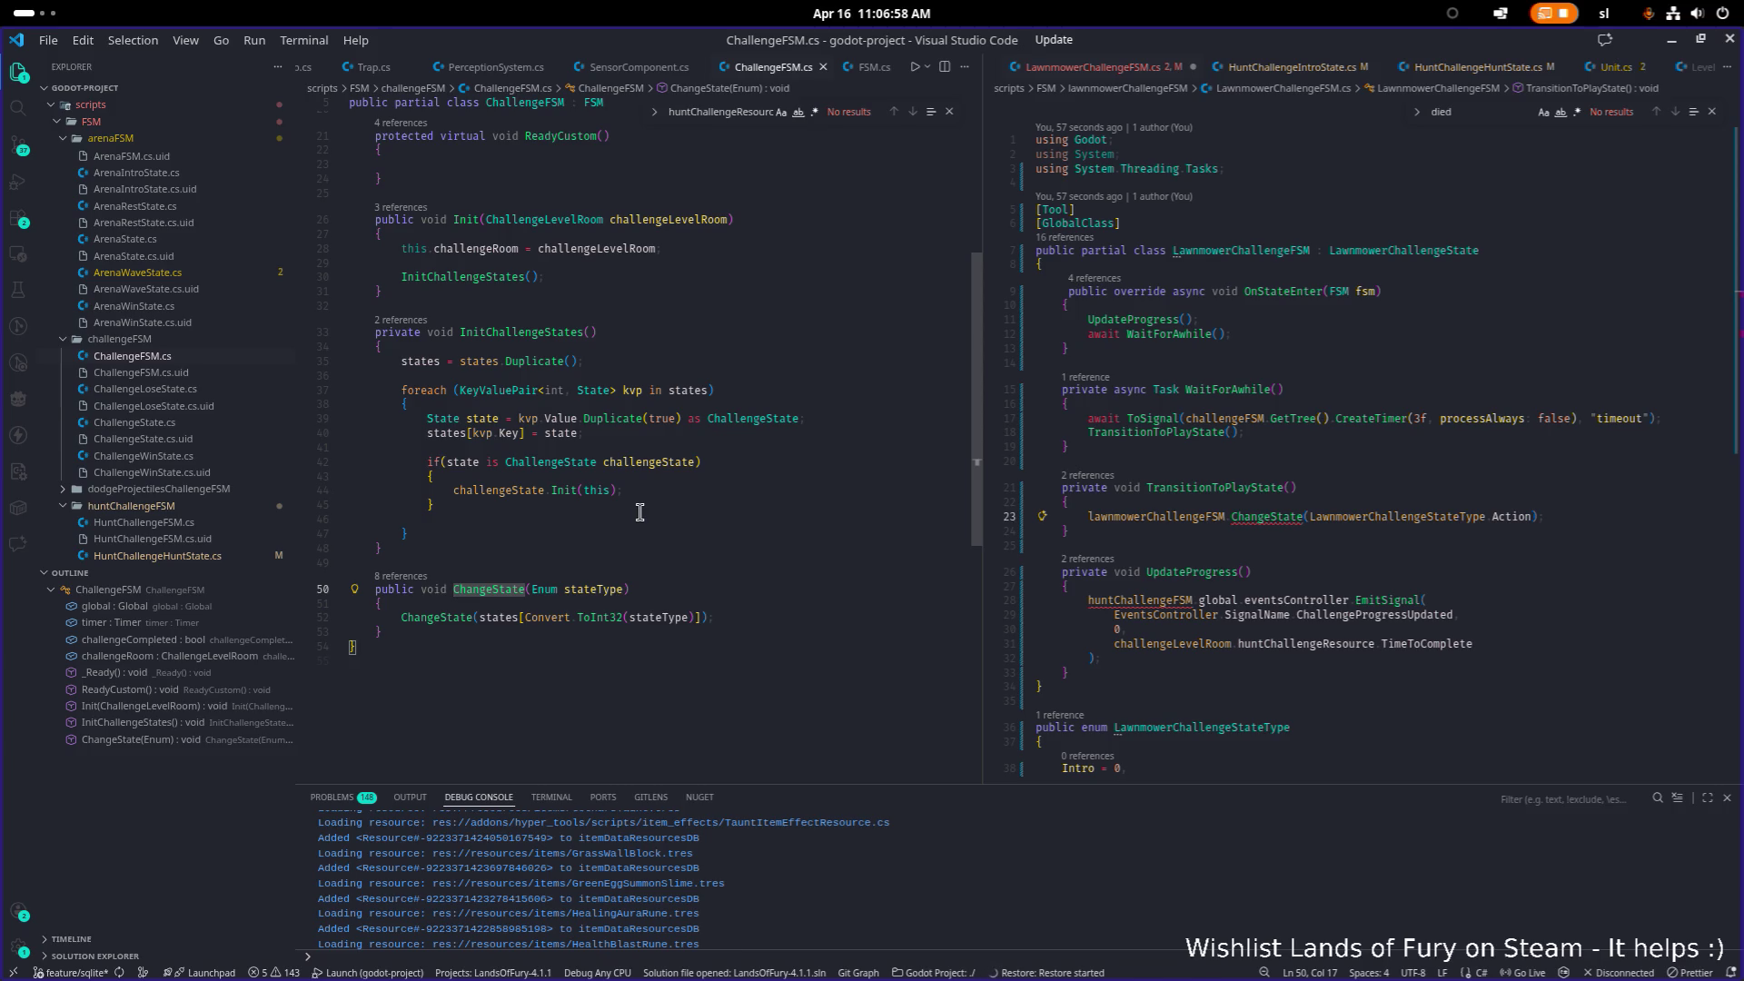
Step: Save LawnmowerChallengeFSM.cs, then undo back to the short ChallengeFSM subclass version
{"action": "left_click", "coordinate": [1279, 250]}
{"action": "key", "text": "ctrl+shift+Right"}
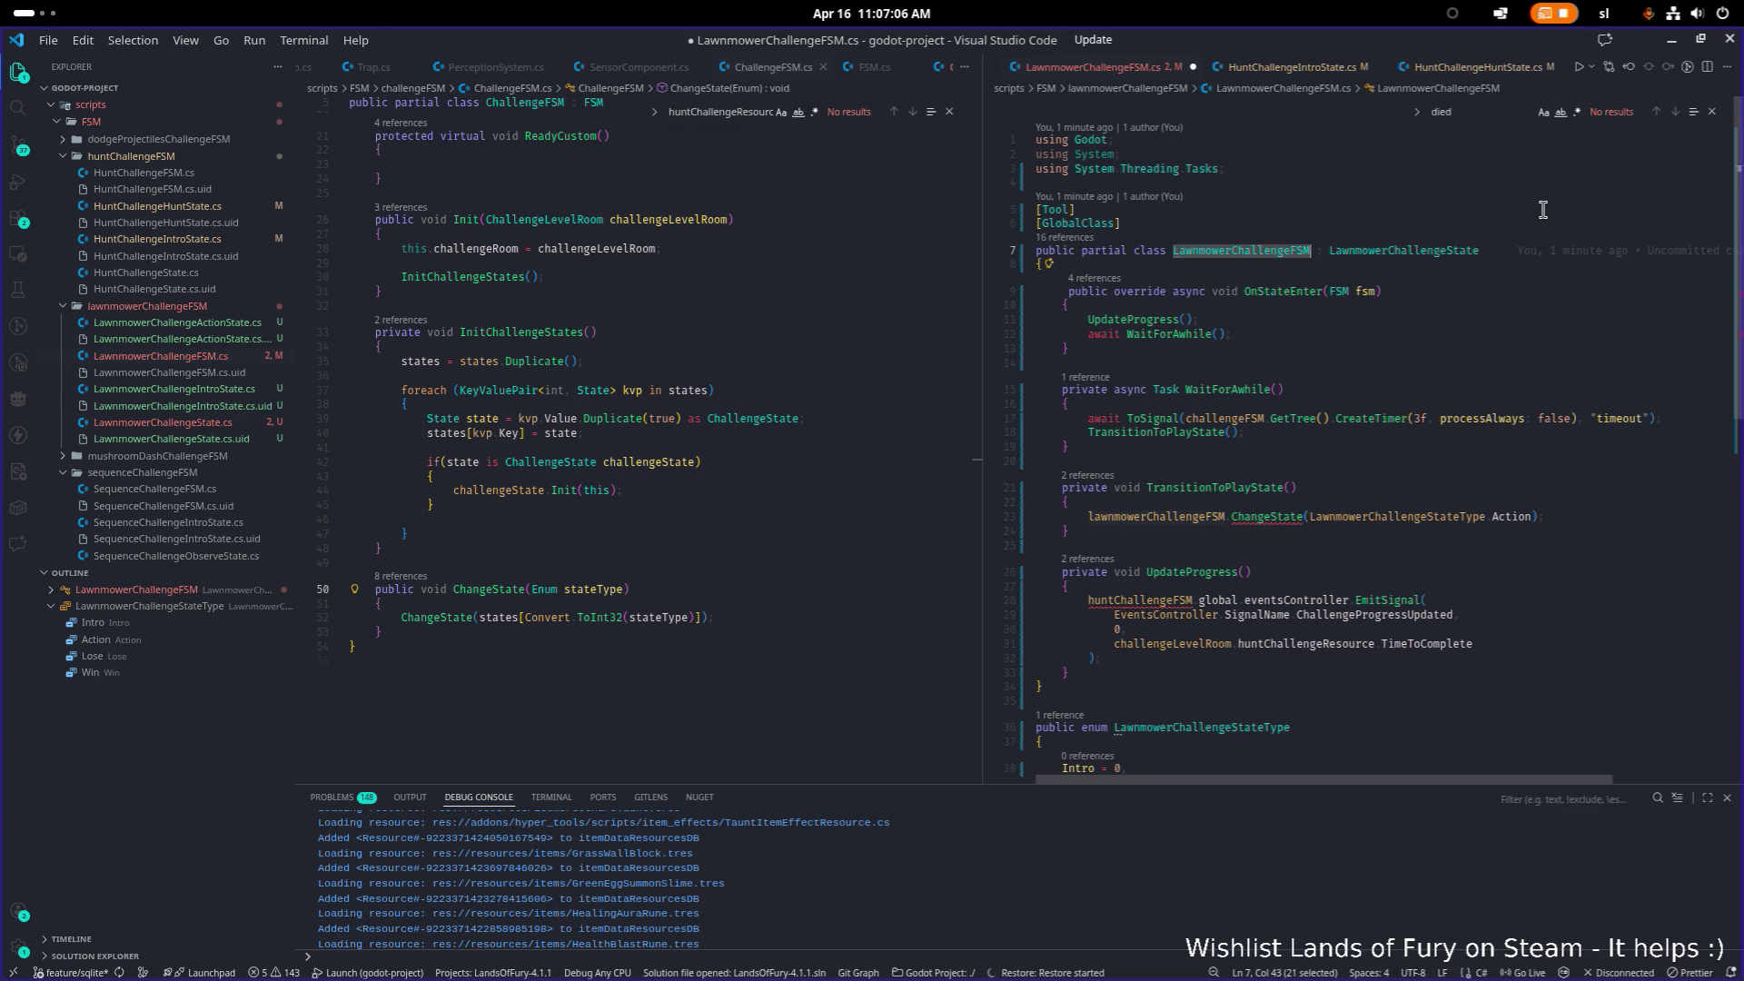
{"action": "key", "text": "ctrl+s"}
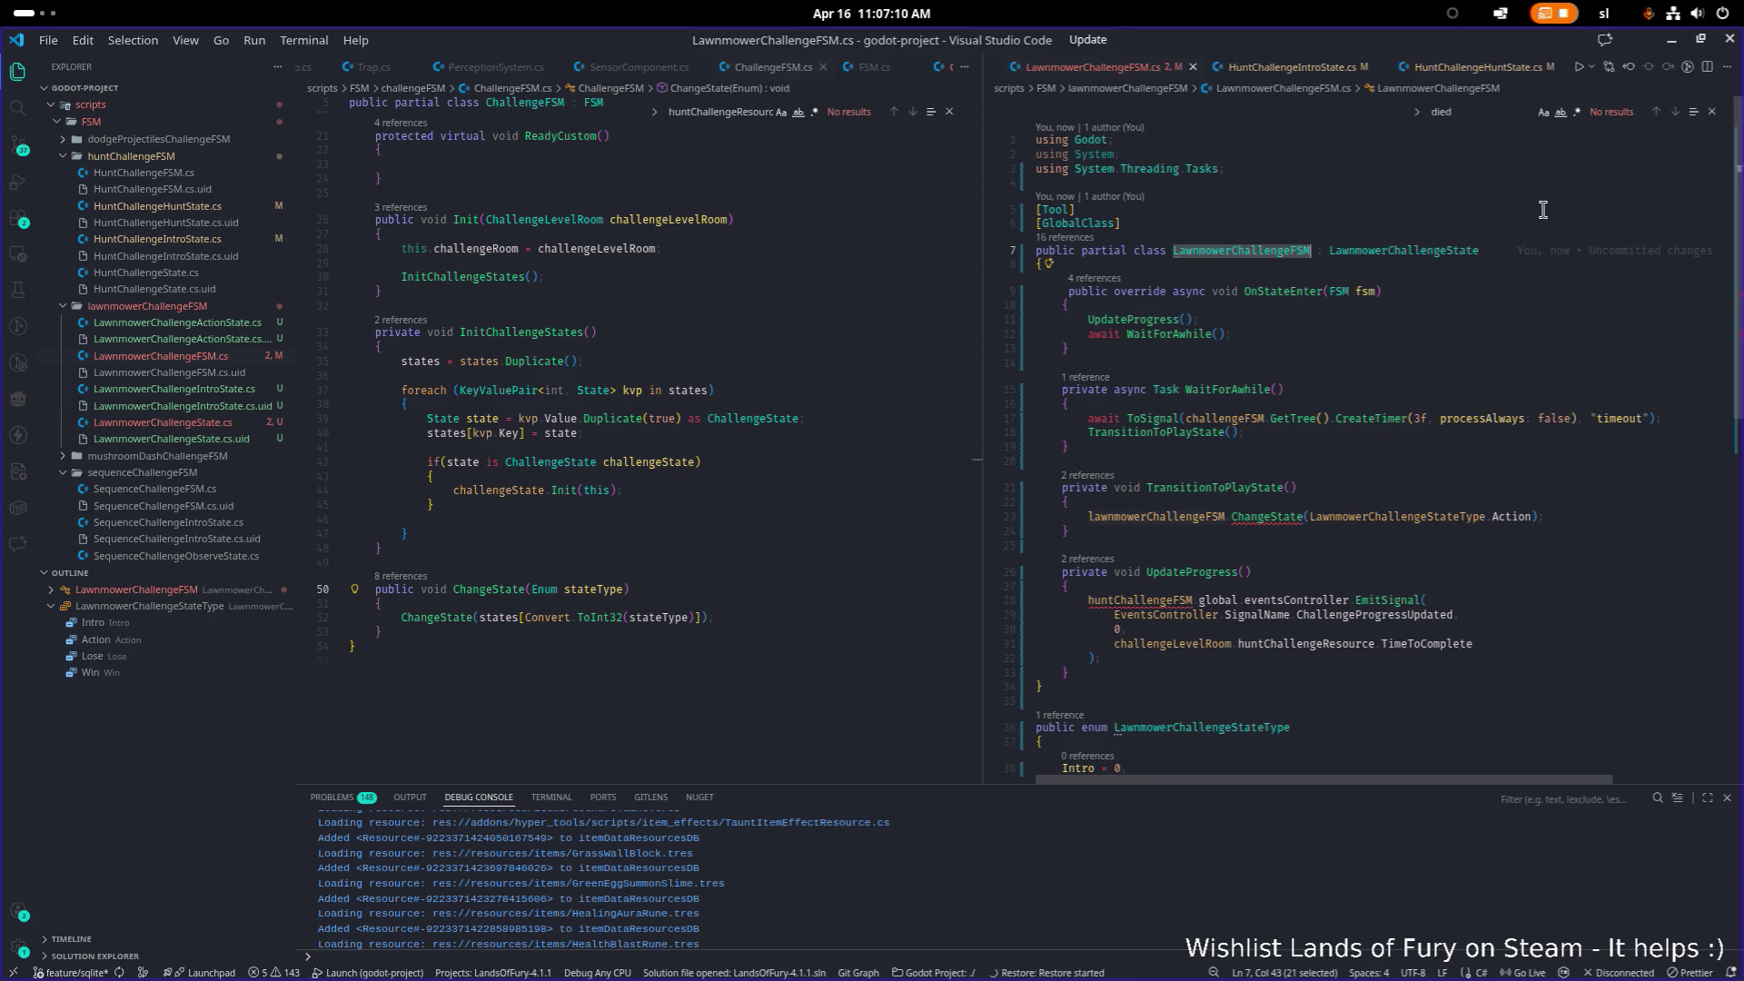
{"action": "key", "text": "ctrl+z"}
{"action": "key", "text": "ctrl+z"}
{"action": "key", "text": "ctrl+z"}
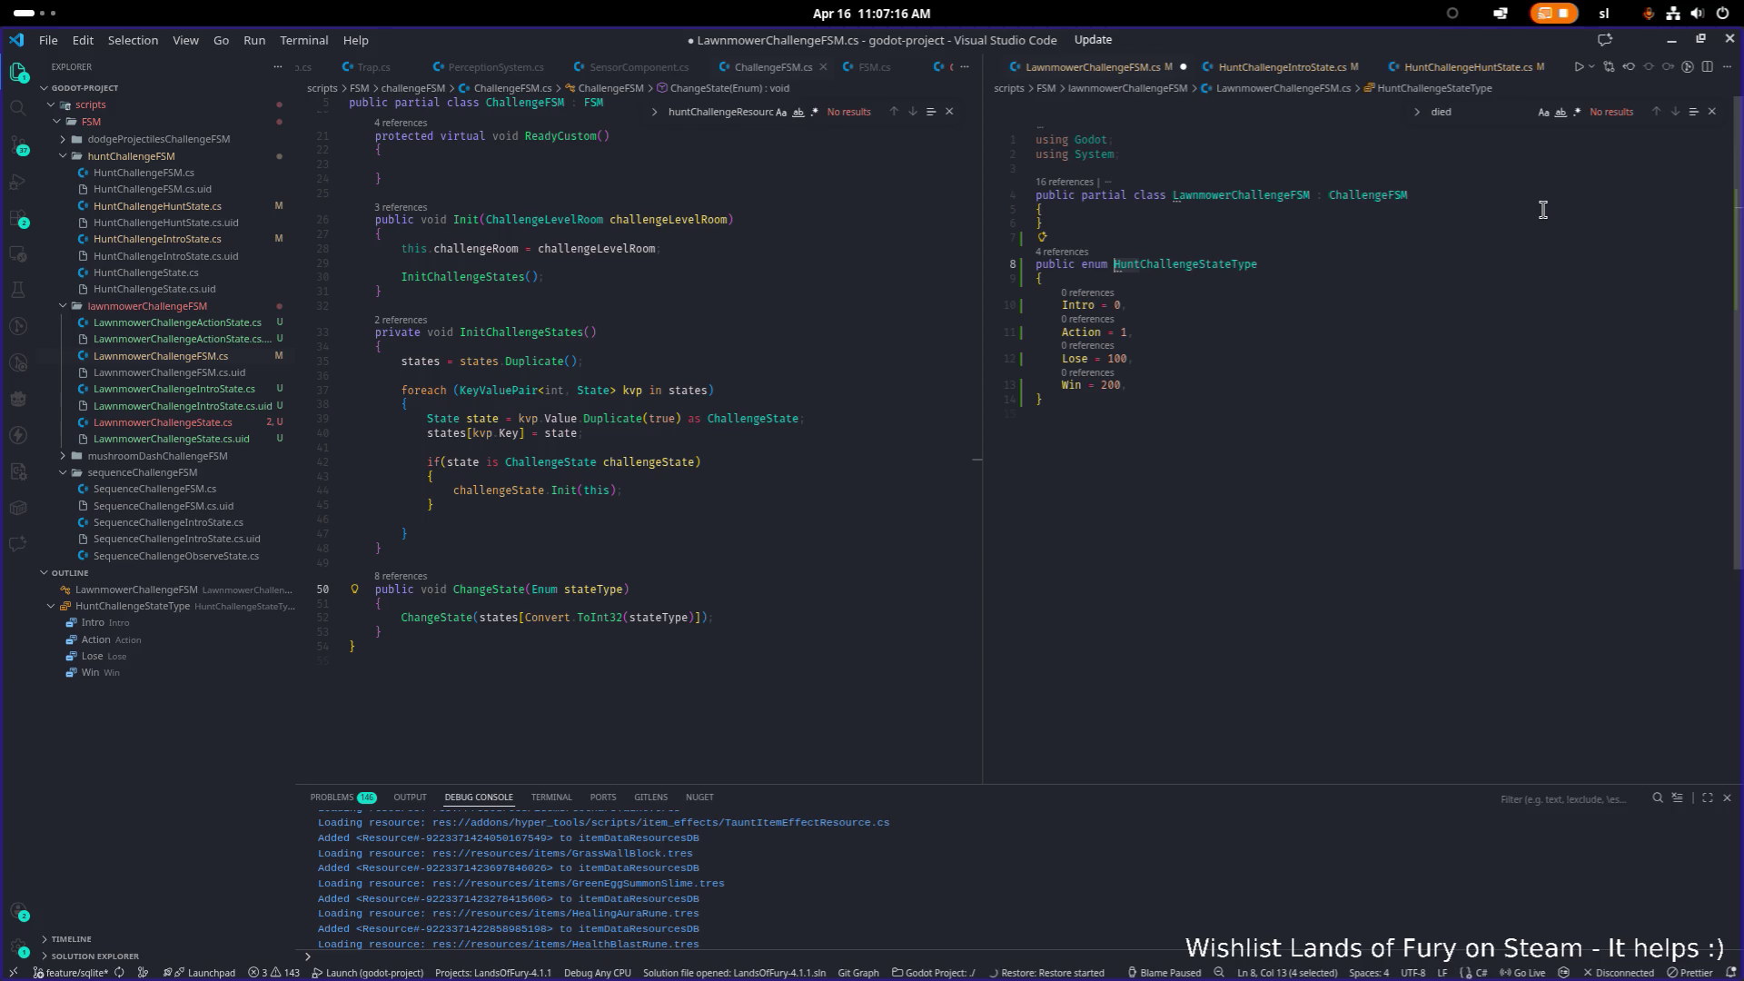
Step: Rename the enum HuntChallengeStateType to LawnmowerChallengeStateType and save the file
{"action": "type", "text": "Lawnmower"}
{"action": "key", "text": "Up"}
{"action": "key", "text": "Up"}
{"action": "key", "text": "Up"}
{"action": "key", "text": "End"}
{"action": "key", "text": "ctrl+BackSpace"}
{"action": "type", "text": "Lawnmo"}
{"action": "key", "text": "ctrl+z"}
{"action": "key", "text": "ctrl+z"}
{"action": "key", "text": "ctrl+s"}
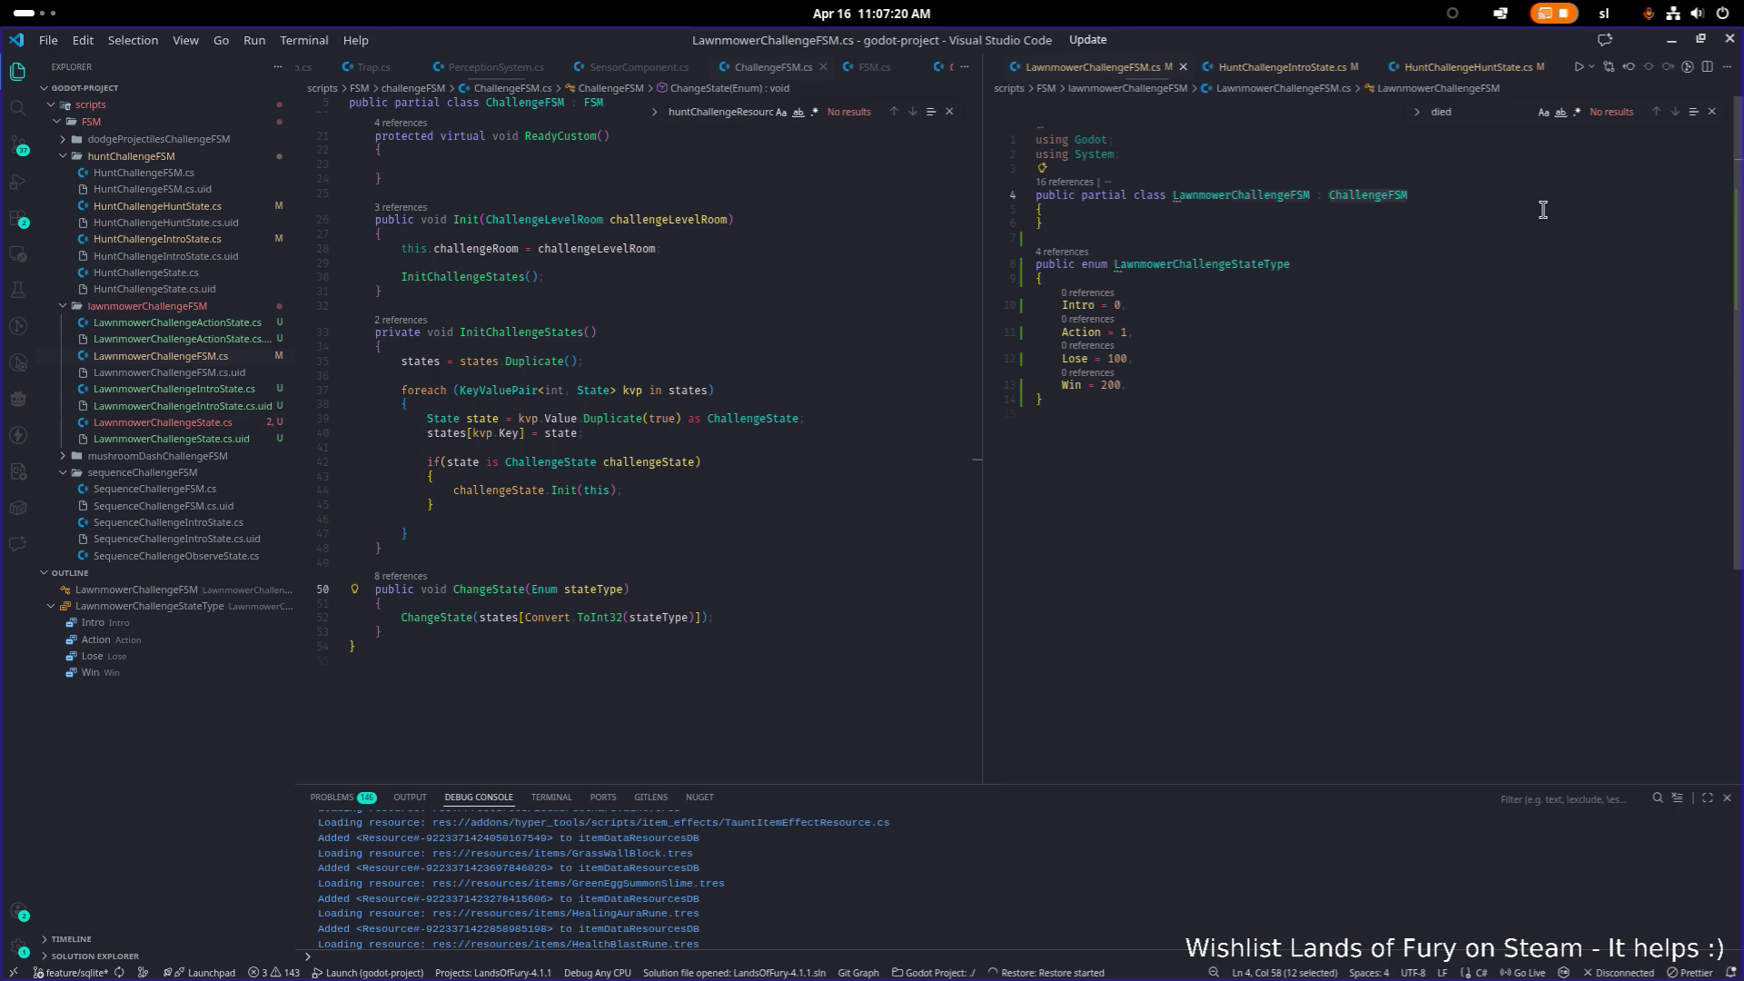
Step: Close LawnmowerChallengeFSM.cs and search files for 'intro' to find LawnmowerChallengeIntroState.cs
{"action": "key", "text": "ctrl+w"}
{"action": "left_click", "coordinate": [1269, 199]}
{"action": "key", "text": "ctrl+p"}
{"action": "type", "text": "intro"}
{"action": "key", "text": "Down"}
{"action": "key", "text": "Down"}
{"action": "key", "text": "Down"}
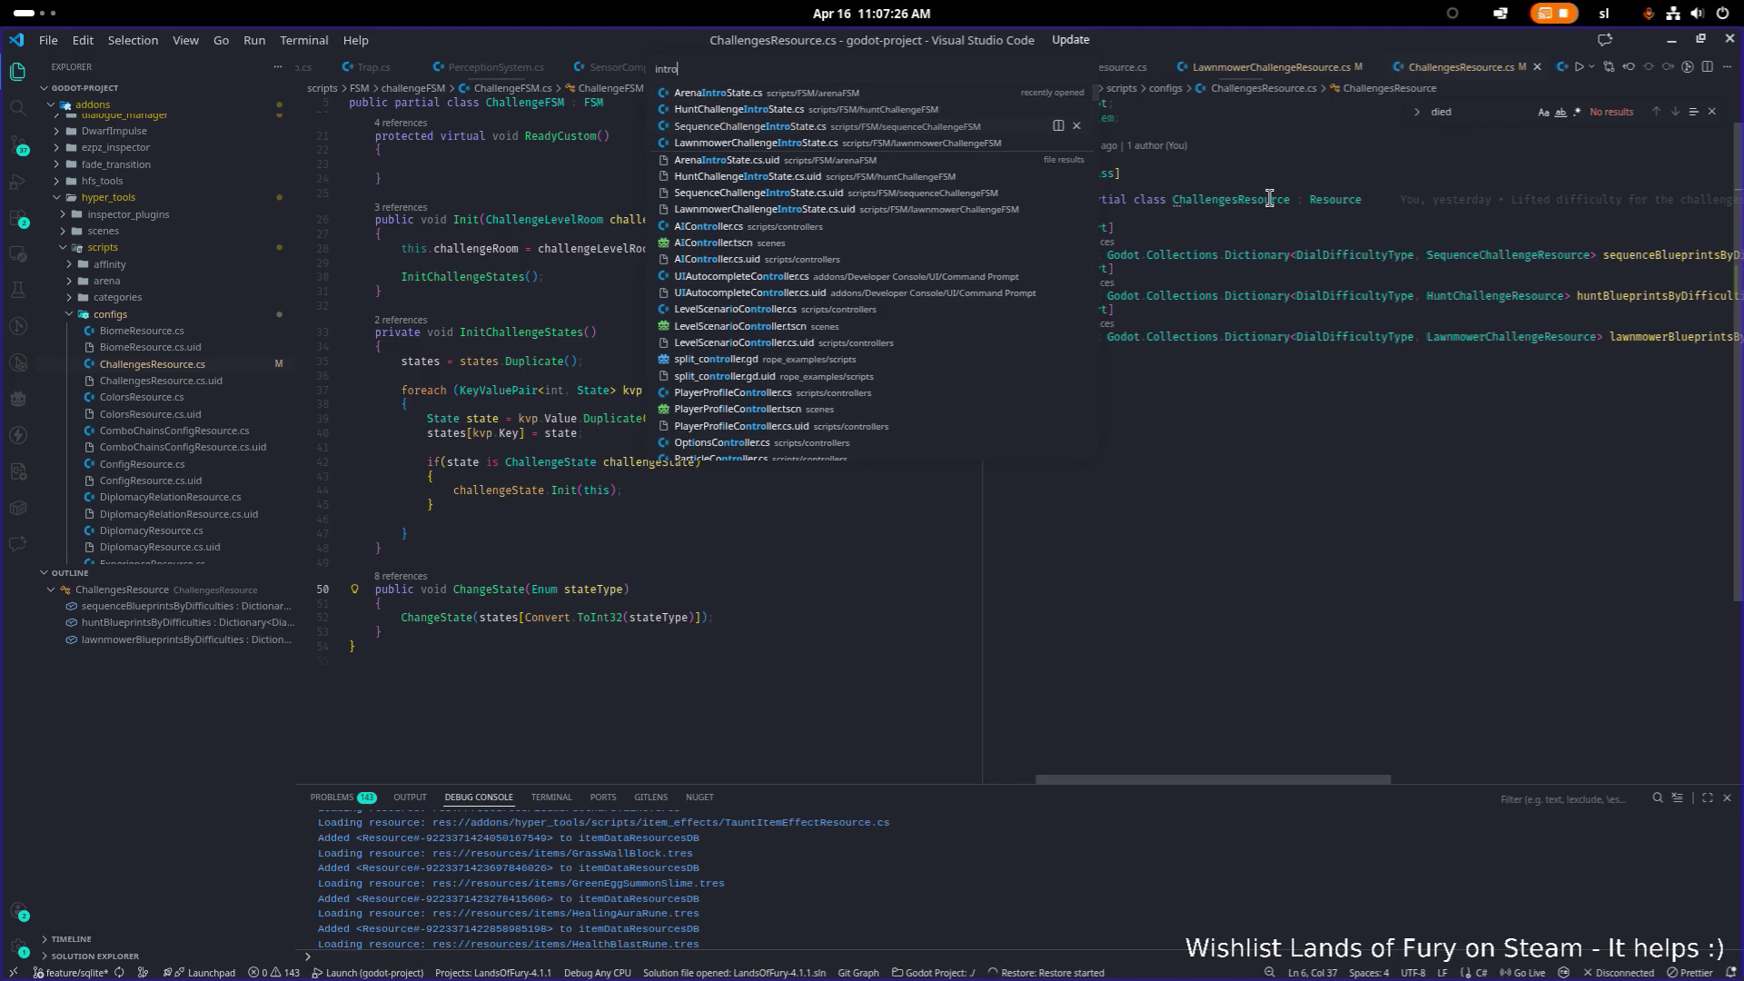
Step: Open LawnmowerChallengeIntroState.cs and change its base class from Node to LawnmowerChallengeState
{"action": "key", "text": "Return"}
{"action": "left_click", "coordinate": [1394, 158]}
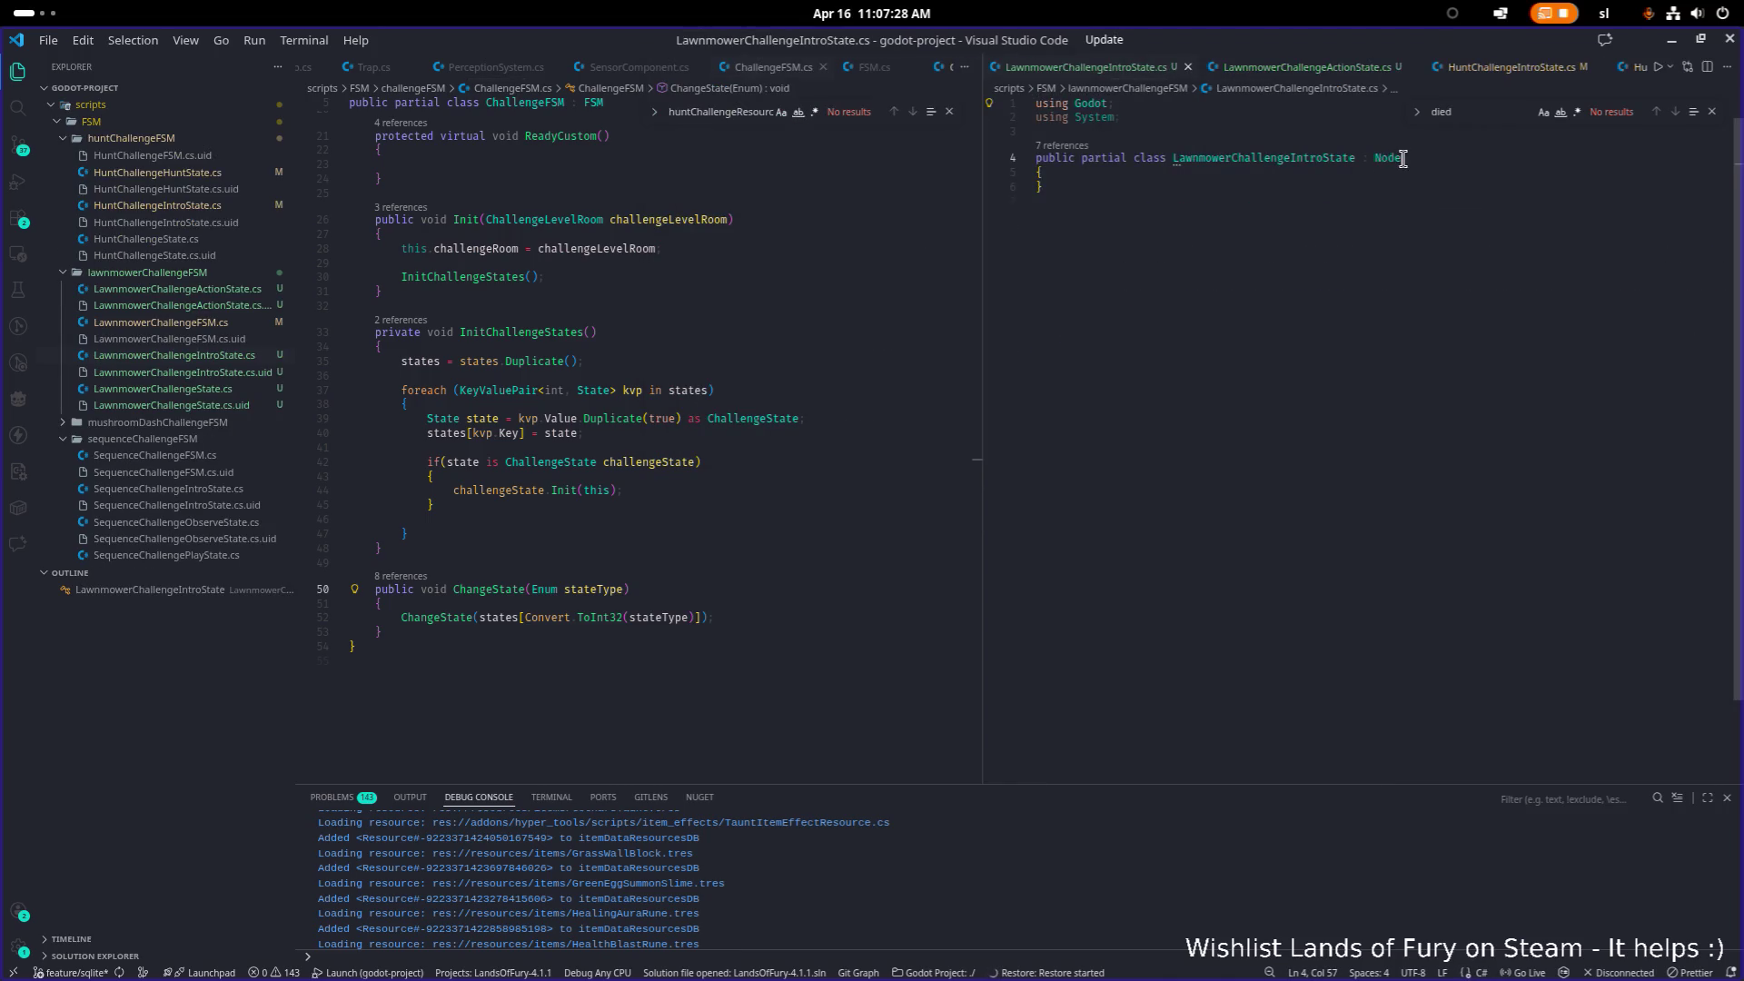
{"action": "double_click", "coordinate": [1394, 158]}
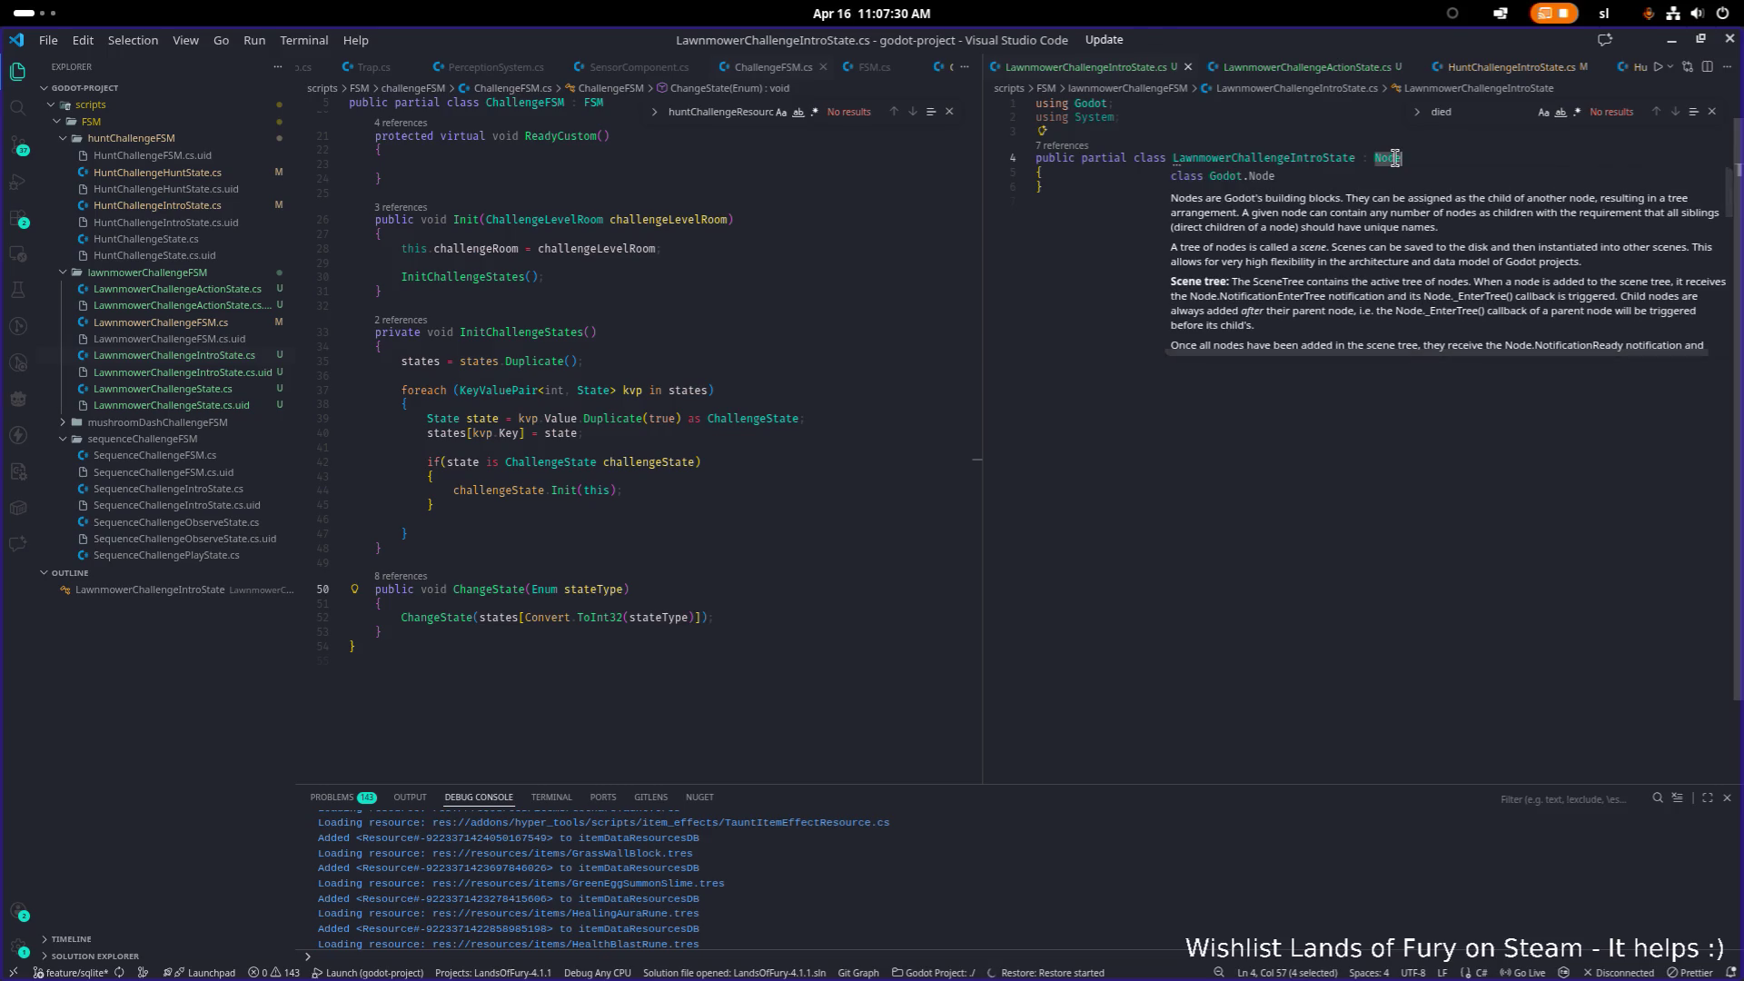
{"action": "type", "text": "Lawnmower"}
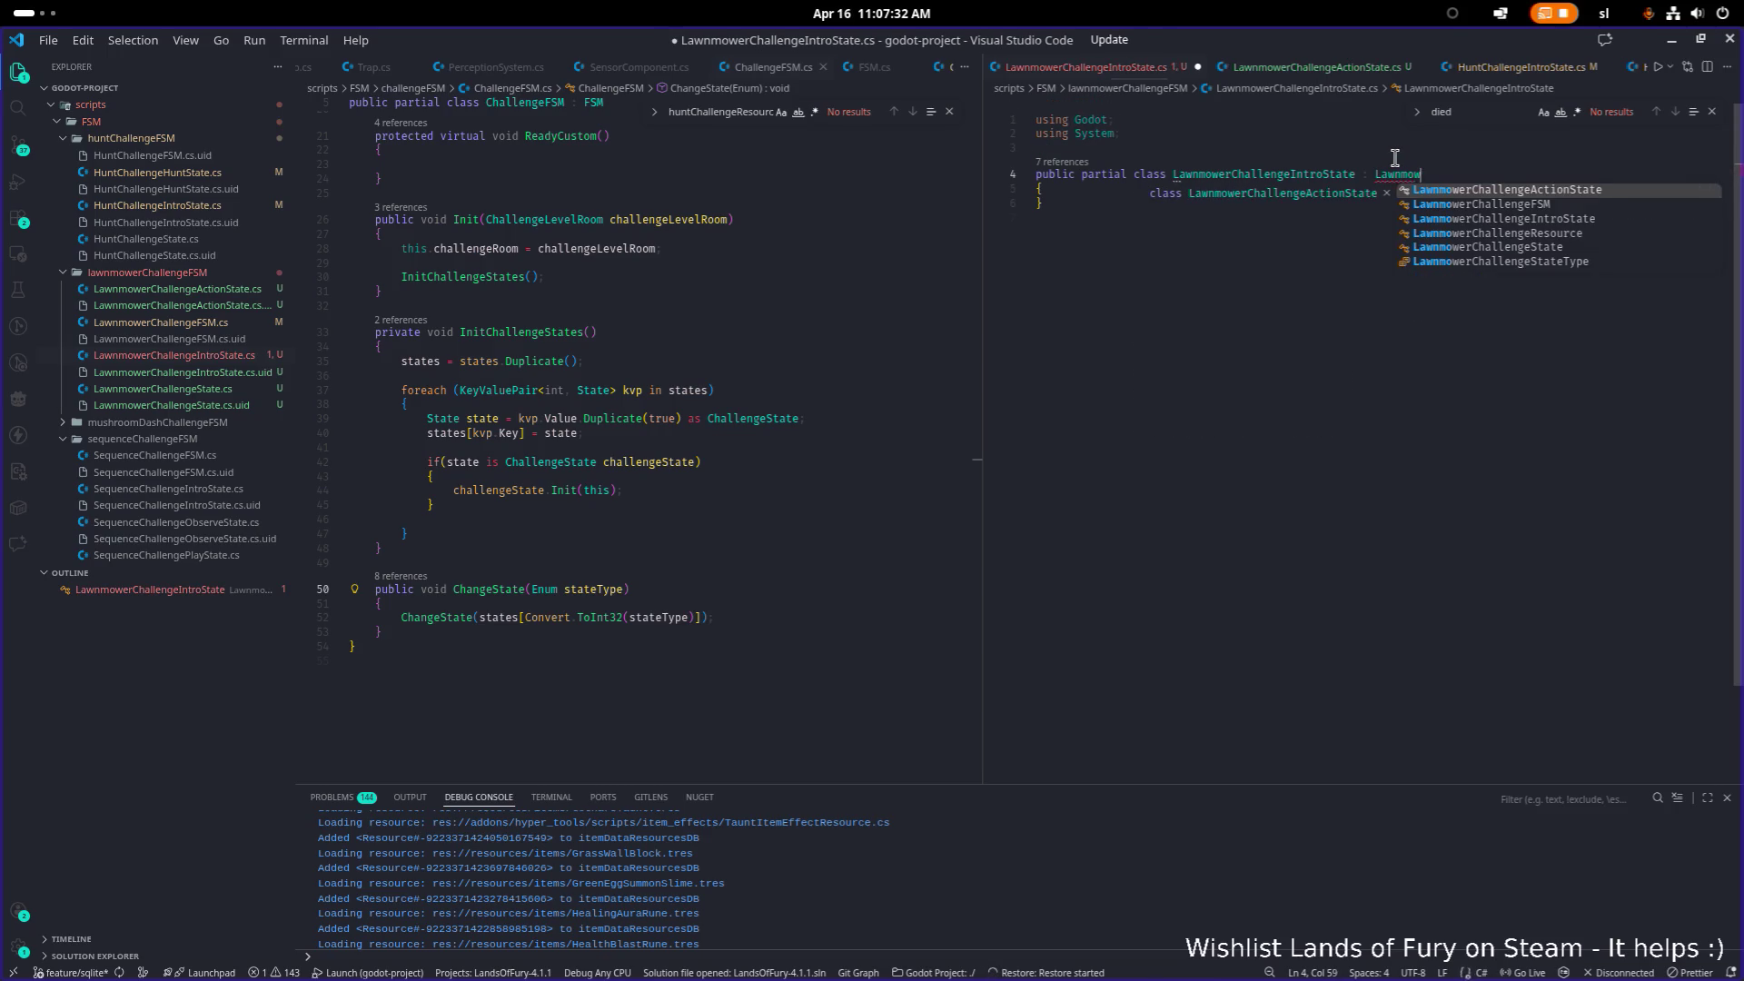
{"action": "key", "text": "Down"}
{"action": "key", "text": "Down"}
{"action": "key", "text": "Down"}
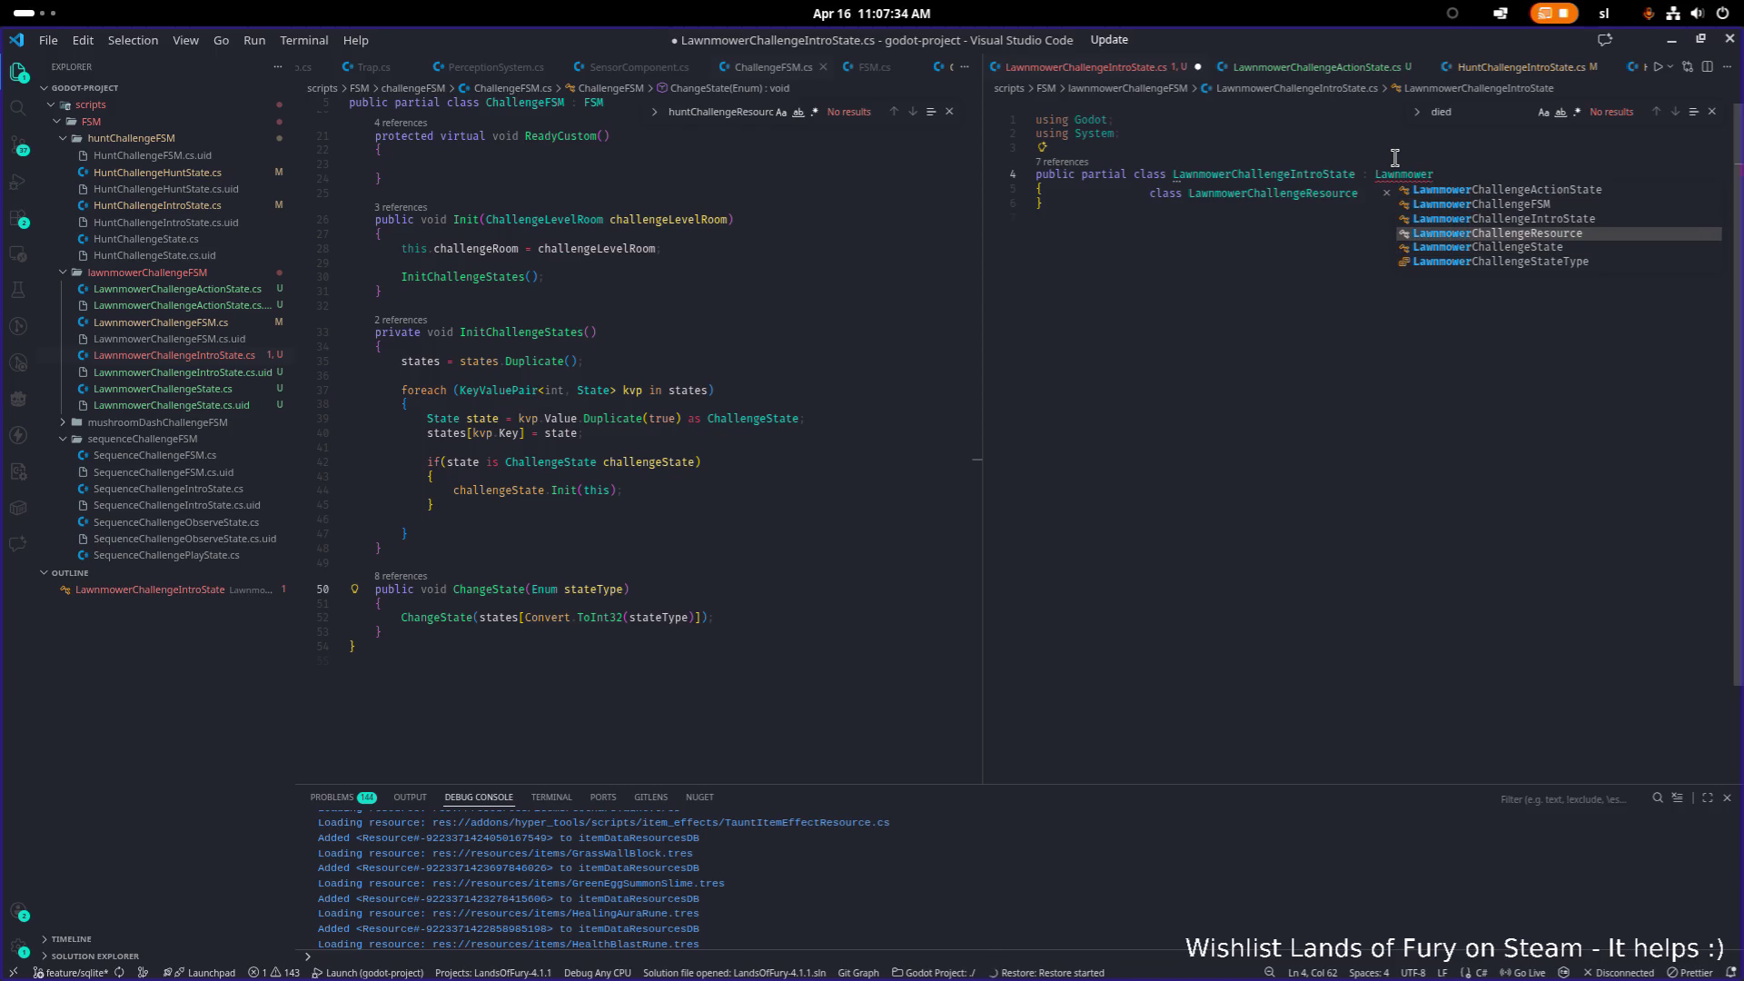
{"action": "key", "text": "Up"}
{"action": "key", "text": "Up"}
{"action": "key", "text": "Down"}
{"action": "key", "text": "Down"}
{"action": "key", "text": "Return"}
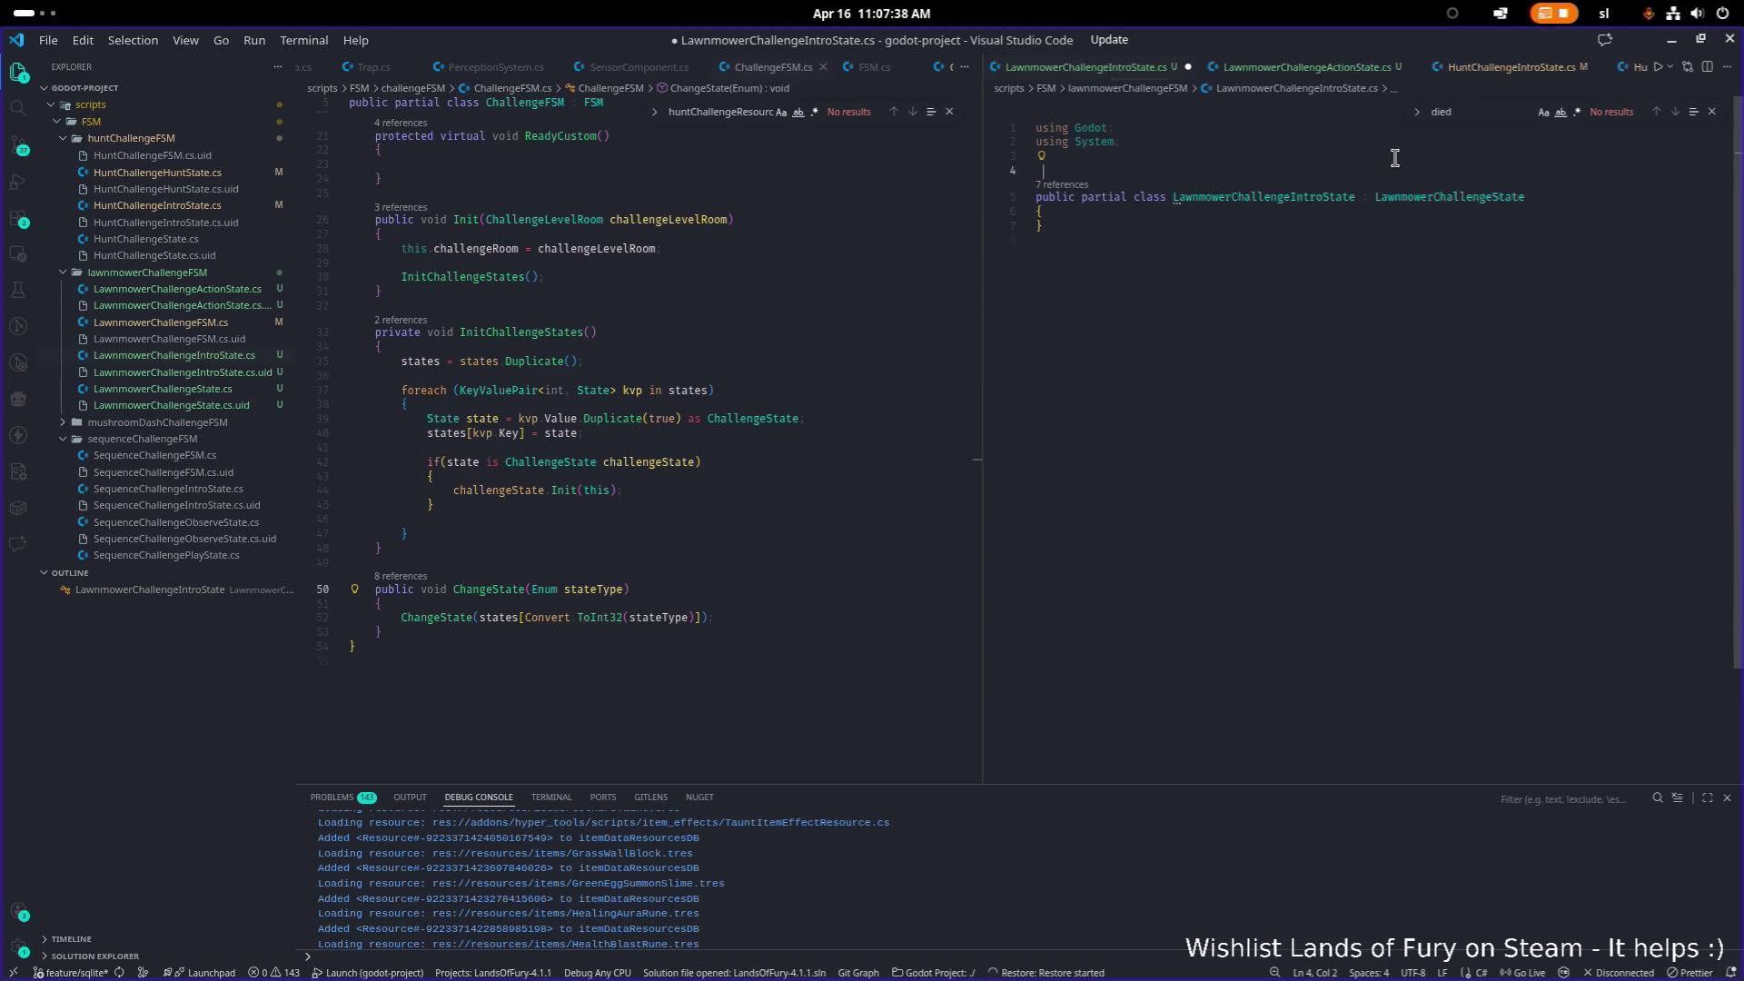
Step: Add [Tool] and [GlobalClass] attributes to the intro state class and save
{"action": "type", "text": "[Tool]"}
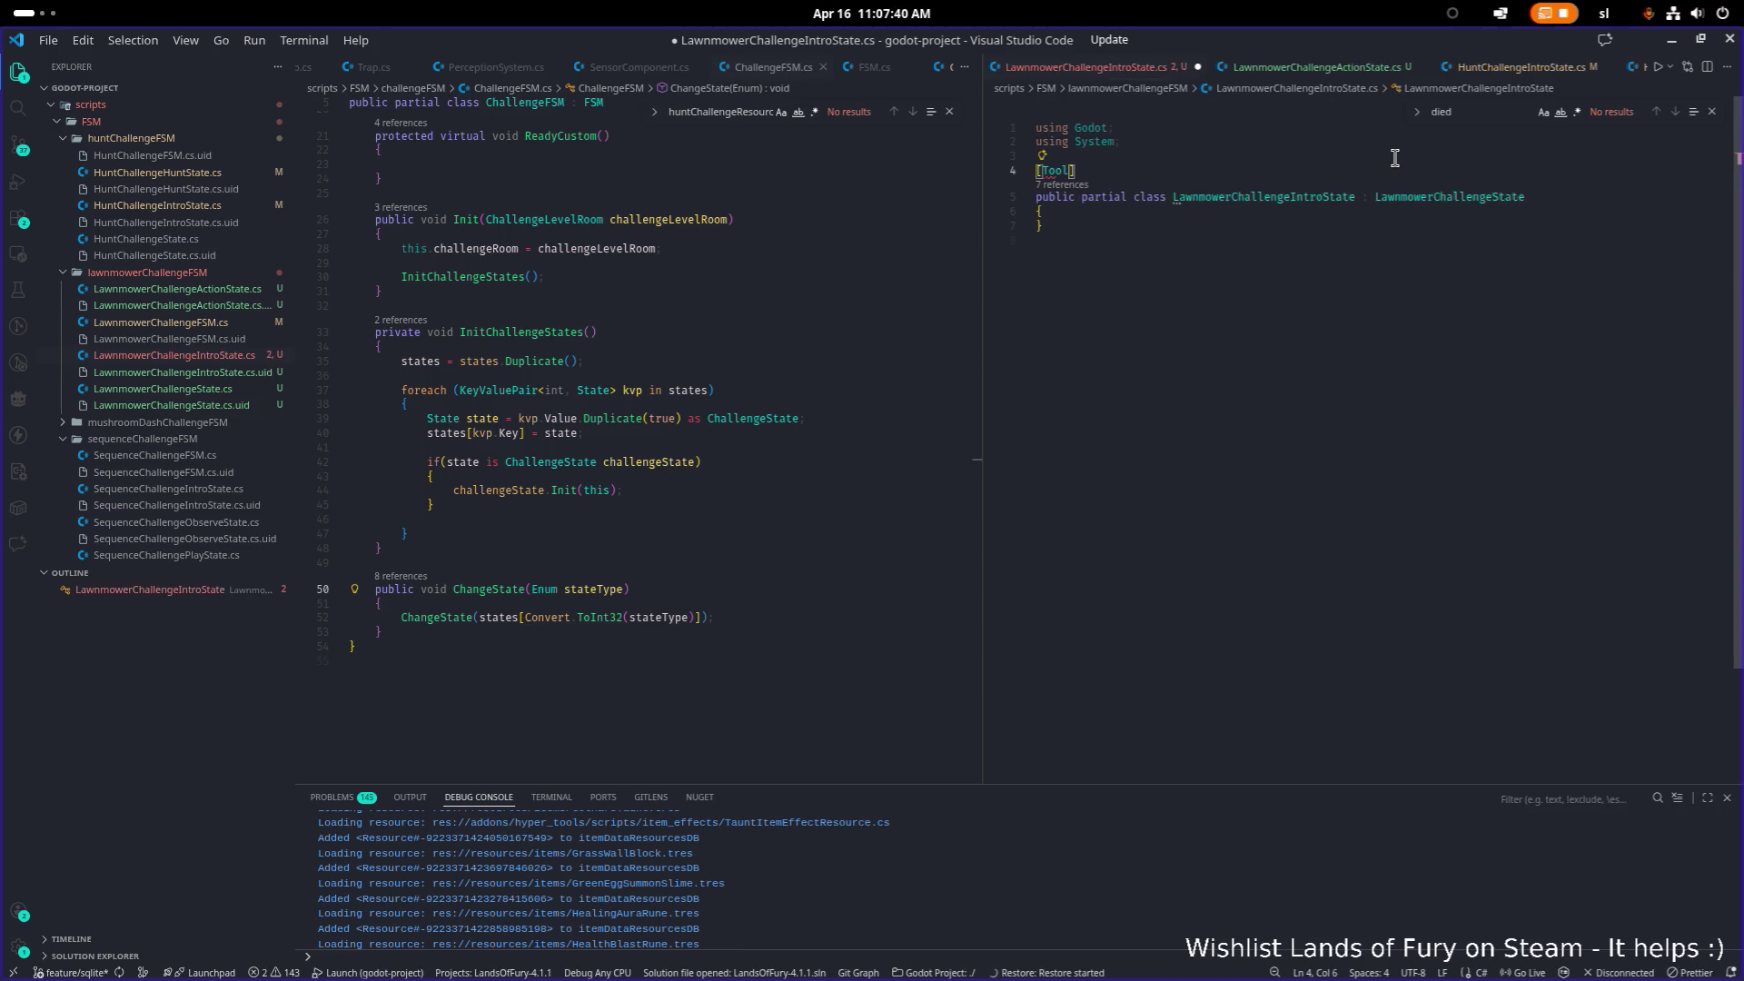
{"action": "key", "text": "Return"}
{"action": "type", "text": "[GlobalClass"}
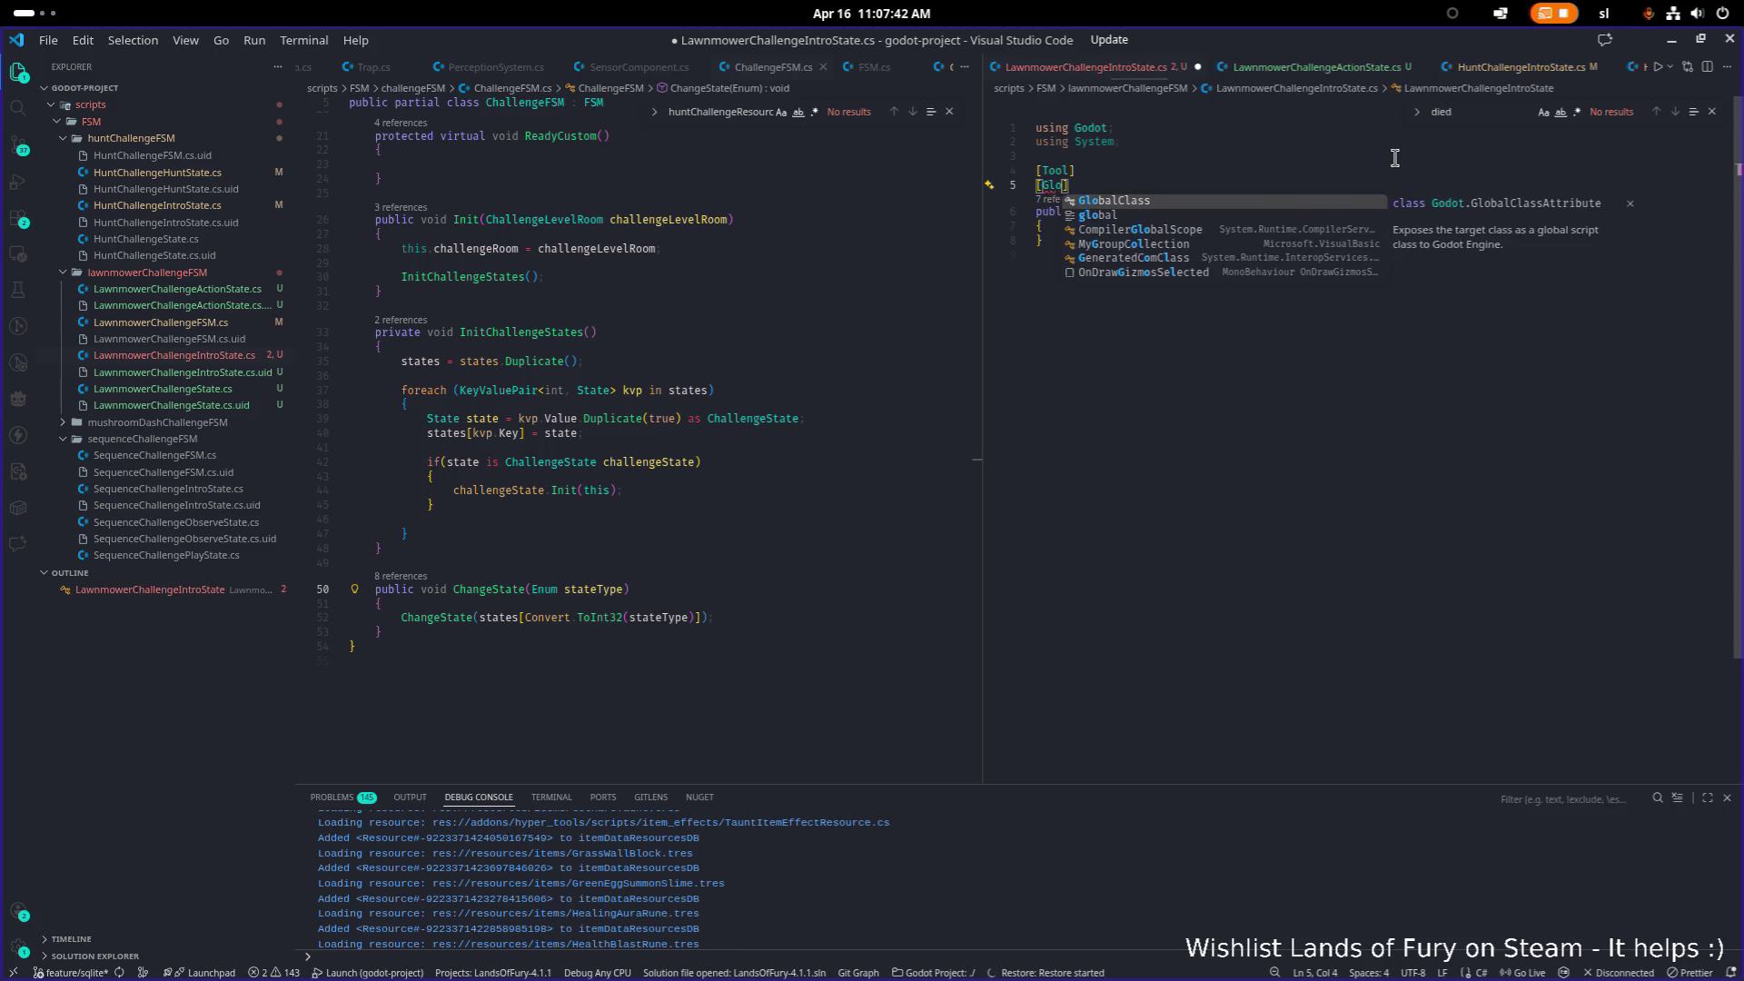
{"action": "key", "text": "Down"}
{"action": "key", "text": "Down"}
{"action": "key", "text": "End"}
{"action": "key", "text": "Return"}
{"action": "key", "text": "Return"}
{"action": "key", "text": "Up"}
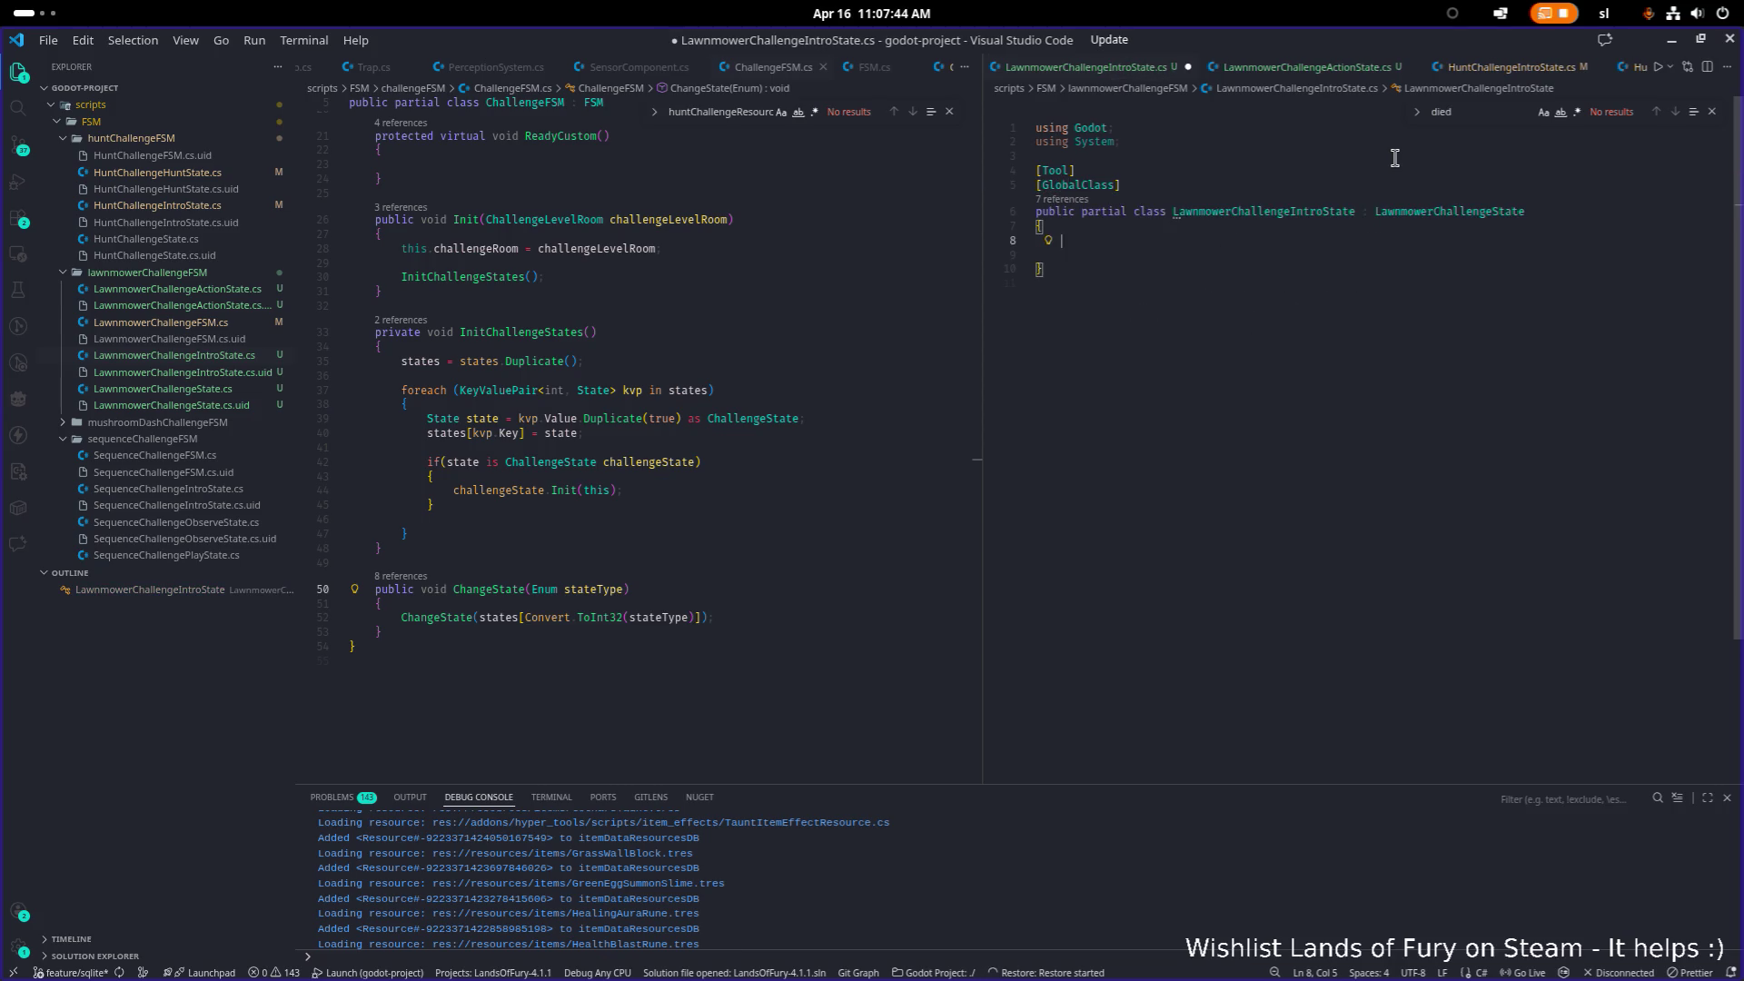
{"action": "key", "text": "ctrl+s"}
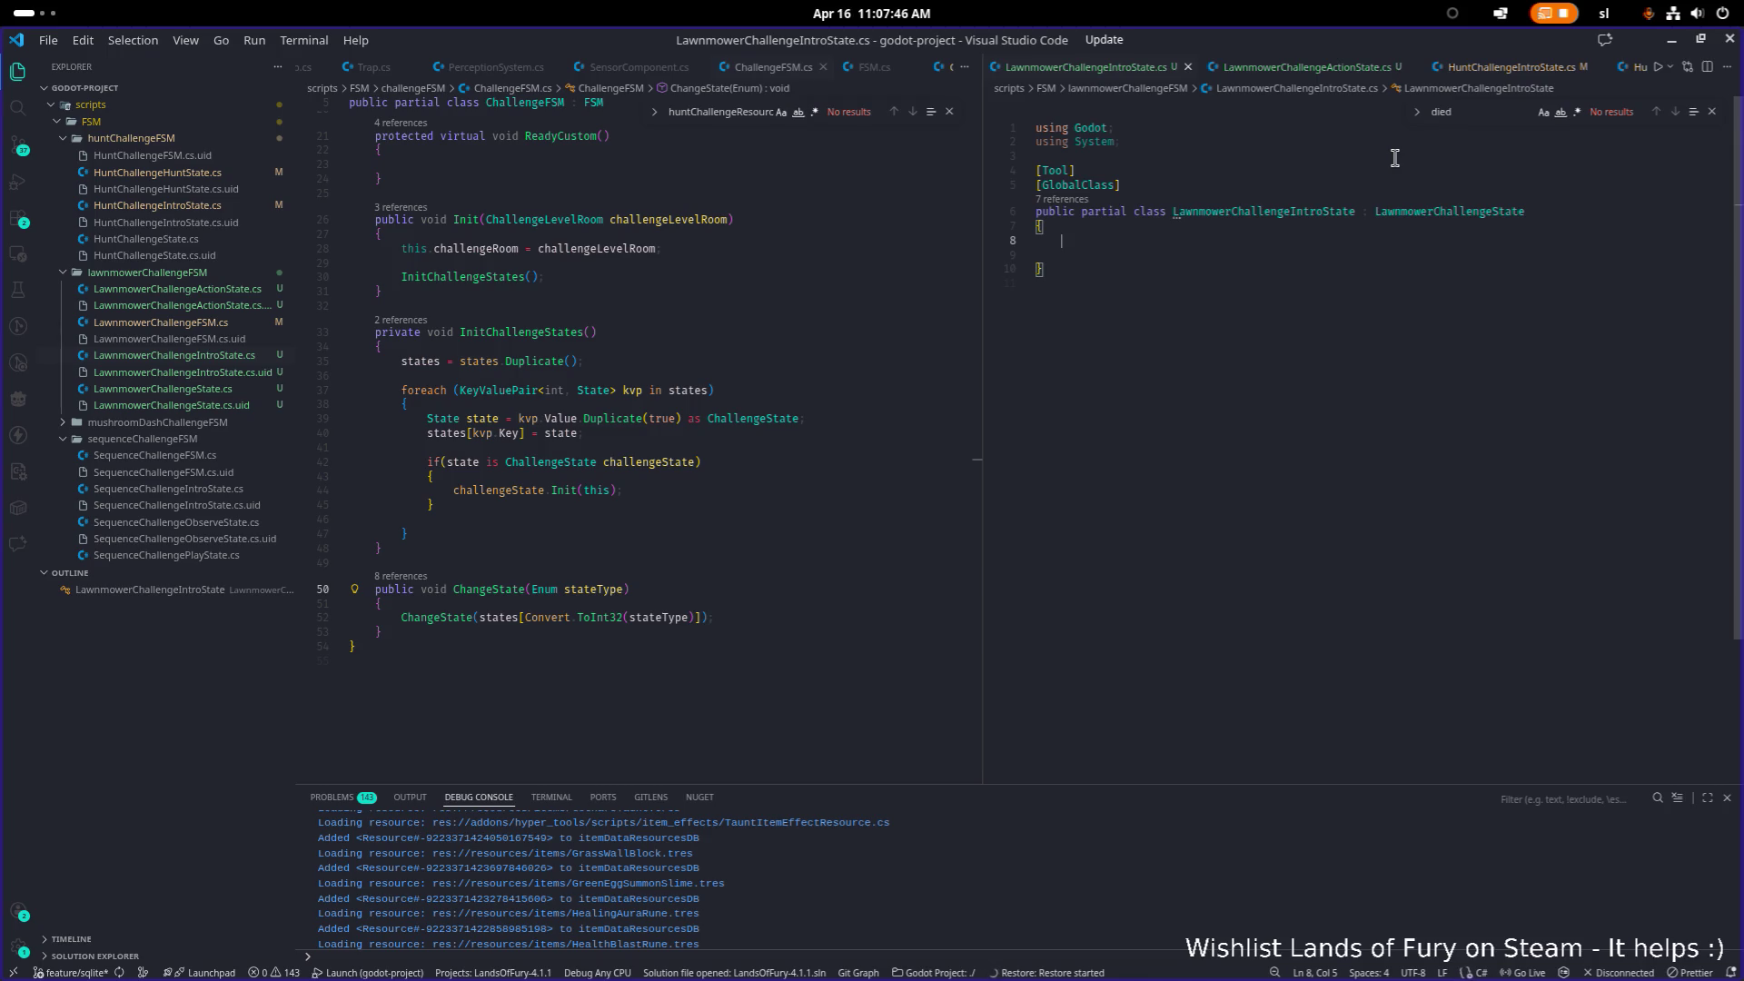
Step: Add the System.Threading.Tasks using directive, save, and bring up HuntChallengeIntroState.cs
{"action": "type", "text": "using System.Threading.Tasks;"}
{"action": "key", "text": "ctrl+z"}
{"action": "left_click", "coordinate": [1218, 134]}
{"action": "key", "text": "End"}
{"action": "key", "text": "Return"}
{"action": "type", "text": "using System.Threading.Tasks;"}
{"action": "key", "text": "ctrl+s"}
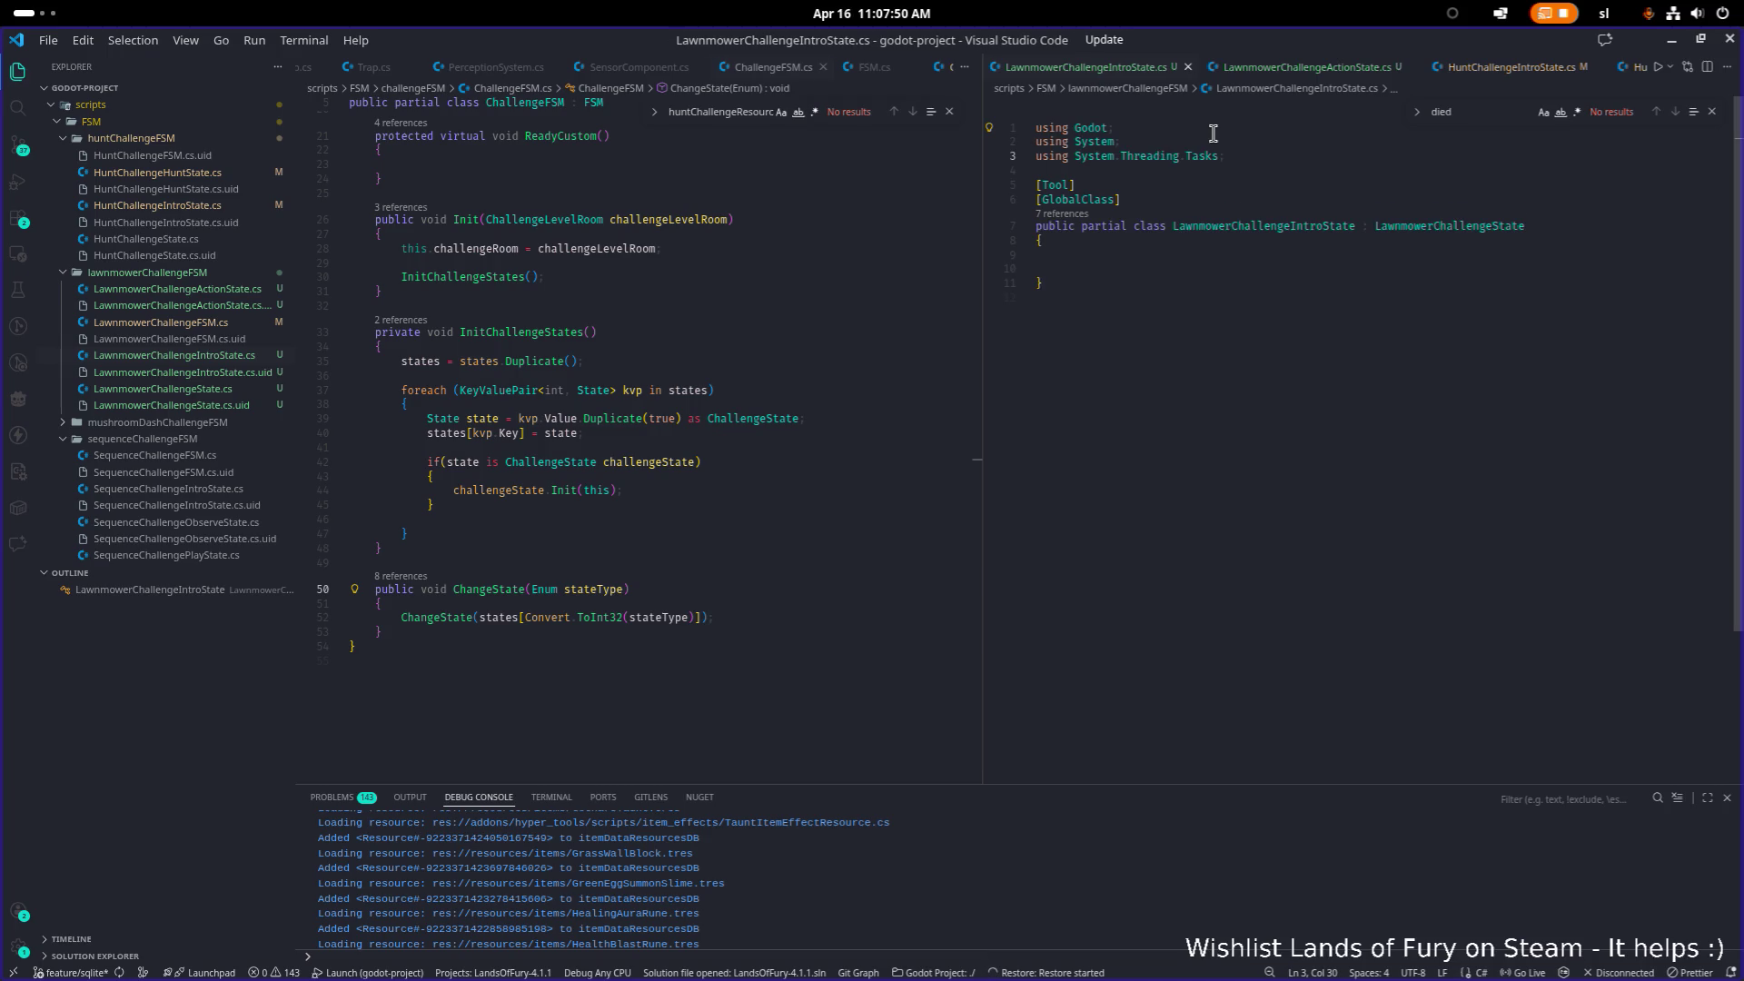
{"action": "scroll", "coordinate": [733, 257], "scroll_direction": "up", "scroll_amount": 7}
{"action": "key", "text": "ctrl+Tab"}
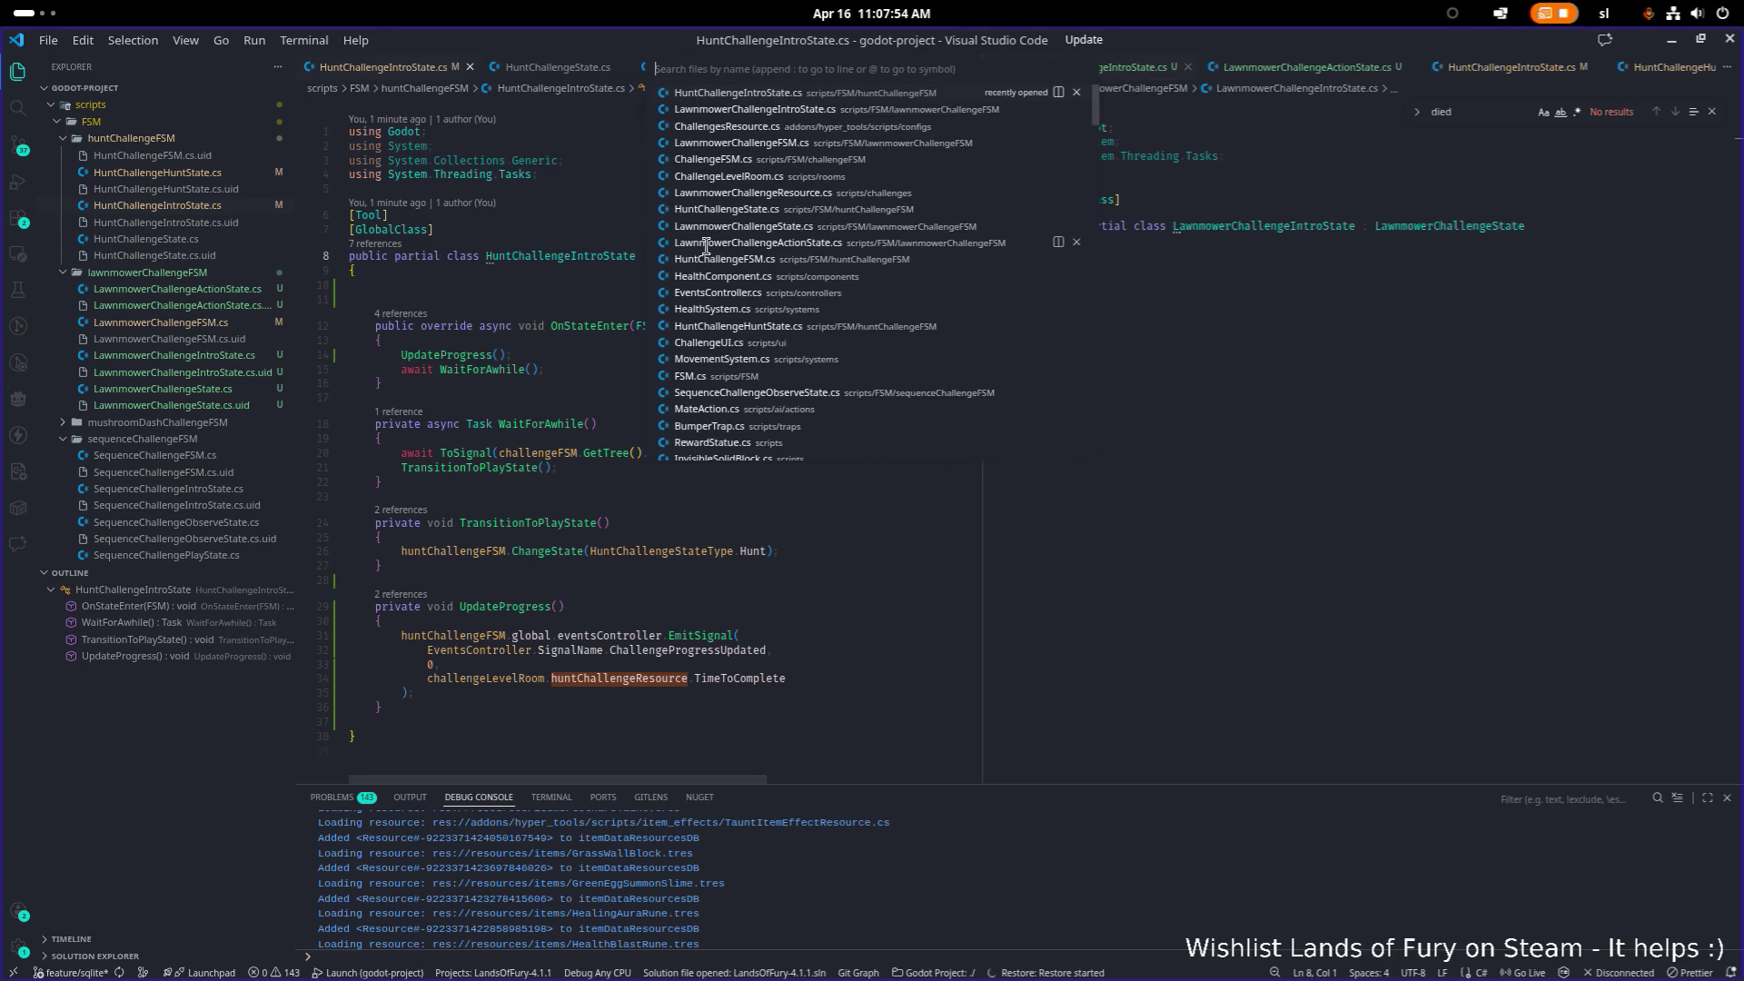
Step: Copy the hunt intro state's methods into the LawnmowerChallengeIntroState class body
{"action": "left_click", "coordinate": [707, 452]}
{"action": "left_click", "coordinate": [498, 650]}
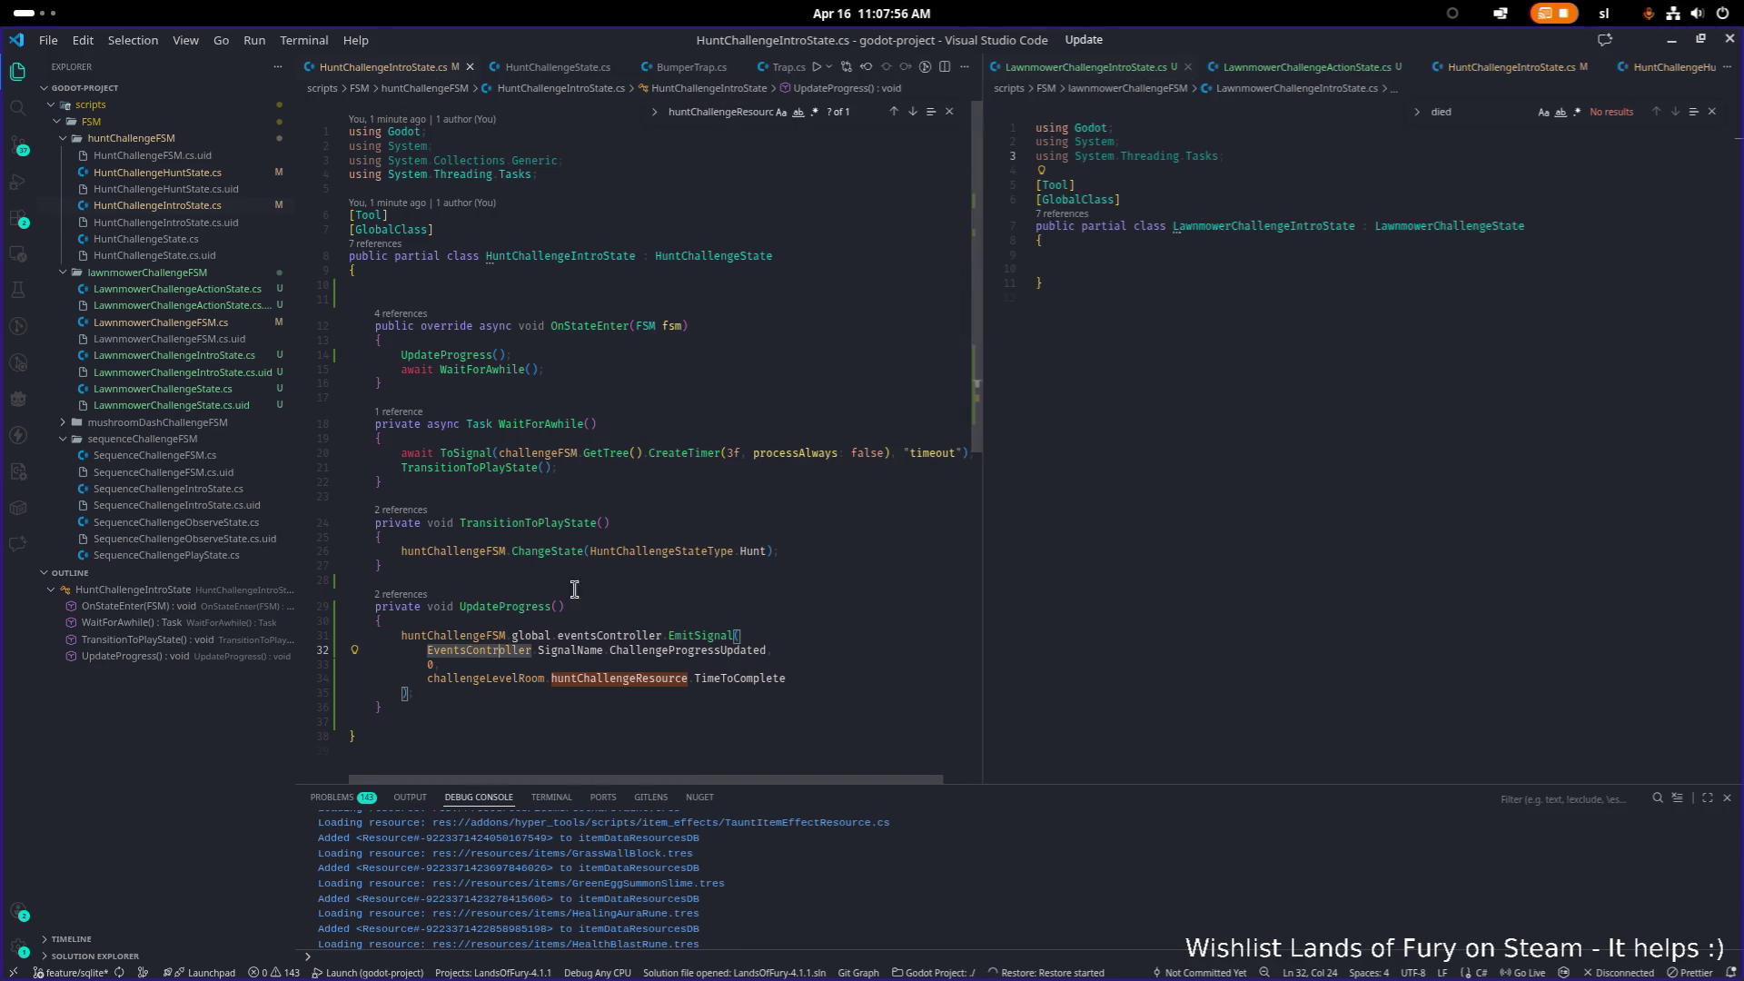
{"action": "left_click_drag", "start_coordinate": [422, 713], "coordinate": [351, 299]}
{"action": "key", "text": "ctrl+c"}
{"action": "left_click", "coordinate": [1231, 285]}
{"action": "key", "text": "ctrl+v"}
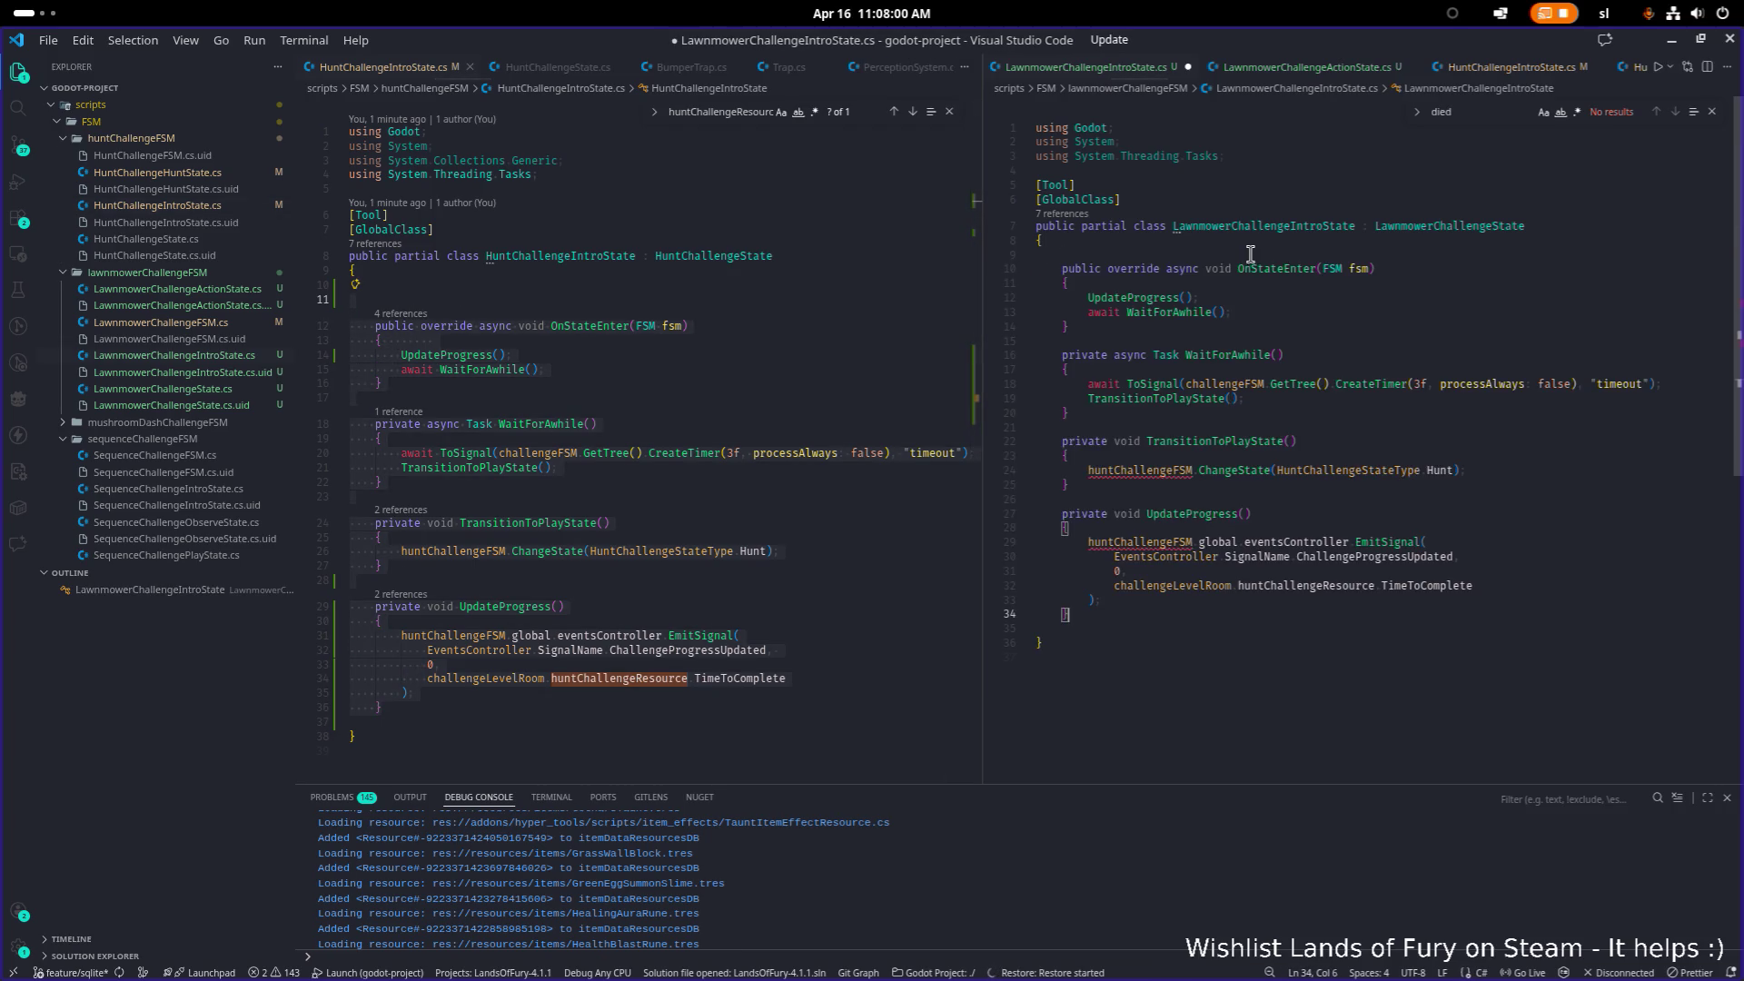
{"action": "left_click", "coordinate": [1280, 395]}
Step: Replace huntChallengeFSM with lawnmowerChallengeFSM on lines 24 and 29, then save the file
{"action": "double_click", "coordinate": [1152, 507]}
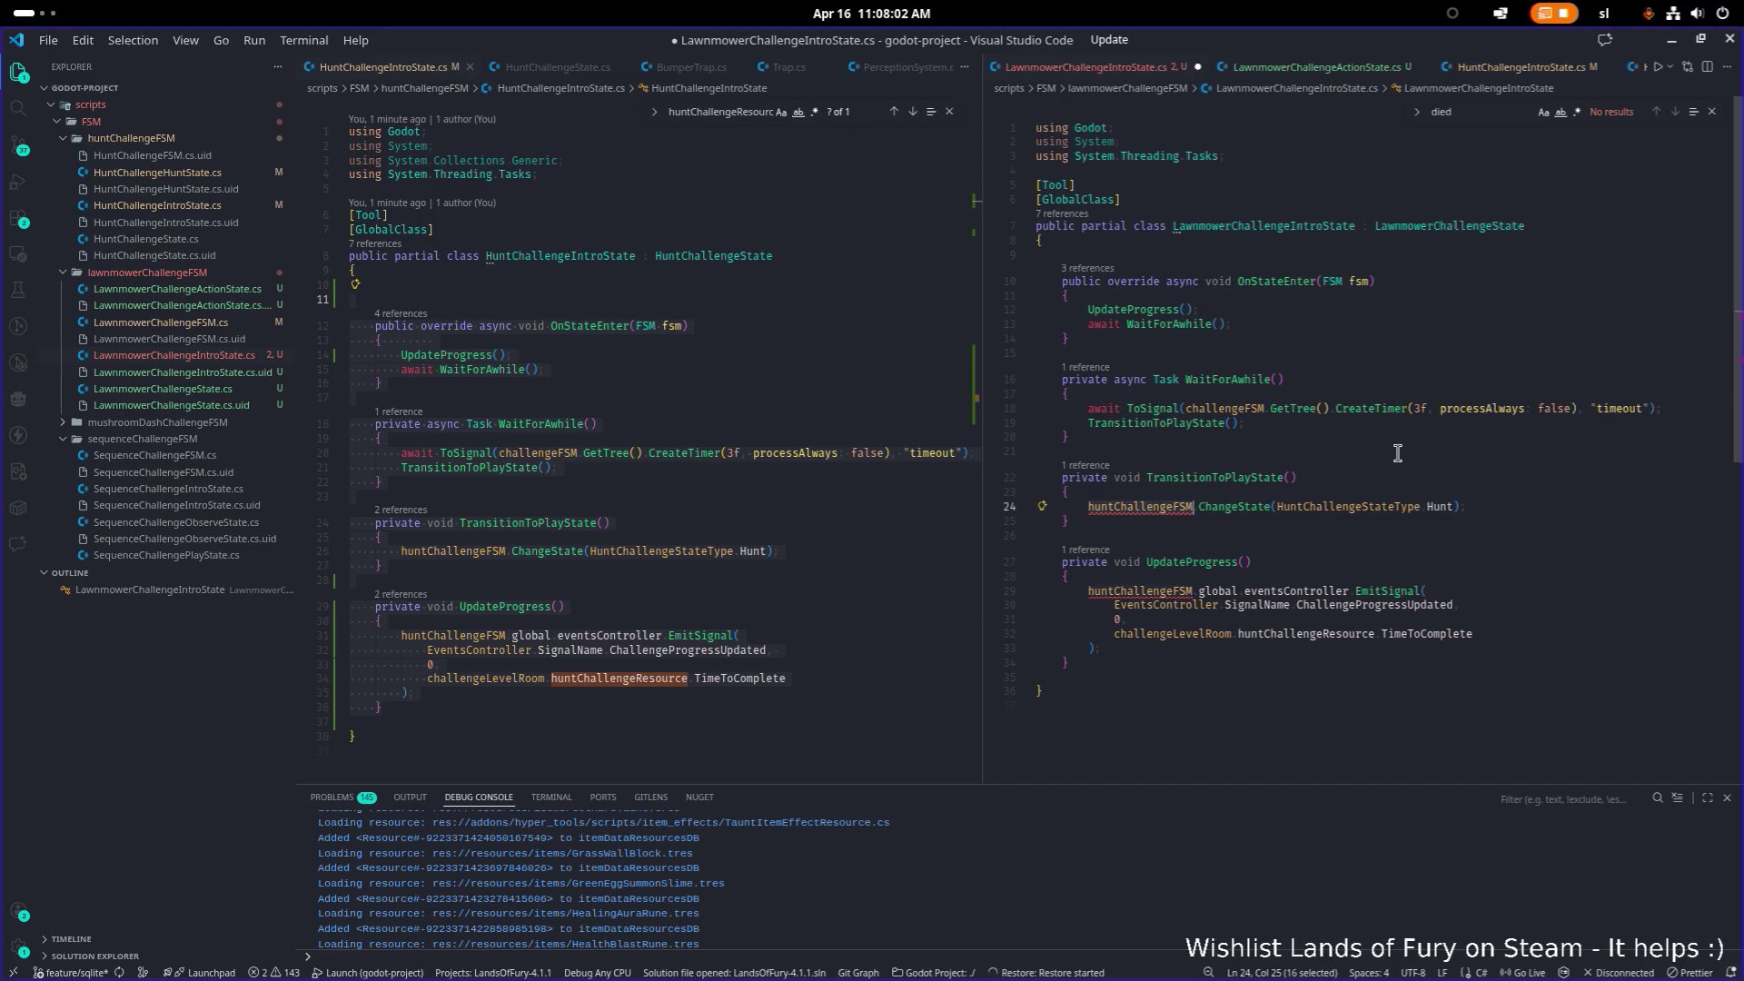
{"action": "type", "text": "lawn"}
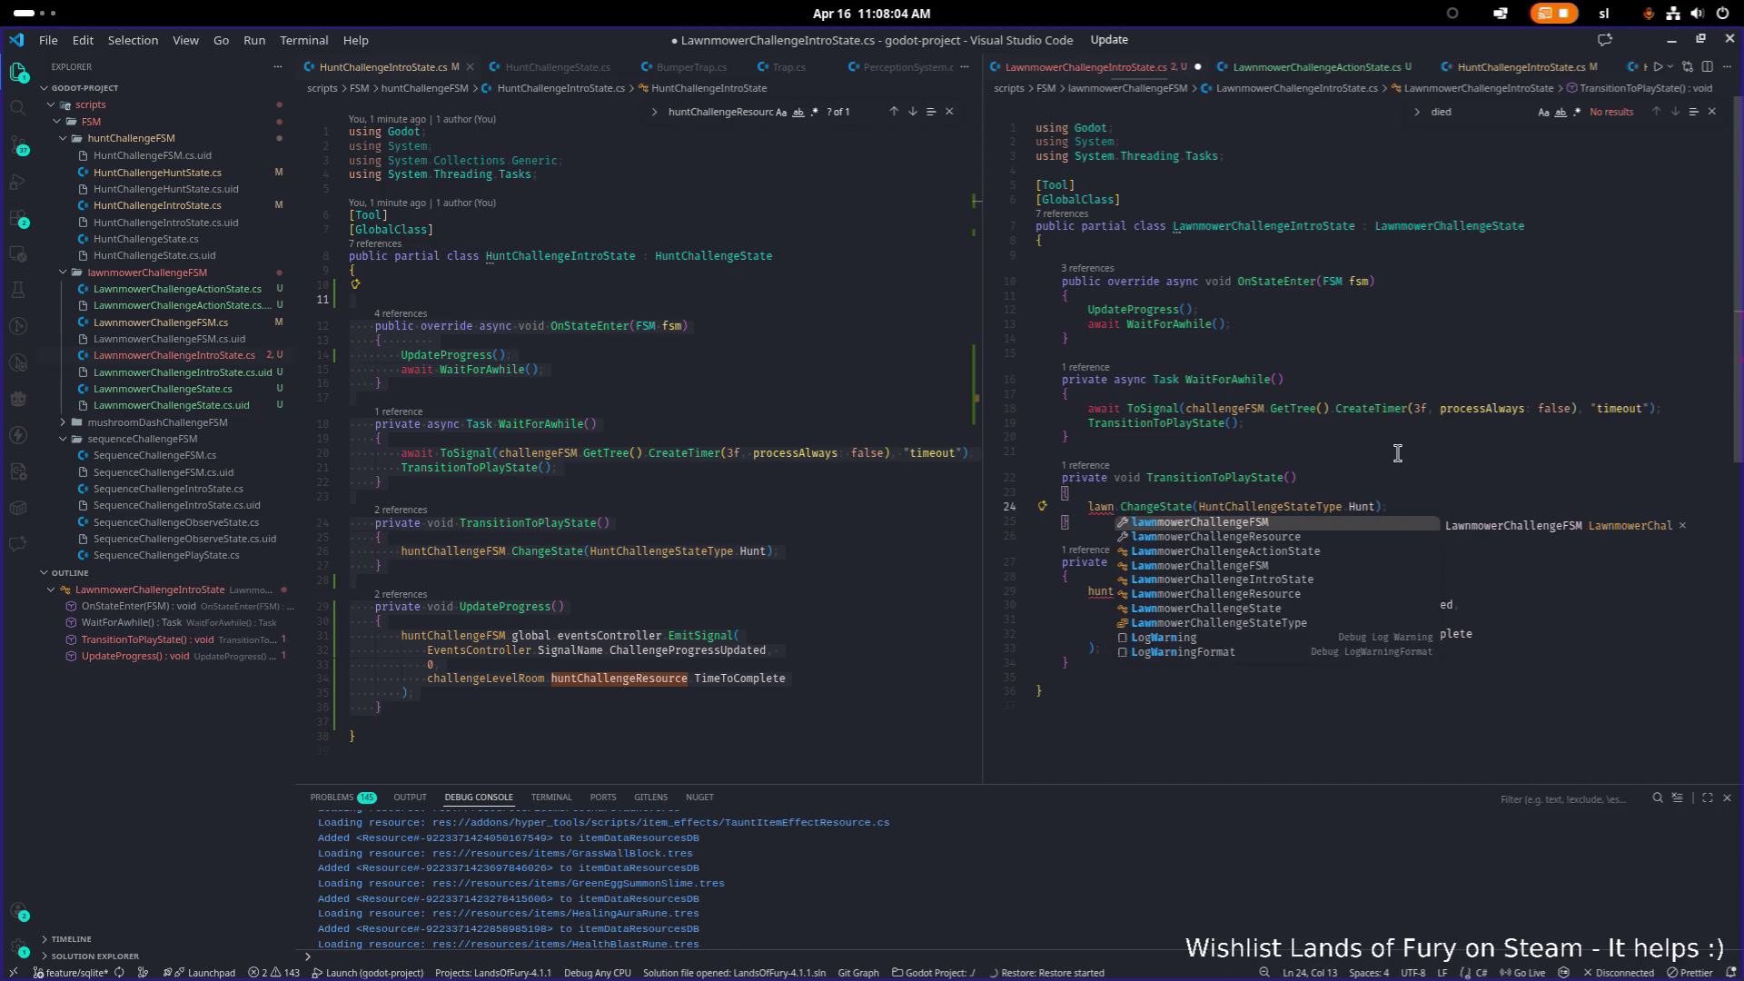
{"action": "key", "text": "Return"}
{"action": "key", "text": "Down"}
{"action": "key", "text": "Down"}
{"action": "key", "text": "Down"}
{"action": "key", "text": "Down"}
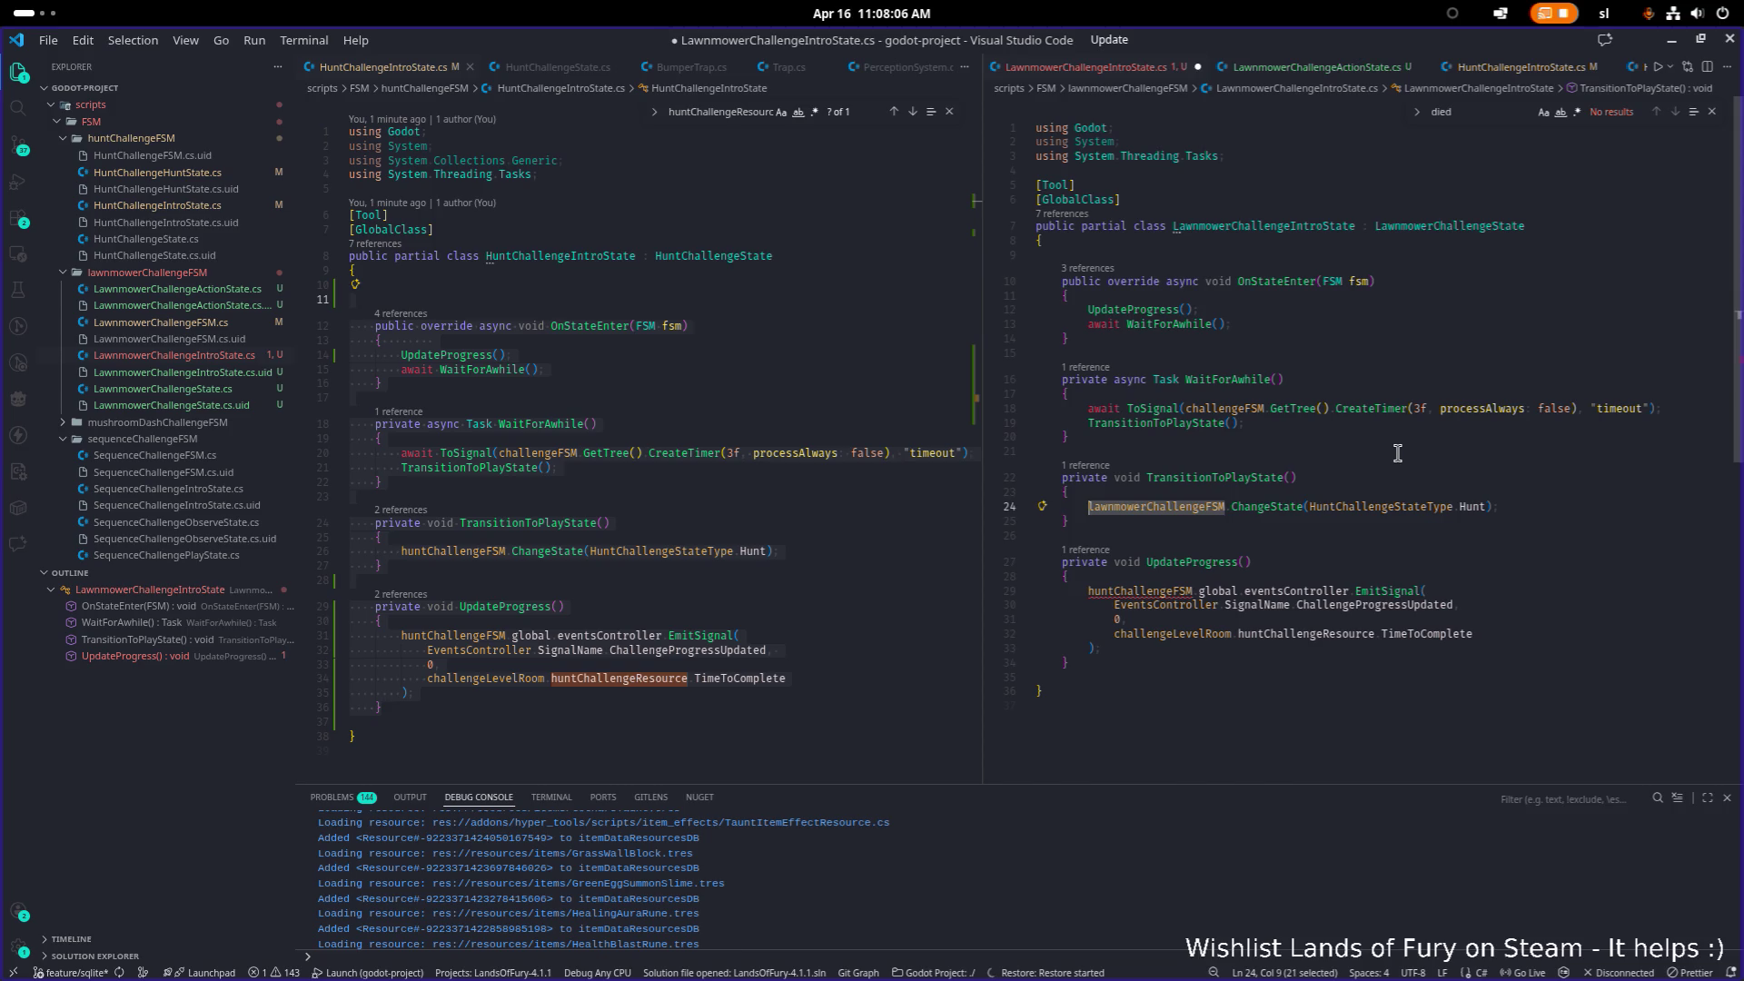
{"action": "key", "text": "ctrl+shift+Left"}
{"action": "type", "text": "lawn"}
{"action": "key", "text": "Return"}
{"action": "key", "text": "ctrl+s"}
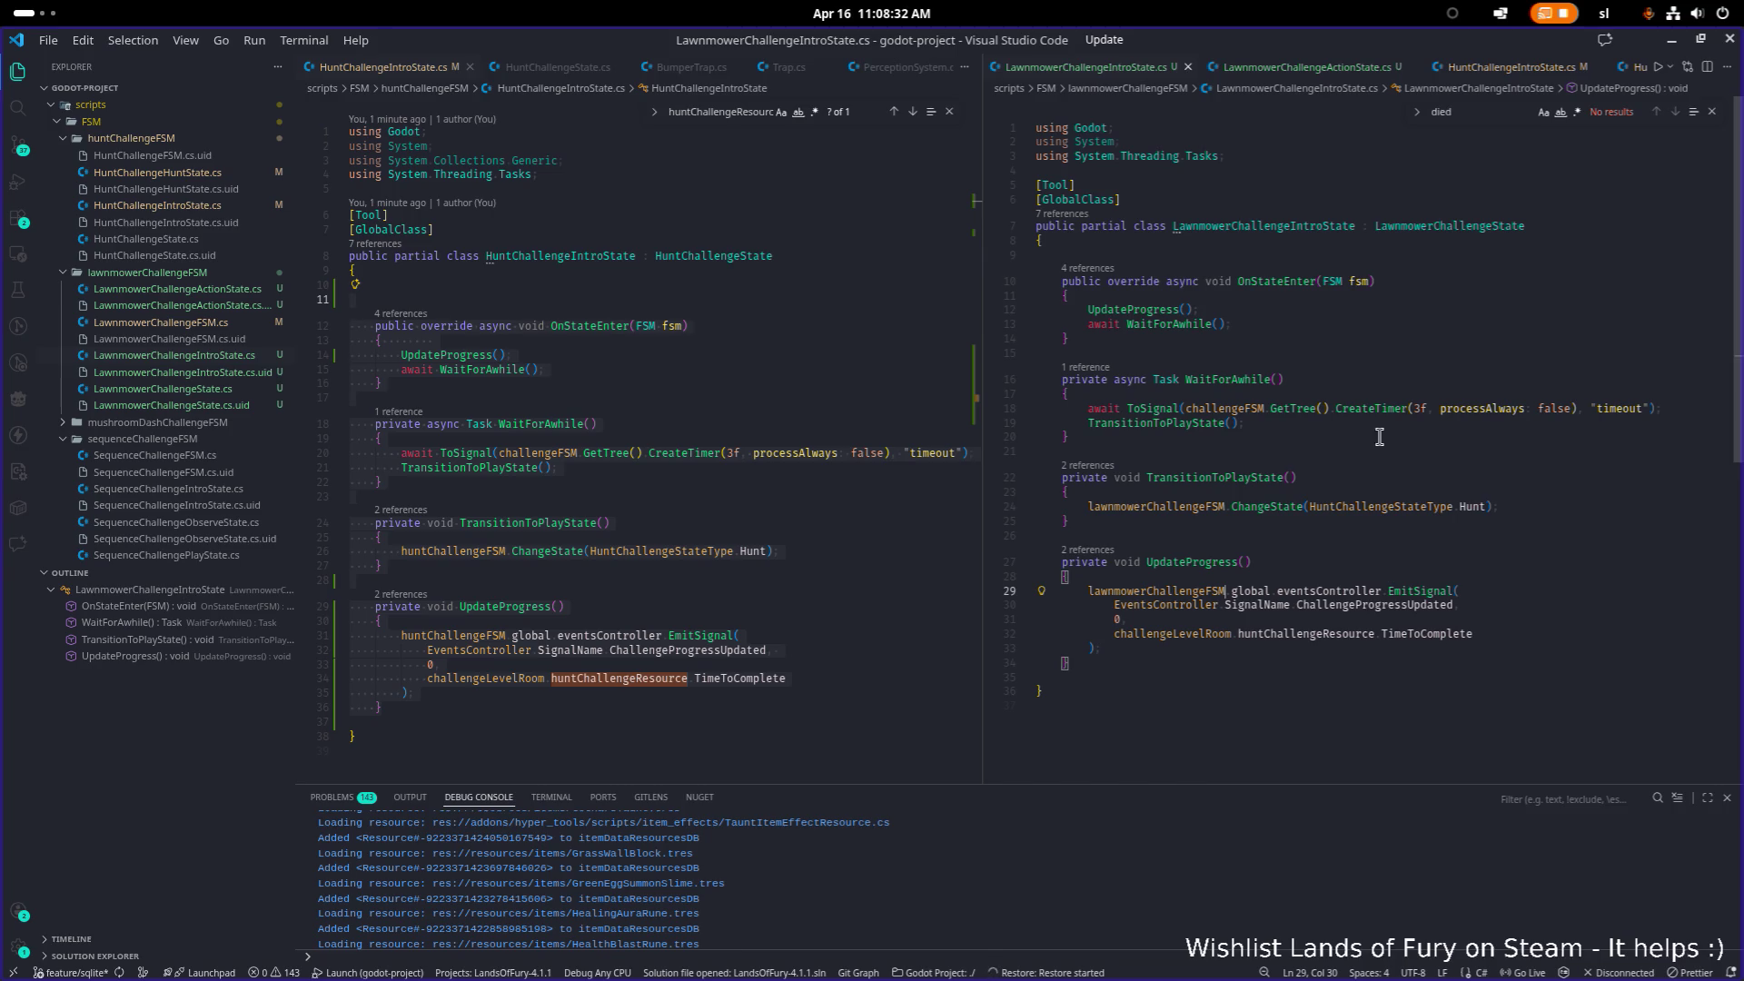
{"action": "left_click", "coordinate": [1423, 535]}
{"action": "left_click", "coordinate": [1296, 408]}
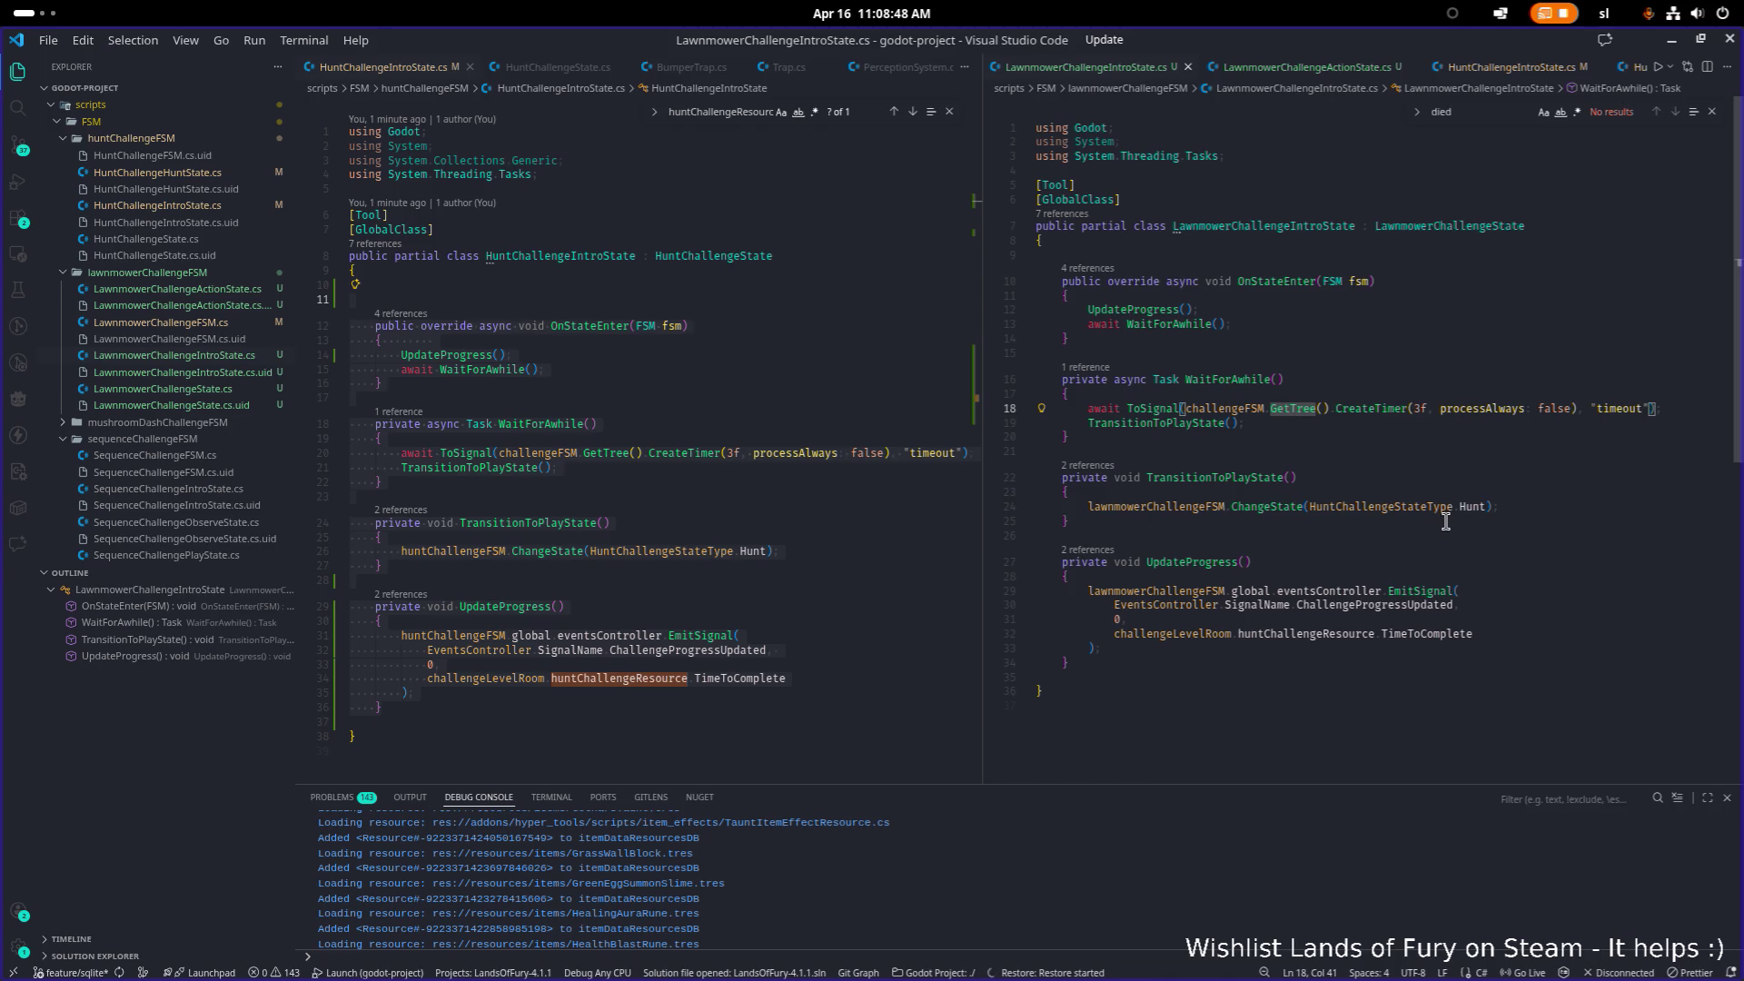
Step: Change the intro state's transition target to LawnmowerChallengeStateType.Action, save, and return to Godot
{"action": "double_click", "coordinate": [1409, 505]}
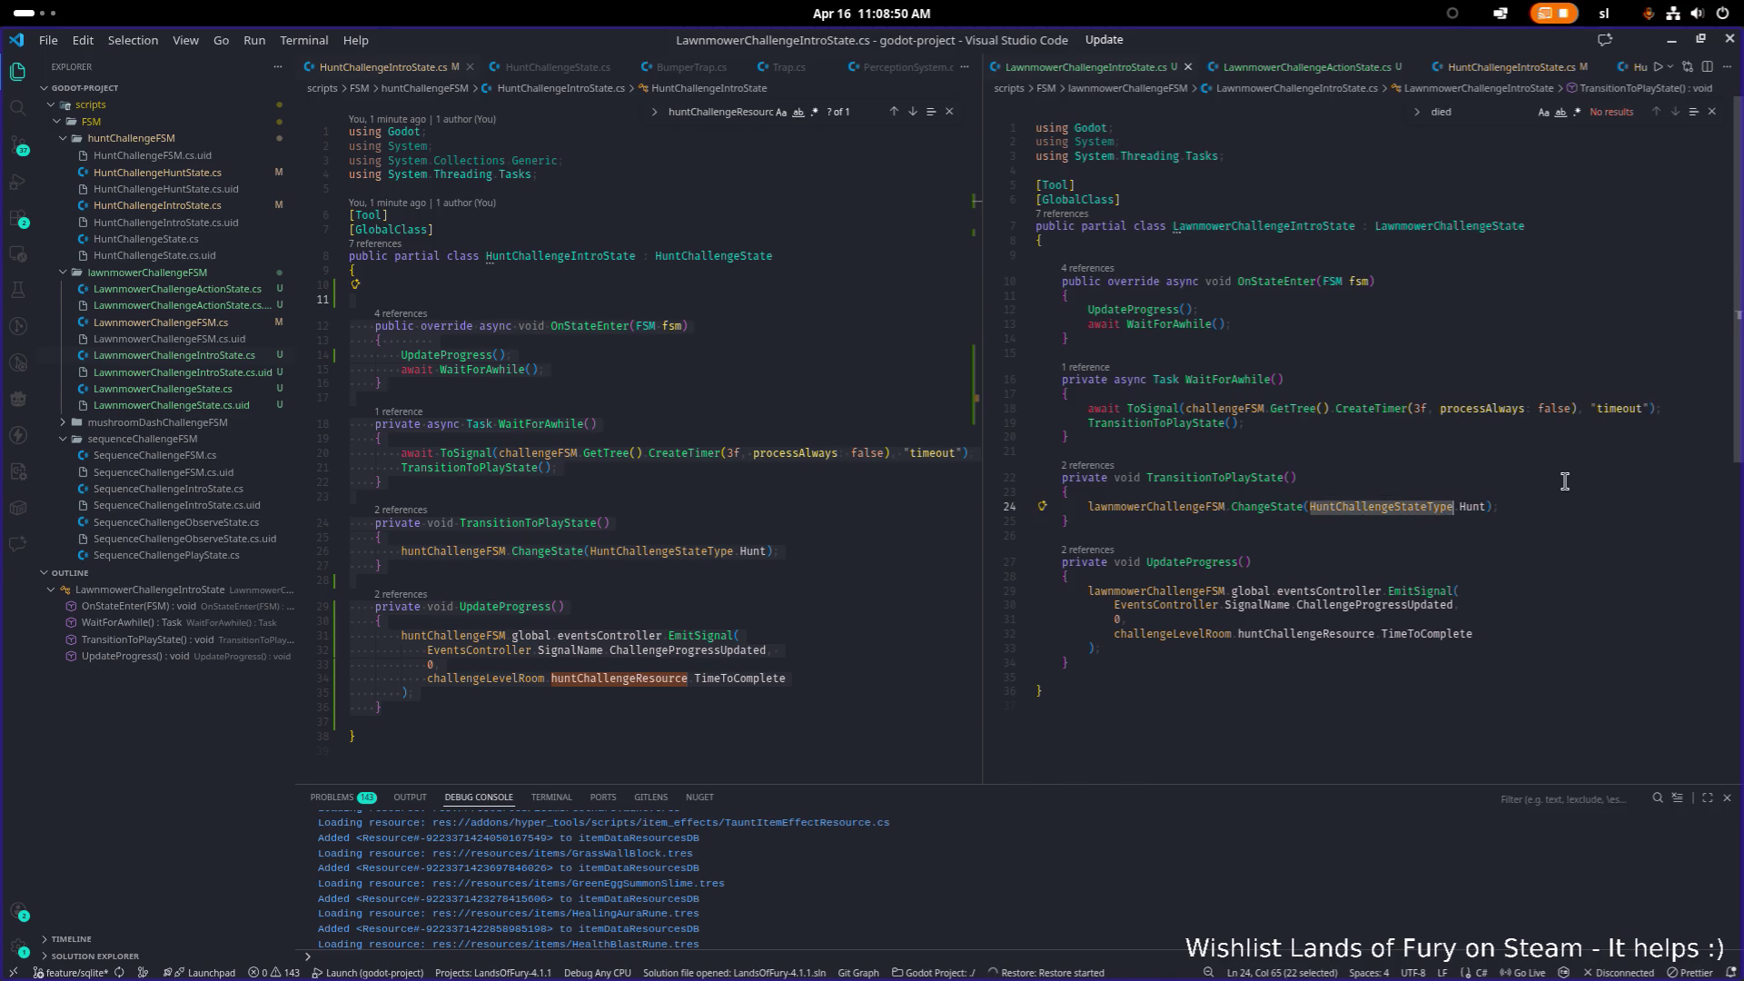
{"action": "type", "text": "Lawnmo"}
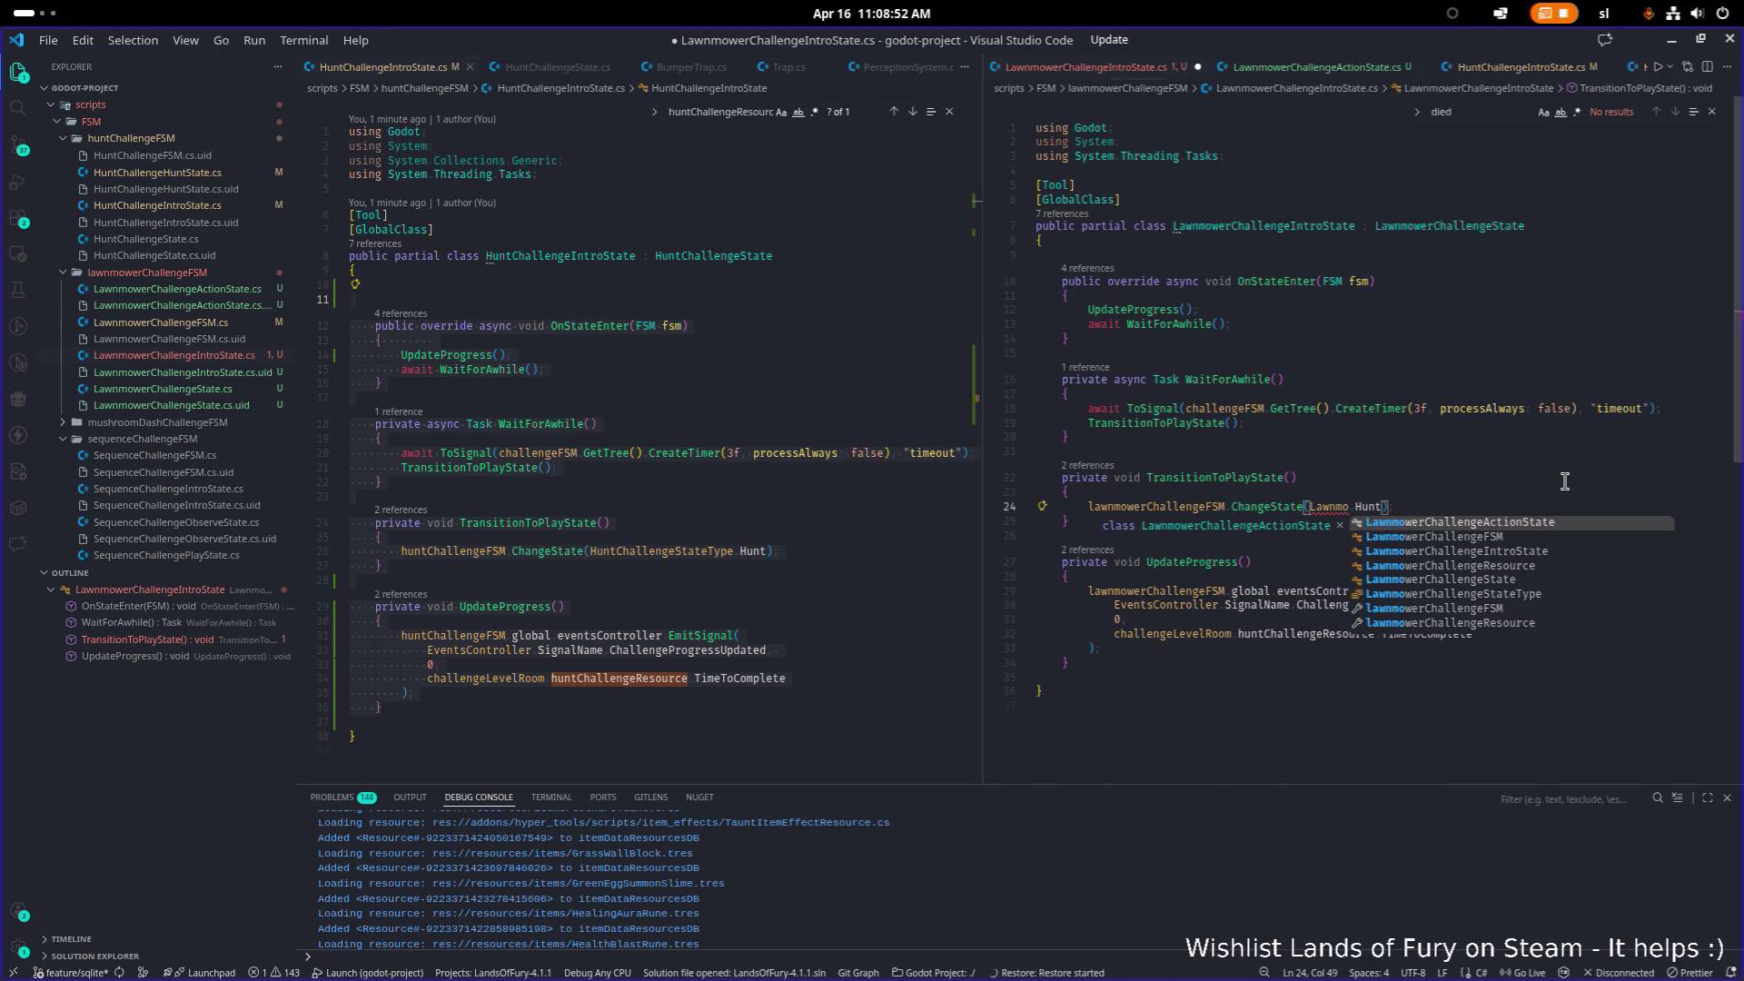
{"action": "key", "text": "Down"}
{"action": "key", "text": "Down"}
{"action": "key", "text": "Down"}
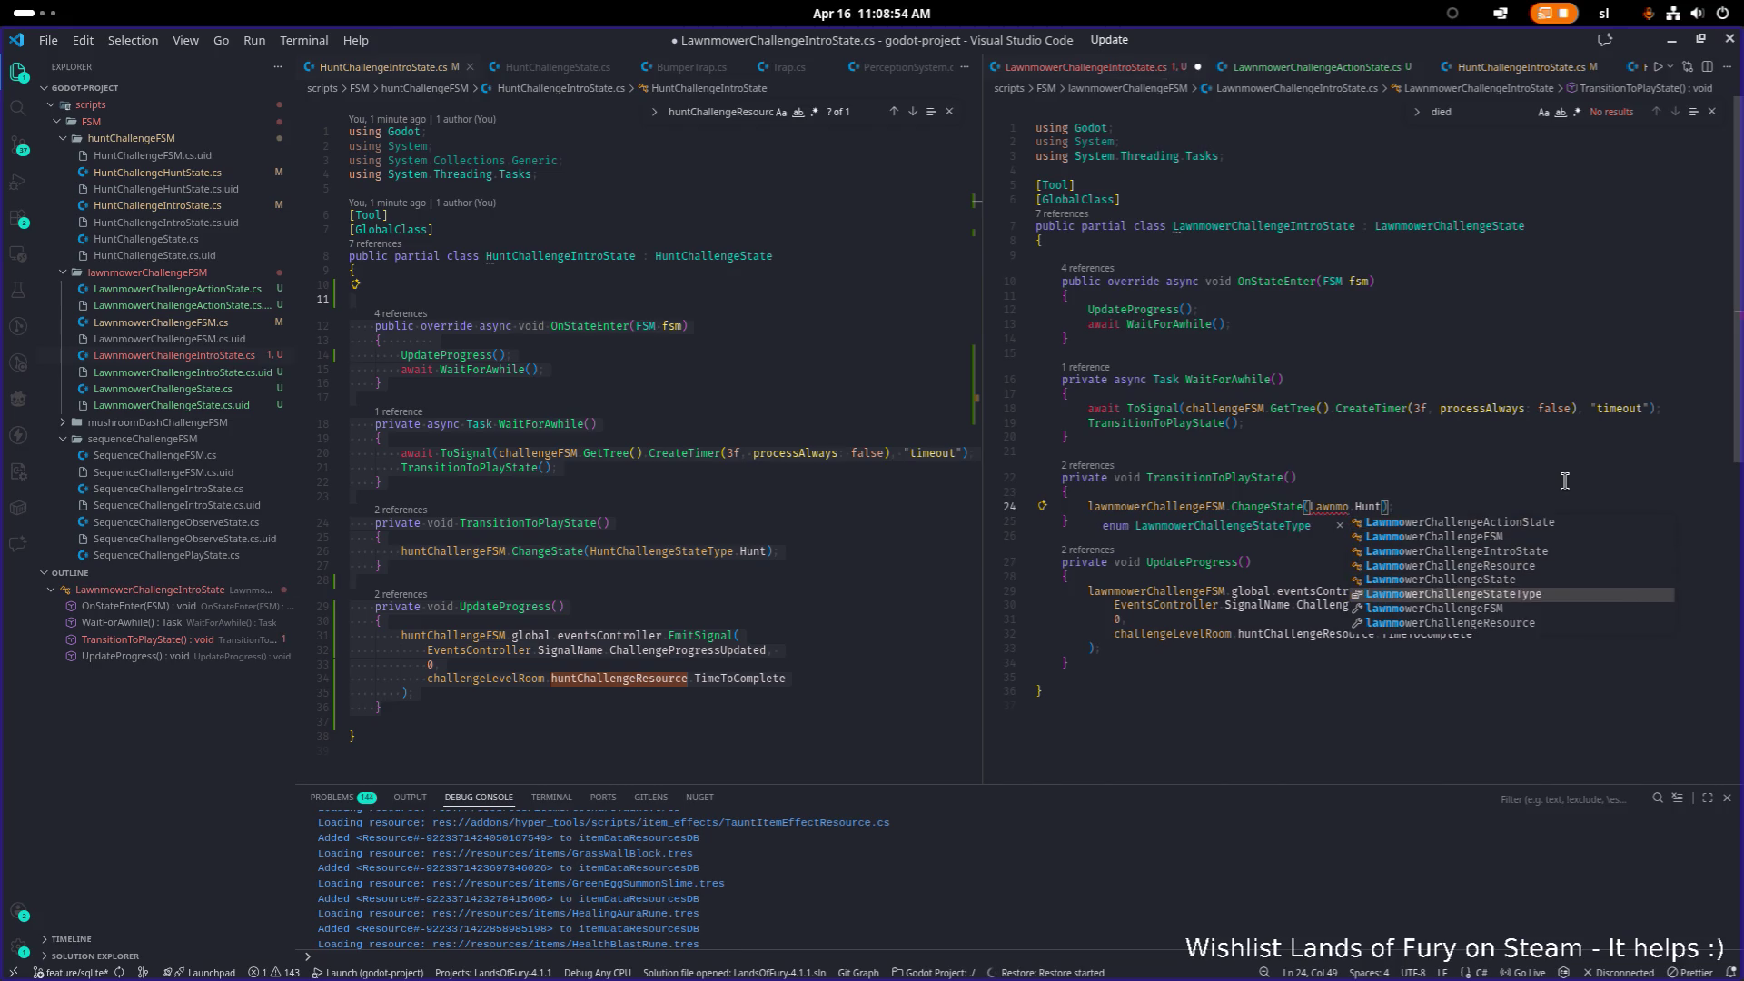
{"action": "key", "text": "Up"}
{"action": "key", "text": "Tab"}
{"action": "key", "text": "ctrl+shift+Right"}
{"action": "type", "text": "A"}
{"action": "key", "text": "Tab"}
{"action": "key", "text": "ctrl+s"}
{"action": "key", "text": "Up"}
{"action": "key", "text": "Up"}
{"action": "key", "text": "Up"}
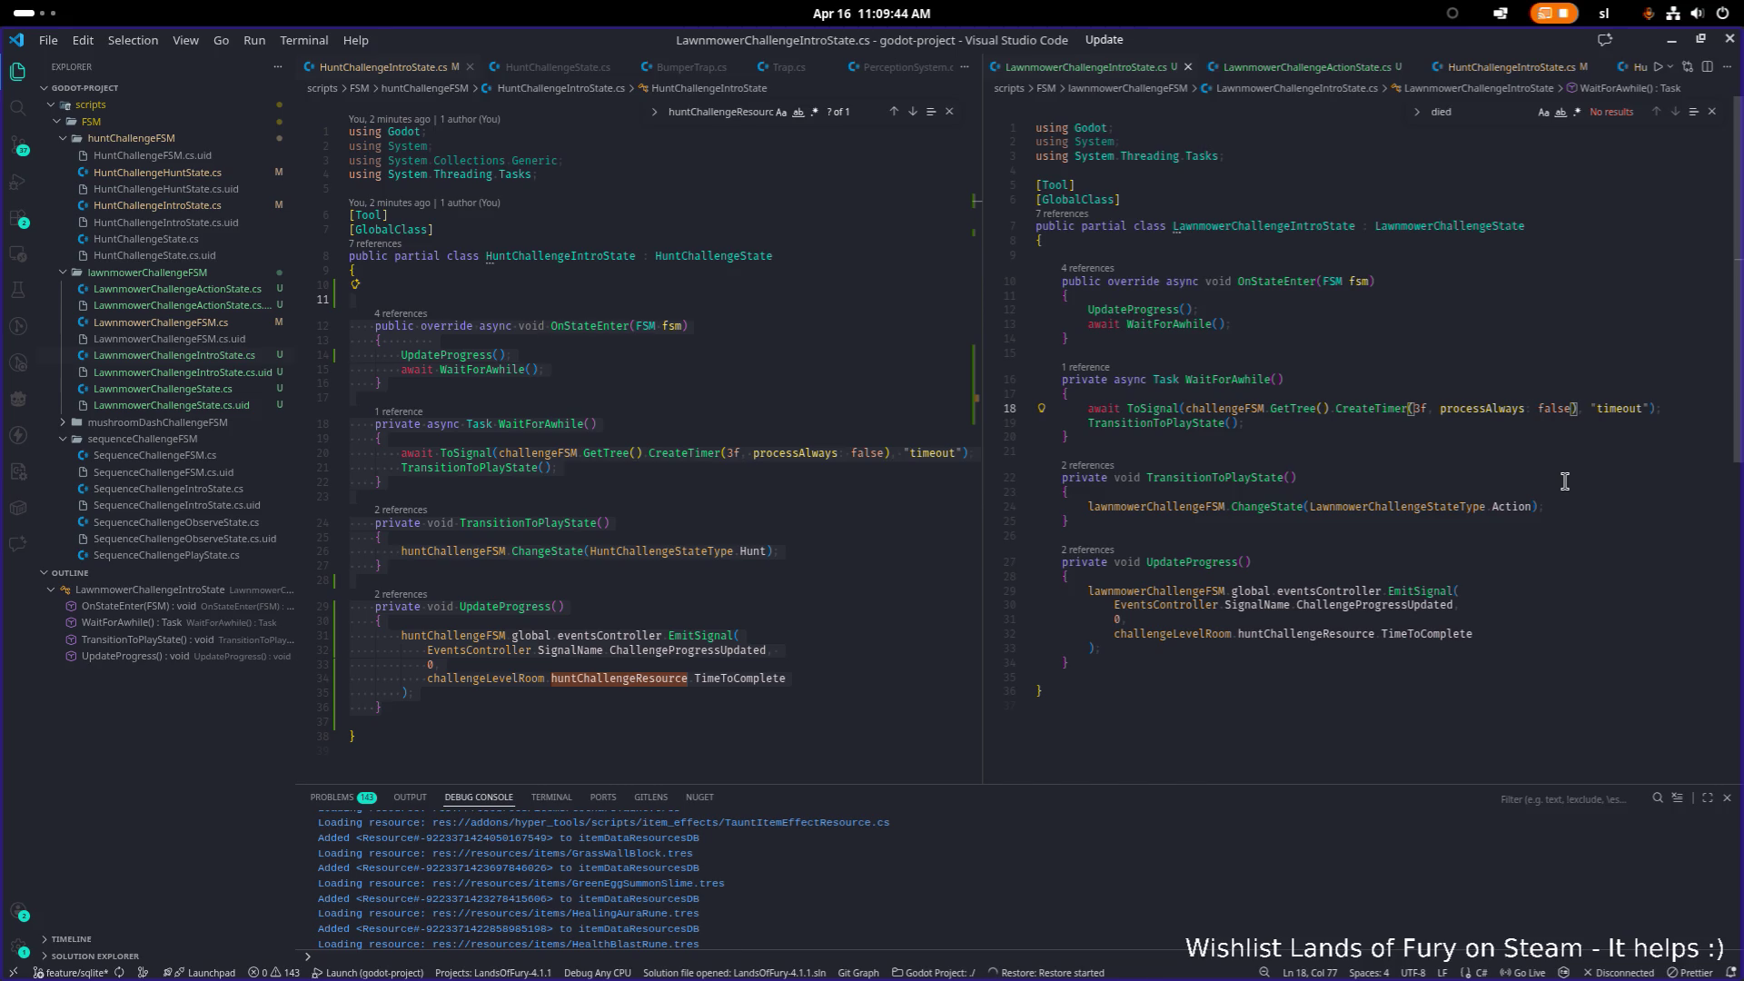
{"action": "key", "text": "alt+Tab"}
{"action": "key", "text": "alt+Tab"}
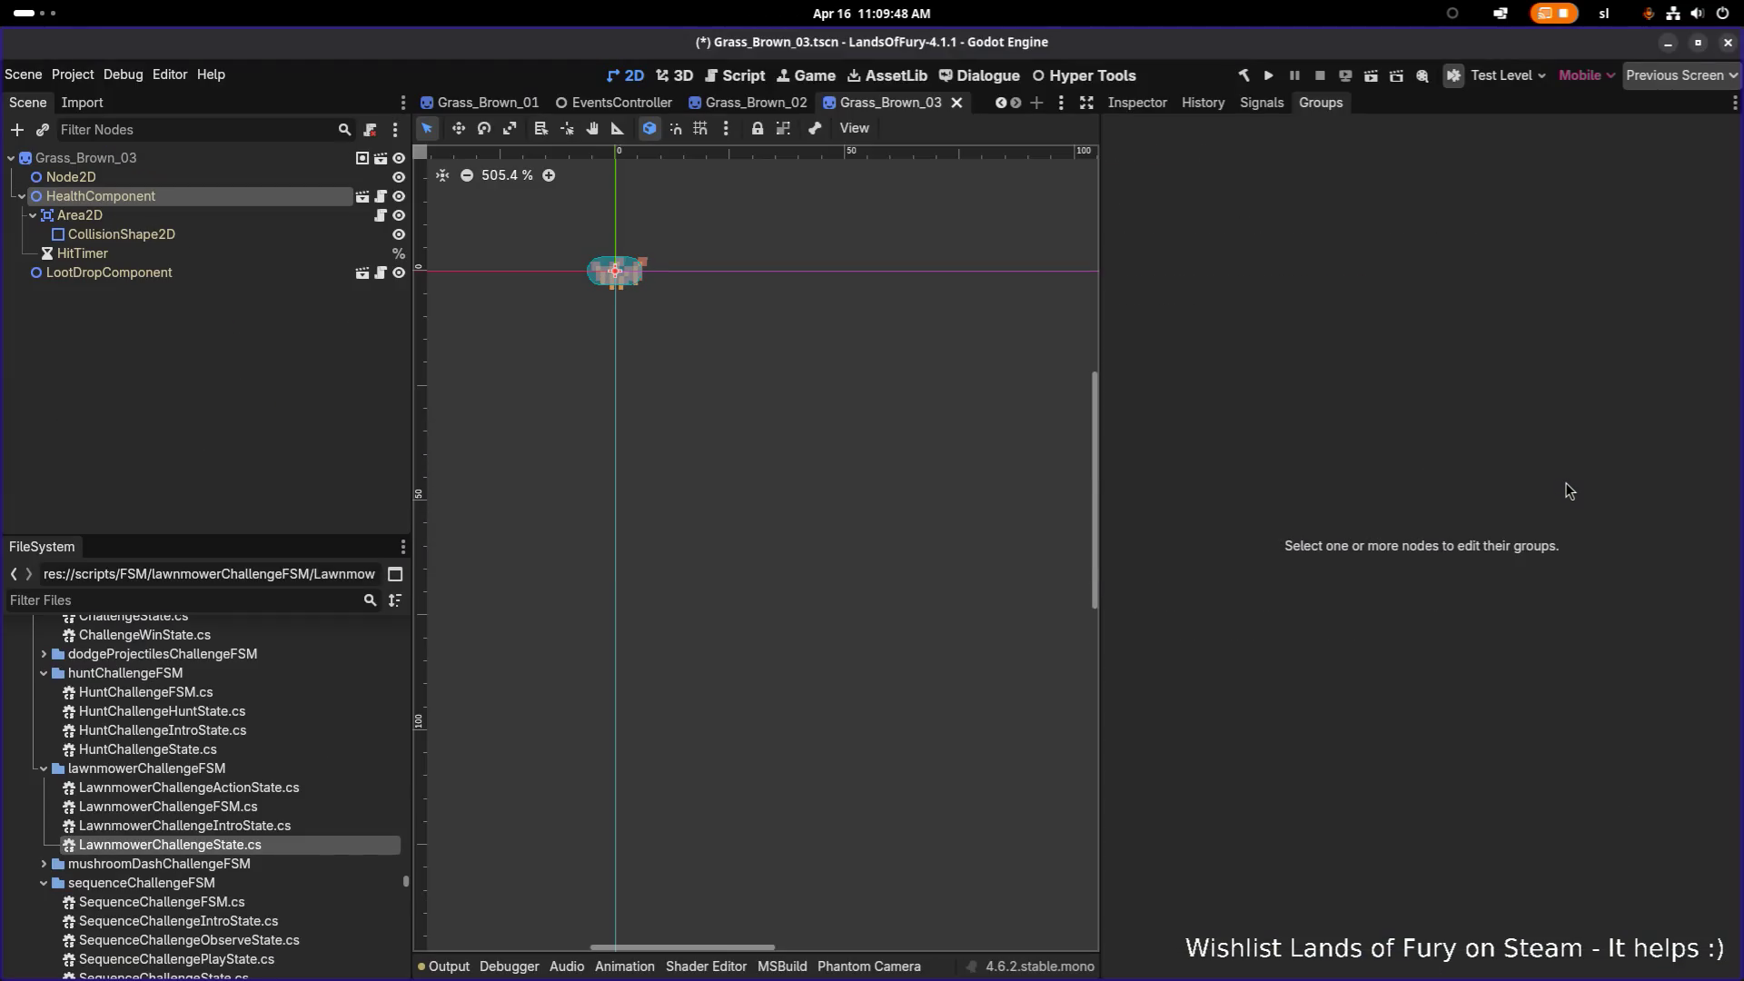
Step: Inspect Grass_Brown_03's Node2D, HealthComponent and root sprite nodes
{"action": "left_click", "coordinate": [333, 175]}
{"action": "left_click", "coordinate": [1137, 102]}
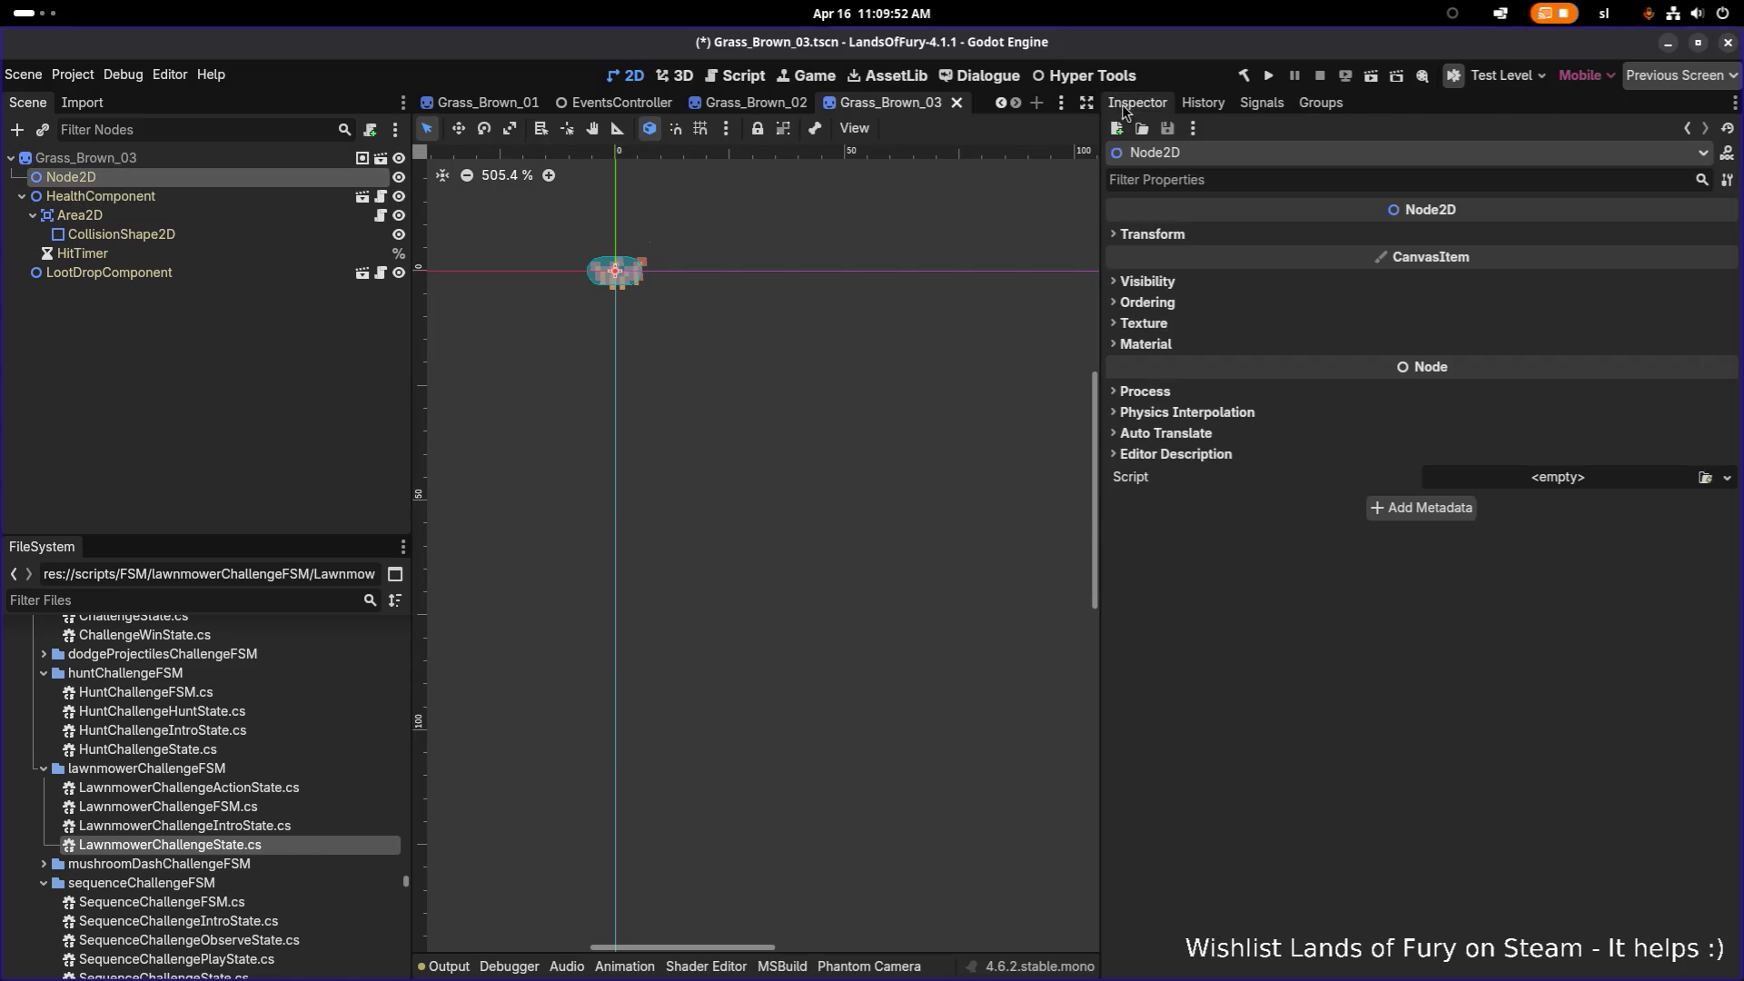
{"action": "left_click", "coordinate": [253, 199]}
{"action": "left_click", "coordinate": [254, 178]}
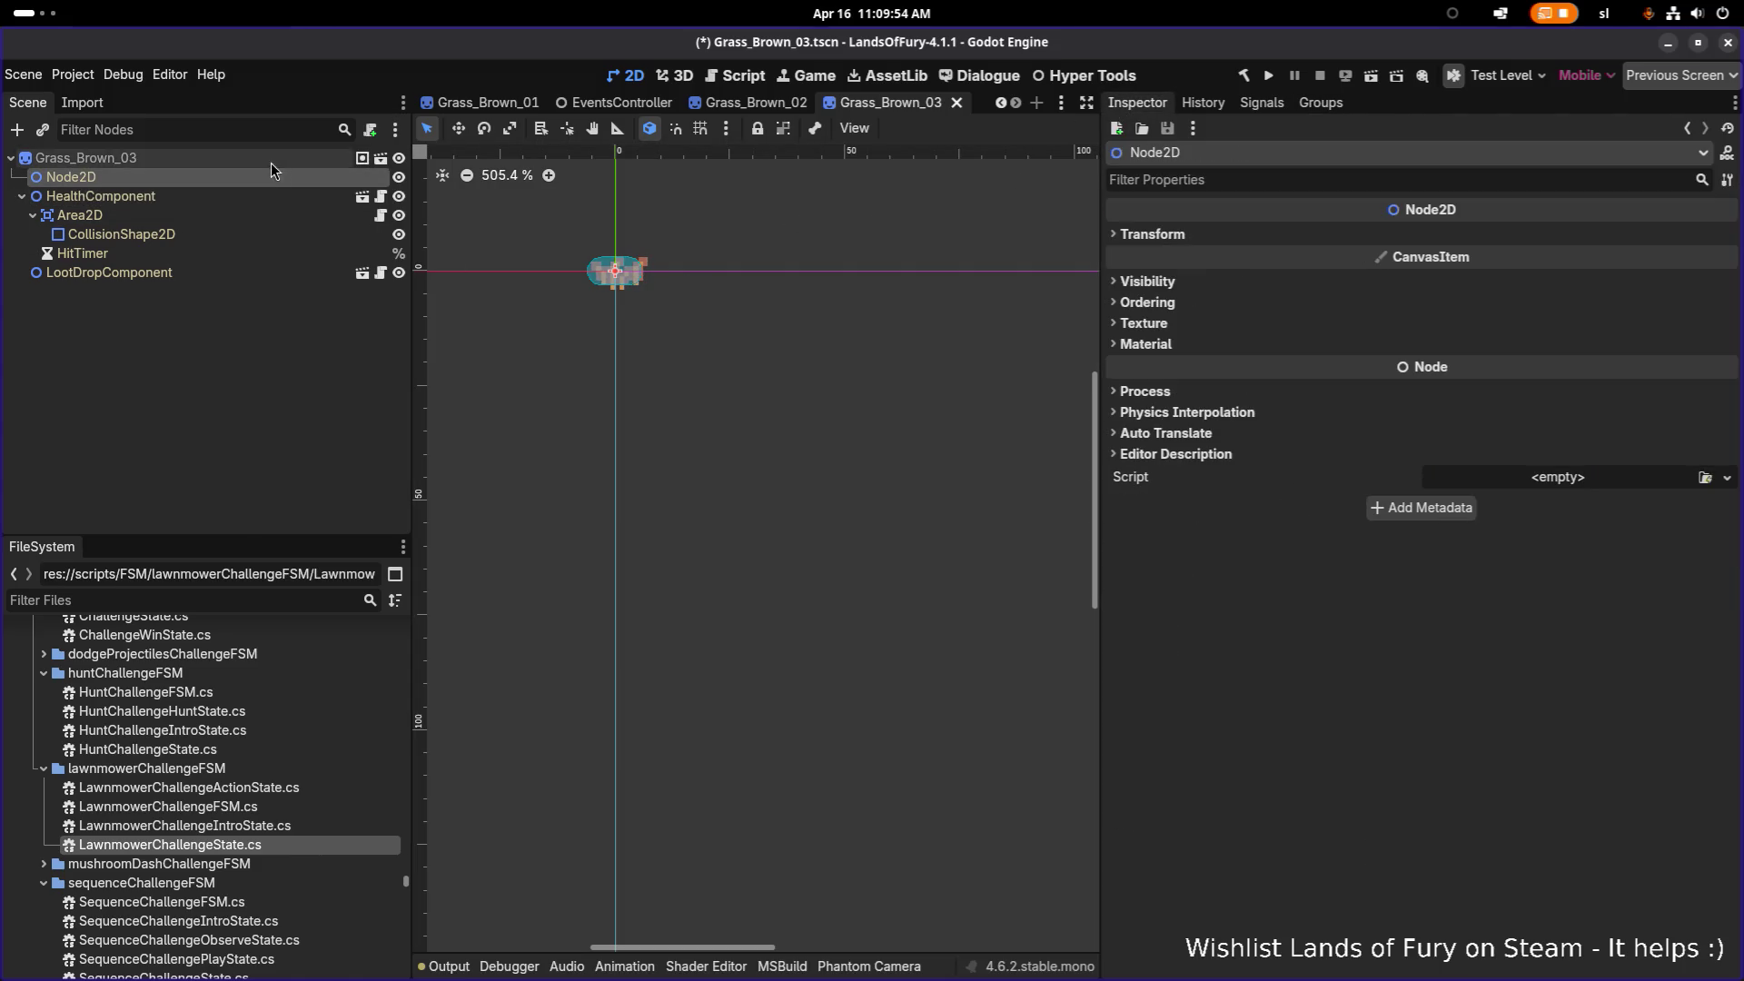
{"action": "left_click", "coordinate": [271, 159]}
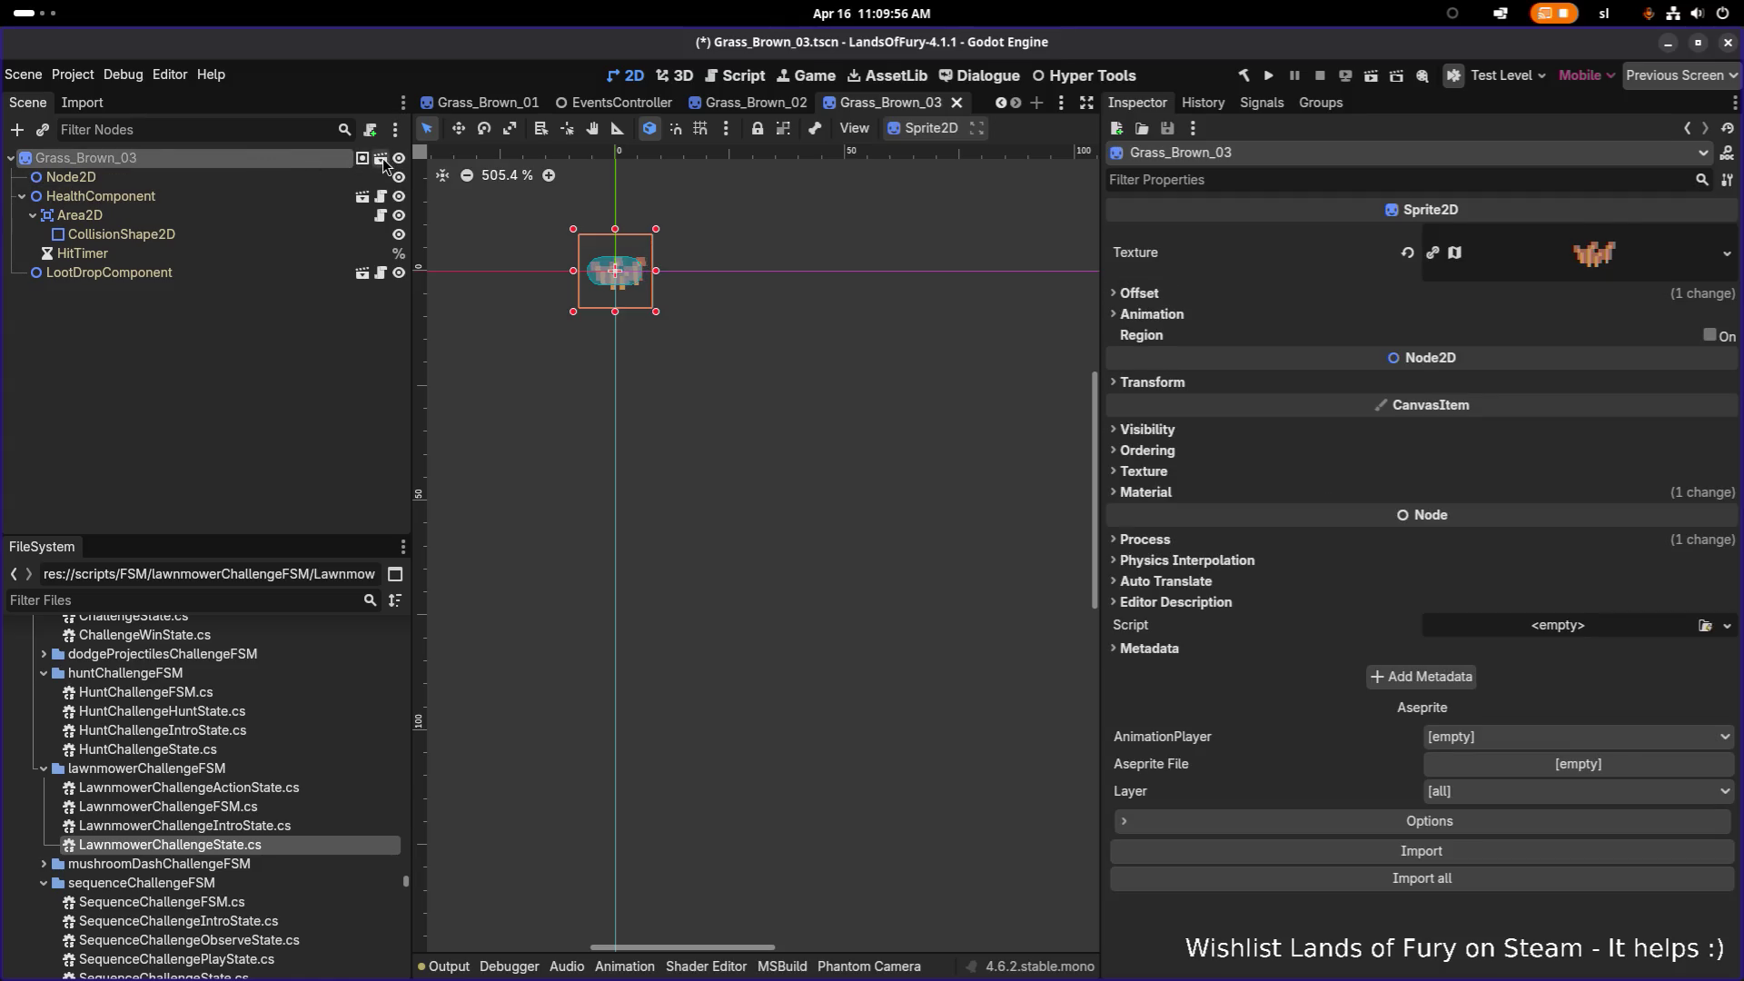
Step: Check FloraGroundDecoration's Node2D and HealthComponent, then Grass_Brown_03's LootDropComponent settings
{"action": "left_click", "coordinate": [380, 158]}
{"action": "left_click", "coordinate": [231, 175]}
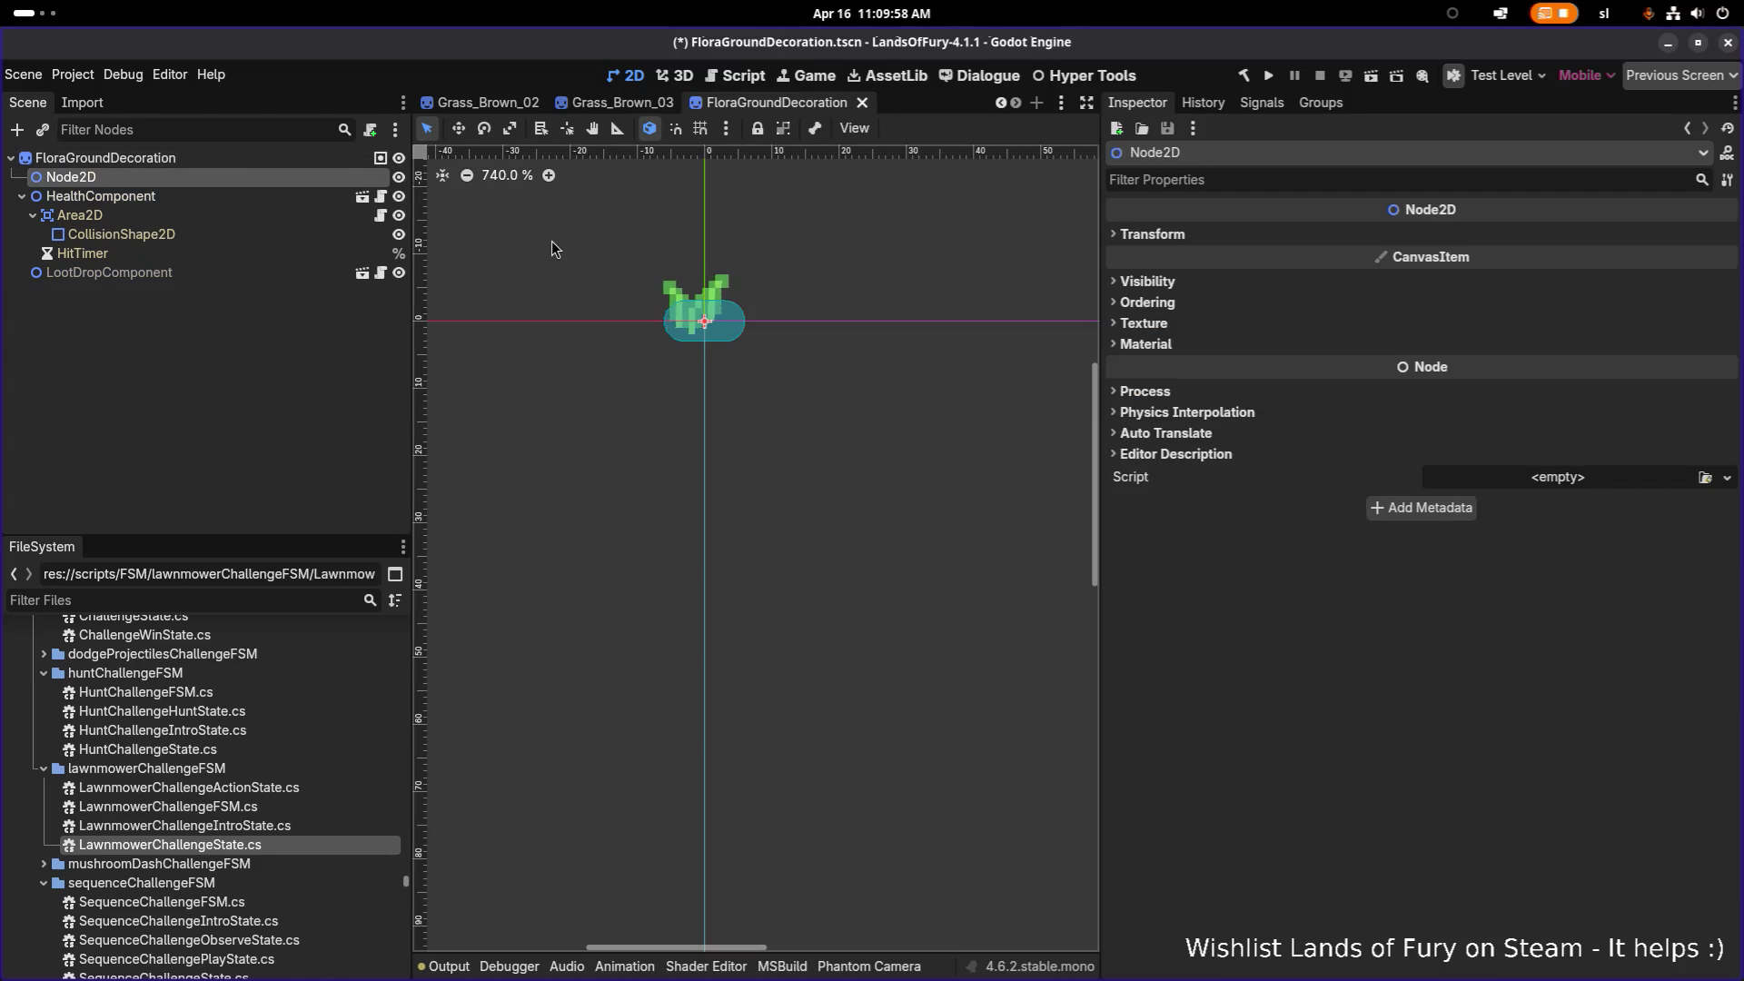
{"action": "scroll", "coordinate": [587, 248], "scroll_direction": "up", "scroll_amount": 3}
{"action": "left_click", "coordinate": [276, 198]}
{"action": "left_click", "coordinate": [276, 178]}
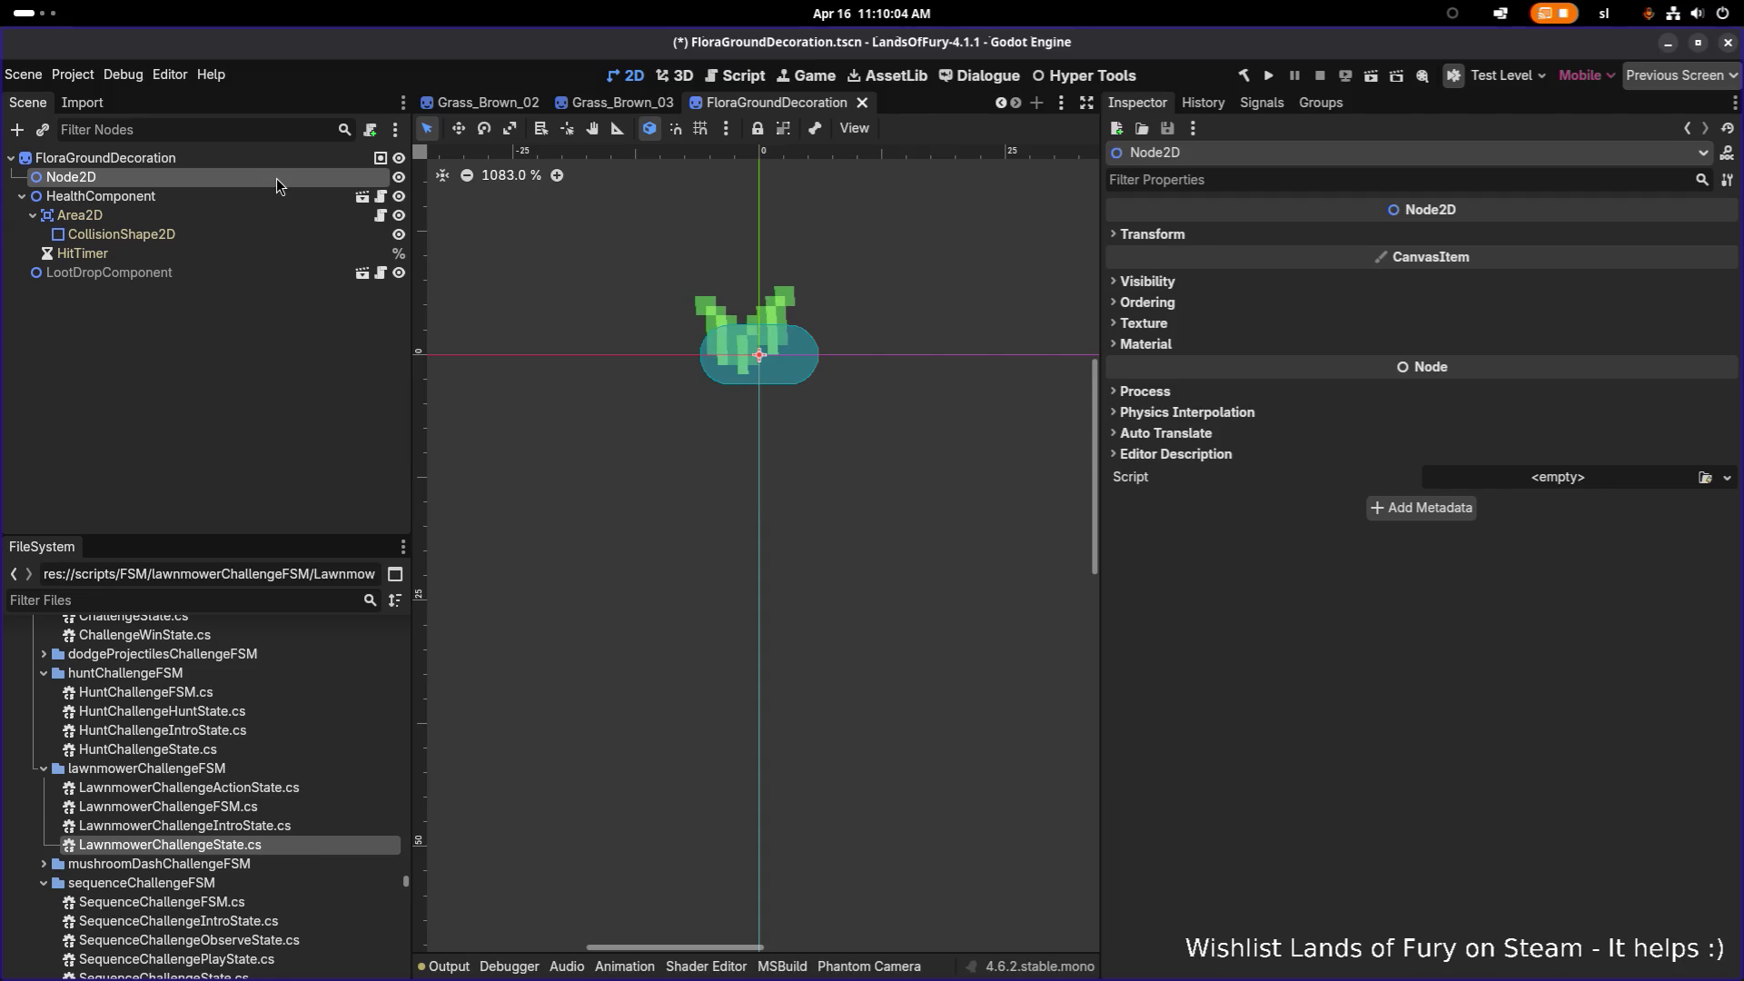
{"action": "left_click", "coordinate": [269, 196]}
{"action": "left_click", "coordinate": [274, 172]}
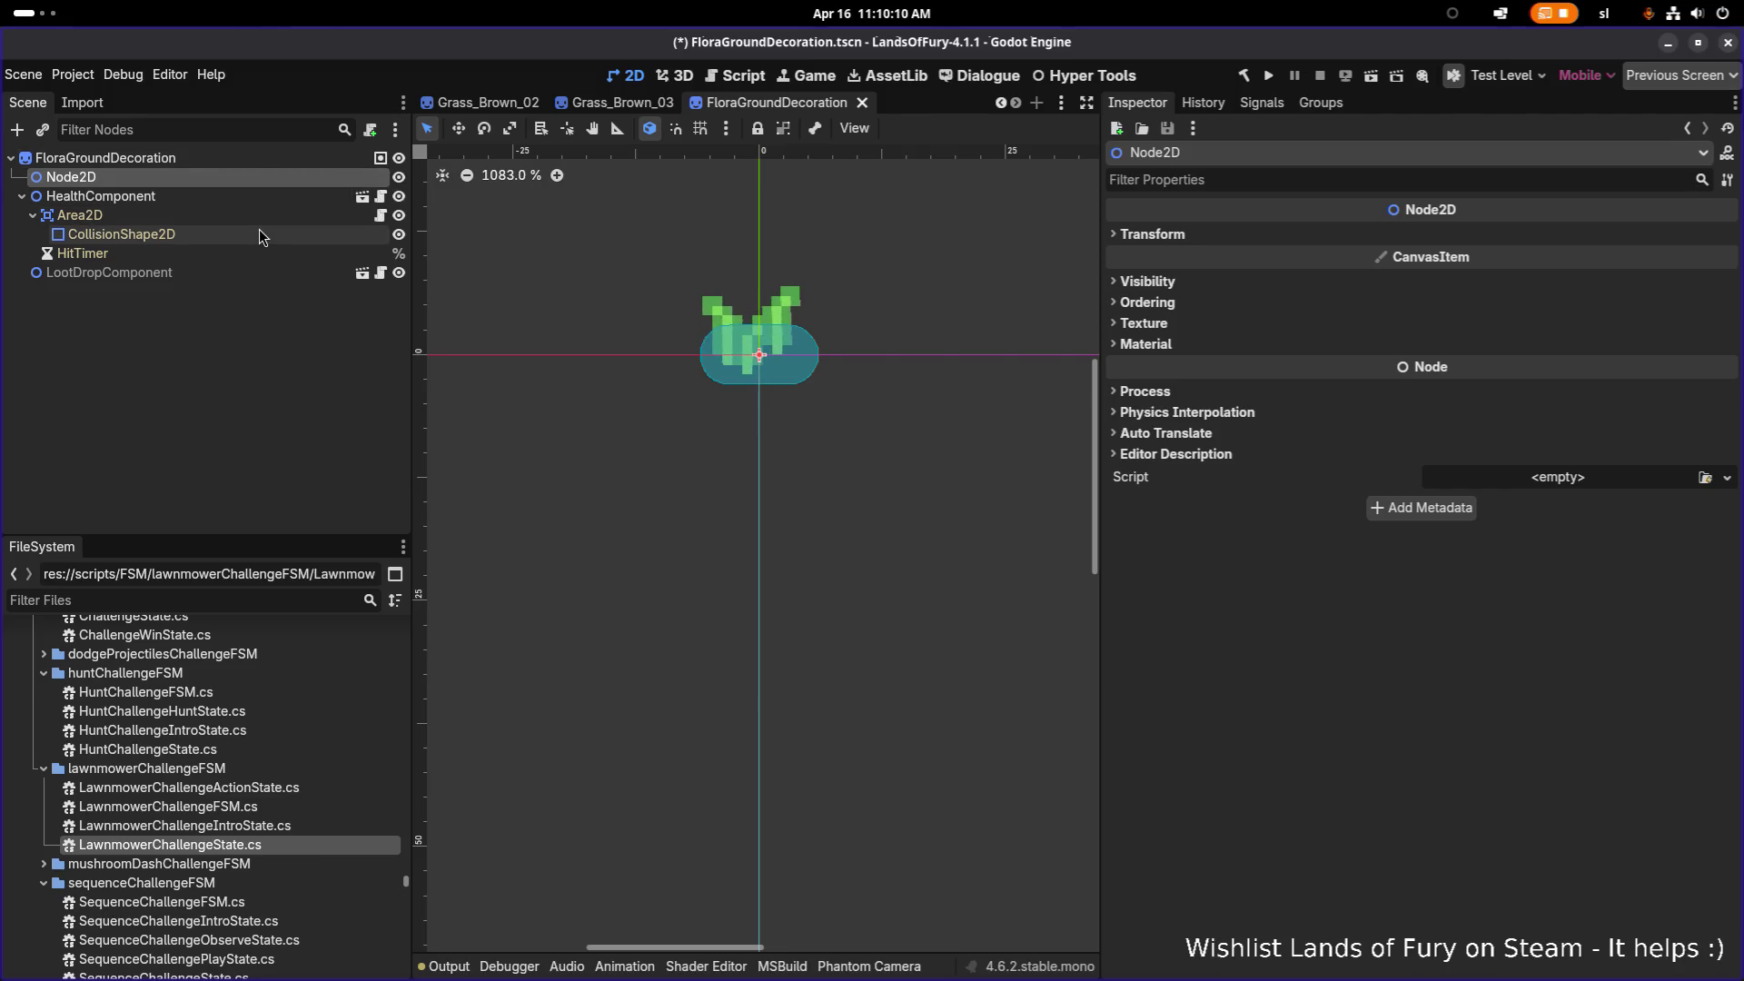
{"action": "left_click", "coordinate": [613, 105]}
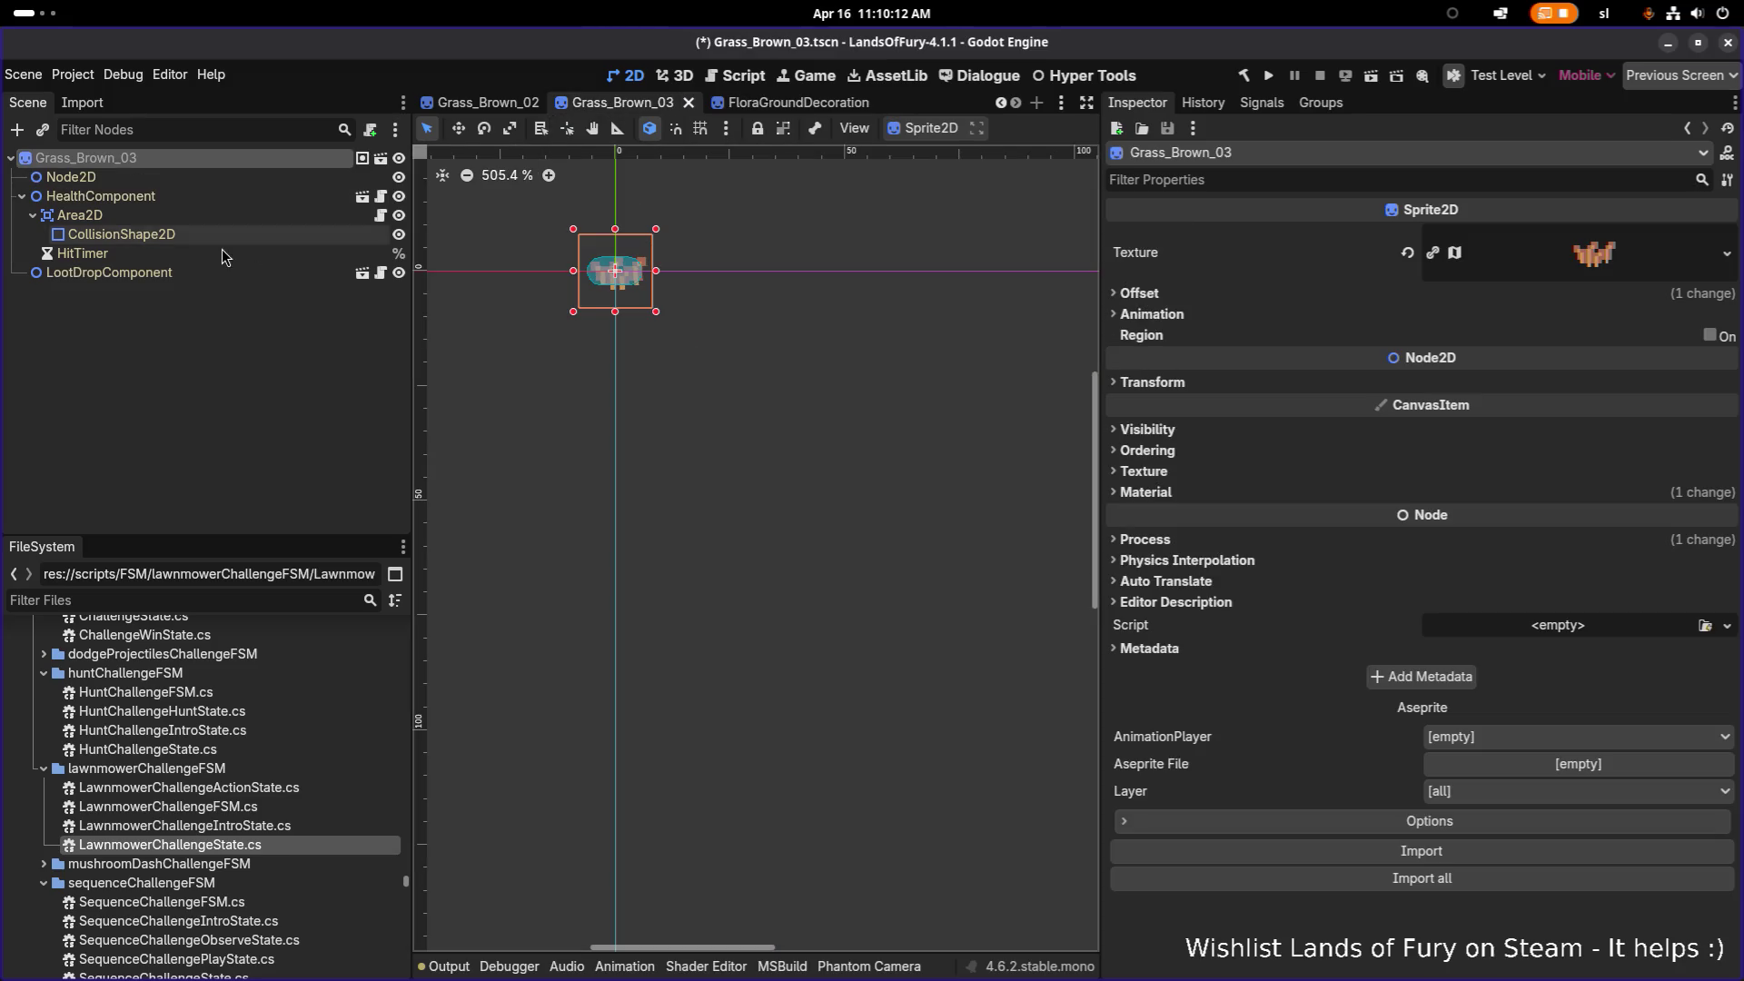
{"action": "left_click", "coordinate": [208, 271]}
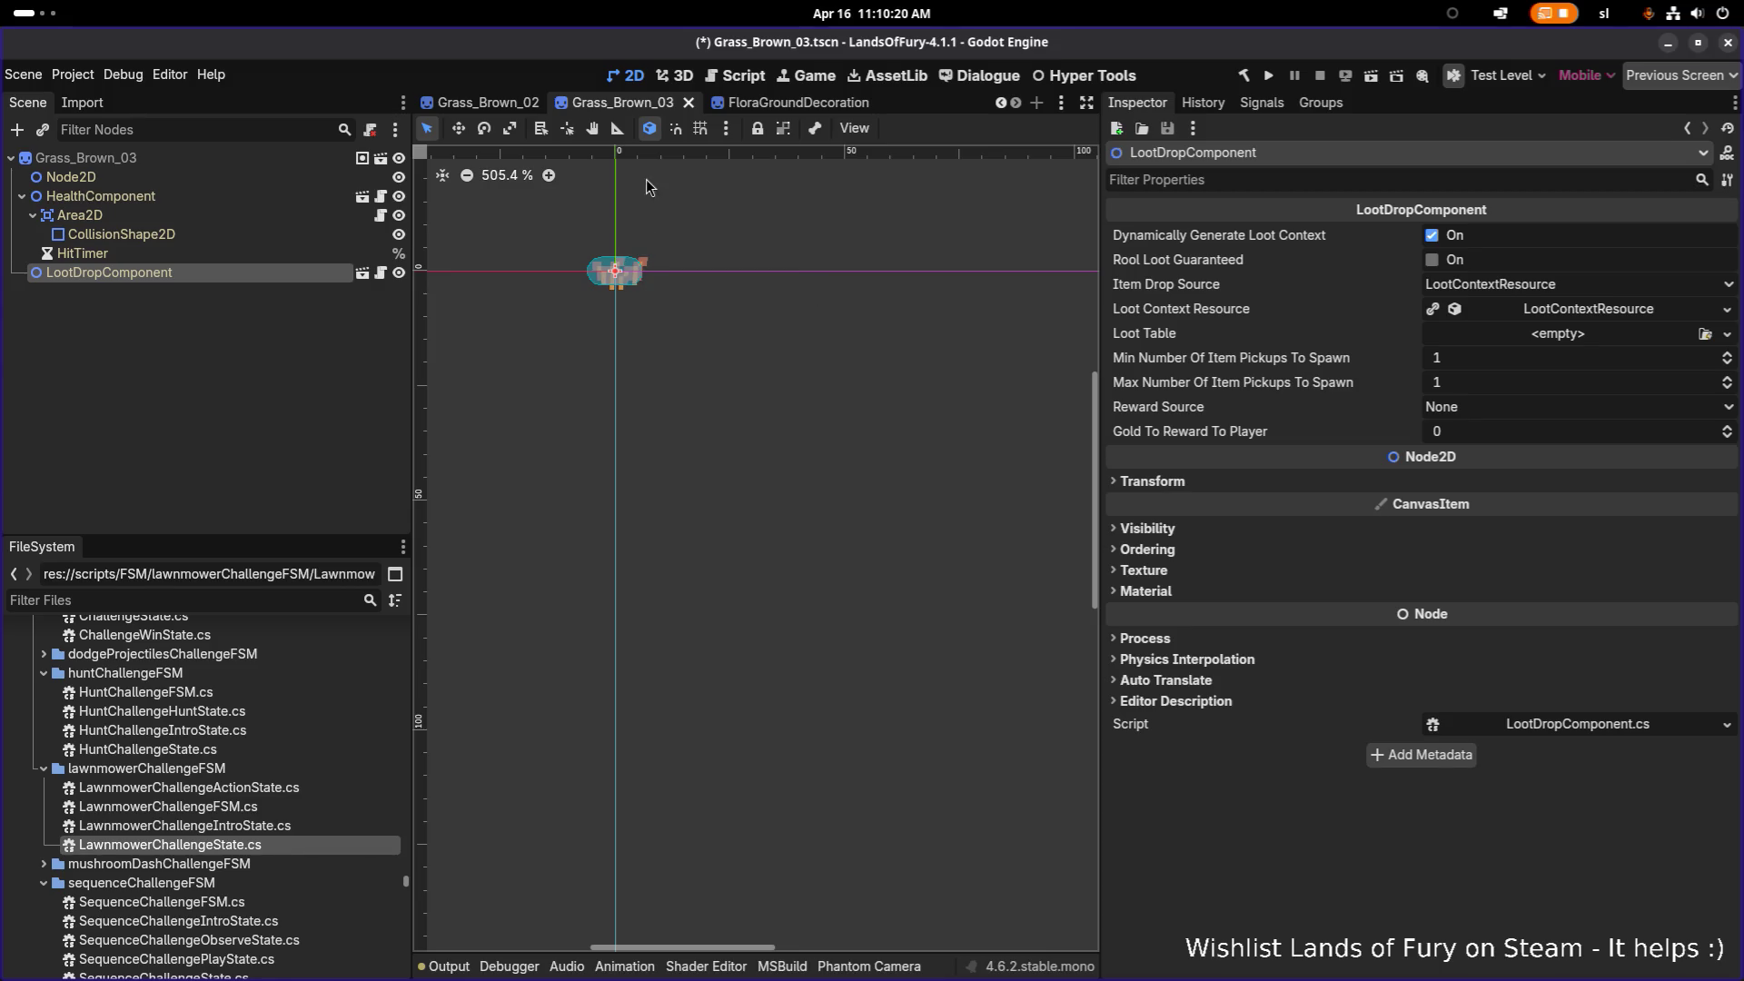
Step: Filter the project files for 'challenge' and open the Grass_Challenge_01 scene
{"action": "left_click", "coordinate": [228, 596]}
{"action": "type", "text": "c"}
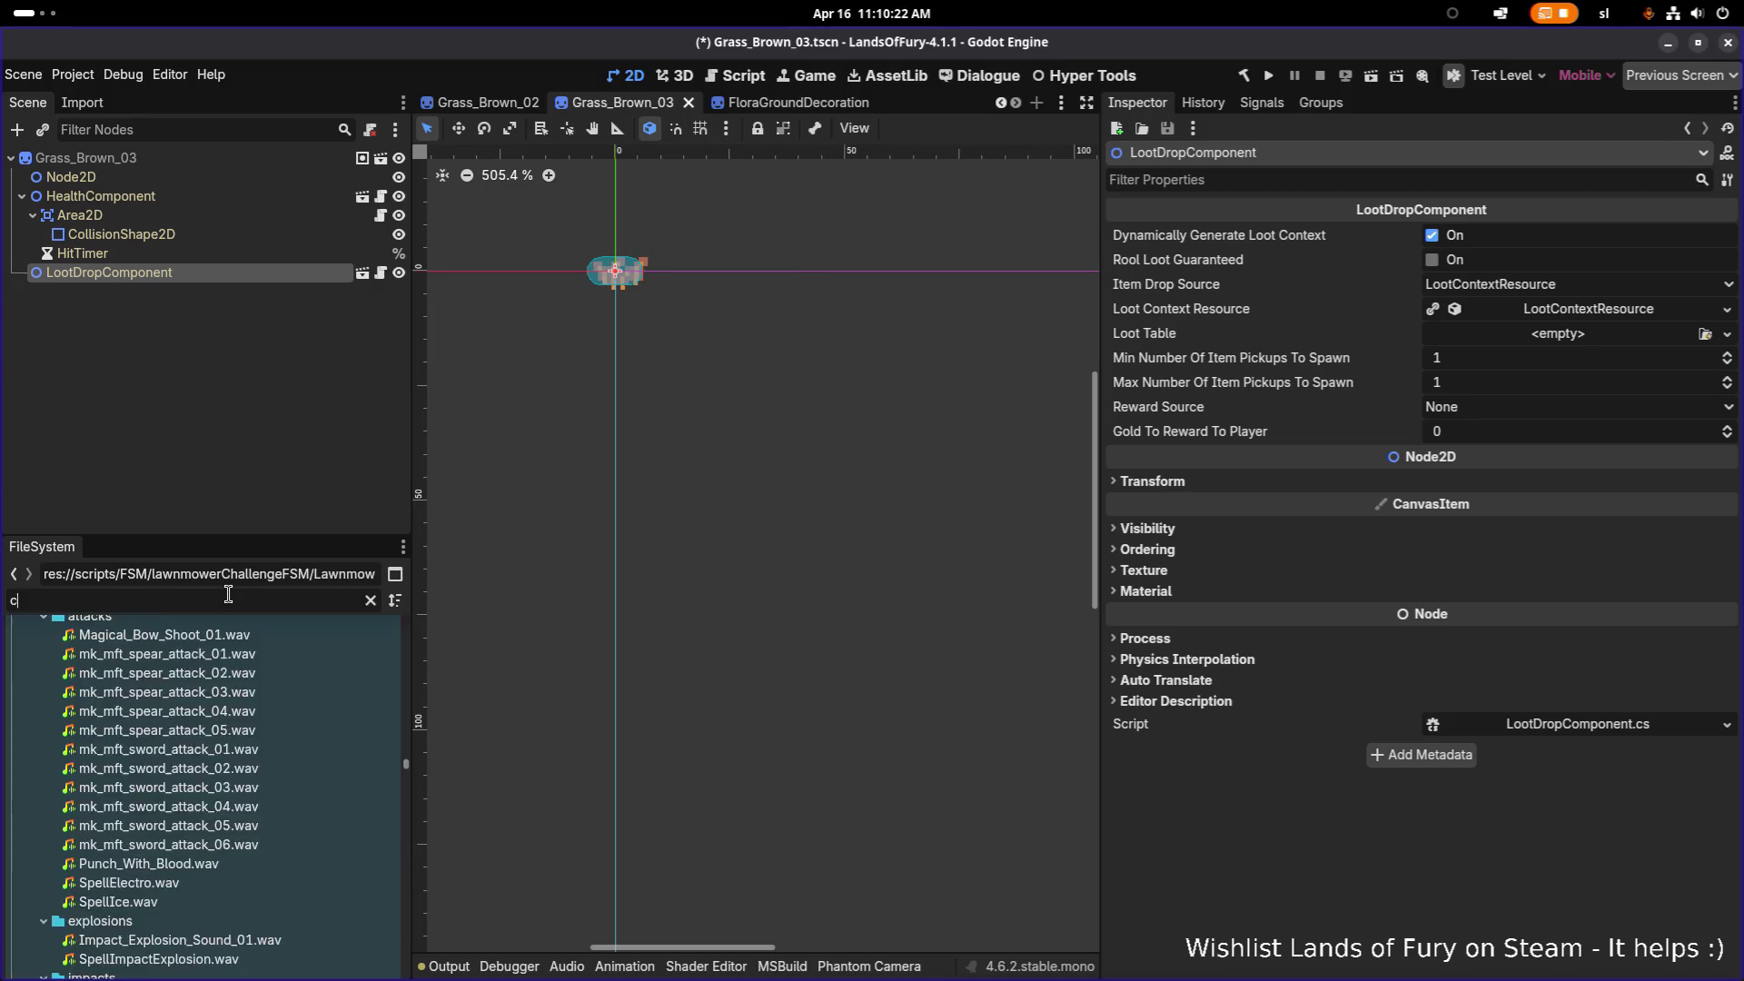
{"action": "type", "text": "hallengegra"}
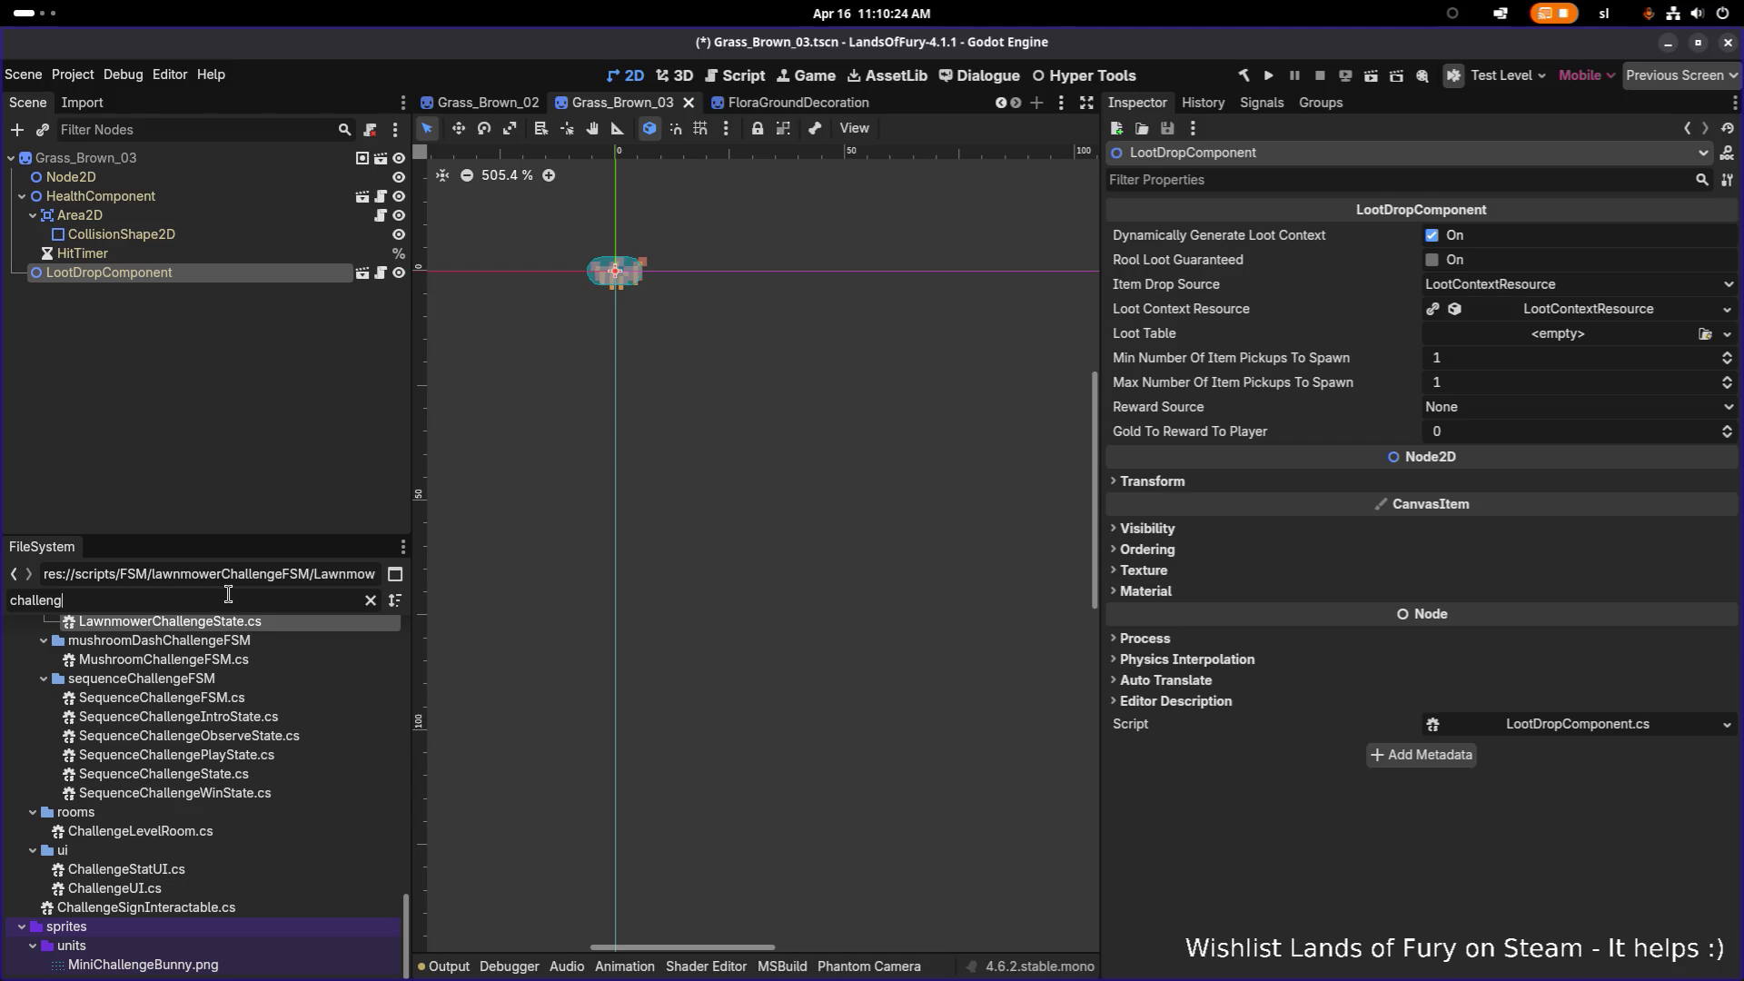
{"action": "key", "text": "BackSpace"}
{"action": "key", "text": "BackSpace"}
{"action": "key", "text": "BackSpace"}
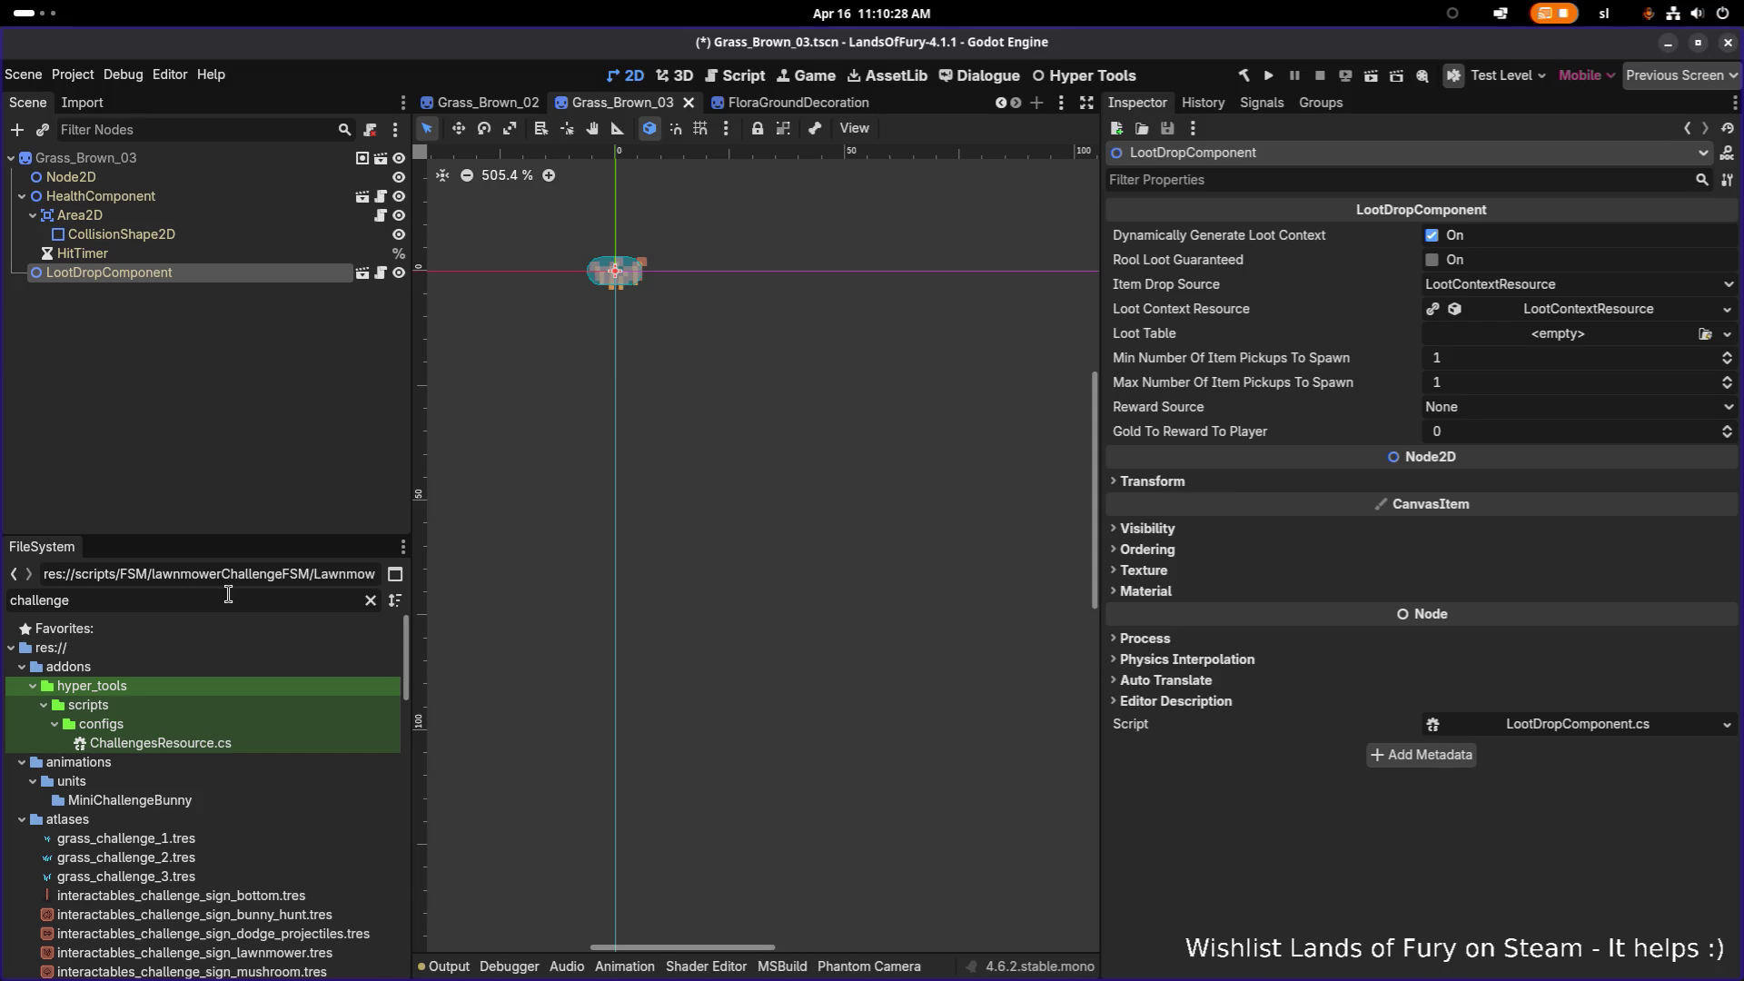
{"action": "scroll", "coordinate": [246, 726], "scroll_direction": "down", "scroll_amount": 10}
{"action": "left_click", "coordinate": [245, 750]}
{"action": "double_click", "coordinate": [228, 775]}
Step: Turn off Grass_Challenge_01's dynamic loot context, set min and max pickups to 0, and save
{"action": "left_click", "coordinate": [295, 277]}
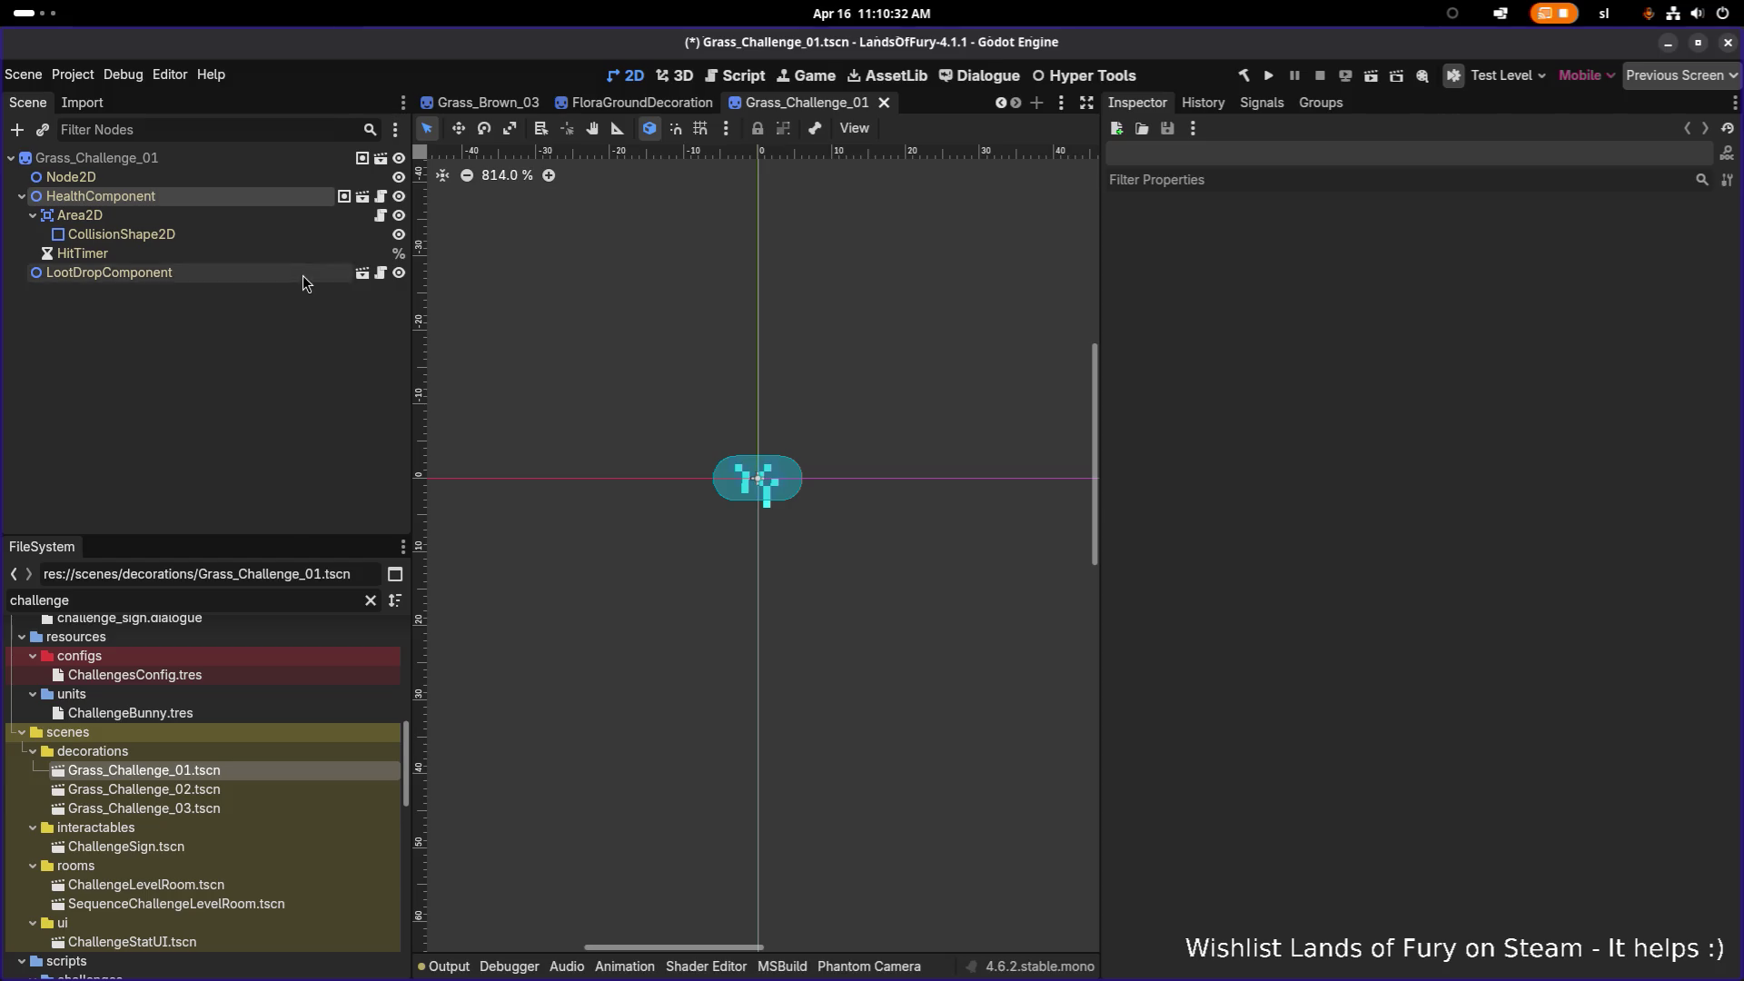
{"action": "left_click", "coordinate": [1432, 234]}
{"action": "key", "text": "ctrl+s"}
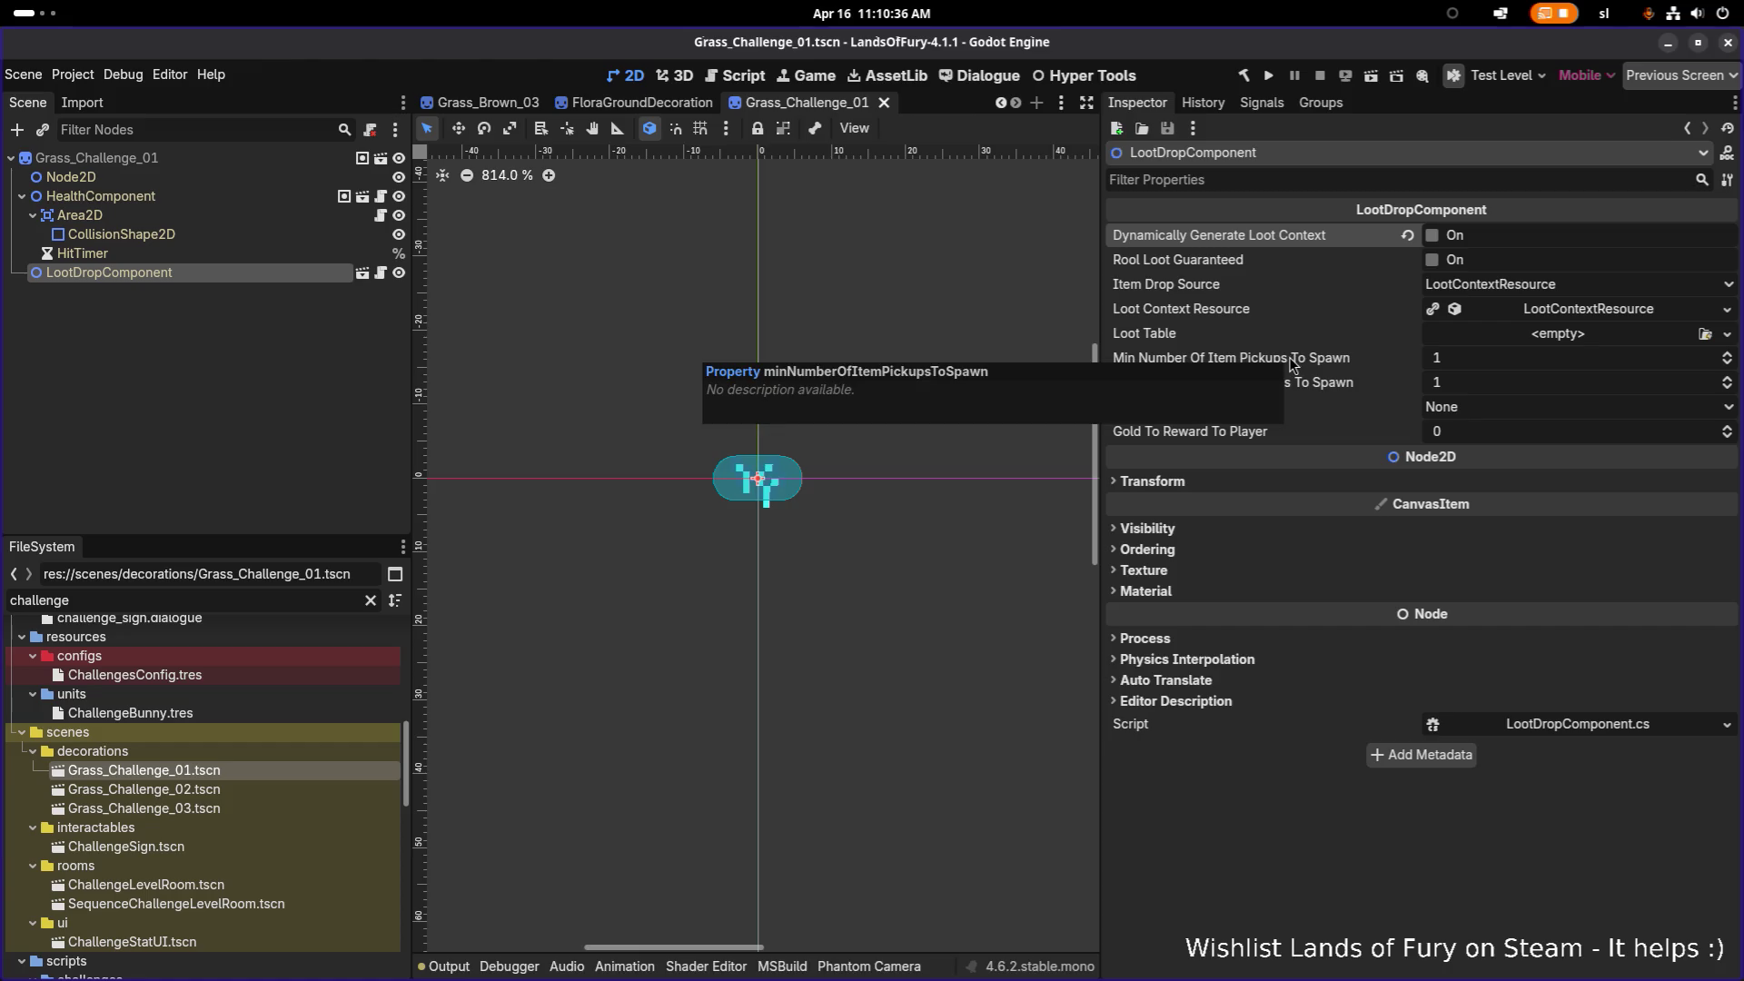
{"action": "left_click", "coordinate": [1555, 312]}
{"action": "left_click", "coordinate": [1555, 312]}
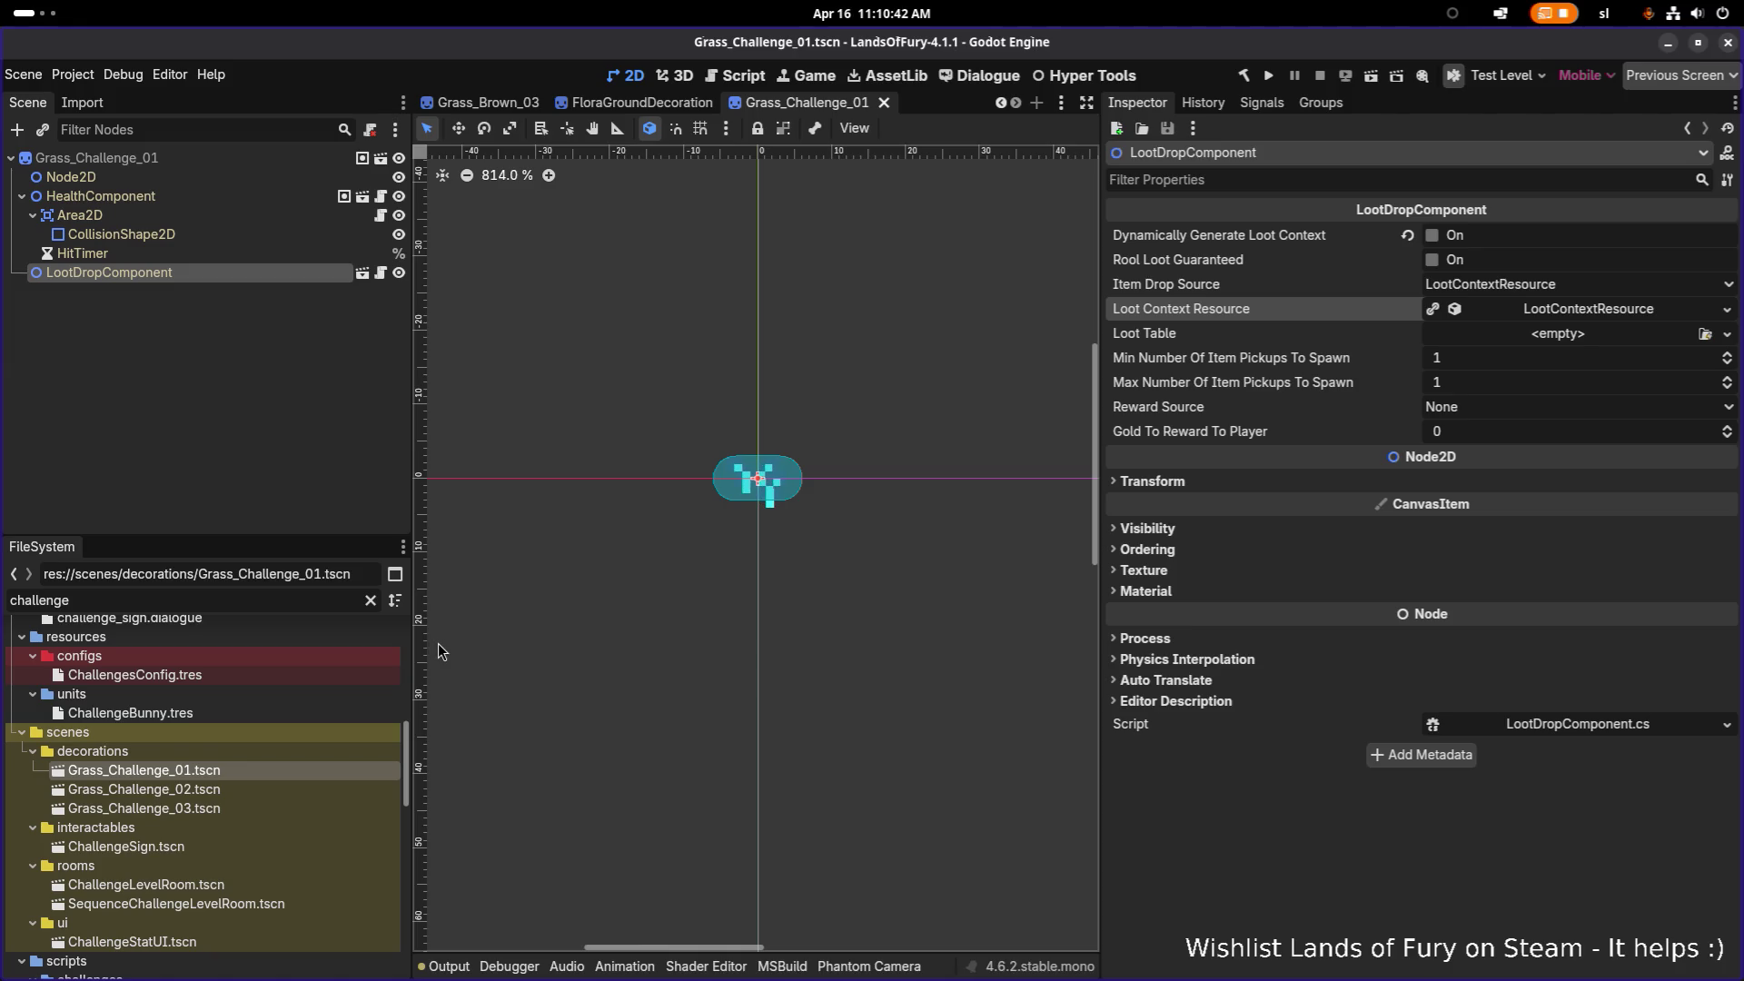
{"action": "left_click", "coordinate": [1472, 360]}
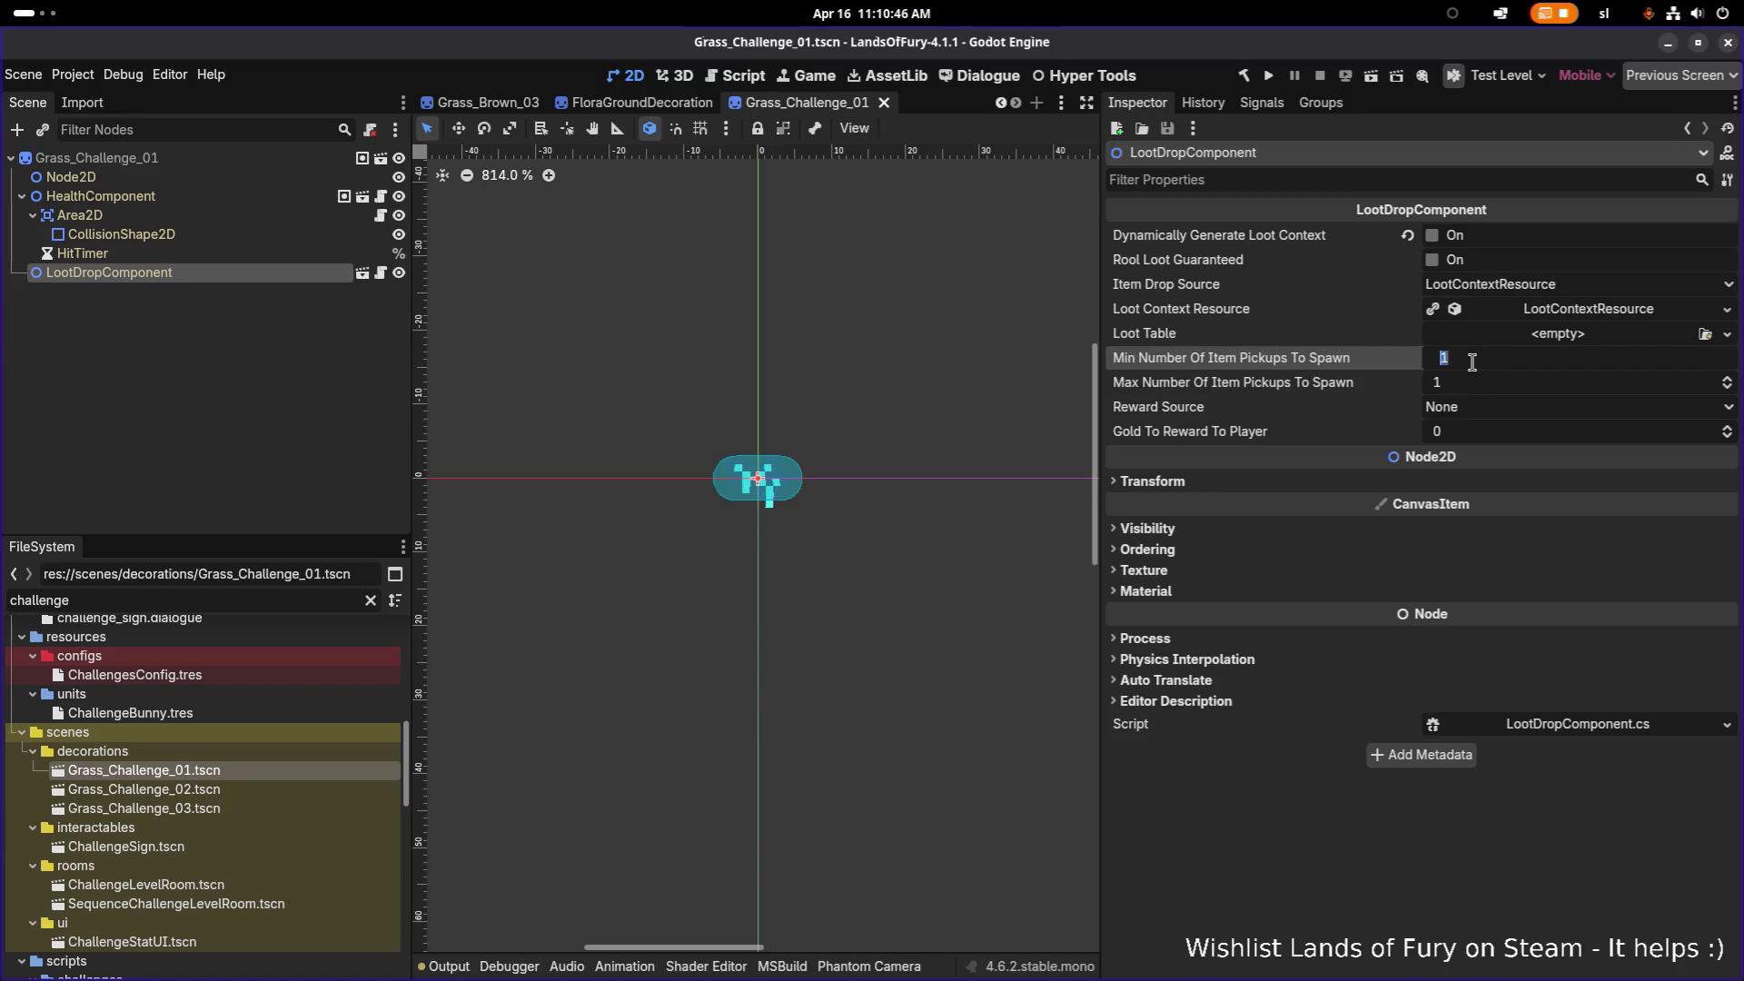
{"action": "type", "text": "0"}
{"action": "key", "text": "Return"}
{"action": "left_click", "coordinate": [1484, 383]}
{"action": "type", "text": "0"}
{"action": "key", "text": "Return"}
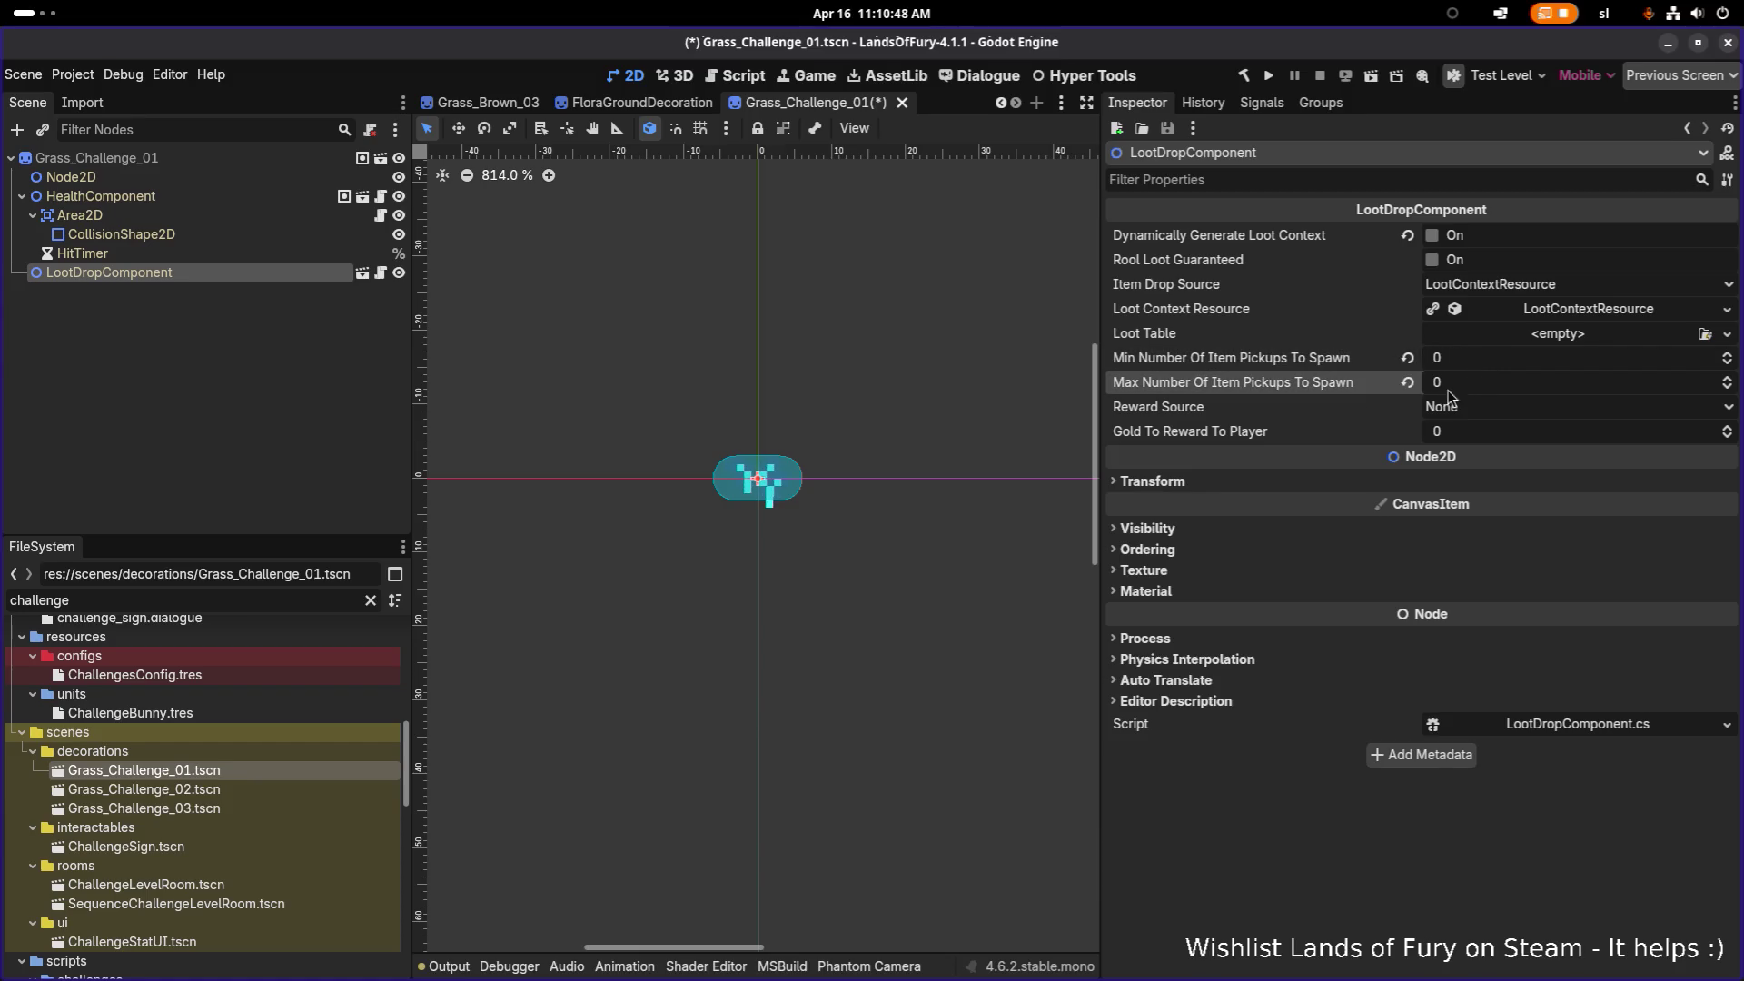
{"action": "key", "text": "ctrl+s"}
Step: Give Grass_Challenge_02 the same loot settings: dynamic context off, 0 min and max pickups, saved
{"action": "double_click", "coordinate": [304, 791]}
{"action": "left_click", "coordinate": [283, 252]}
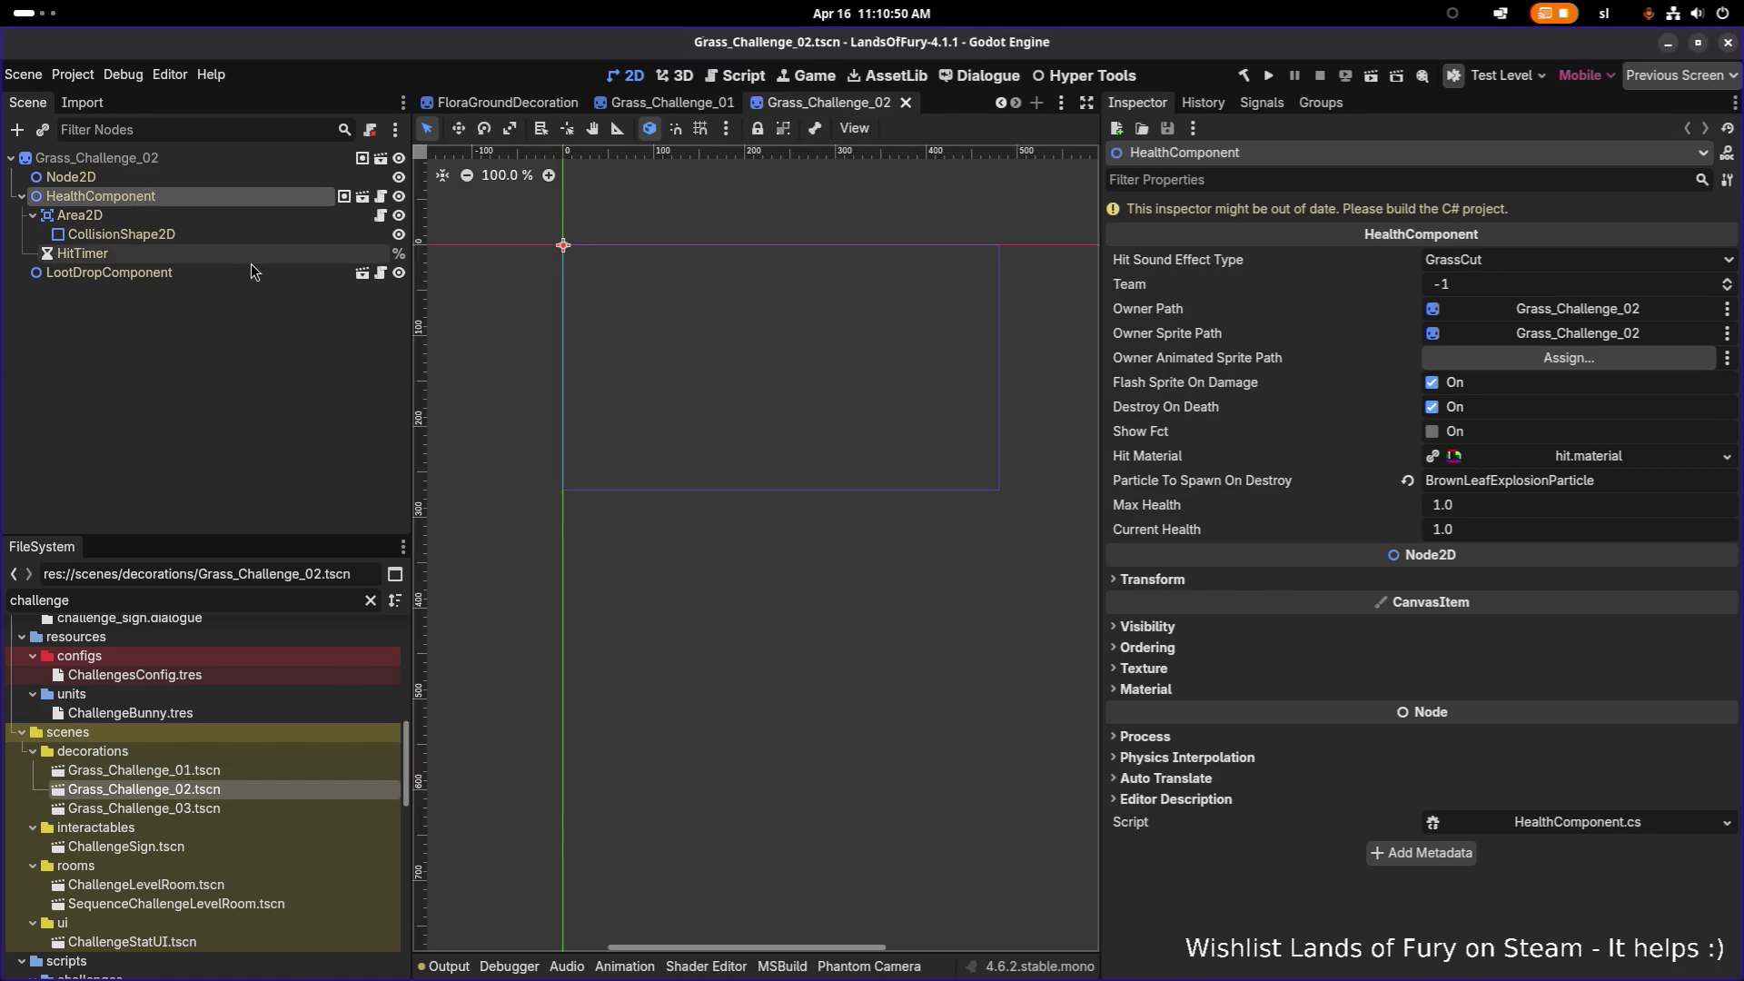
{"action": "left_click", "coordinate": [292, 273]}
{"action": "left_click", "coordinate": [1432, 236]}
{"action": "left_click", "coordinate": [1467, 358]}
{"action": "type", "text": "0"}
{"action": "key", "text": "Return"}
{"action": "left_click", "coordinate": [1502, 382]}
{"action": "type", "text": "0"}
{"action": "key", "text": "Return"}
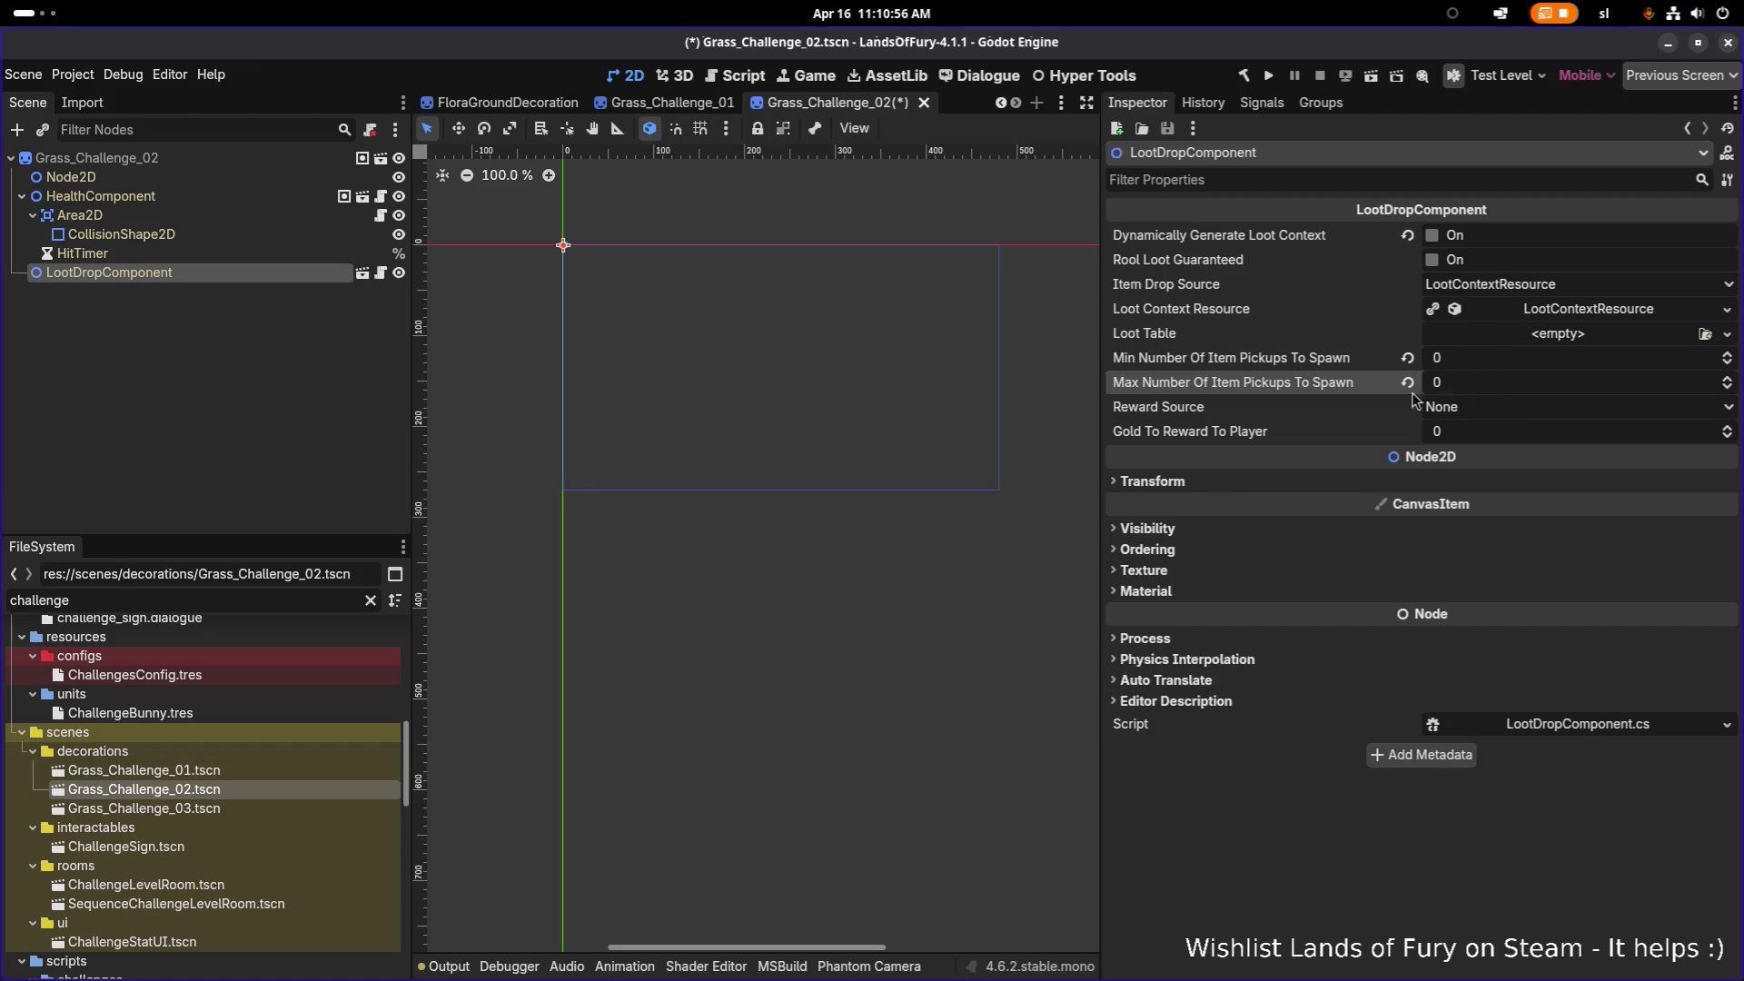
{"action": "key", "text": "ctrl+s"}
Step: Open Grass_Challenge_03 and edit its Max Health values
{"action": "double_click", "coordinate": [184, 811]}
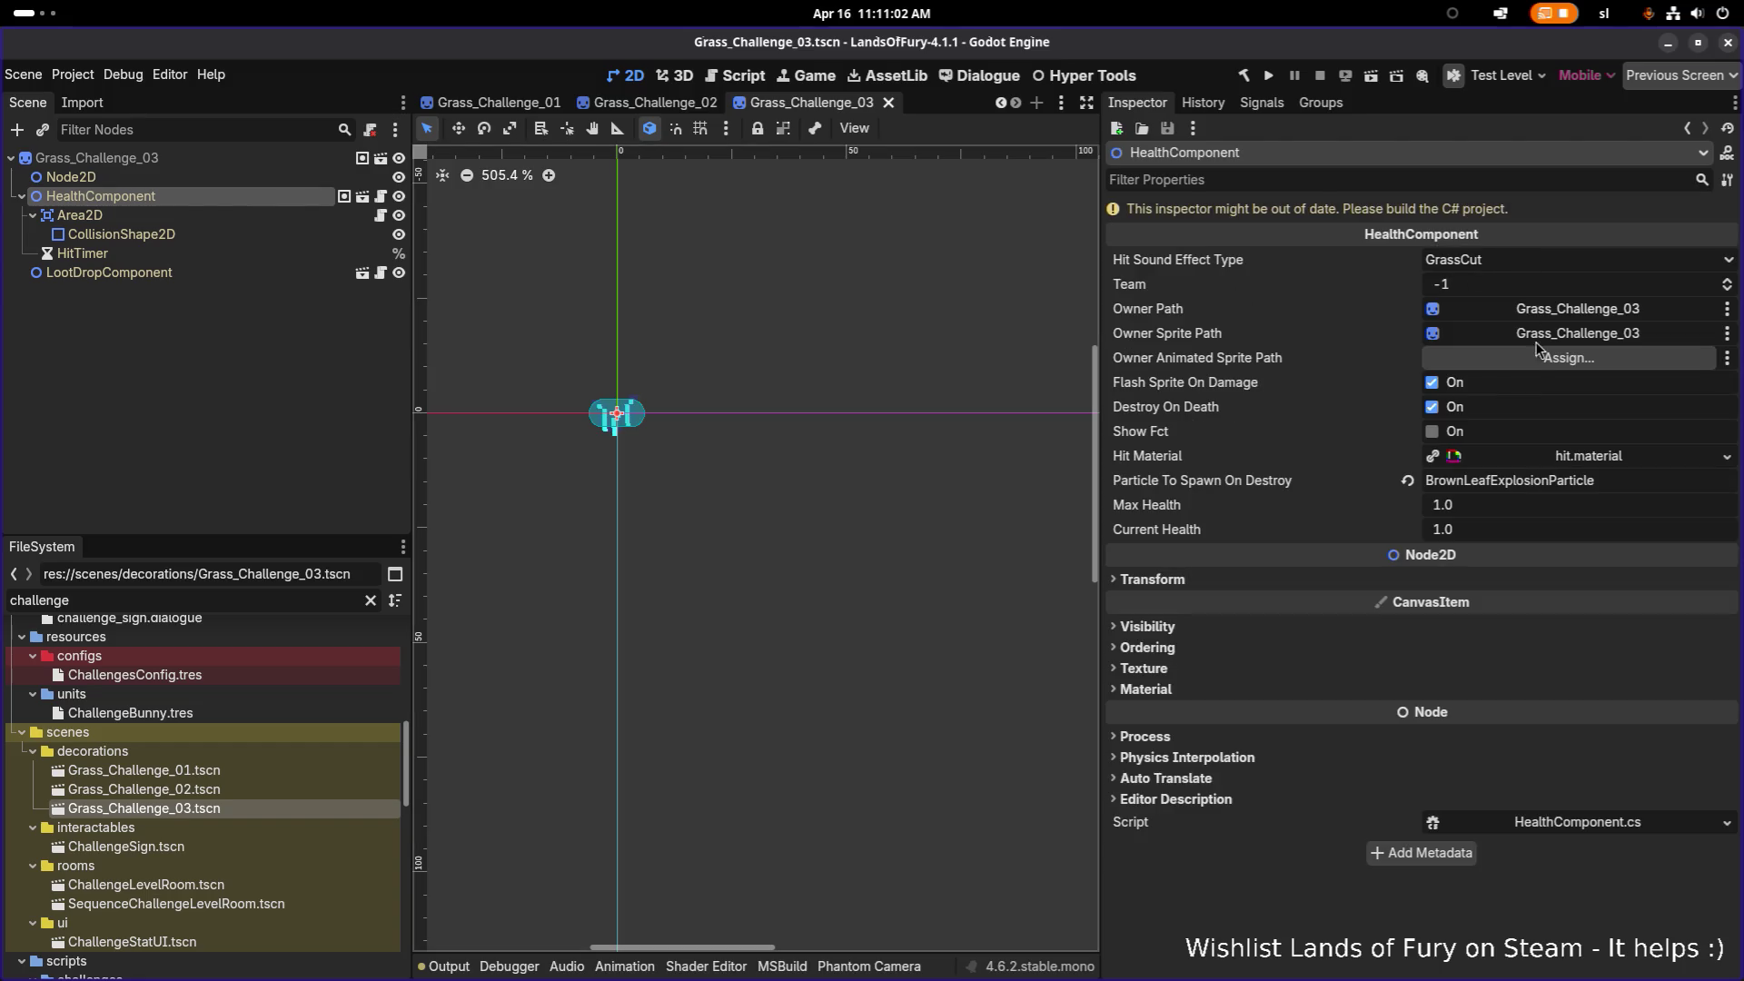
{"action": "left_click", "coordinate": [1499, 514]}
{"action": "type", "text": "0"}
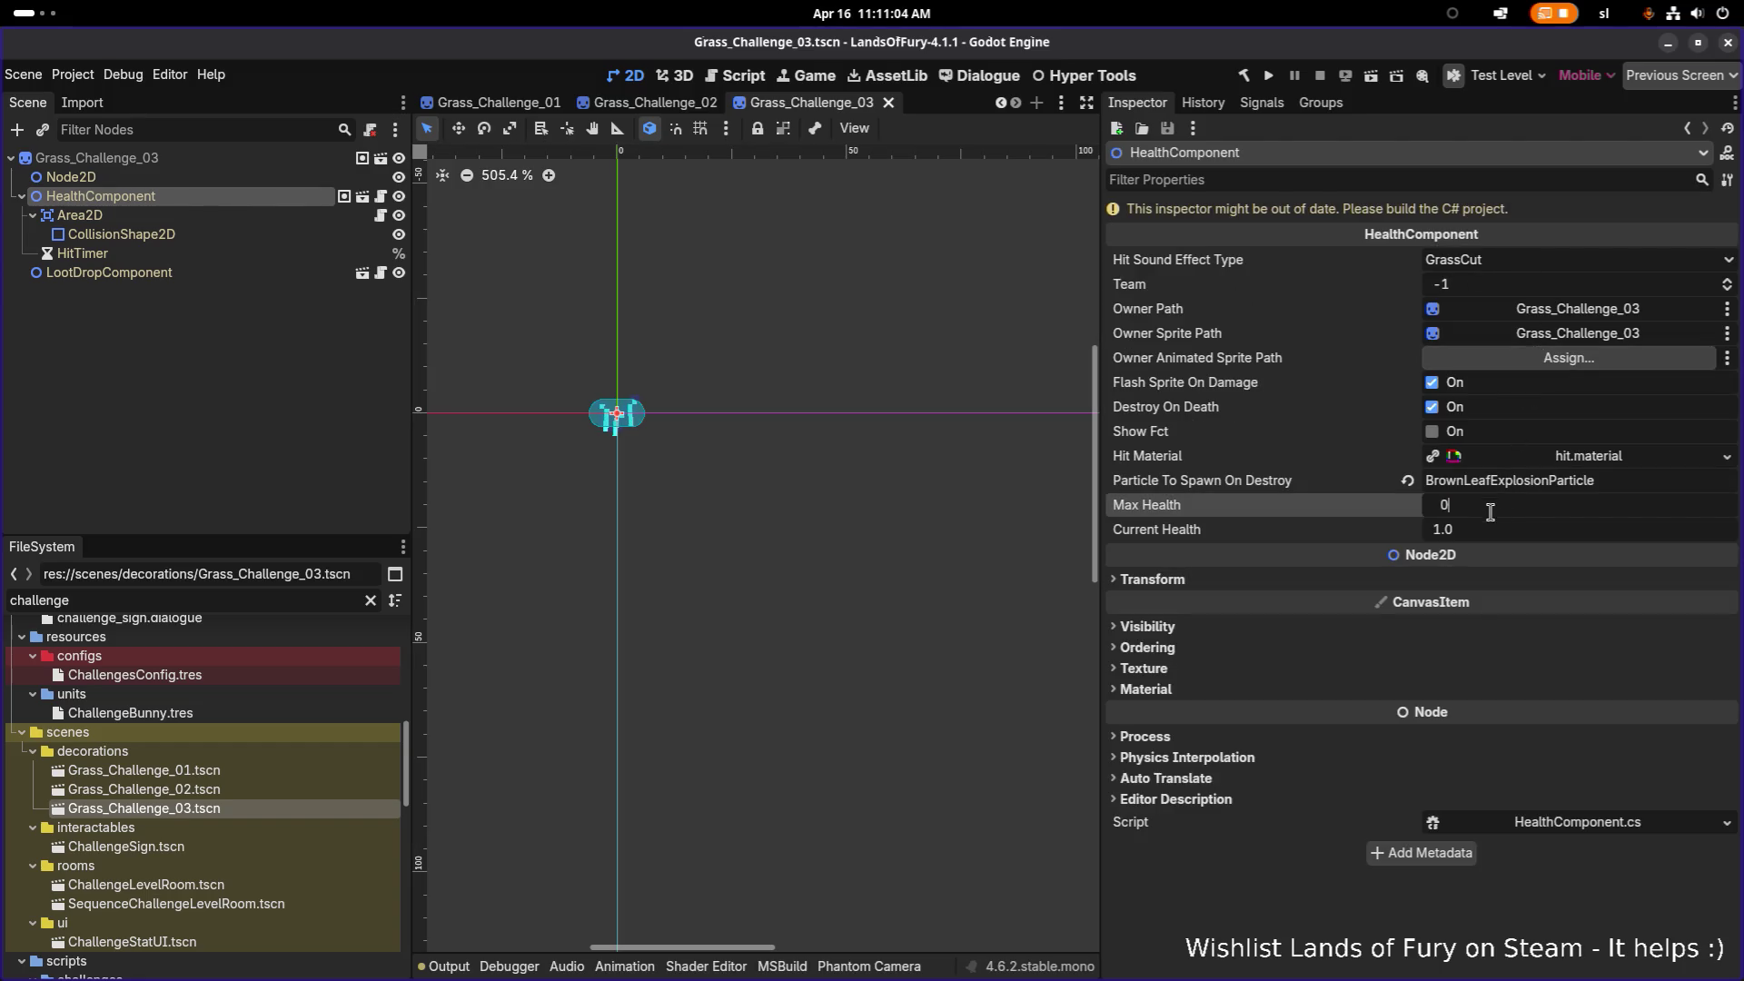
{"action": "left_click", "coordinate": [1490, 531]}
{"action": "type", "text": "0"}
{"action": "key", "text": "Return"}
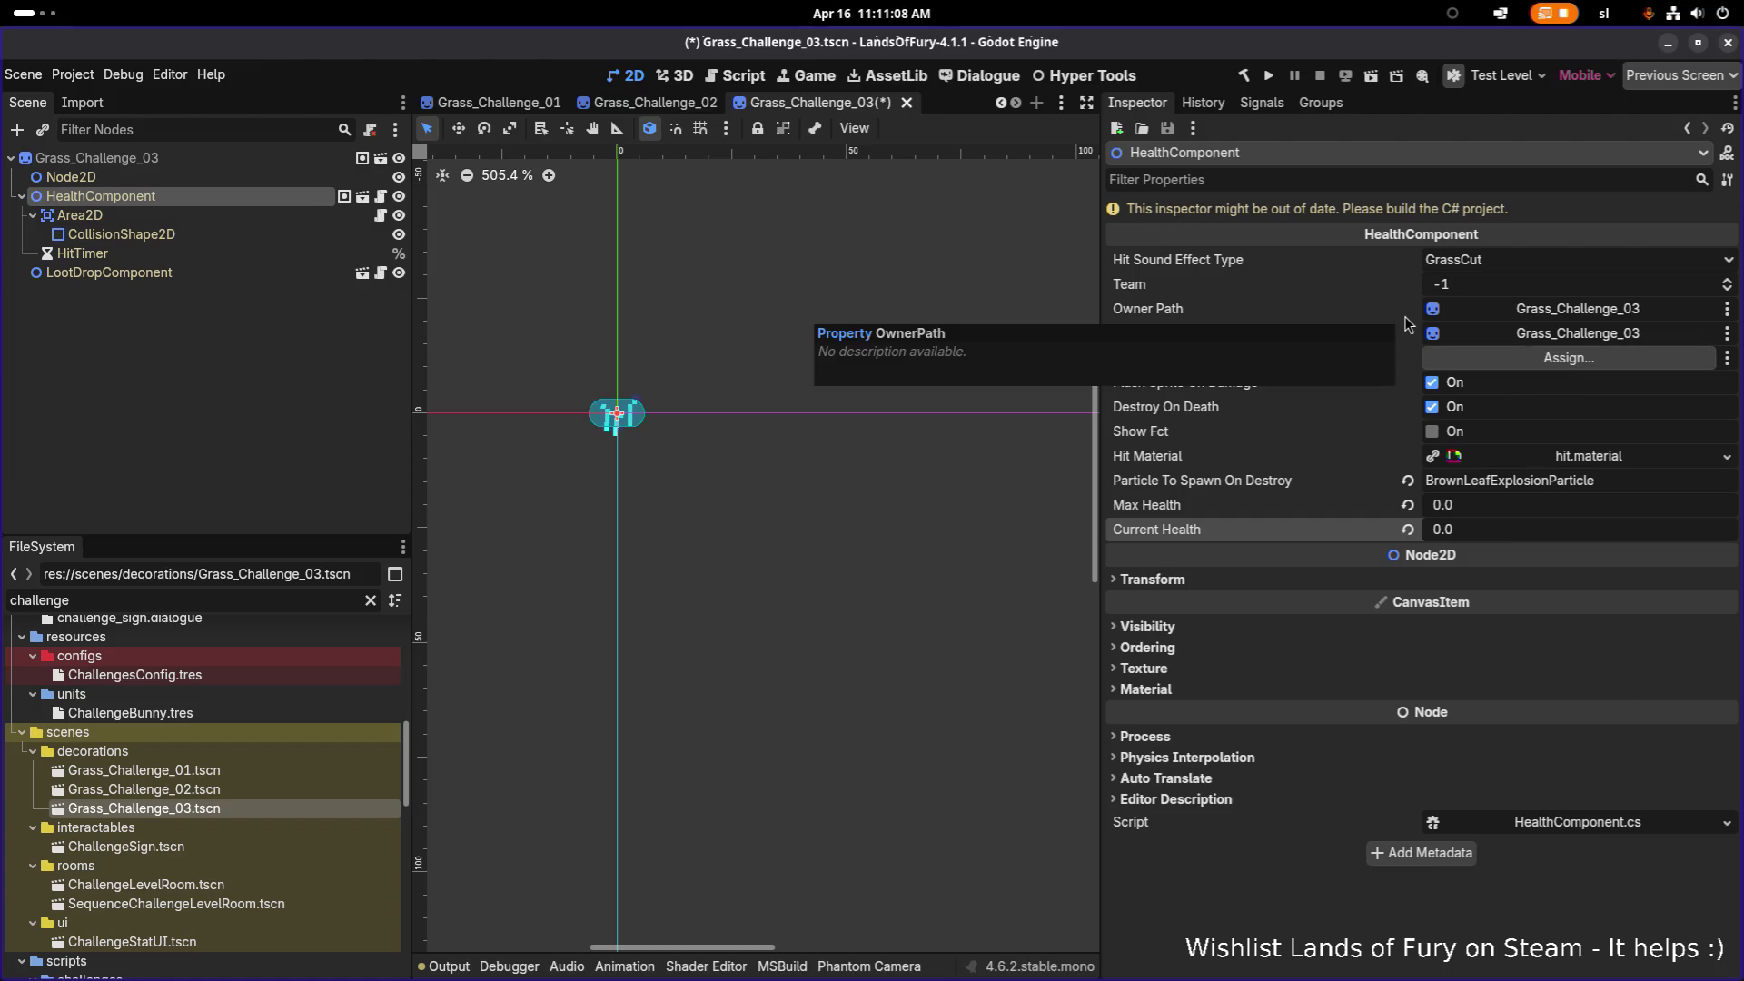
{"action": "key", "text": "ctrl+s"}
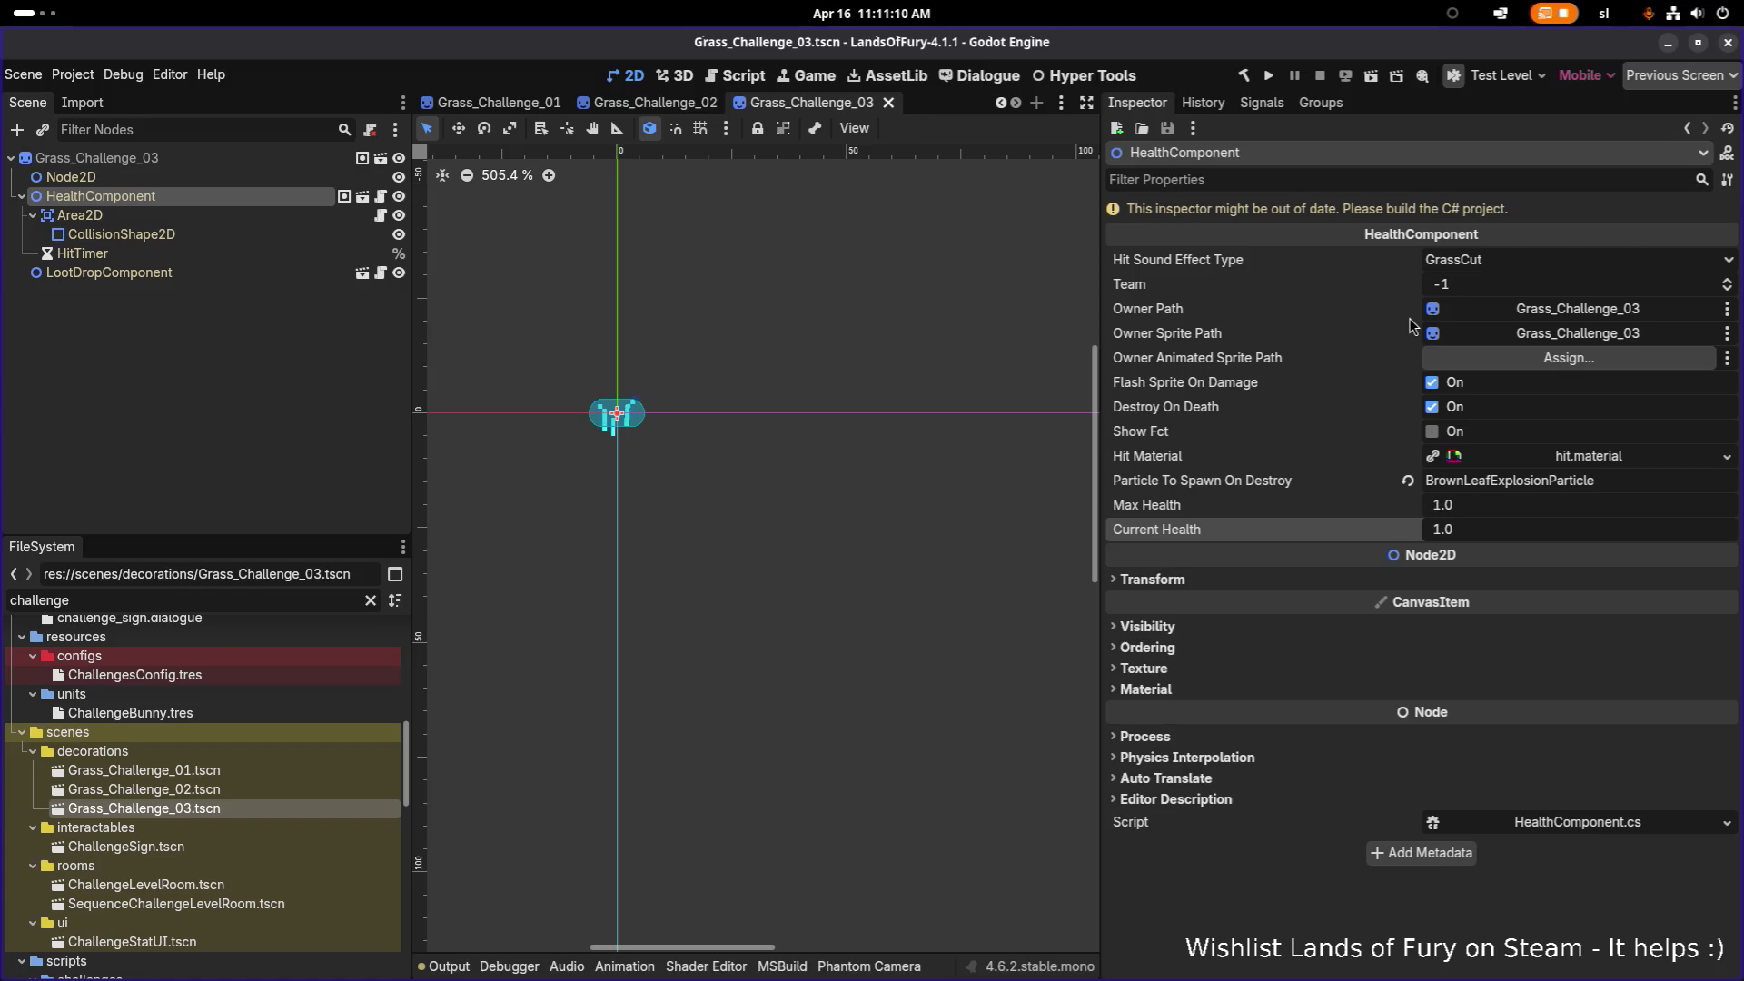
Step: Reopen Grass_Challenge_02 to compare its HealthComponent and loot drop settings
{"action": "left_click", "coordinate": [264, 788]}
{"action": "double_click", "coordinate": [263, 787]}
{"action": "left_click", "coordinate": [307, 195]}
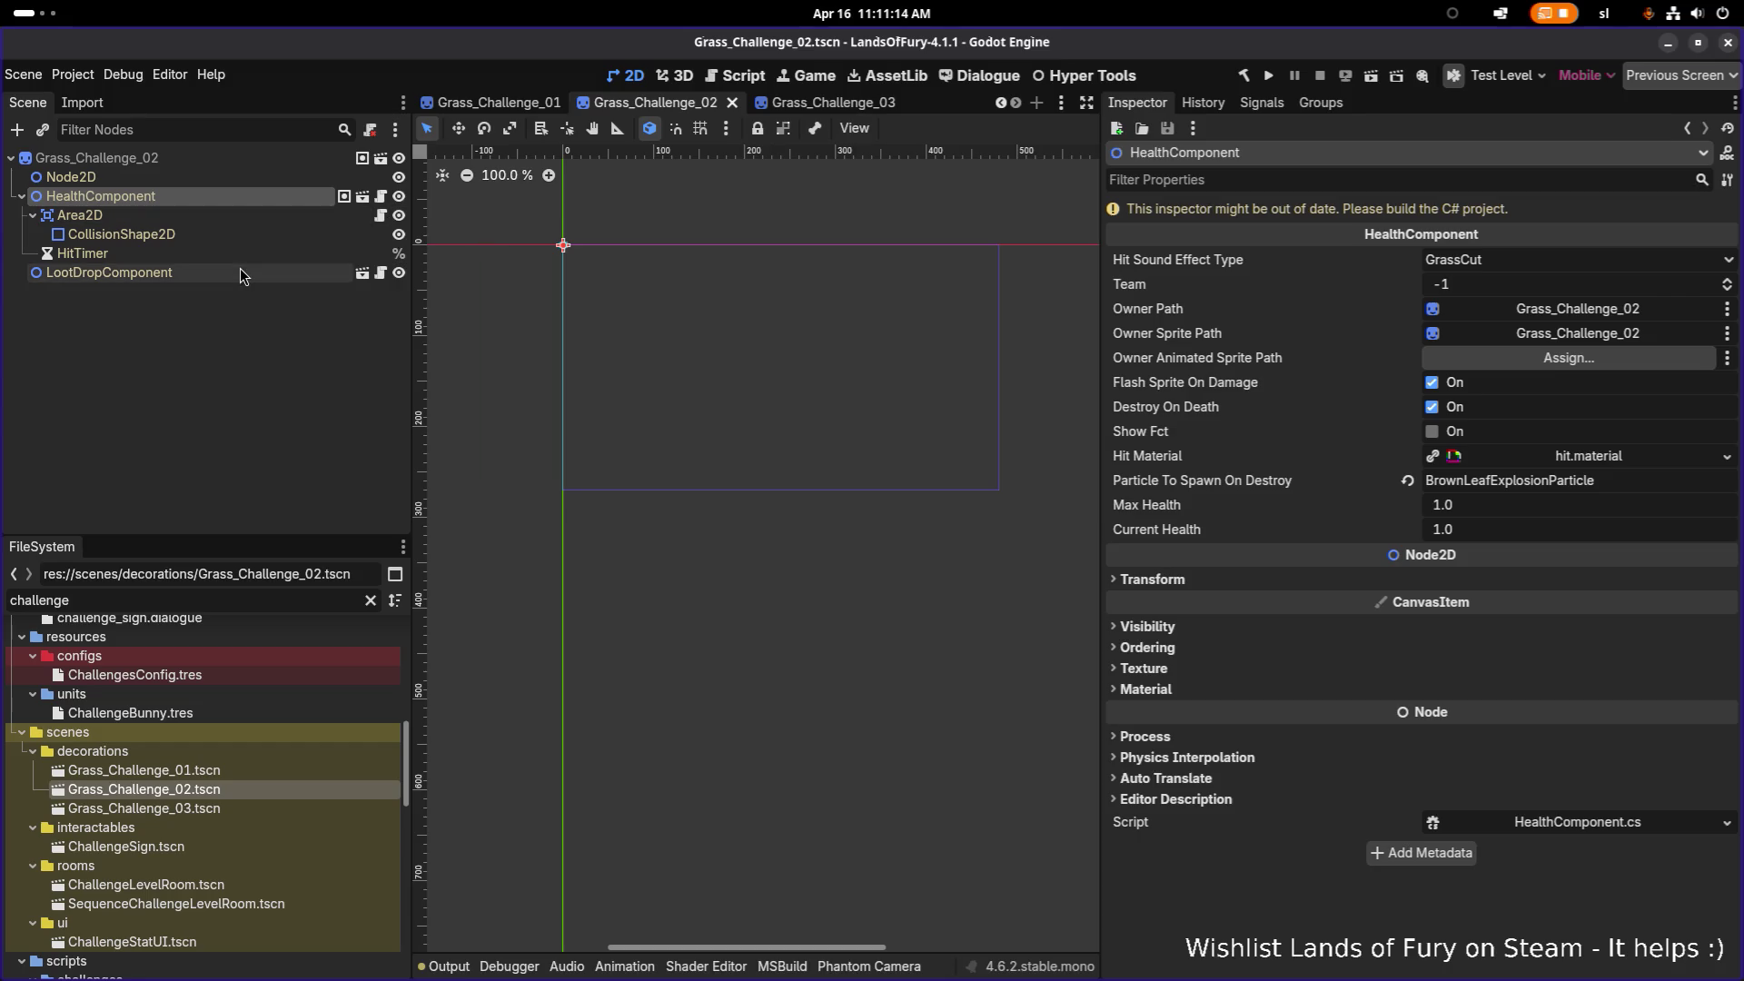
{"action": "left_click", "coordinate": [242, 272]}
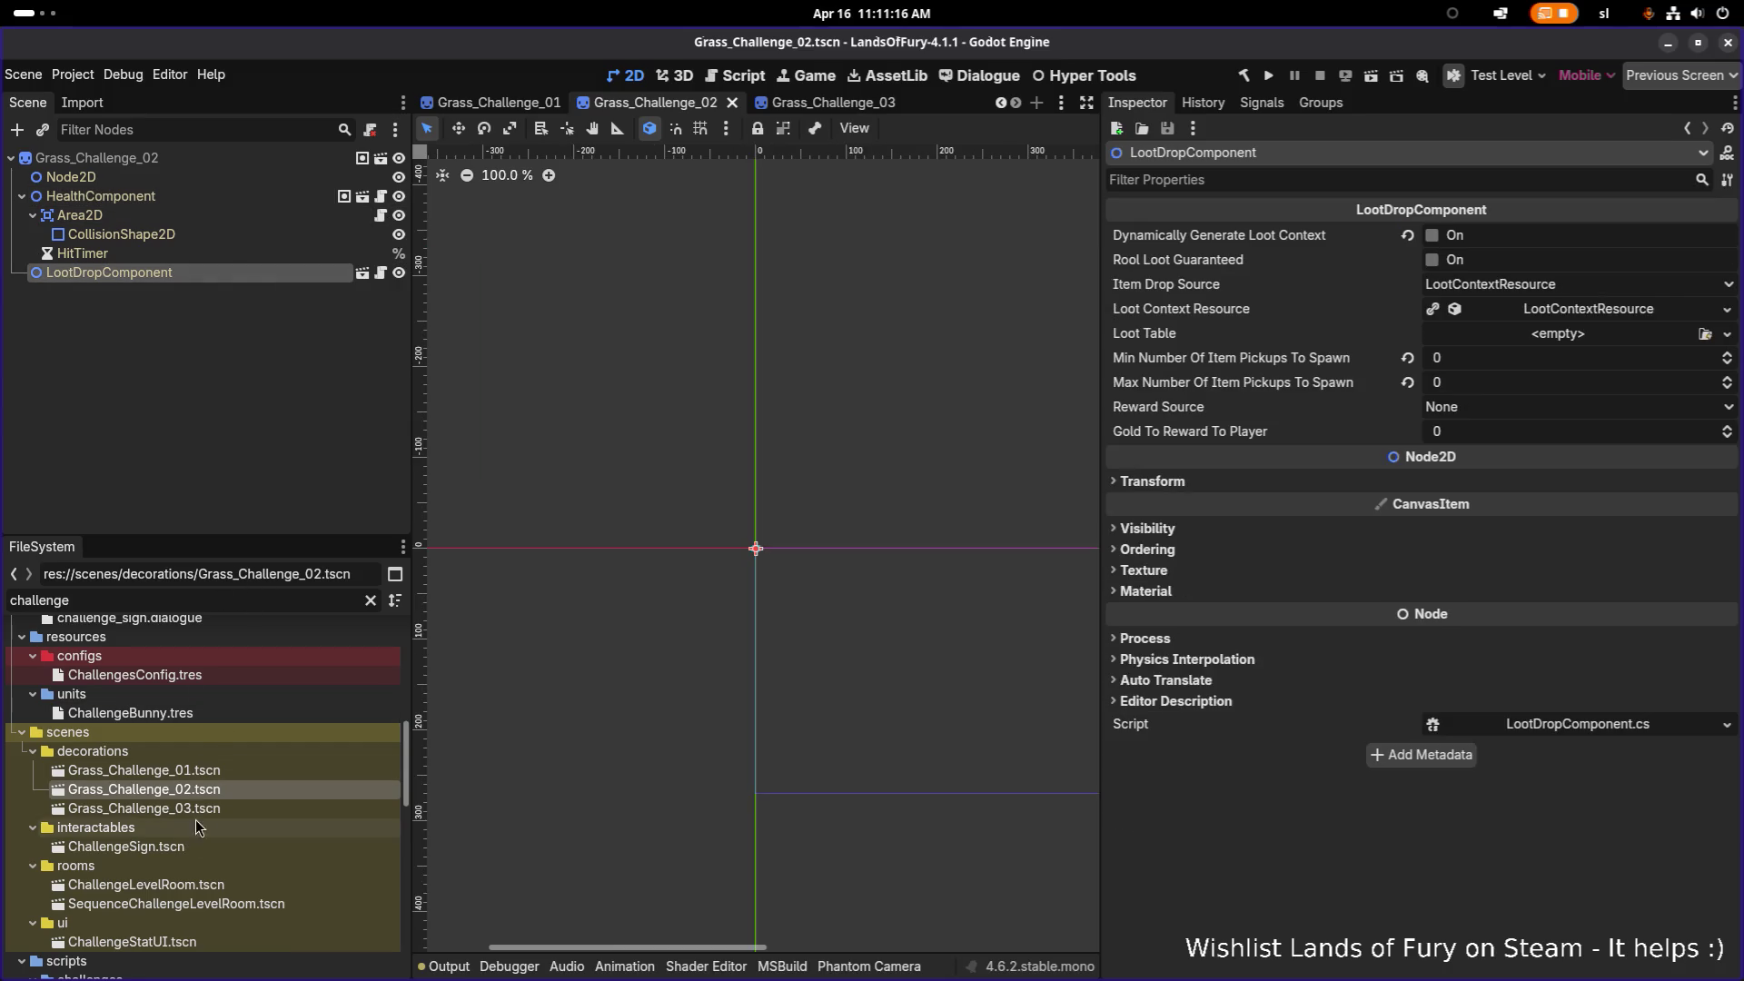
Step: Turn off Grass_Challenge_03's dynamic loot context, set minimum pickups to 0, keep reward source None, and save
{"action": "double_click", "coordinate": [187, 808]}
{"action": "left_click", "coordinate": [305, 274]}
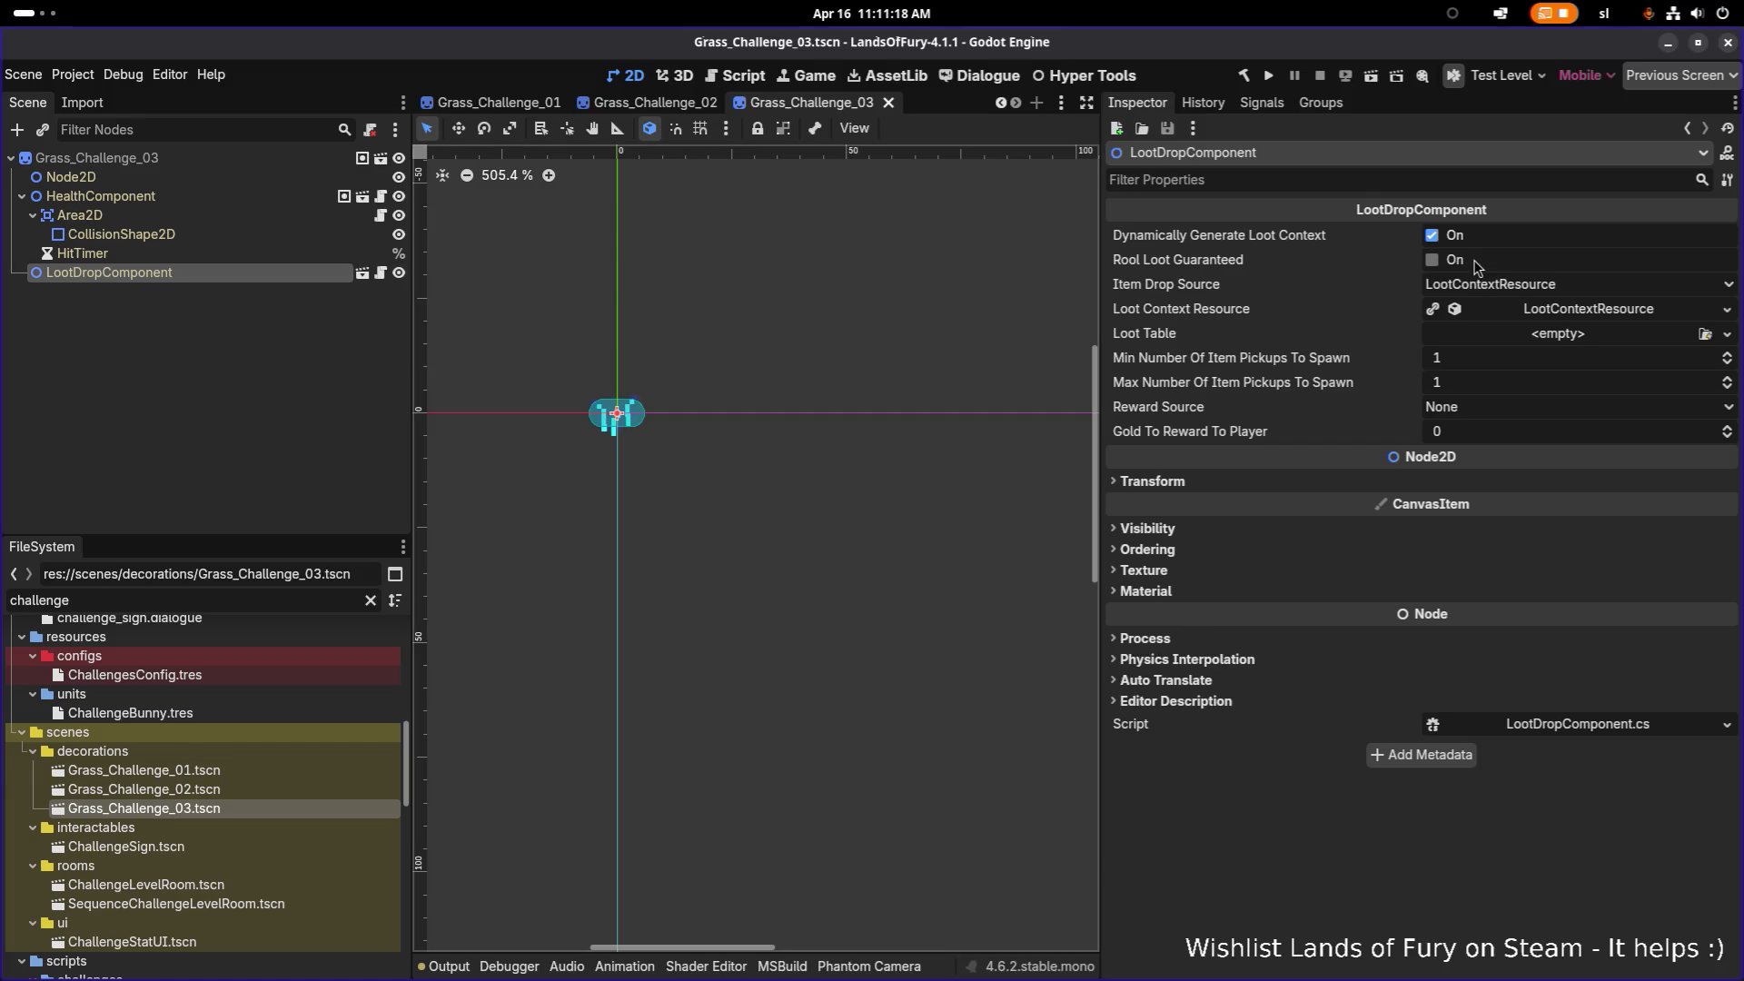
{"action": "left_click", "coordinate": [1434, 236]}
{"action": "left_click", "coordinate": [1479, 361]}
{"action": "key", "text": "Tab"}
{"action": "type", "text": "0"}
{"action": "key", "text": "Return"}
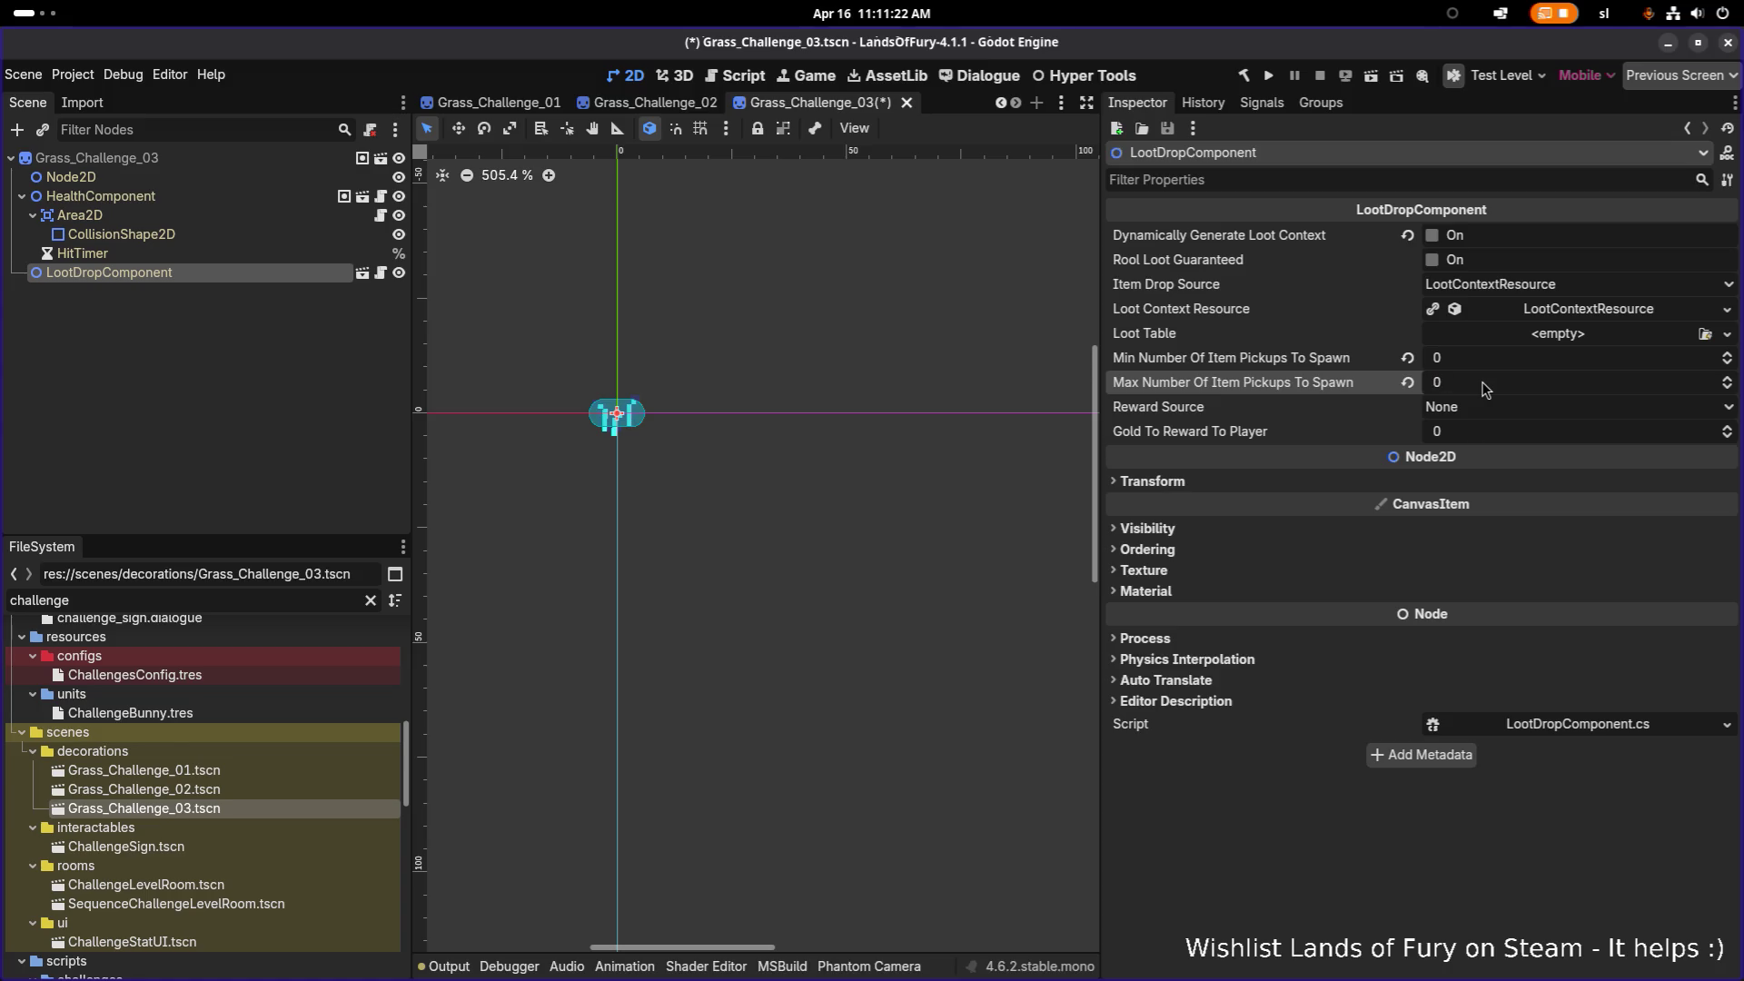
{"action": "key", "text": "ctrl+s"}
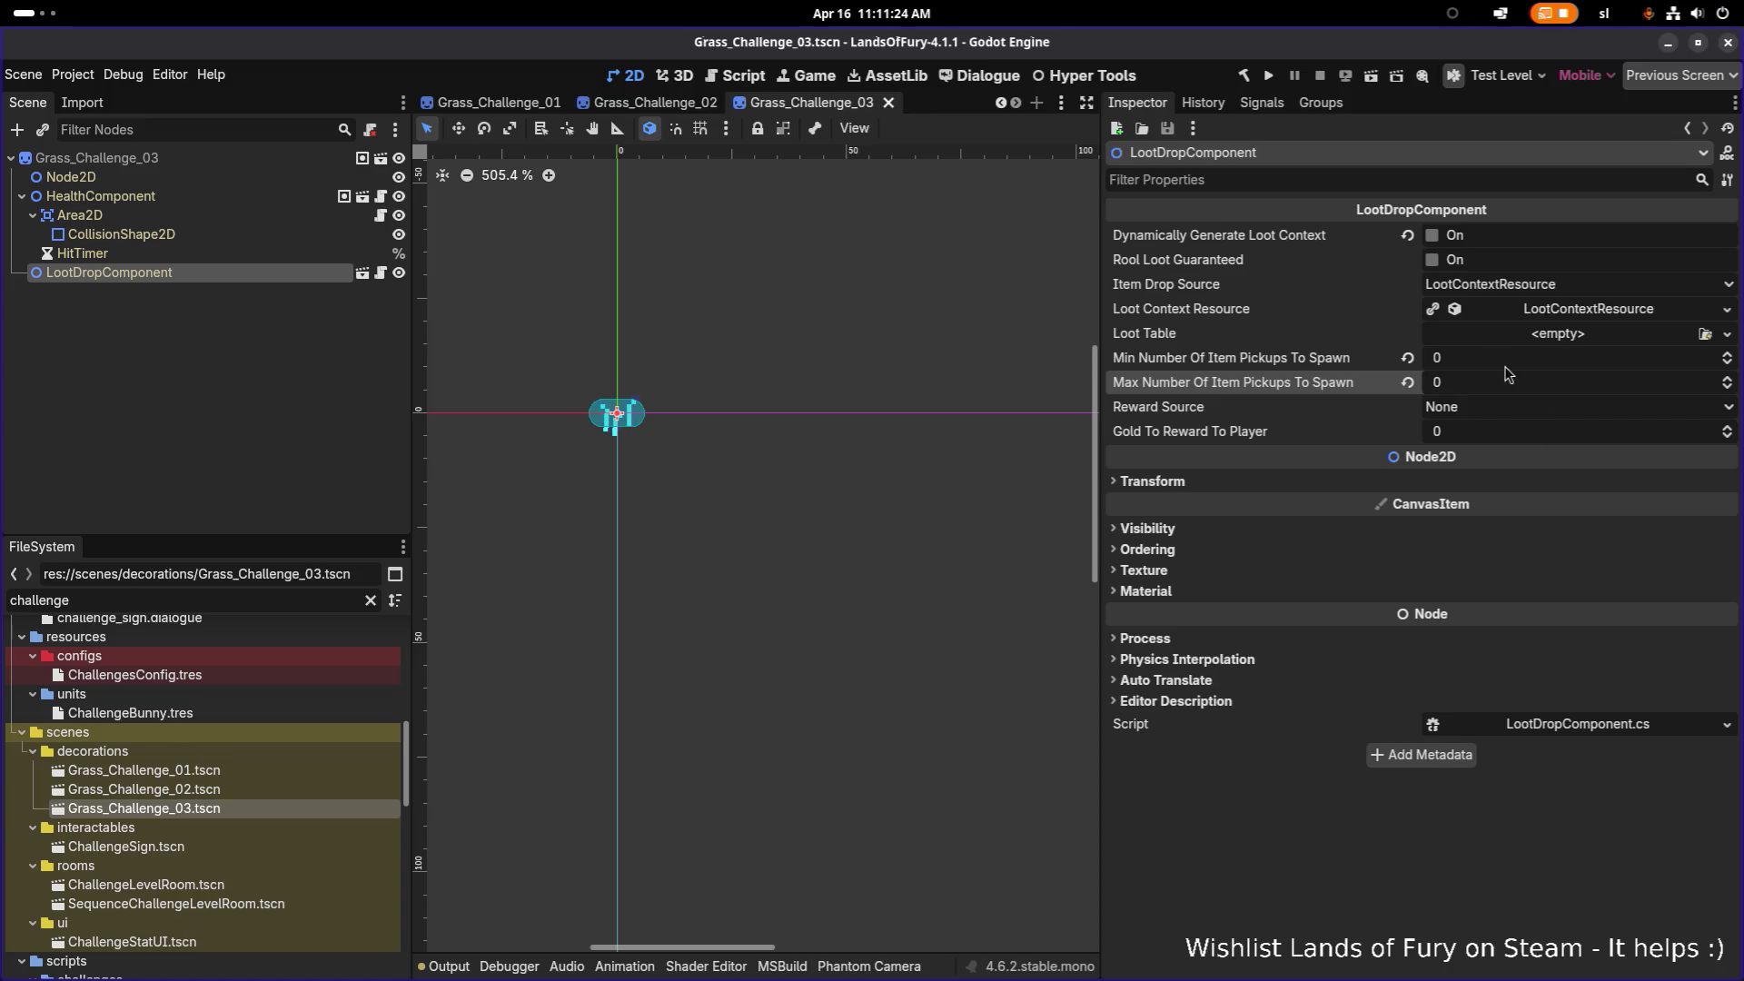
{"action": "left_click", "coordinate": [1490, 410]}
{"action": "left_click", "coordinate": [1221, 862]}
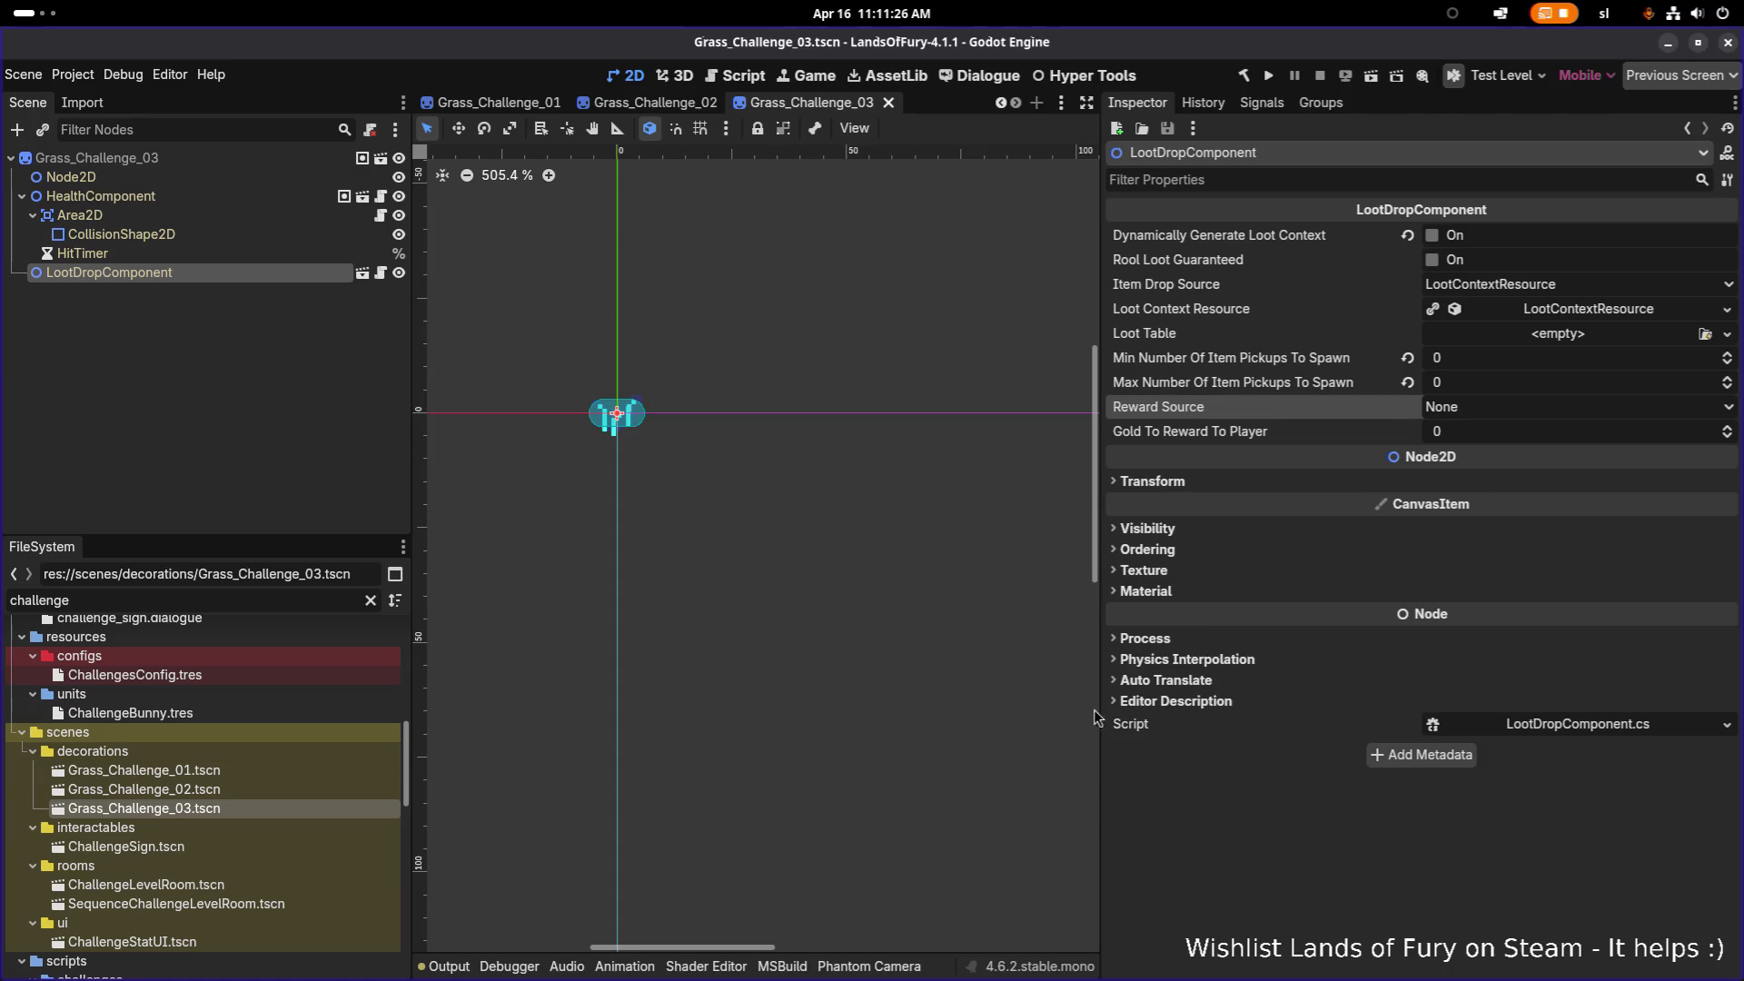
{"action": "double_click", "coordinate": [144, 770]}
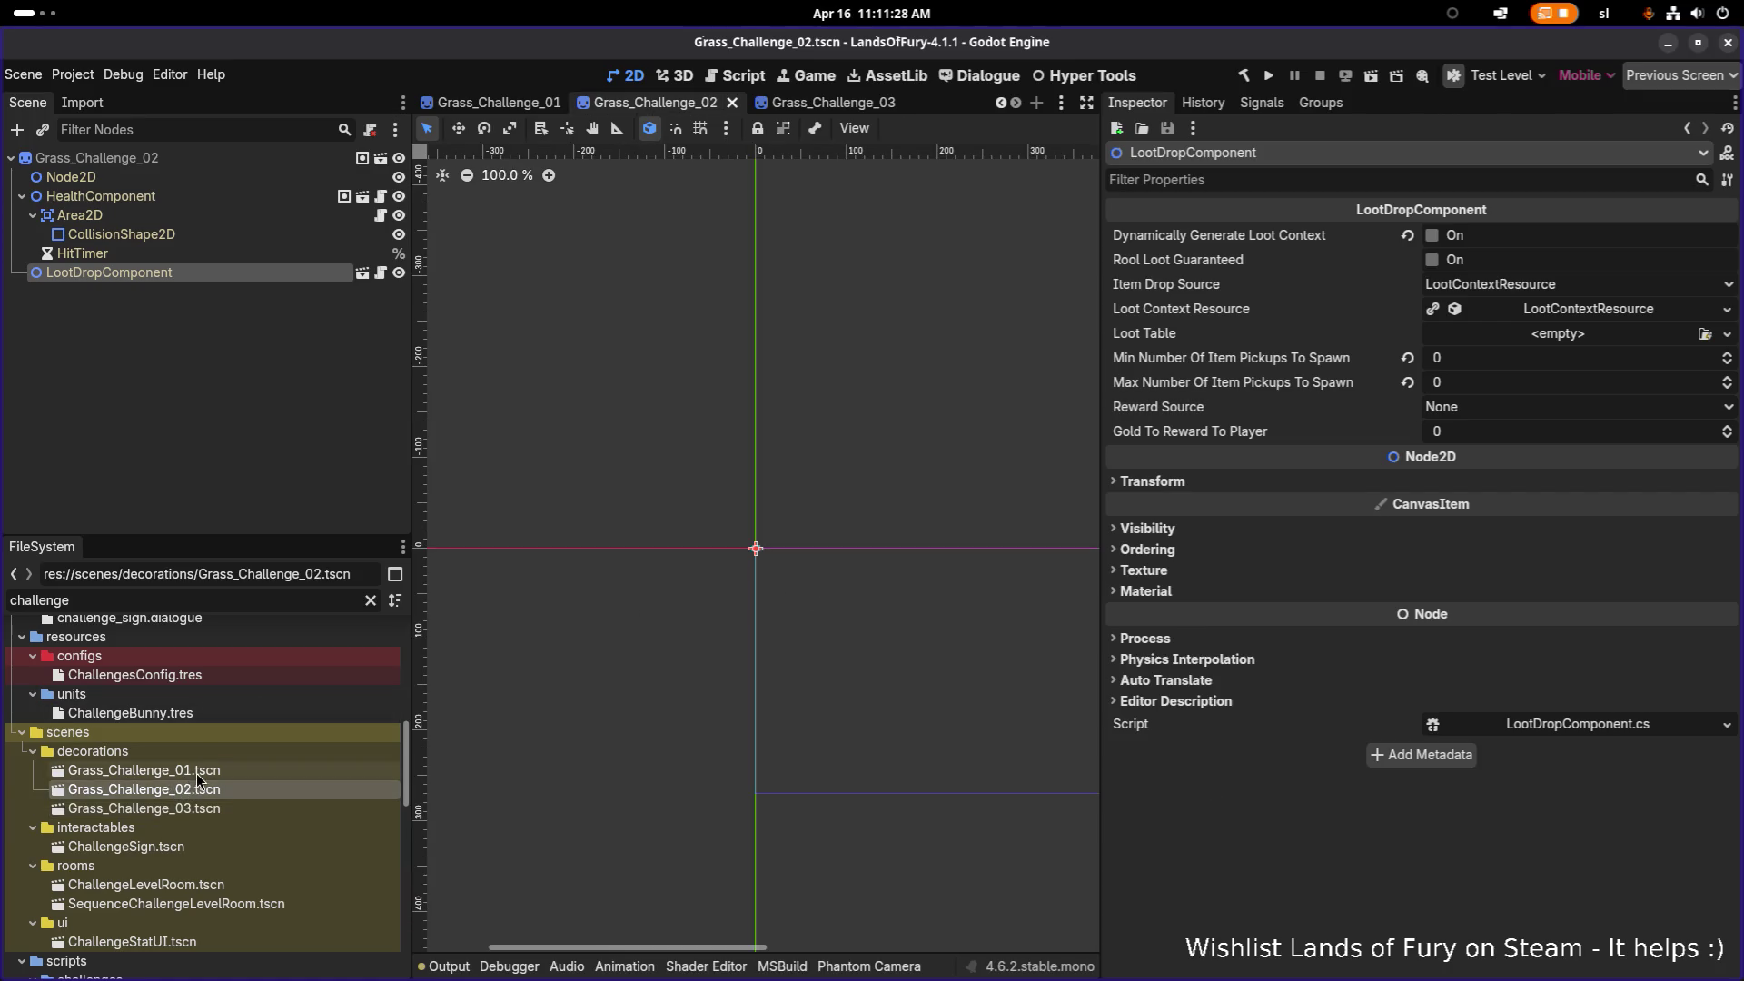
{"action": "key", "text": "alt+Tab"}
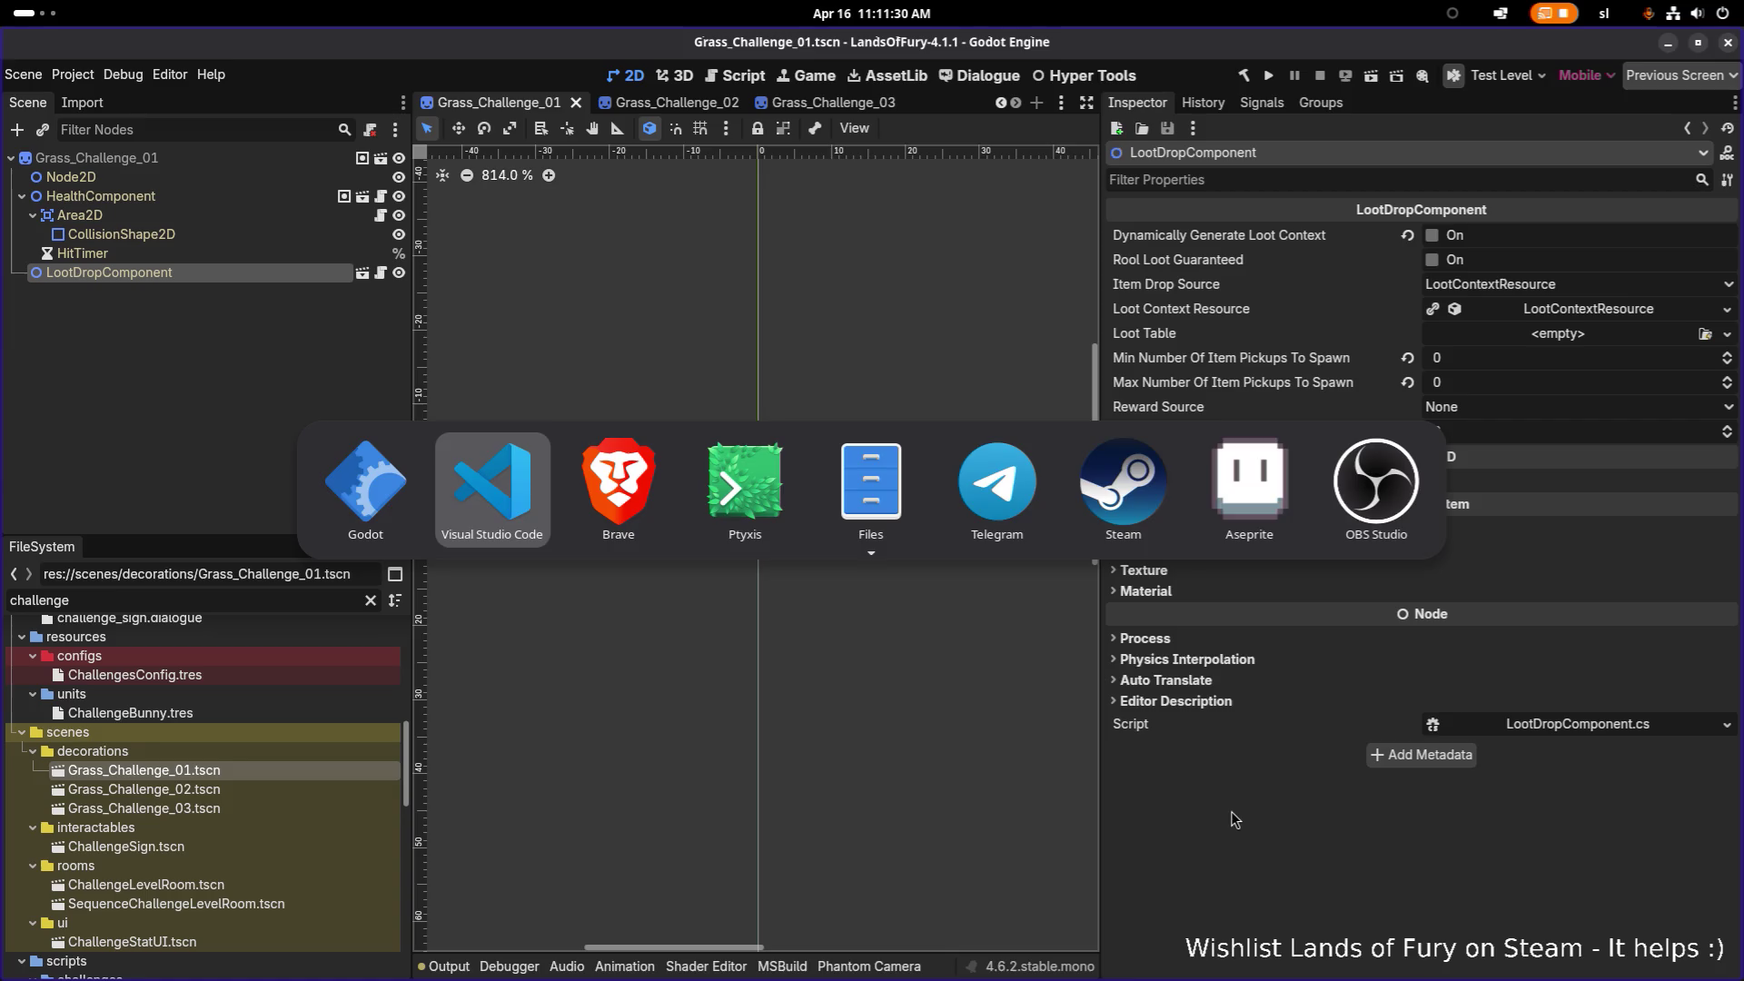
Step: Open the ChallengeLevelRoom scene through Quick Open Scene
{"action": "key", "text": "Escape"}
{"action": "left_click", "coordinate": [313, 429]}
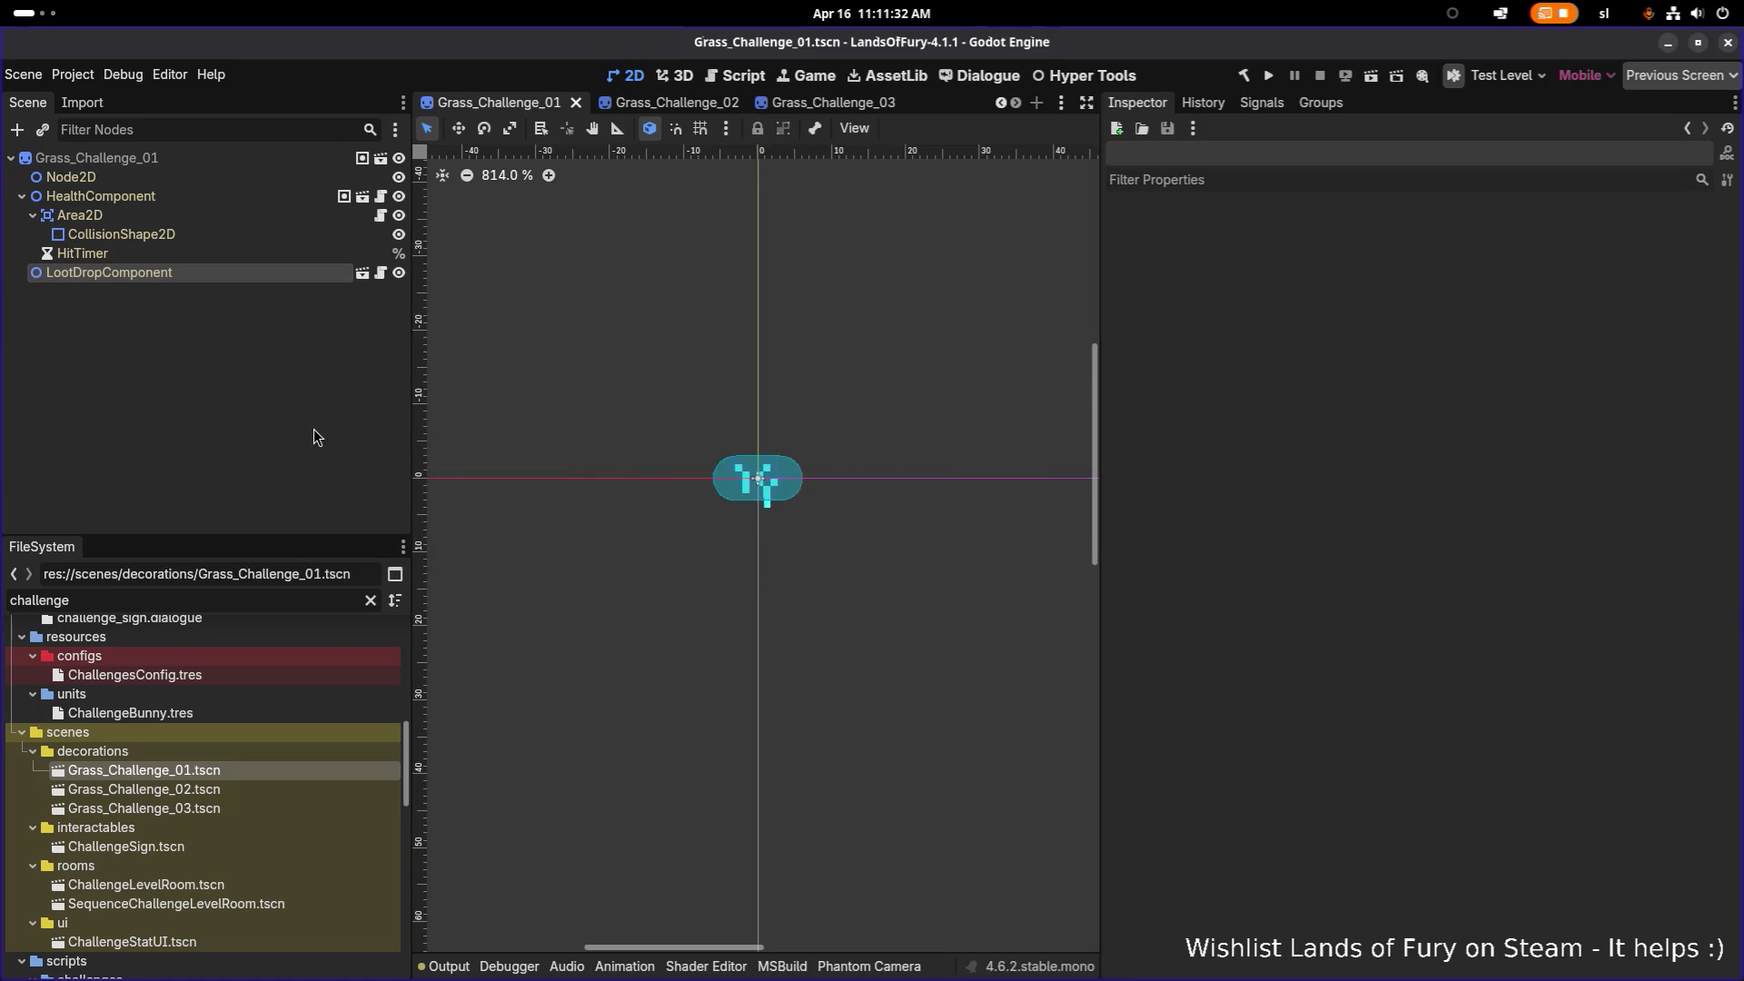
{"action": "key", "text": "ctrl+shift+o"}
{"action": "type", "text": "chla"}
{"action": "key", "text": "BackSpace"}
{"action": "key", "text": "BackSpace"}
{"action": "type", "text": "a"}
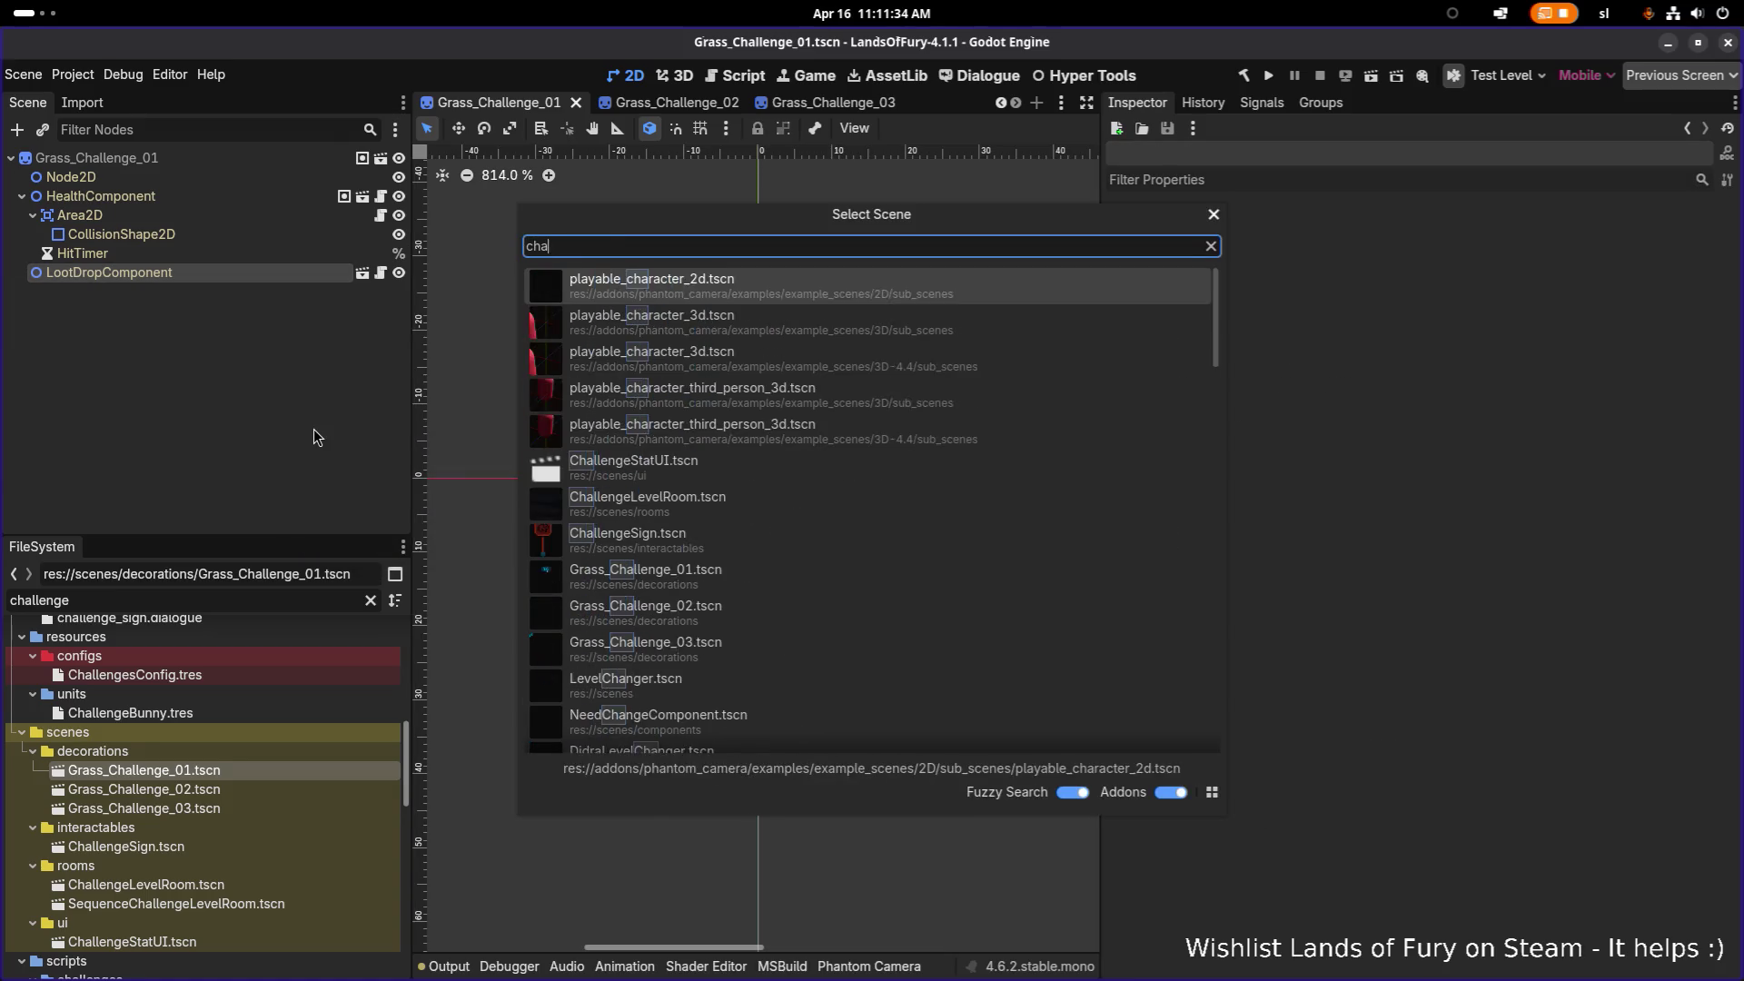
{"action": "type", "text": "llengeroom"}
{"action": "key", "text": "Return"}
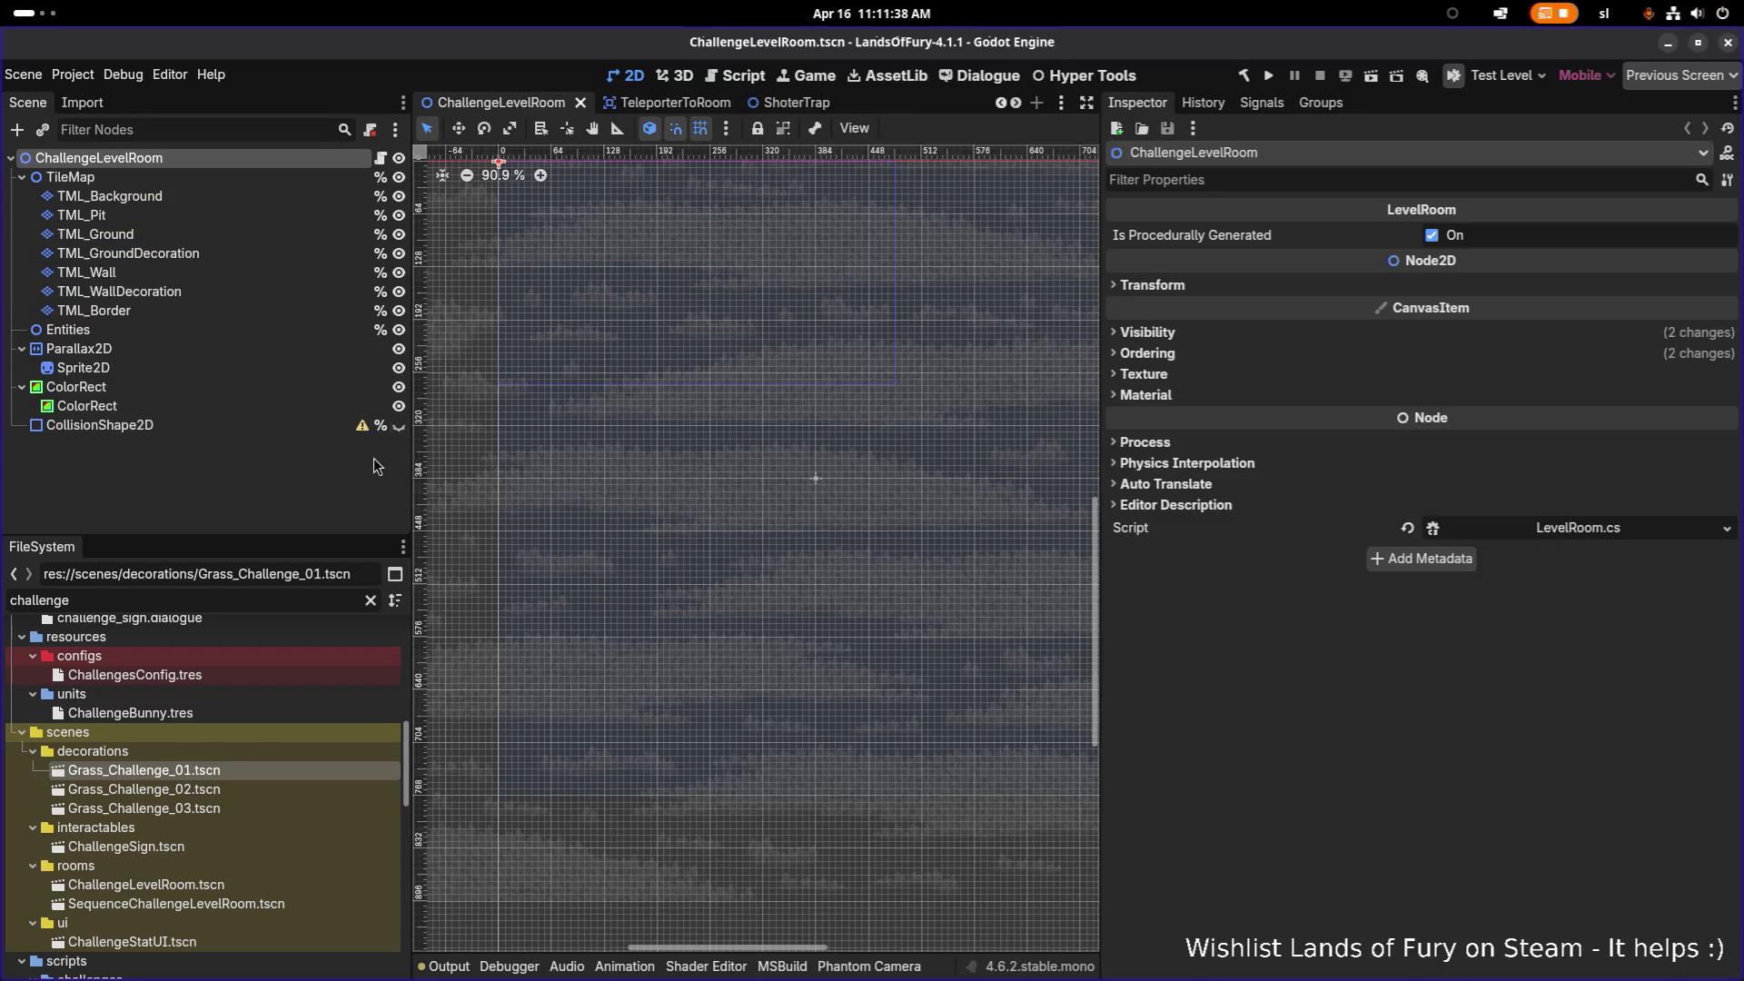
Step: Open SequenceChallengeLevelRoom and centre its room layout in the viewport
{"action": "key", "text": "ctrl+shift+o"}
{"action": "type", "text": "sequen"}
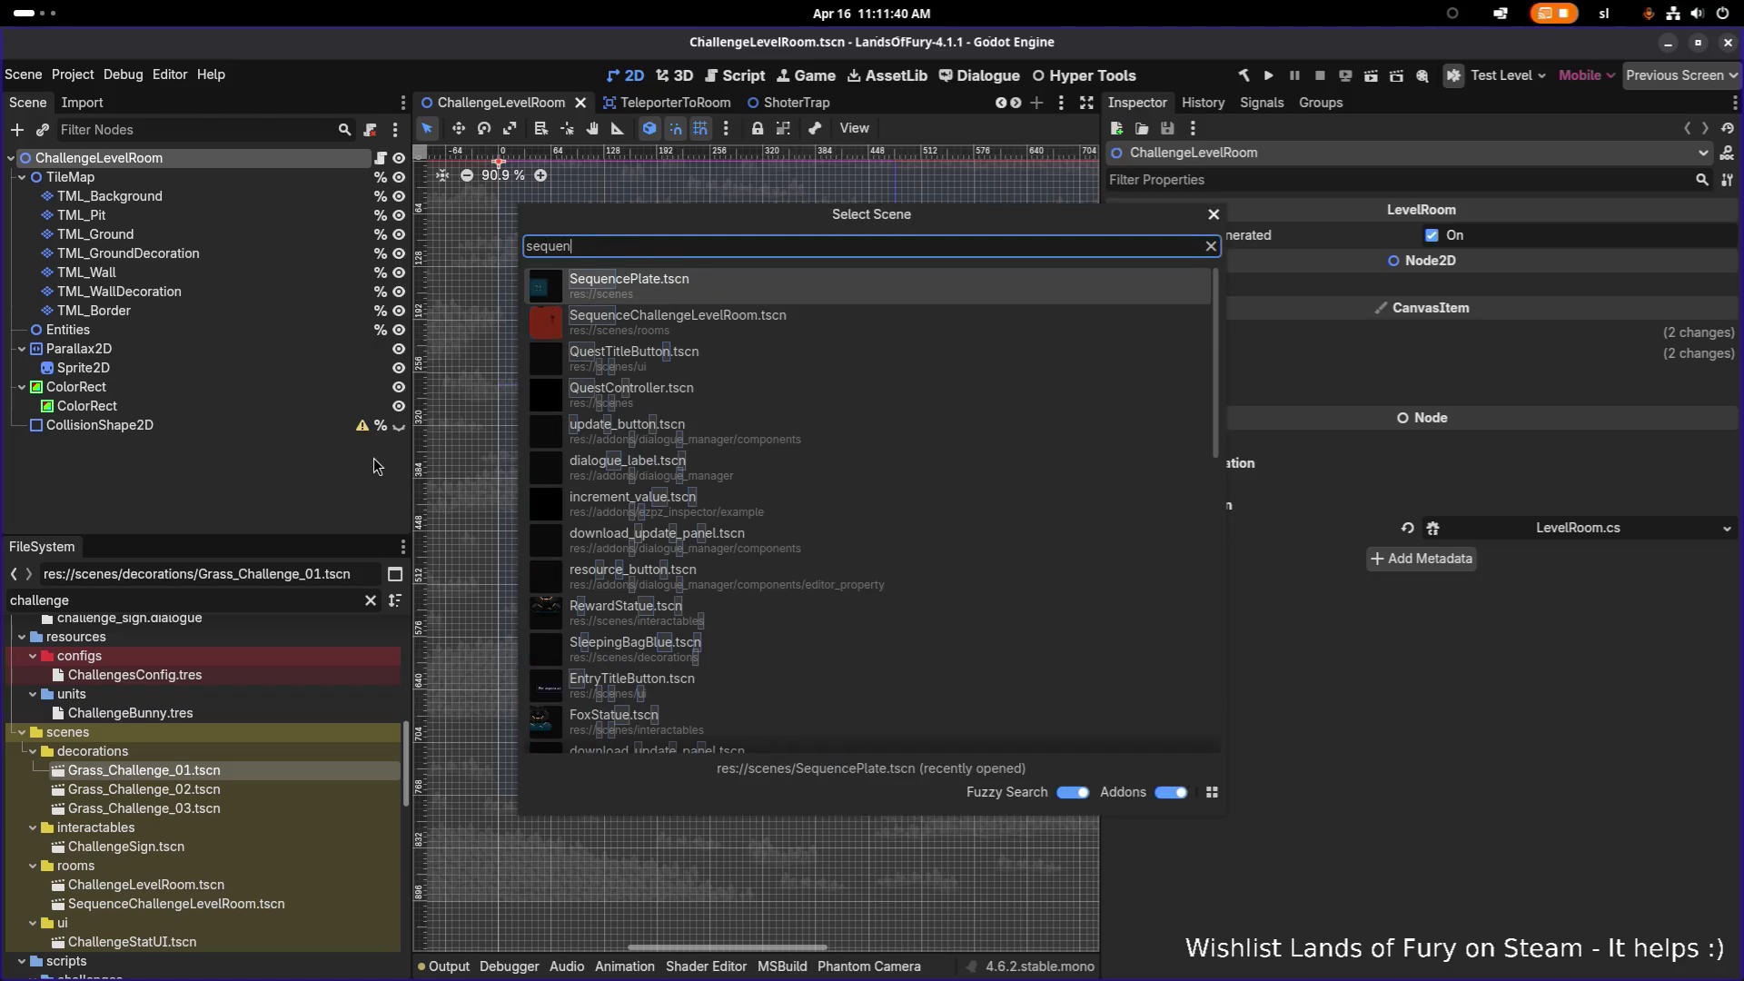
{"action": "type", "text": "cha"}
{"action": "key", "text": "Return"}
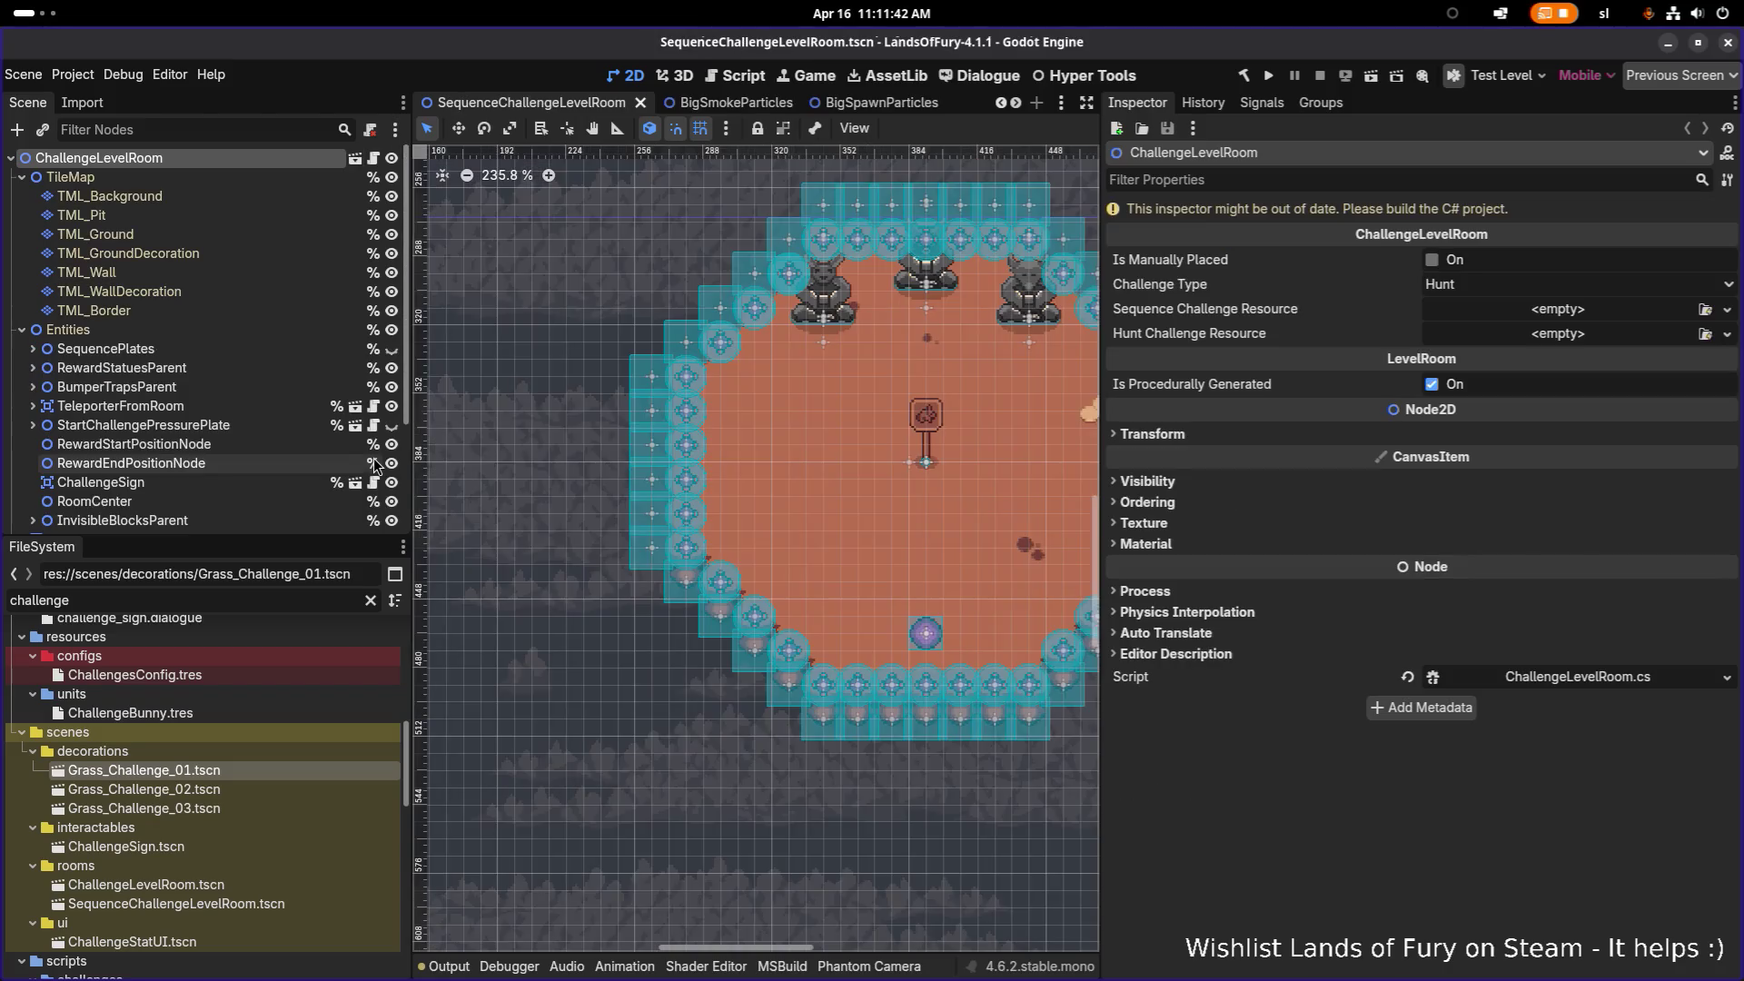
{"action": "scroll", "coordinate": [717, 359], "scroll_direction": "down", "scroll_amount": 3}
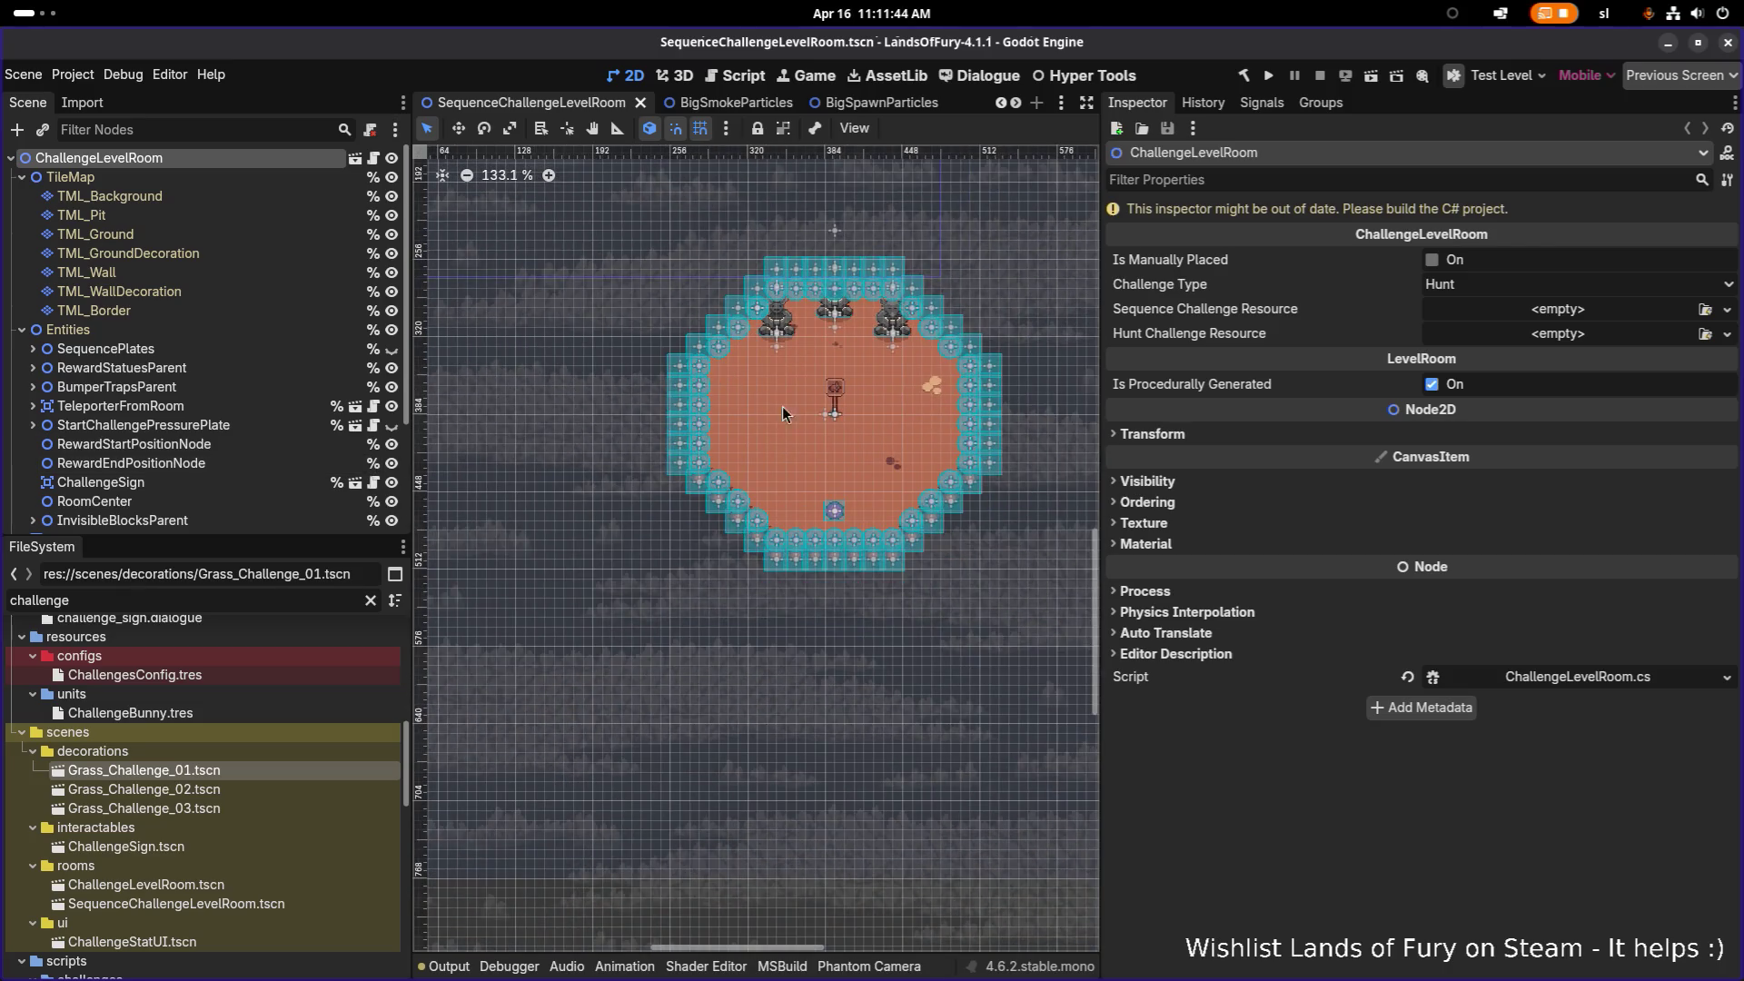
{"action": "scroll", "coordinate": [841, 416], "scroll_direction": "up", "scroll_amount": 3}
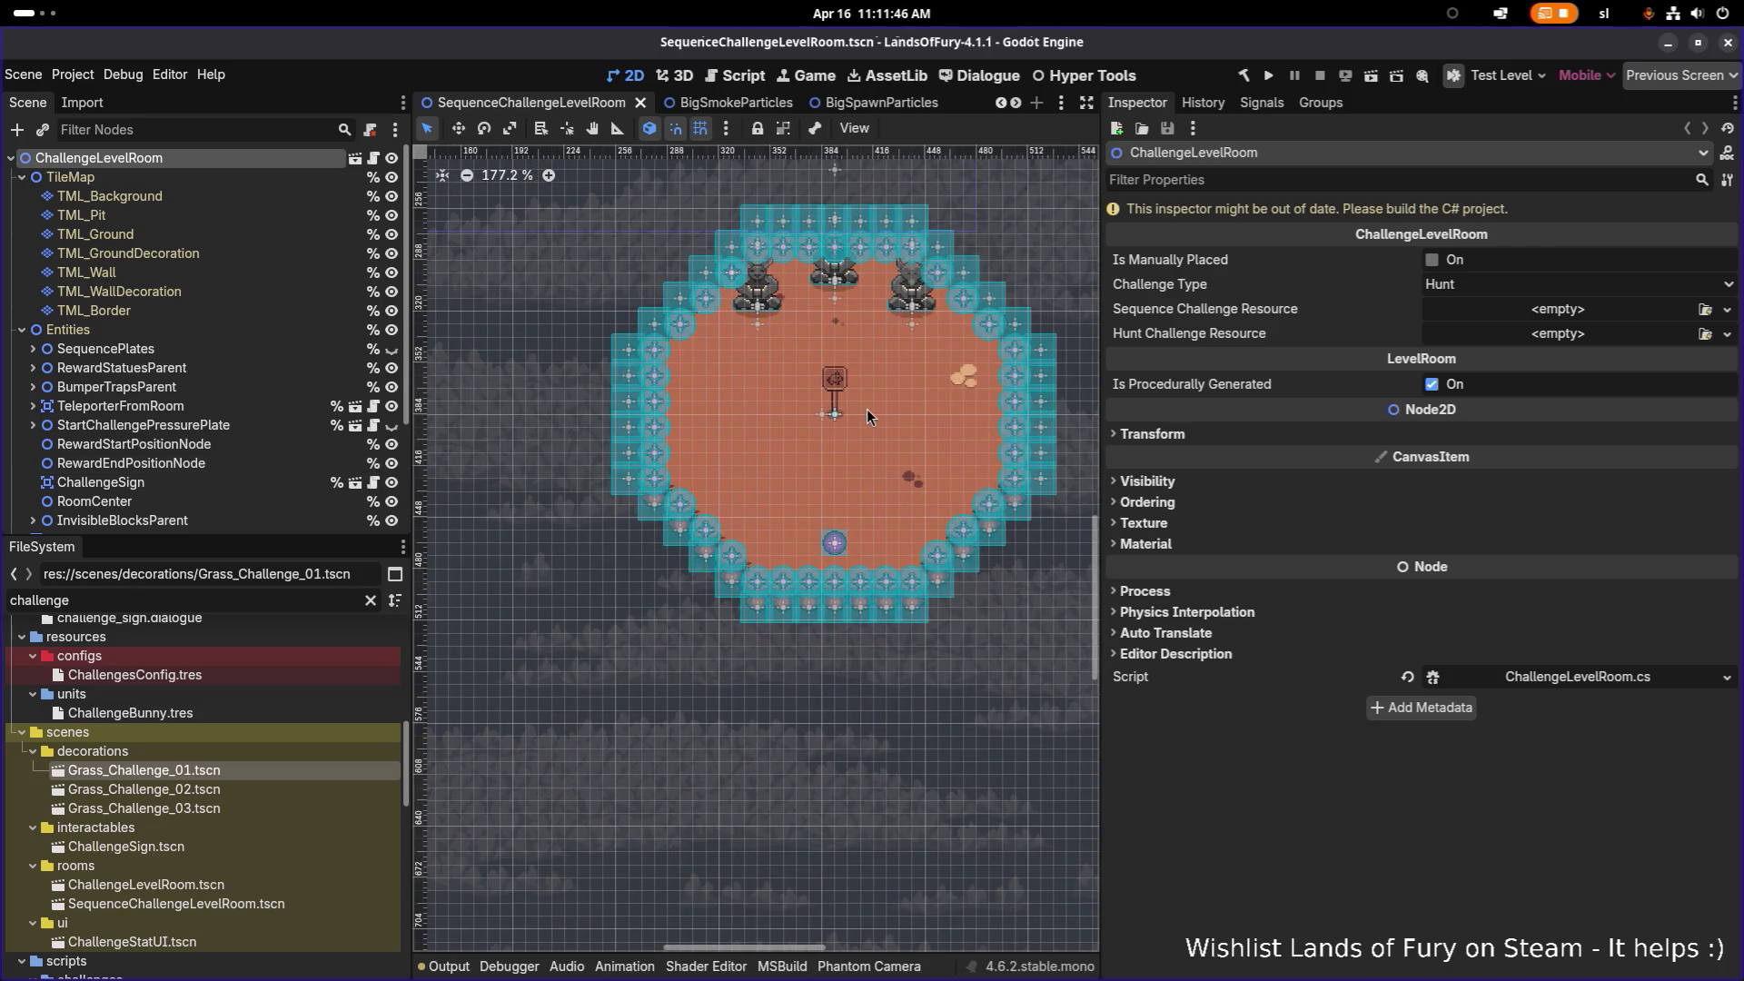
{"action": "left_click_drag", "start_coordinate": [867, 408], "coordinate": [821, 418]}
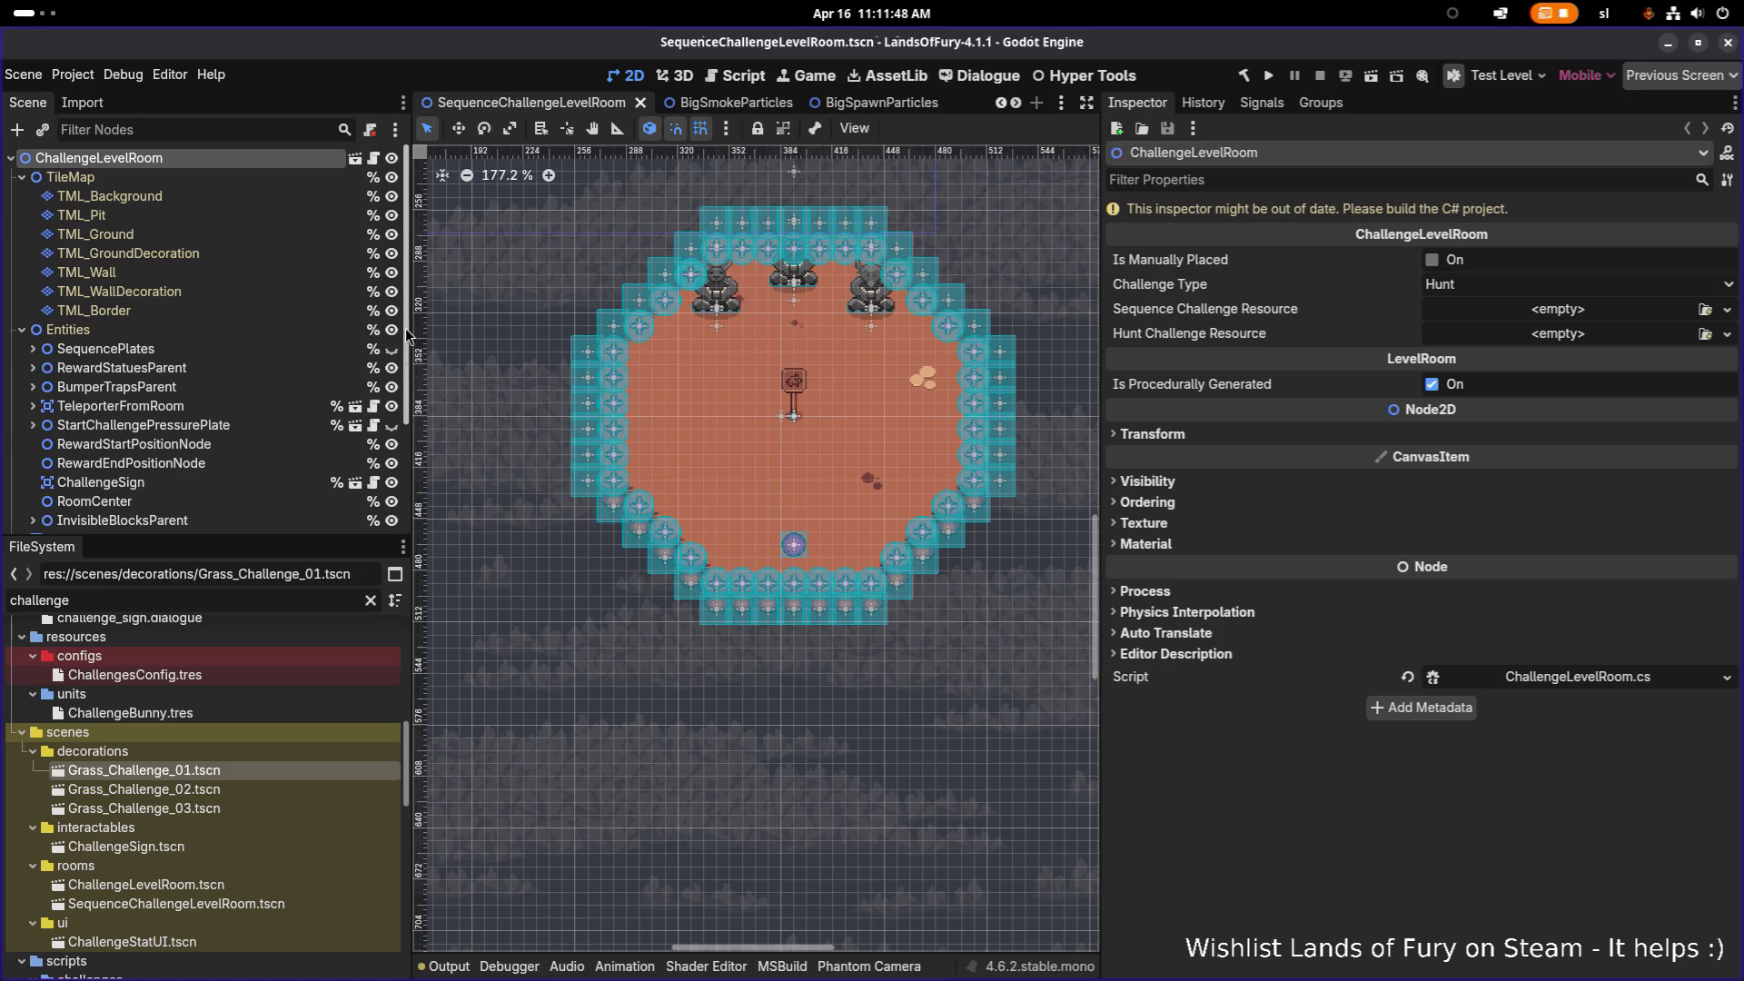
Step: Open ChallengeLevelRoom.tscn from the FileSystem dock
{"action": "double_click", "coordinate": [197, 600]}
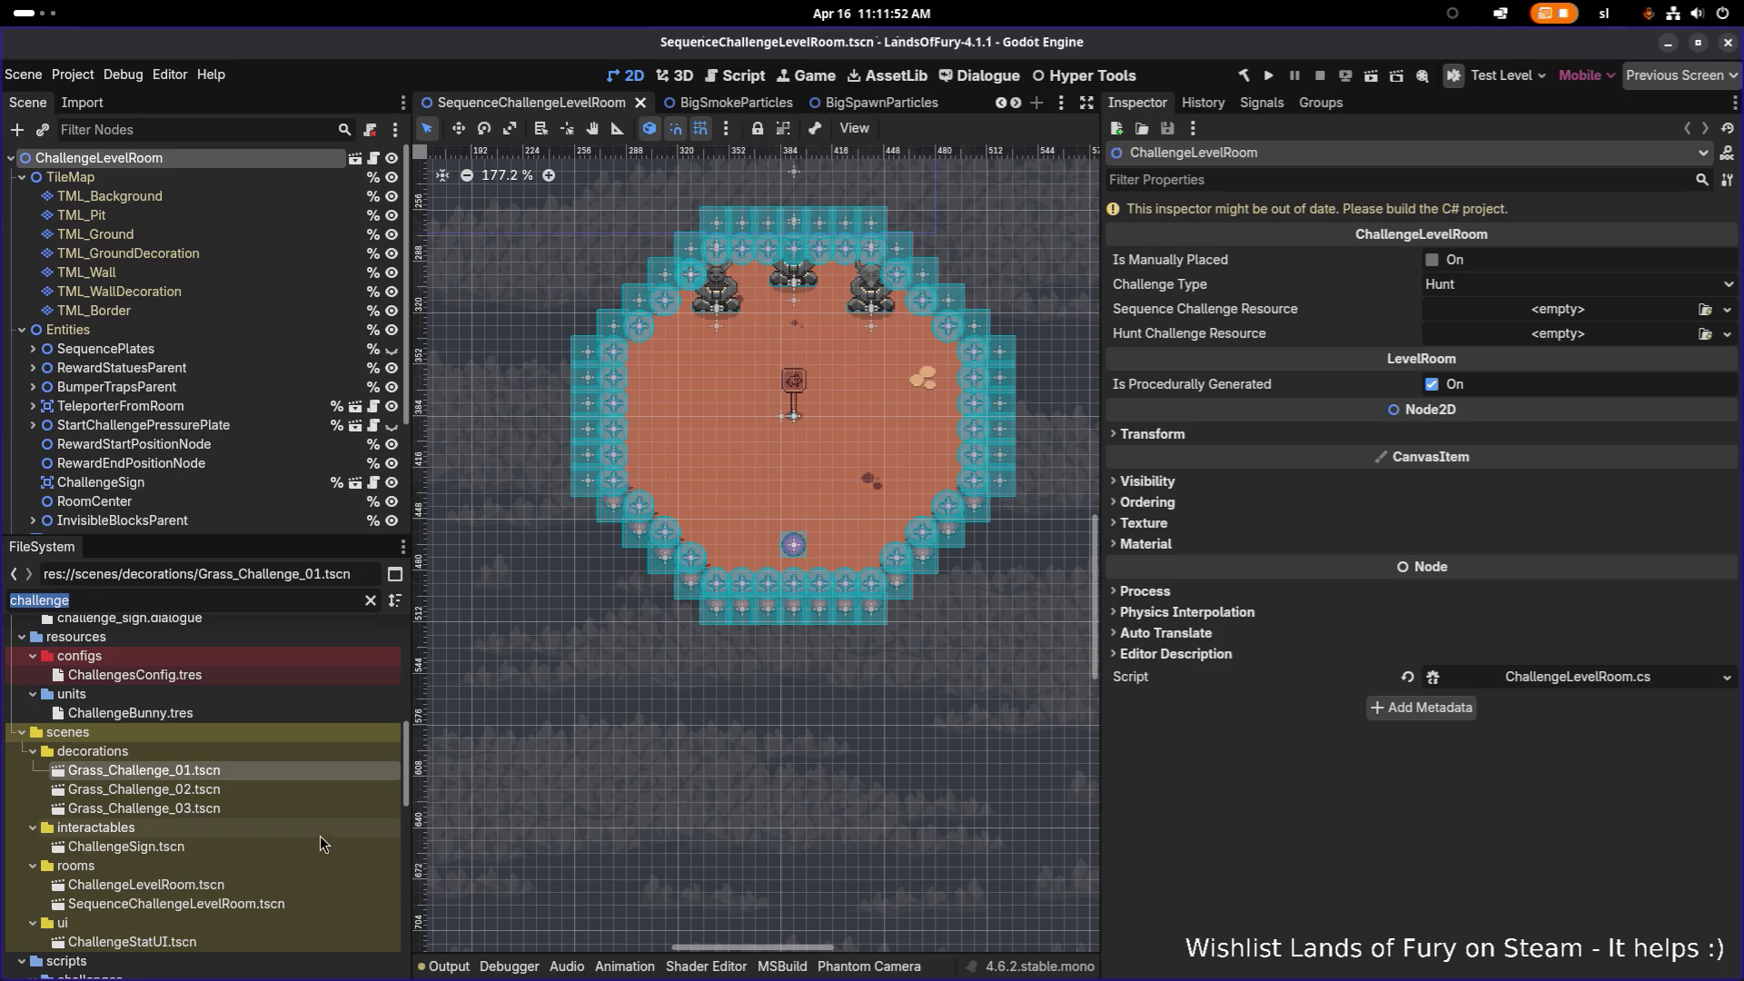
{"action": "left_click", "coordinate": [241, 887]}
{"action": "double_click", "coordinate": [230, 888]}
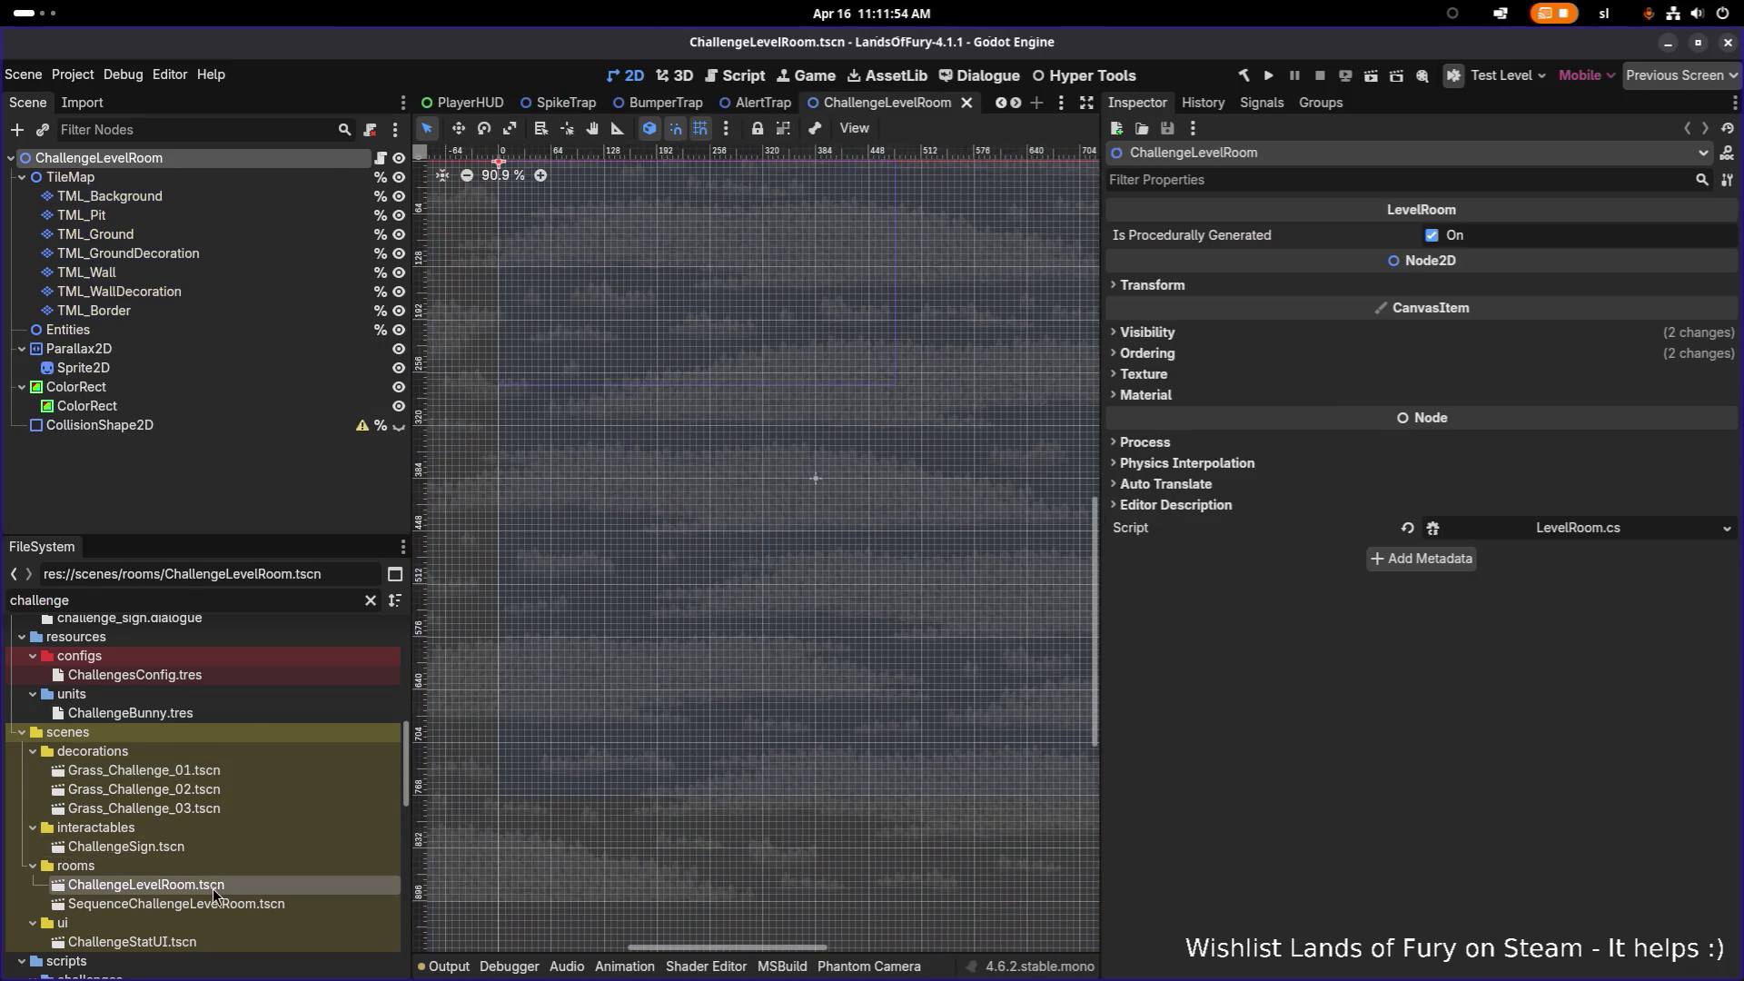
Step: Cancel the accidental rename and review ChallengeLevelRoom.tscn's dependencies
{"action": "key", "text": "F2"}
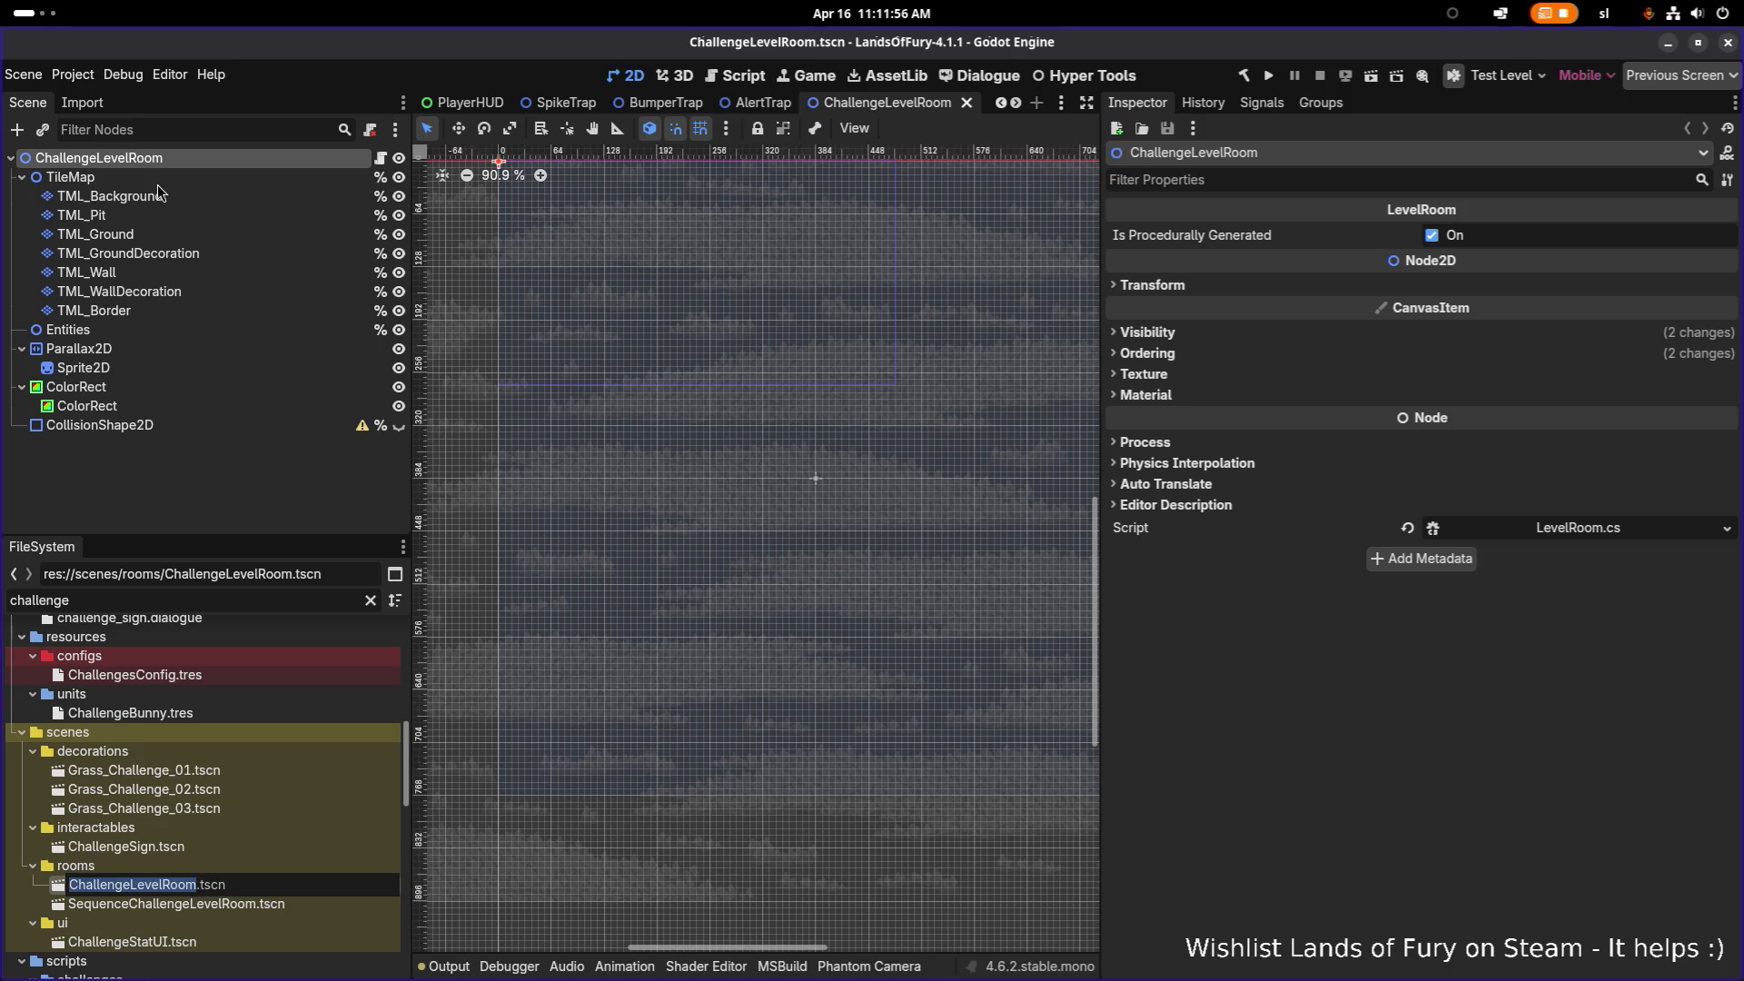
{"action": "left_click", "coordinate": [202, 887]}
{"action": "left_click", "coordinate": [213, 906]}
{"action": "left_click", "coordinate": [234, 886]}
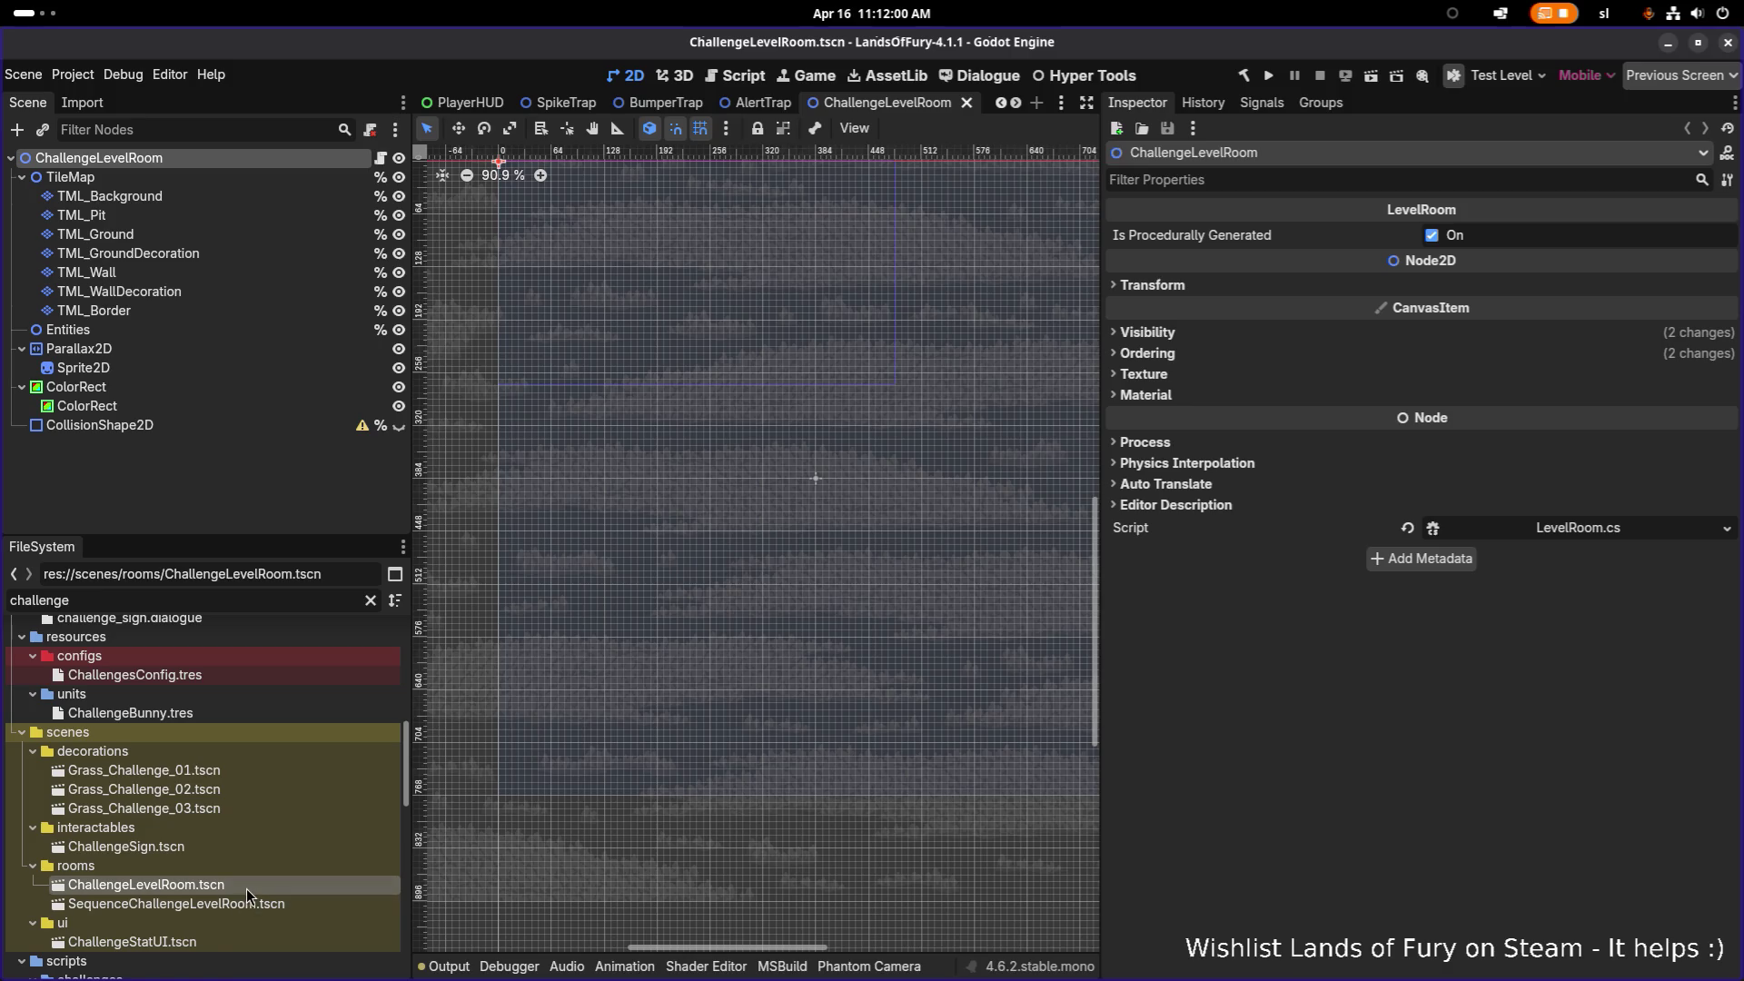
{"action": "right_click", "coordinate": [246, 891]}
{"action": "left_click", "coordinate": [408, 732]}
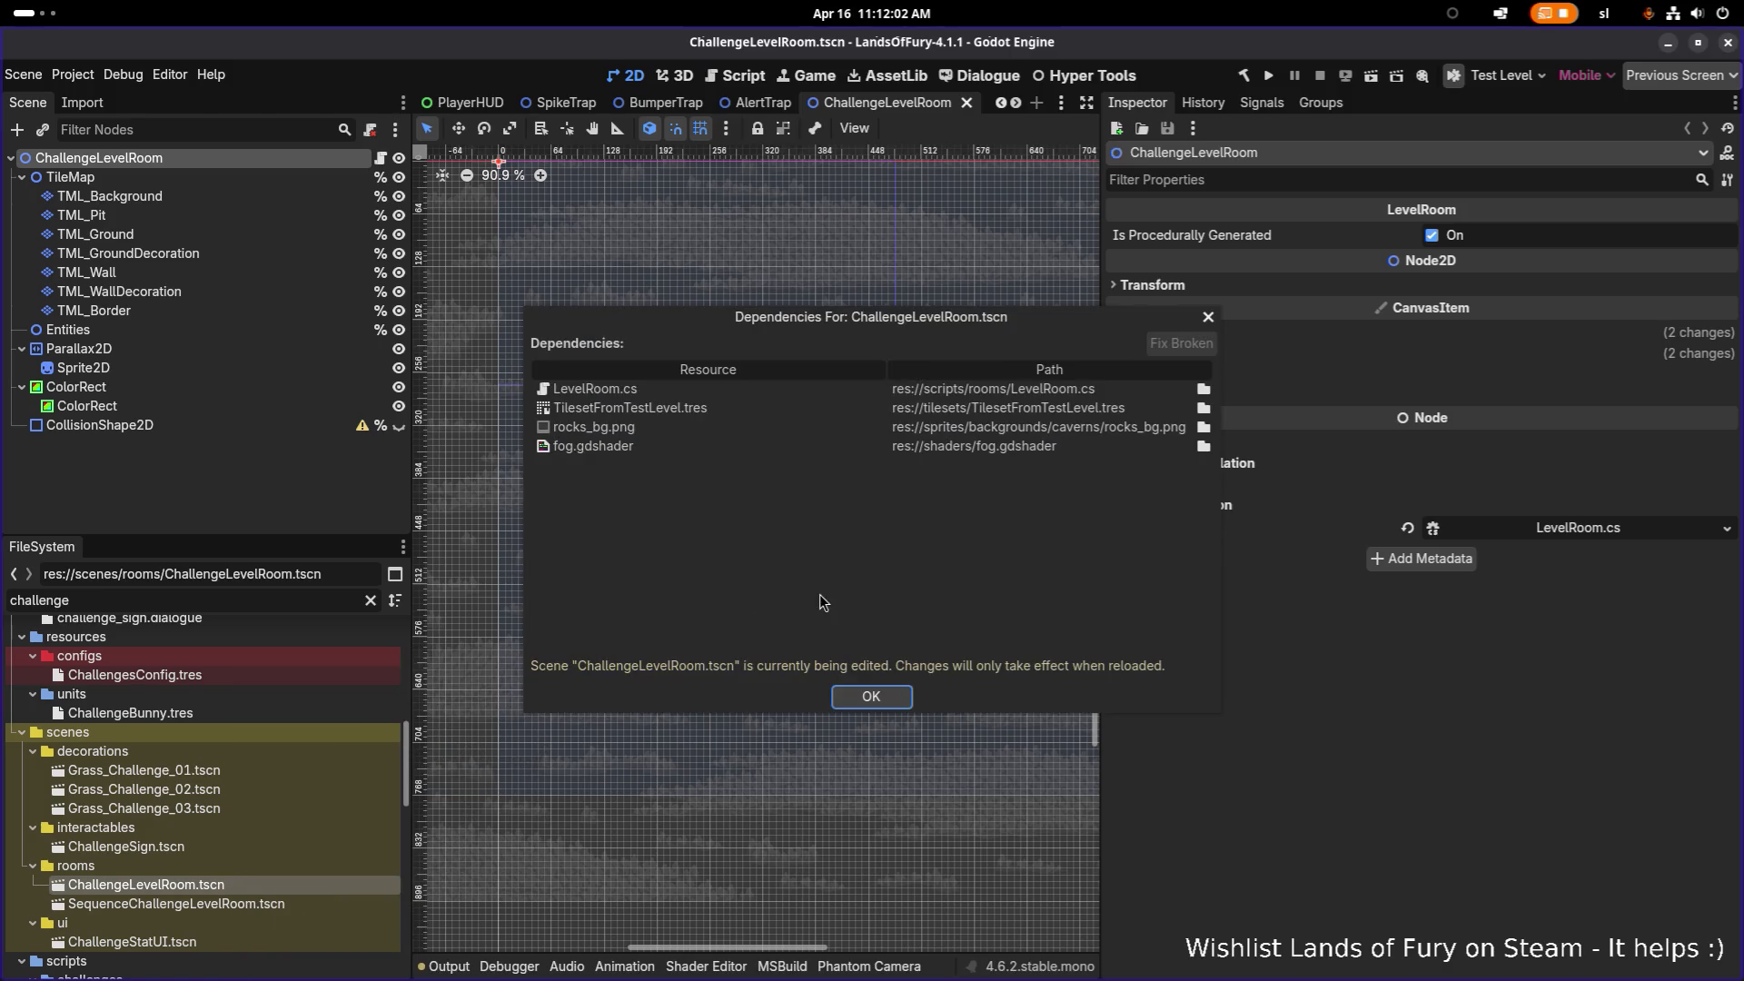
{"action": "left_click", "coordinate": [867, 693]}
Step: View ChallengeLevelRoom.tscn's owners, showing only SequenceChallengeLevelRoom.tscn uses it
{"action": "right_click", "coordinate": [194, 886]}
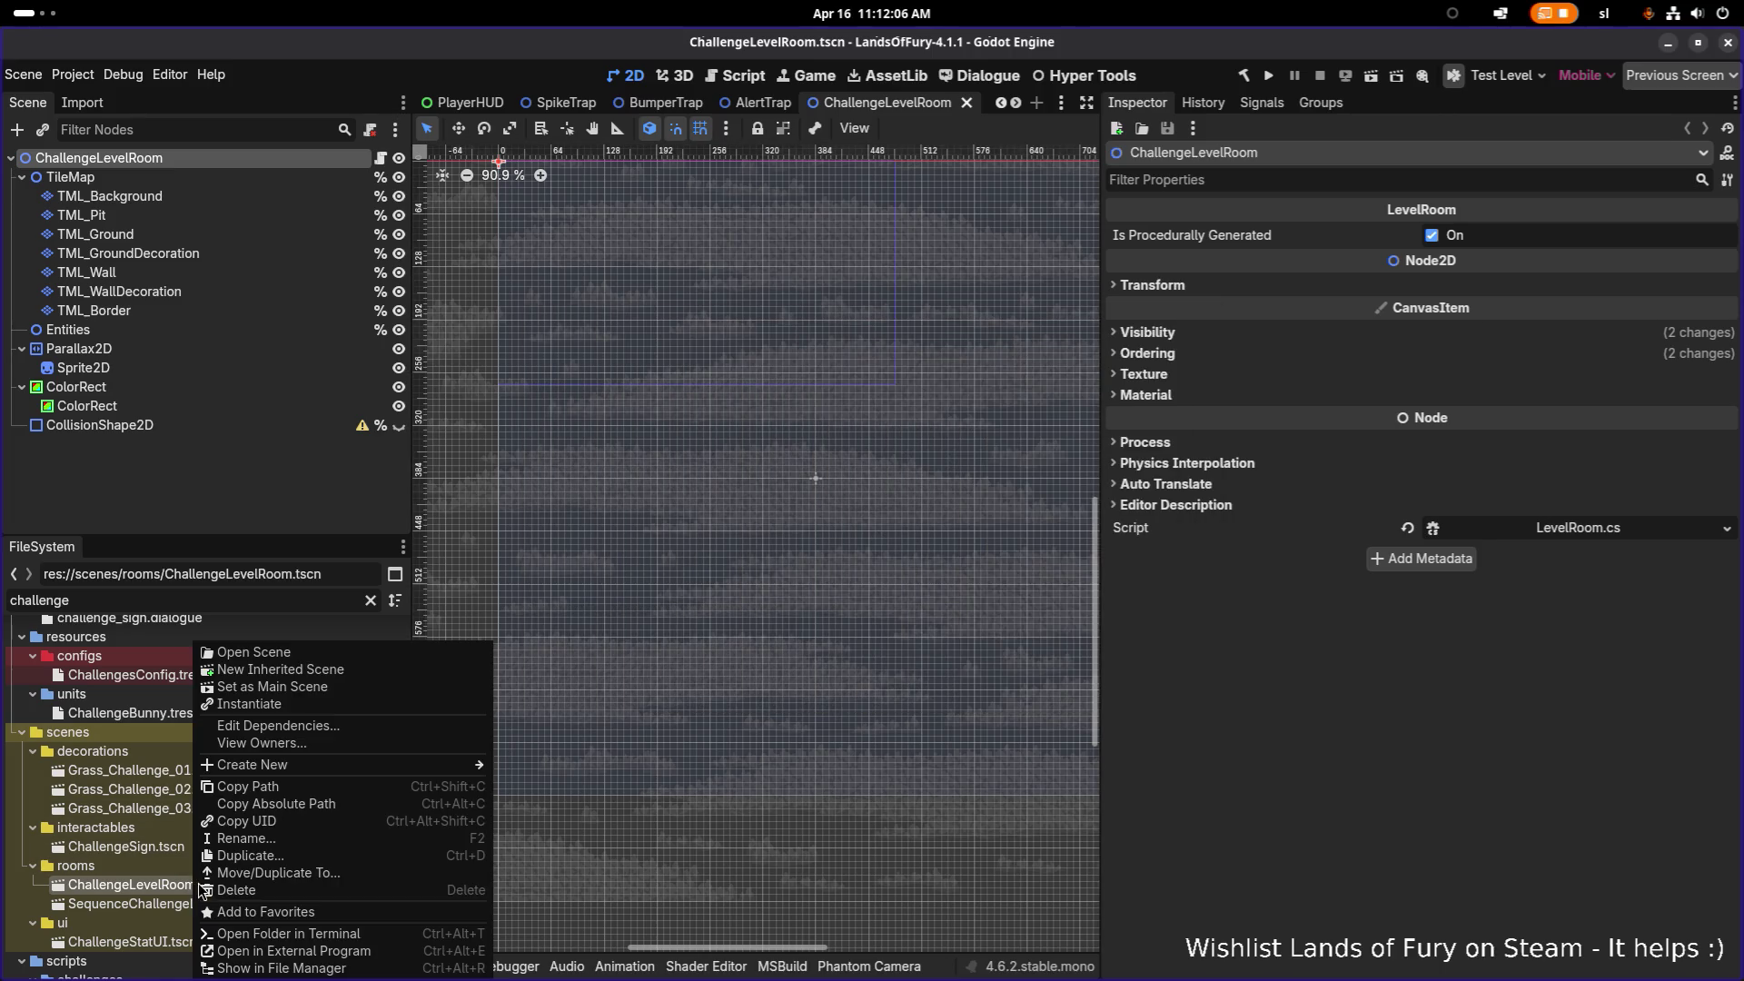
{"action": "left_click", "coordinate": [332, 742]}
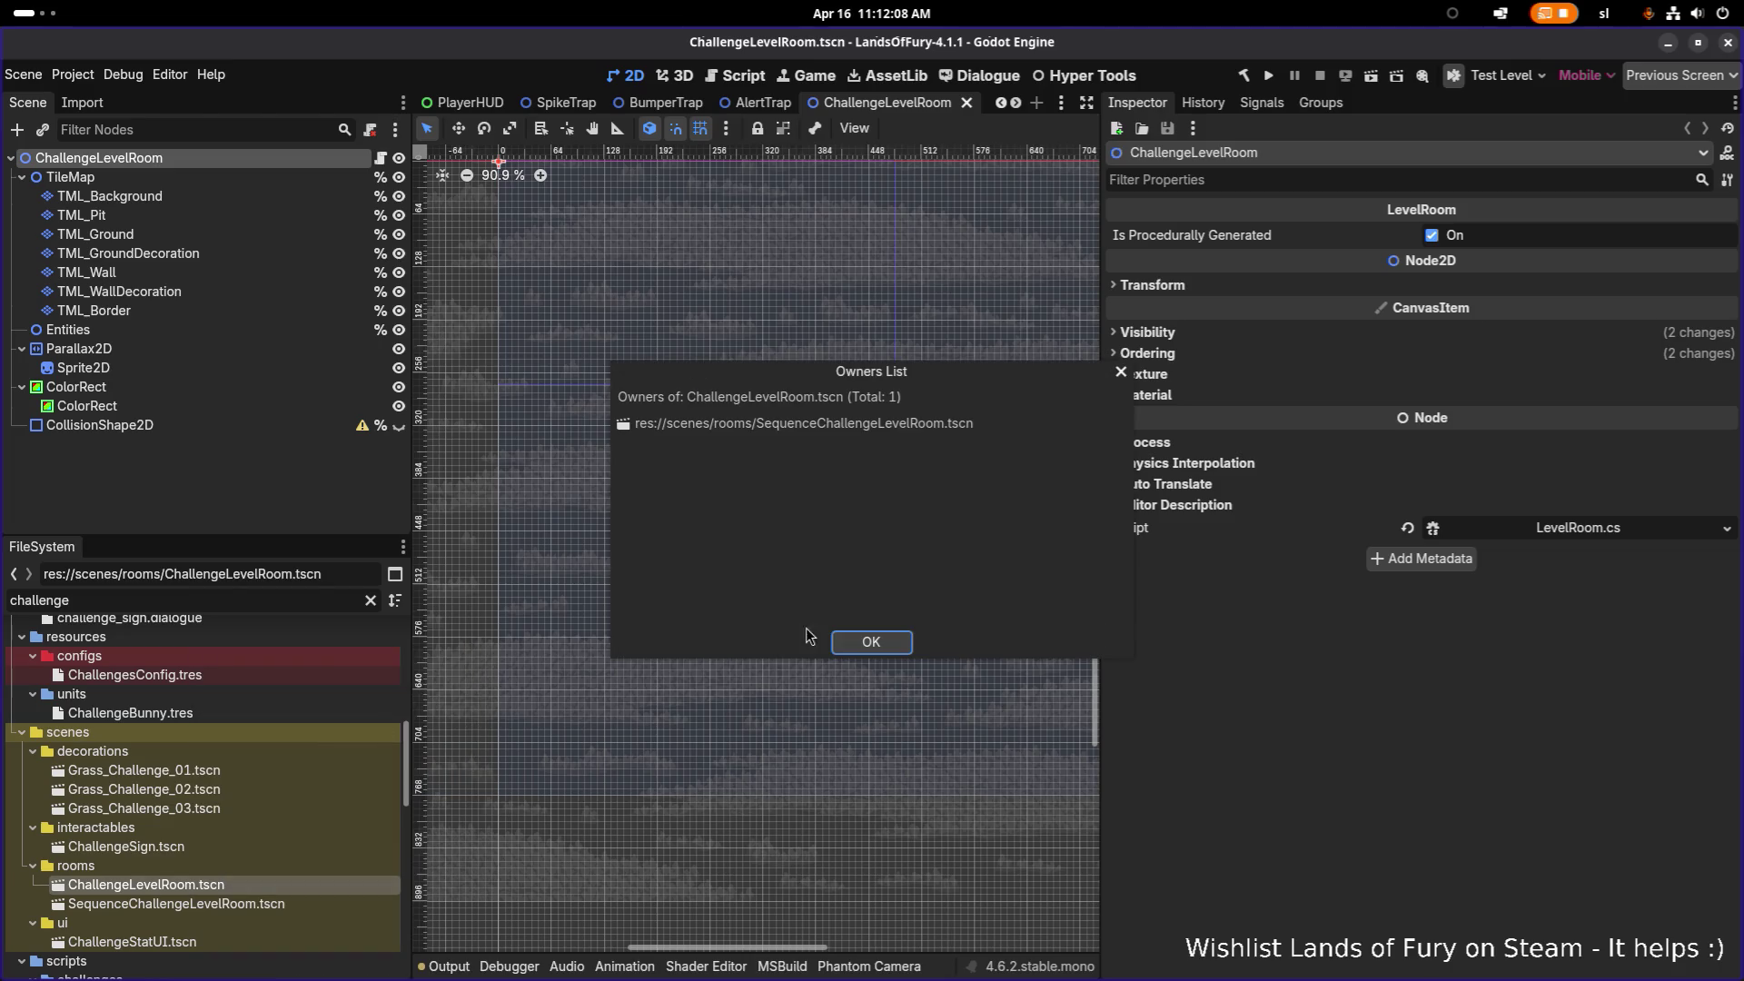
{"action": "left_click", "coordinate": [870, 642]}
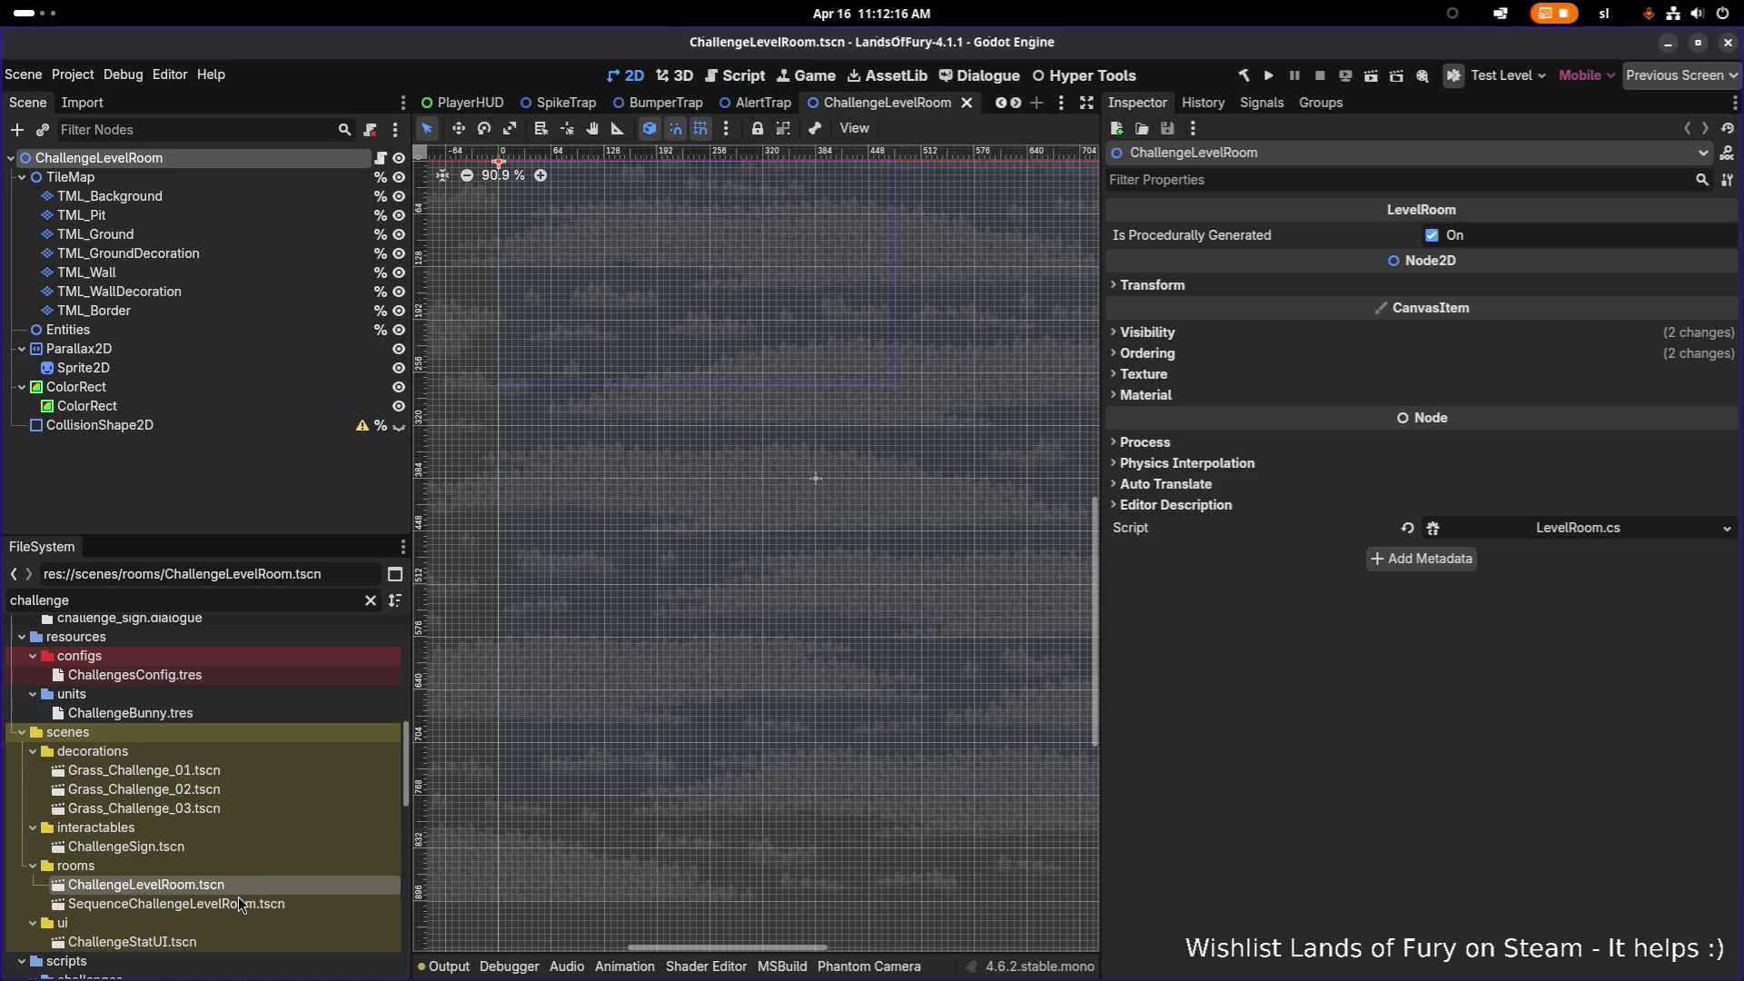
Step: Open SequenceChallengeLevelRoom and bring up actions for its ChallengeLevelRoom root node
{"action": "double_click", "coordinate": [236, 902]}
{"action": "left_click", "coordinate": [231, 287]}
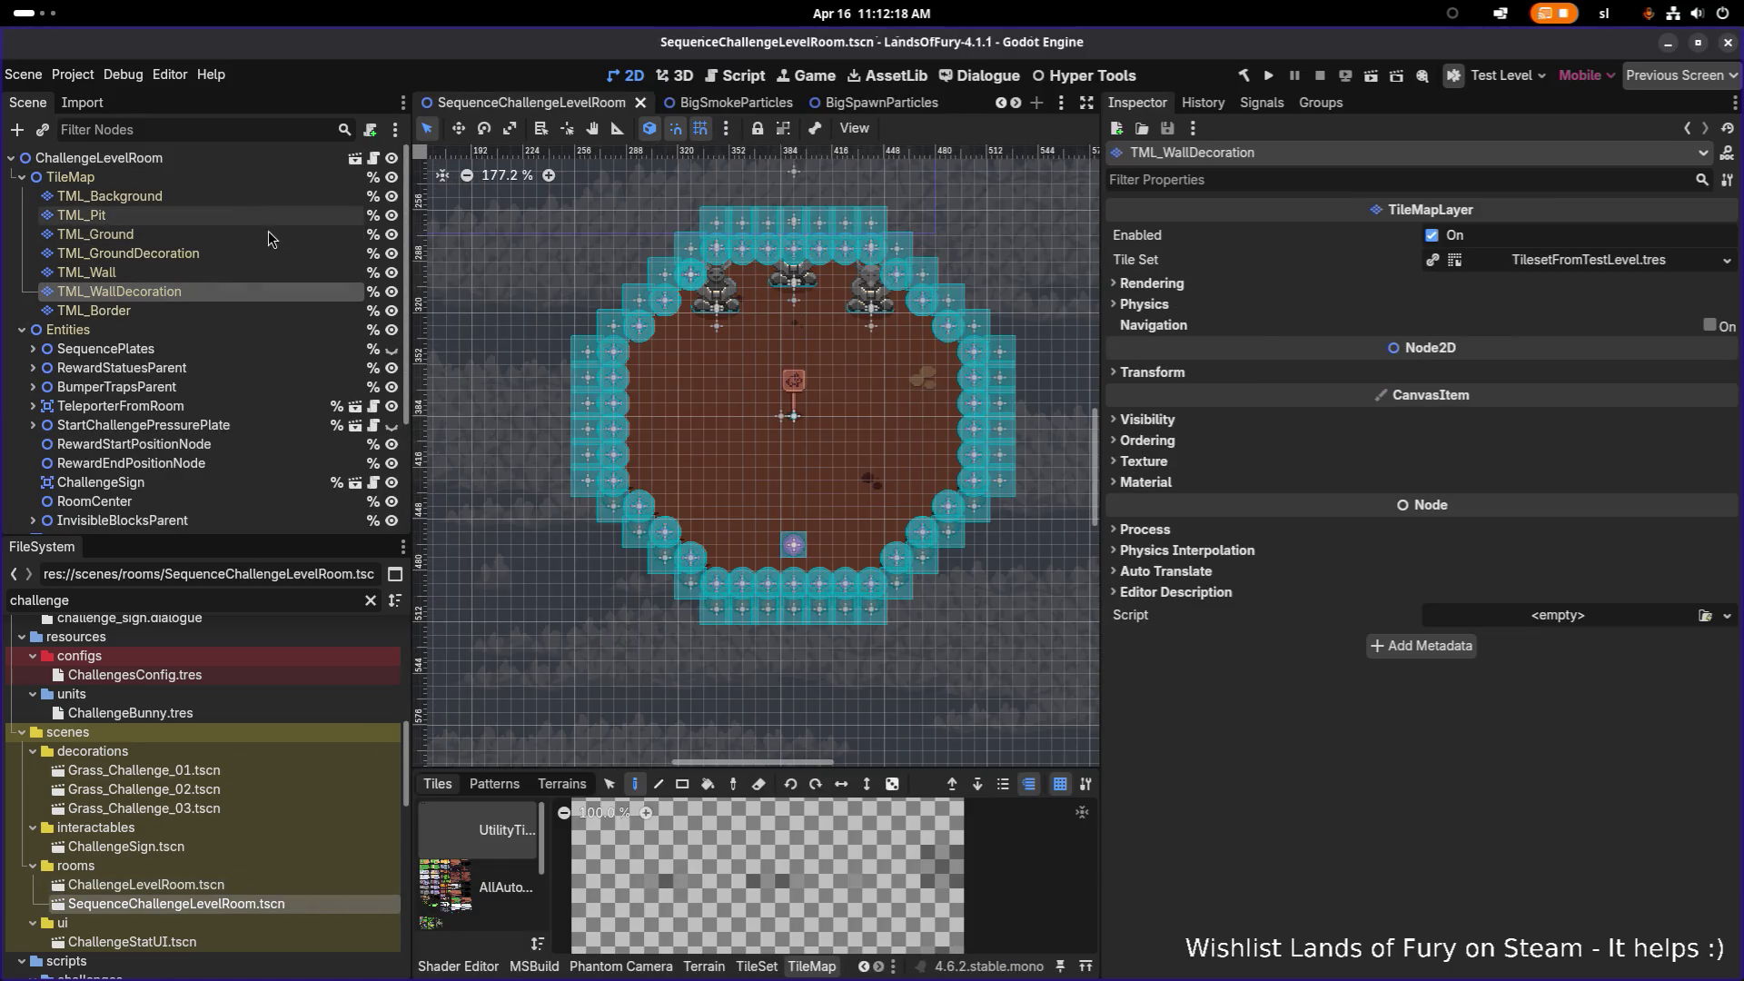
{"action": "left_click", "coordinate": [249, 159]}
{"action": "right_click", "coordinate": [254, 155]}
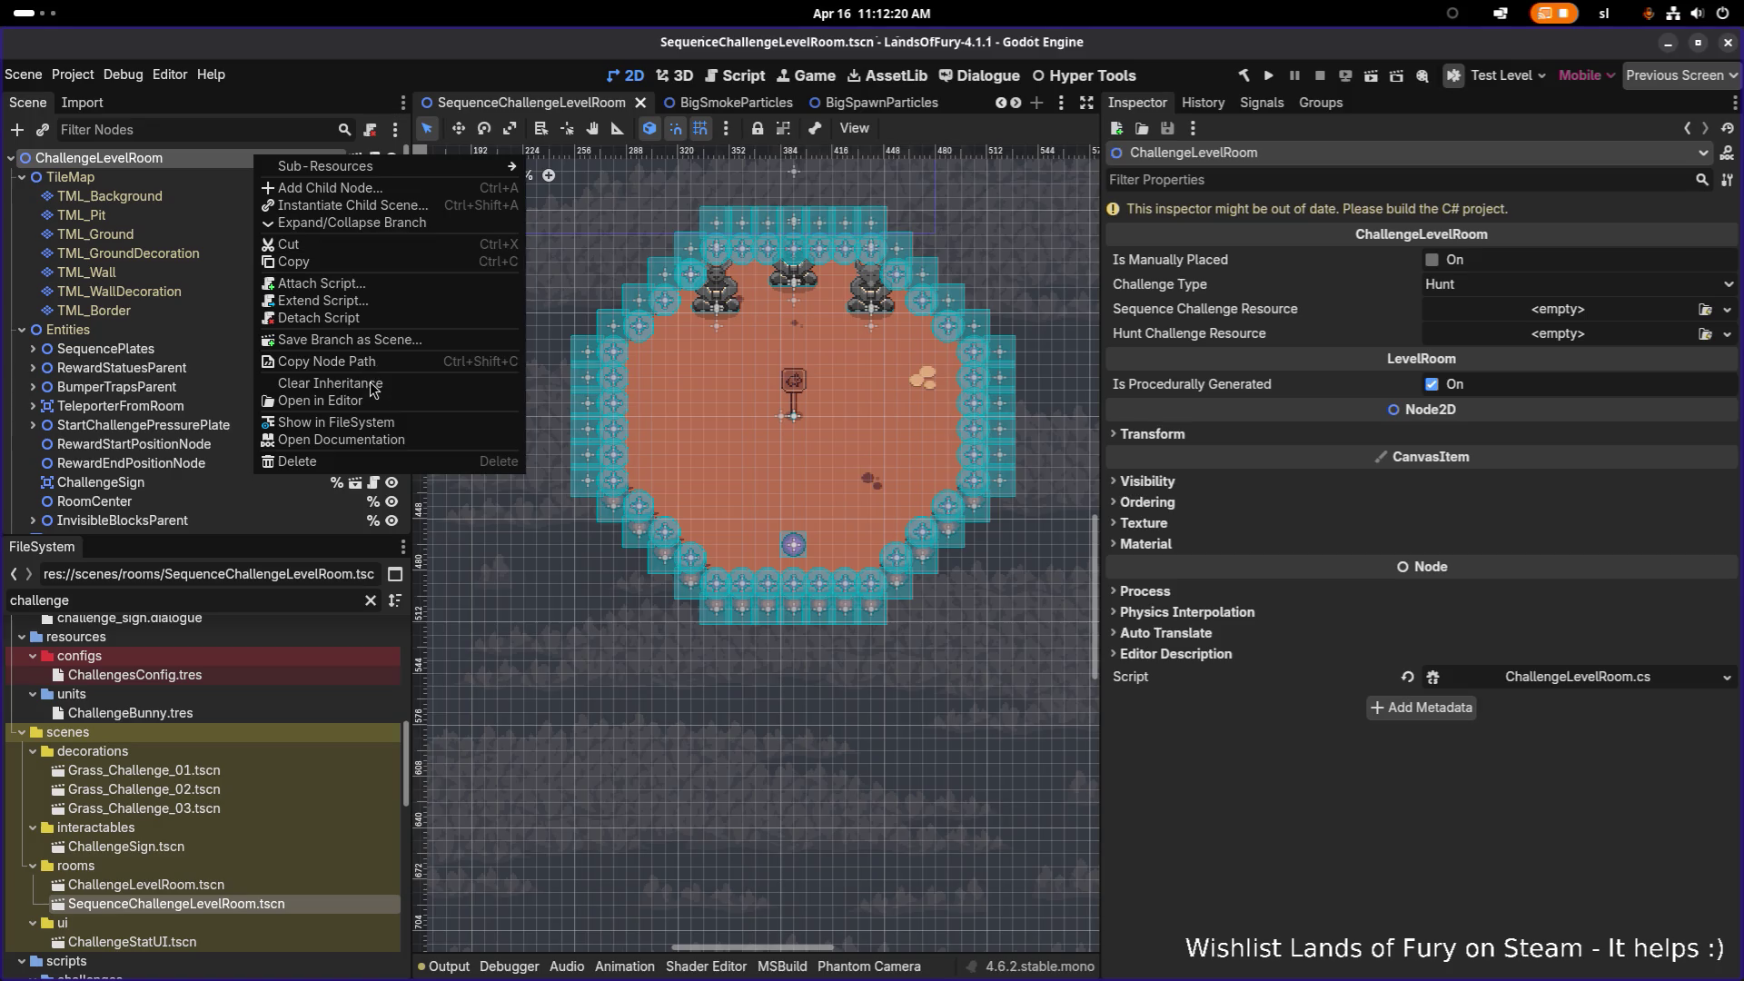
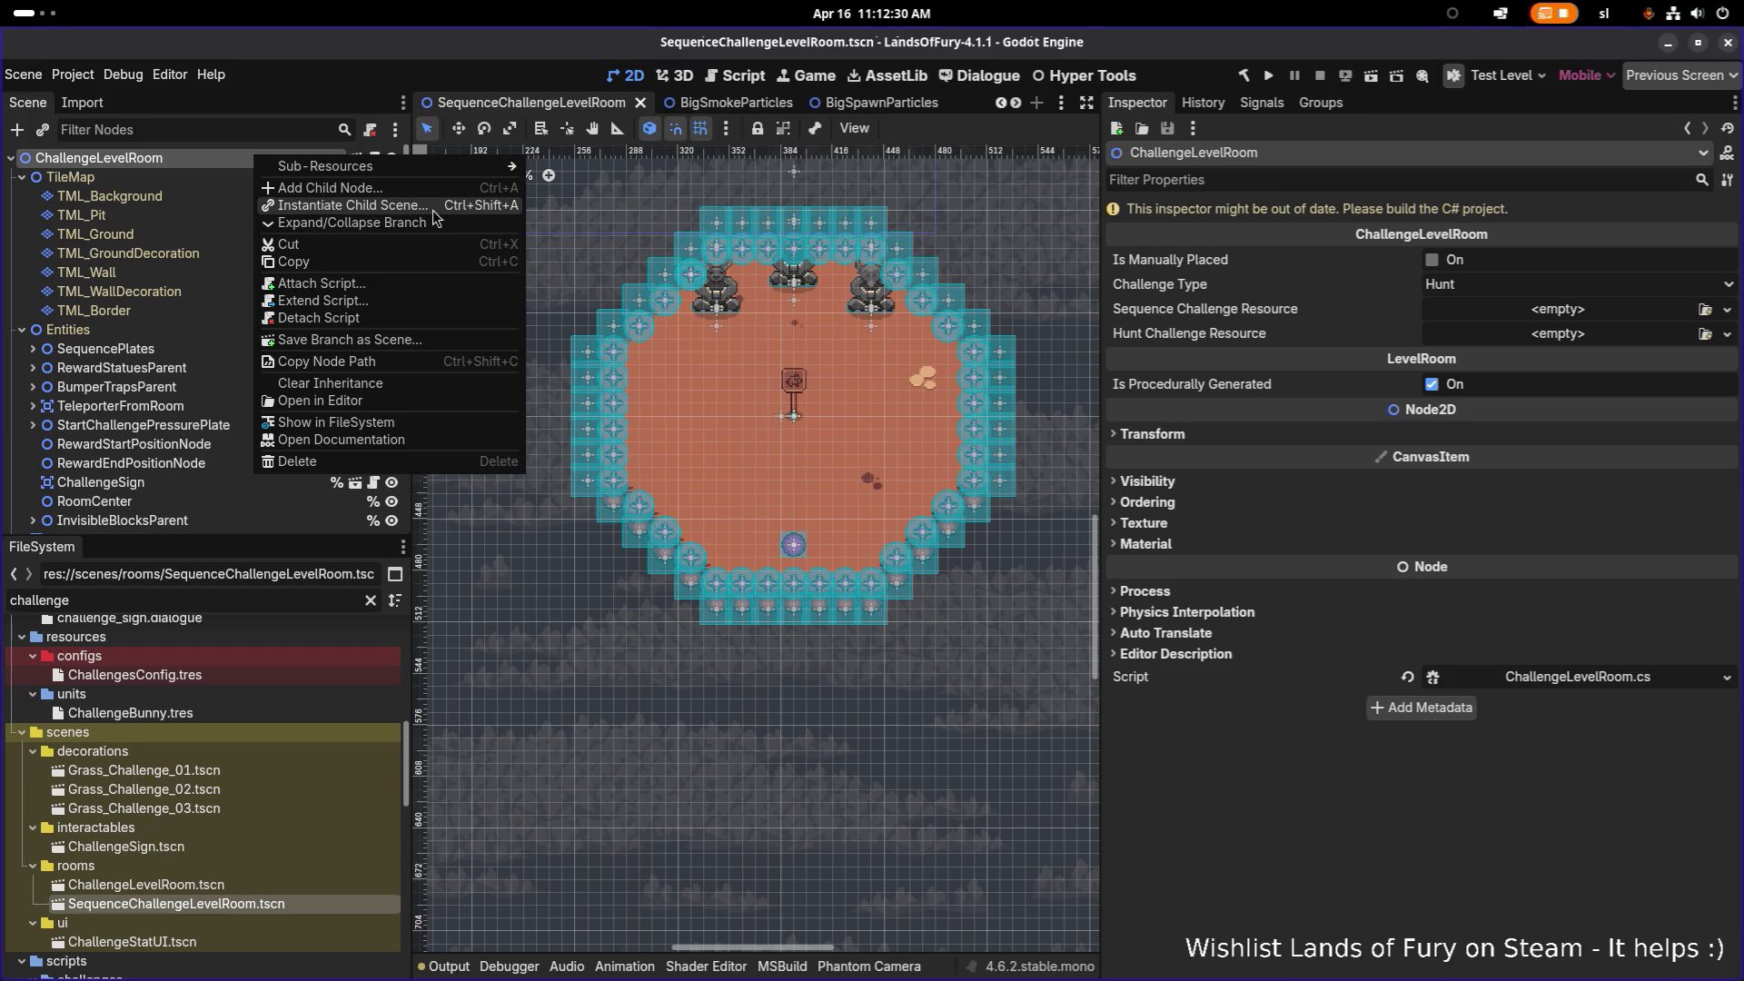
Step: Open ChallengeLevelRoom.tscn and look at its root node options without instancing a child scene
{"action": "double_click", "coordinate": [183, 887]}
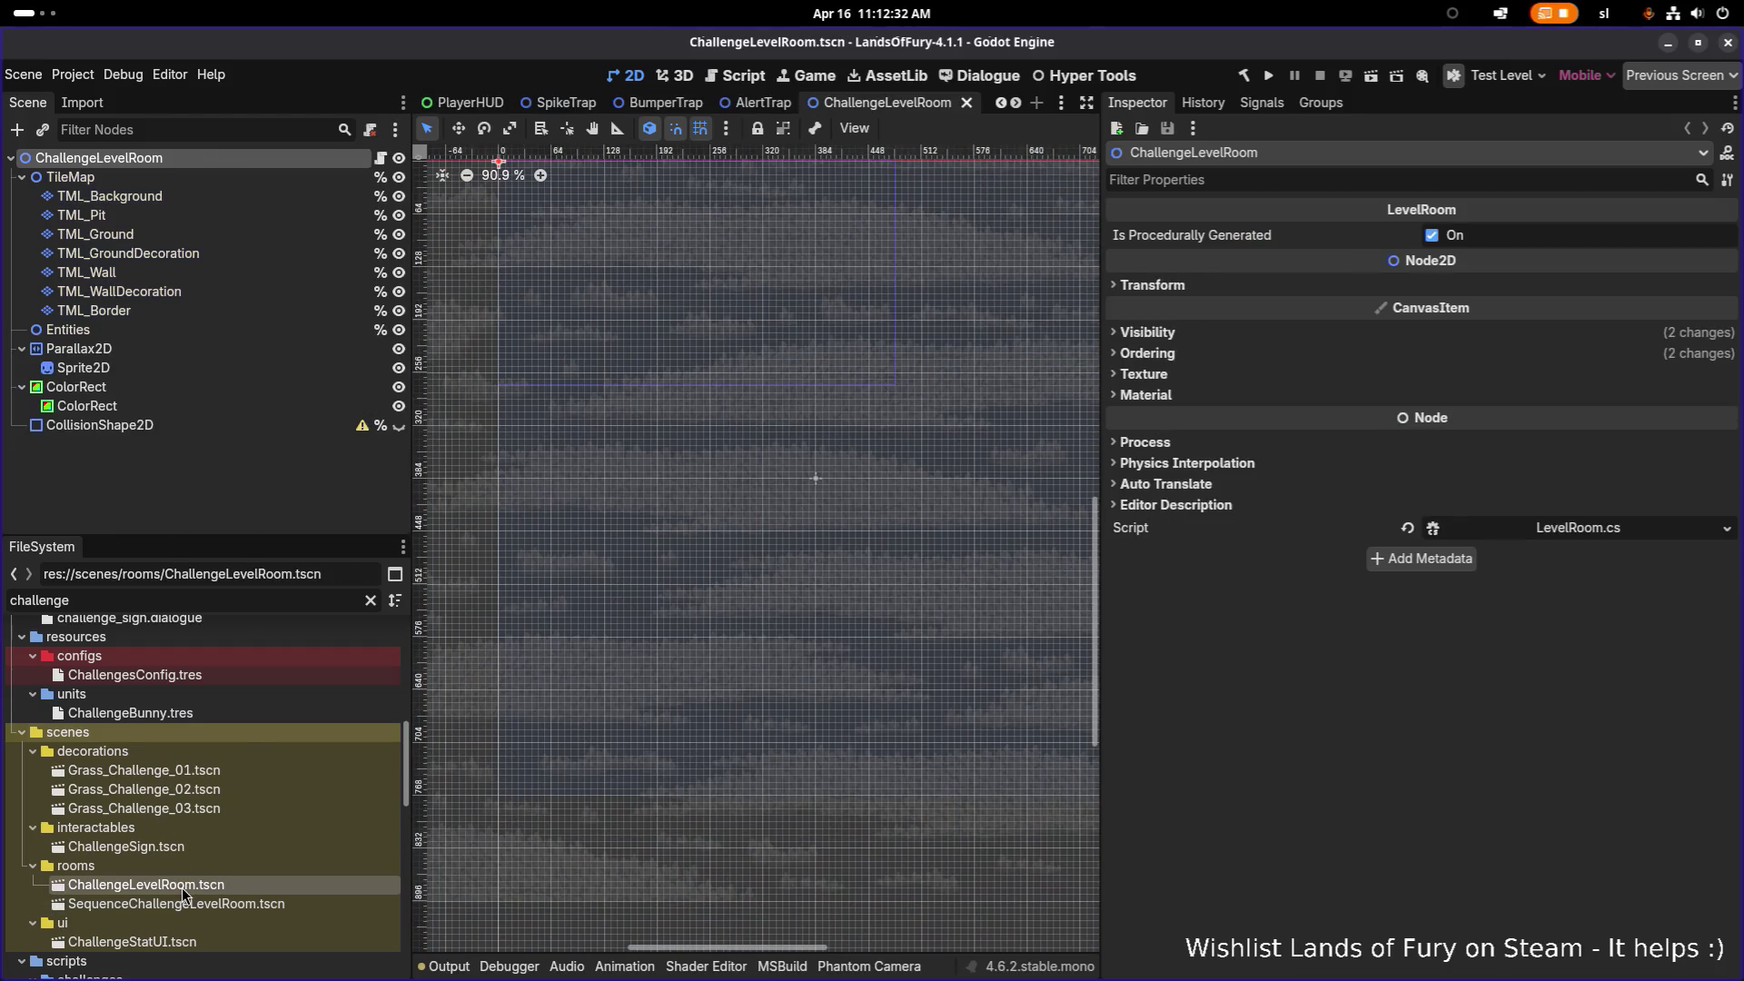
{"action": "right_click", "coordinate": [152, 158]}
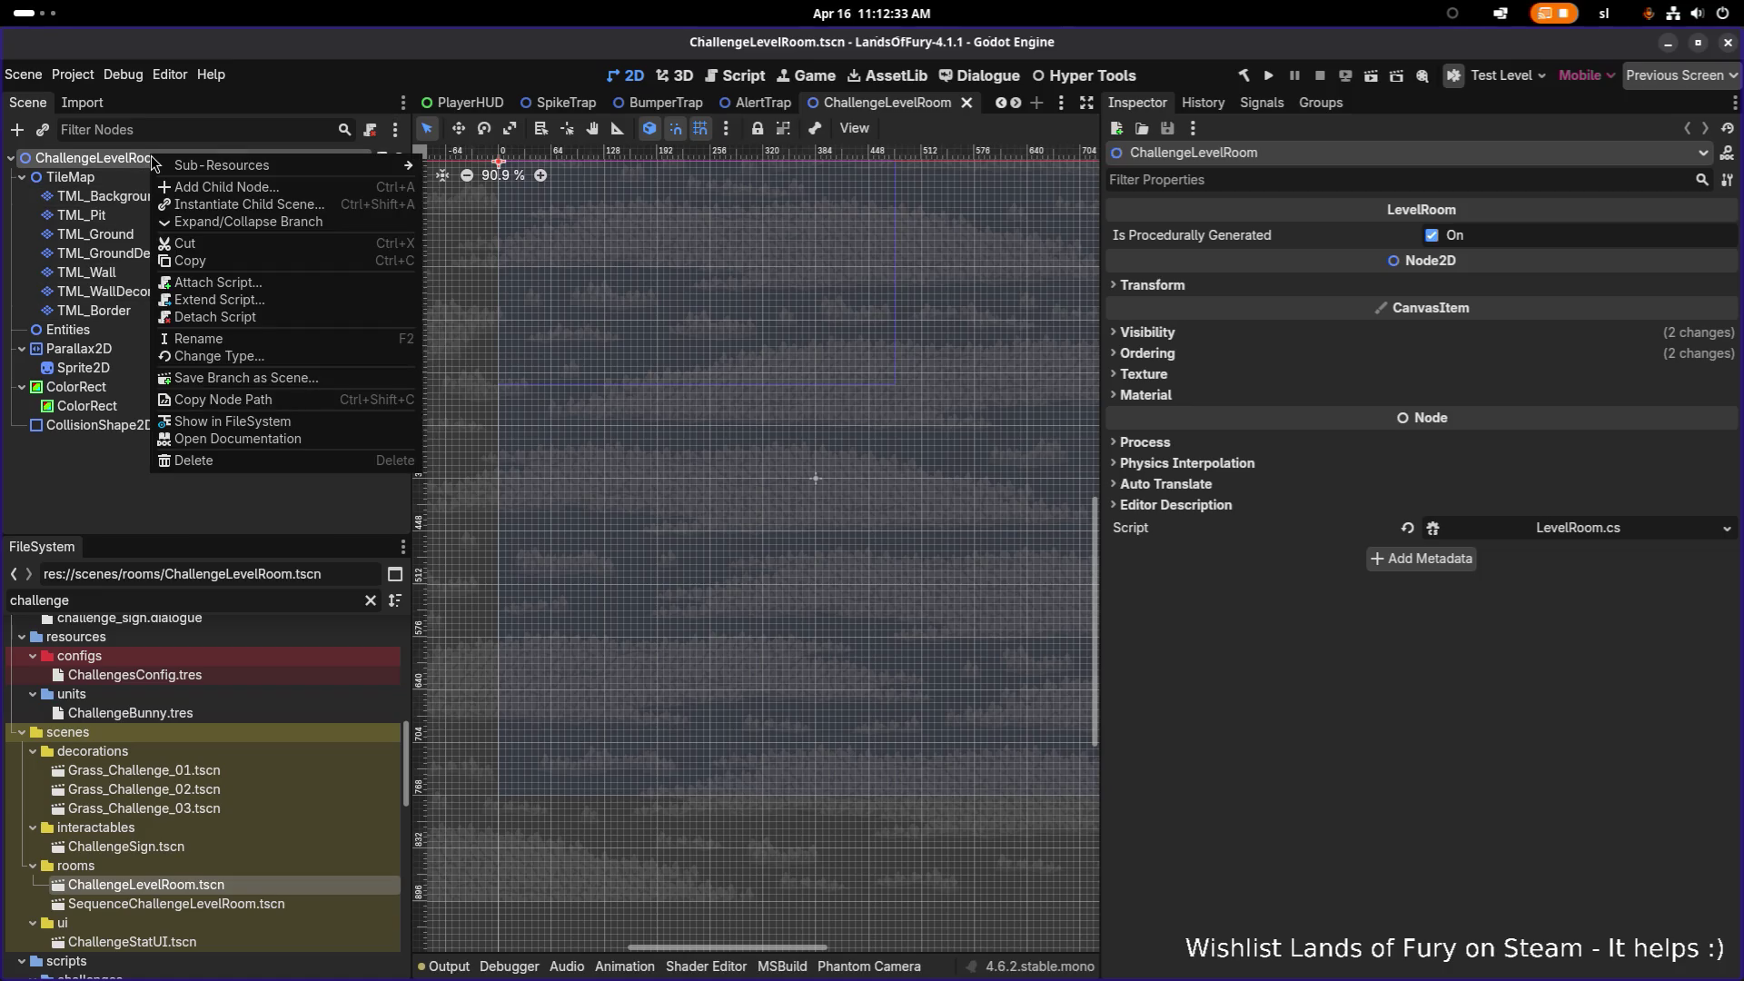
{"action": "left_click", "coordinate": [243, 204]}
{"action": "key", "text": "Escape"}
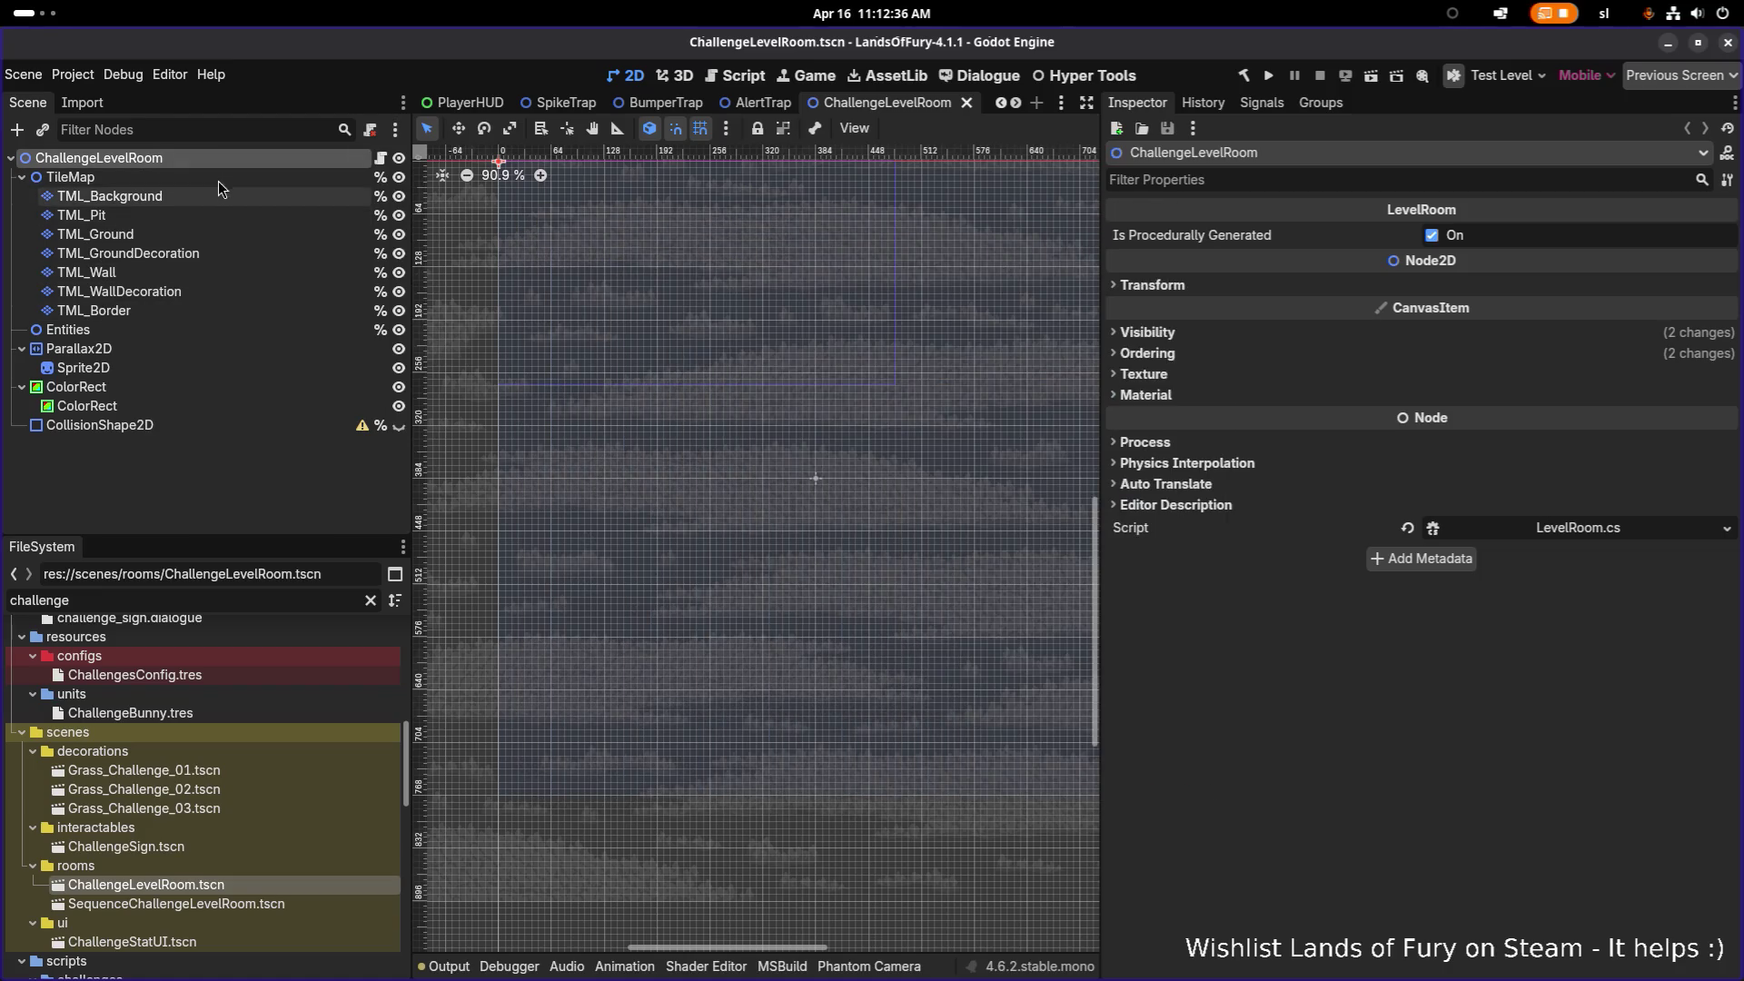
{"action": "right_click", "coordinate": [223, 160]}
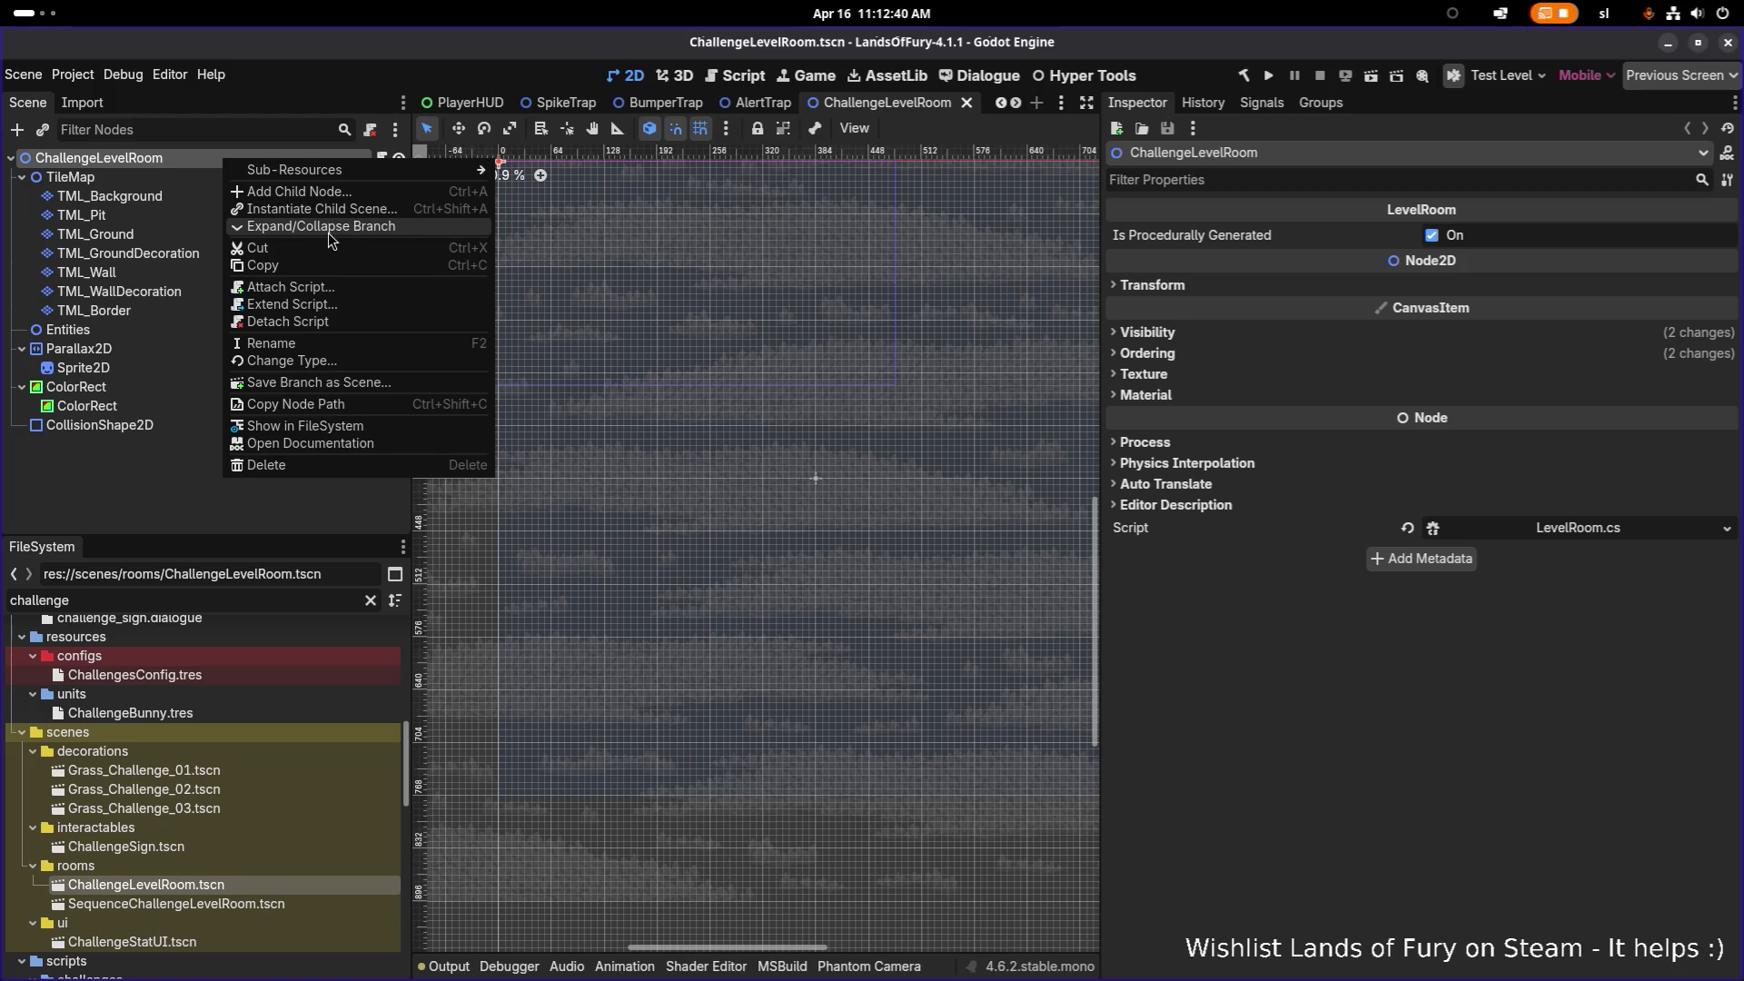
{"action": "left_click", "coordinate": [211, 388]}
Step: Open SequenceChallengeLevelRoom.tscn, collapse TileMap and Entities, save it, and switch to Visual Studio Code
{"action": "double_click", "coordinate": [173, 904]}
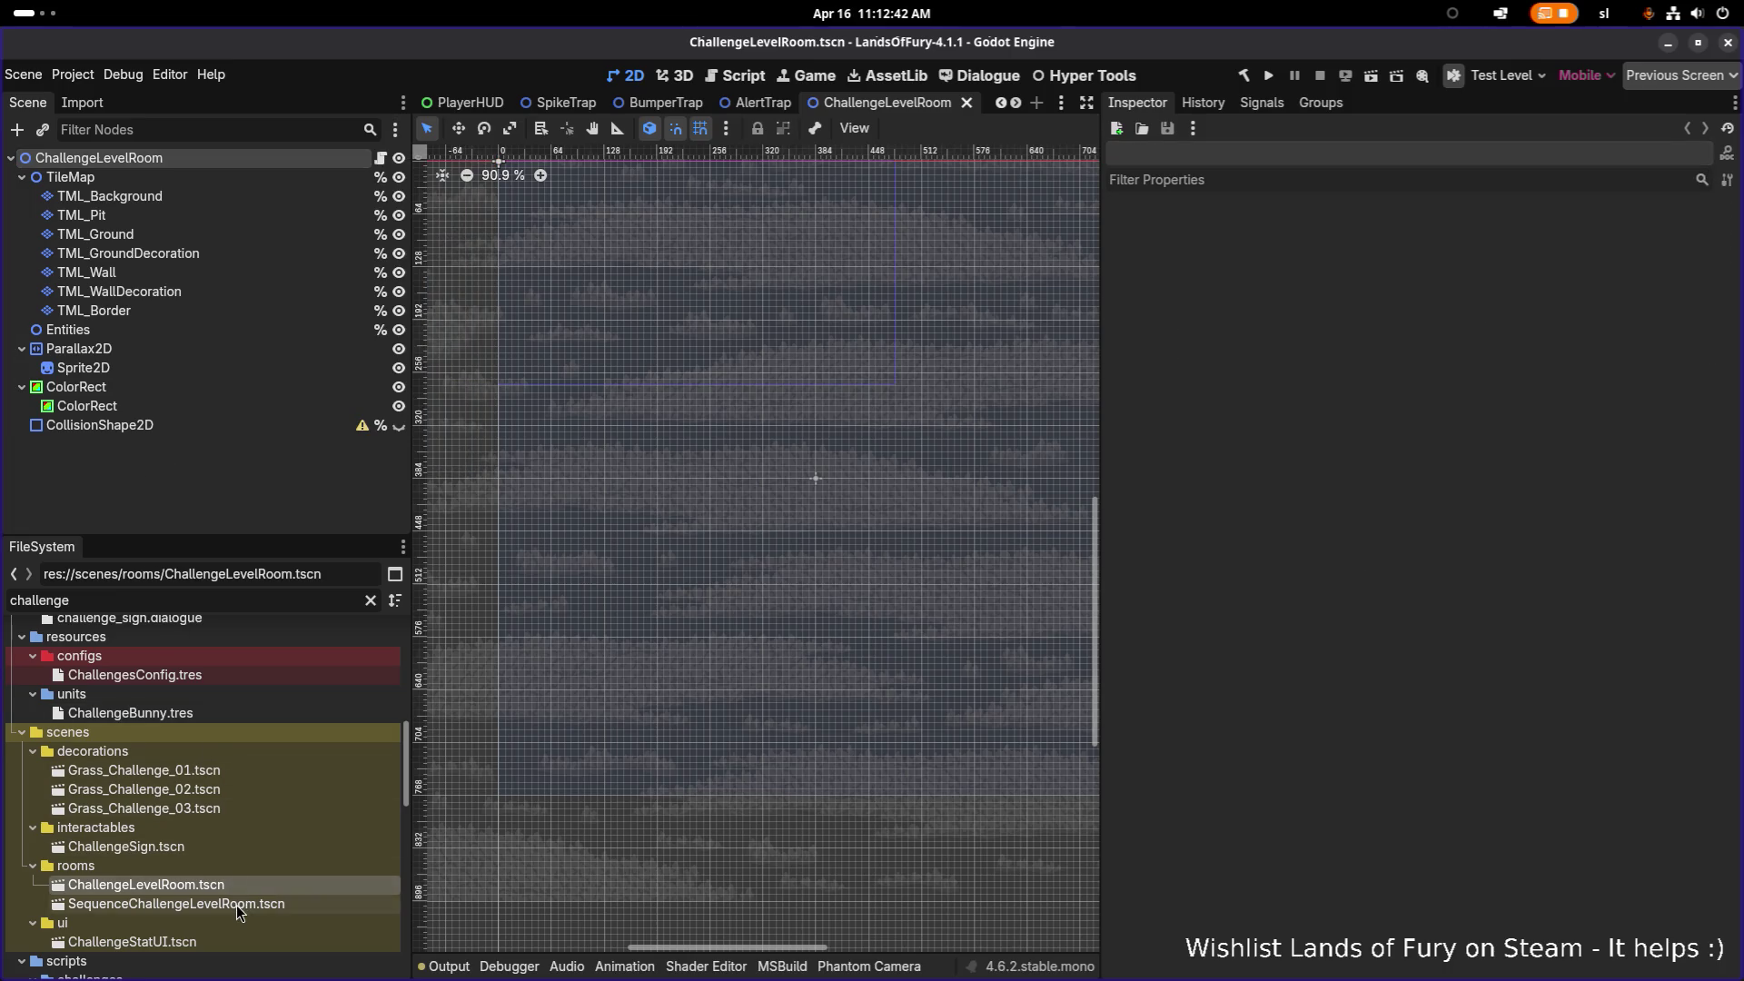
{"action": "left_click", "coordinate": [198, 195]}
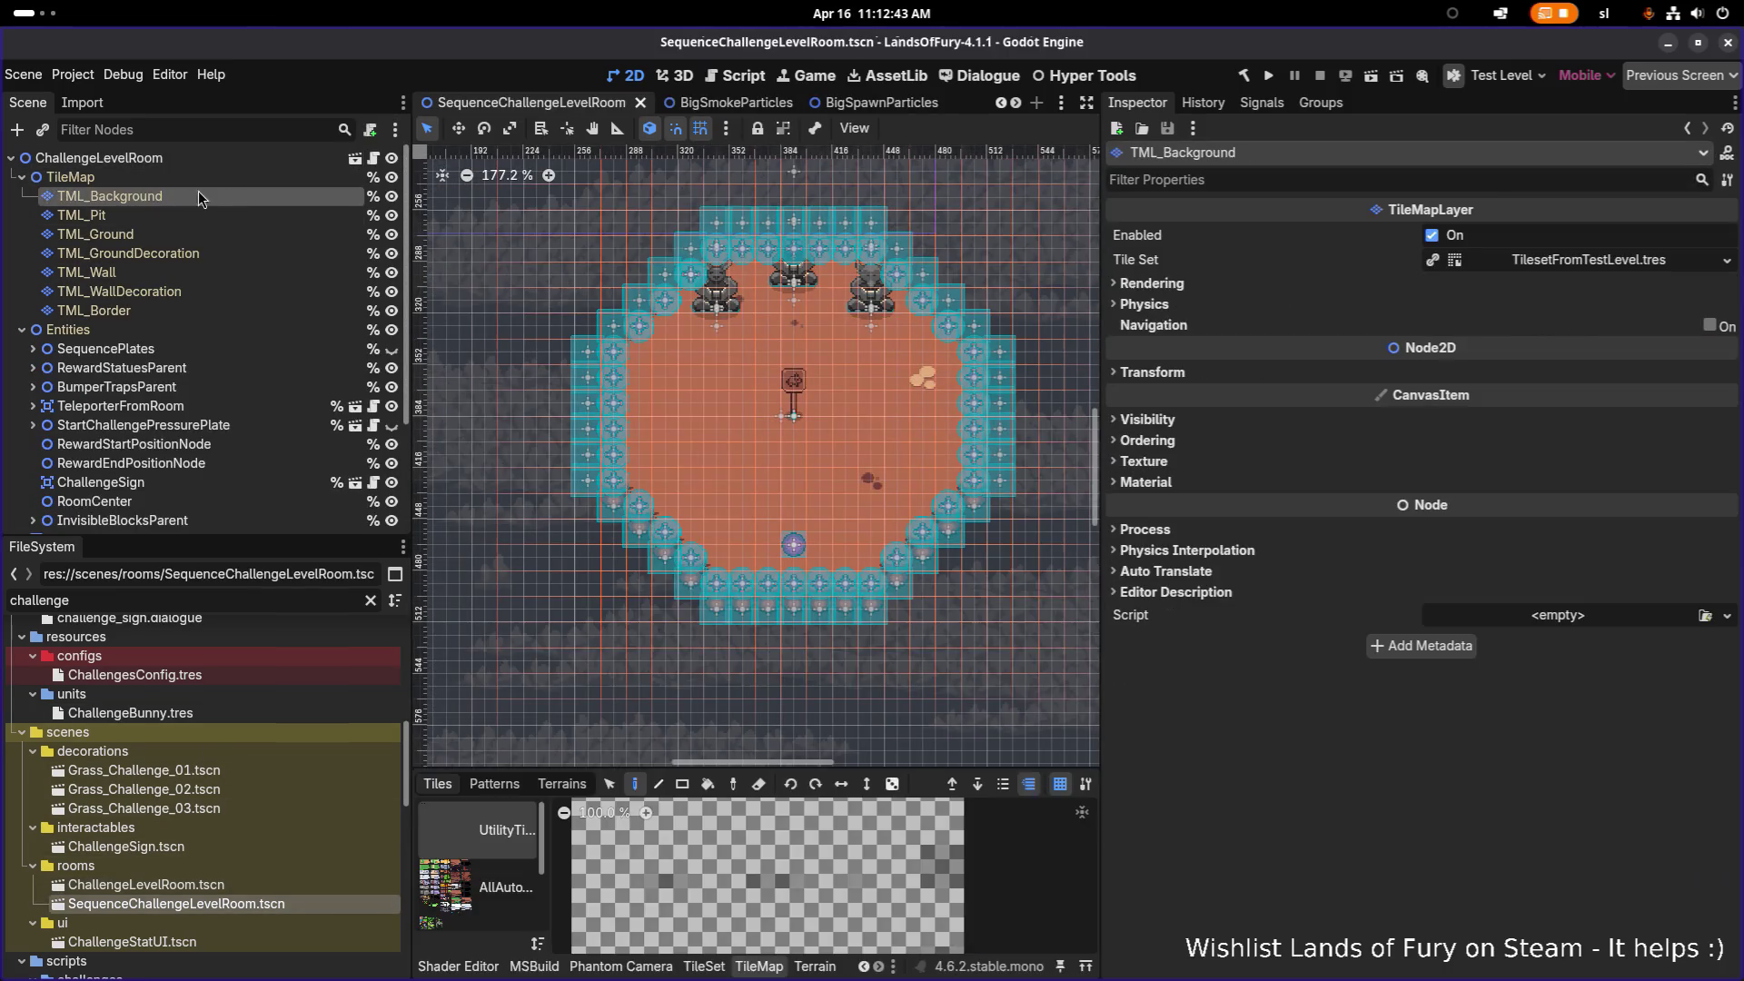
{"action": "left_click", "coordinate": [22, 177]}
{"action": "left_click", "coordinate": [21, 196]}
{"action": "right_click", "coordinate": [96, 161]}
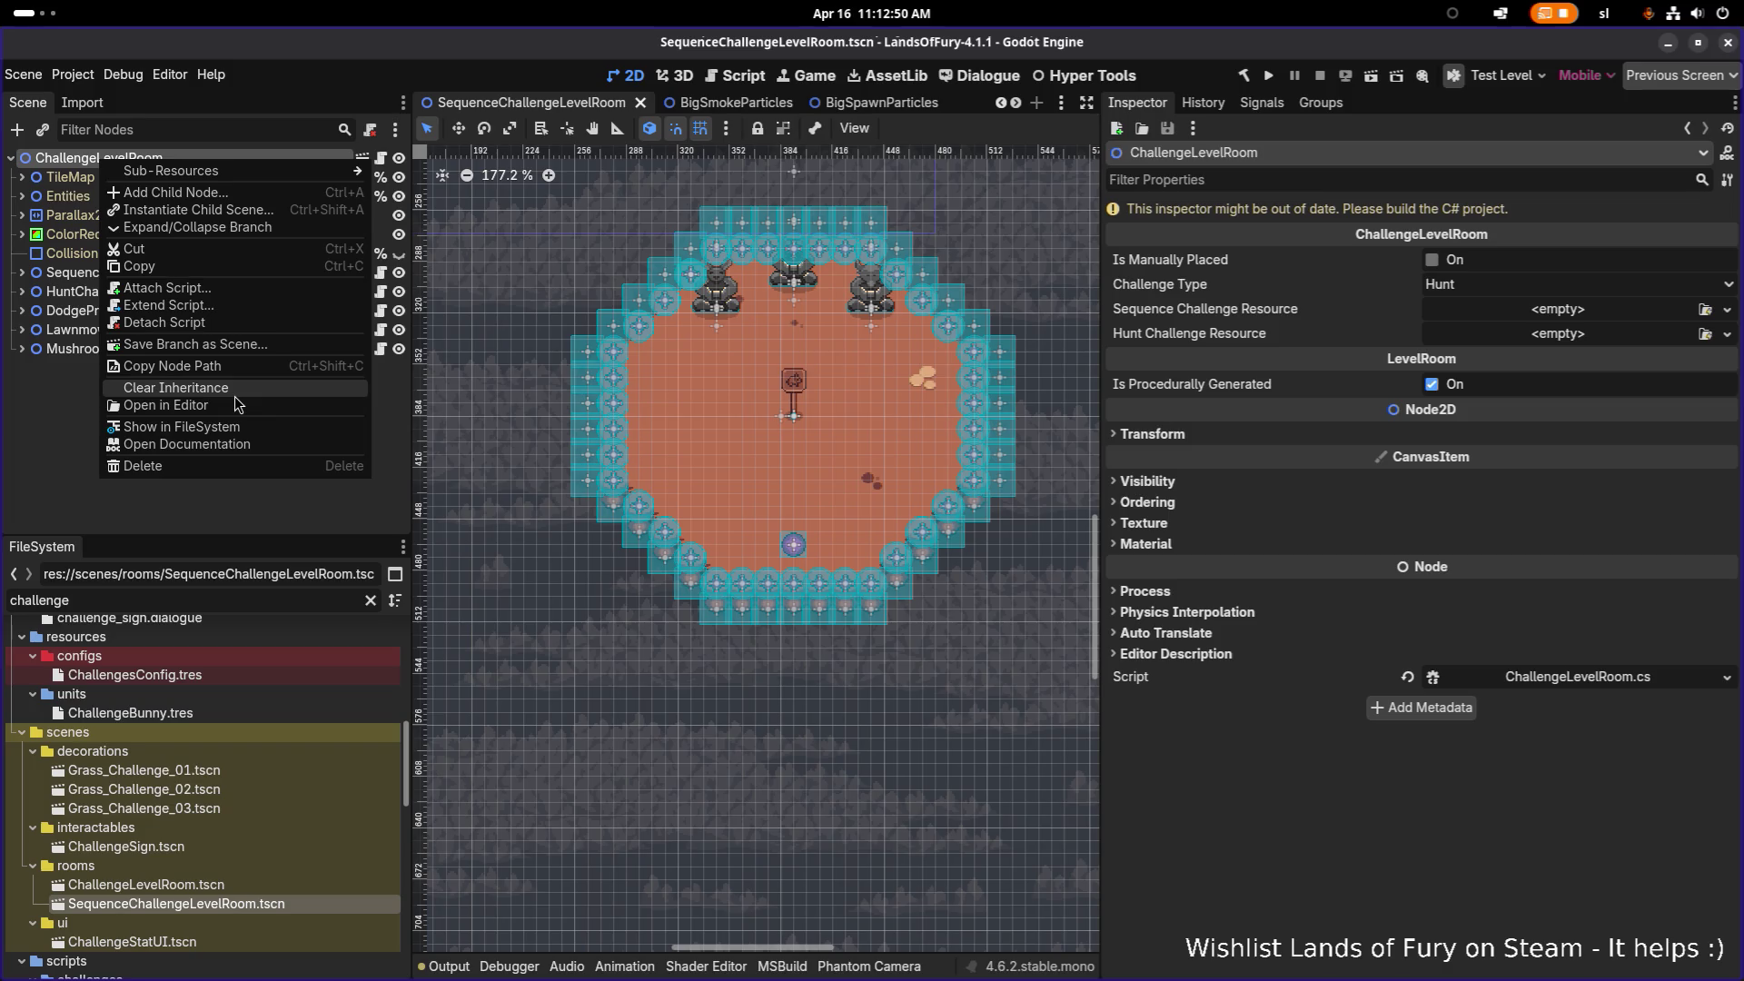
{"action": "left_click", "coordinate": [68, 466]}
{"action": "key", "text": "ctrl+s"}
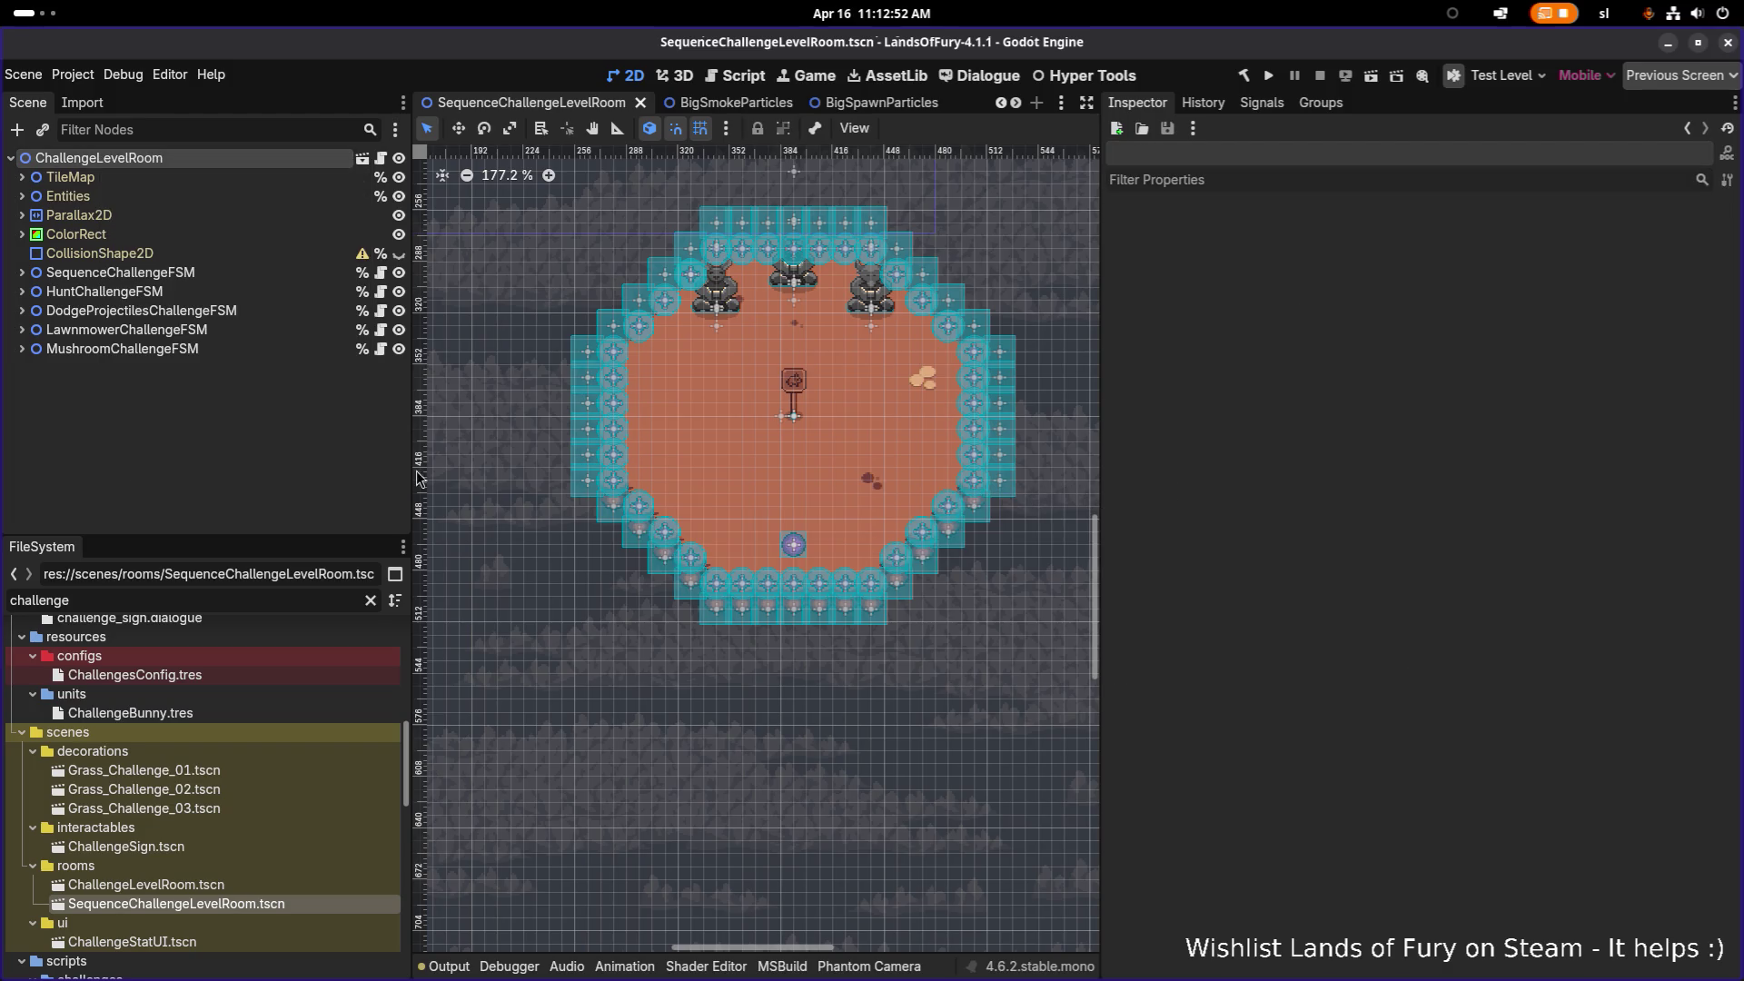
{"action": "key", "text": "alt+Tab"}
{"action": "left_click", "coordinate": [556, 495]}
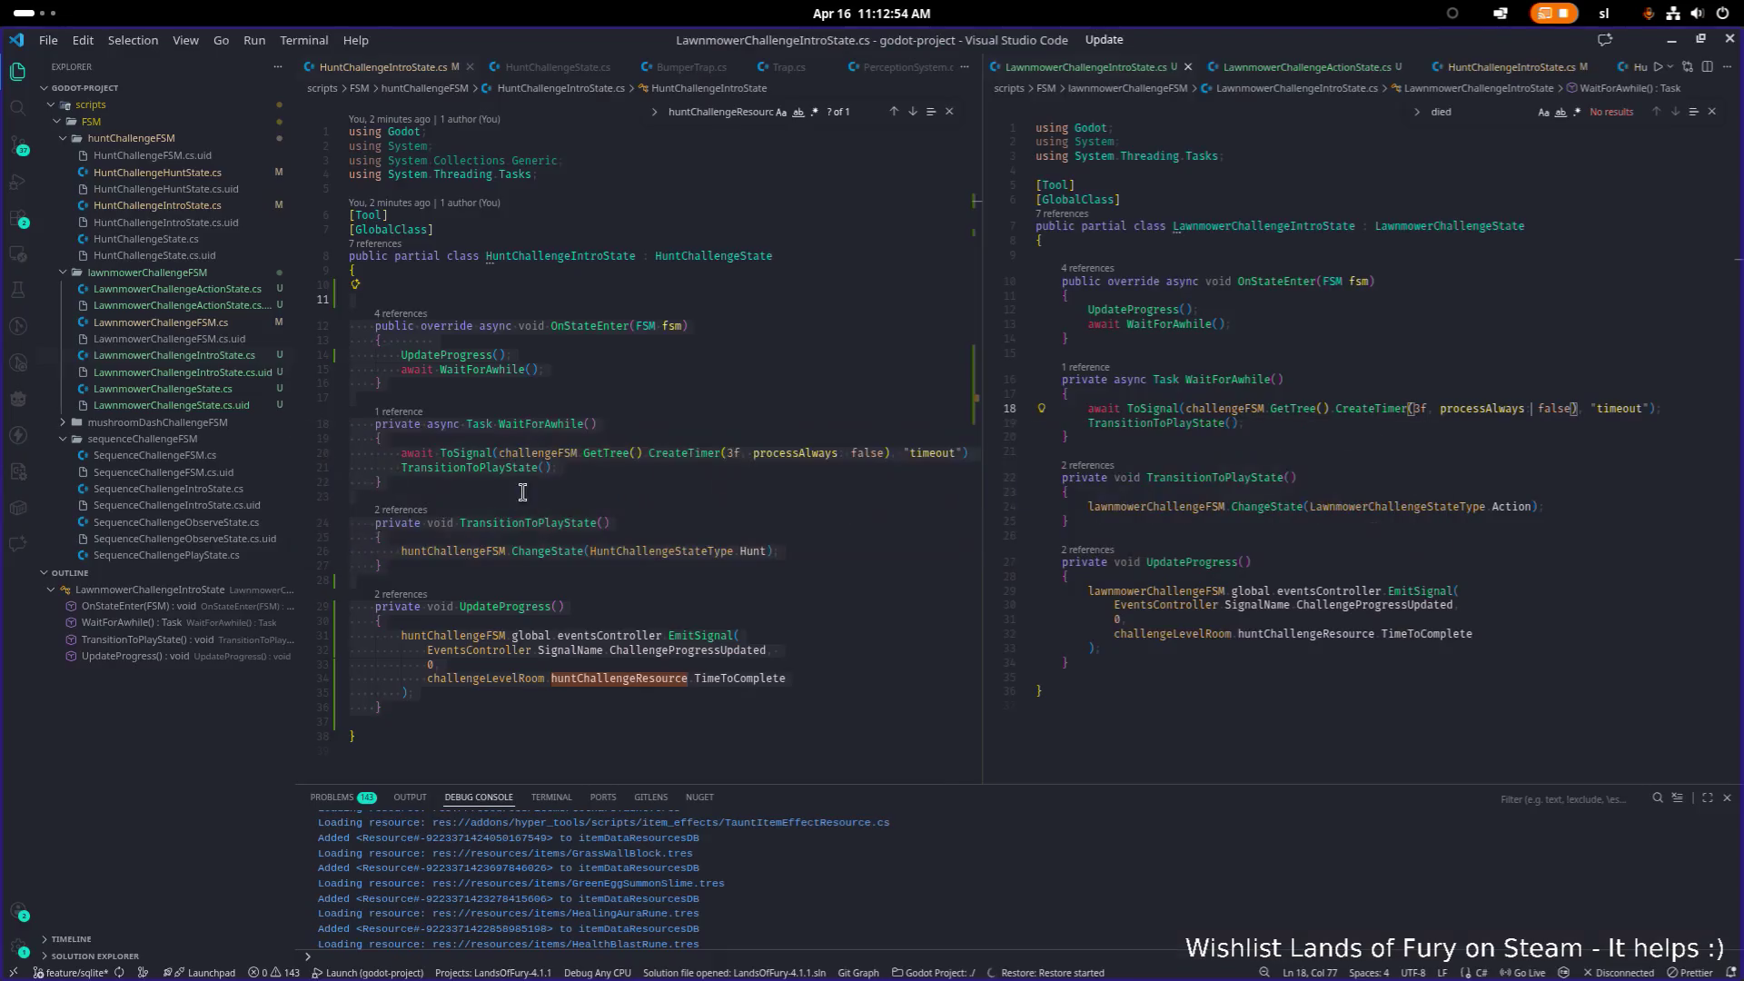
Step: Stage all changes with git add . and commit them with a message about the challenge bunnies
{"action": "left_click", "coordinate": [19, 146]}
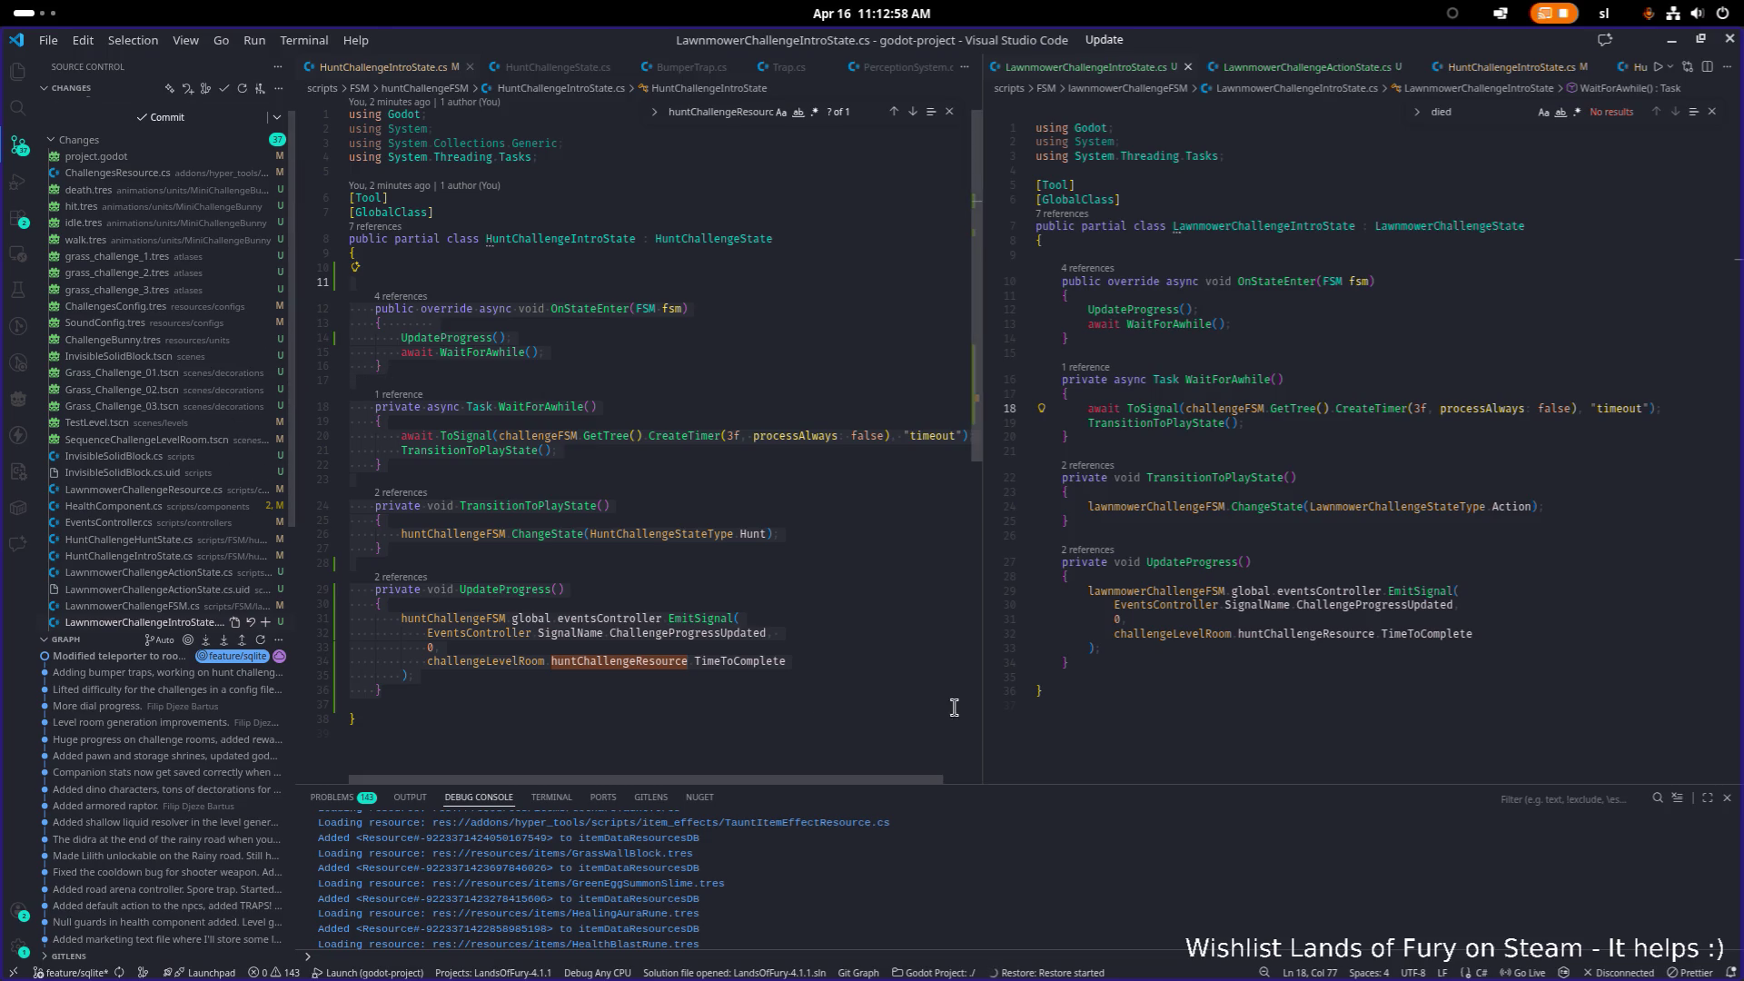
{"action": "left_click", "coordinate": [565, 804]}
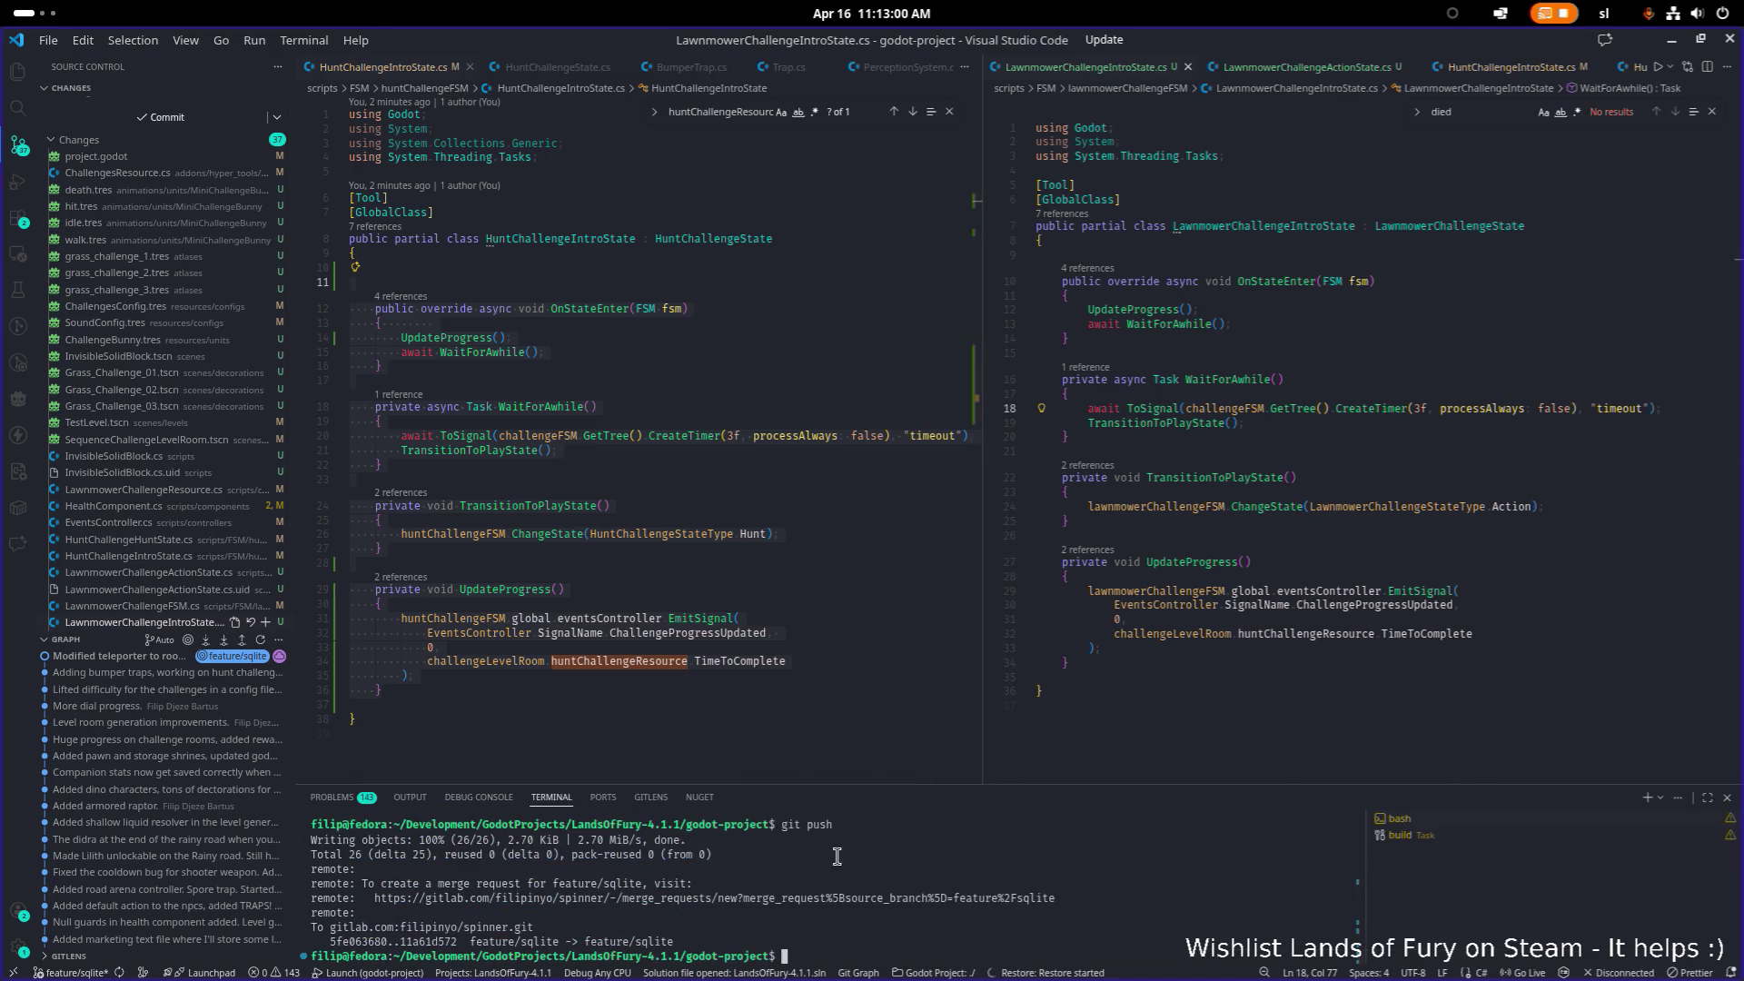
{"action": "type", "text": "git add ."}
{"action": "key", "text": "Return"}
{"action": "type", "text": "git commit -m \"A"}
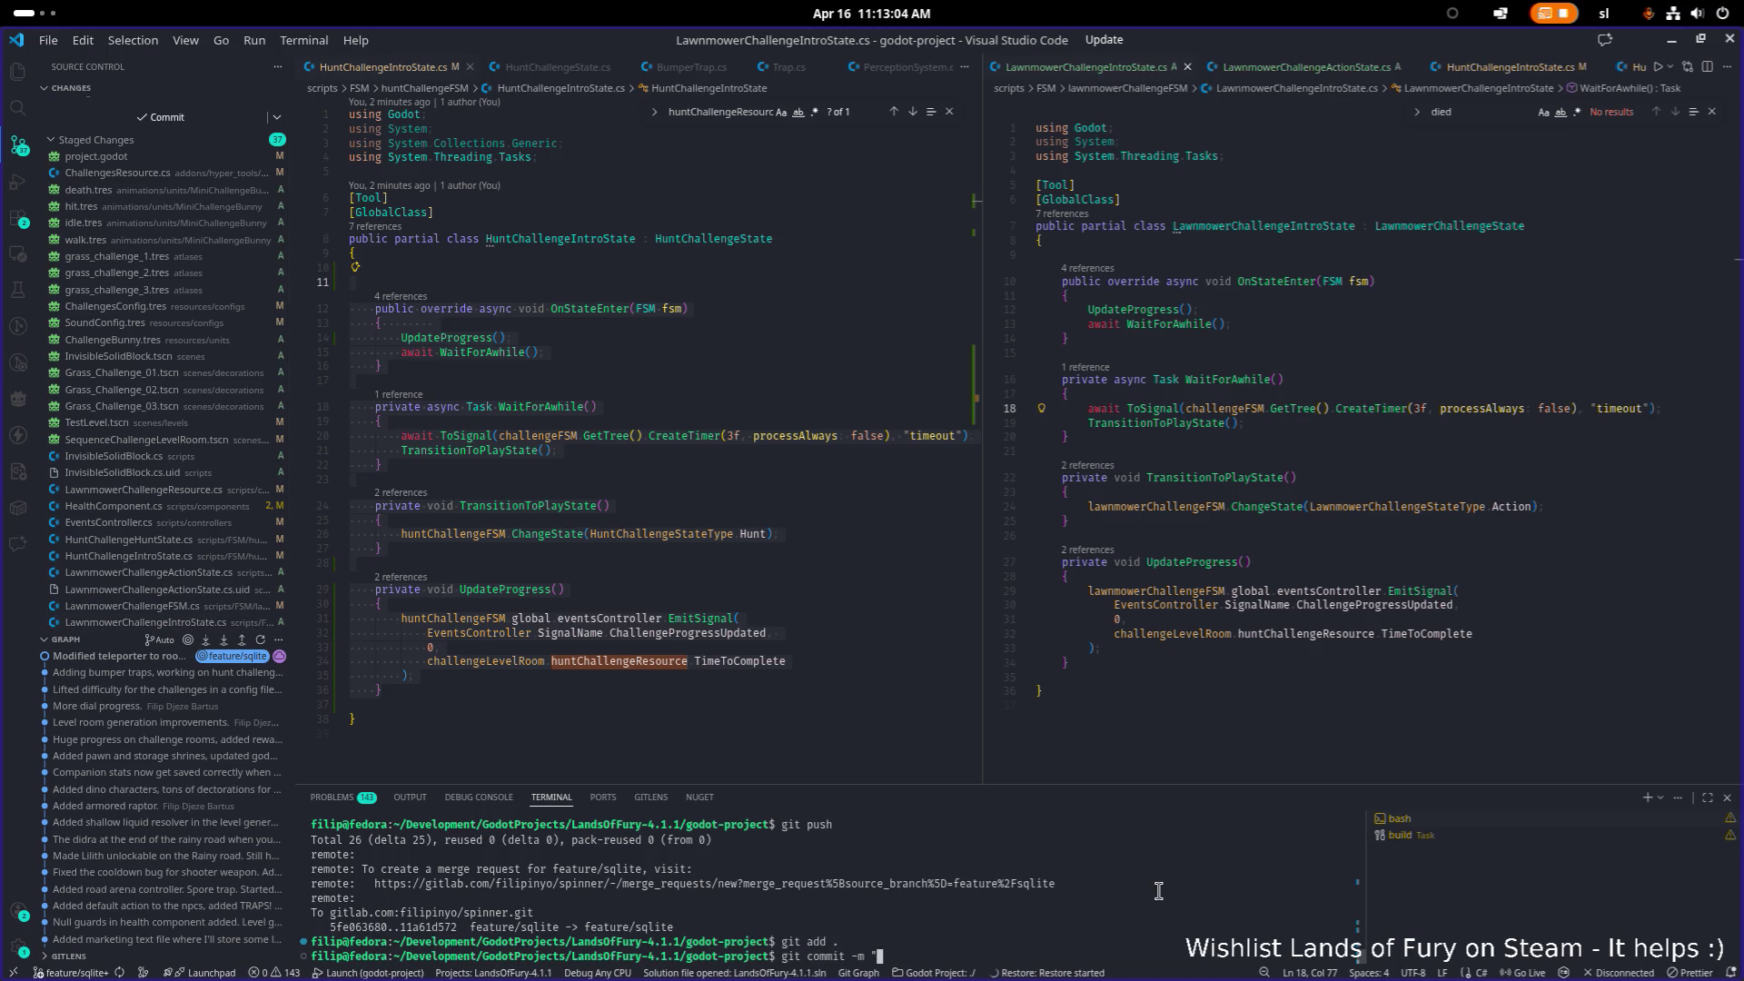
{"action": "type", "text": "dded challenge b"}
{"action": "type", "text": "unnies, bunnies ch"}
{"action": "type", "text": "allenge "}
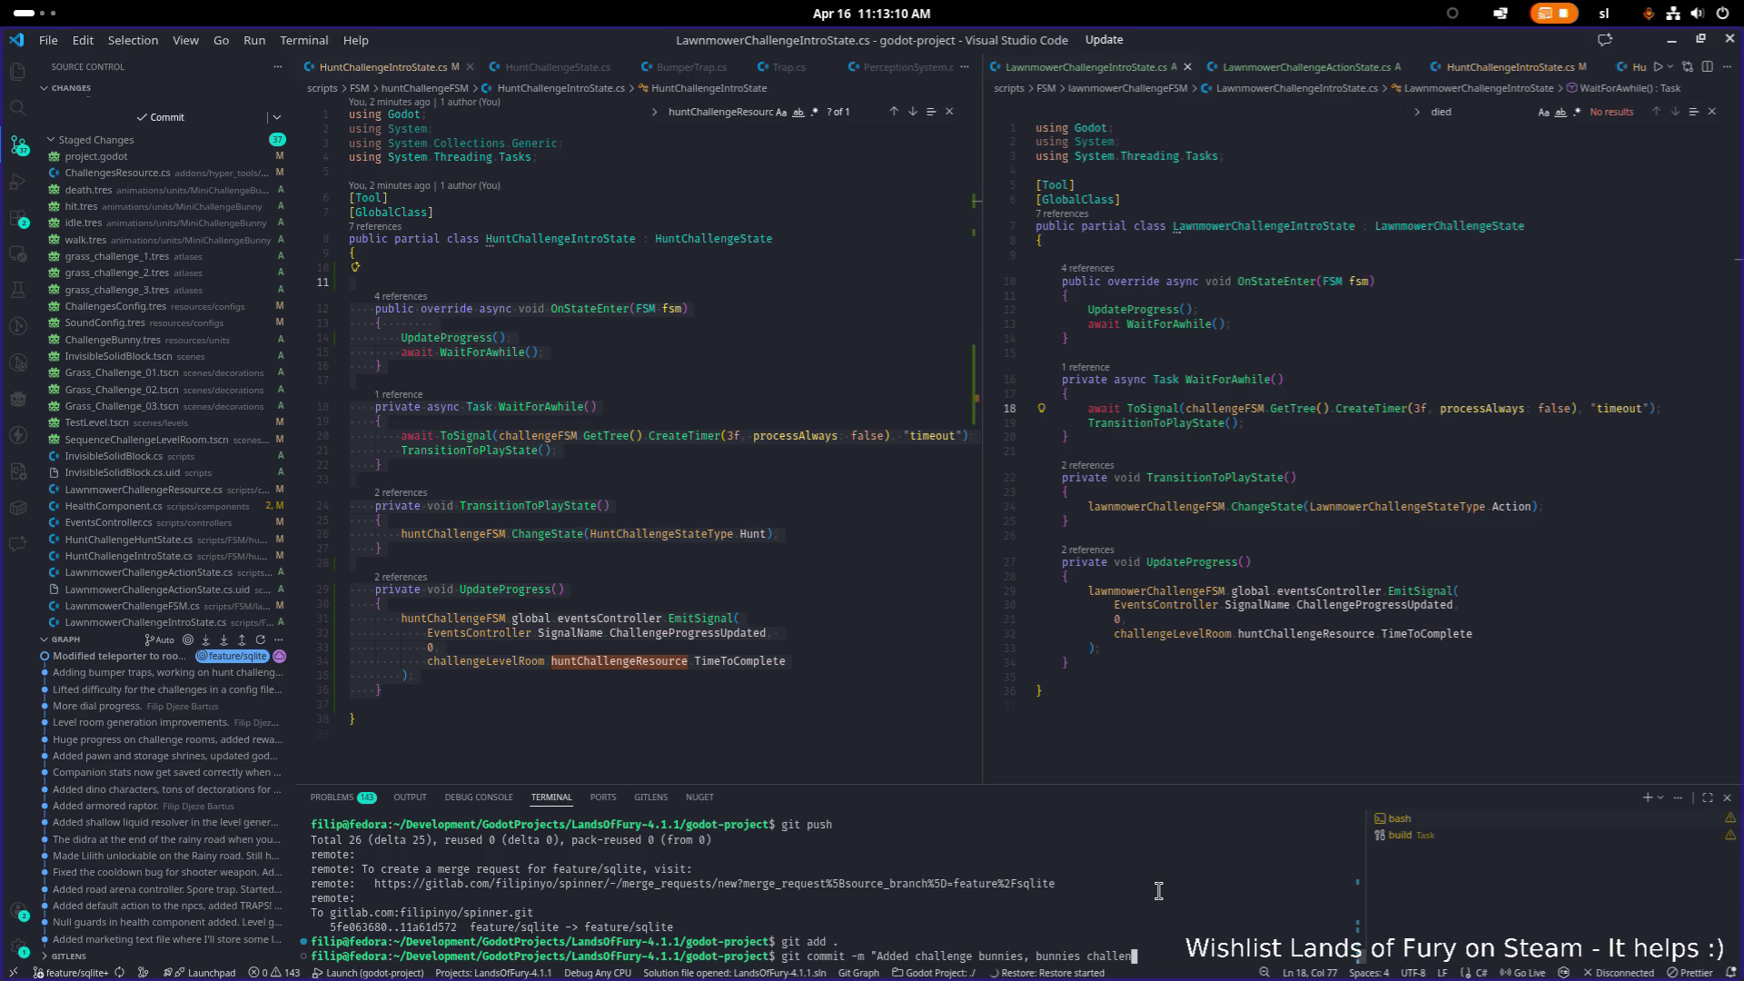
{"action": "type", "text": "complete. Added lawnmower"}
{"action": "type", "text": " challenge.\""}
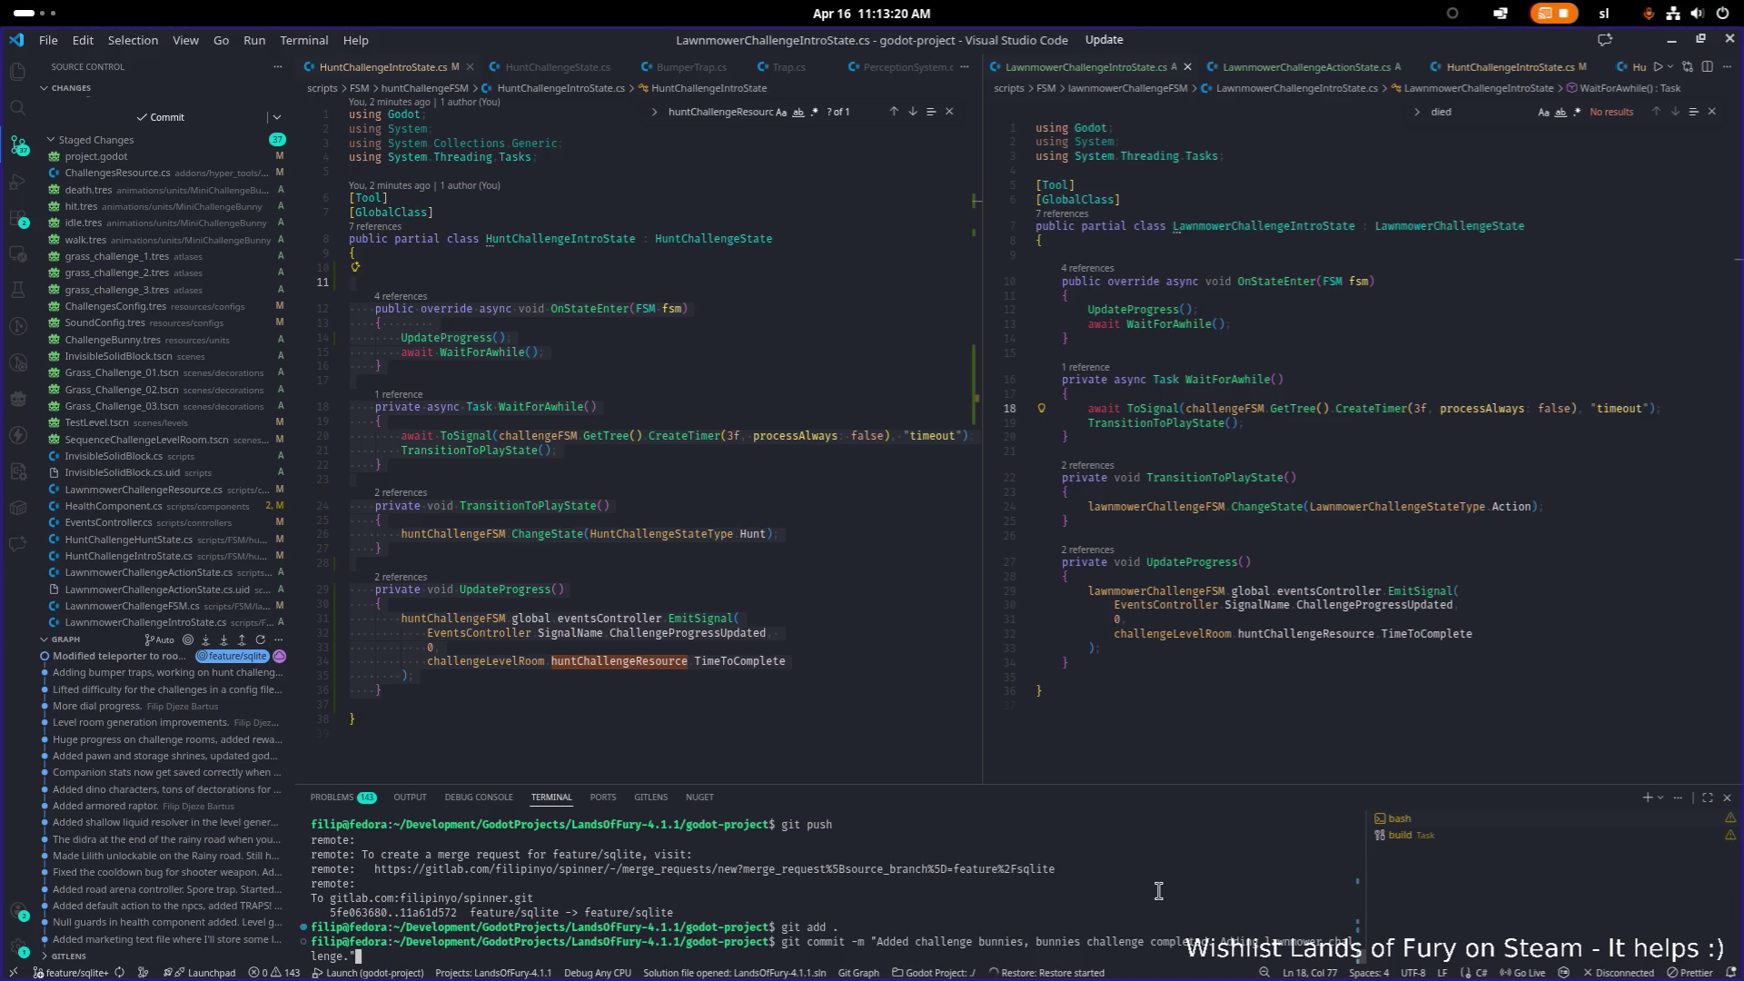
{"action": "key", "text": "Return"}
Step: Push the commit to feature/sqlite and minimize VS Code to get back to Godot
{"action": "type", "text": "git push"}
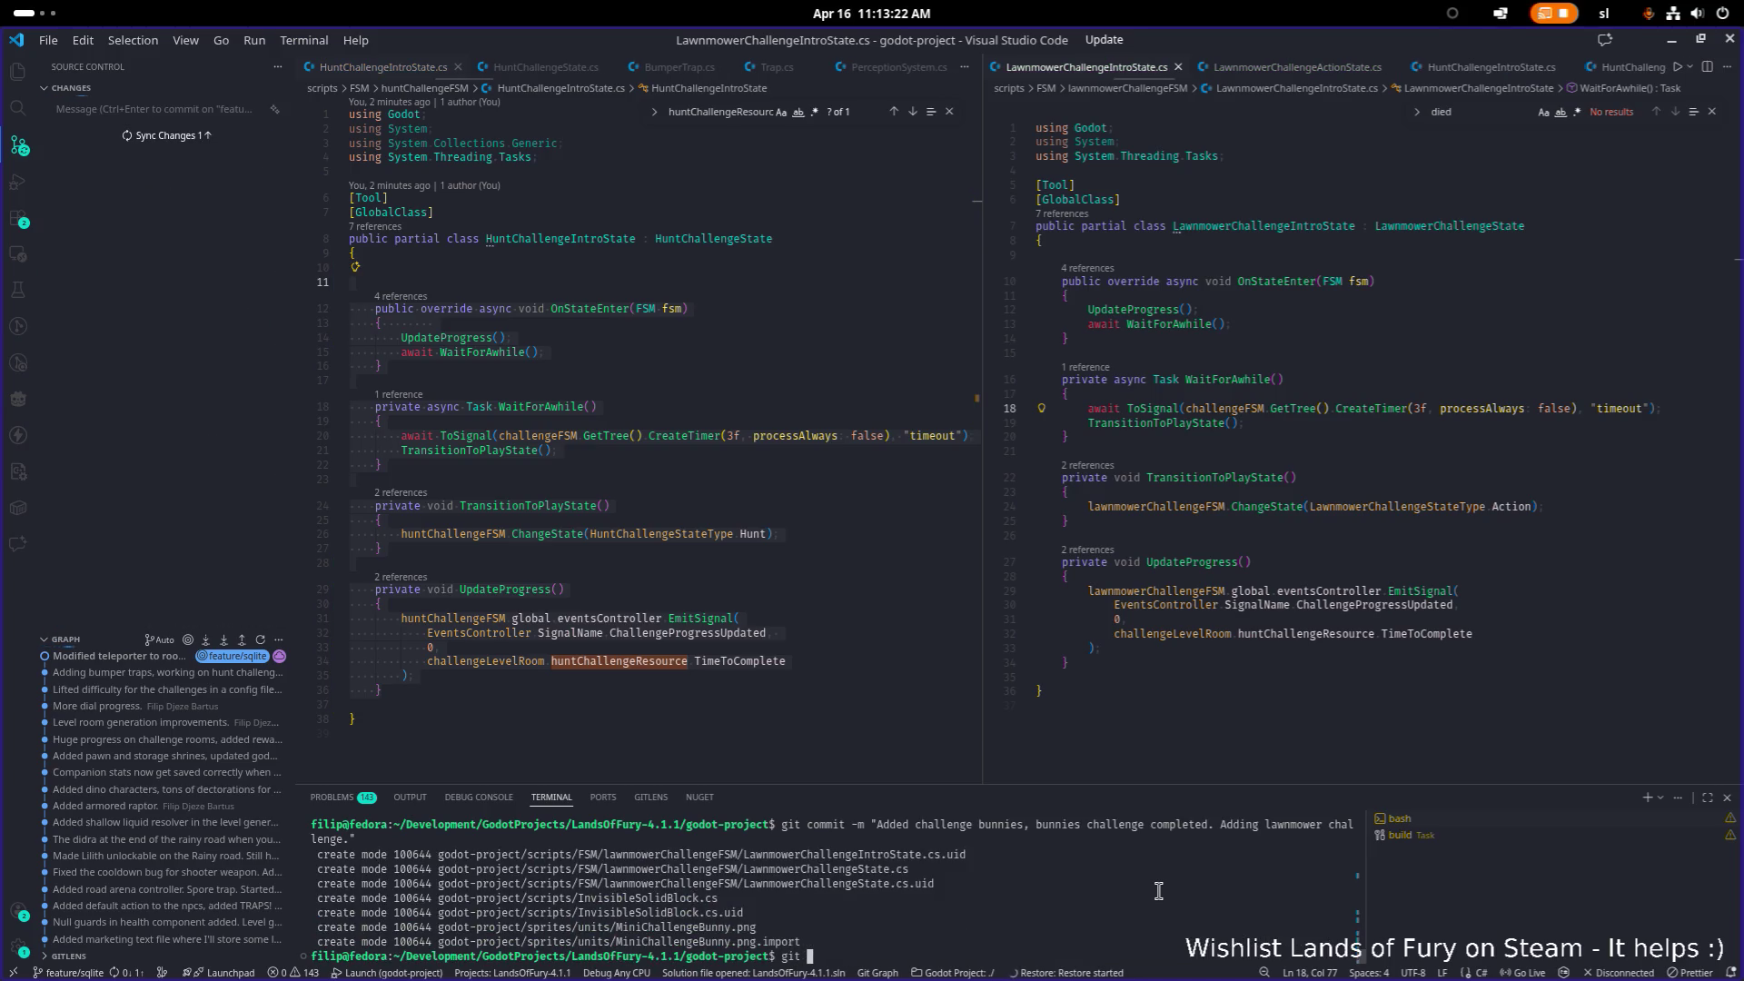
{"action": "key", "text": "Return"}
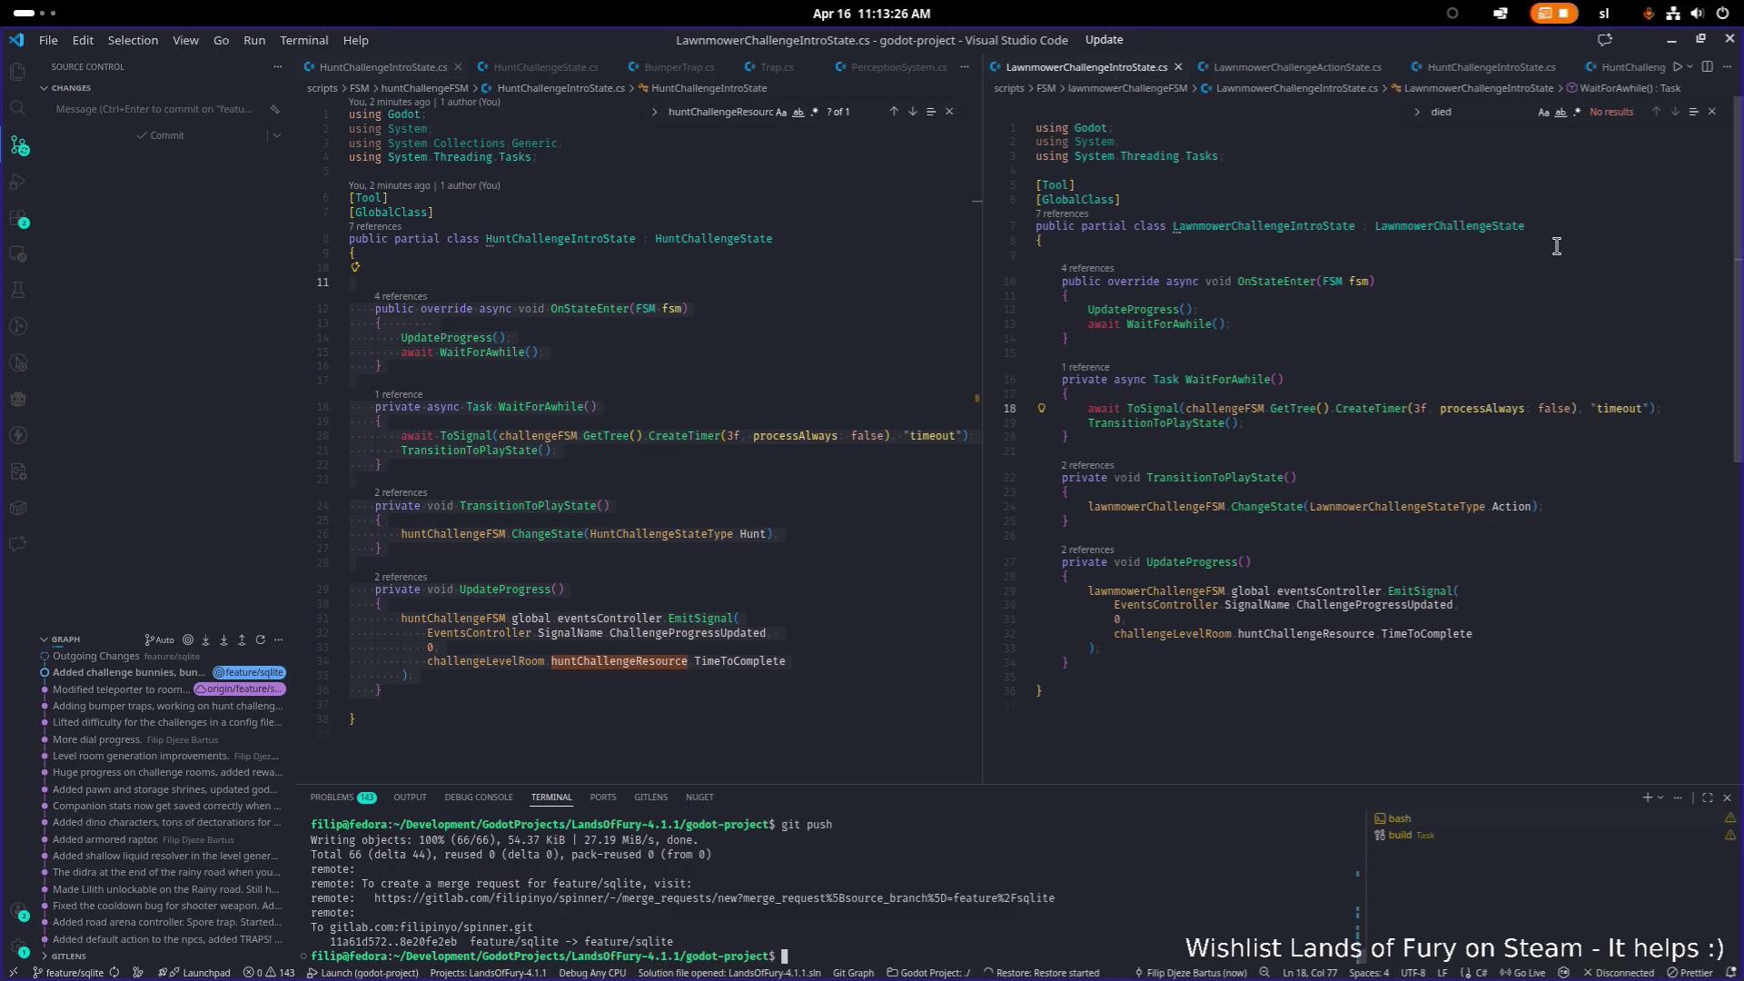
{"action": "left_click", "coordinate": [1672, 40]}
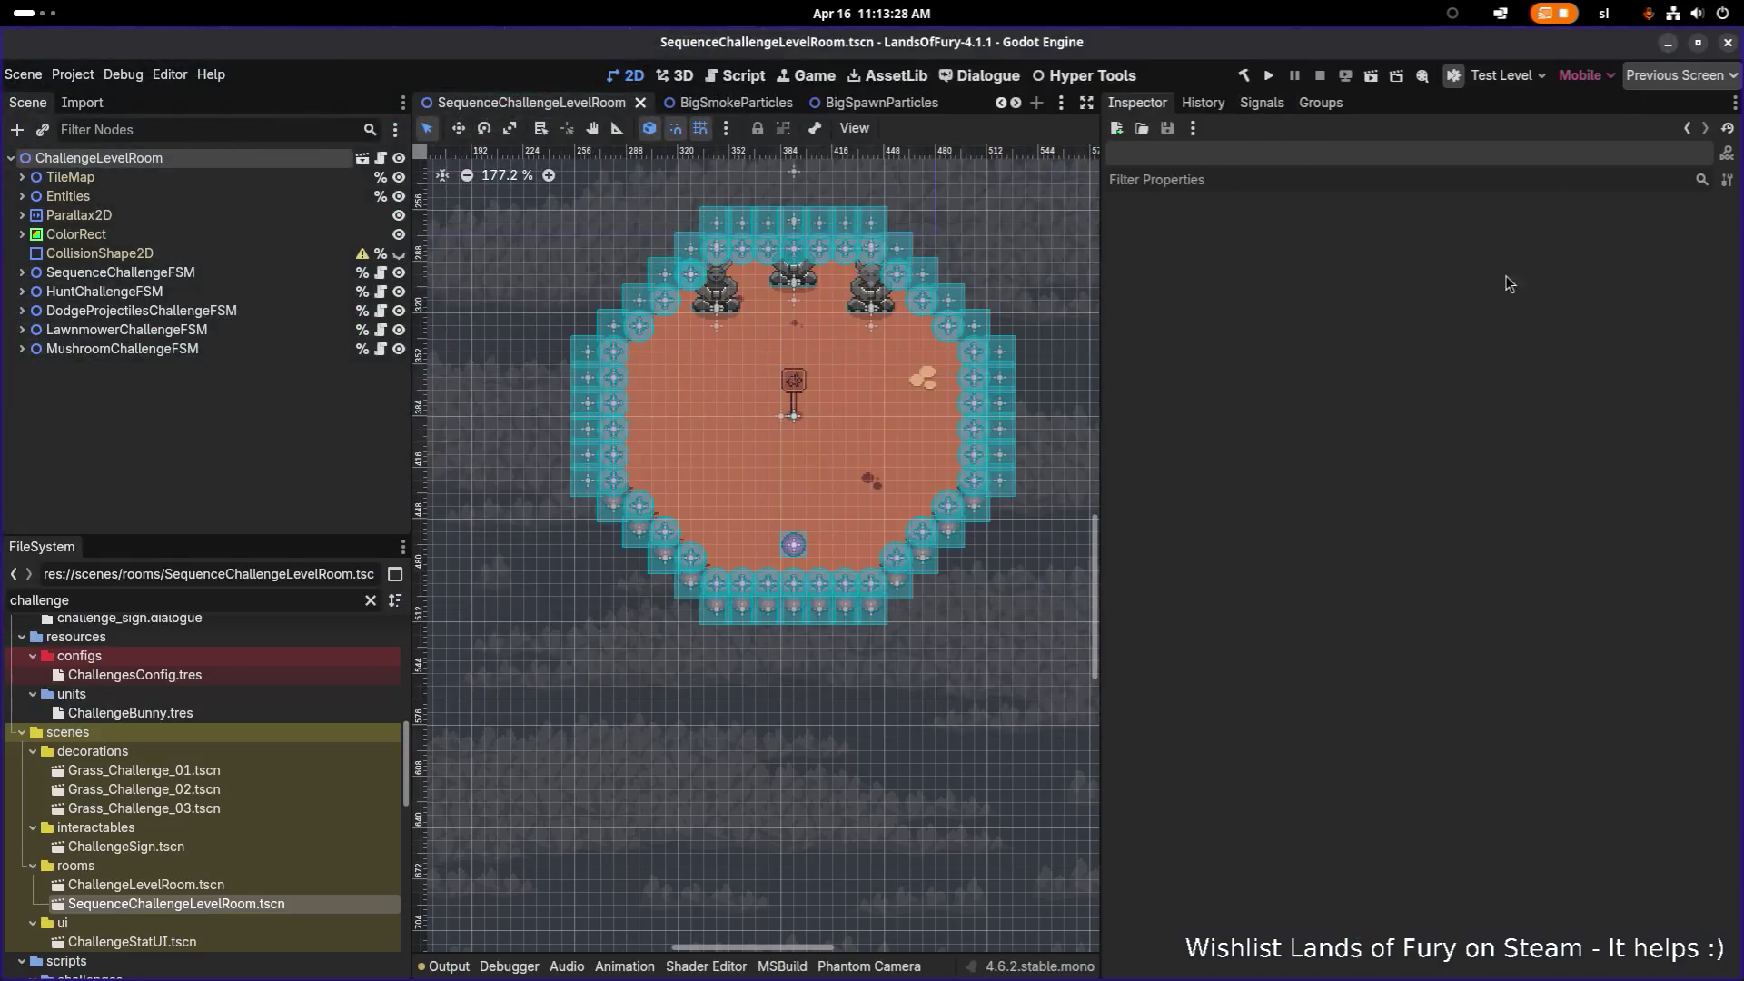
Step: Clear the room's inheritance from ChallengeLevelRoom, then request deletion of ChallengeLevelRoom.tscn
{"action": "left_click", "coordinate": [232, 253]}
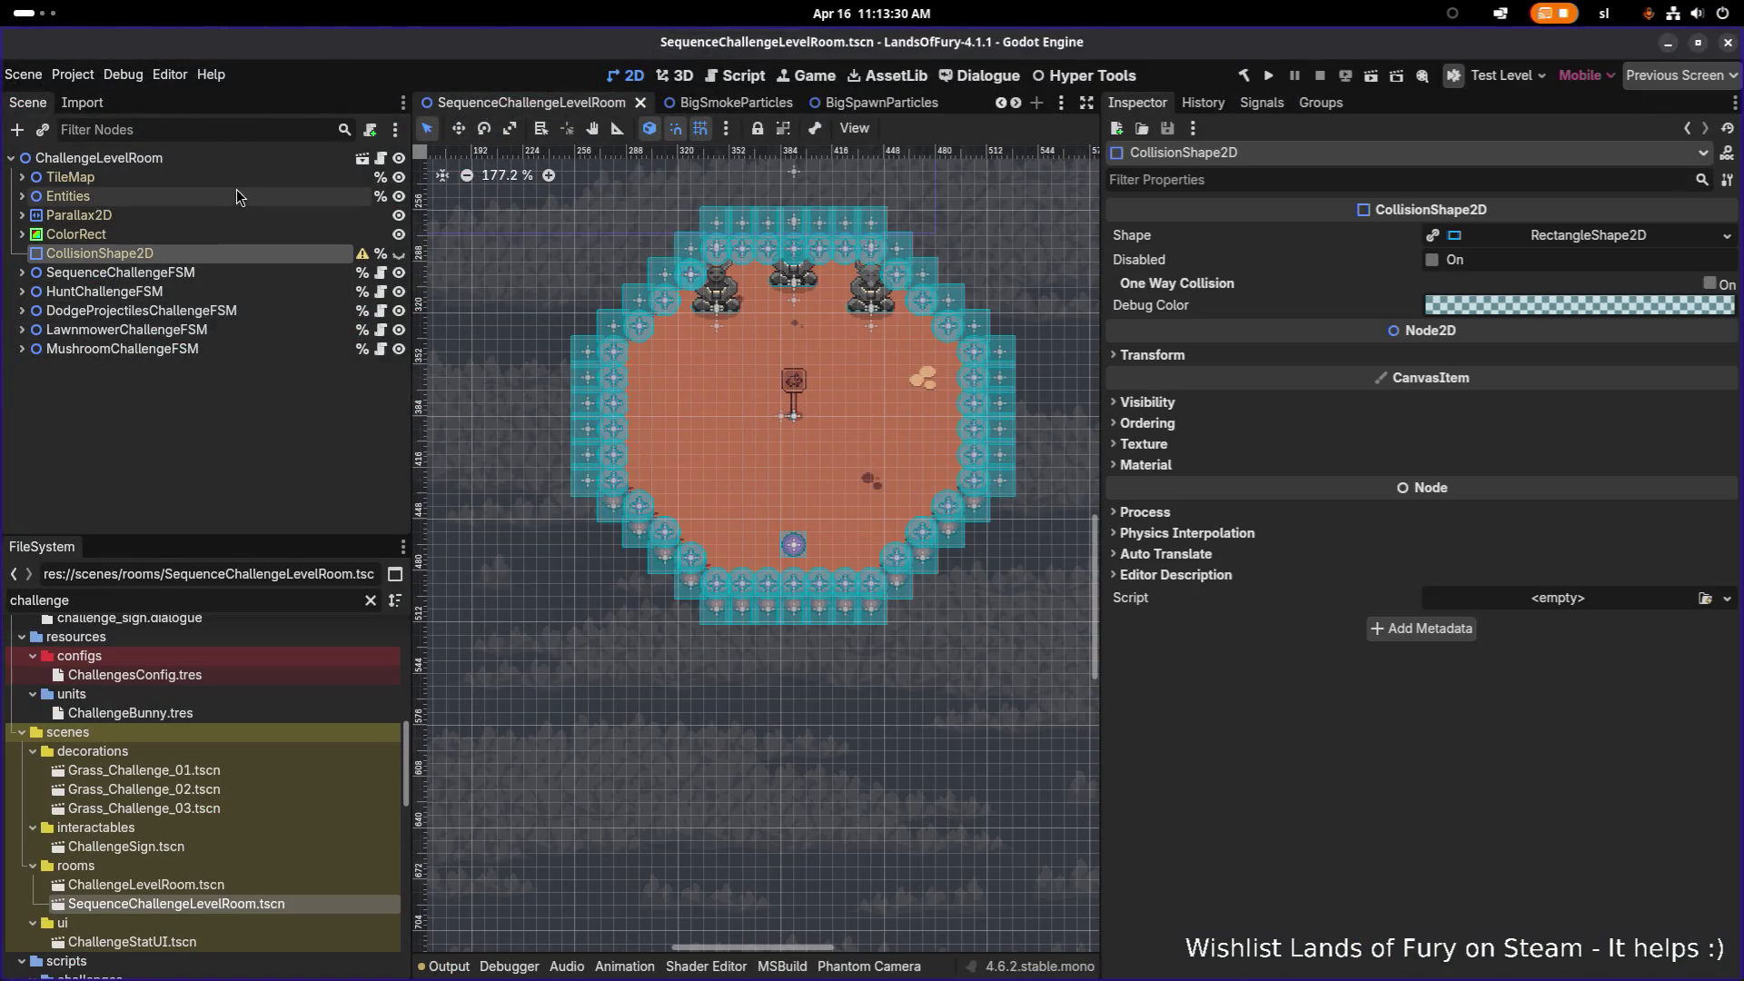
{"action": "left_click", "coordinate": [238, 162]}
{"action": "right_click", "coordinate": [238, 162]}
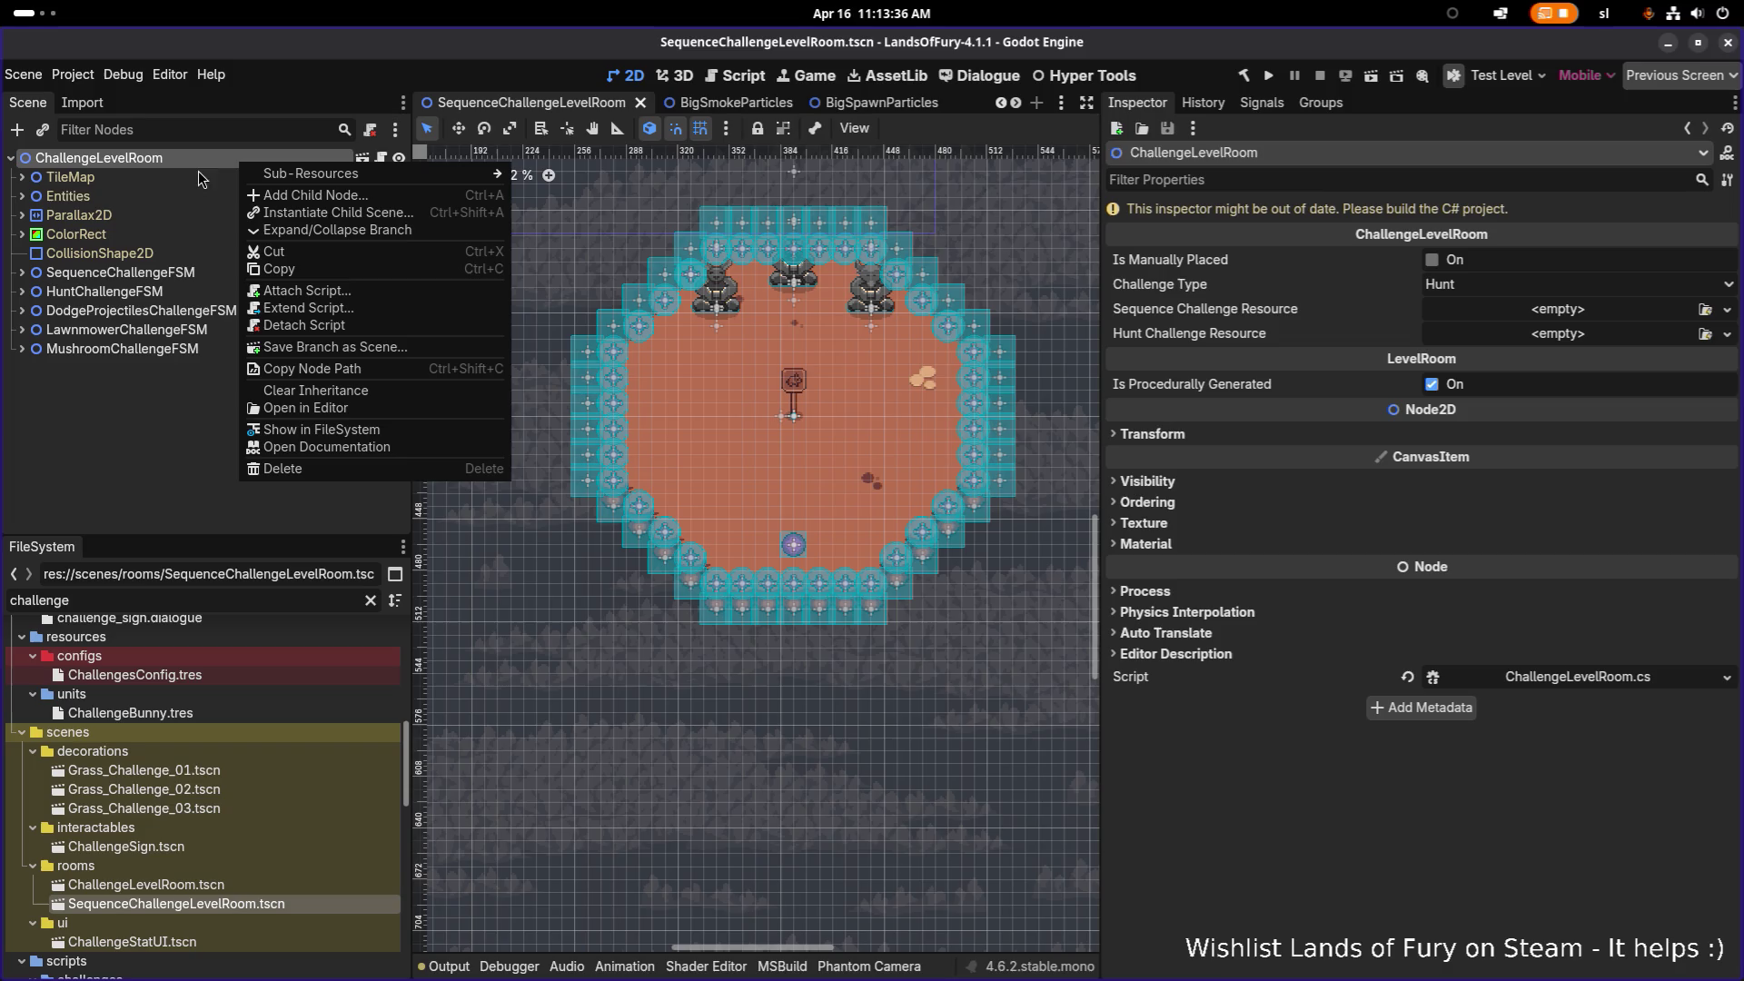
{"action": "left_click", "coordinate": [382, 402]}
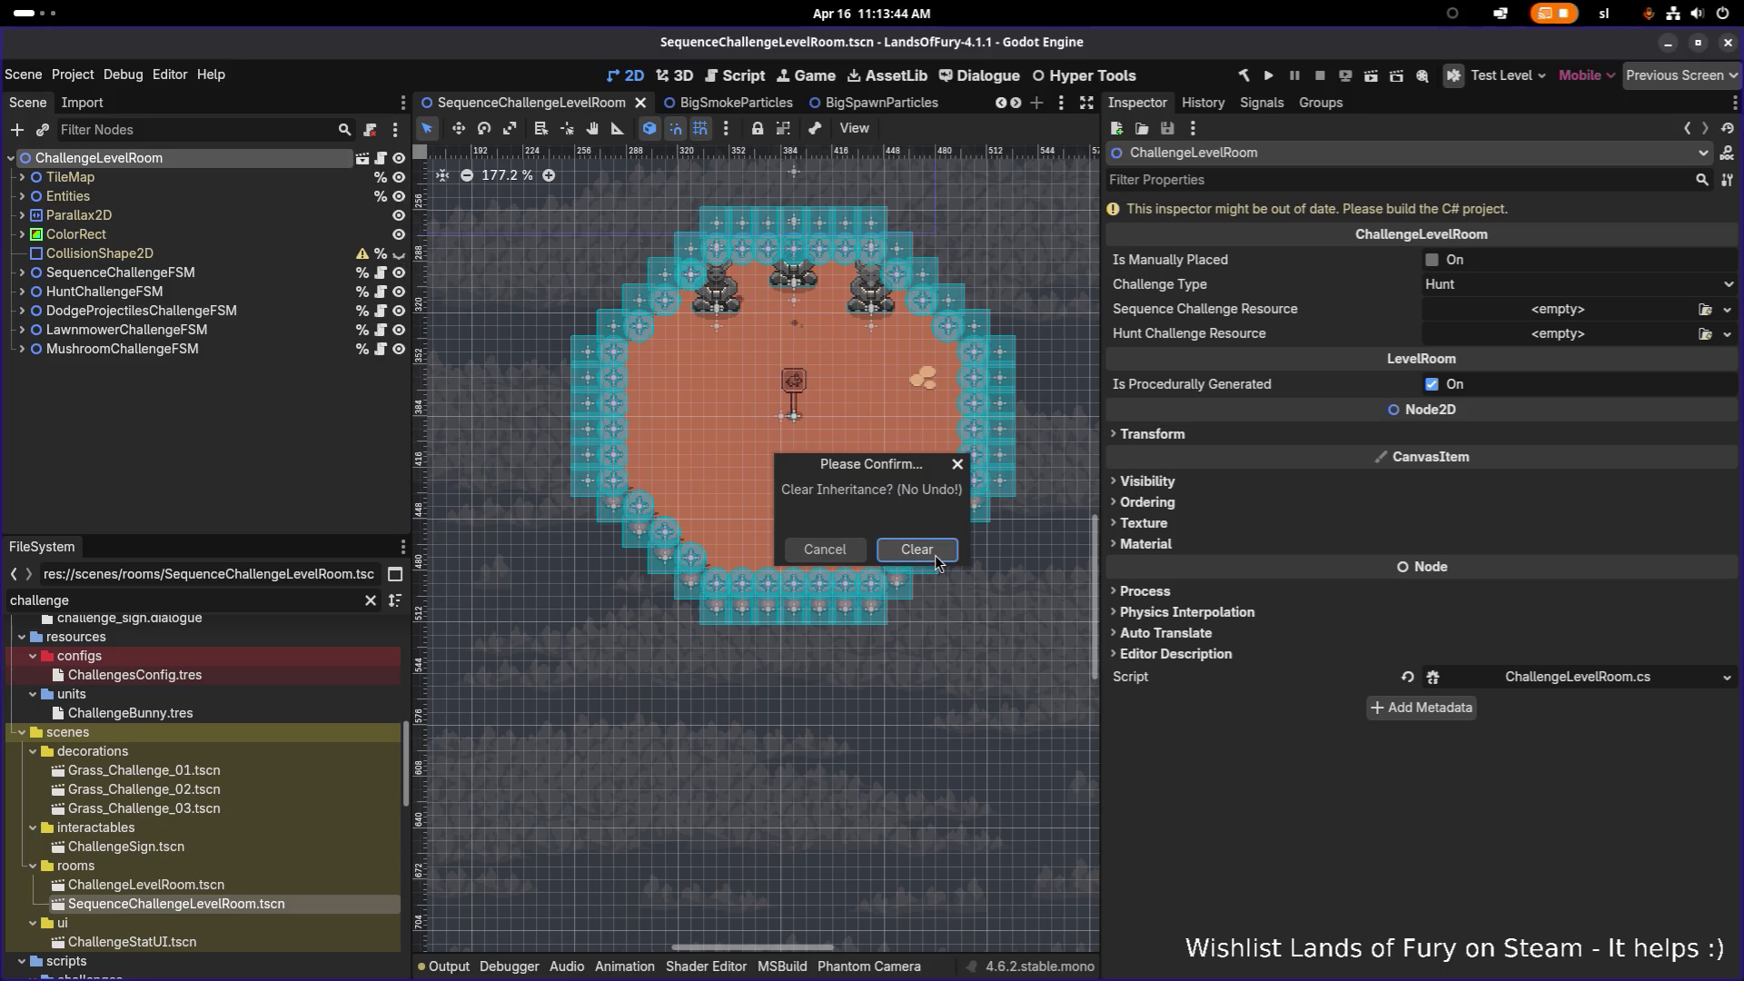
{"action": "left_click", "coordinate": [934, 552]}
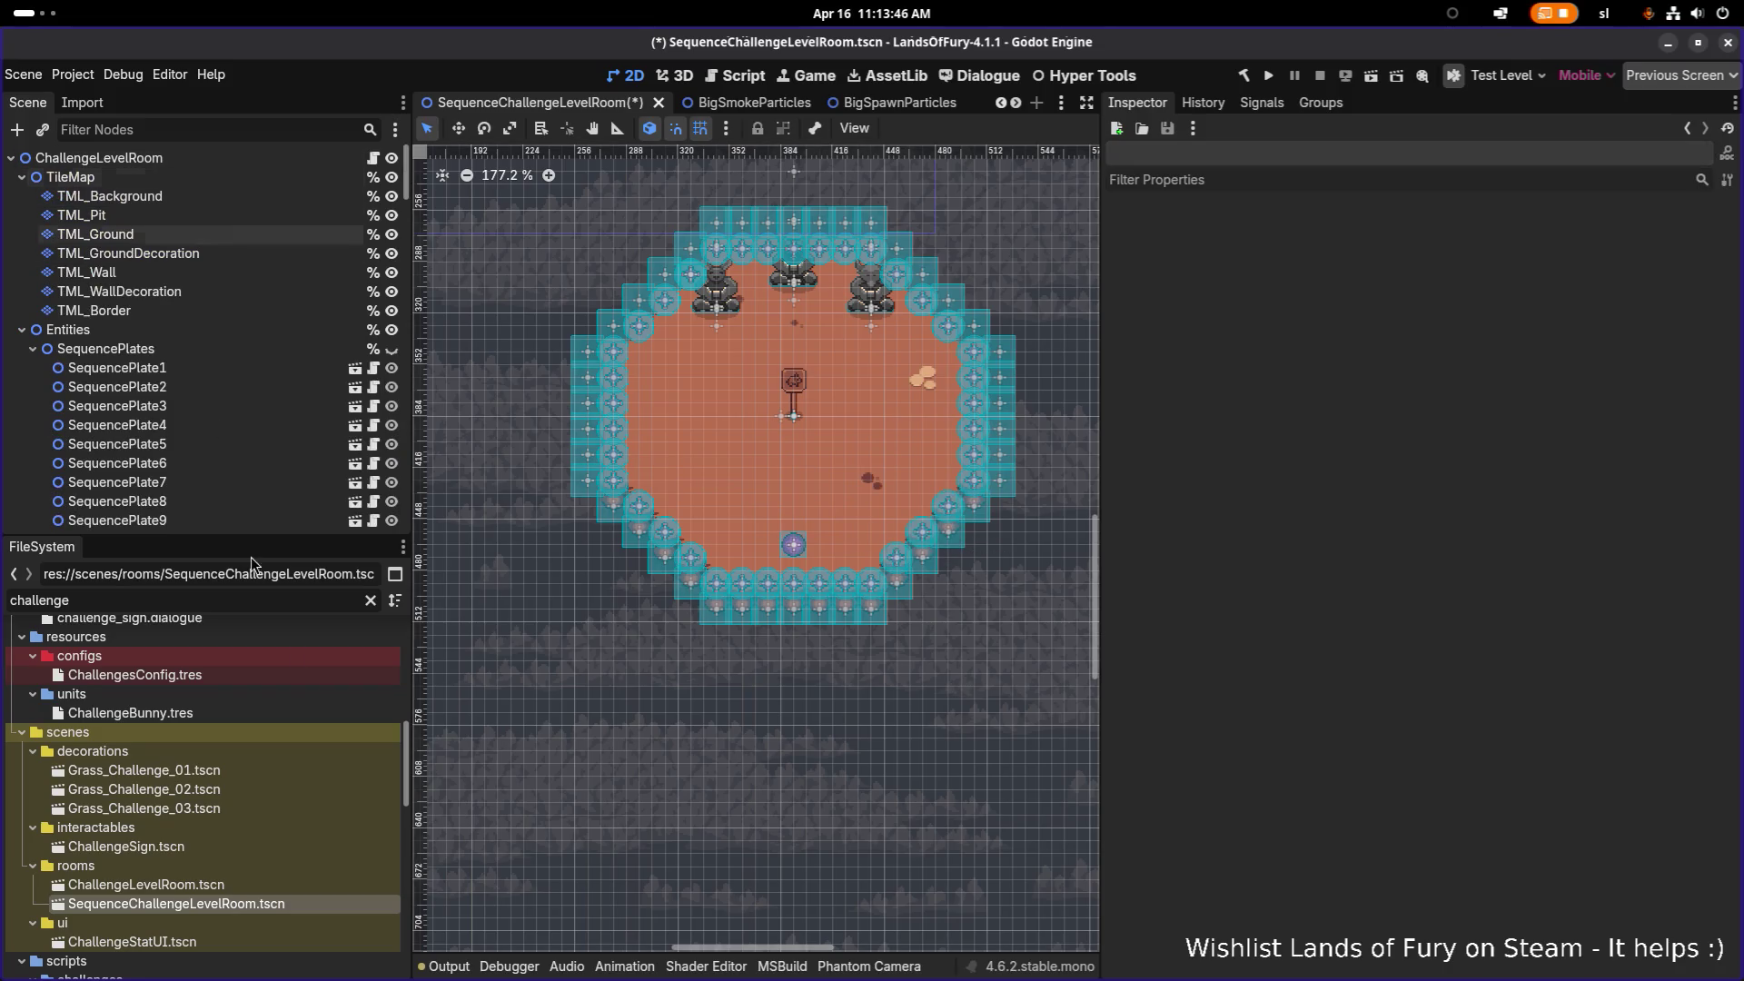
{"action": "left_click", "coordinate": [258, 887]}
{"action": "key", "text": "Delete"}
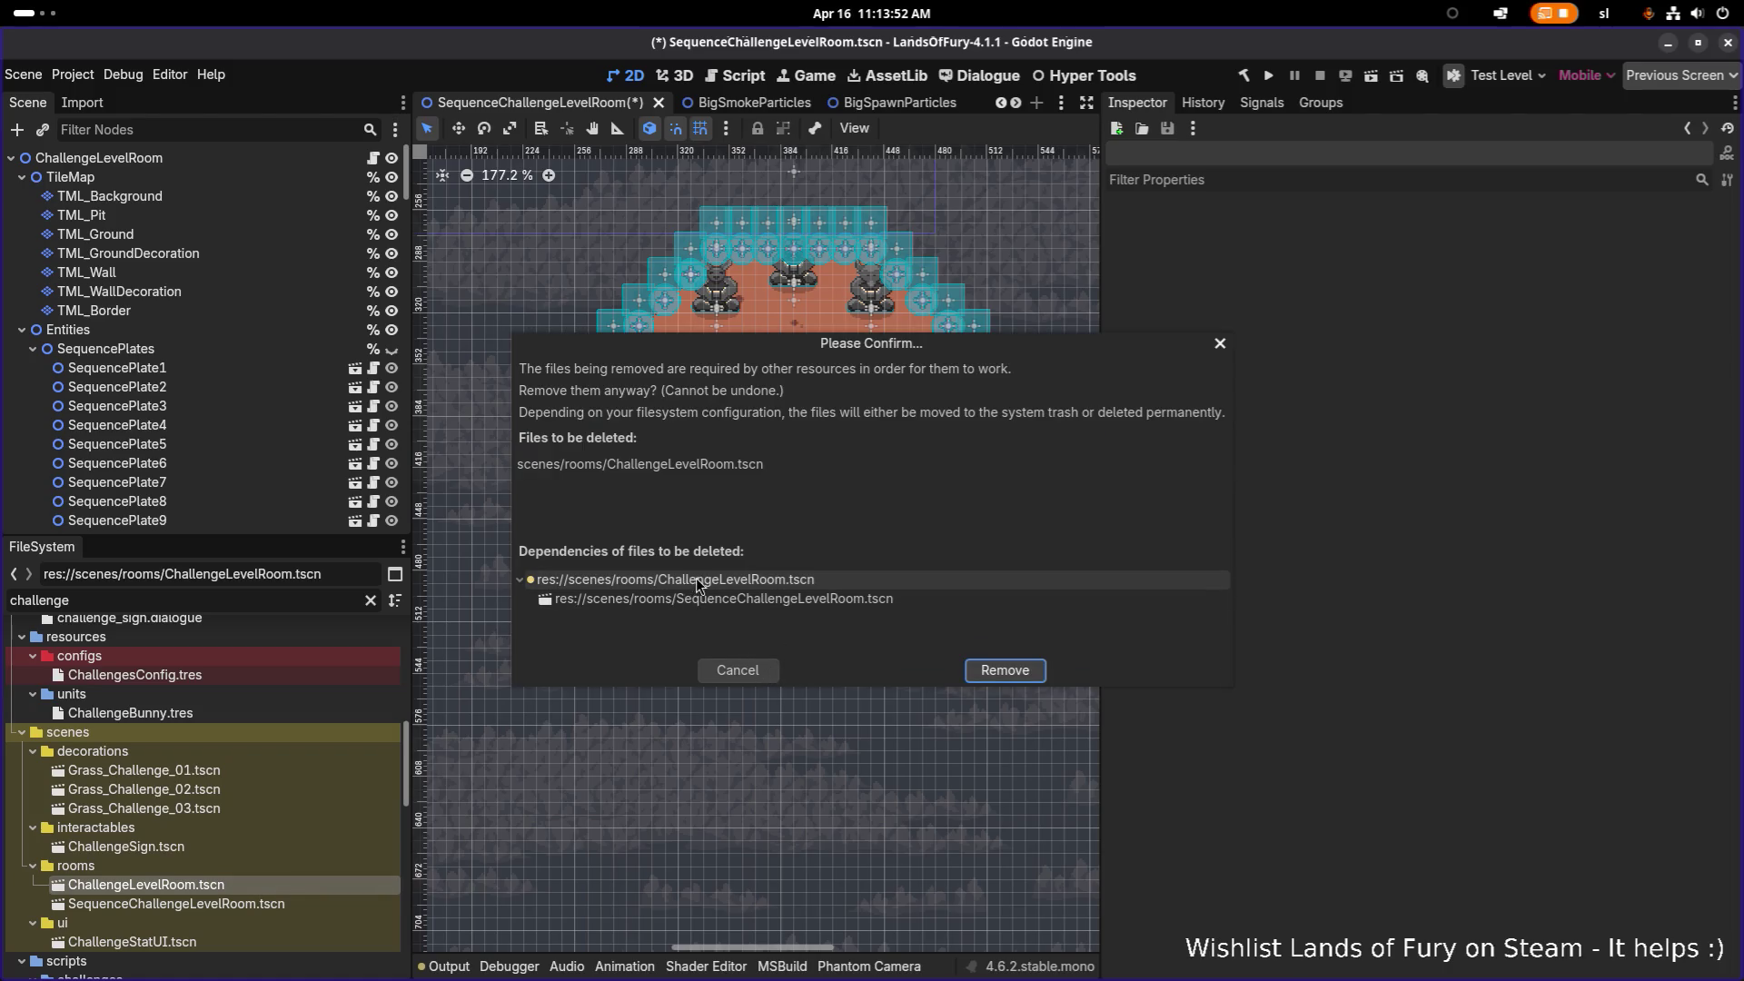
Step: Cancel the pending removal, save the scene, then delete the old ChallengeLevelRoom.tscn
{"action": "left_click", "coordinate": [750, 669]}
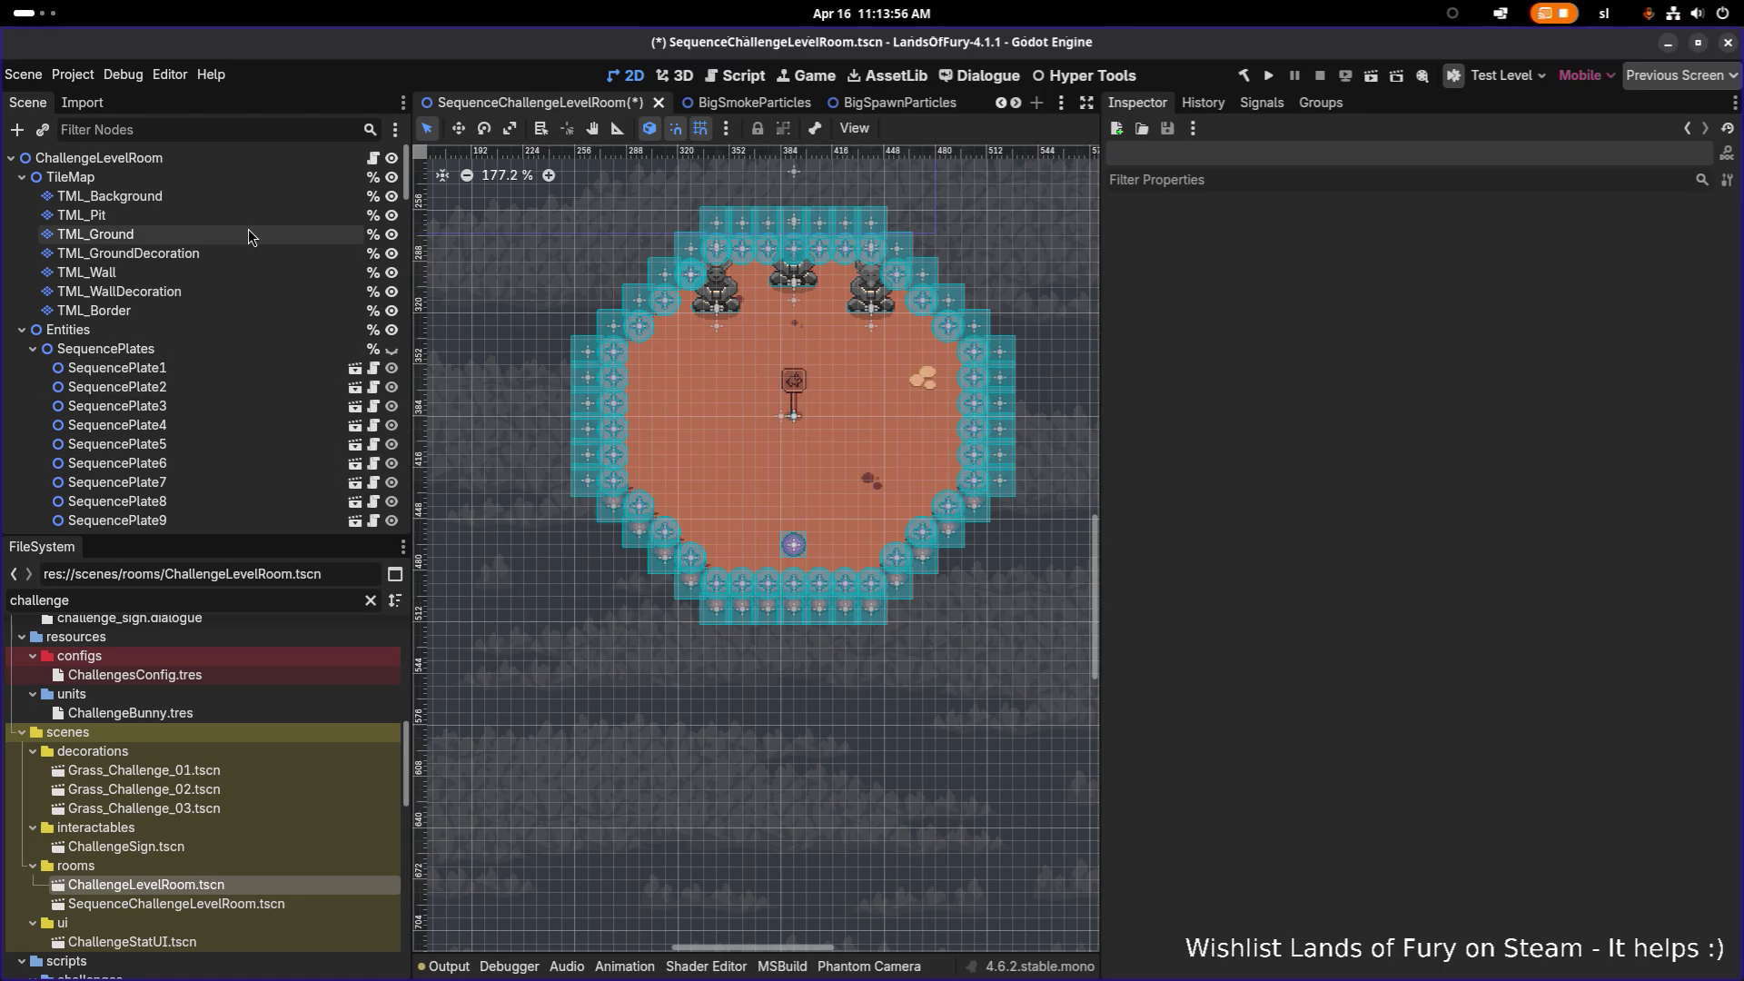
{"action": "left_click", "coordinate": [252, 235]}
{"action": "key", "text": "ctrl+s"}
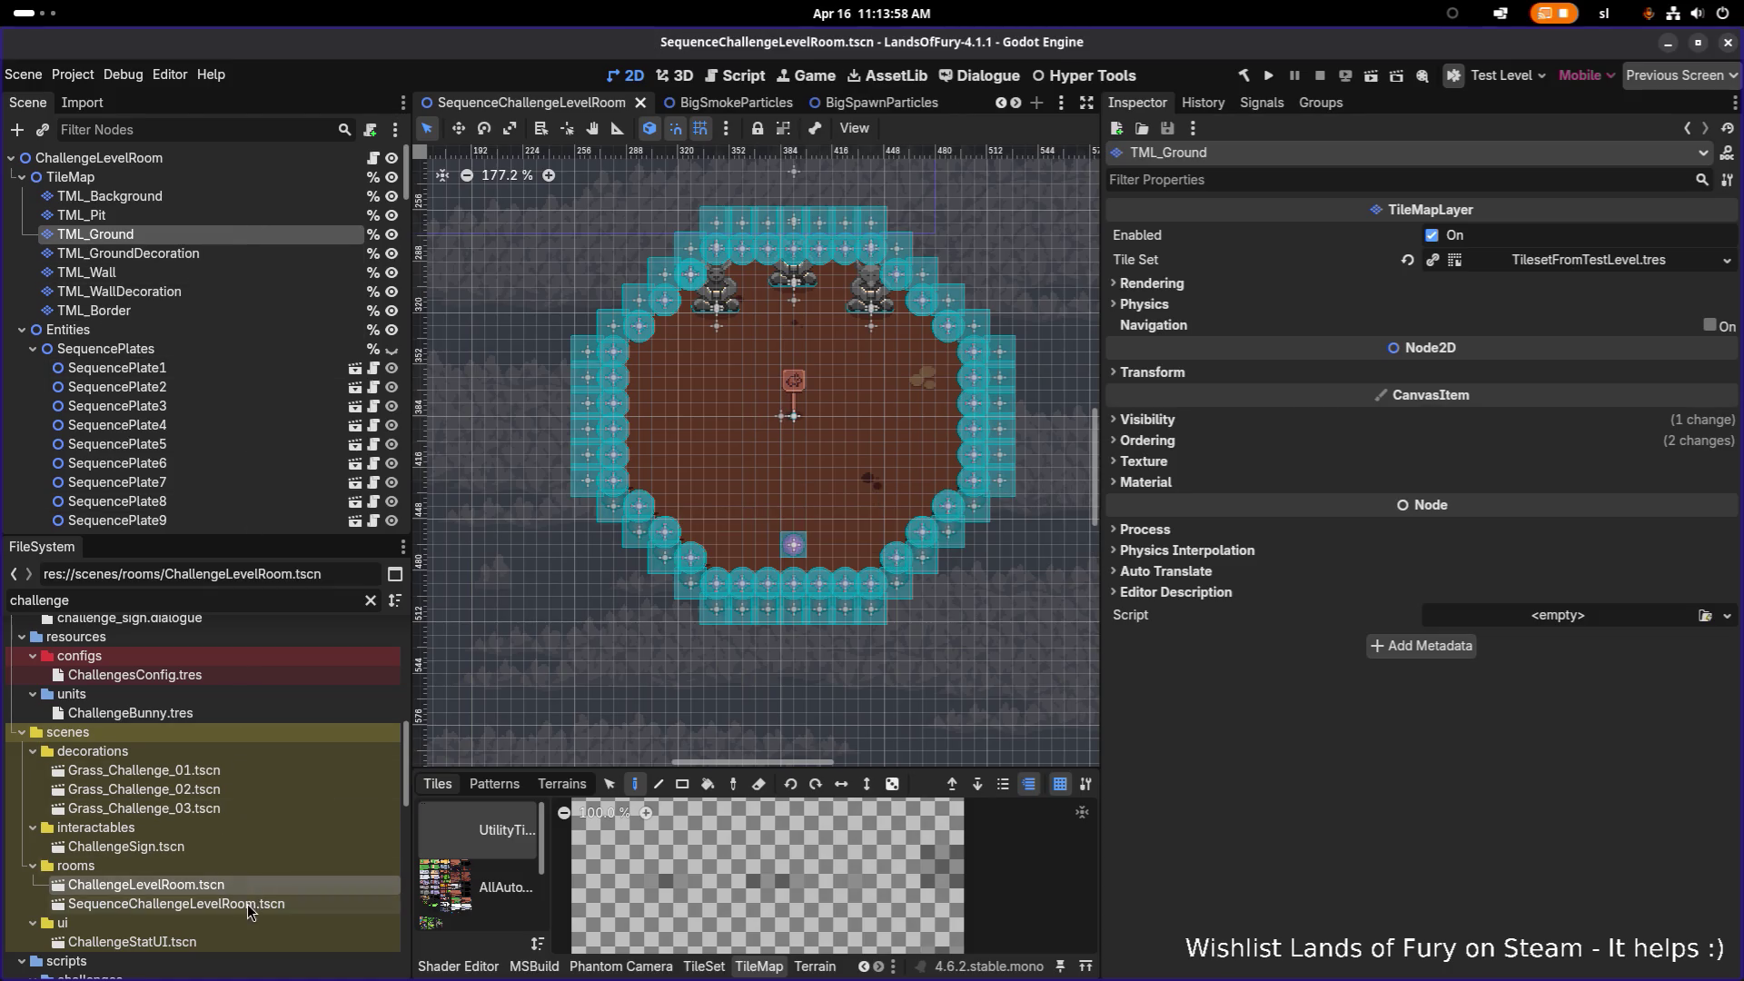
{"action": "key", "text": "Delete"}
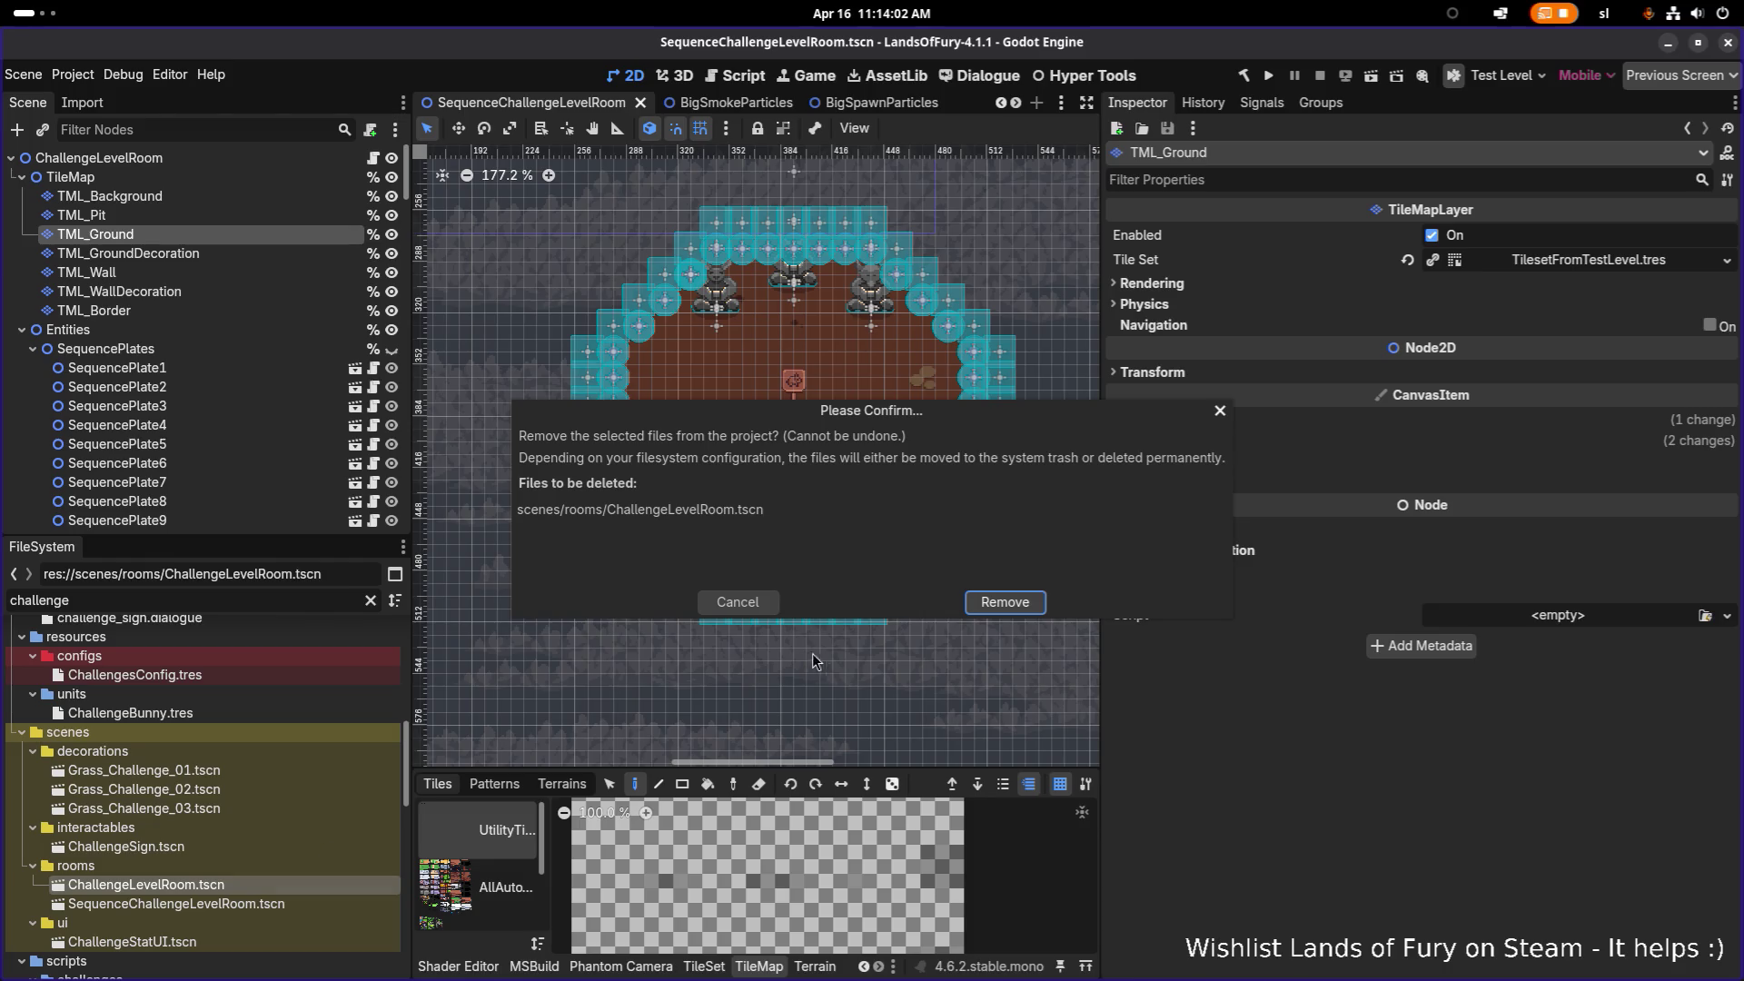
{"action": "left_click", "coordinate": [1004, 602]}
Step: Rename SequenceChallengeLevelRoom.tscn to ChallengeLevelRoom.tscn and close its scene tab
{"action": "left_click", "coordinate": [264, 885]}
{"action": "key", "text": "F2"}
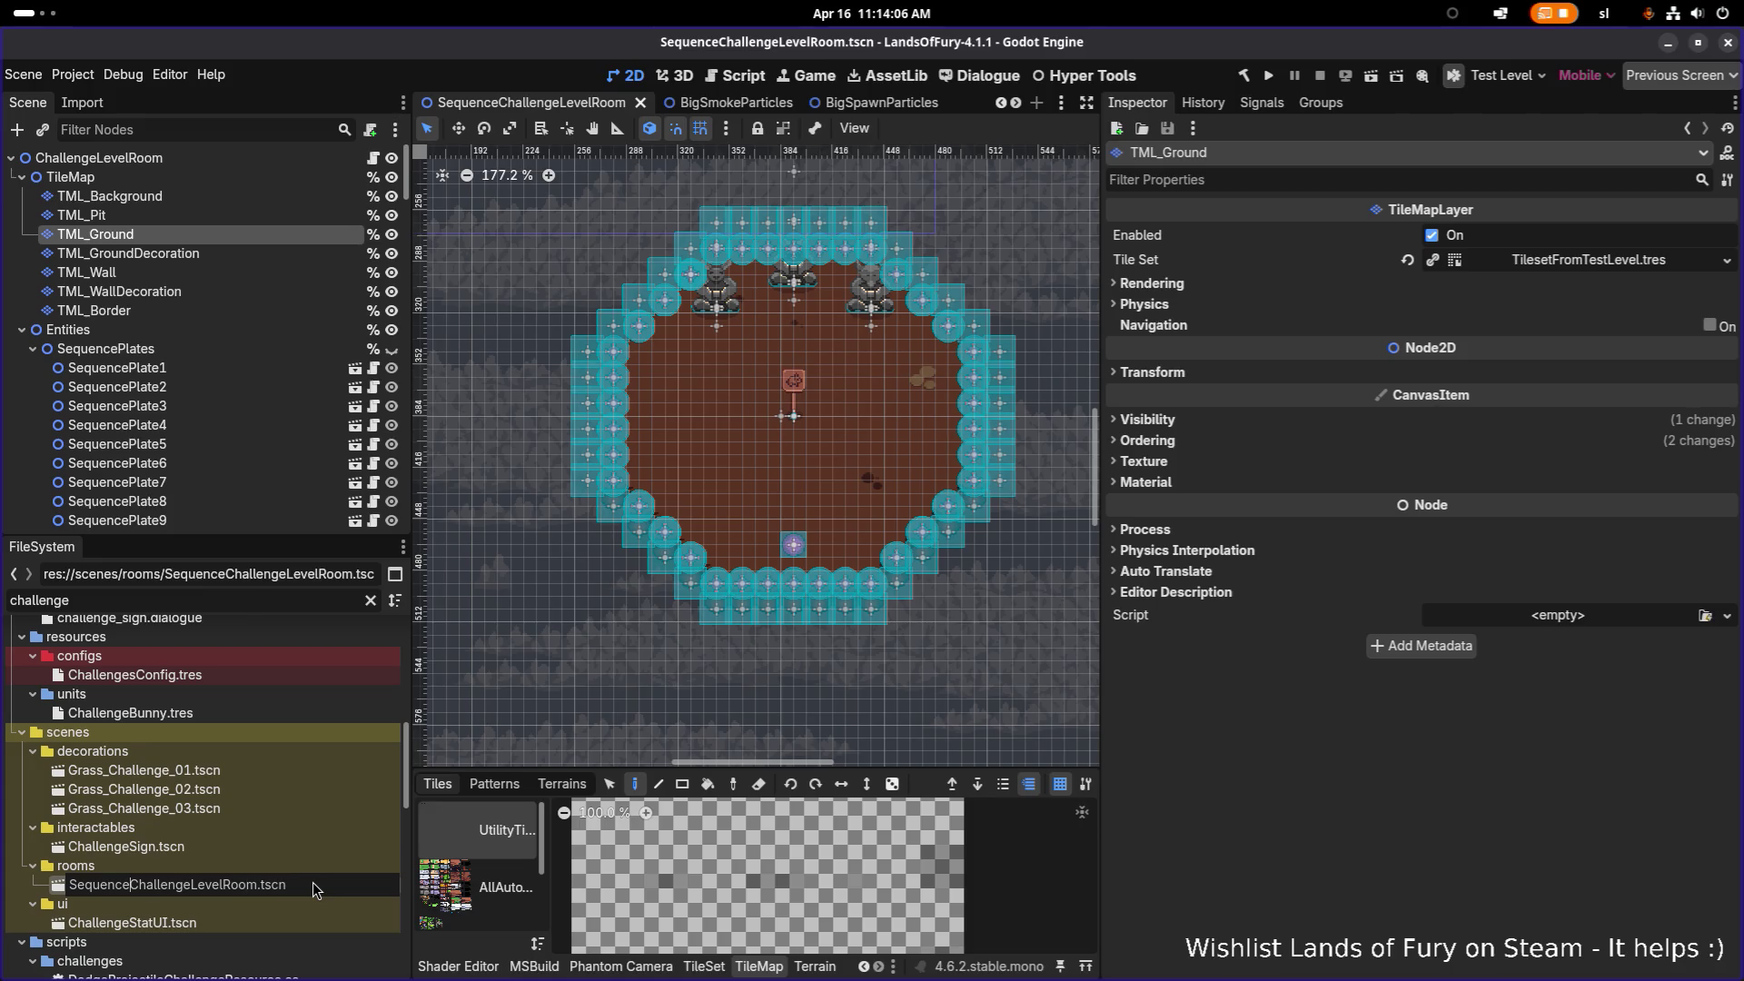
{"action": "key", "text": "shift+Home"}
{"action": "key", "text": "BackSpace"}
{"action": "key", "text": "shift+End"}
{"action": "key", "text": "shift+Left"}
{"action": "key", "text": "shift+Left"}
{"action": "key", "text": "shift+Left"}
{"action": "key", "text": "shift+Left"}
{"action": "key", "text": "shift+Left"}
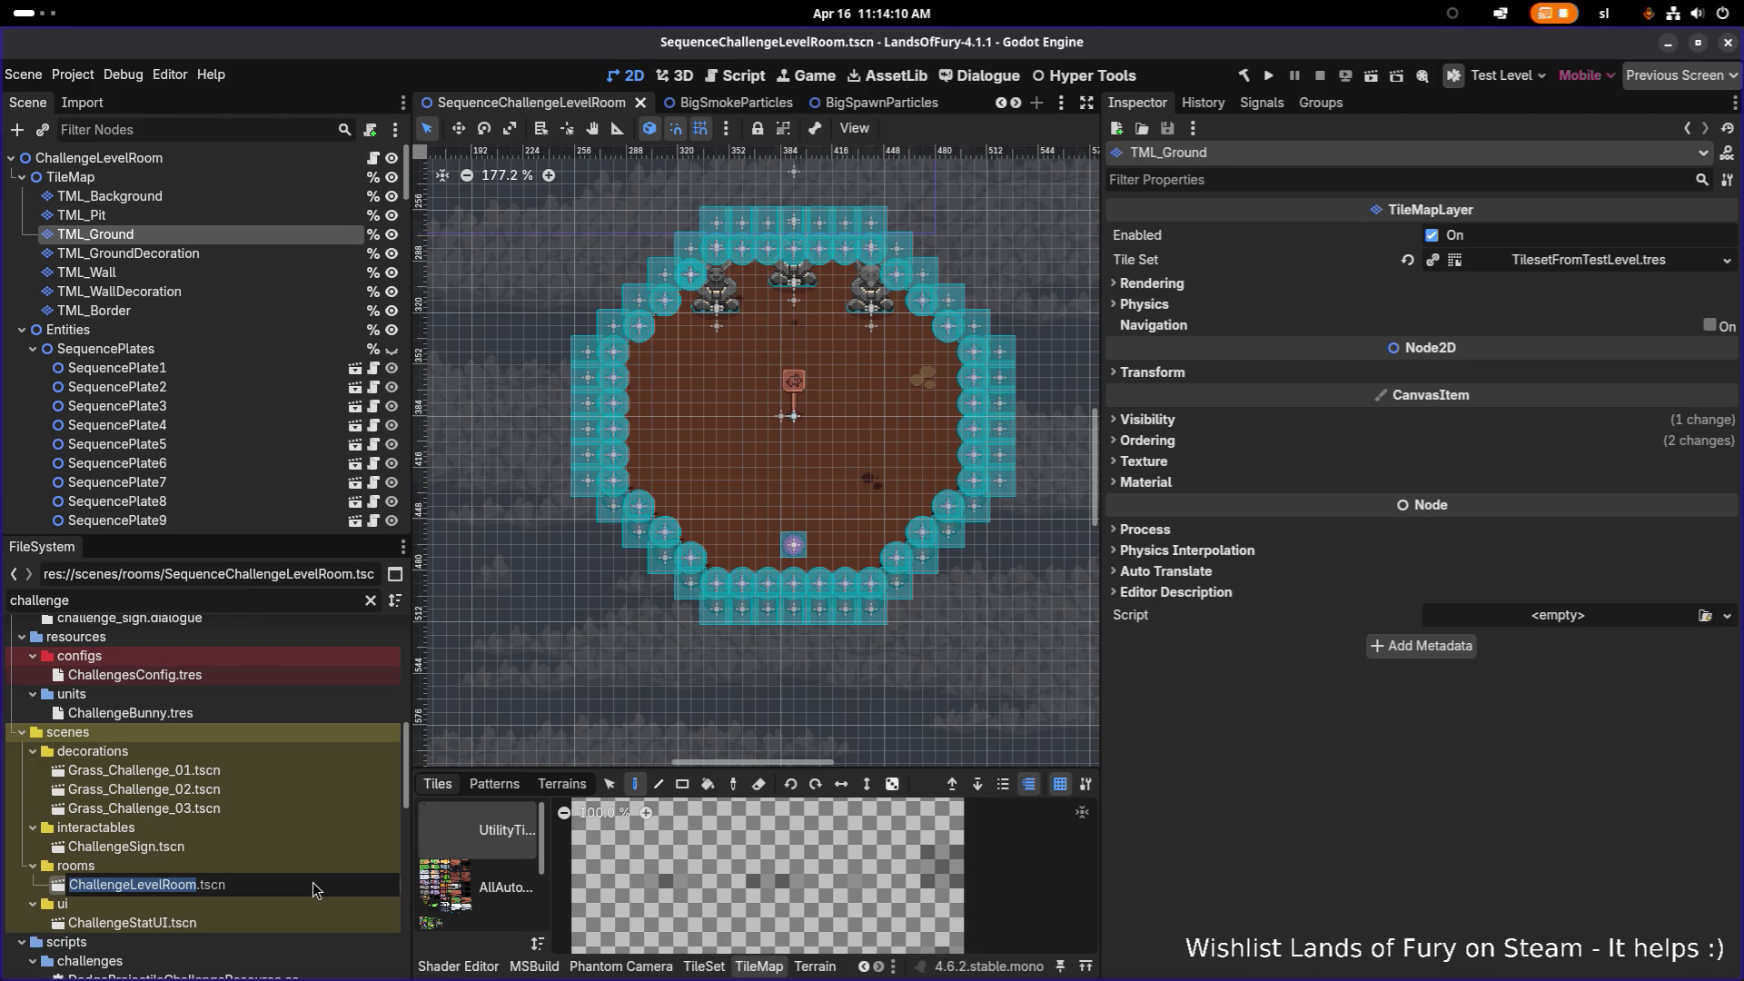
{"action": "key", "text": "Return"}
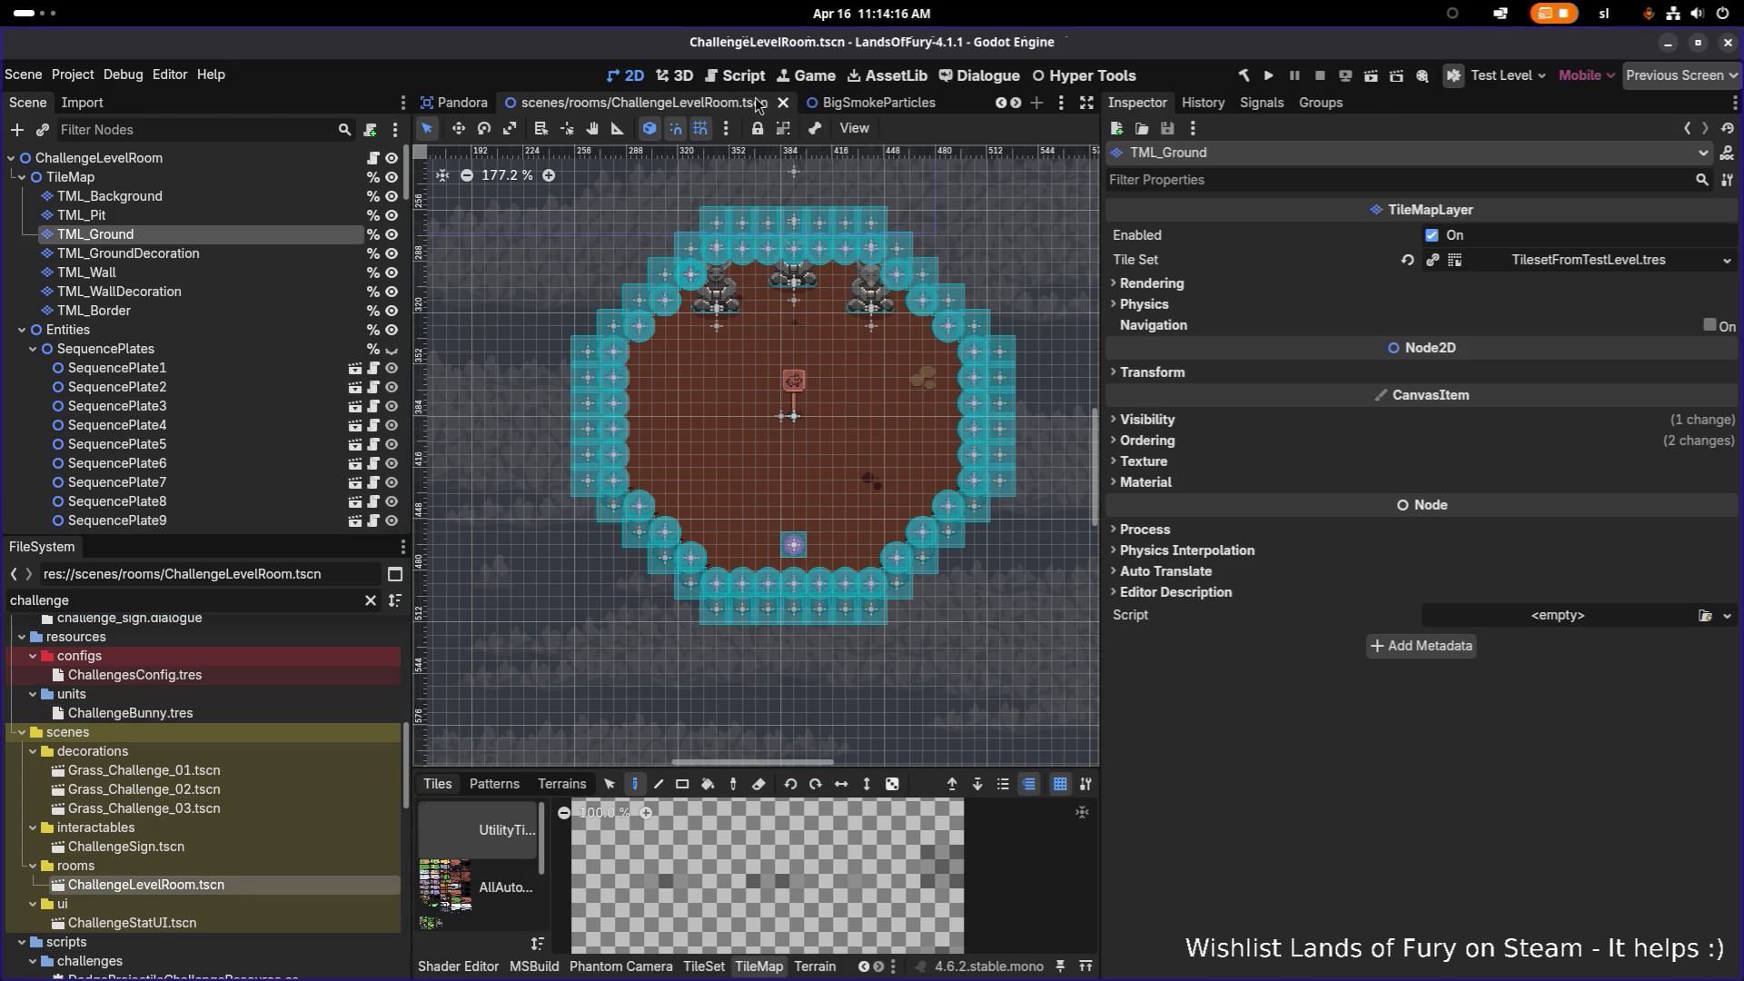
{"action": "left_click", "coordinate": [782, 102]}
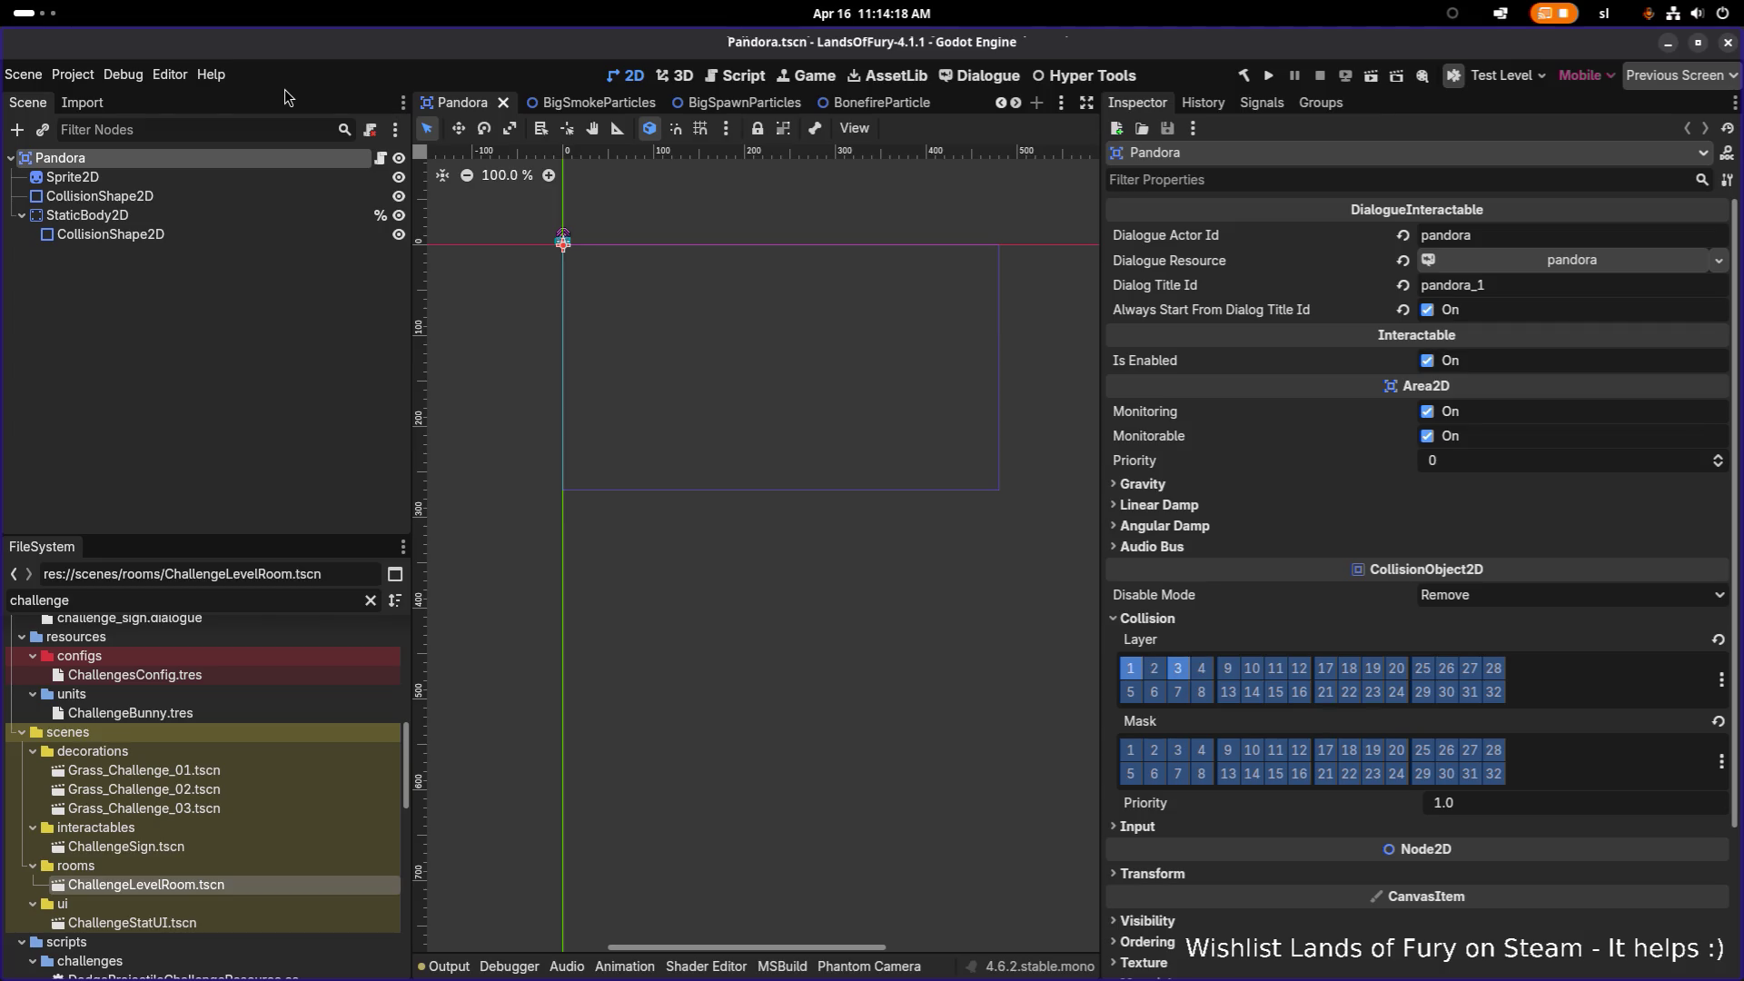
Step: Quick-open TestLevel.tscn and zoom around to inspect its room
{"action": "key", "text": "ctrl+shift+o"}
{"action": "type", "text": "testlevel"}
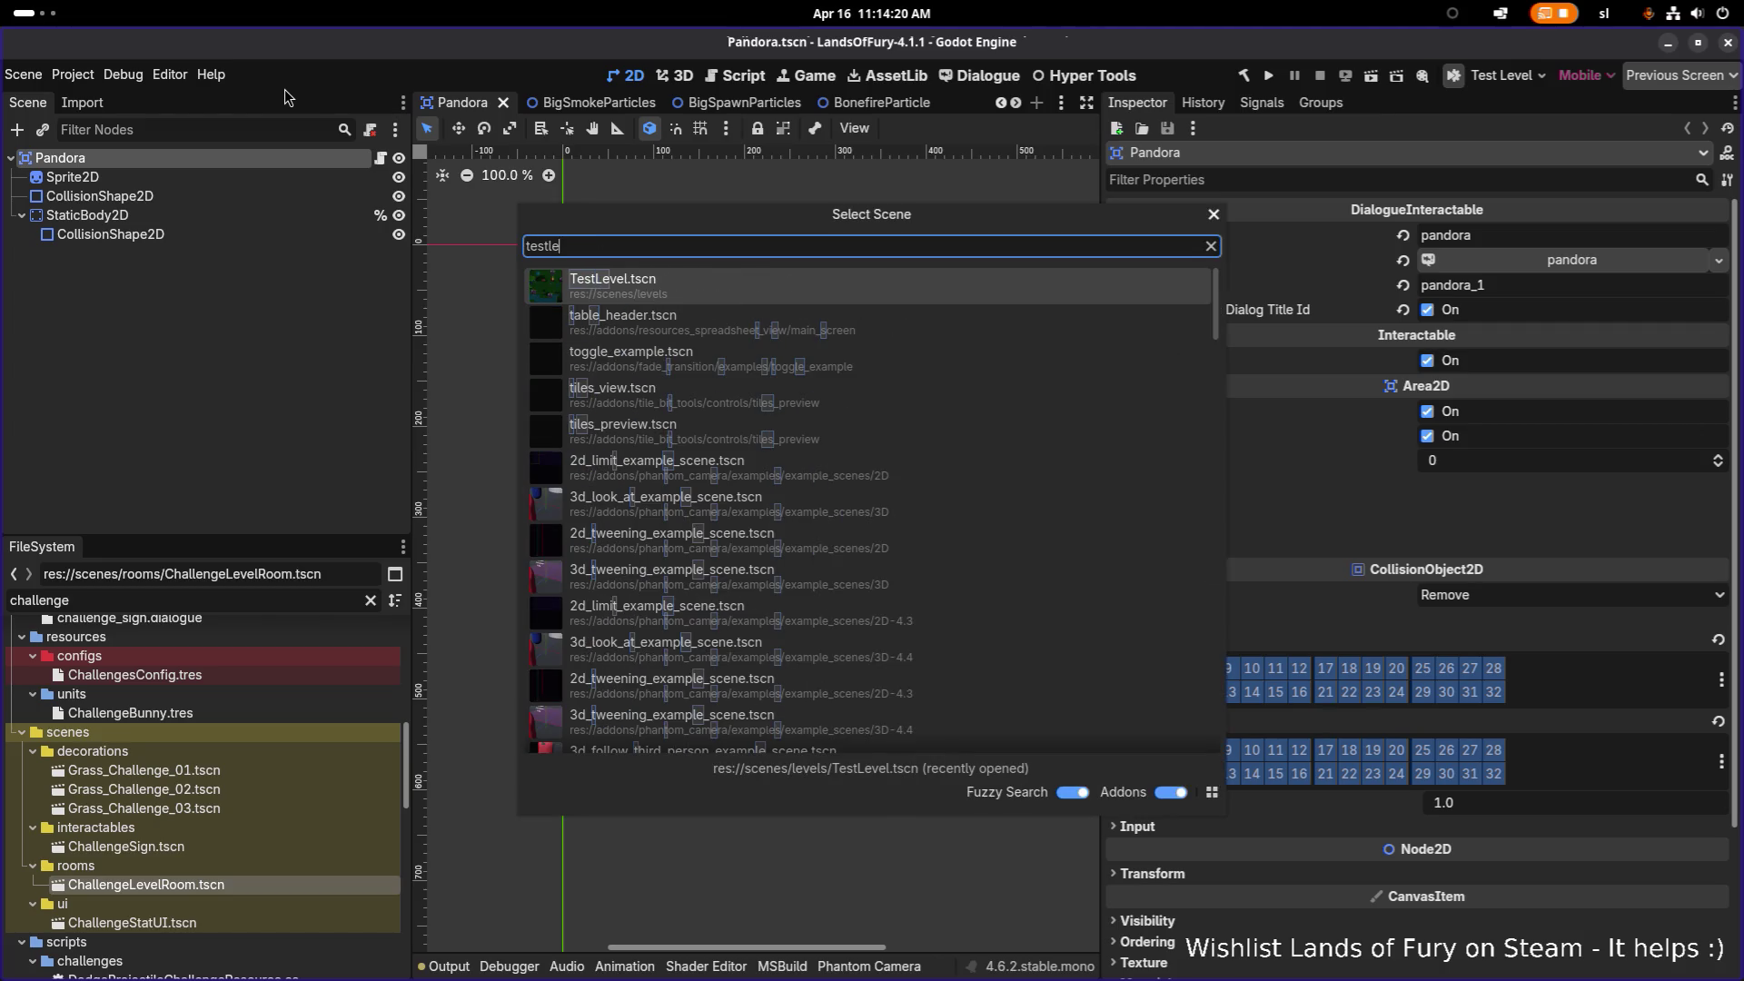
{"action": "key", "text": "Return"}
{"action": "scroll", "coordinate": [491, 286], "scroll_direction": "down", "scroll_amount": 15}
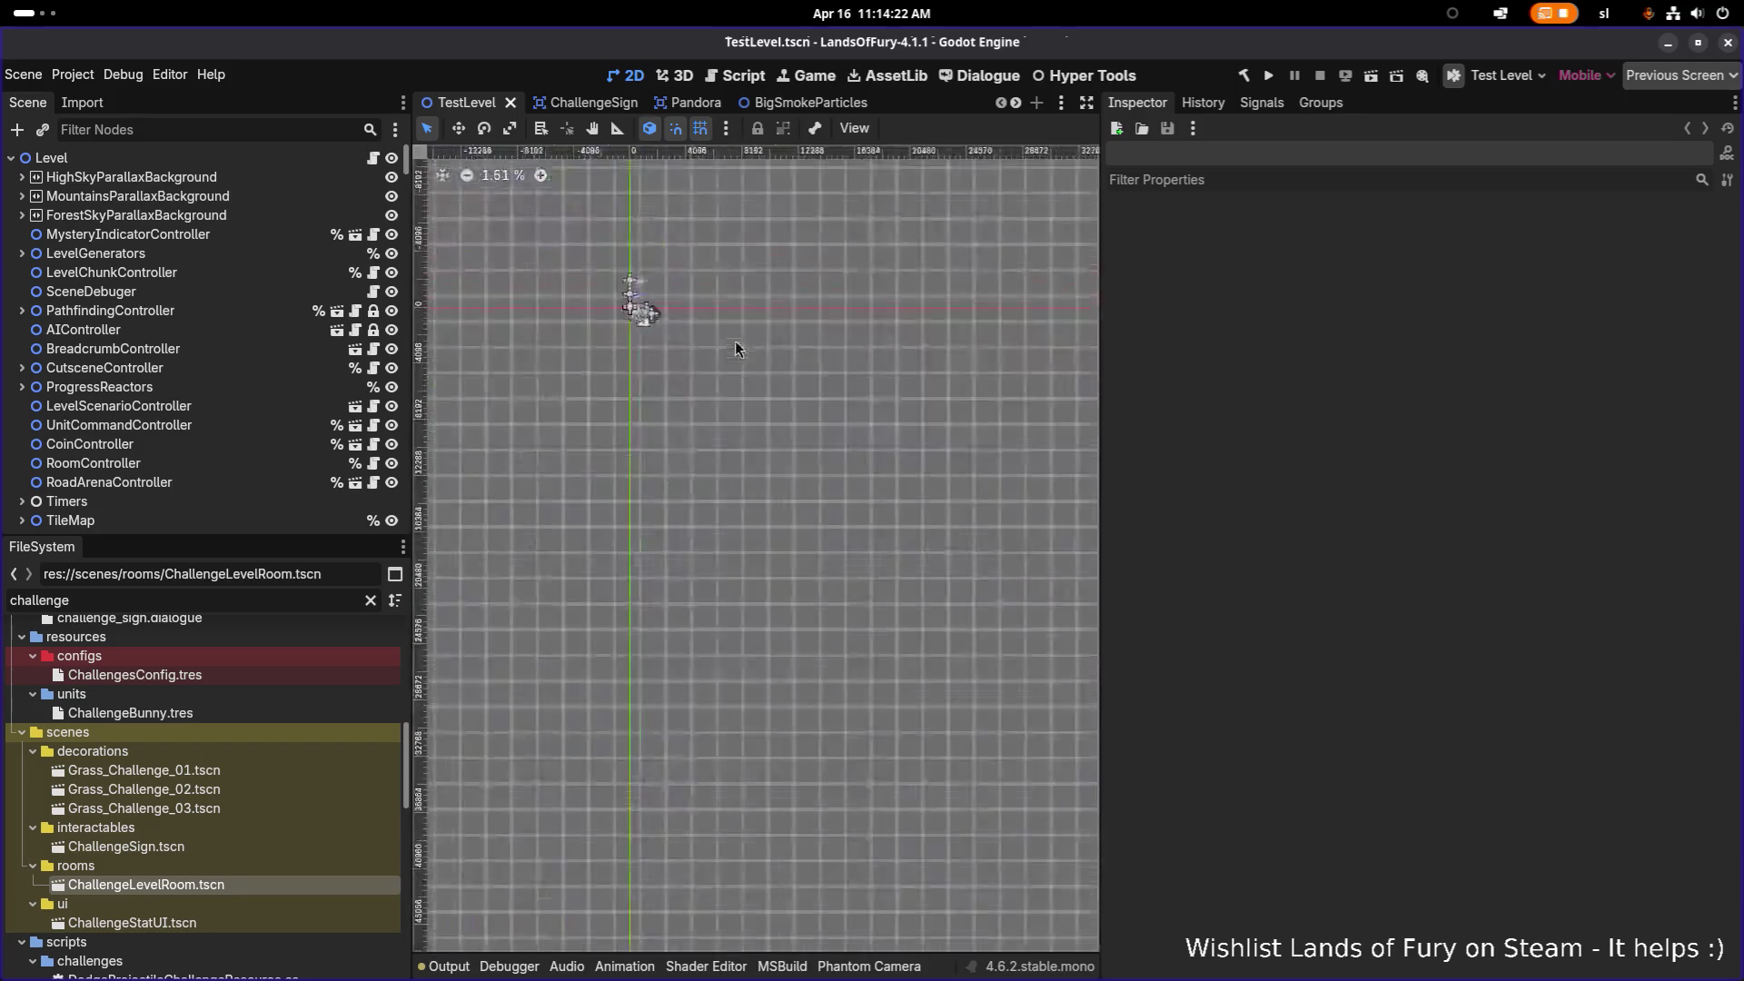
{"action": "scroll", "coordinate": [754, 508], "scroll_direction": "up", "scroll_amount": 15}
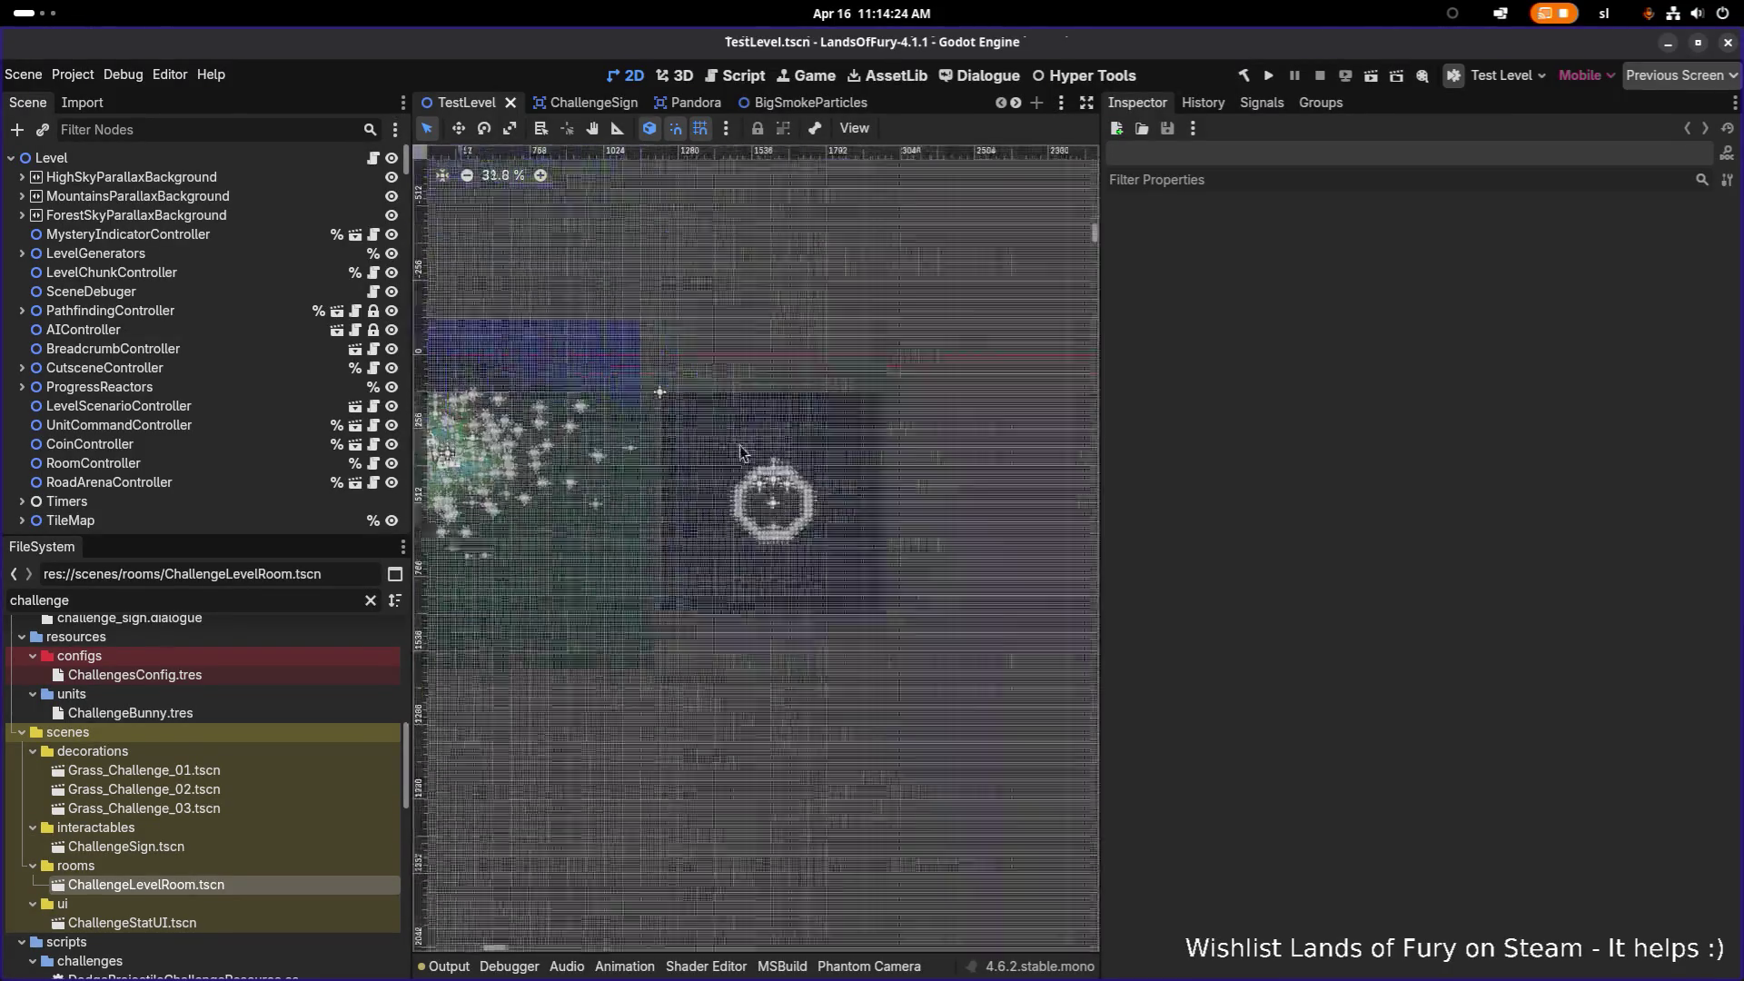
{"action": "scroll", "coordinate": [767, 542], "scroll_direction": "down", "scroll_amount": 5}
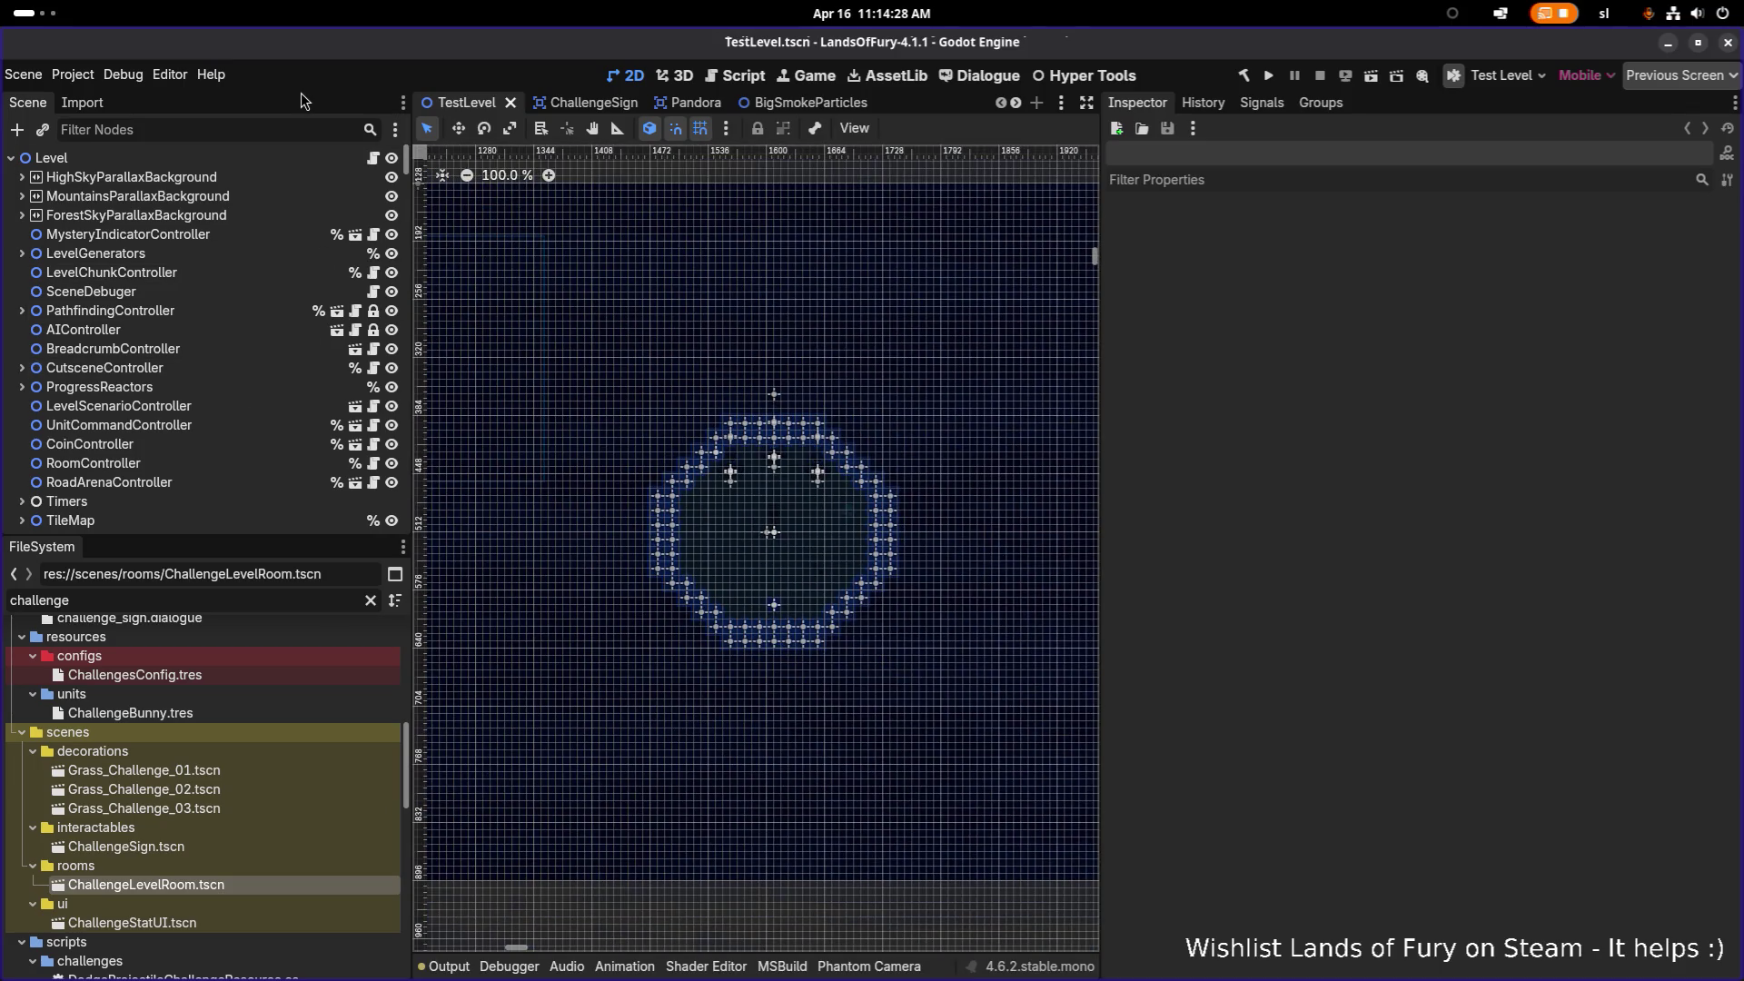
Step: Quick-open the renamed ChallengeLevelRoom.tscn for editing
{"action": "key", "text": "ctrl+shift+o"}
{"action": "type", "text": "challengelevelroom"}
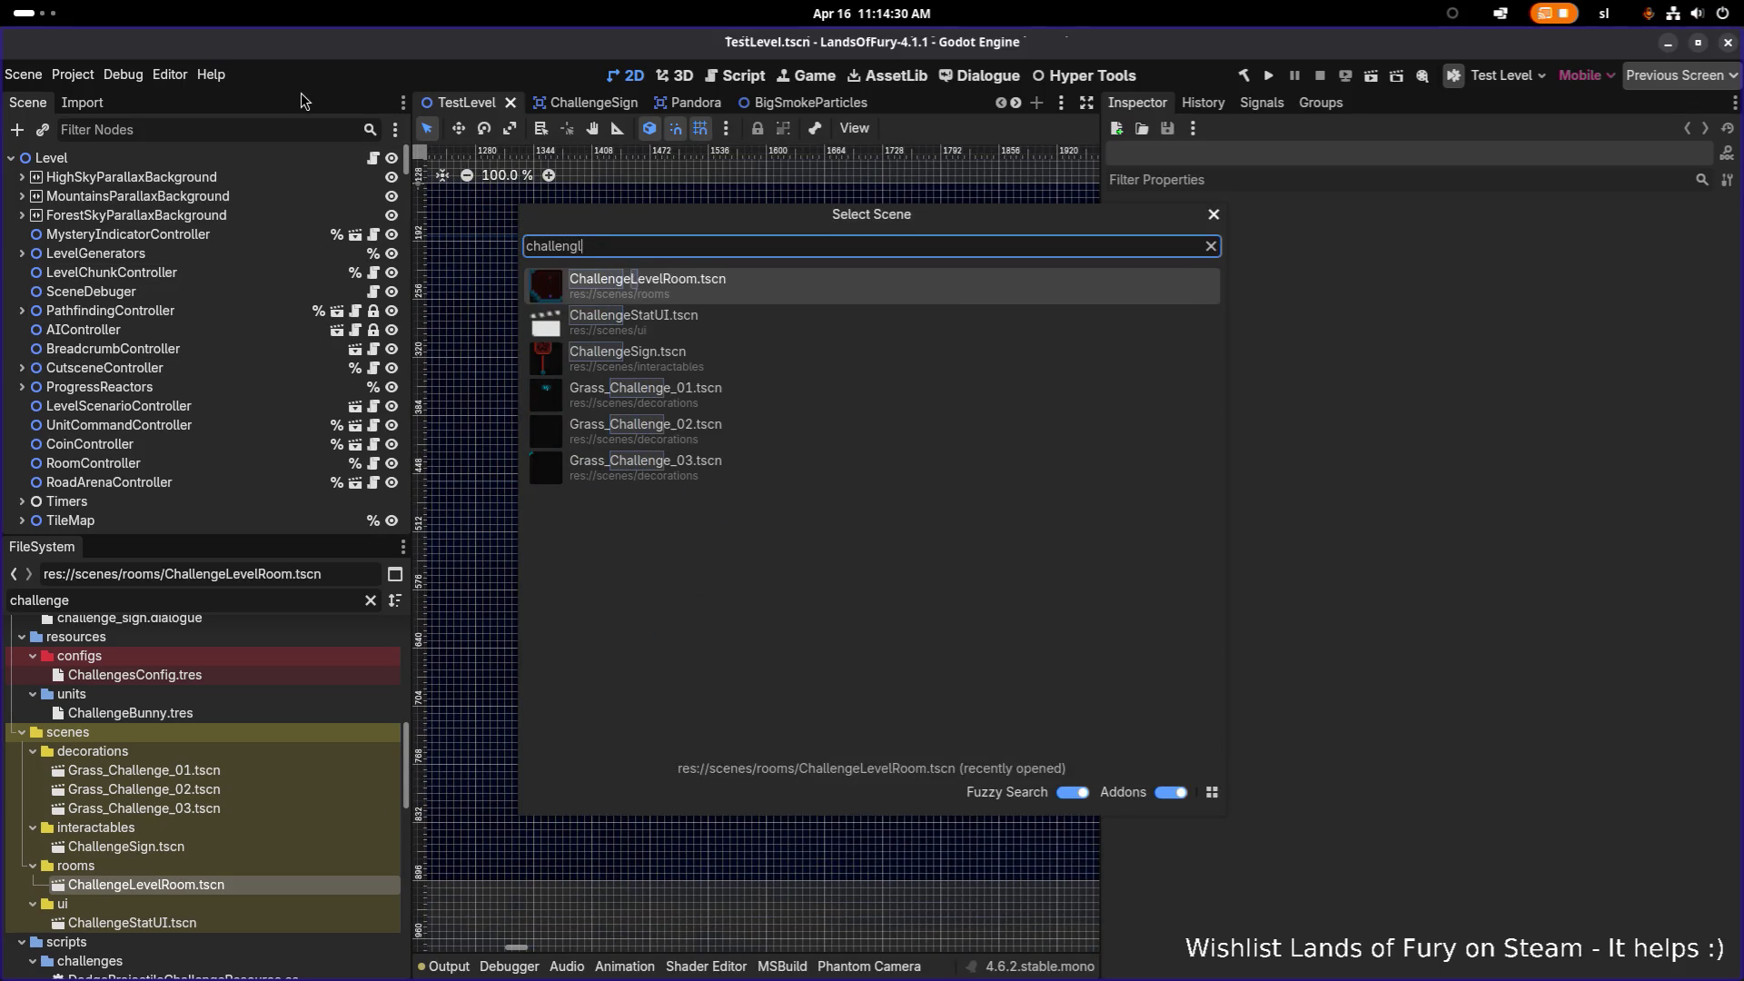
{"action": "key", "text": "Return"}
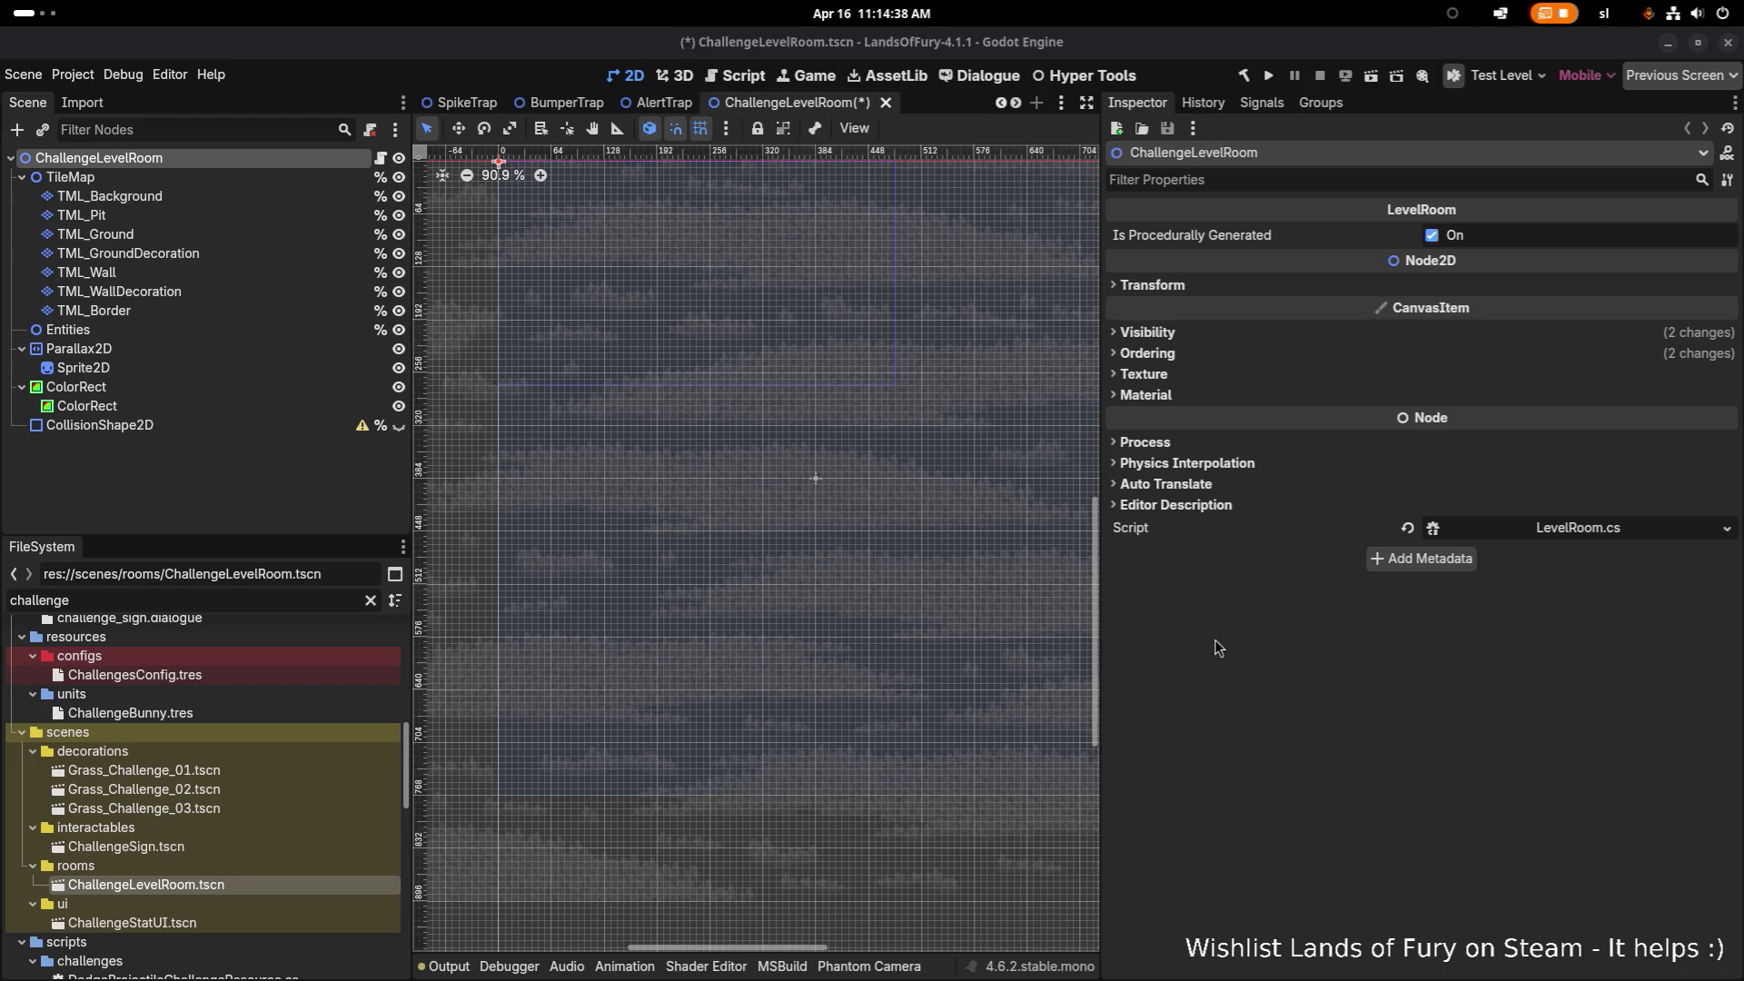
Step: Reload ChallengeLevelRoom.tscn from disk, collapse TileMap and Entities, and survey the arena with its five challenge FSMs
{"action": "left_click", "coordinate": [567, 515]}
{"action": "left_click", "coordinate": [843, 647]}
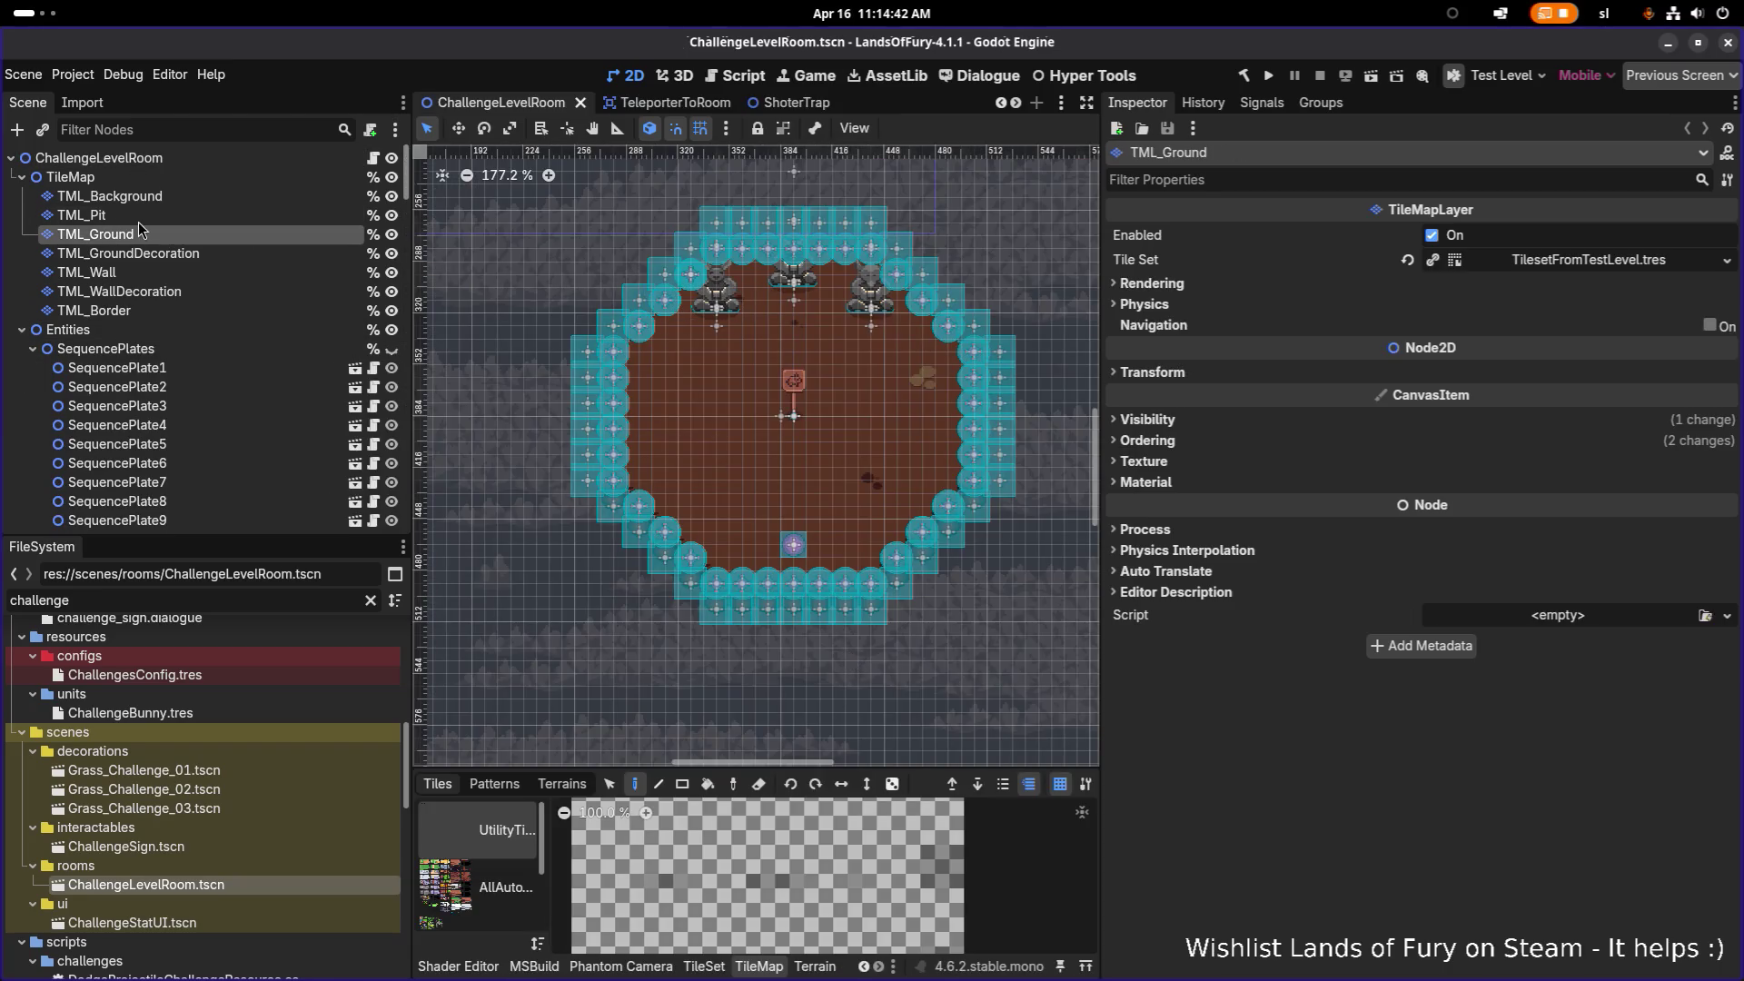
{"action": "left_click", "coordinate": [23, 178]}
{"action": "left_click", "coordinate": [23, 197]}
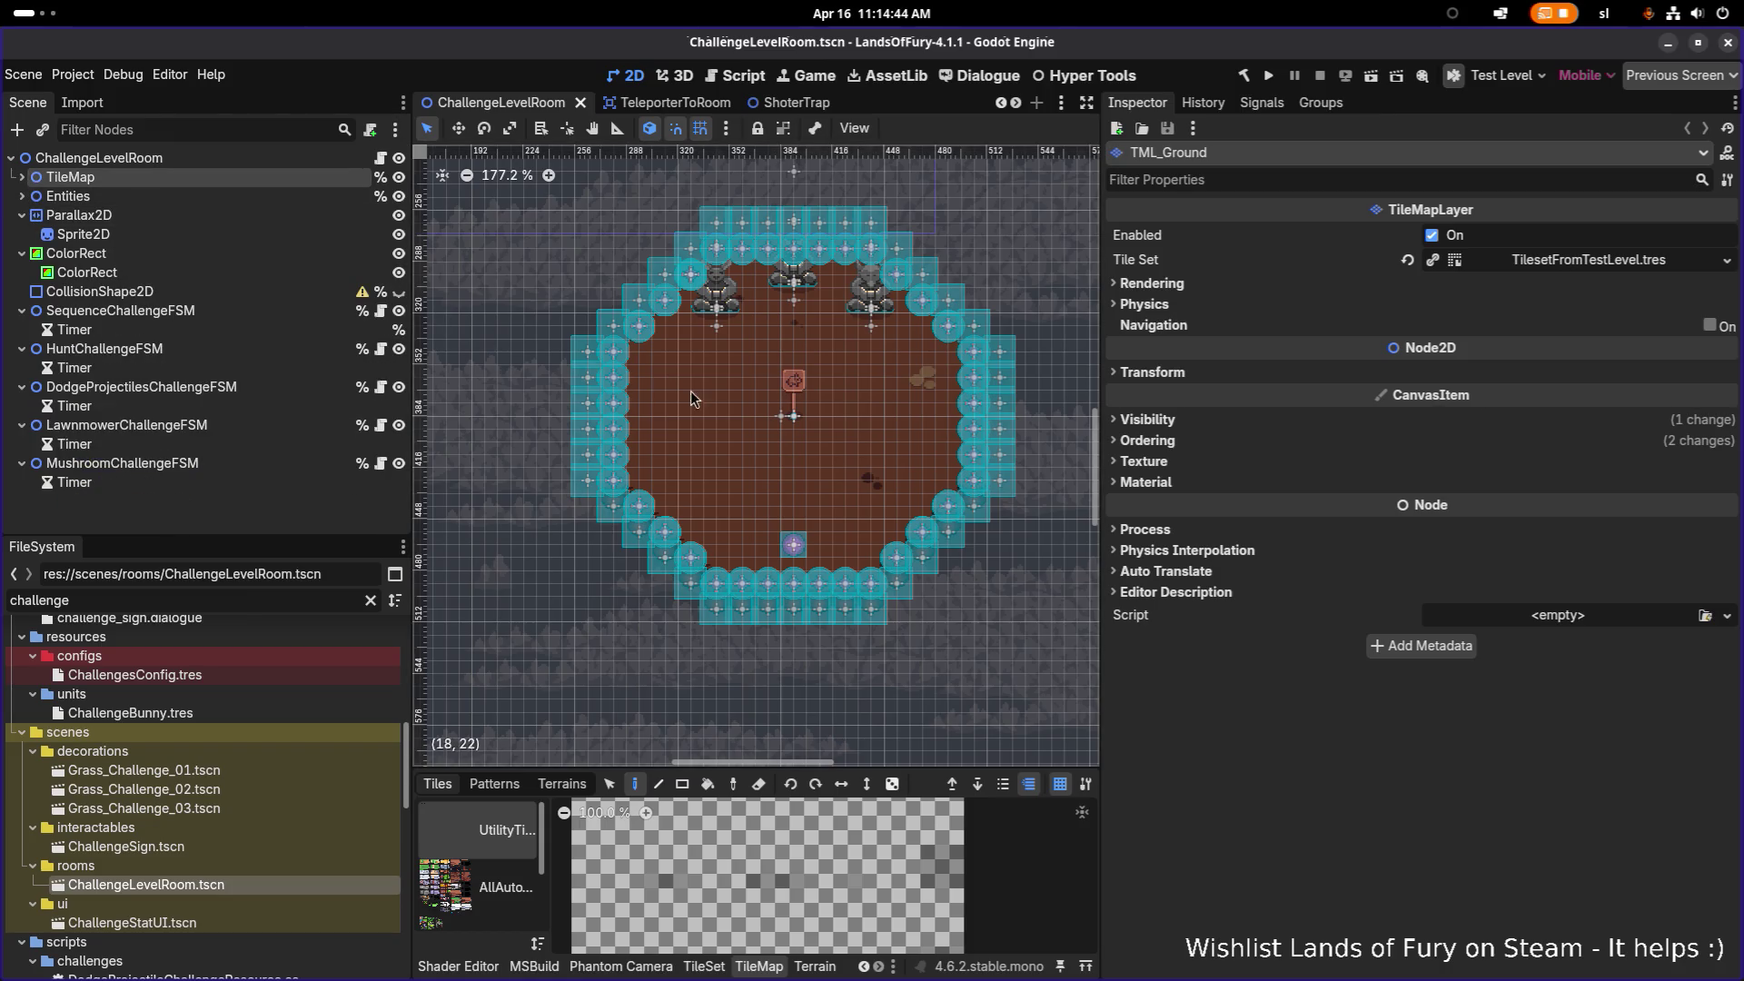
{"action": "scroll", "coordinate": [709, 400], "scroll_direction": "down", "scroll_amount": 3}
{"action": "scroll", "coordinate": [723, 402], "scroll_direction": "up", "scroll_amount": 10}
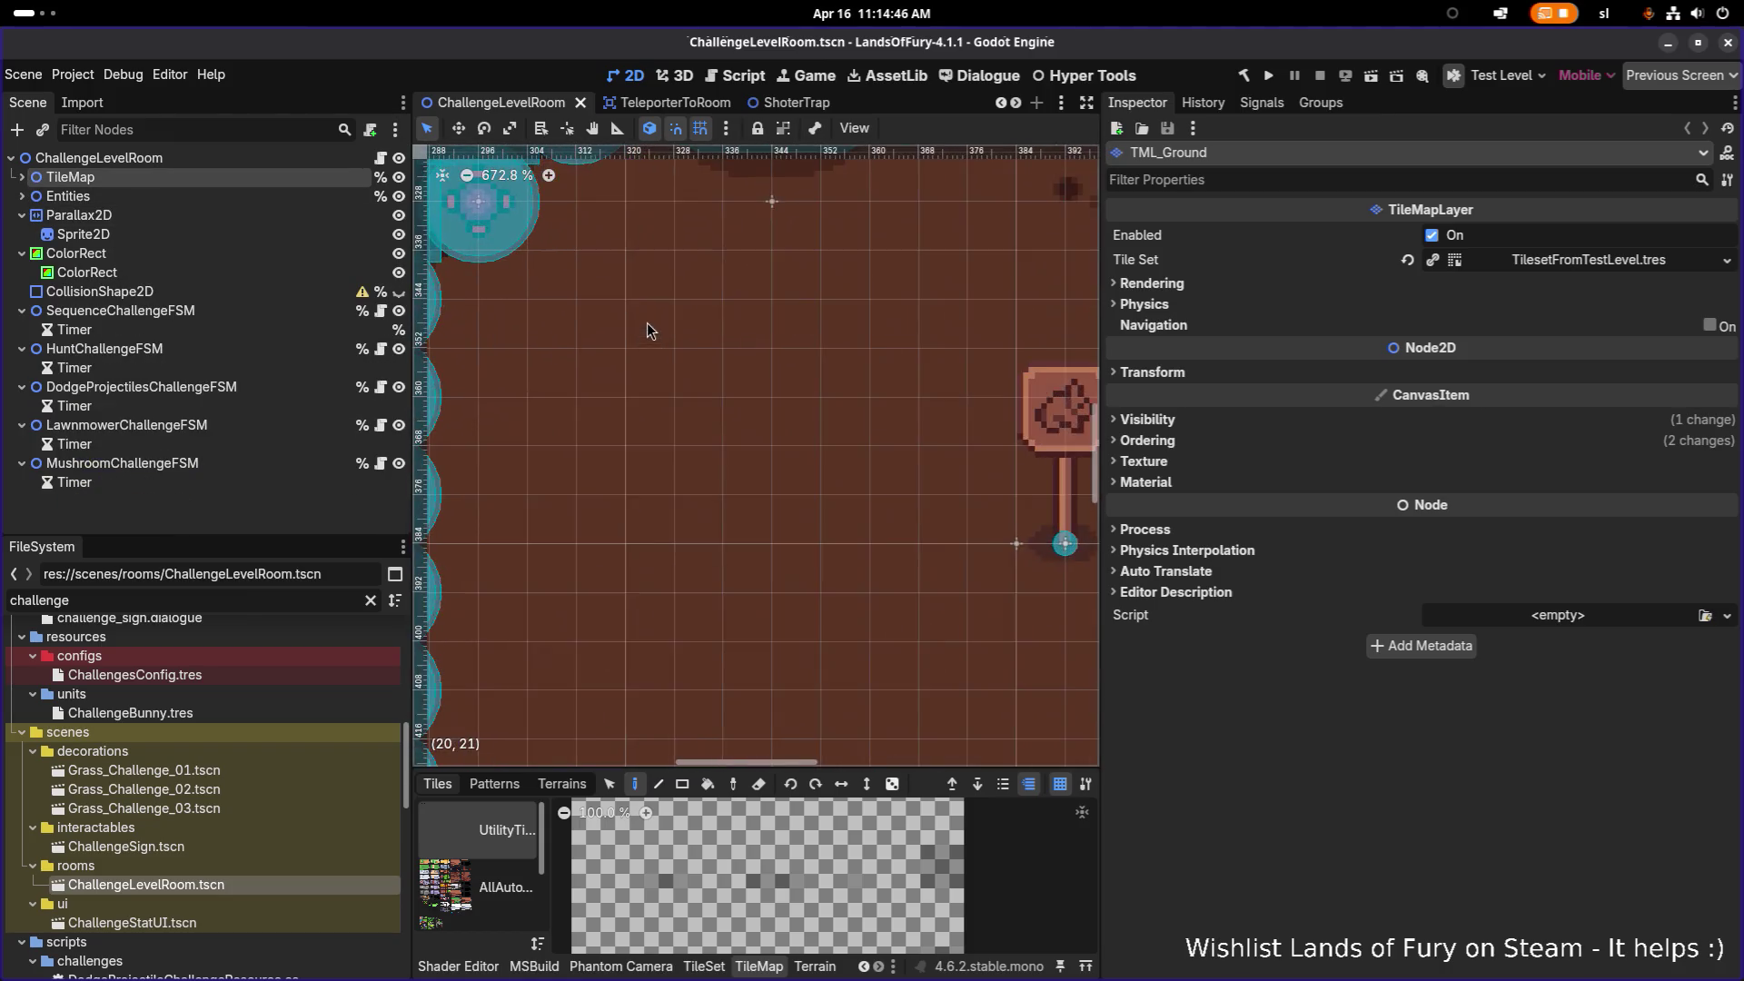
{"action": "scroll", "coordinate": [798, 407], "scroll_direction": "down", "scroll_amount": 3}
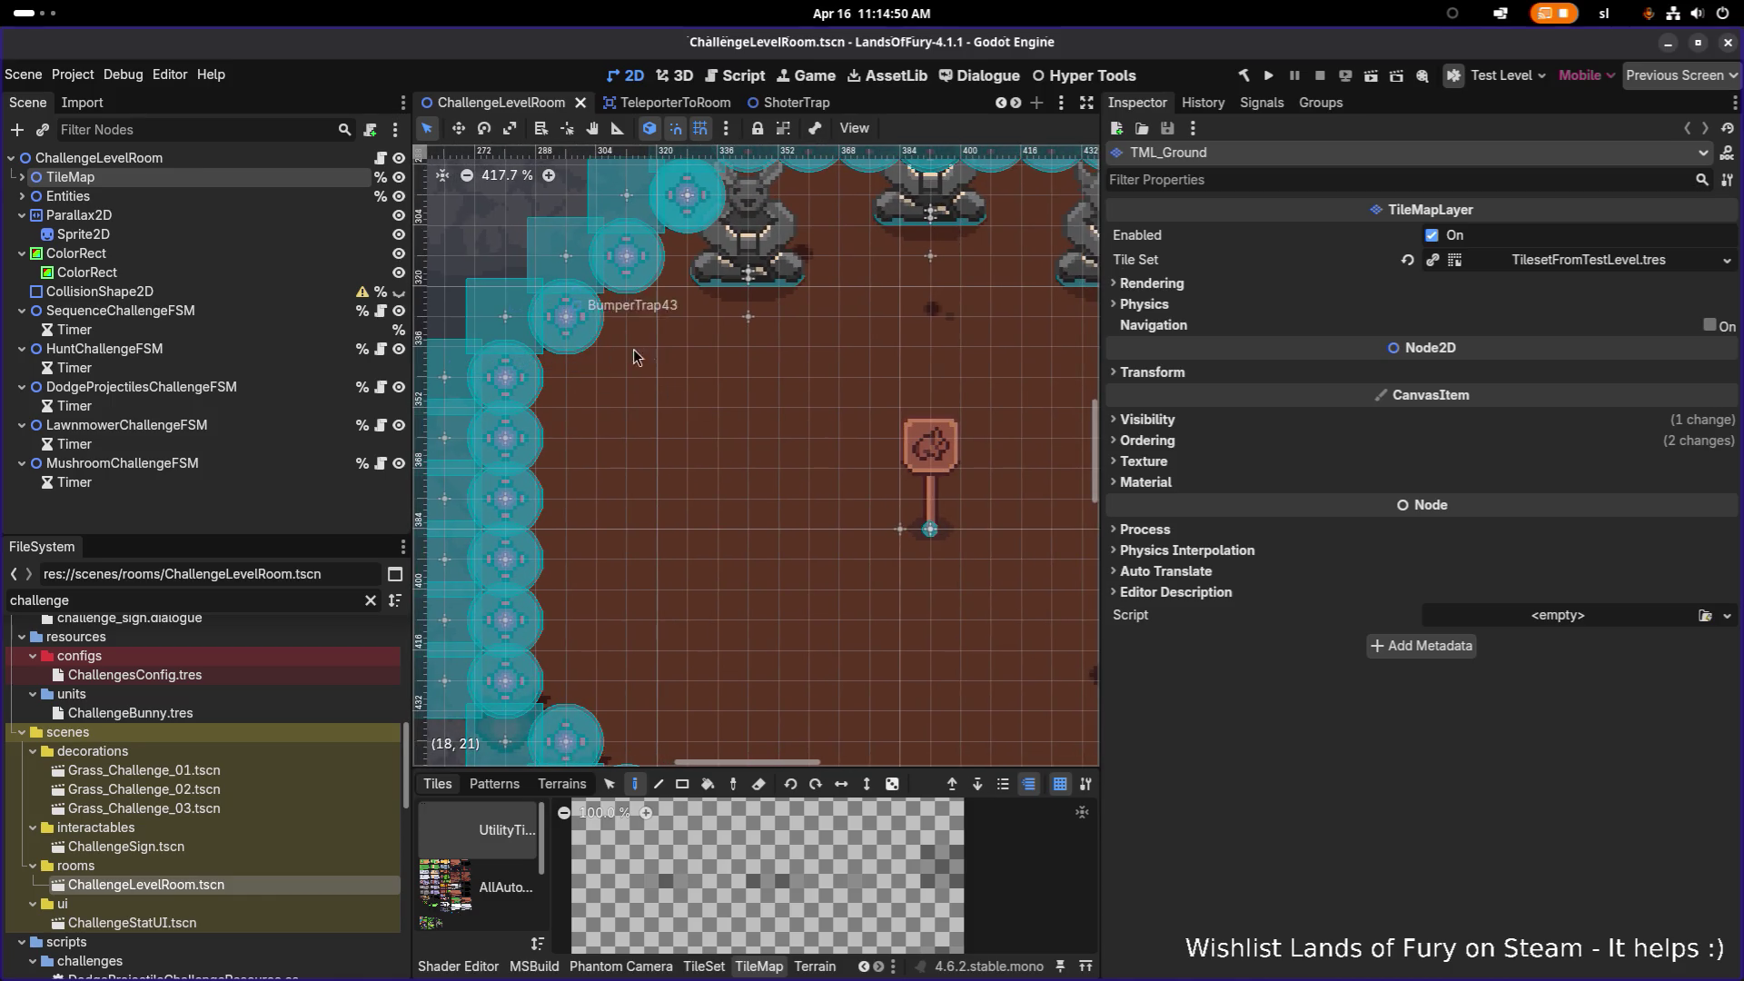
{"action": "scroll", "coordinate": [651, 395], "scroll_direction": "down", "scroll_amount": 6}
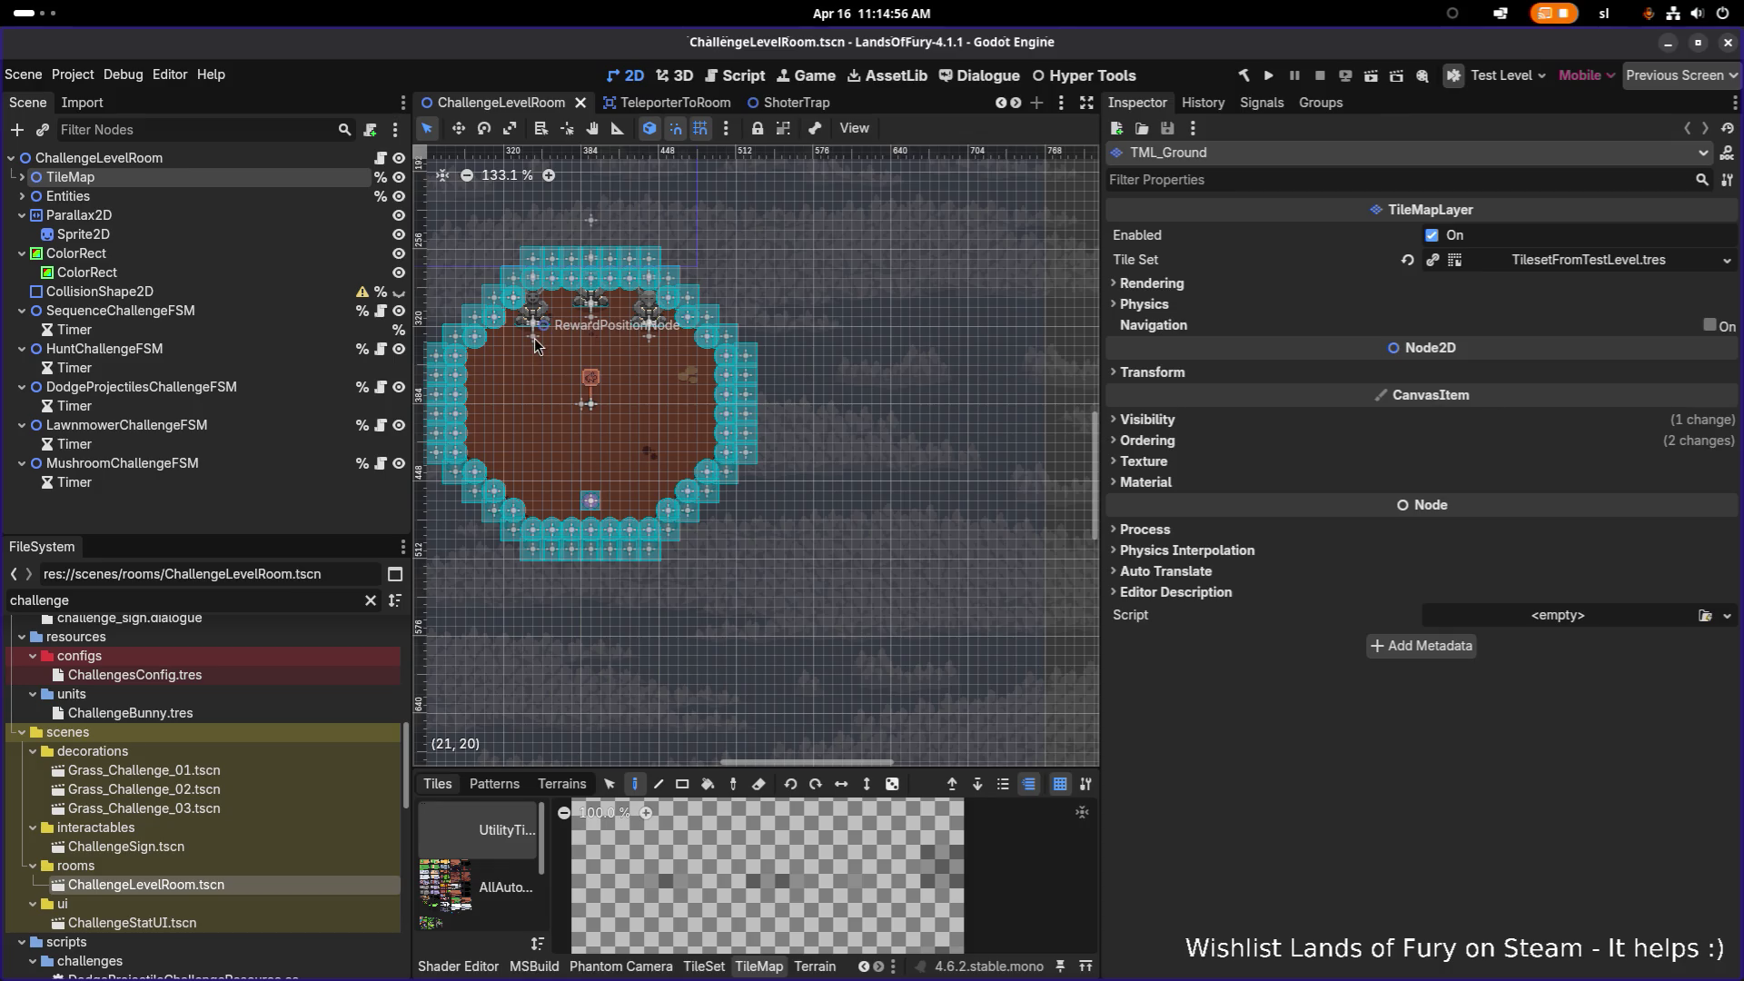
{"action": "scroll", "coordinate": [548, 336], "scroll_direction": "up", "scroll_amount": 4}
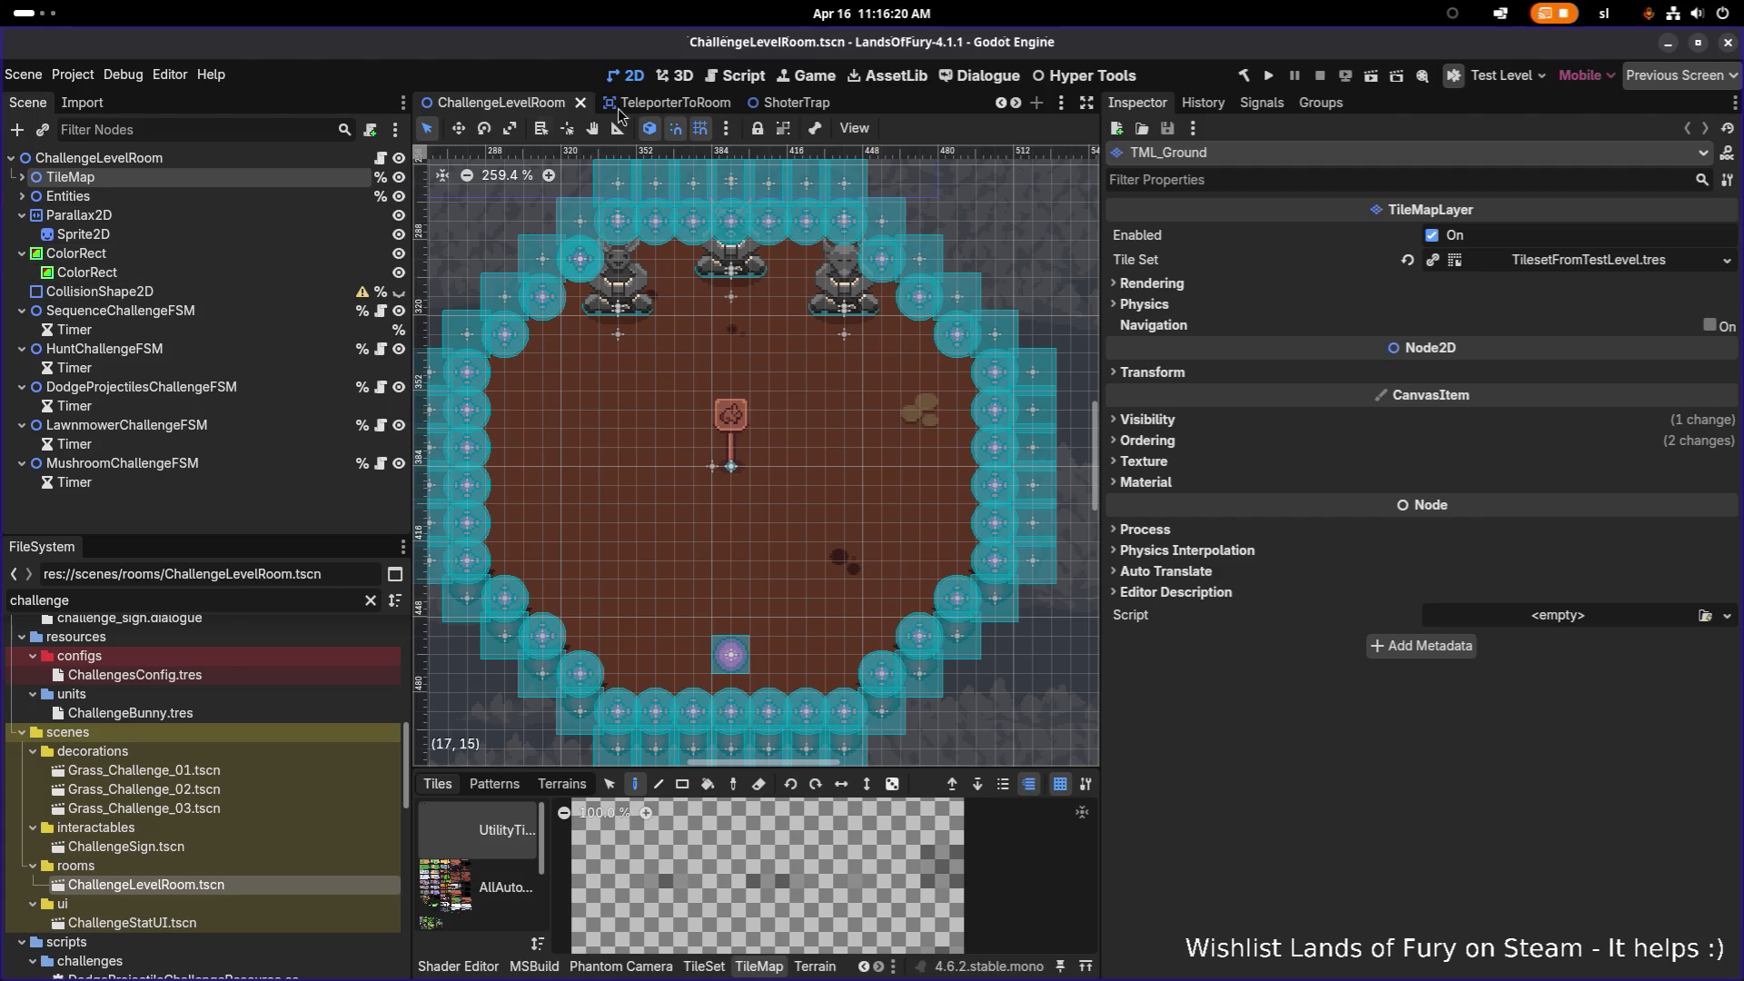
Step: With the Ruler, measure from the sign's base to the top and right walls: about 112 px, 14 units
{"action": "key", "text": "r"}
{"action": "scroll", "coordinate": [753, 400], "scroll_direction": "up", "scroll_amount": 3}
{"action": "scroll", "coordinate": [753, 400], "scroll_direction": "down", "scroll_amount": 2}
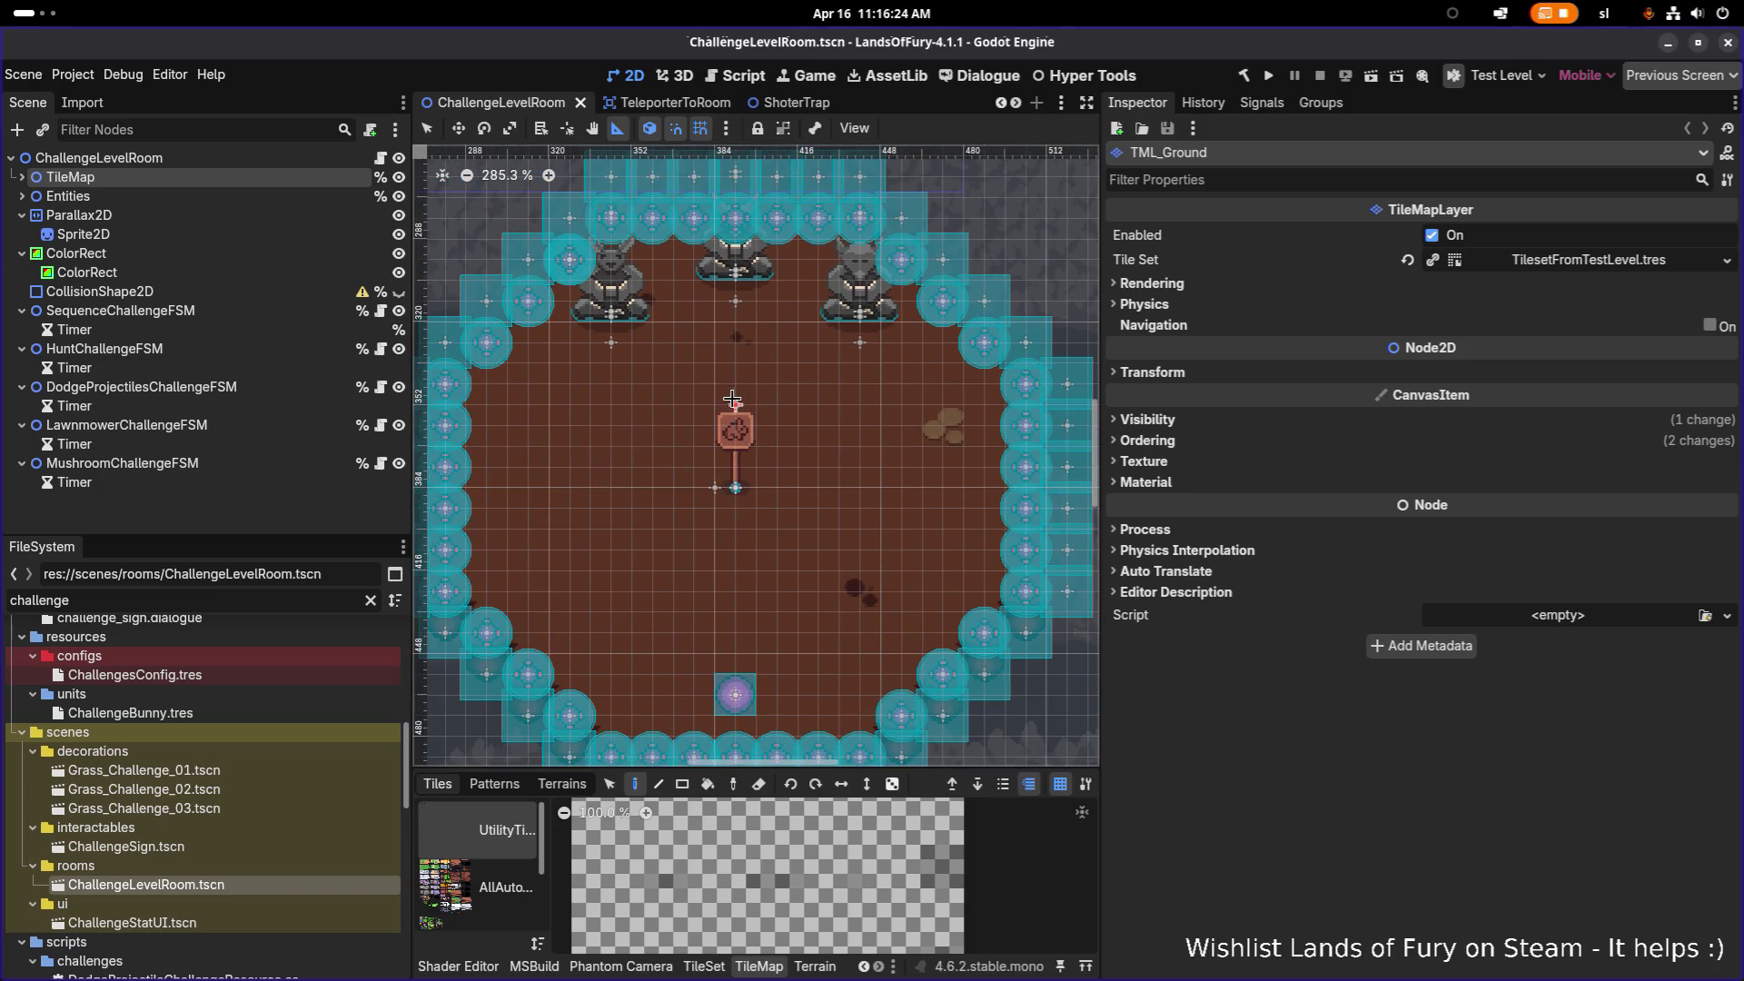
{"action": "left_click_drag", "start_coordinate": [736, 488], "coordinate": [731, 196]}
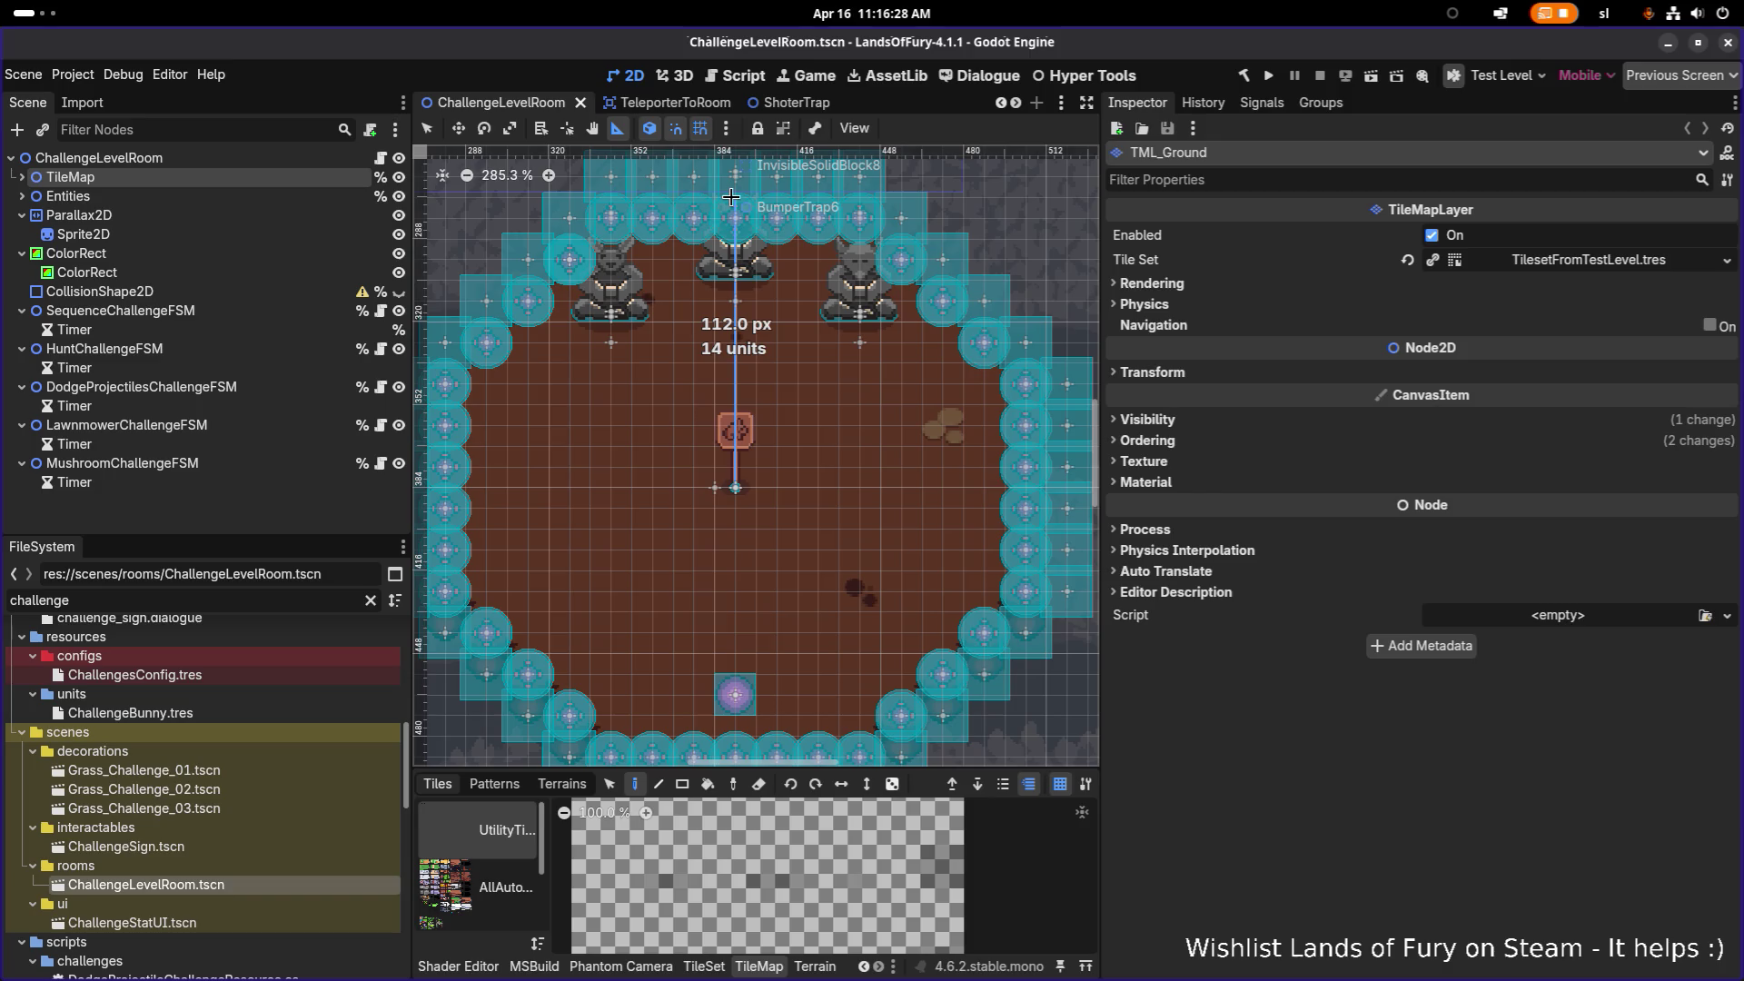
{"action": "mouse_move", "coordinate": [732, 196]}
{"action": "left_mouse_down"}
{"action": "mouse_move", "coordinate": [1017, 488]}
{"action": "mouse_move", "coordinate": [1042, 488]}
{"action": "left_mouse_up"}
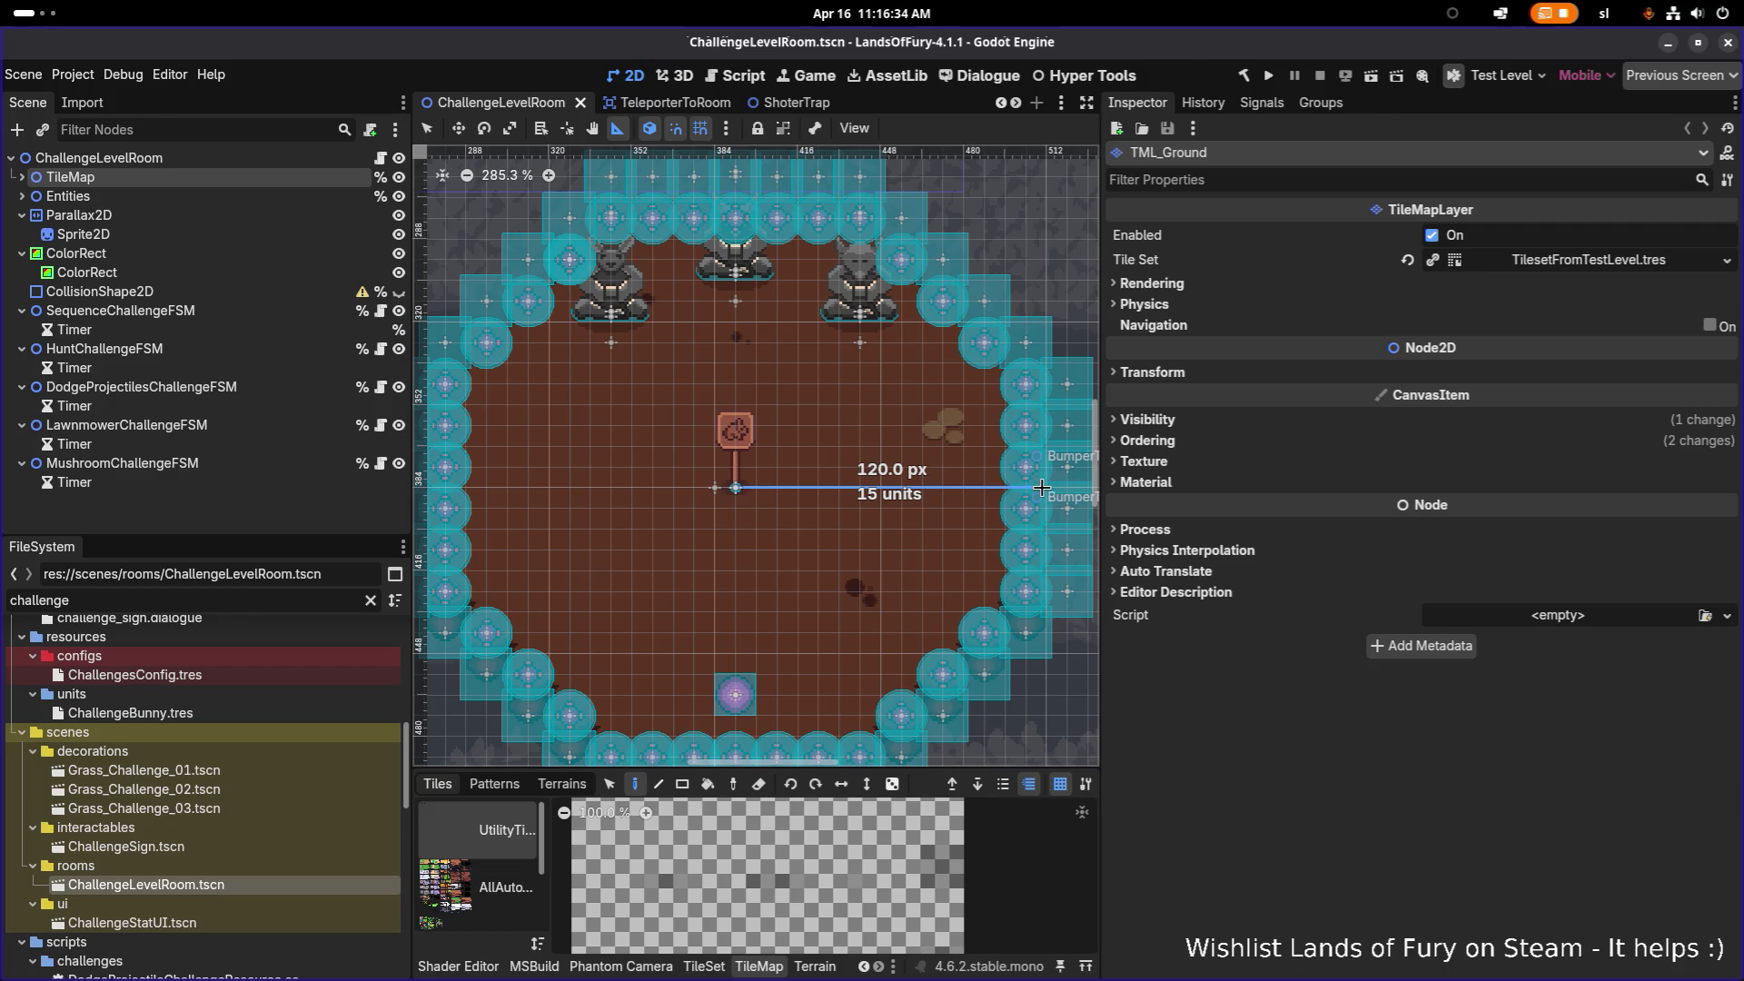
{"action": "mouse_move", "coordinate": [1041, 488]}
{"action": "left_mouse_down"}
{"action": "mouse_move", "coordinate": [695, 244]}
{"action": "mouse_move", "coordinate": [731, 209]}
{"action": "mouse_move", "coordinate": [999, 427]}
{"action": "mouse_move", "coordinate": [1035, 493]}
{"action": "left_mouse_up"}
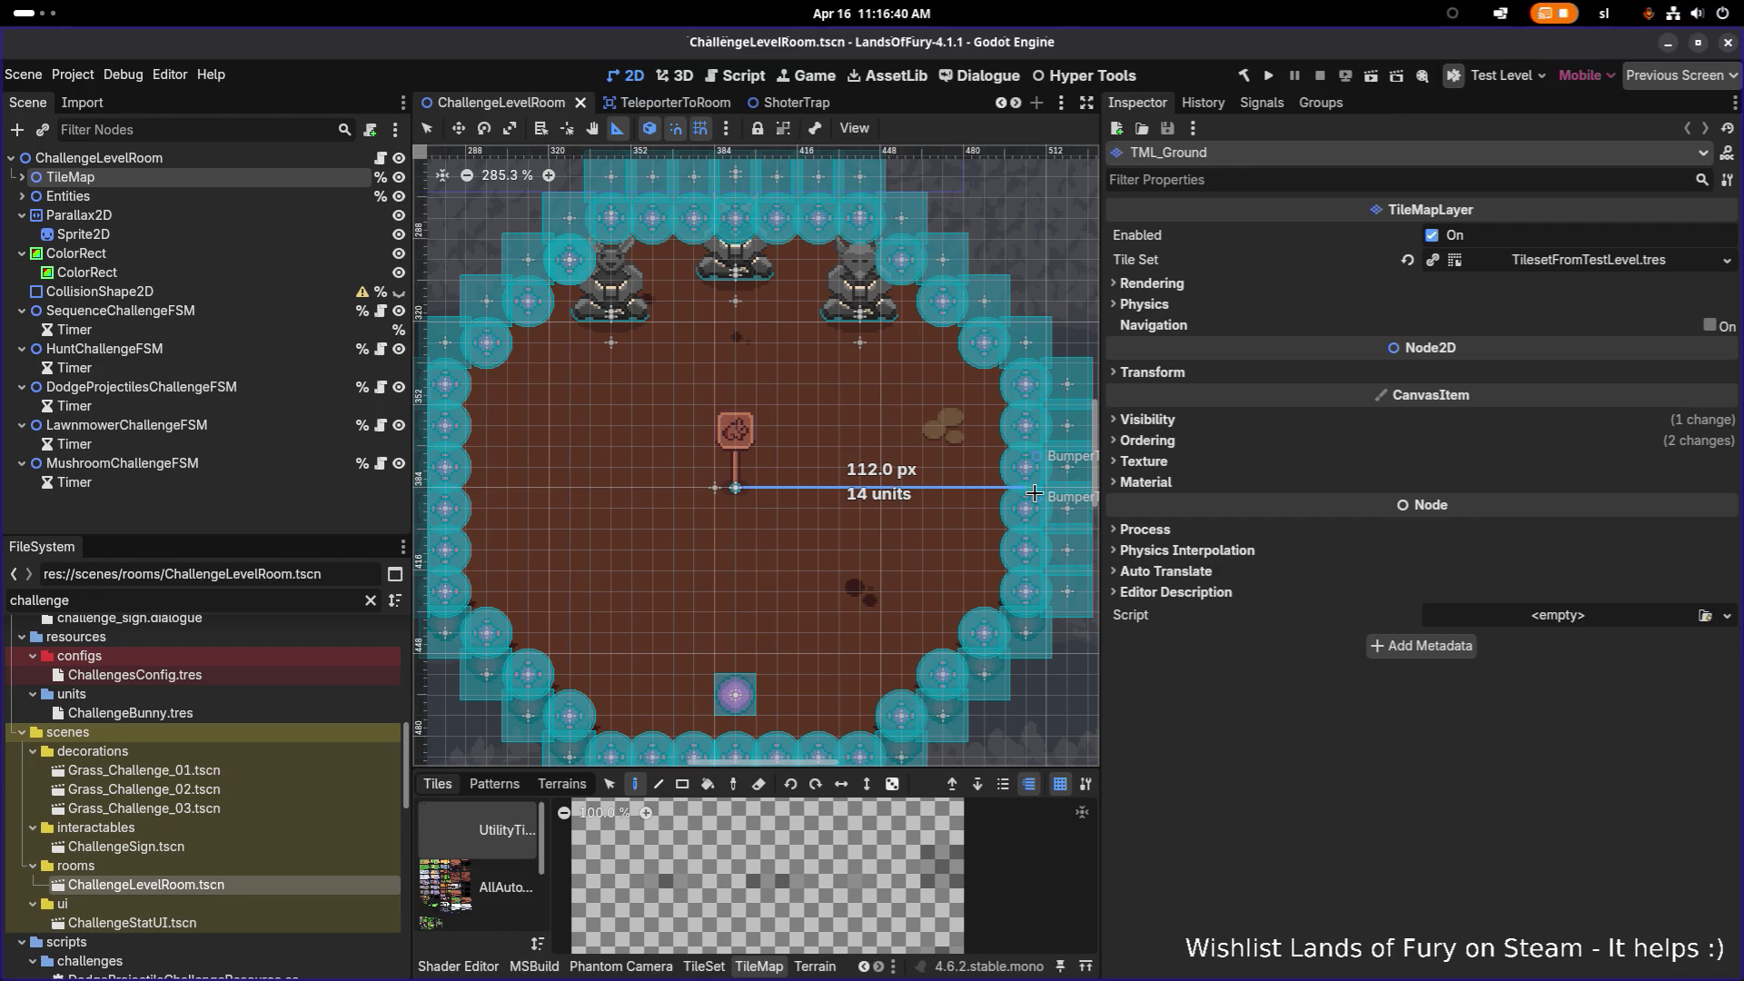